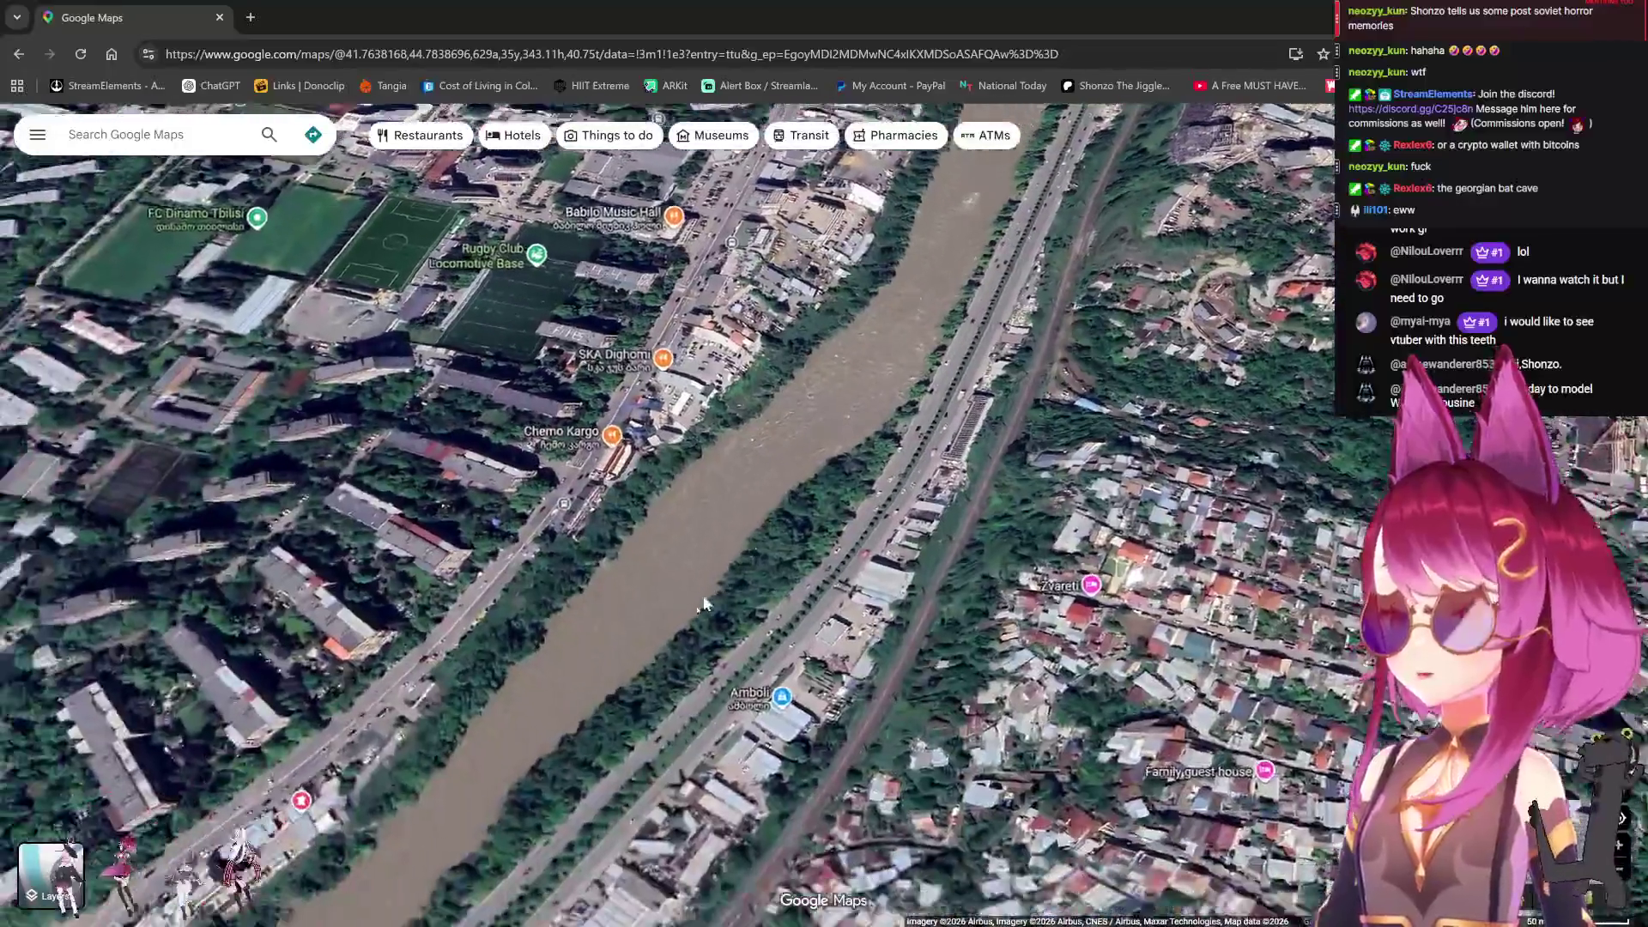
Step: Zoom the 3D satellite map in close on Saarbrücken Bridge over the Kura in Tbilisi
scroll(853, 583, "up", 3)
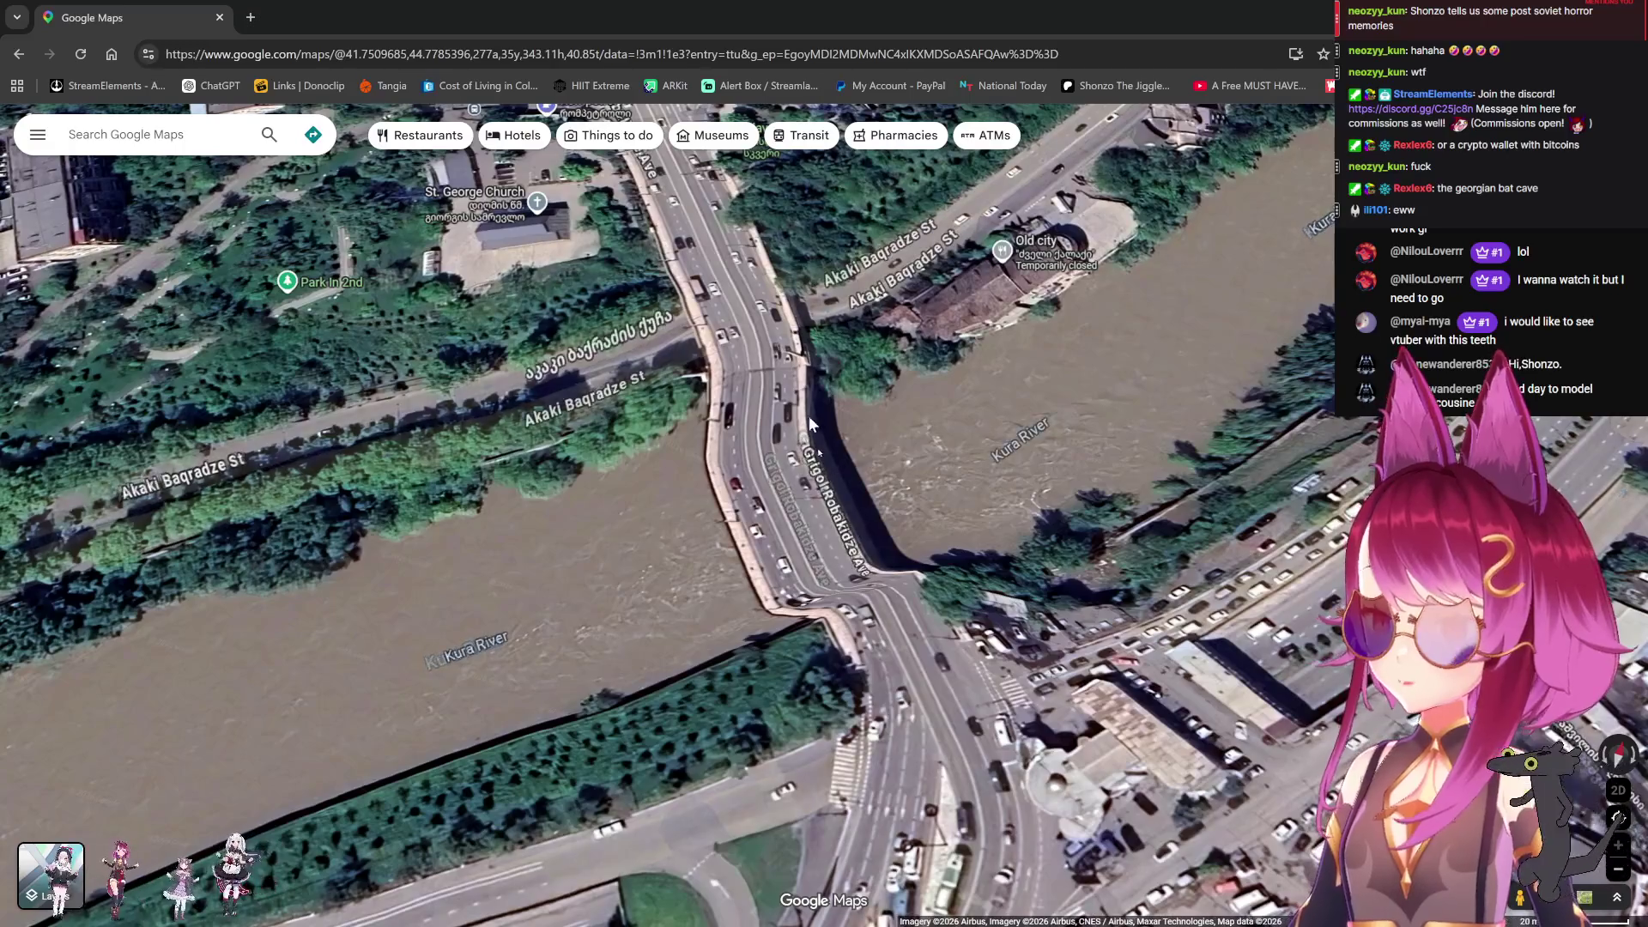
scroll(608, 568, "down", 5)
scroll(754, 506, "up", 3)
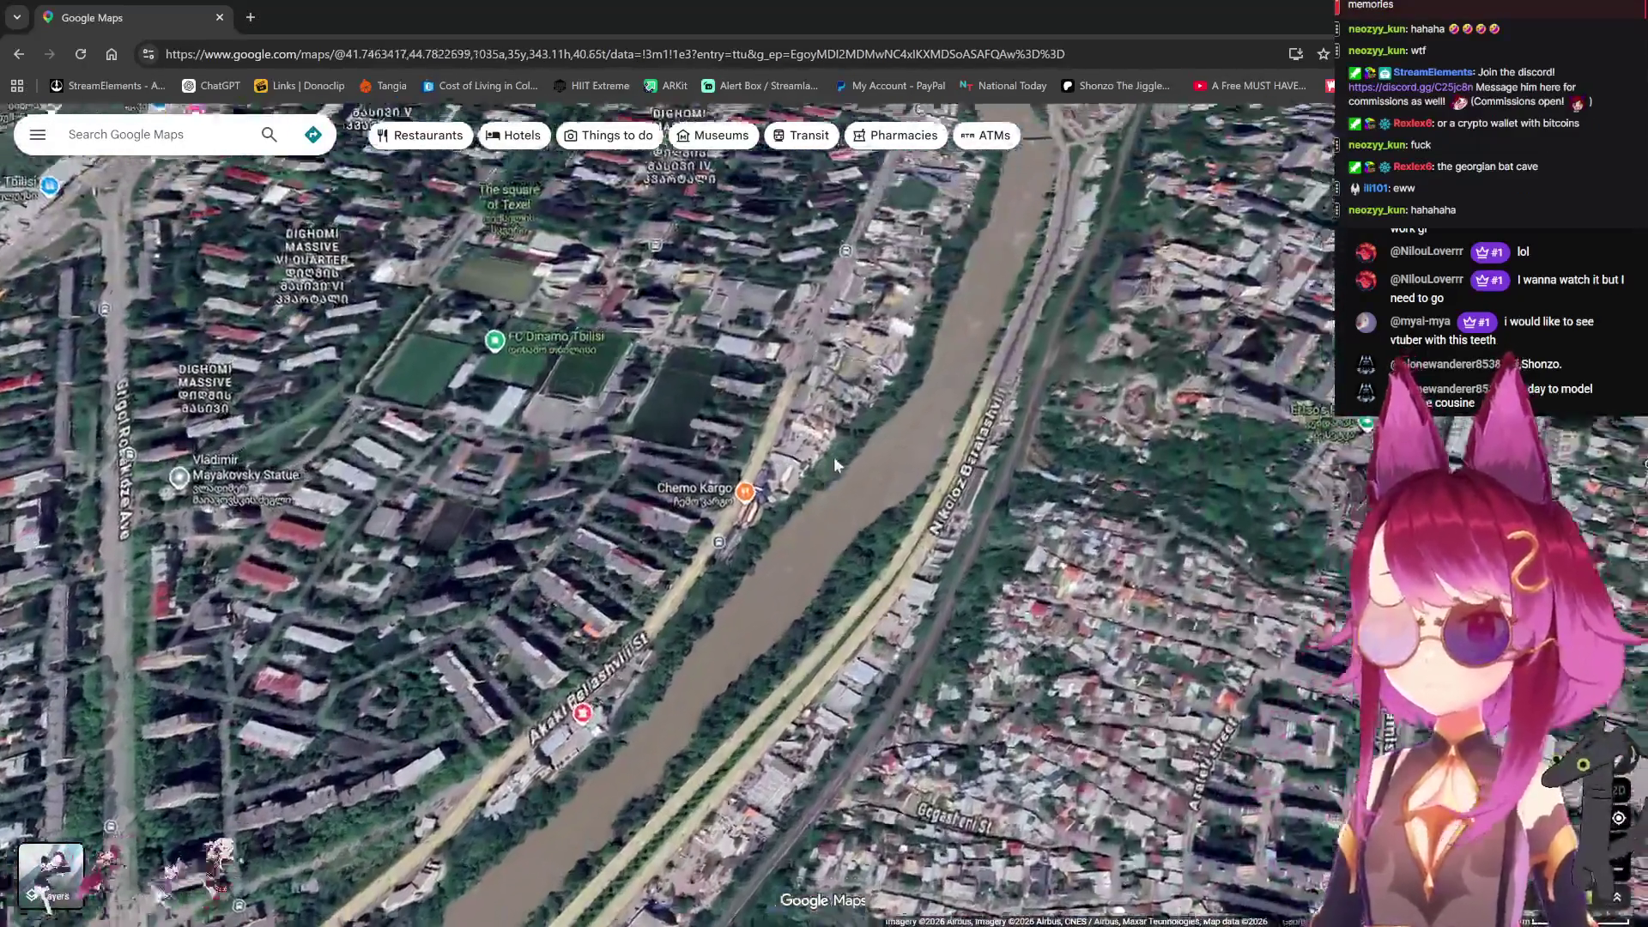
scroll(730, 478, "down", 5)
scroll(1017, 775, "up", 3)
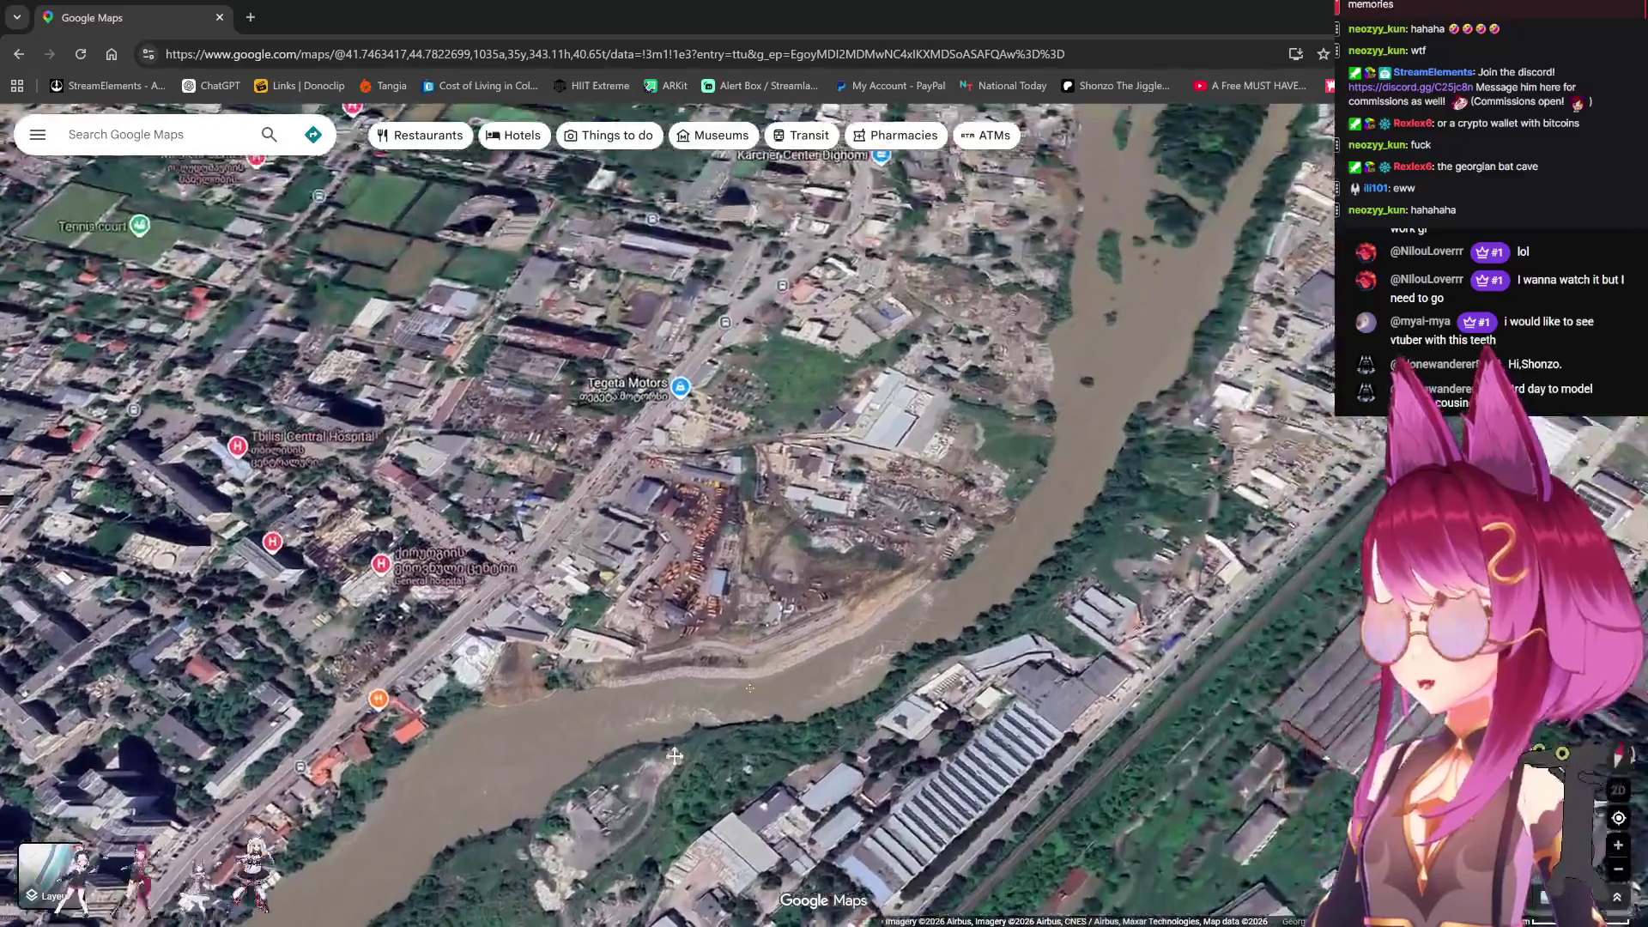
scroll(1017, 775, "down", 5)
scroll(1024, 542, "up", 3)
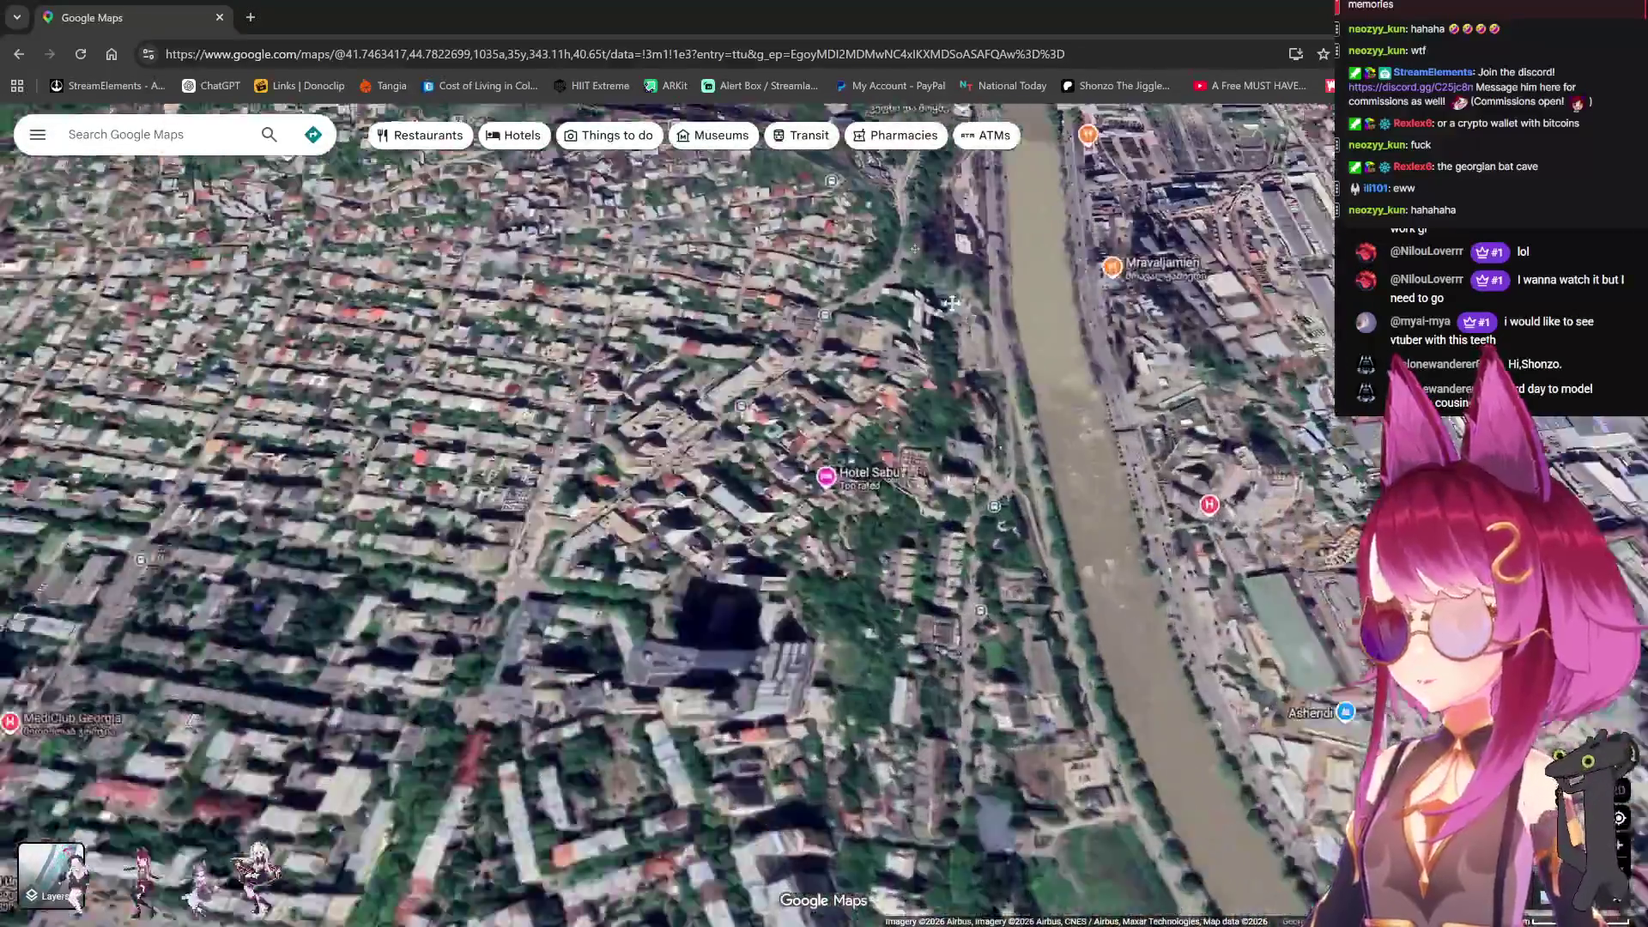
scroll(1024, 542, "down", 5)
scroll(847, 475, "up", 3)
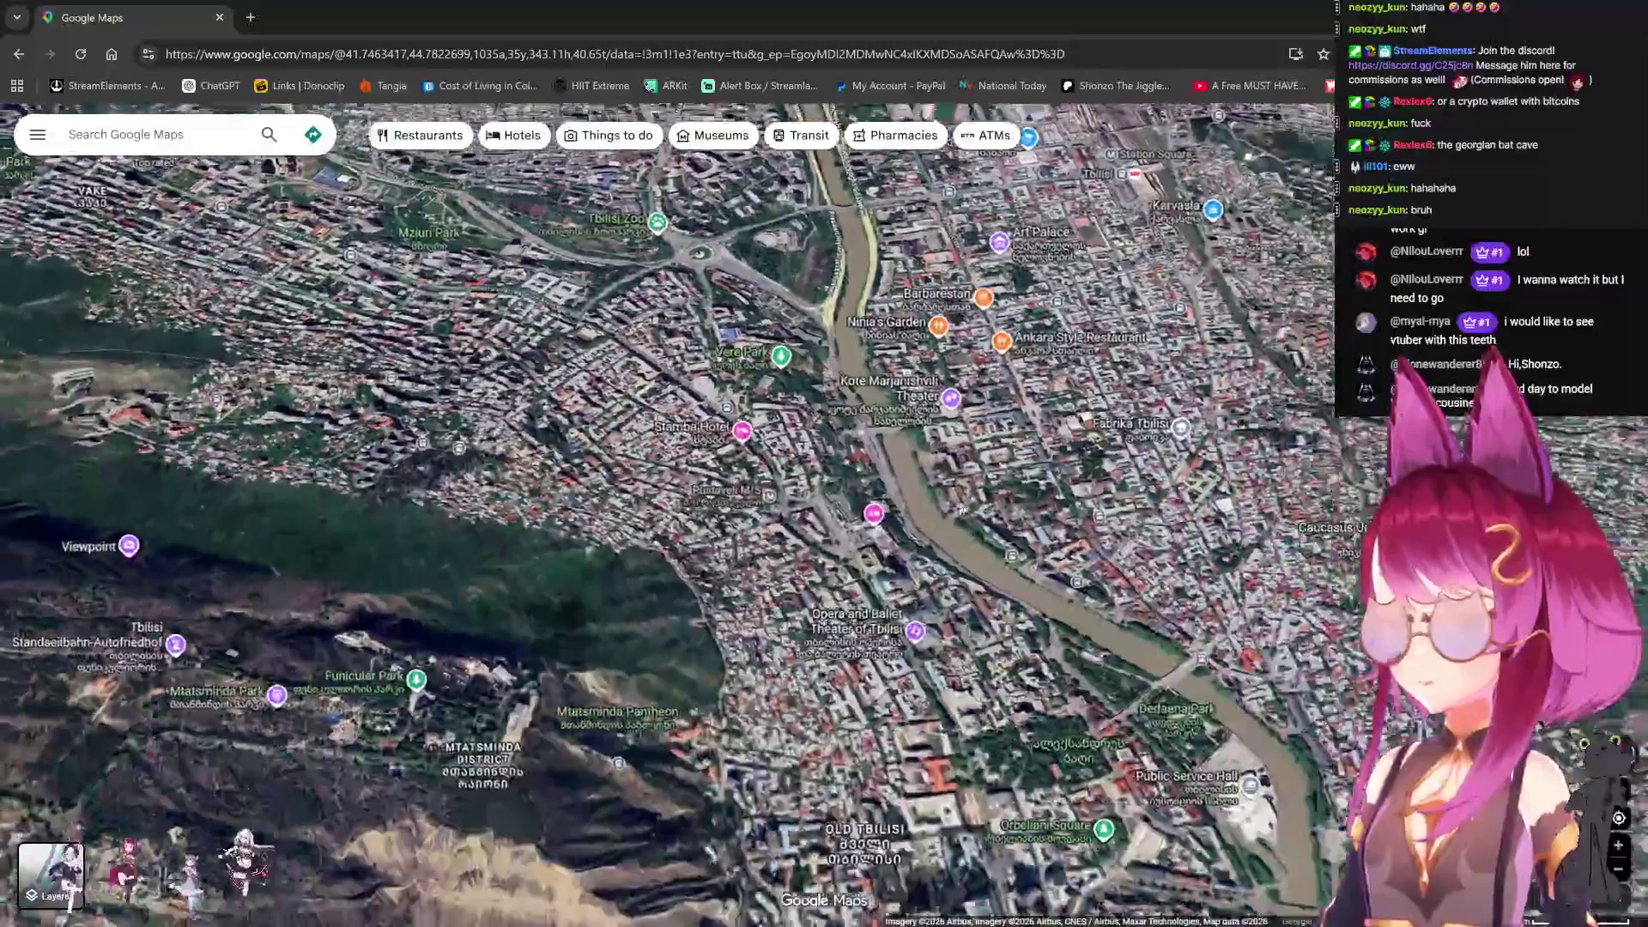
scroll(847, 475, "up", 5)
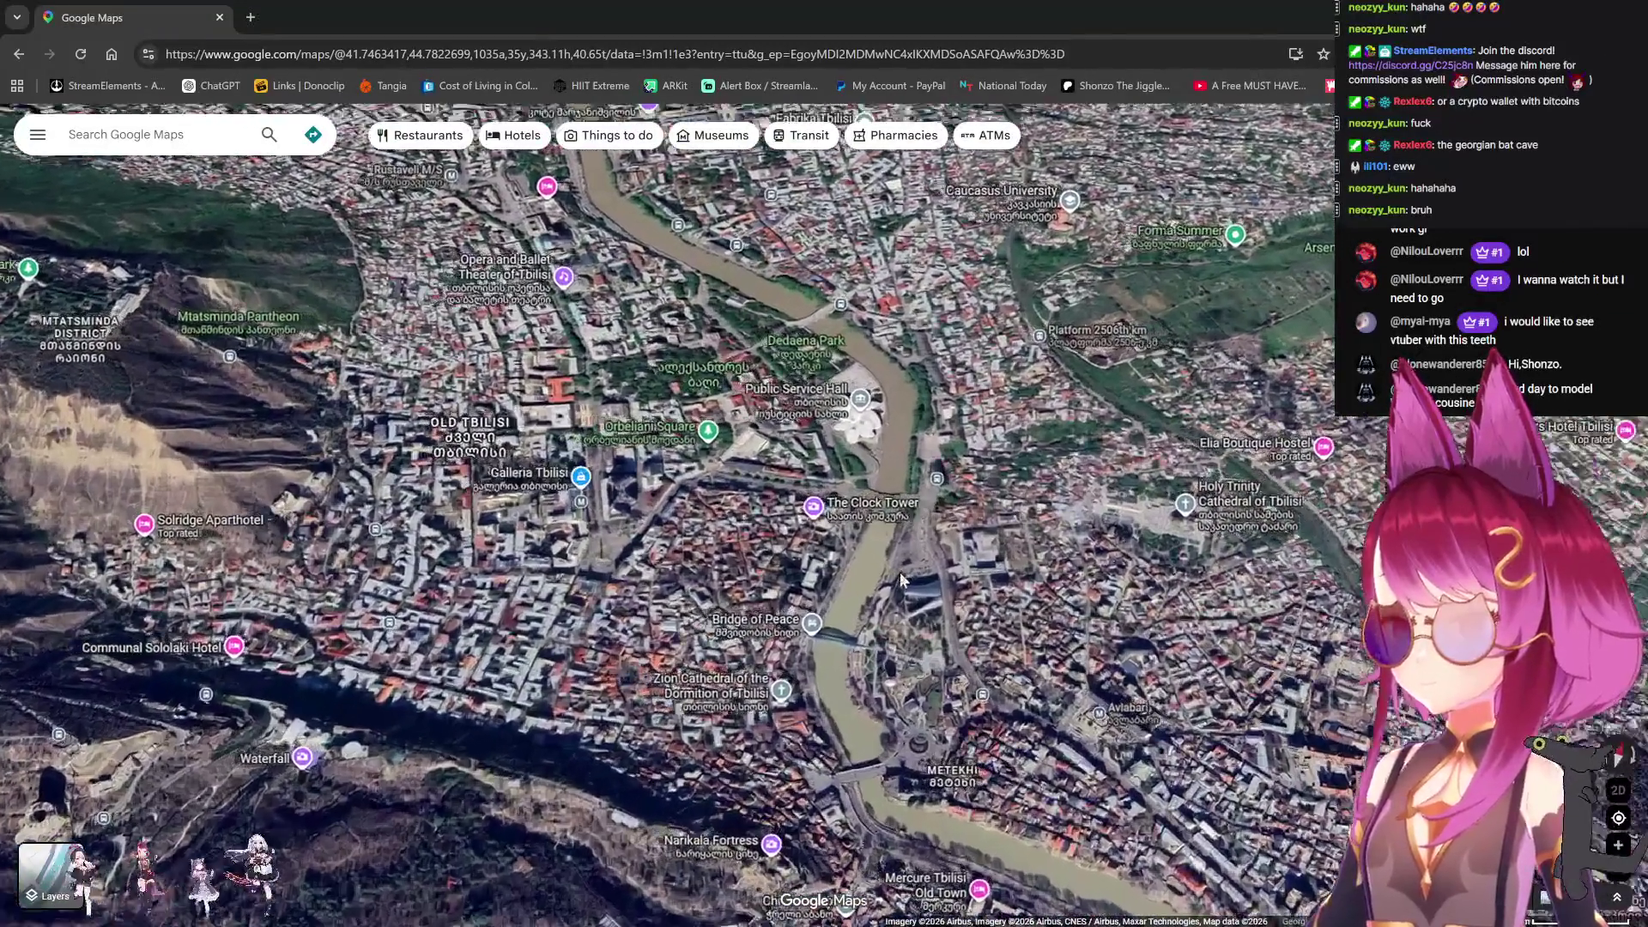
scroll(863, 434, "down", 3)
scroll(771, 411, "up", 2)
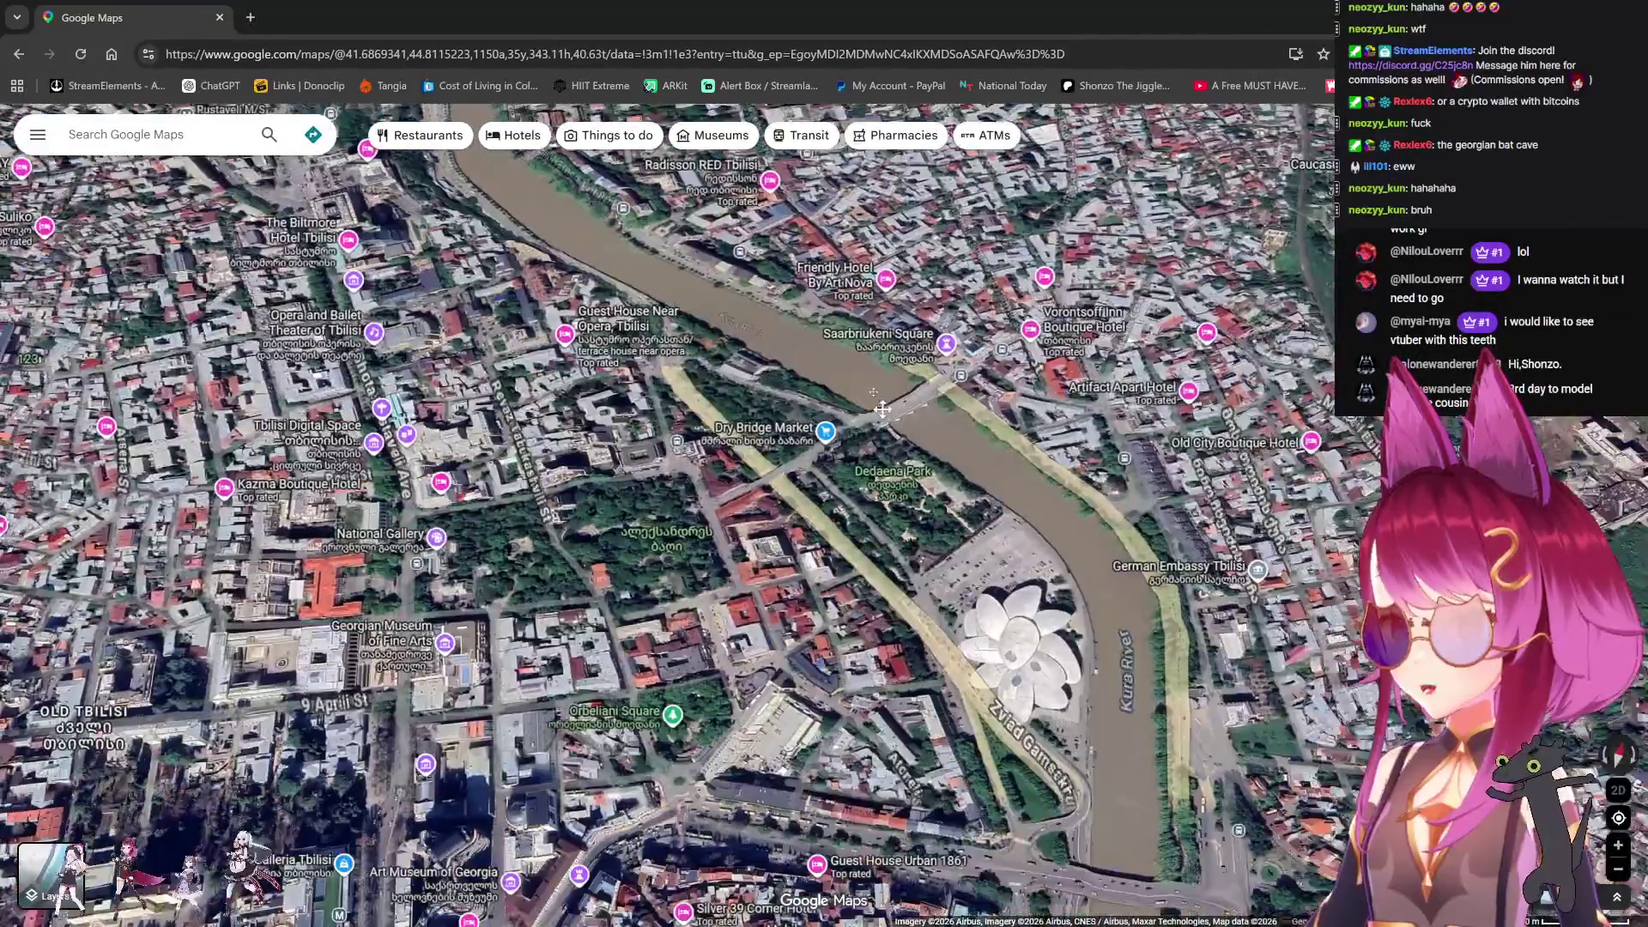
scroll(771, 412, "down", 5)
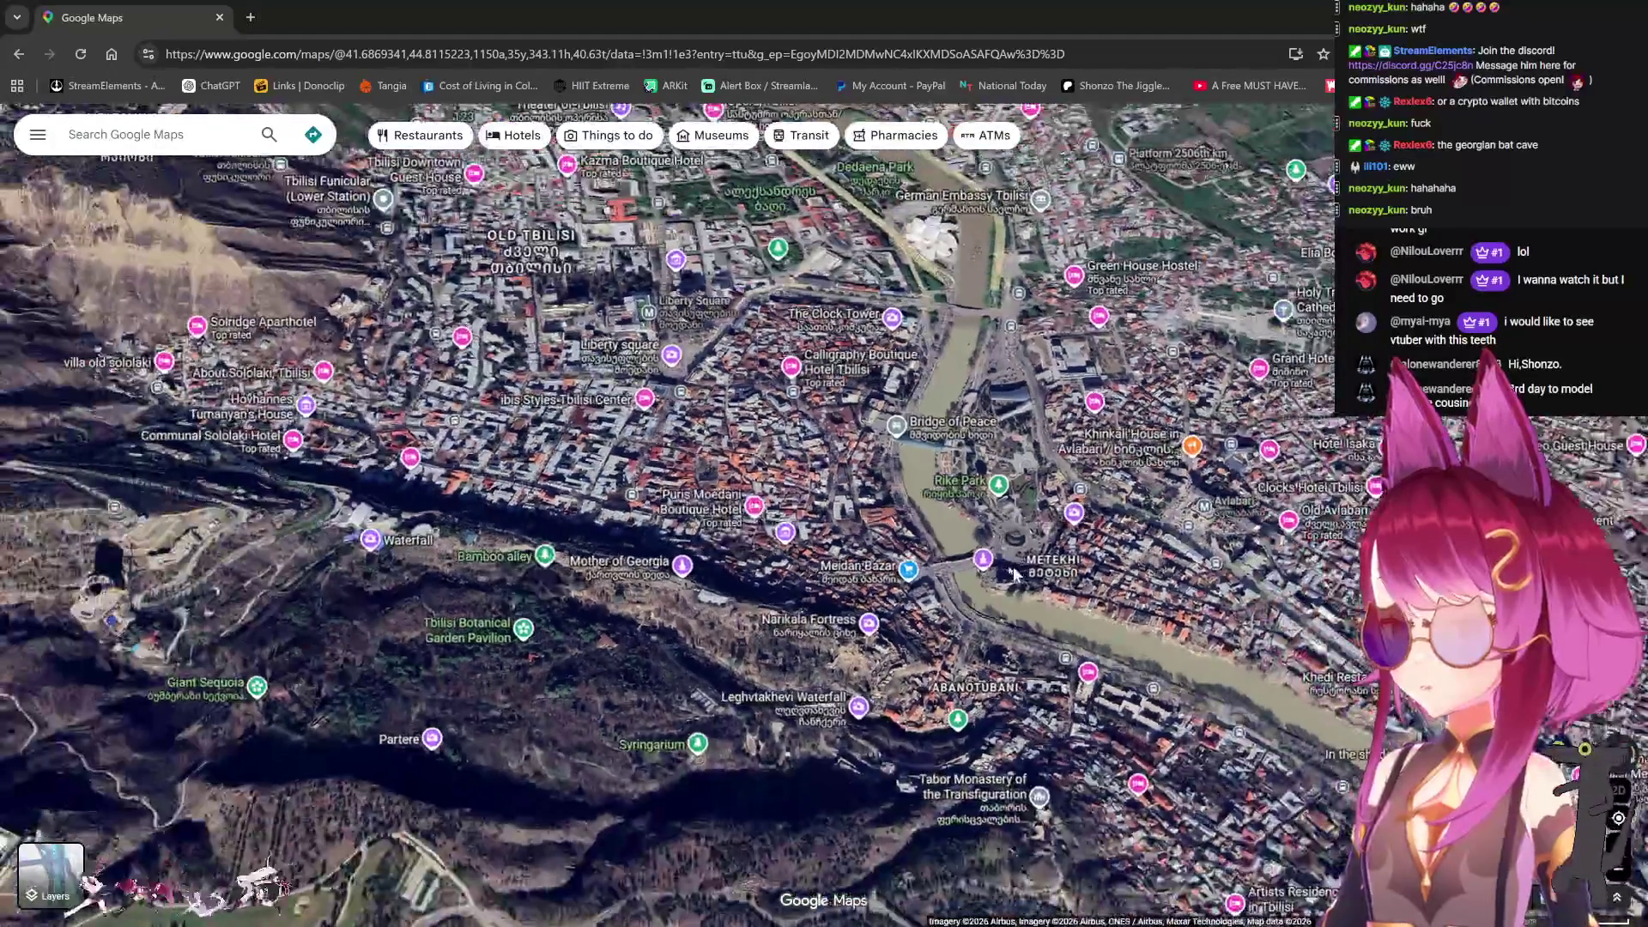
scroll(902, 467, "up", 5)
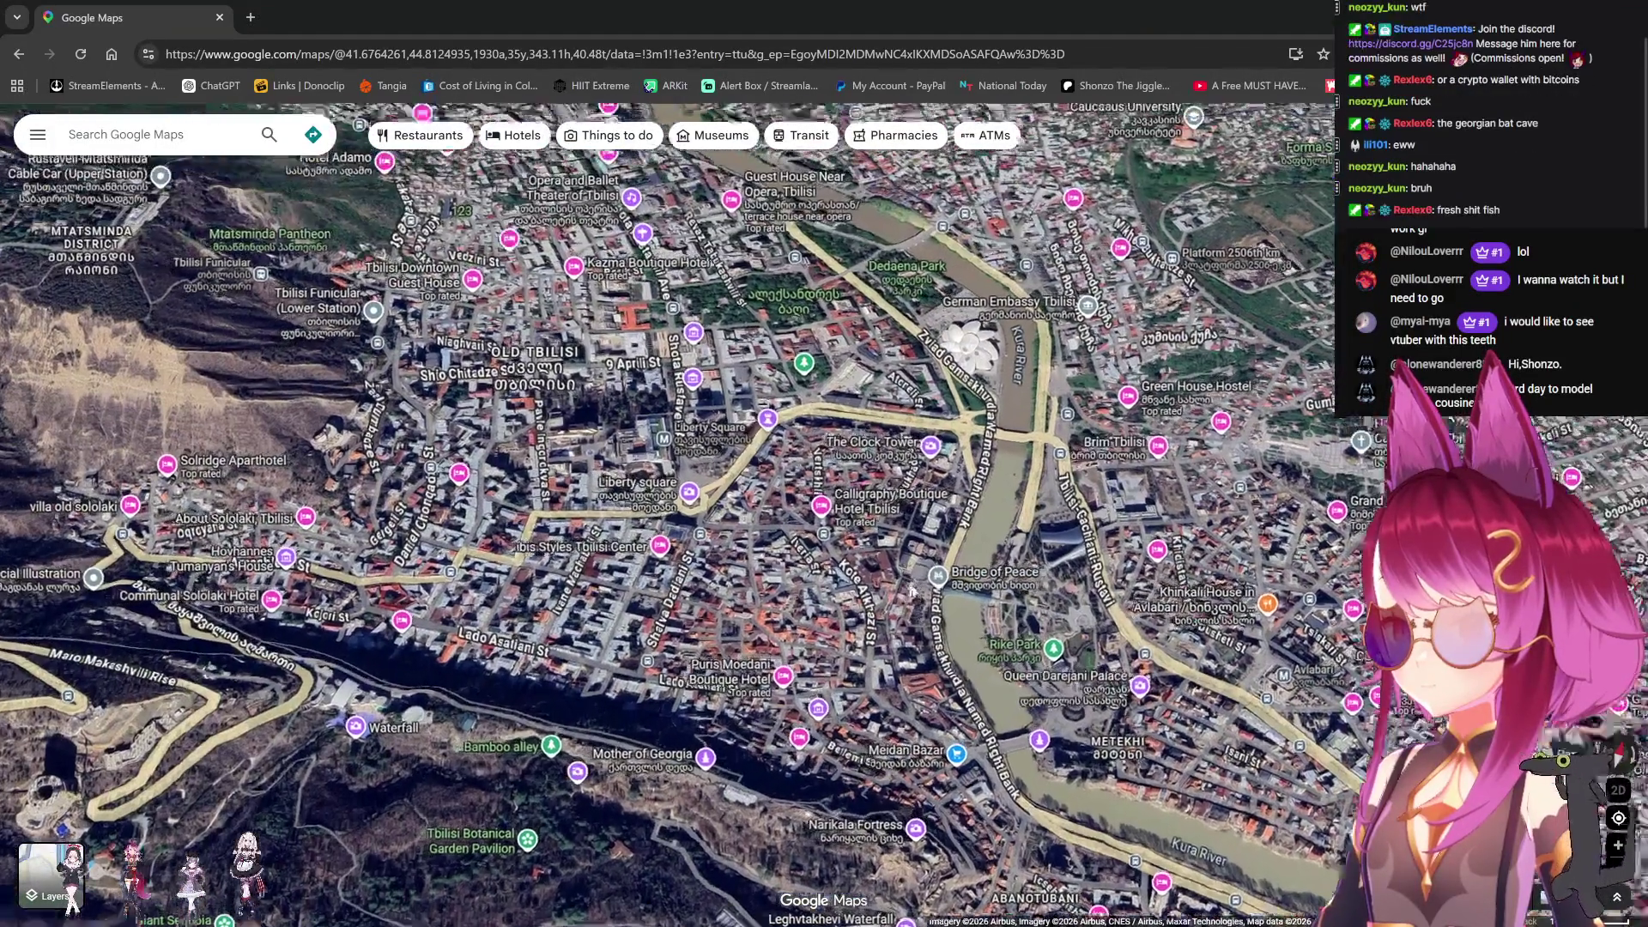
scroll(935, 539, "down", 3)
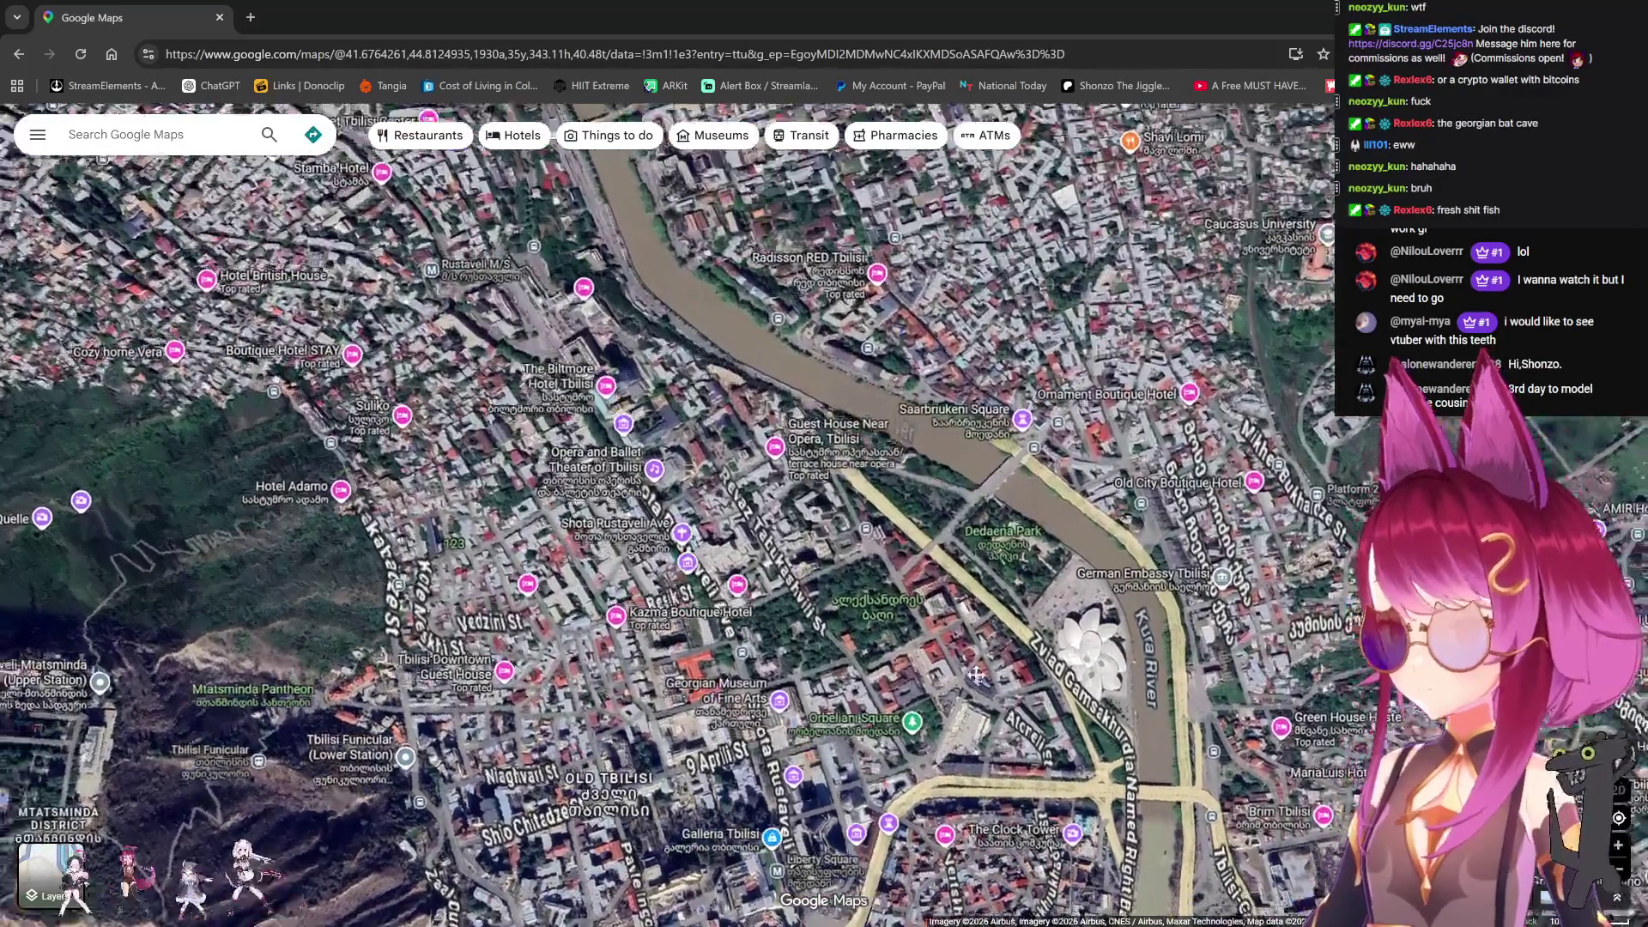
scroll(923, 547, "up", 2)
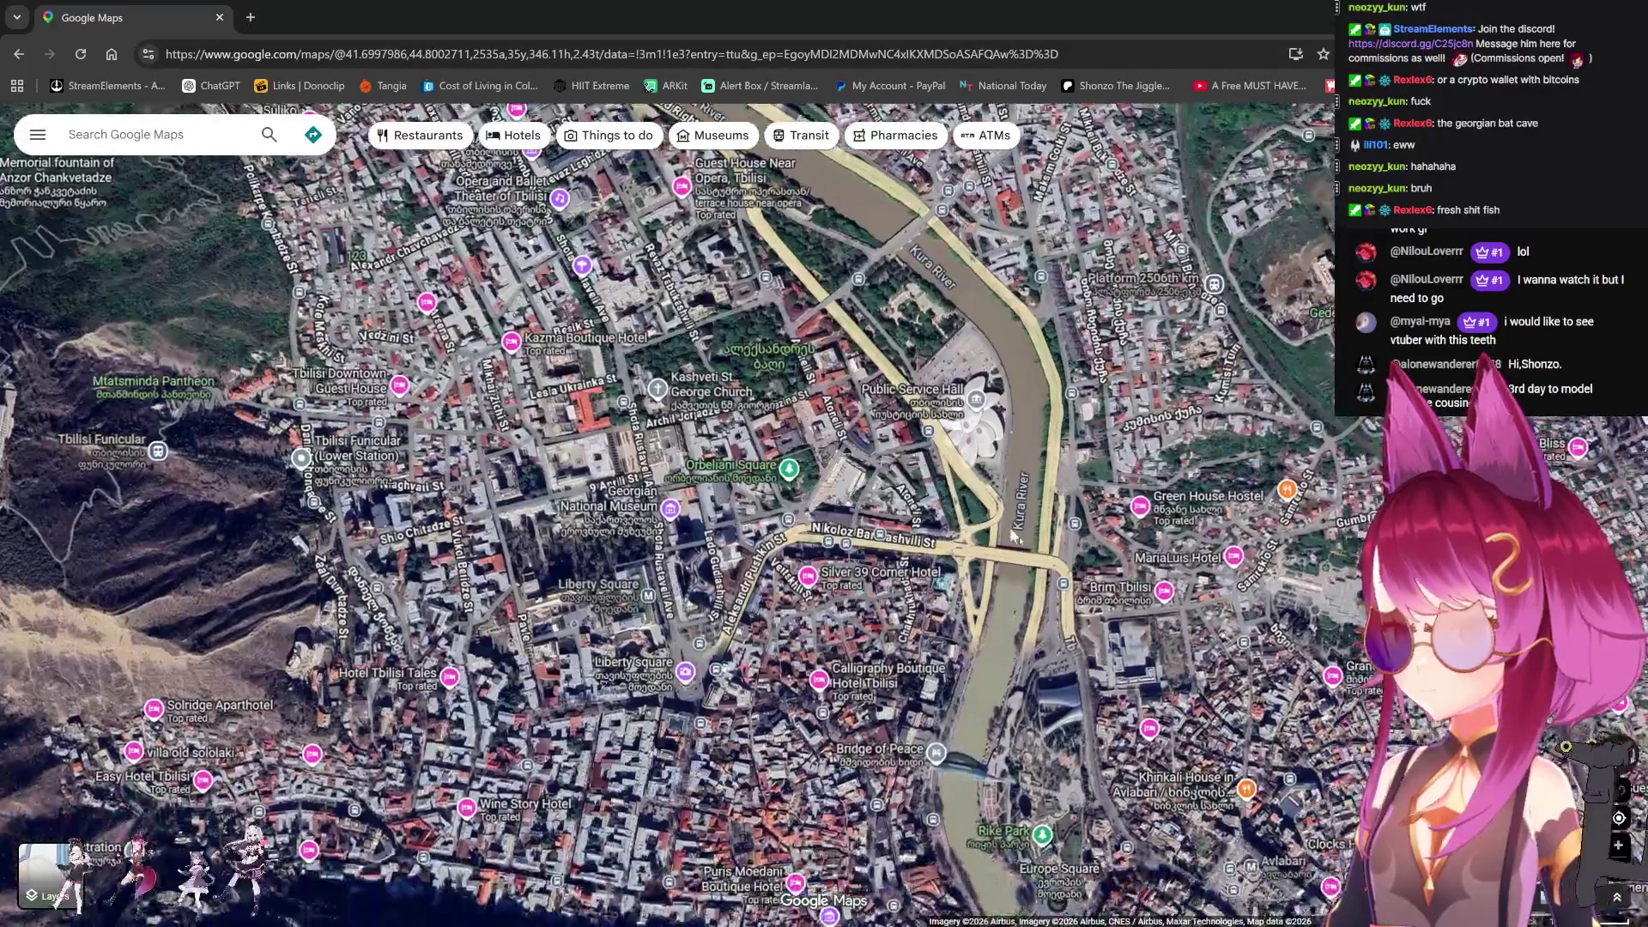
scroll(881, 263, "up", 5)
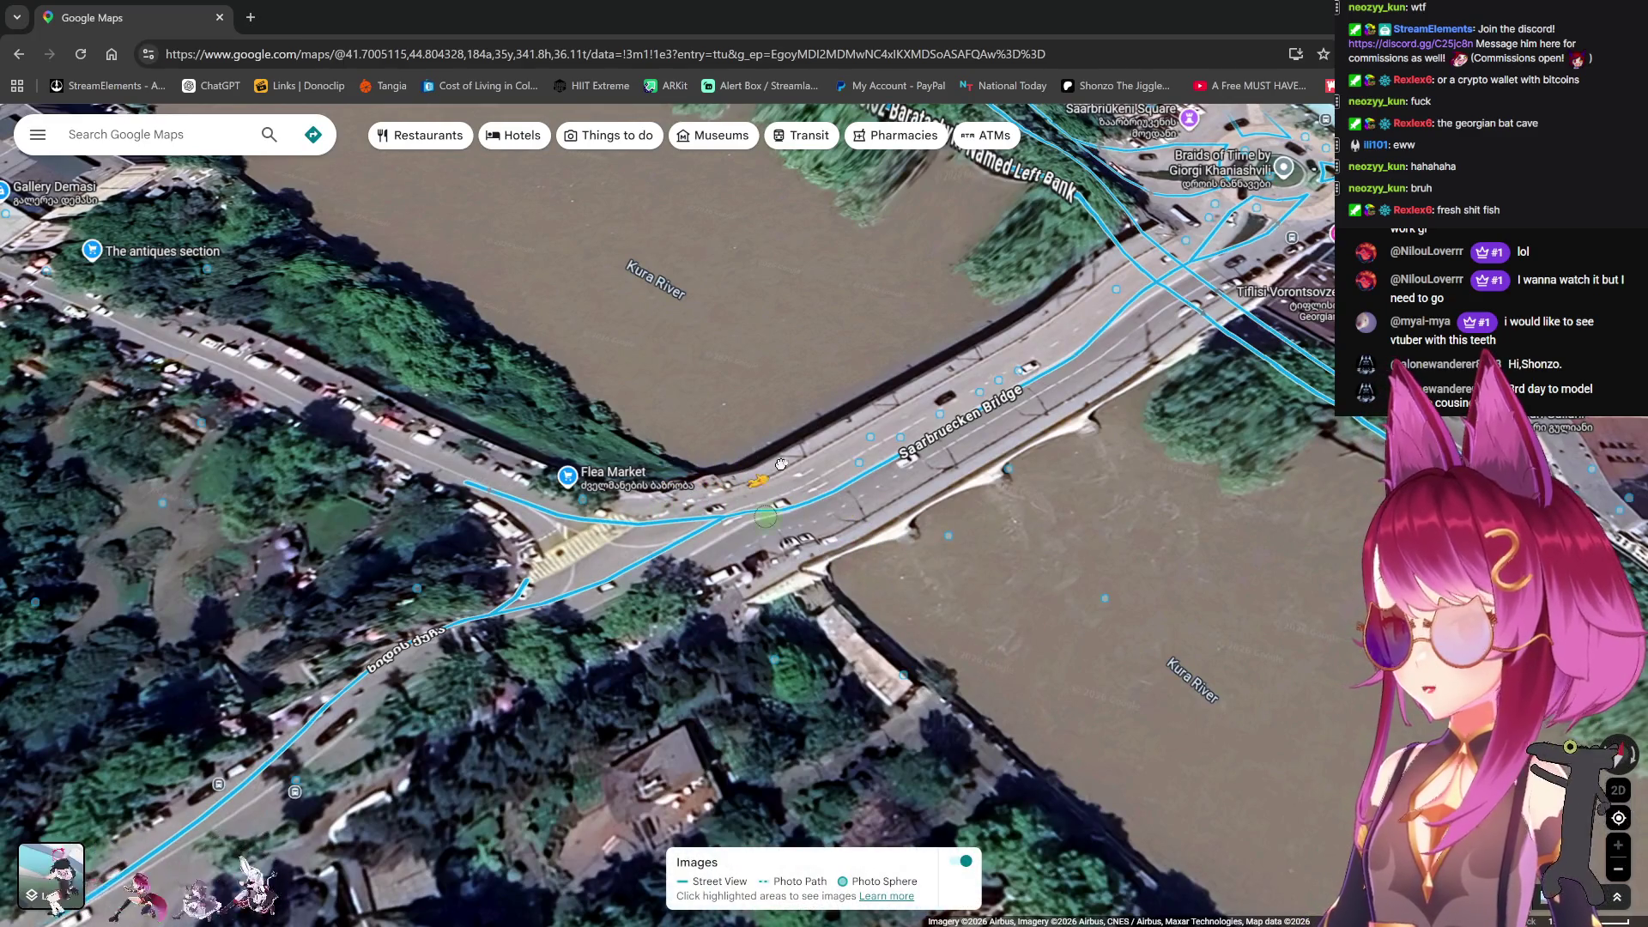
Step: View the bridge at street level, looking over the river and back along the road
left_click(863, 460)
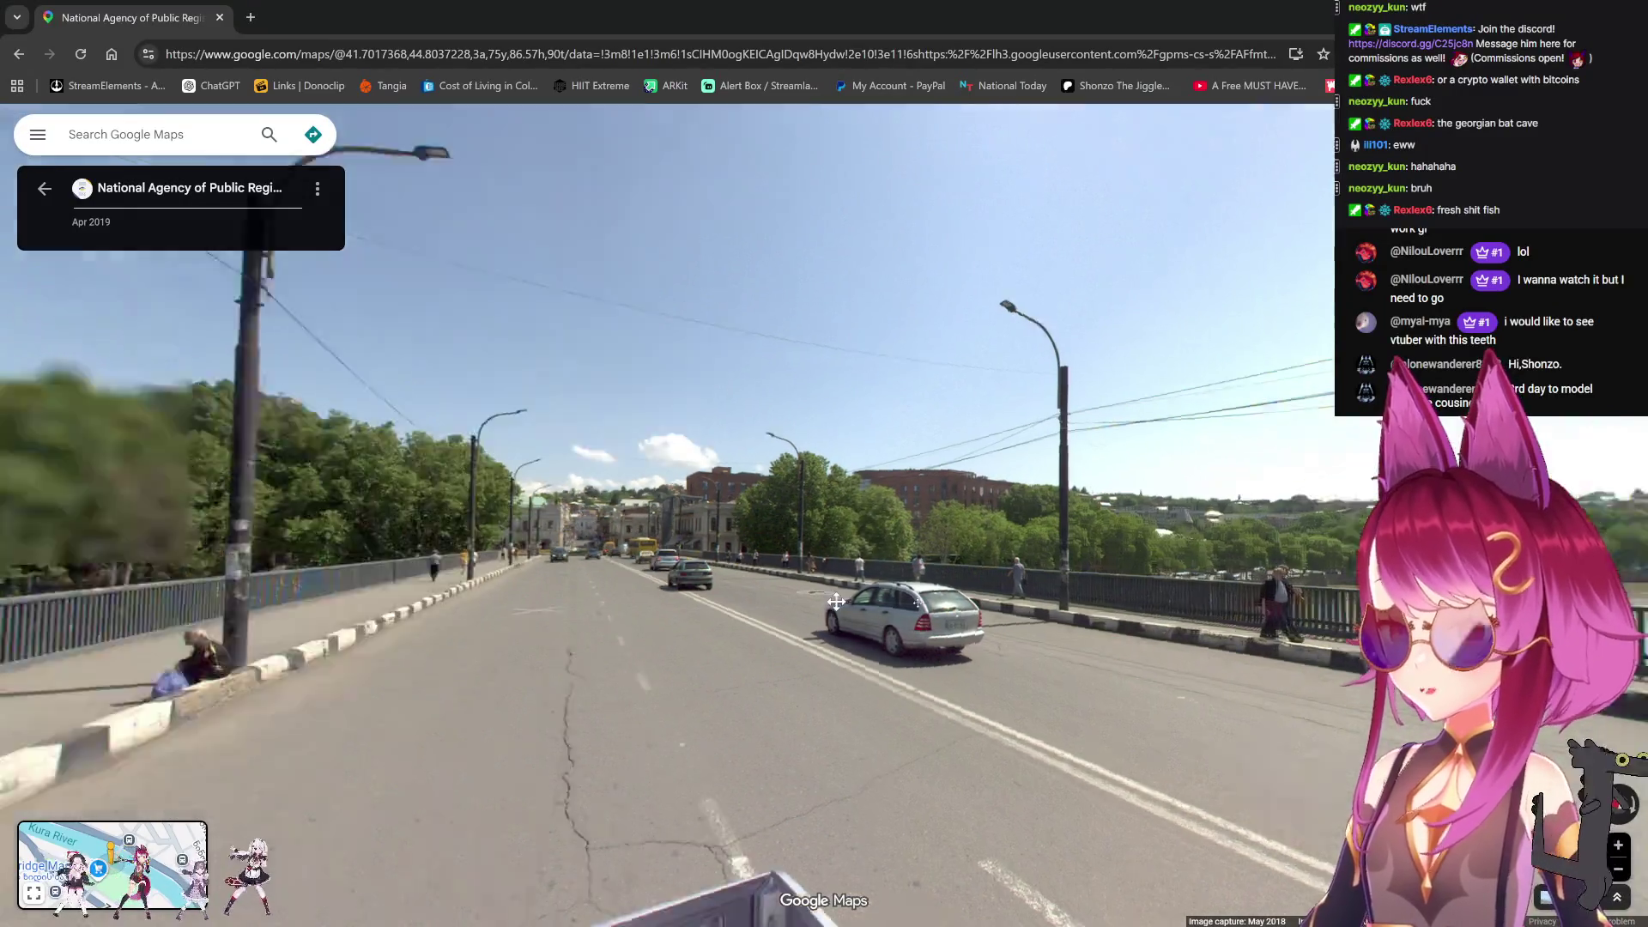
left_click_drag(759, 599, 1116, 584)
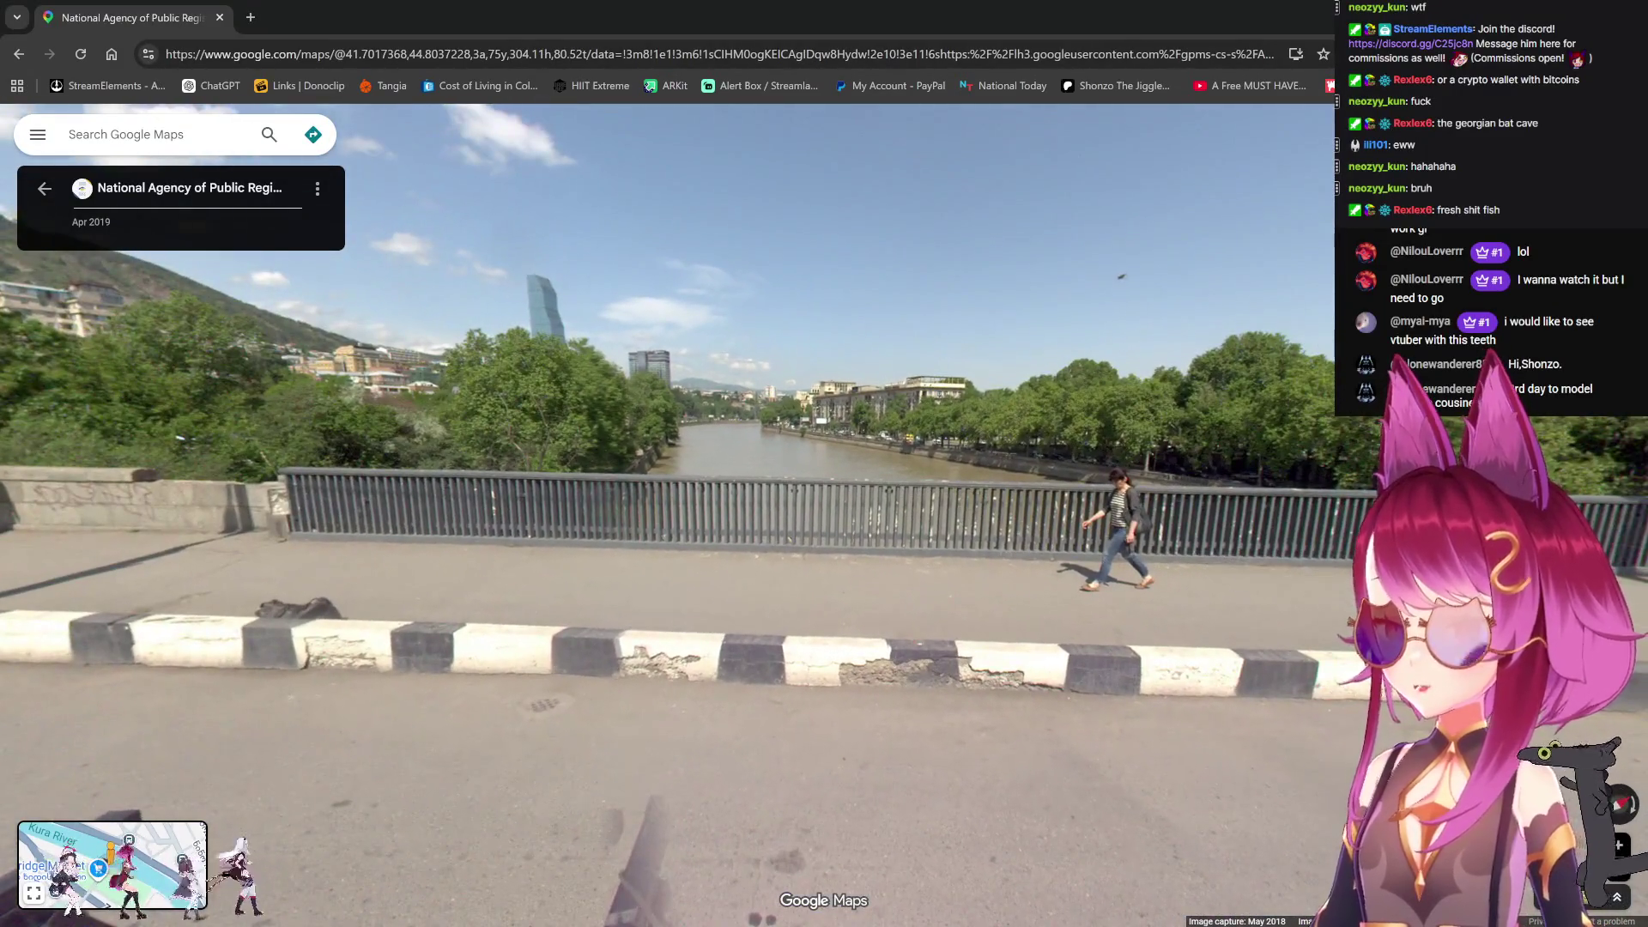
mouse_move(1416, 532)
left_mouse_down()
mouse_move(781, 524)
mouse_move(1085, 509)
left_mouse_up()
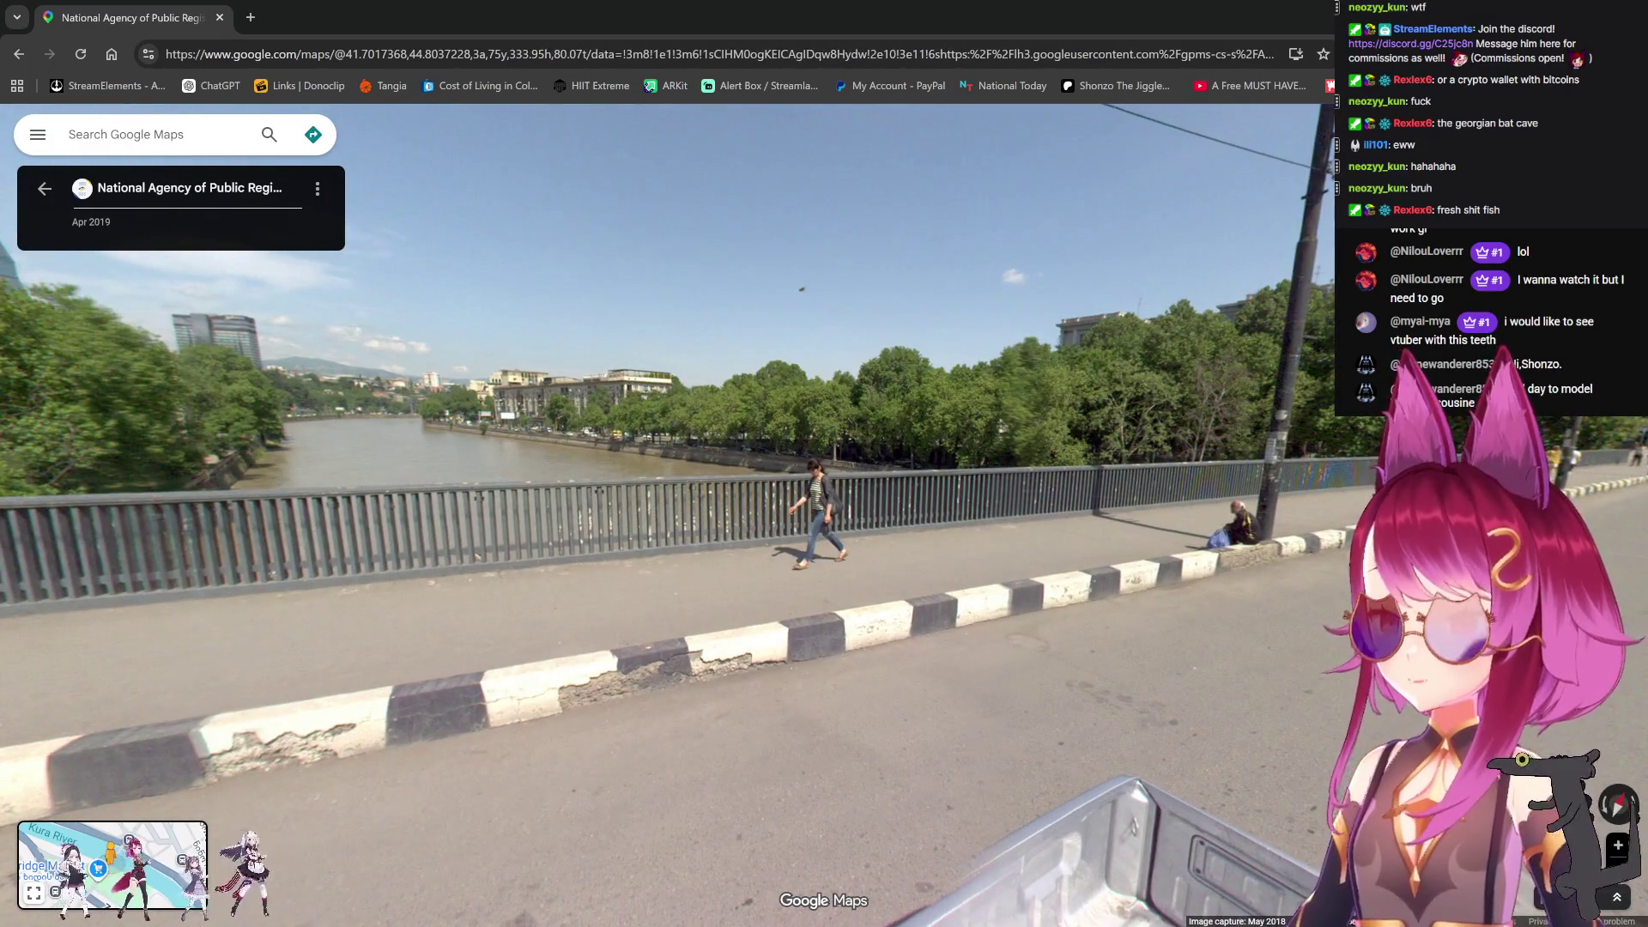
left_click(45, 188)
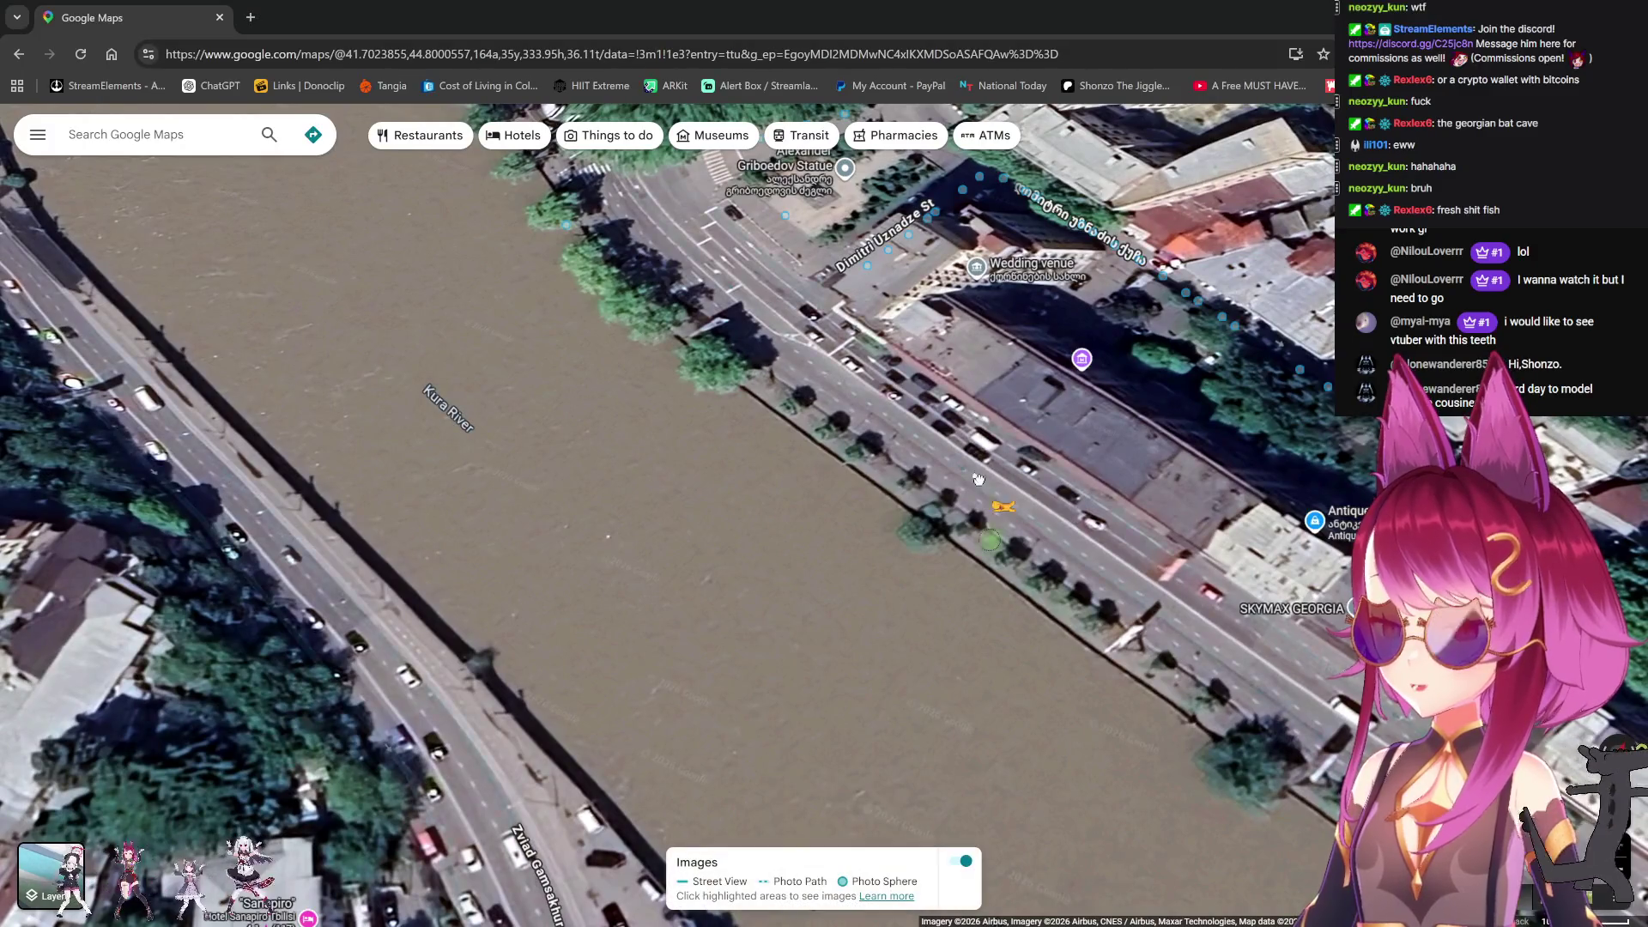
Step: Drop into Street View by the riverside road, face the parked cars, then exit
left_click_drag(937, 390, 936, 395)
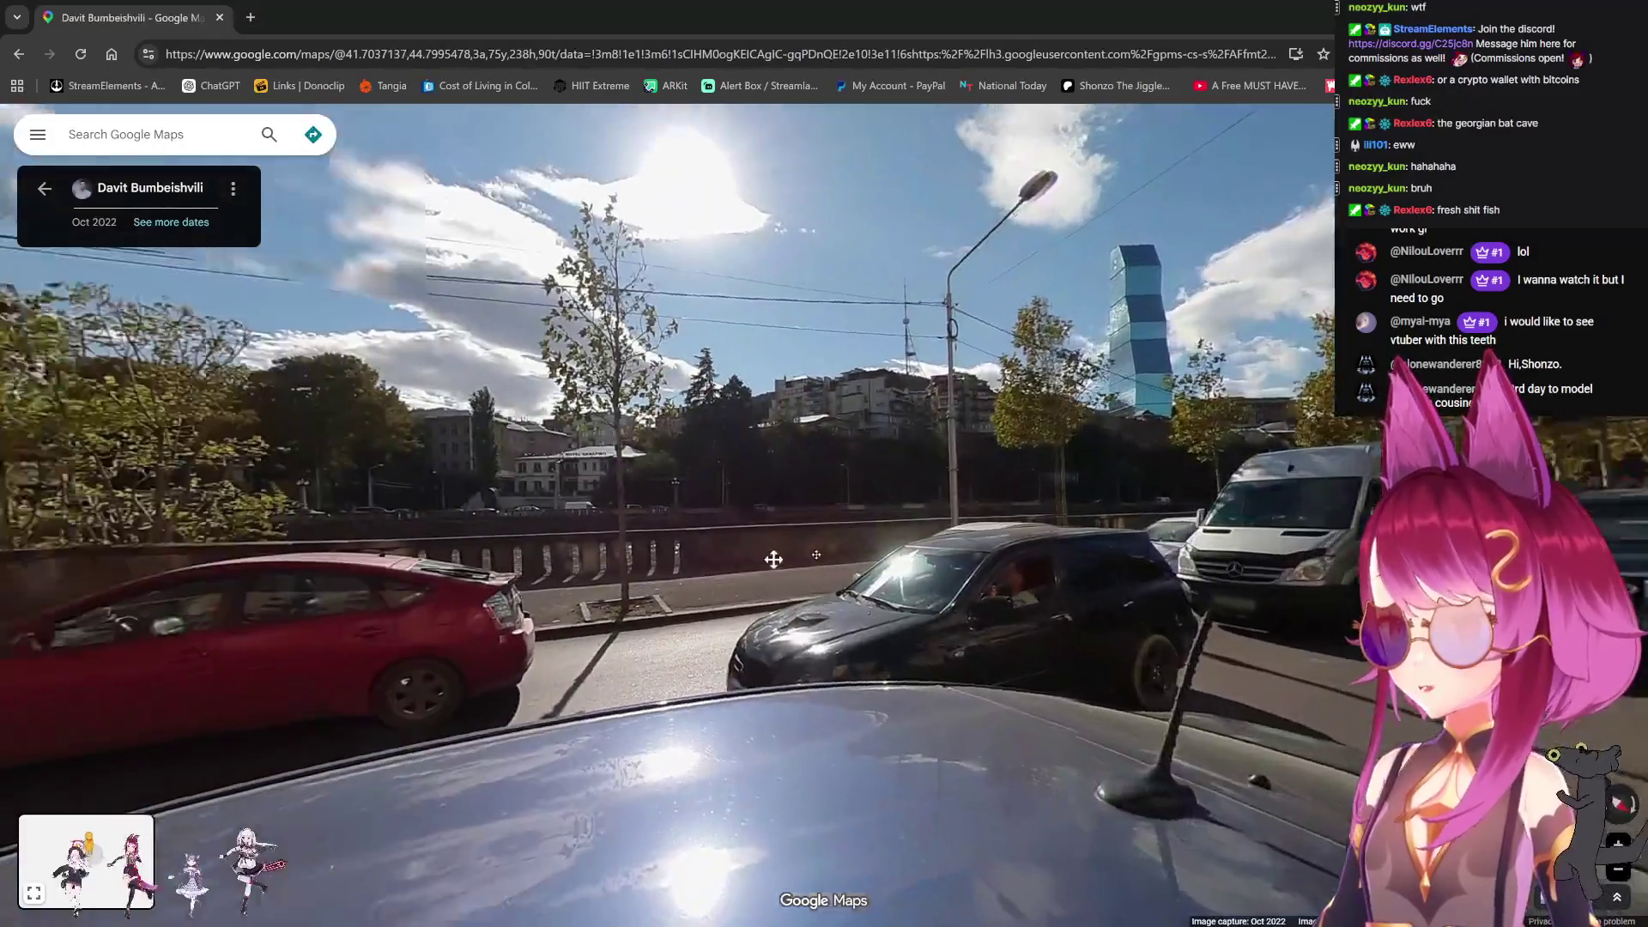
mouse_move(773, 559)
left_mouse_down()
mouse_move(1078, 574)
mouse_move(757, 543)
mouse_move(651, 575)
mouse_move(523, 574)
left_mouse_up()
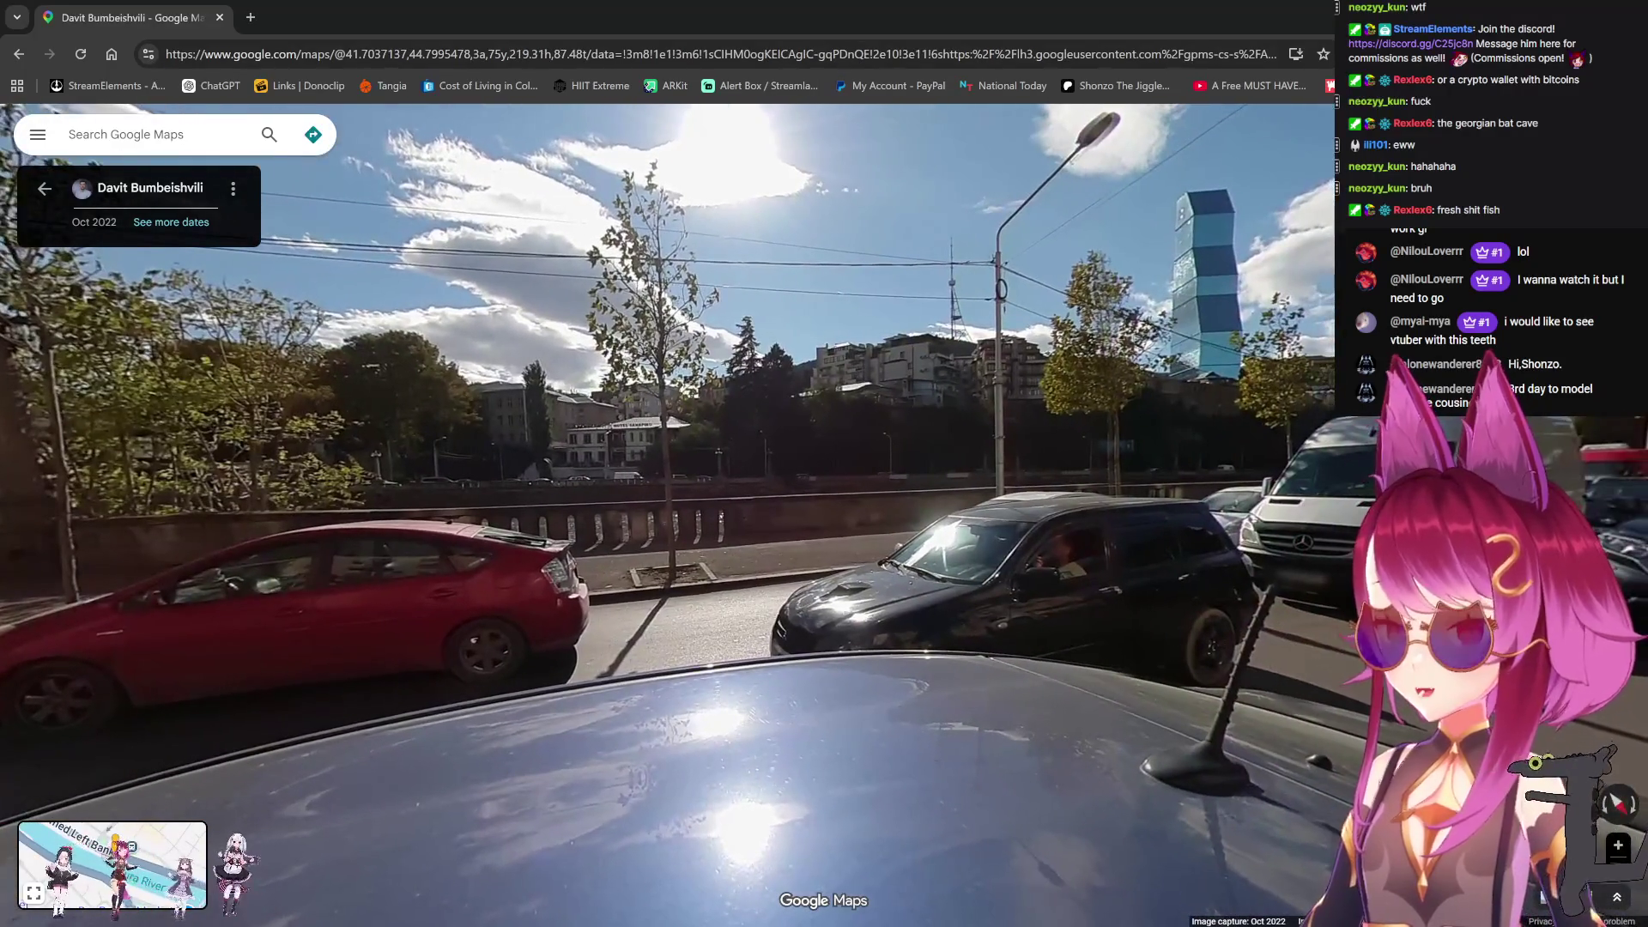
key("Escape")
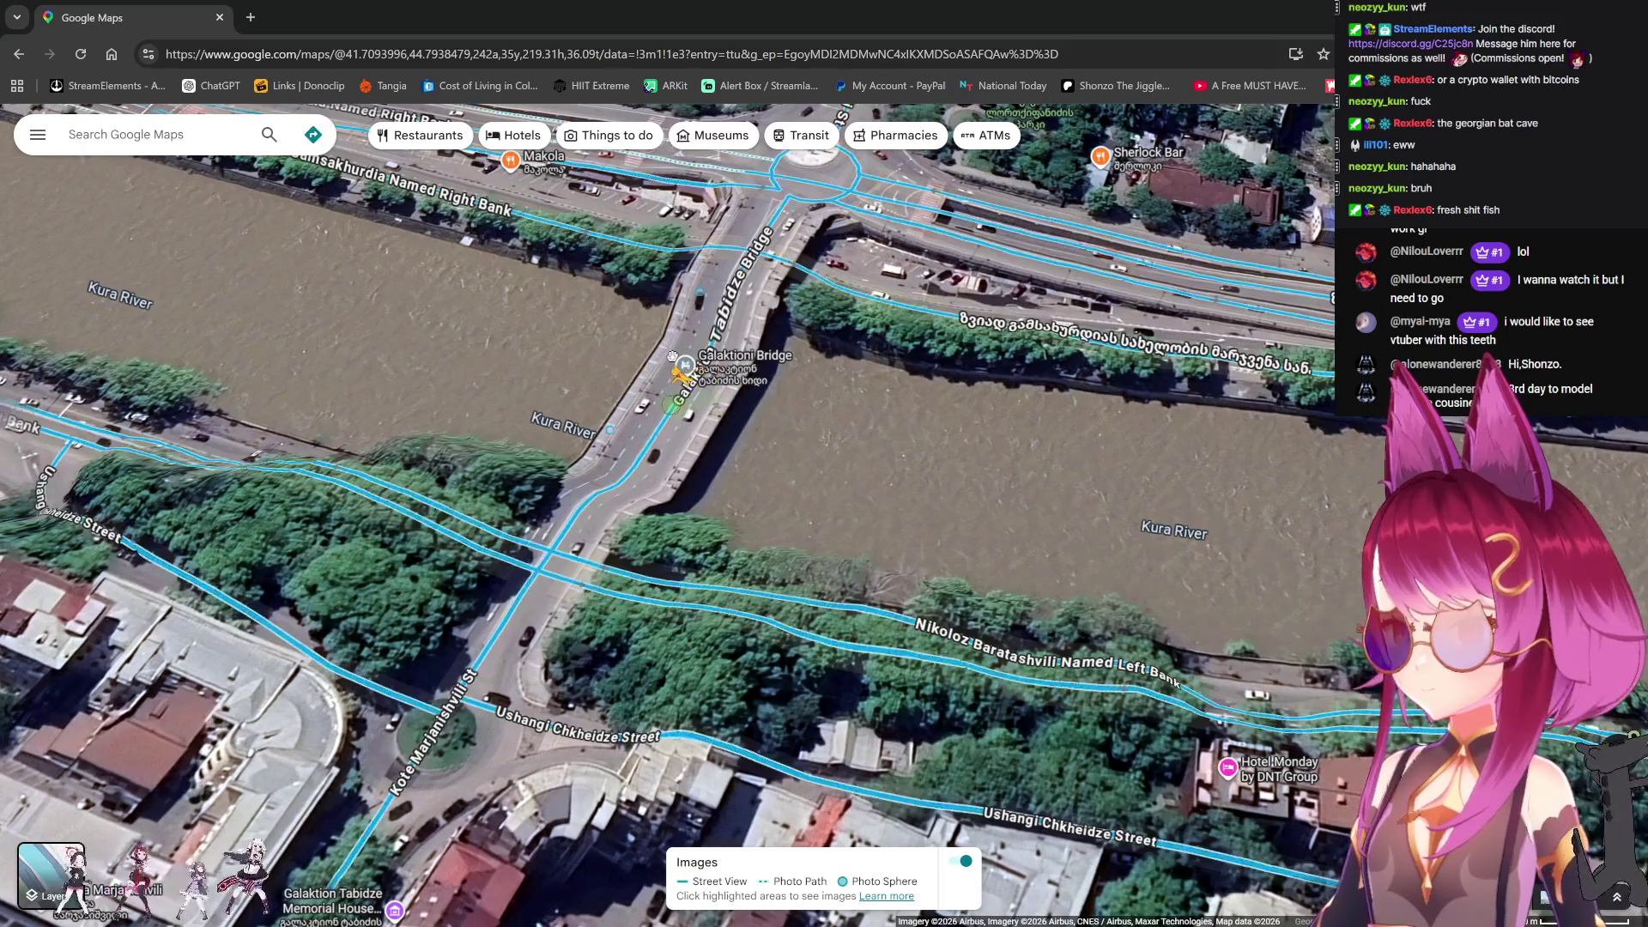
Step: Enter Street View on Galaktion Tabidze Bridge and walk forward along its sidewalk
left_click_drag(645, 379, 645, 378)
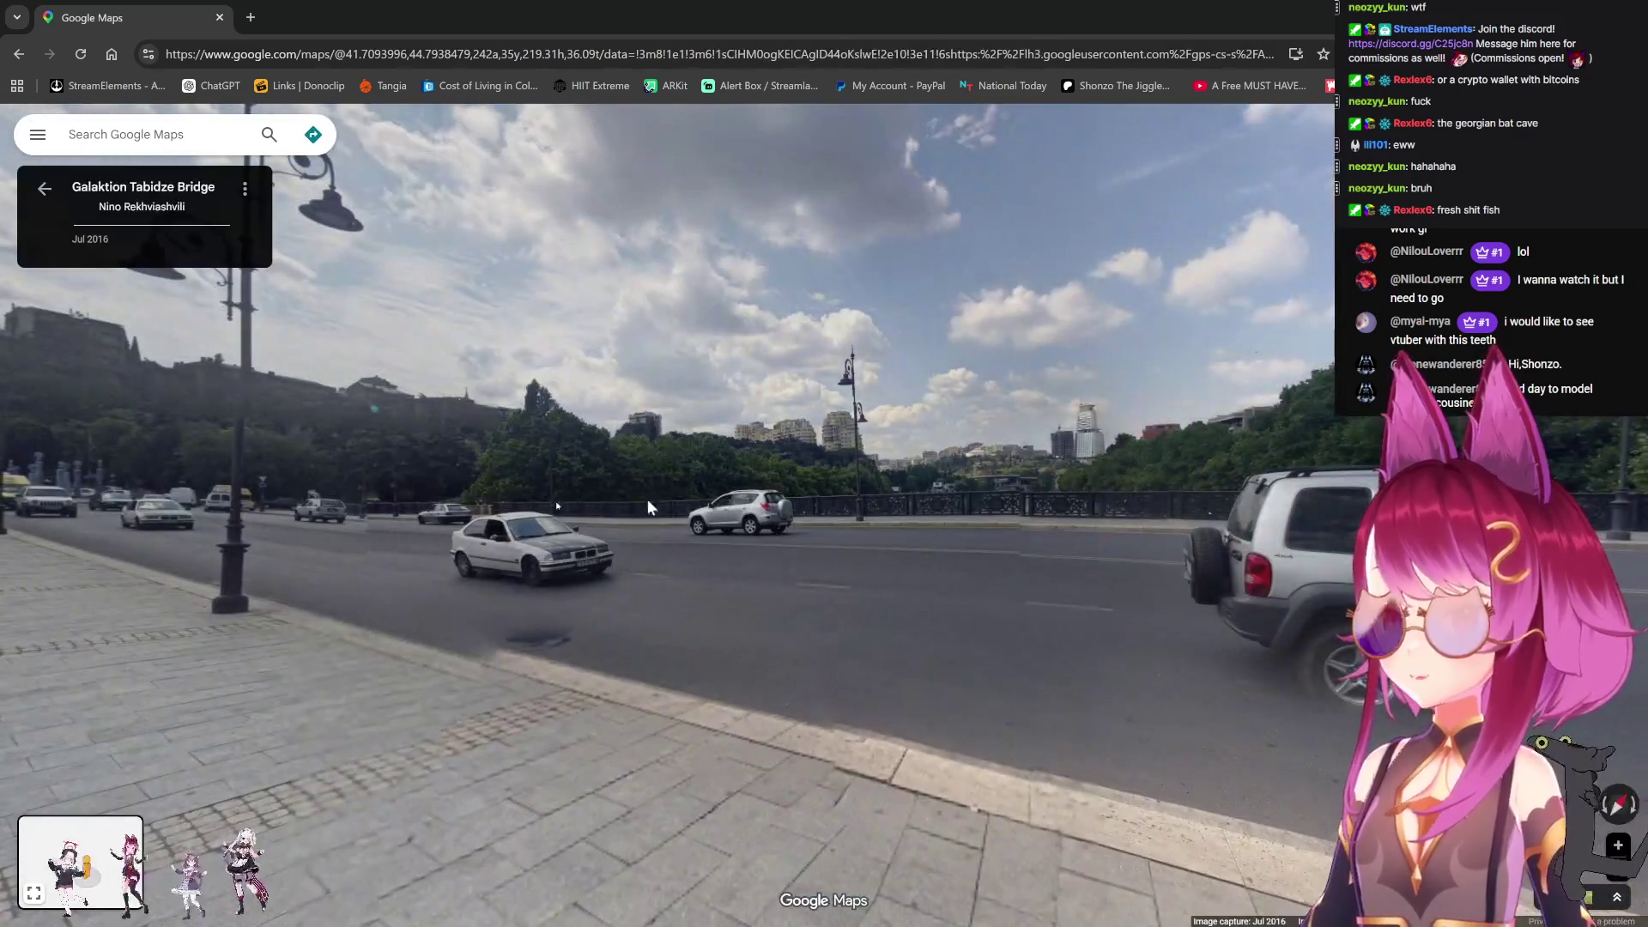
left_click(647, 507)
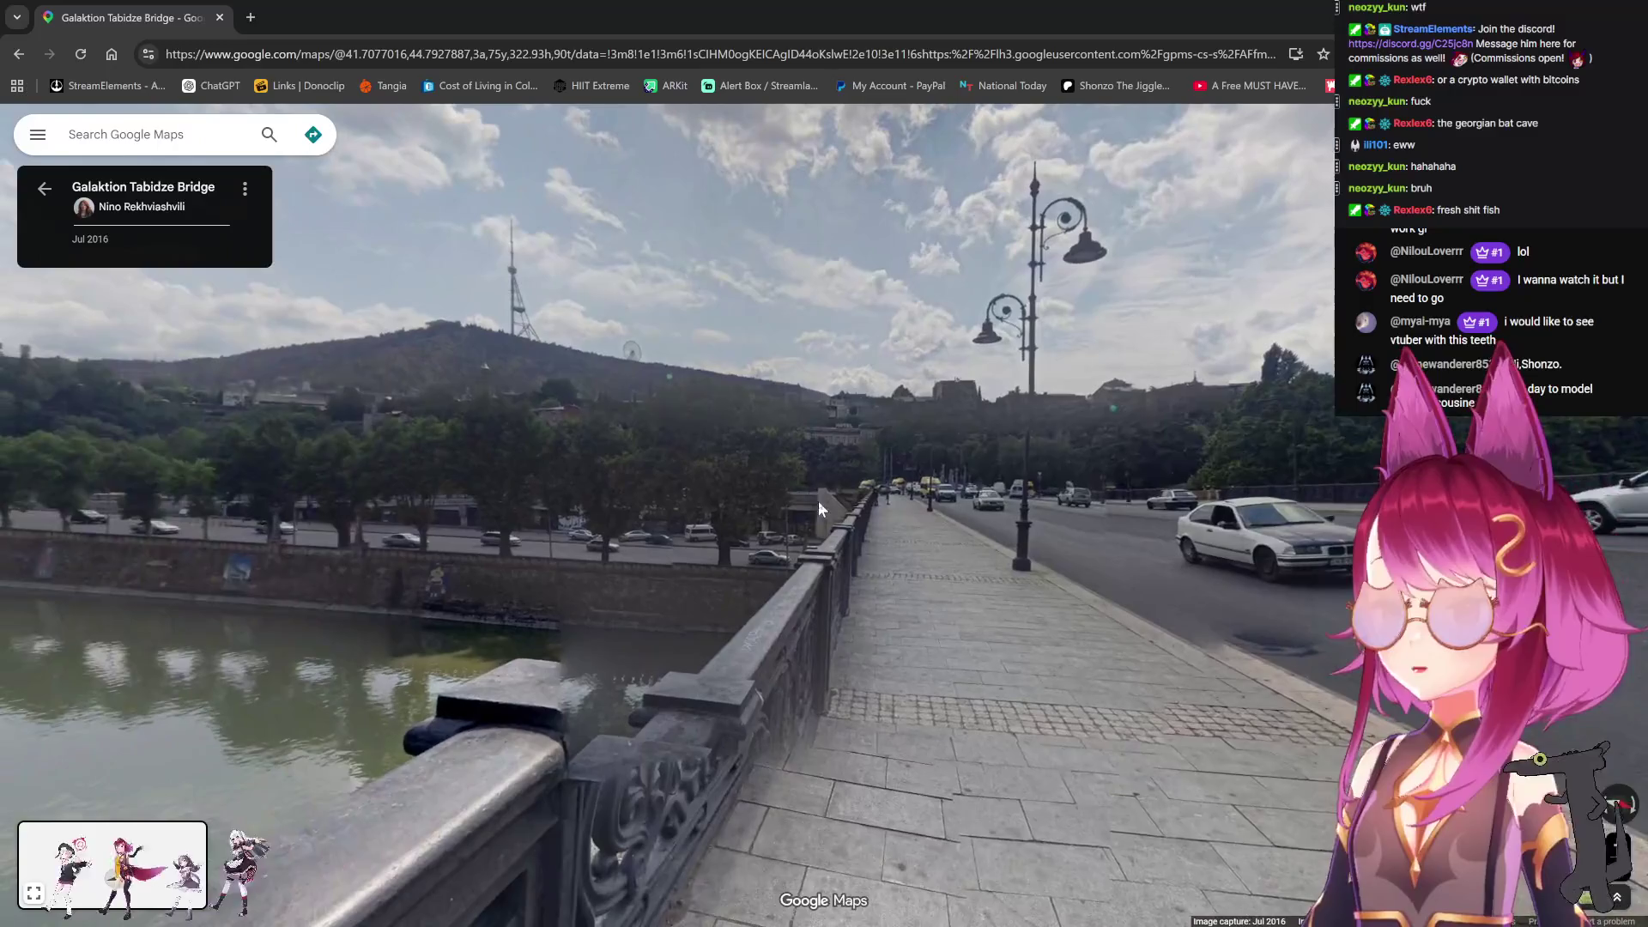
mouse_move(817, 501)
left_mouse_down()
mouse_move(1187, 499)
mouse_move(1053, 386)
left_mouse_up()
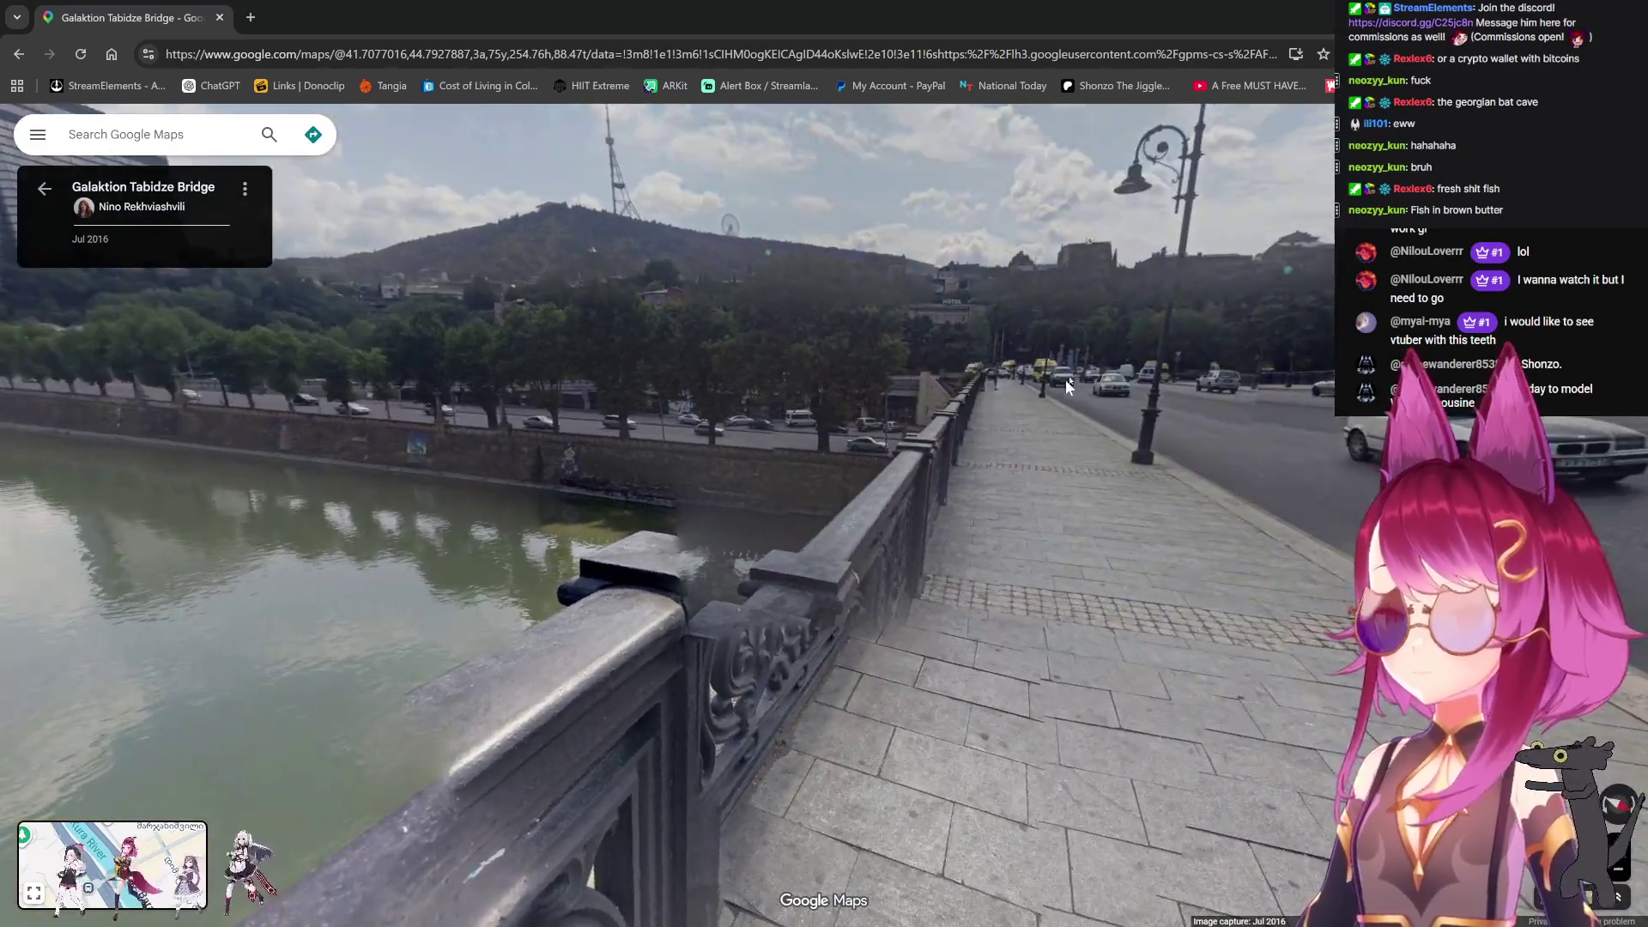
left_click(1053, 387)
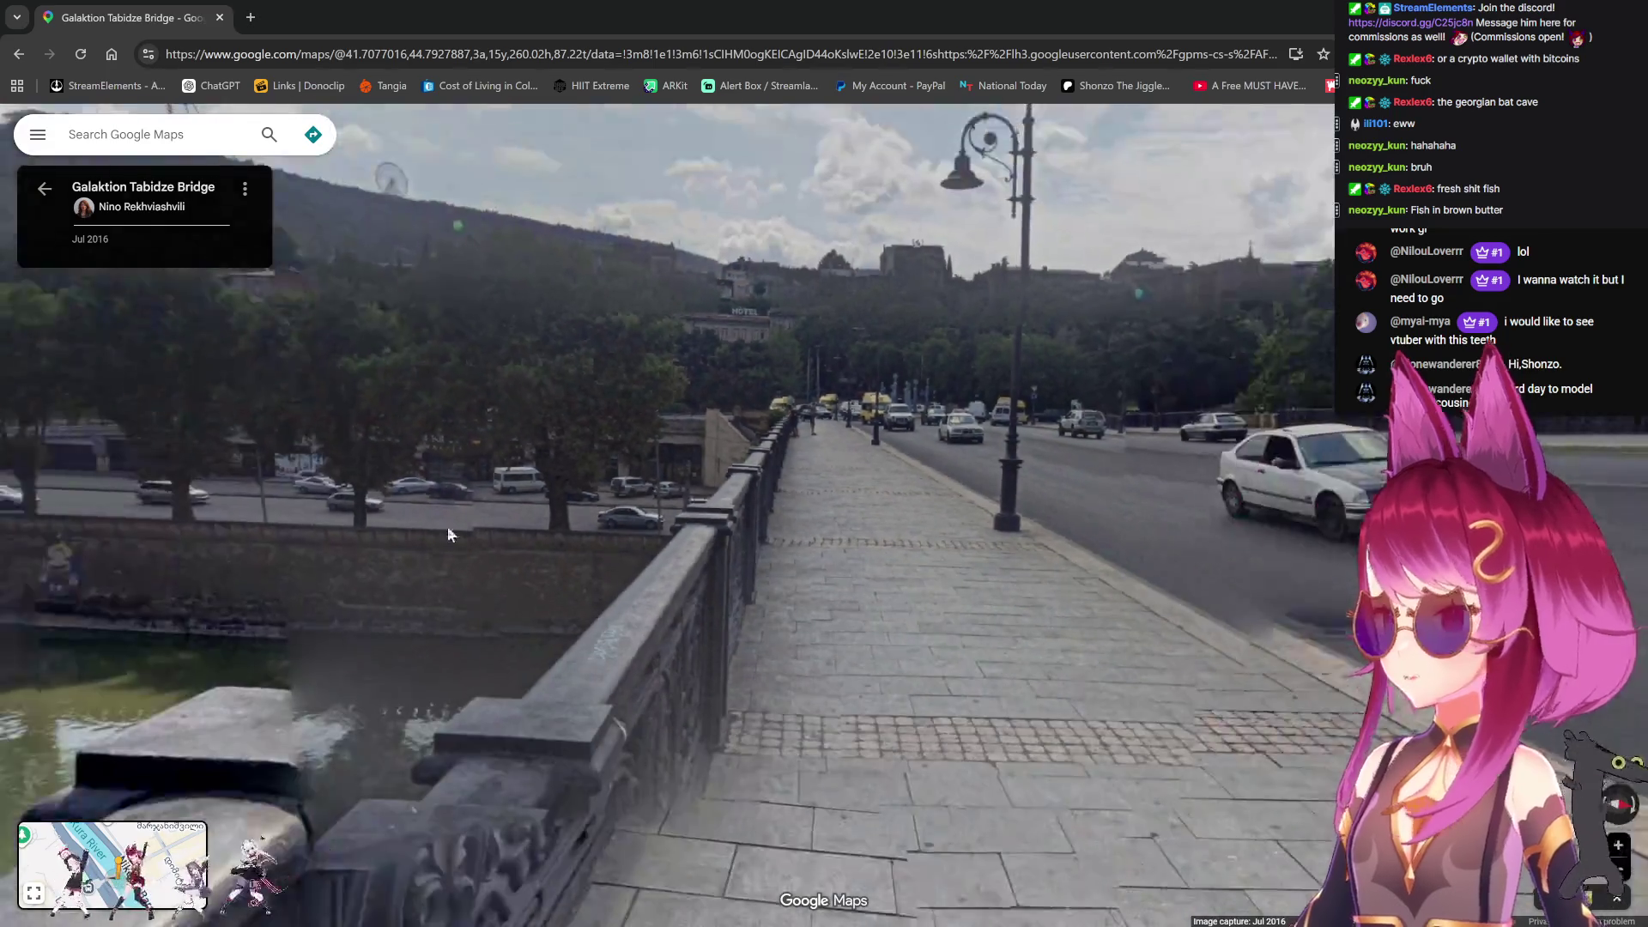
Step: Turn to look down the river toward the skyline, then return to the map
left_click_drag(764, 450, 811, 502)
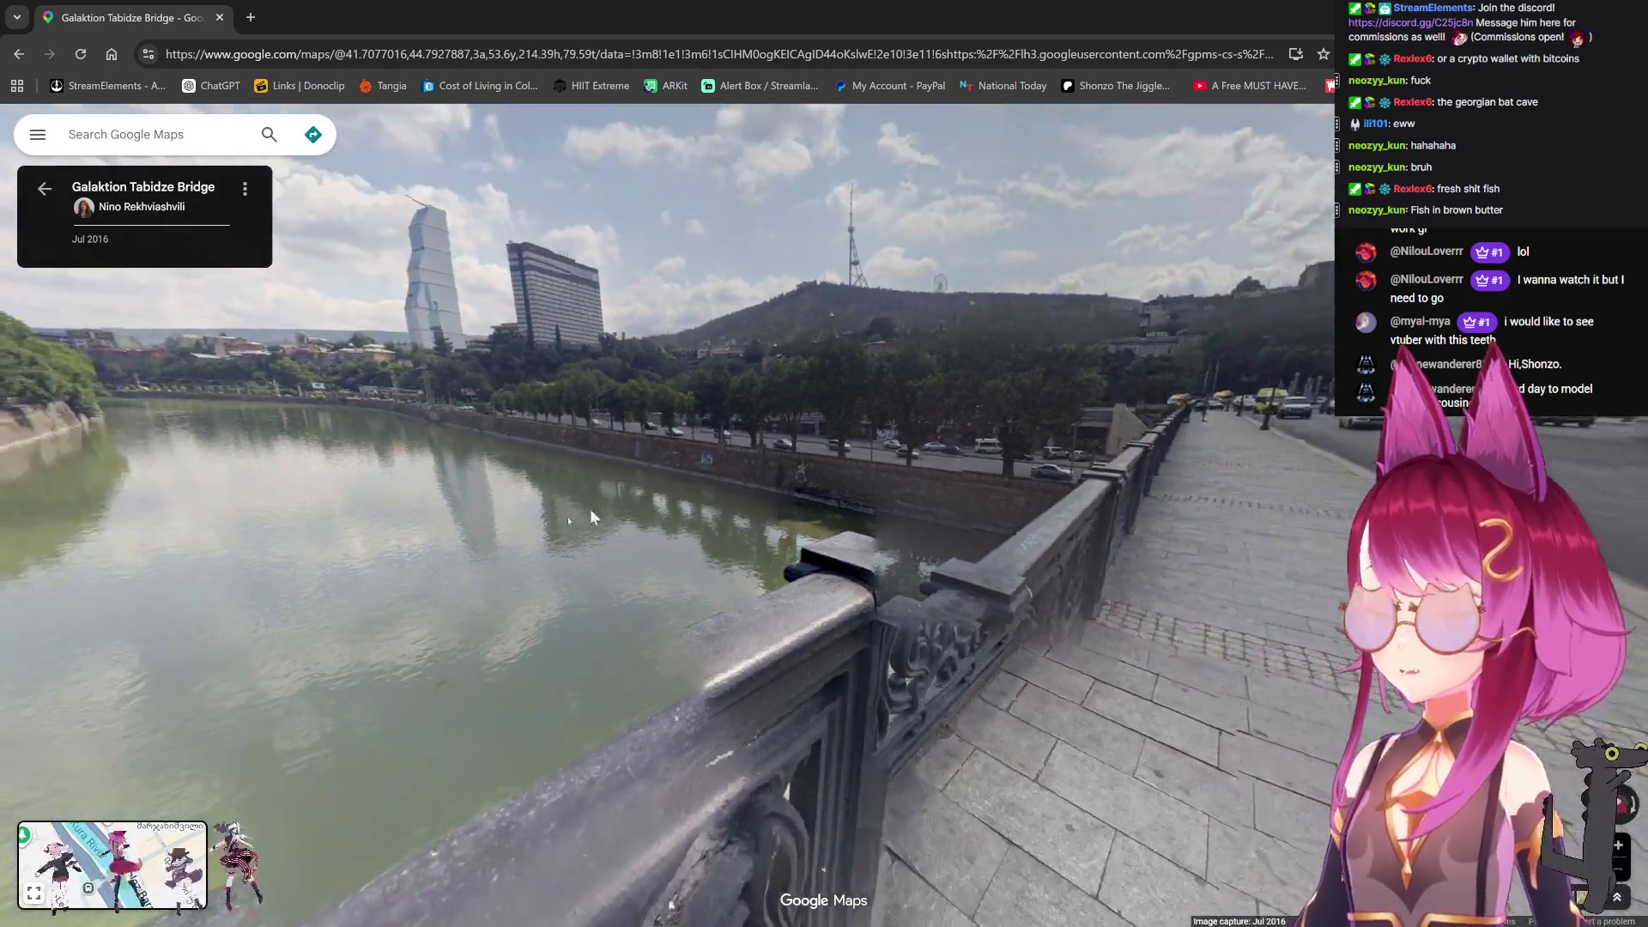
left_click_drag(589, 508, 885, 497)
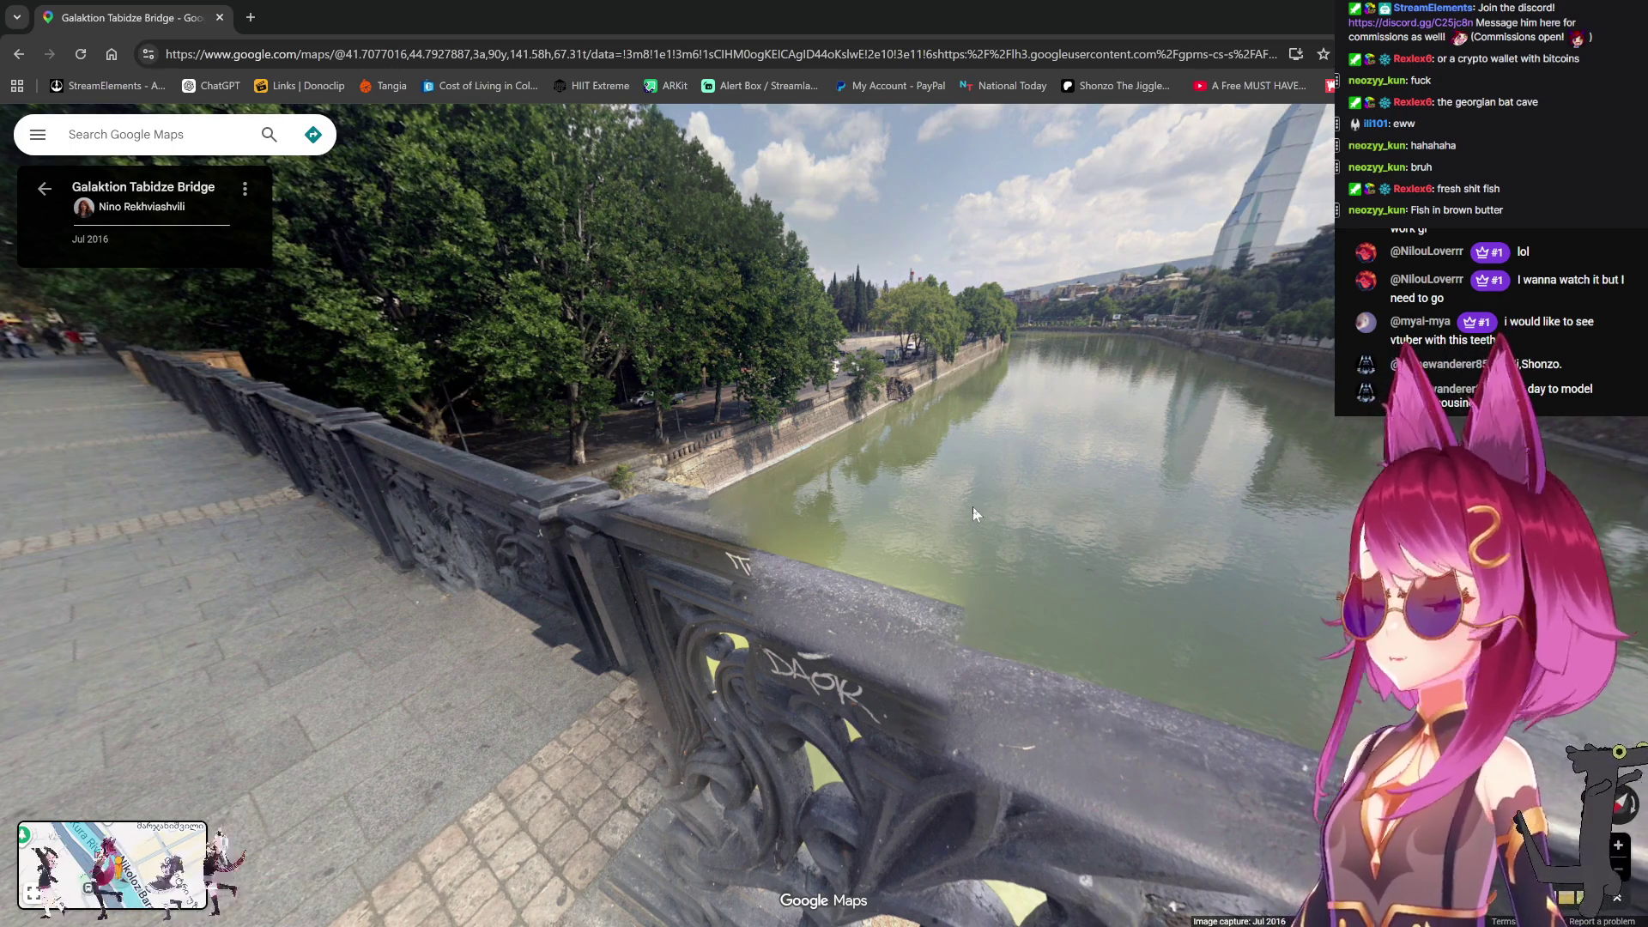
left_click_drag(973, 514, 0, 515)
key("Escape")
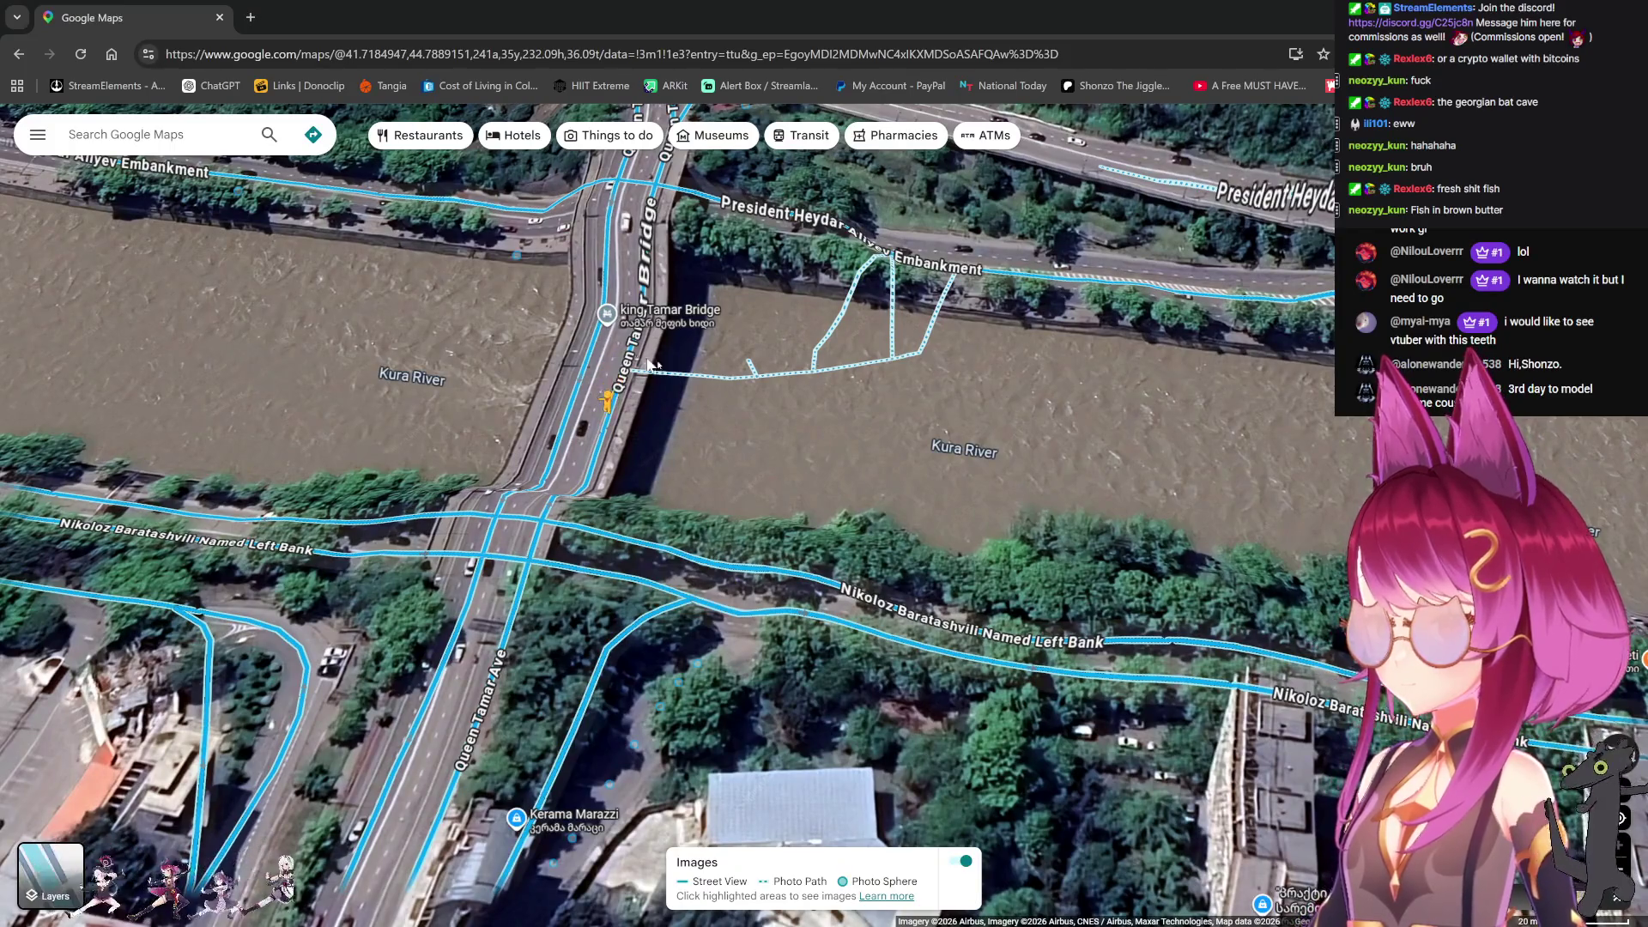
Step: Open Street View on King Tamar Bridge, step forward and face the river
left_click(637, 361)
left_click(1047, 518)
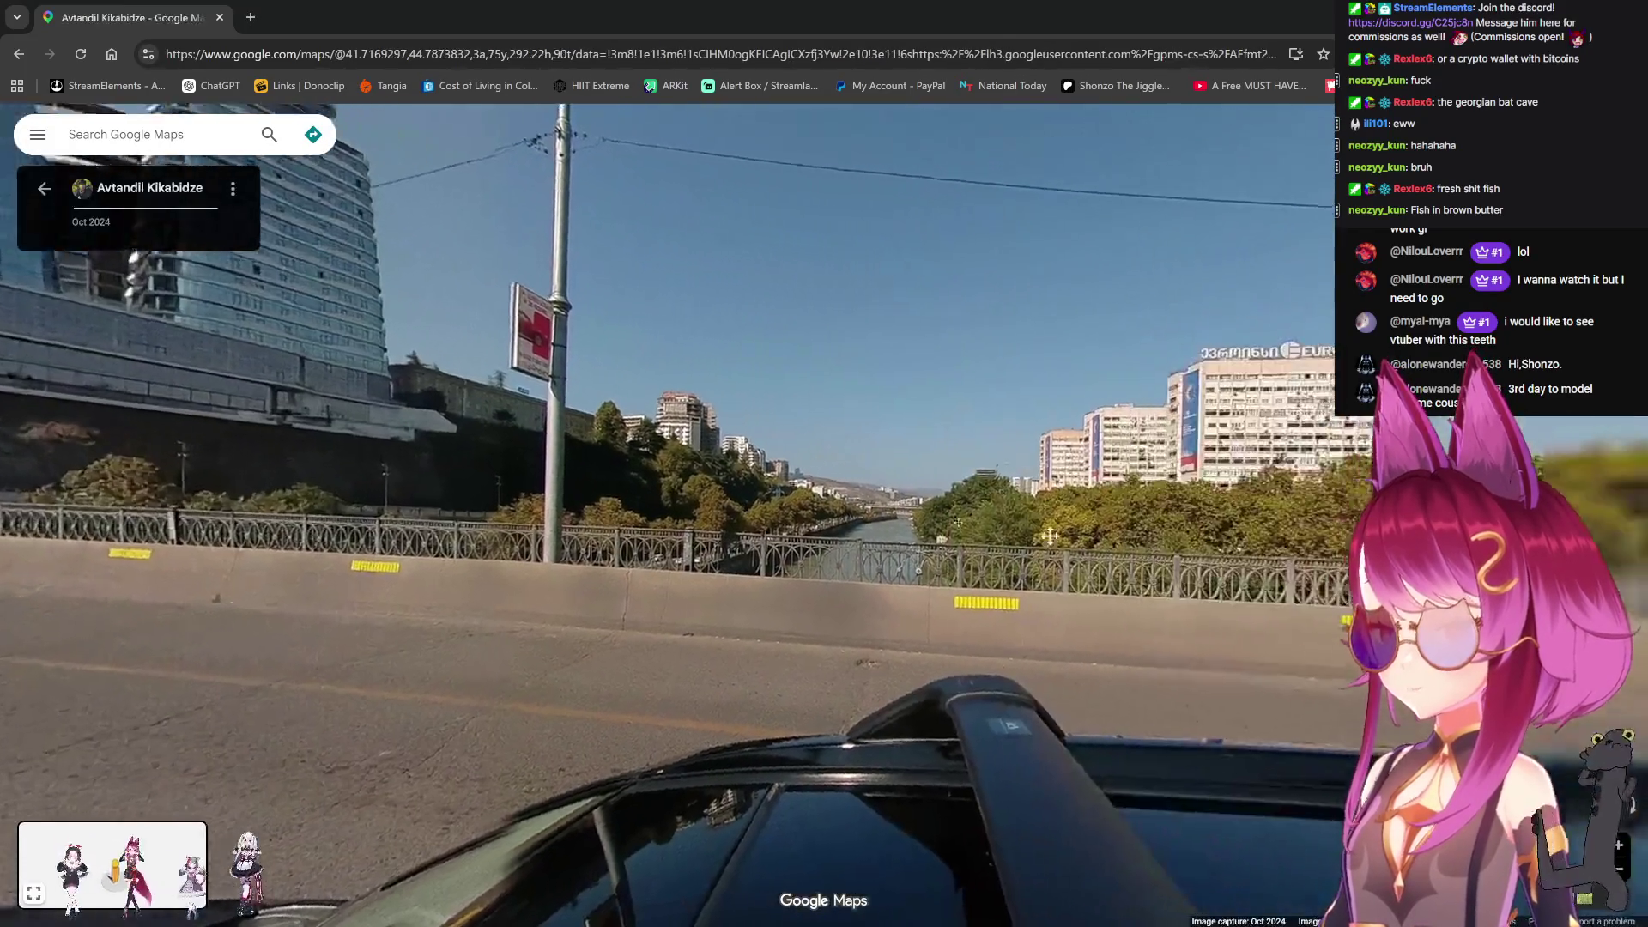
mouse_move(858, 515)
left_mouse_down()
mouse_move(417, 514)
mouse_move(816, 496)
mouse_move(858, 618)
left_mouse_up()
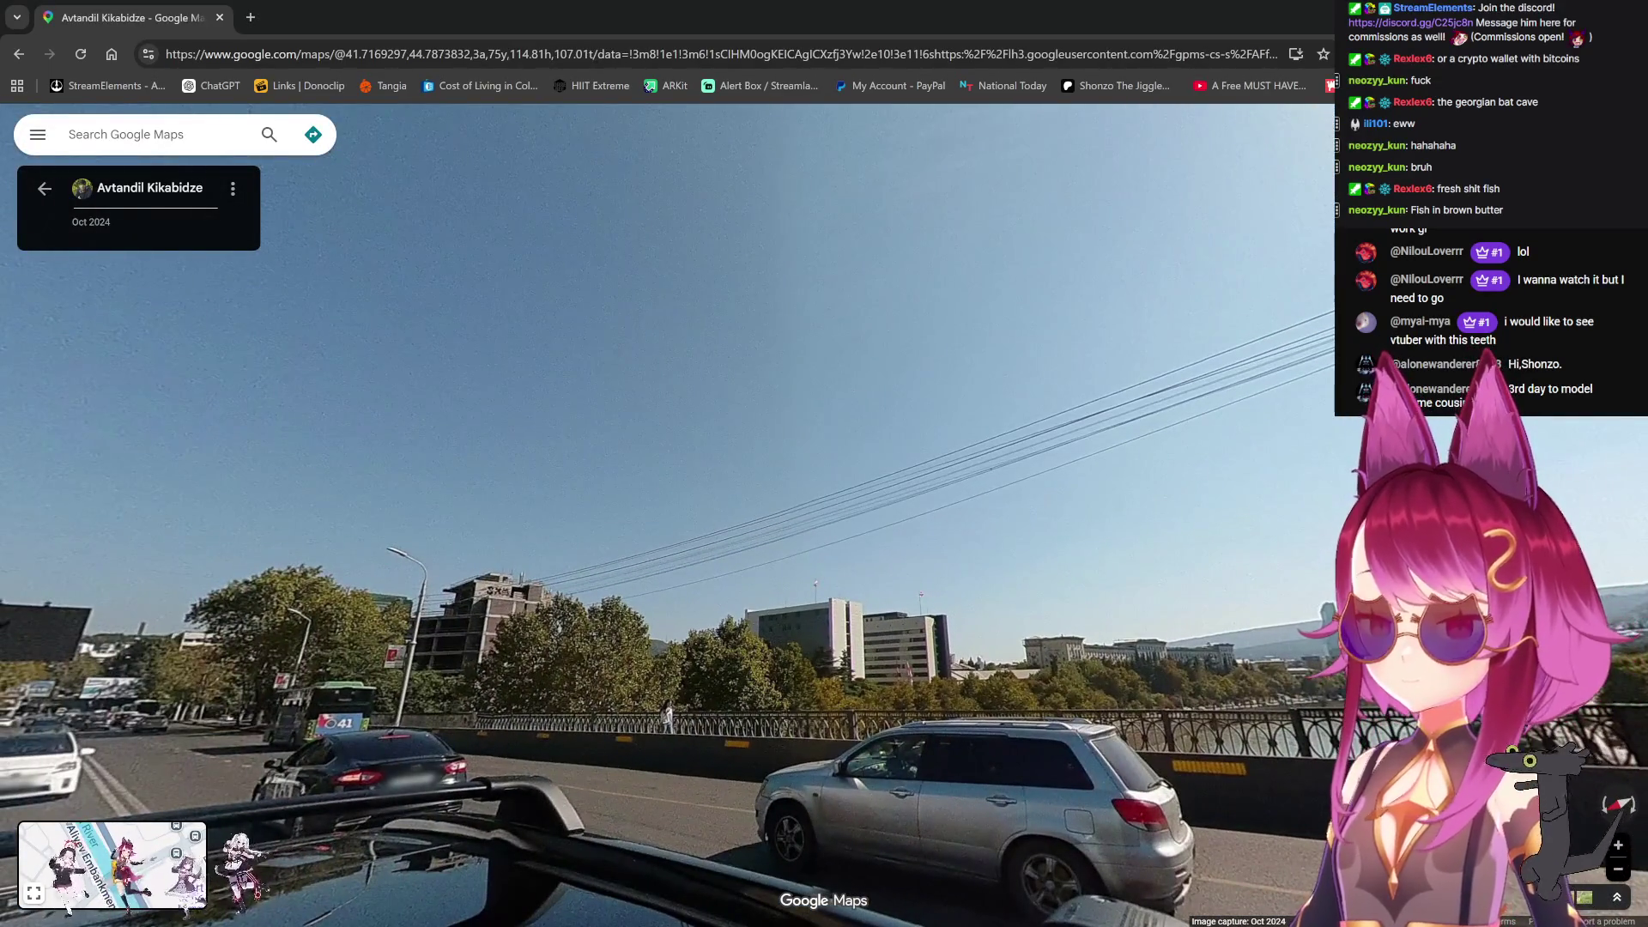
Step: Zoom out to the satellite map and pan to the blocks around David Guramishvili Ave
scroll(977, 479, "down", 10)
scroll(976, 478, "down", 5)
scroll(659, 358, "up", 10)
scroll(659, 359, "down", 5)
scroll(705, 585, "up", 4)
key("Up")
key("Up")
key("Up")
scroll(723, 507, "up", 5)
key("Down")
key("Left")
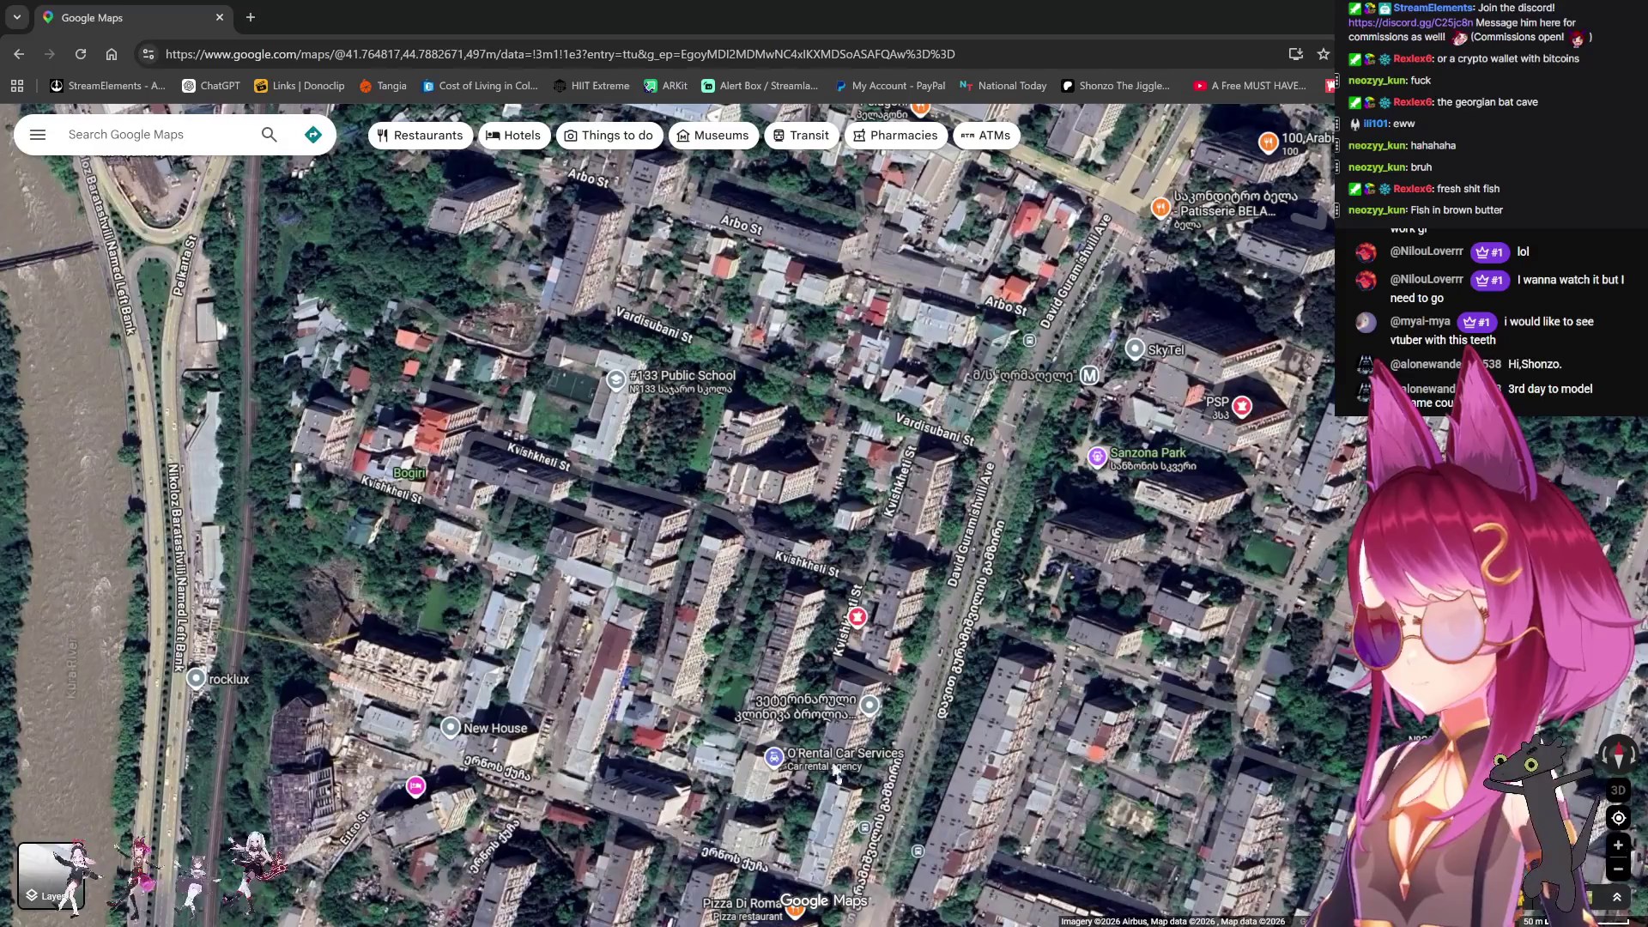
Step: Pan the satellite view north along David Guramishvili Ave
scroll(831, 755, "down", 3)
key("Down")
key("Down")
scroll(843, 635, "up", 2)
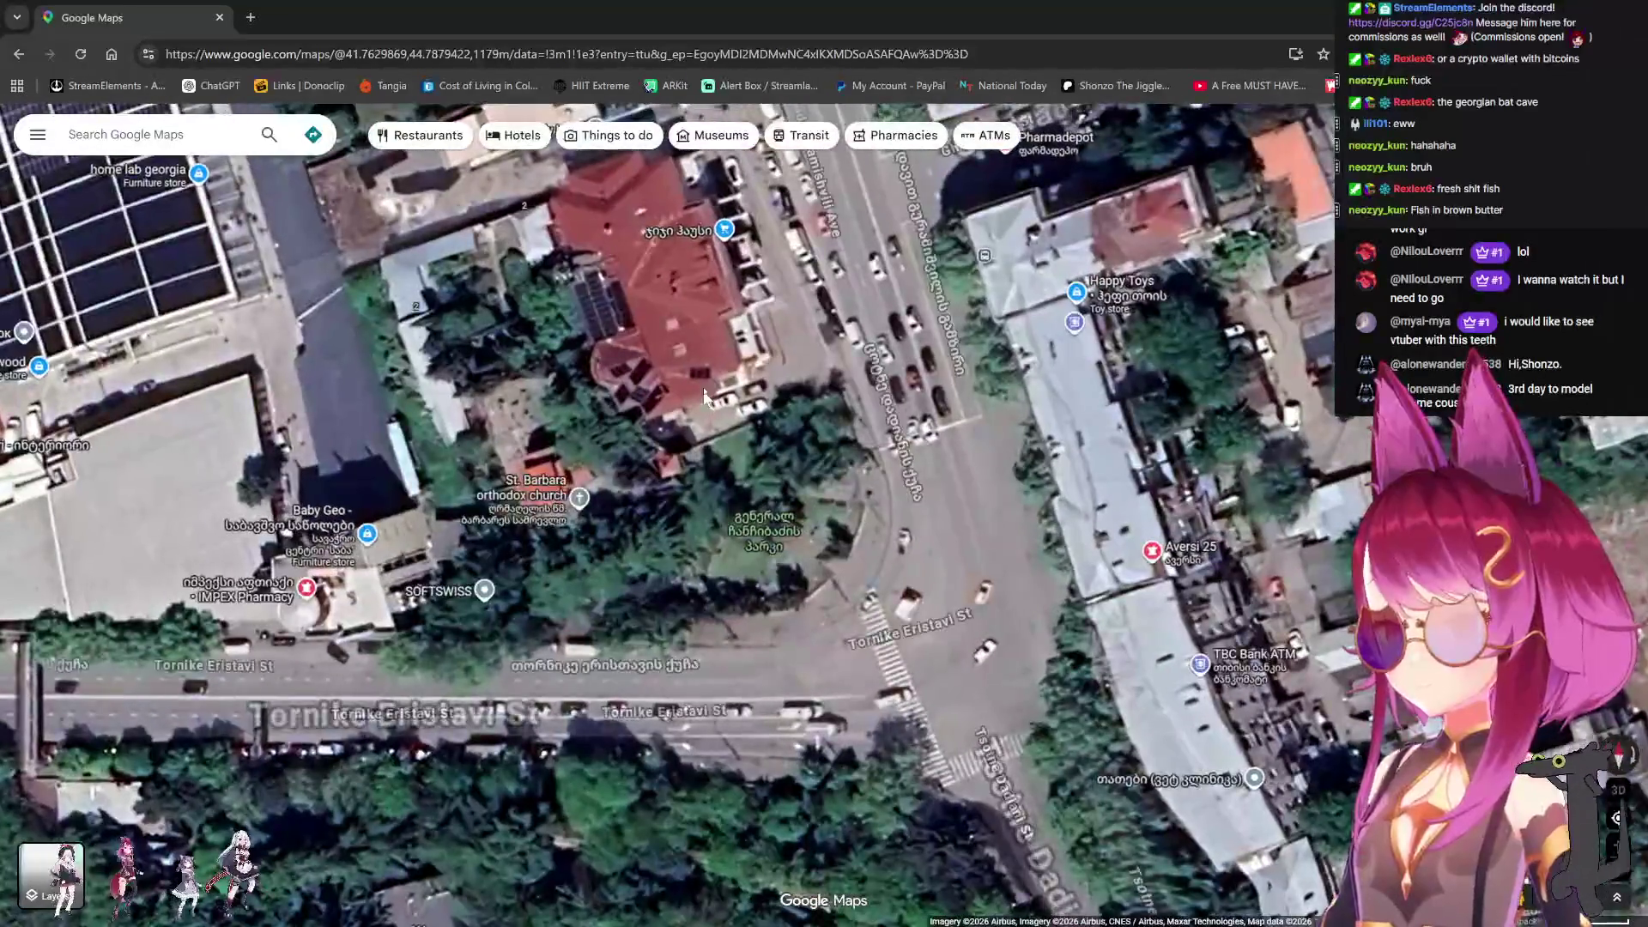
left_click_drag(705, 399, 784, 501)
scroll(751, 395, "down", 1)
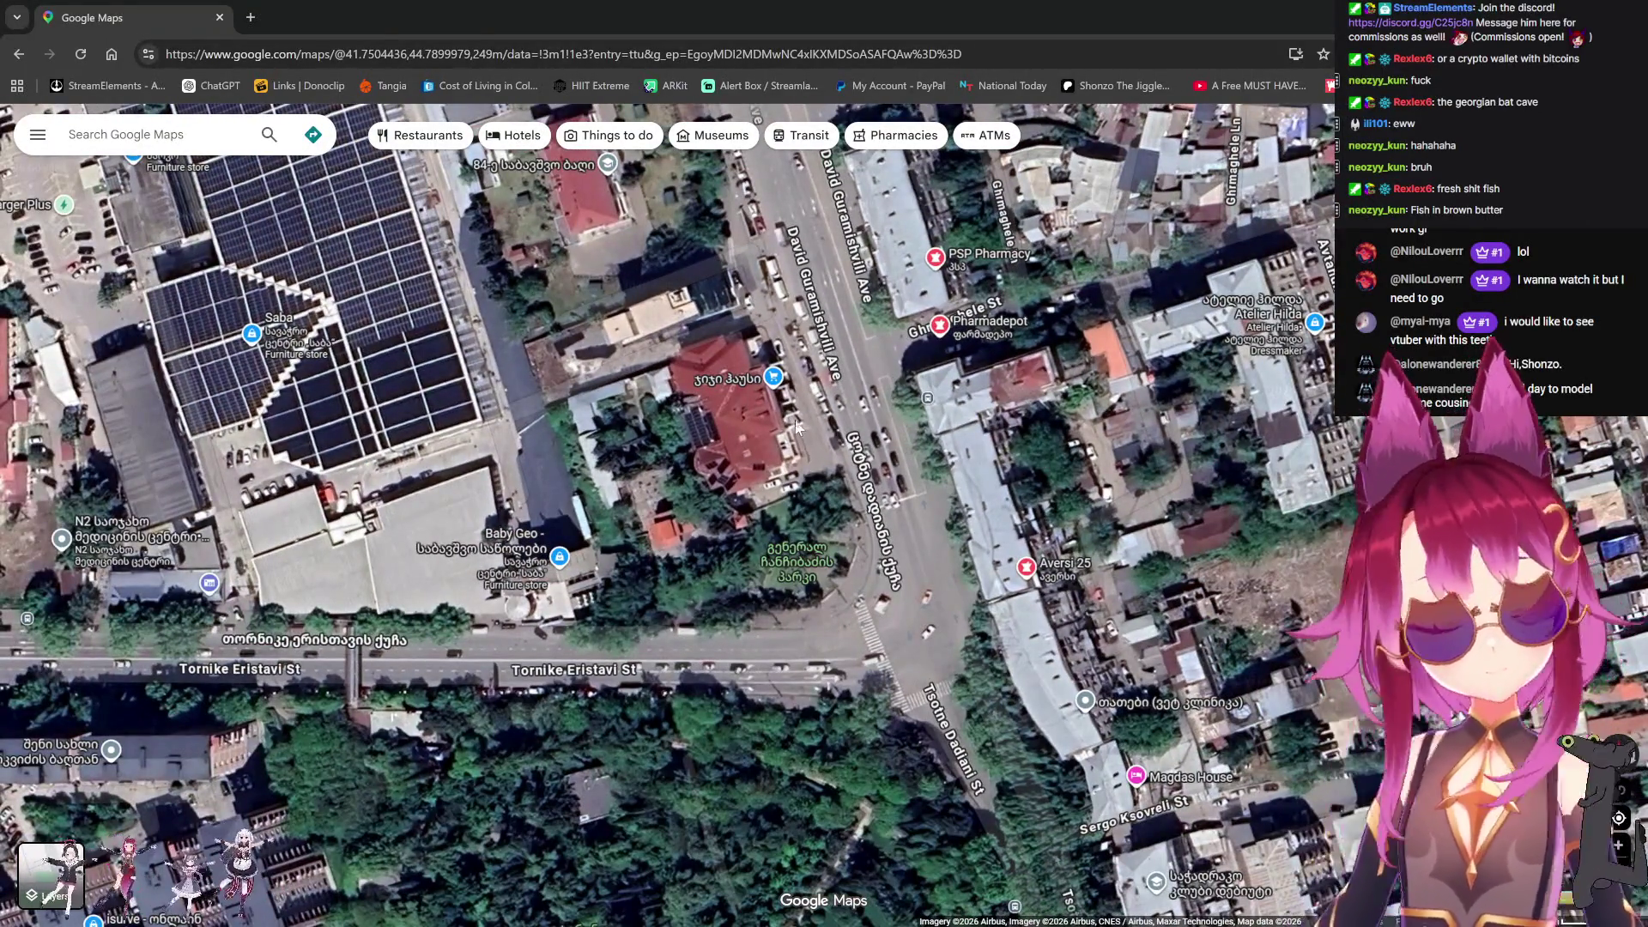
left_click_drag(739, 422, 776, 570)
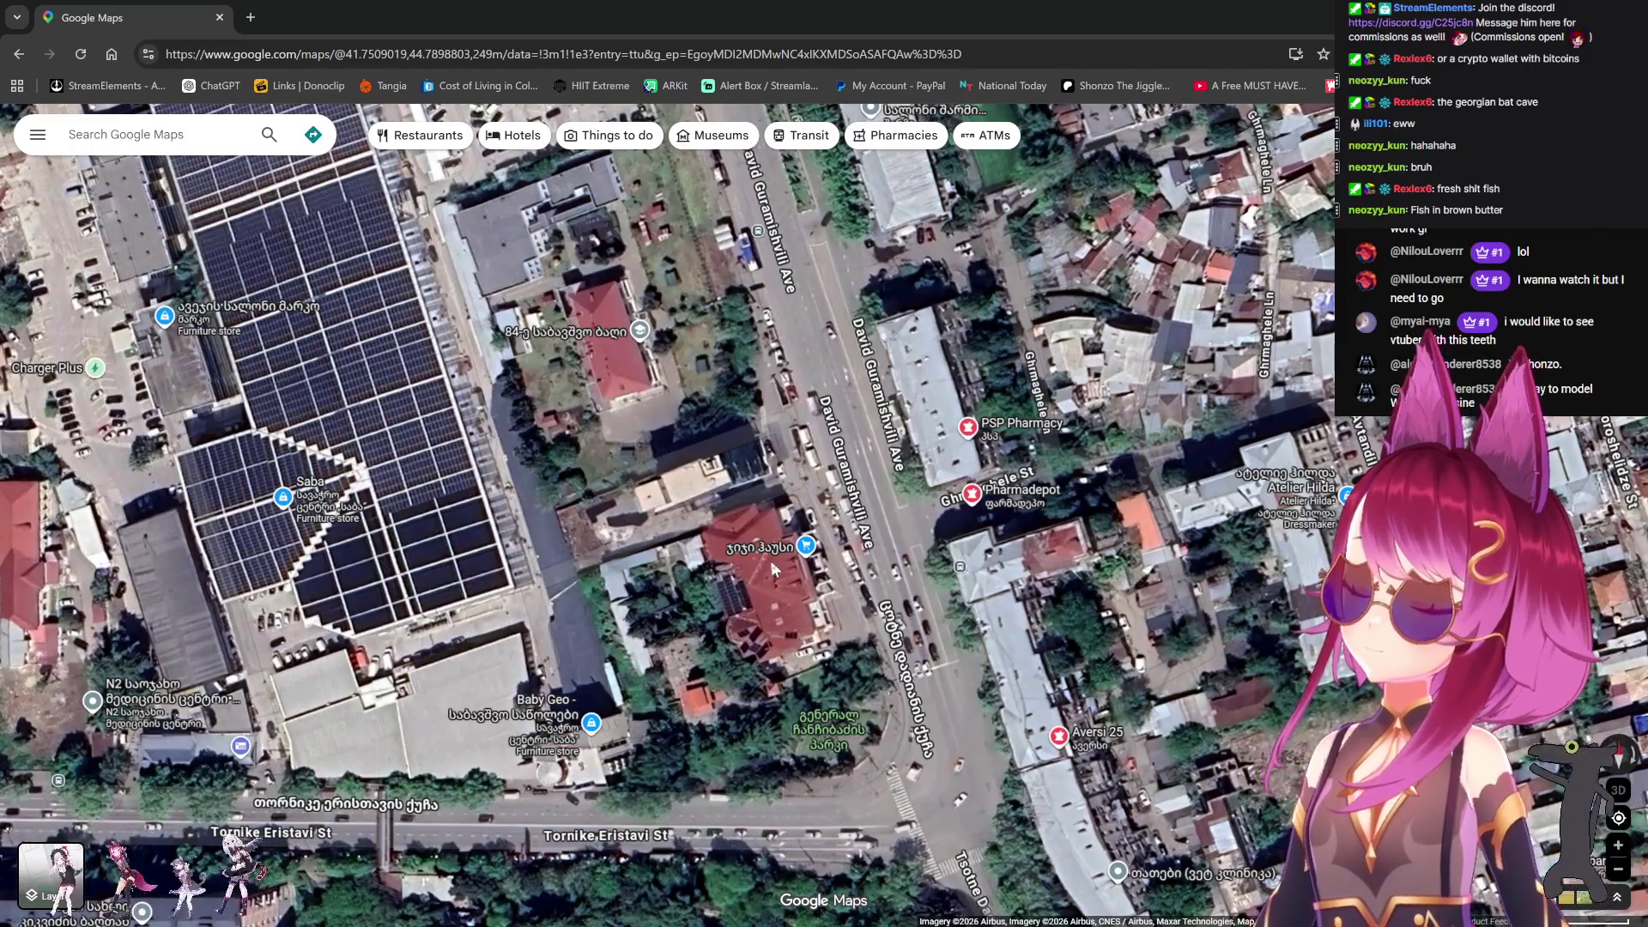
scroll(776, 569, "down", 3)
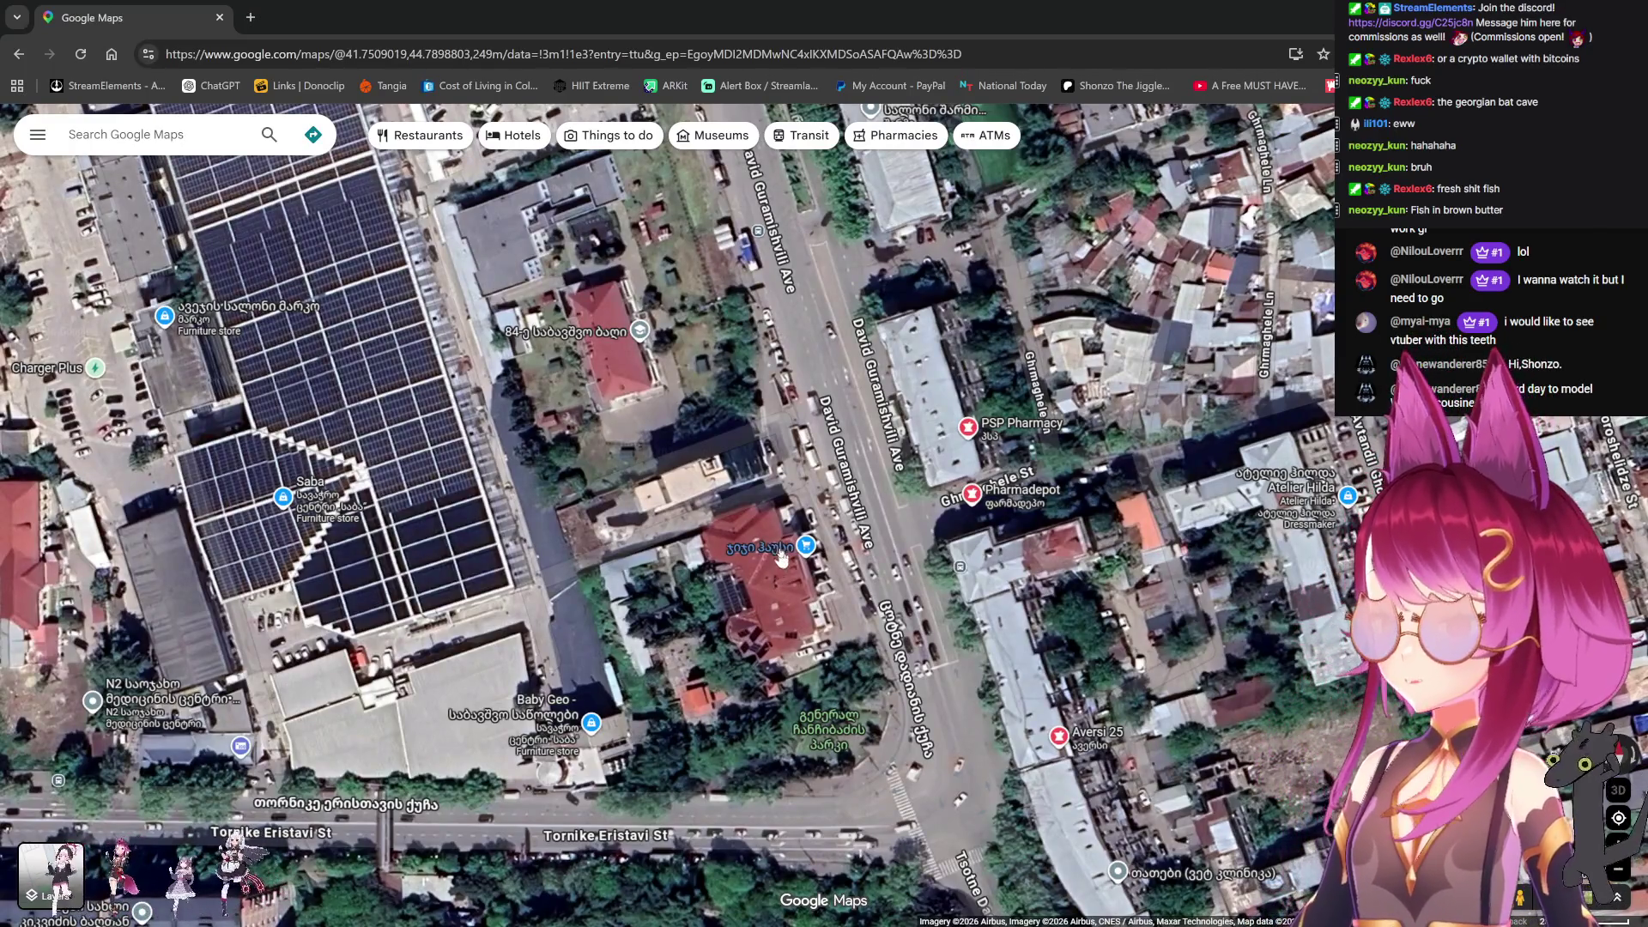
Step: Pan past Saint Nicholas Church and zoom out to the Tbilisi Reservoir
key("Up")
key("Up")
key("Up")
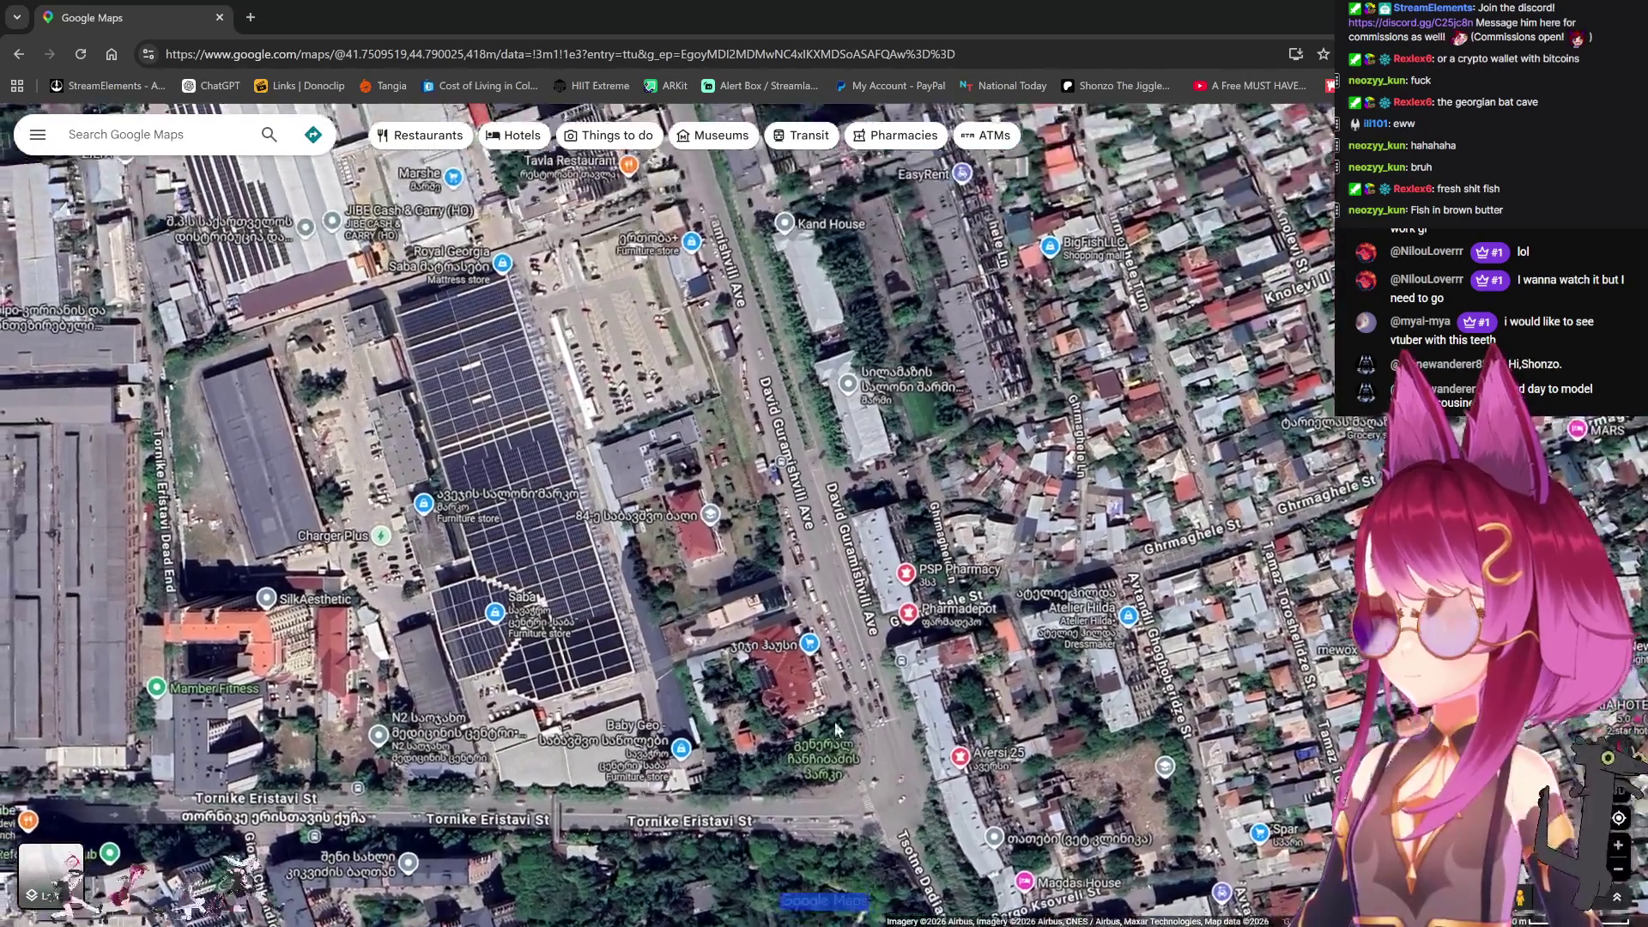
key("Up")
key("Up")
key("Up")
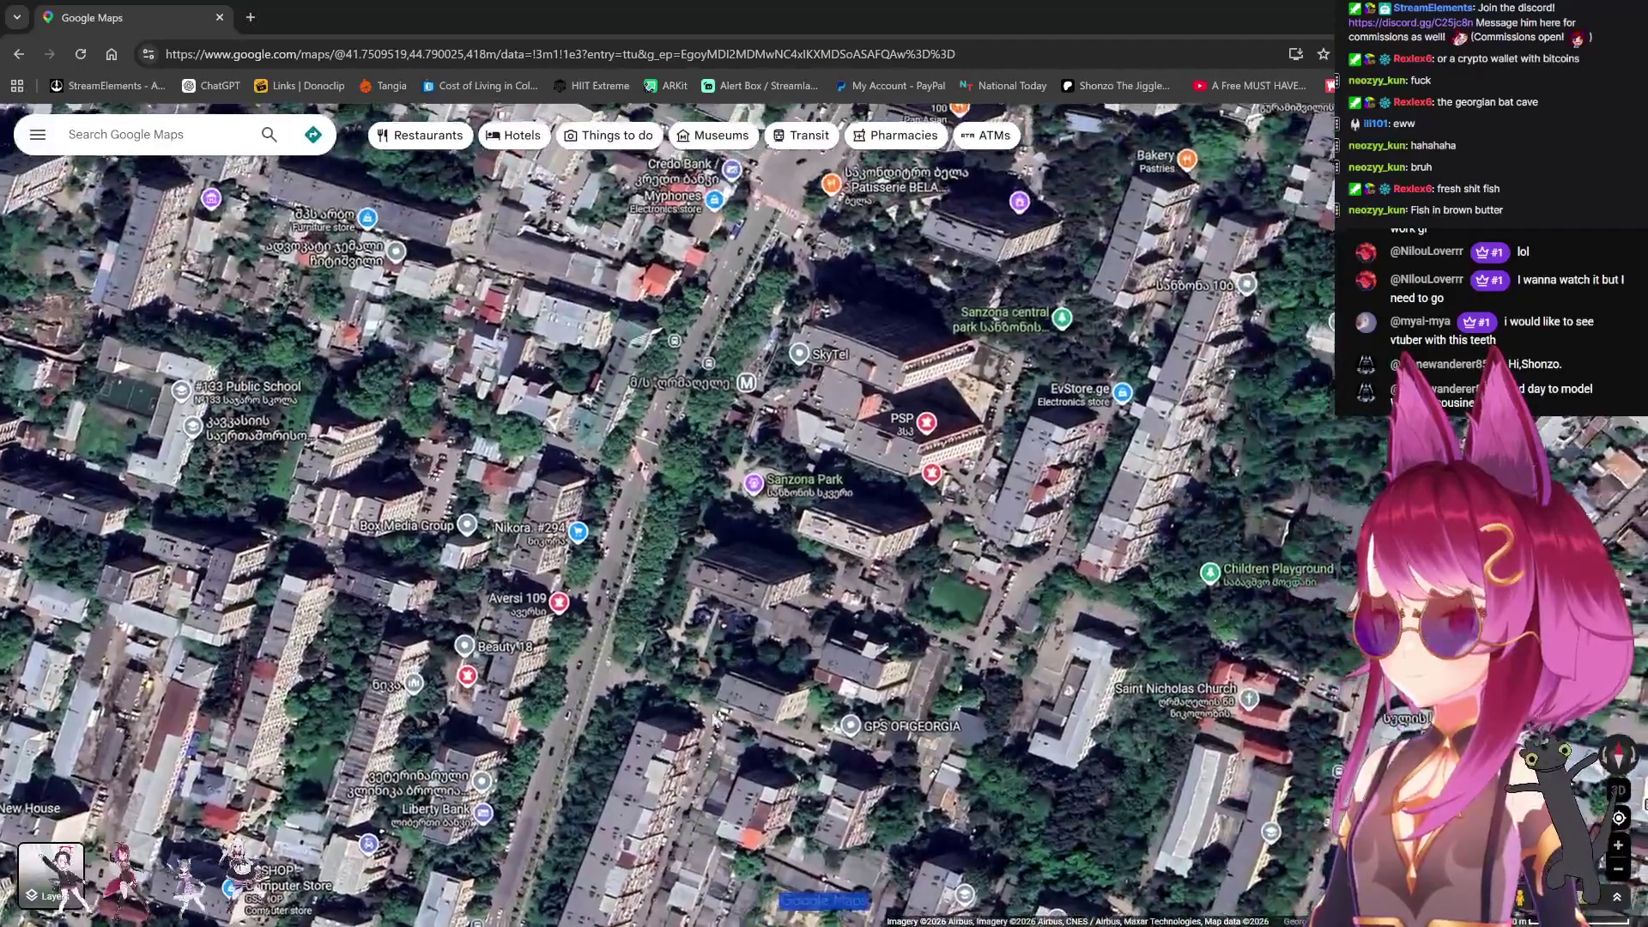
scroll(798, 670, "down", 3)
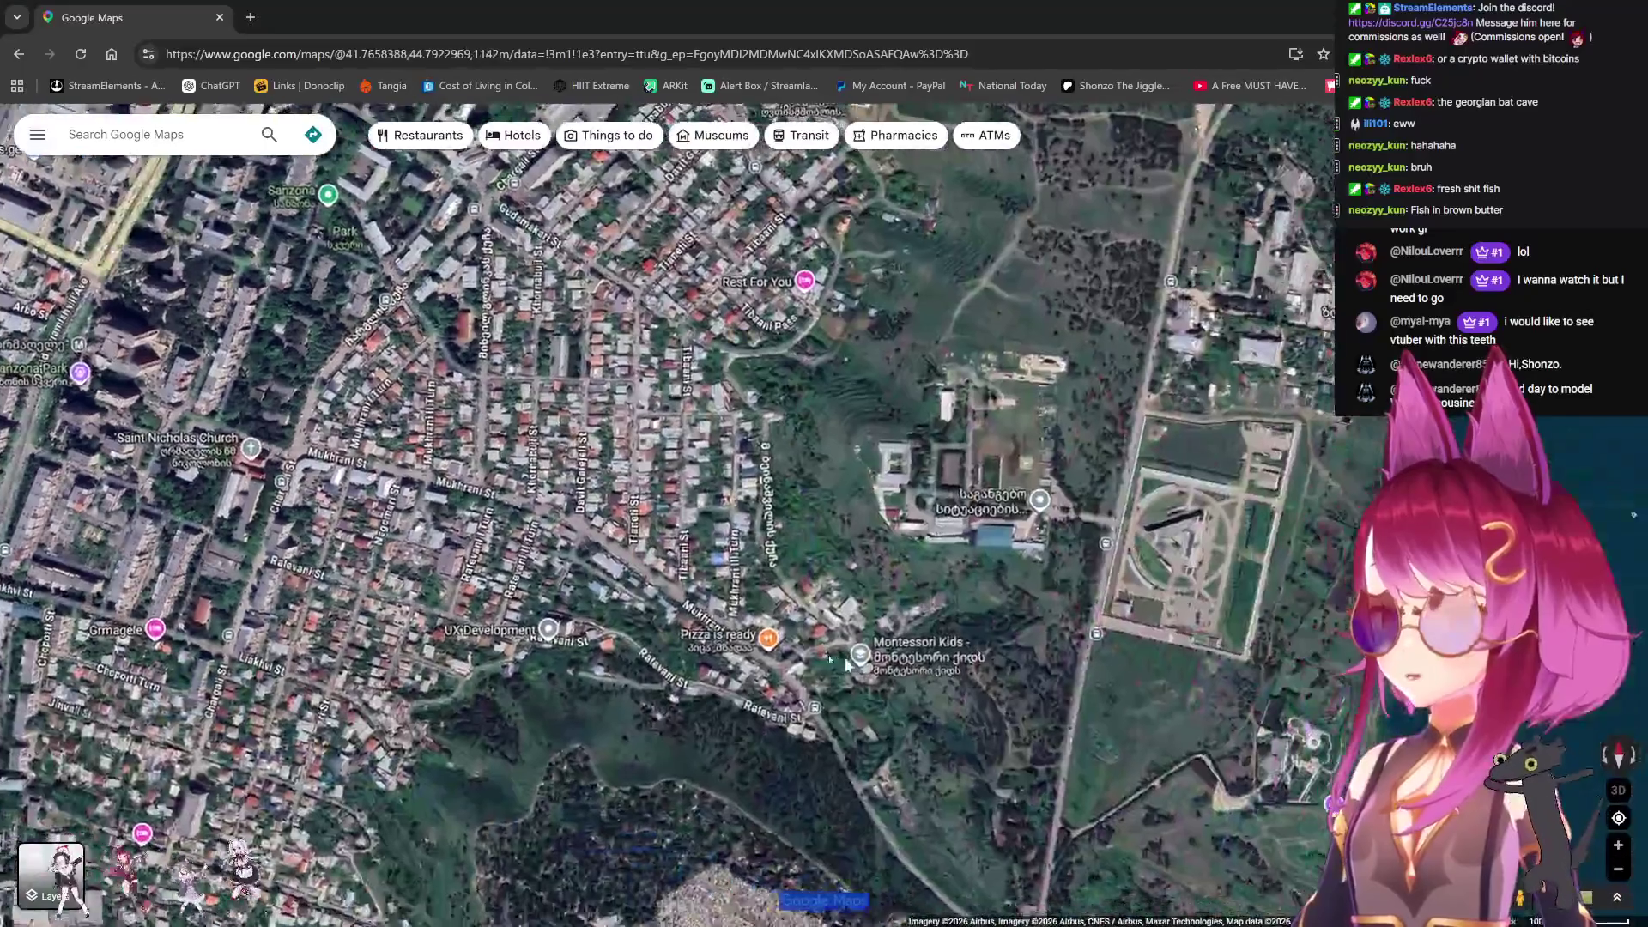
left_click_drag(846, 664, 681, 571)
key("Left")
key("Left")
key("Left")
key("Up")
key("Up")
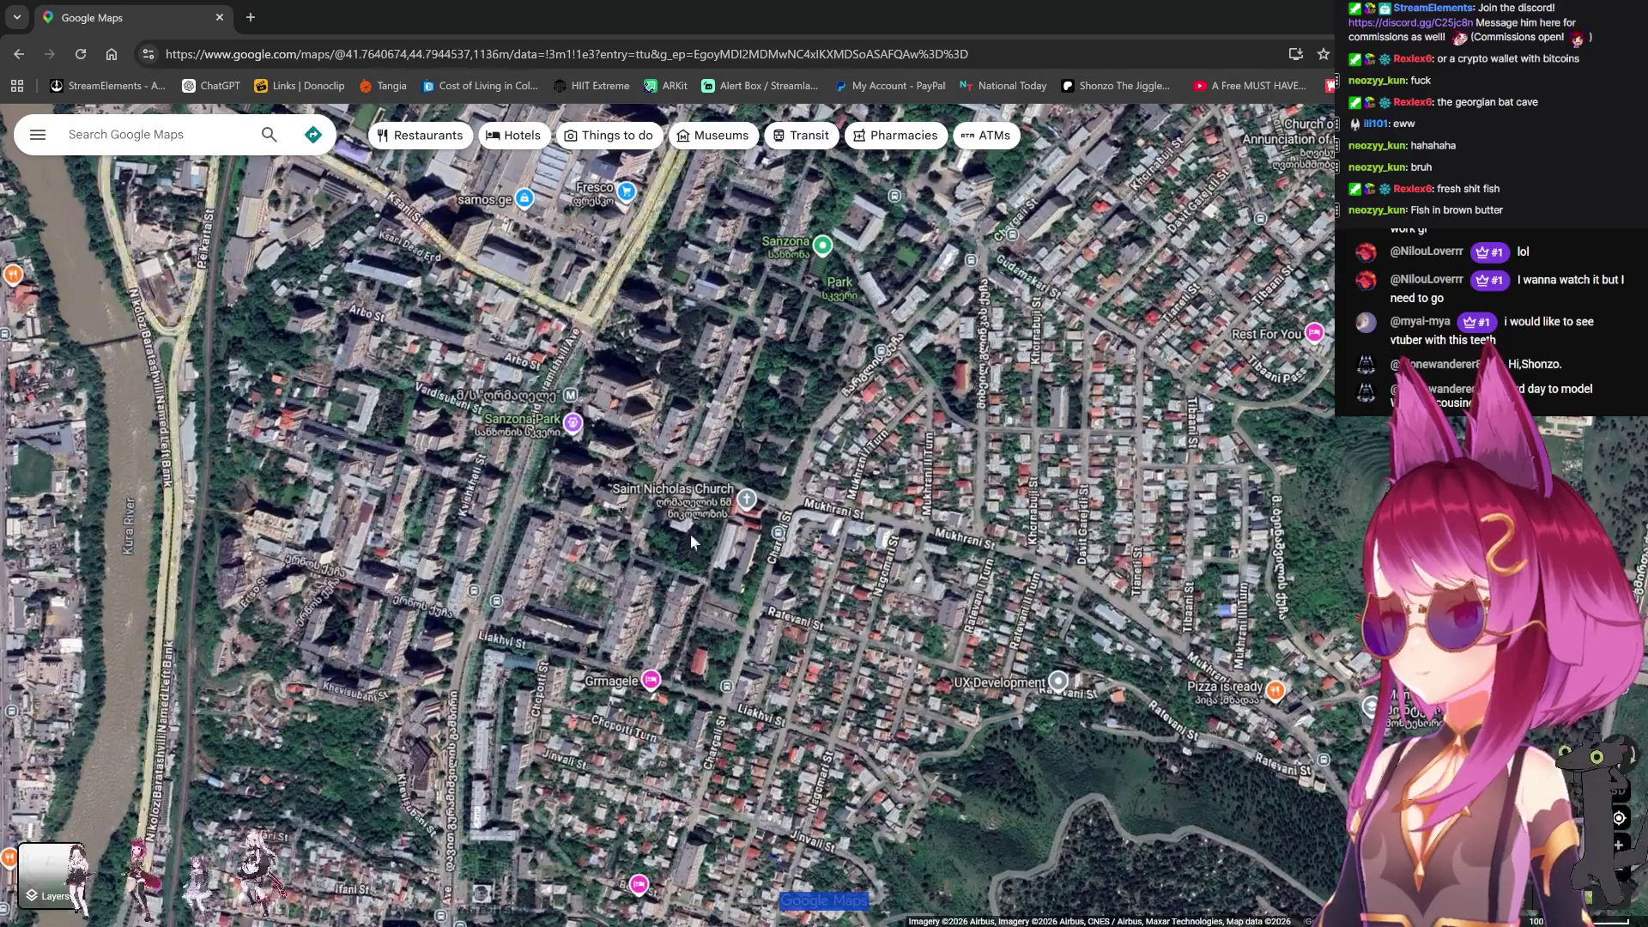
key("Right")
key("Right")
key("Right")
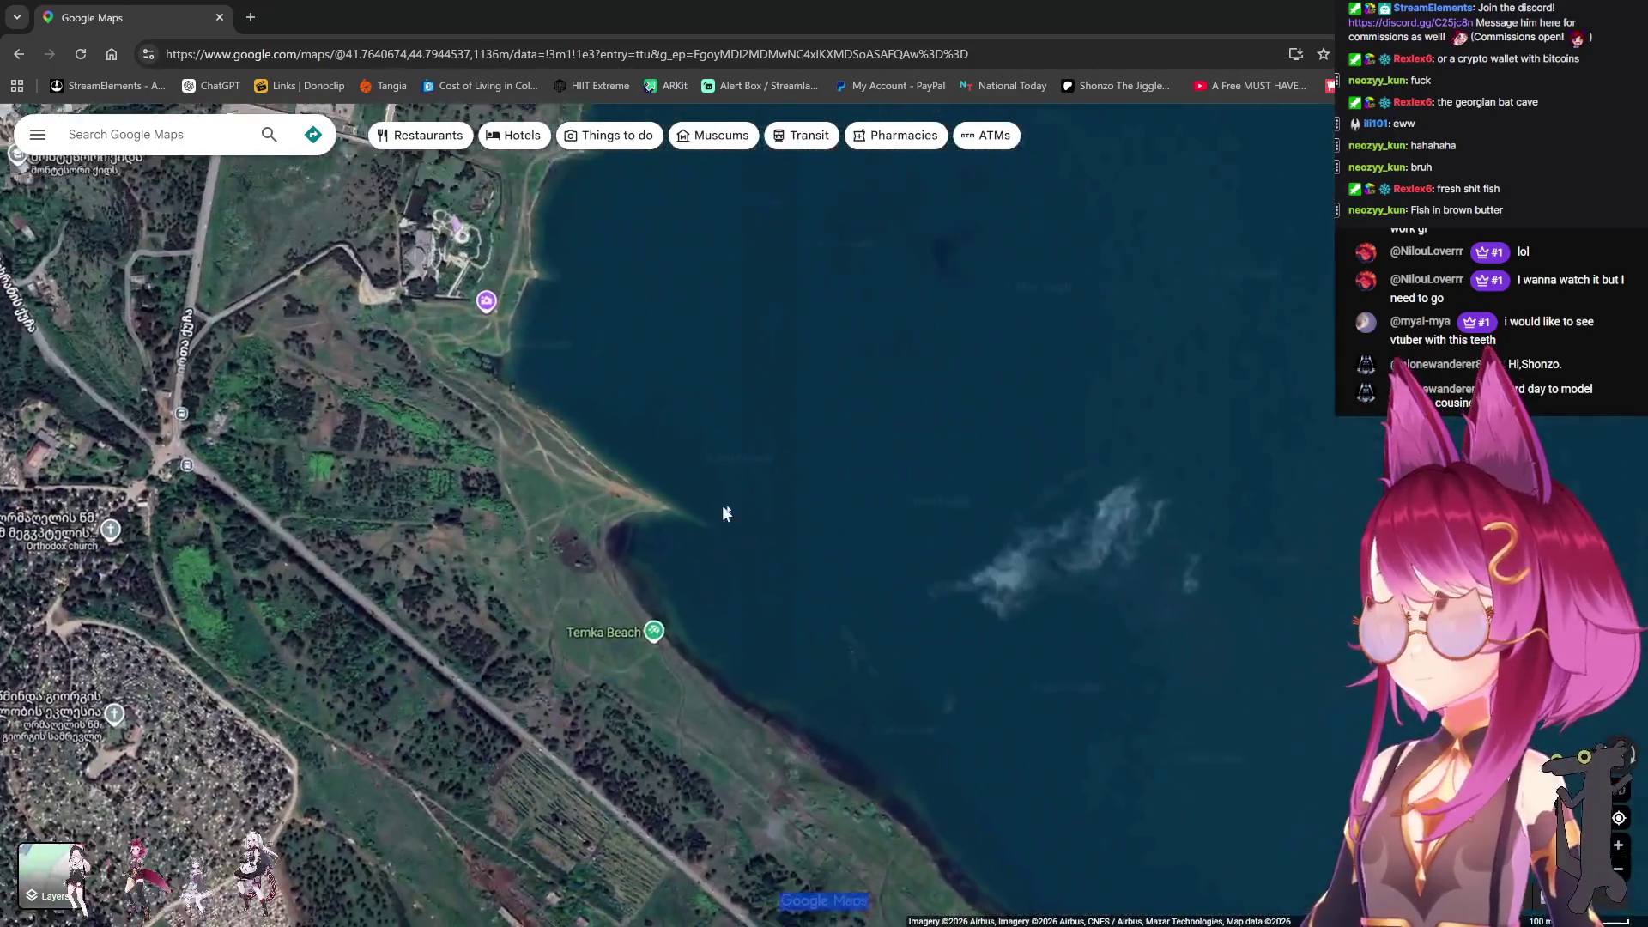
scroll(1005, 584, "down", 3)
Step: Frame the Tbilisi Sea and zoom in on the shore near Temka Beach
scroll(1005, 584, "down", 2)
left_click_drag(1004, 583, 684, 449)
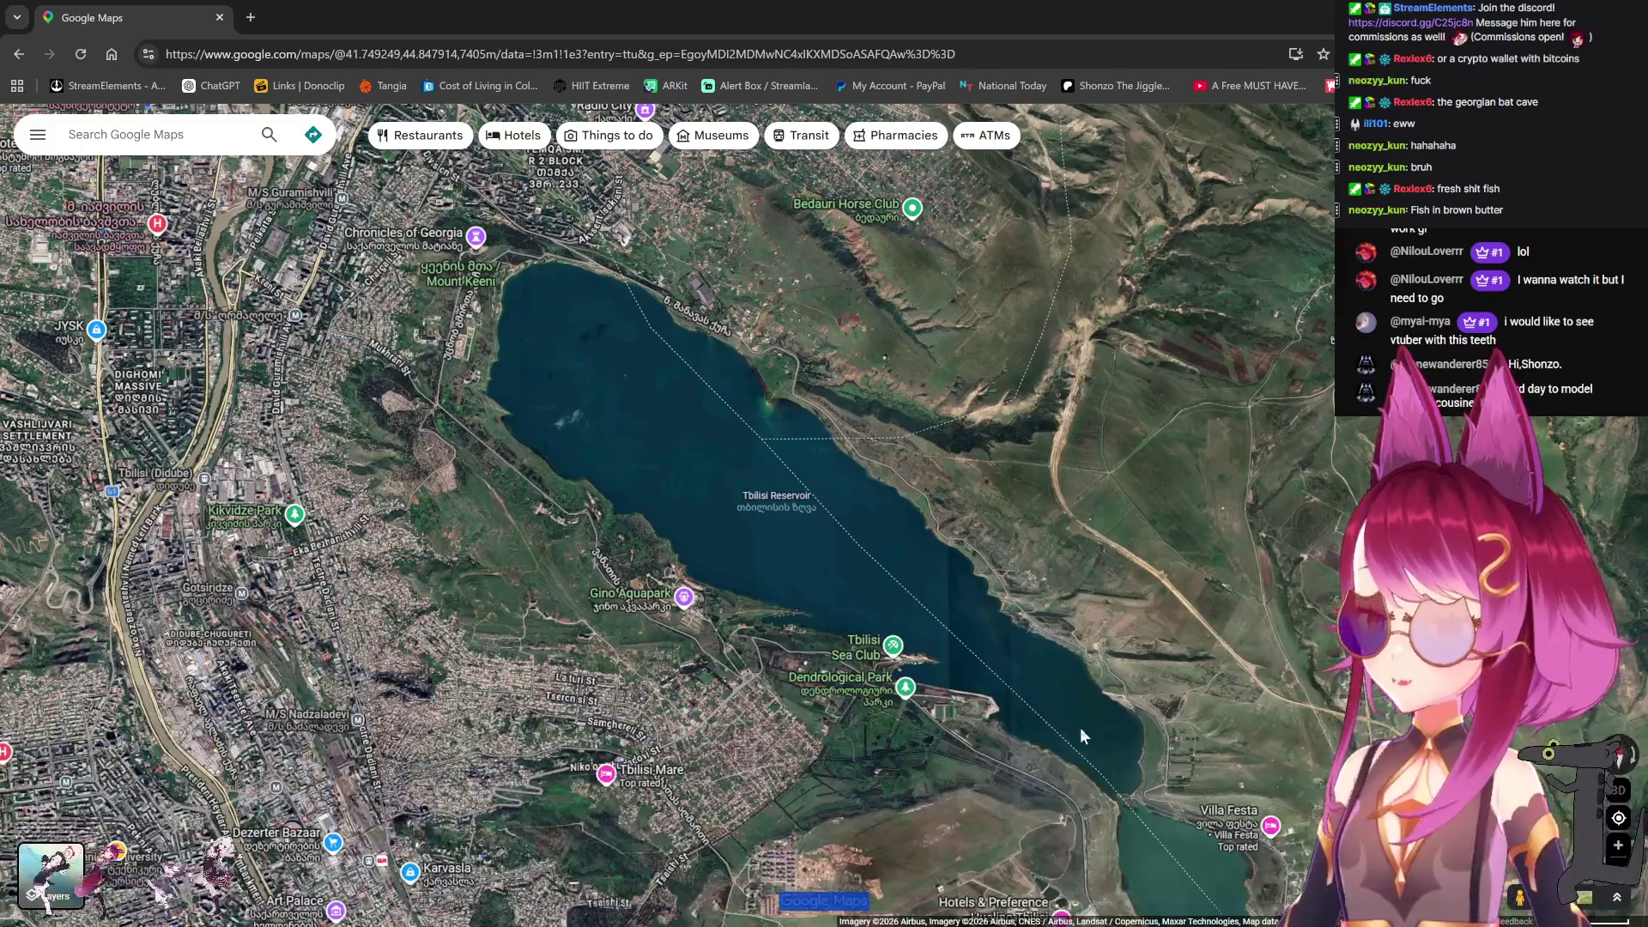
left_click_drag(1083, 750, 979, 667)
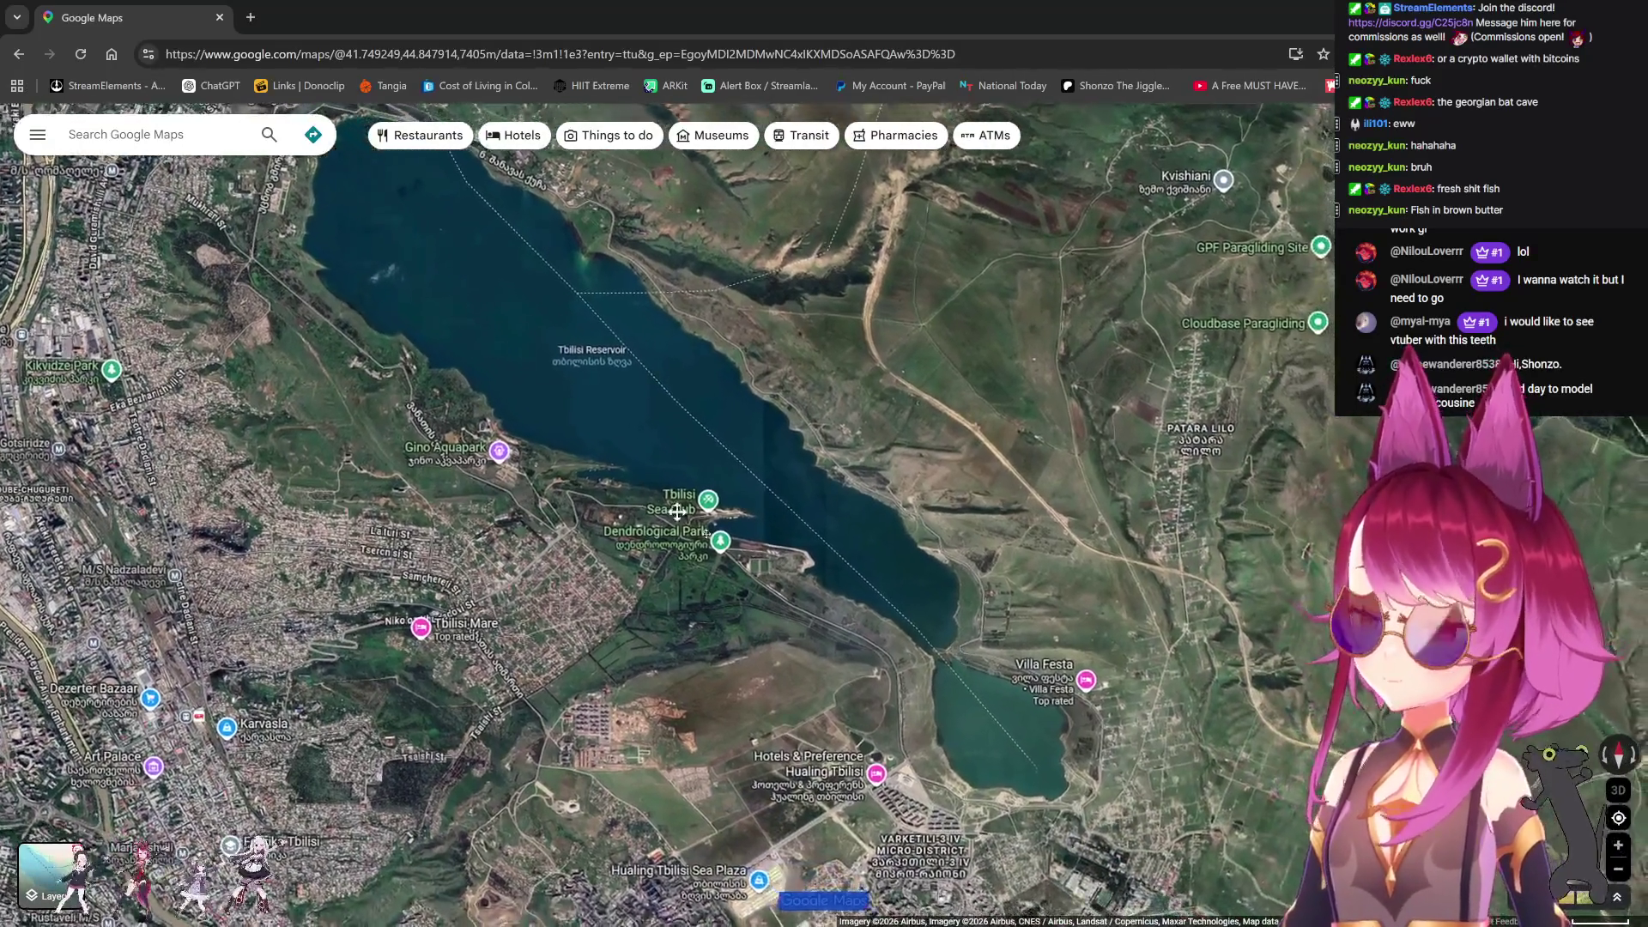
scroll(735, 501, "up", 2)
scroll(734, 502, "up", 1)
mouse_move(518, 445)
left_mouse_down()
mouse_move(604, 620)
mouse_move(815, 567)
mouse_move(904, 581)
left_mouse_up()
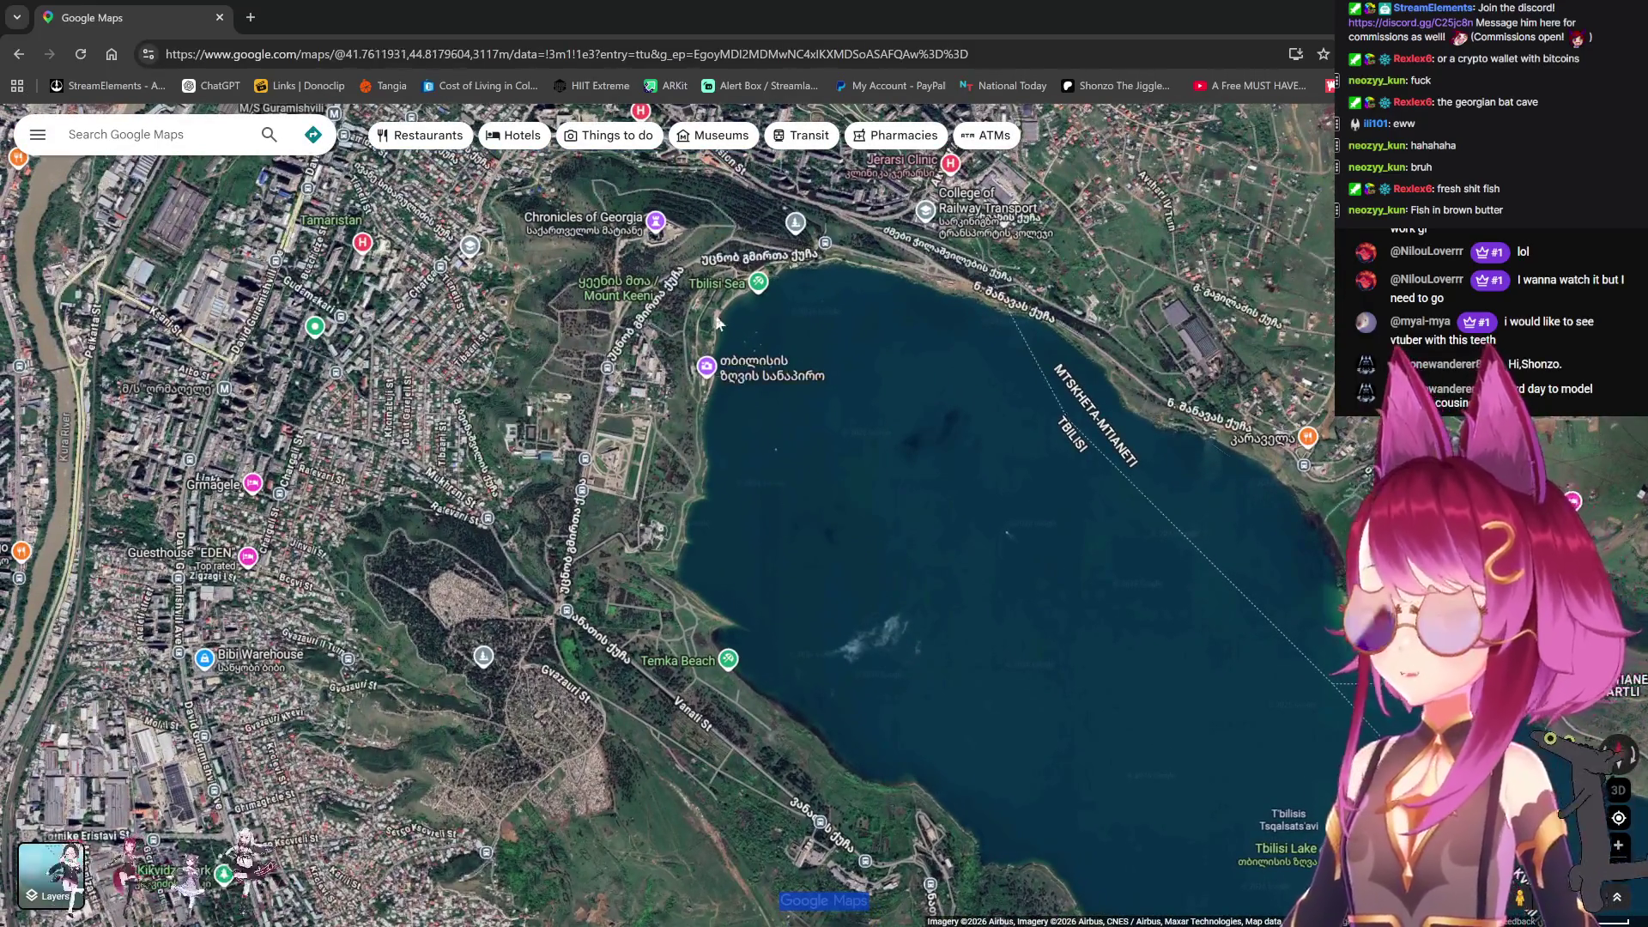
scroll(717, 324, "up", 6)
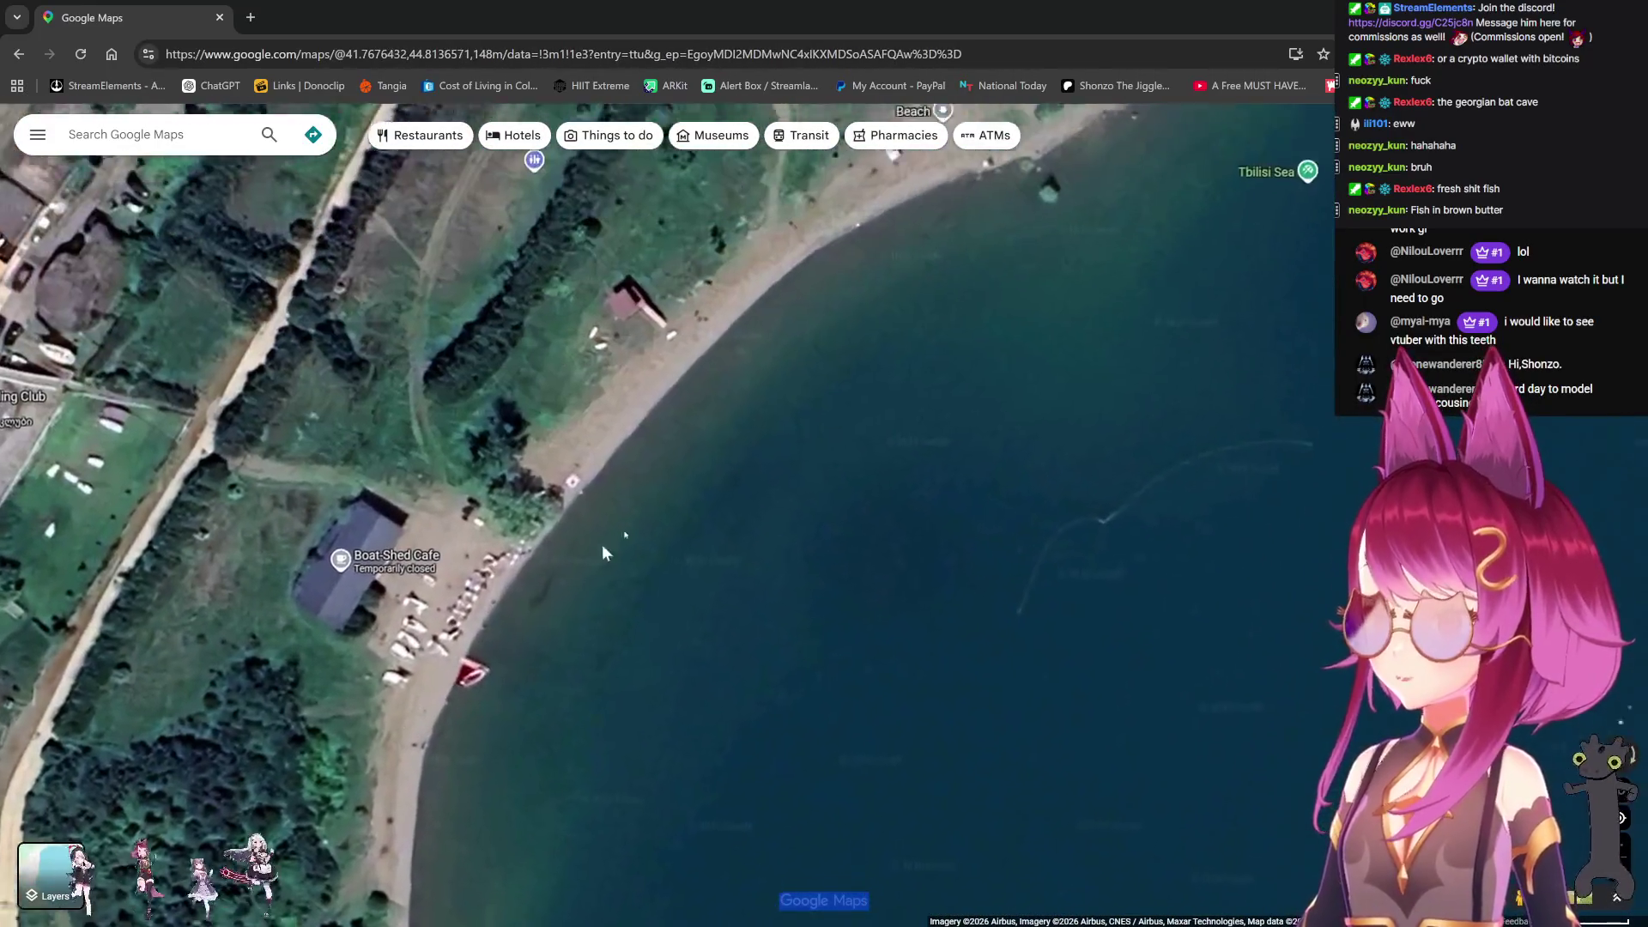
Step: Pan along the lakeshore to the Beach and view the 'Chronicles of Georgia' photo sphere
key("Up")
key("Right")
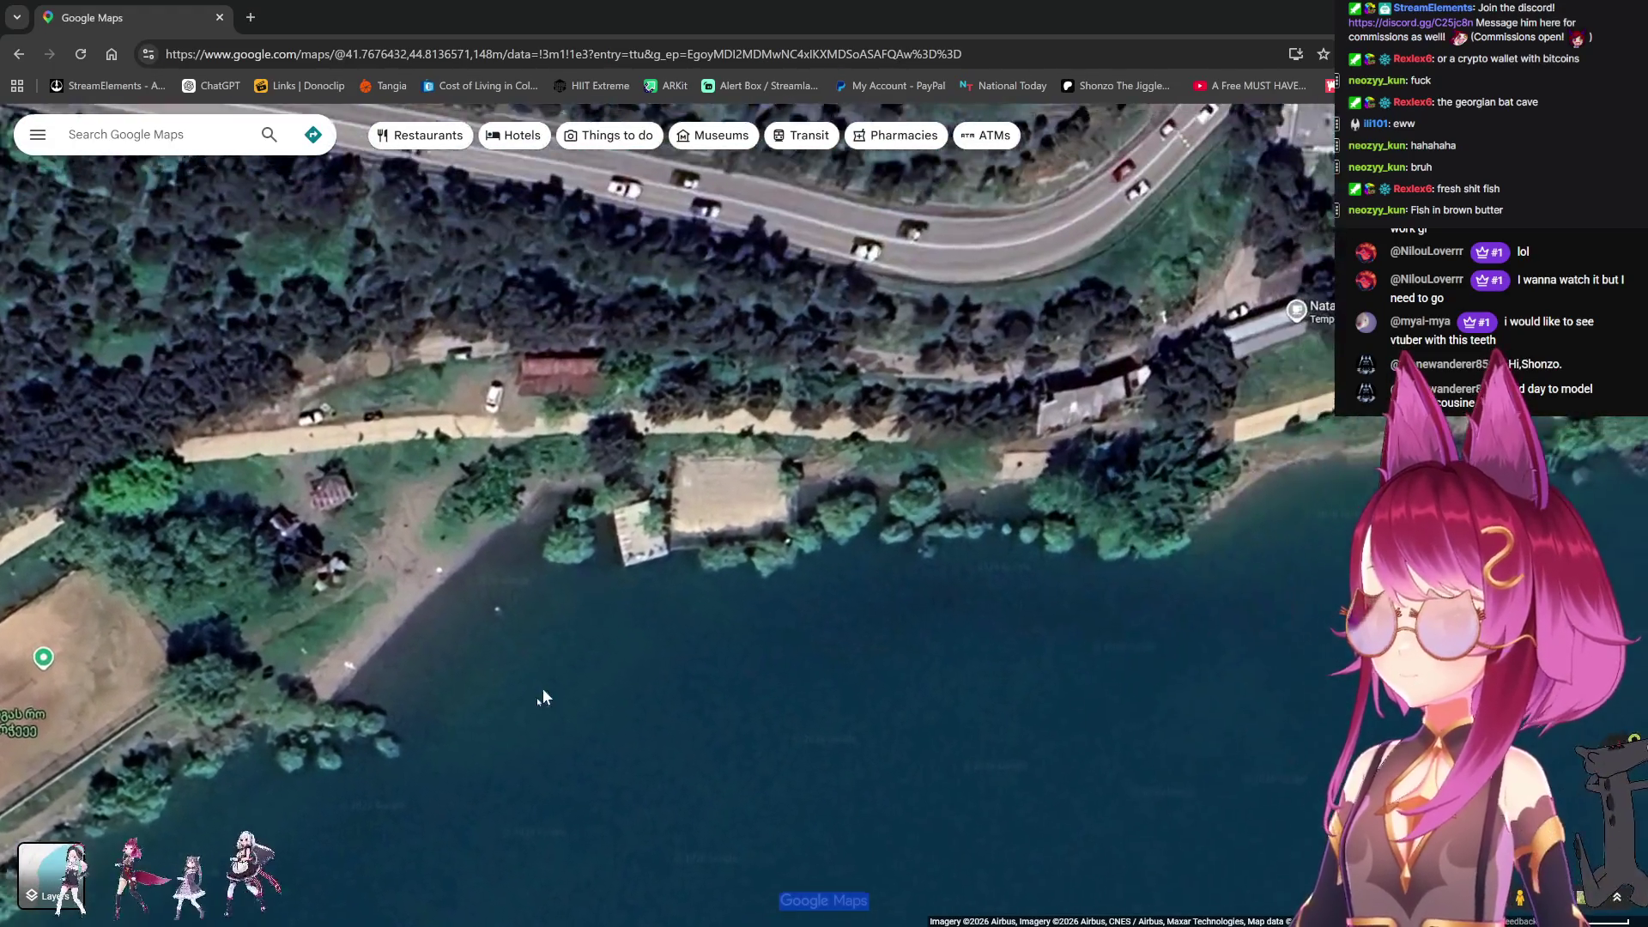
key("Down")
key("Left")
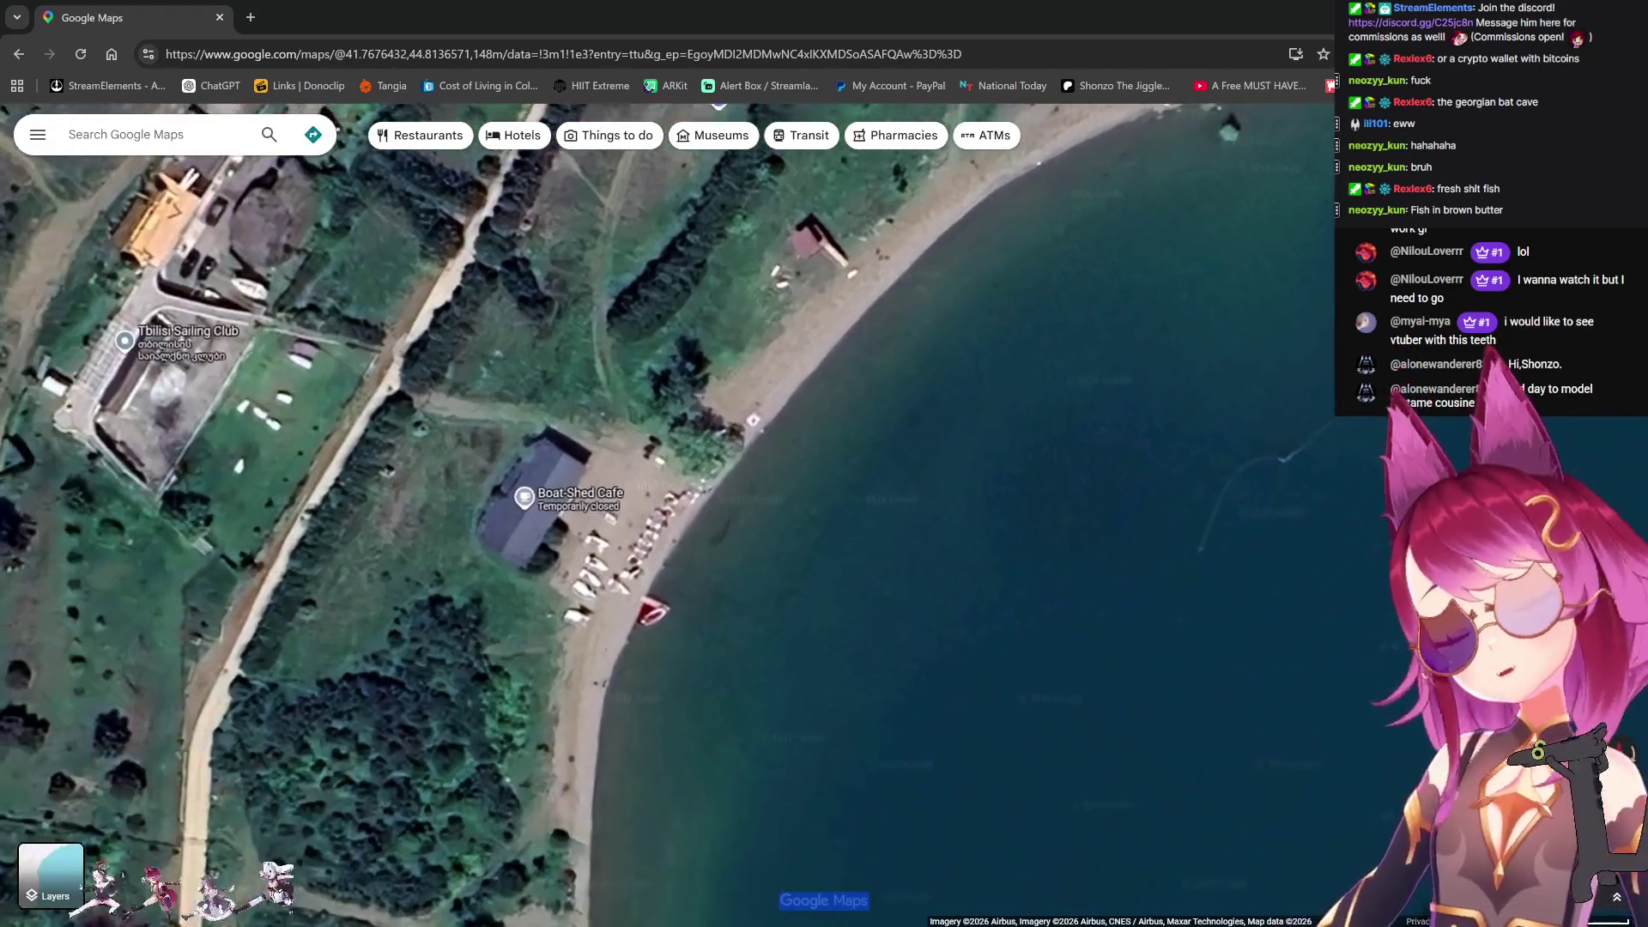
key("Up")
key("Right")
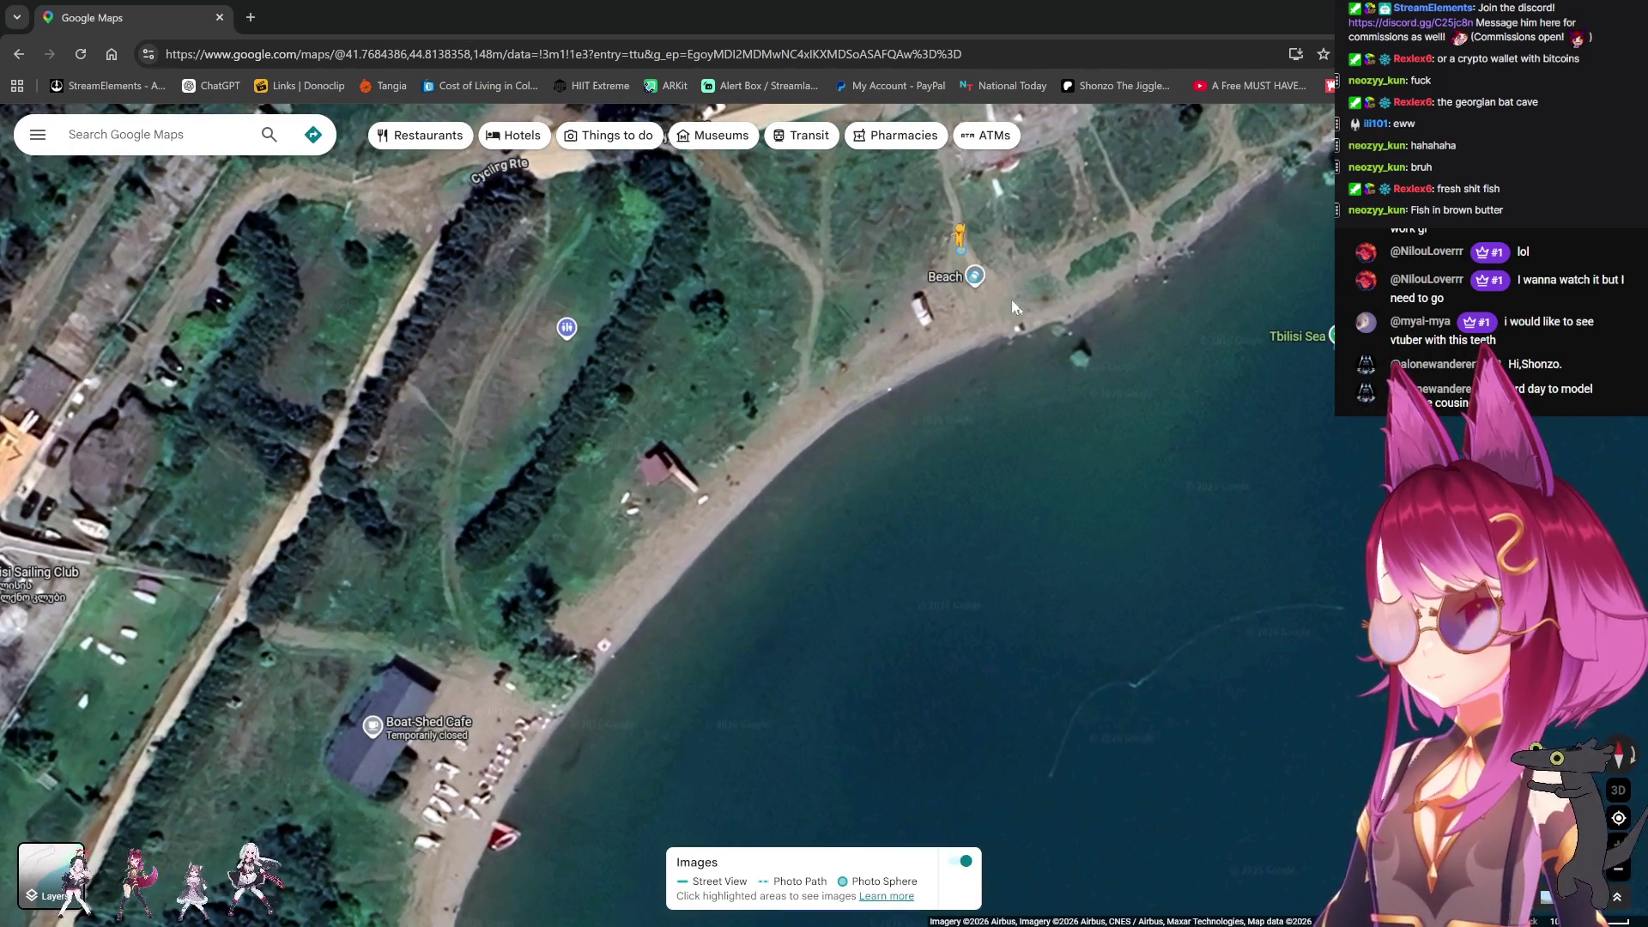
left_click(1055, 359)
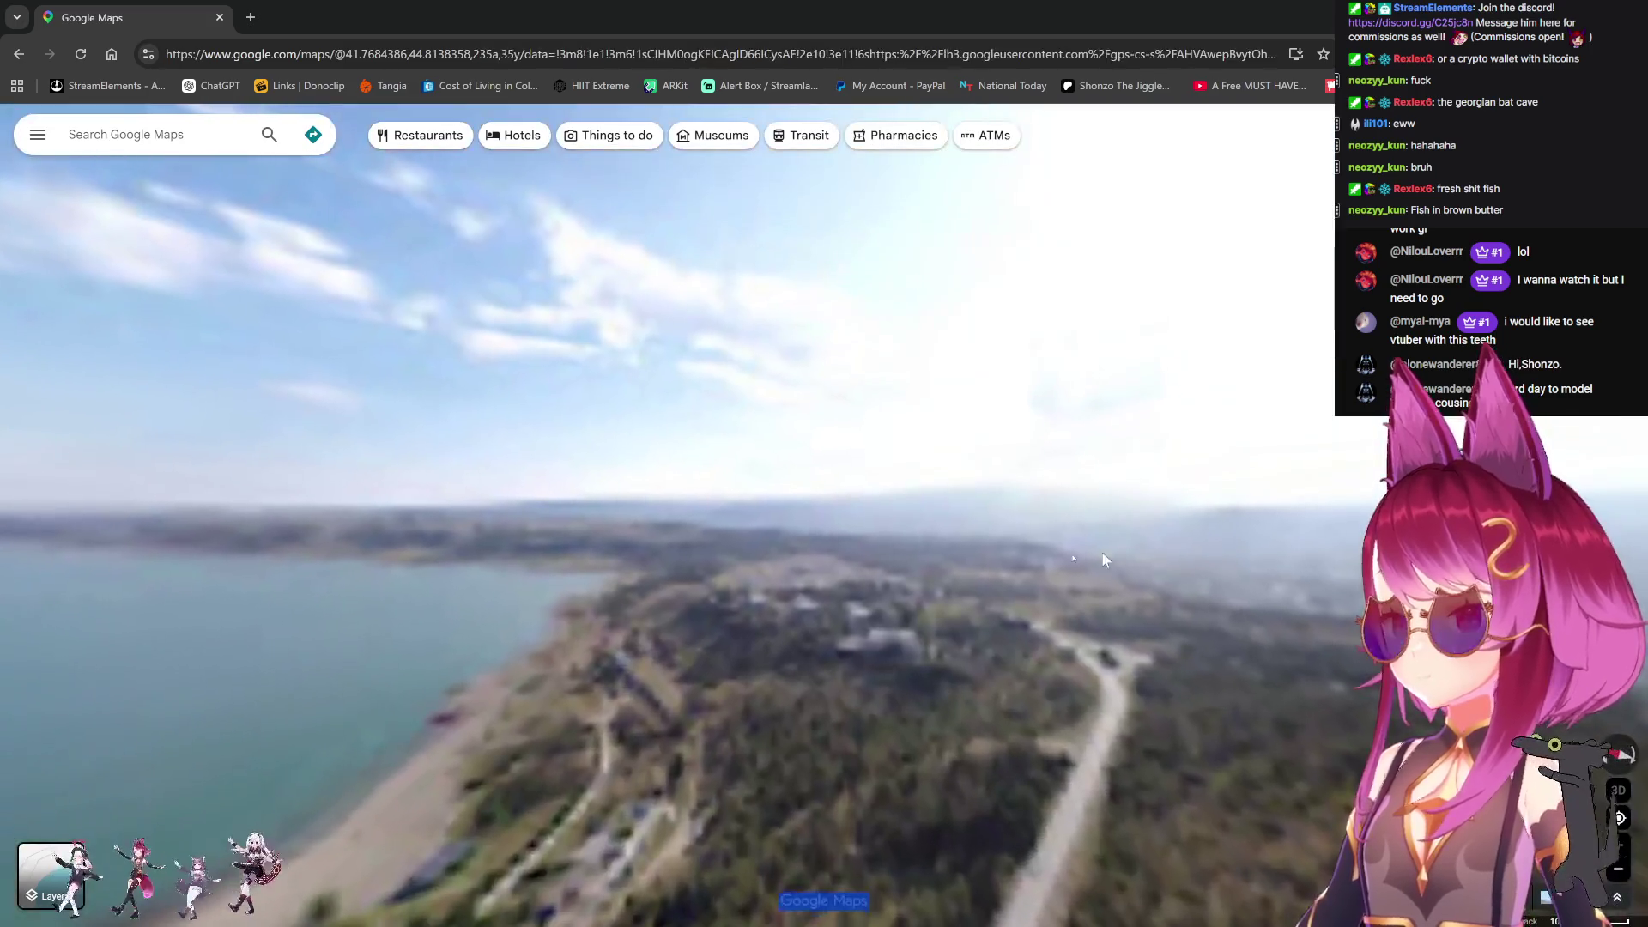
mouse_move(1102, 552)
left_mouse_down()
mouse_move(1105, 285)
mouse_move(1047, 615)
left_mouse_up()
scroll(949, 382, "up", 5)
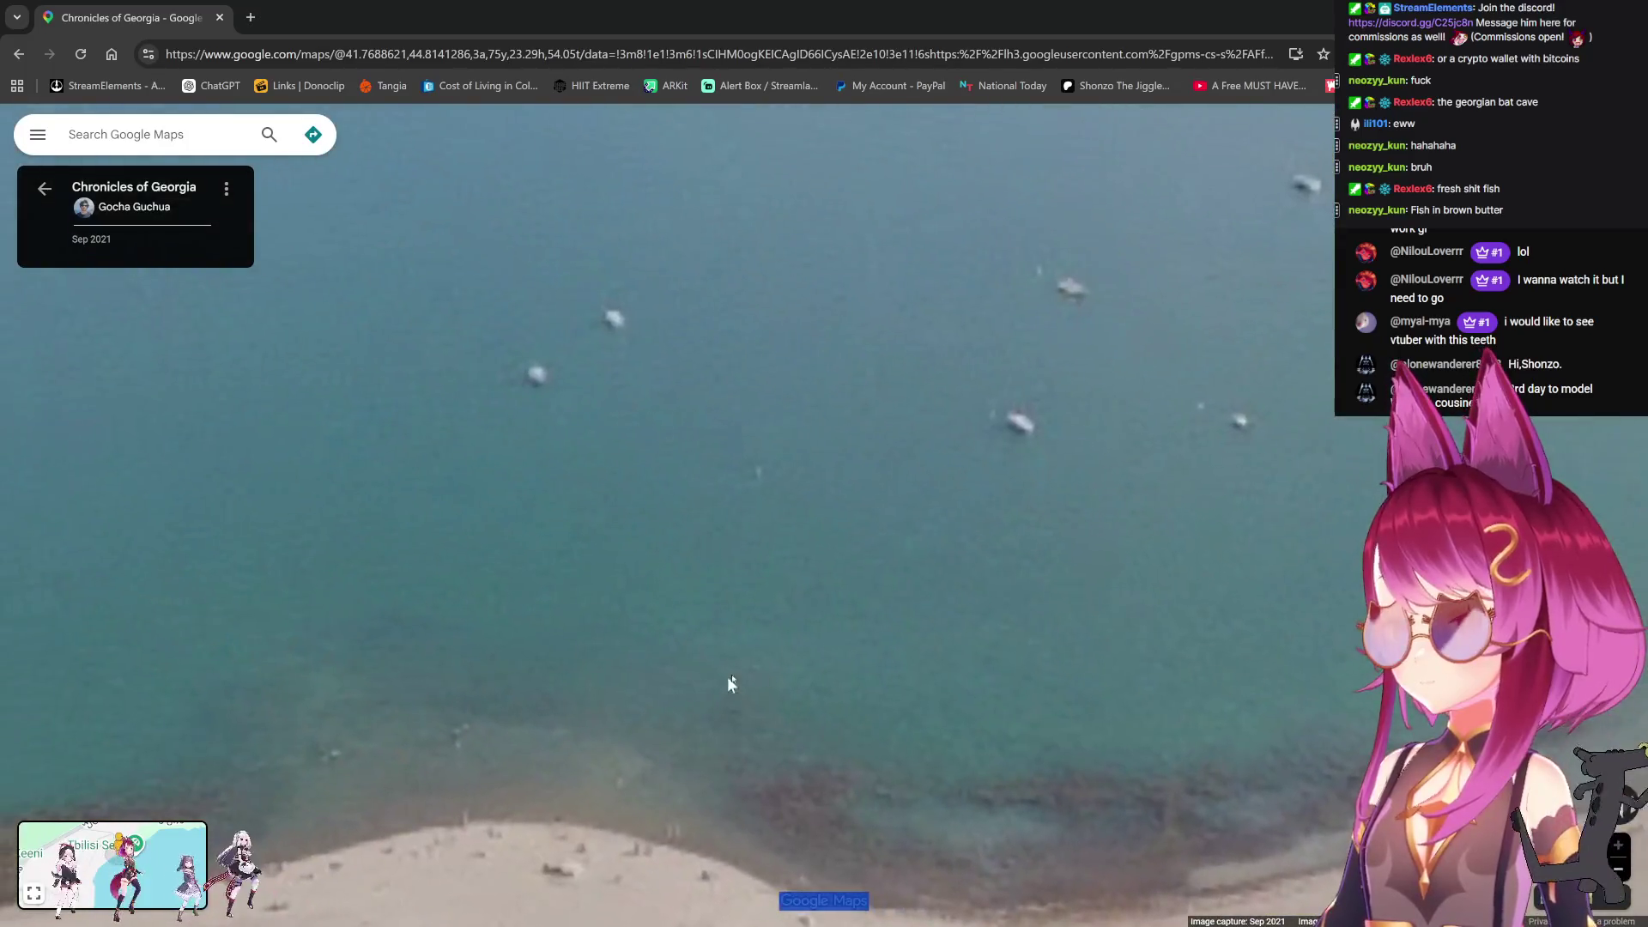
mouse_move(732, 681)
left_mouse_down()
mouse_move(807, 563)
mouse_move(877, 379)
mouse_move(1146, 597)
mouse_move(886, 563)
mouse_move(933, 581)
left_mouse_up()
scroll(1075, 556, "down", 3)
left_click_drag(1239, 507, 736, 486)
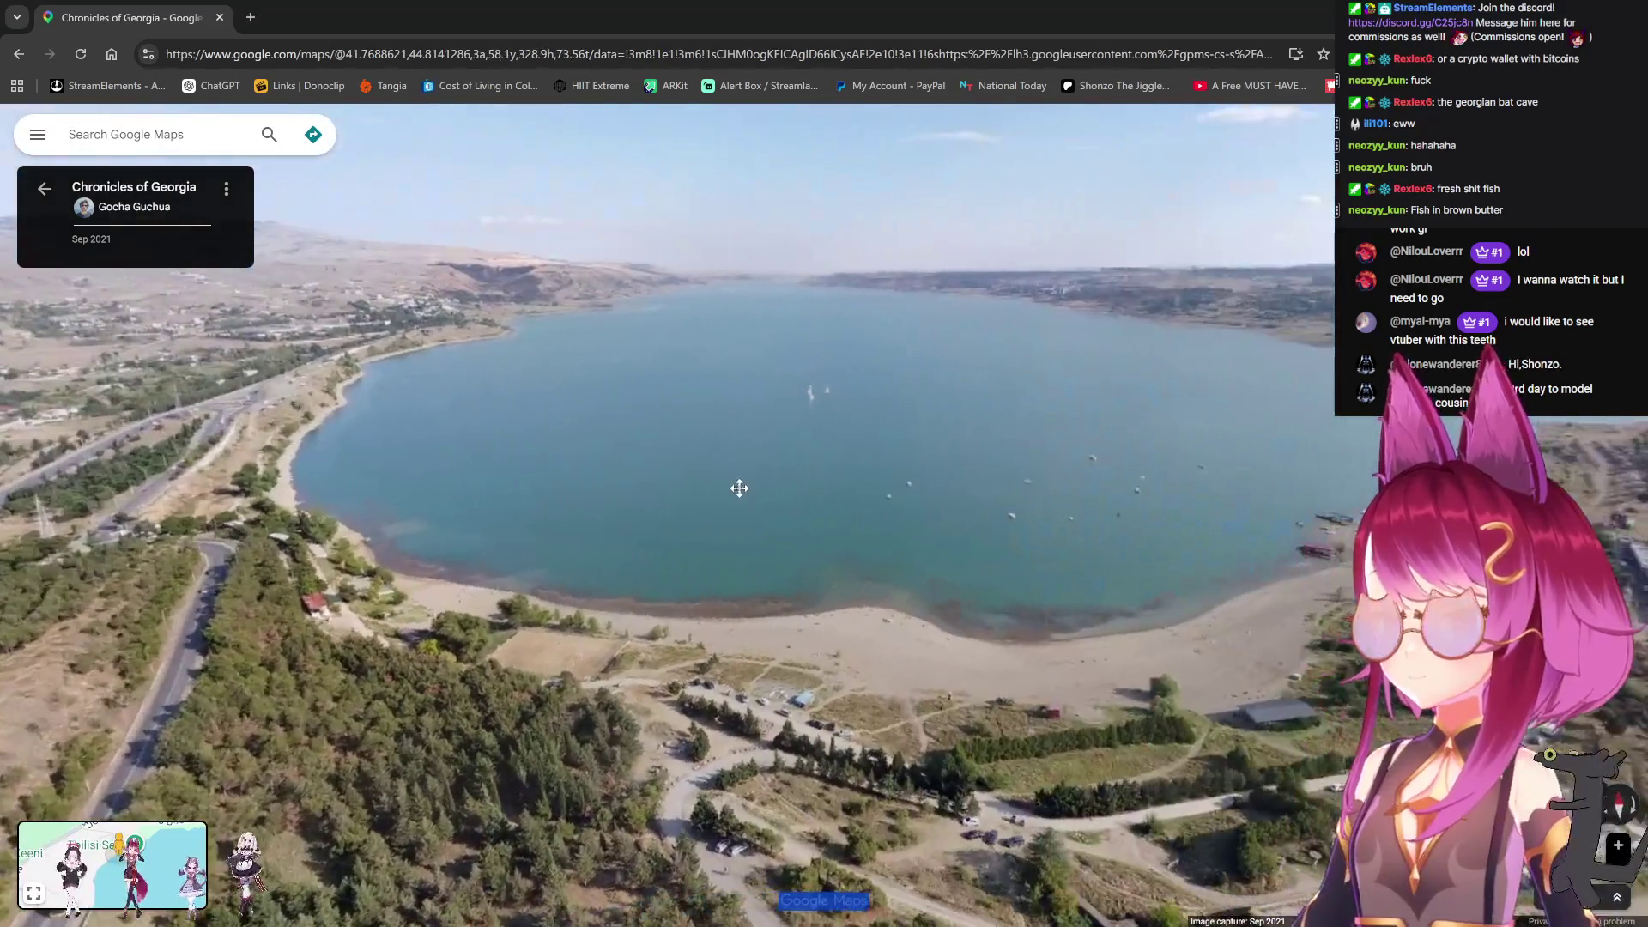
scroll(838, 385, "up", 5)
left_click_drag(984, 434, 942, 429)
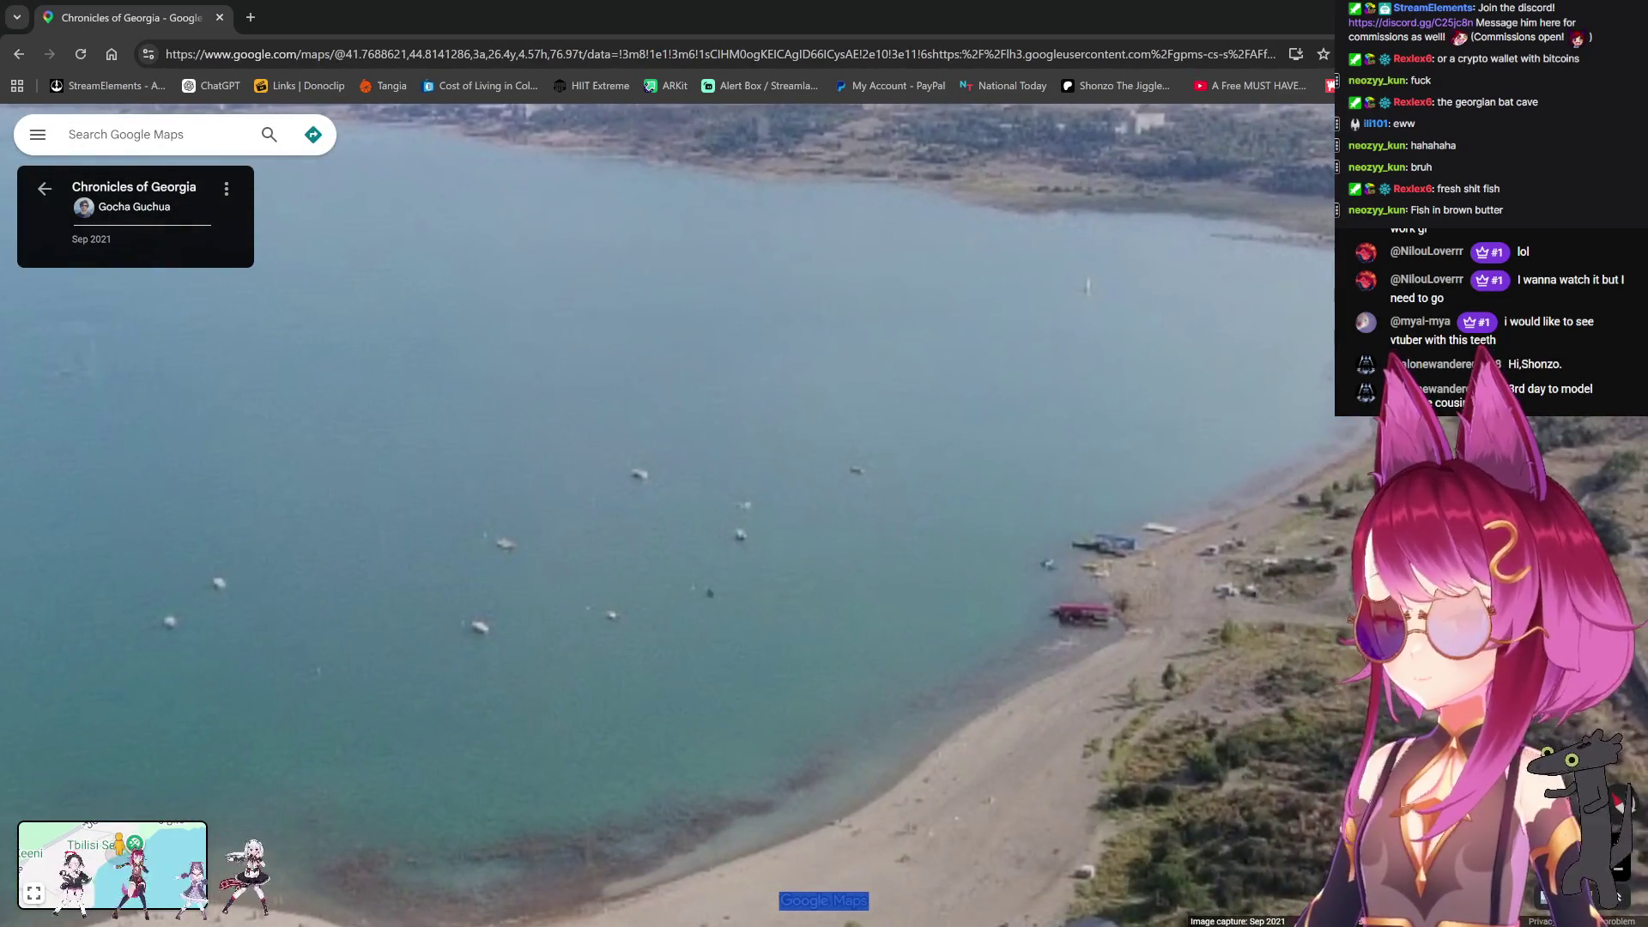
scroll(806, 341, "down", 5)
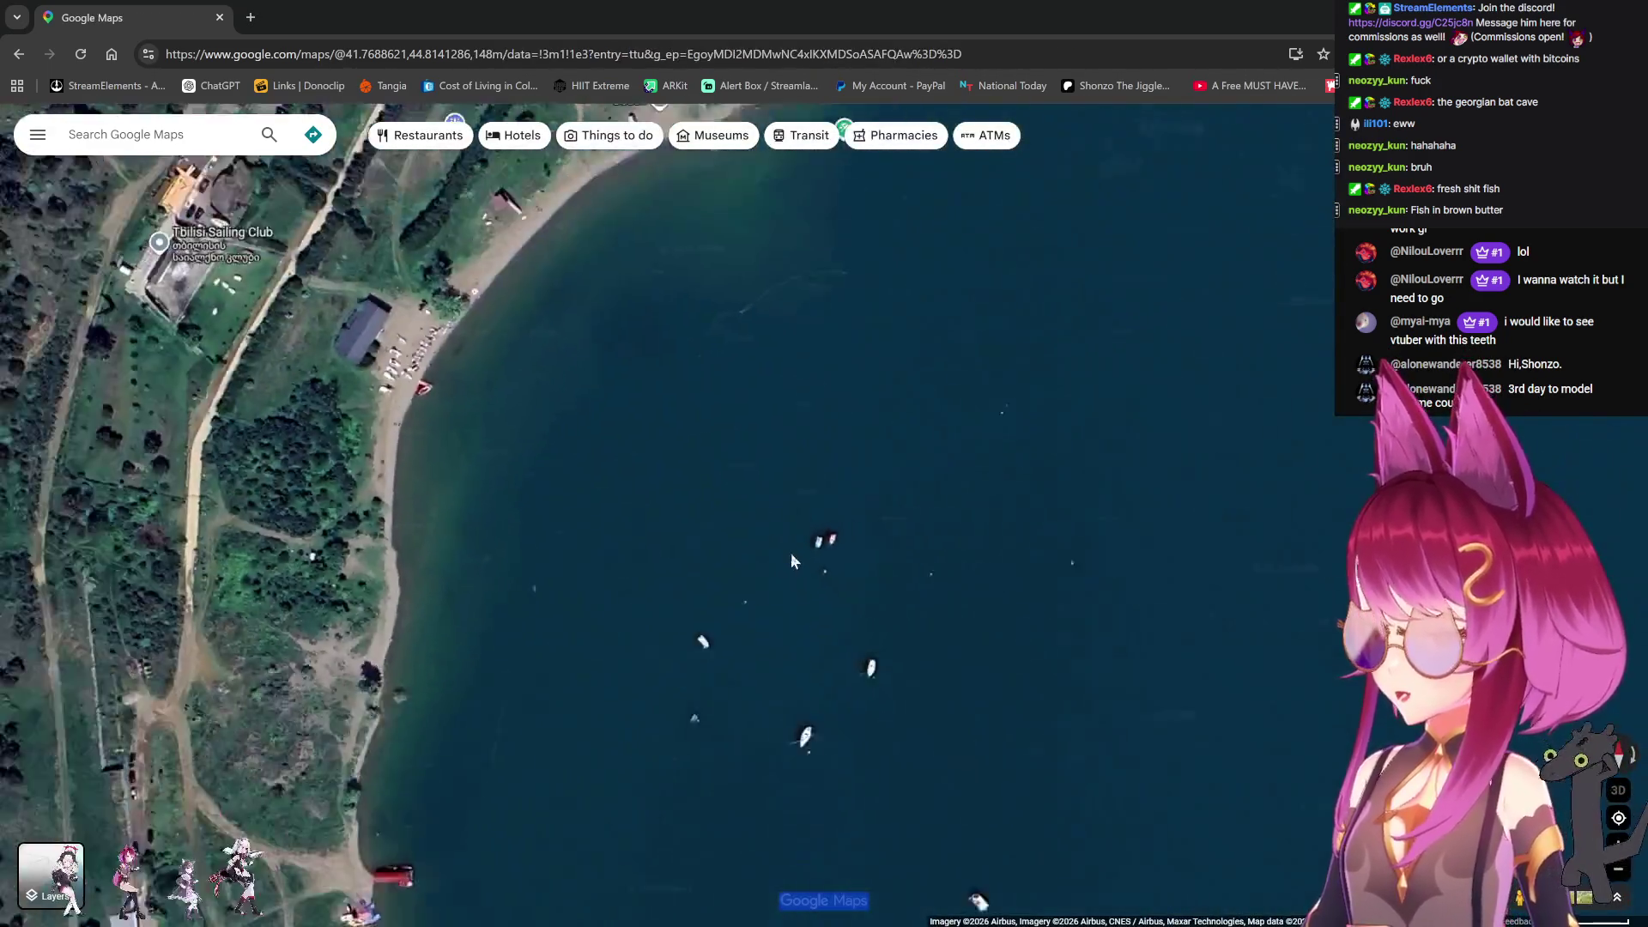
Step: Pan to the wooded shore by Temka Beach, framing a walled estate and dirt tracks
scroll(790, 553, "down", 3)
mouse_move(839, 724)
left_mouse_down()
mouse_move(770, 472)
mouse_move(684, 684)
mouse_move(824, 461)
mouse_move(839, 593)
mouse_move(809, 467)
left_mouse_up()
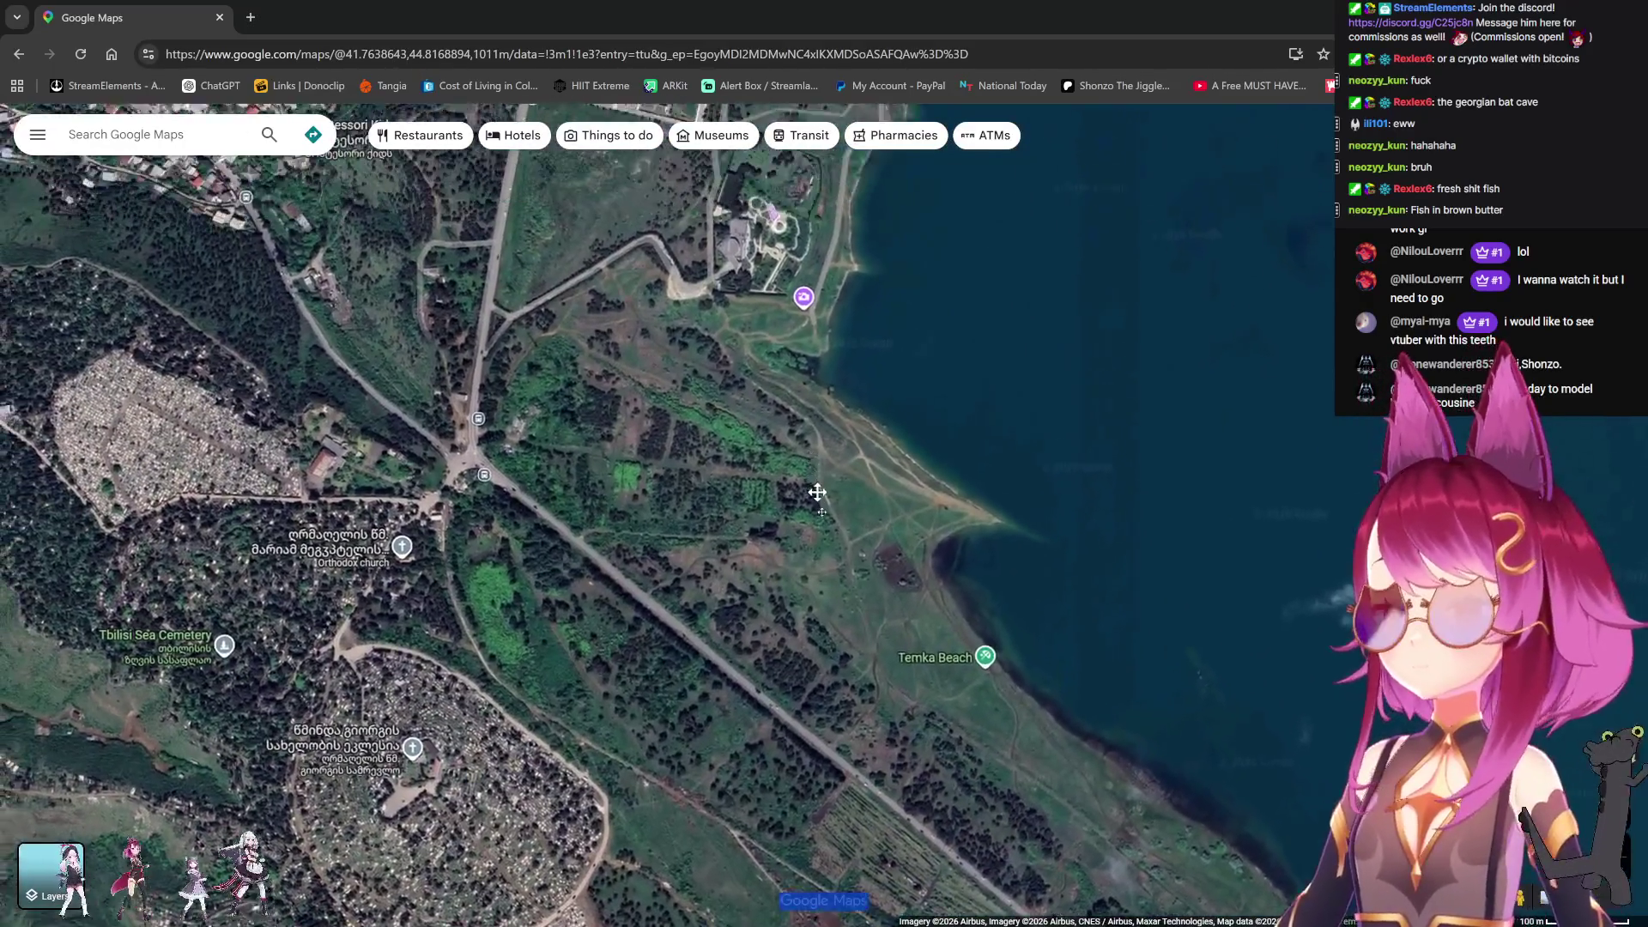
scroll(836, 539, "up", 5)
left_click_drag(784, 379, 807, 553)
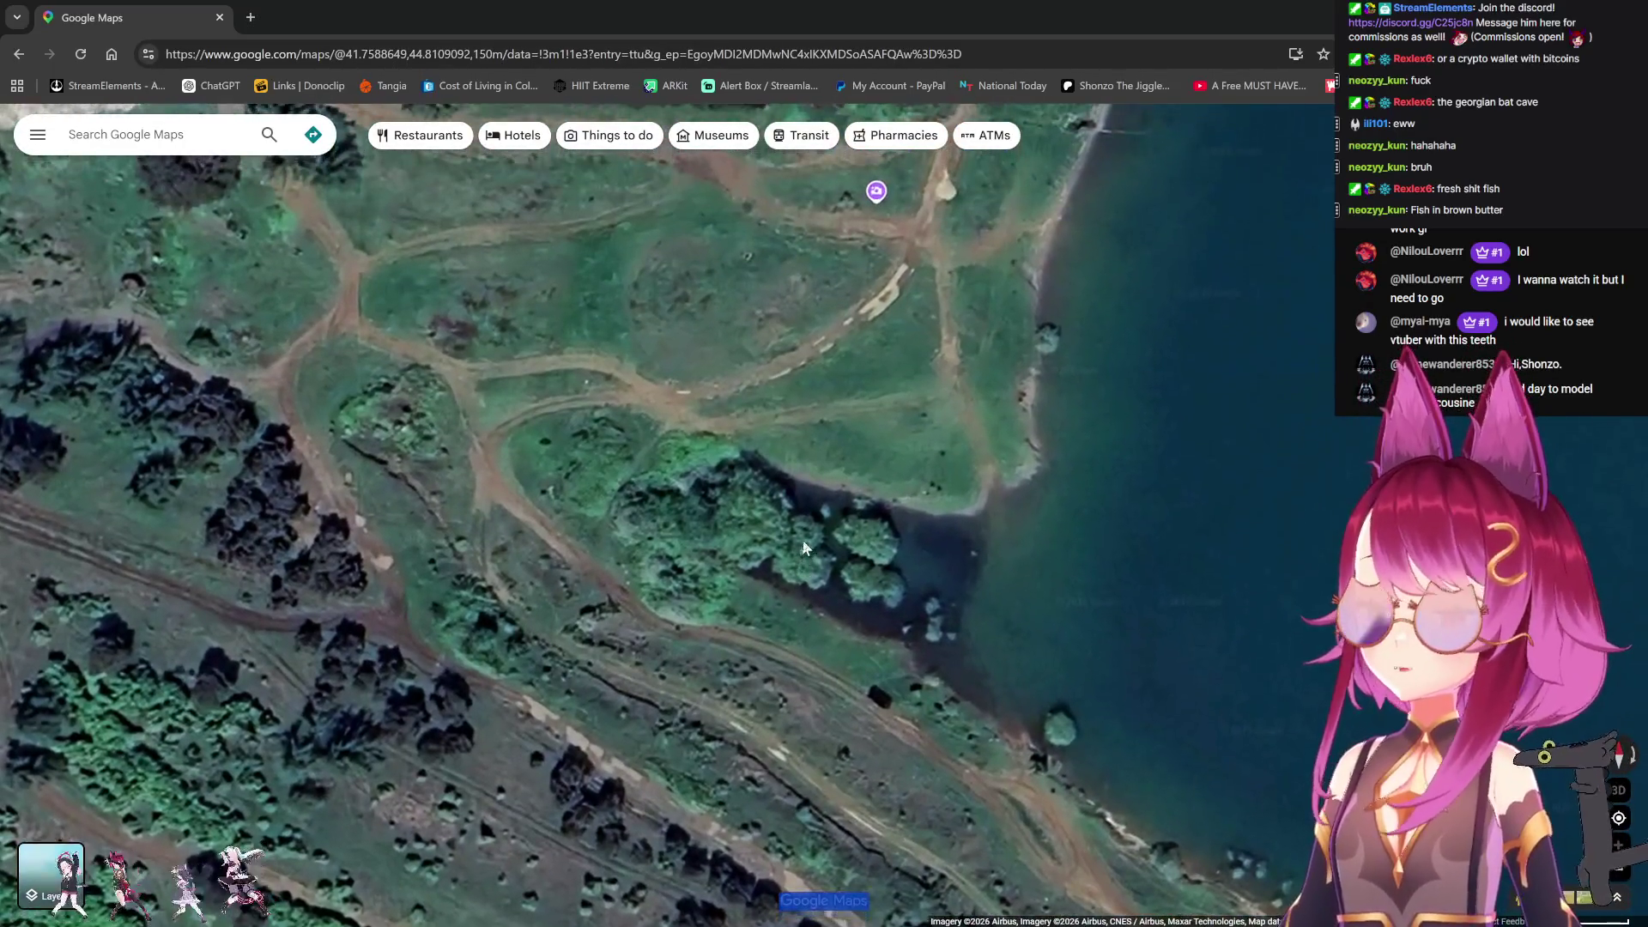
scroll(818, 547, "down", 2)
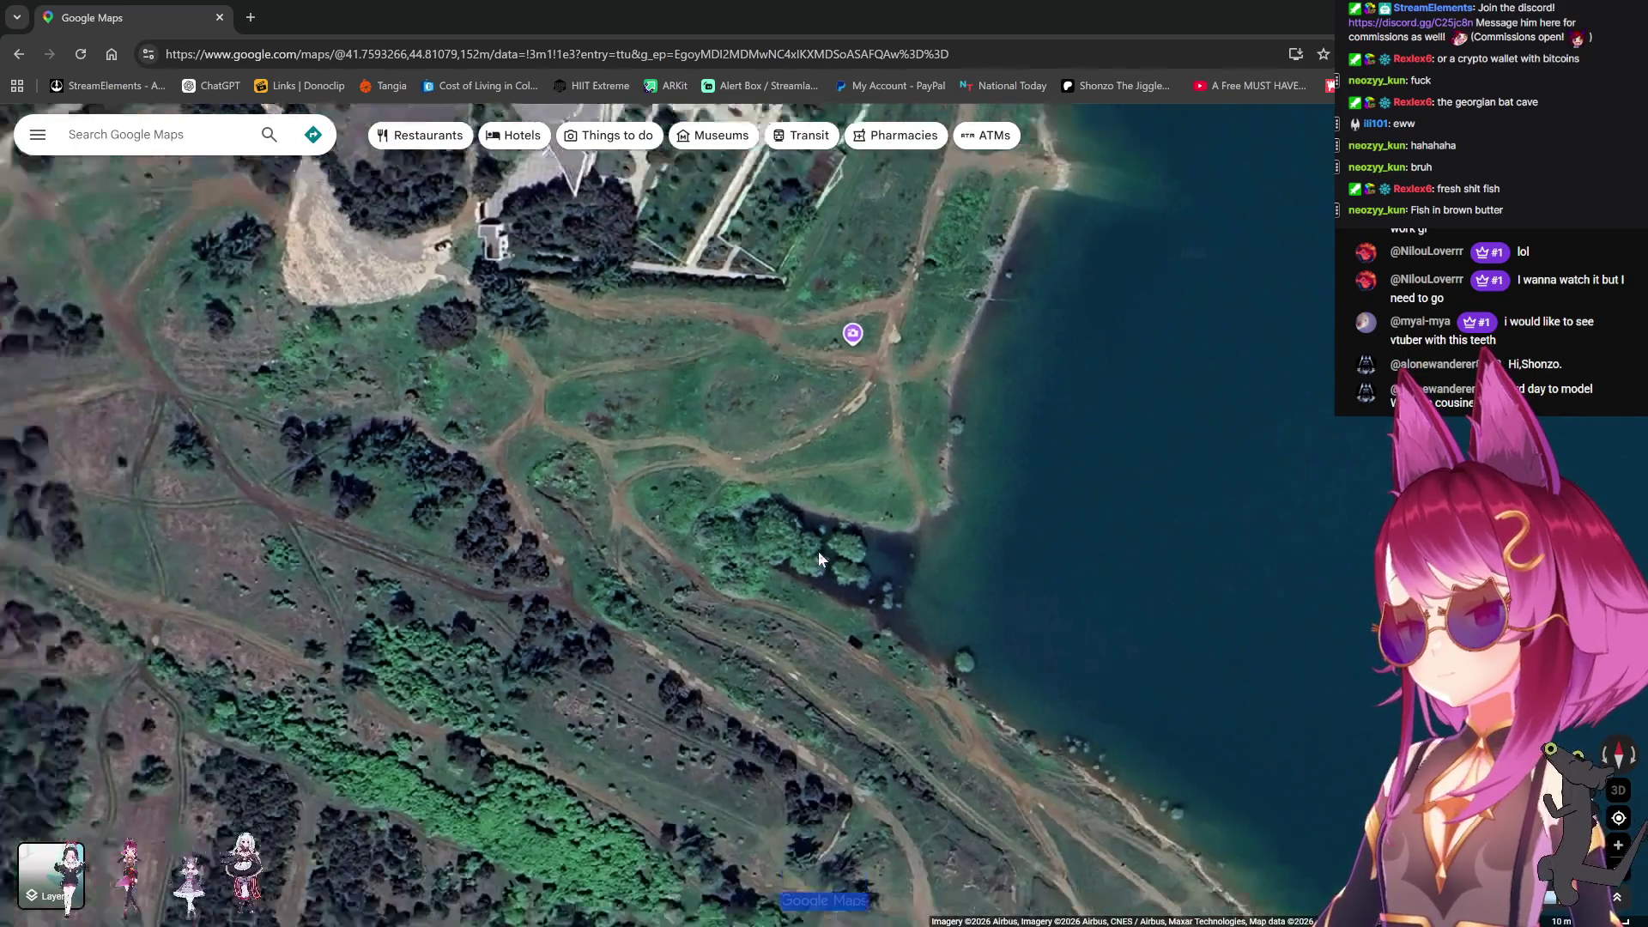
scroll(862, 573, "up", 2)
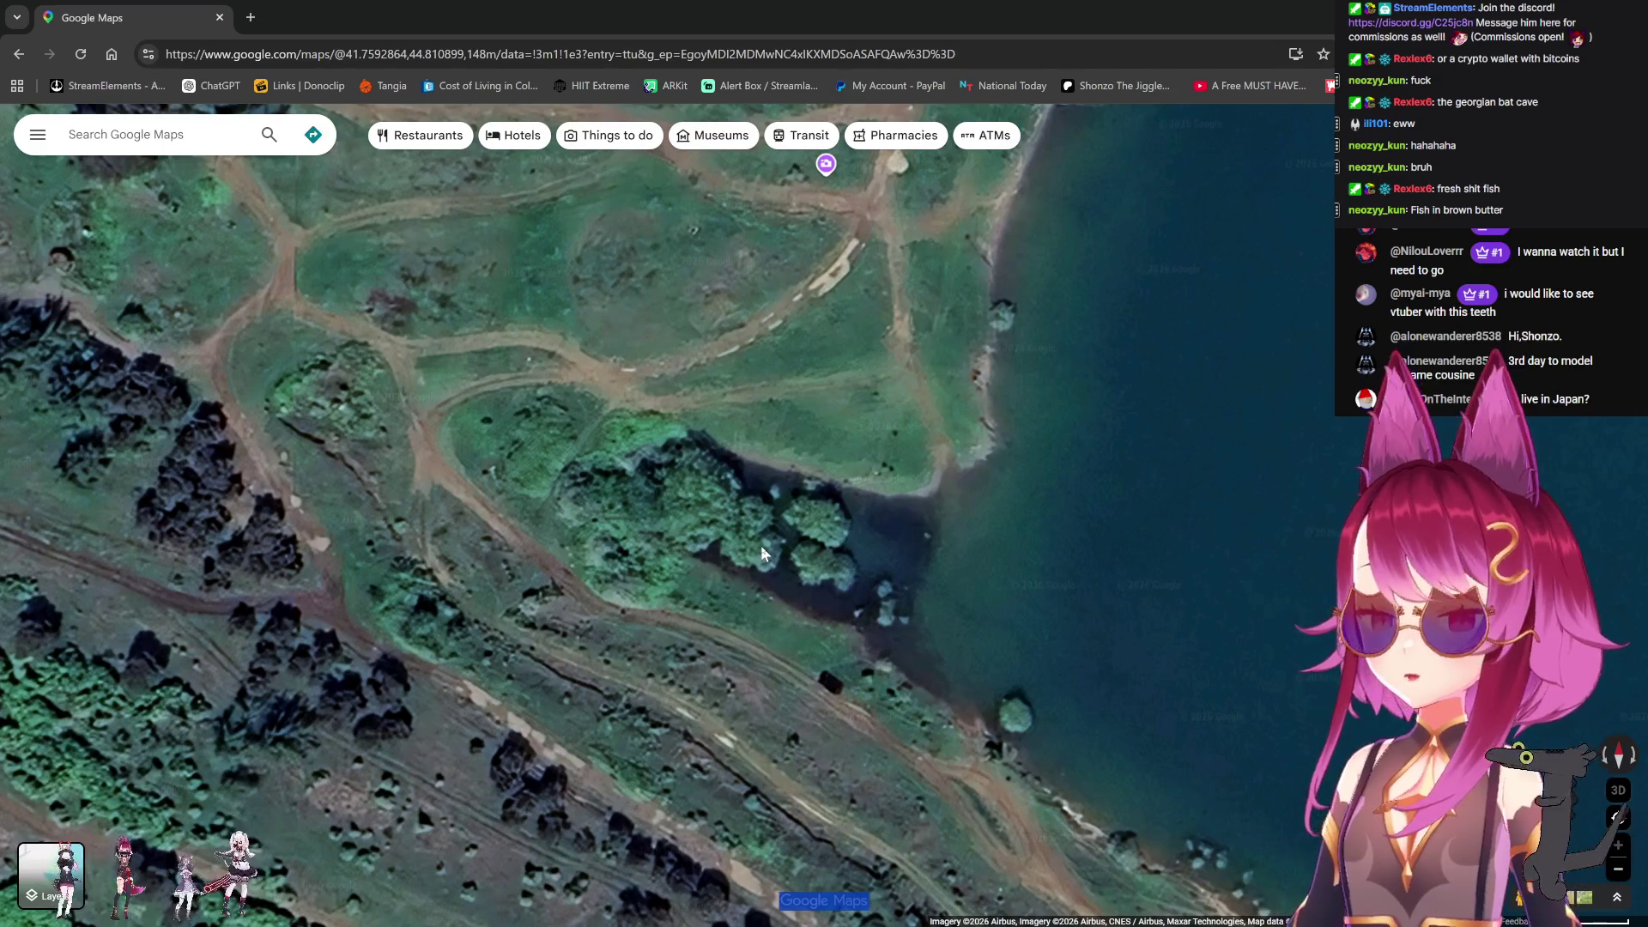
scroll(761, 544, "down", 4)
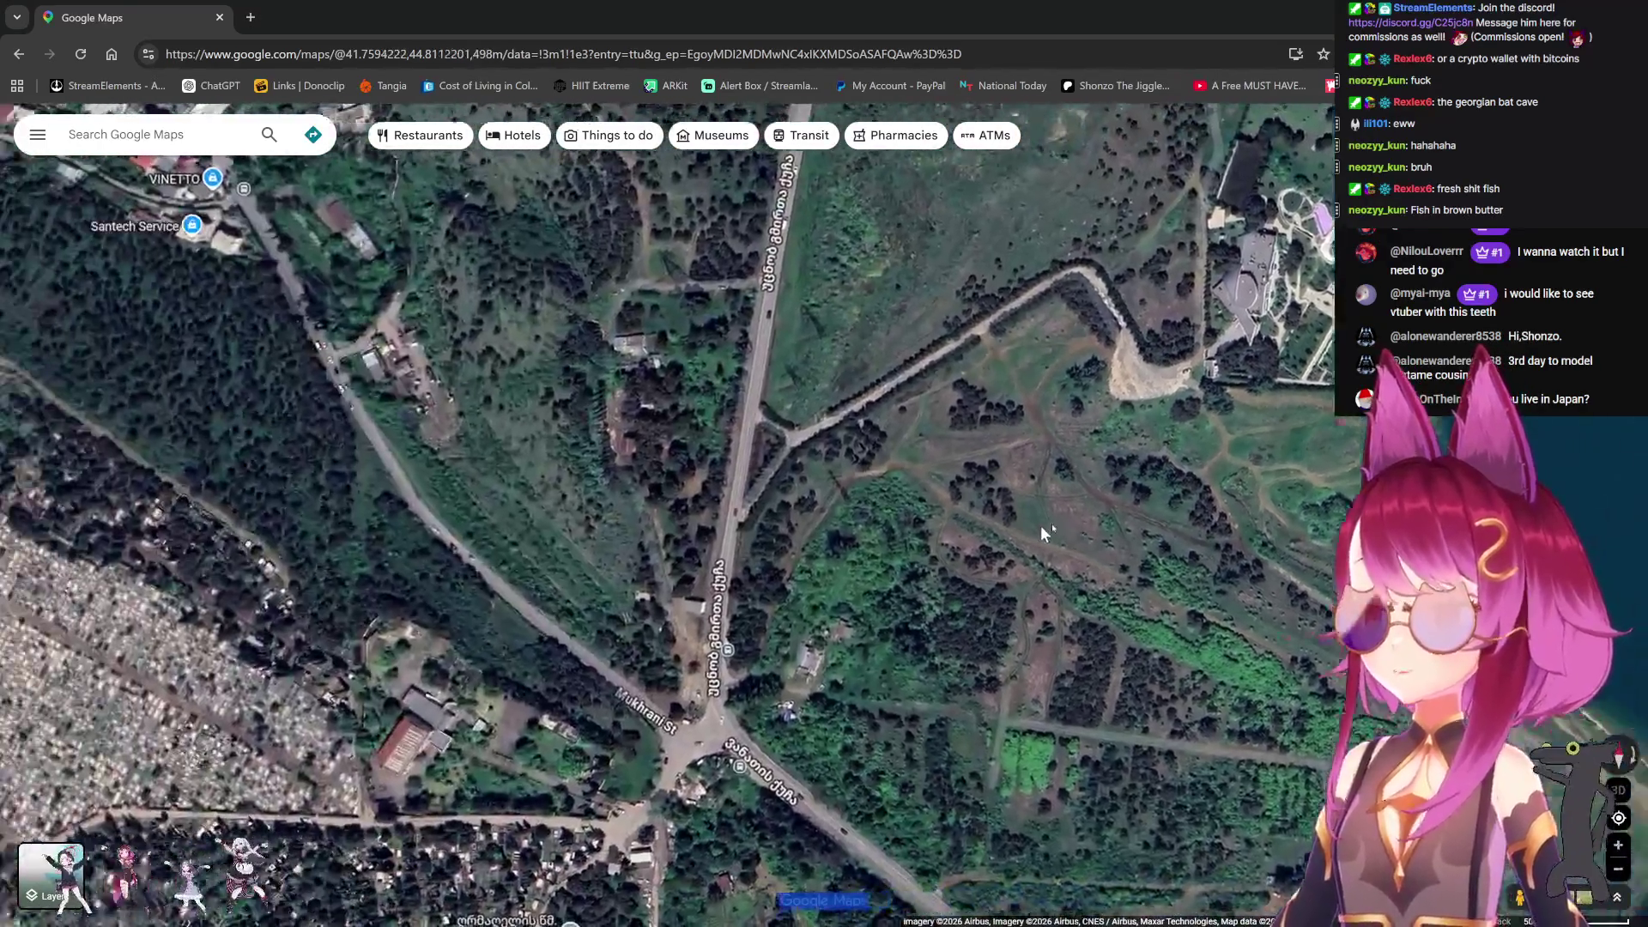
Step: Pan back into the city past the cemetery, south of Saint Nicholas Church toward Chargali St
left_click_drag(1040, 525, 1229, 541)
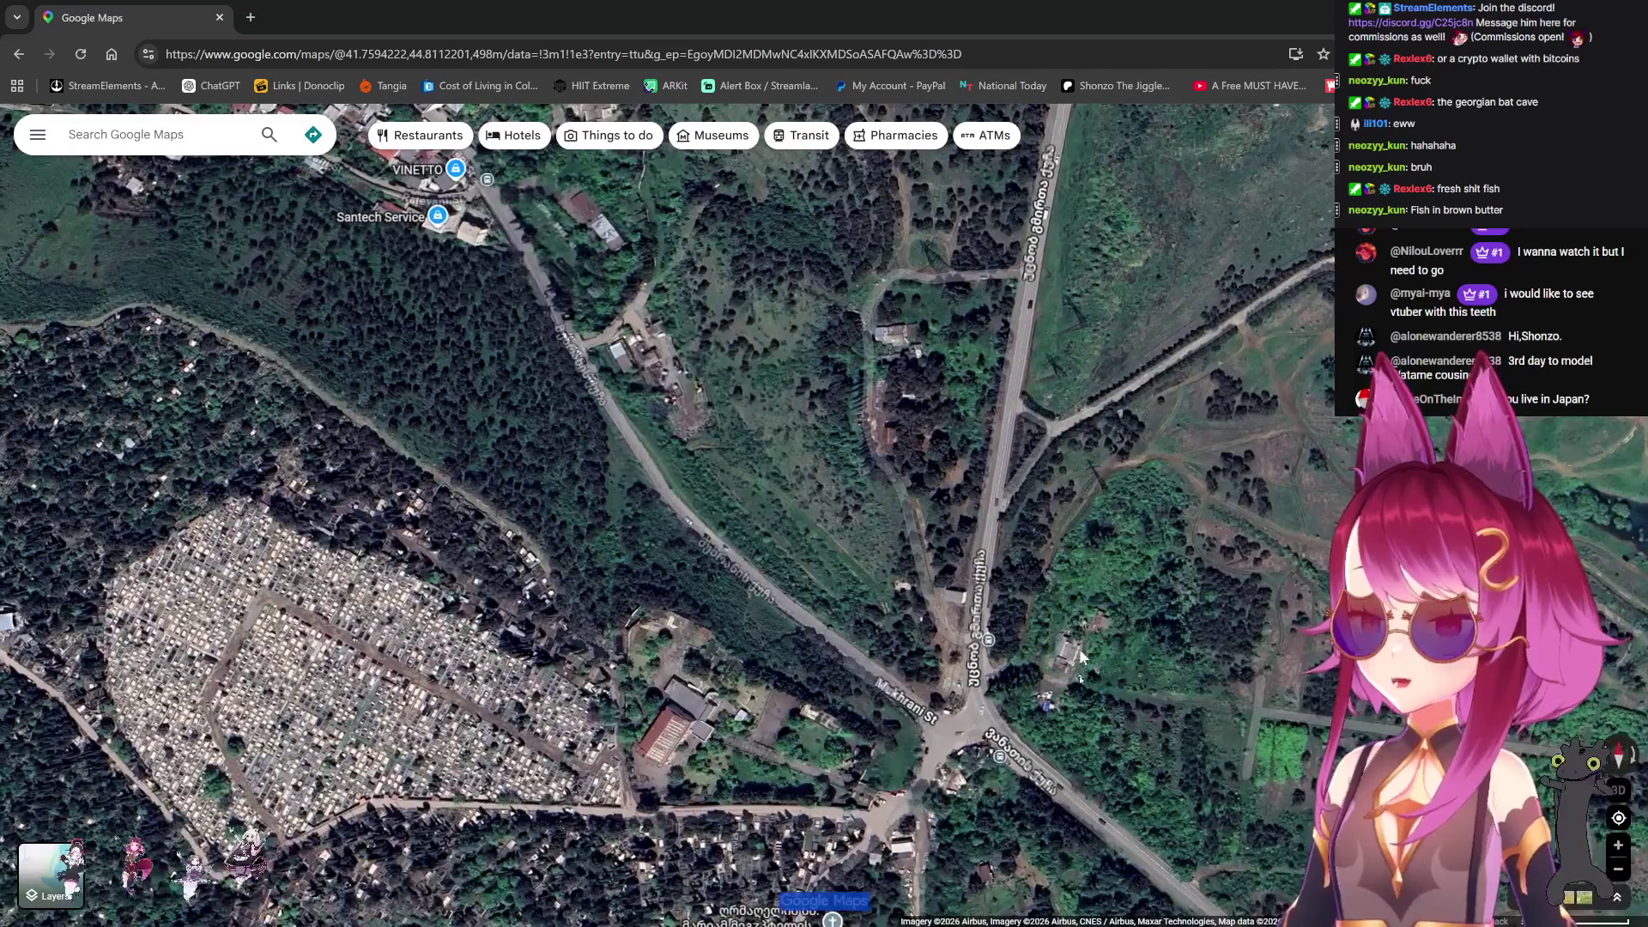
left_click_drag(726, 558, 985, 749)
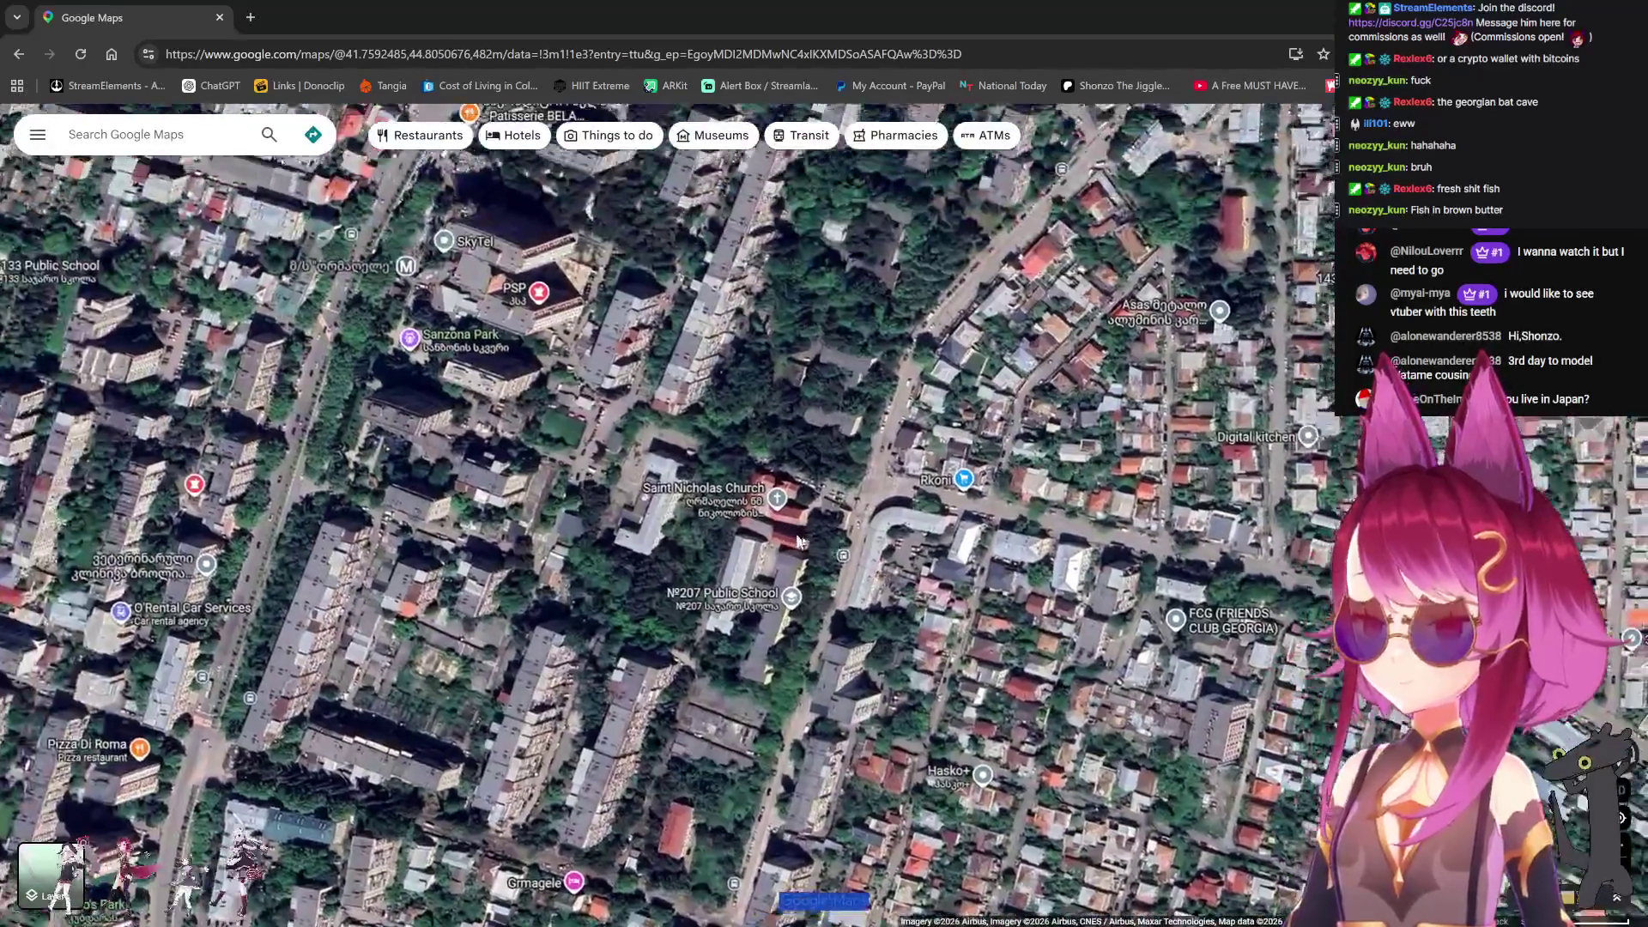
left_click_drag(867, 546, 872, 518)
scroll(781, 490, "up", 5)
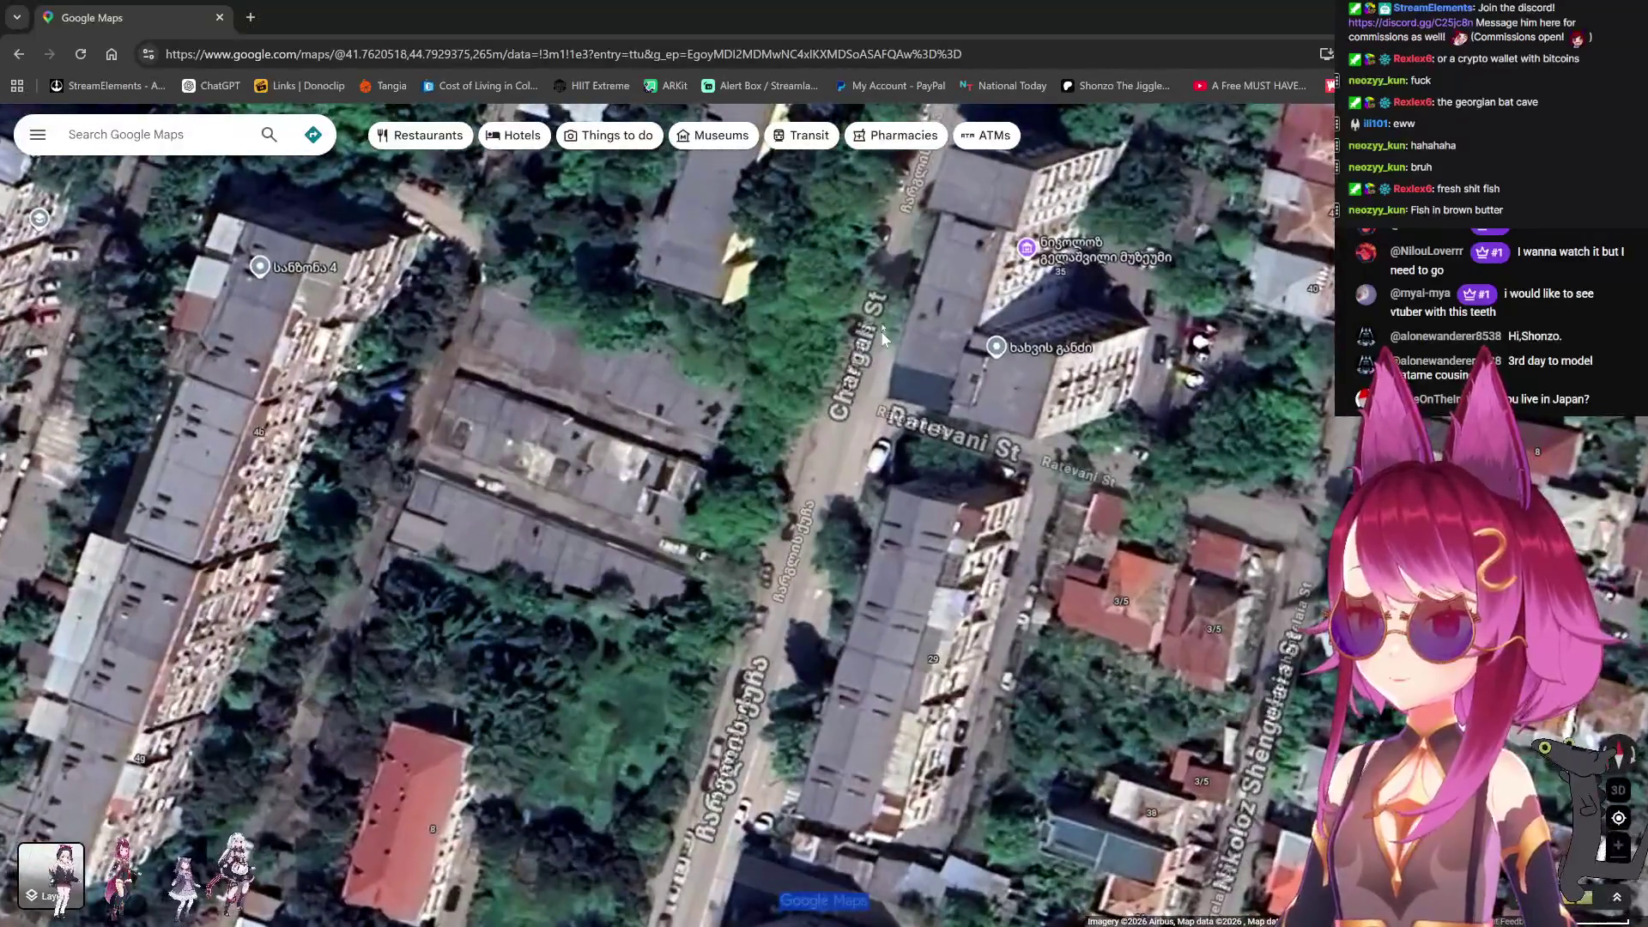
Step: Try Street View on Chargali St, then enter it on David Guramishvili Ave facing the avenue
mouse_move(935, 463)
left_mouse_down()
mouse_move(866, 455)
mouse_move(820, 411)
left_mouse_up()
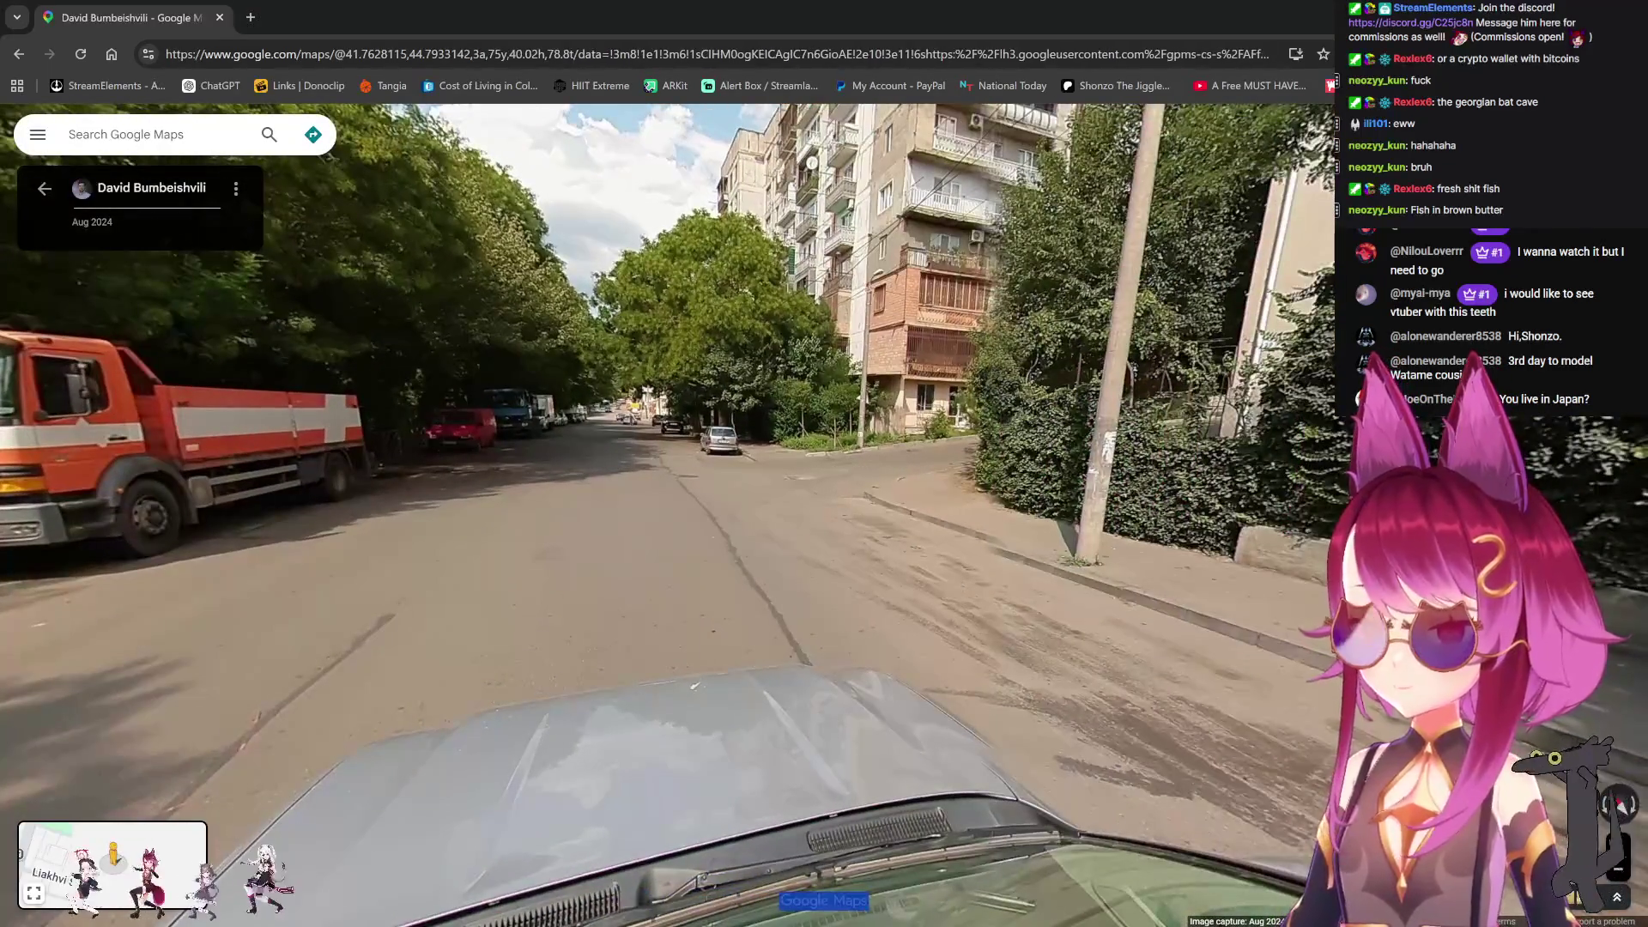
left_click(111, 863)
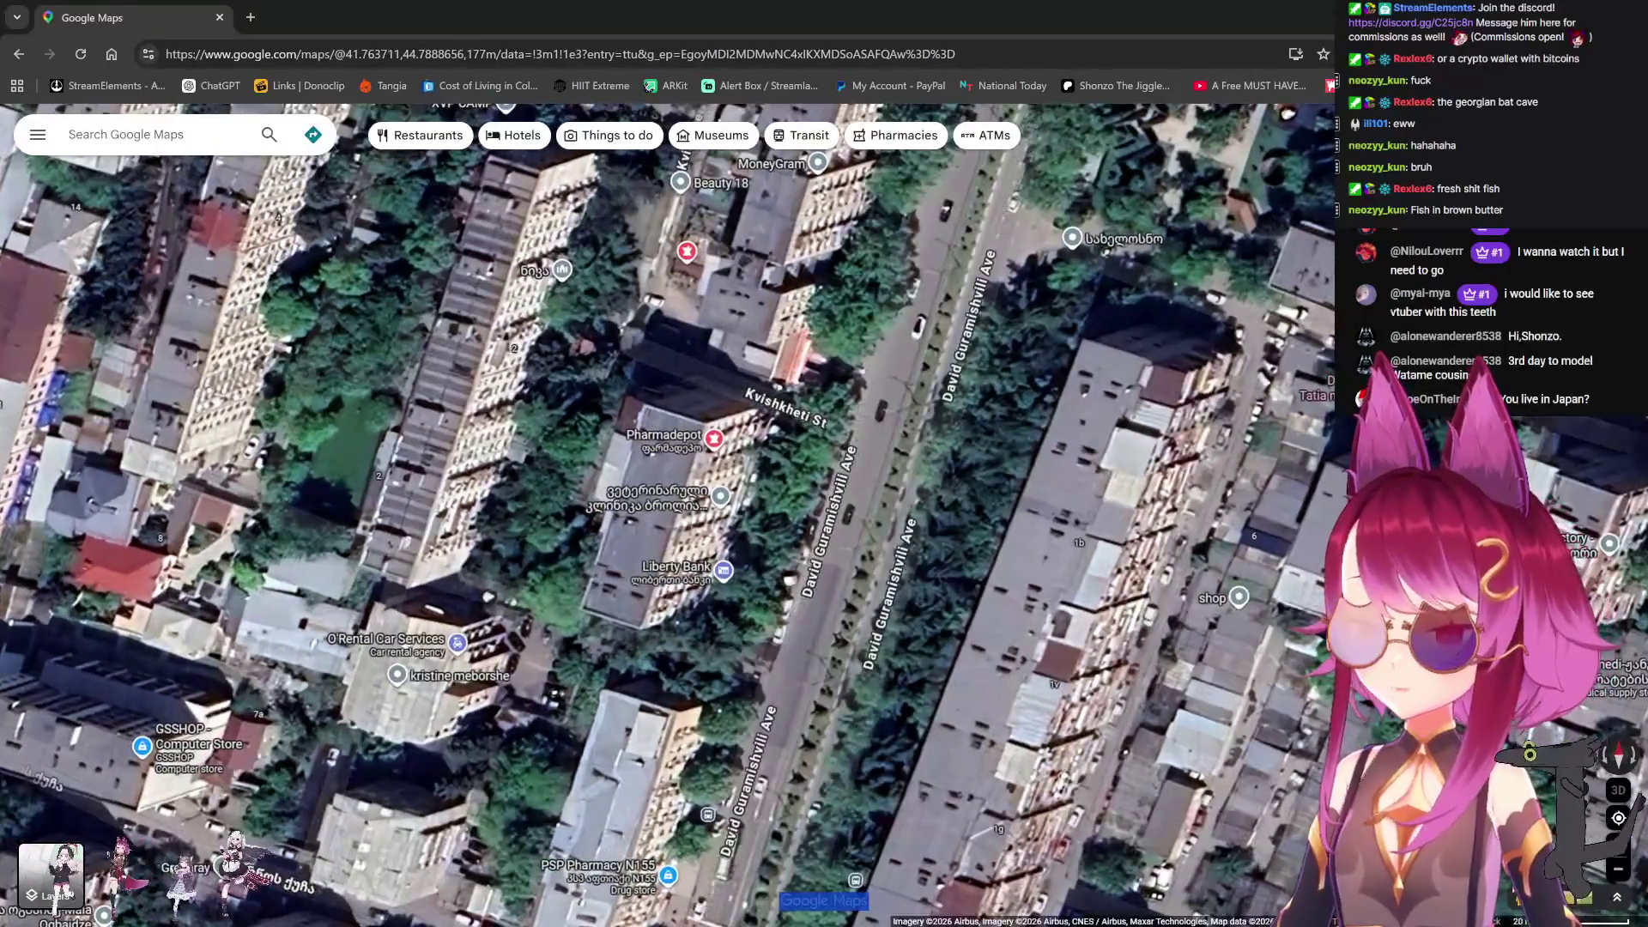
left_click_drag(1519, 897, 874, 351)
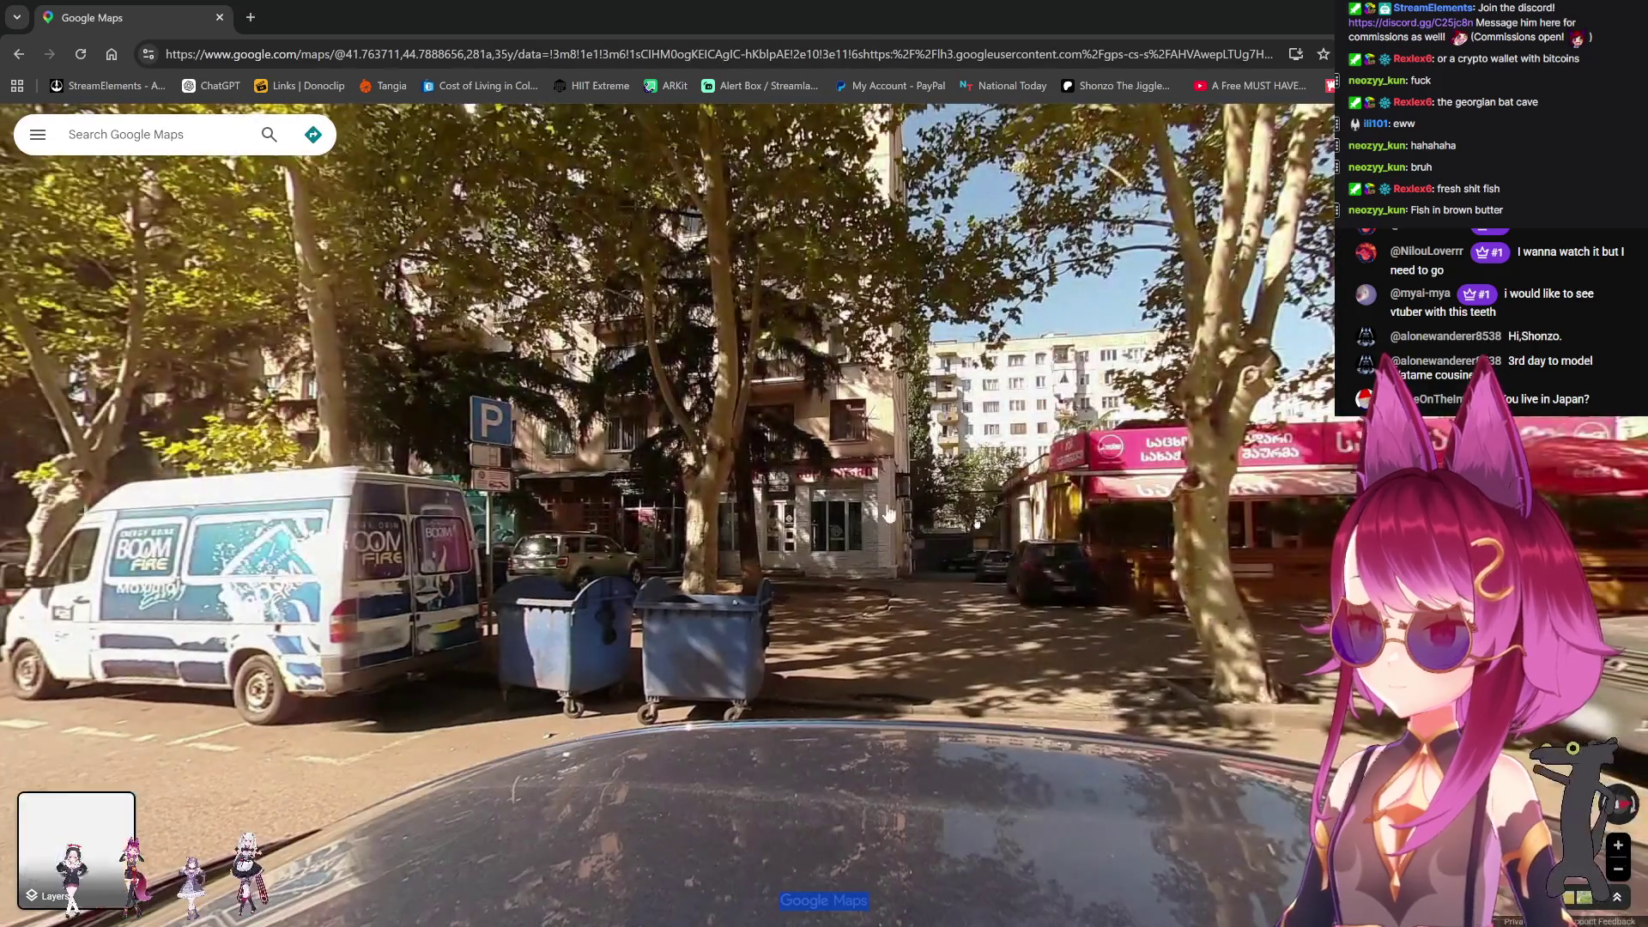
left_click_drag(954, 550, 568, 526)
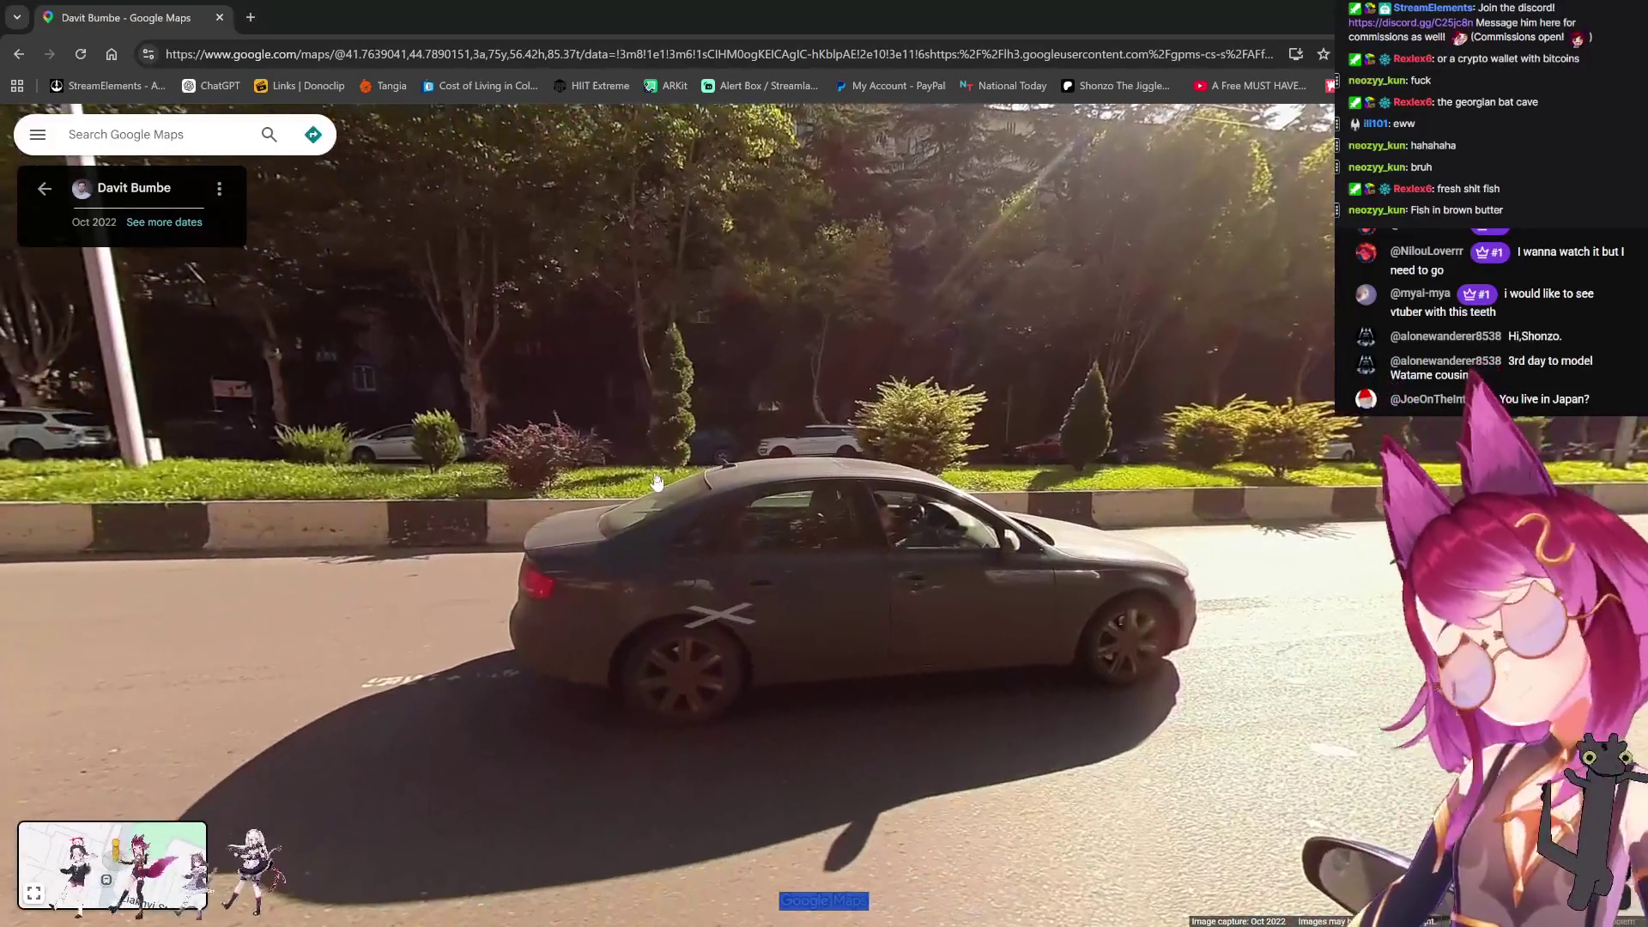
Step: Advance several panoramas down the tree-lined avenue past the red-awning shops
mouse_move(690, 466)
left_mouse_down()
mouse_move(886, 586)
mouse_move(621, 560)
left_mouse_up()
left_click(622, 560)
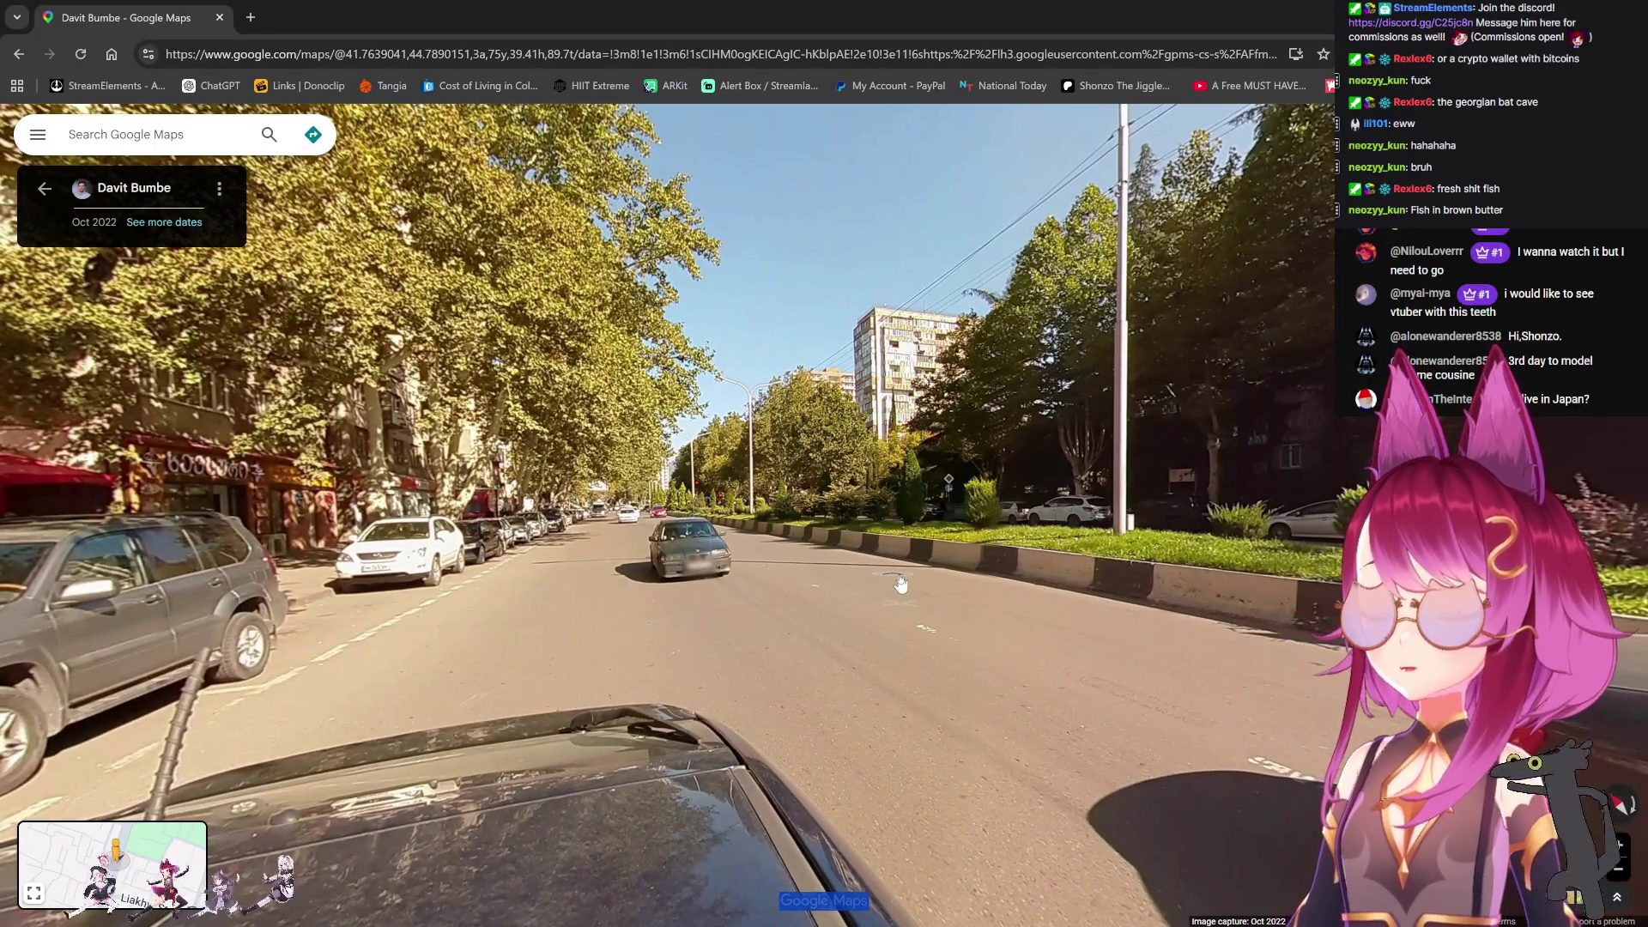
left_click(713, 566)
mouse_move(945, 532)
left_mouse_down()
mouse_move(1296, 567)
mouse_move(913, 594)
mouse_move(916, 609)
left_mouse_up()
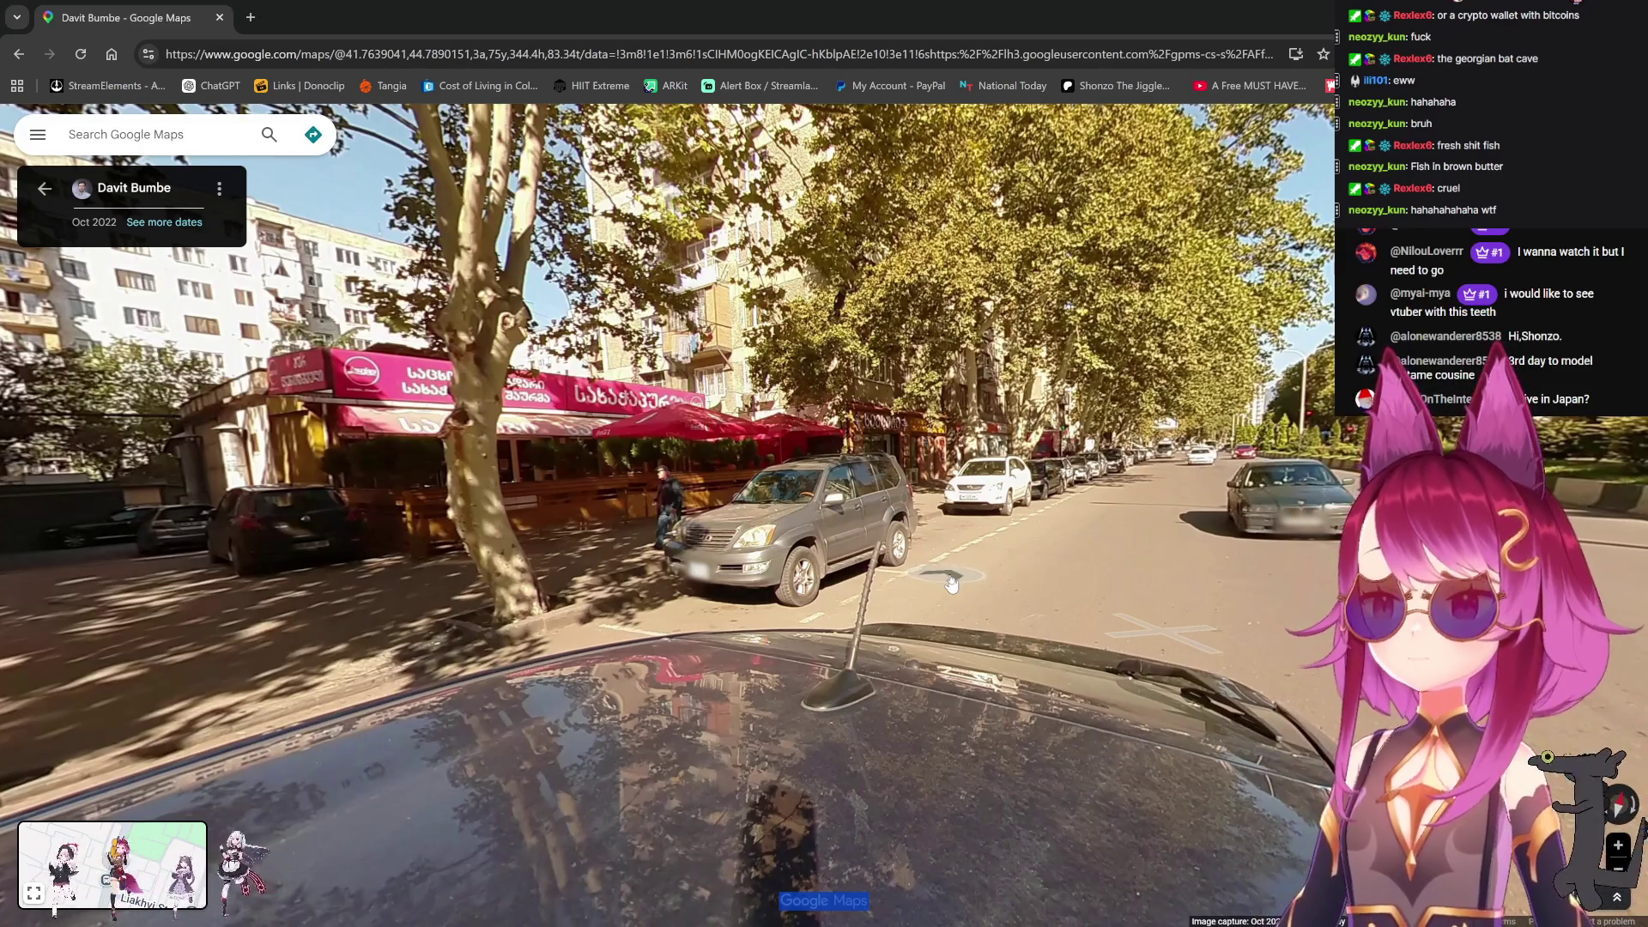
left_click(921, 608)
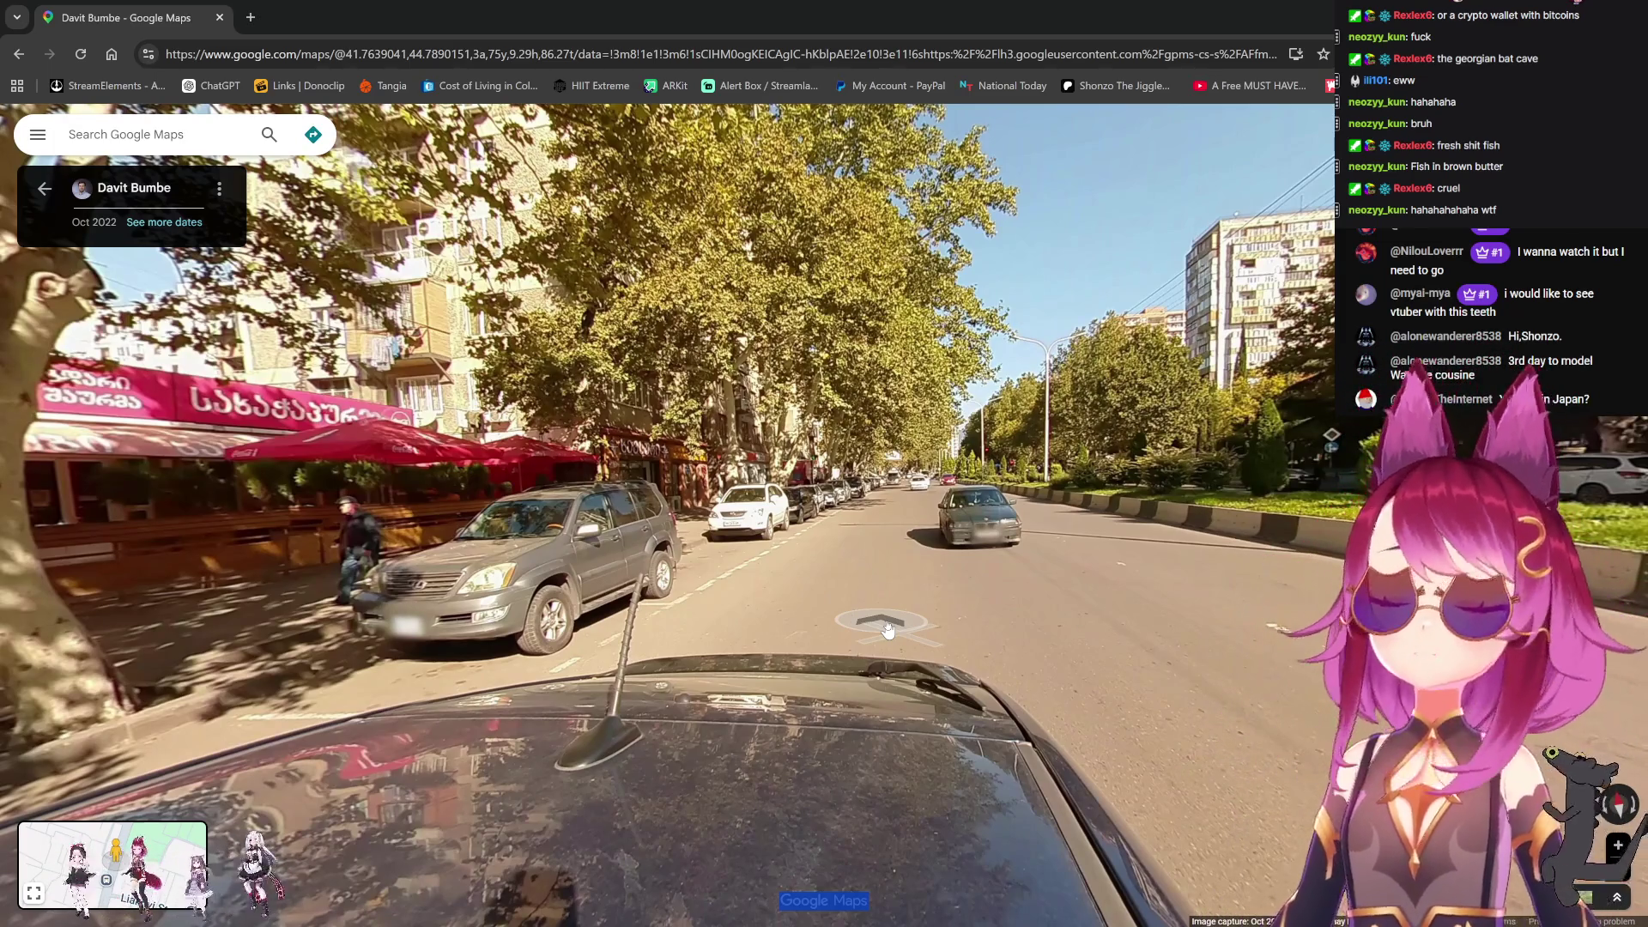
left_click(987, 605)
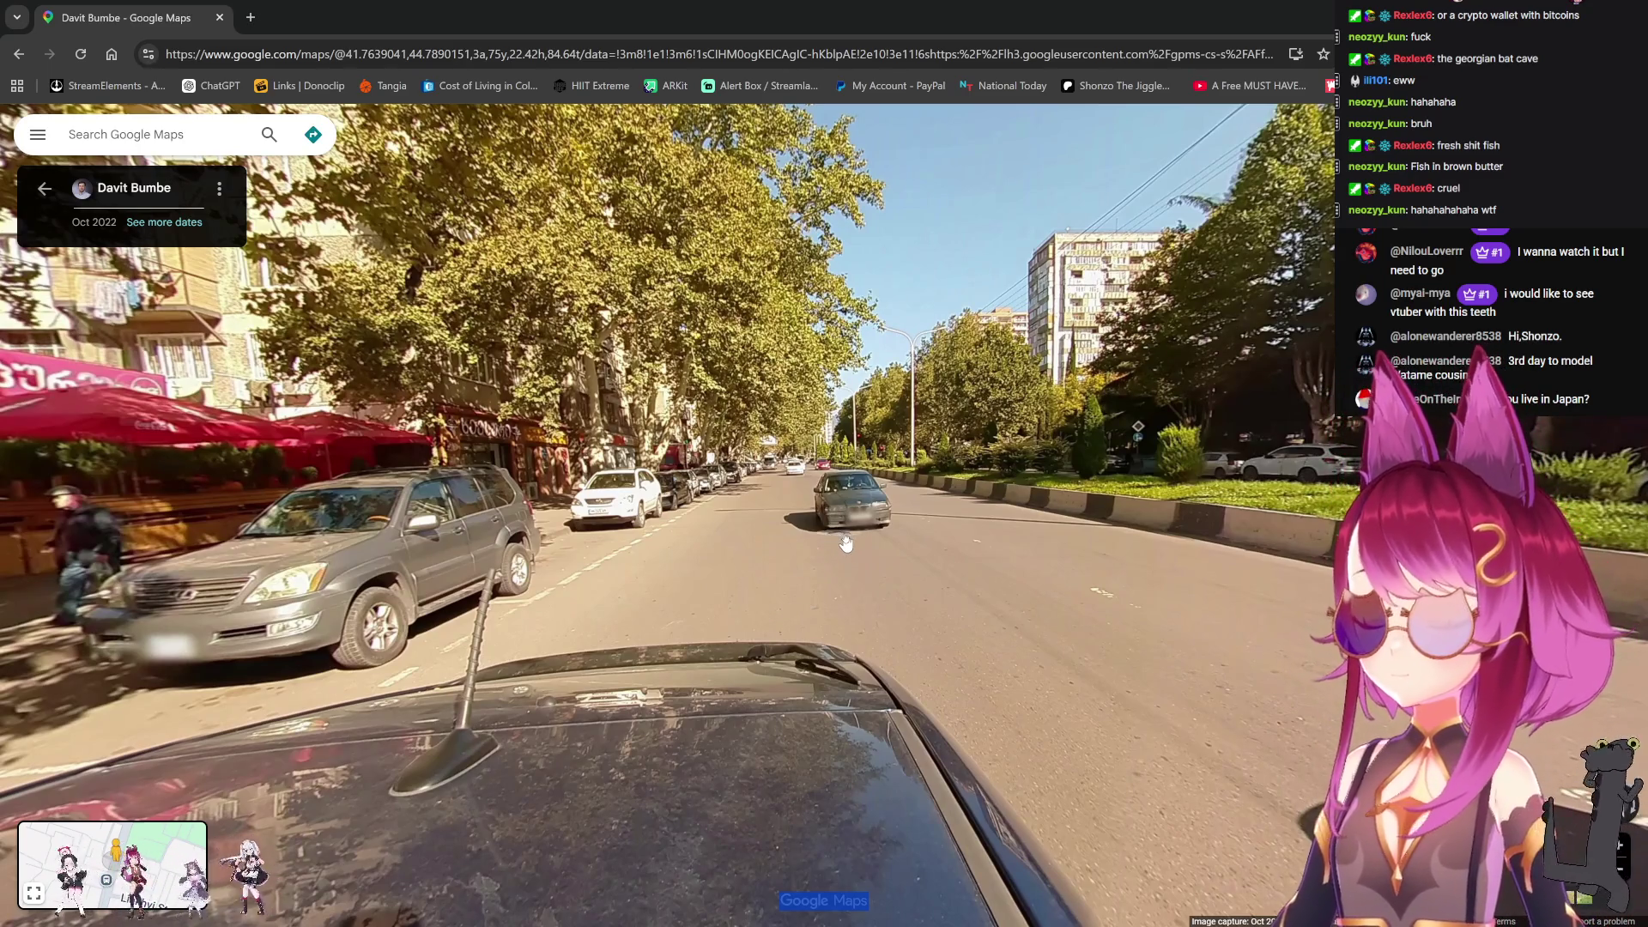
left_click(927, 566)
left_click(846, 542)
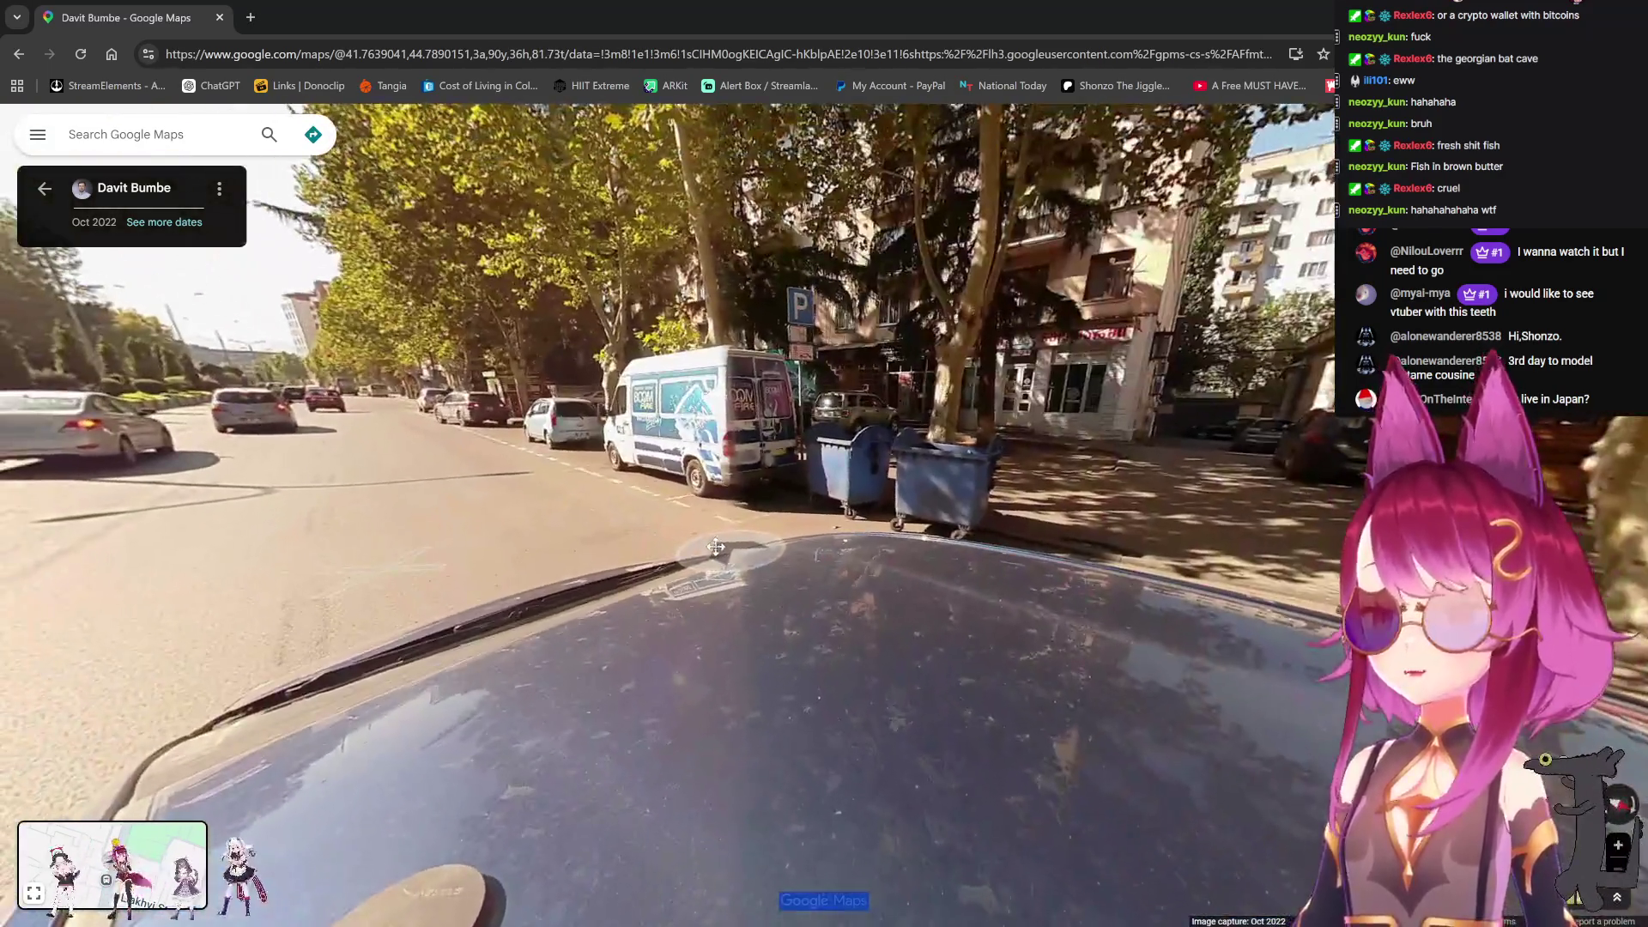
Step: Step forward once more, face the pink-umbrella café and bins, then exit Street View
mouse_move(716, 547)
left_mouse_down()
mouse_move(773, 549)
mouse_move(692, 541)
mouse_move(683, 569)
left_mouse_up()
left_click(683, 568)
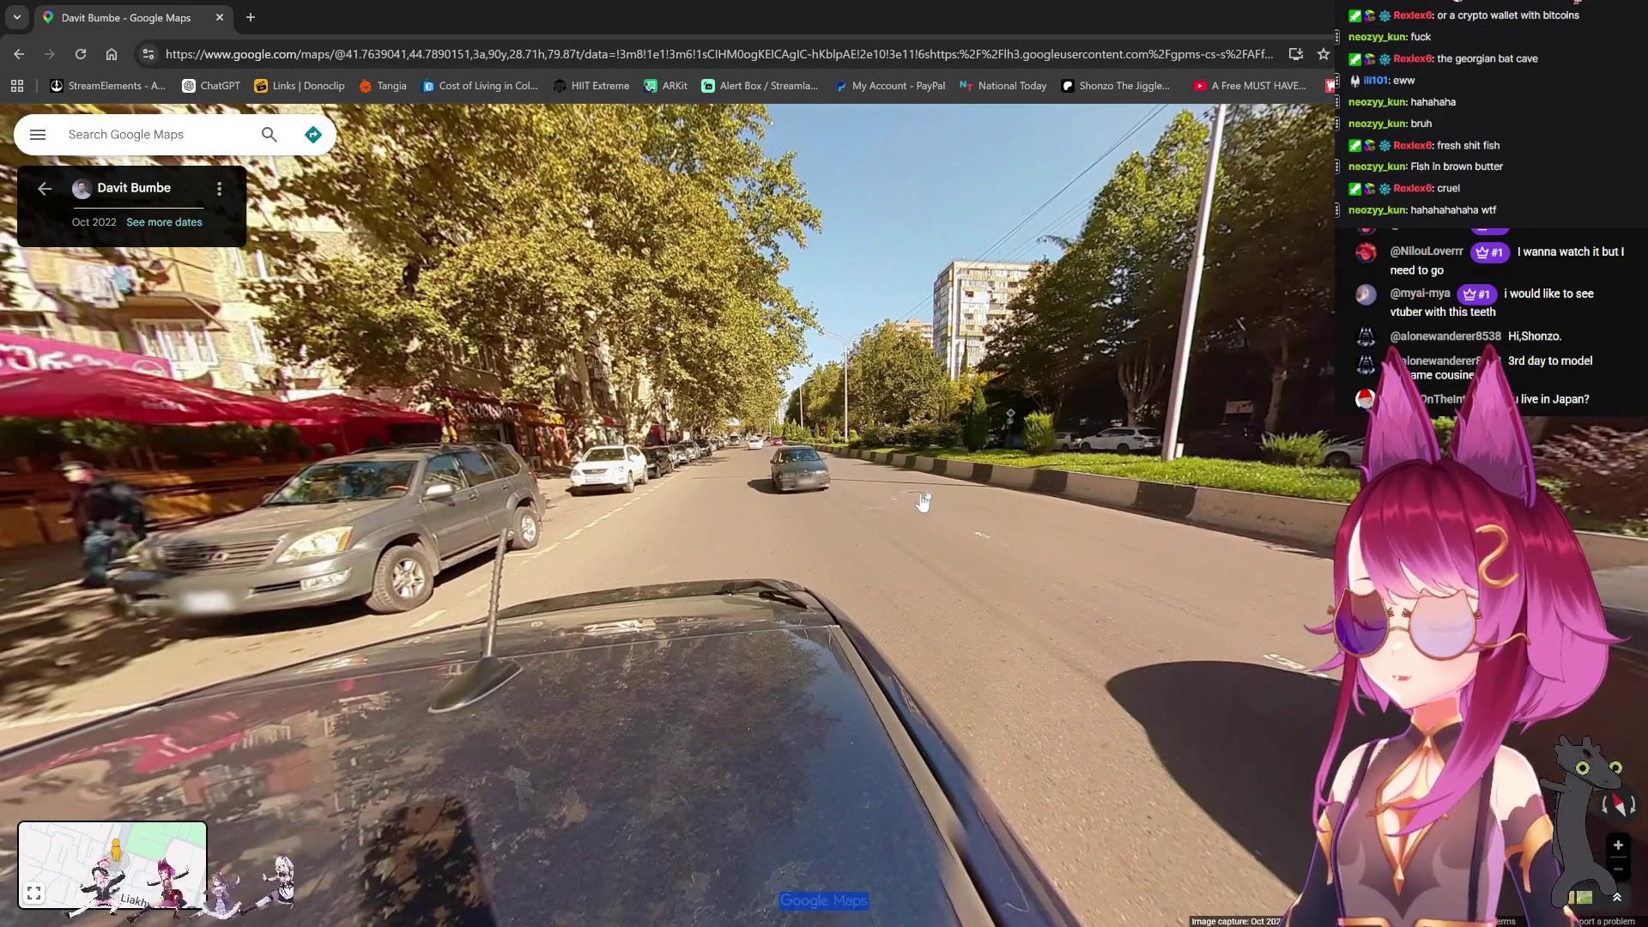
mouse_move(897, 485)
left_mouse_down()
mouse_move(992, 591)
mouse_move(1013, 554)
left_mouse_up()
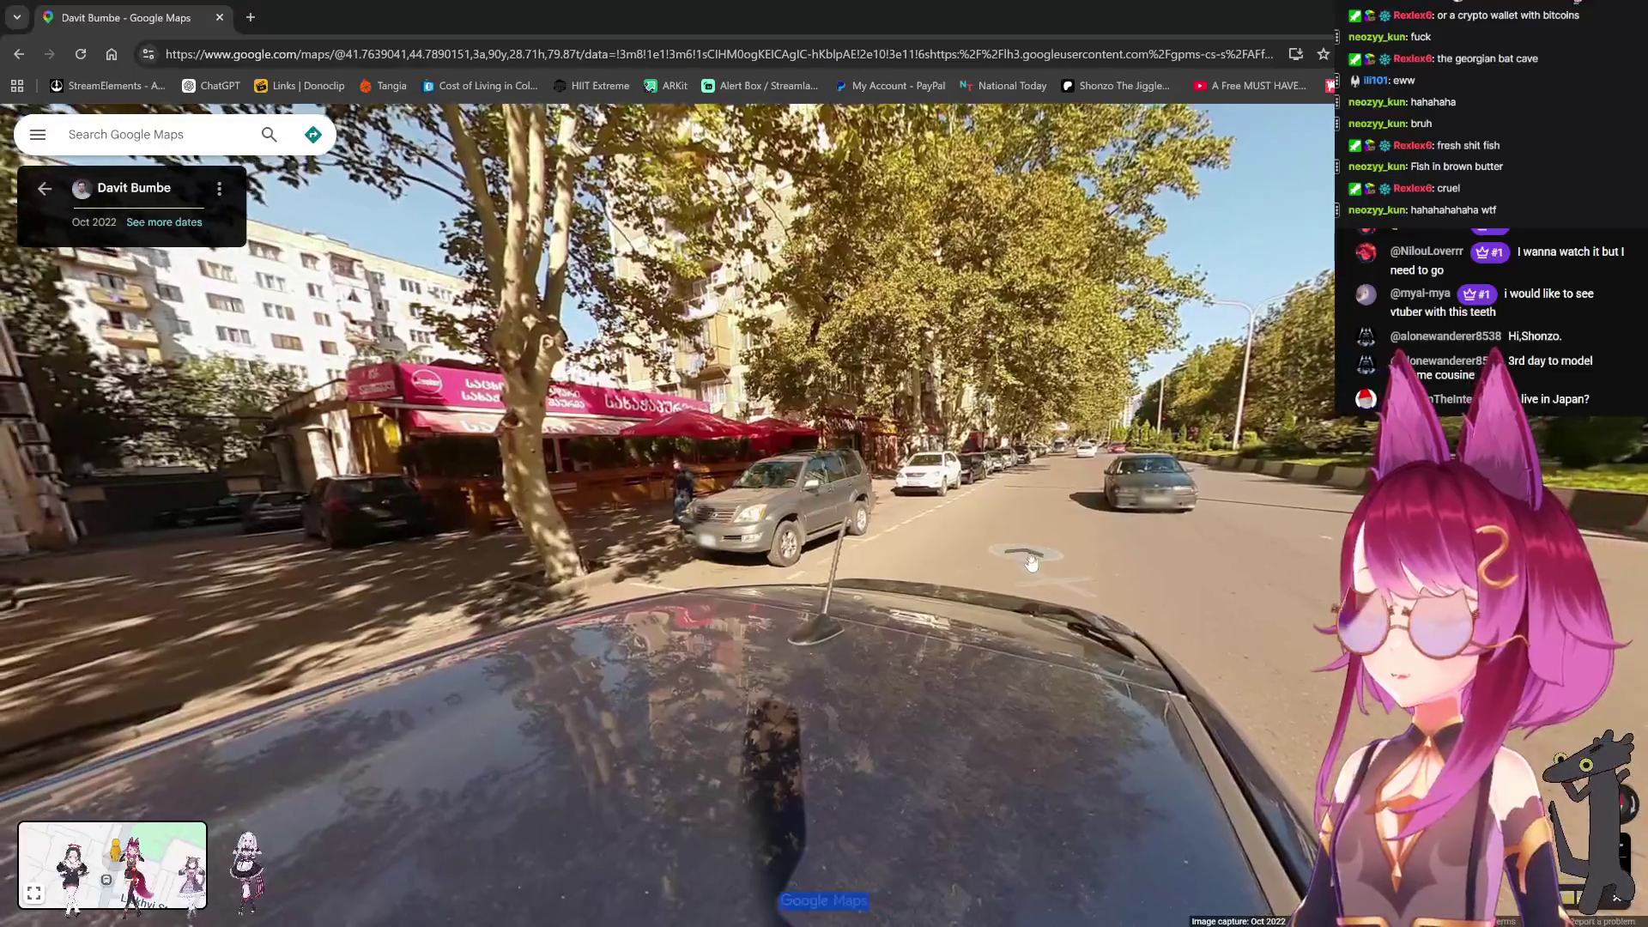
left_click_drag(493, 543, 854, 547)
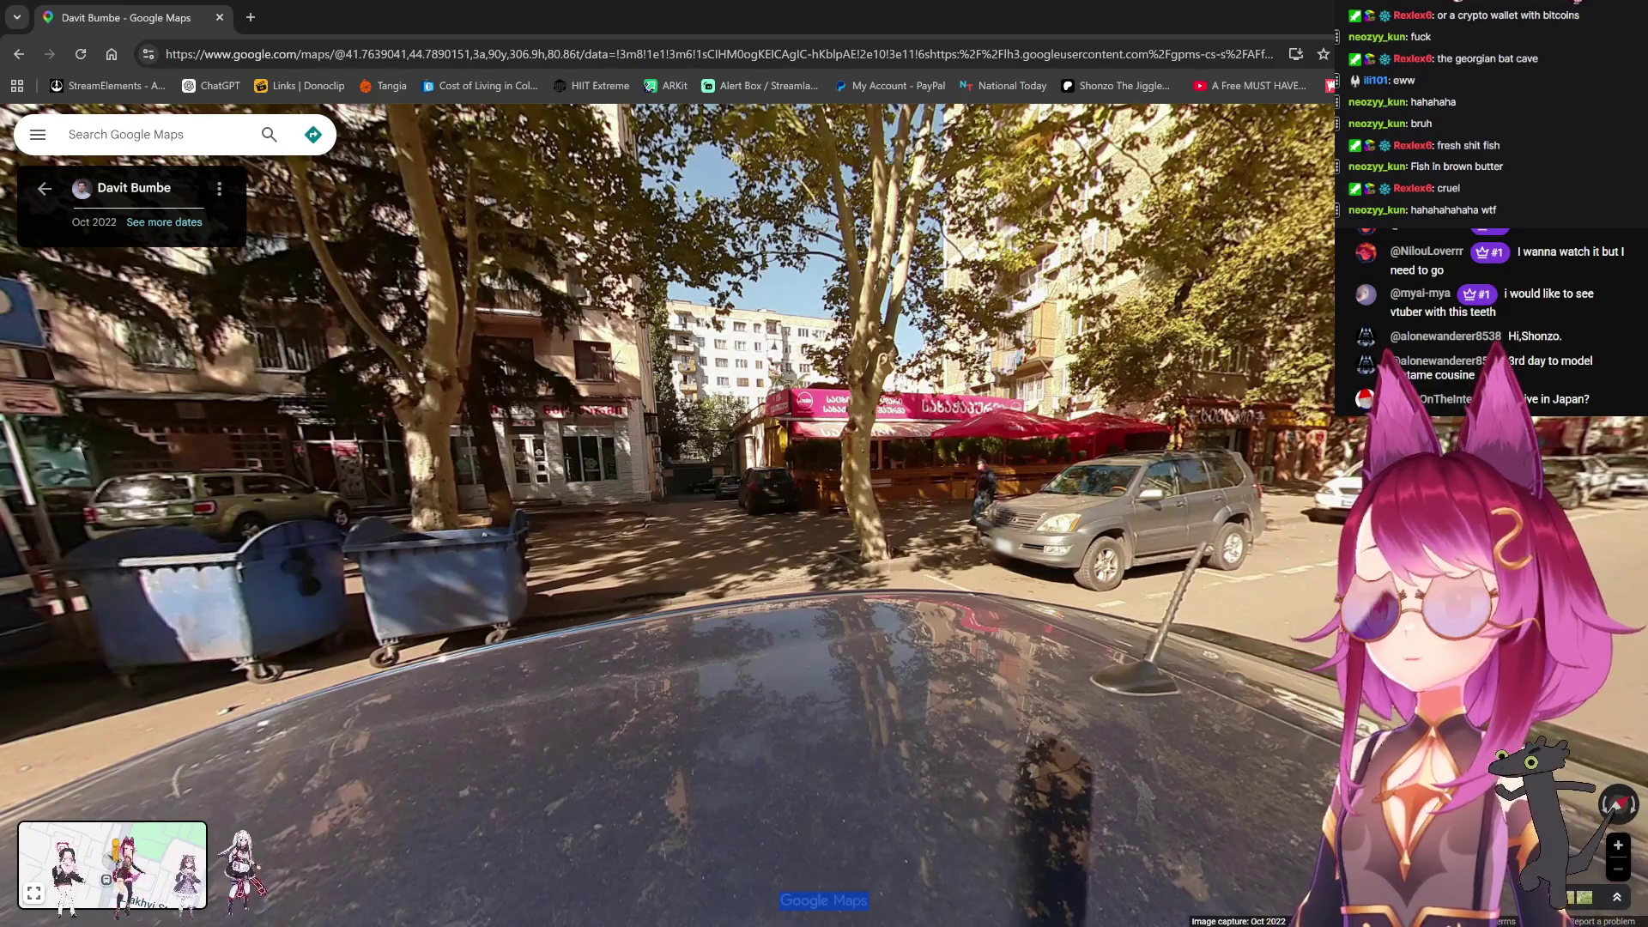
key("Escape")
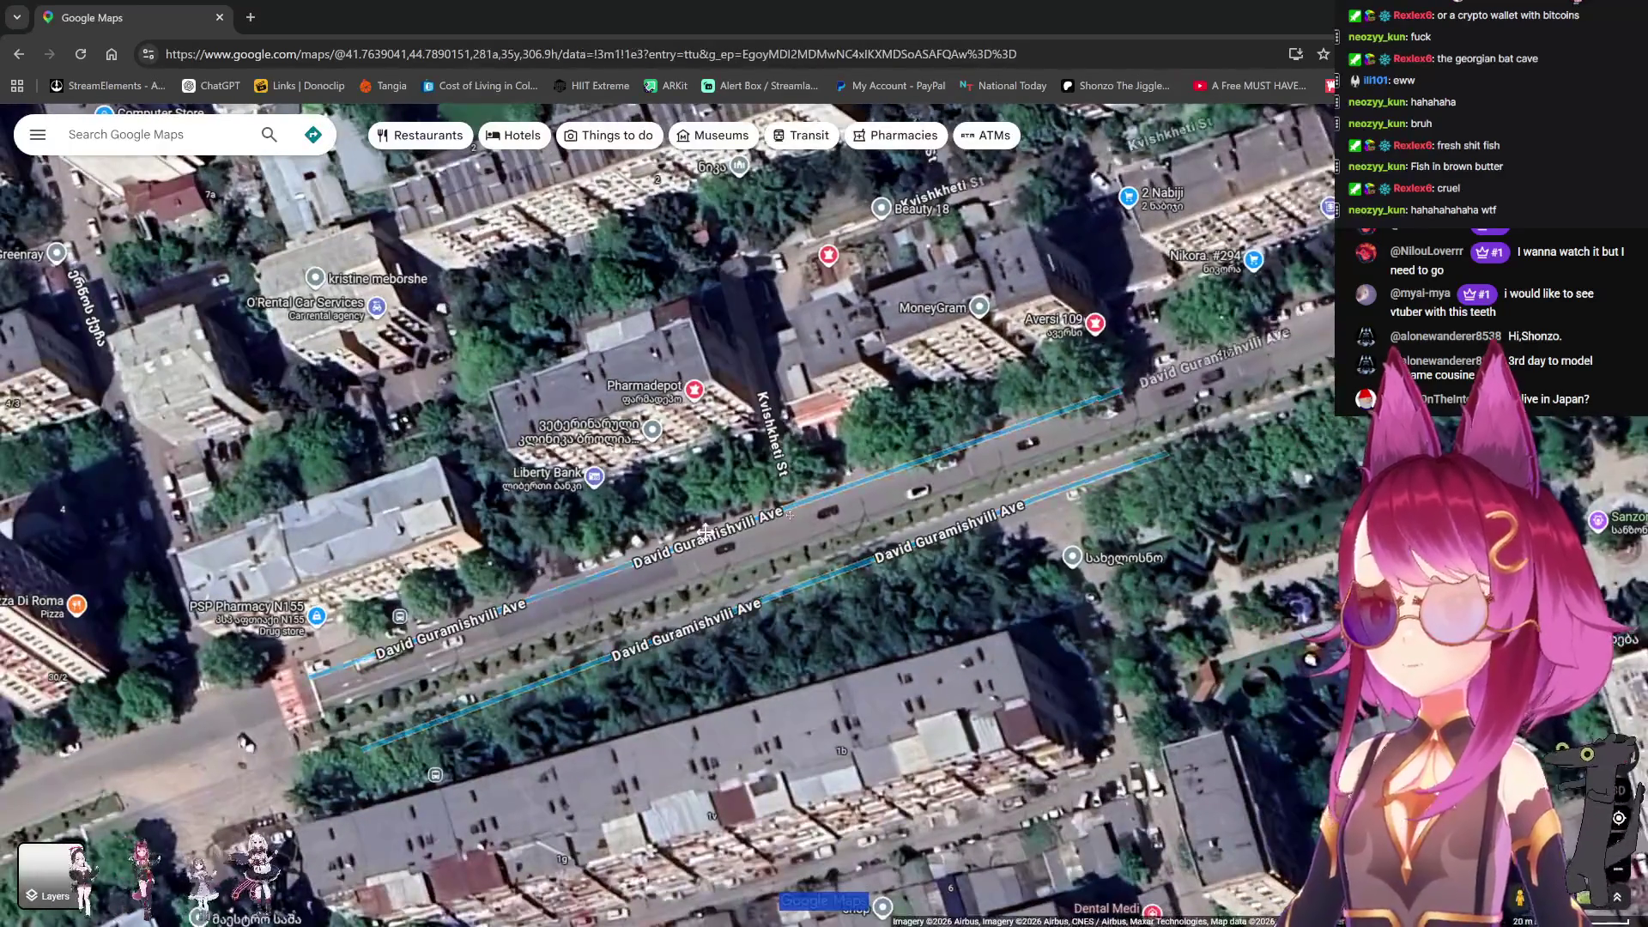
Step: Zoom out, rotate the map so the river runs vertically, and zoom back in
scroll(1055, 503, "down", 3)
scroll(955, 558, "down", 3)
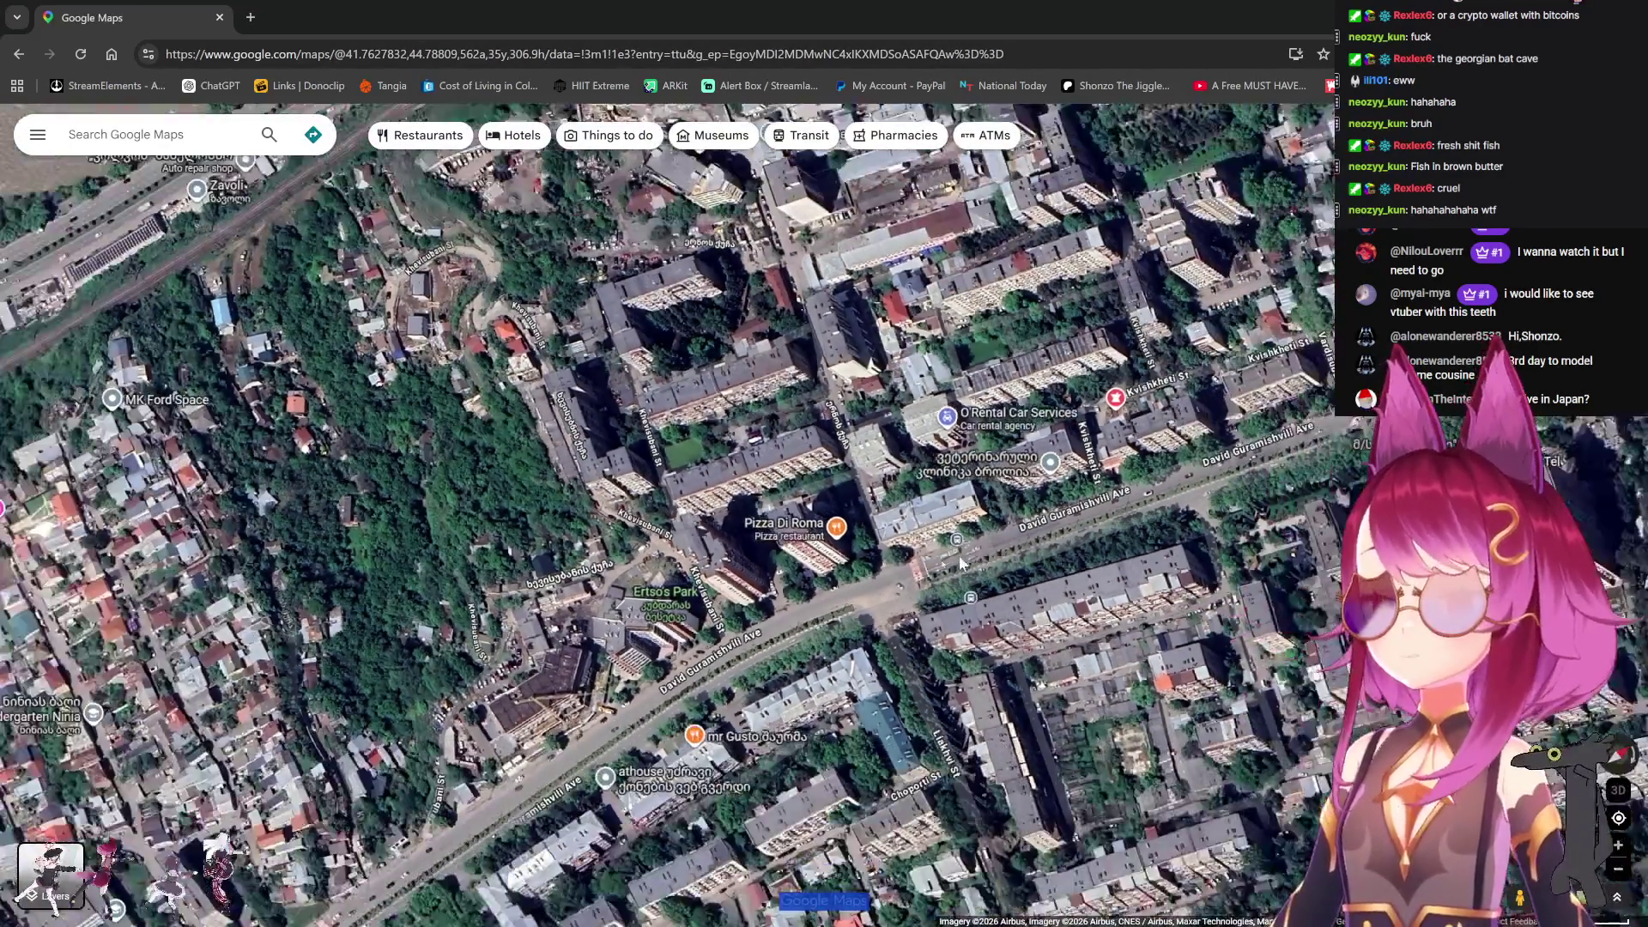
key("shift+Right")
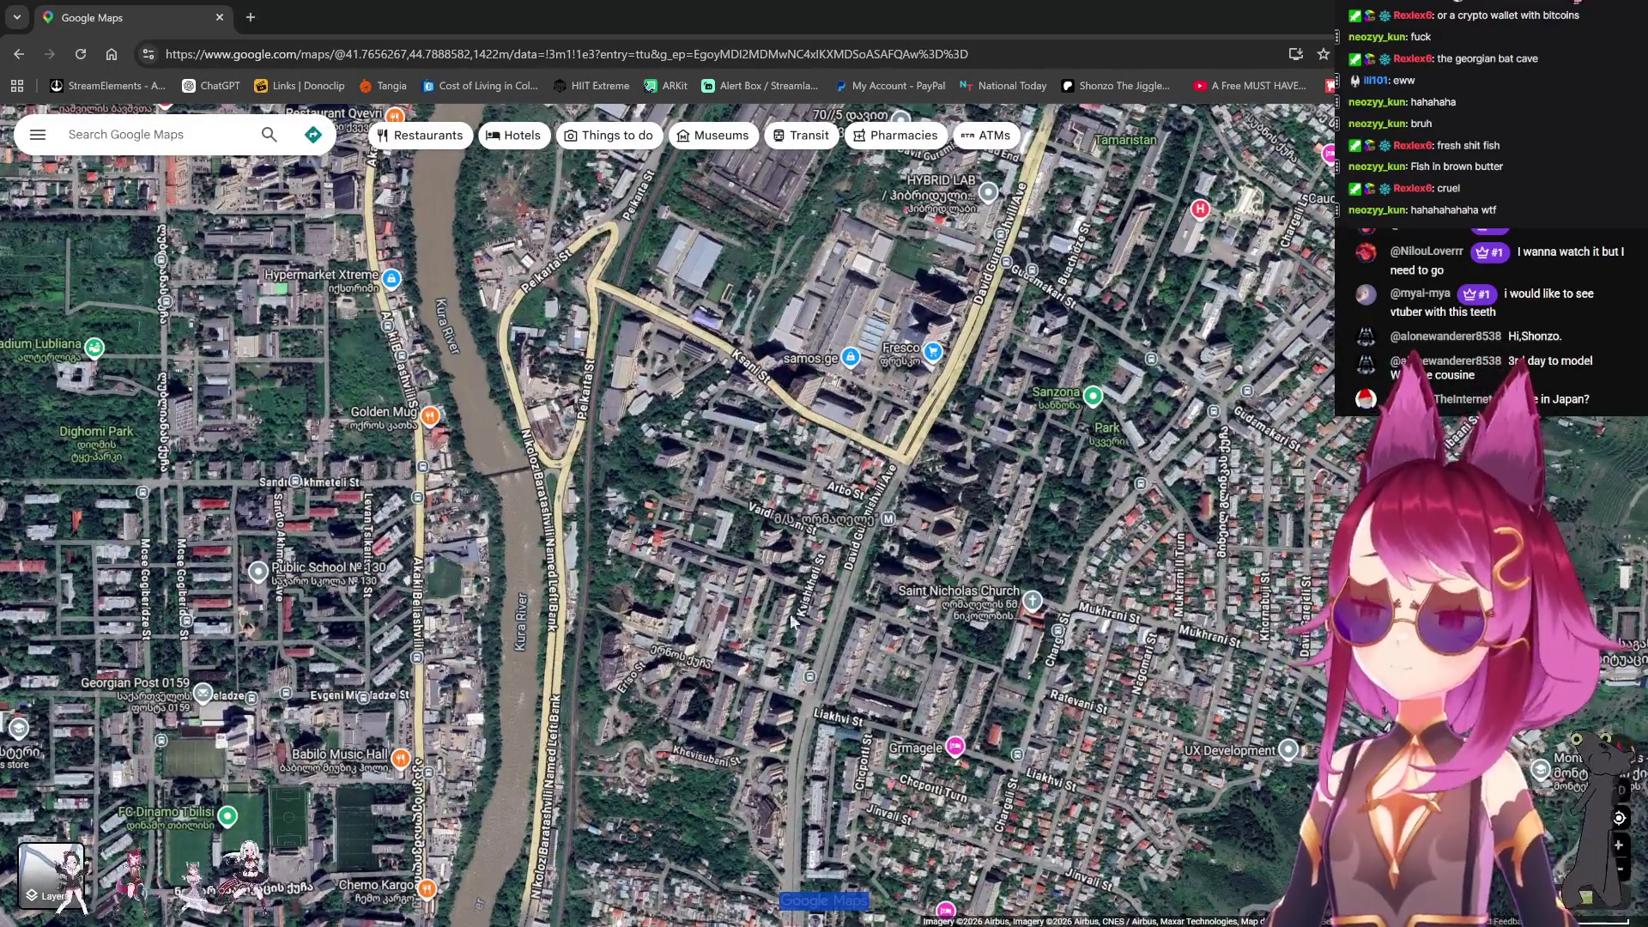
scroll(786, 643, "up", 4)
scroll(786, 644, "up", 5)
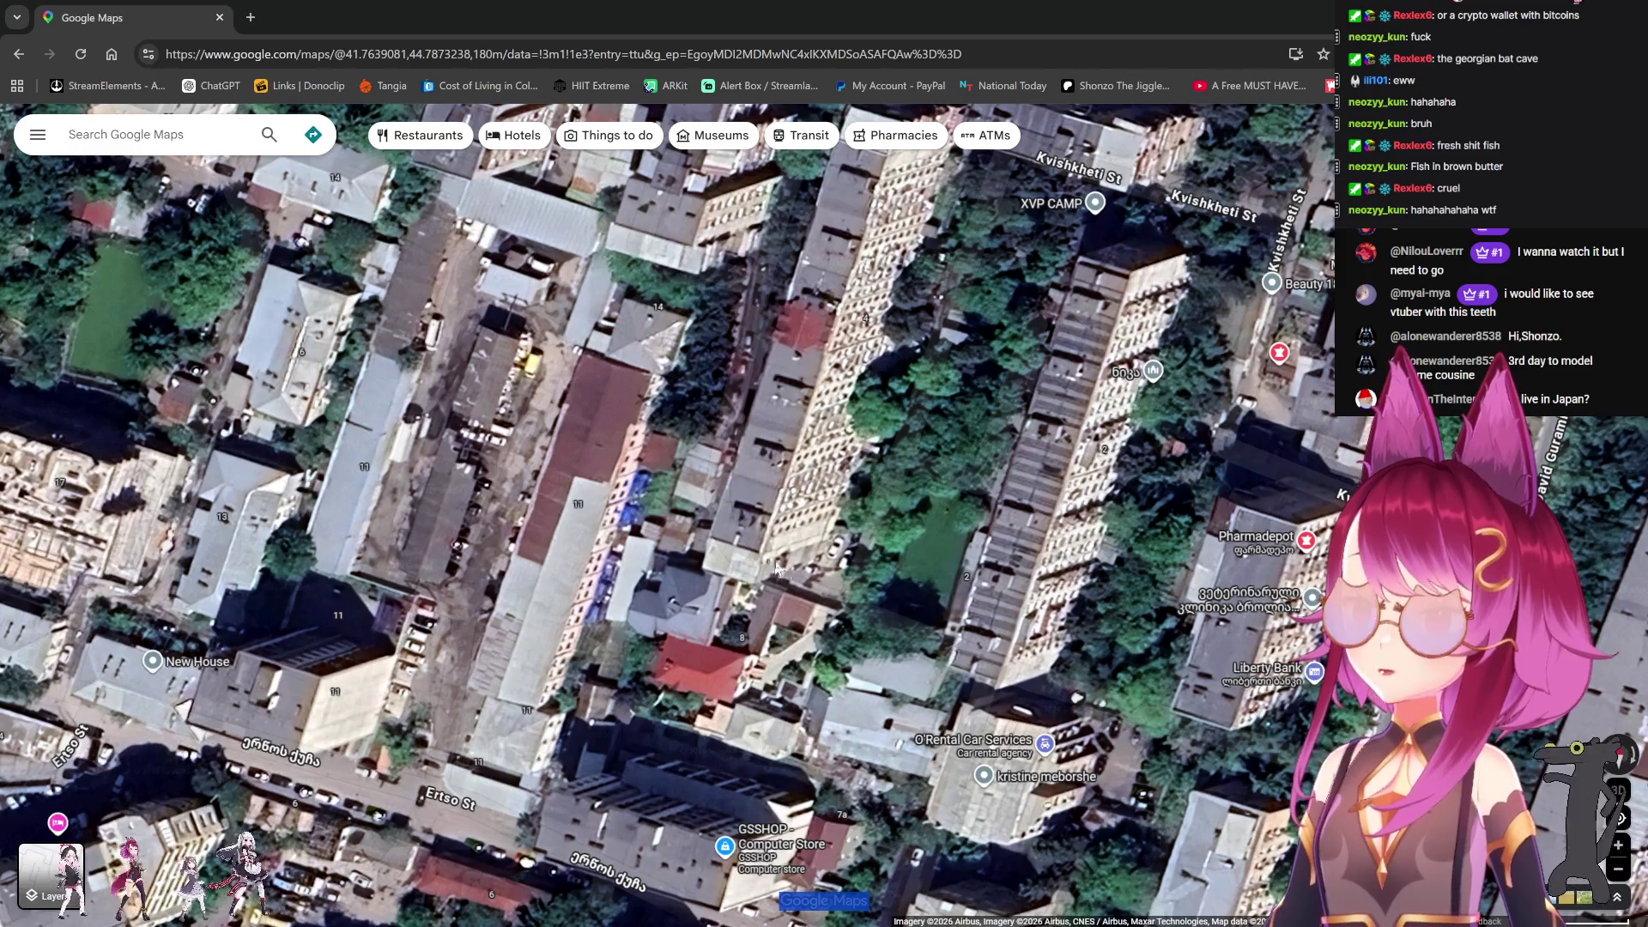
Step: Pan to the Kvishkheti St block, showing Street View coverage and Beauty 18 and MoneyGram
left_click_drag(875, 578, 720, 456)
scroll(966, 554, "up", 1)
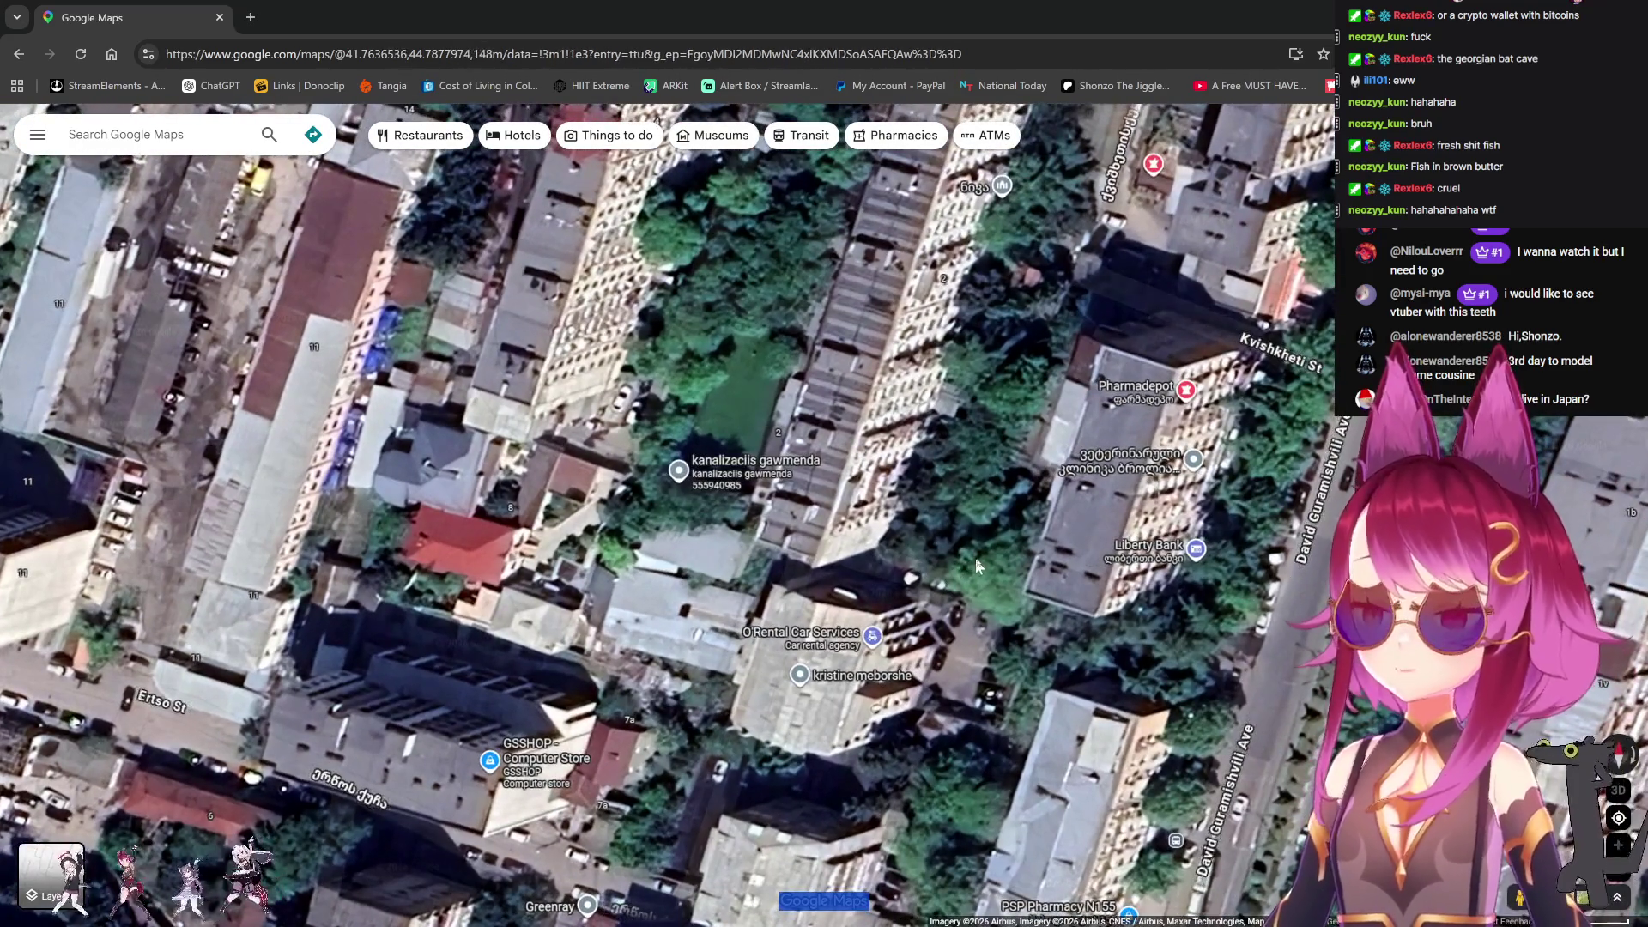
mouse_move(1618, 791)
left_mouse_down()
mouse_move(1242, 672)
mouse_move(1004, 501)
left_mouse_up()
left_click_drag(926, 439, 940, 211)
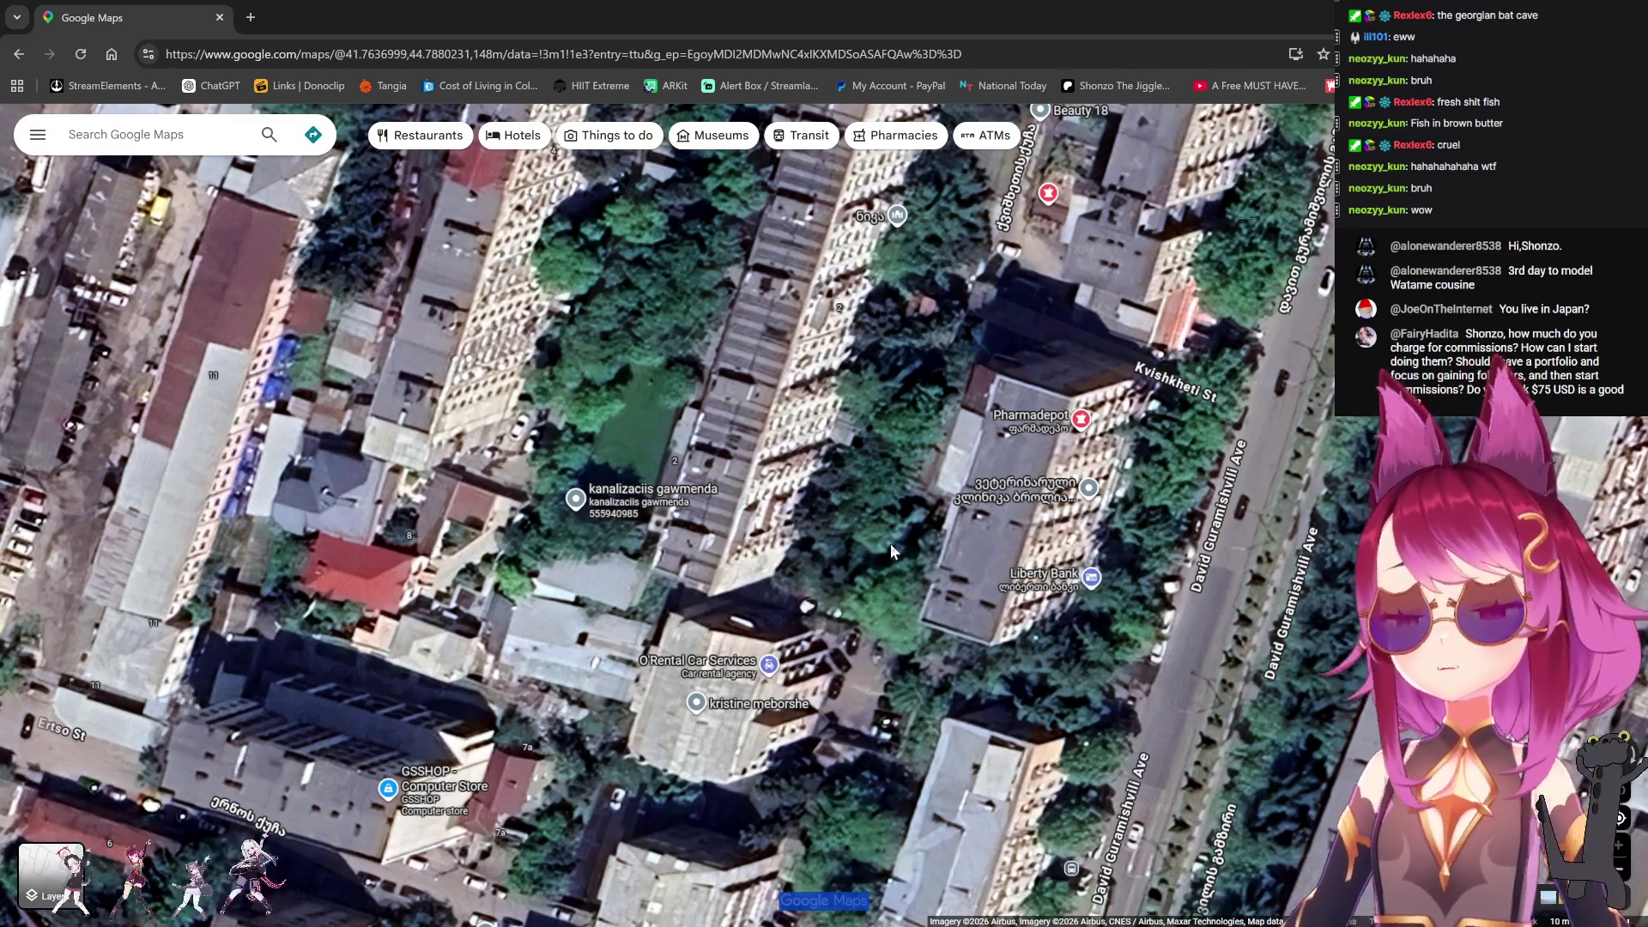
scroll(889, 543, "down", 3)
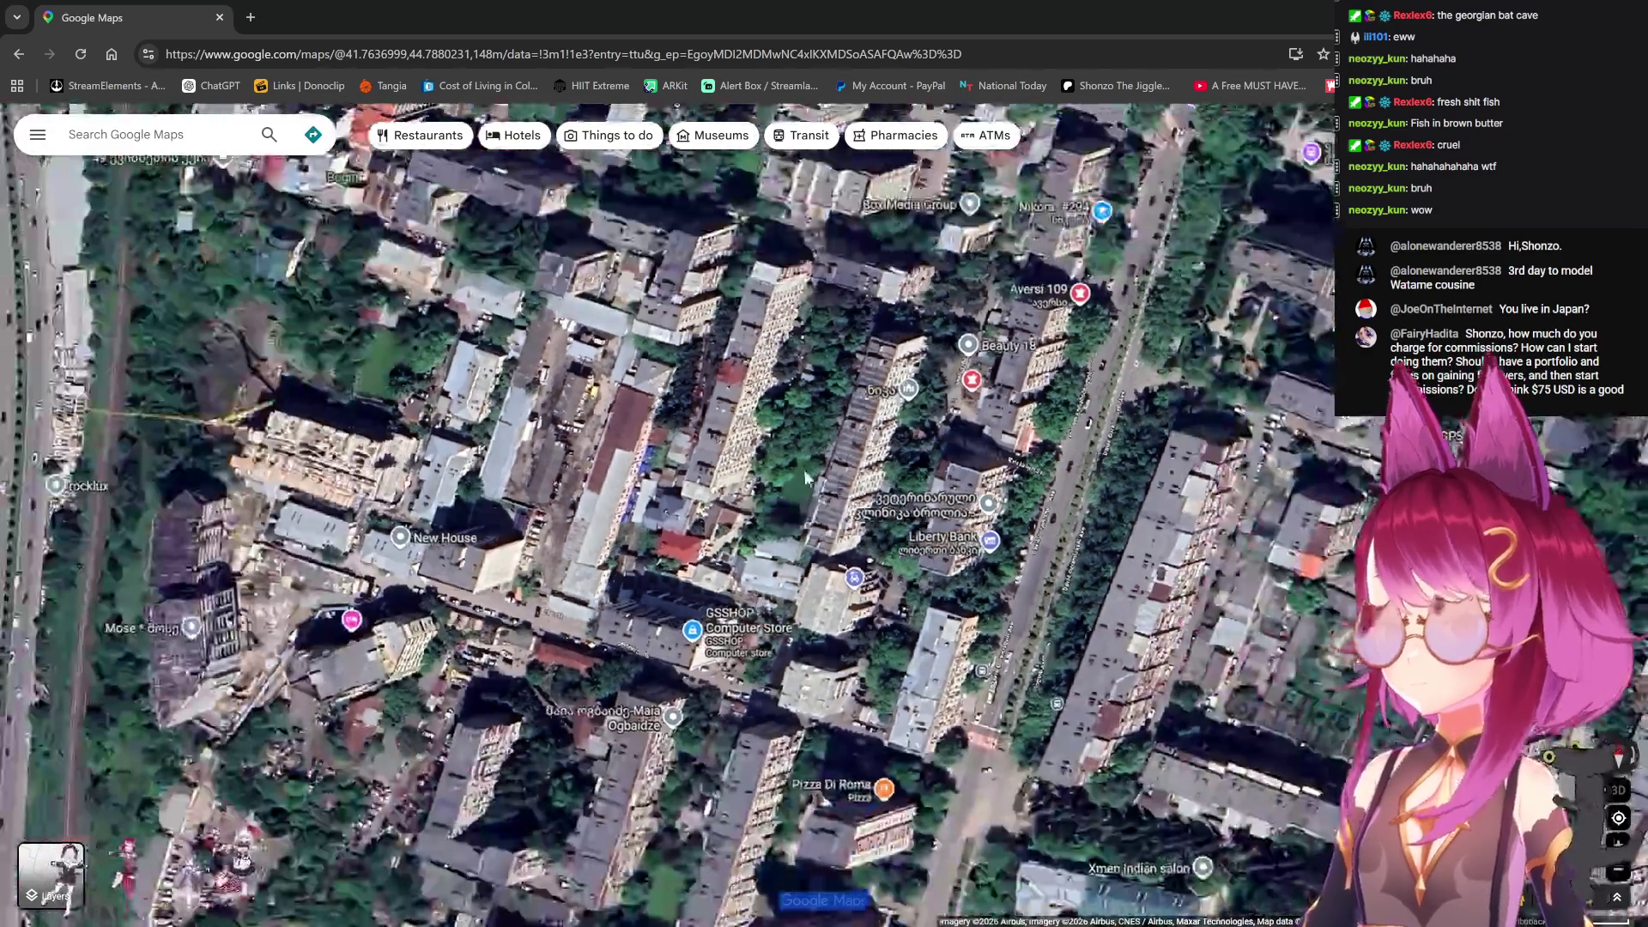
Step: Pan the satellite map around New House, Liberty Bank and Pharmadepot with the arrow keys
key("Up")
key("Left")
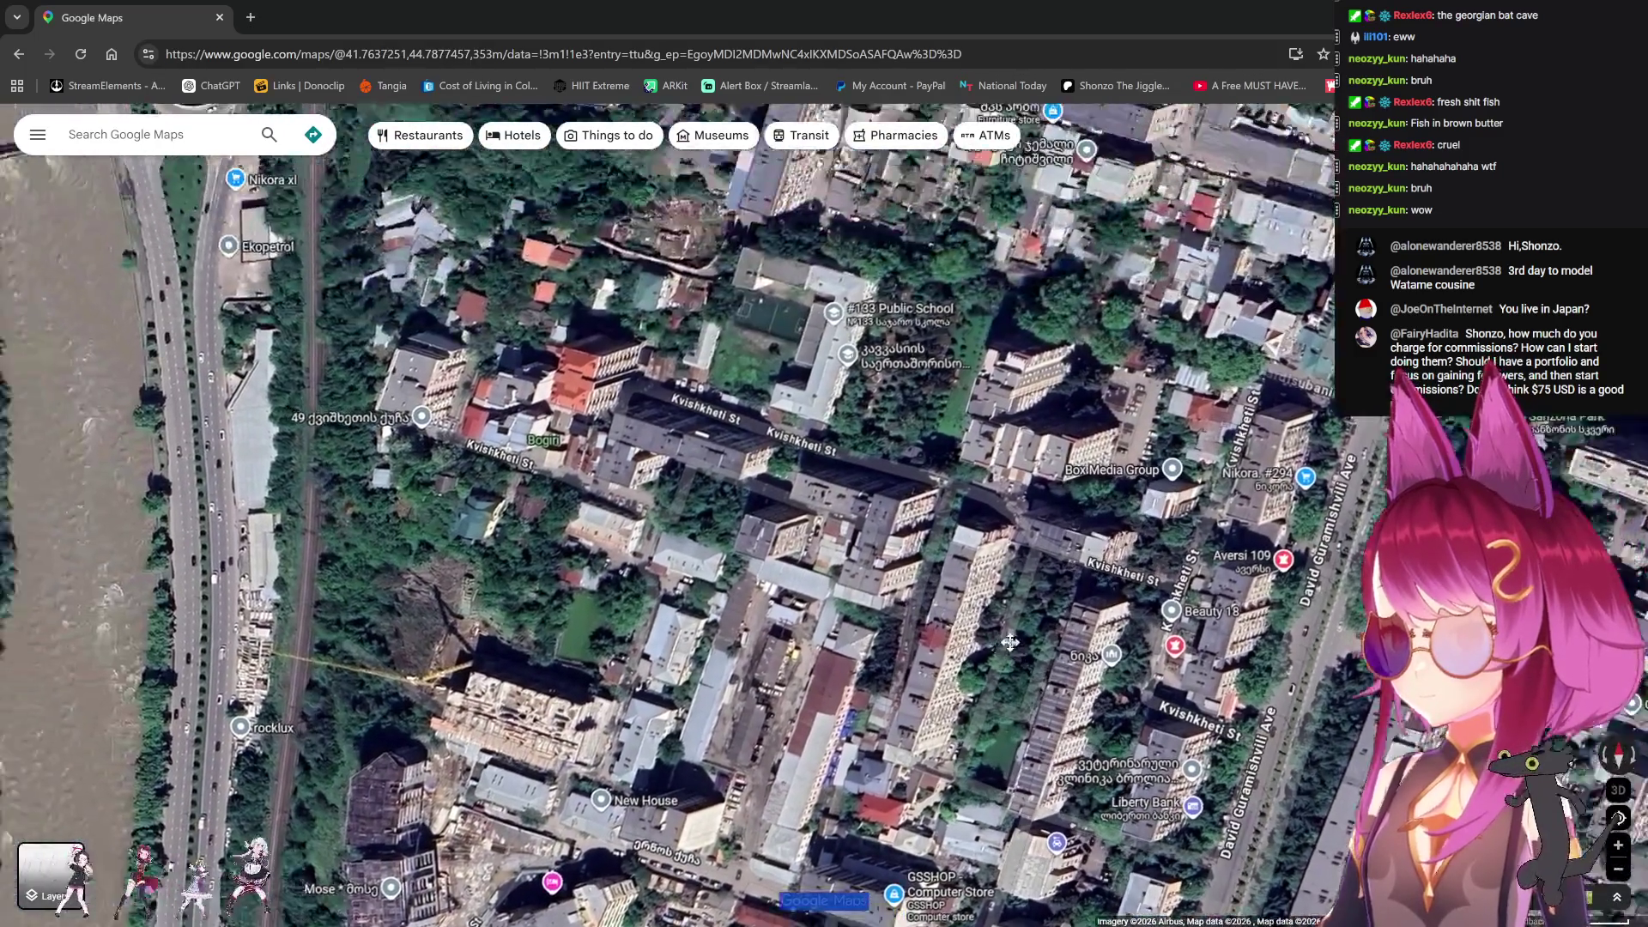
key("Down")
key("Down")
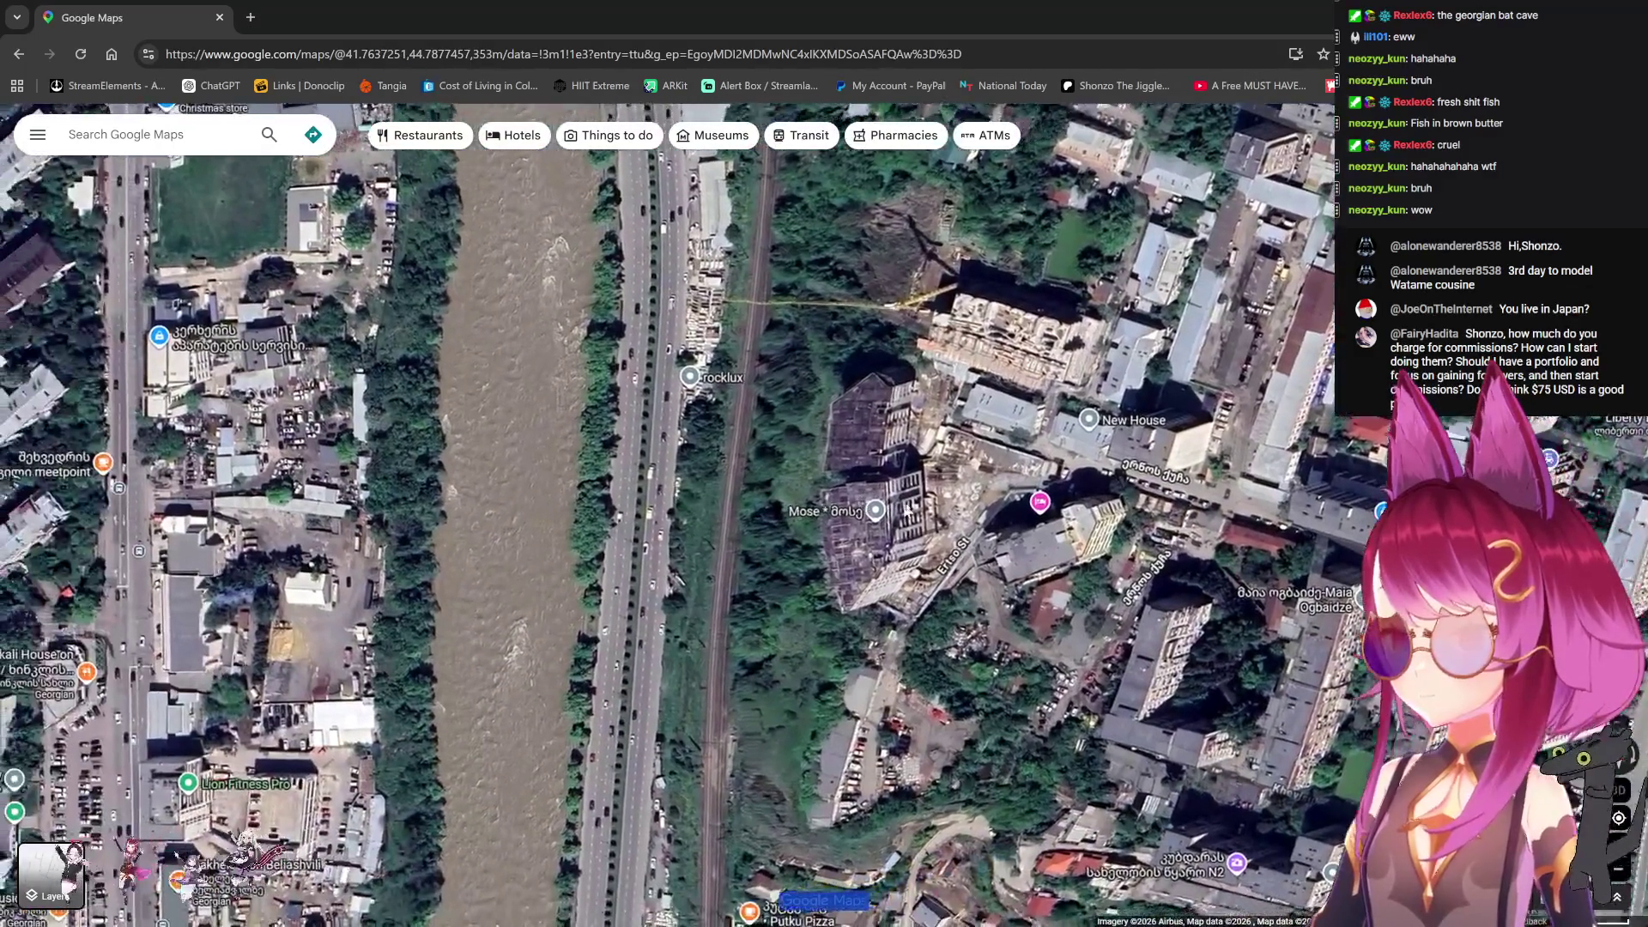
key("Right")
key("Up")
scroll(862, 600, "up", 2)
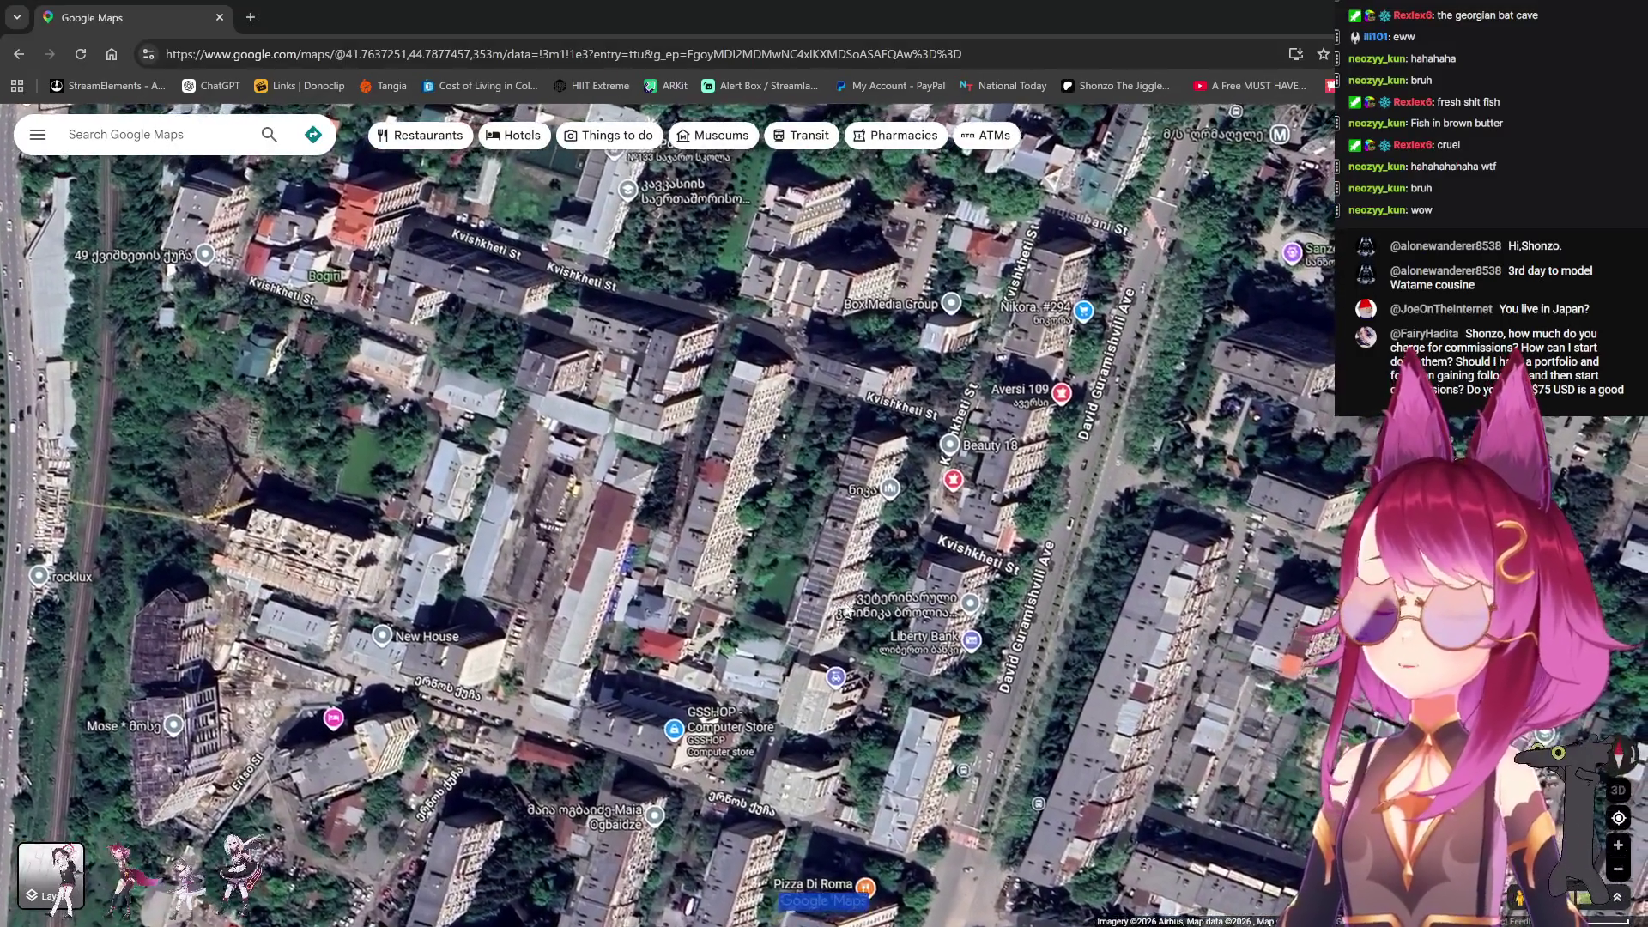
key("Left")
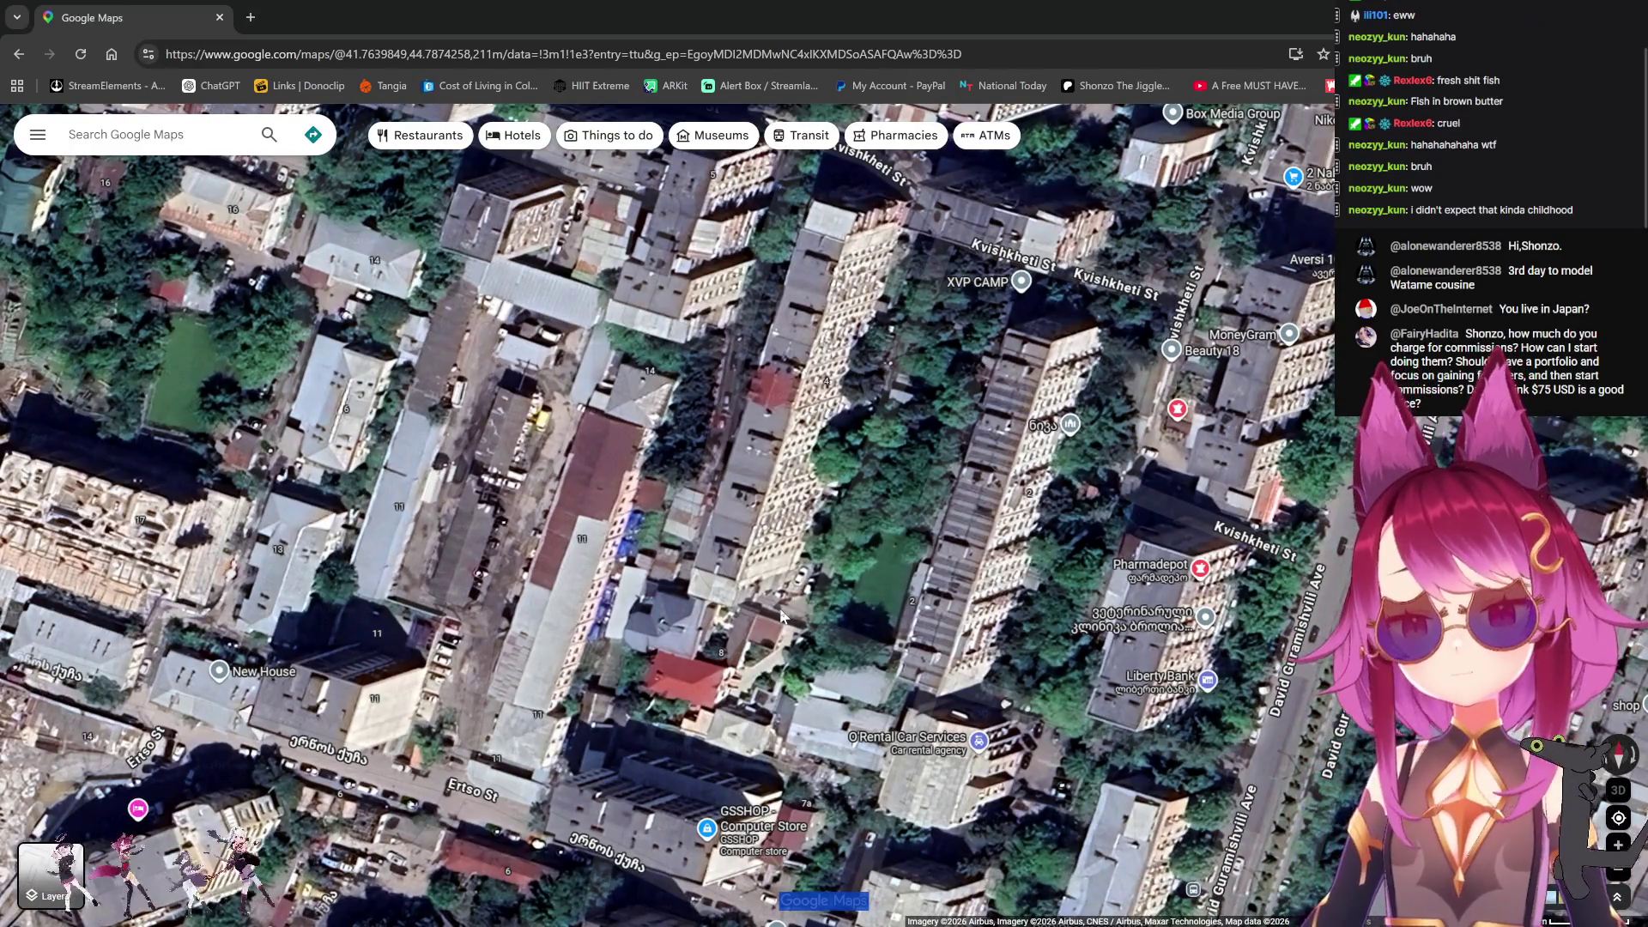
scroll(864, 611, "down", 5)
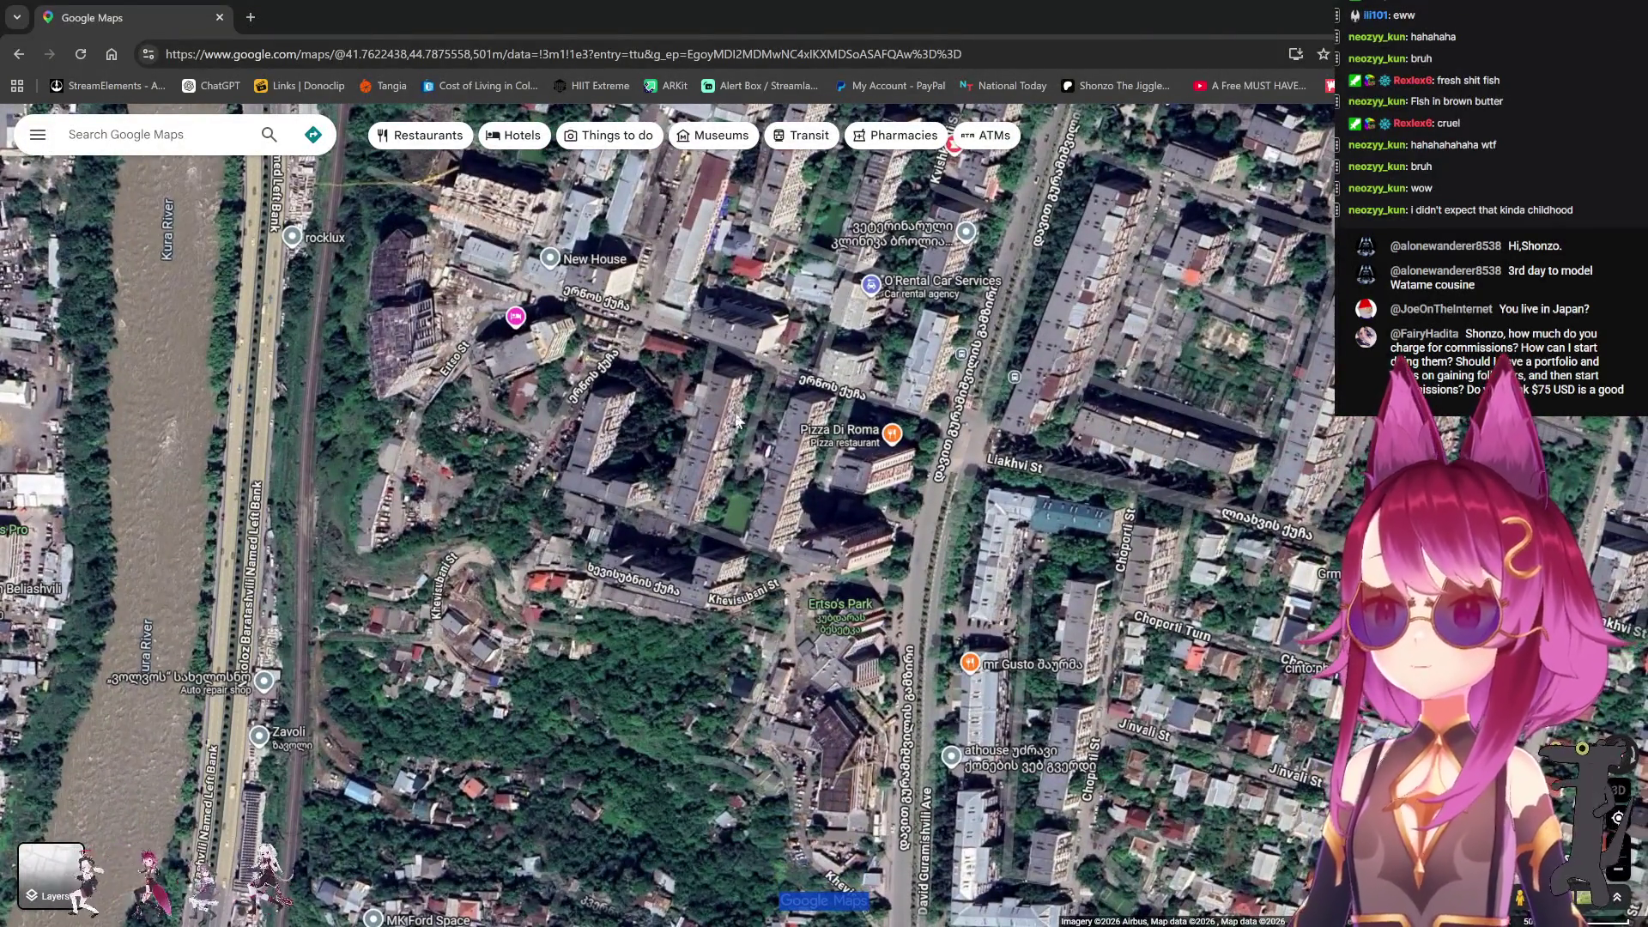
scroll(732, 427, "up", 3)
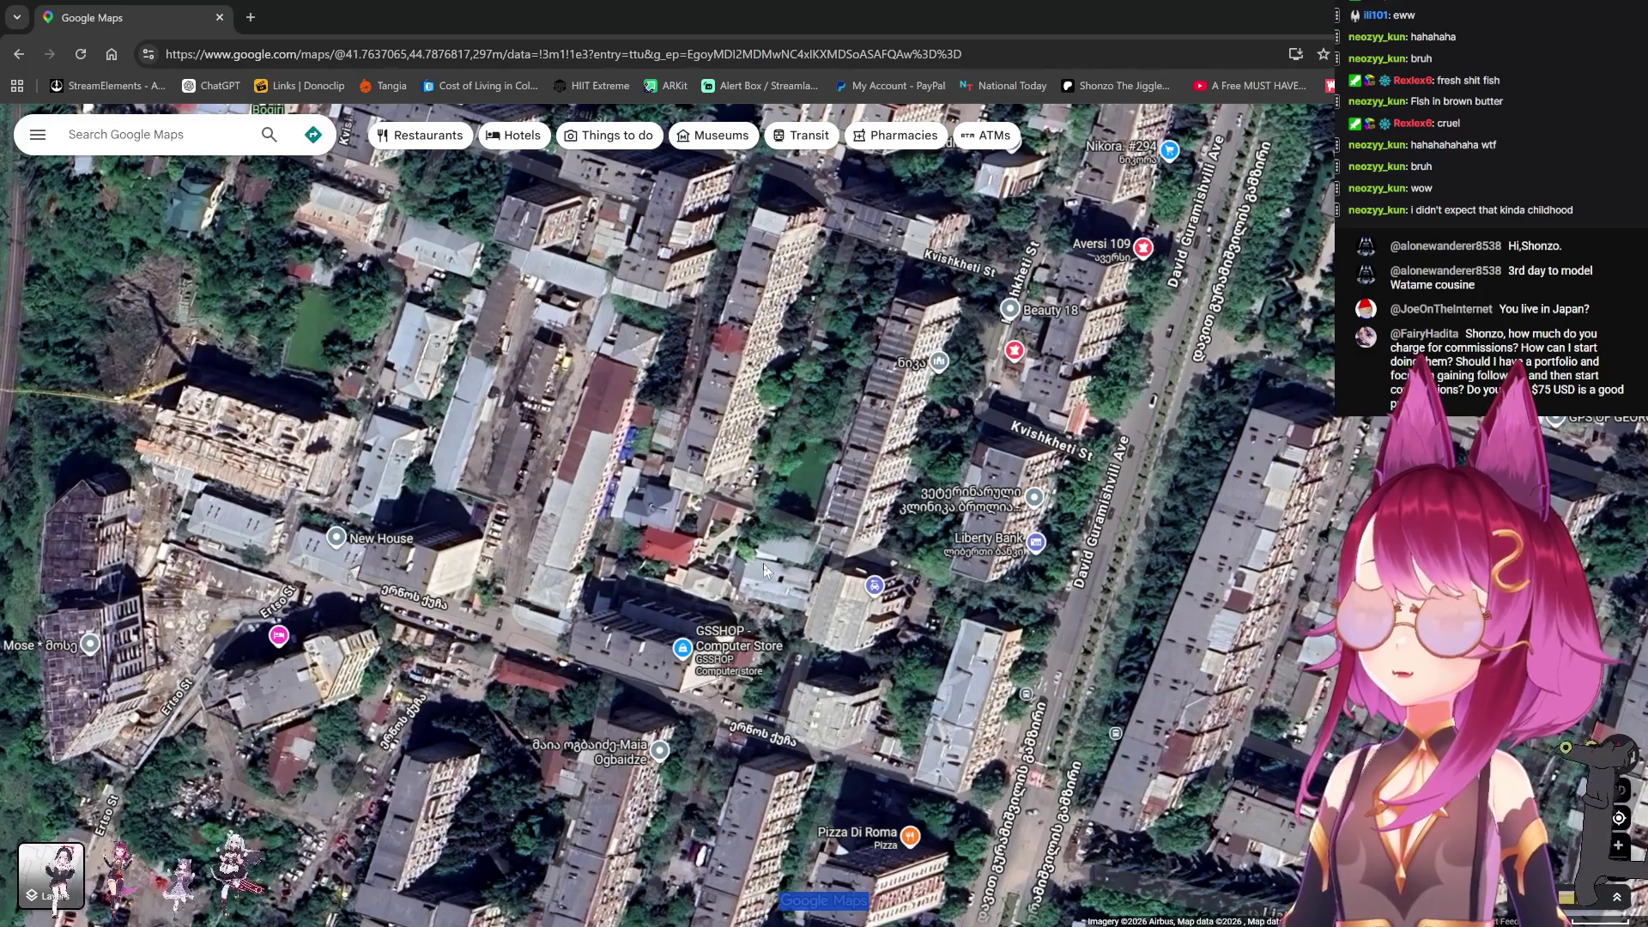
Step: Drag the map around GSSHOP, Pizza Di Roma, Beauty 18 and Kvishkheti St to survey nearby blocks
mouse_move(763, 563)
left_mouse_down()
mouse_move(769, 384)
mouse_move(821, 171)
mouse_move(737, 360)
left_mouse_up()
left_click_drag(759, 444, 646, 636)
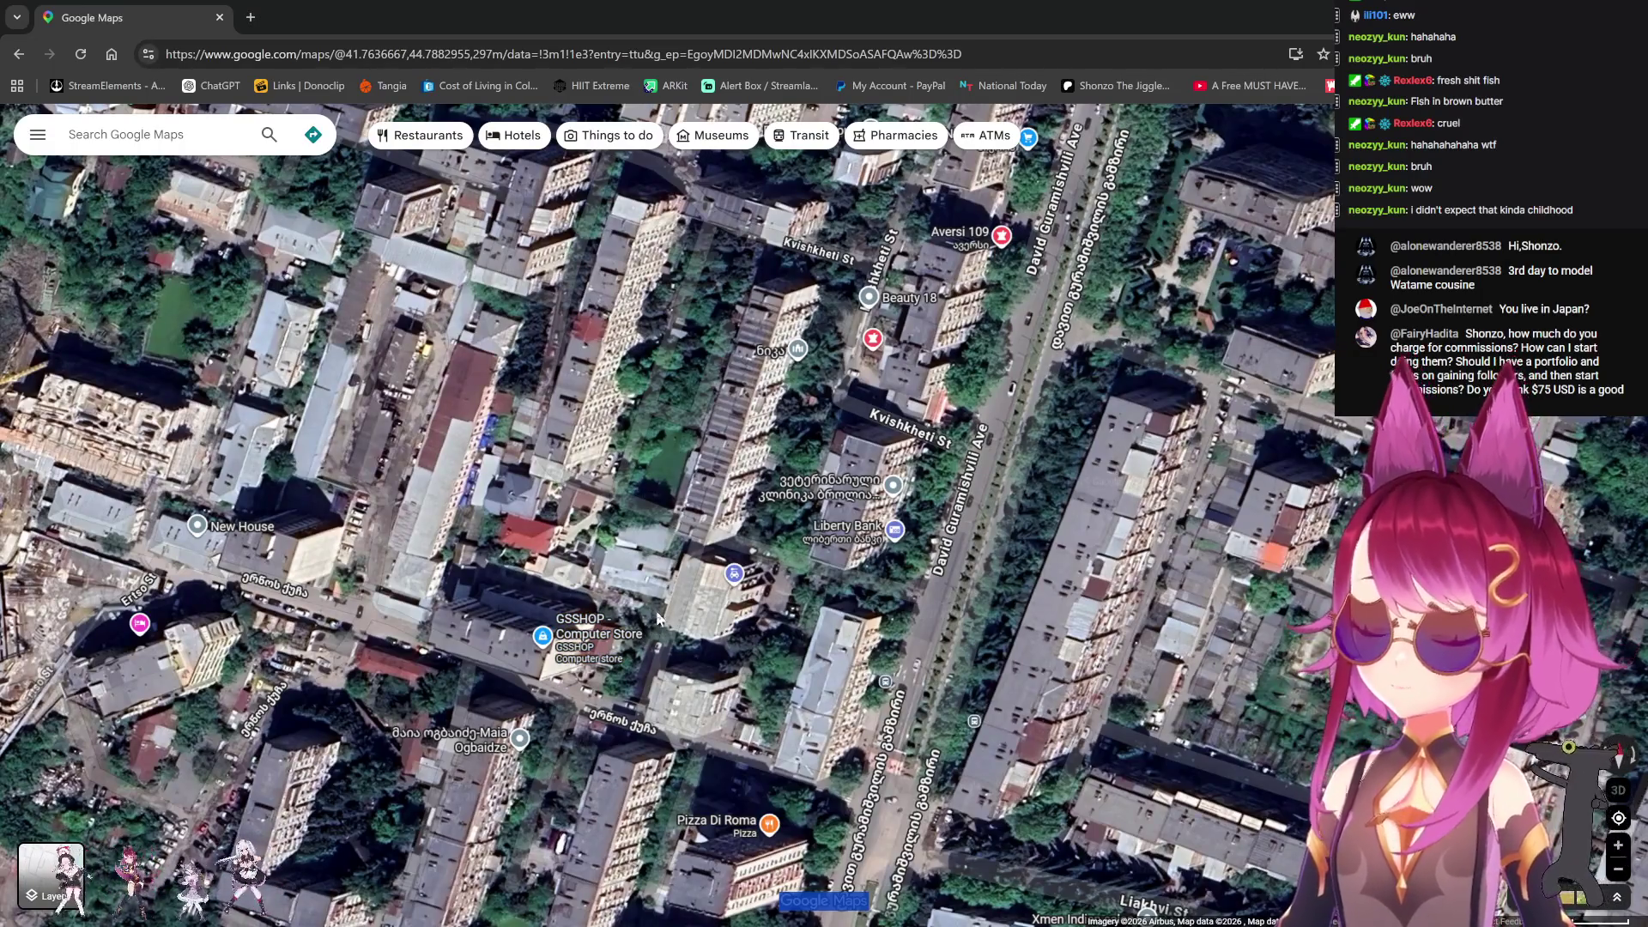
left_click_drag(651, 614, 688, 549)
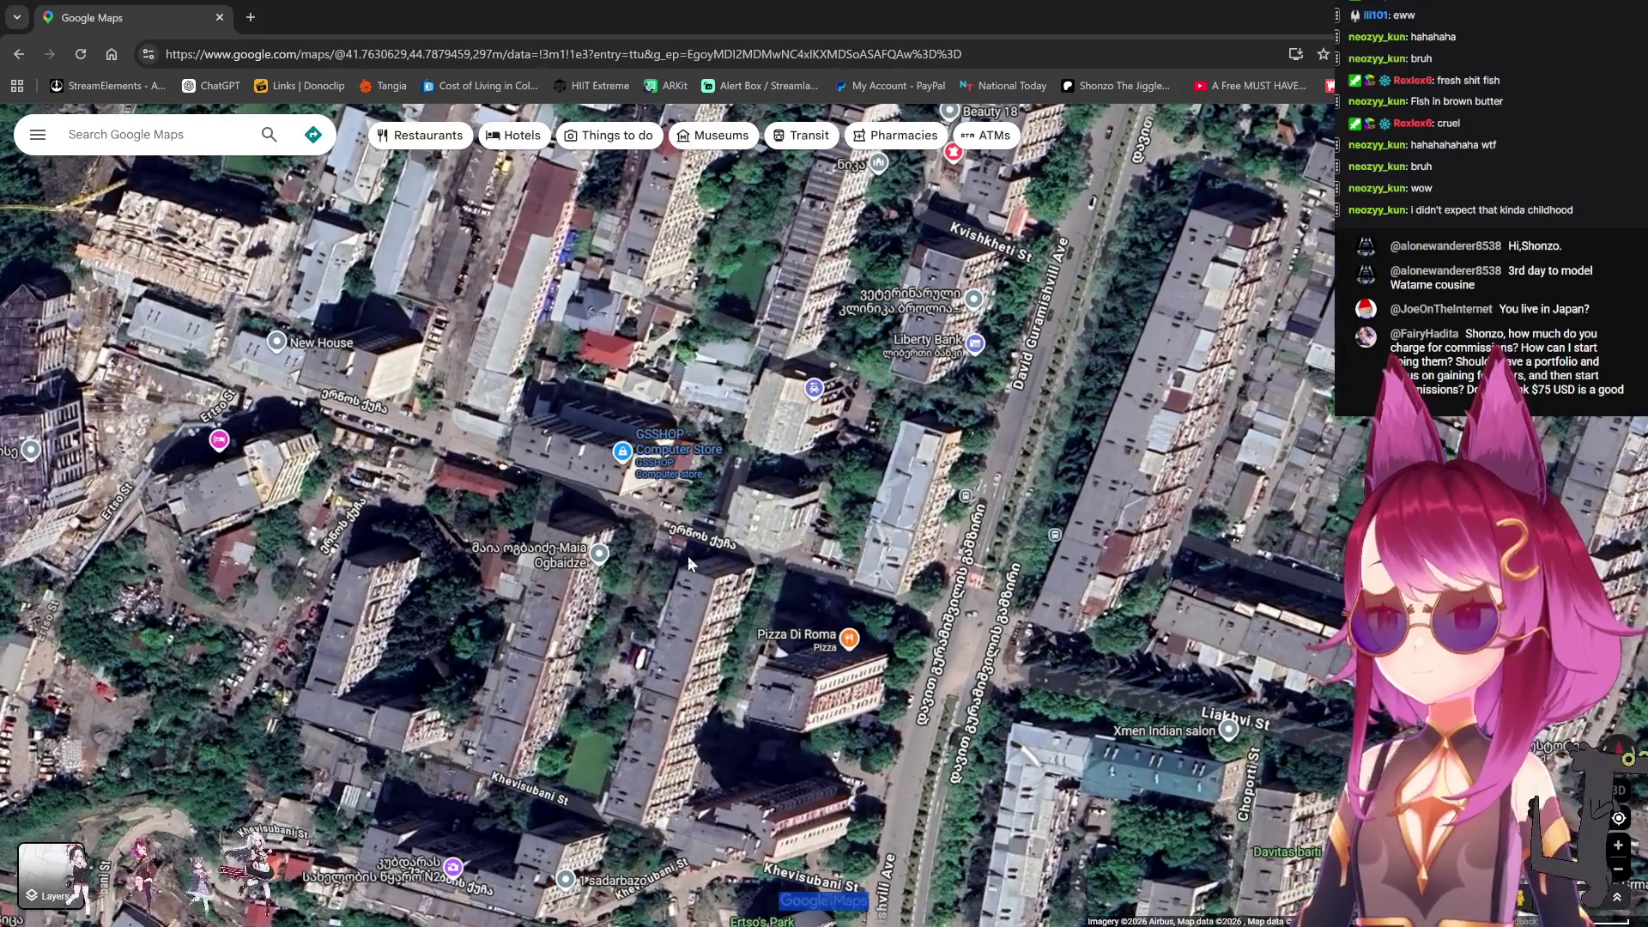
left_click_drag(785, 428, 710, 536)
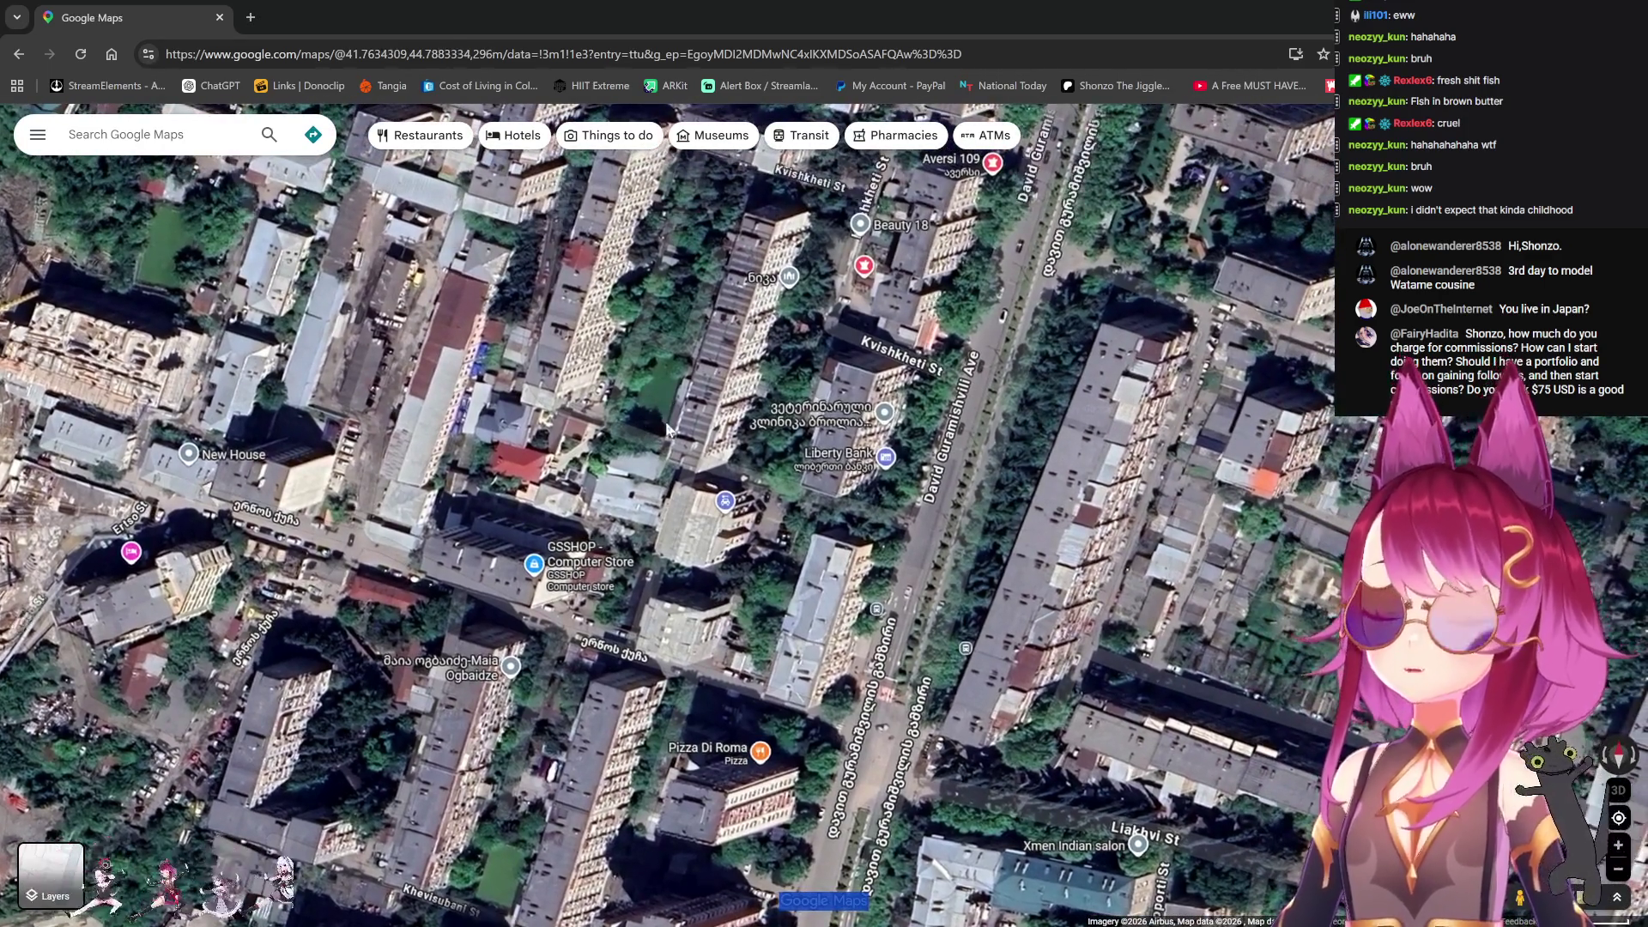
scroll(640, 415, "up", 2)
scroll(807, 546, "down", 2)
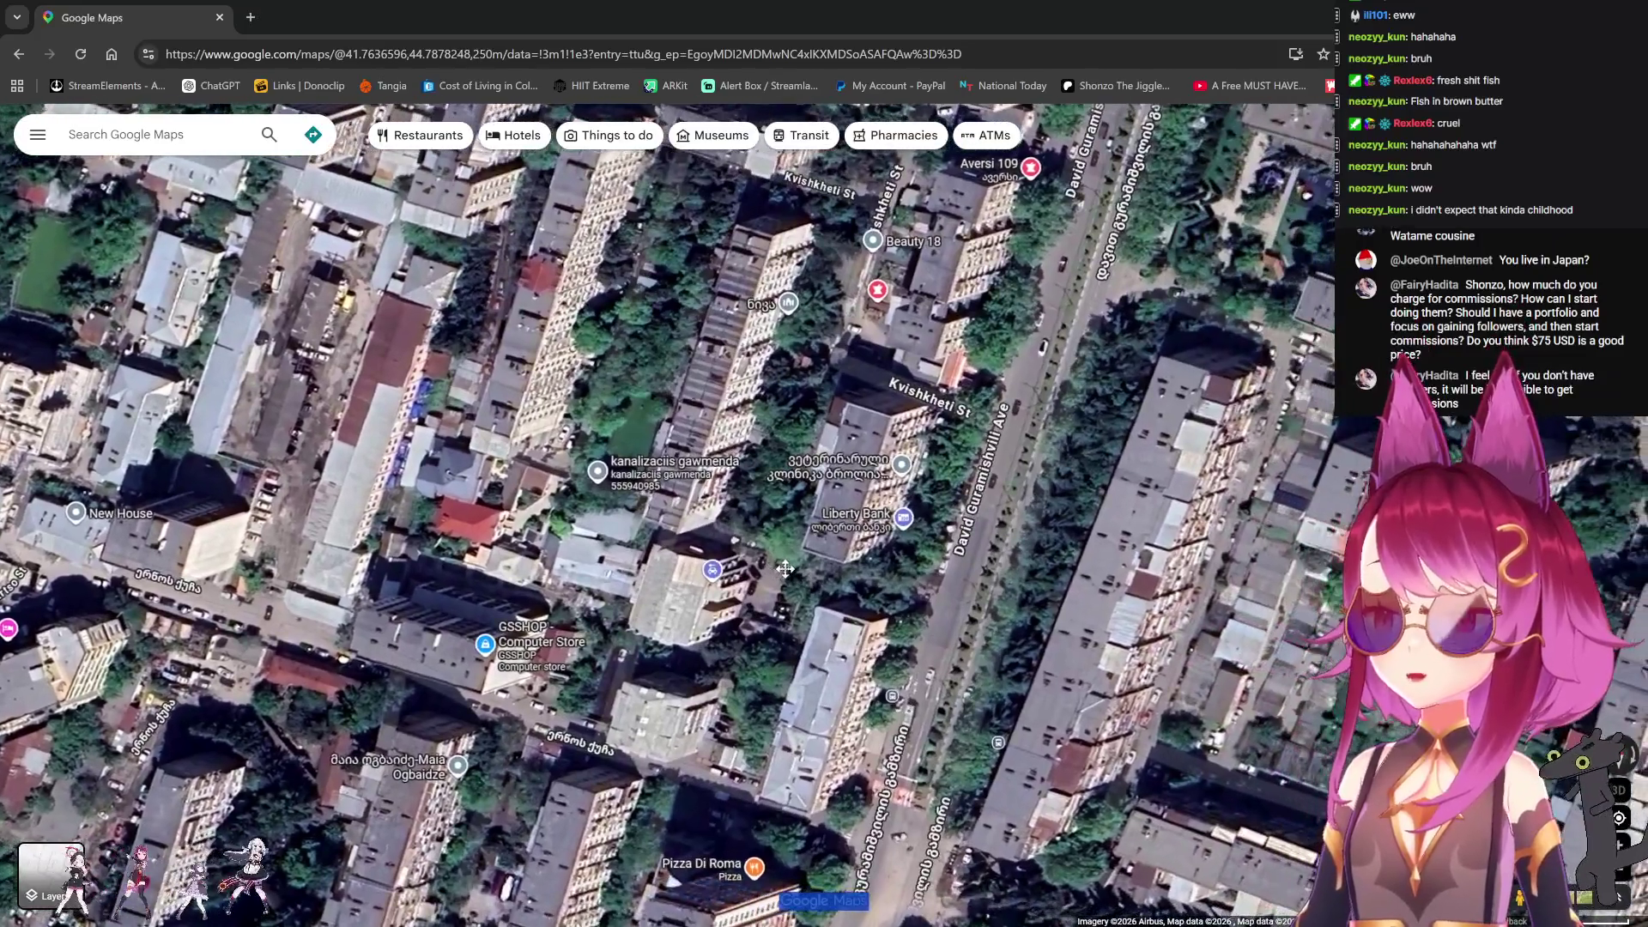
mouse_move(785, 569)
left_mouse_down()
mouse_move(773, 636)
mouse_move(747, 618)
mouse_move(746, 646)
left_mouse_up()
left_click_drag(755, 528, 665, 491)
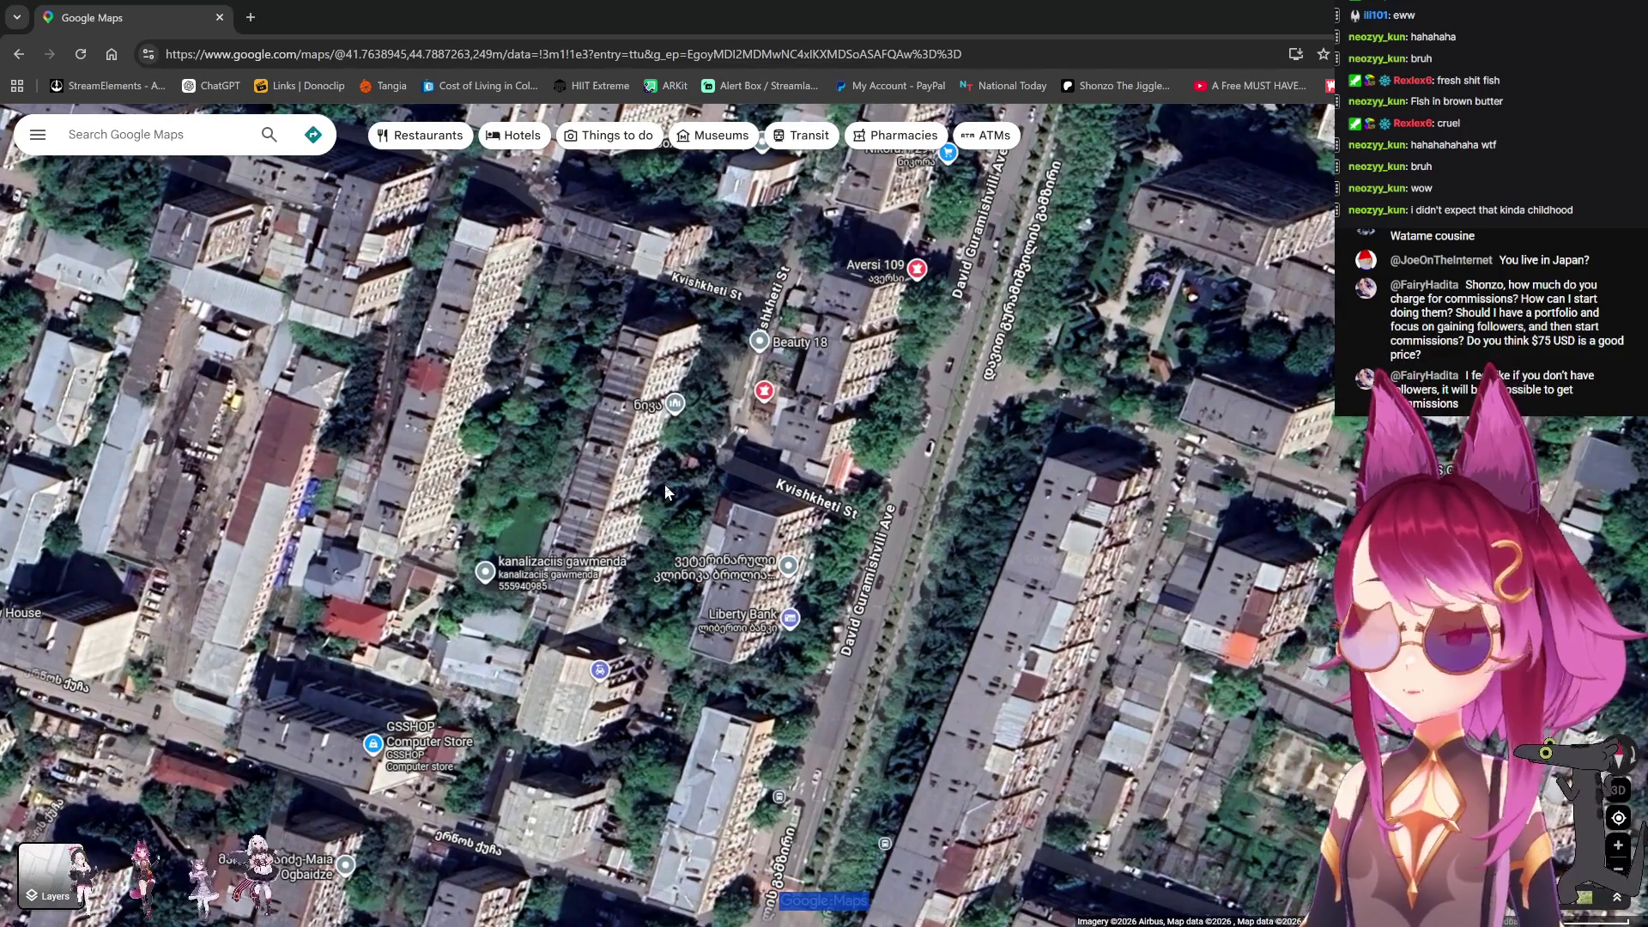
Step: Zoom out to take in the Kura River, Sanzona Park and Saint Nicholas Church
scroll(880, 454, "down", 2)
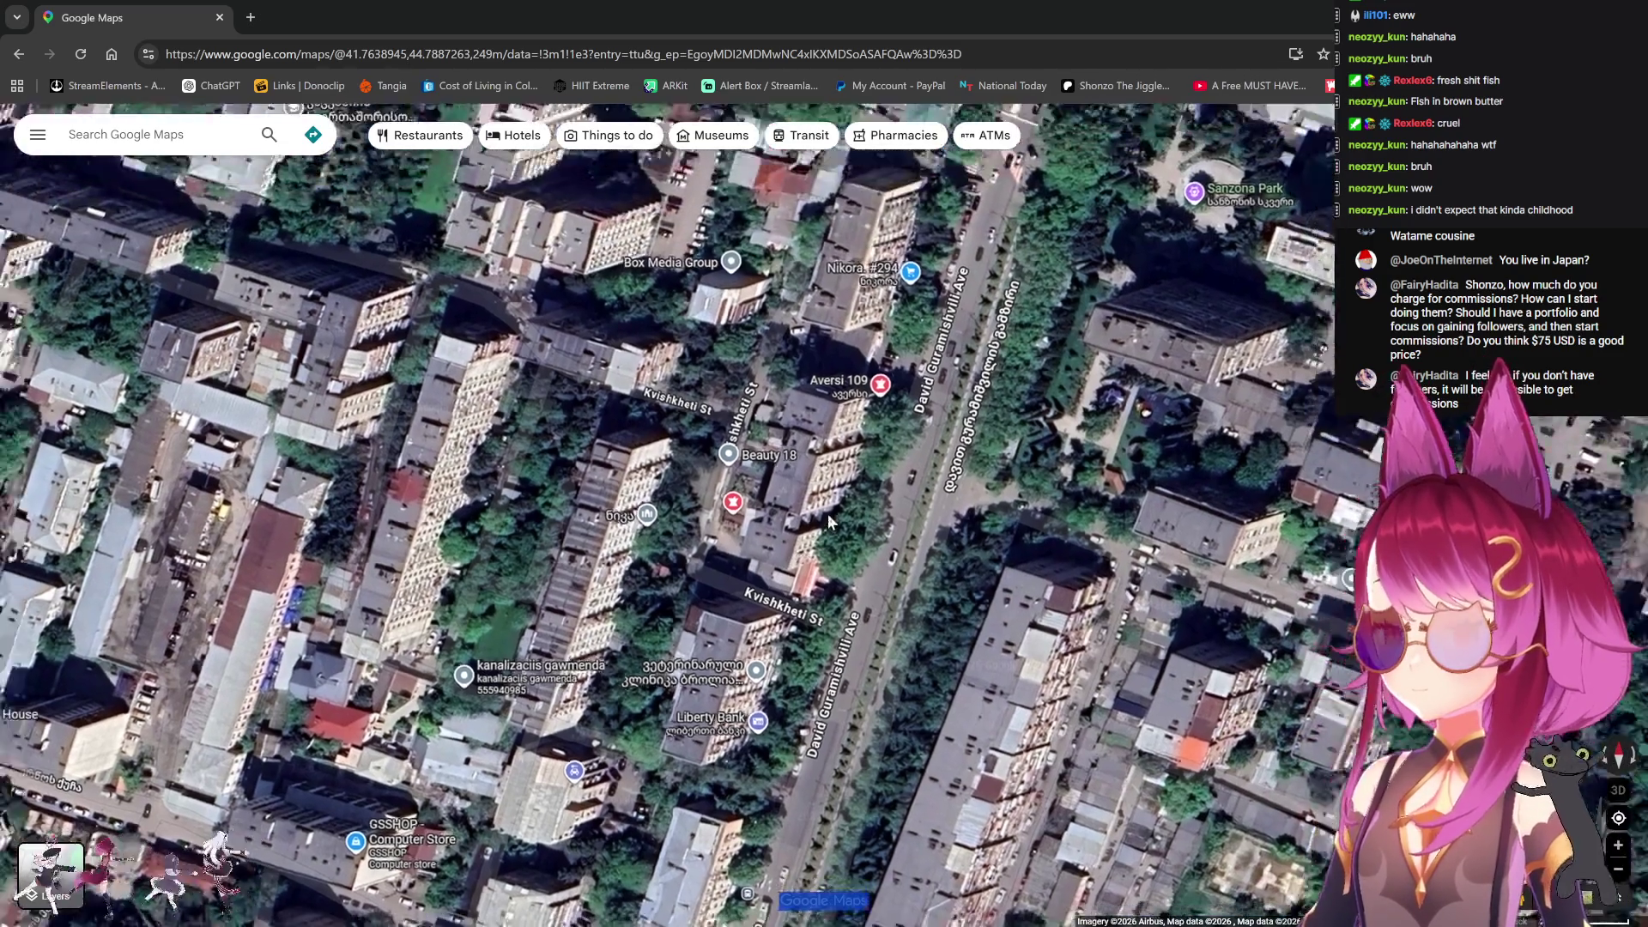
mouse_move(880, 455)
left_mouse_down()
mouse_move(772, 481)
mouse_move(652, 472)
mouse_move(652, 540)
left_mouse_up()
scroll(610, 460, "down", 2)
scroll(609, 461, "down", 1)
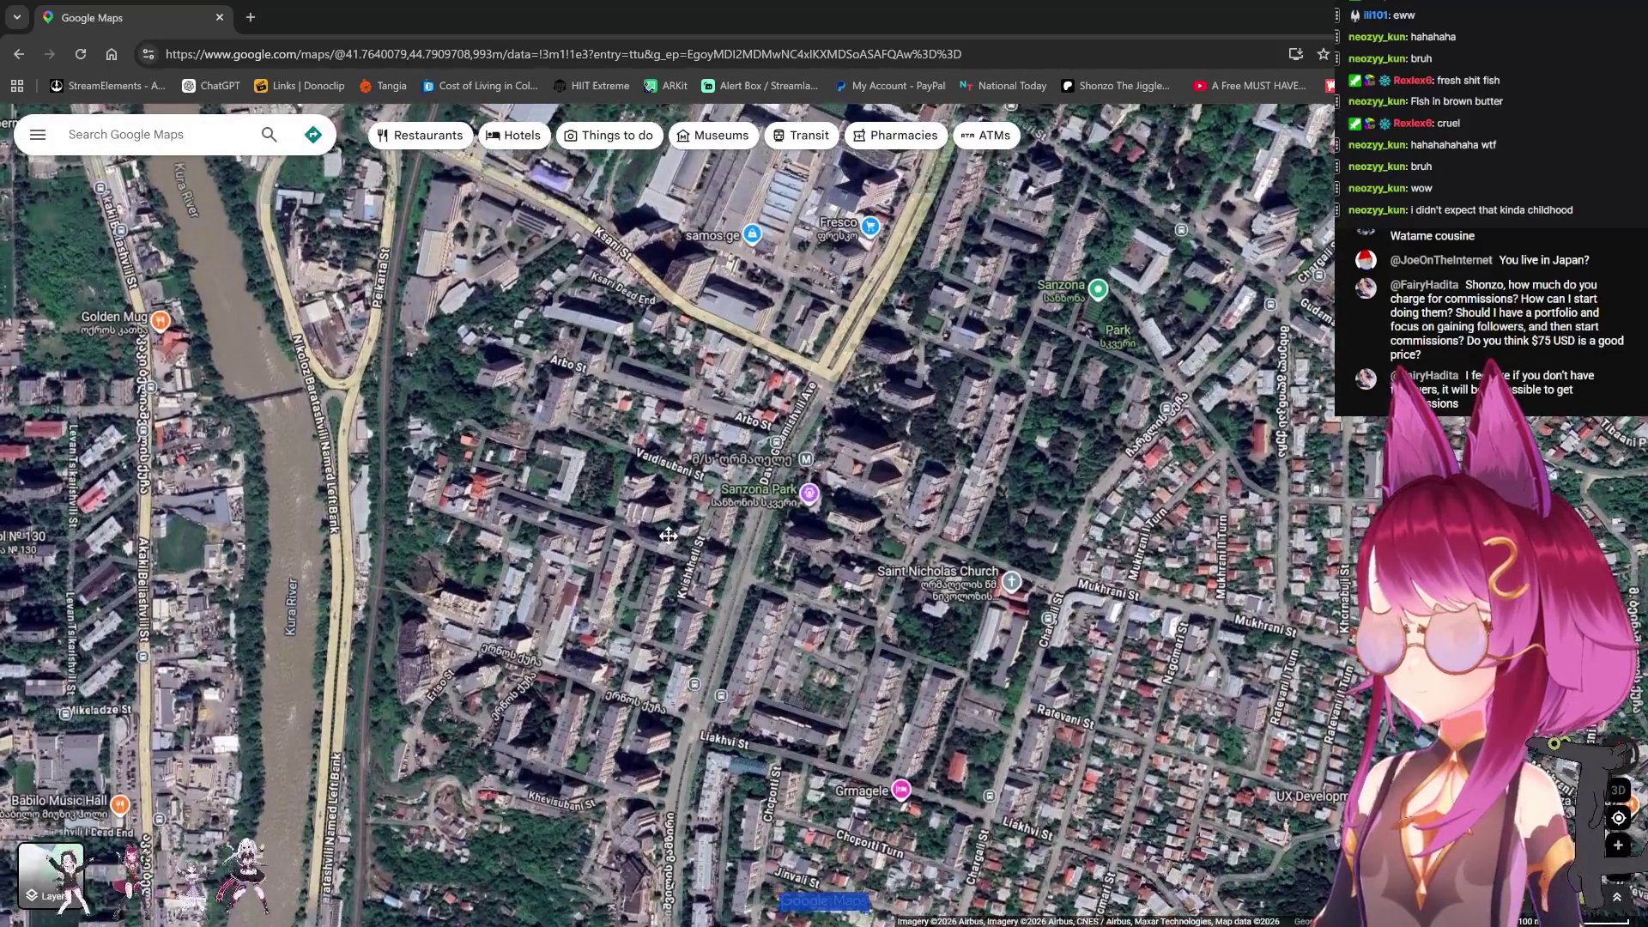
Step: Return to Blender and frame the sheep head and its UV grid in the UV Editor
key("alt+Tab")
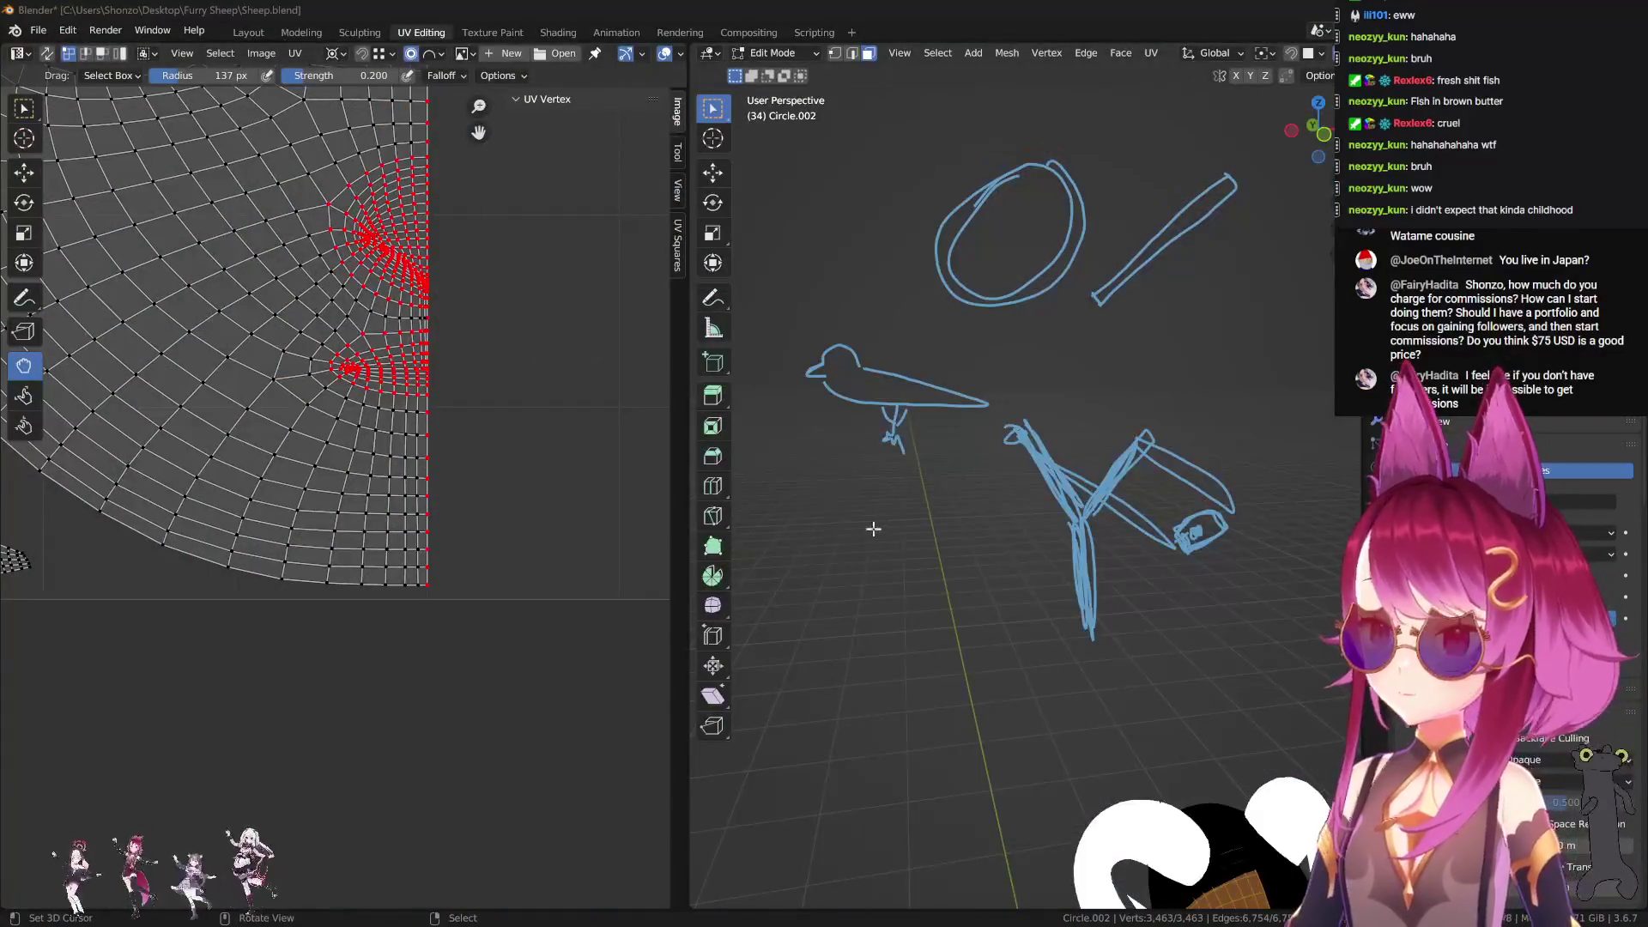
middle_click_drag(1075, 564, 1060, 515)
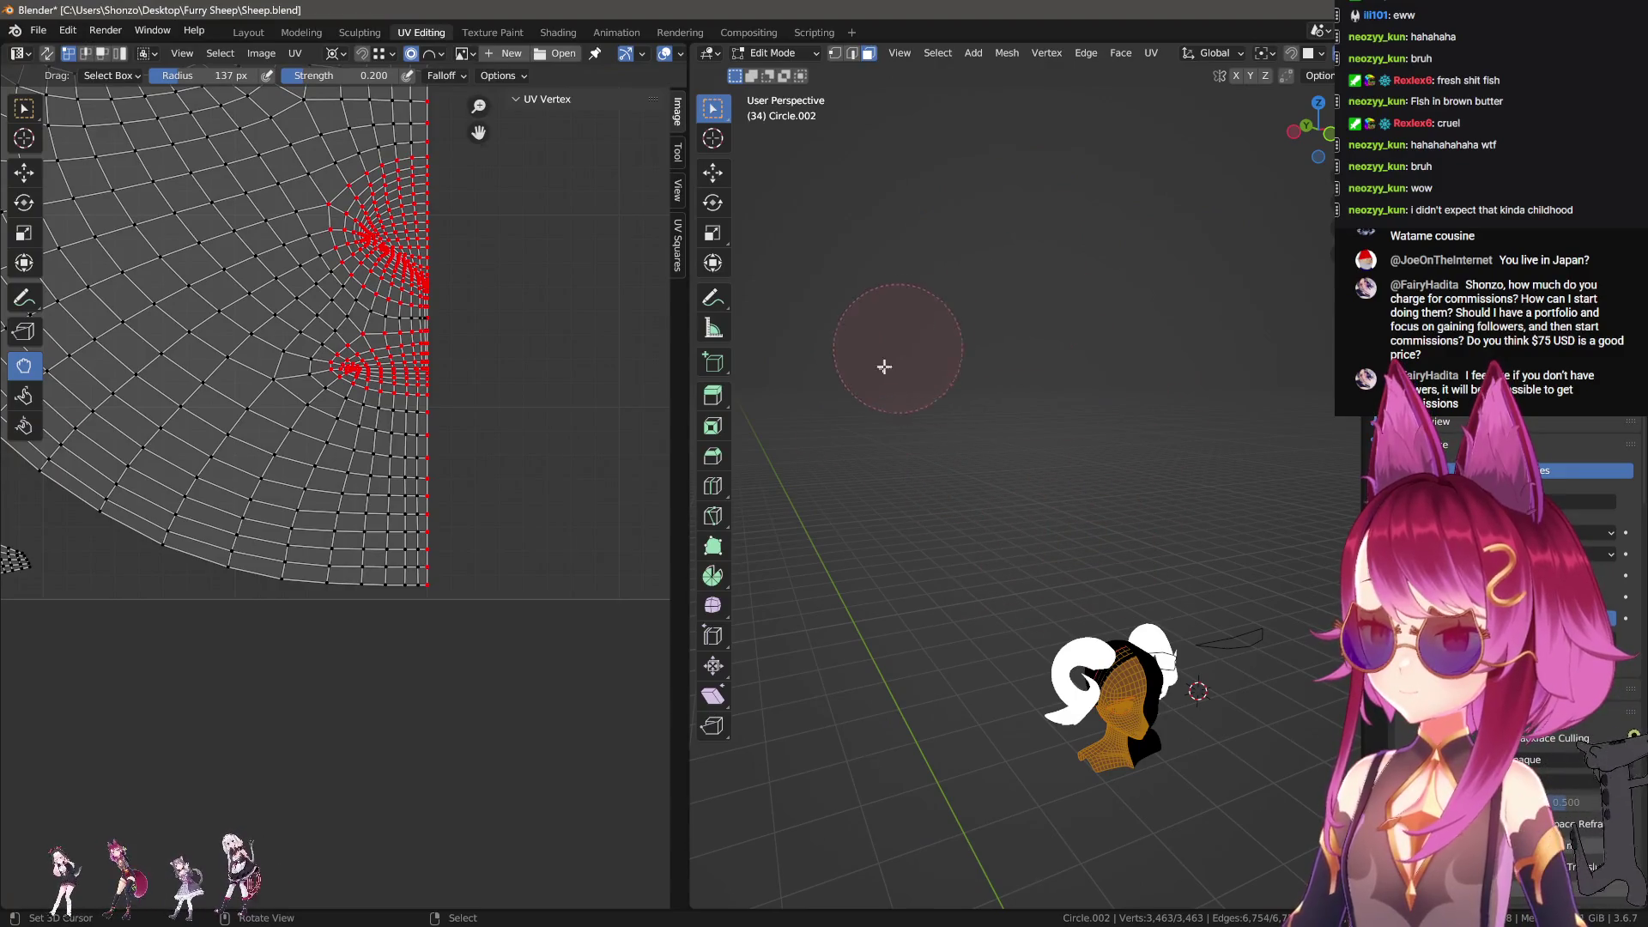
scroll(302, 434, "up", 6)
mouse_move(238, 598)
middle_mouse_down()
mouse_move(257, 570)
mouse_move(342, 563)
mouse_move(383, 583)
mouse_move(379, 552)
middle_mouse_up()
scroll(393, 578, "up", 3)
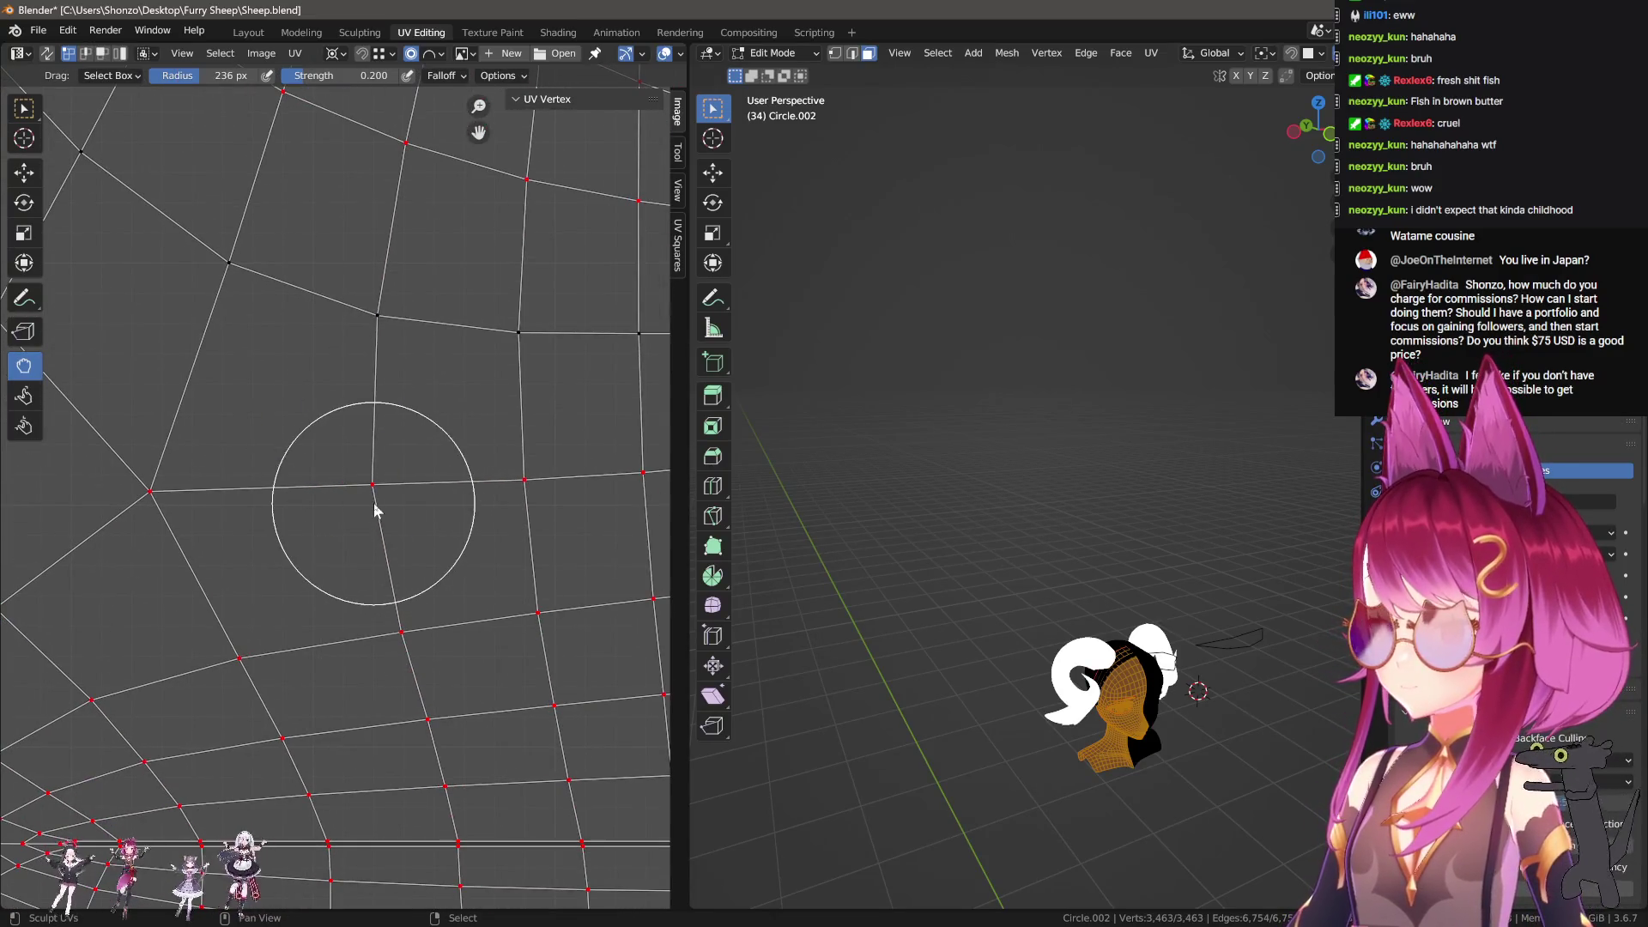
scroll(376, 510, "down", 2)
scroll(369, 515, "up", 1)
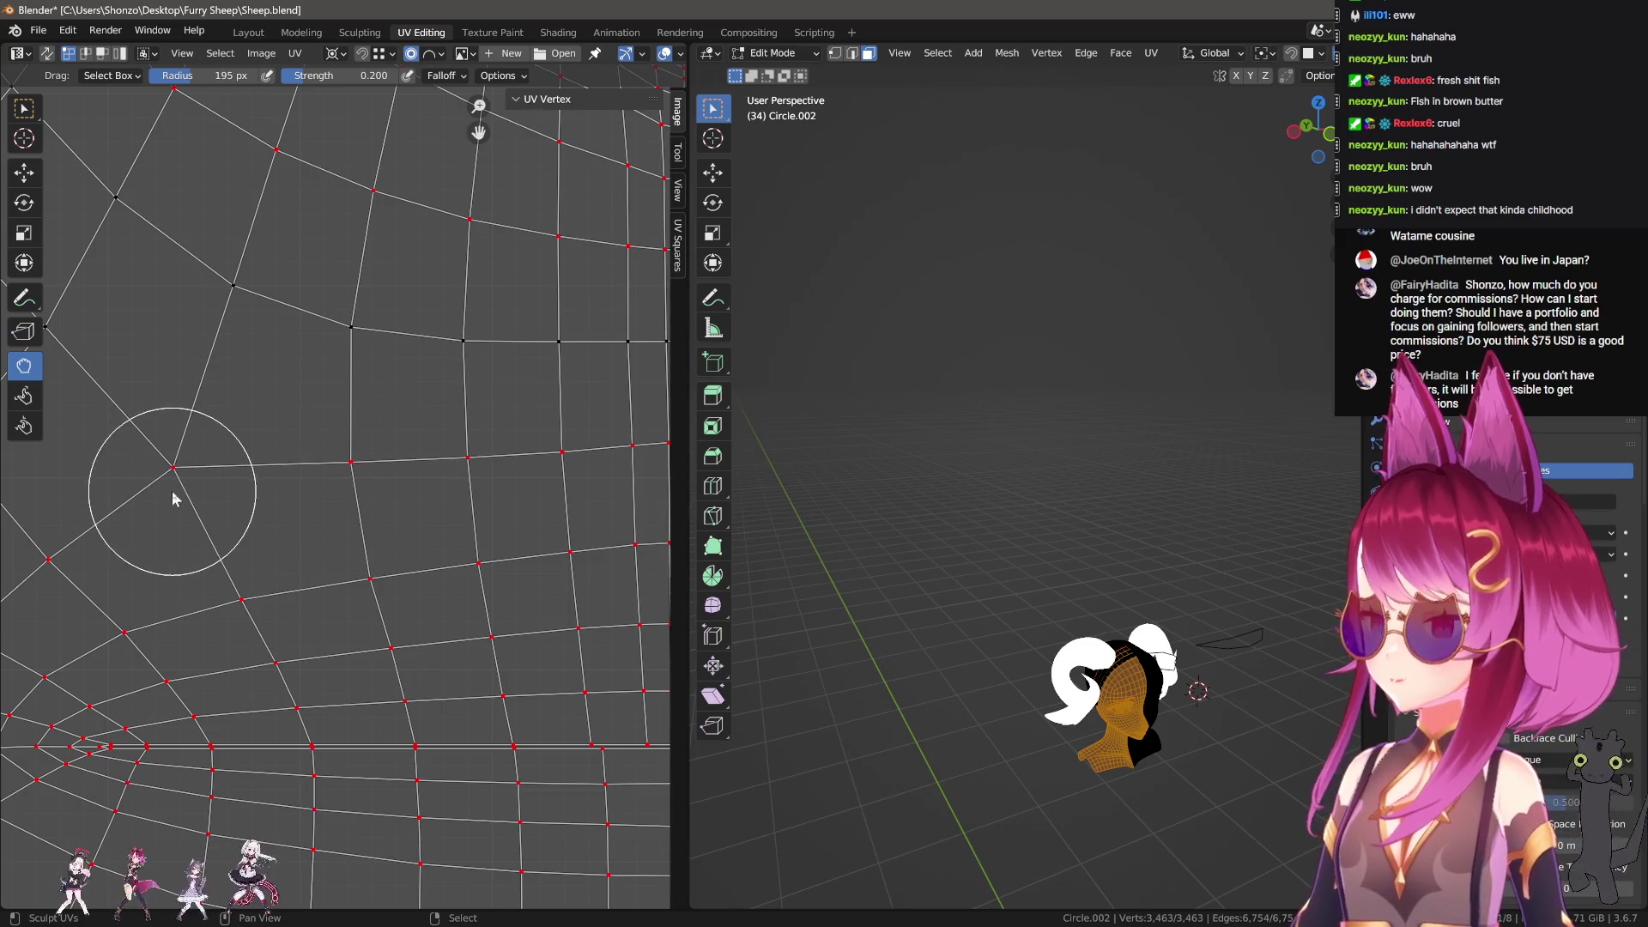
scroll(331, 502, "down", 1)
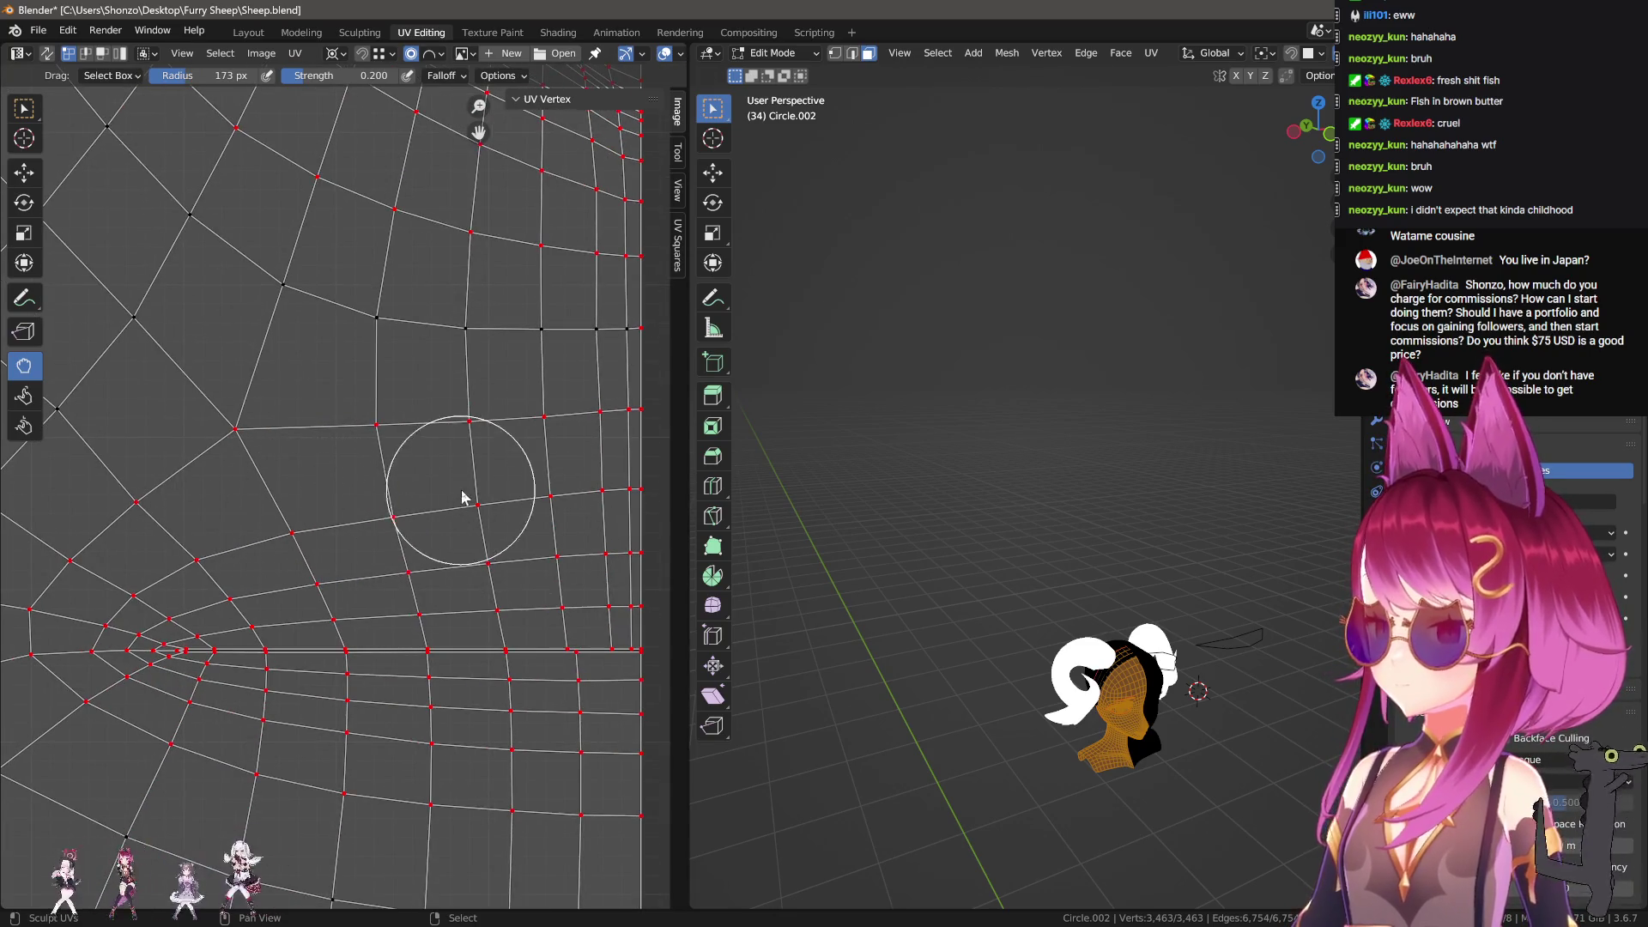
middle_click_drag(466, 441, 419, 491)
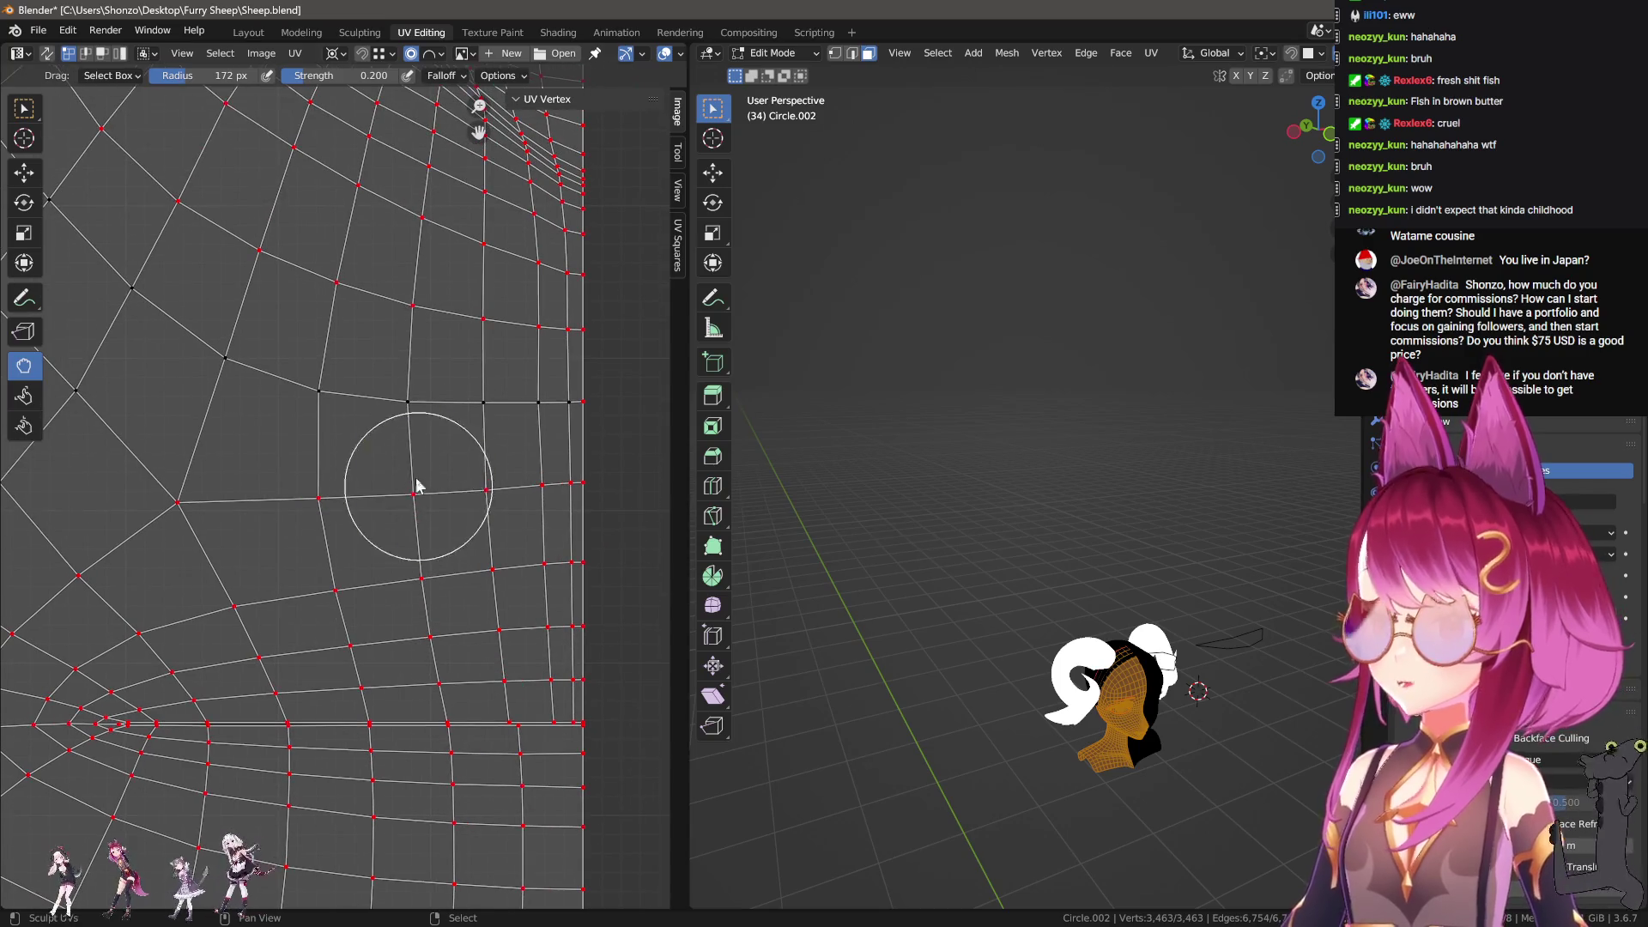
scroll(428, 455, "down", 2)
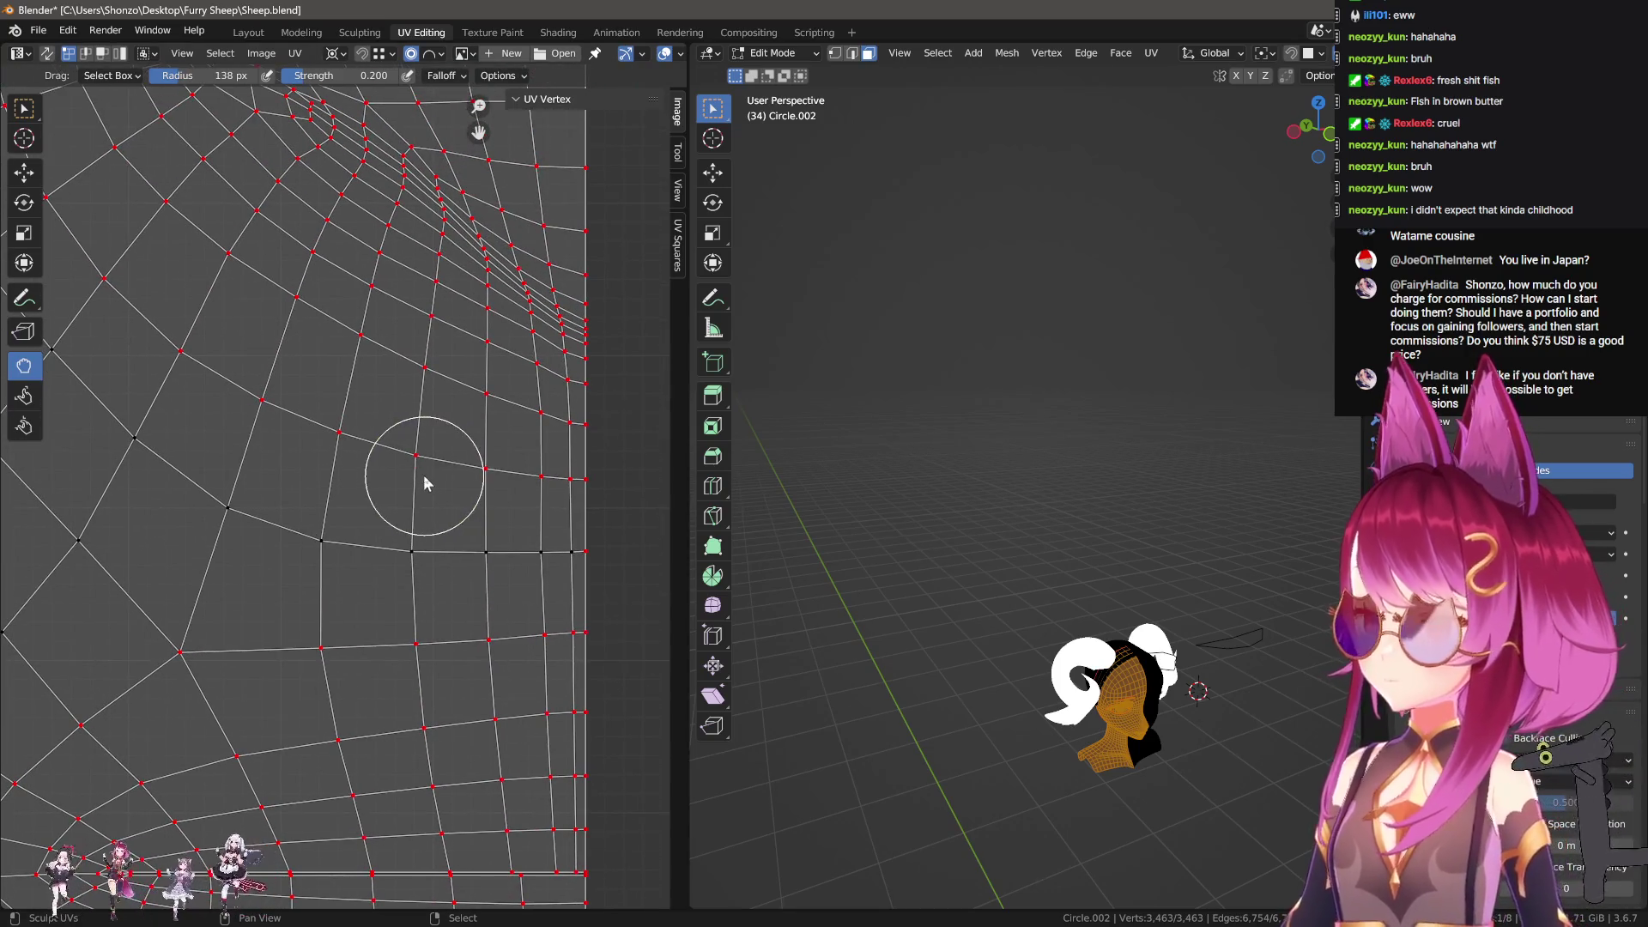
scroll(446, 515, "down", 2)
scroll(380, 517, "up", 4)
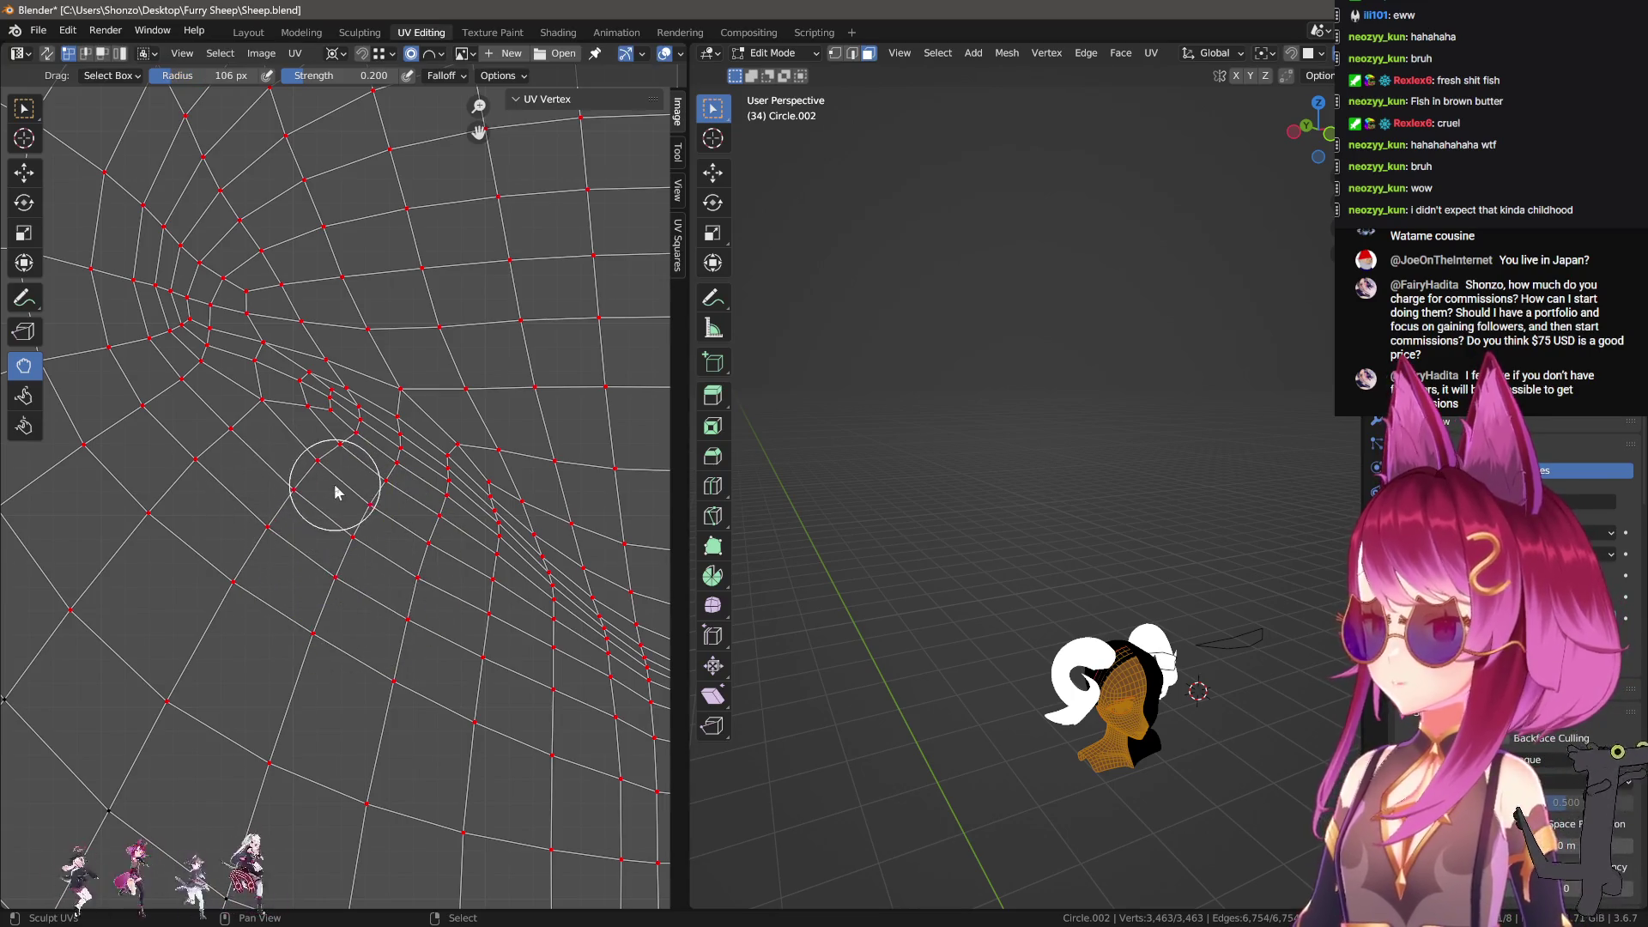
Step: Relax the crowded UV faces around the pinch so the grid spacing evens out
left_click_drag(335, 491, 331, 576)
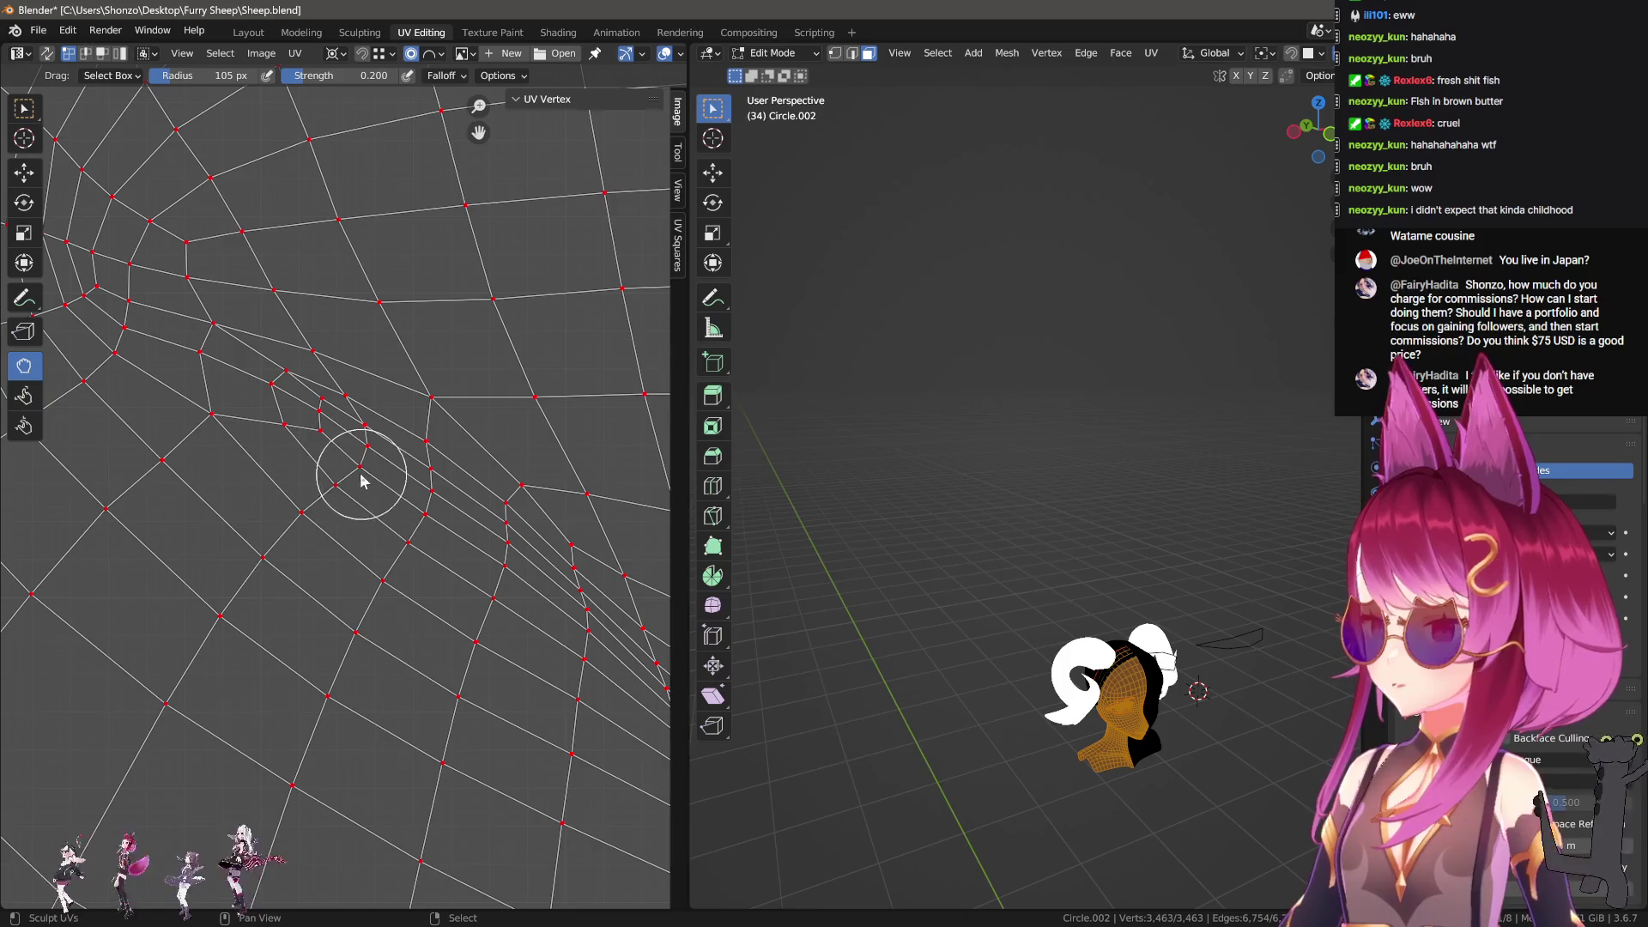
scroll(344, 510, "down", 2)
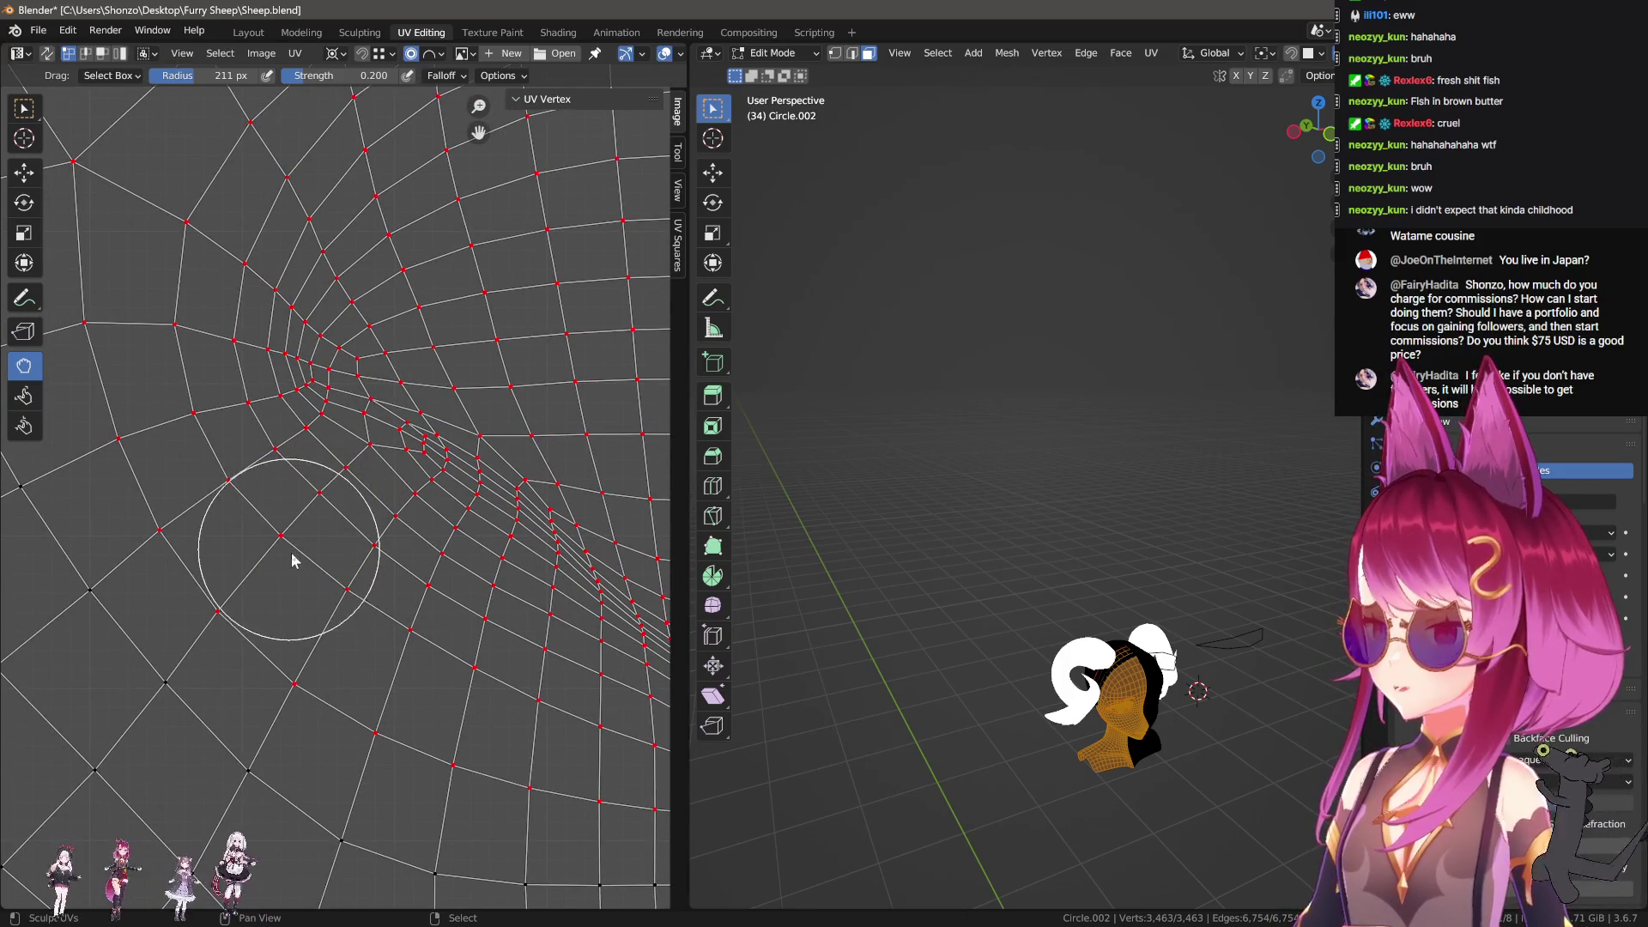
scroll(341, 552, "up", 1)
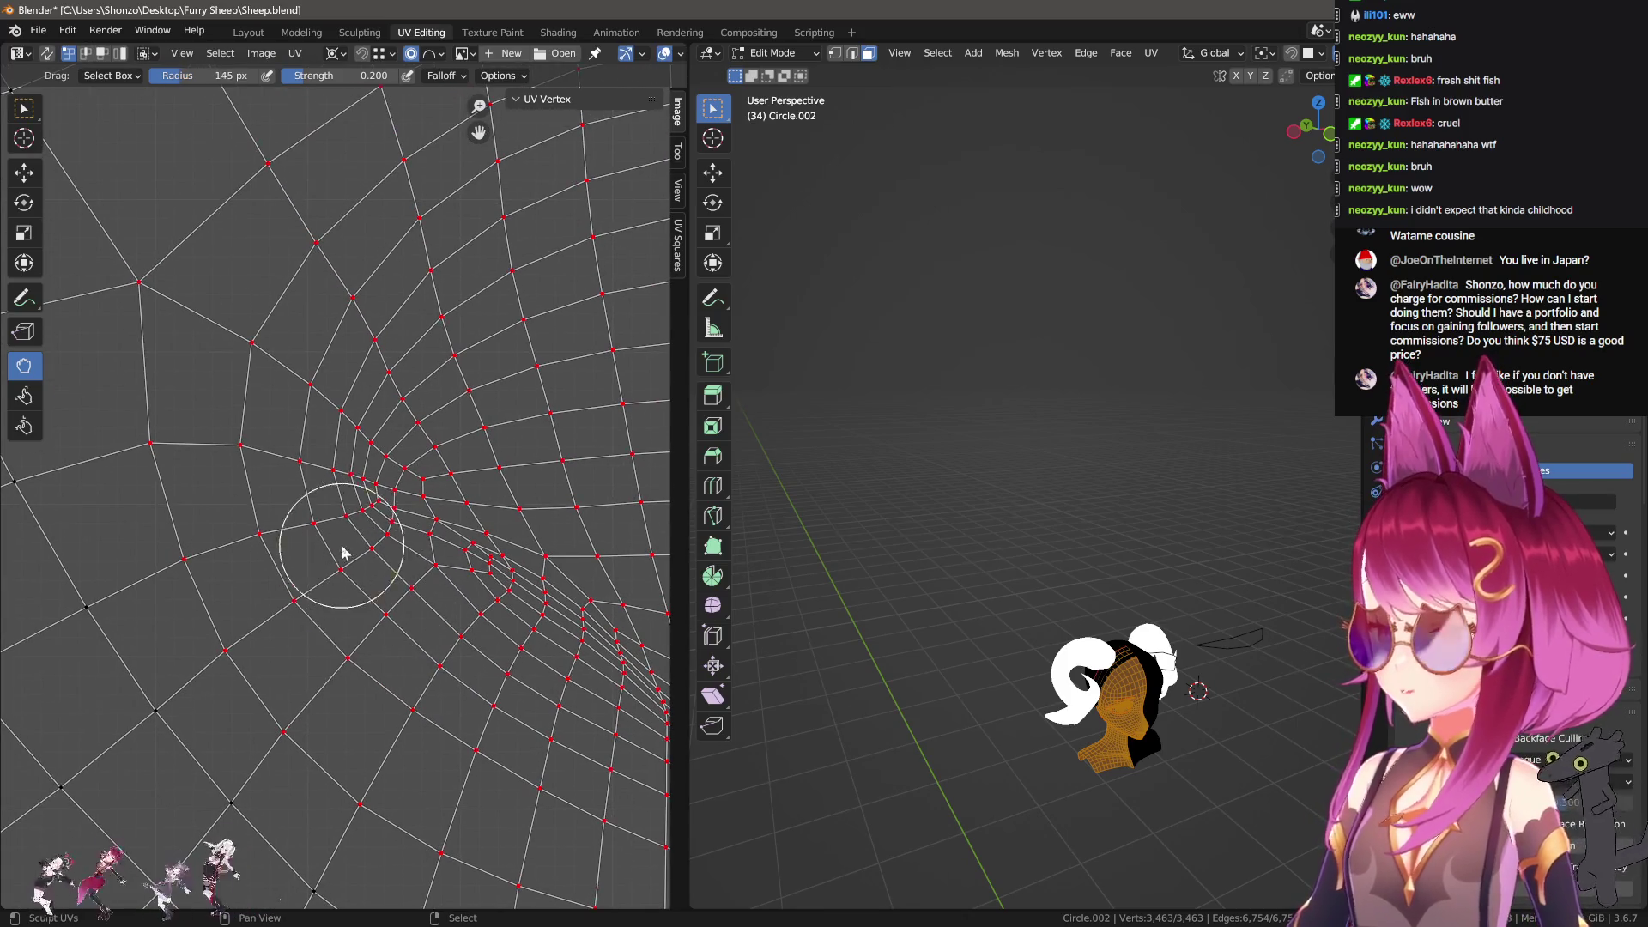
scroll(377, 498, "down", 2)
scroll(357, 529, "up", 3)
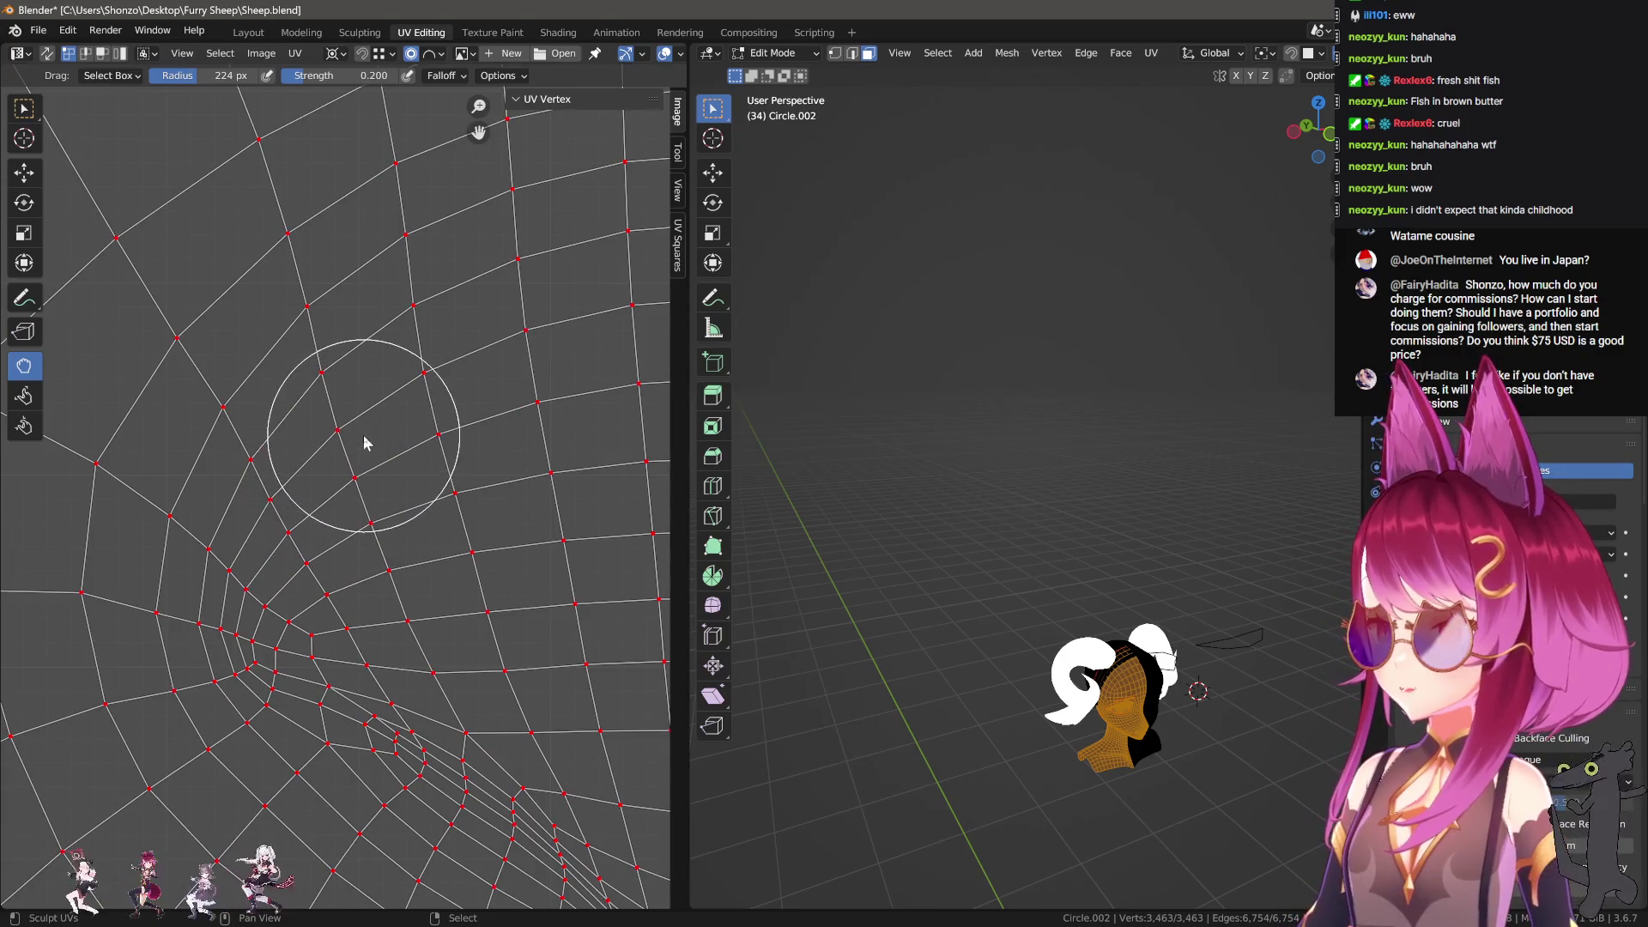
scroll(441, 441, "up", 2)
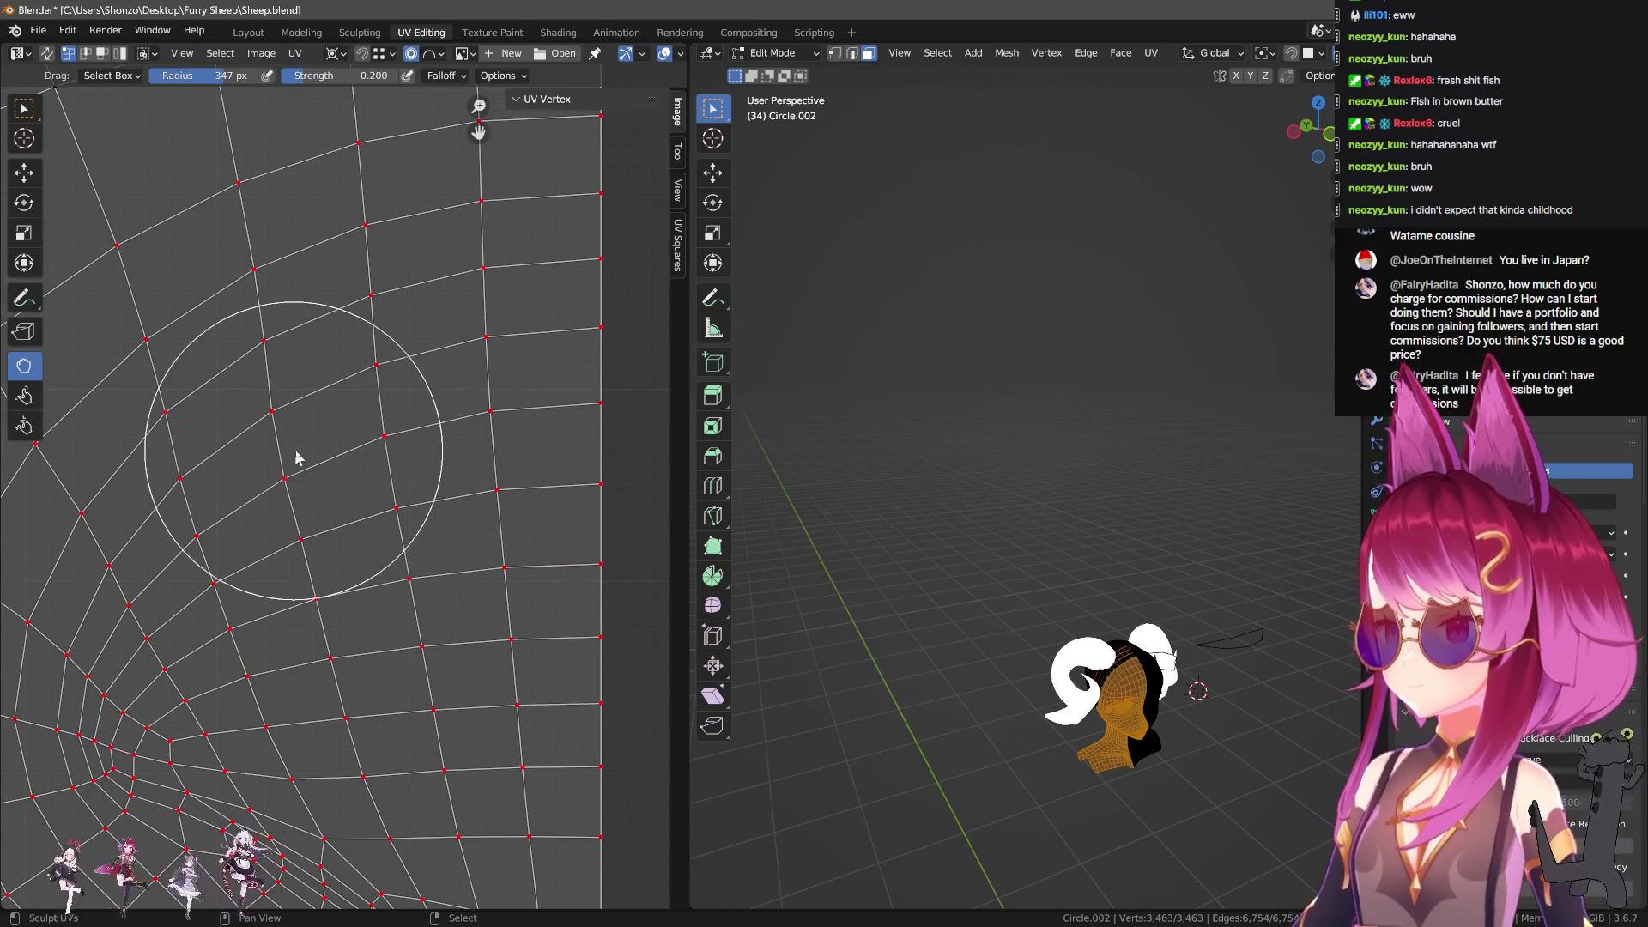
scroll(293, 470, "down", 4)
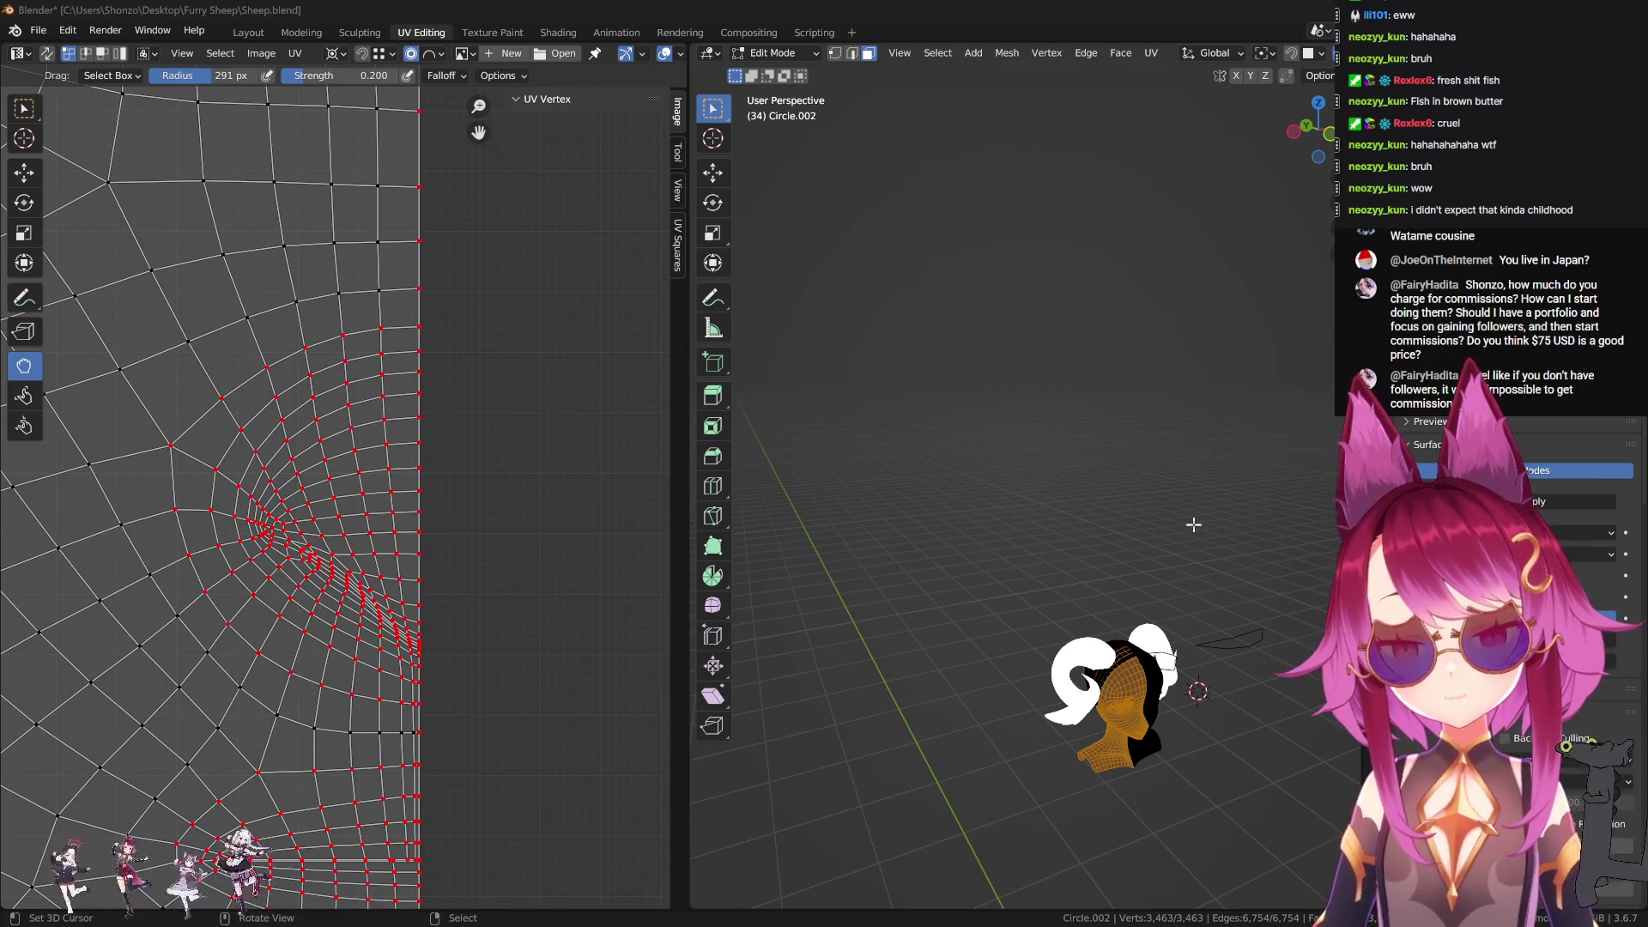
scroll(294, 755, "up", 6)
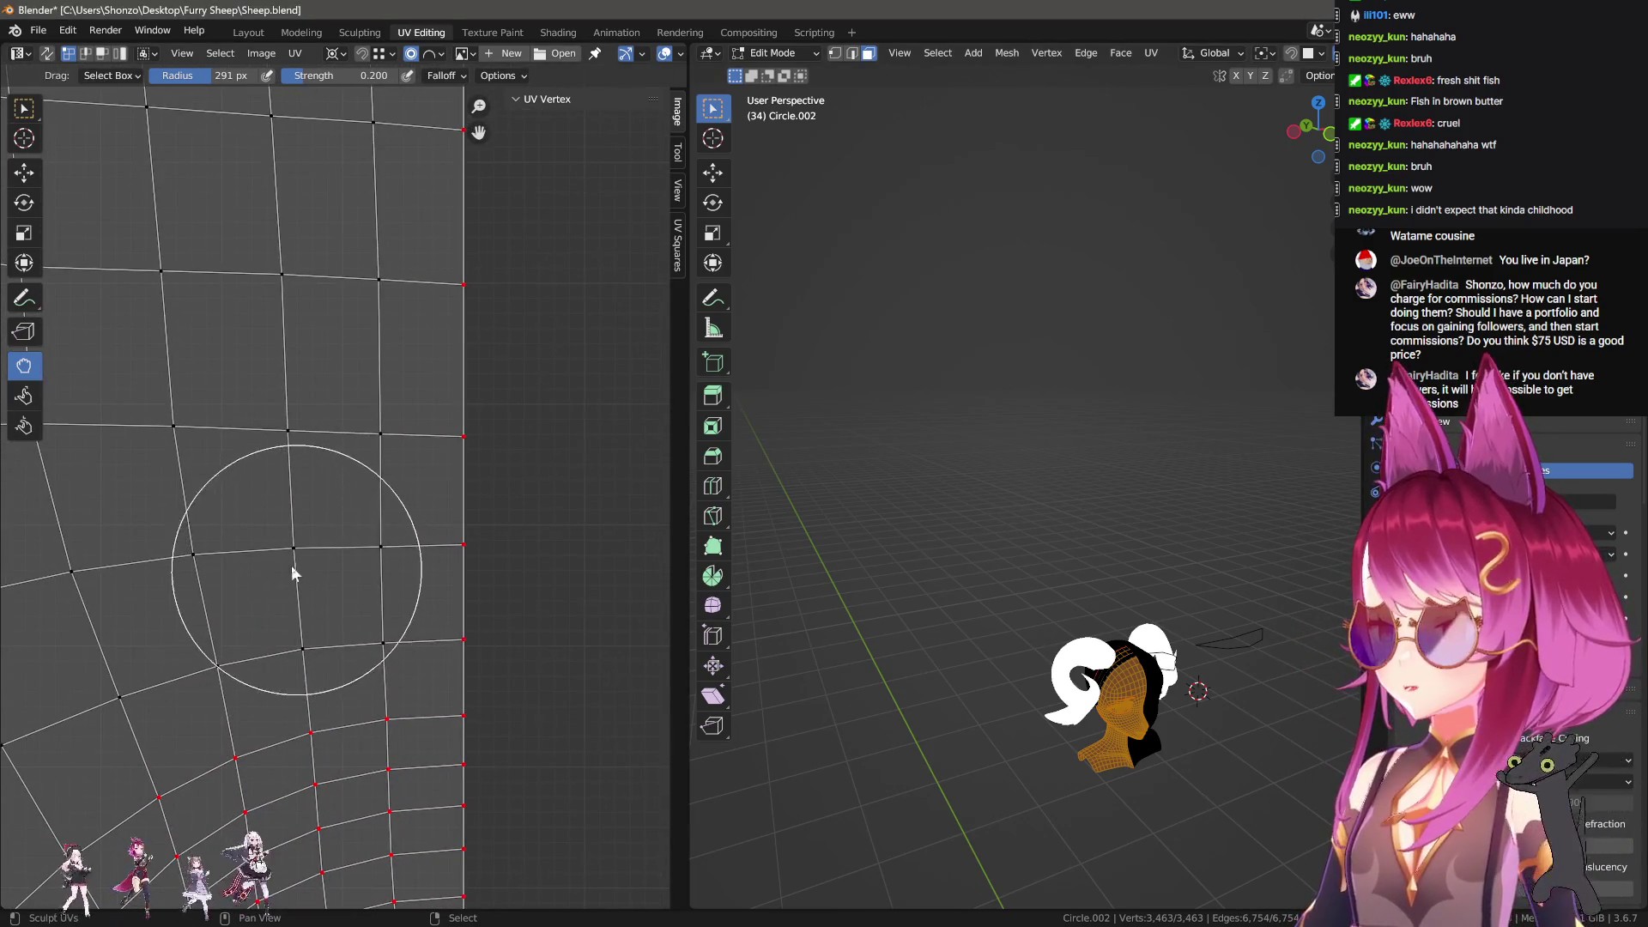
Step: Reposition a single UV vertex near the head island's seam edge
left_click(294, 559, "alt")
key("g")
key("y")
right_click(441, 526)
left_click(194, 554)
key("g")
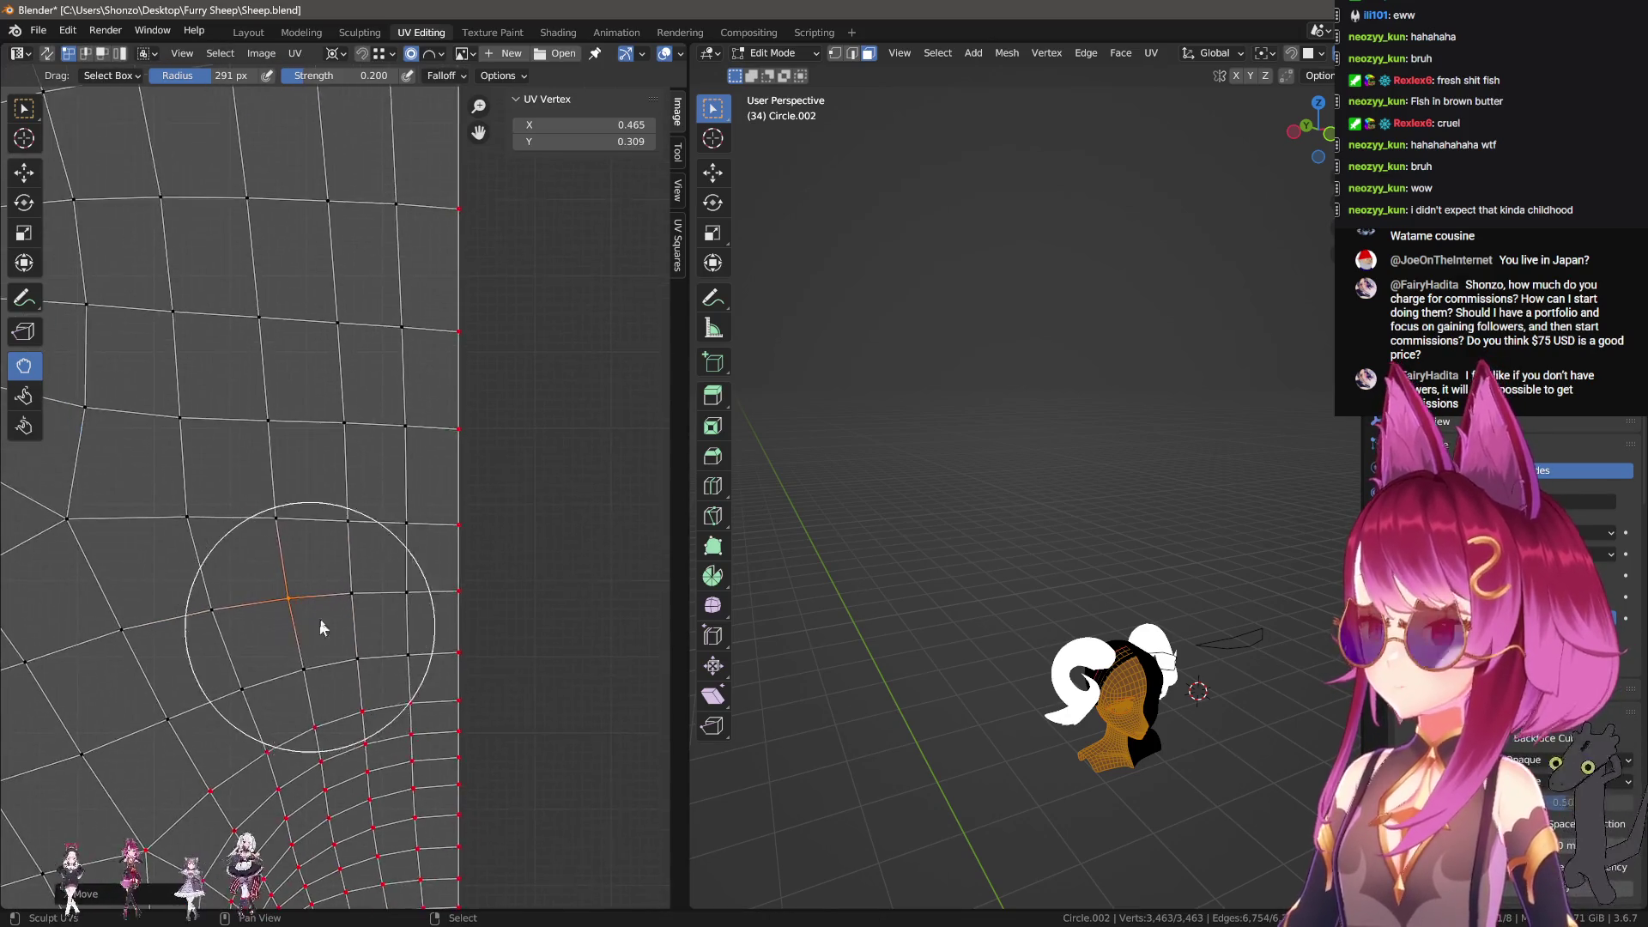
left_click(401, 535)
Step: Move another vertex further up the edge, settling it at Y 0.390
left_click(343, 403)
key("g")
left_click(258, 412)
mouse_move(317, 455)
middle_mouse_down()
mouse_move(369, 460)
mouse_move(405, 560)
middle_mouse_up()
key("g")
left_click(383, 454)
key("g")
left_click(478, 464)
Step: Fine-tune that vertex's position to around 0.488, 0.364 and then Y 0.390
key("g")
left_click(481, 453)
left_click(479, 608)
key("g")
left_click(481, 608)
scroll(480, 608, "down", 2)
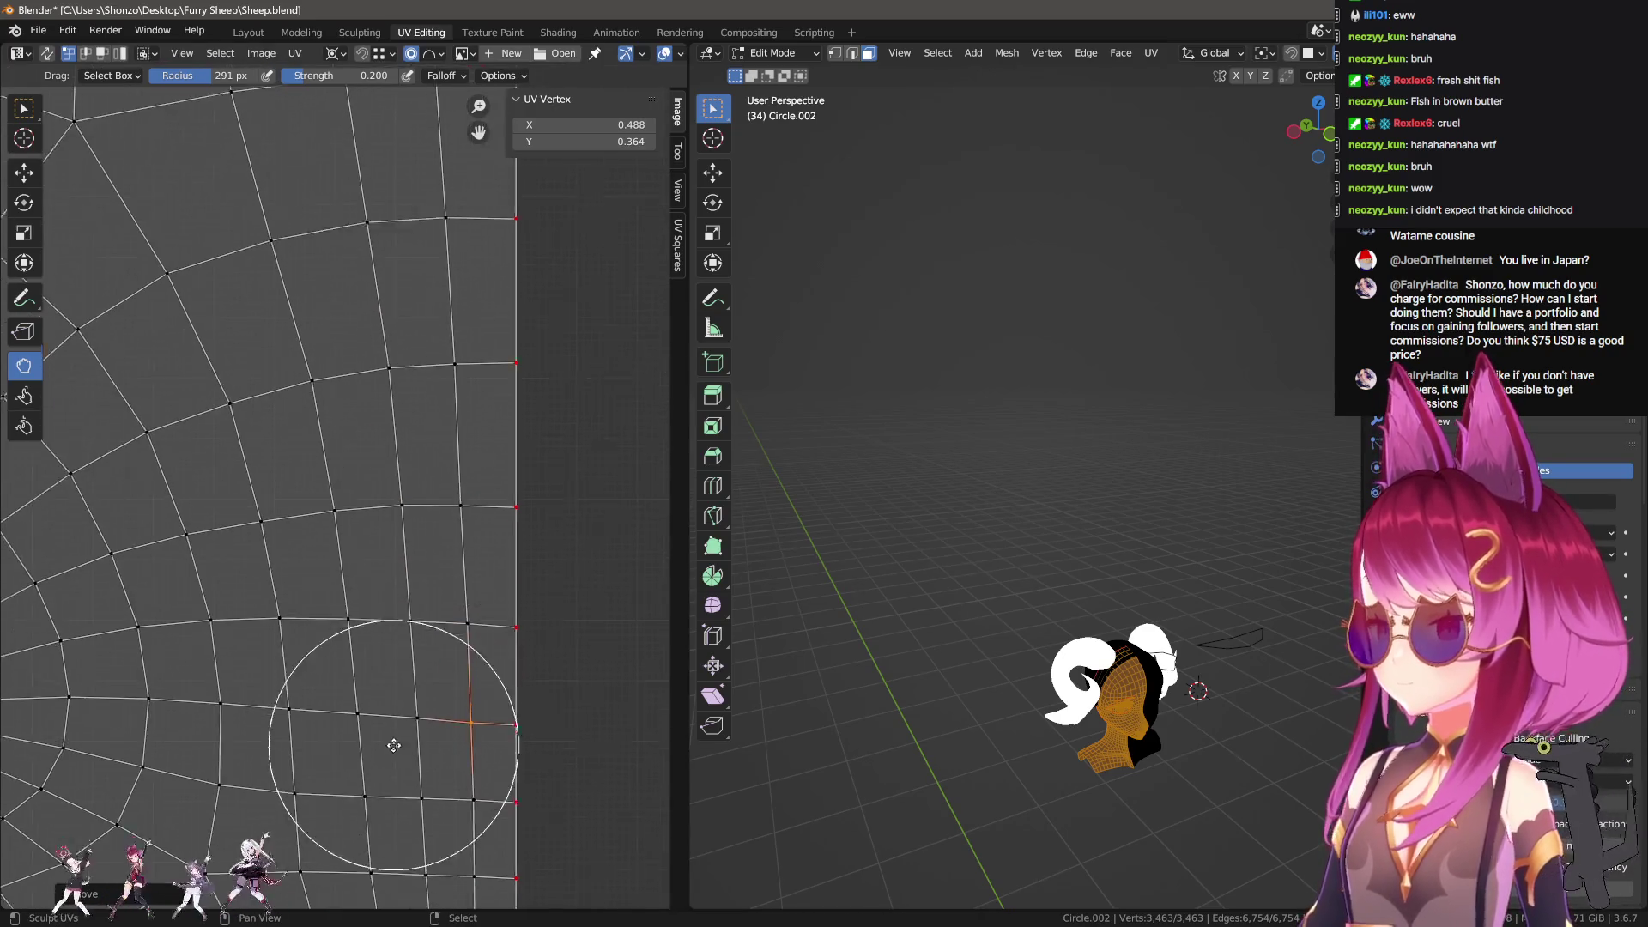
key("g")
left_click(461, 636)
key("g")
left_click(461, 639)
Step: Slide the vertex slightly left, finishing with a Y-constrained move, then zoom out
key("g")
left_click(459, 520)
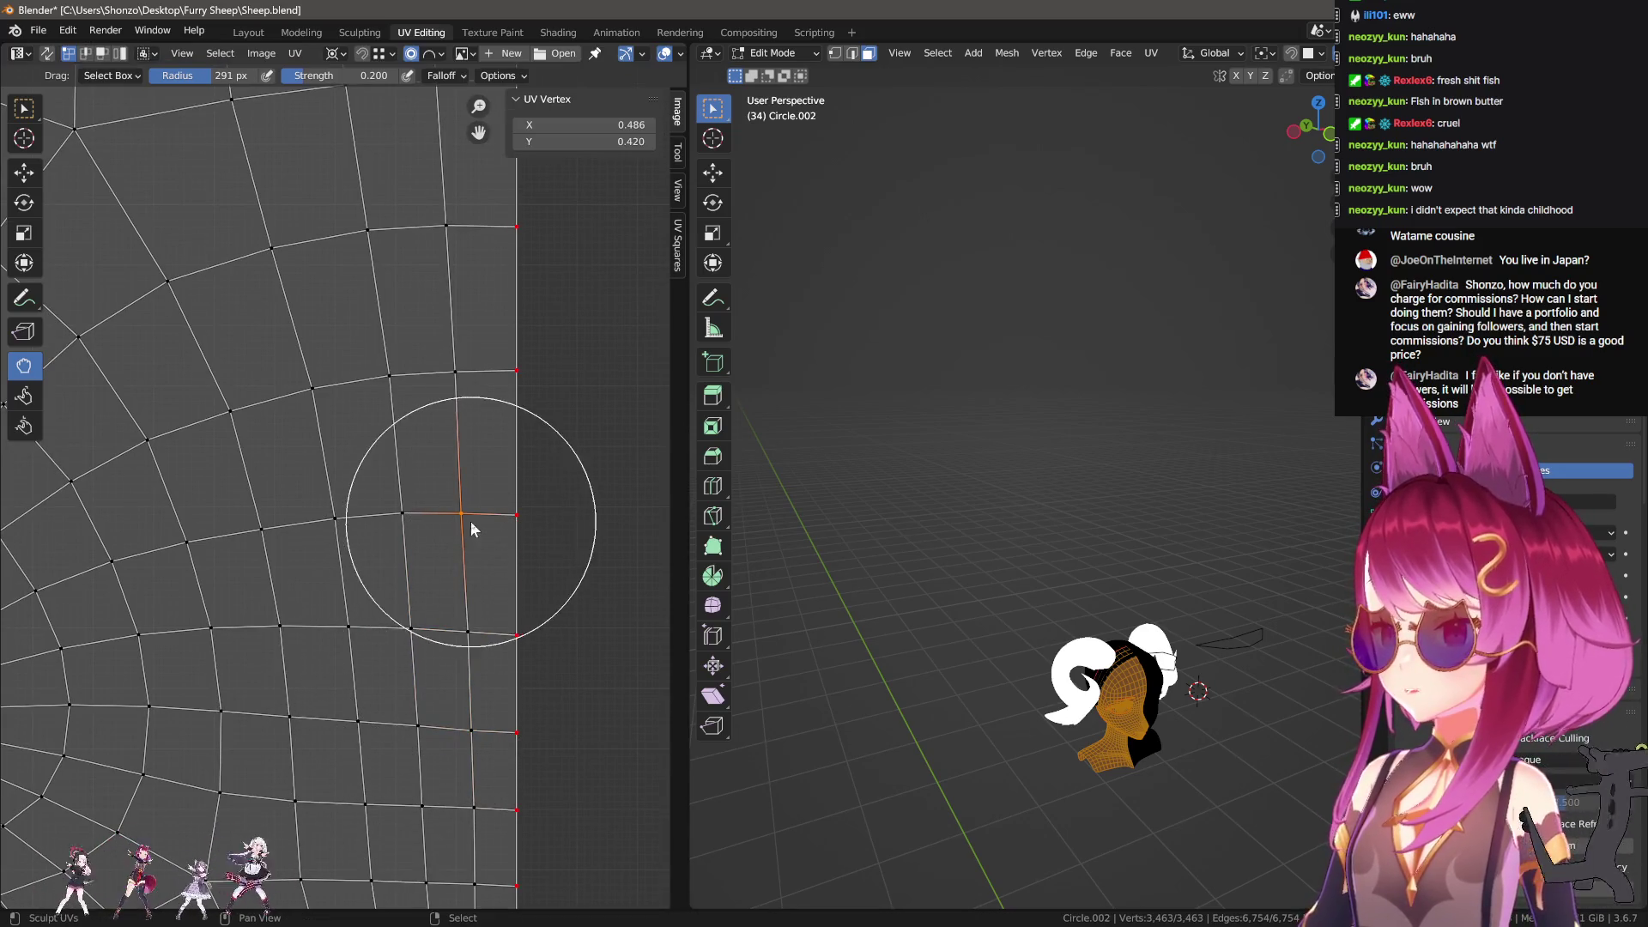
left_click_drag(467, 522, 408, 522)
key("g")
key("y")
left_click(406, 522)
scroll(430, 601, "down", 5)
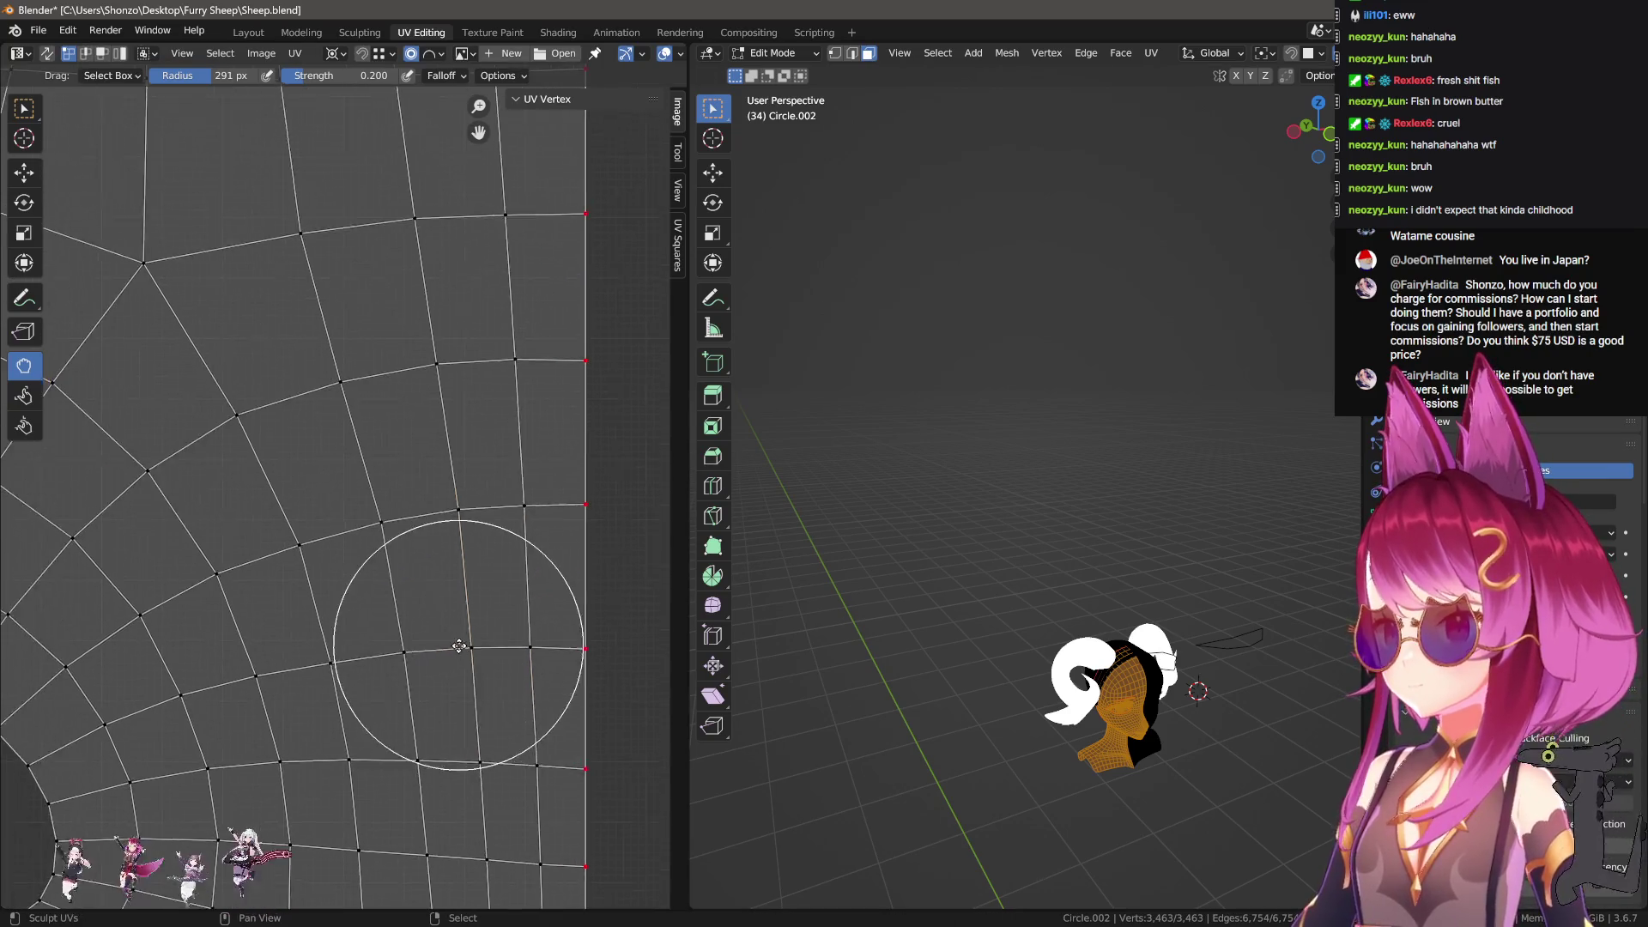
scroll(423, 679, "up", 3)
scroll(269, 692, "right", 10)
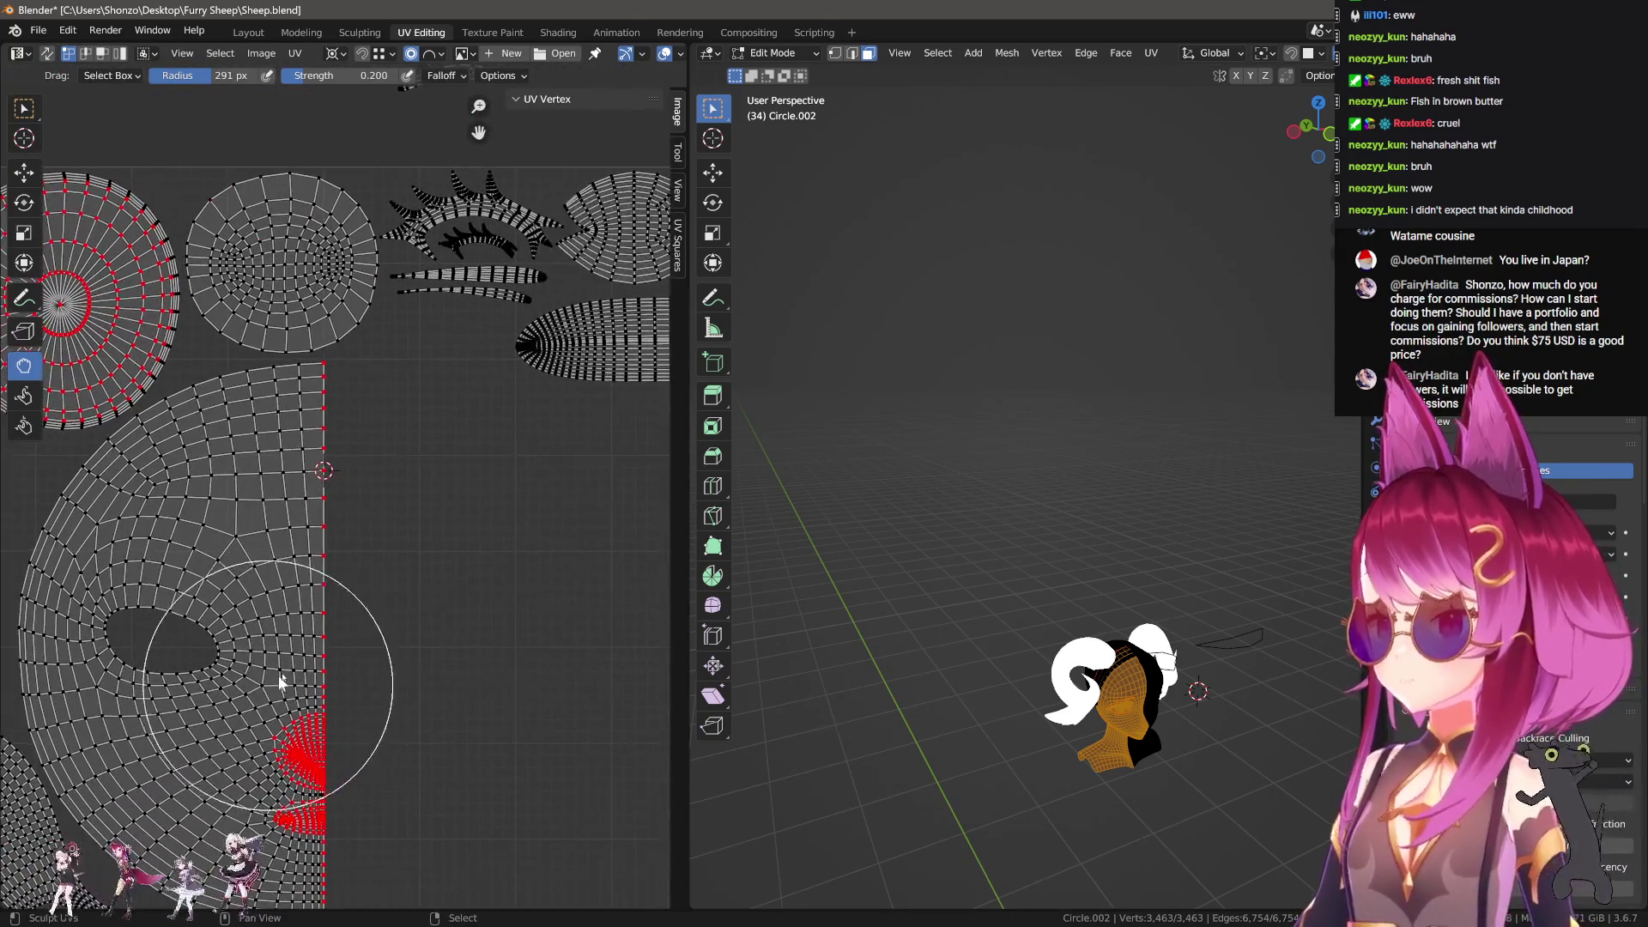
Step: Move the small stray UV island onto the head layout
scroll(295, 609, "down", 3)
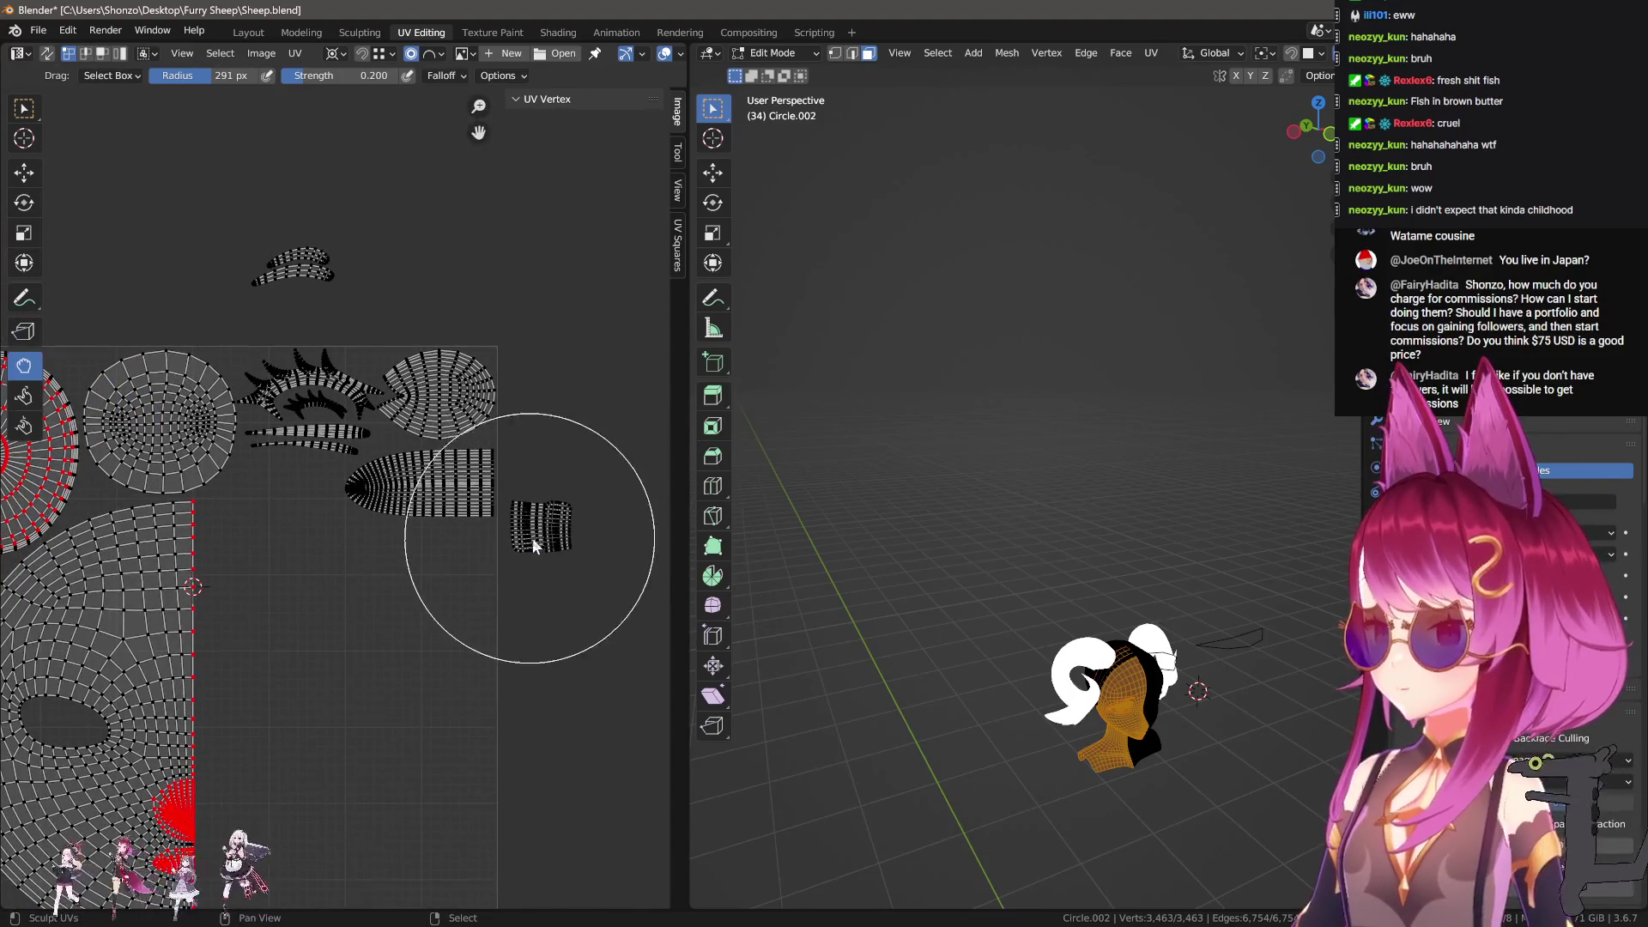
key("l")
scroll(568, 537, "down", 3)
key("g")
left_click(399, 705)
scroll(399, 706, "up", 5)
middle_click_drag(485, 733, 579, 577)
Step: Select the two linked strip patches in 3D and hide the rest of the mesh
key("KP_Decimal")
scroll(983, 492, "up", 8)
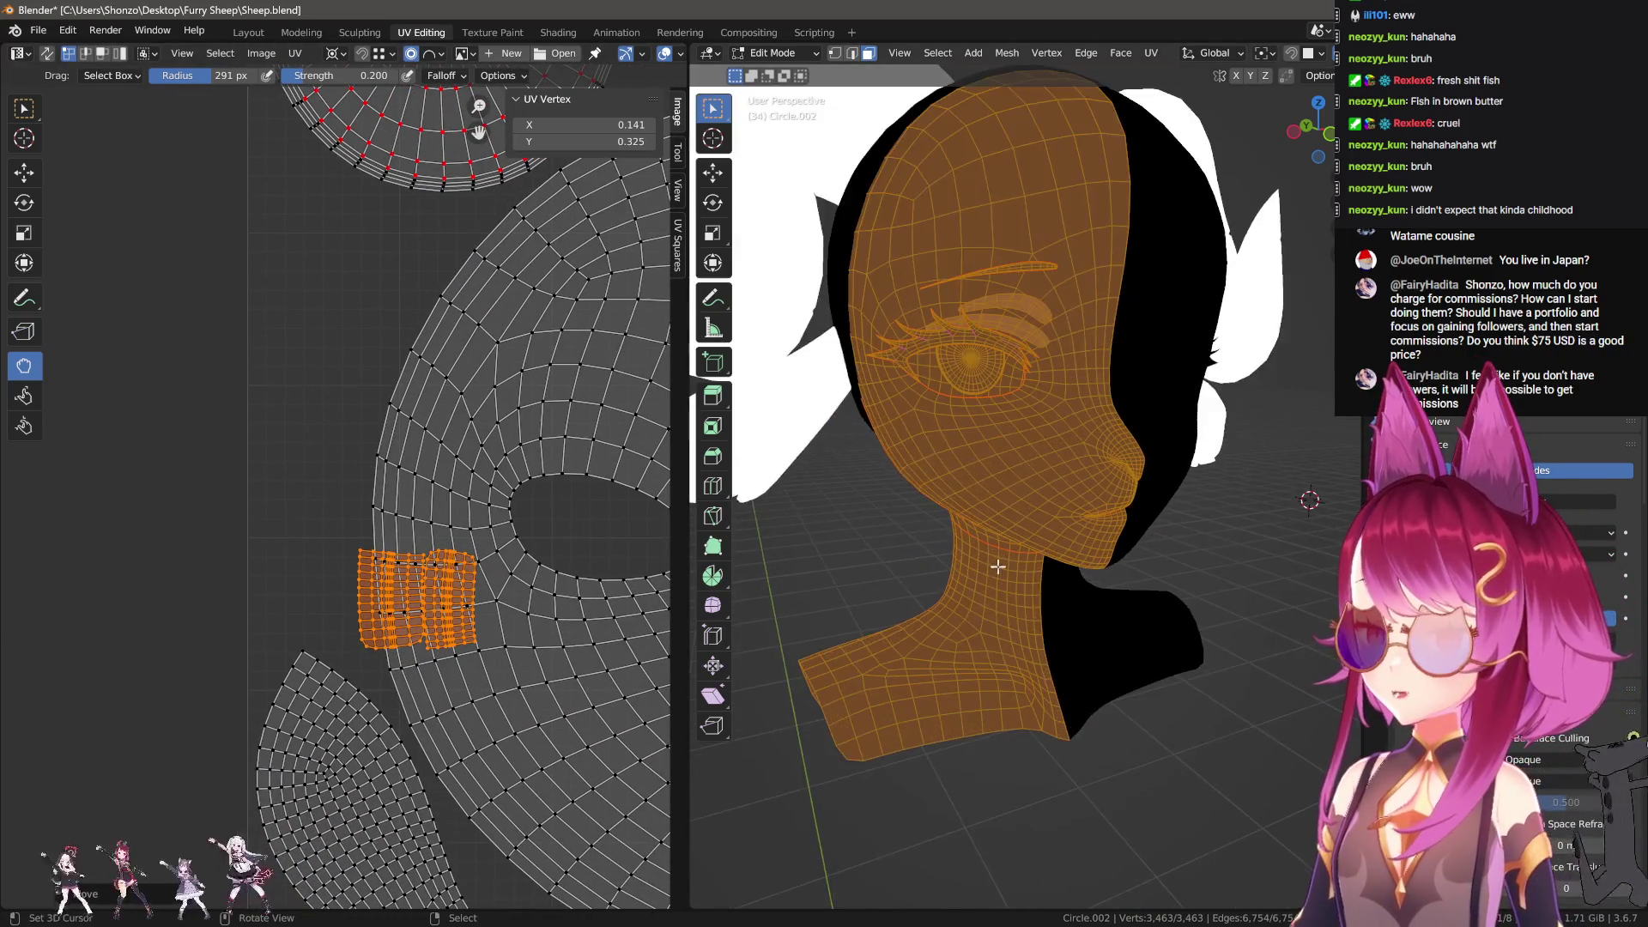
mouse_move(875, 563)
middle_mouse_down()
mouse_move(1111, 563)
mouse_move(948, 523)
mouse_move(1007, 537)
mouse_move(968, 469)
middle_mouse_up()
key("alt+a")
key("l")
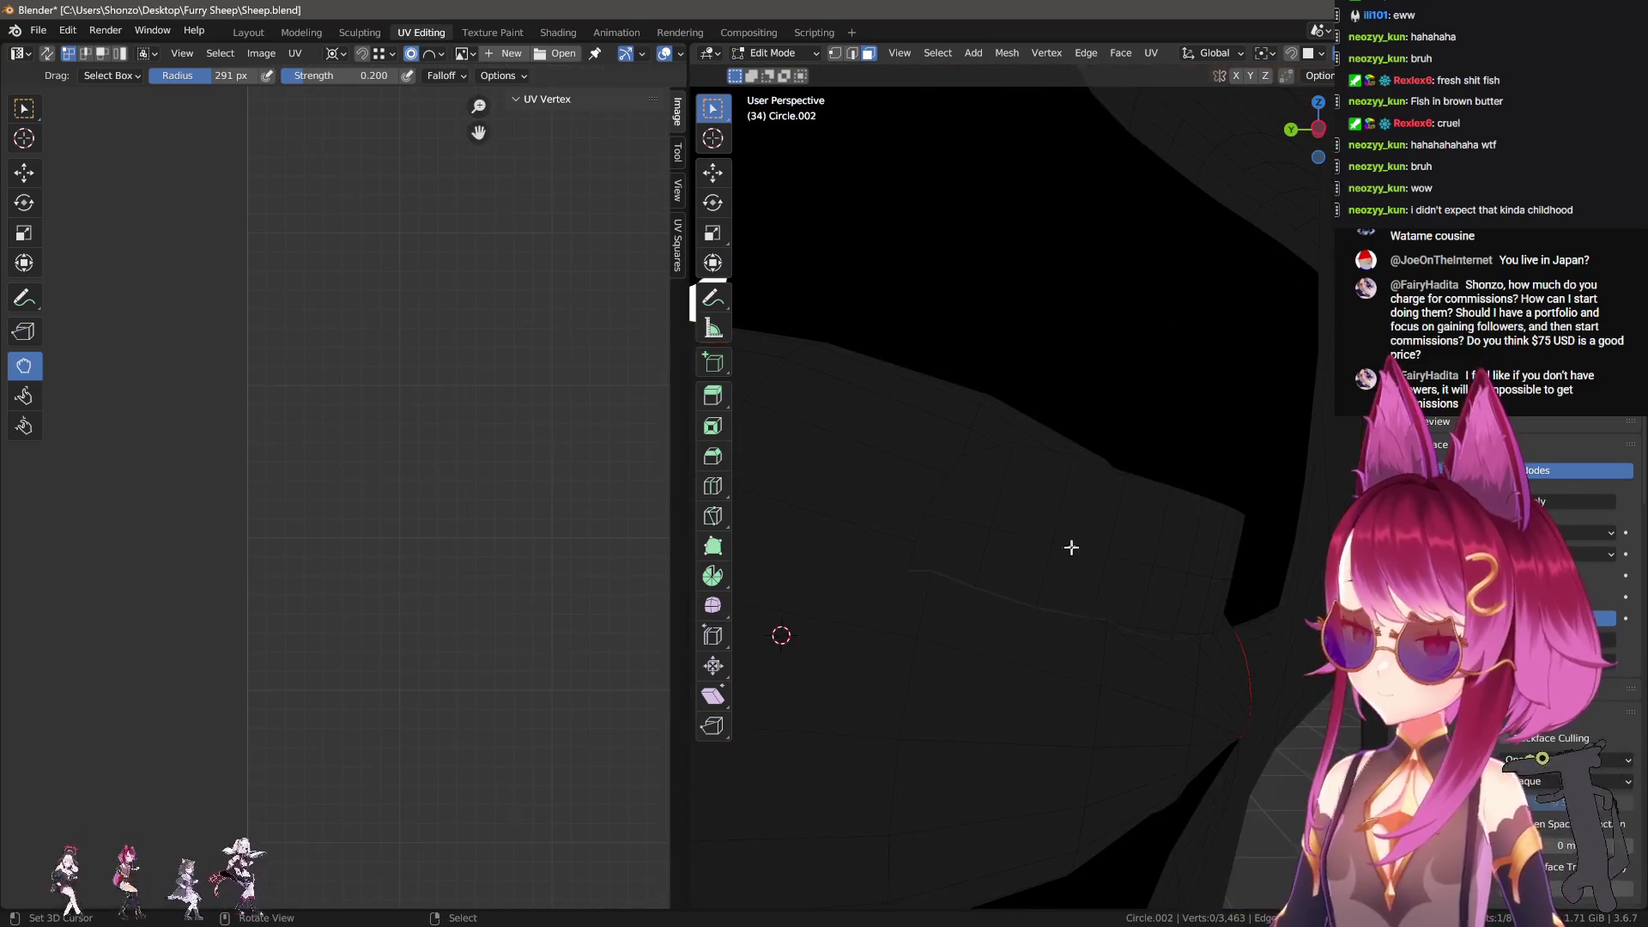
mouse_move(1074, 559)
middle_mouse_down()
mouse_move(1096, 532)
mouse_move(1016, 481)
mouse_move(1075, 625)
middle_mouse_up()
key("l")
key("shift+h")
Step: Switch to vertex select mode and move the strip's top corner vertex
key("ctrl+Tab")
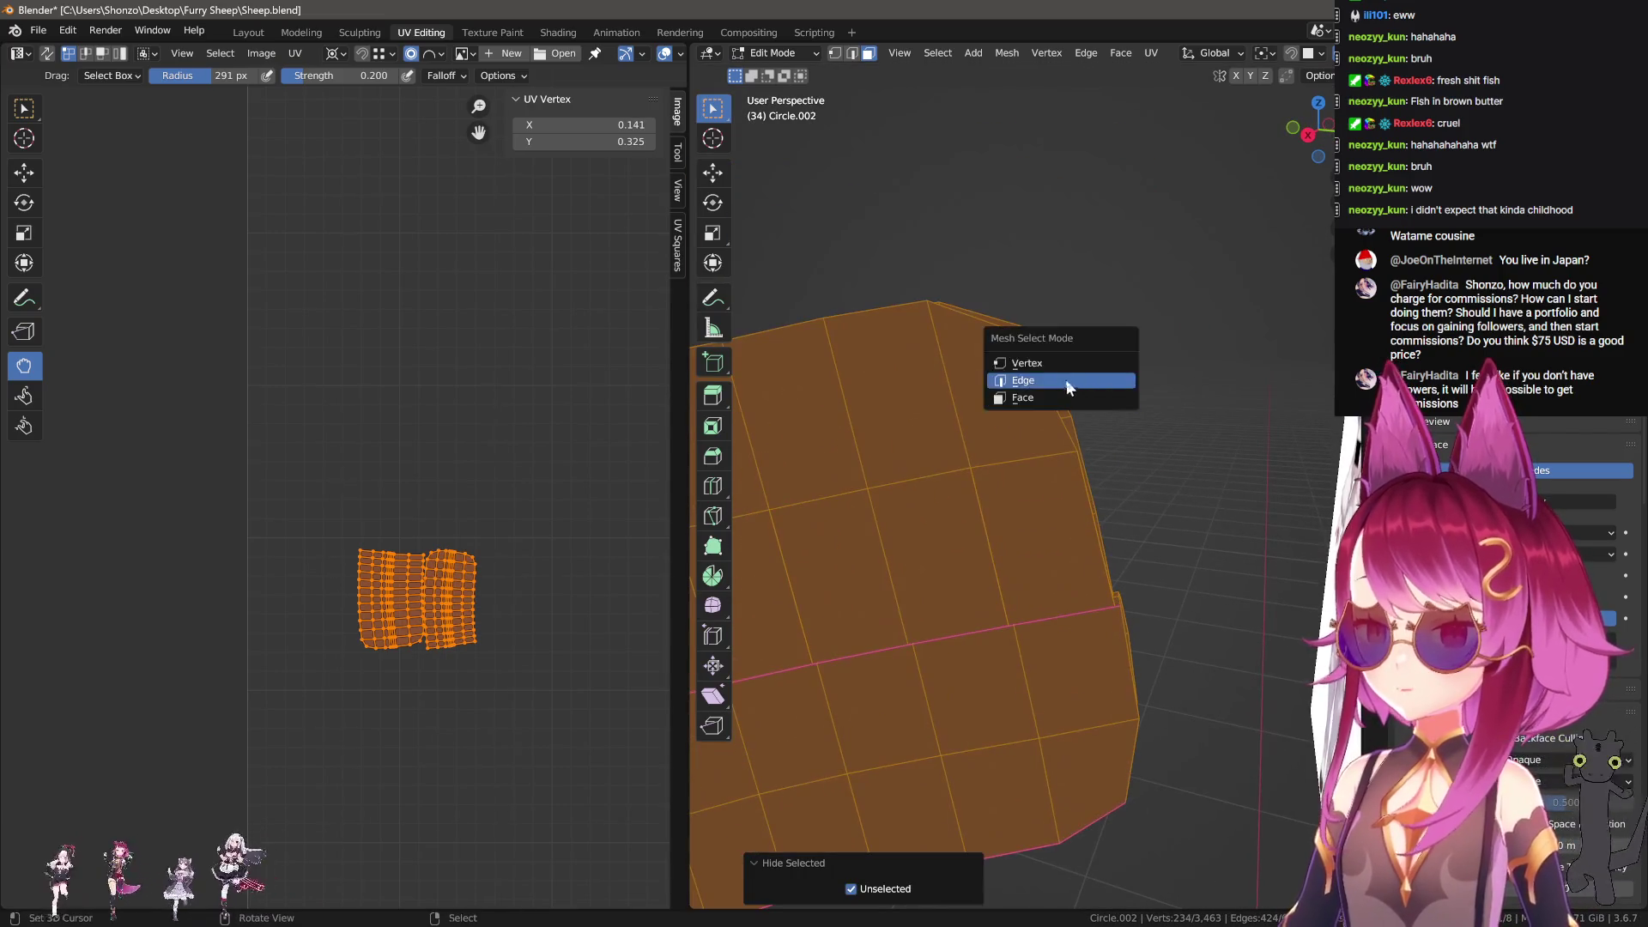
left_click(1068, 380)
left_click(1030, 350)
key("g")
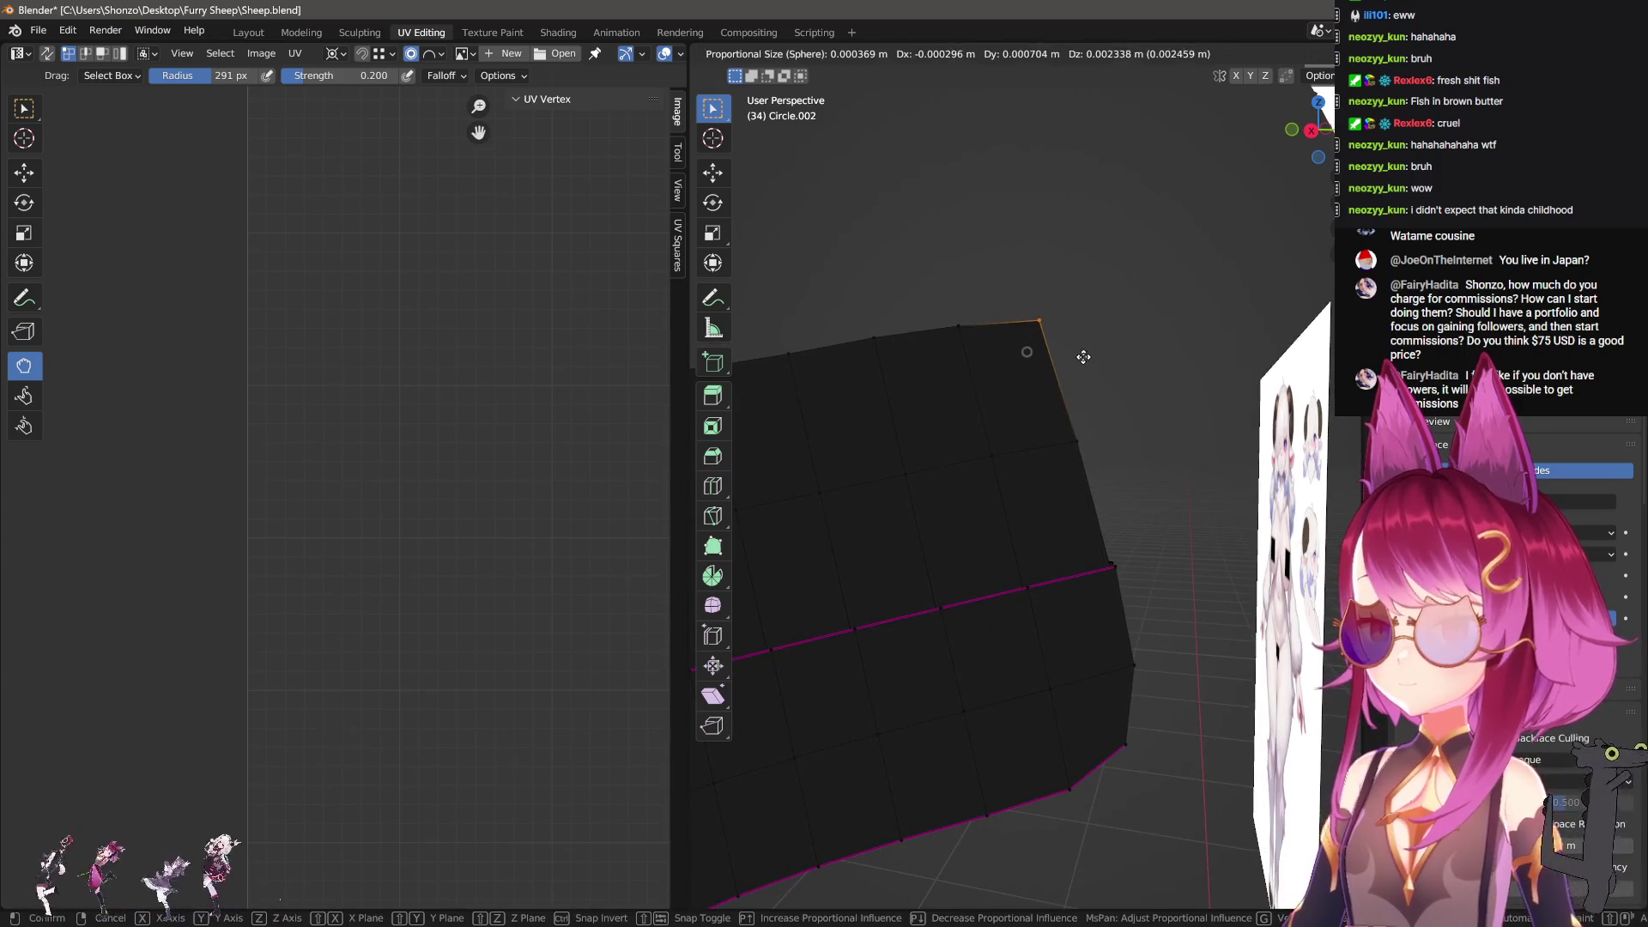
left_click(1070, 291)
Step: Adjust the selected strip vertices again, checking the shape from other angles
mouse_move(1070, 291)
middle_mouse_down()
mouse_move(1059, 456)
mouse_move(995, 566)
mouse_move(982, 530)
mouse_move(1033, 500)
middle_mouse_up()
scroll(949, 448, "up", 4)
mouse_move(1020, 428)
middle_mouse_down()
mouse_move(1012, 386)
mouse_move(1056, 368)
mouse_move(971, 332)
middle_mouse_up()
key("g")
left_click(1053, 341)
key("g")
left_click(1054, 343)
mouse_move(1128, 382)
middle_mouse_down()
mouse_move(1115, 338)
mouse_move(1004, 533)
mouse_move(1024, 492)
mouse_move(1104, 508)
mouse_move(1074, 497)
middle_mouse_up()
Step: Reposition the vertices at the strip's pointed tip, pulling the tip down
left_click(1005, 526)
key("g")
left_click(1030, 506)
left_click(1068, 512)
left_click(1088, 495)
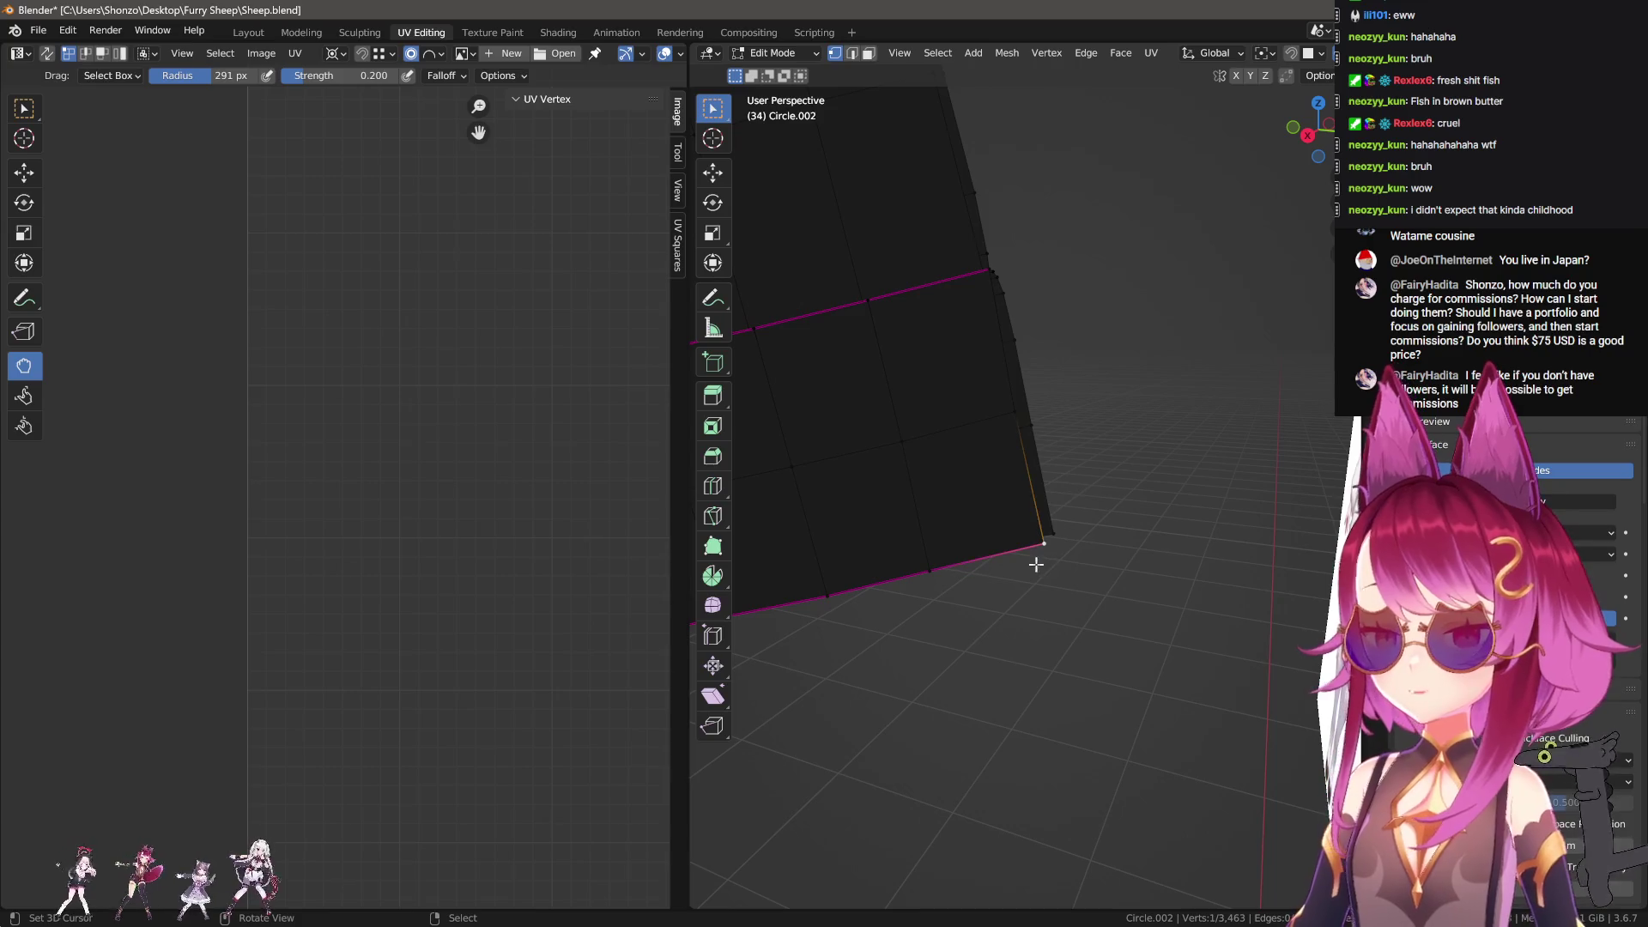
key("g")
left_click(1090, 590)
middle_click_drag(1038, 515, 1031, 556)
key("g")
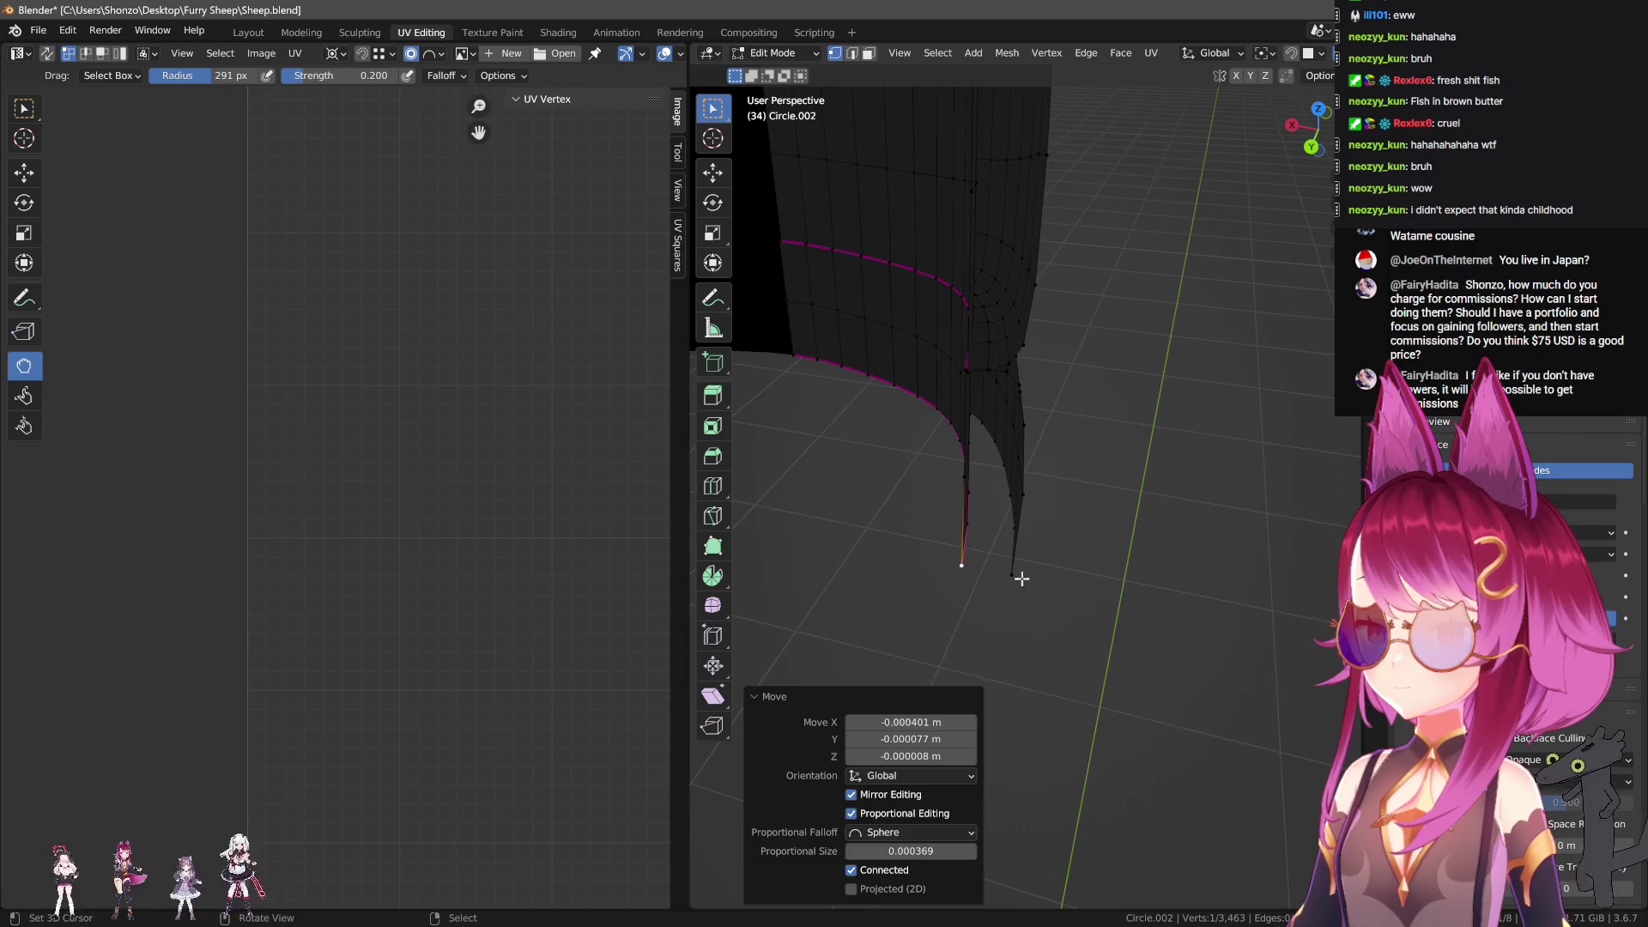
left_click(1041, 578)
Step: Select the connected strip and straighten its islands into a square grid with UV Squares
key("l")
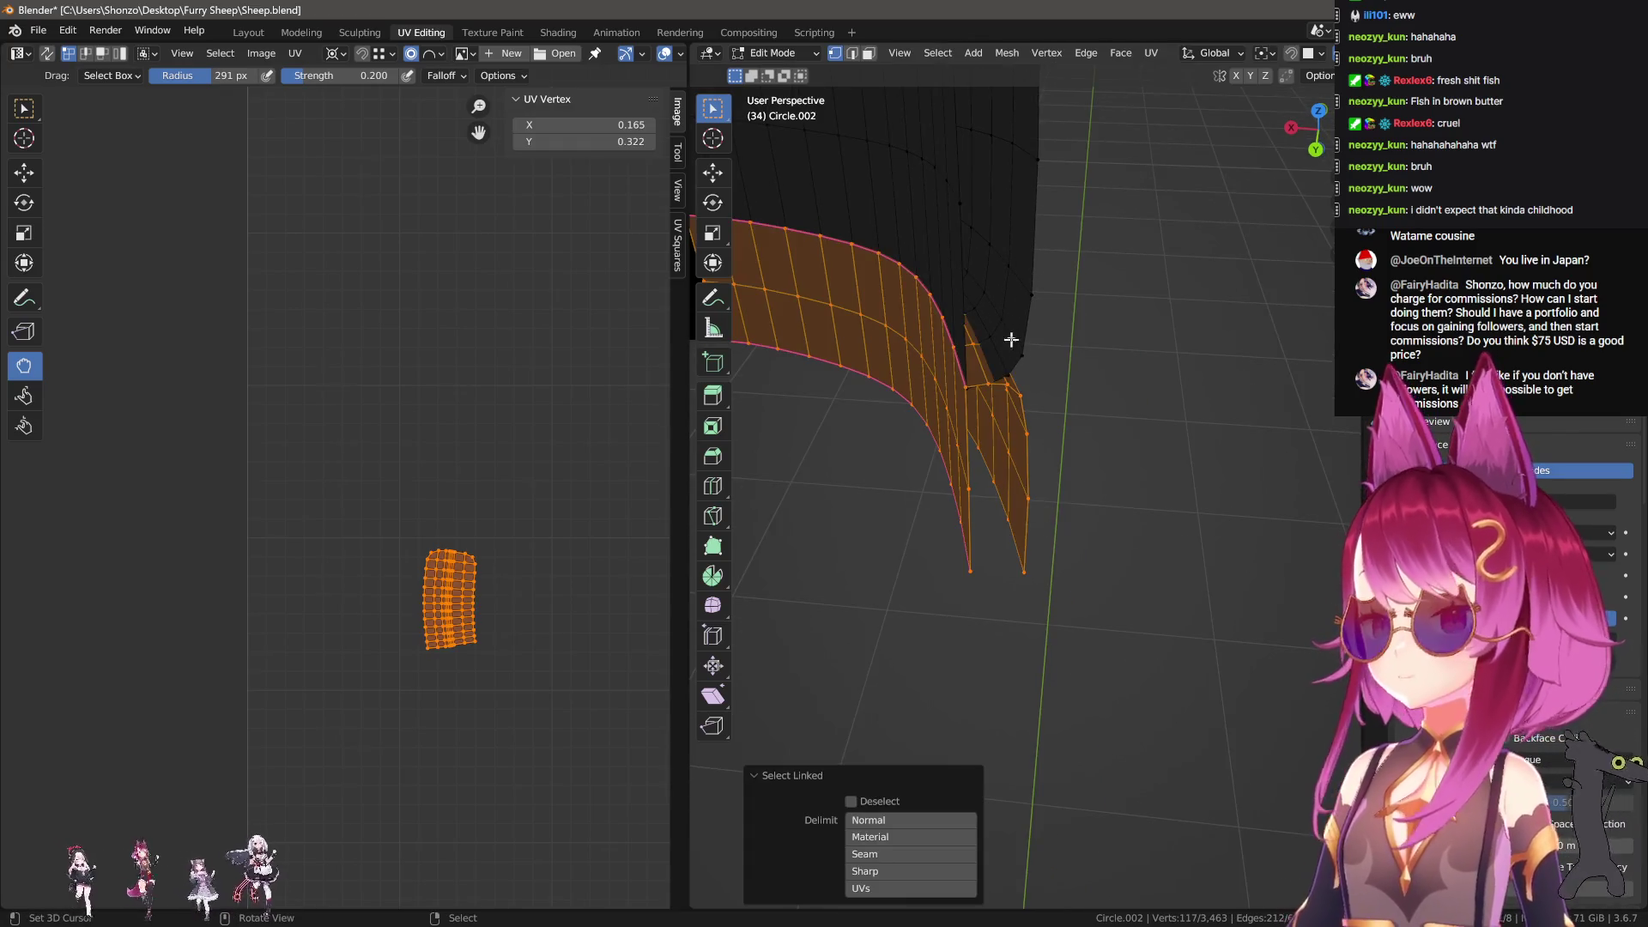
mouse_move(525, 577)
middle_mouse_down()
mouse_move(497, 593)
mouse_move(504, 524)
middle_mouse_up()
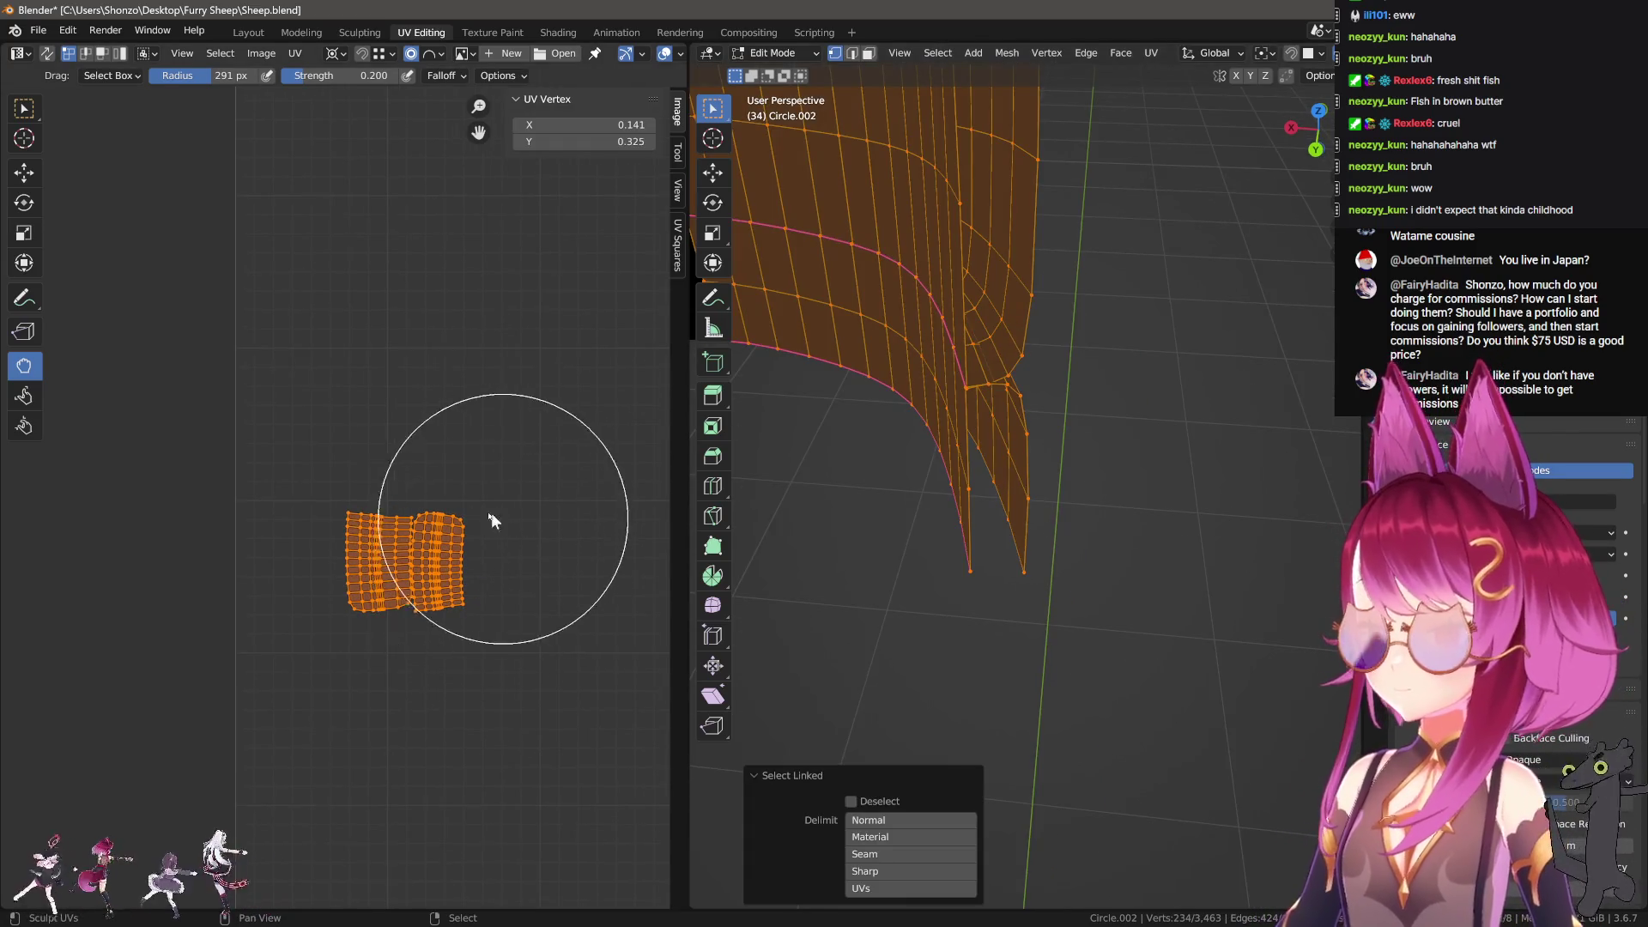
left_click(677, 245)
left_click(593, 206)
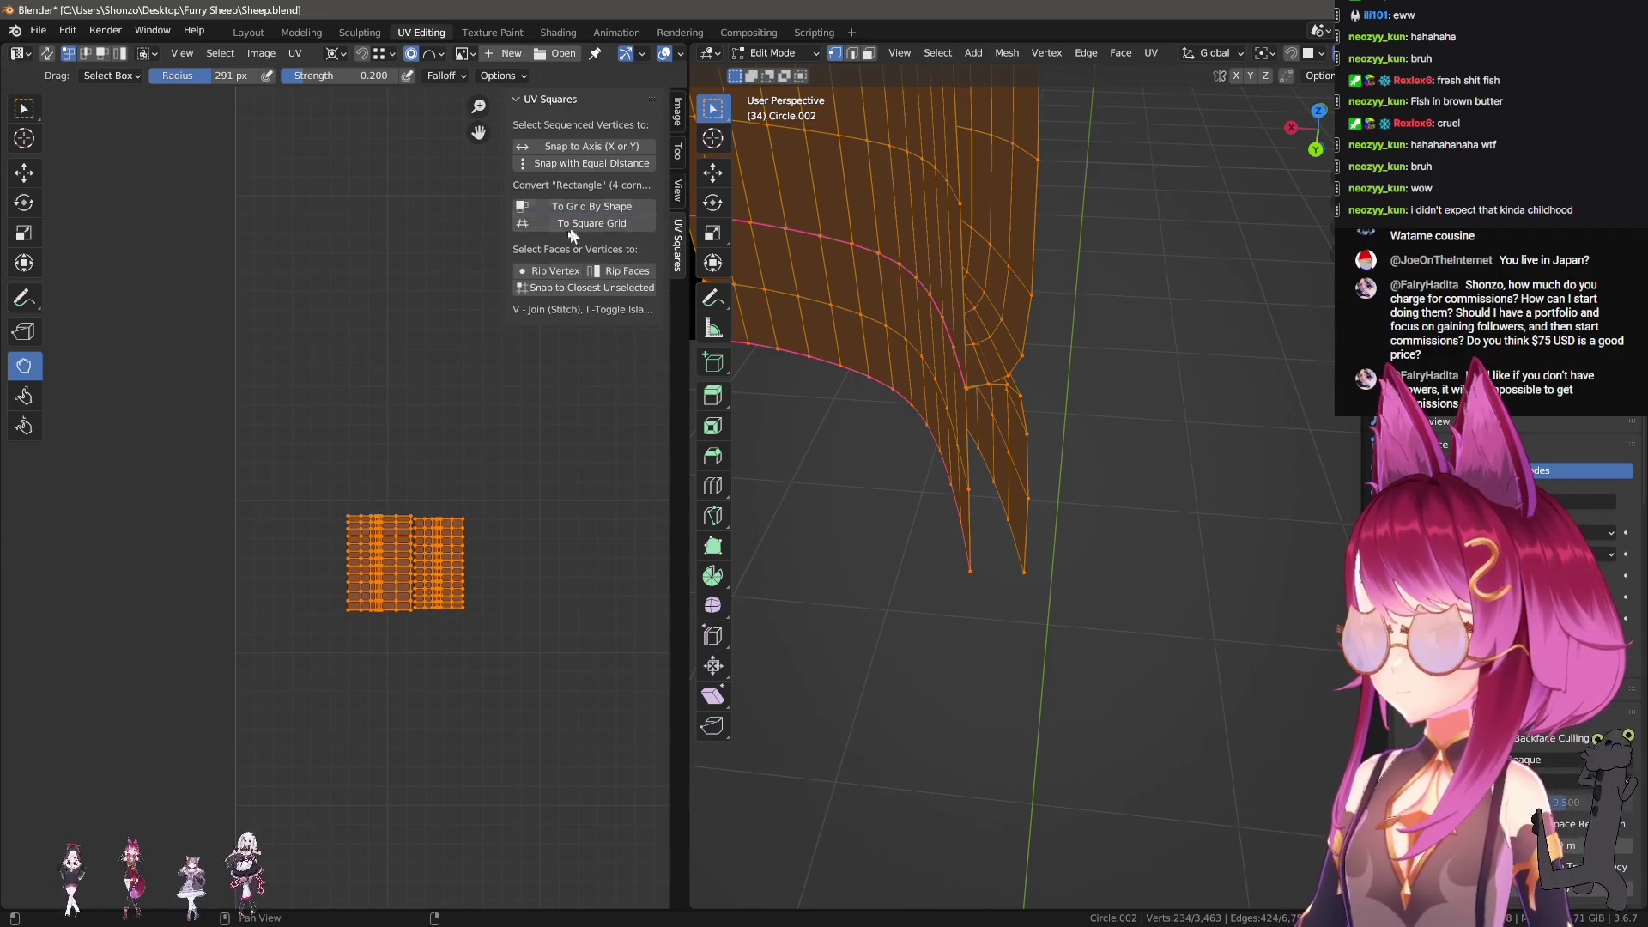
scroll(426, 616, "up", 2)
Step: Move the left island up and to the left, then rotate it 80°
key("alt+a")
scroll(426, 616, "down", 2)
key("l")
key("g")
left_click(297, 492)
scroll(314, 483, "down", 3)
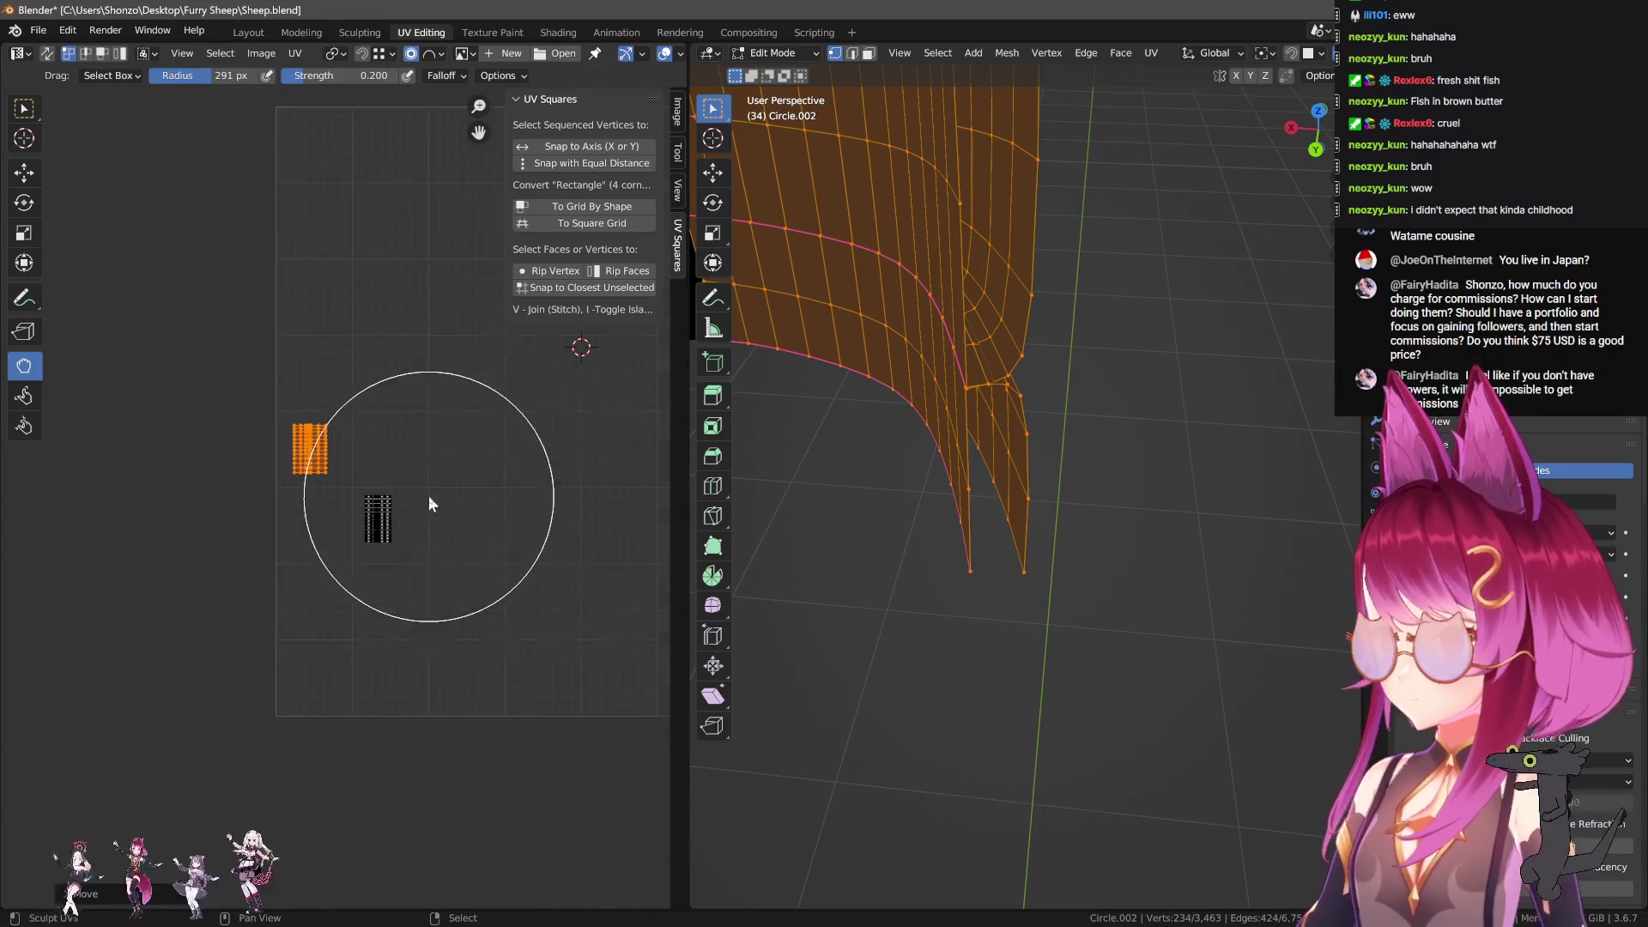
key("r")
left_click(349, 522)
Step: In face select mode, pick a tube face and rotate its linked UV island to lie level
middle_click_drag(859, 472, 1070, 368)
key("ctrl+Tab")
left_click(1069, 369)
left_click(1066, 370, "shift")
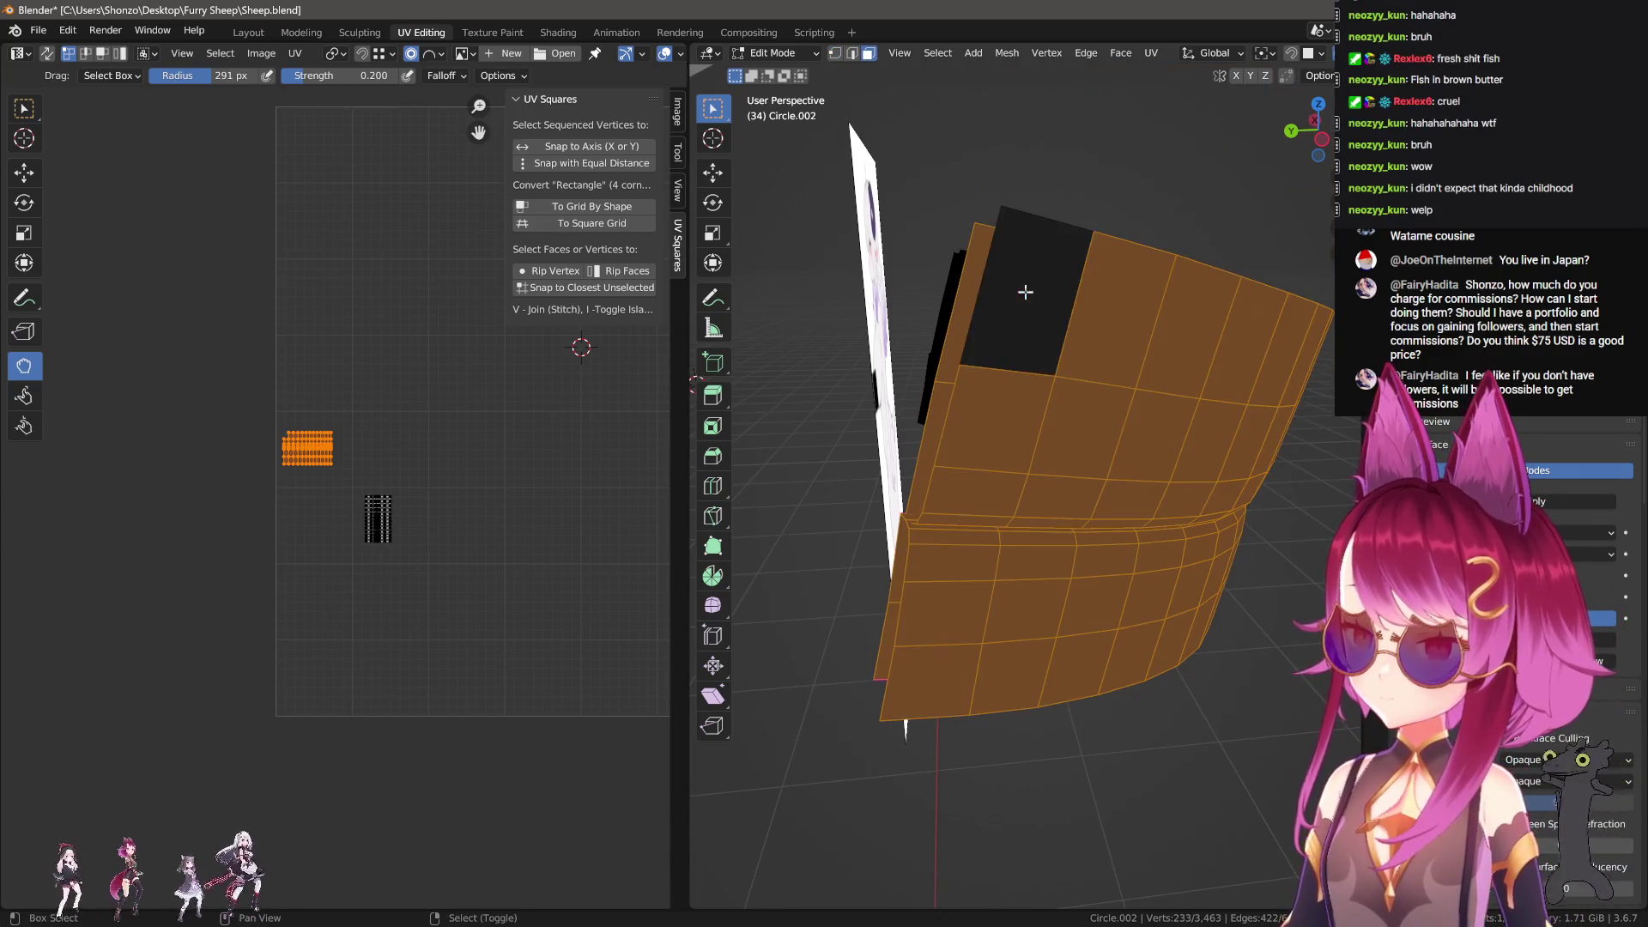
scroll(304, 487, "up", 5)
middle_click_drag(436, 633, 439, 622)
key("alt+a")
key("l")
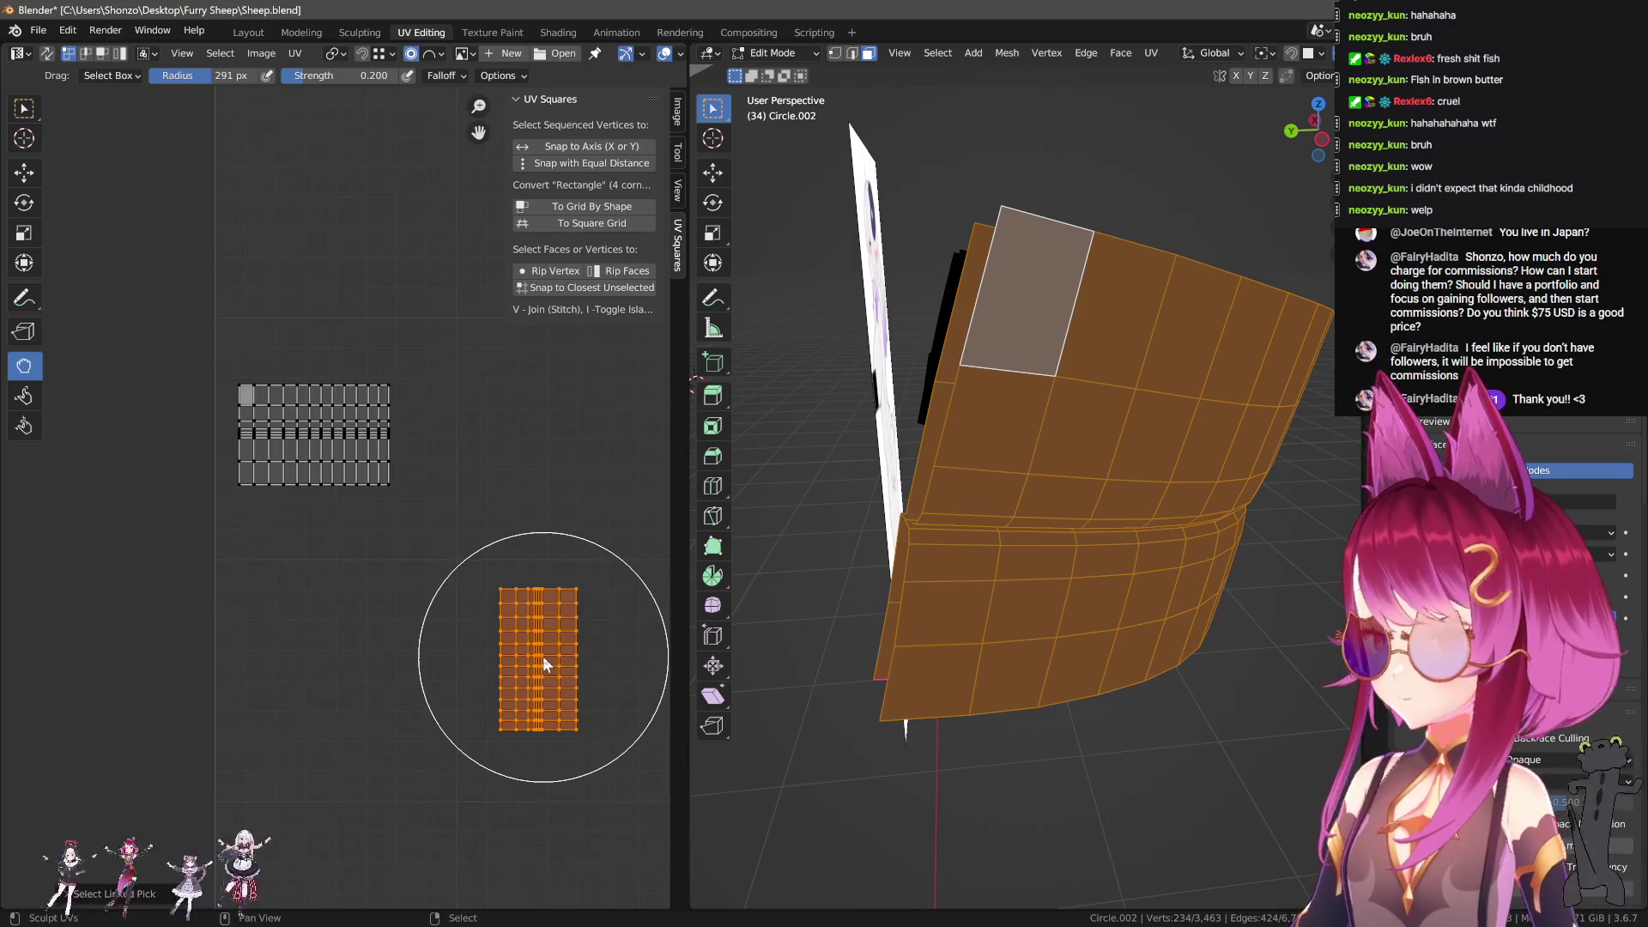
key("g")
key("r")
left_click(472, 490)
Step: Select the lower UV island and mirror it vertically along Y
left_click_drag(1304, 129, 1309, 126)
left_click(918, 687, "shift")
scroll(390, 656, "up", 2)
key("l")
key("ctrl+m")
key("y")
Step: Snap the lower island's corner to the 2D cursor at the upper island's corner, then stretch it along Y
middle_click_drag(407, 655, 455, 648)
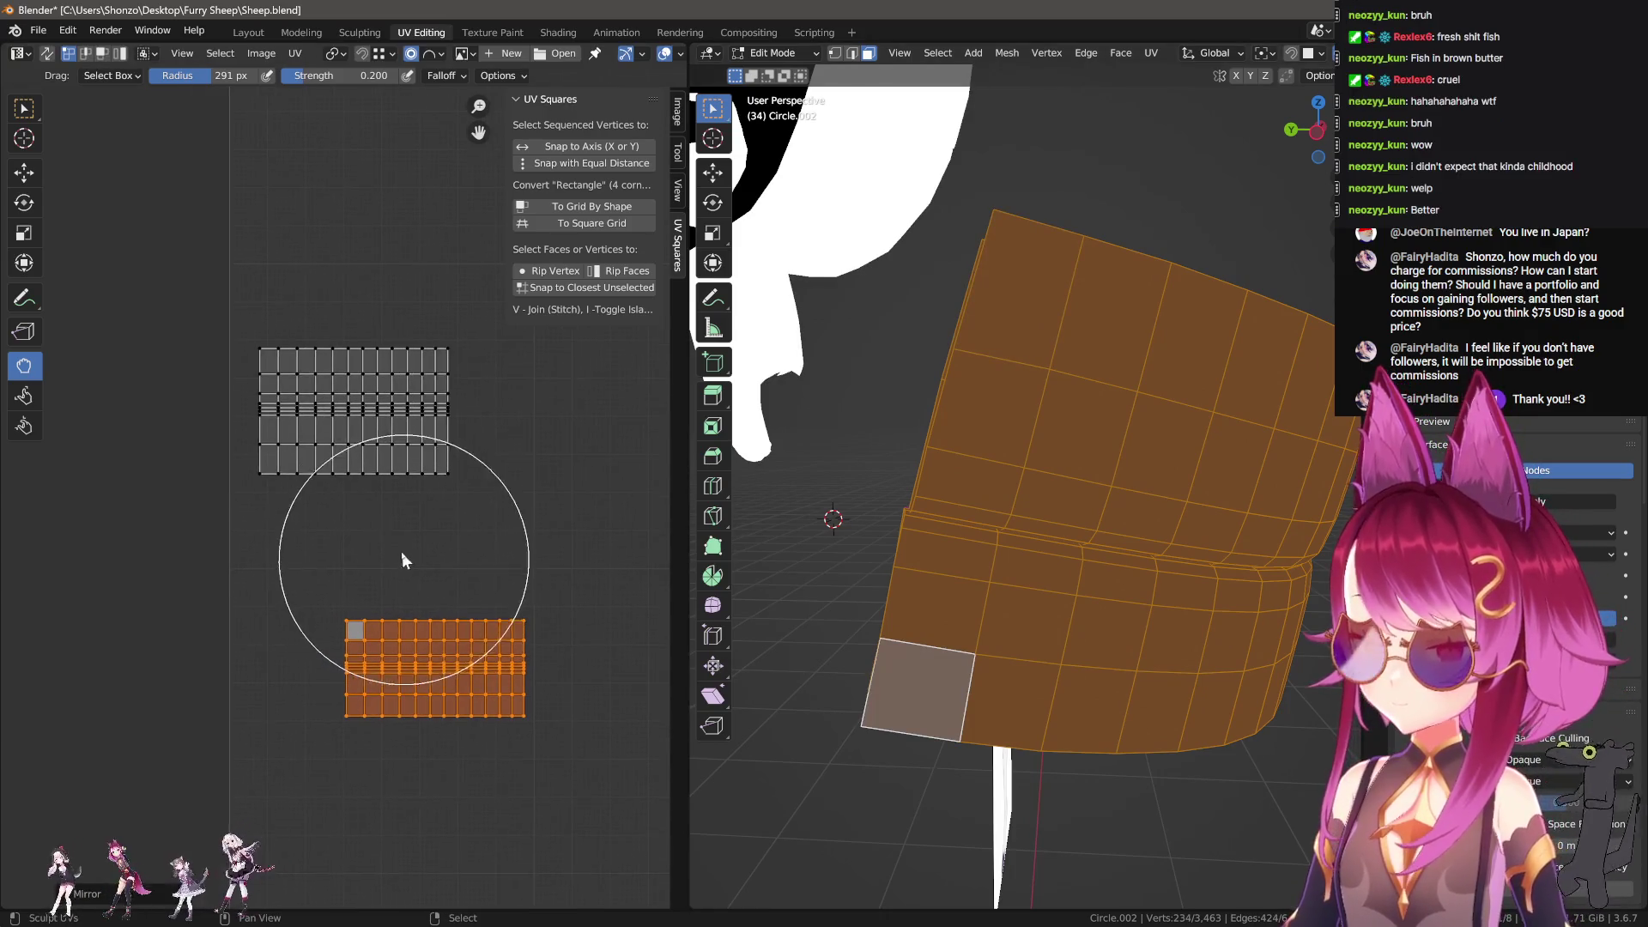
key("alt+a")
key("shift+s")
left_click(265, 353)
key("l")
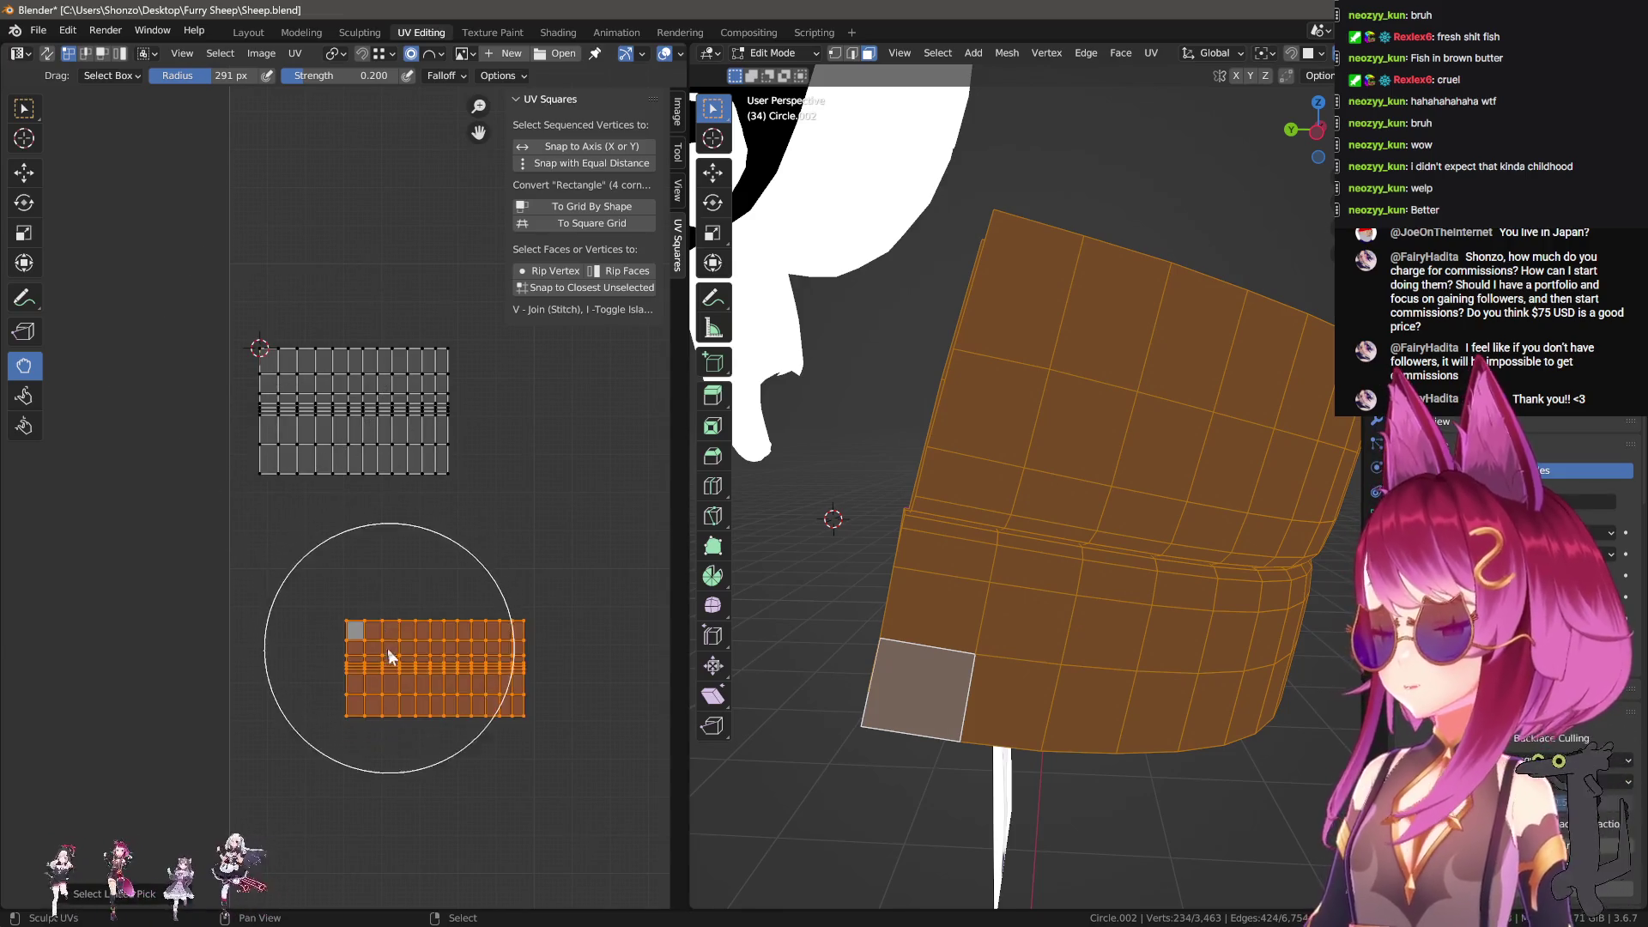
key("g")
left_click(362, 456)
scroll(341, 456, "up", 2)
key("g")
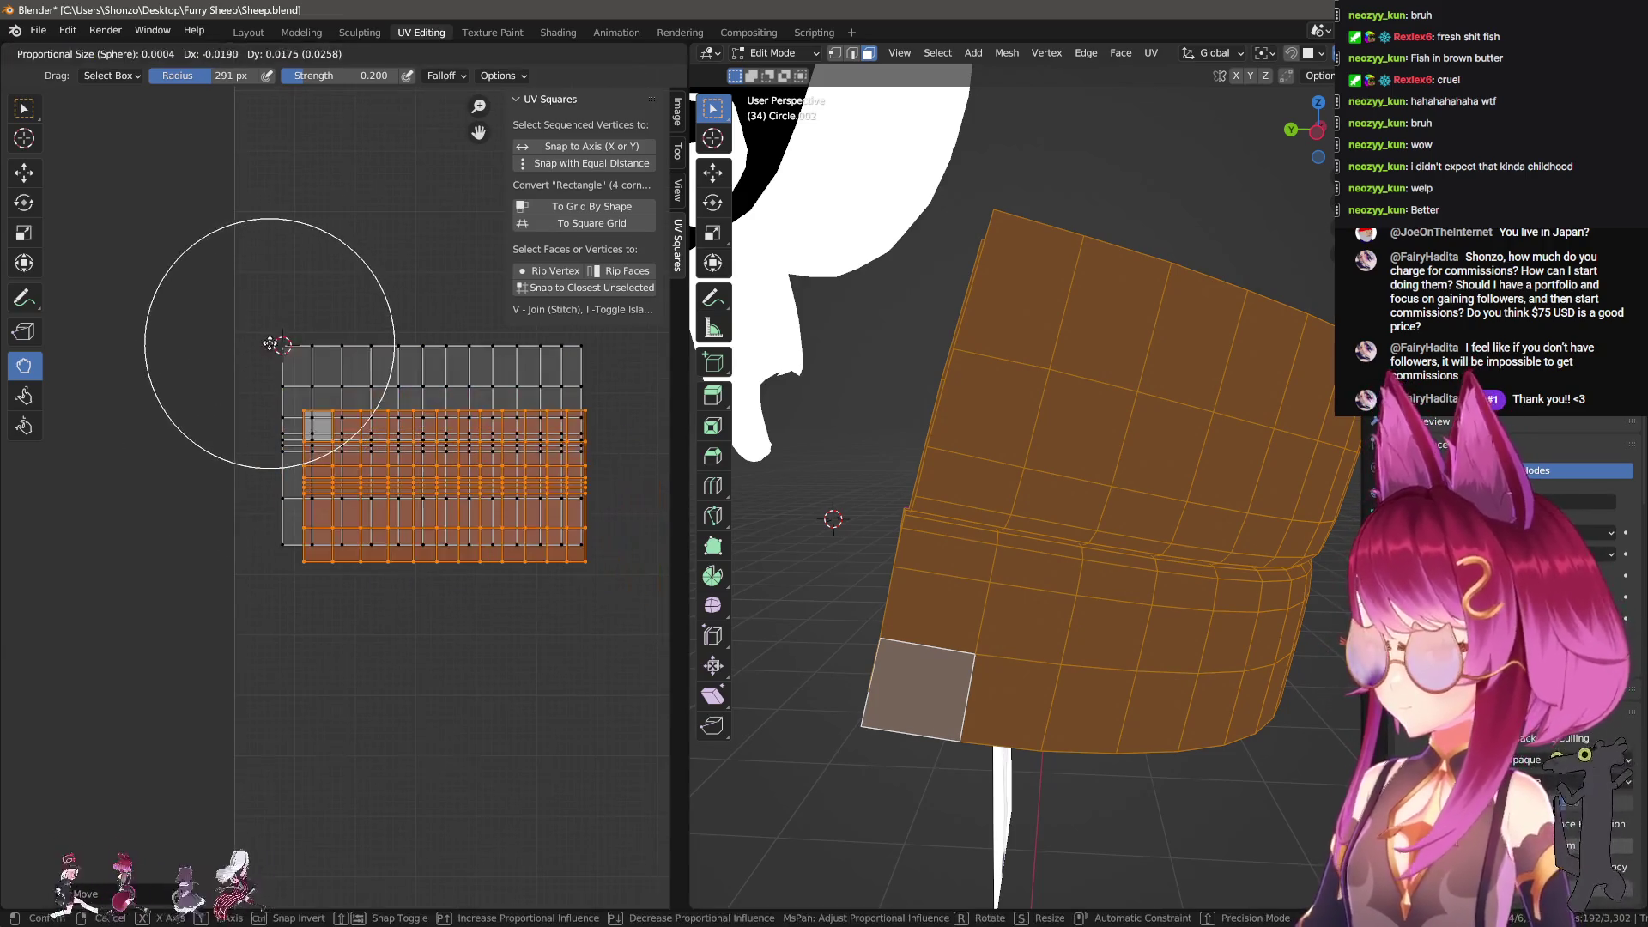
left_click(290, 355, "ctrl")
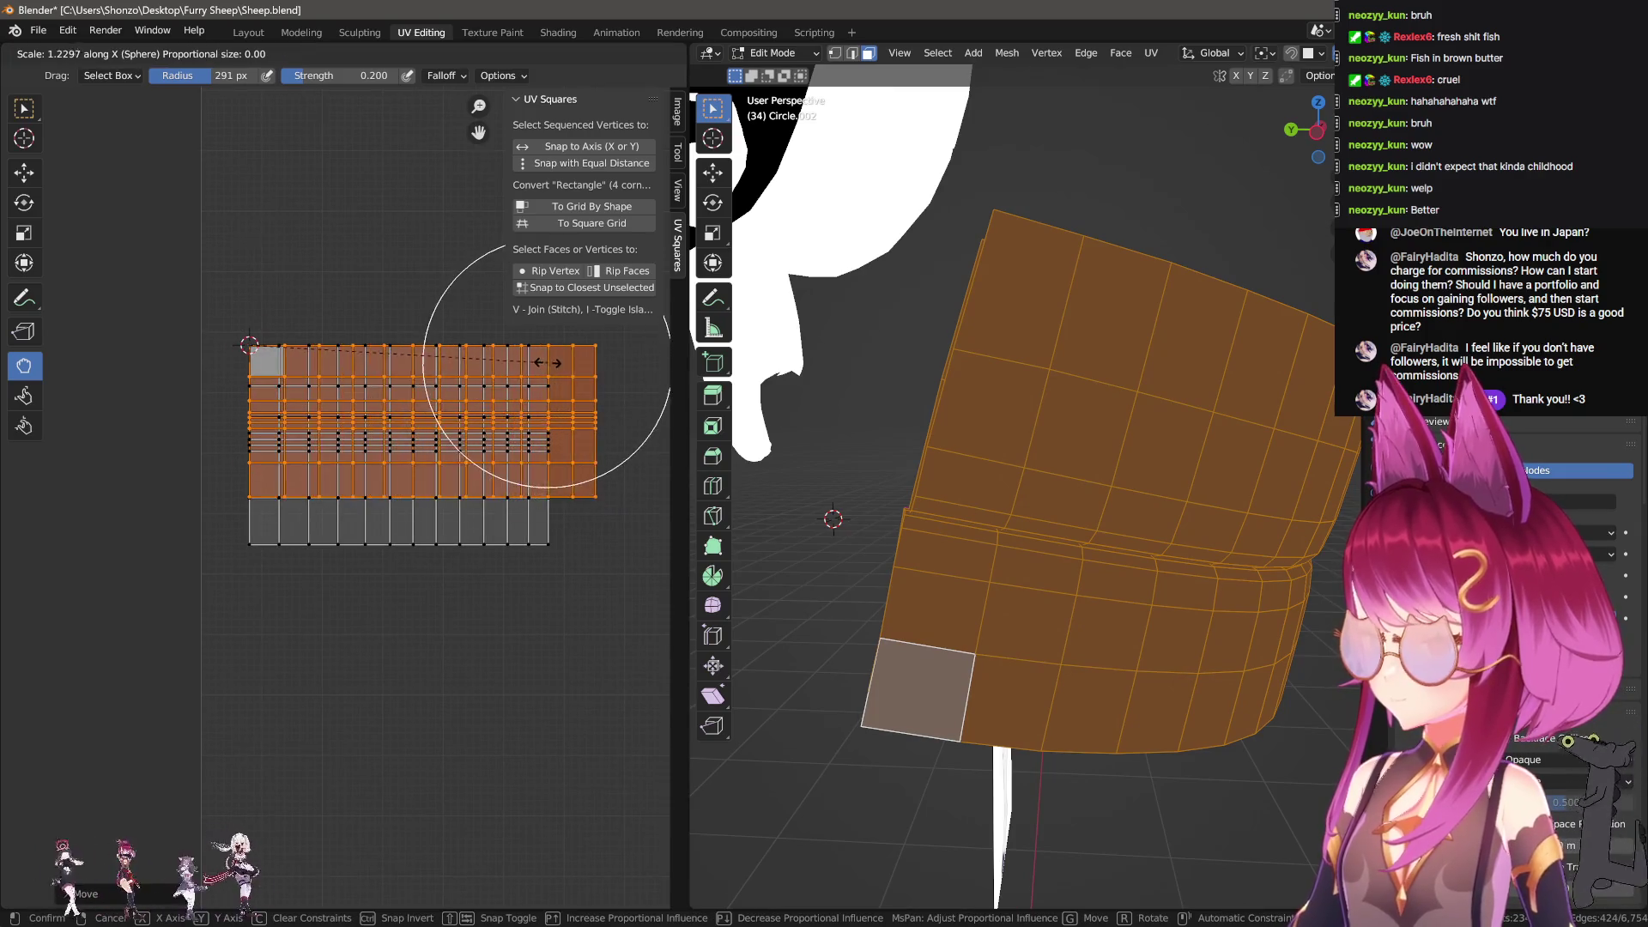
key("y")
left_click(481, 544)
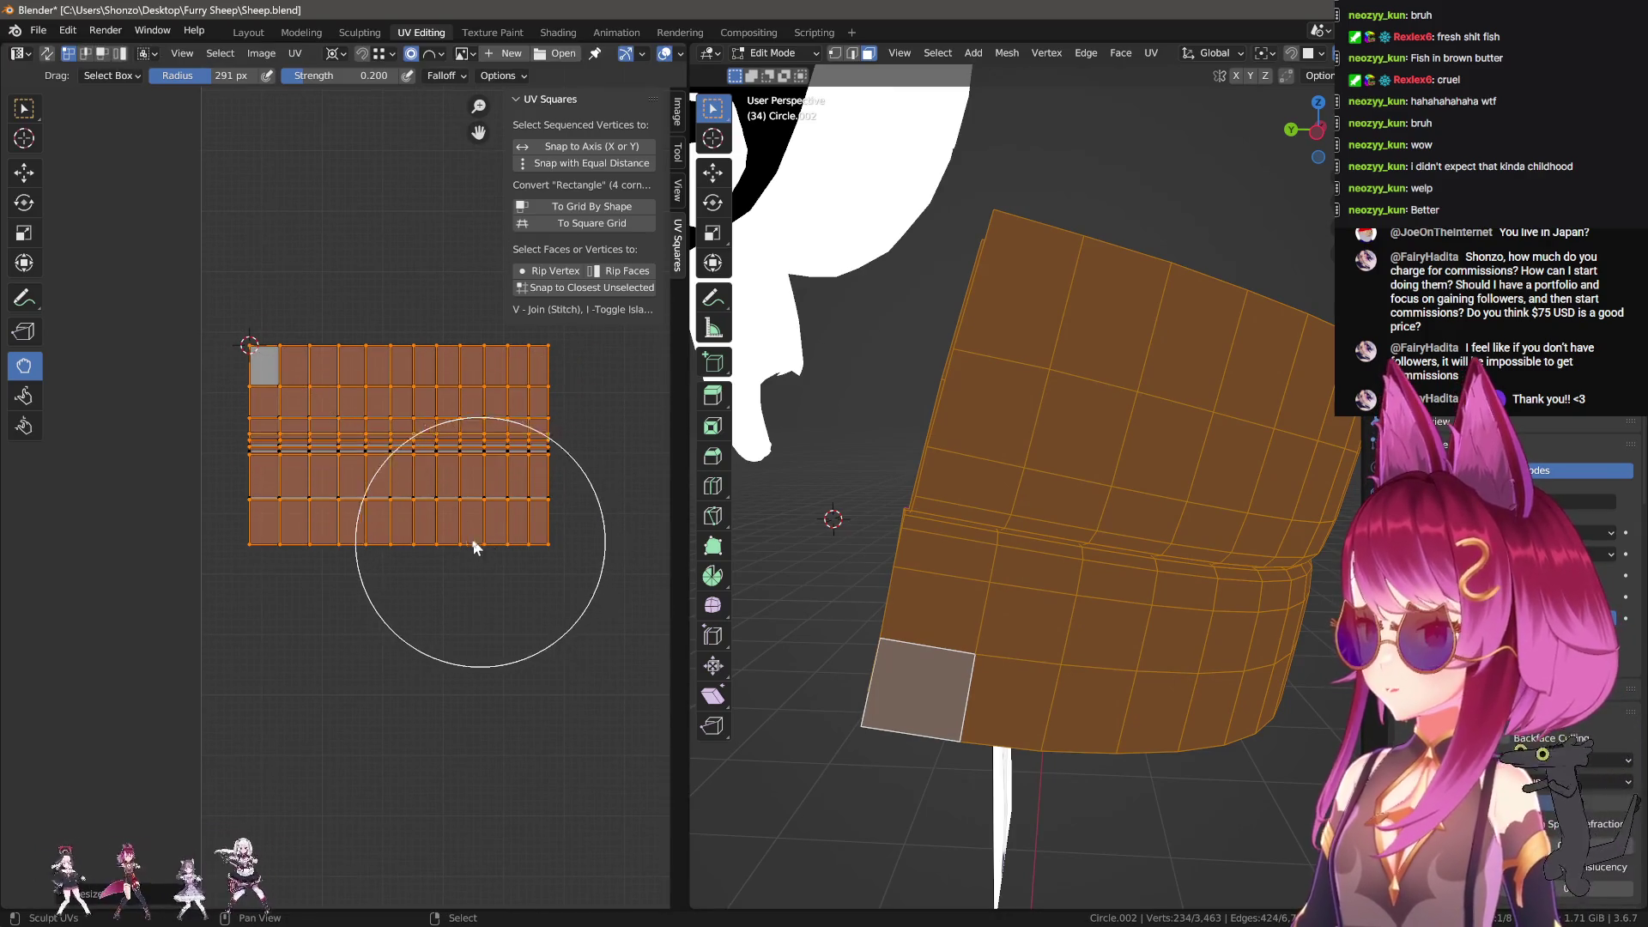
Step: Select a horizontal edge row and straighten the skewed edges into even grid columns
scroll(455, 553, "up", 1)
middle_click_drag(473, 539, 167, 528)
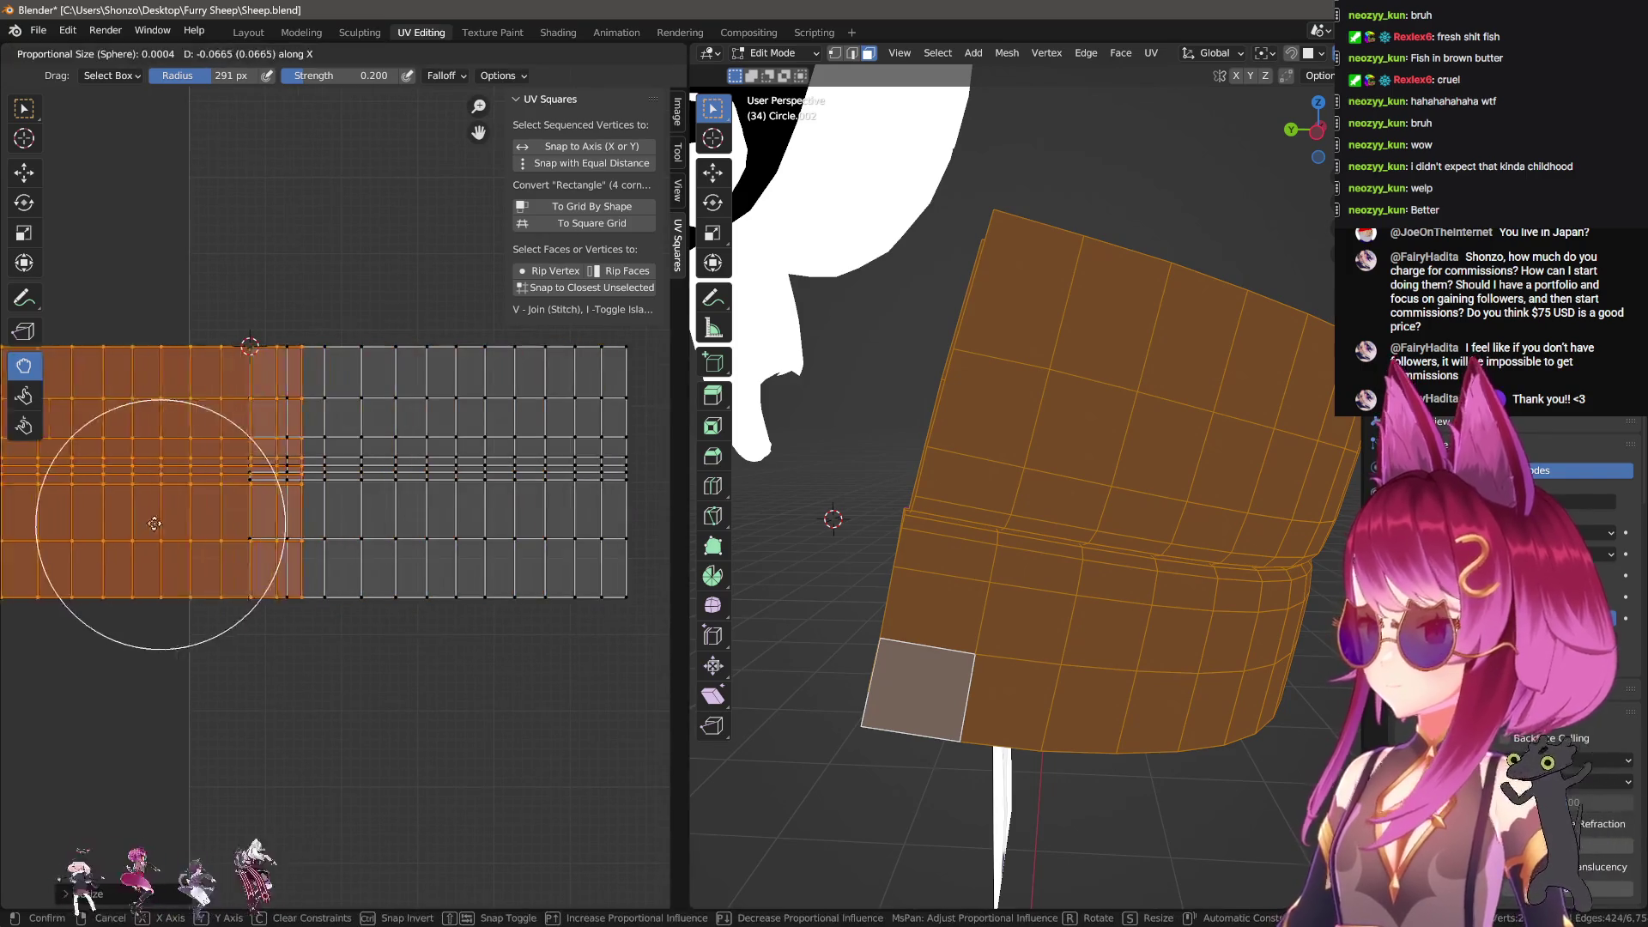
scroll(378, 584, "up", 3)
key("alt+a")
left_click(483, 434, "alt")
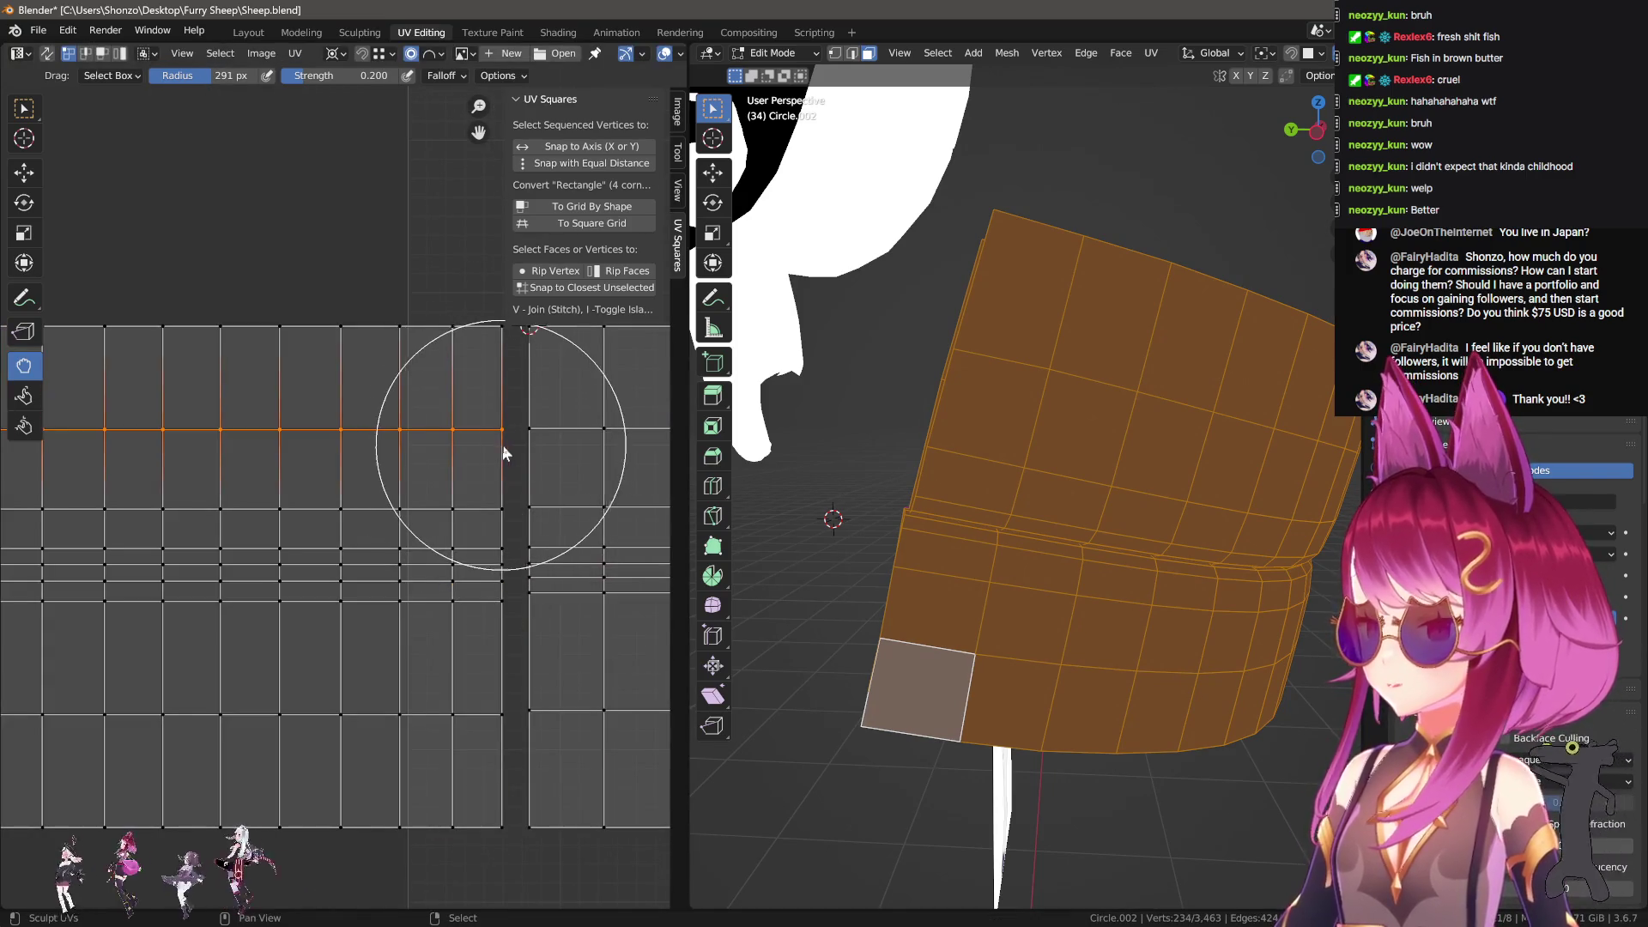
middle_click_drag(498, 443, 401, 443)
left_click(592, 206)
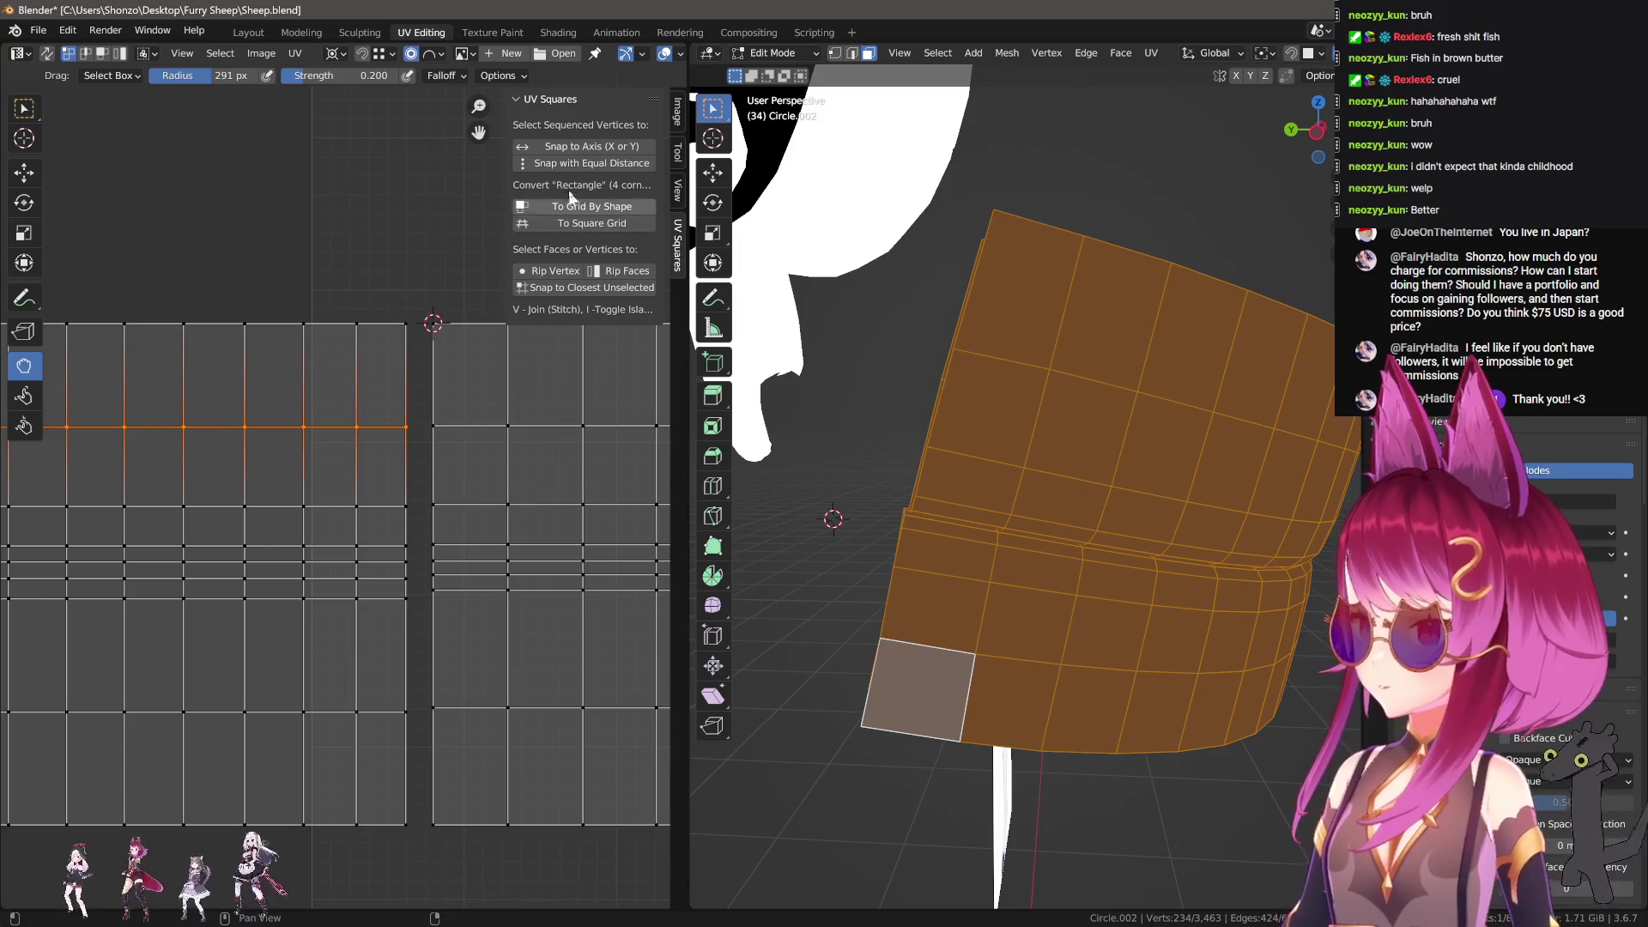
left_click(569, 146)
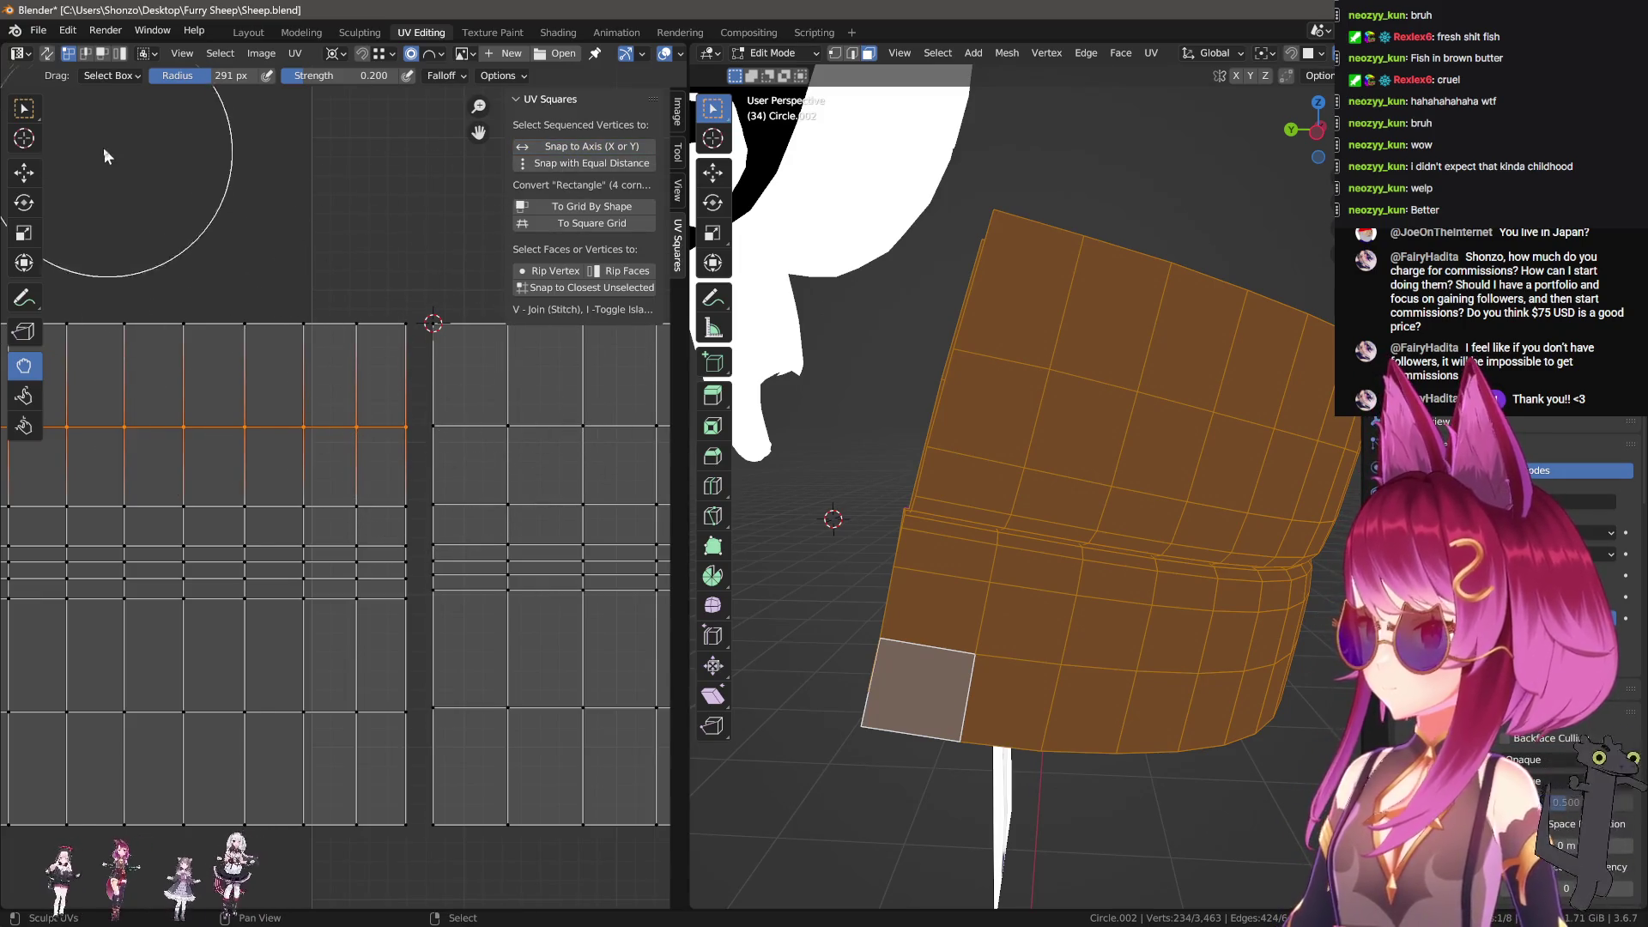
Step: Move the upper edge rows vertically with proportional falloff to re-space them
left_click(23, 108)
key("g")
key("y")
right_click(433, 427)
left_click(399, 505, "alt")
key("g")
right_click(439, 510)
left_click(395, 544, "alt")
key("g")
left_click(436, 548)
Step: Shift the remaining lower edge rows down to even out the spacing to the bottom
left_click(389, 559, "alt")
key("g")
left_click(429, 560)
left_click(388, 580, "alt")
key("g")
left_click(399, 594)
left_click(399, 589, "alt")
key("g")
left_click(436, 591)
left_click(425, 711, "alt")
key("g")
left_click(425, 708)
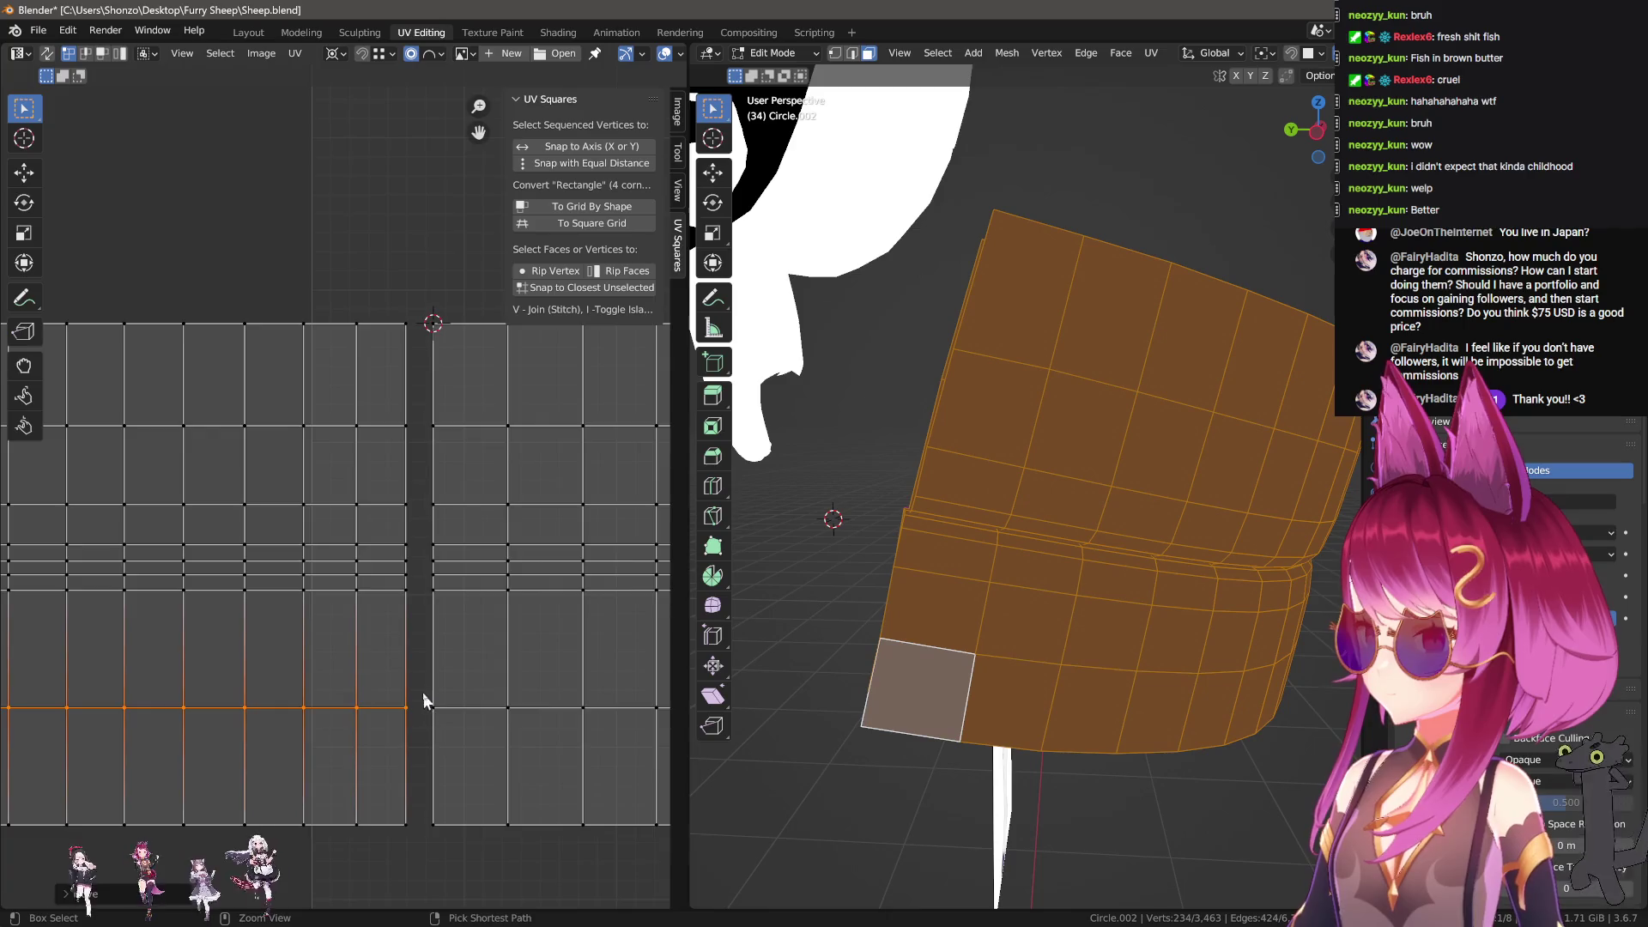
scroll(424, 706, "down", 5)
Step: Move the left island onto the grey island, then adjust it vertically
key("l")
key("g")
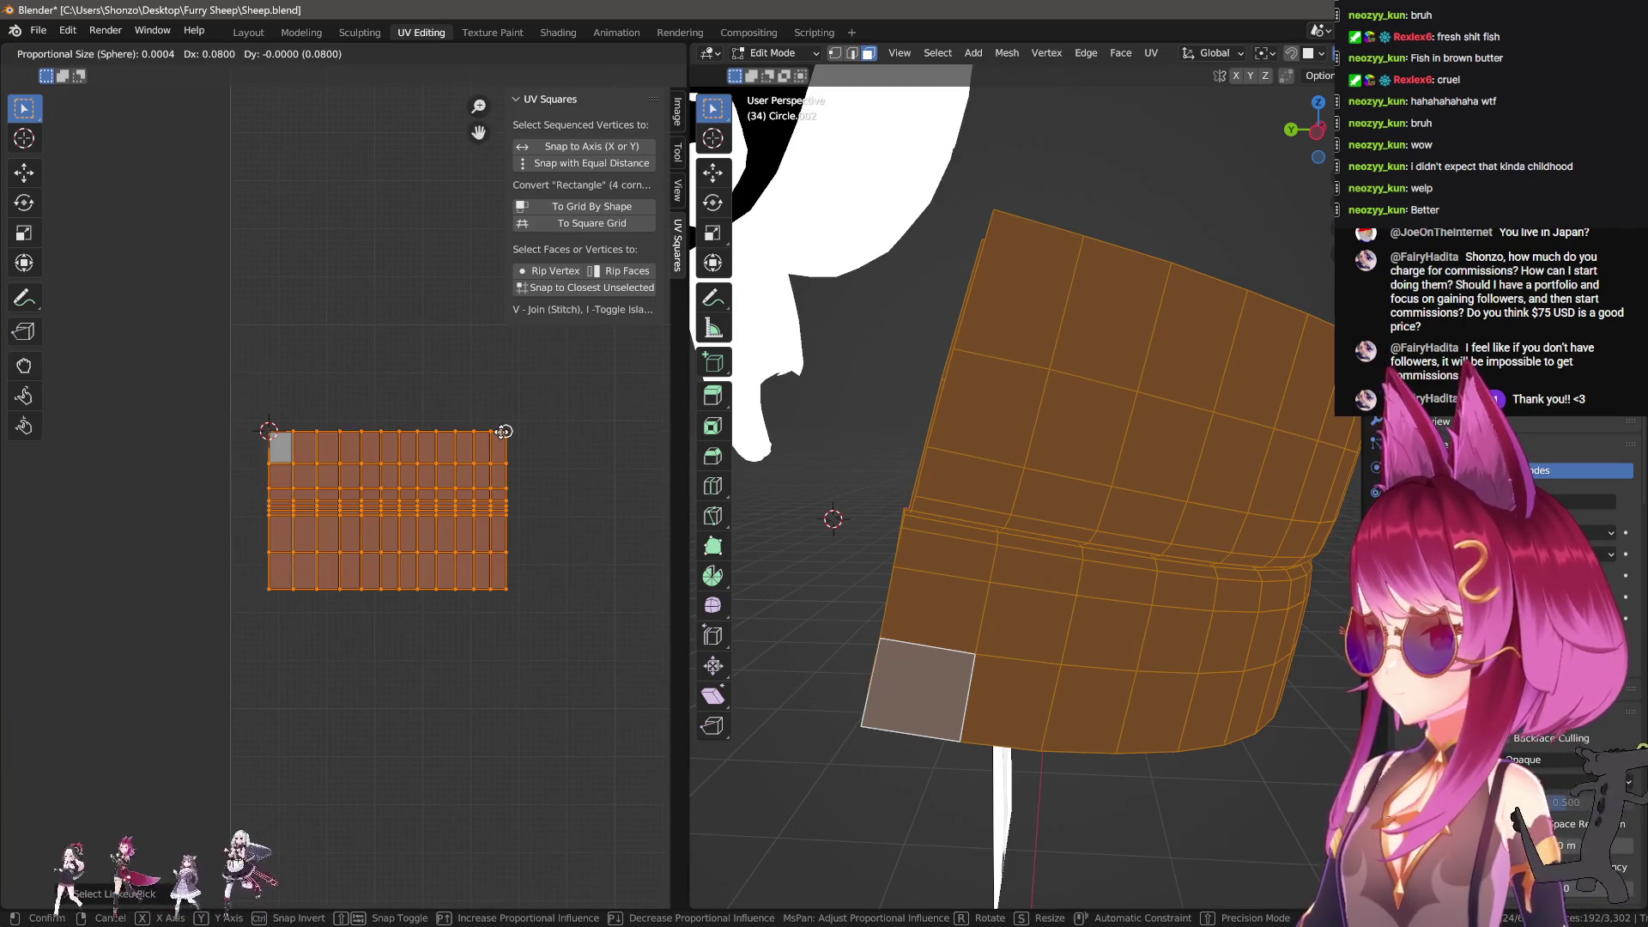
right_click(504, 432)
key("g")
left_click(480, 477)
key("g")
key("y")
left_click(439, 284)
scroll(343, 494, "up", 2)
Step: Select and adjust the vertical edge columns of both strips on the right side
left_click(263, 348, "alt")
left_click(300, 346, "alt")
left_click(342, 367, "alt")
left_click(367, 369, "alt")
left_click(368, 344, "alt")
left_click(405, 399, "alt")
left_click(403, 349, "alt")
left_click(430, 407, "alt")
left_click(465, 409, "alt")
left_click(462, 329, "alt")
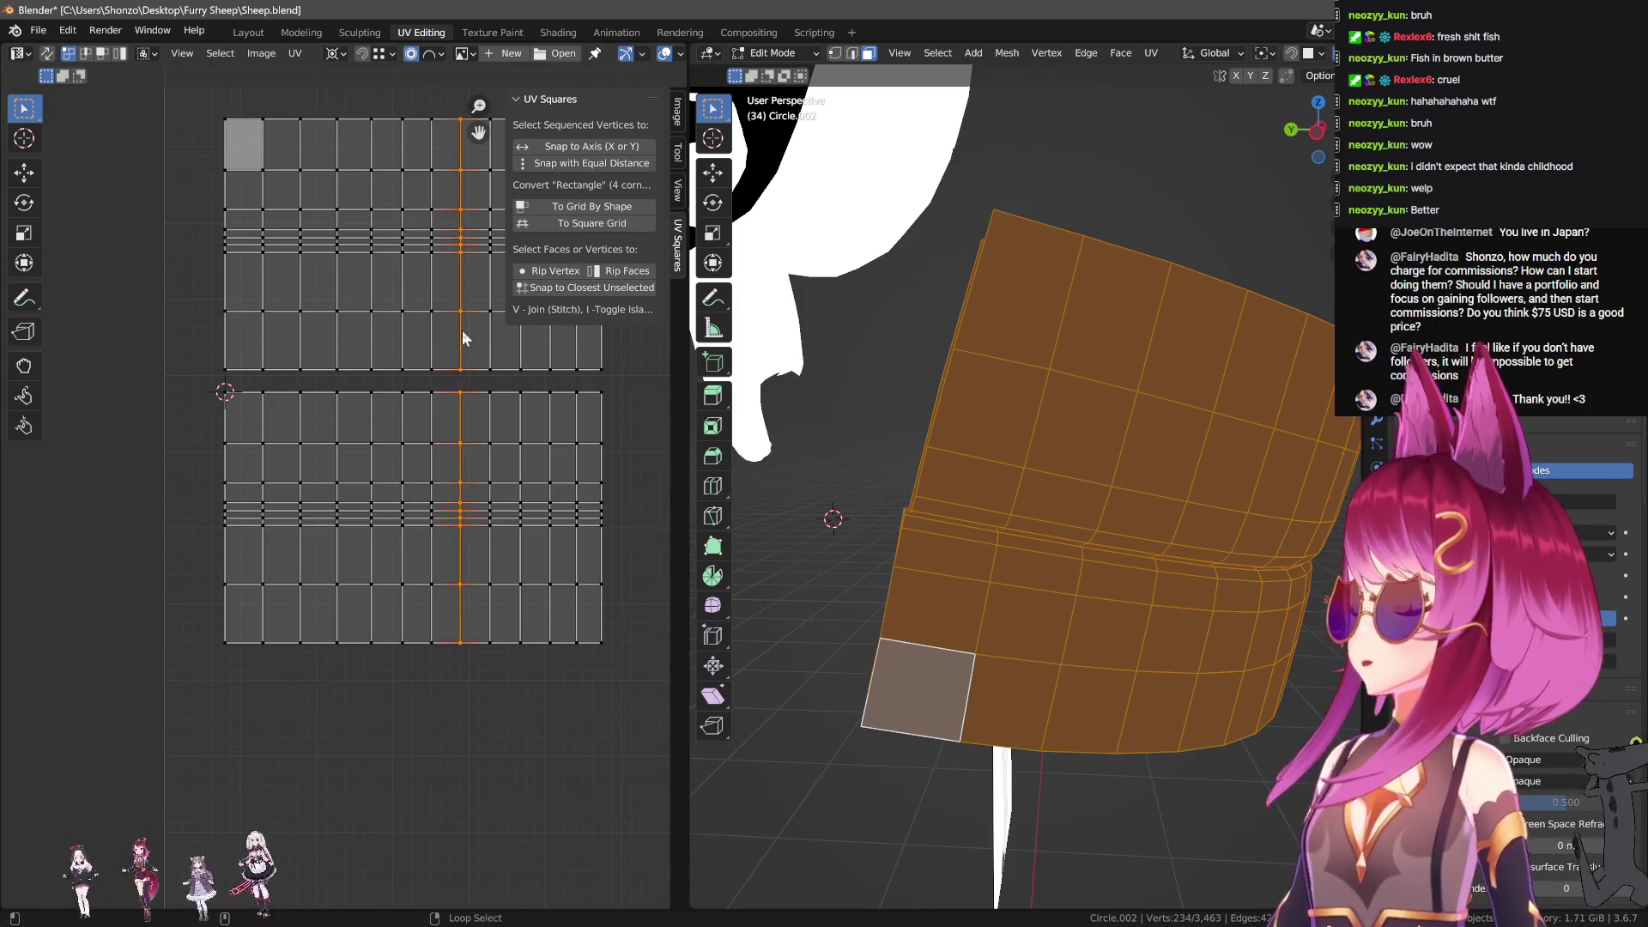
left_click(491, 396, "alt")
middle_click_drag(479, 346, 317, 390)
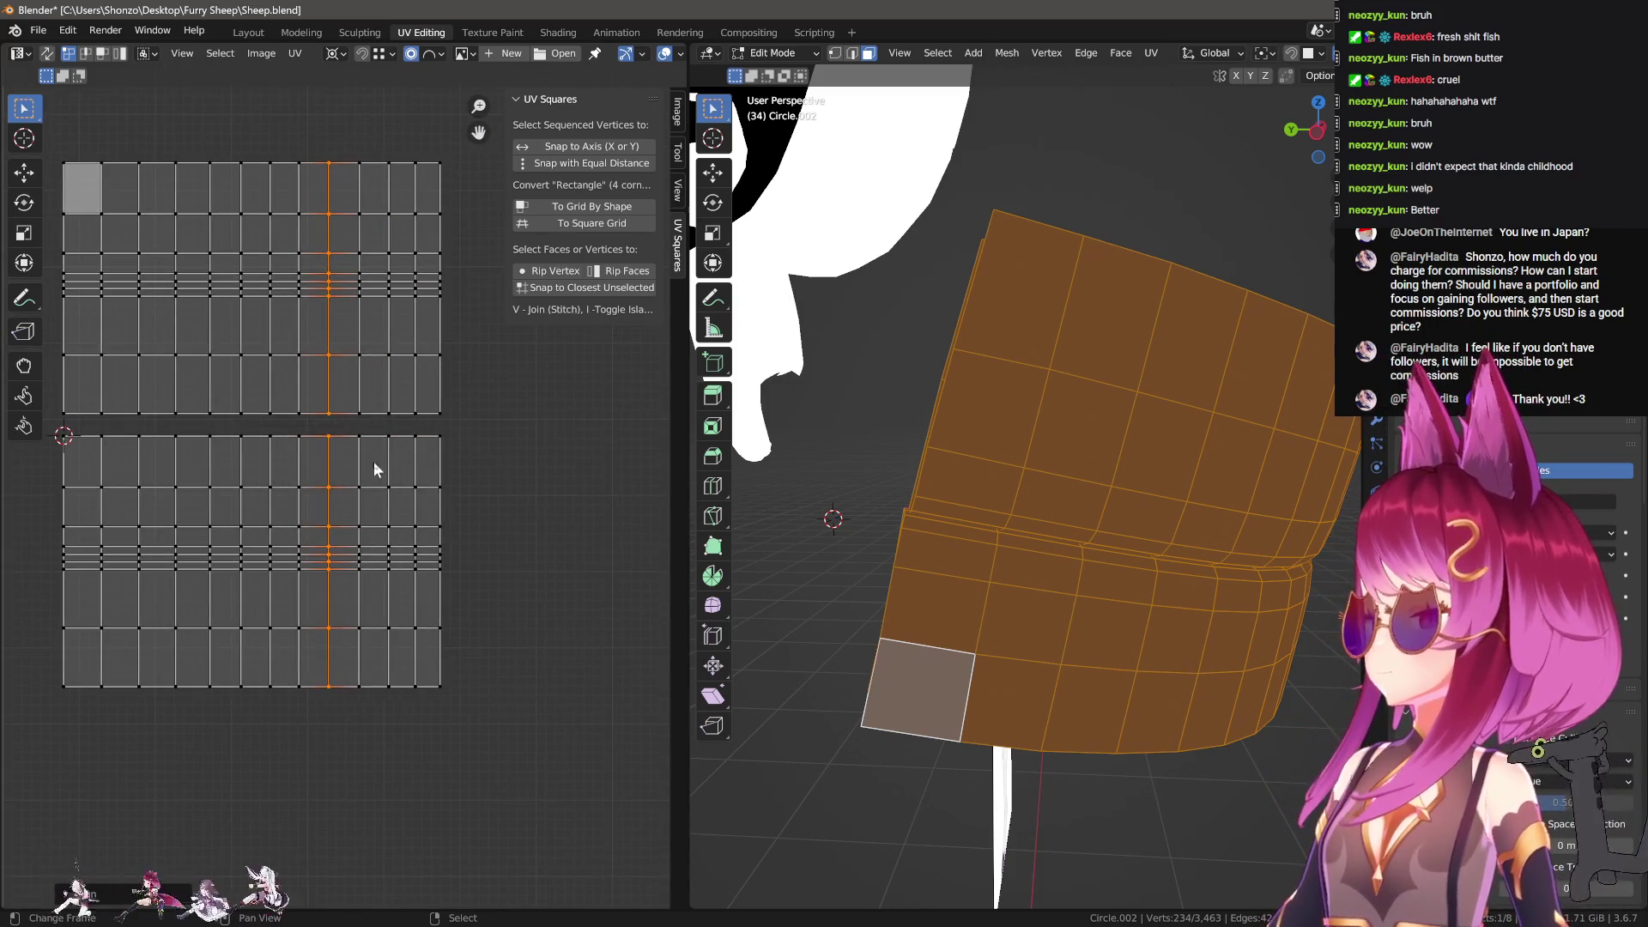
Step: Line up matching edge columns across both strips, through to the right border column
left_click(373, 461, "alt")
left_click(363, 383, "alt")
left_click(391, 438, "alt")
left_click(386, 372, "alt")
left_click(416, 453, "alt")
left_click(417, 402, "alt")
left_click(447, 412, "alt")
left_click(445, 404, "alt")
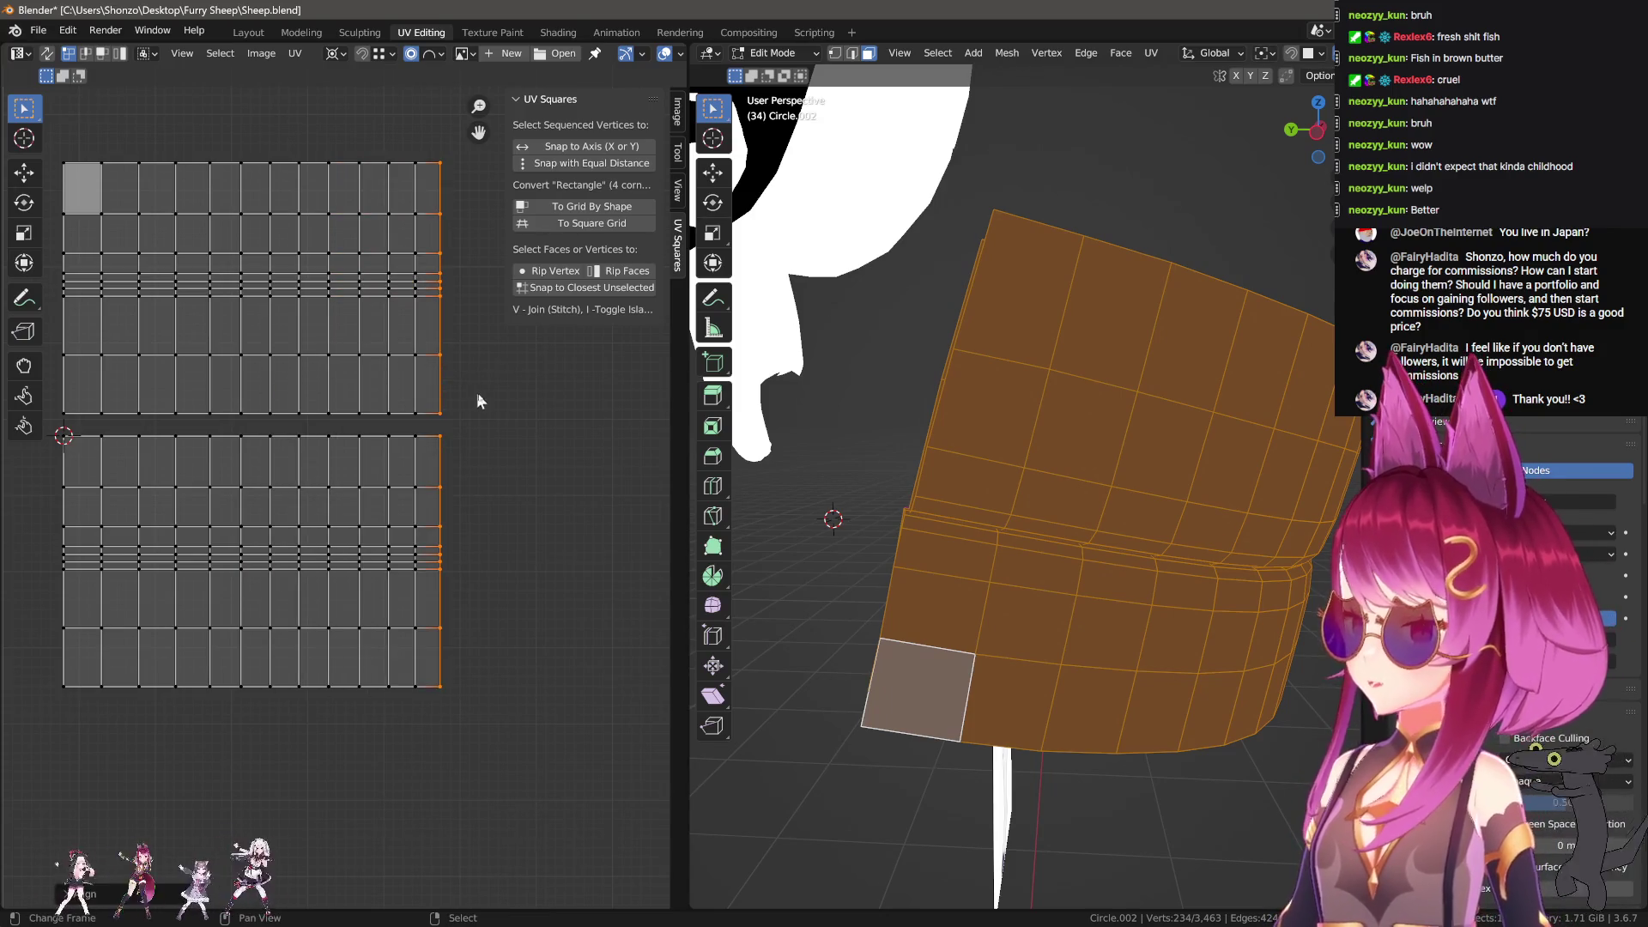
middle_click_drag(214, 347, 328, 377)
Step: Drop the top island exactly over the lower strip and deselect all UVs
key("l")
key("g")
left_click(261, 515)
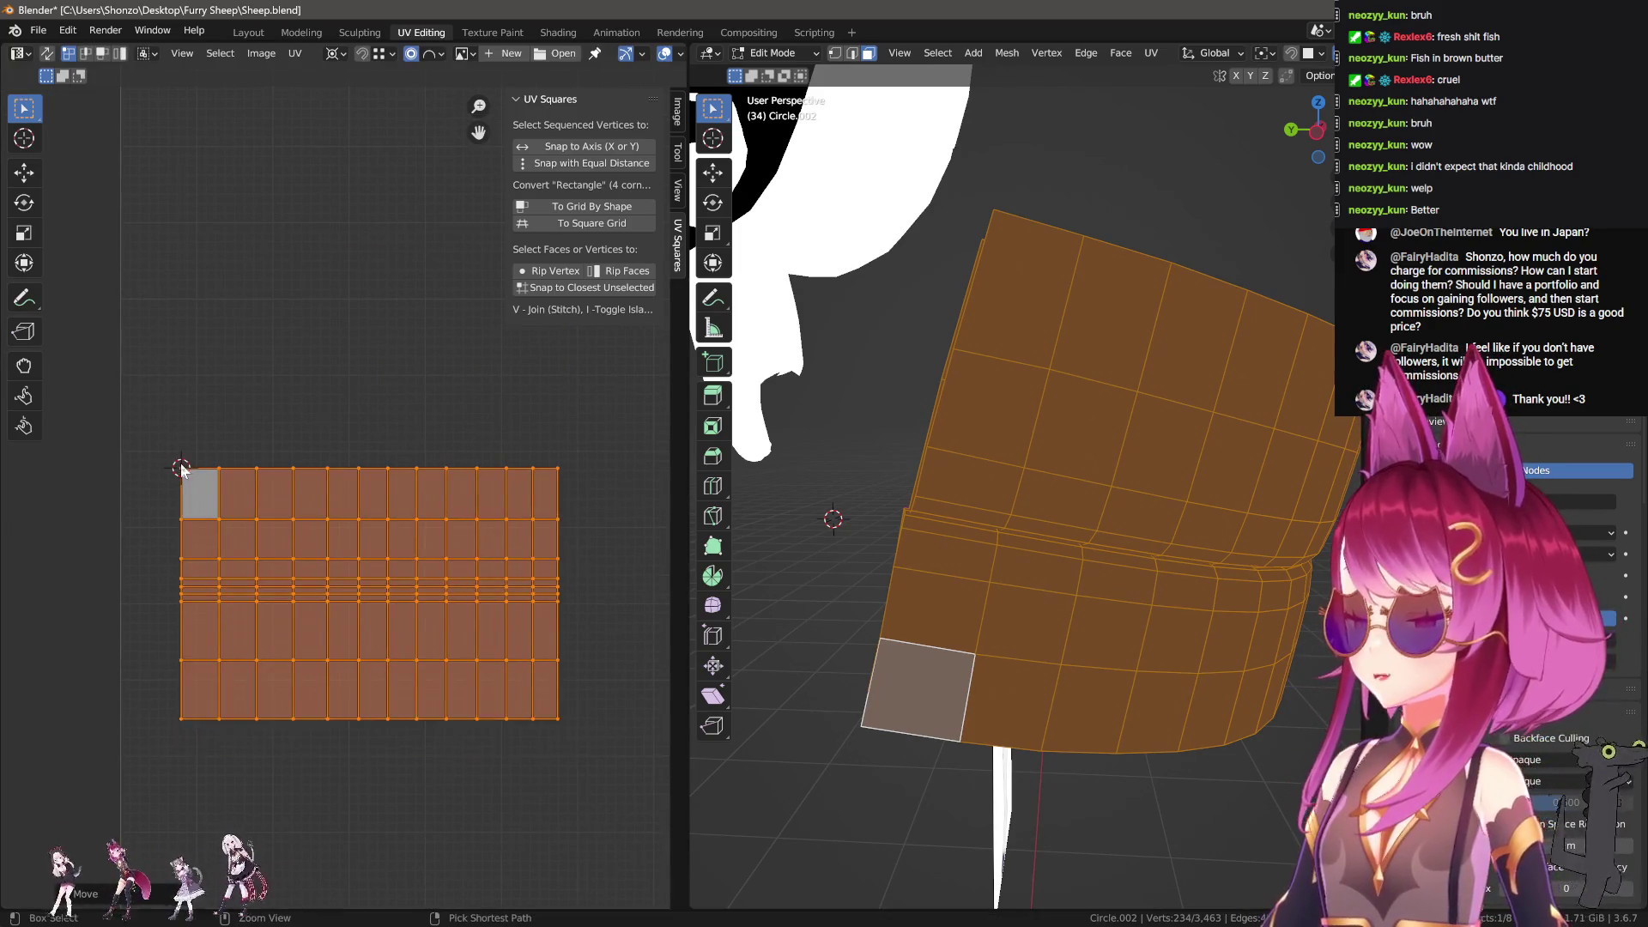
key("alt+a")
scroll(261, 520, "down", 3)
mouse_move(1086, 490)
middle_mouse_down()
mouse_move(1064, 478)
mouse_move(1108, 571)
middle_mouse_up()
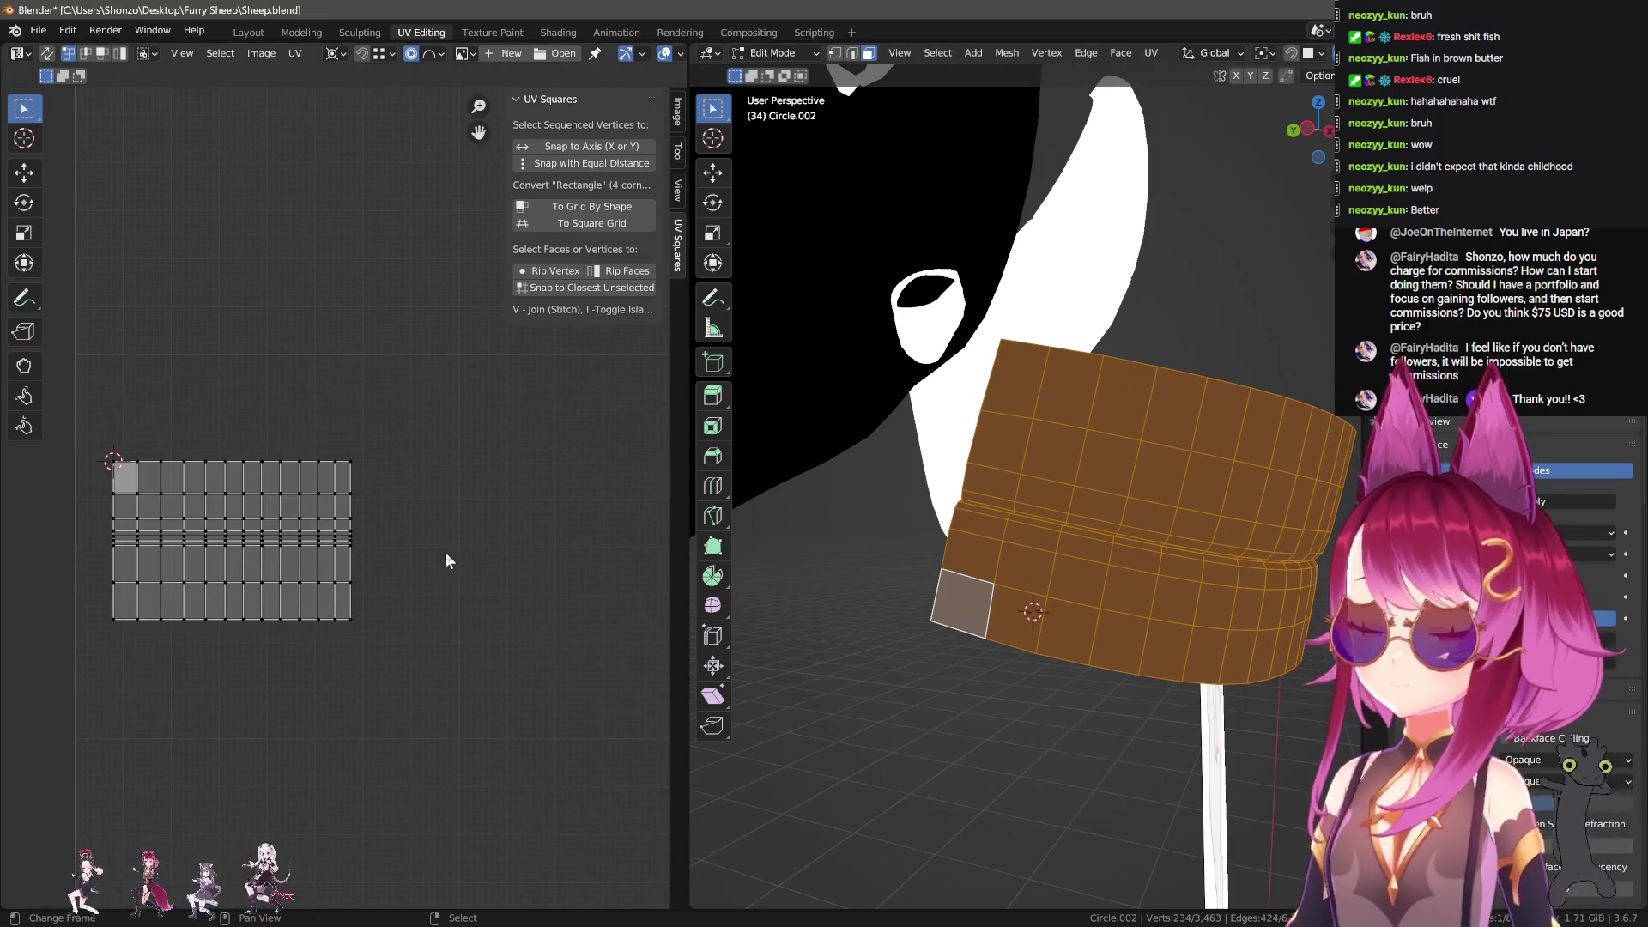
scroll(445, 553, "down", 3)
mouse_move(1007, 582)
middle_mouse_down()
mouse_move(970, 579)
mouse_move(1239, 655)
mouse_move(1122, 662)
mouse_move(1030, 596)
middle_mouse_up()
Step: Reveal the hidden head geometry and box-select the small strip island
key("alt+h")
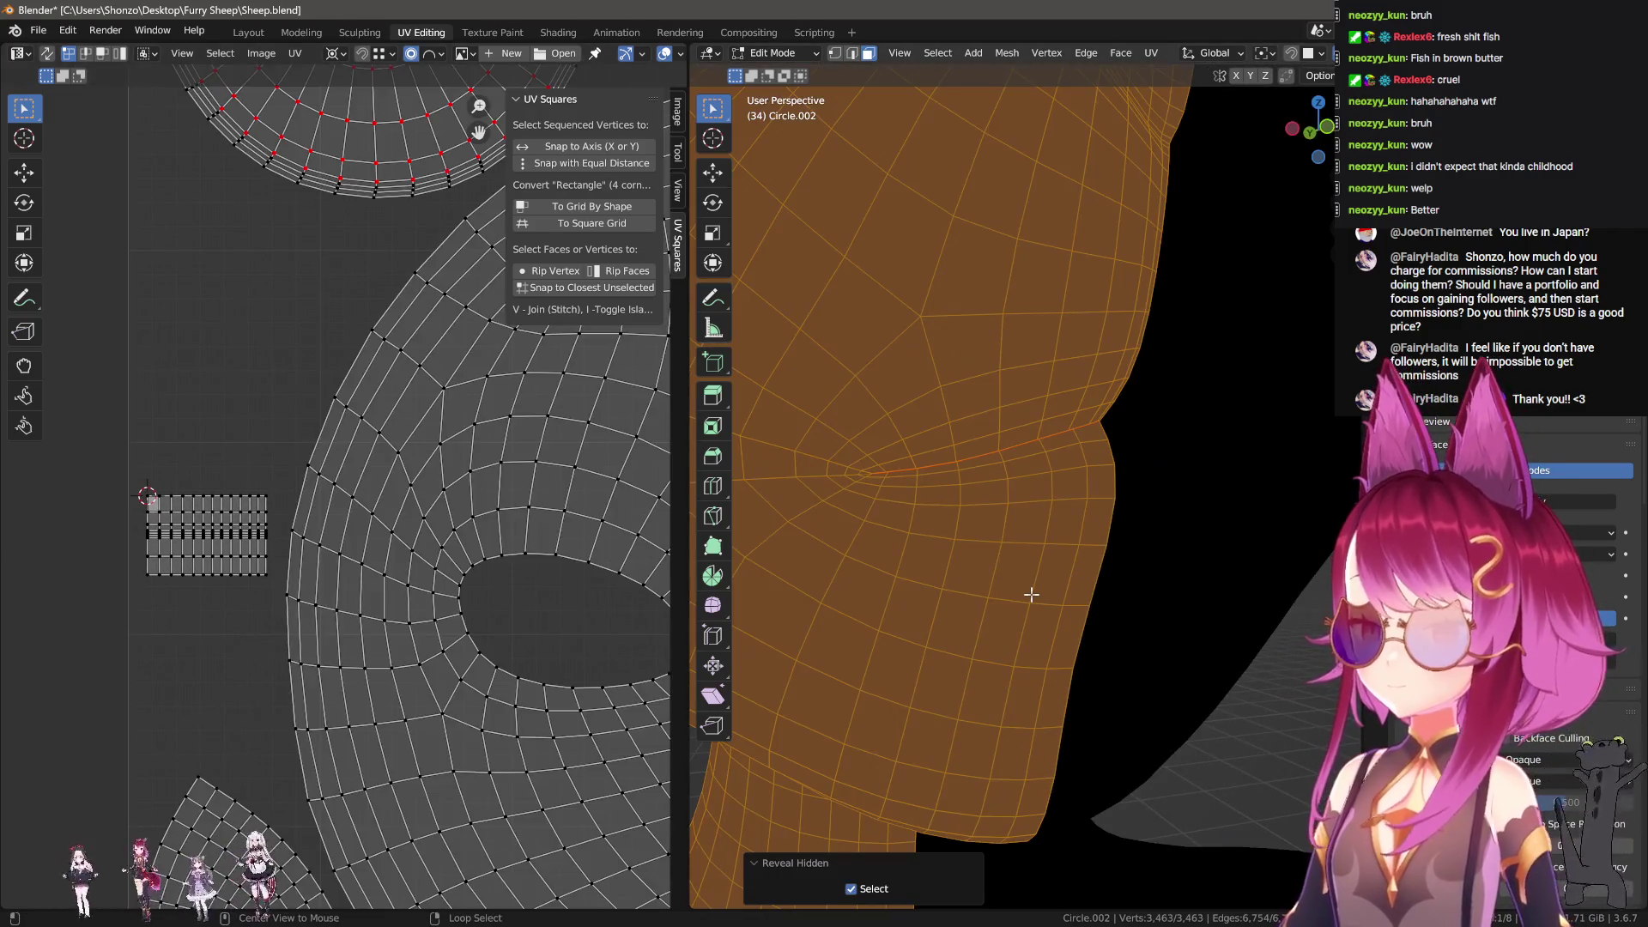
scroll(166, 545, "up", 2)
left_click_drag(167, 404, 399, 605)
key("Home")
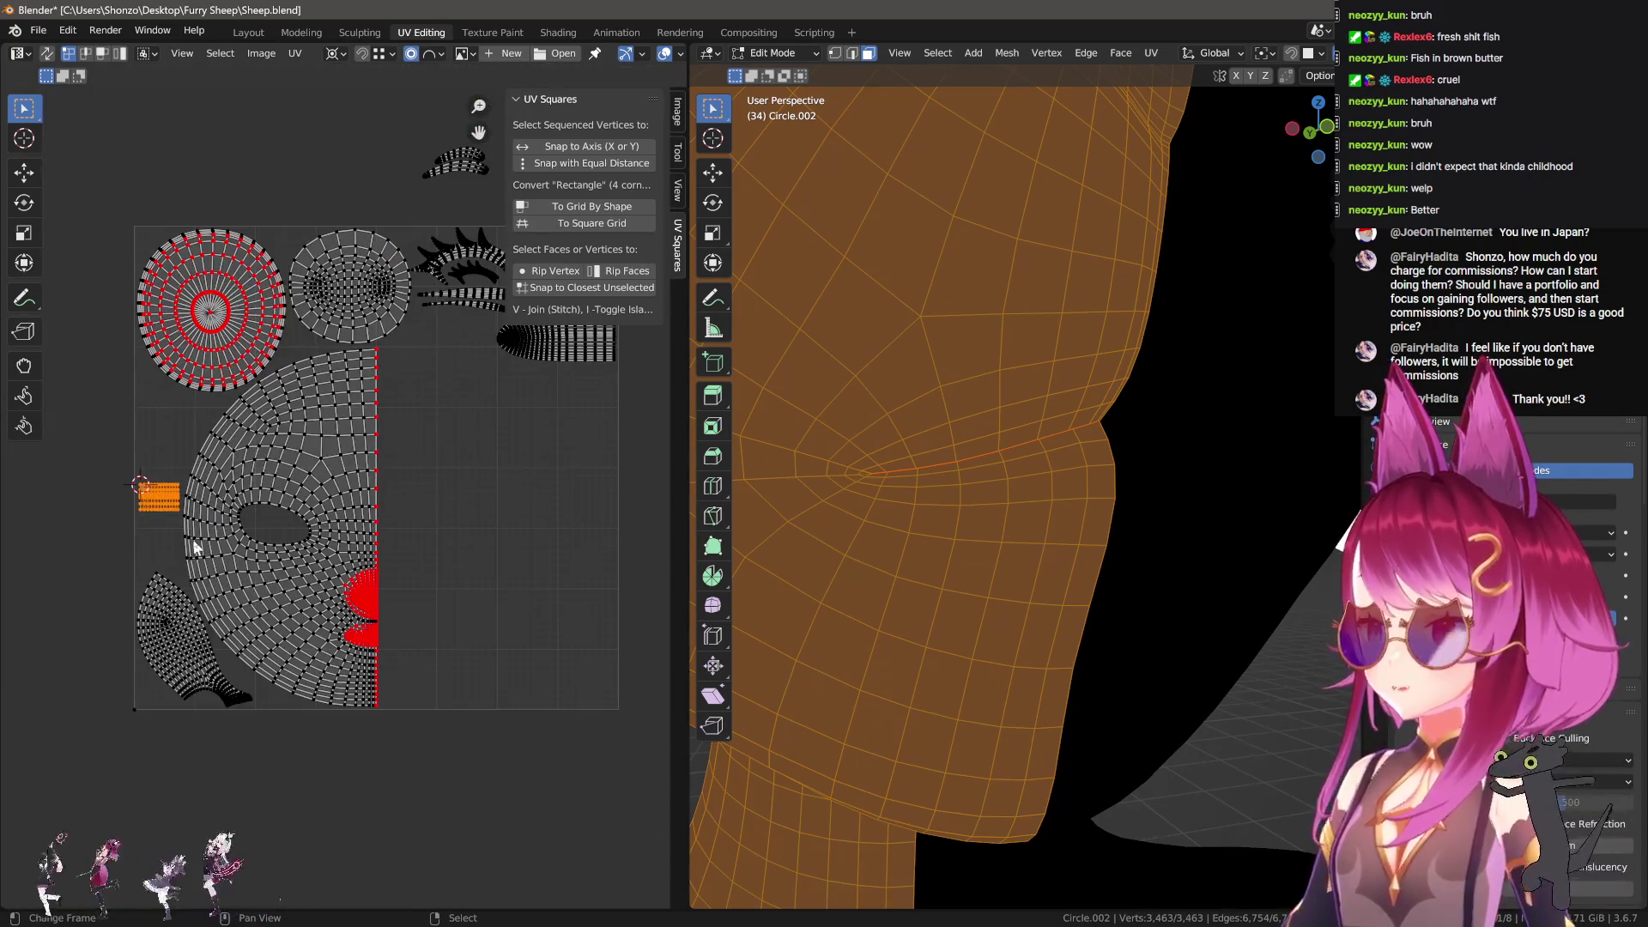
middle_click_drag(193, 539, 316, 580)
scroll(316, 580, "up", 3)
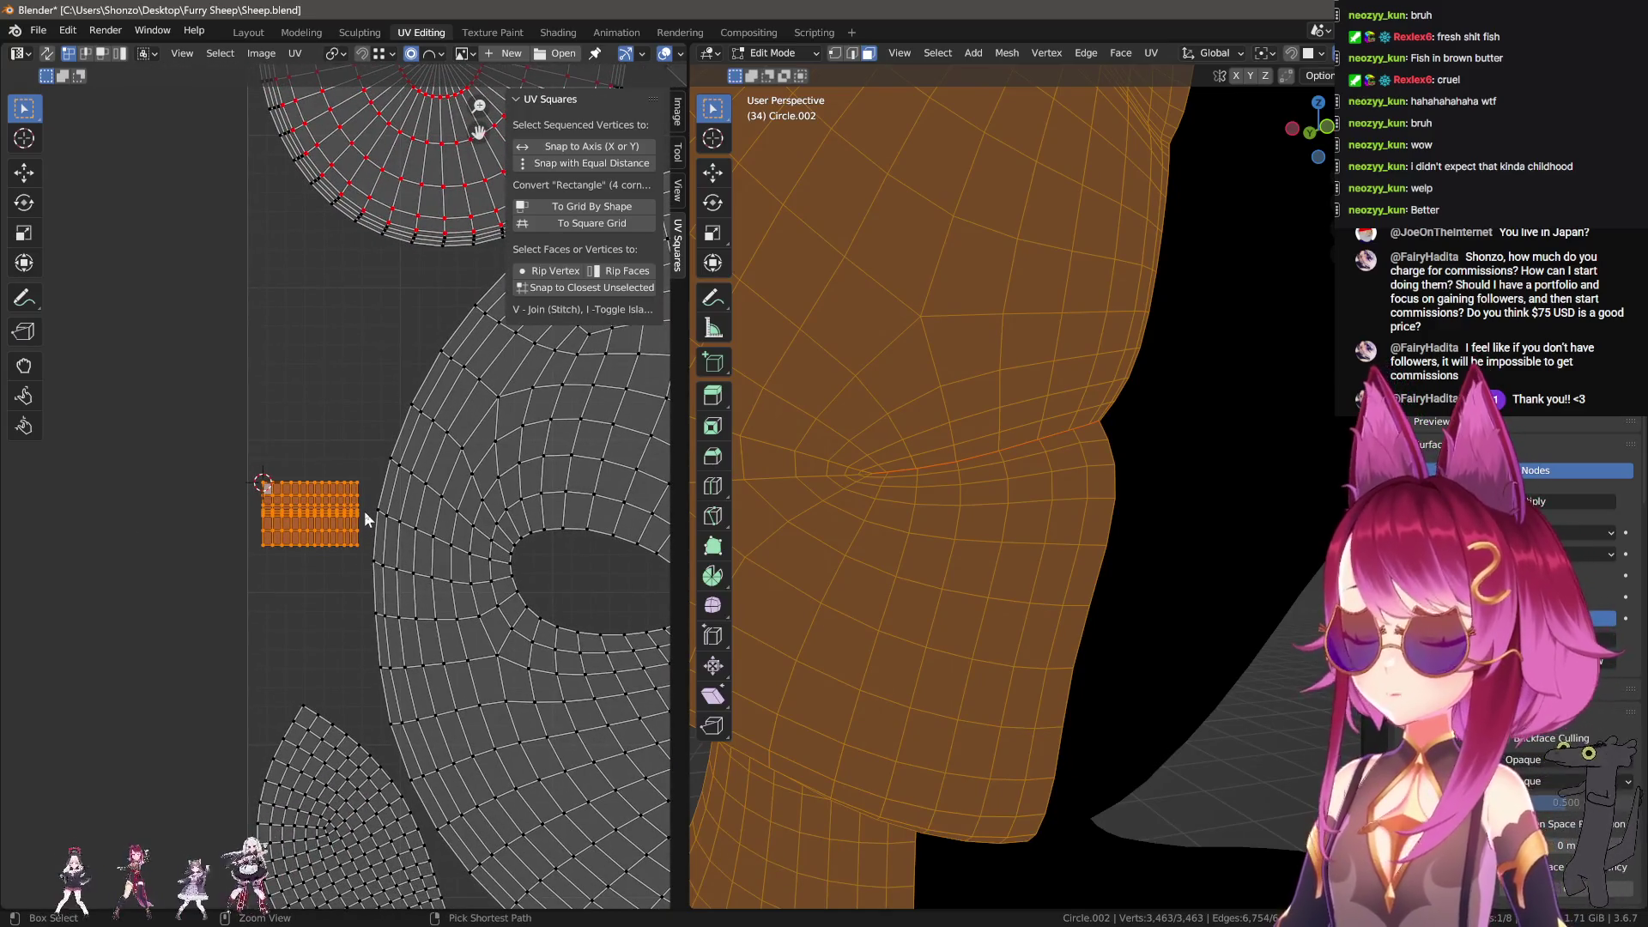
Step: Move the strip island up, enlarge it, and fine-tune its position up-left
key("g")
left_click(345, 457)
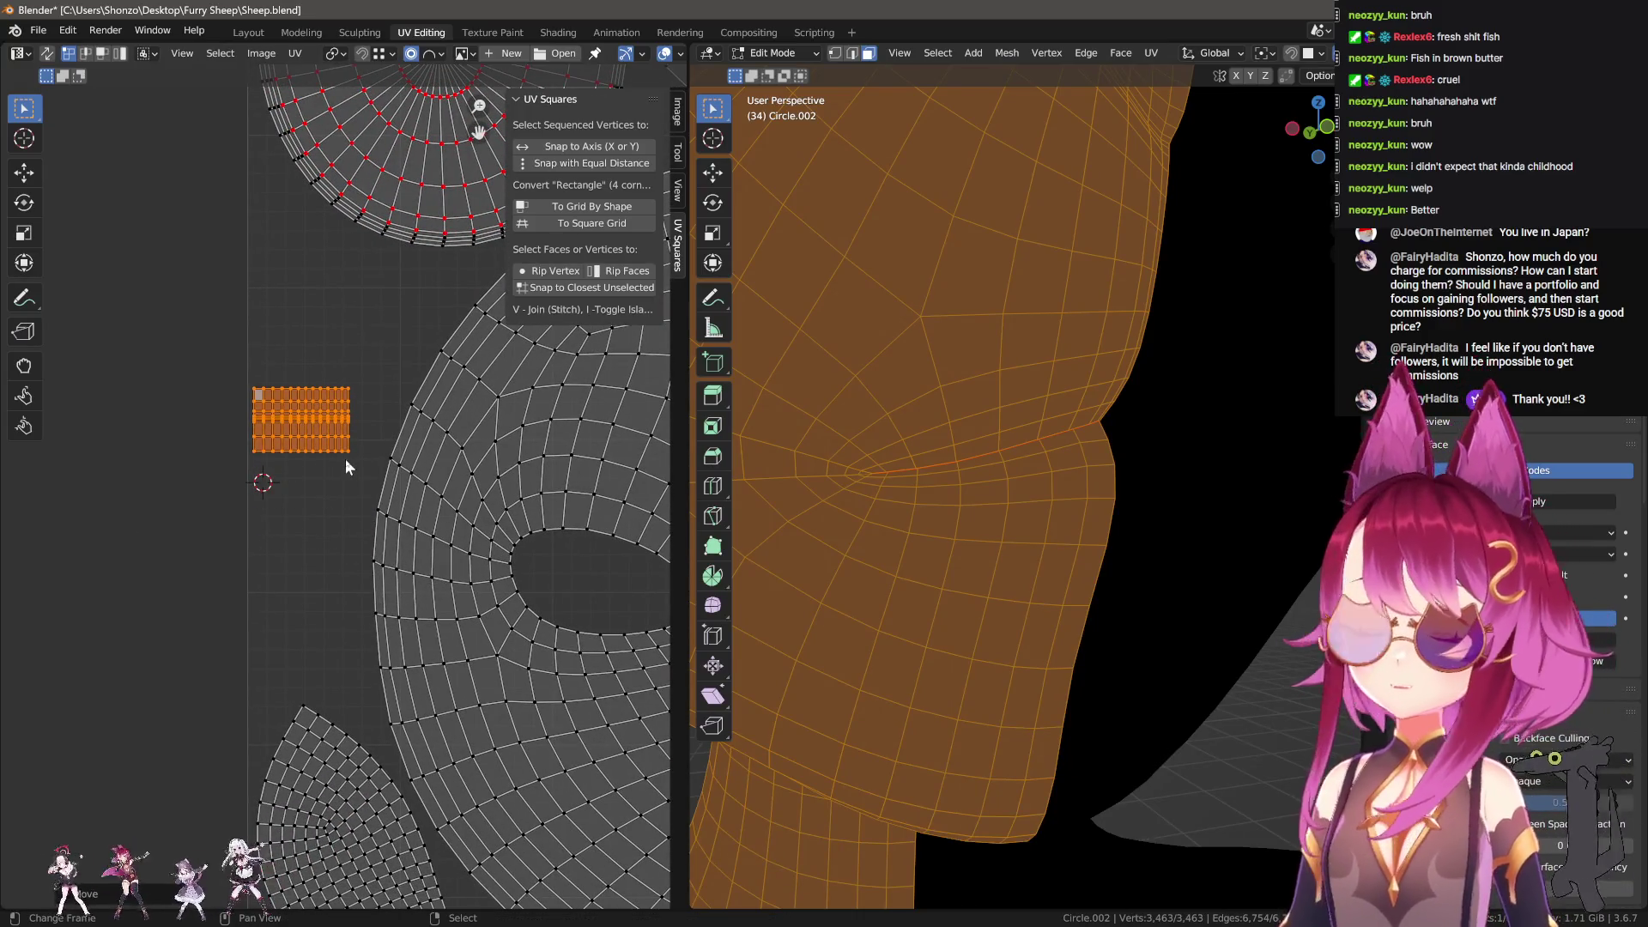
key("g")
left_click(373, 419)
key("s")
left_click(385, 440)
key("g")
left_click(376, 419)
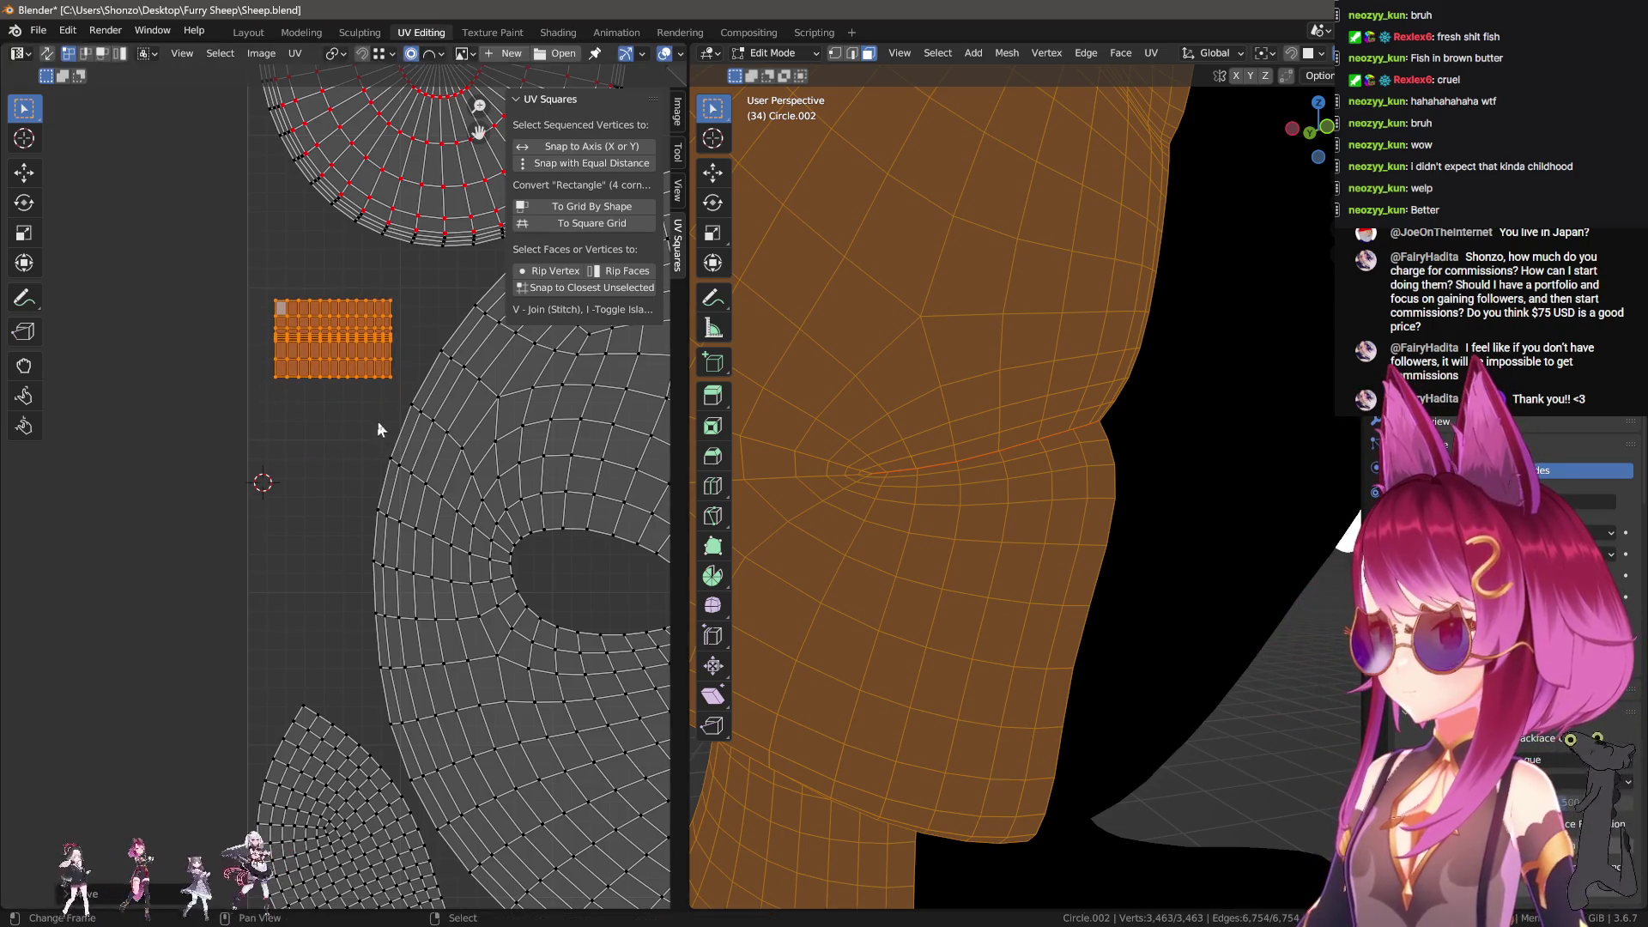
key("g")
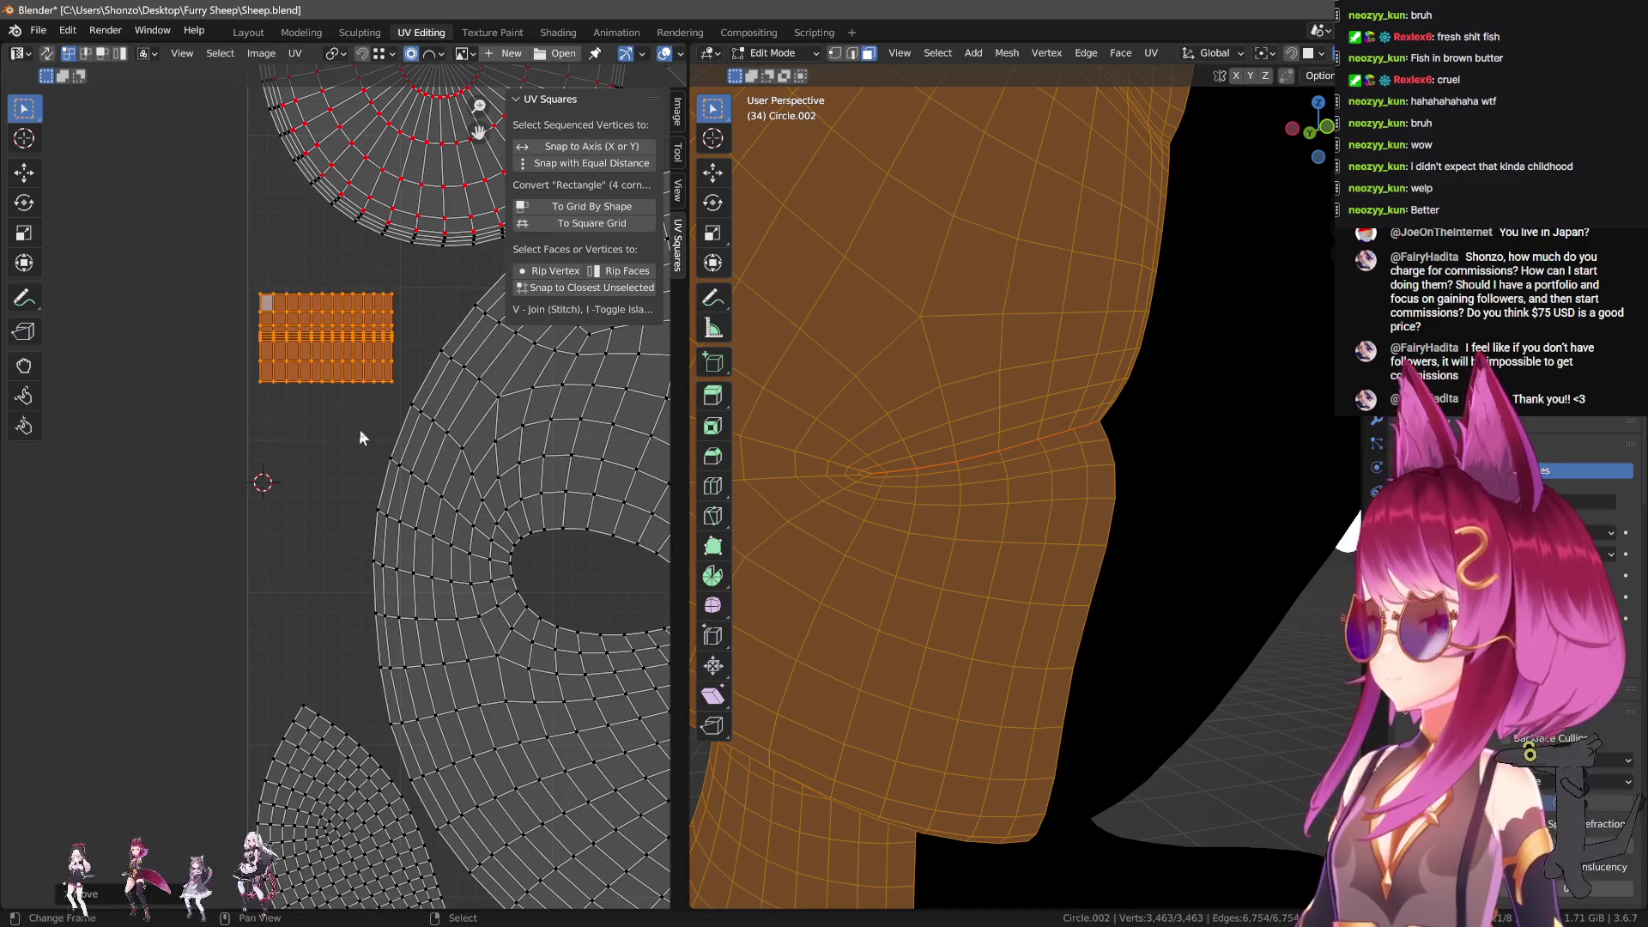
left_click(365, 427)
key("g")
left_click(377, 453)
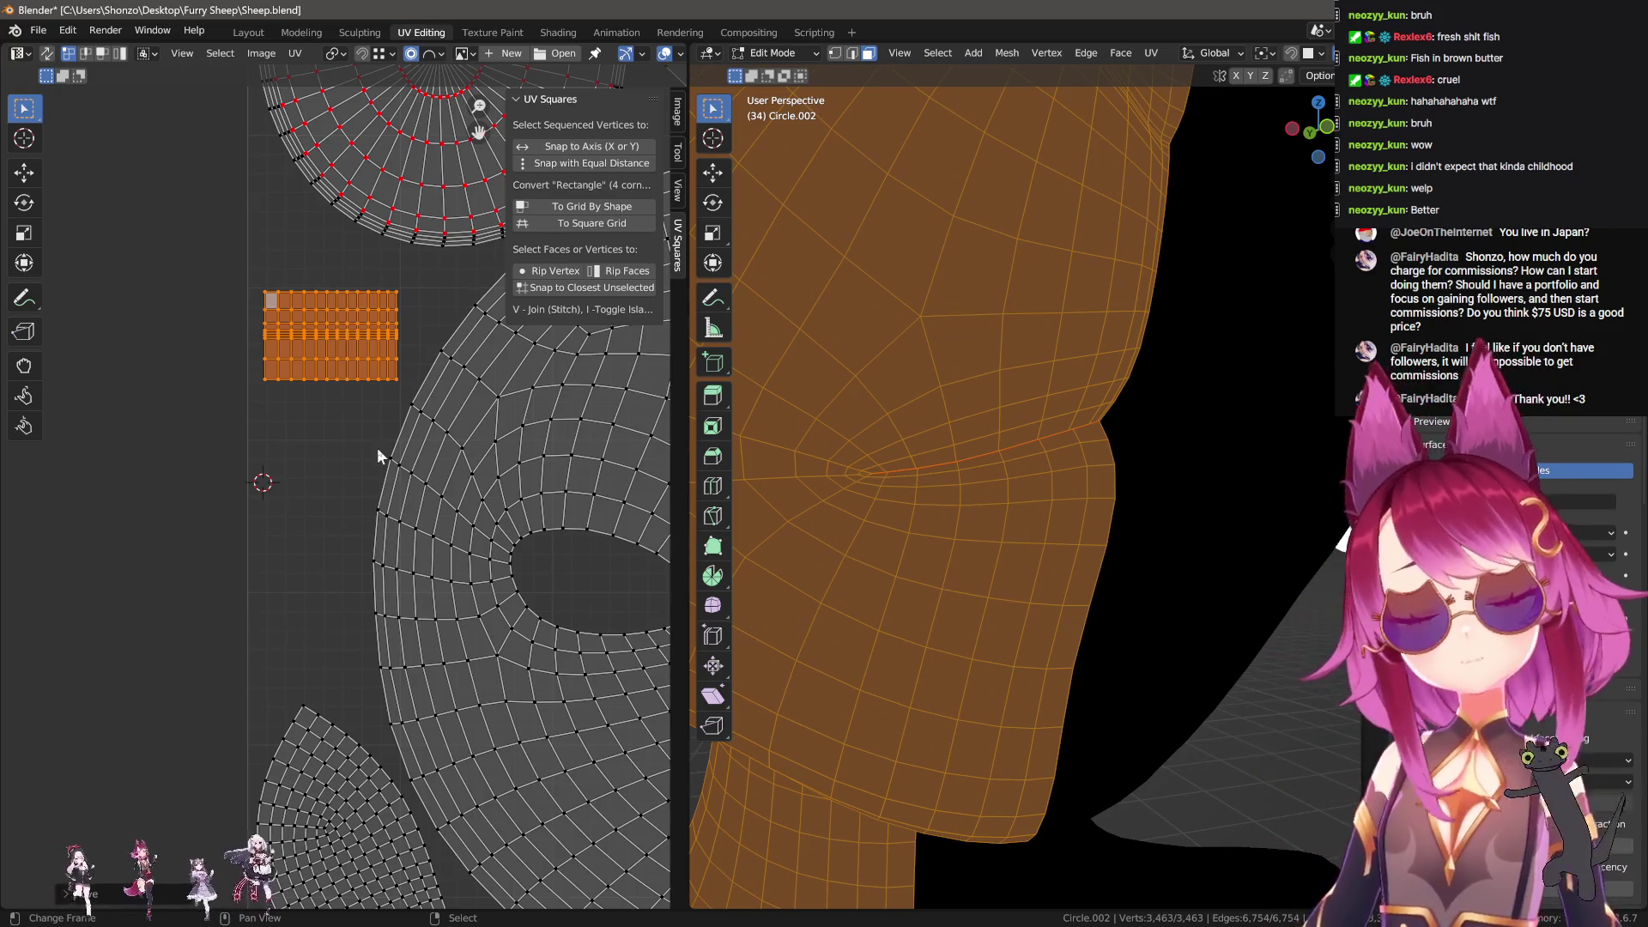
Step: Scale the grid island up slightly and shift it a little to the right
scroll(379, 438, "up", 2)
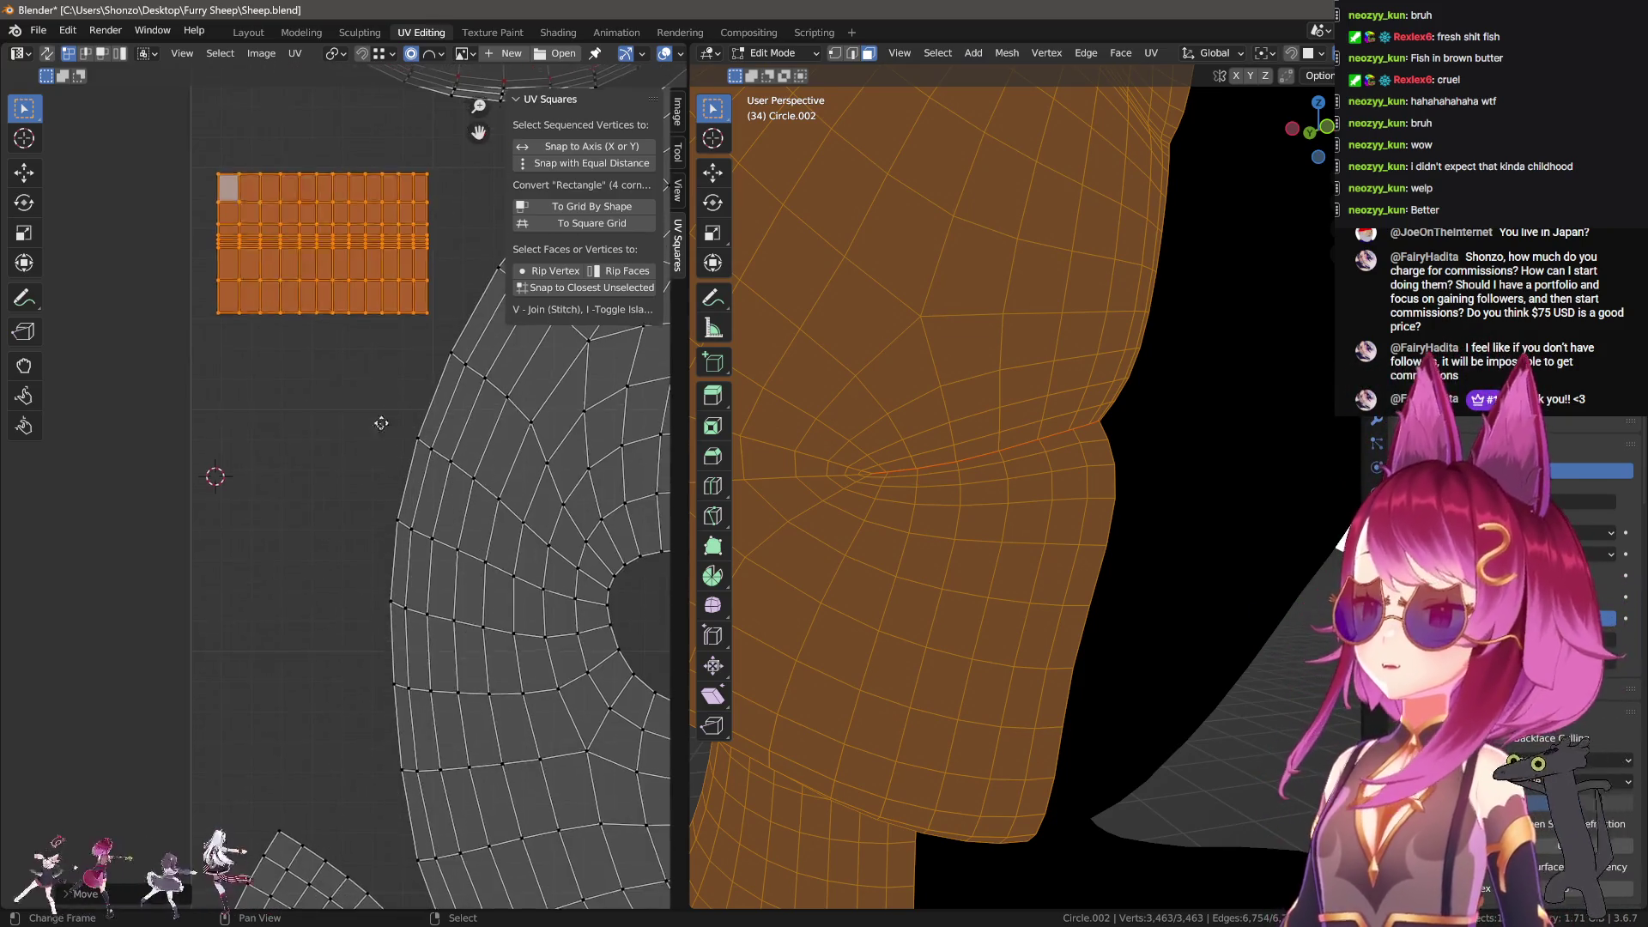
middle_click_drag(383, 415, 367, 551)
key("s")
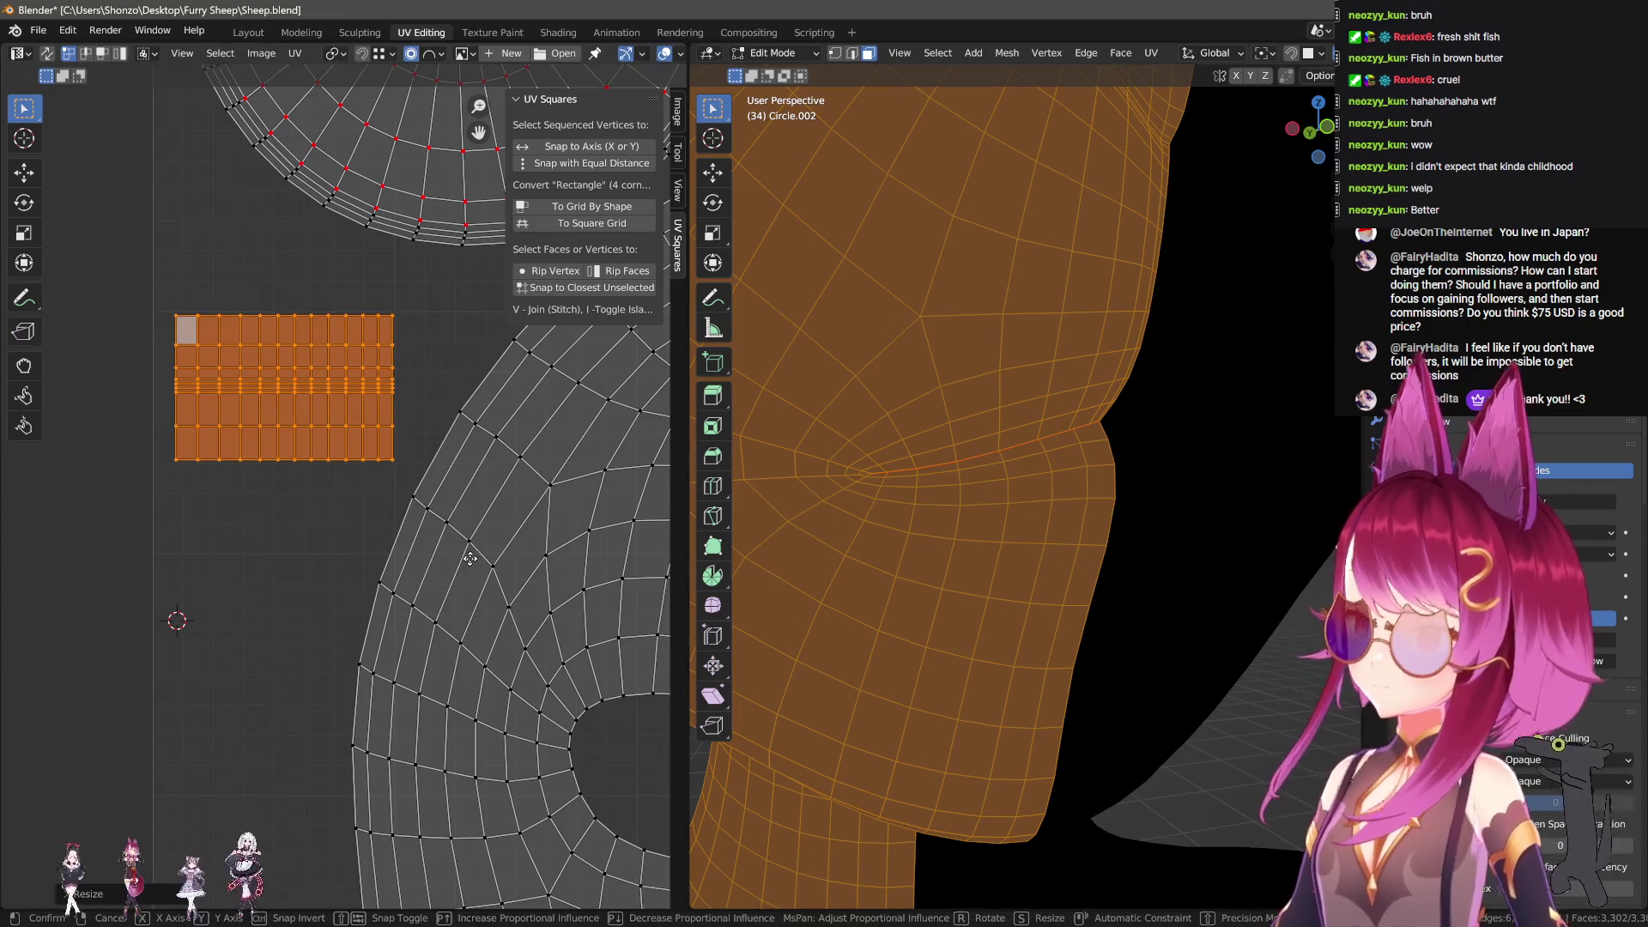
left_click(470, 558)
key("s")
left_click(440, 544)
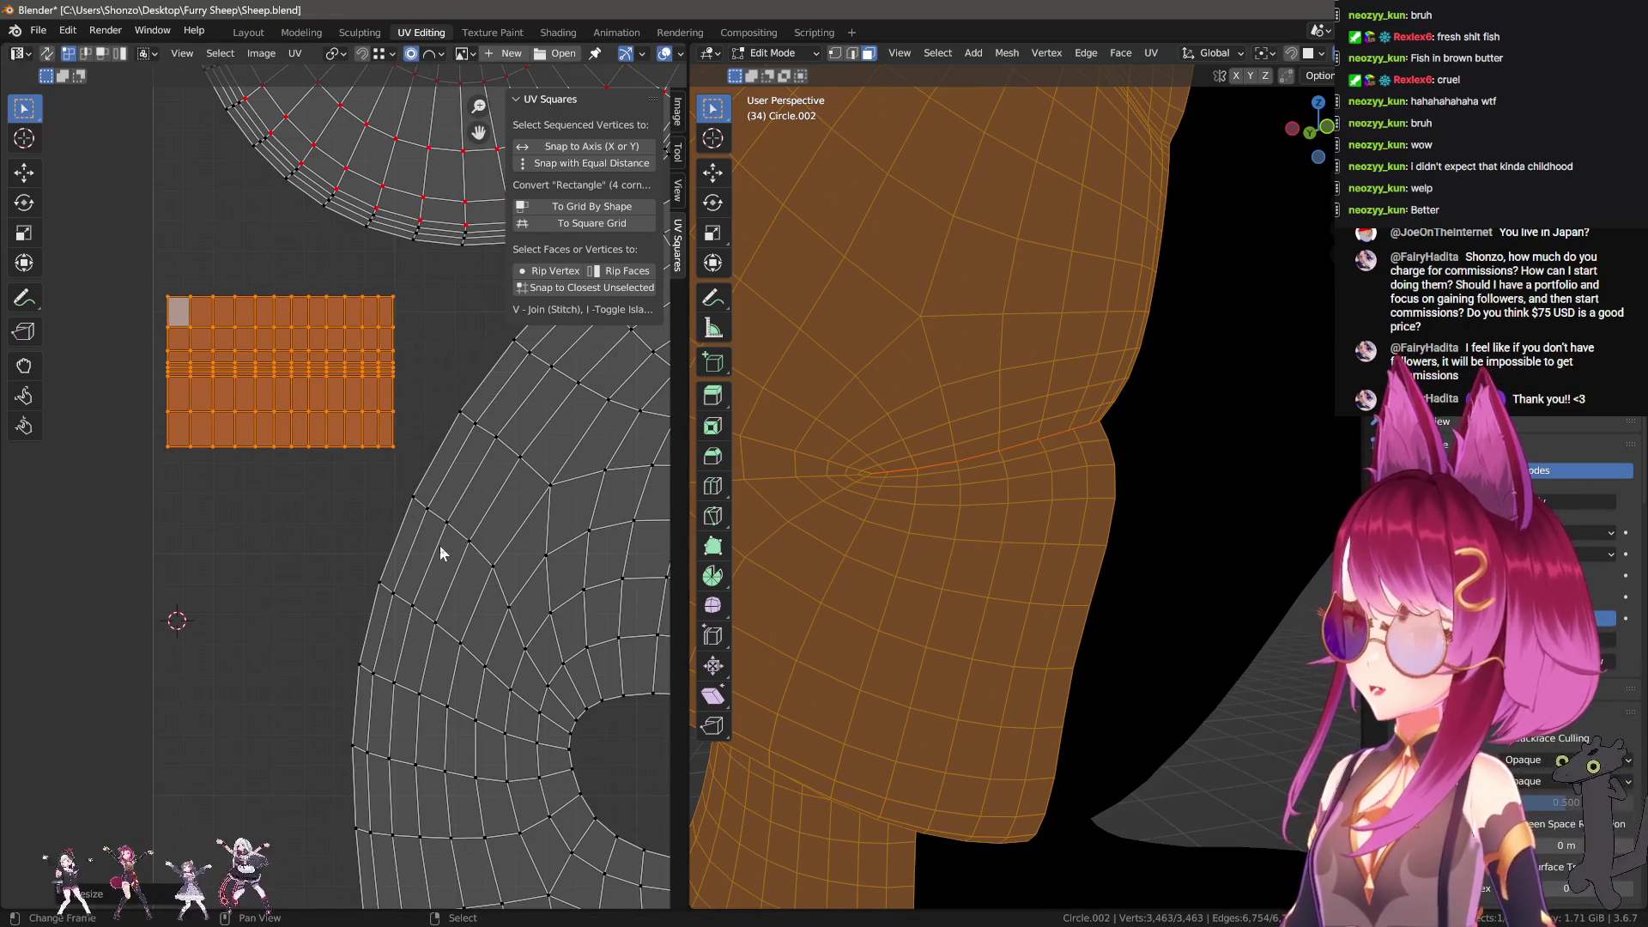
key("g")
left_click(426, 538)
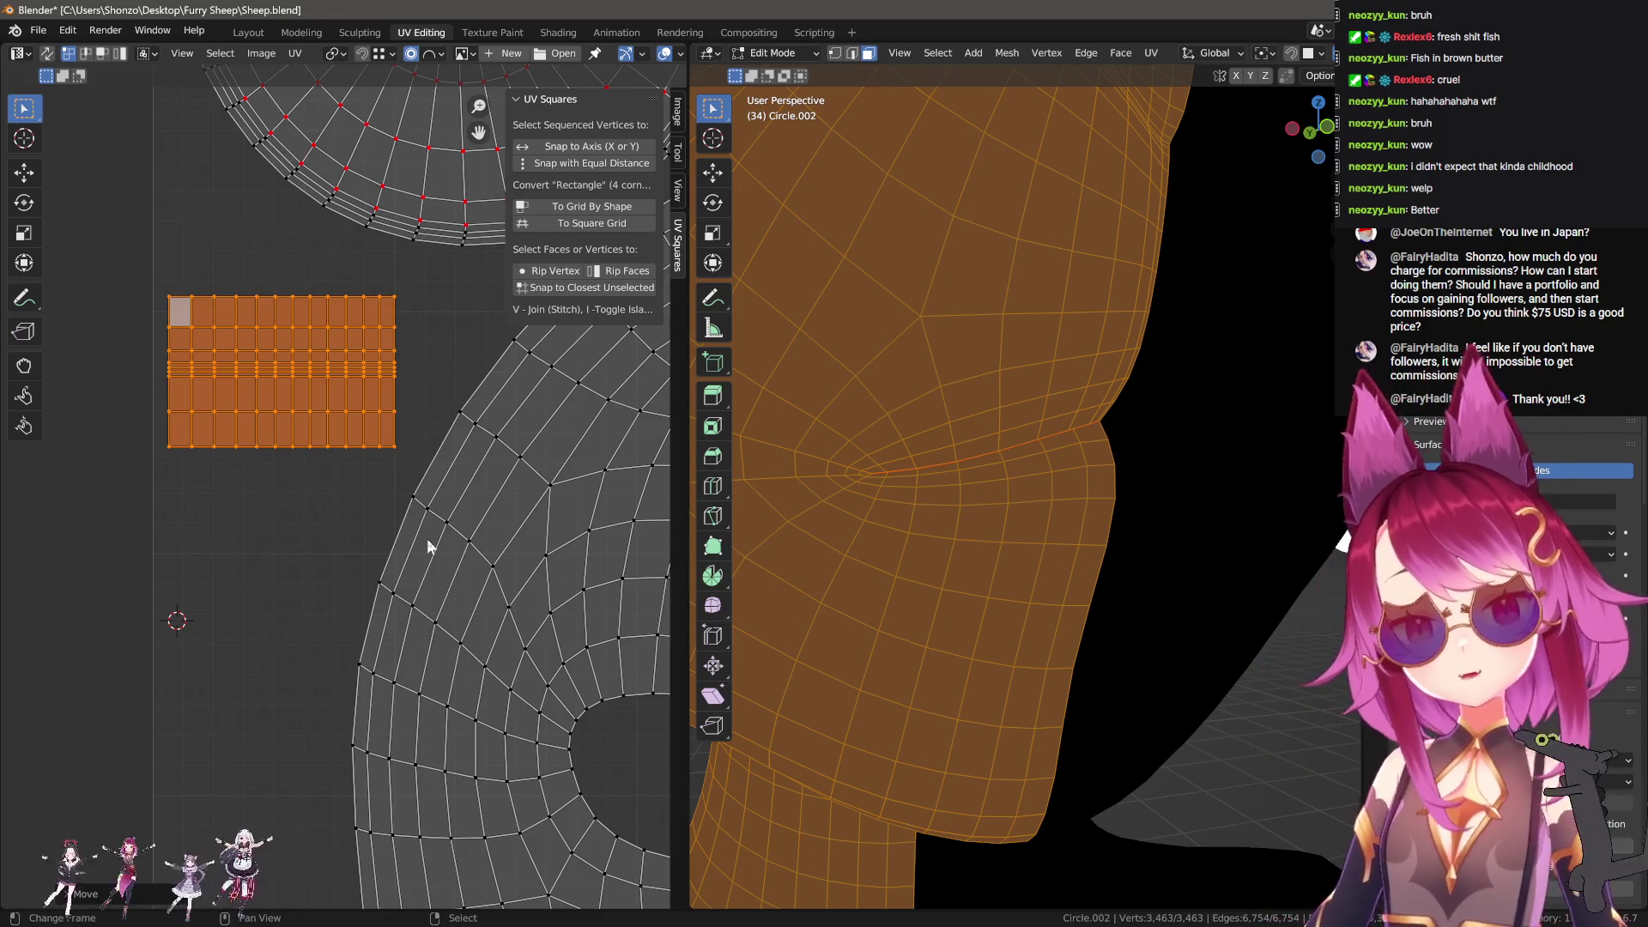
middle_click_drag(388, 473, 363, 526)
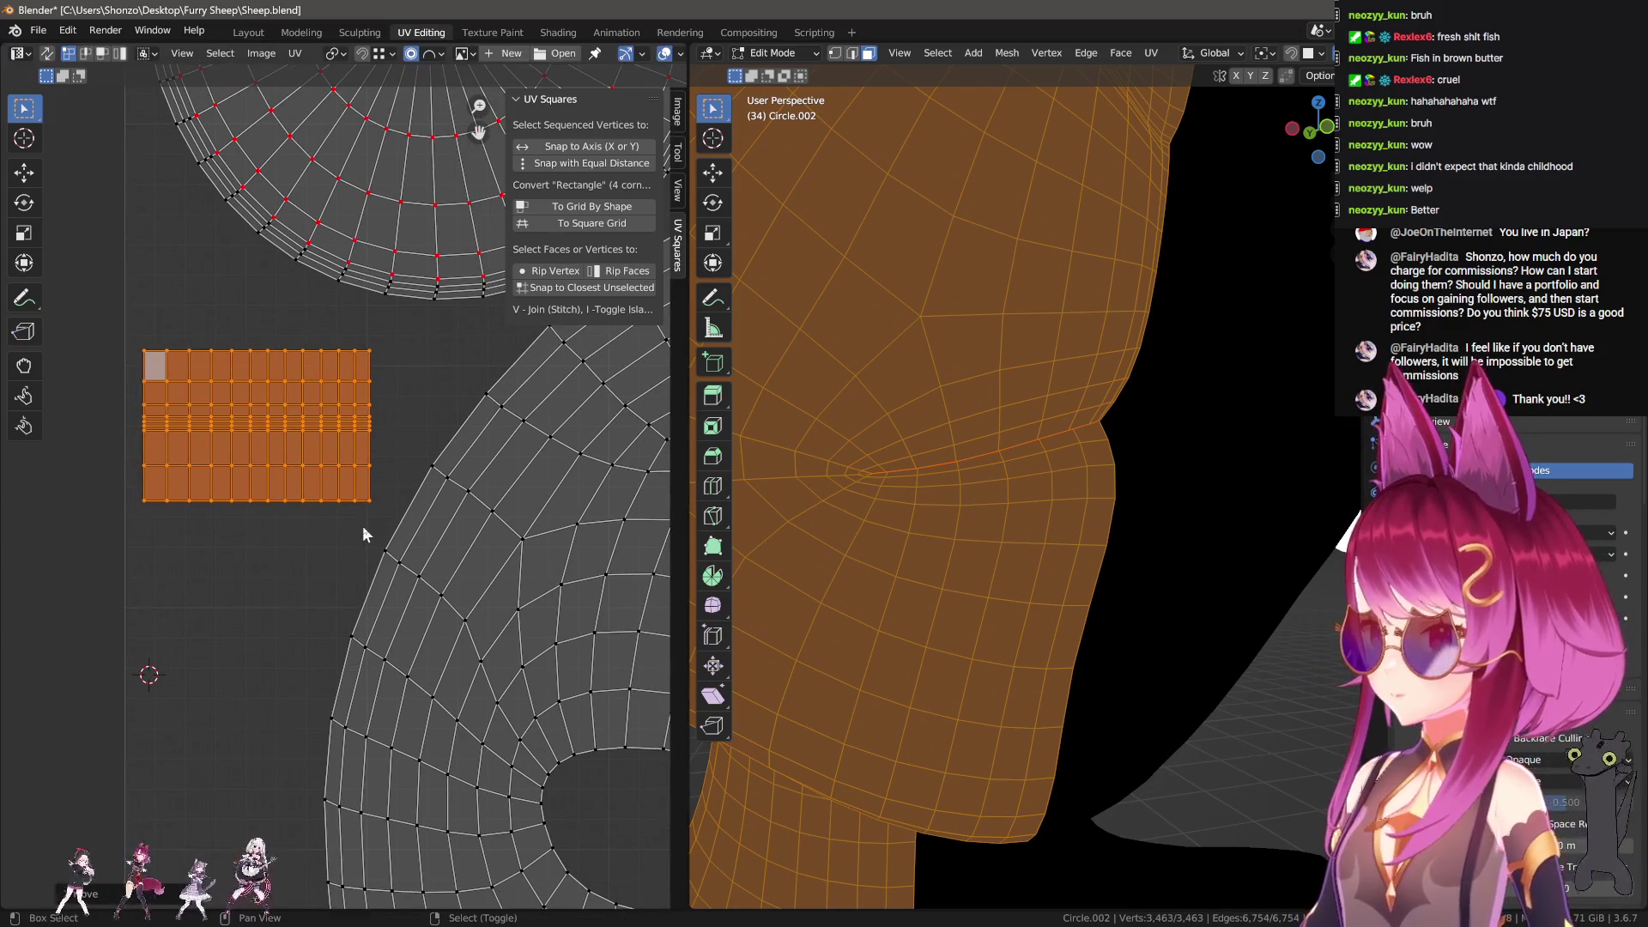
key("ctrl+z")
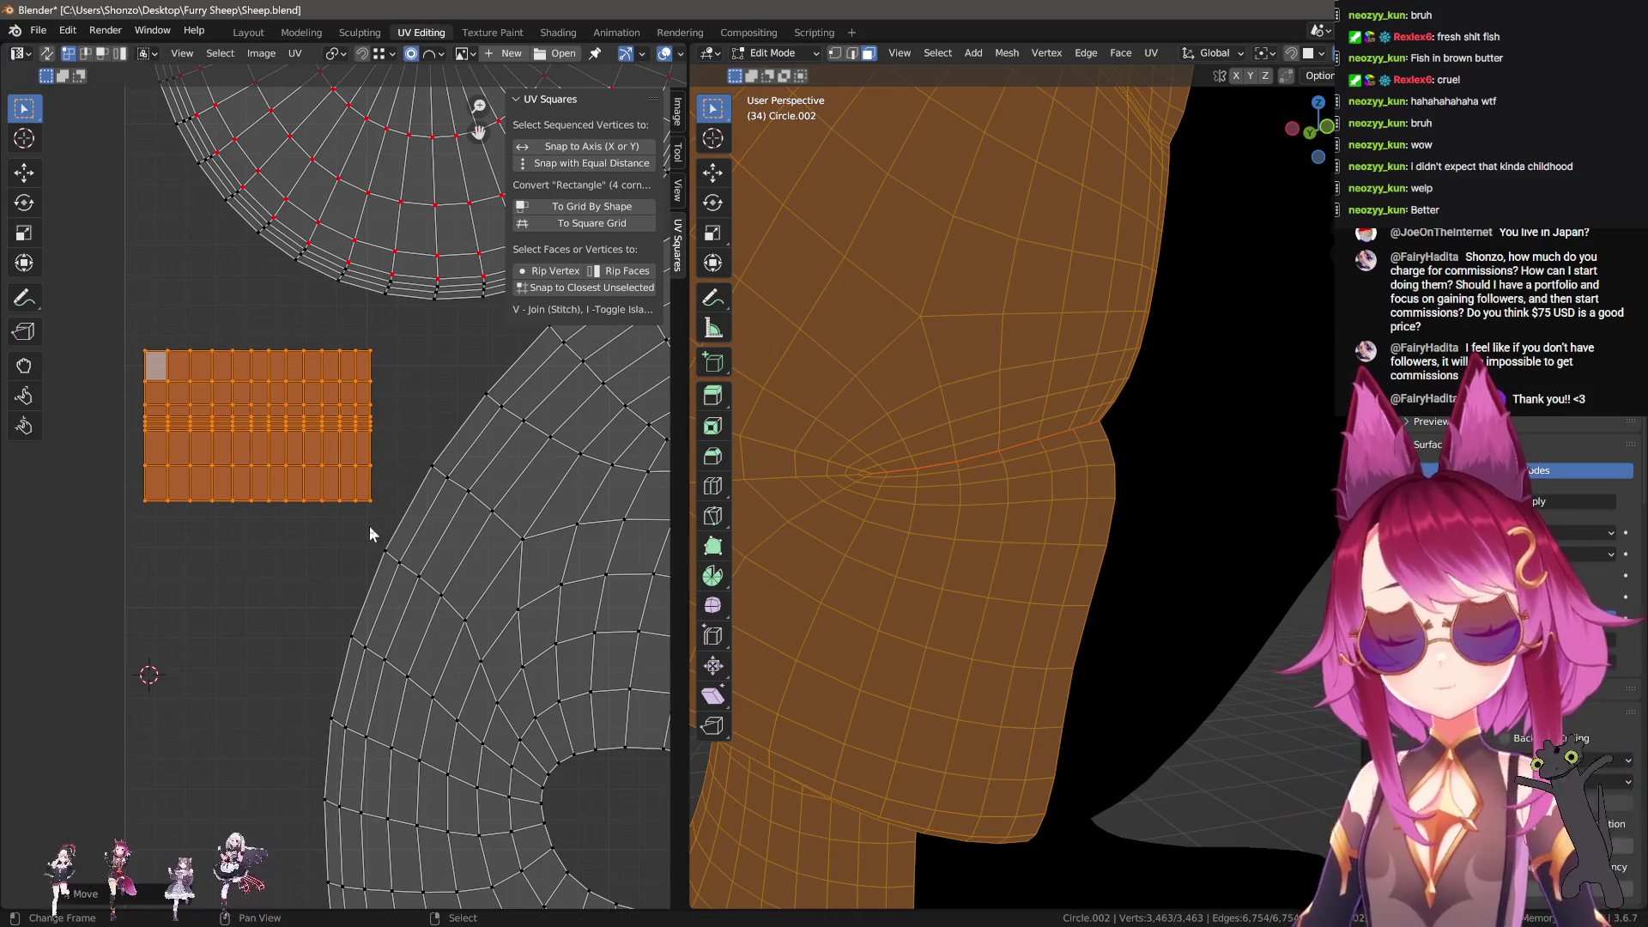
scroll(1042, 547, "down", 10)
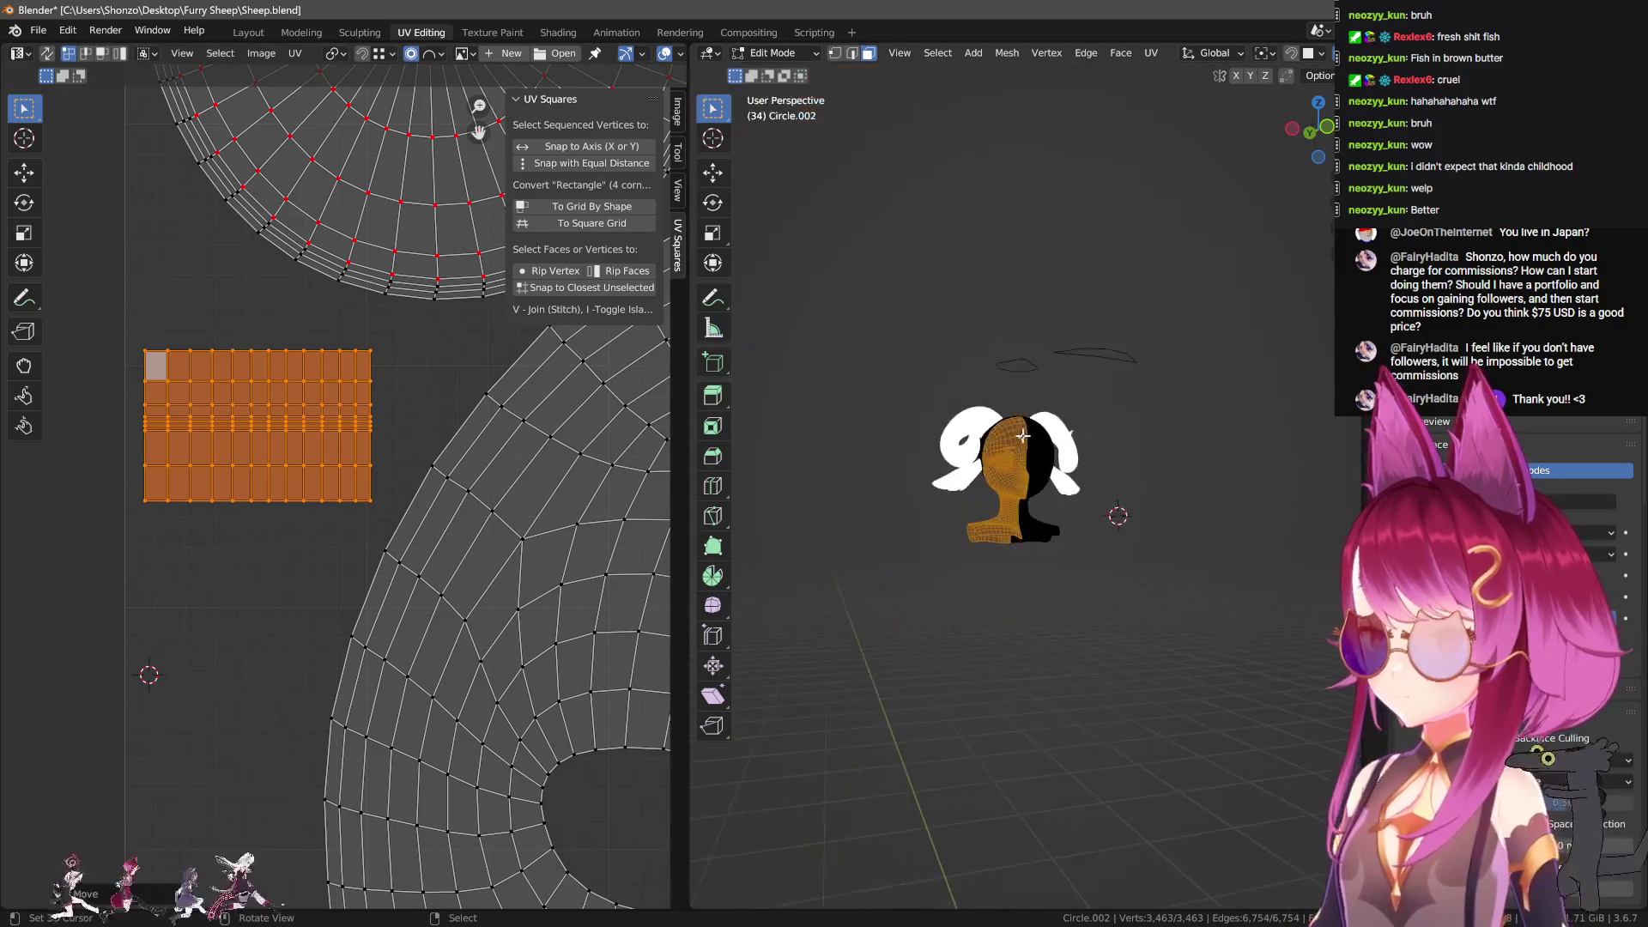
middle_click_drag(1042, 547, 954, 615)
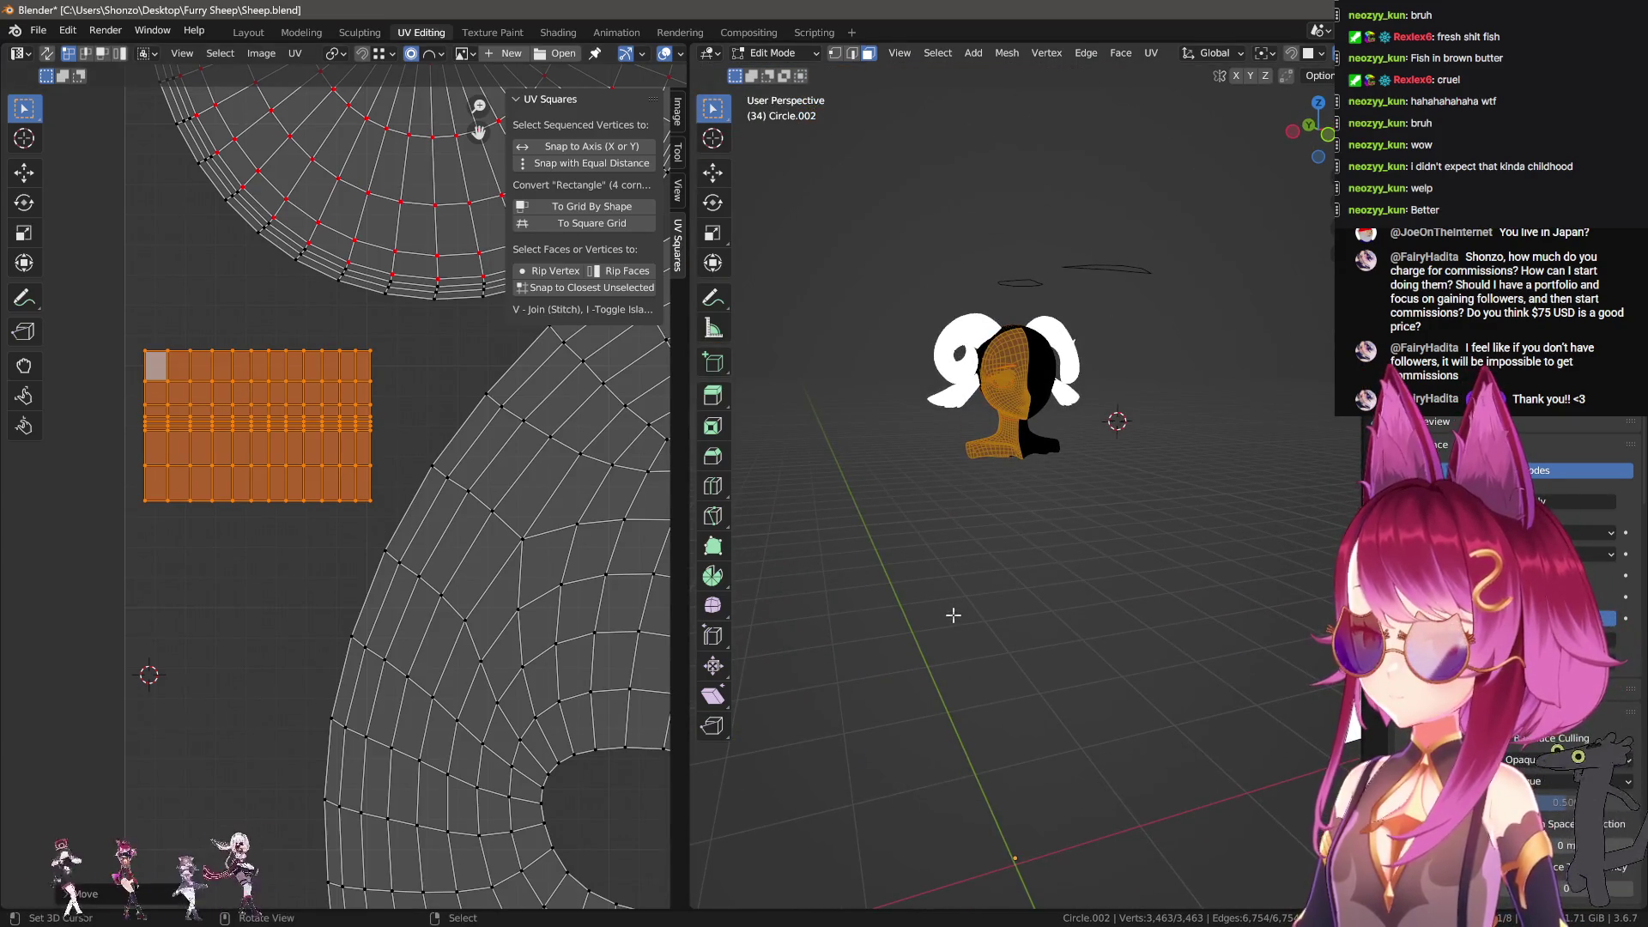
key("shift+a")
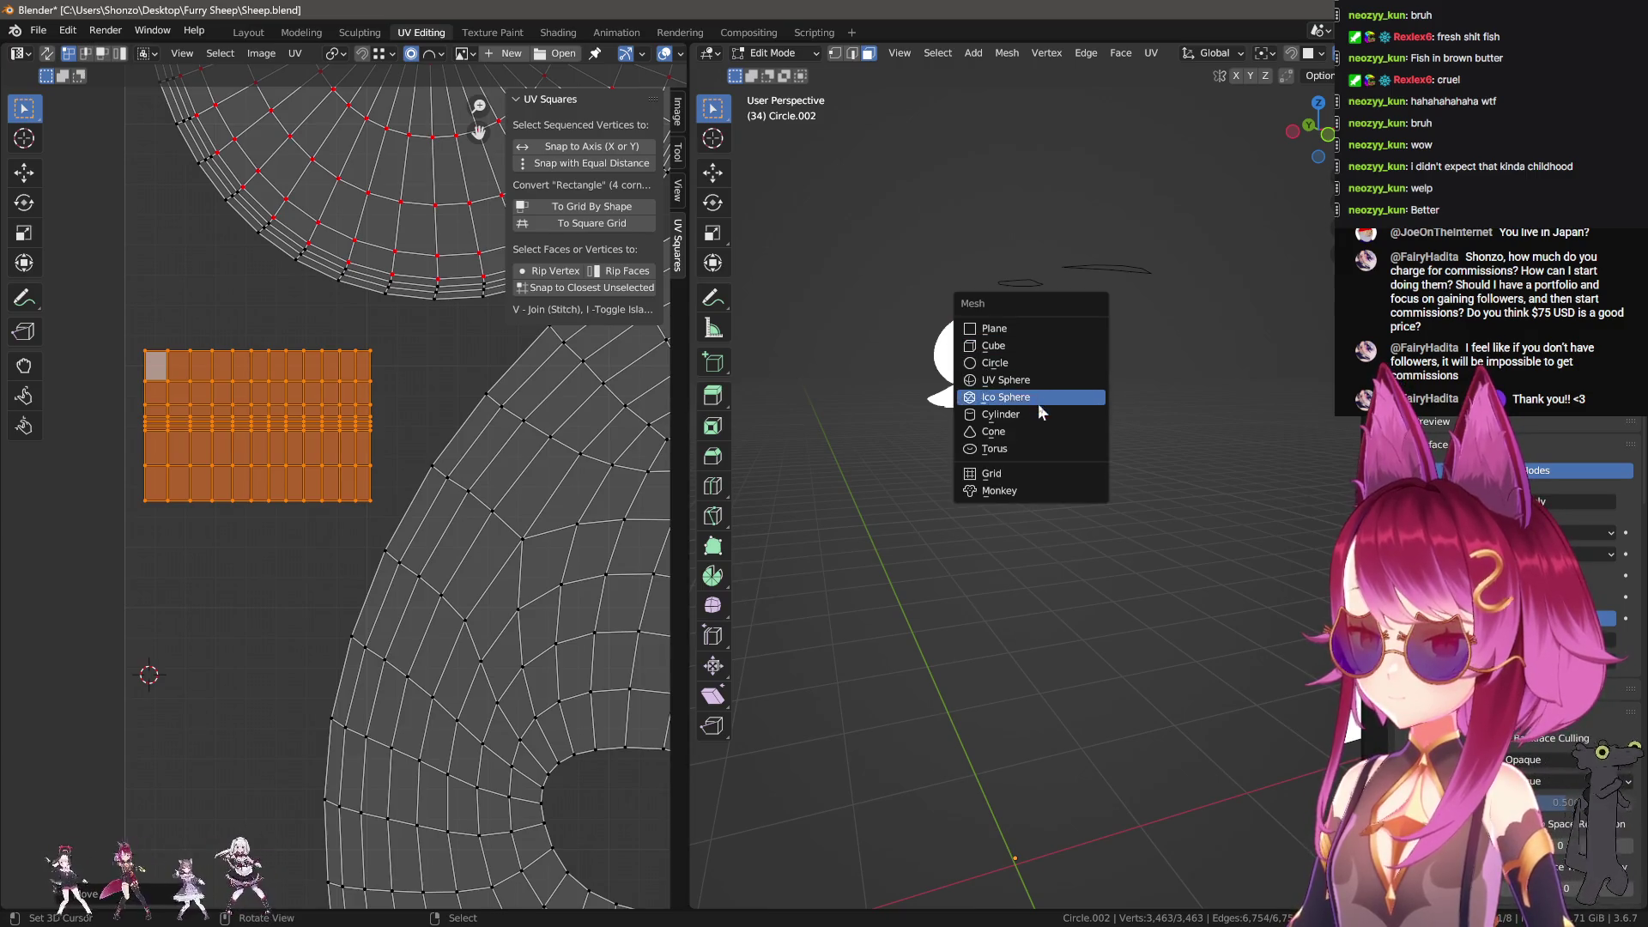
left_click(1041, 414)
scroll(1163, 453, "down", 4)
key("g")
key("z")
left_click(1077, 444)
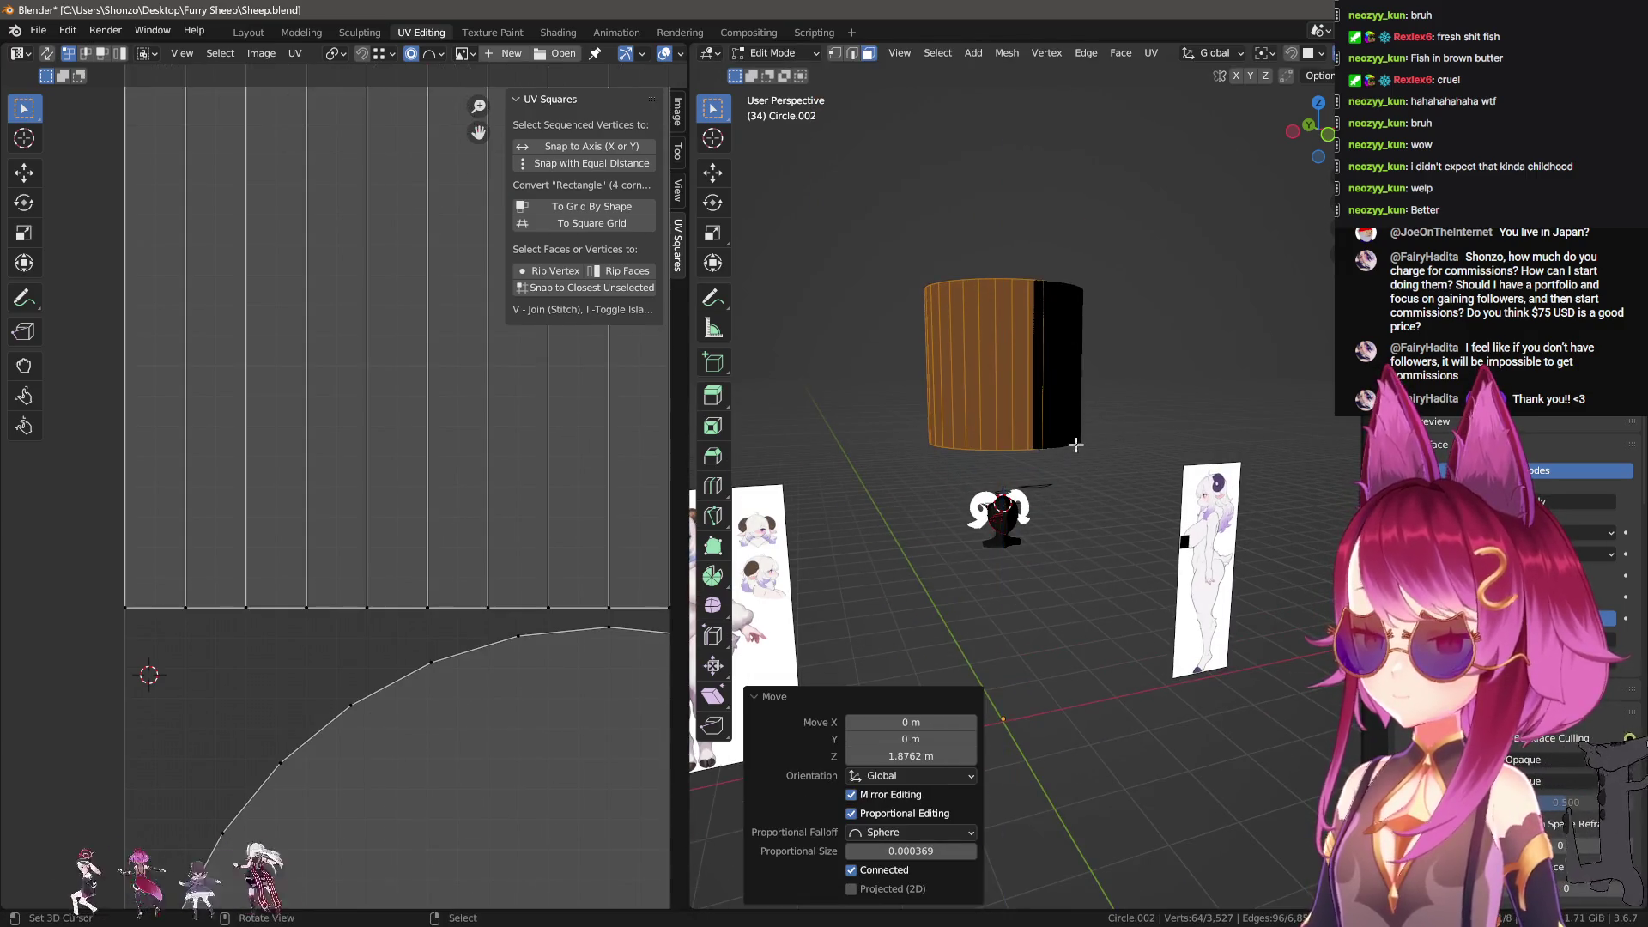
scroll(1061, 361, "up", 4)
key("ctrl+z")
key("ctrl+z")
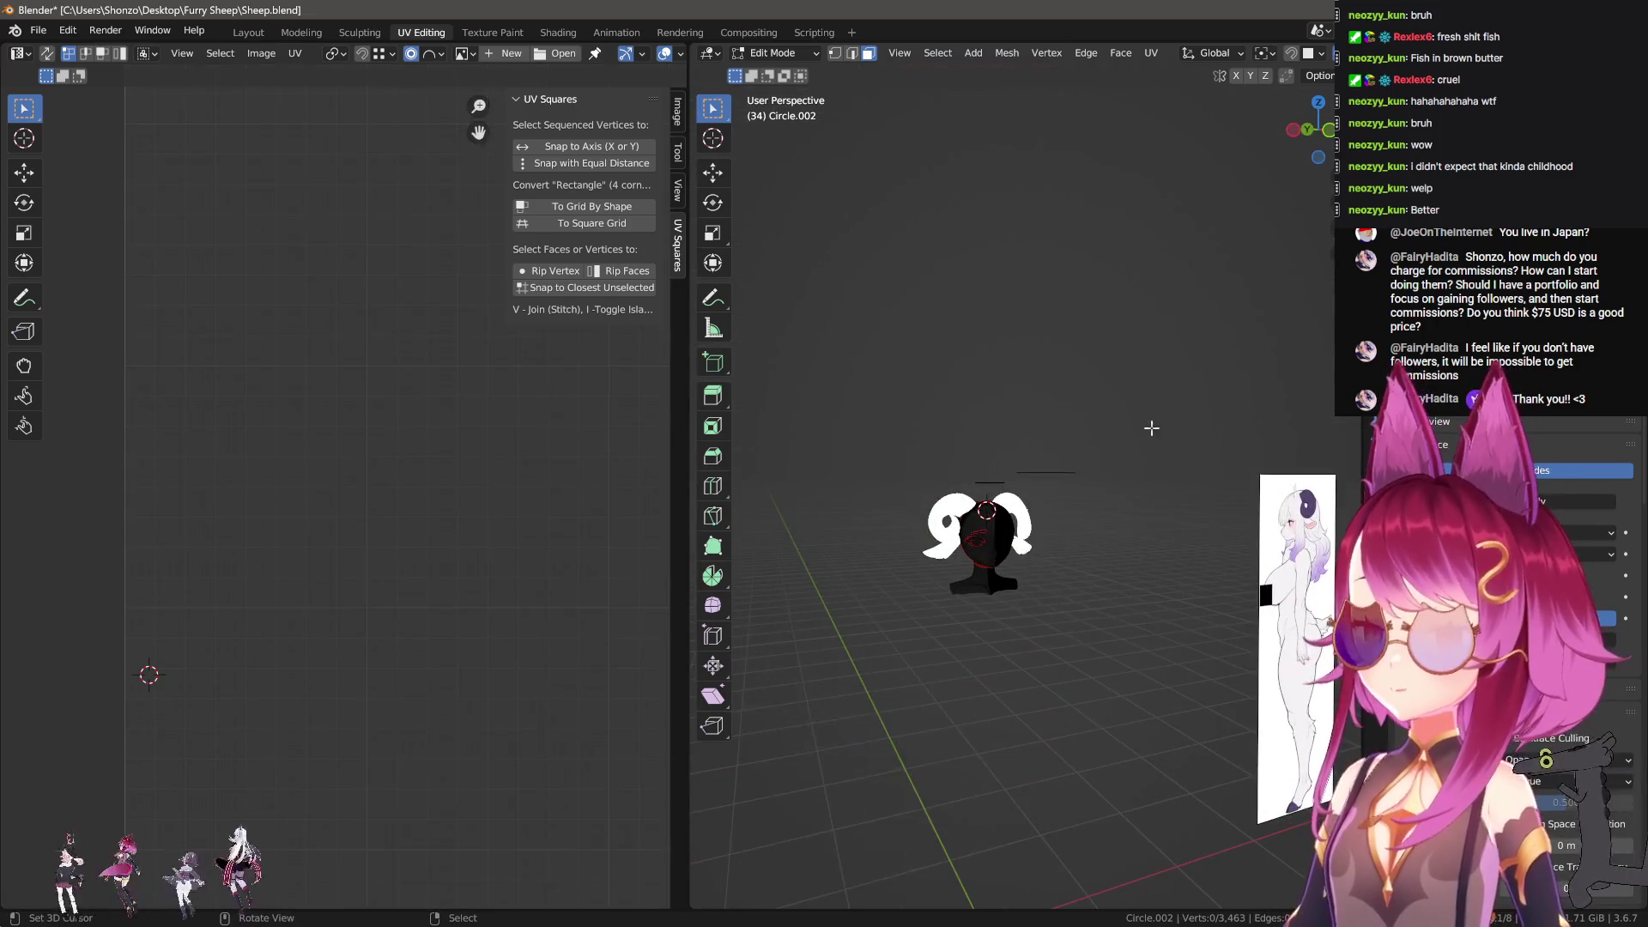
scroll(977, 619, "up", 3)
scroll(977, 618, "up", 3)
scroll(1096, 287, "up", 2)
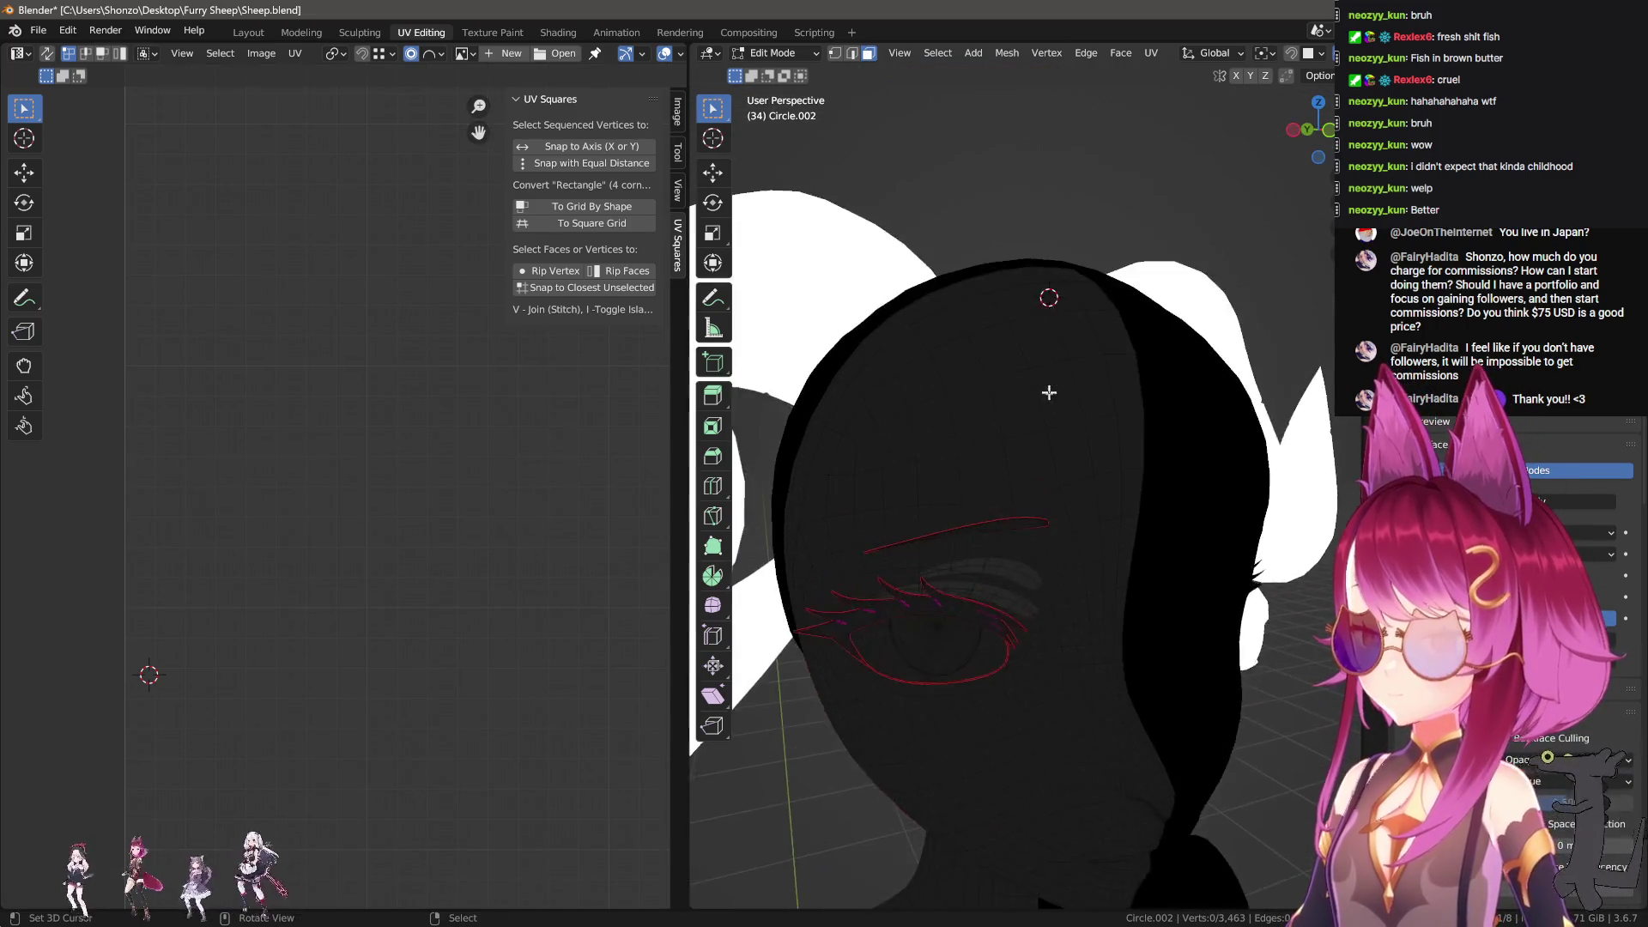
scroll(1048, 387, "down", 1)
scroll(1051, 420, "up", 4)
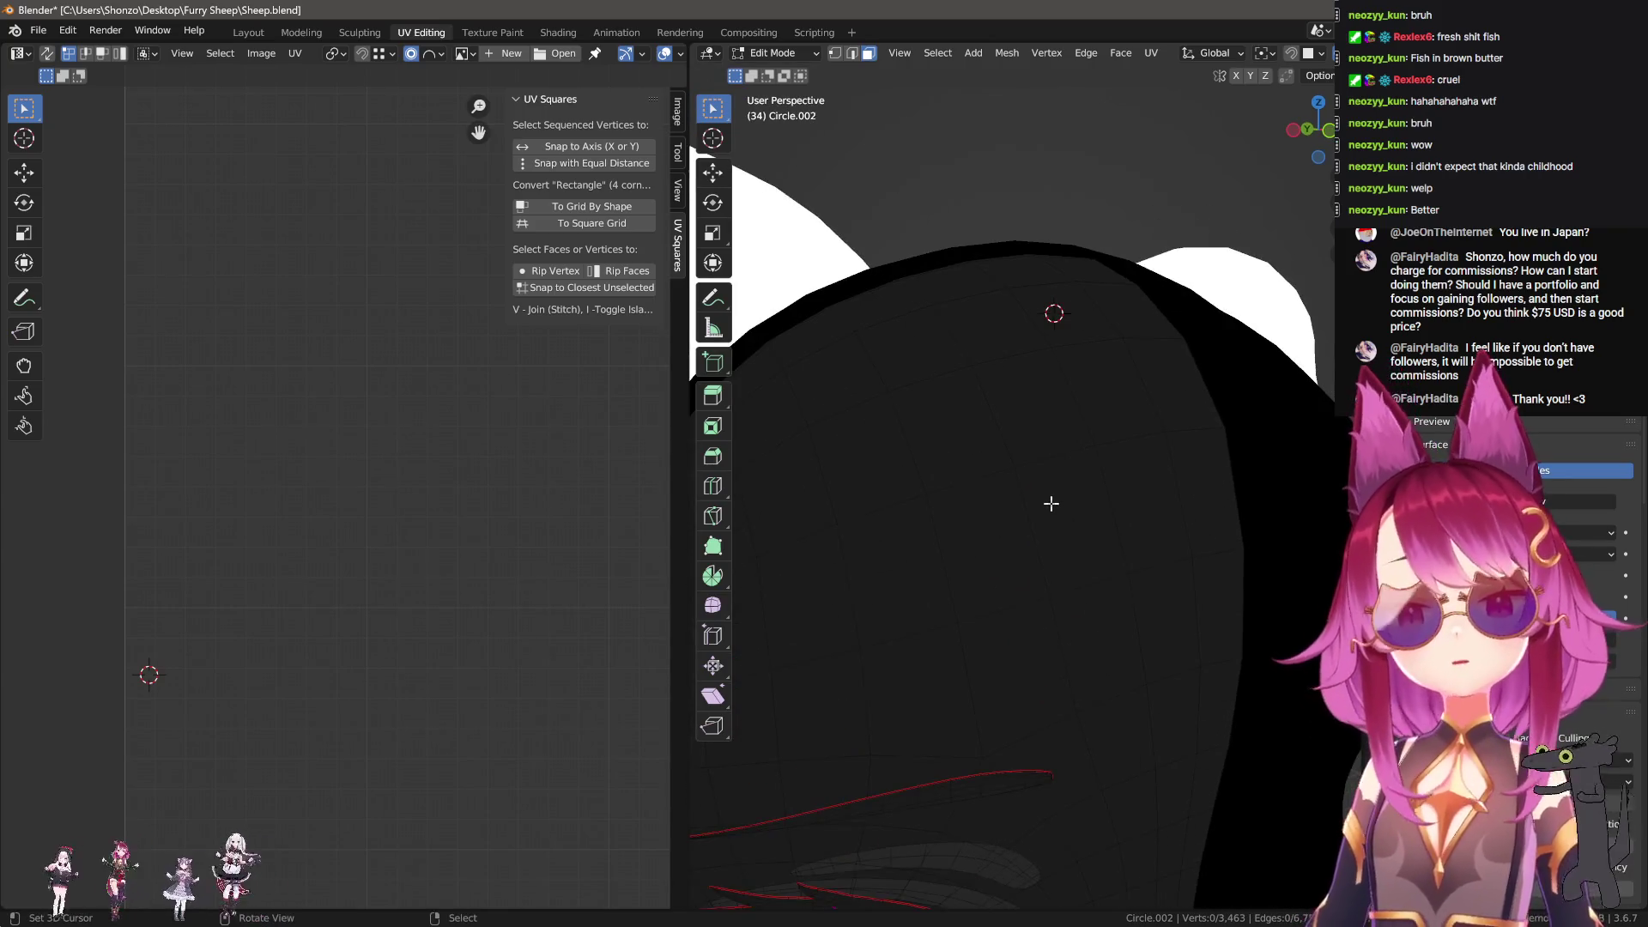
key("a")
scroll(371, 527, "down", 3)
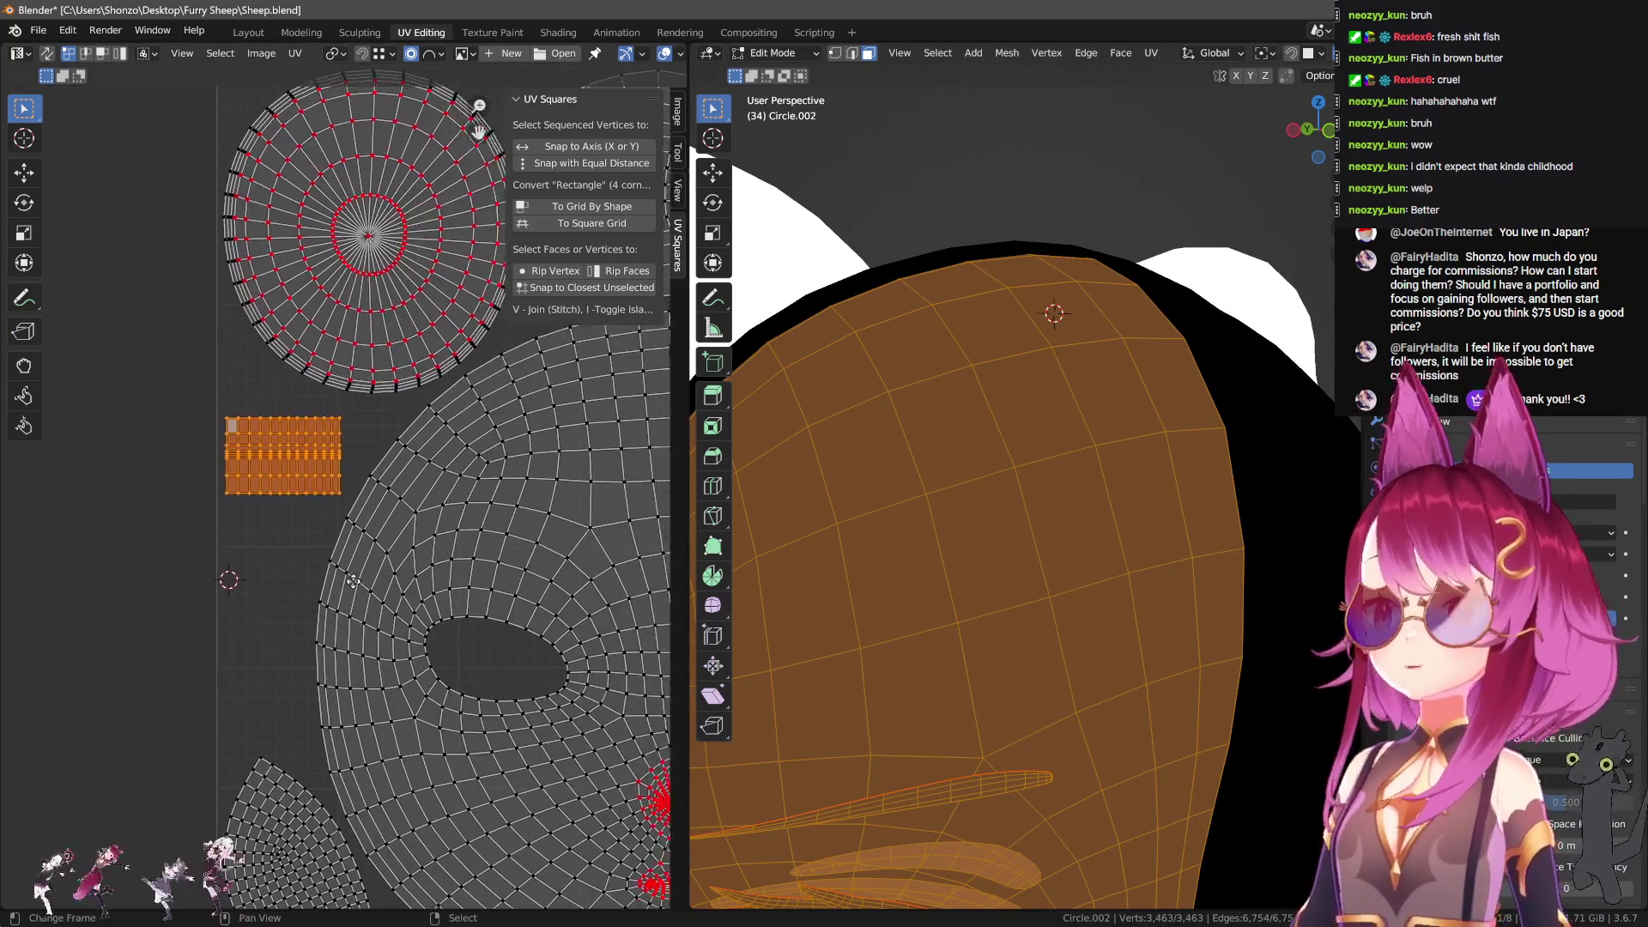
scroll(337, 490, "up", 2)
Step: Box-select the rectangular grid island and enlarge it slightly over several scale passes
left_click_drag(66, 304, 345, 513)
key("s")
left_click(390, 509)
key("g")
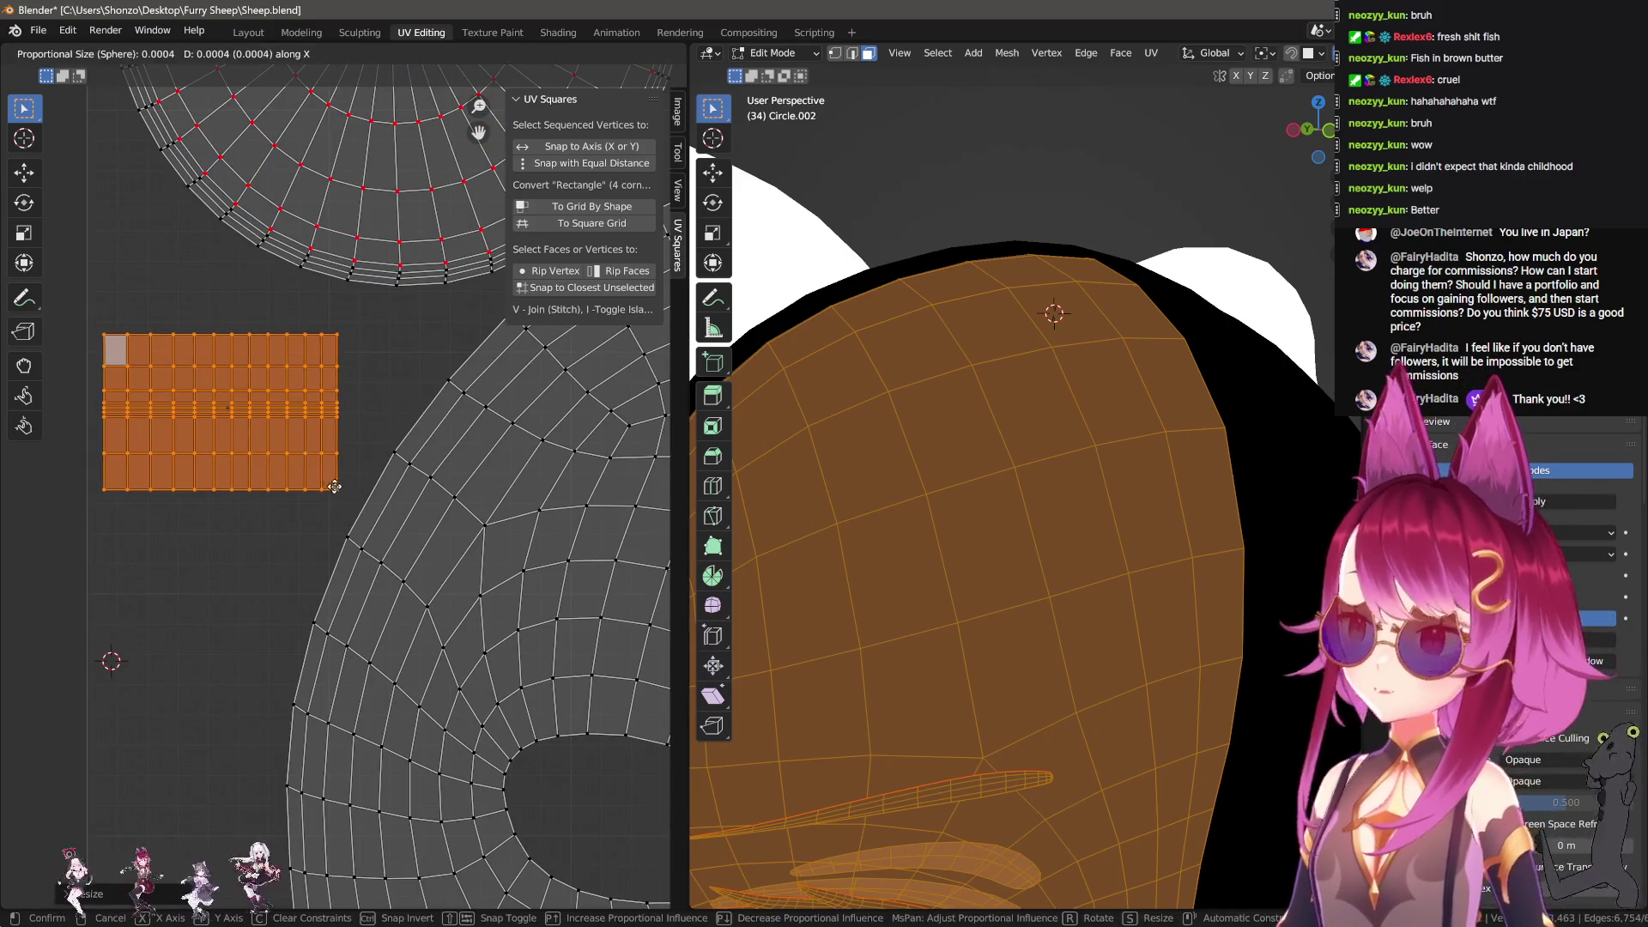
left_click(398, 488)
key("s")
left_click(395, 494)
key("s")
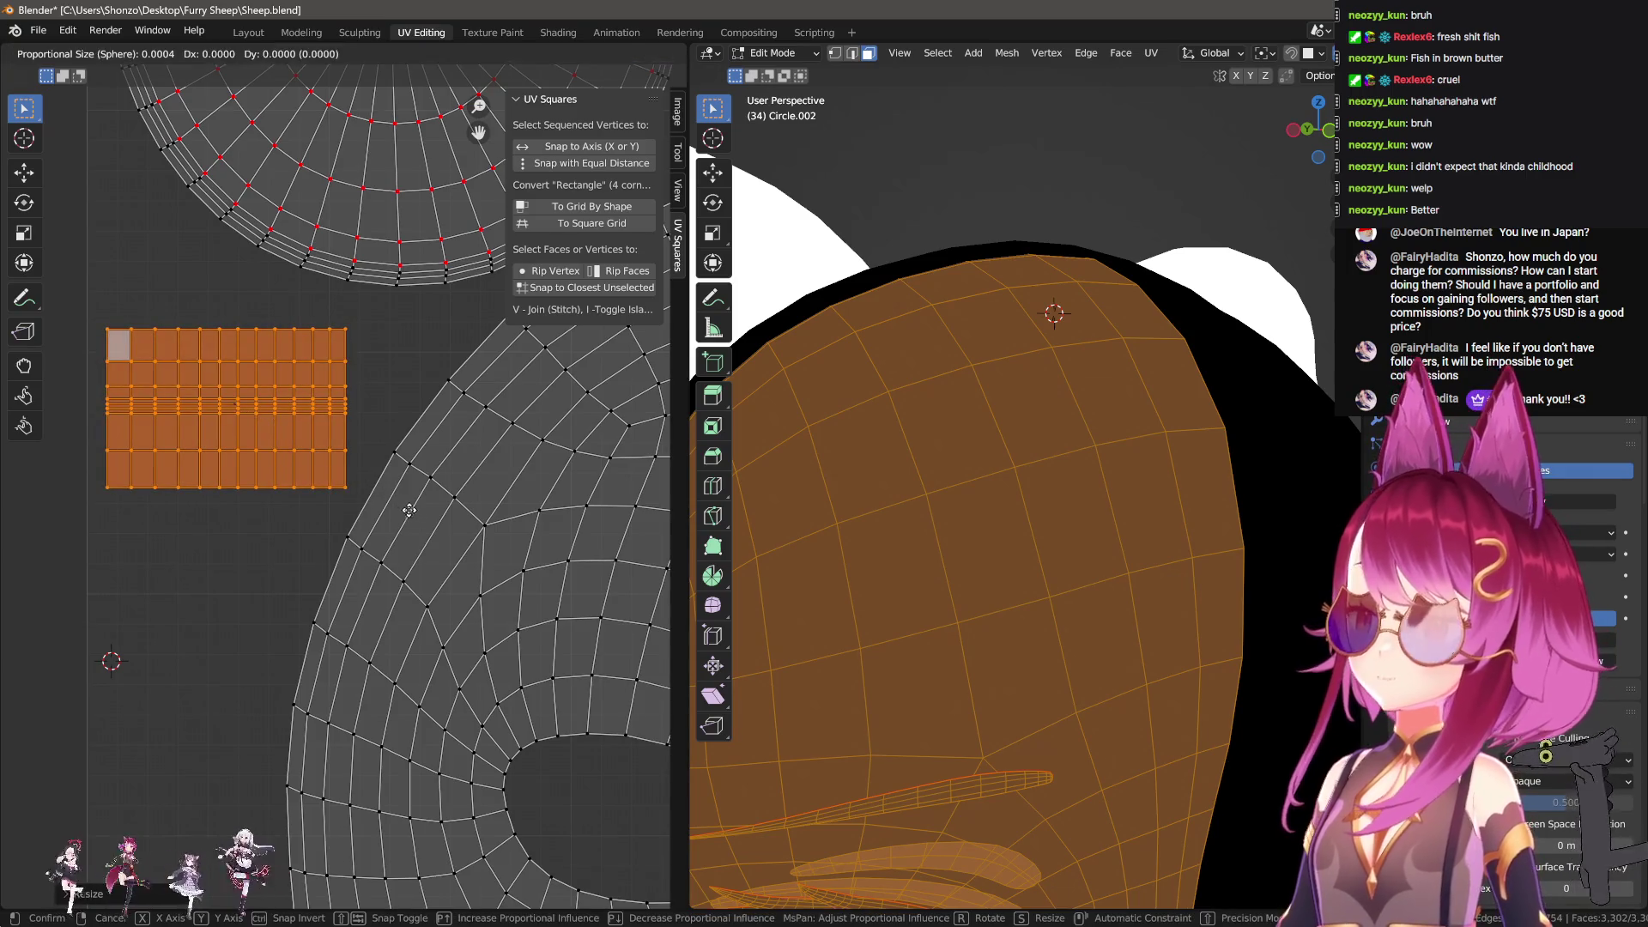
left_click(390, 499)
Step: Shift the grid island down, fine-tuning its vertical position along Y
key("g")
left_click(367, 484)
key("g")
key("y")
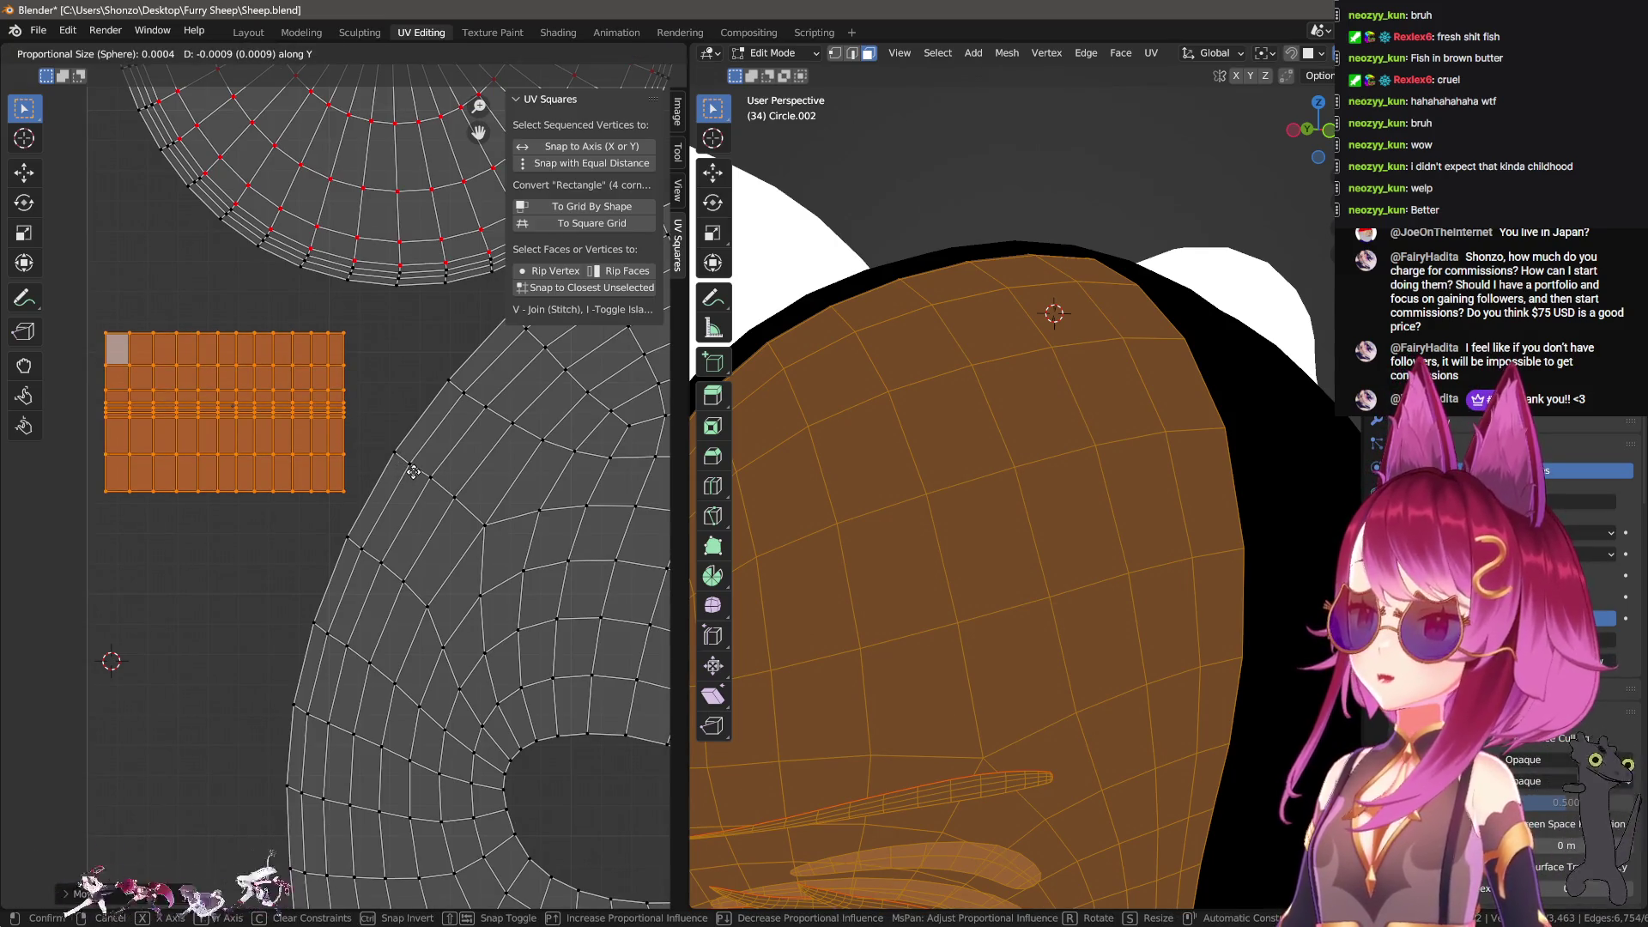
left_click(412, 473)
scroll(378, 480, "up", 1)
key("g")
key("y")
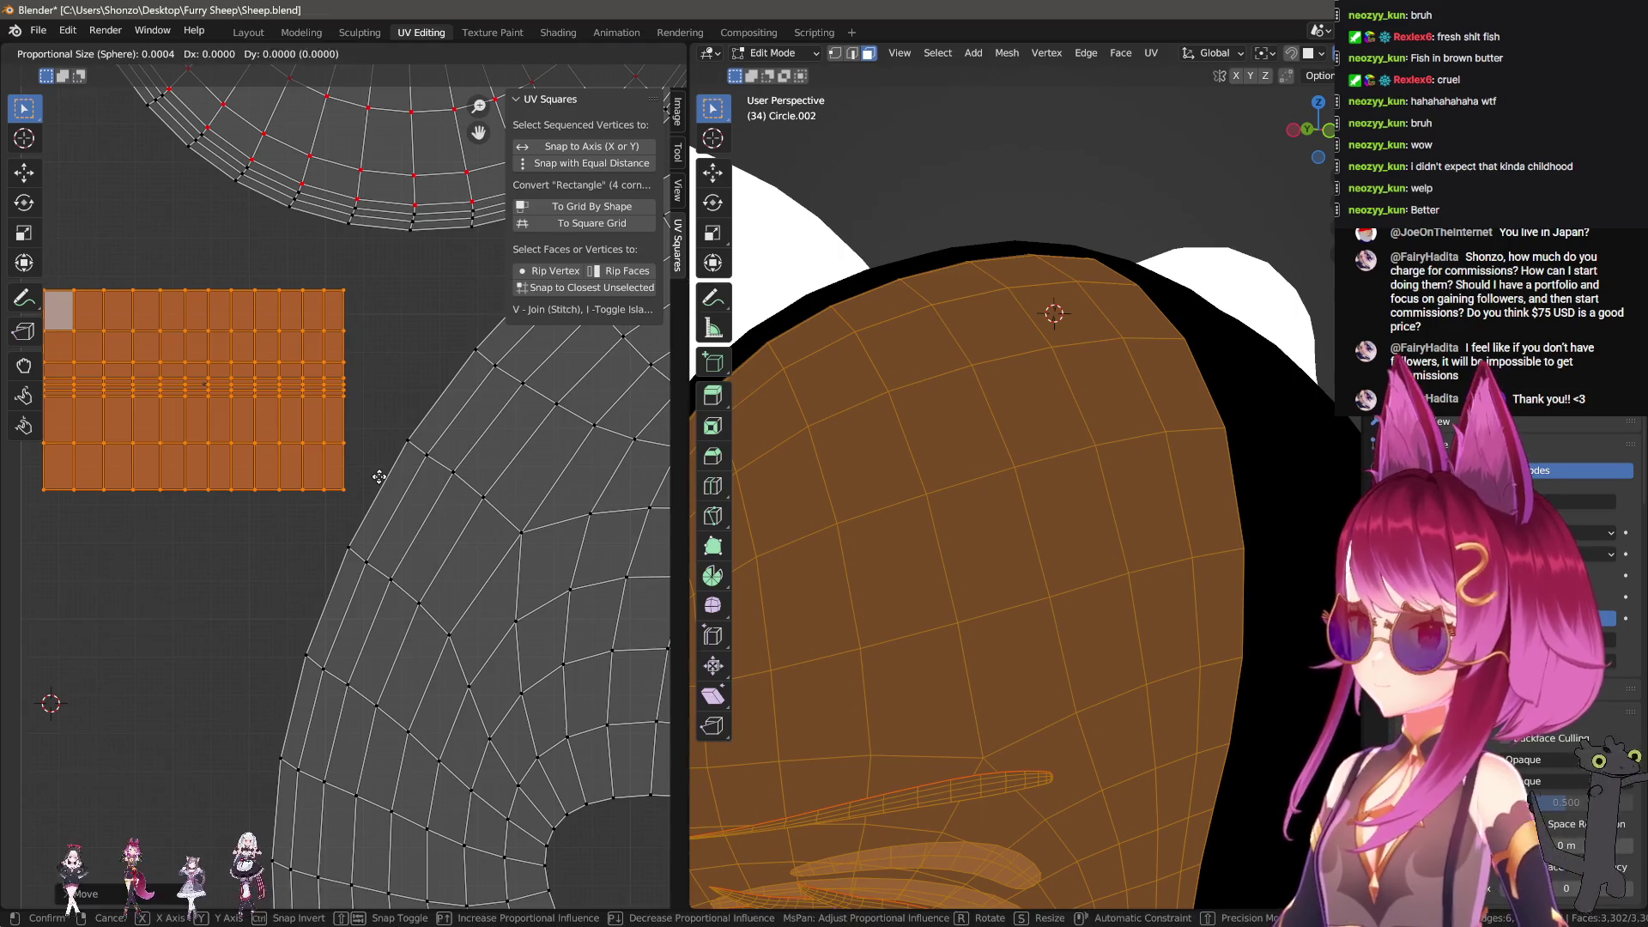
left_click(379, 470)
scroll(380, 497, "down", 3)
scroll(382, 504, "up", 3)
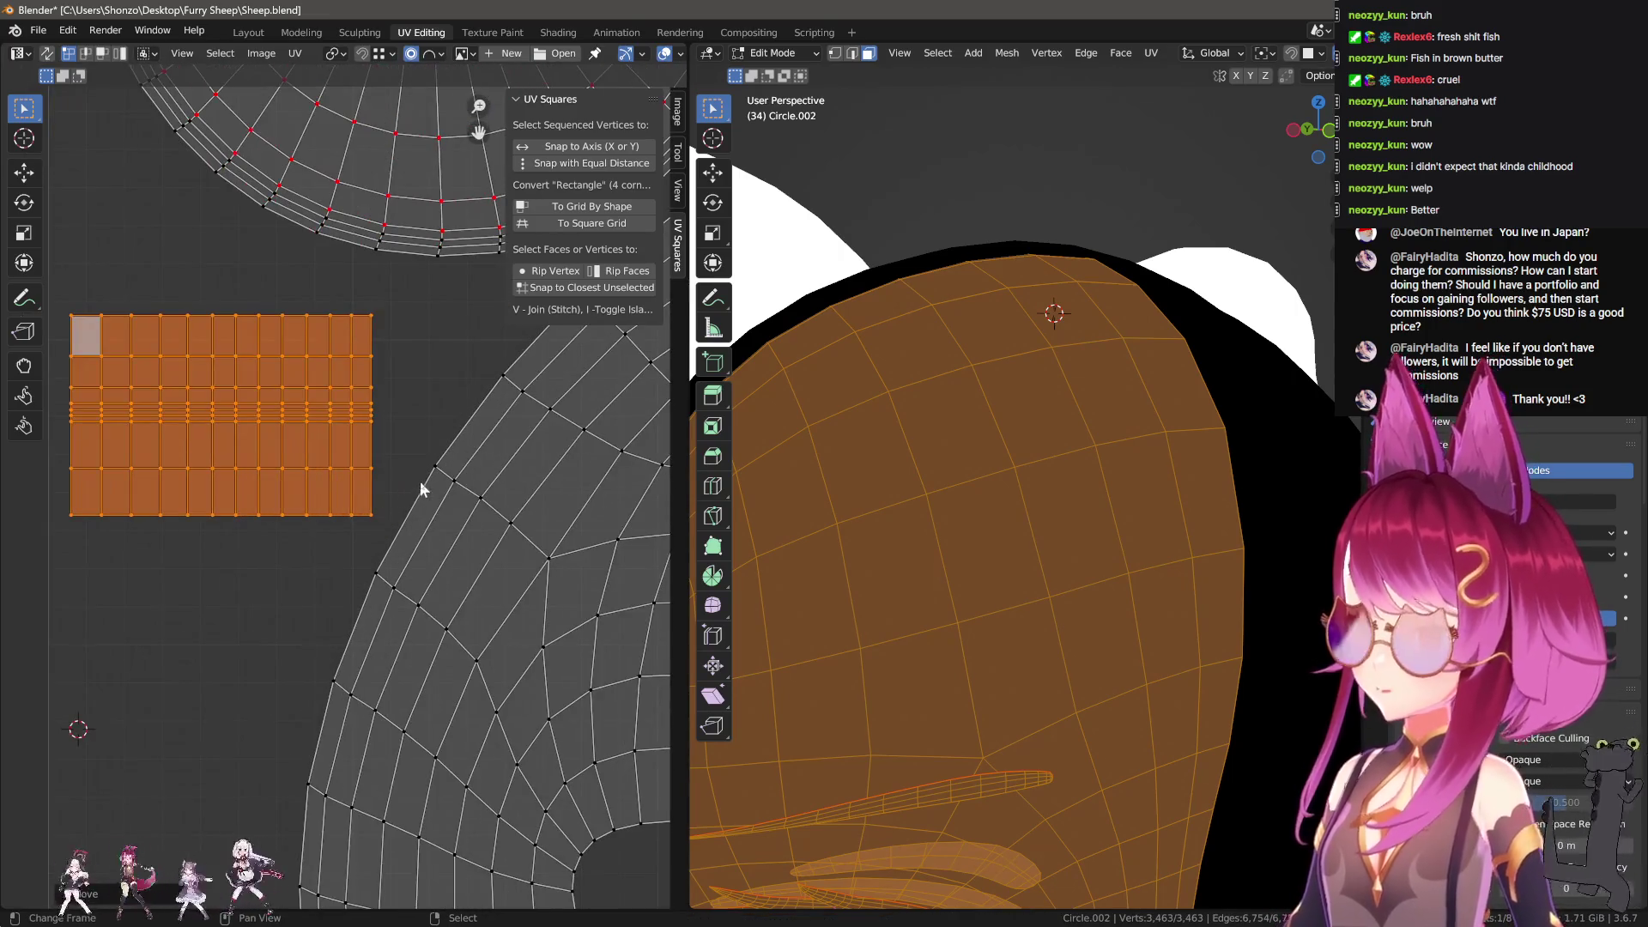
key("g")
key("y")
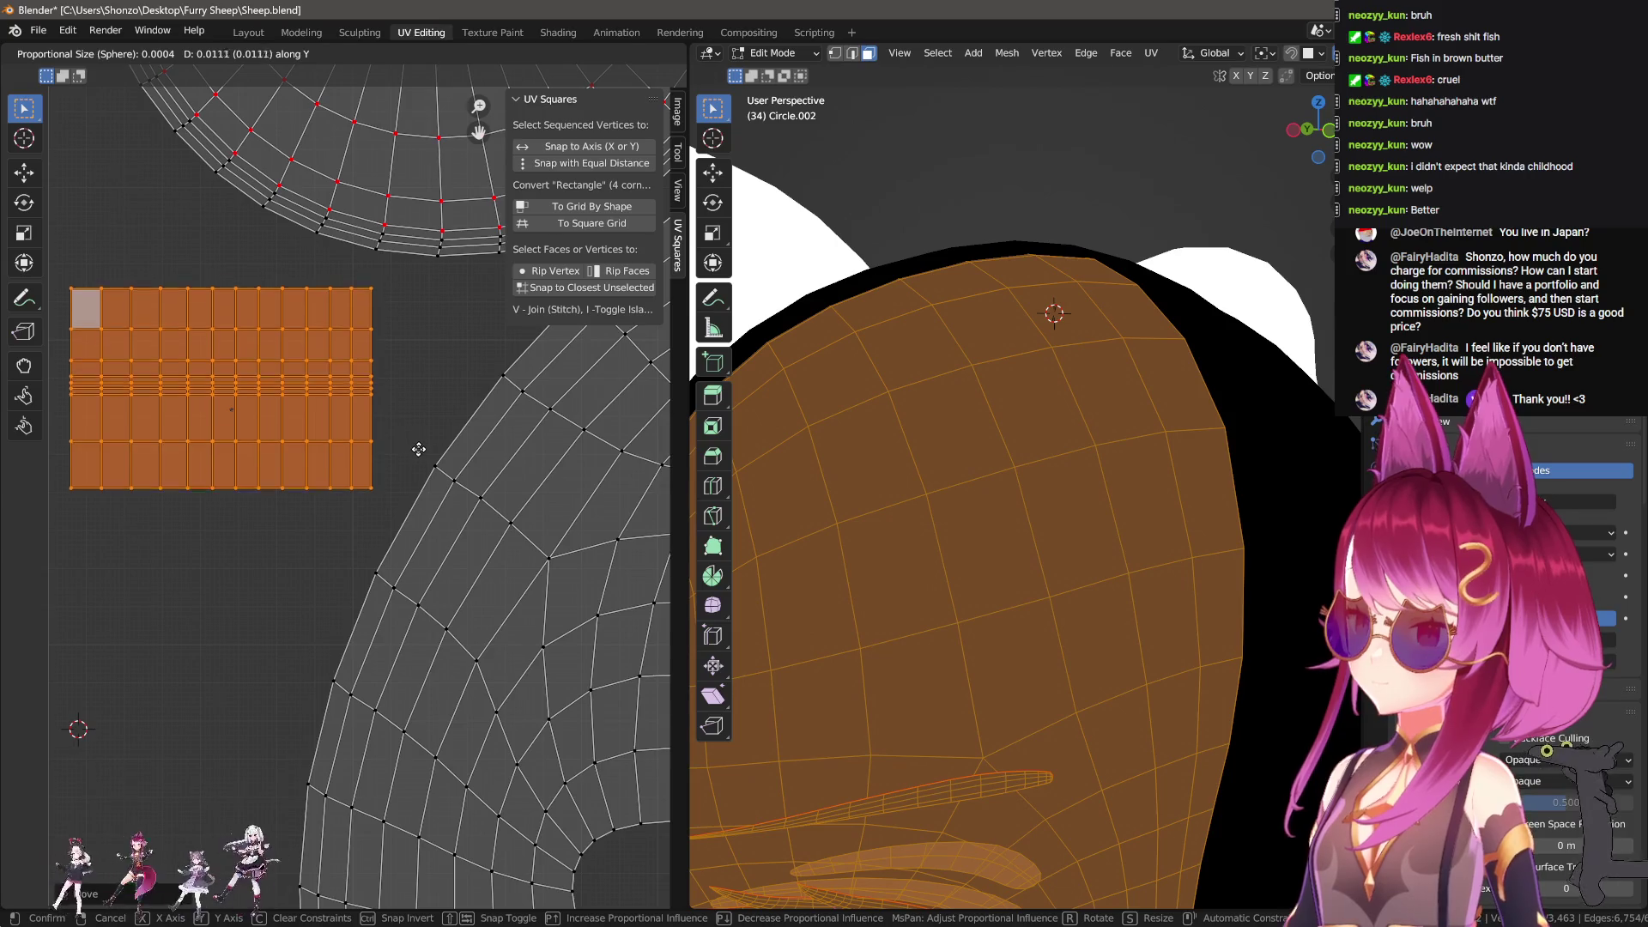
right_click(418, 460)
key("g")
key("y")
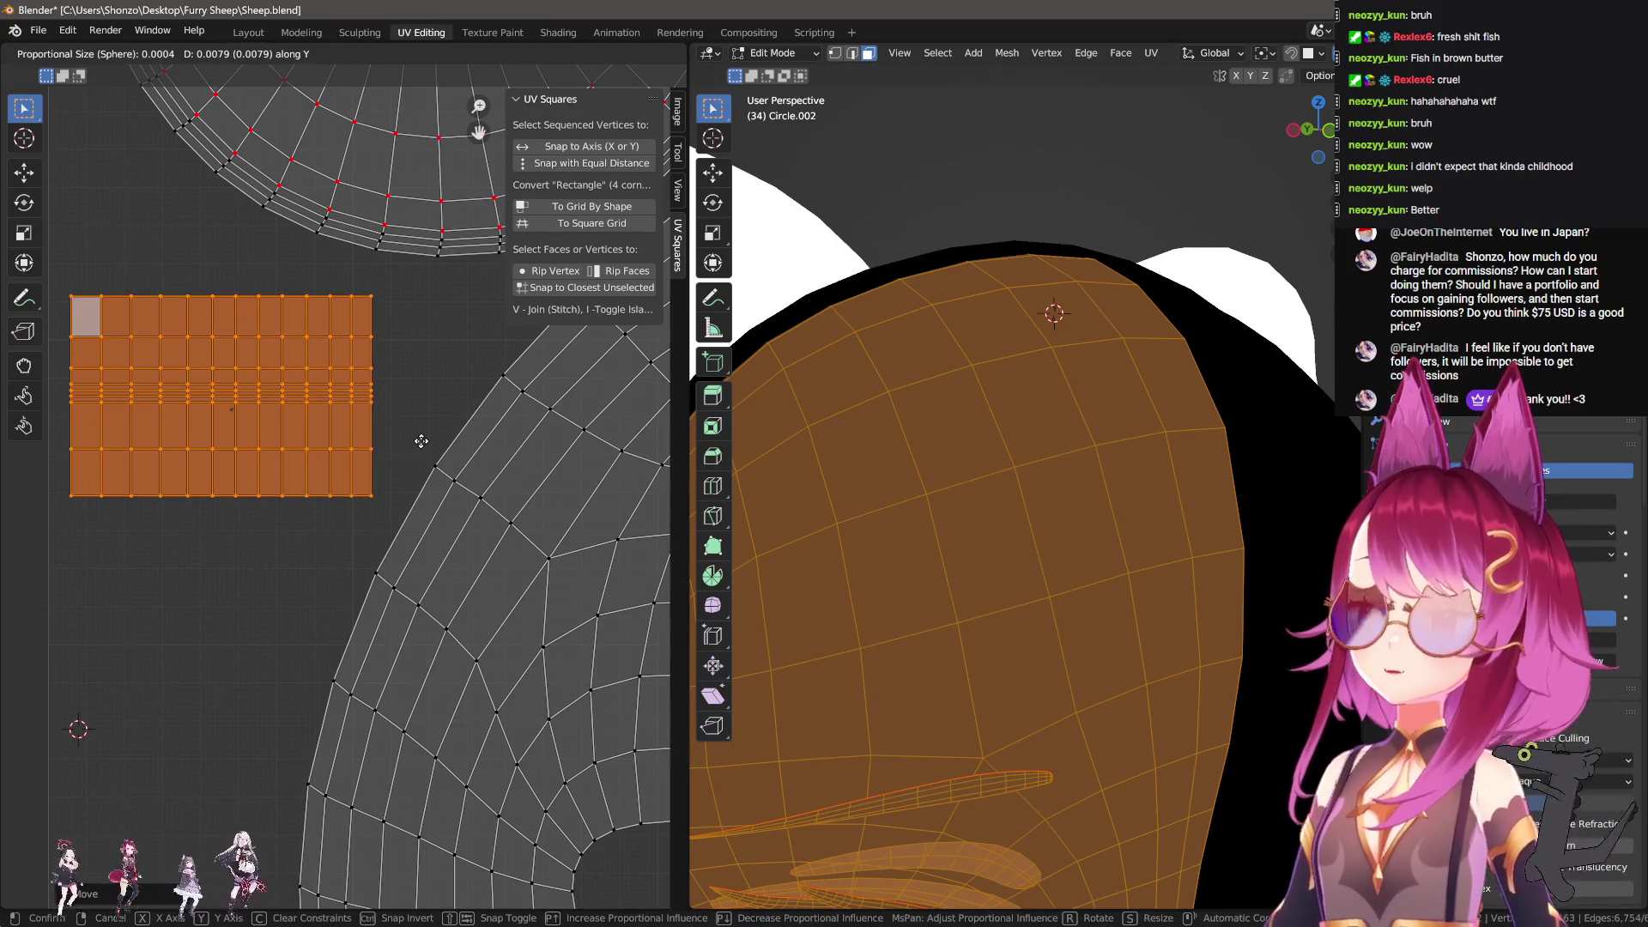
right_click(421, 440)
key("g")
key("y")
right_click(419, 455)
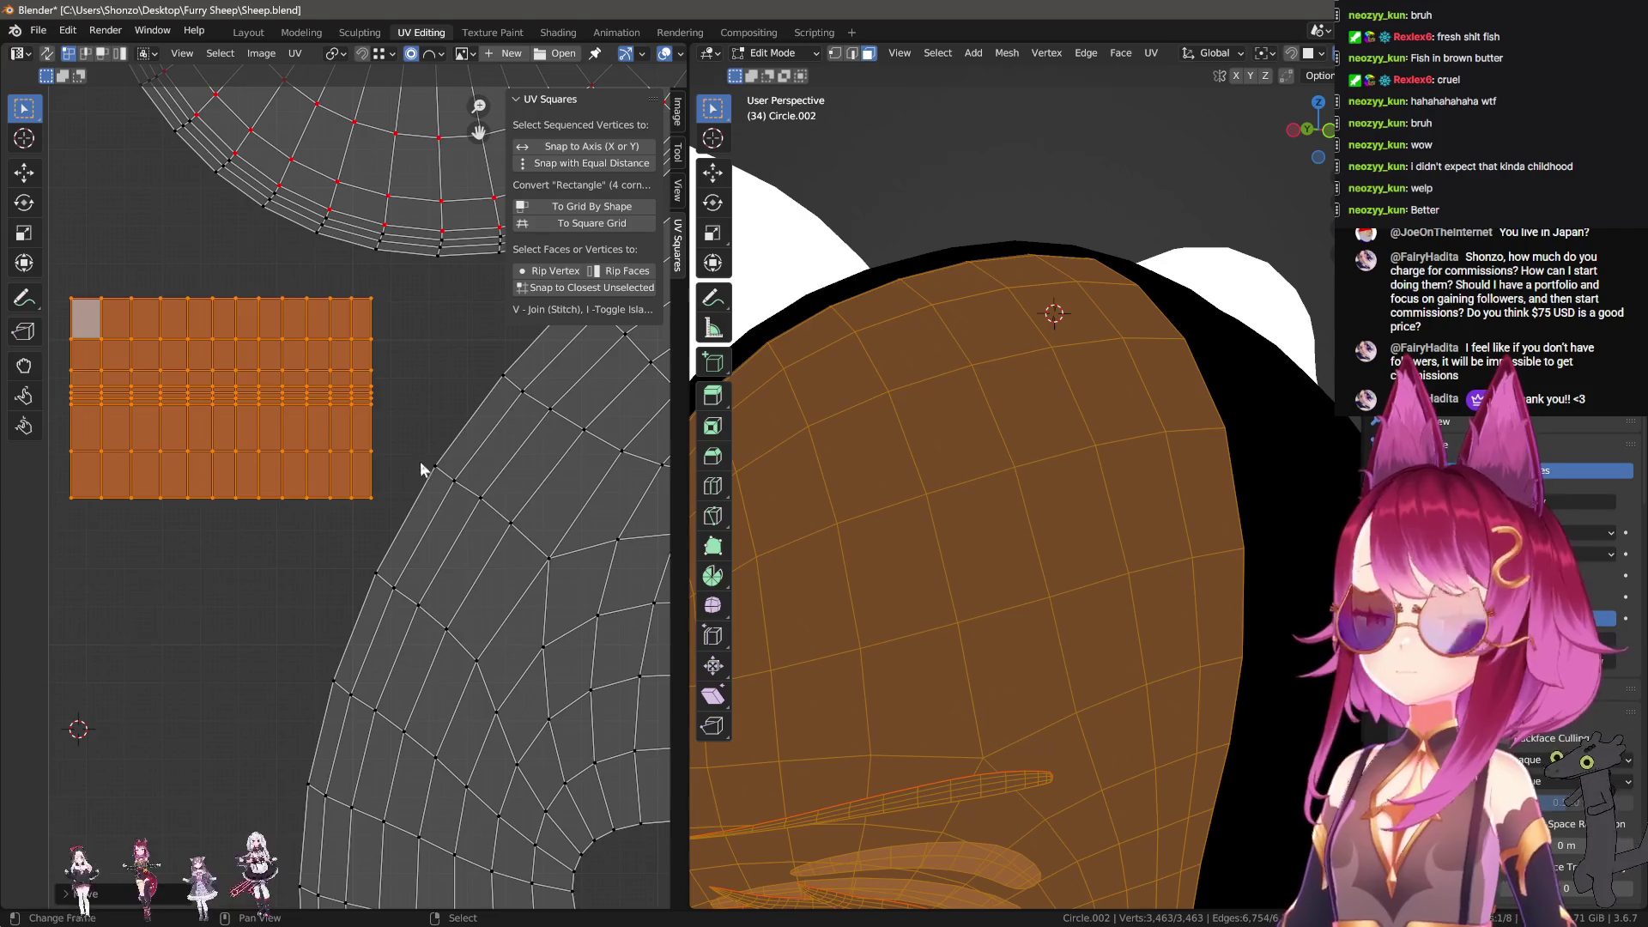
scroll(419, 450, "down", 4)
scroll(463, 557, "up", 5)
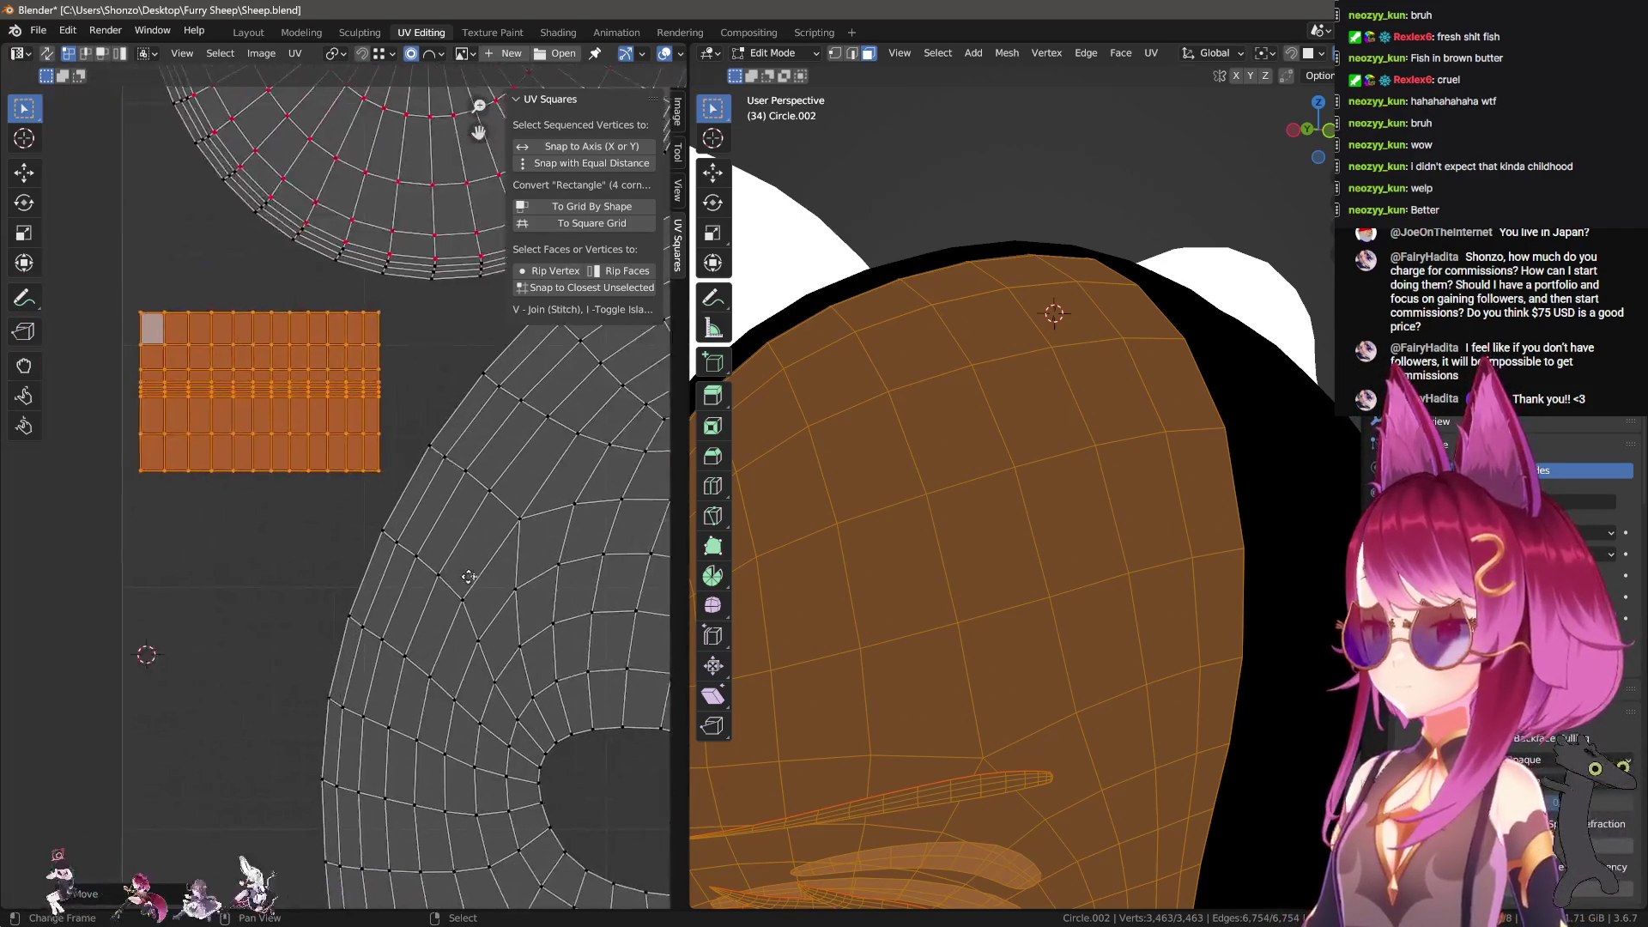
scroll(395, 543, "down", 4)
scroll(344, 513, "up", 2)
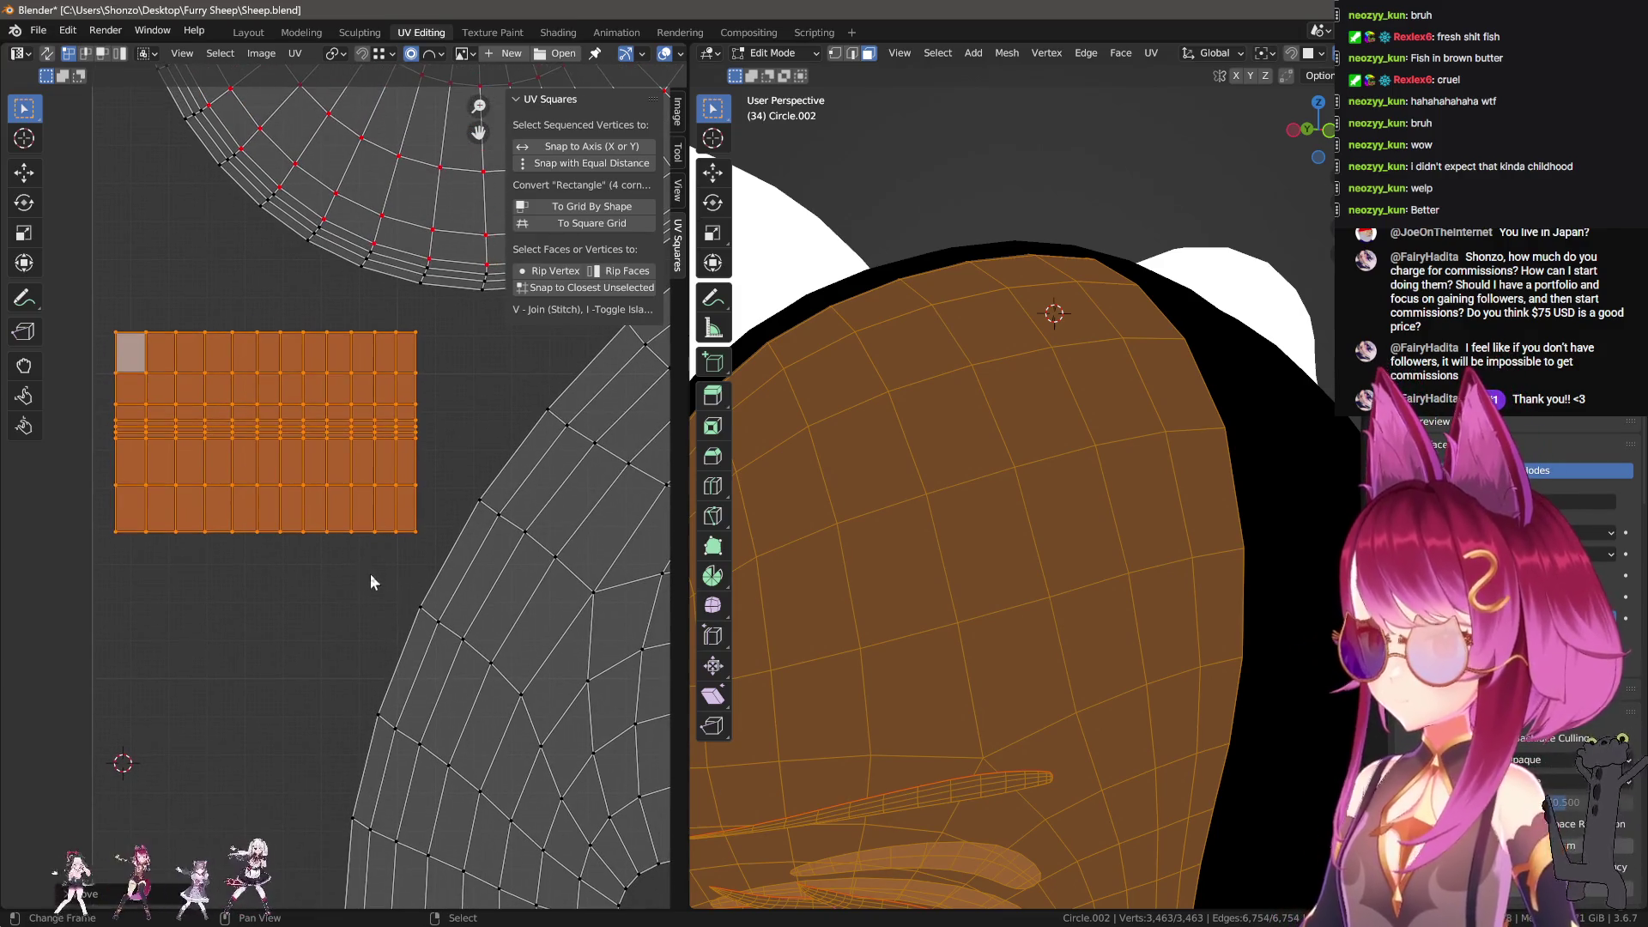
key("g")
key("Escape")
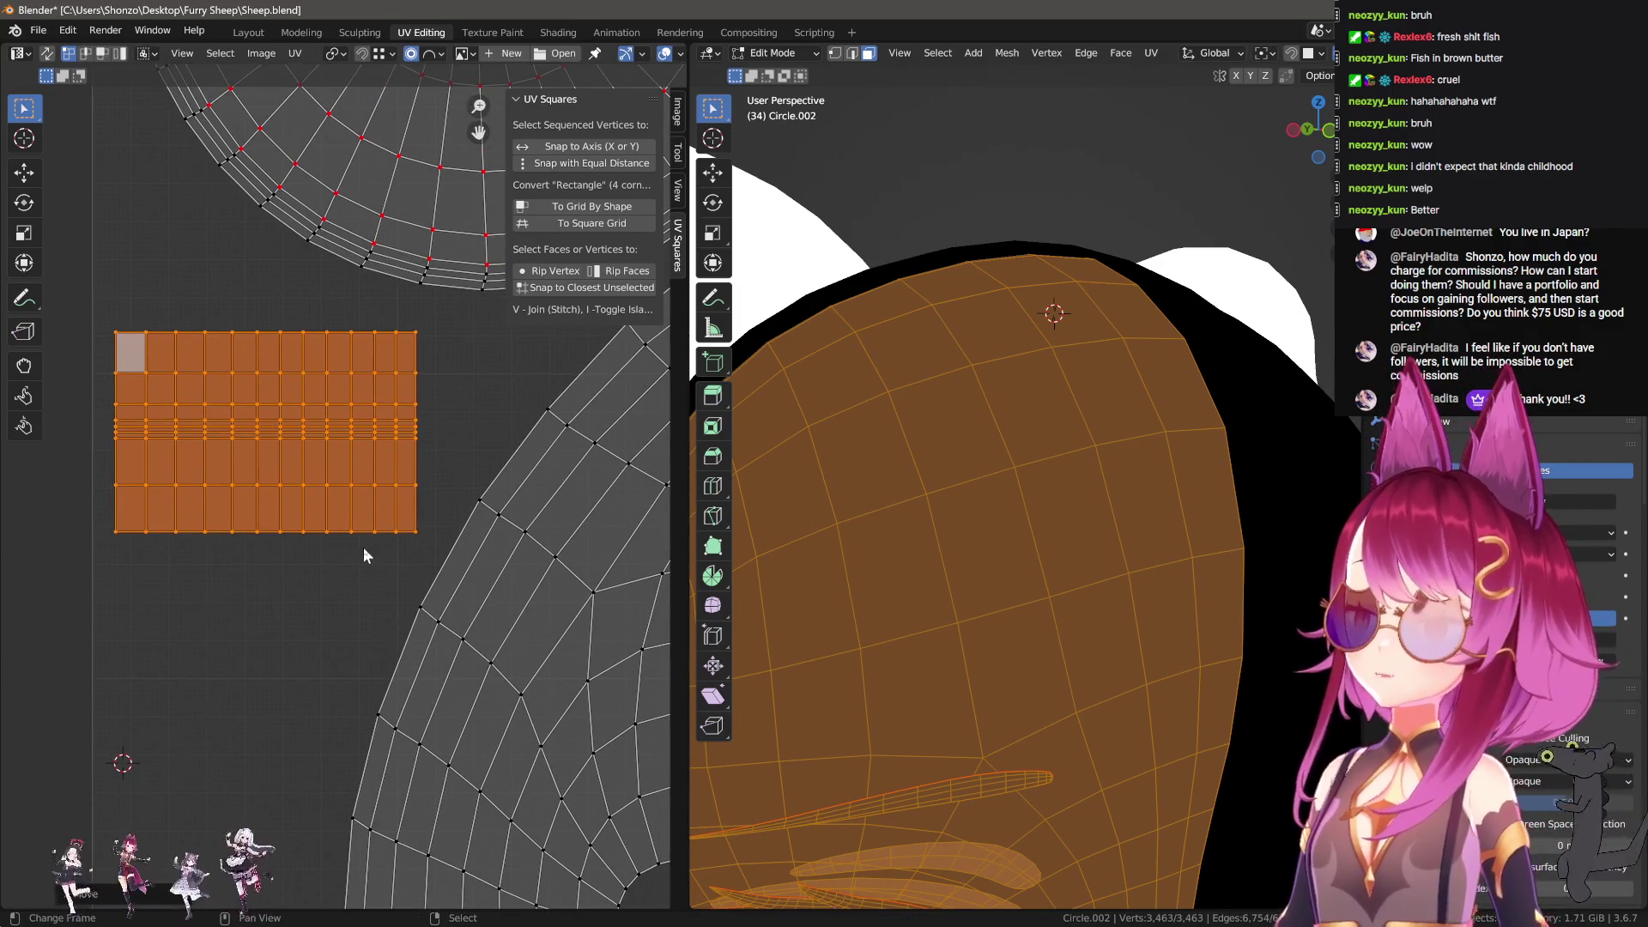
scroll(362, 548, "down", 3)
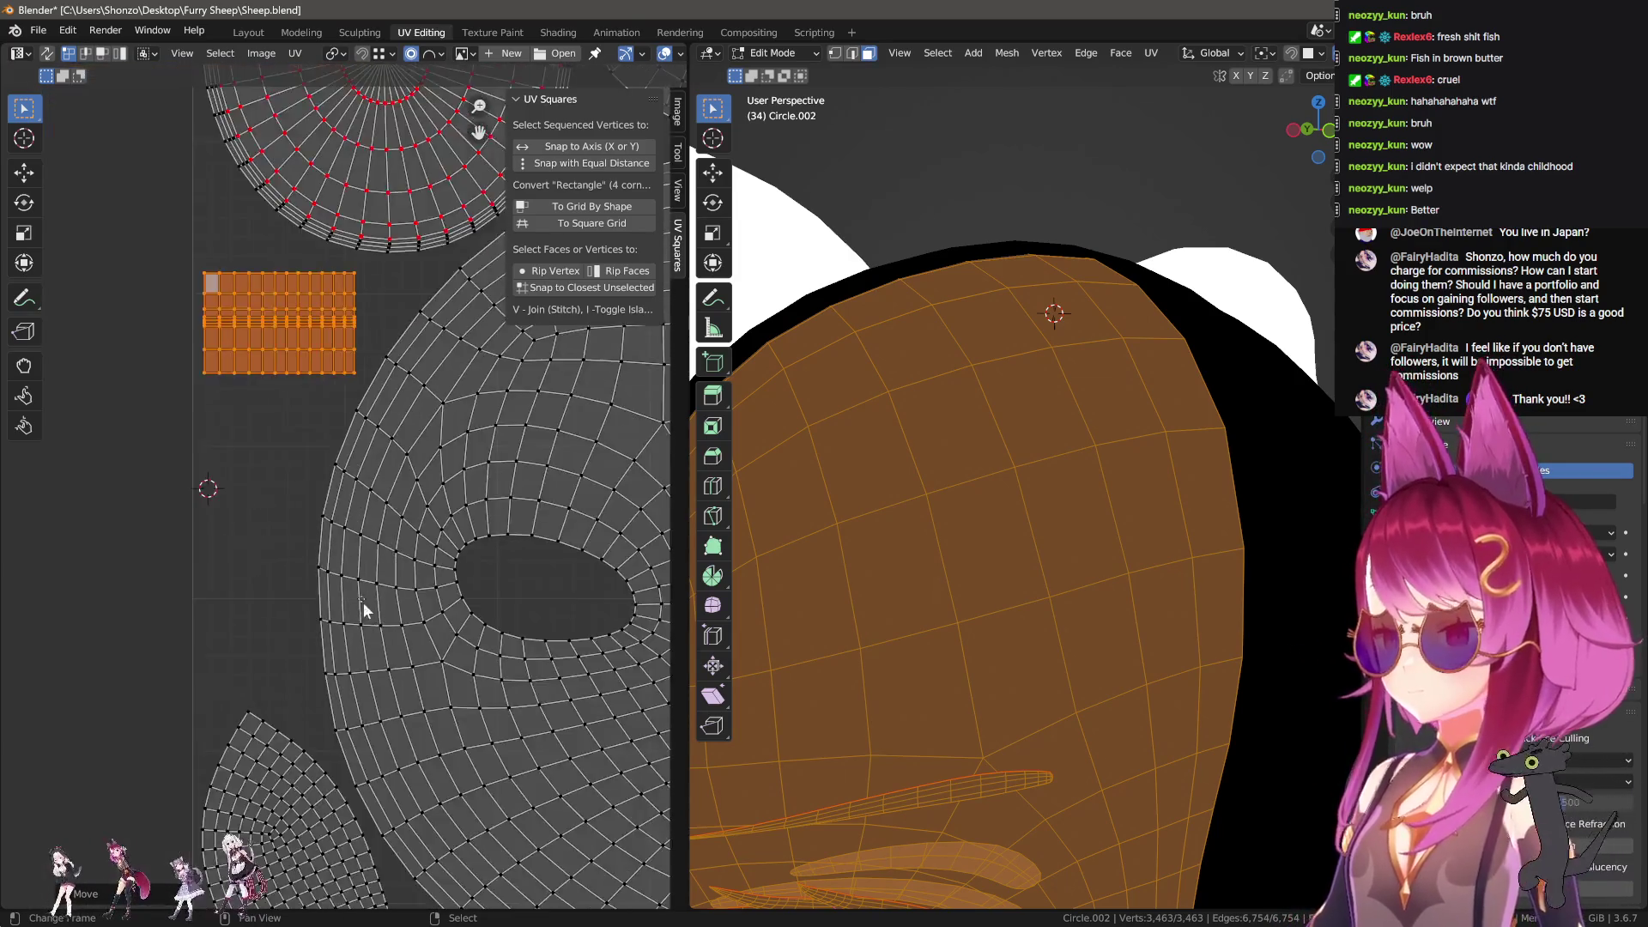
scroll(364, 615, "up", 3)
Step: Select the whole curved lower-left island and nudge it slightly
key("a")
key("l")
key("g")
left_click(314, 511)
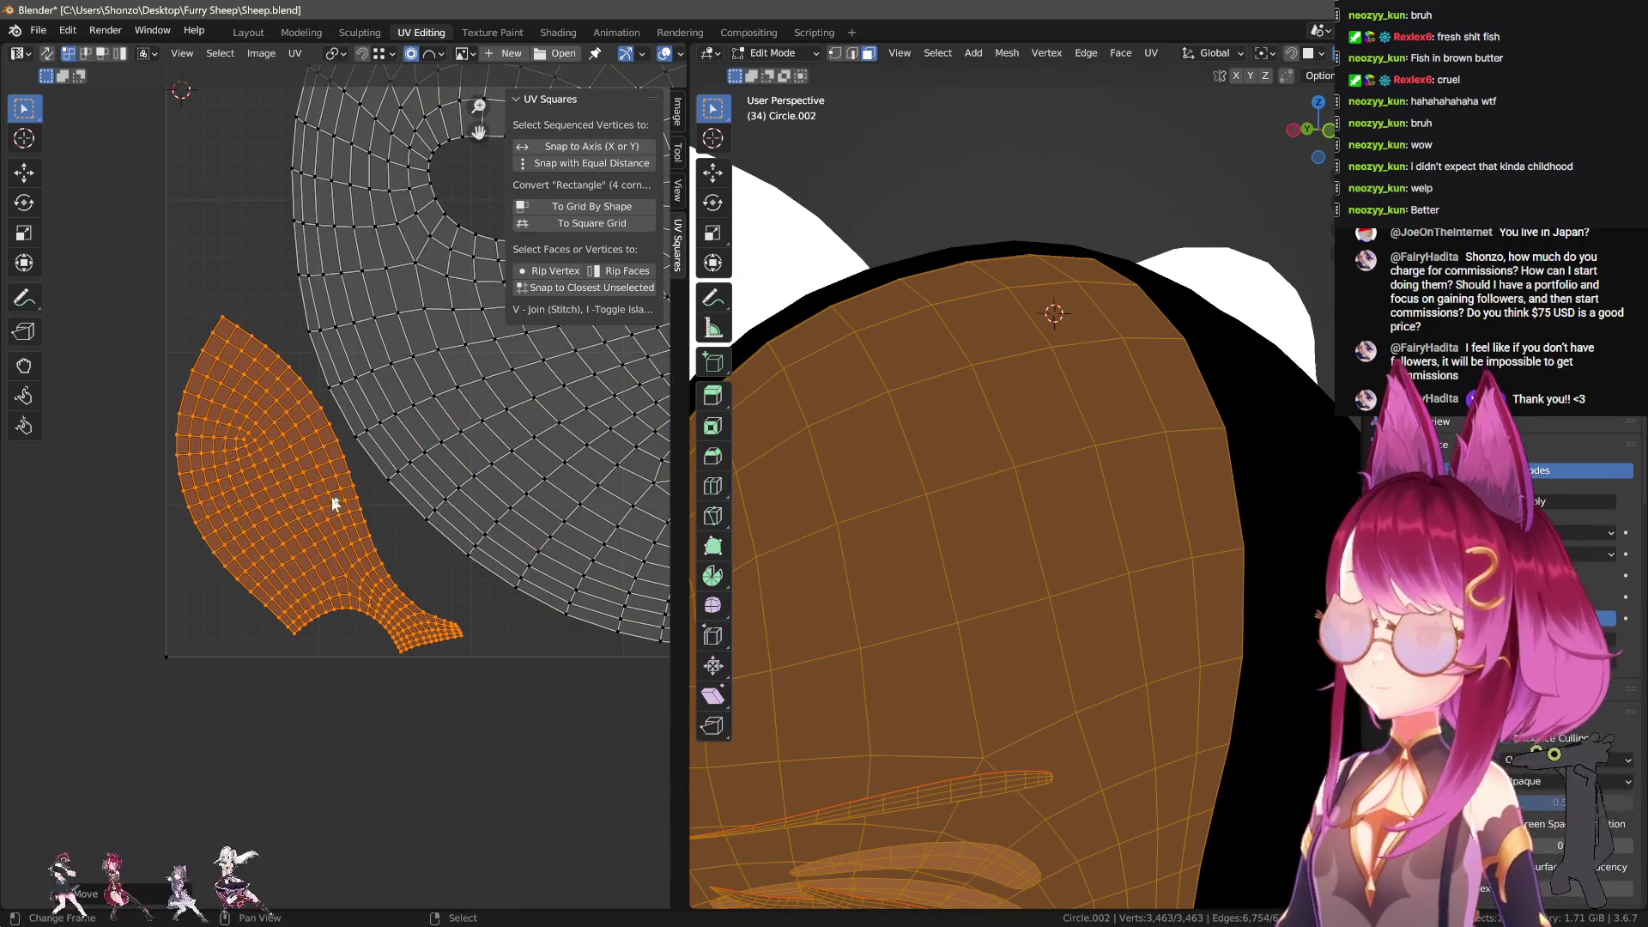
scroll(371, 524, "down", 5)
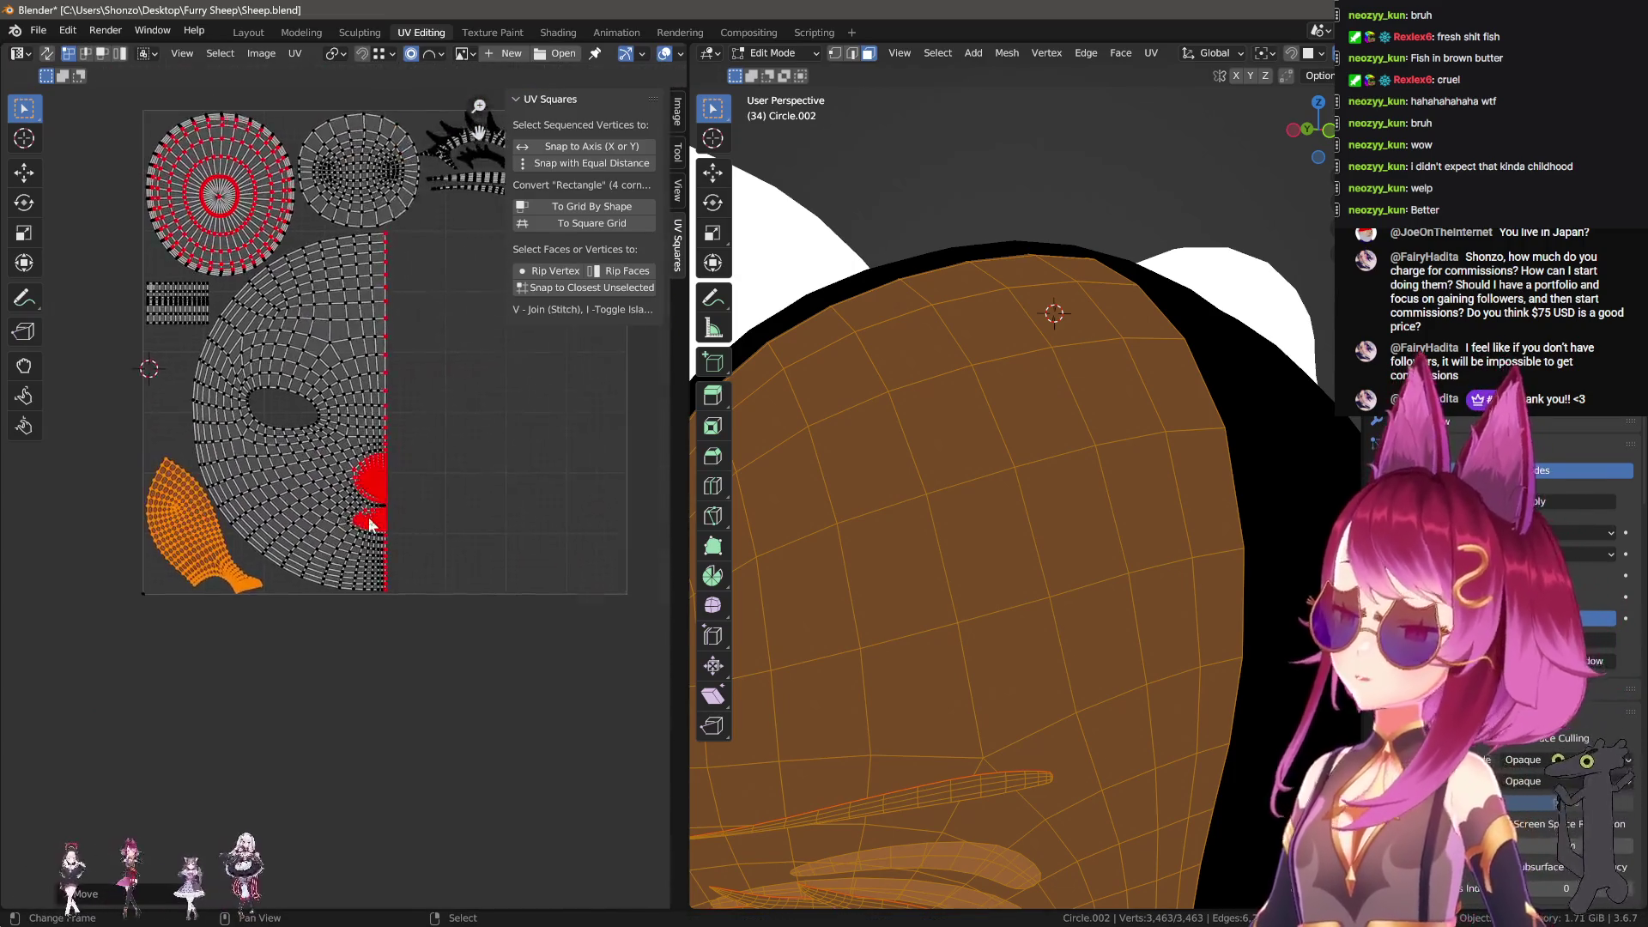
scroll(369, 523, "up", 5)
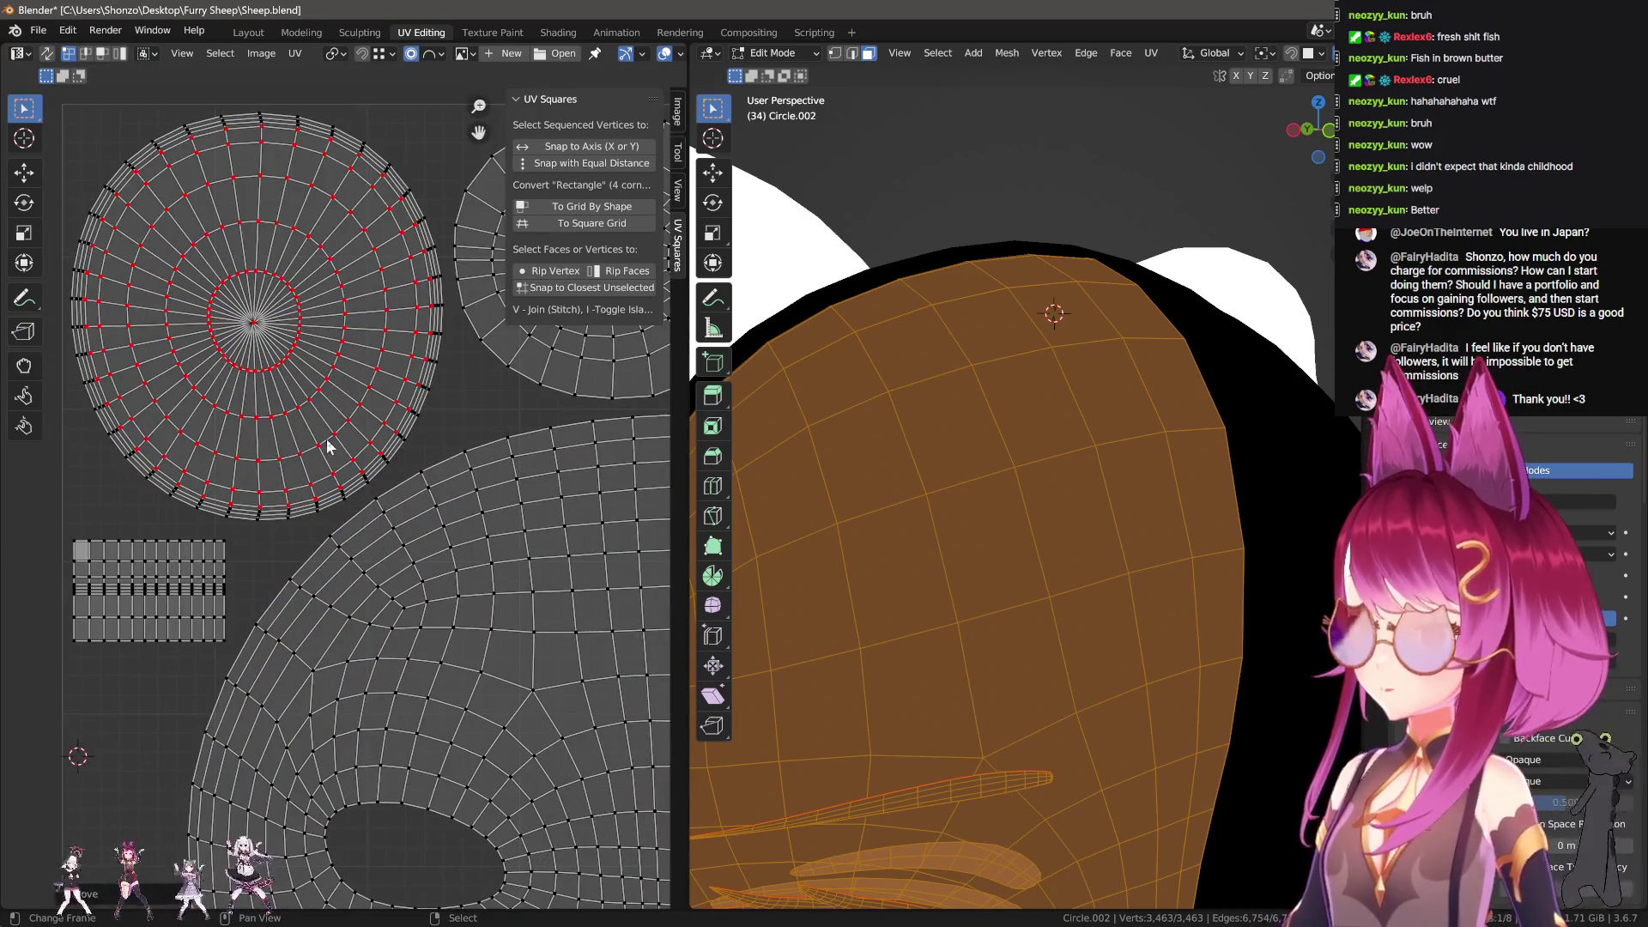
scroll(329, 448, "up", 2)
scroll(347, 447, "up", 2)
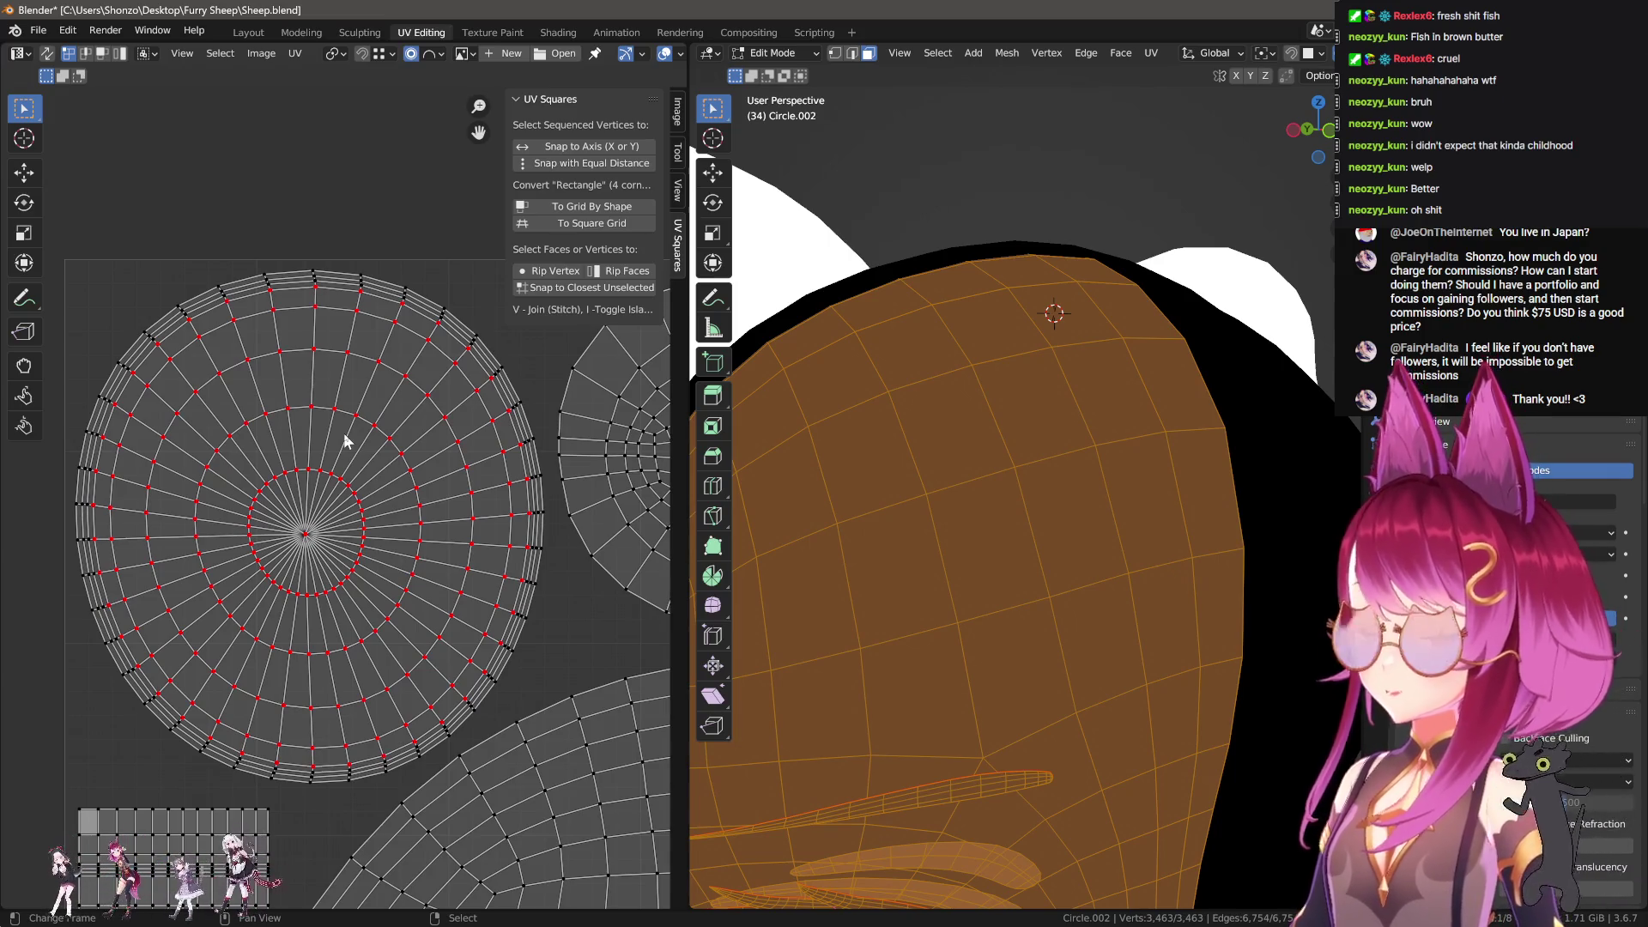
scroll(343, 447, "down", 2)
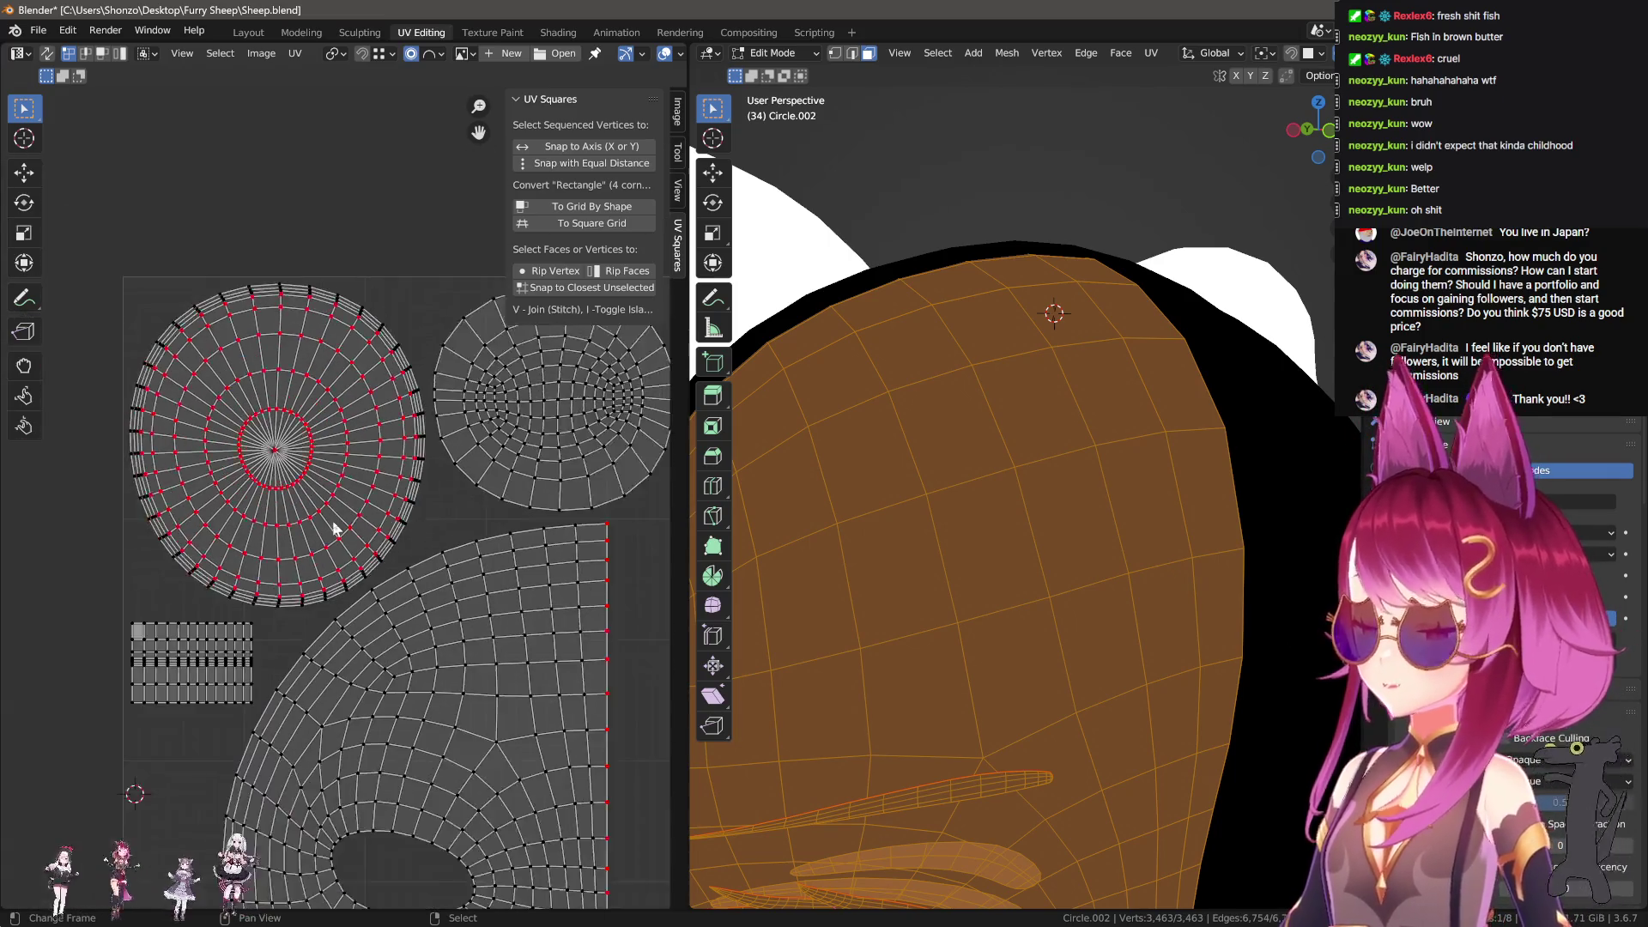
Step: Drop the circular island selection and select the whole grid island instead
key("l")
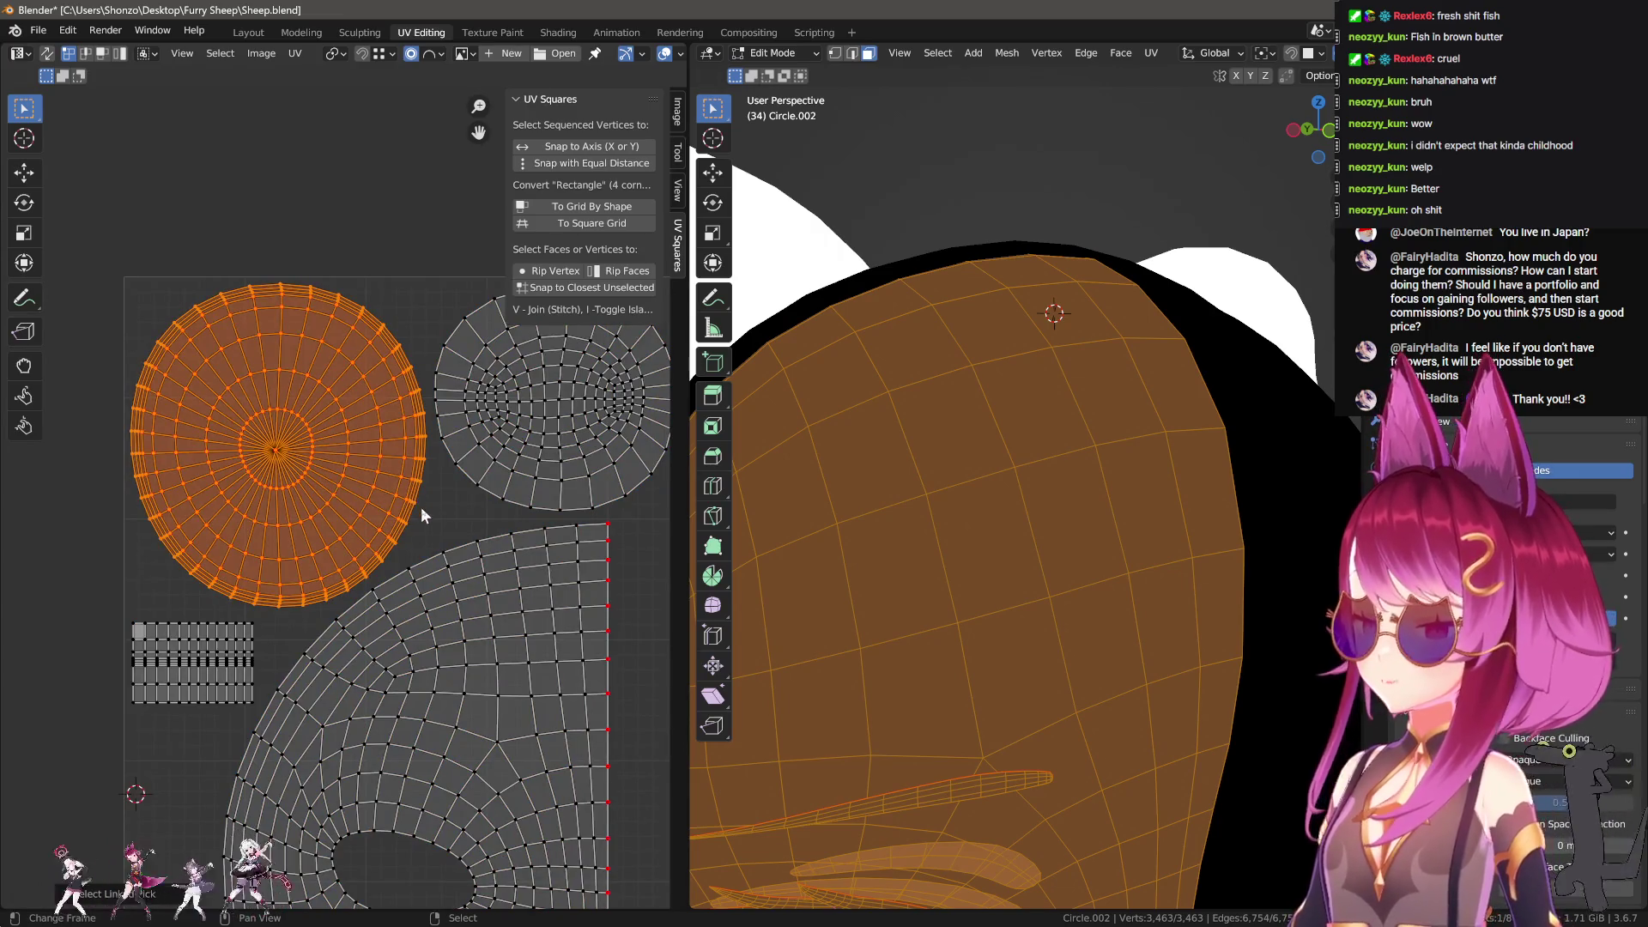
scroll(466, 558, "up", 3)
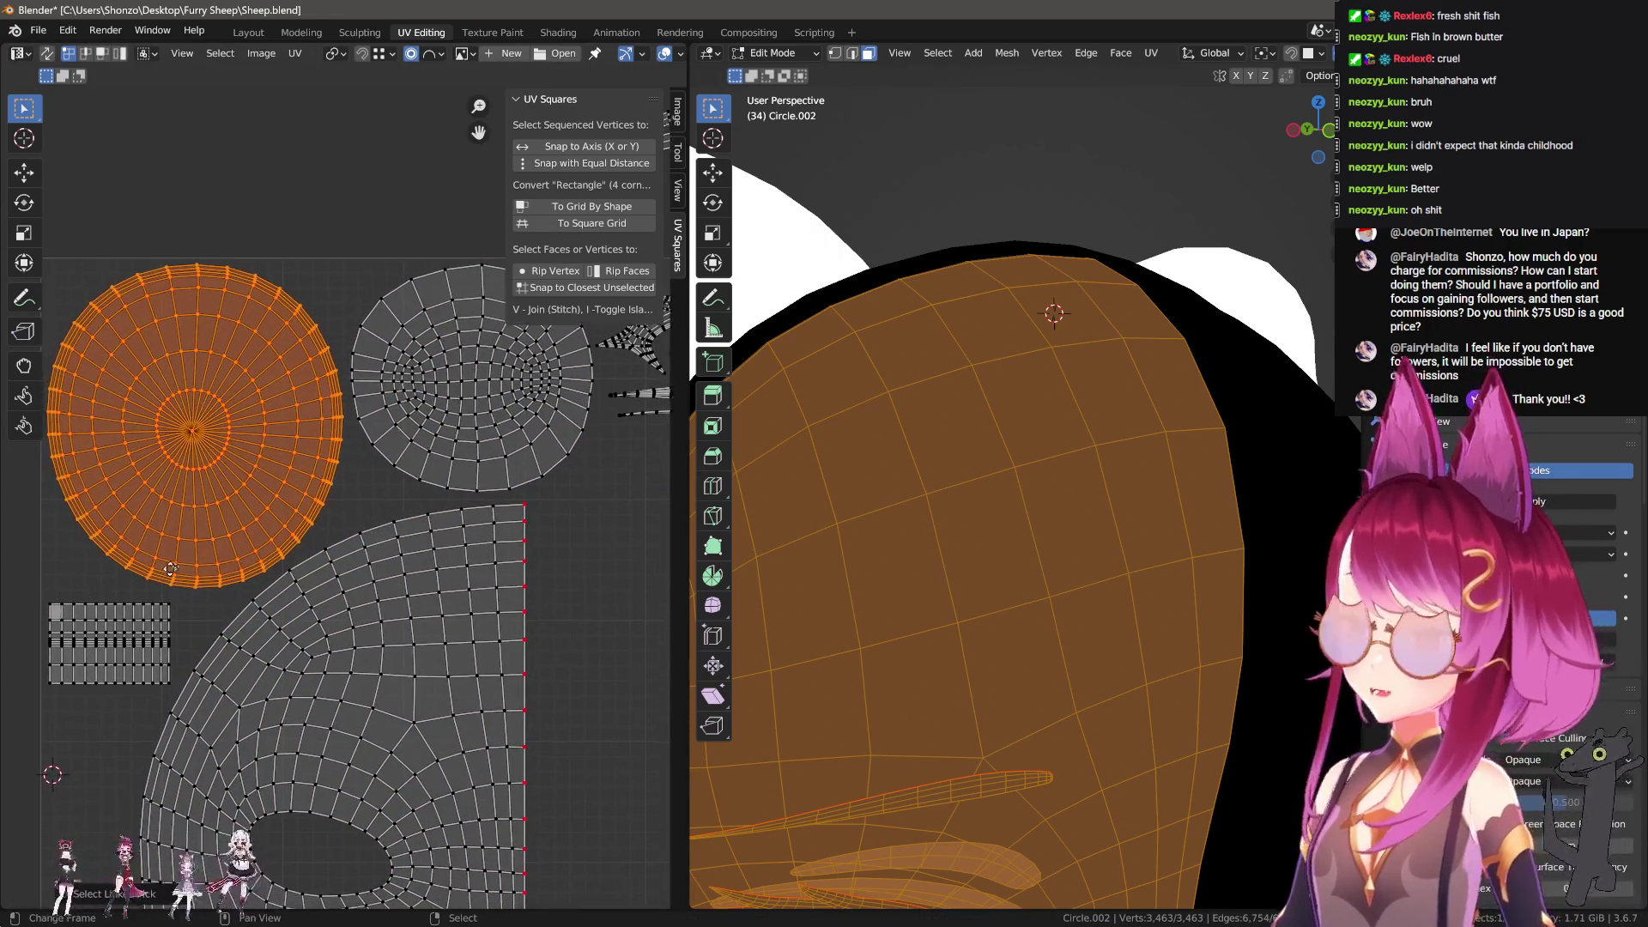
key("alt+a")
left_click_drag(178, 459, 245, 623)
key("ctrl+l")
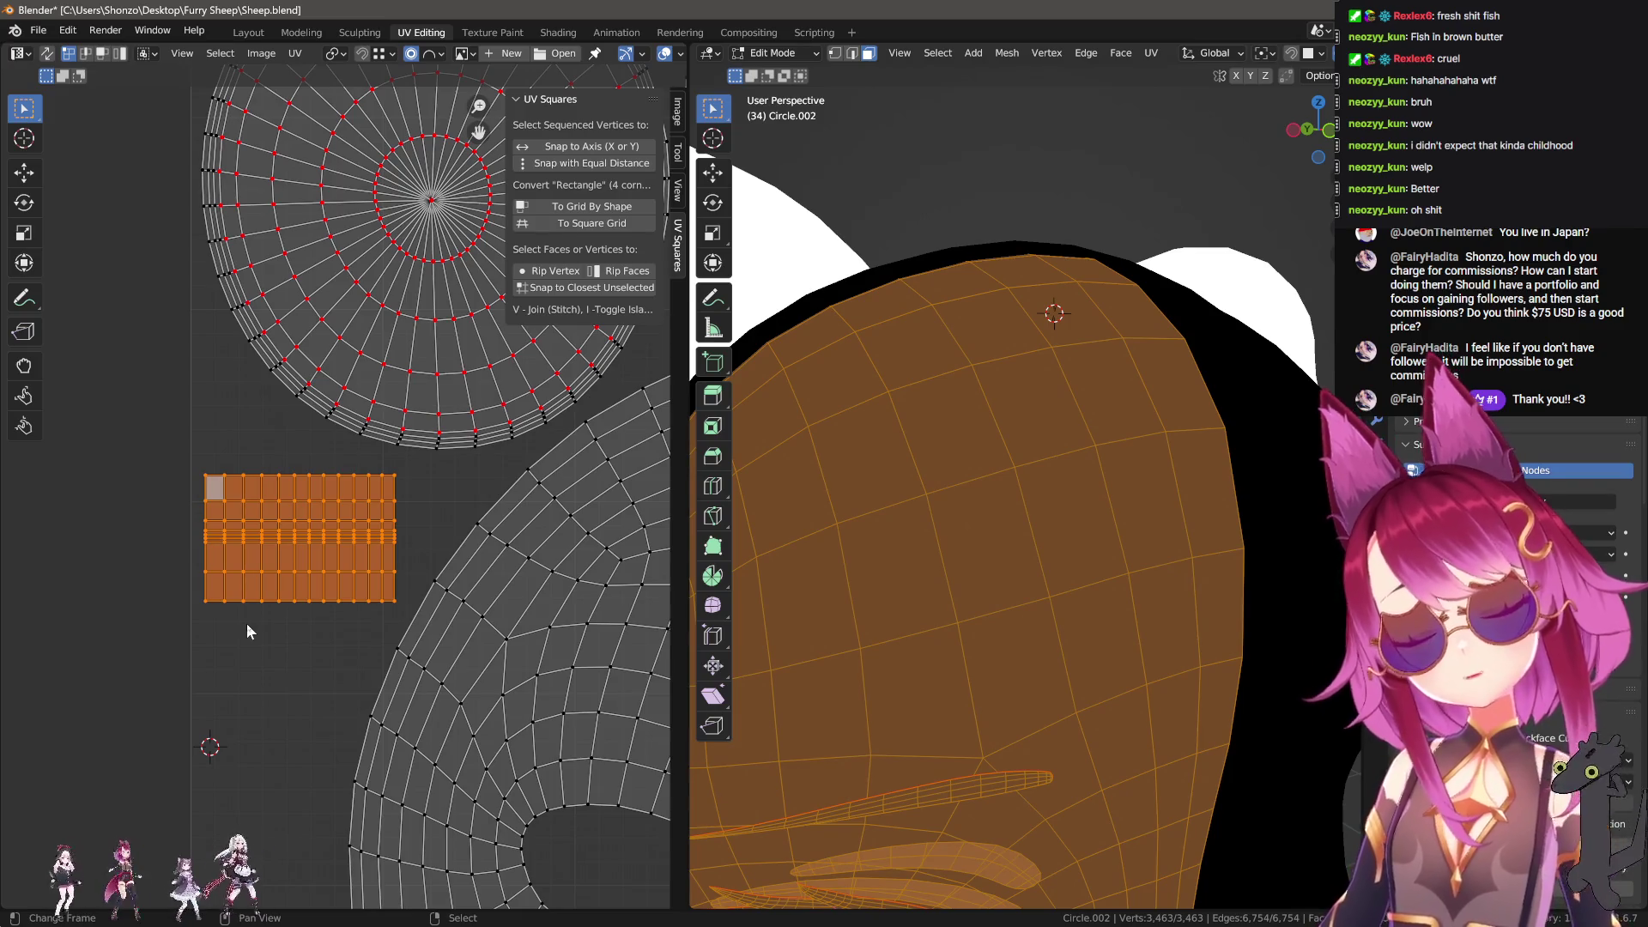
scroll(246, 627, "down", 2)
scroll(461, 579, "right", 5)
scroll(460, 580, "up", 3)
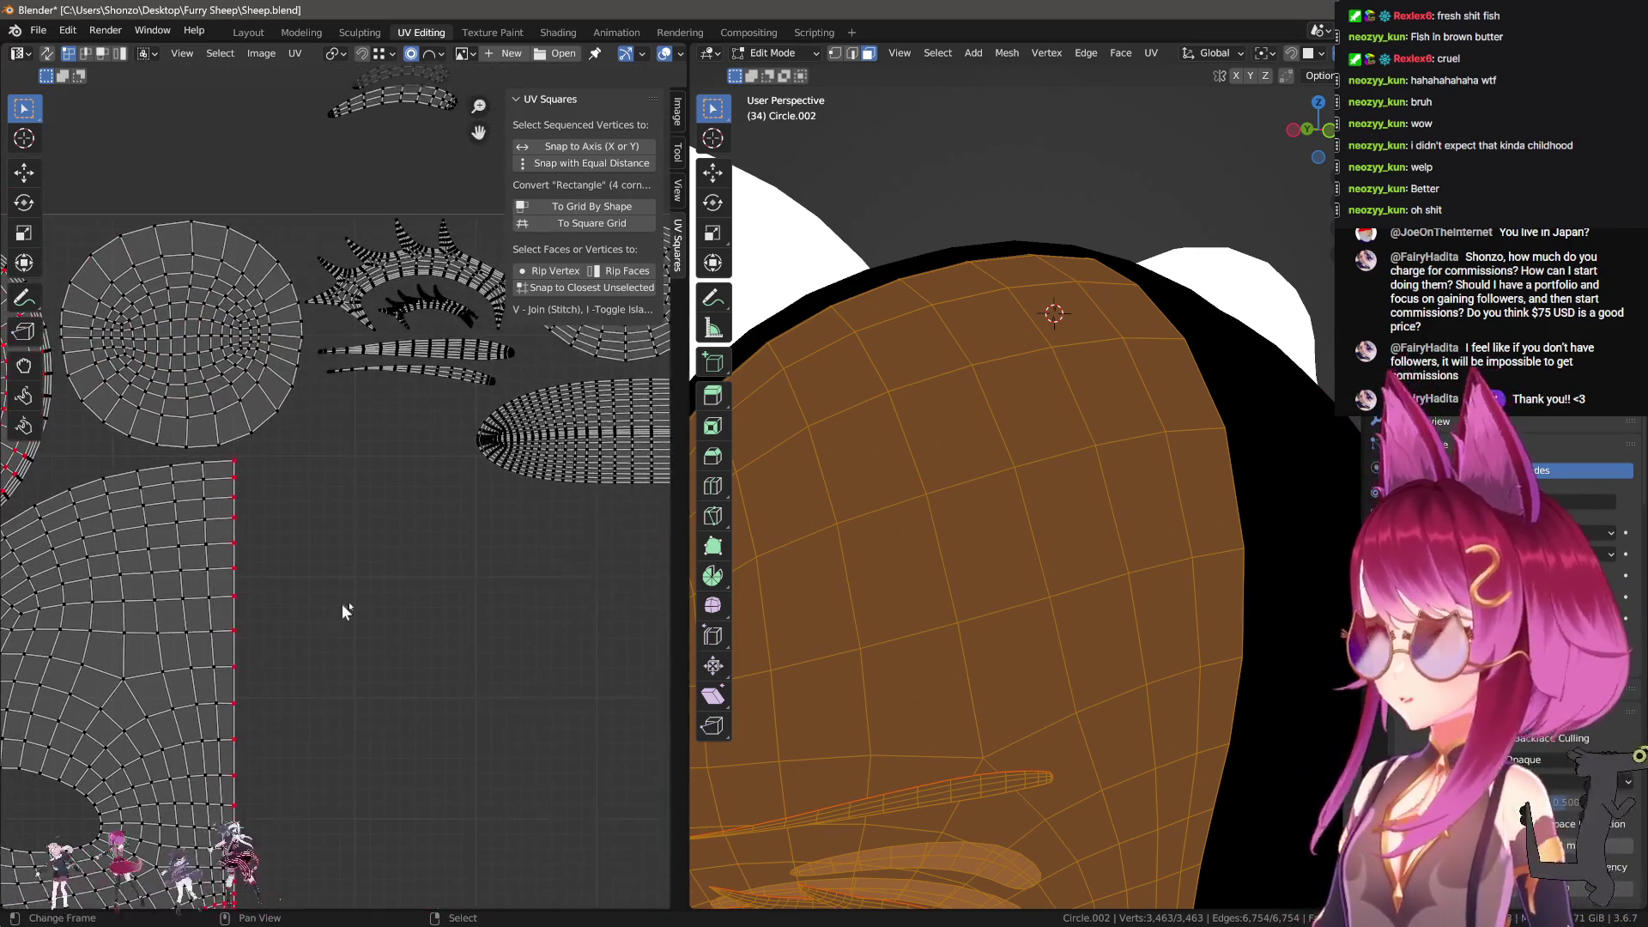
scroll(324, 618, "up", 5, "shift")
scroll(390, 617, "down", 2)
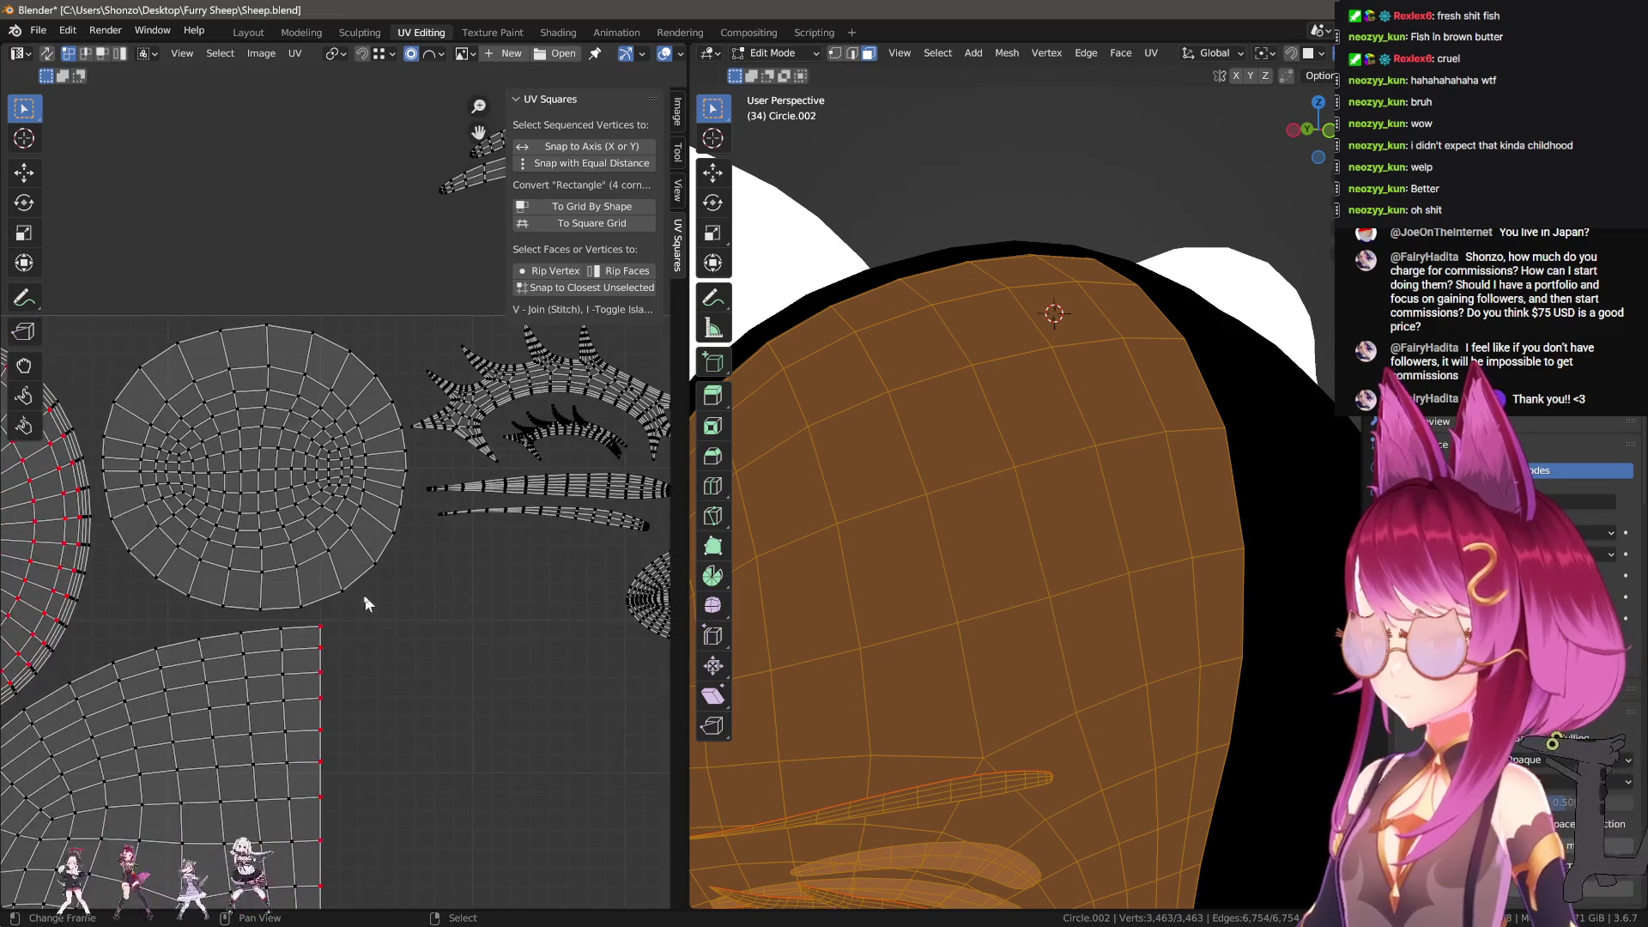
Step: Shrink the round eye island slightly and nudge it to the right
key("l")
key("s")
left_click(416, 554)
key("s")
left_click(383, 559)
key("g")
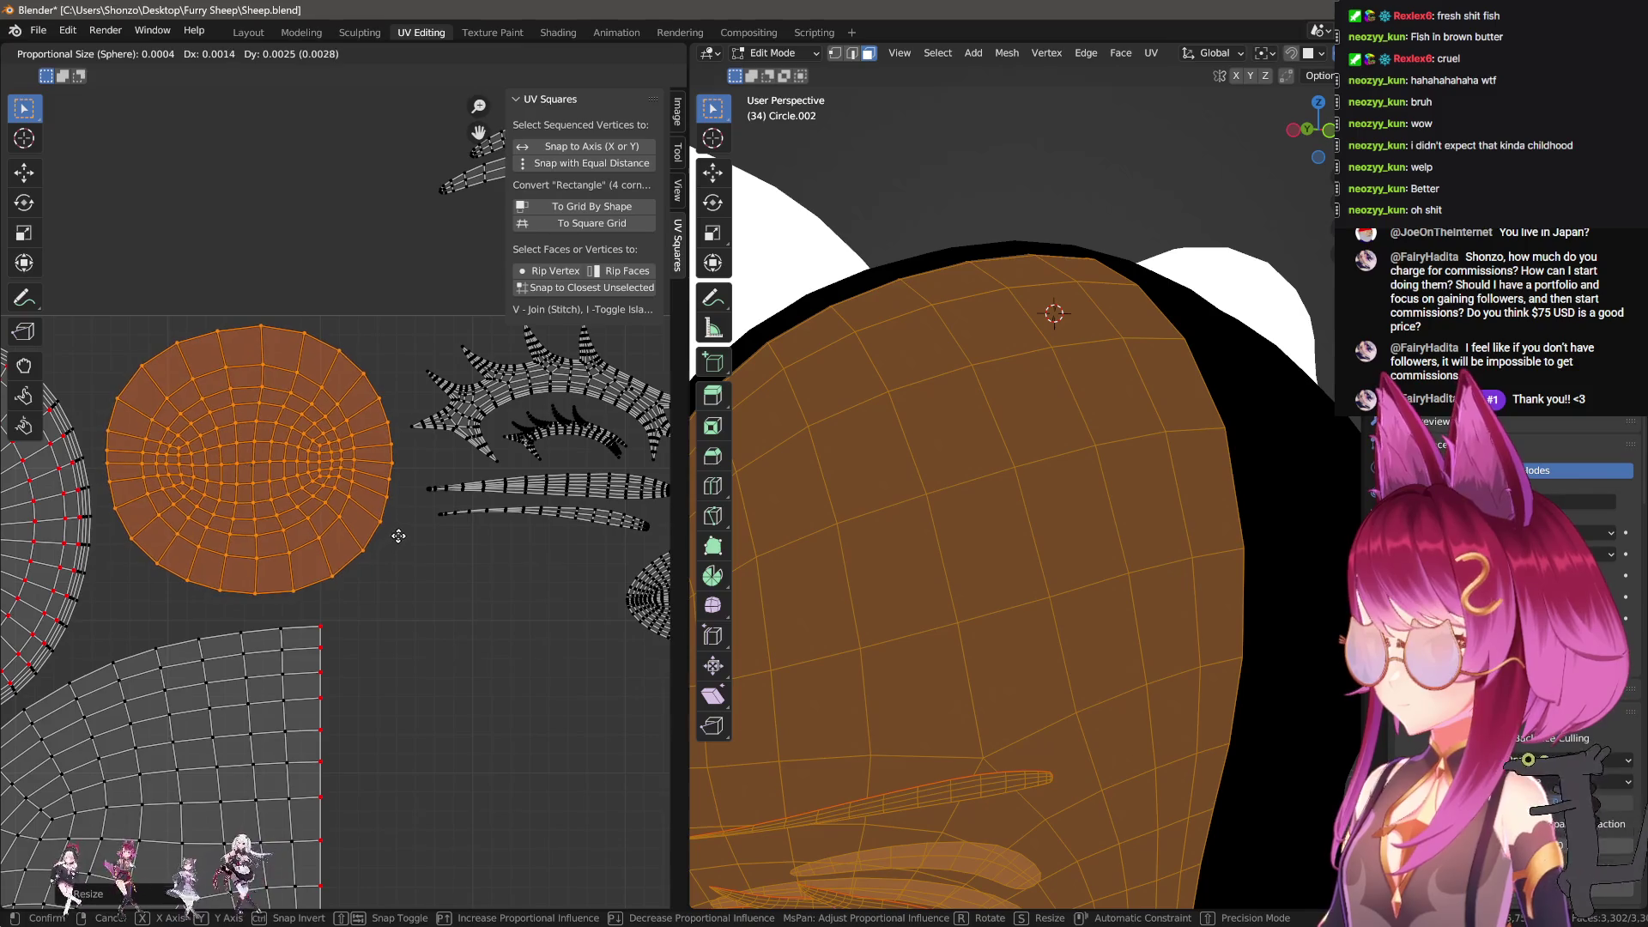
left_click(405, 534)
key("g")
left_click(402, 560)
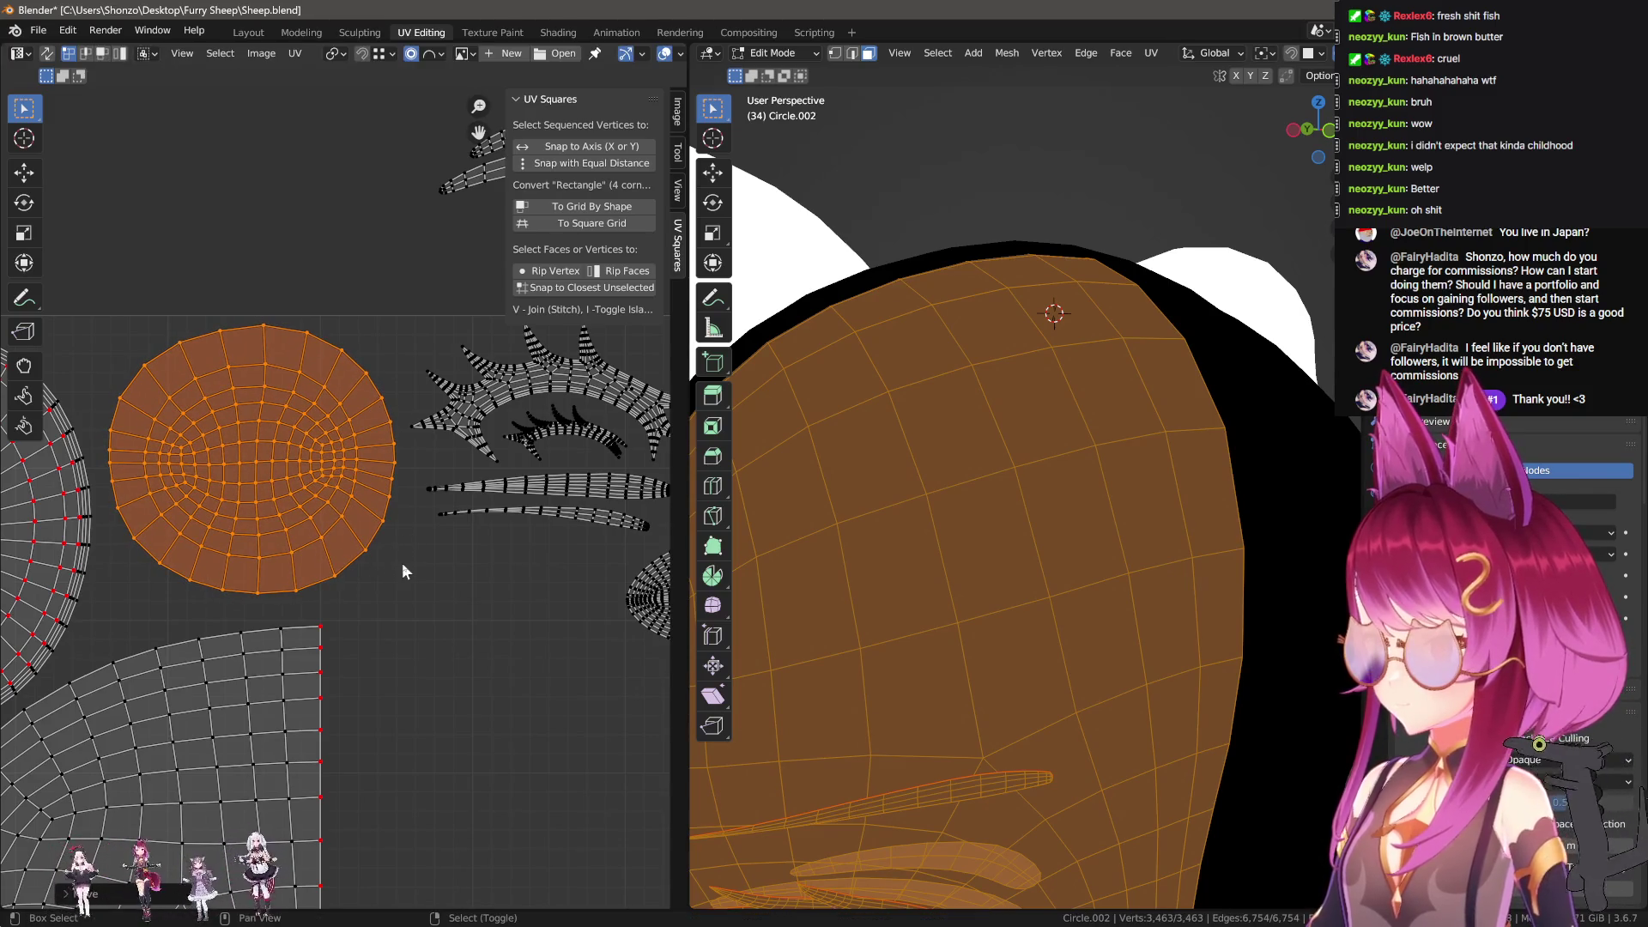
mouse_move(399, 564)
middle_mouse_down()
mouse_move(423, 654)
mouse_move(341, 599)
mouse_move(369, 592)
middle_mouse_up()
left_click(290, 340)
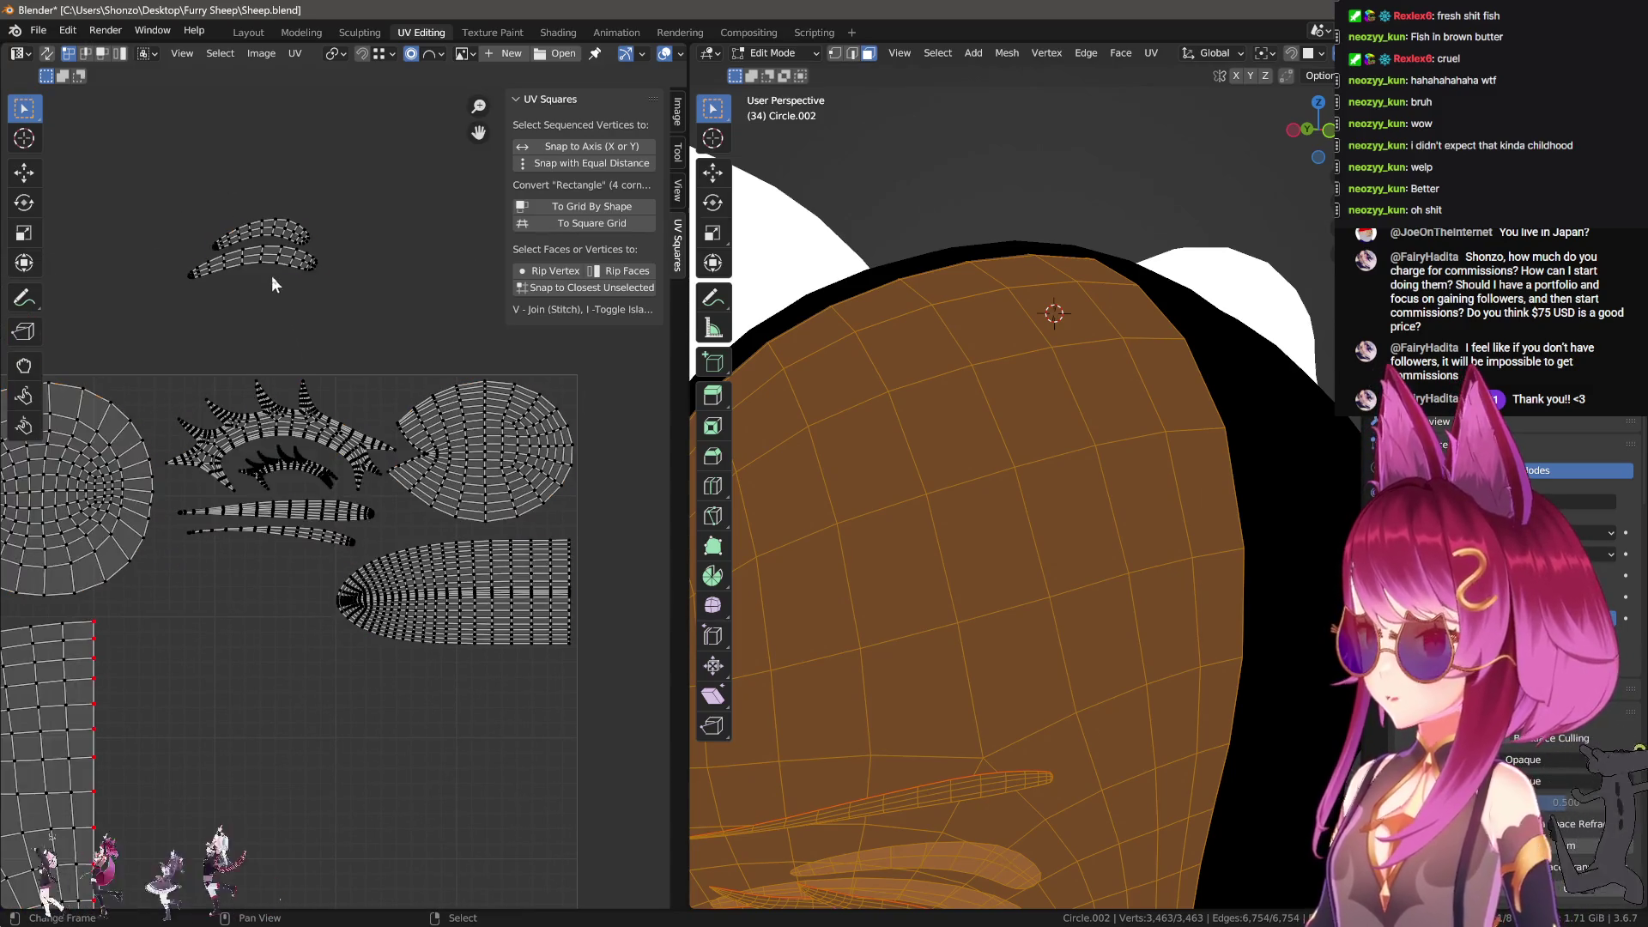
Step: Move the two connected brow islands up, outside the UV square
key("l")
middle_click_drag(291, 256, 315, 236)
key("g")
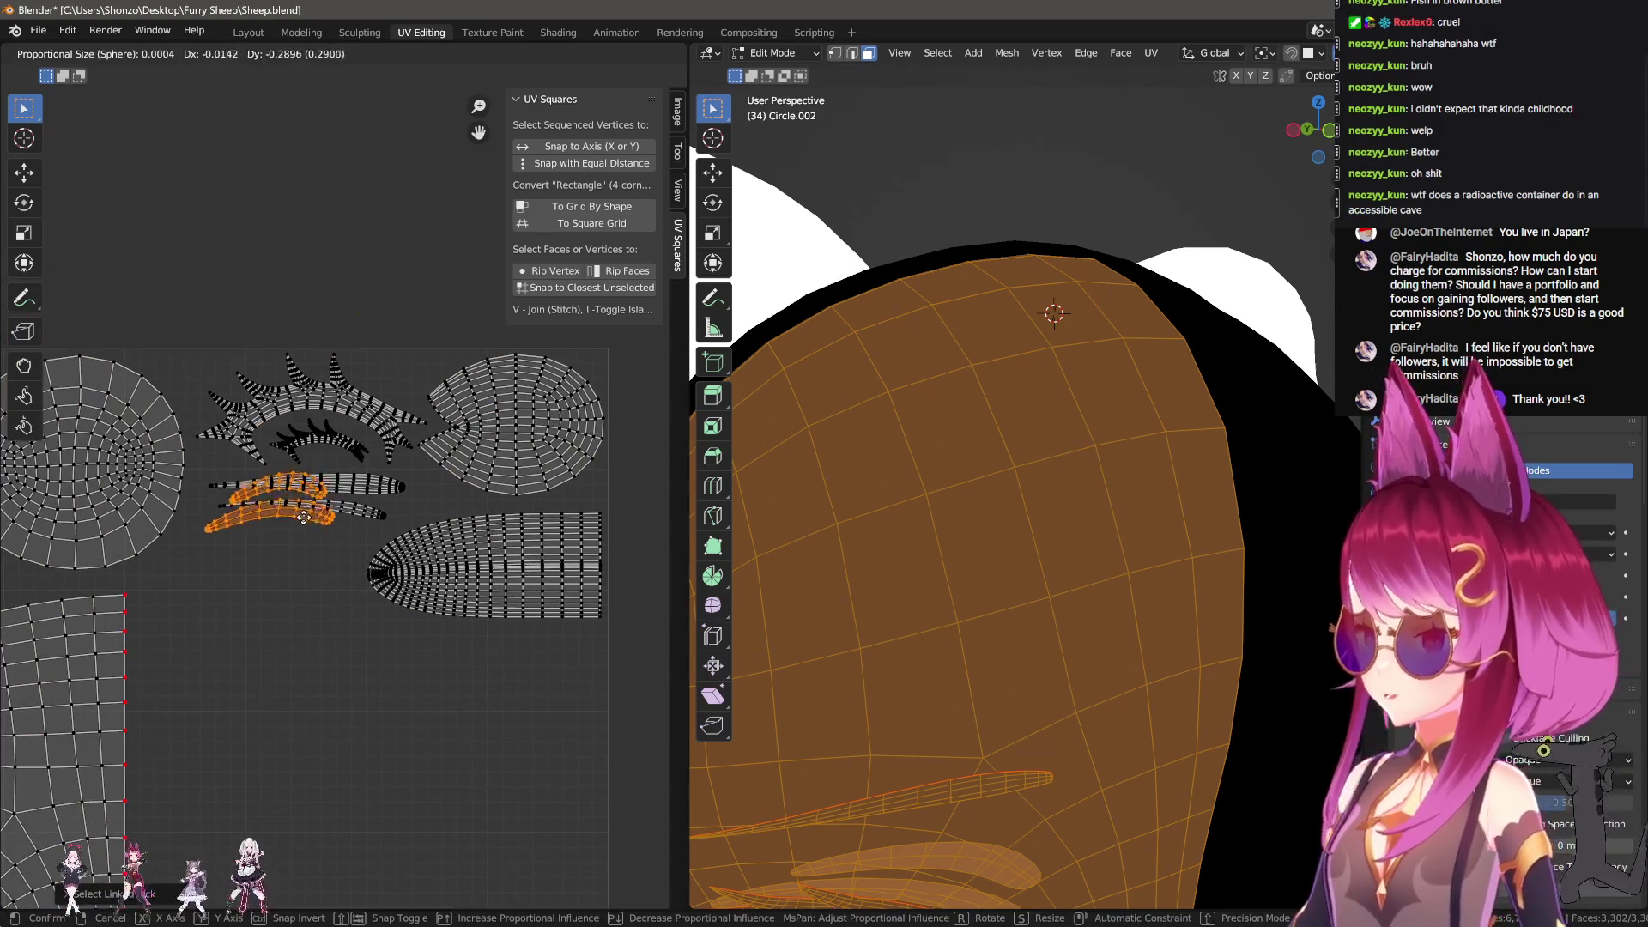
scroll(326, 498, "up", 3)
left_click(475, 464)
scroll(475, 464, "down", 3)
key("g")
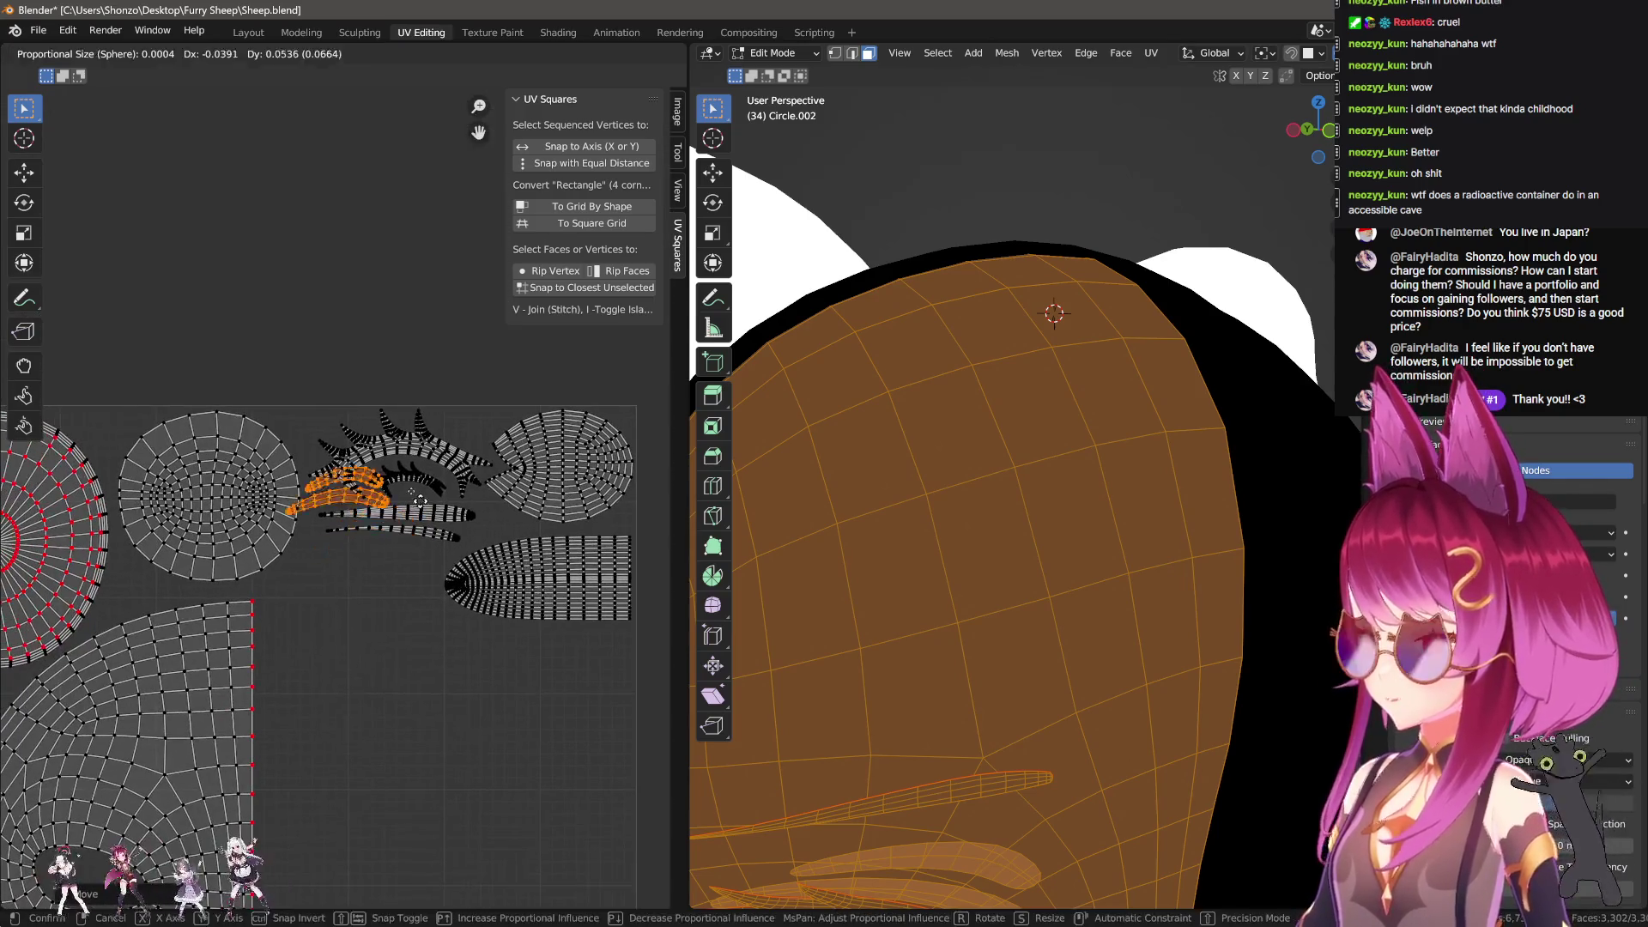
left_click(382, 421)
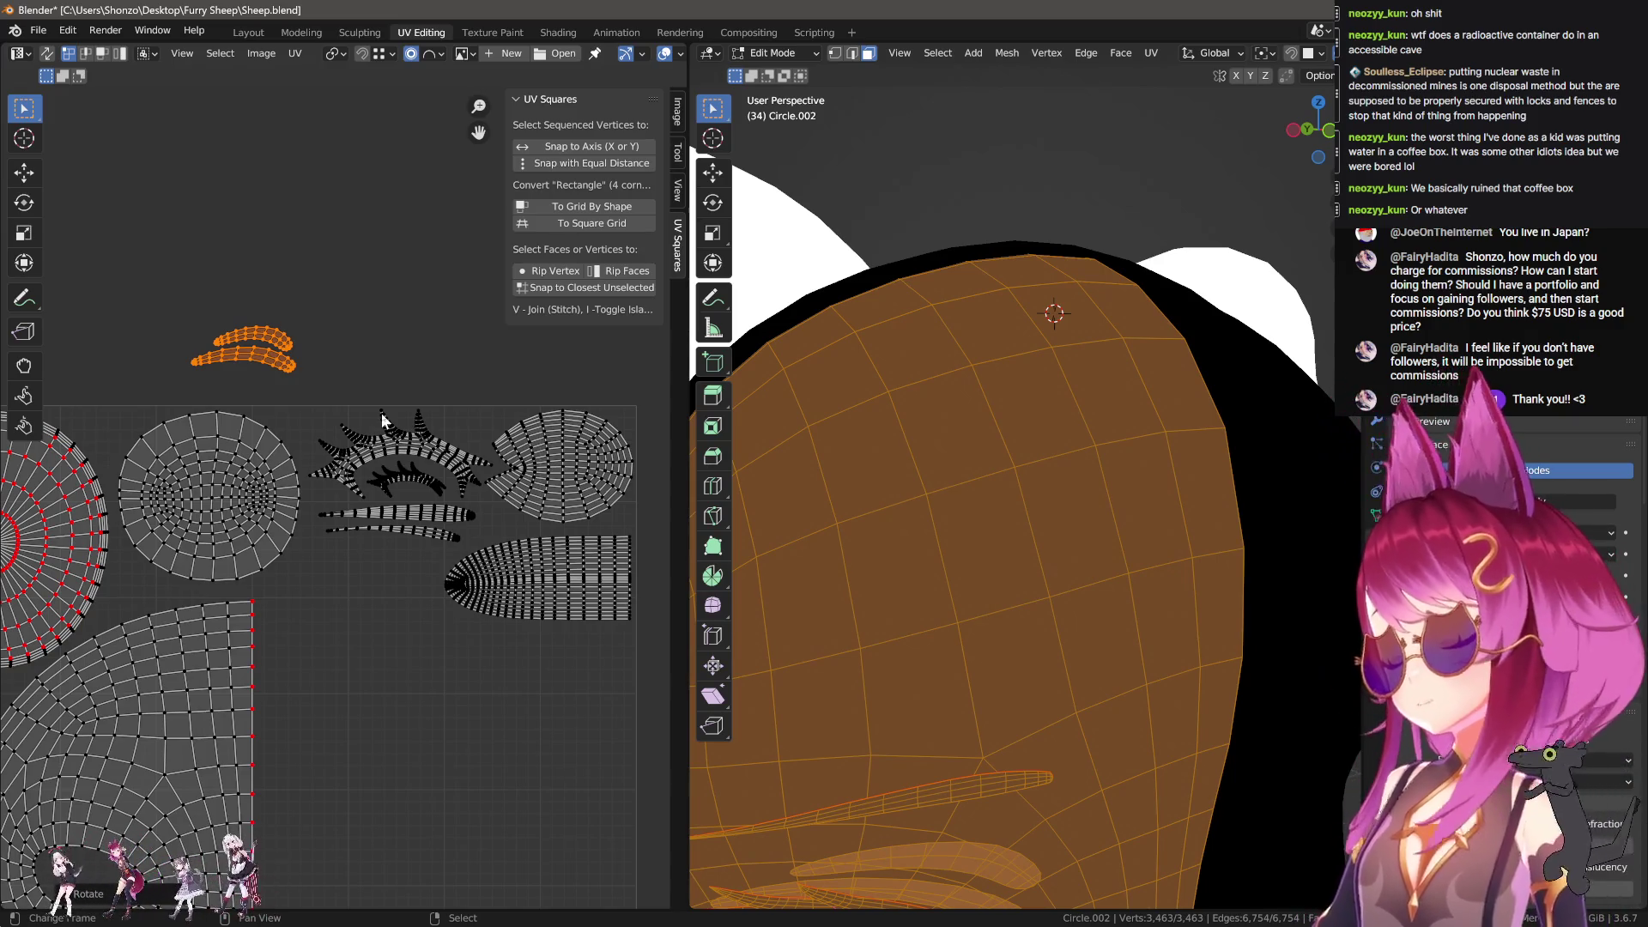
Step: Leave Edit Mode so the head mesh is back in Object Mode
scroll(416, 634, "down", 6)
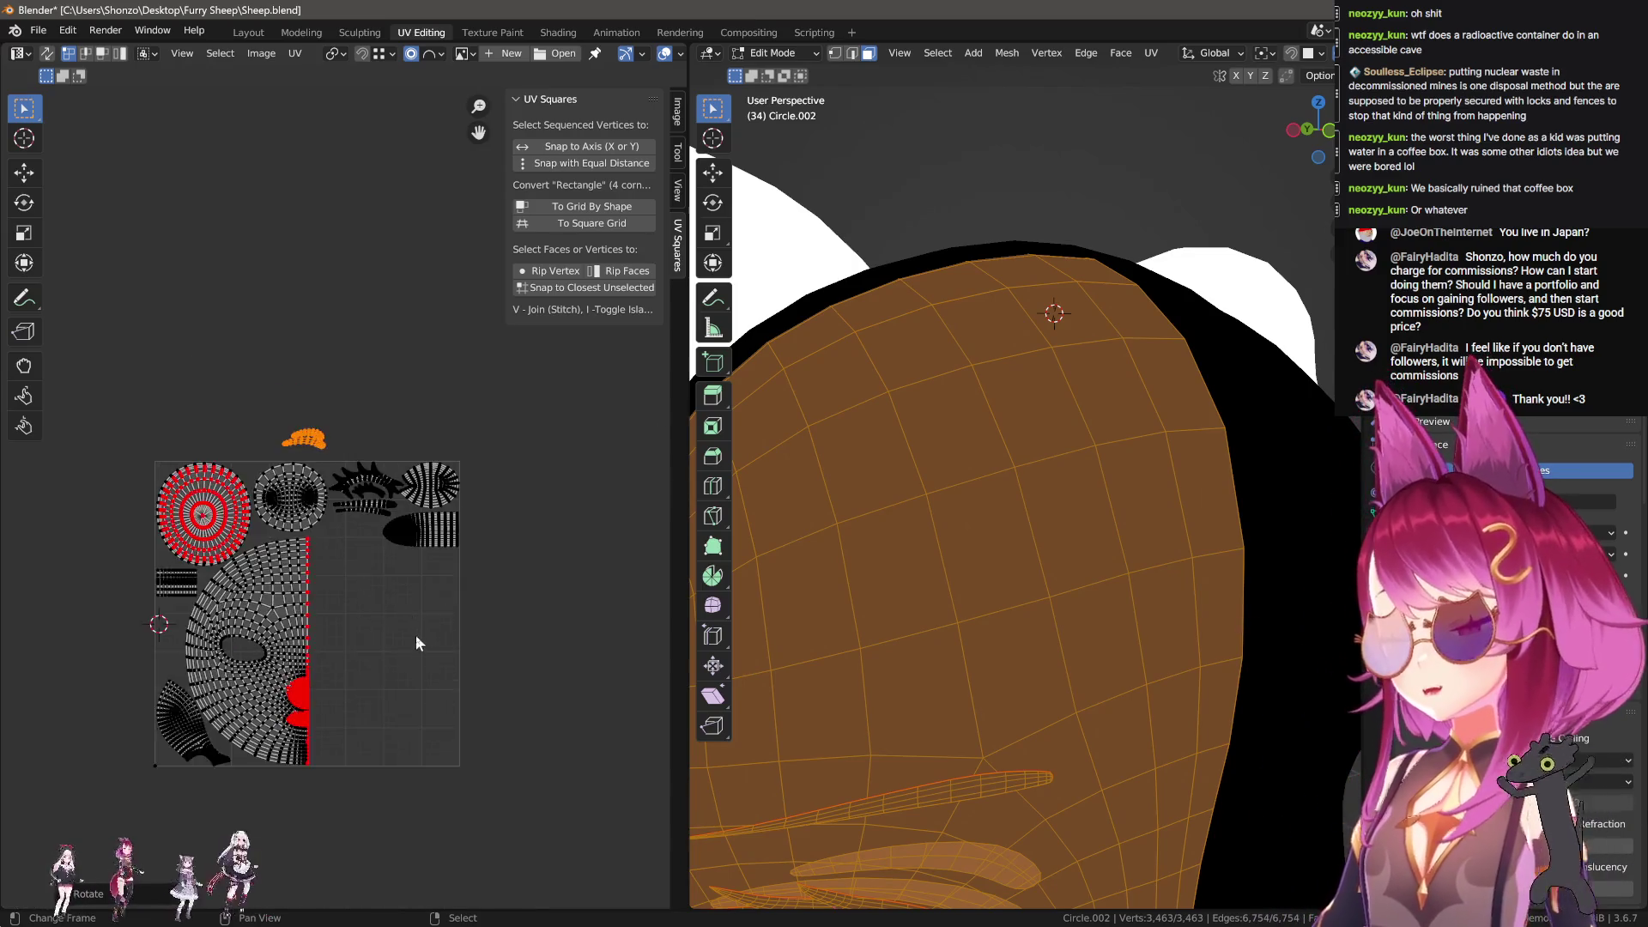
scroll(515, 623, "up", 6)
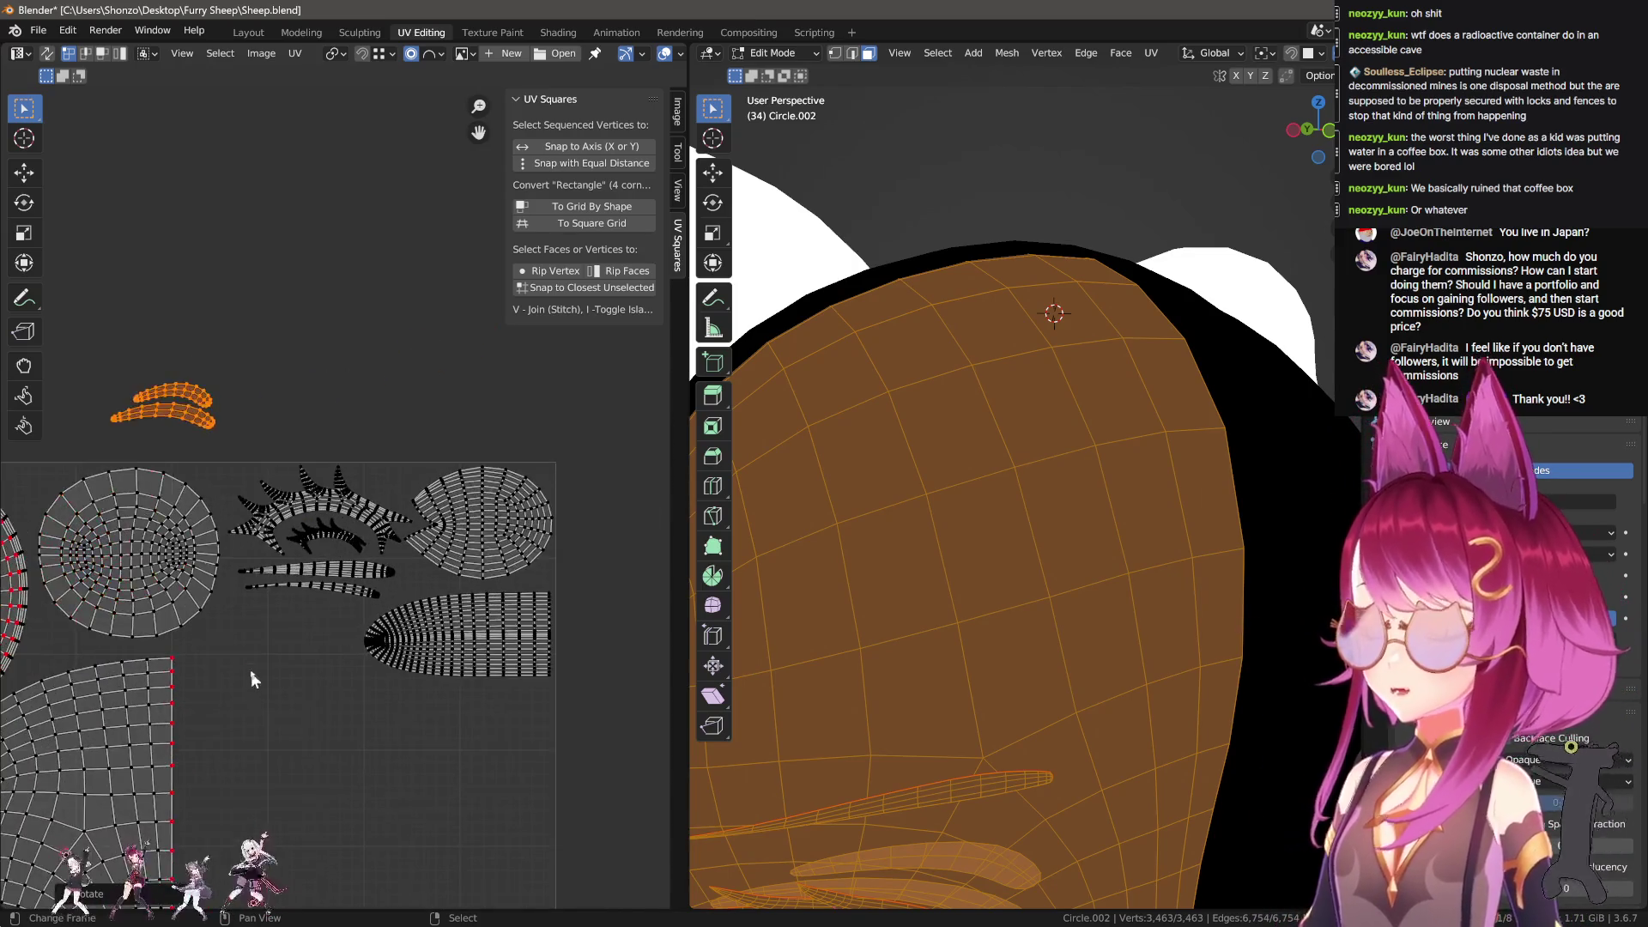
scroll(252, 544, "up", 1)
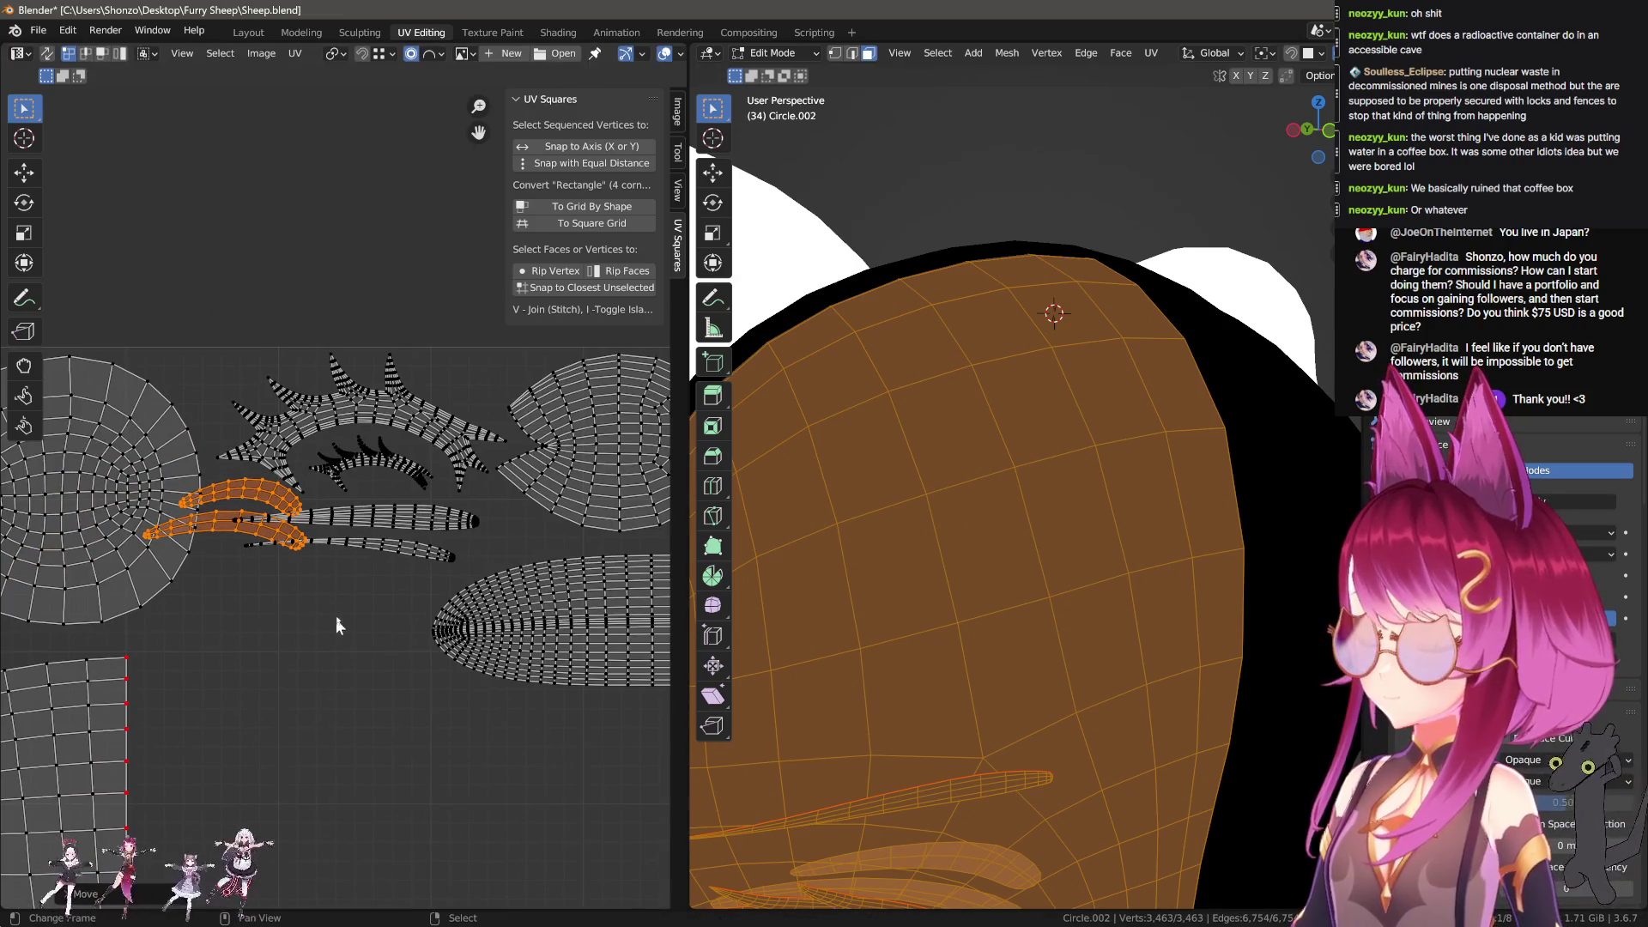
scroll(346, 564, "down", 2)
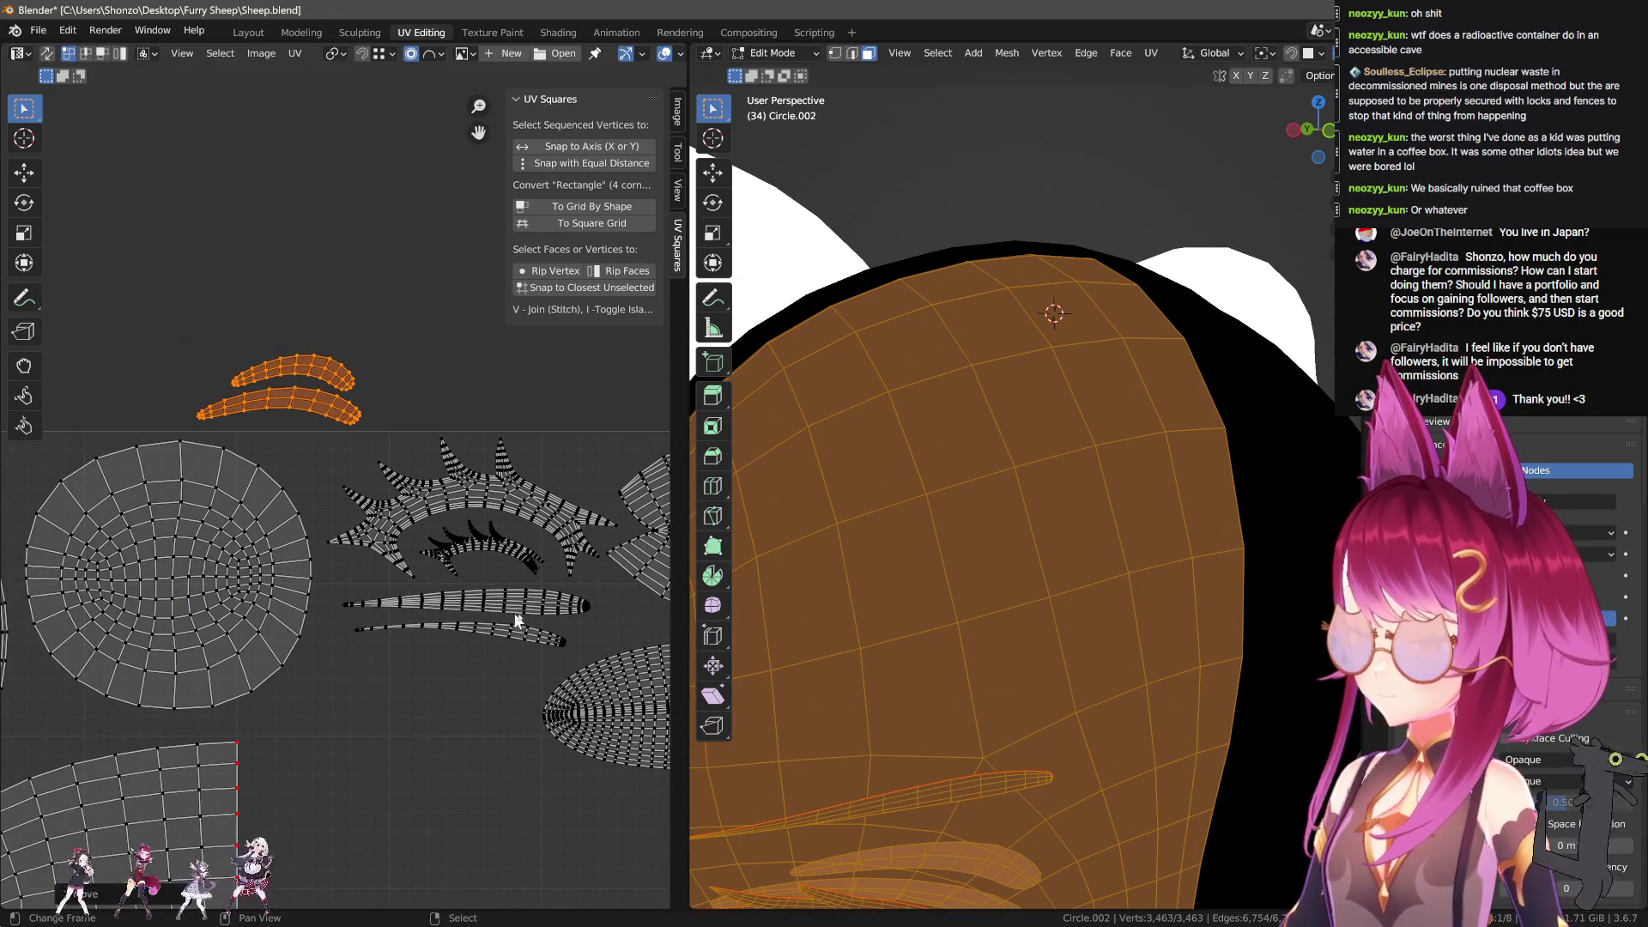
scroll(1120, 659, "down", 3)
scroll(1120, 659, "up", 4)
key("Tab")
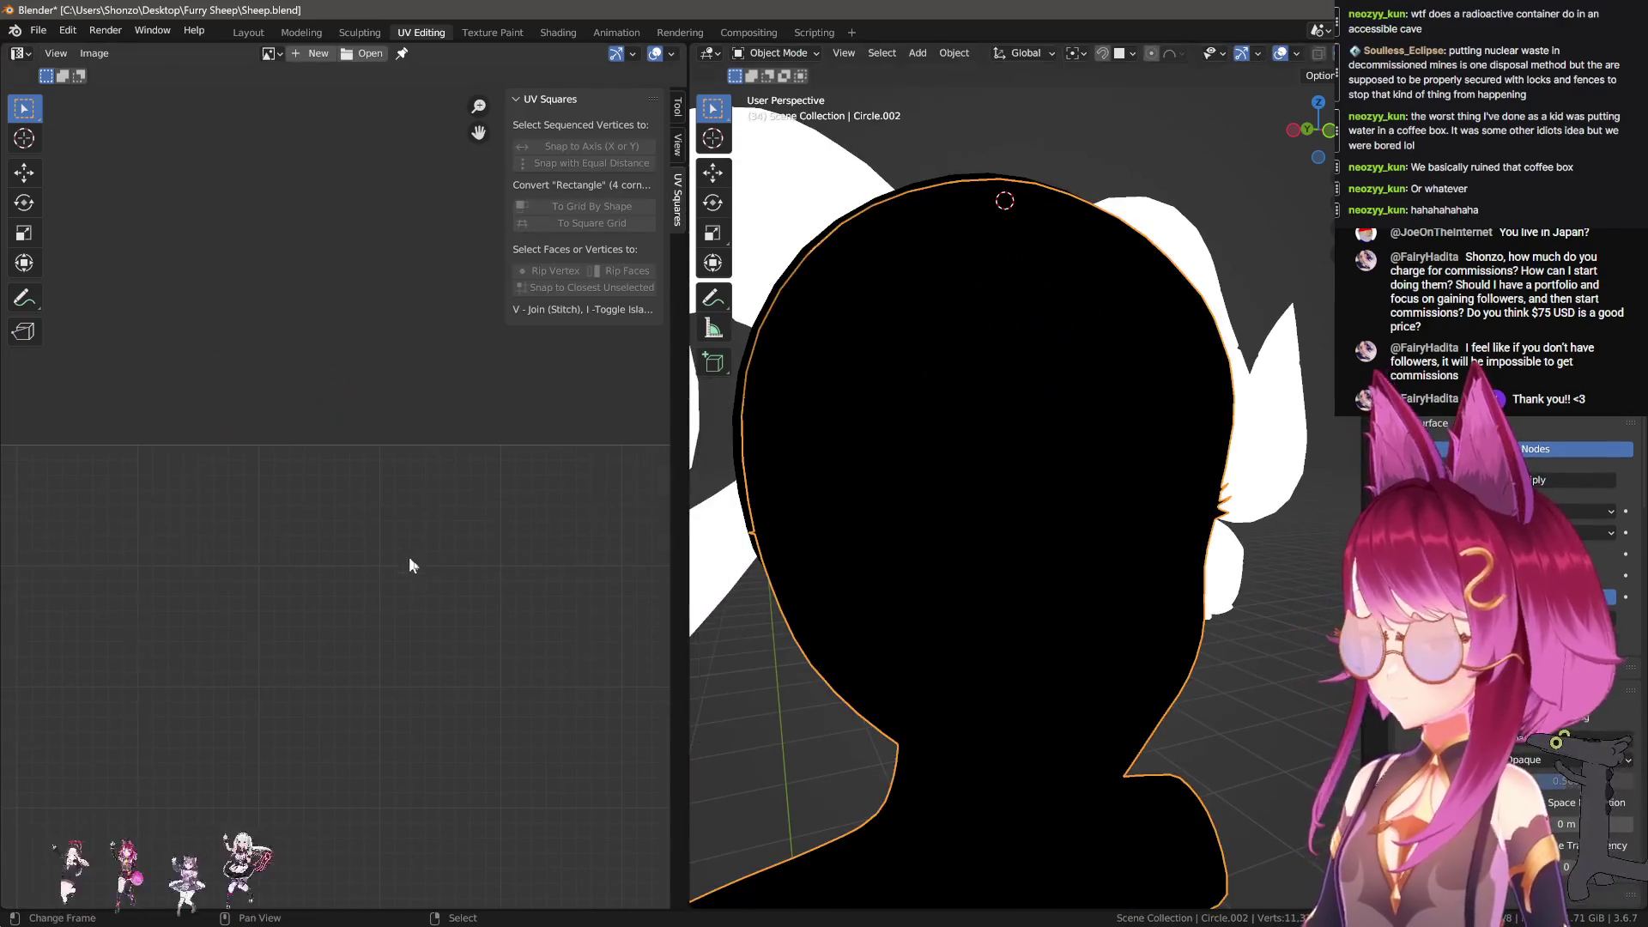
middle_click_drag(940, 508, 952, 515)
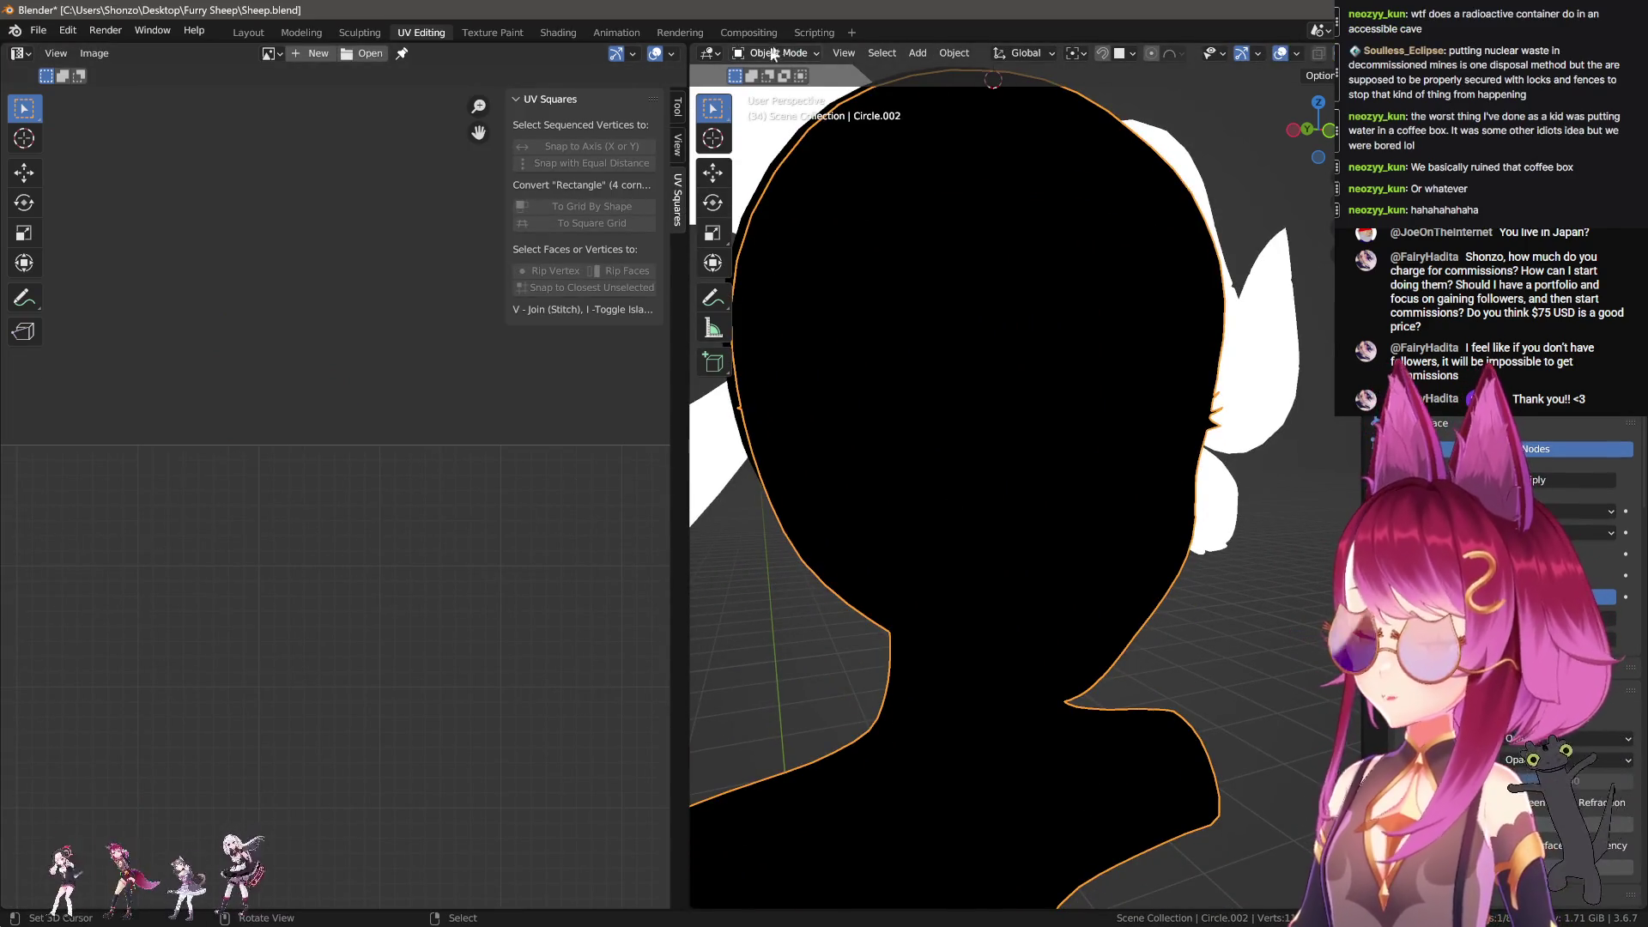
key("Tab")
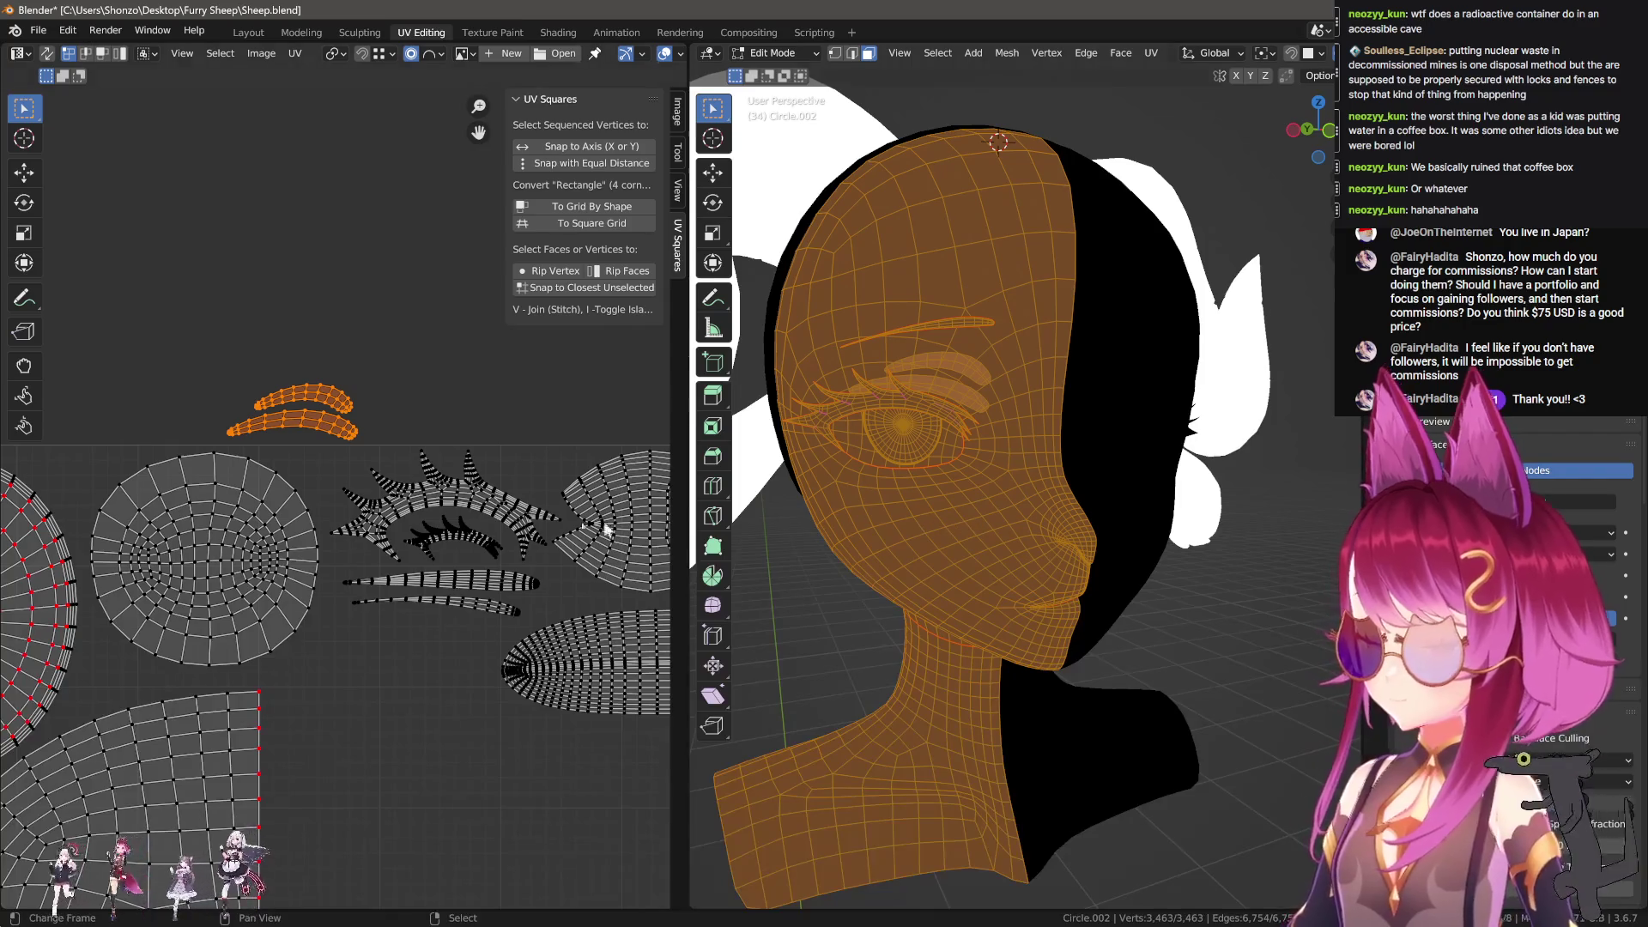
key("Tab")
Step: Switch the head to Texture Paint mode and view it in Front Orthographic
left_click(777, 52)
left_click(776, 165)
key("KP_3")
key("KP_1")
key("ctrl+Tab")
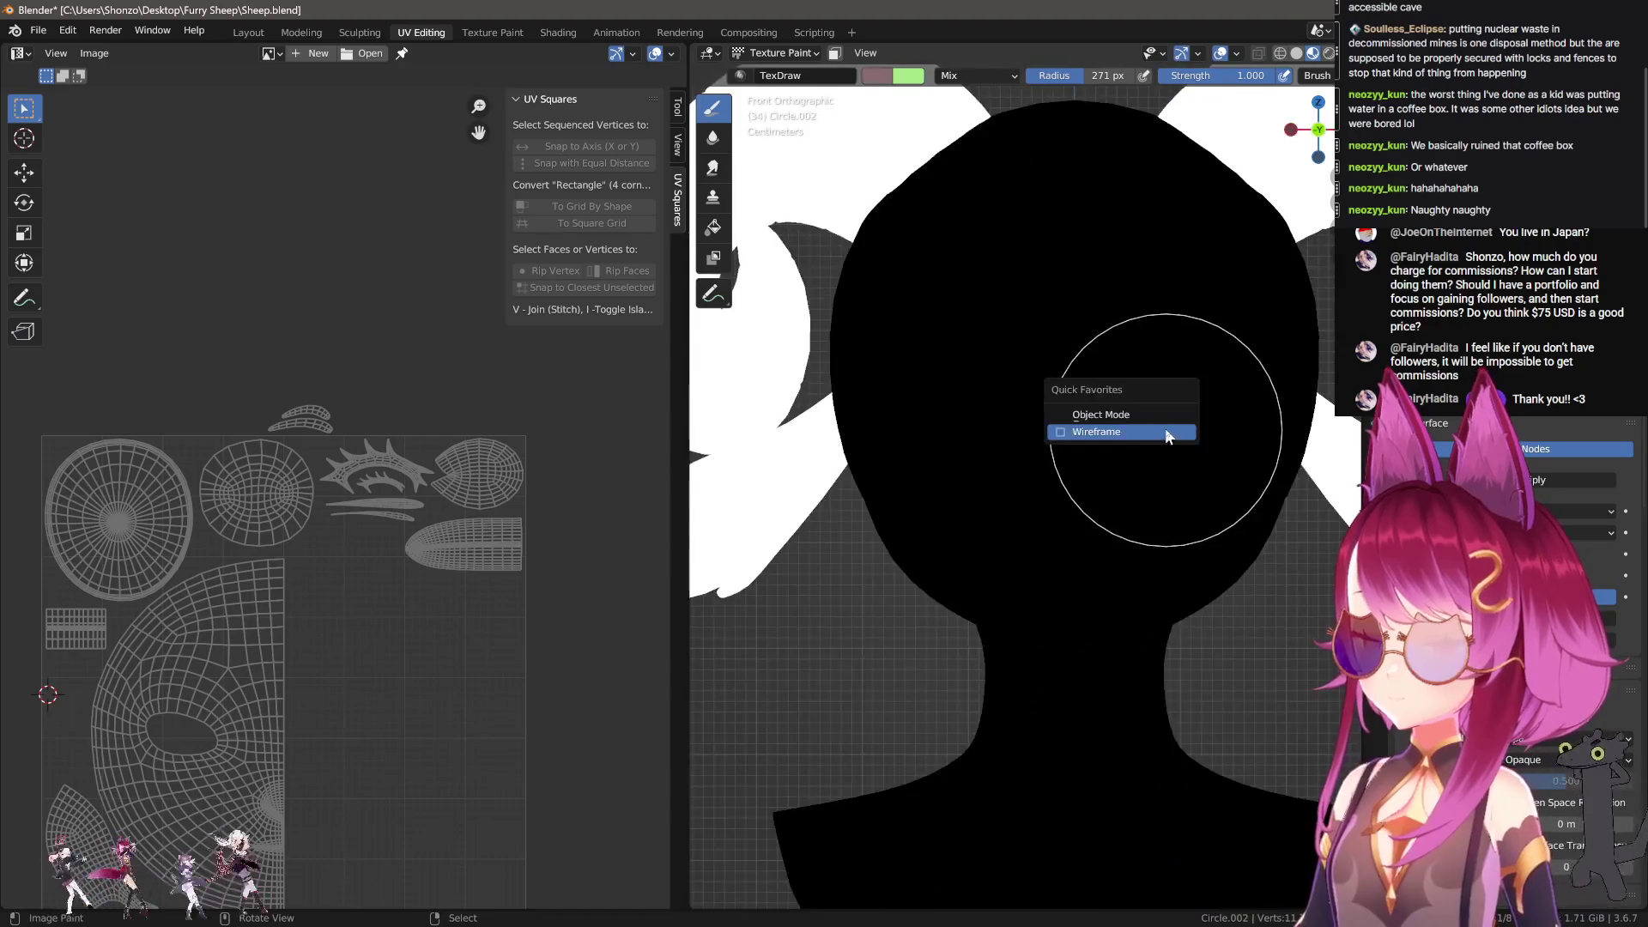
Step: Move the reference image 0.026 m along X and zoom in toward its eye
left_click(1151, 422)
scroll(1030, 513, "up", 2)
scroll(1030, 512, "down", 5)
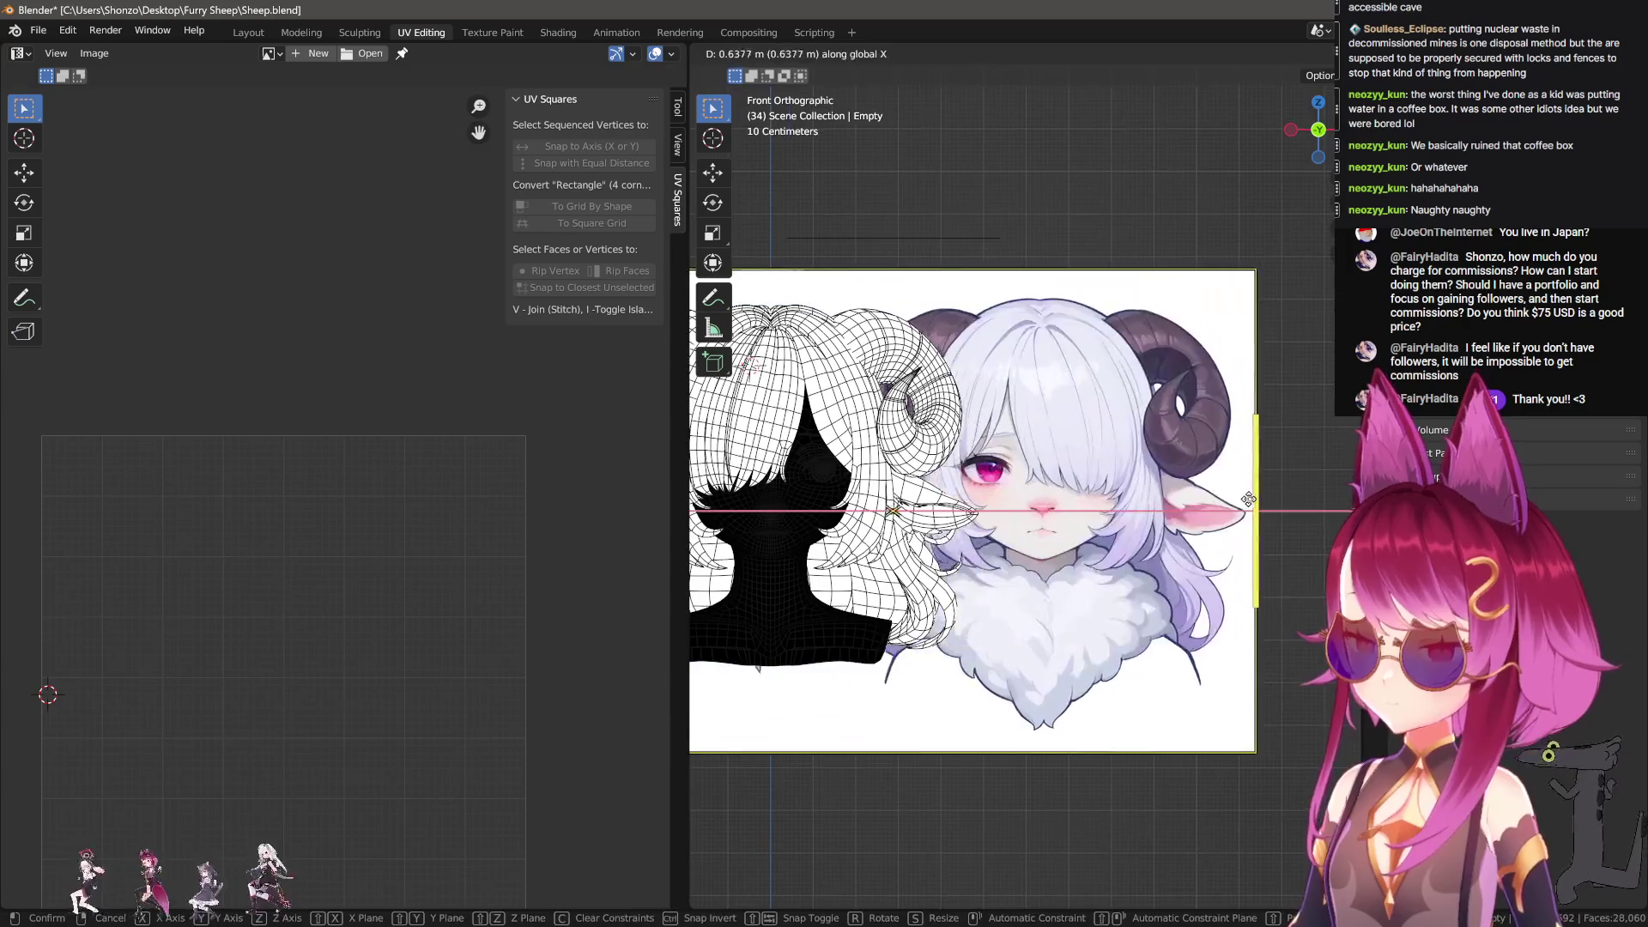
left_click(1236, 592)
scroll(1236, 600, "up", 5)
scroll(1236, 599, "up", 2)
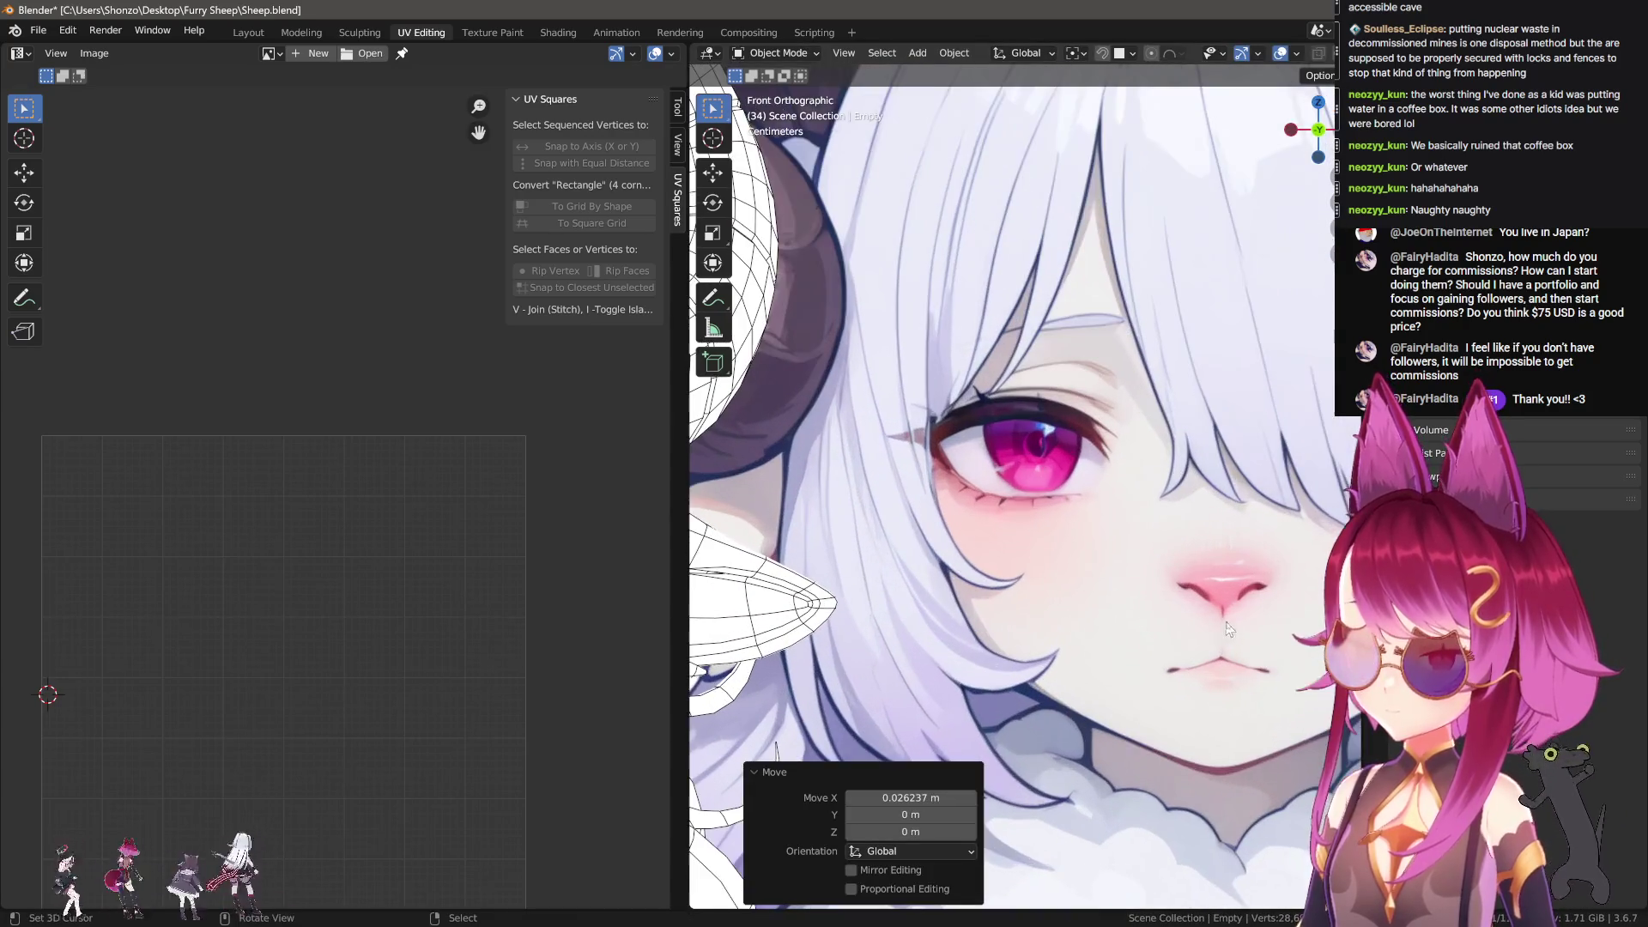
Step: Capture screenshots of the reference face and its pink eye region
key("ctrl+Print")
mouse_move(838, 302)
left_mouse_down()
mouse_move(1150, 592)
mouse_move(1202, 600)
left_mouse_up()
scroll(1236, 515, "up", 4)
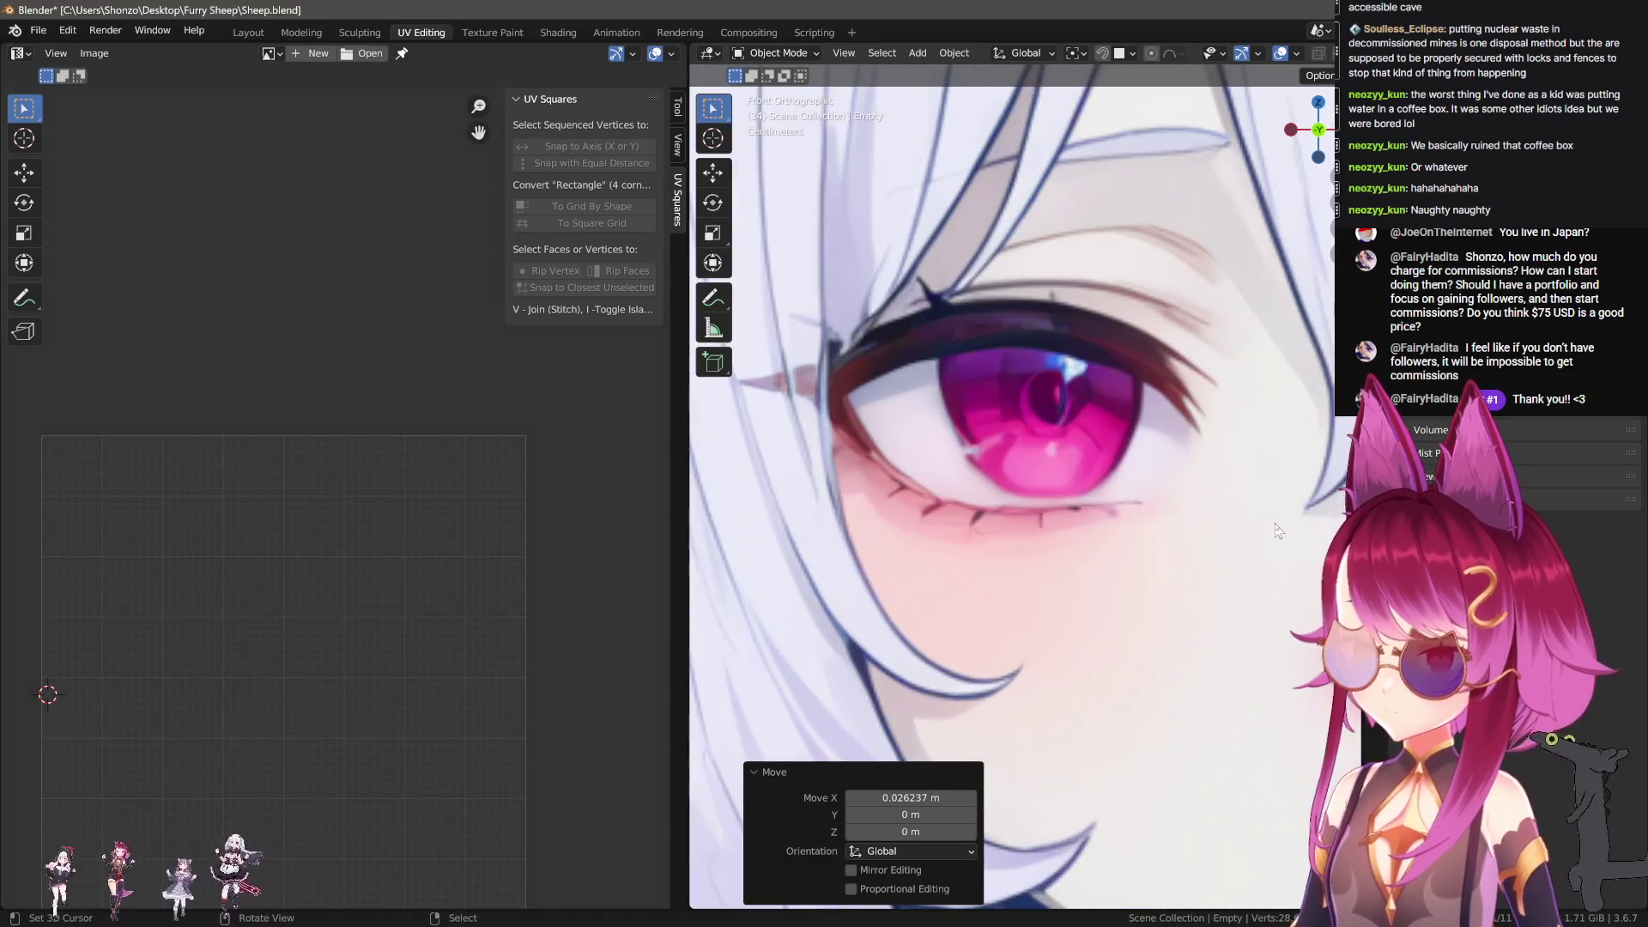
key("ctrl+Print")
mouse_move(767, 316)
left_mouse_down()
mouse_move(1026, 654)
mouse_move(1219, 657)
left_mouse_up()
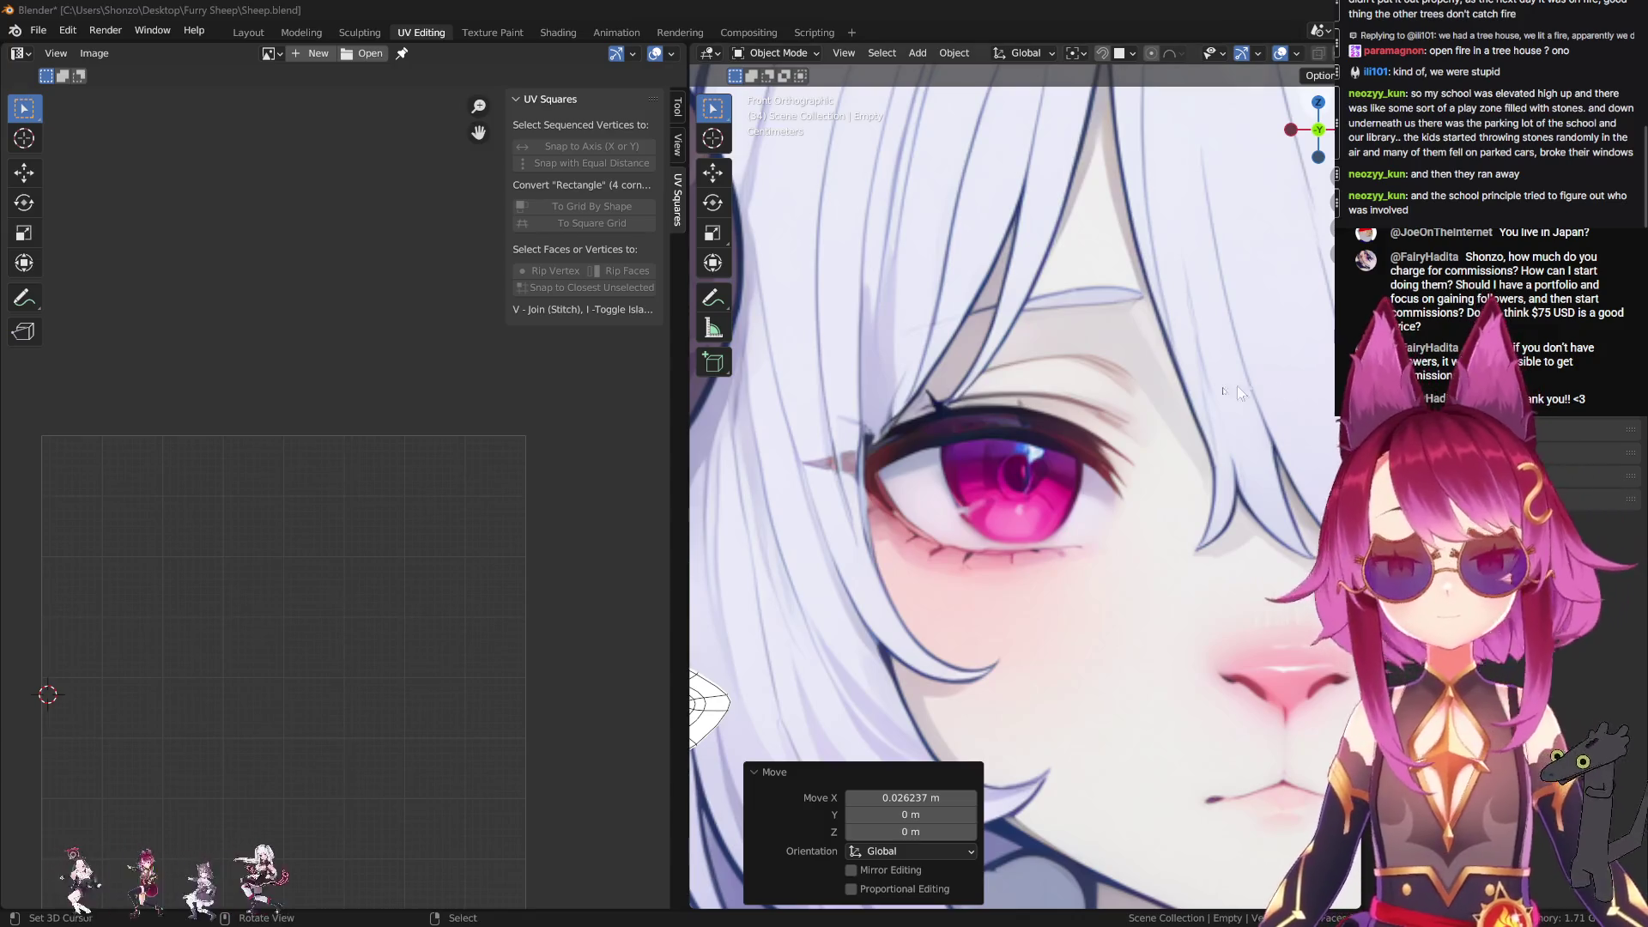
Step: Zoom the view out slightly around the head and reference picture
scroll(1013, 498, "down", 8)
Step: Undo back to the head mesh in Texture Paint mode
key("ctrl+z")
key("ctrl+z")
key("ctrl+z")
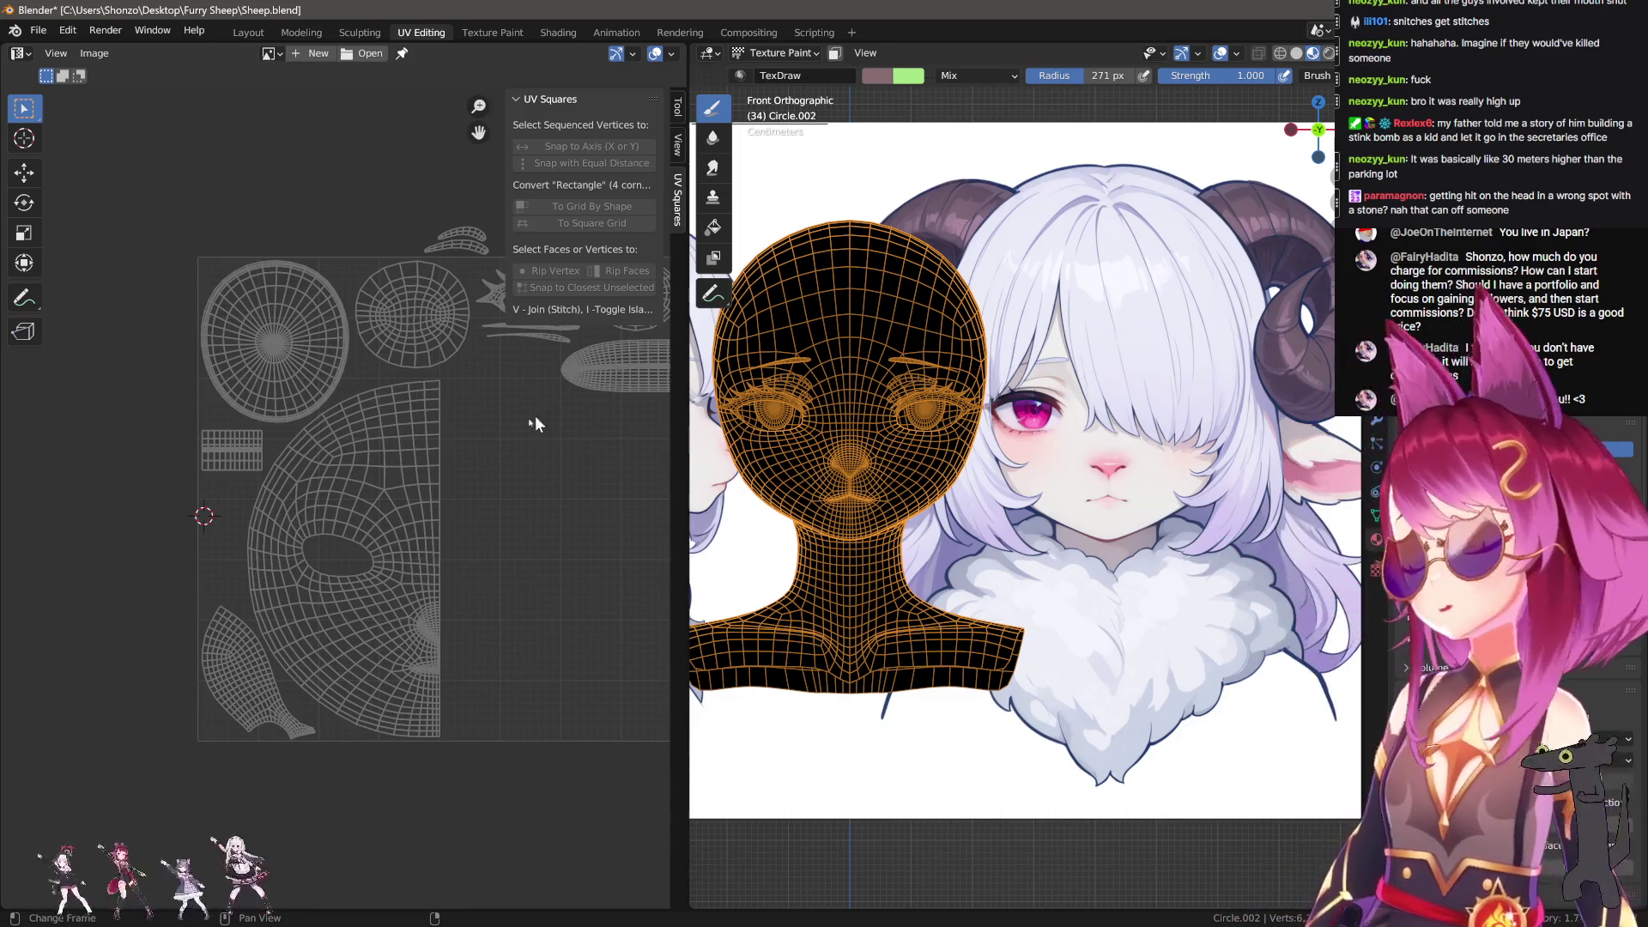
Step: Frame the lip-shaped UV island and show the Tool settings in the UV editor sidebar
scroll(543, 420, "up", 3)
middle_click_drag(533, 529, 317, 636)
scroll(317, 637, "down", 2)
scroll(386, 611, "up", 2)
middle_click_drag(435, 589, 224, 688)
scroll(383, 588, "up", 2)
scroll(252, 616, "down", 3)
scroll(342, 589, "up", 2)
mouse_move(323, 520)
middle_mouse_down()
mouse_move(376, 646)
mouse_move(405, 533)
middle_mouse_up()
scroll(1104, 527, "up", 5)
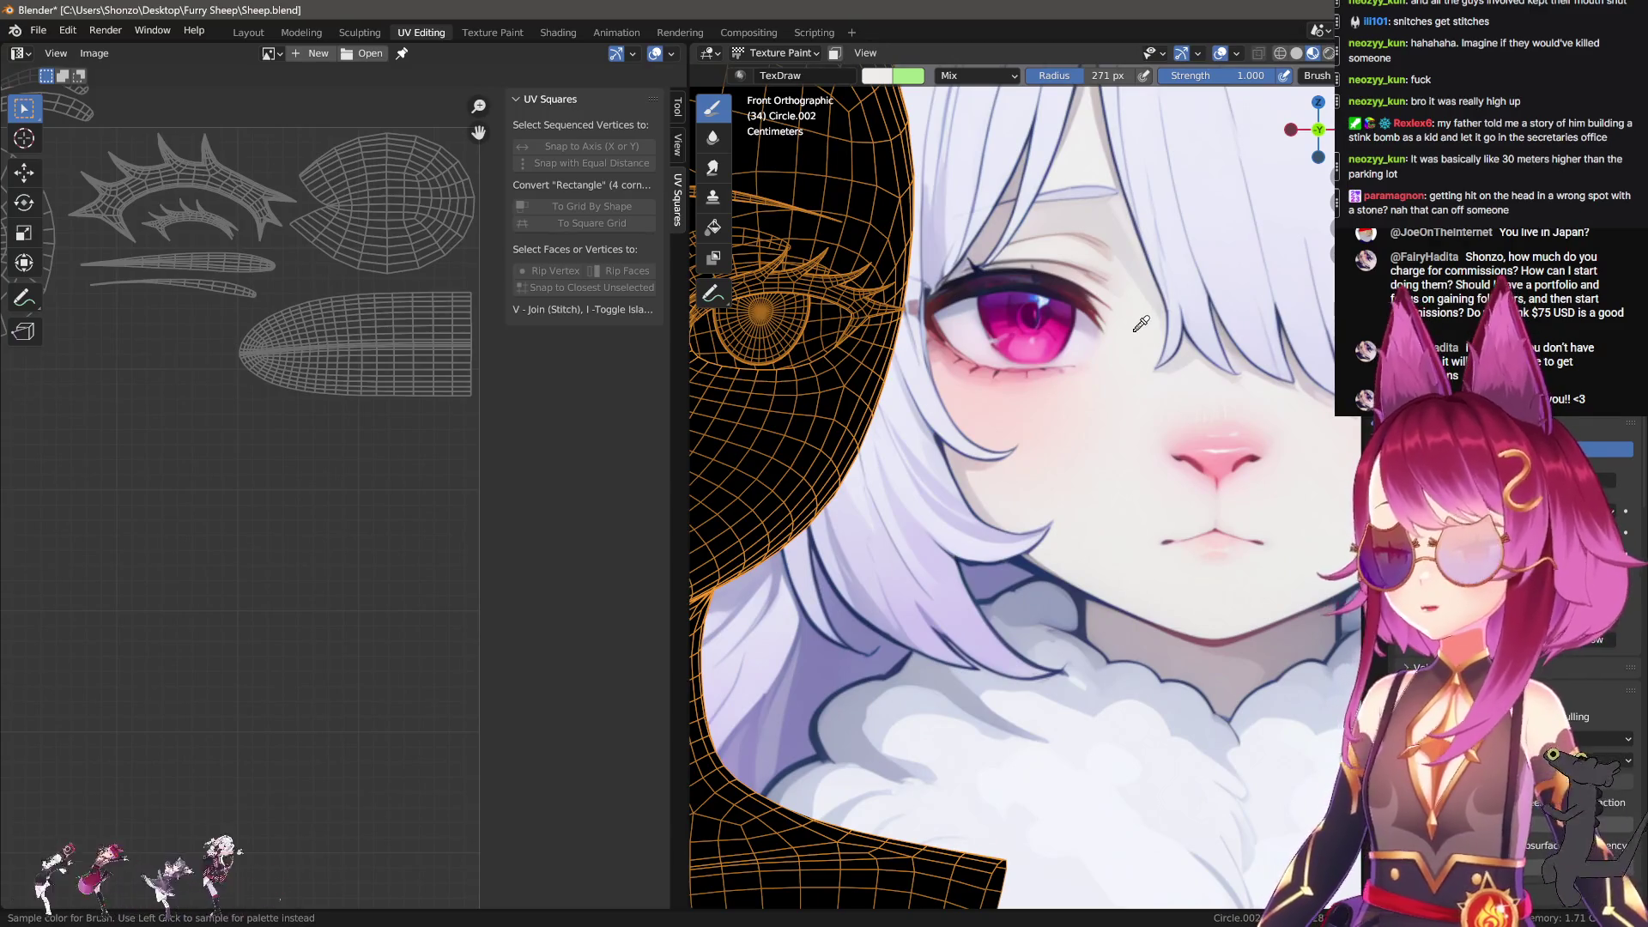
left_click(678, 107)
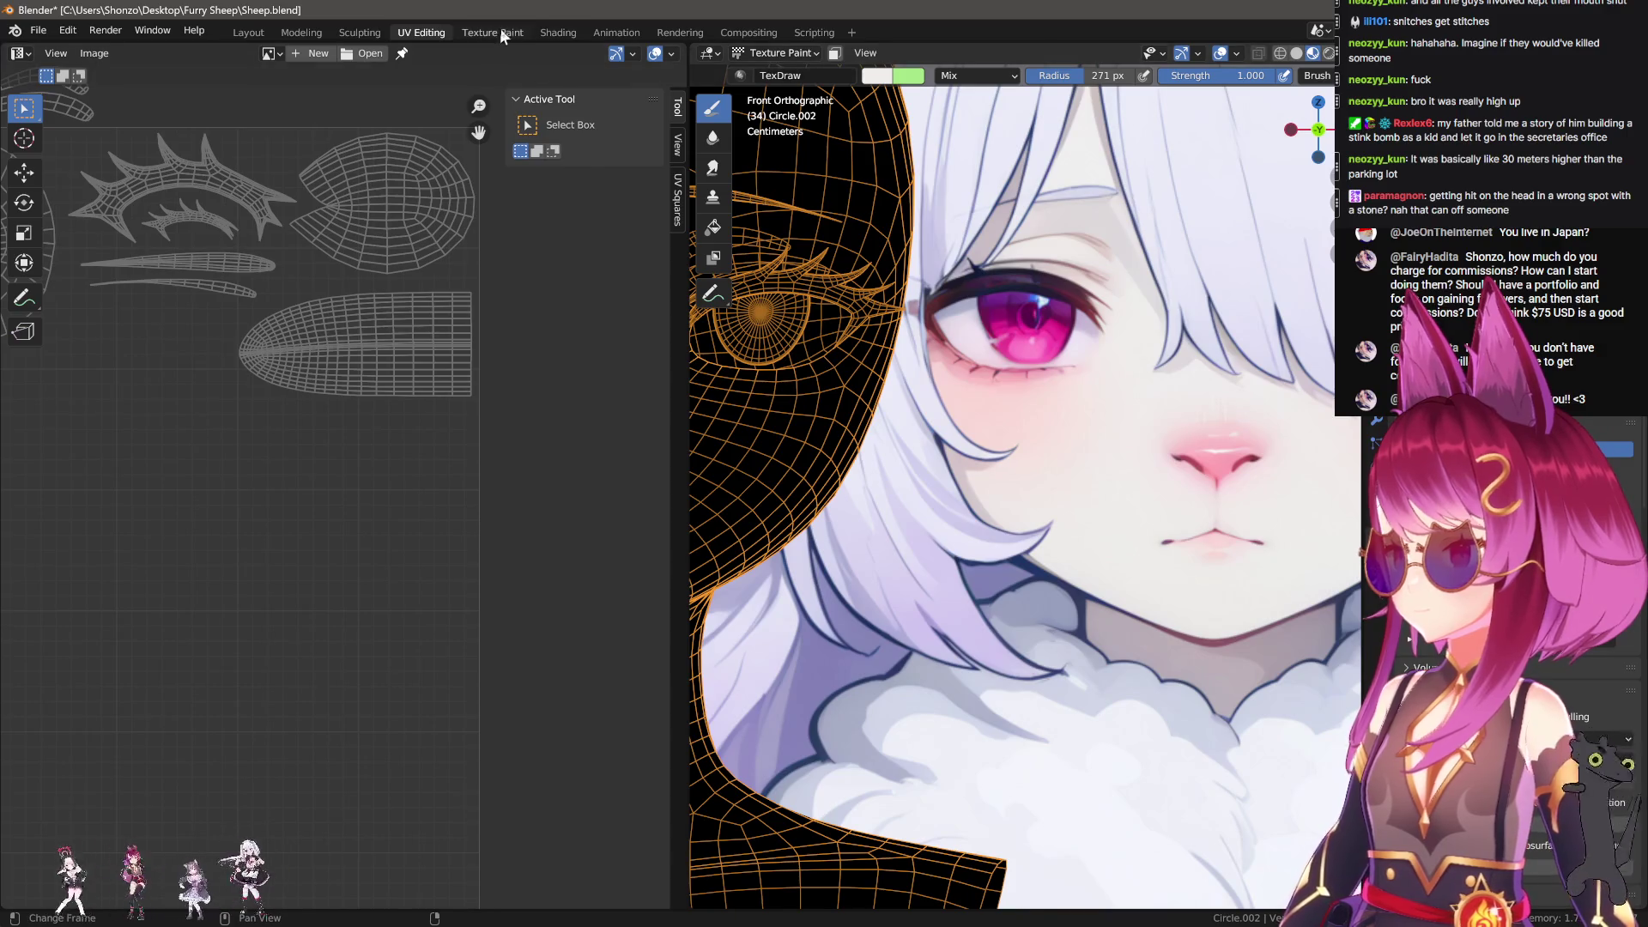
Step: Frame the head from the front view, then return it to Texture Paint mode
left_click(501, 31)
left_click(753, 34)
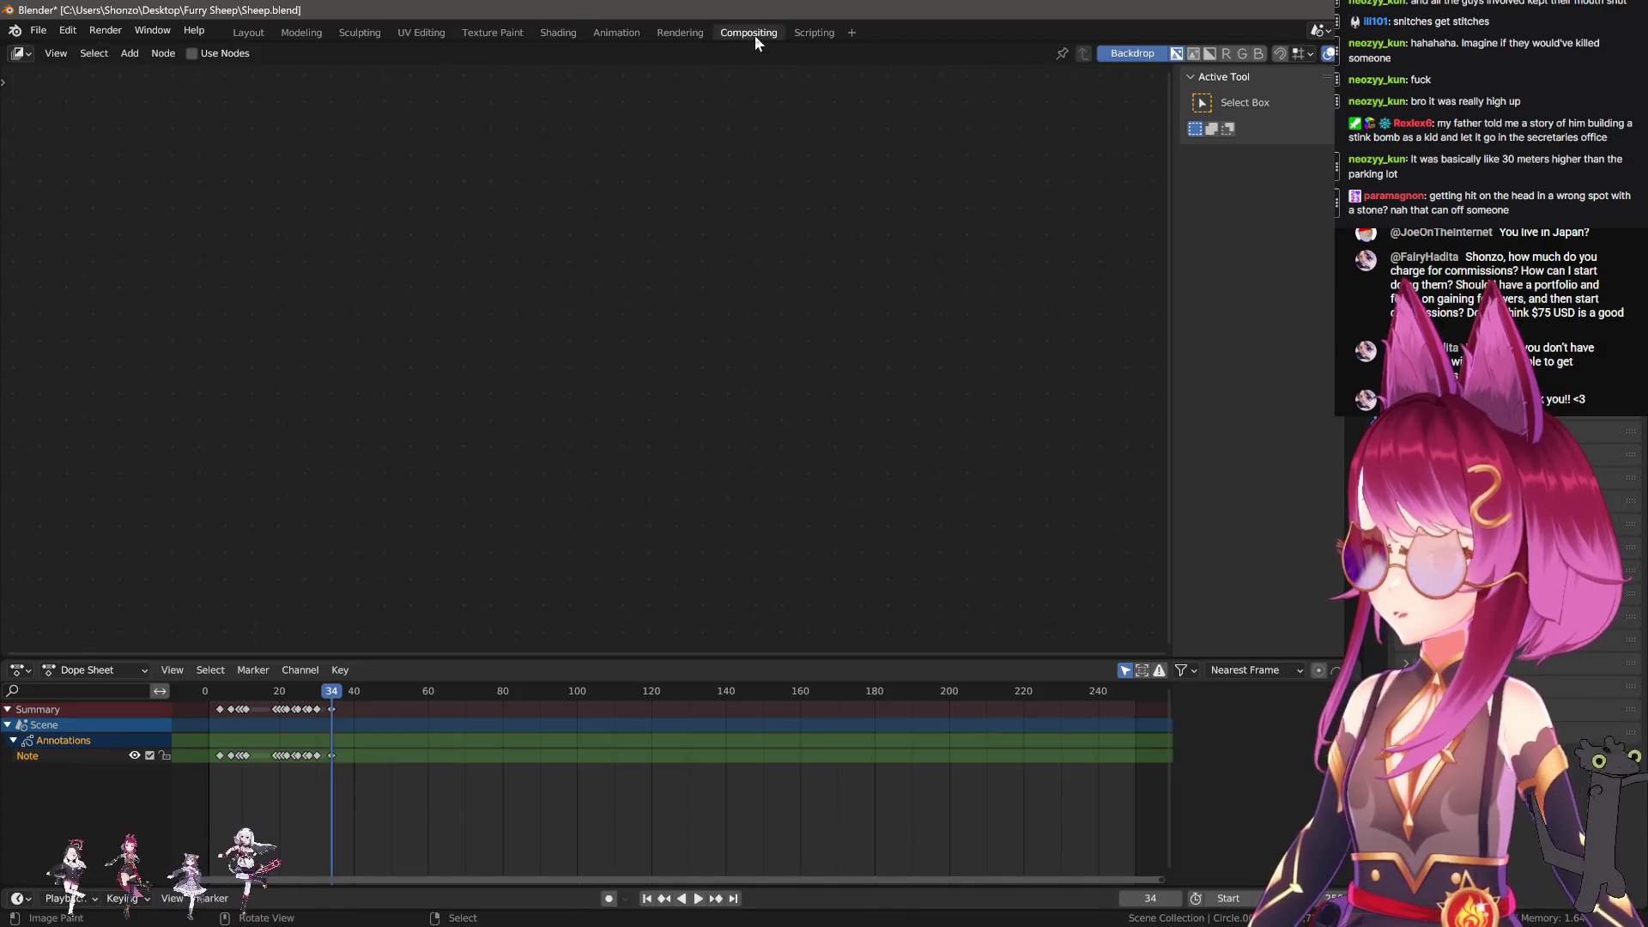
left_click(492, 32)
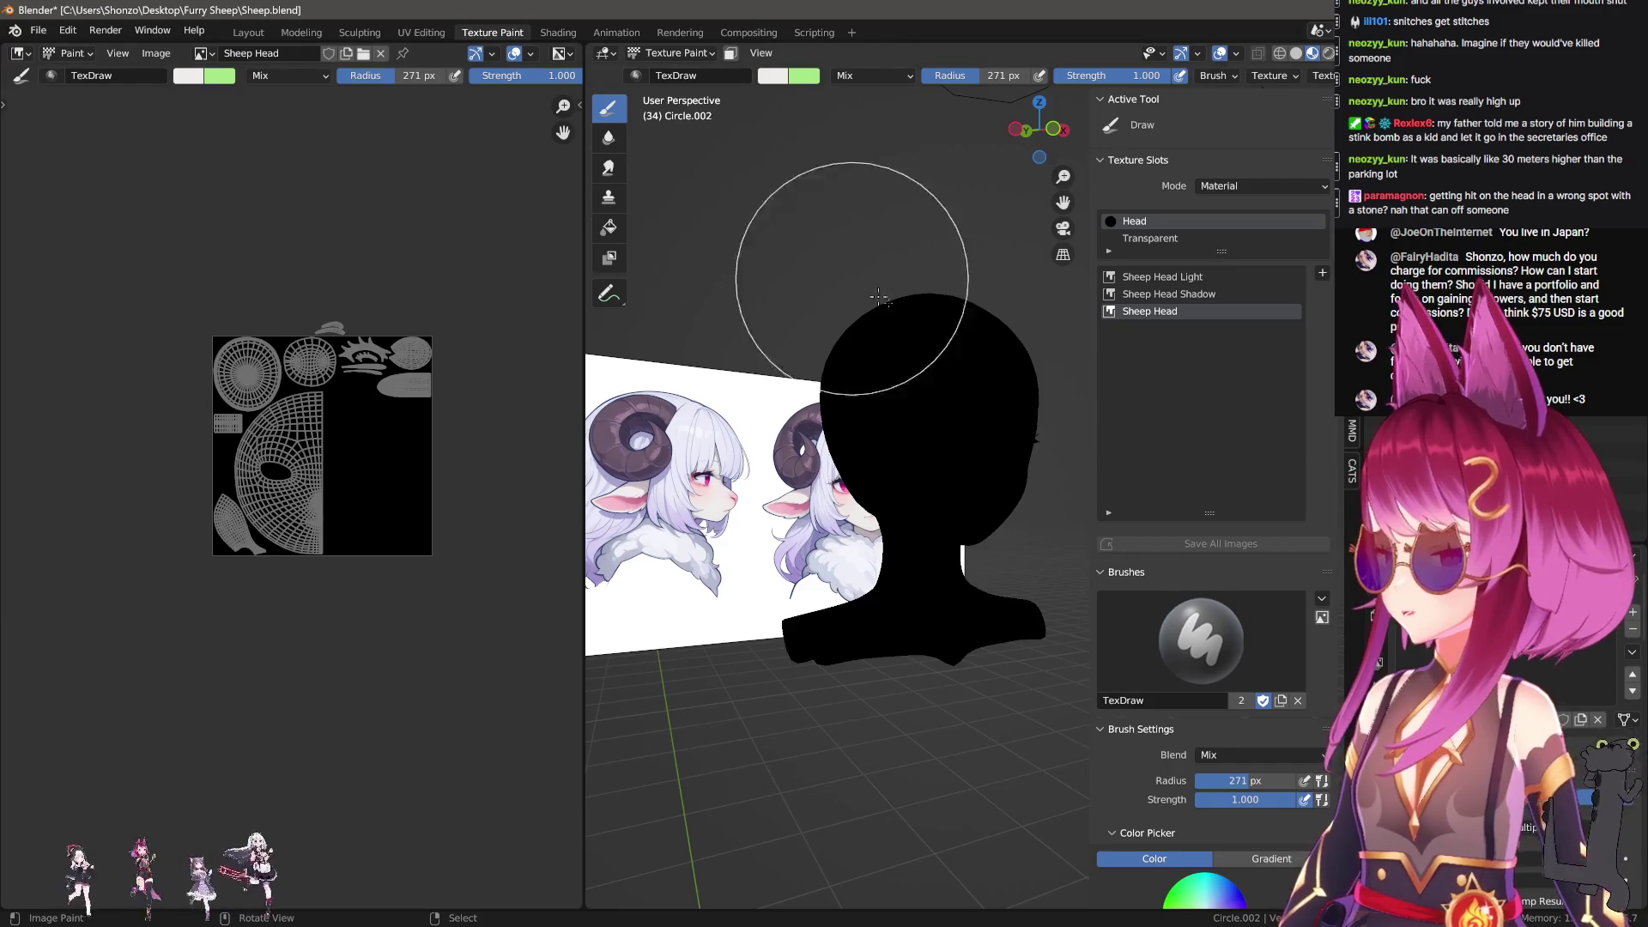
left_click(699, 57)
left_click(678, 74)
key("KP_1")
key("KP_Decimal")
left_click(695, 55)
left_click(674, 168)
Step: Show the tool sidebar and remove the old swatches from the colour palette
scroll(897, 478, "up", 5)
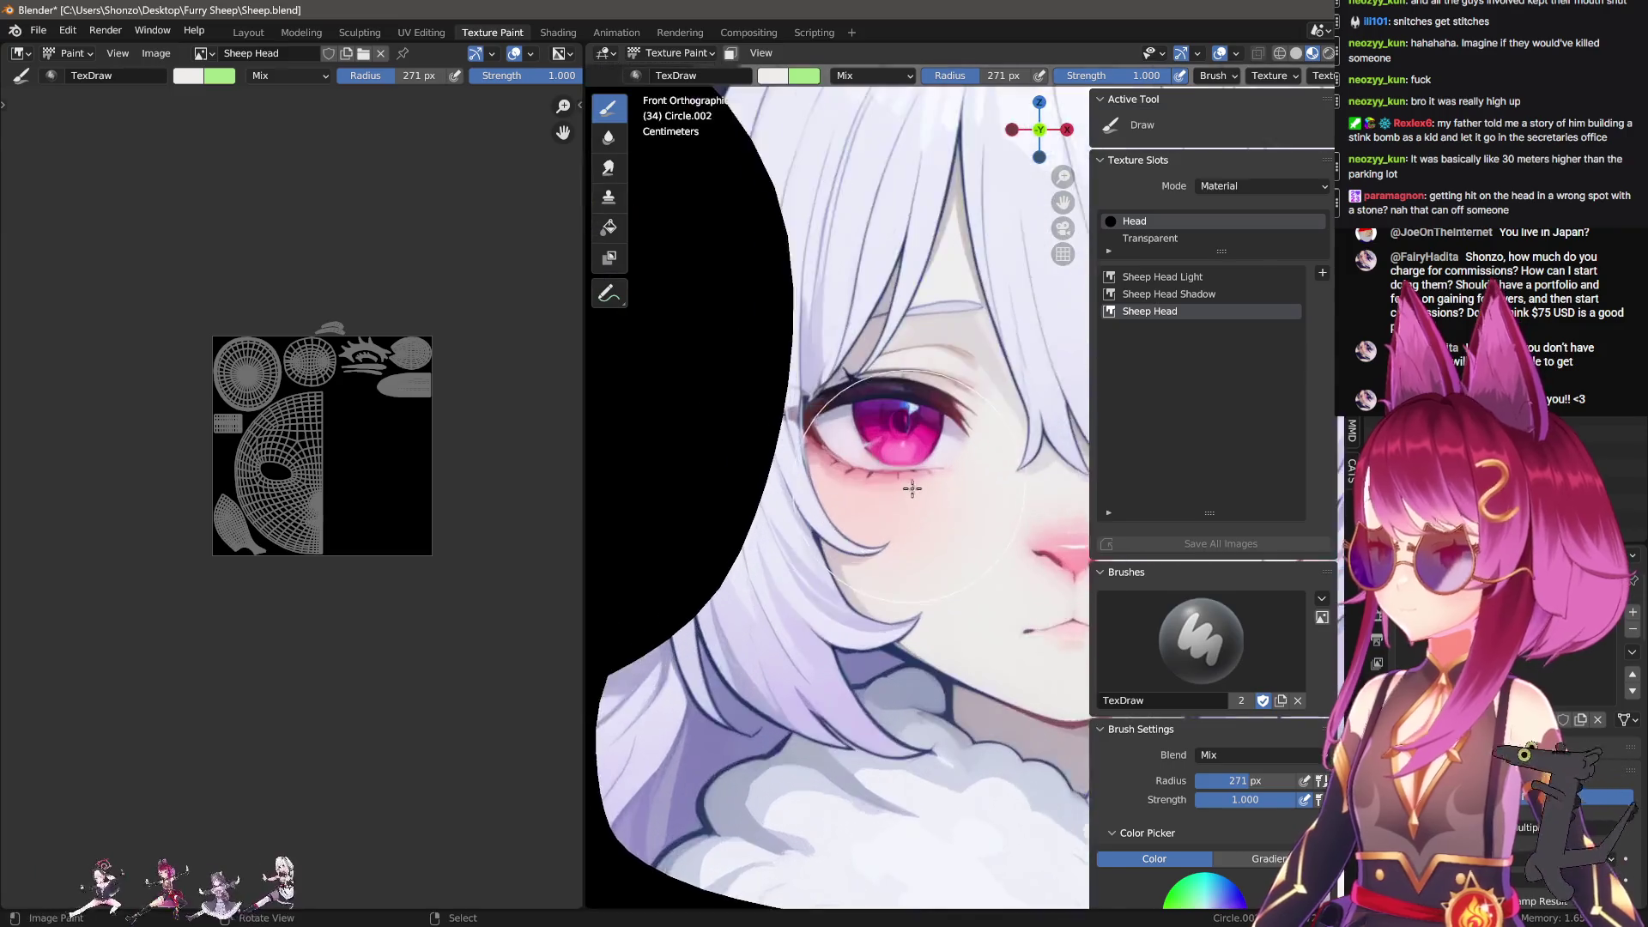
key("n")
left_click(415, 671)
left_click(433, 633)
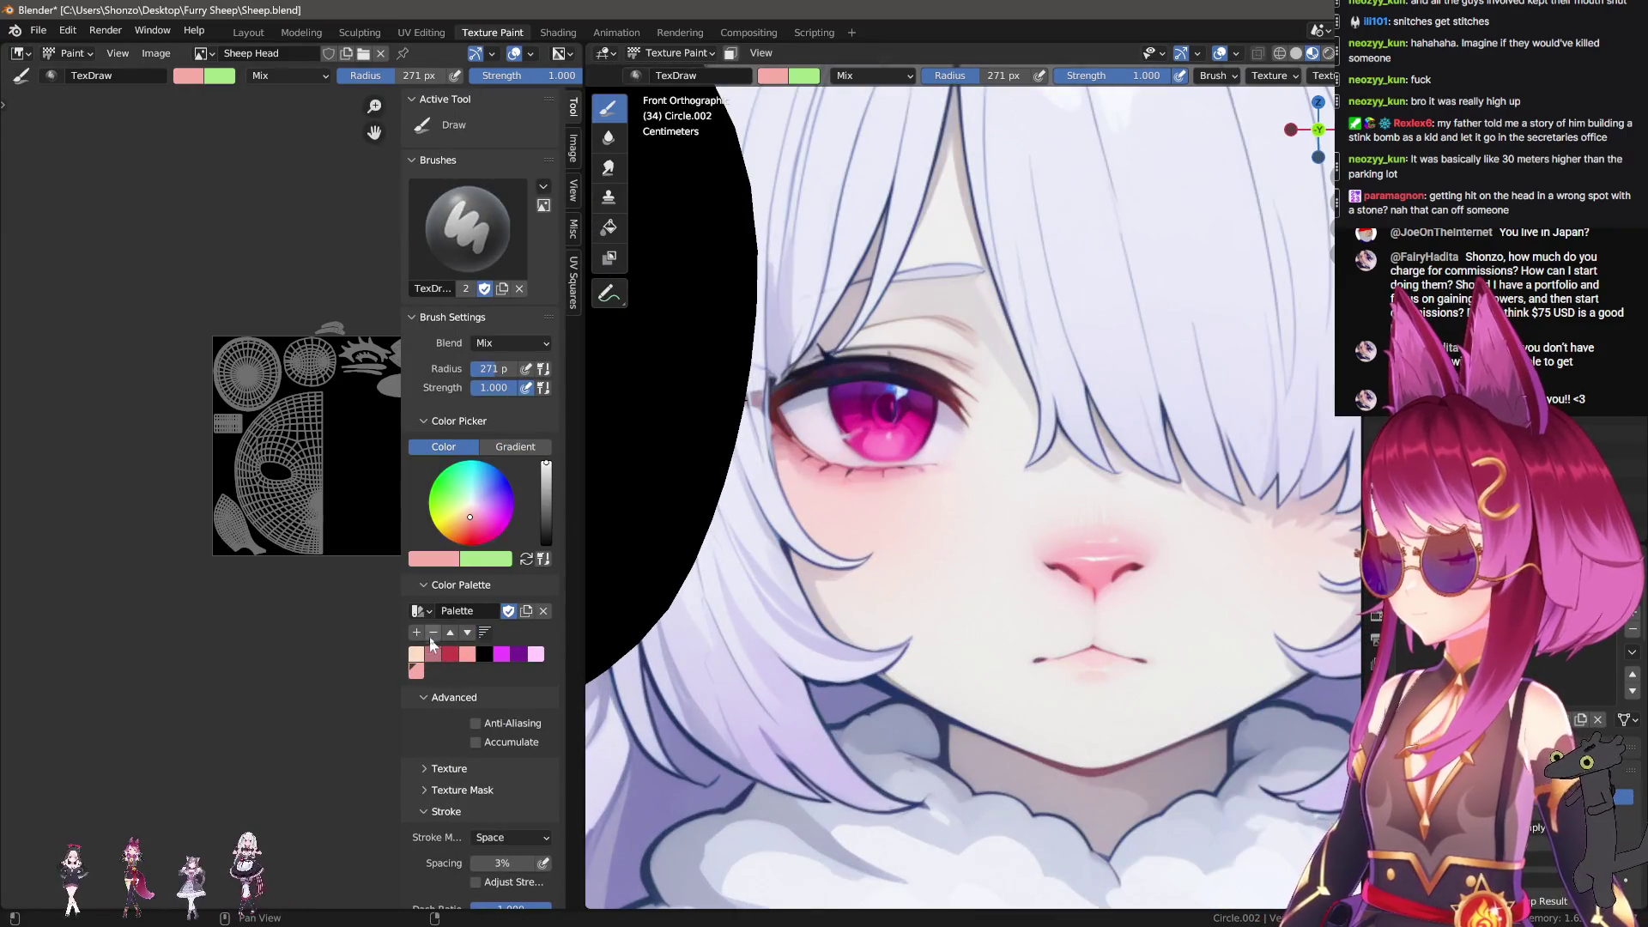
left_click(433, 635)
left_click(432, 633)
left_click(432, 634)
left_click(432, 634)
left_click(433, 633)
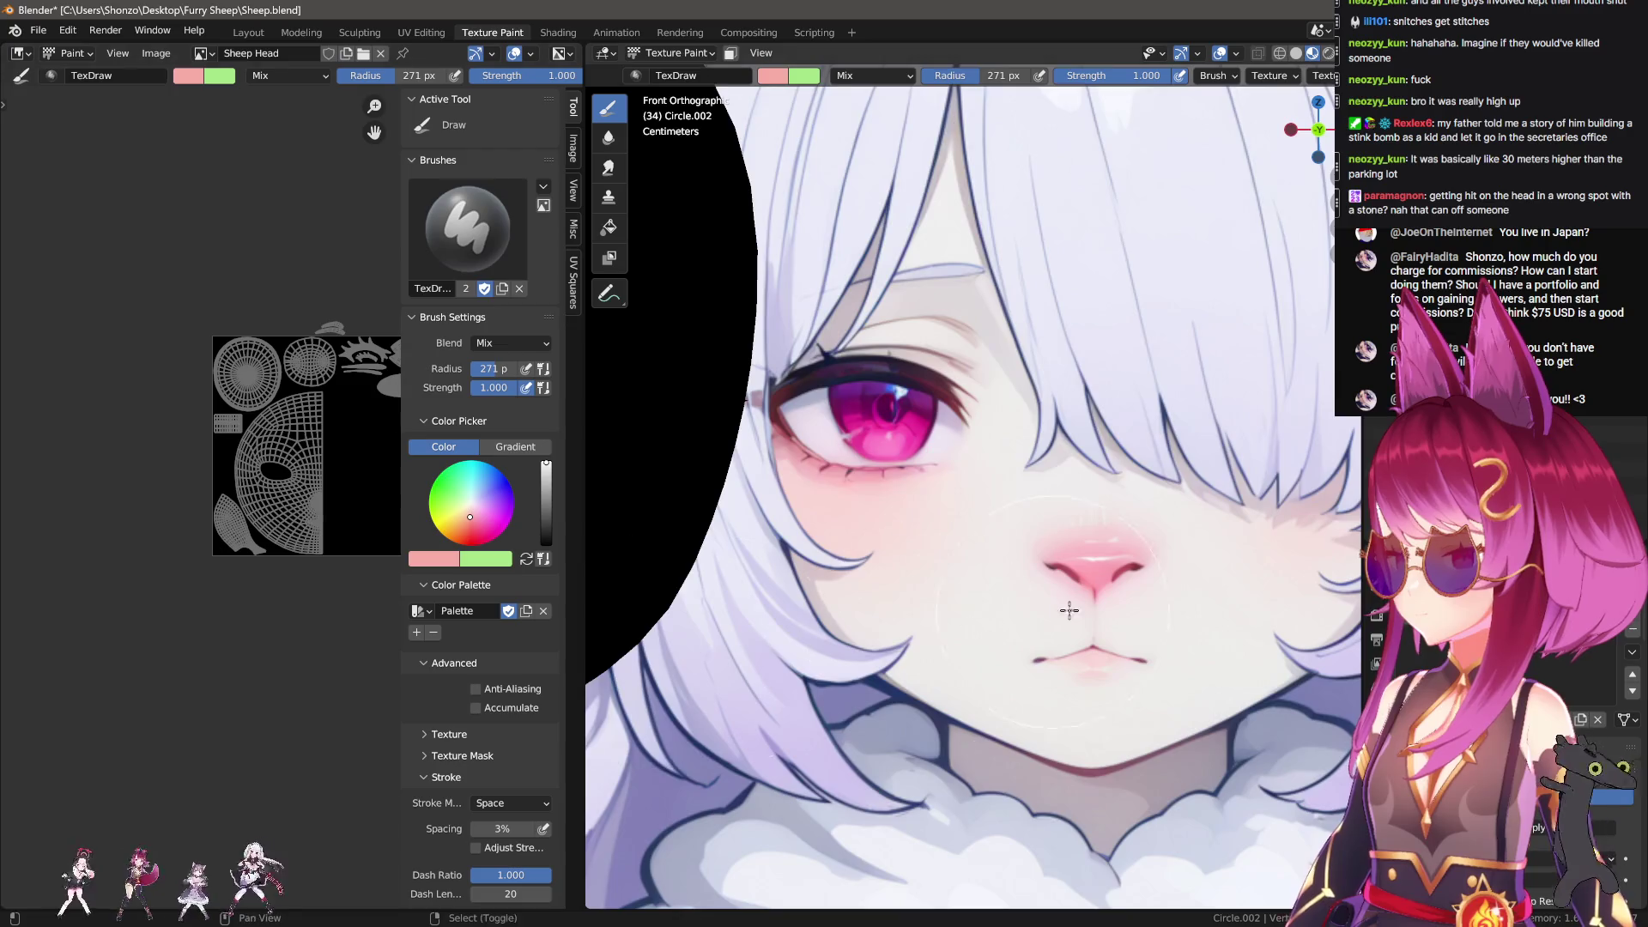
Step: Sample the near-white skin colour from the reference and add it to the palette
scroll(1036, 633, "up", 2)
key("s")
scroll(1011, 633, "up", 3)
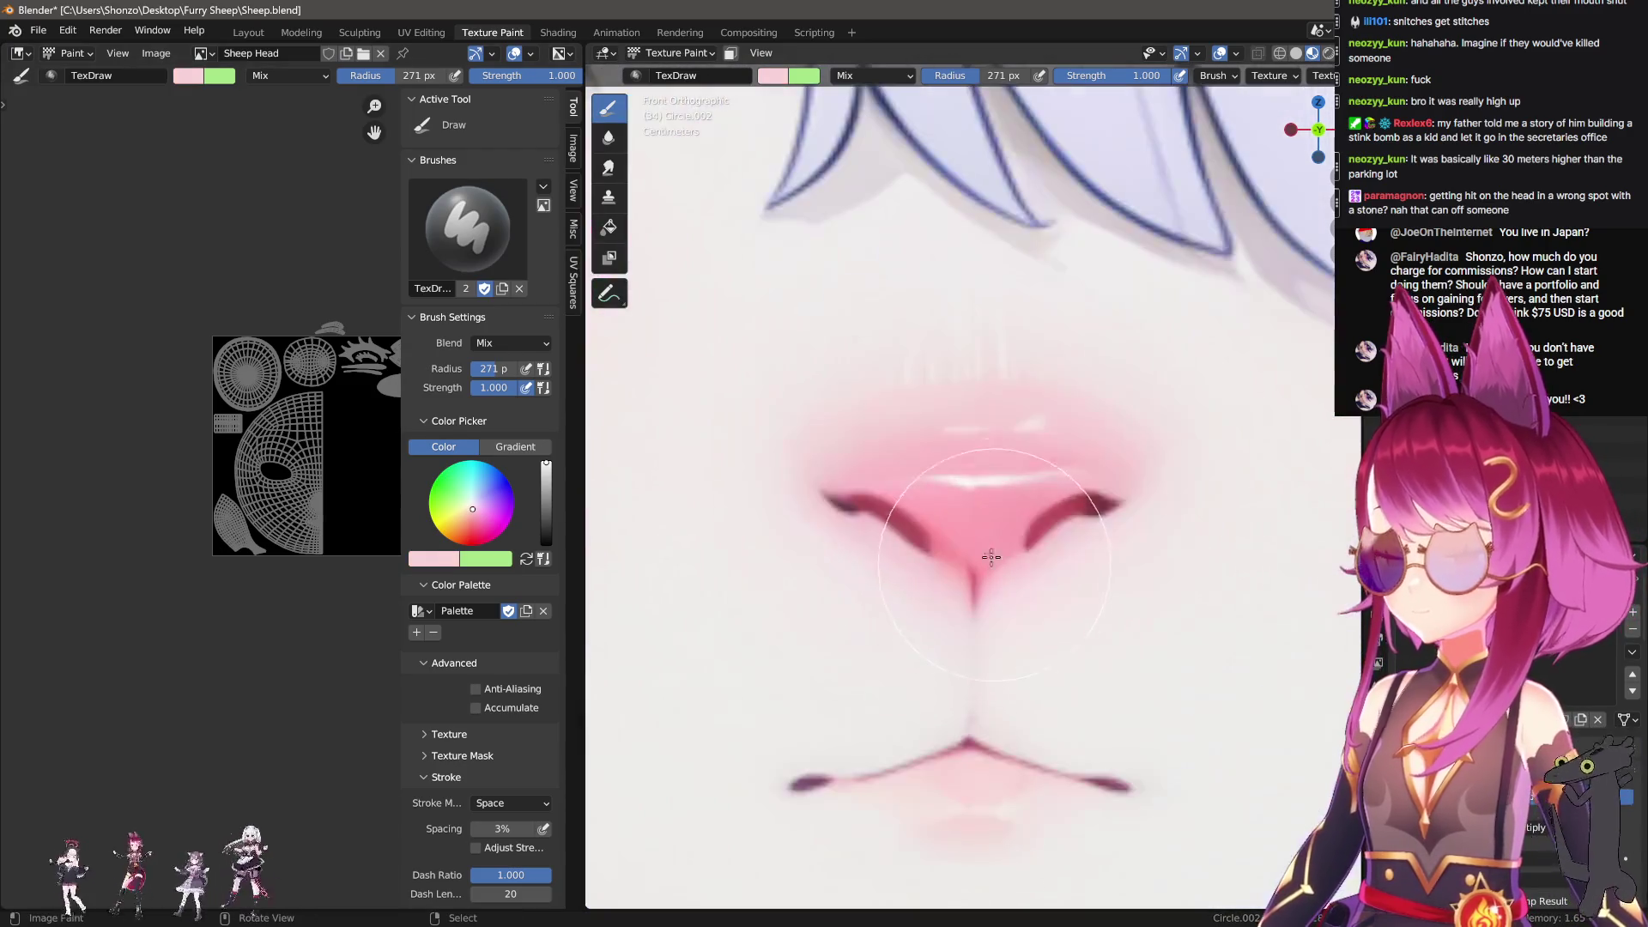
scroll(970, 499, "down", 3)
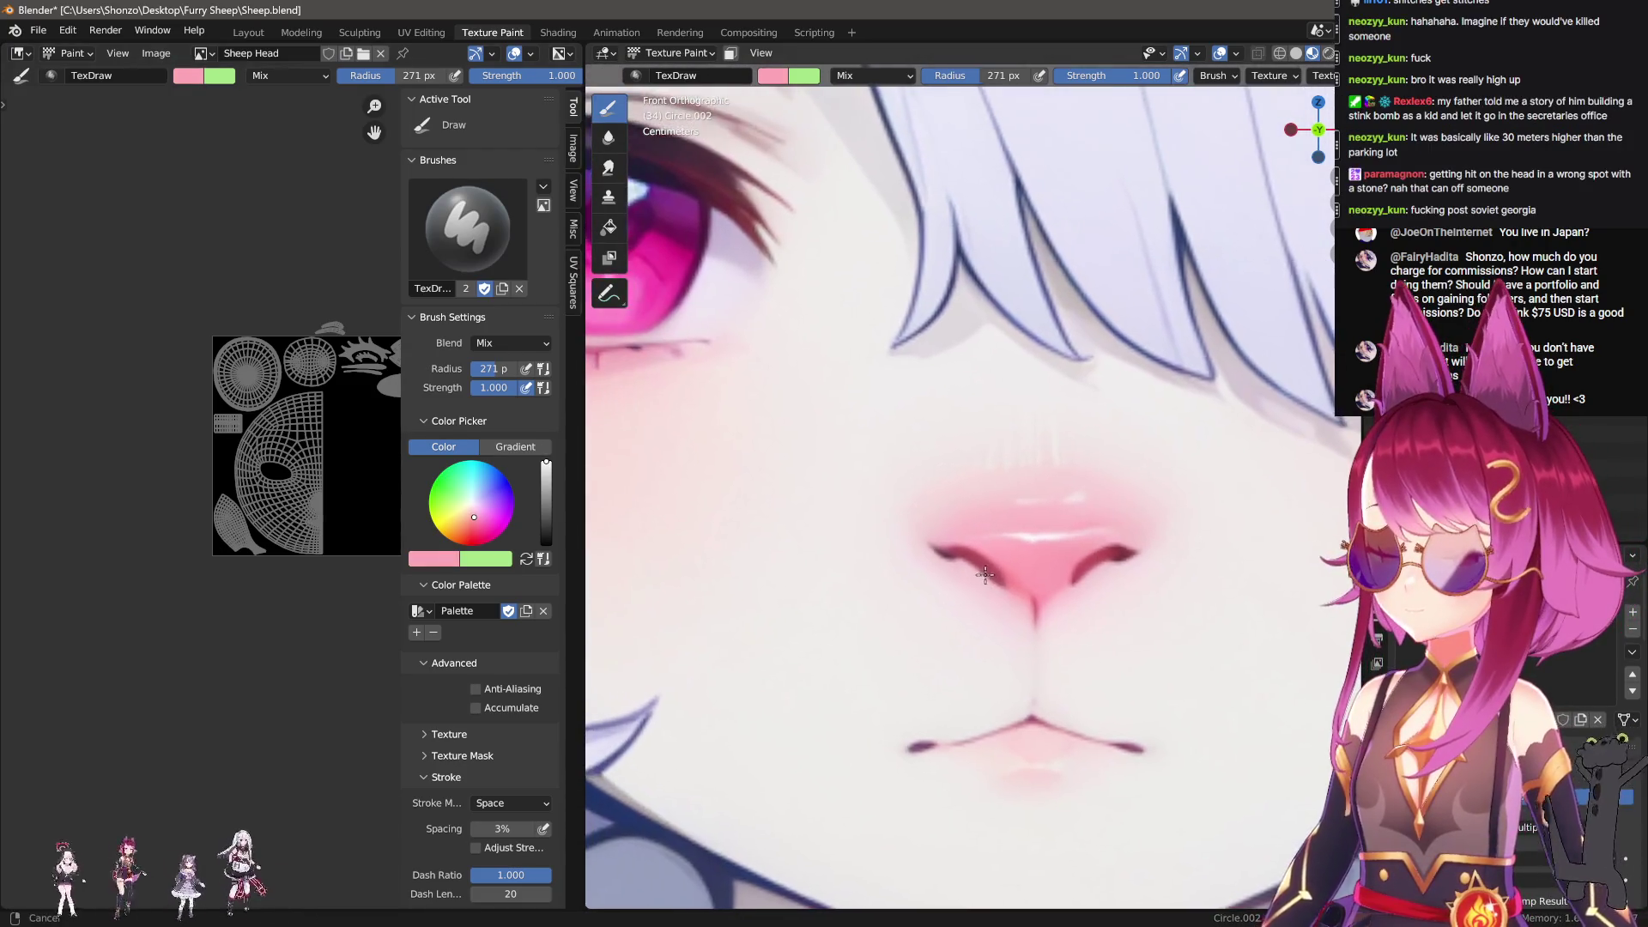
key("s")
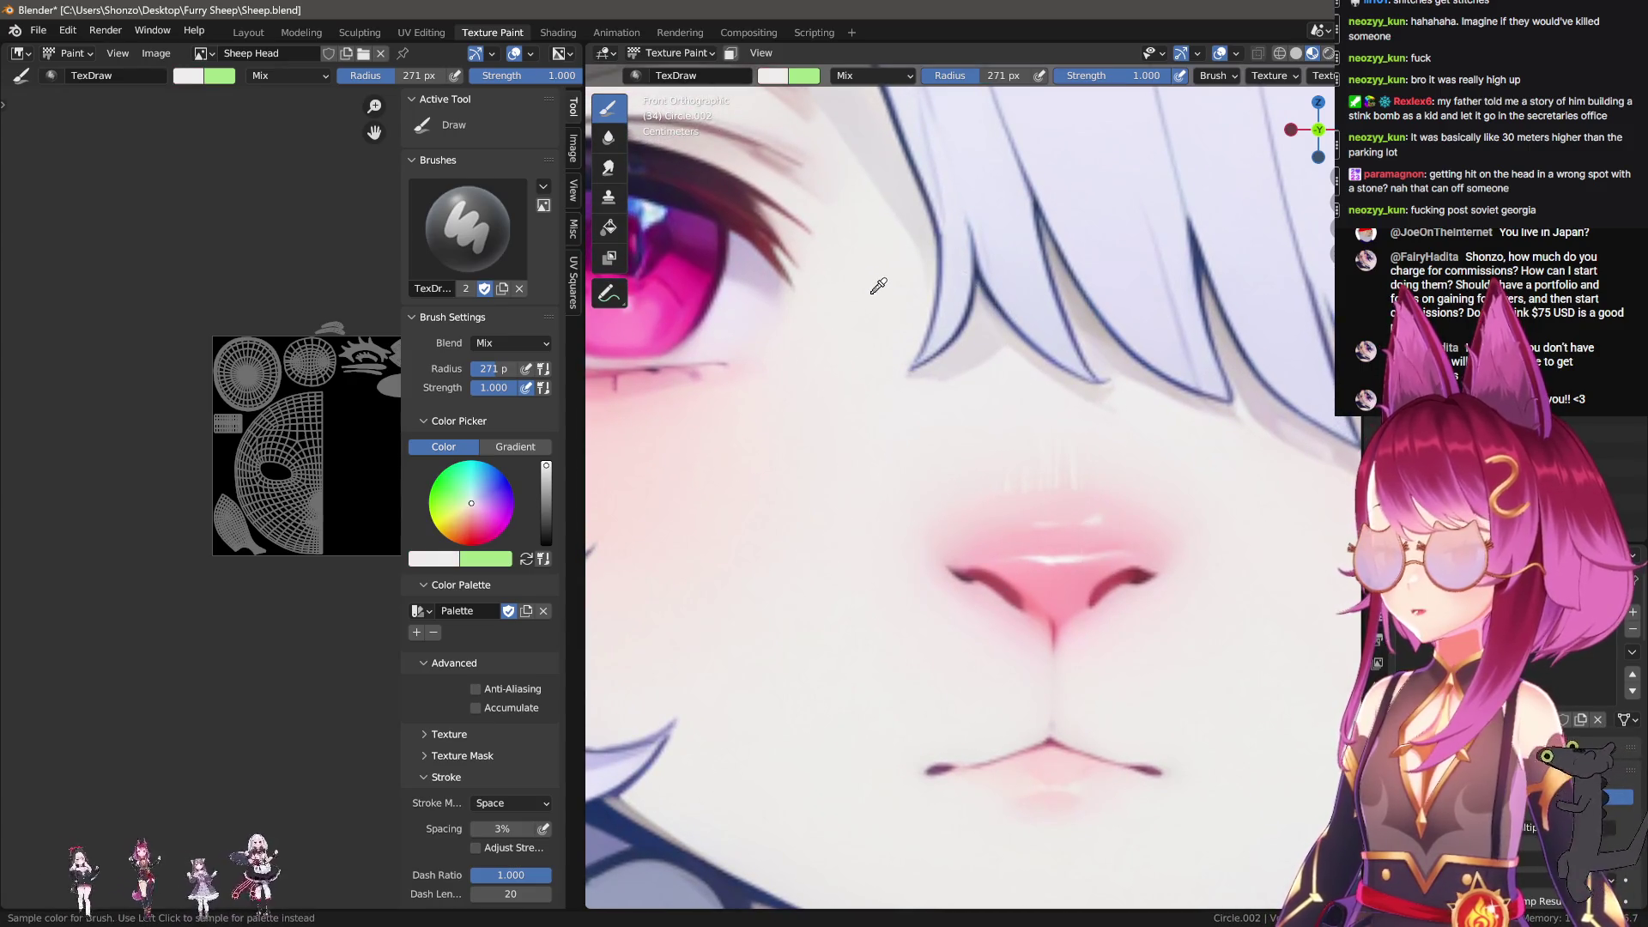
left_click(878, 286)
Step: Sample the light pink skin and mauve chin-shadow colours from the reference art
scroll(870, 300, "down", 2)
middle_click_drag(895, 466, 993, 537, "shift")
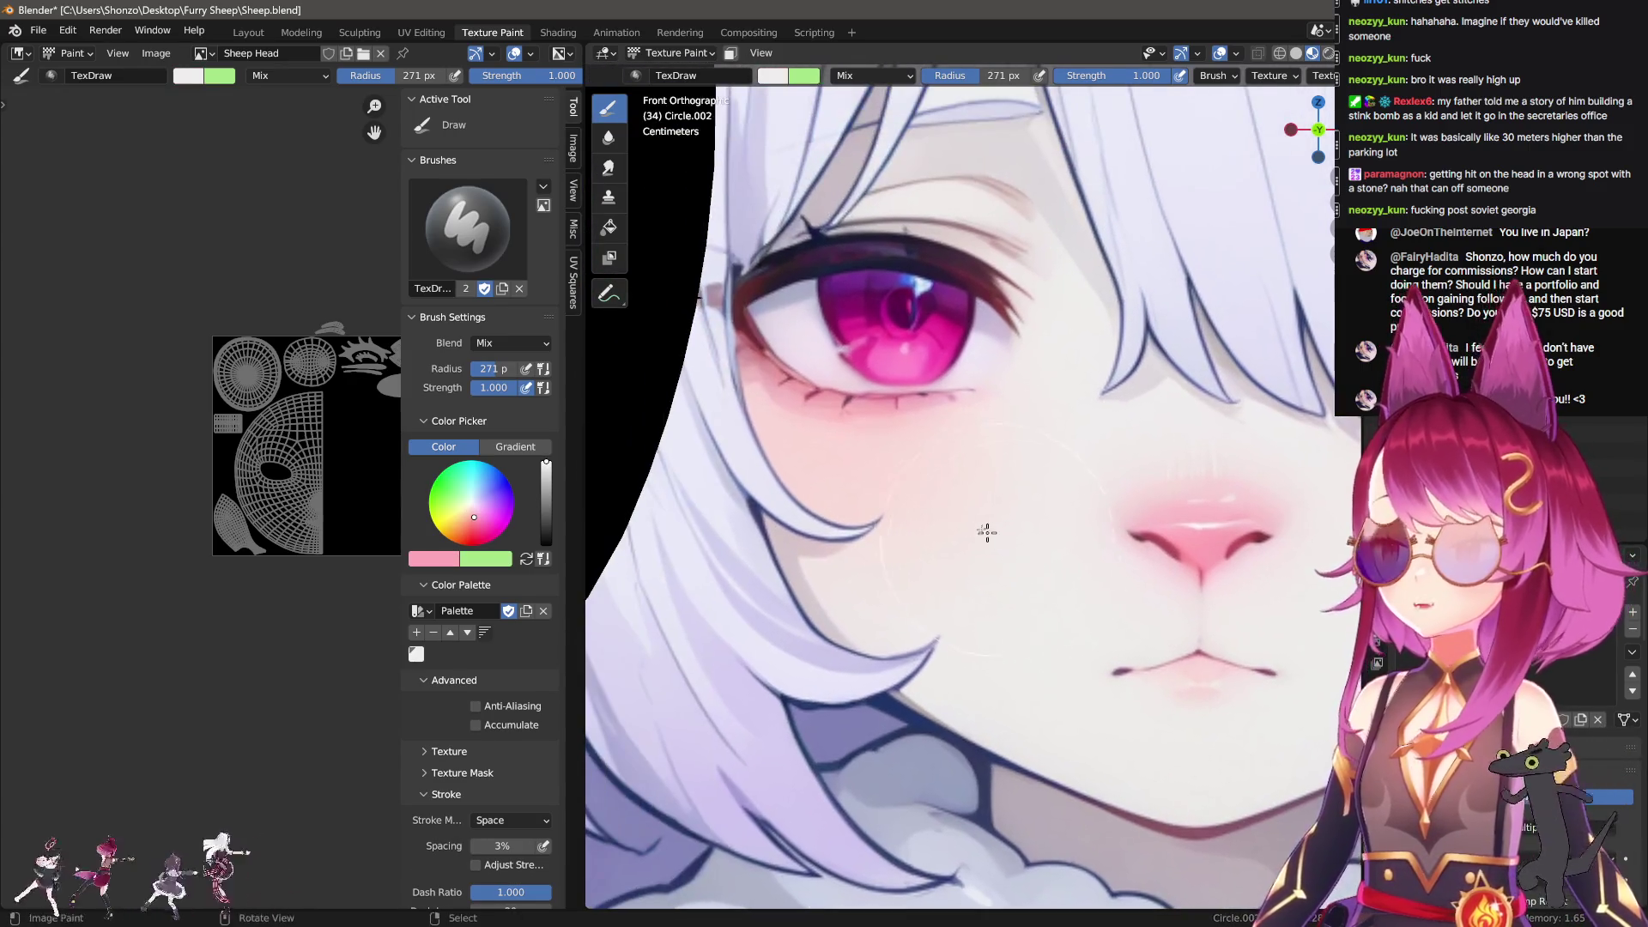
key("s")
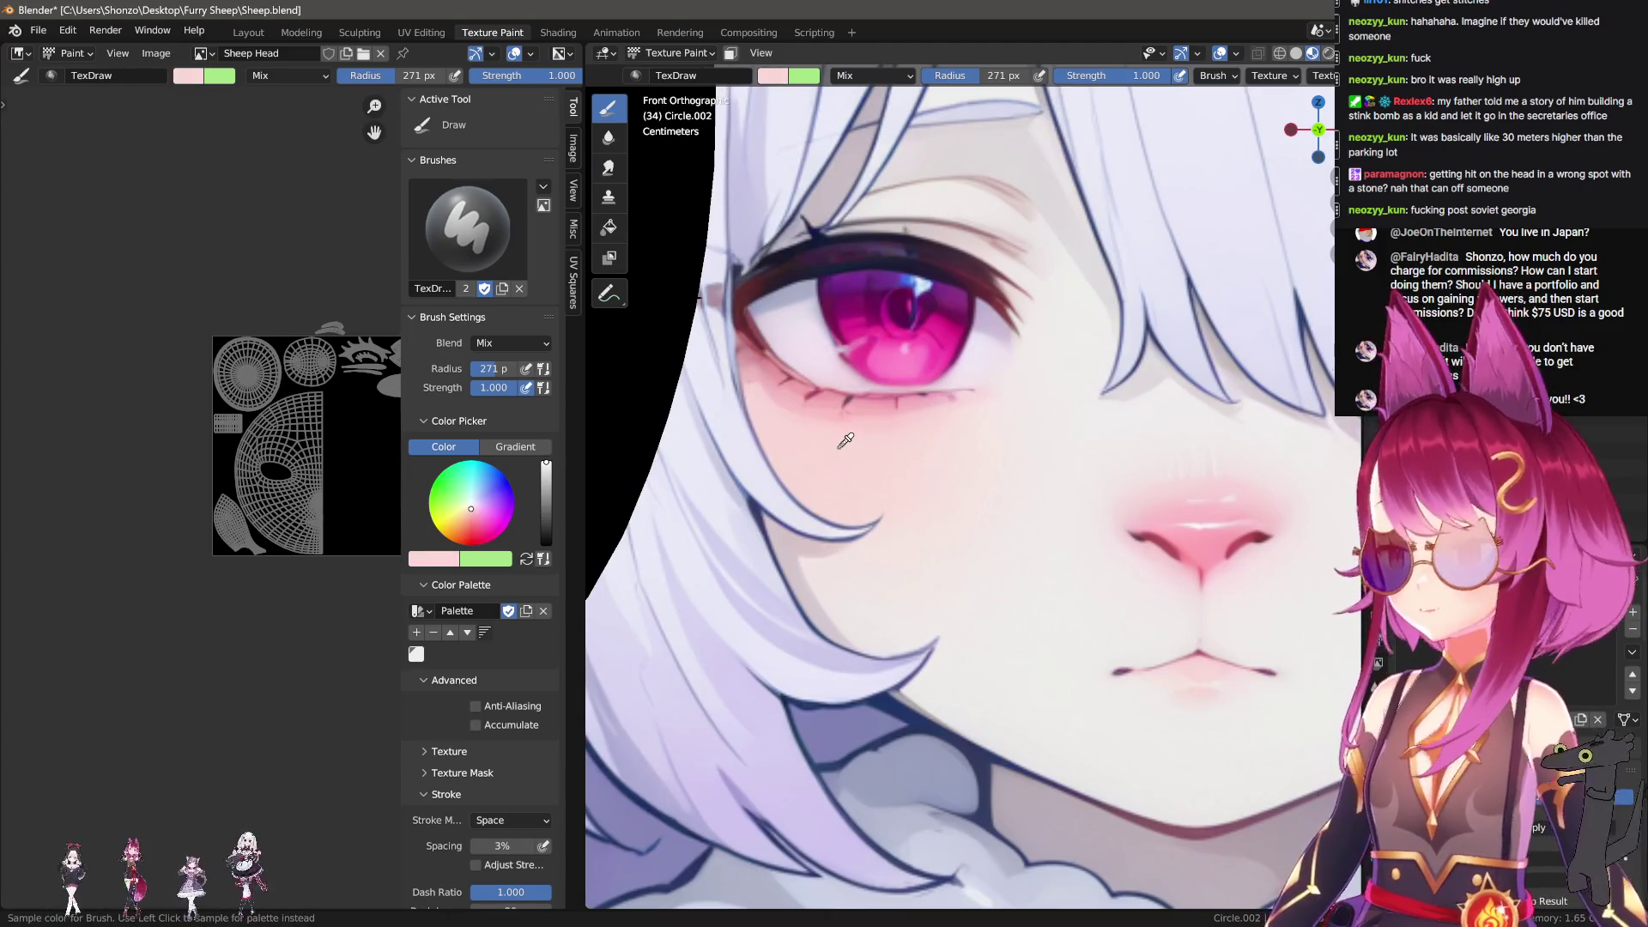
scroll(846, 440, "down", 2)
scroll(960, 490, "down", 4, "shift")
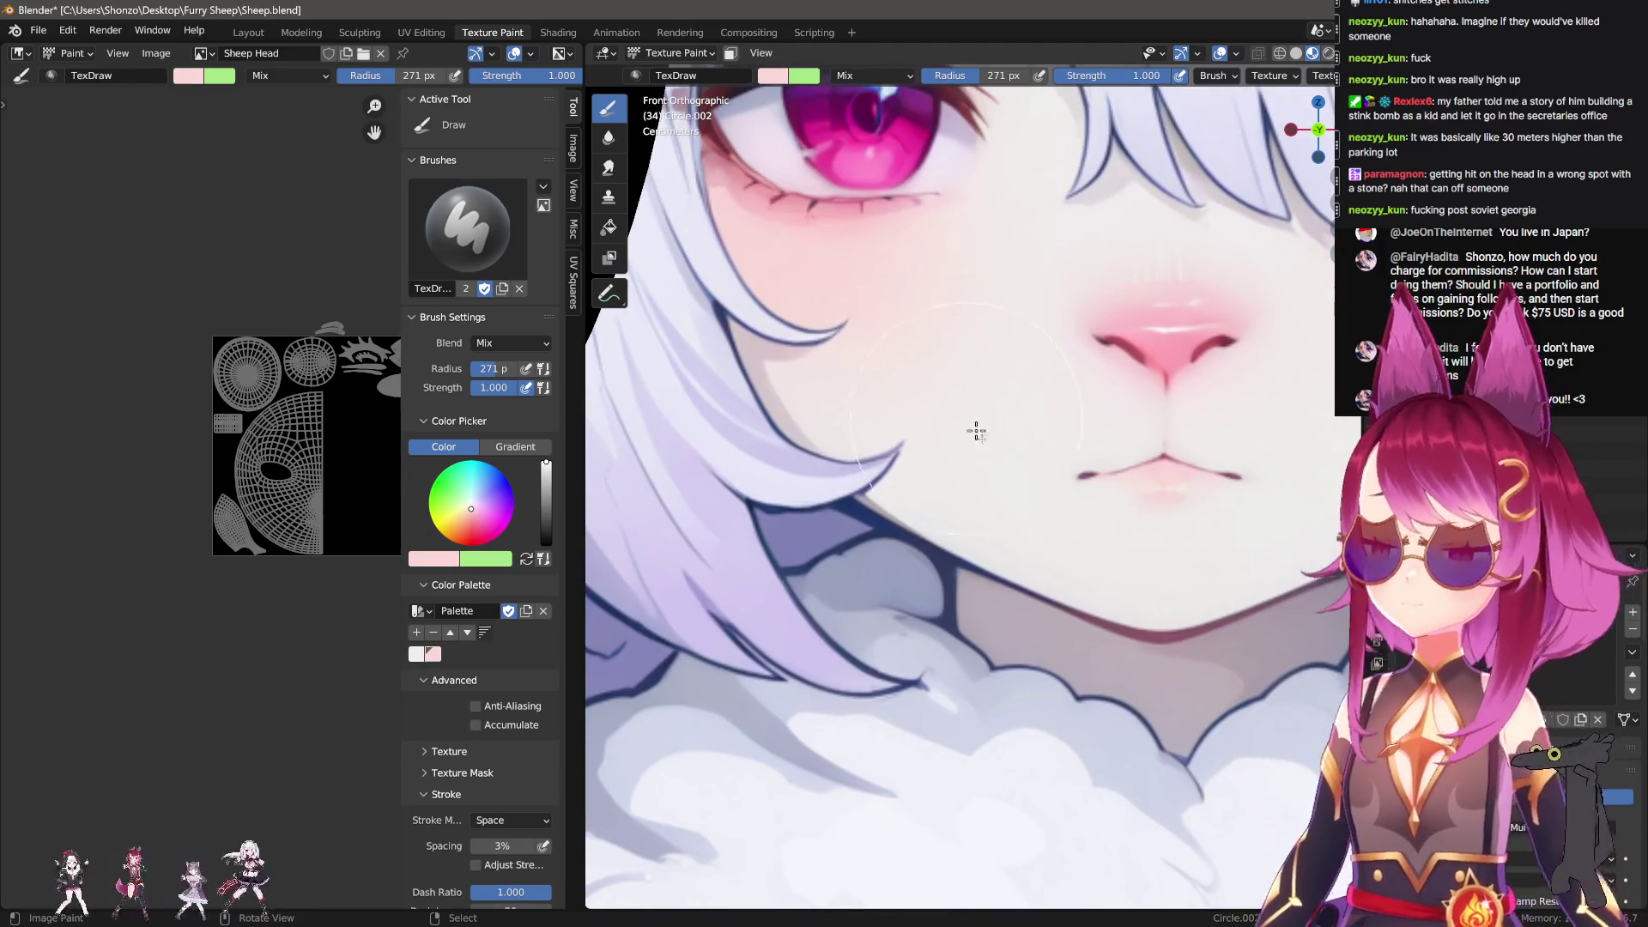
scroll(853, 437, "up", 2)
key("s")
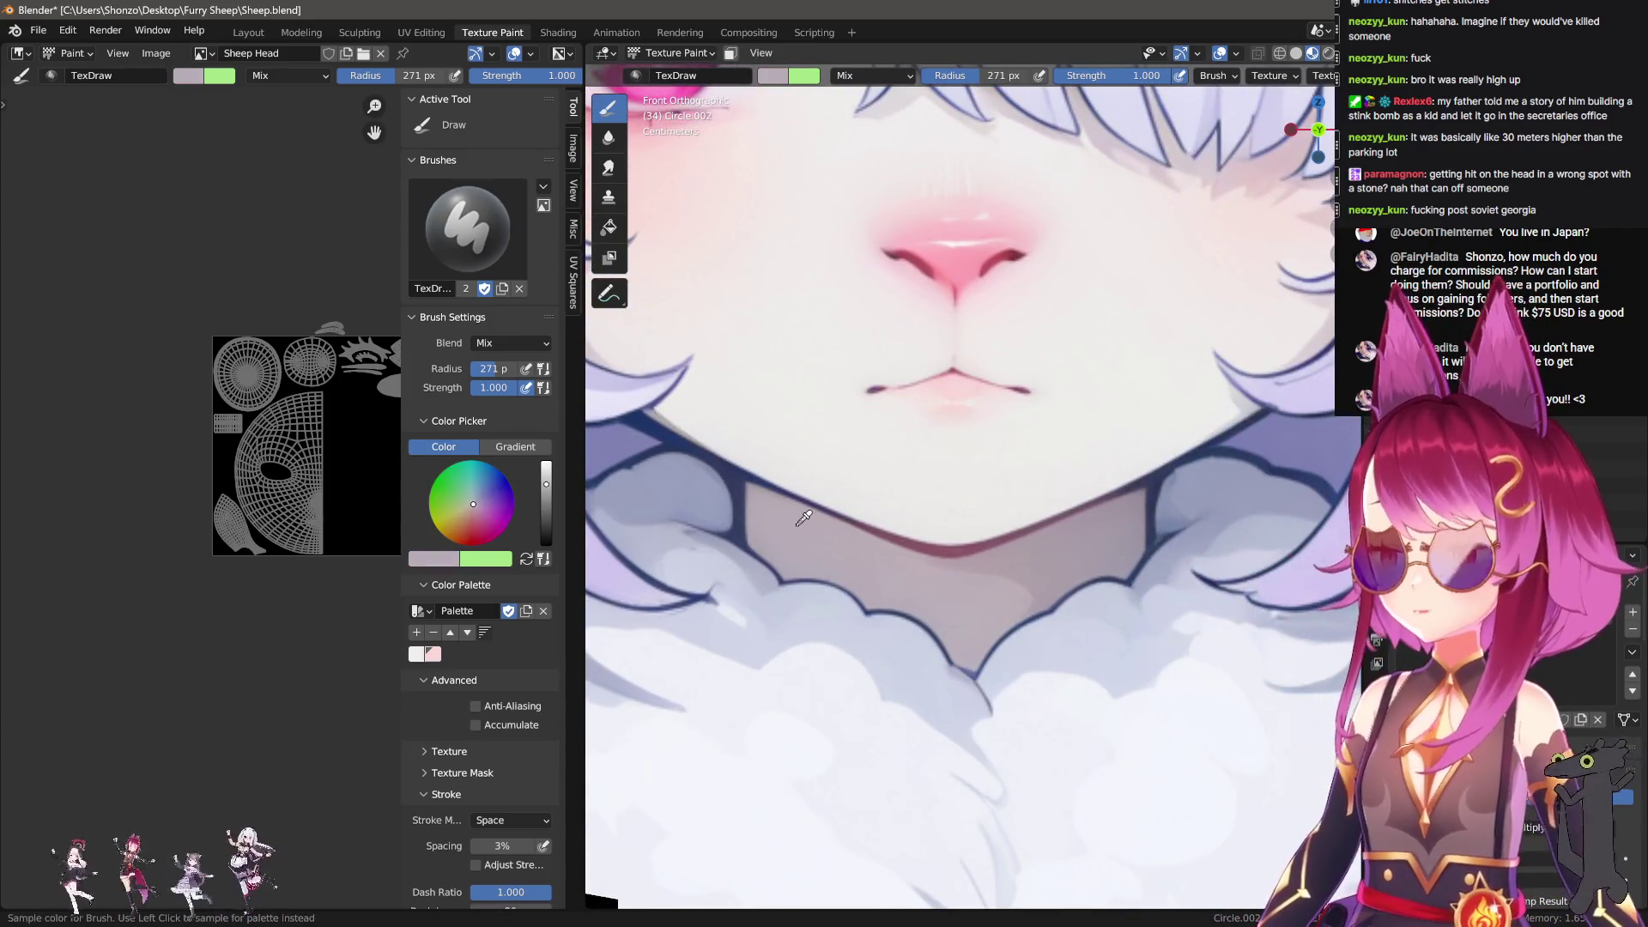
scroll(871, 547, "down", 5)
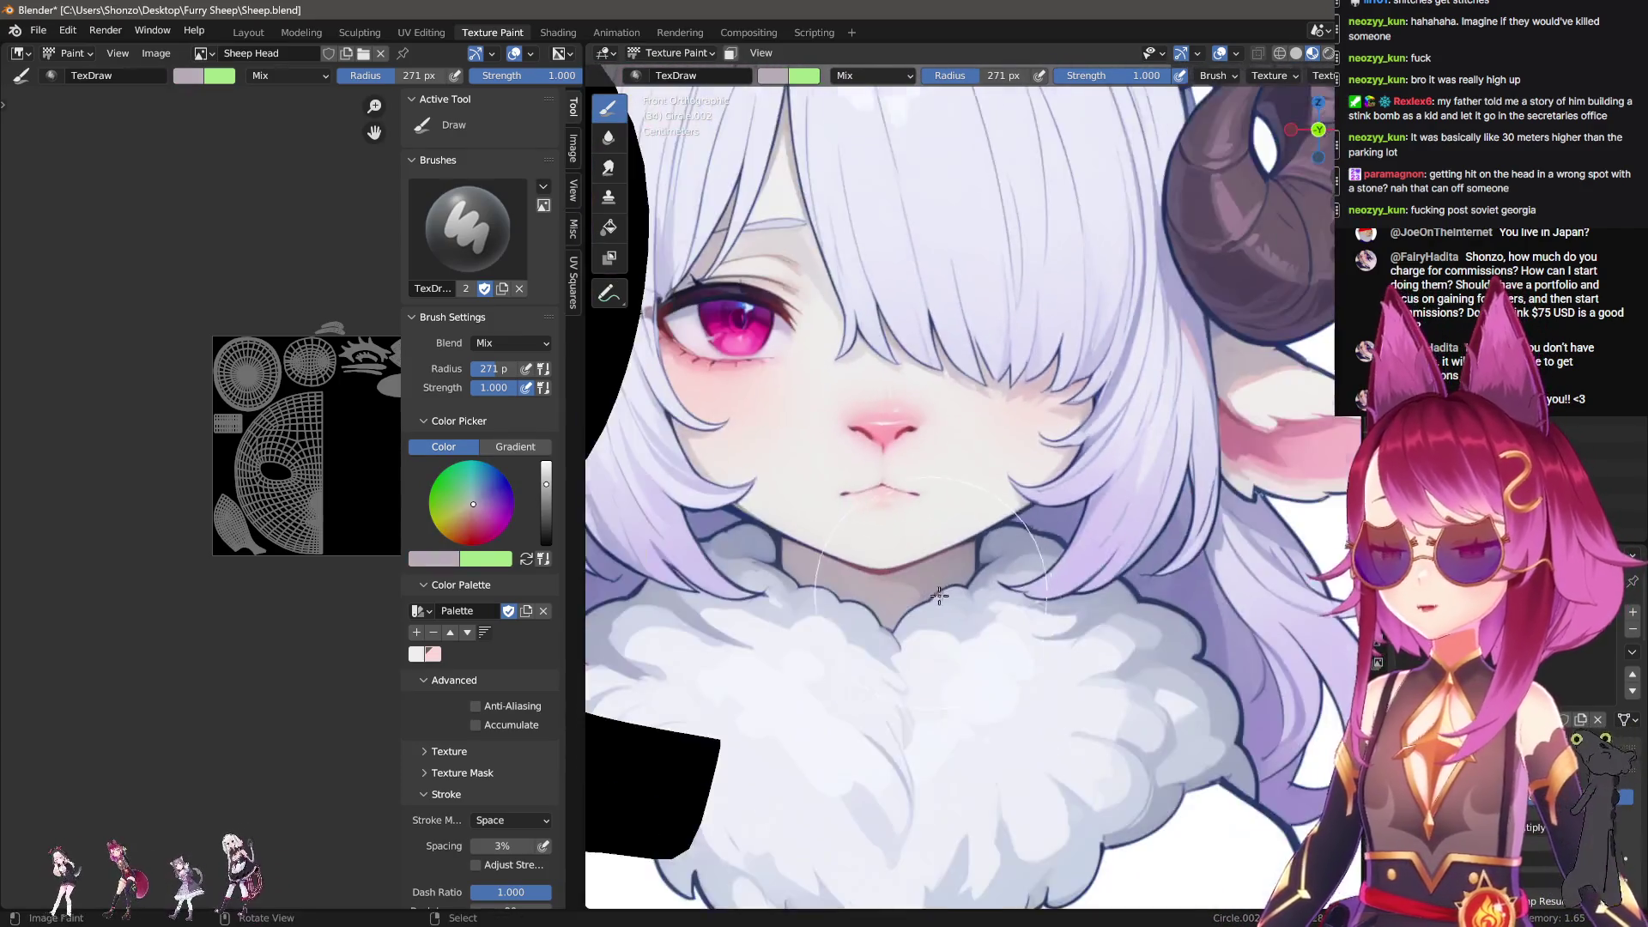
scroll(936, 543, "down", 6)
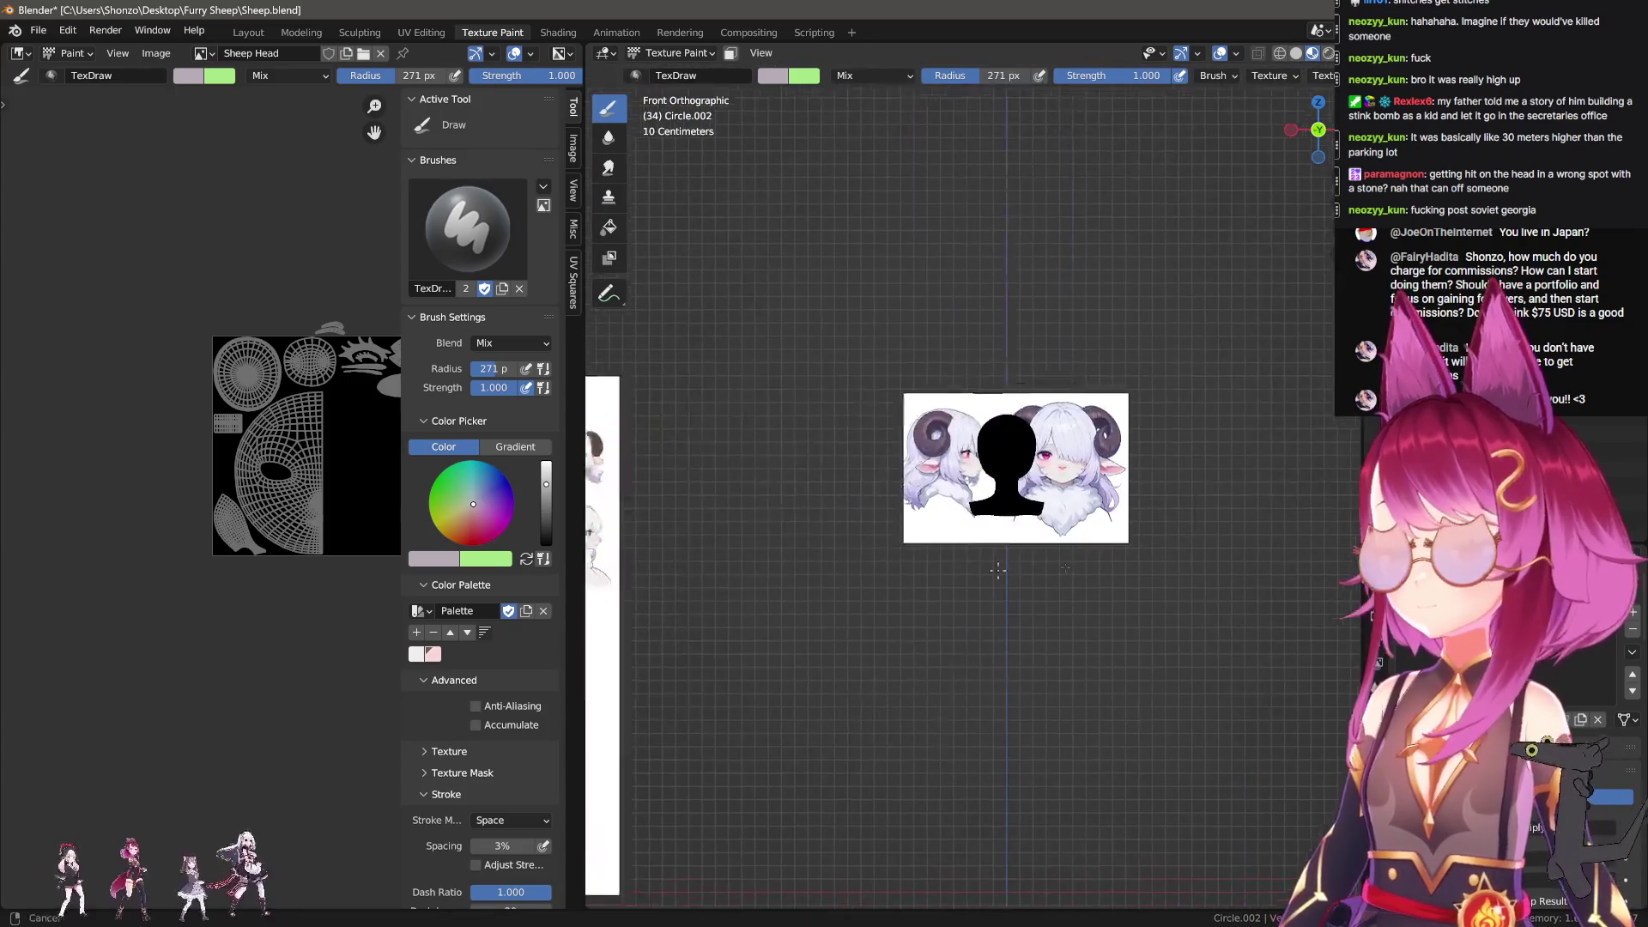
scroll(1045, 542, "up", 8)
Step: Sample the thigh shading and a darker pink, adding the pink to the palette
mouse_move(1045, 542)
middle_mouse_down("shift")
mouse_move(919, 327)
mouse_move(955, 293)
middle_mouse_up("shift")
scroll(956, 293, "down", 6)
scroll(955, 293, "up", 3)
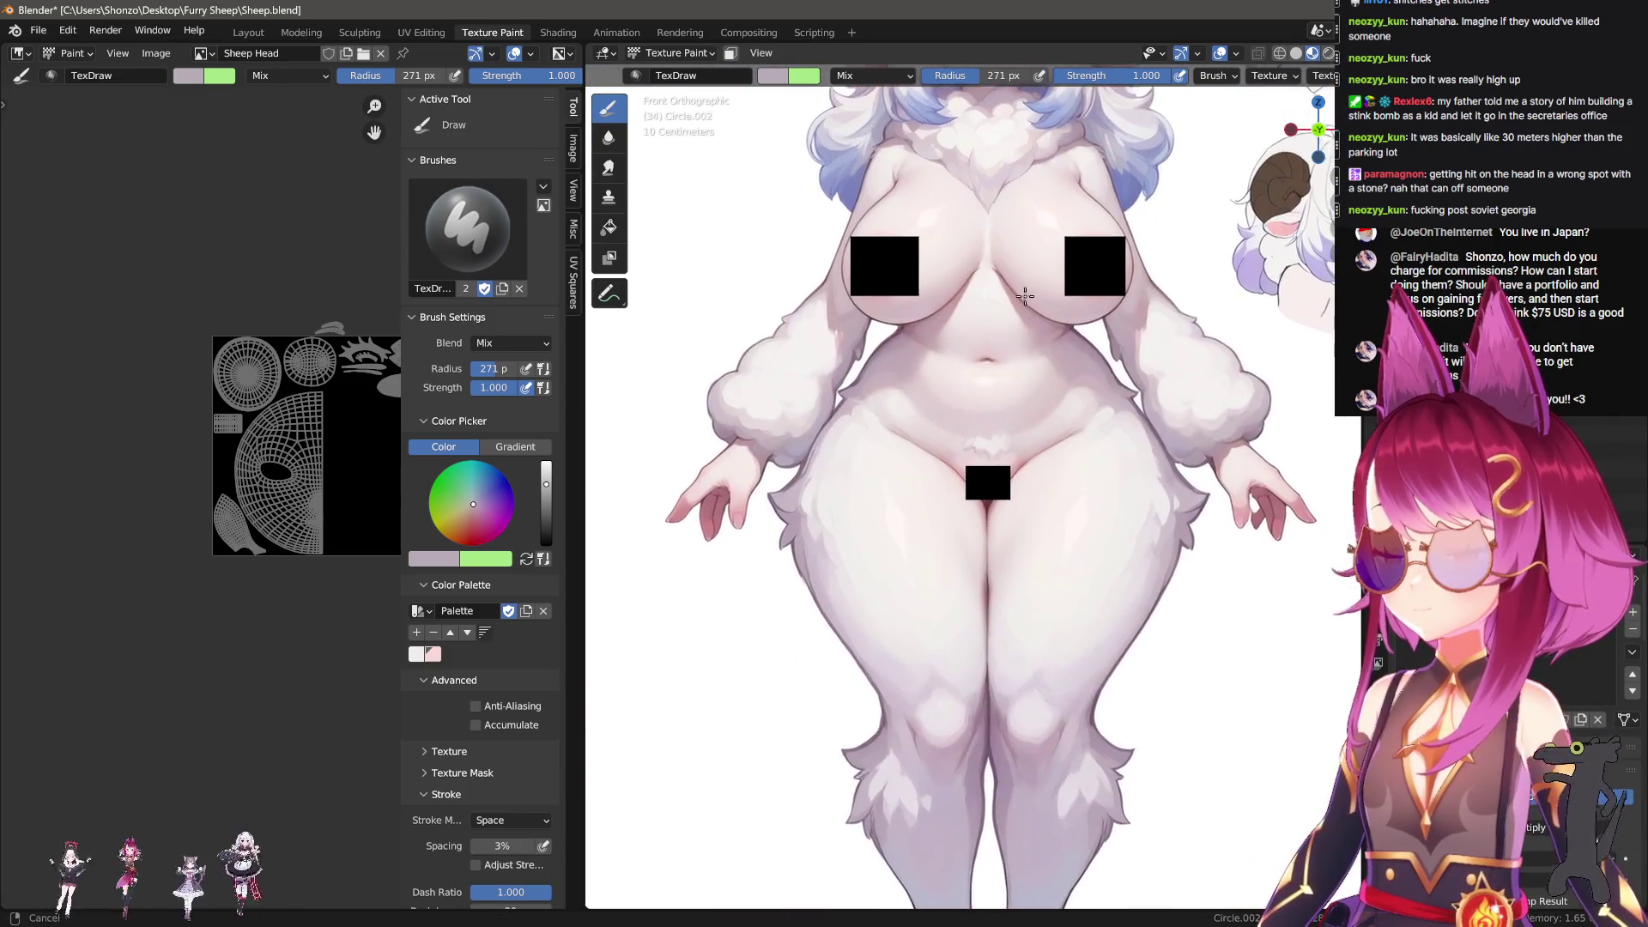
mouse_move(983, 732)
middle_mouse_down("shift")
mouse_move(951, 328)
mouse_move(1066, 814)
middle_mouse_up("shift")
scroll(971, 815, "up", 5)
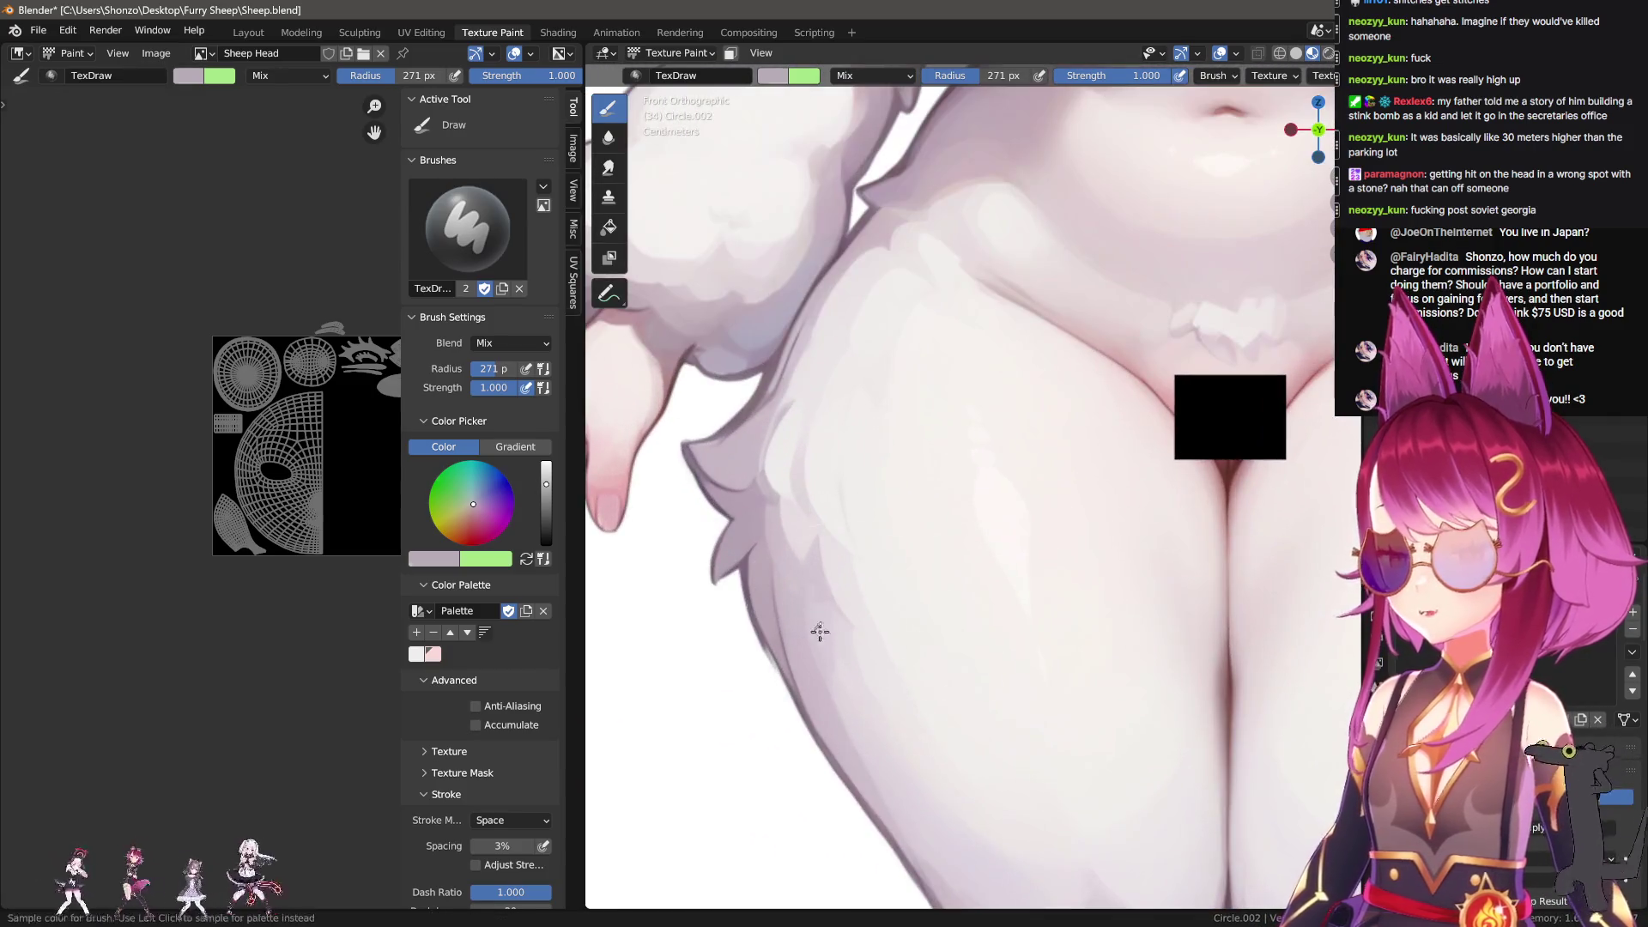
key("s")
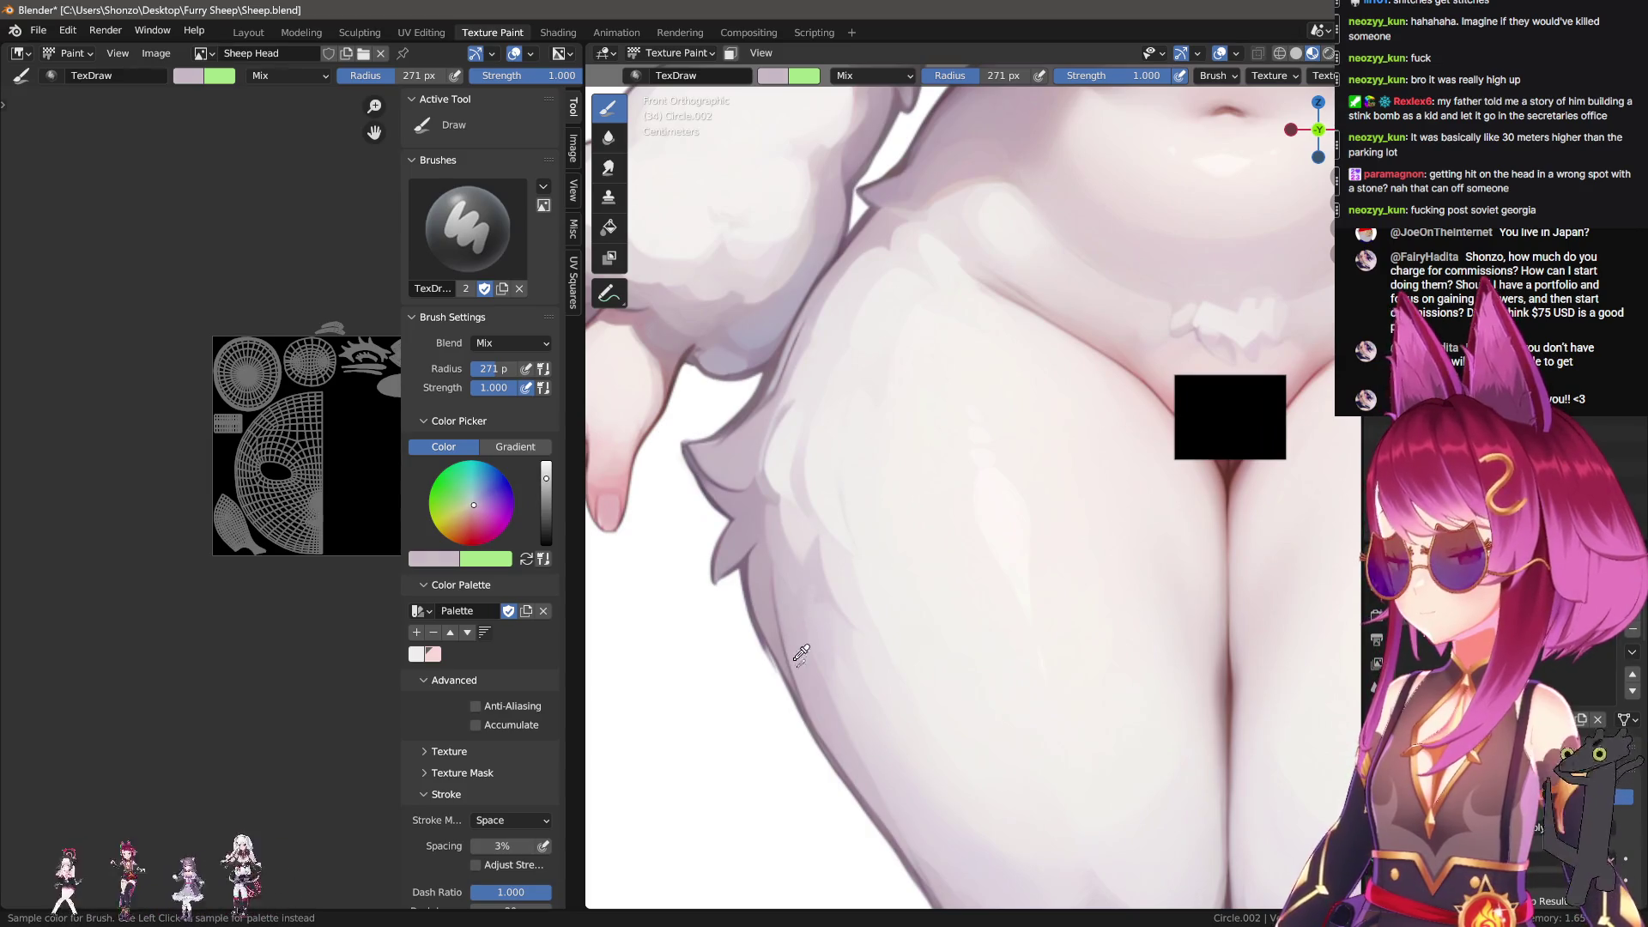
scroll(835, 707, "down", 5)
middle_click_drag(939, 533, 765, 781, "shift")
scroll(909, 442, "down", 1)
middle_click_drag(909, 441, 920, 578, "shift")
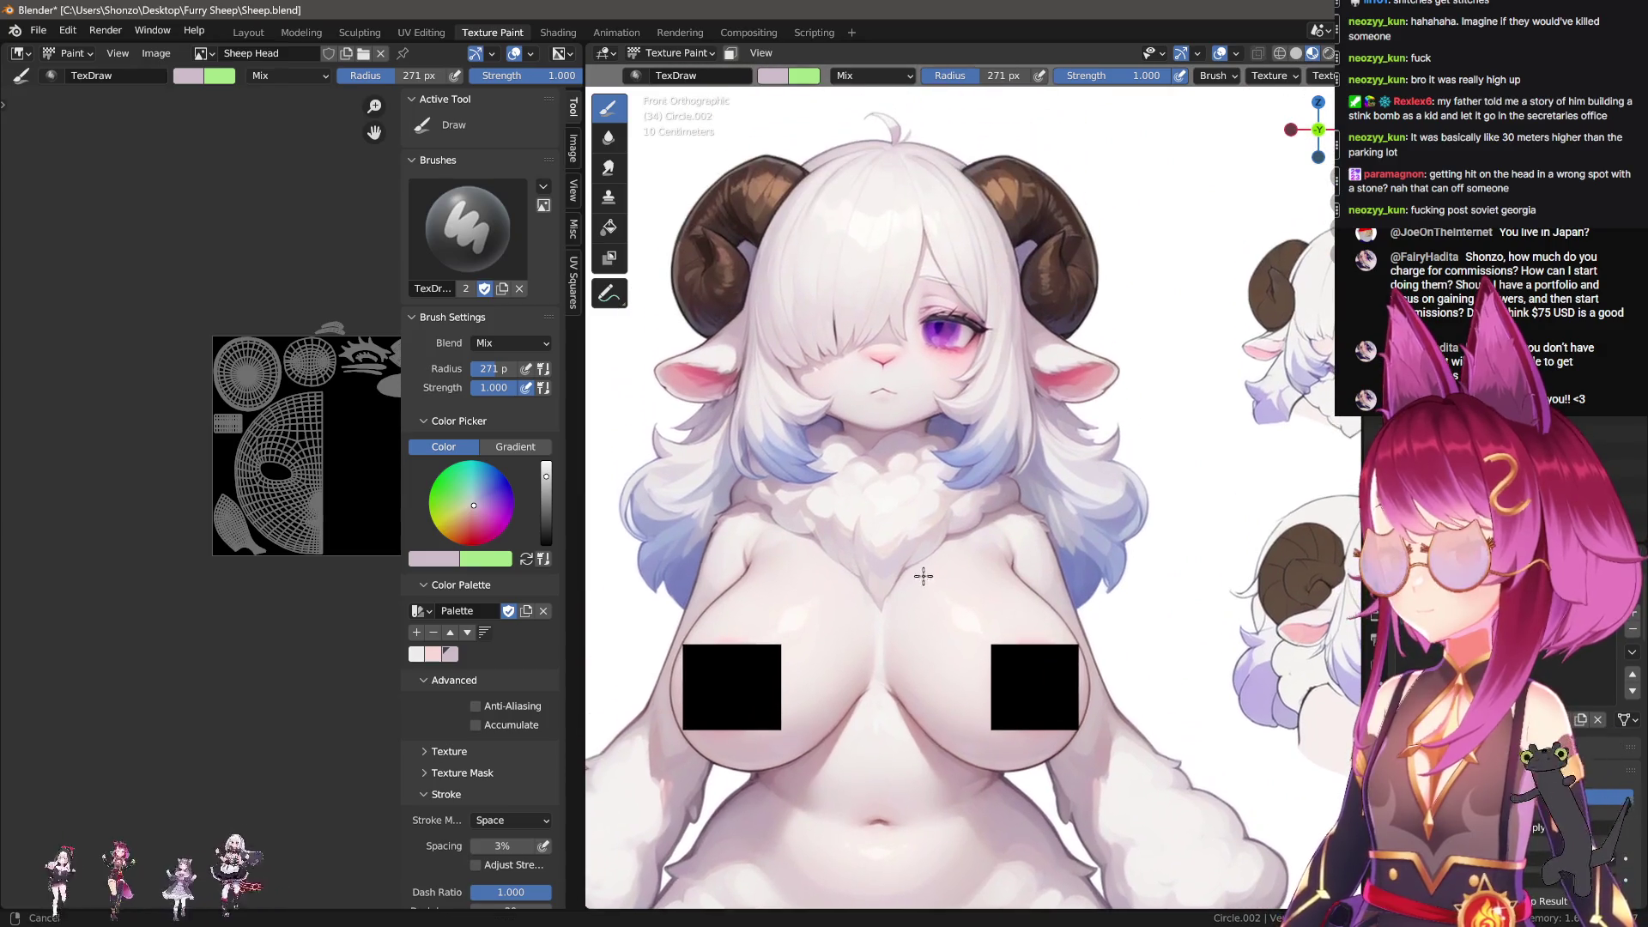
scroll(938, 633, "up", 4)
key("s")
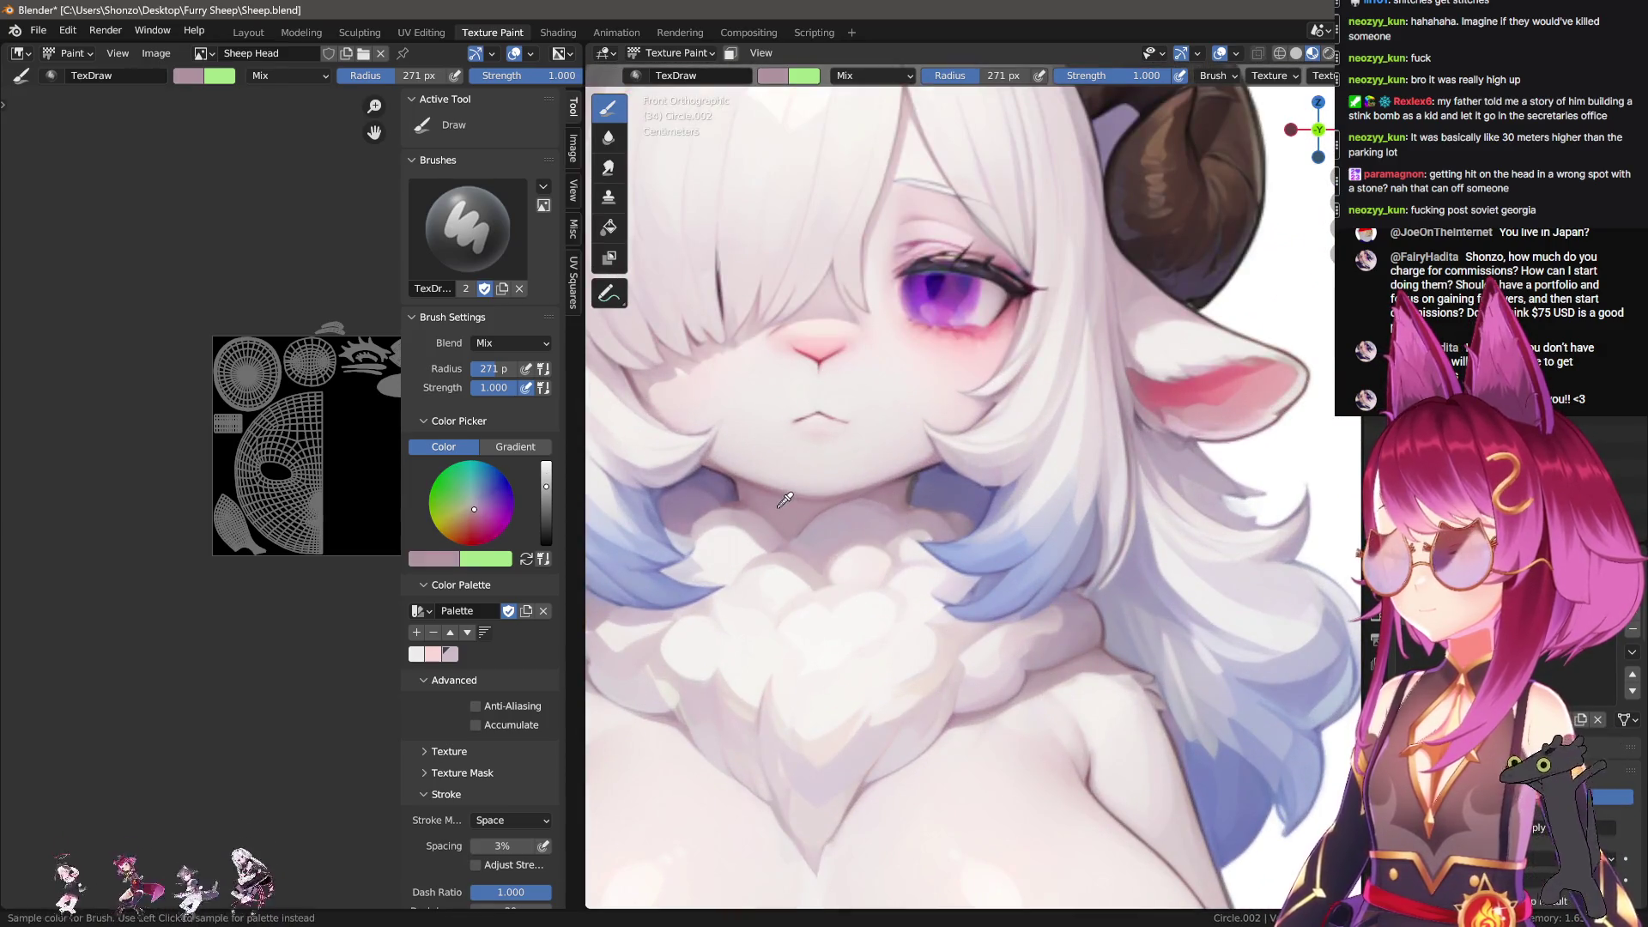
left_click(787, 505)
Step: Set the brush to the new pink swatch, then to the third palette colour
left_click(468, 654)
left_click(452, 654)
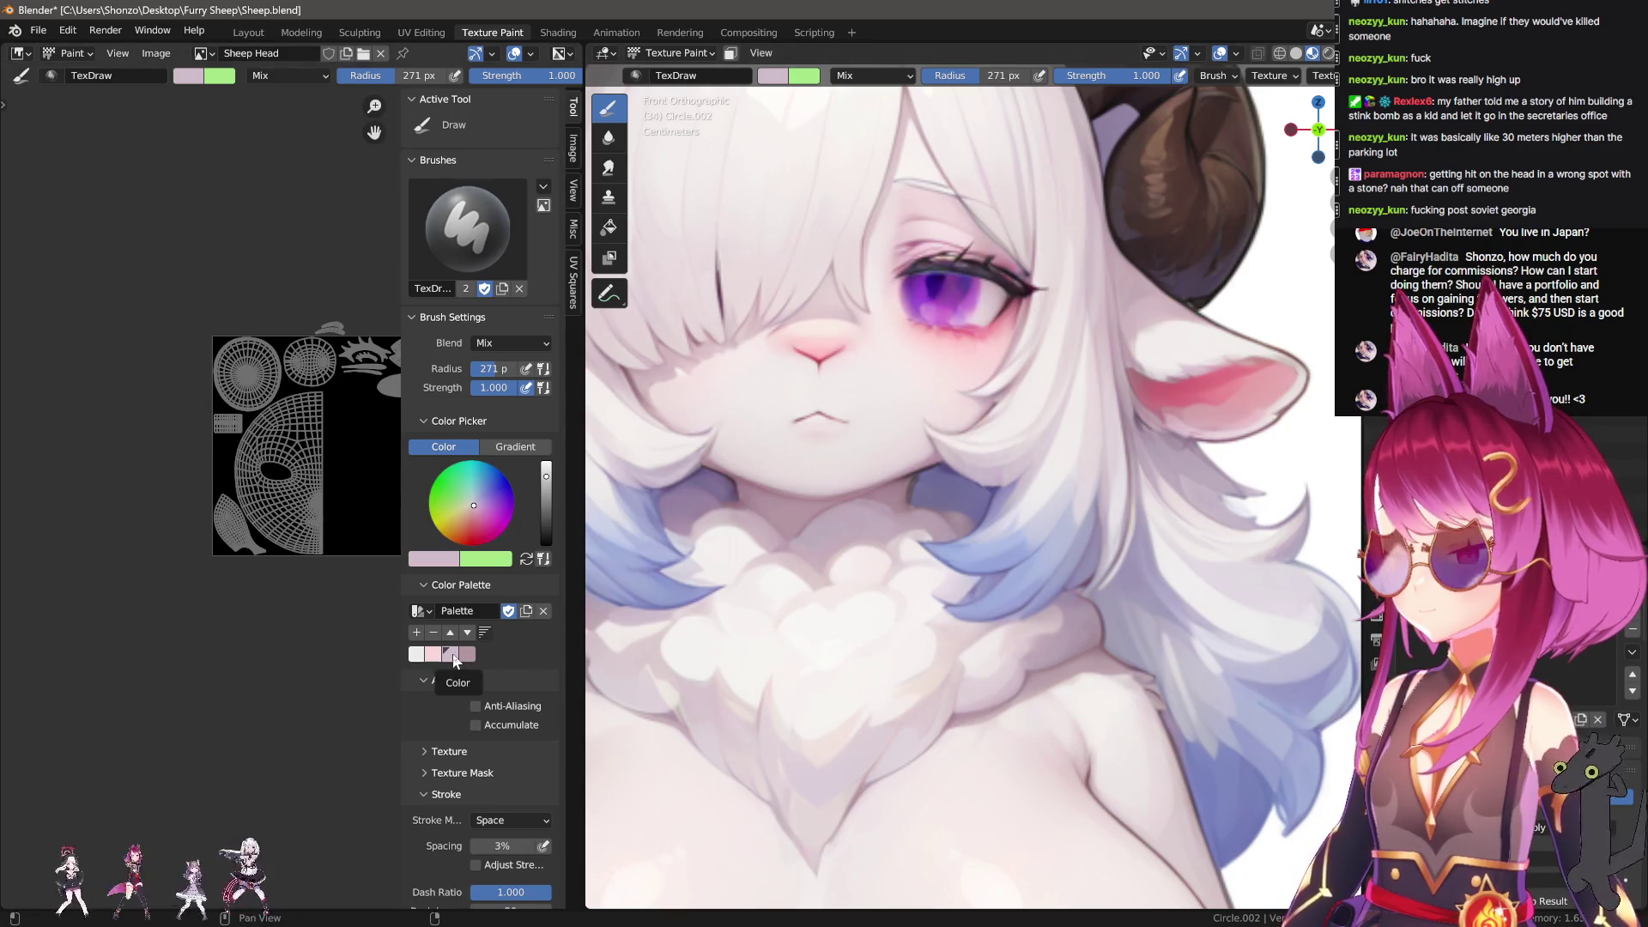
scroll(944, 498, "down", 5)
mouse_move(1287, 498)
middle_mouse_down("shift")
mouse_move(783, 494)
mouse_move(1000, 534)
mouse_move(849, 528)
middle_mouse_up("shift")
scroll(850, 528, "up", 10)
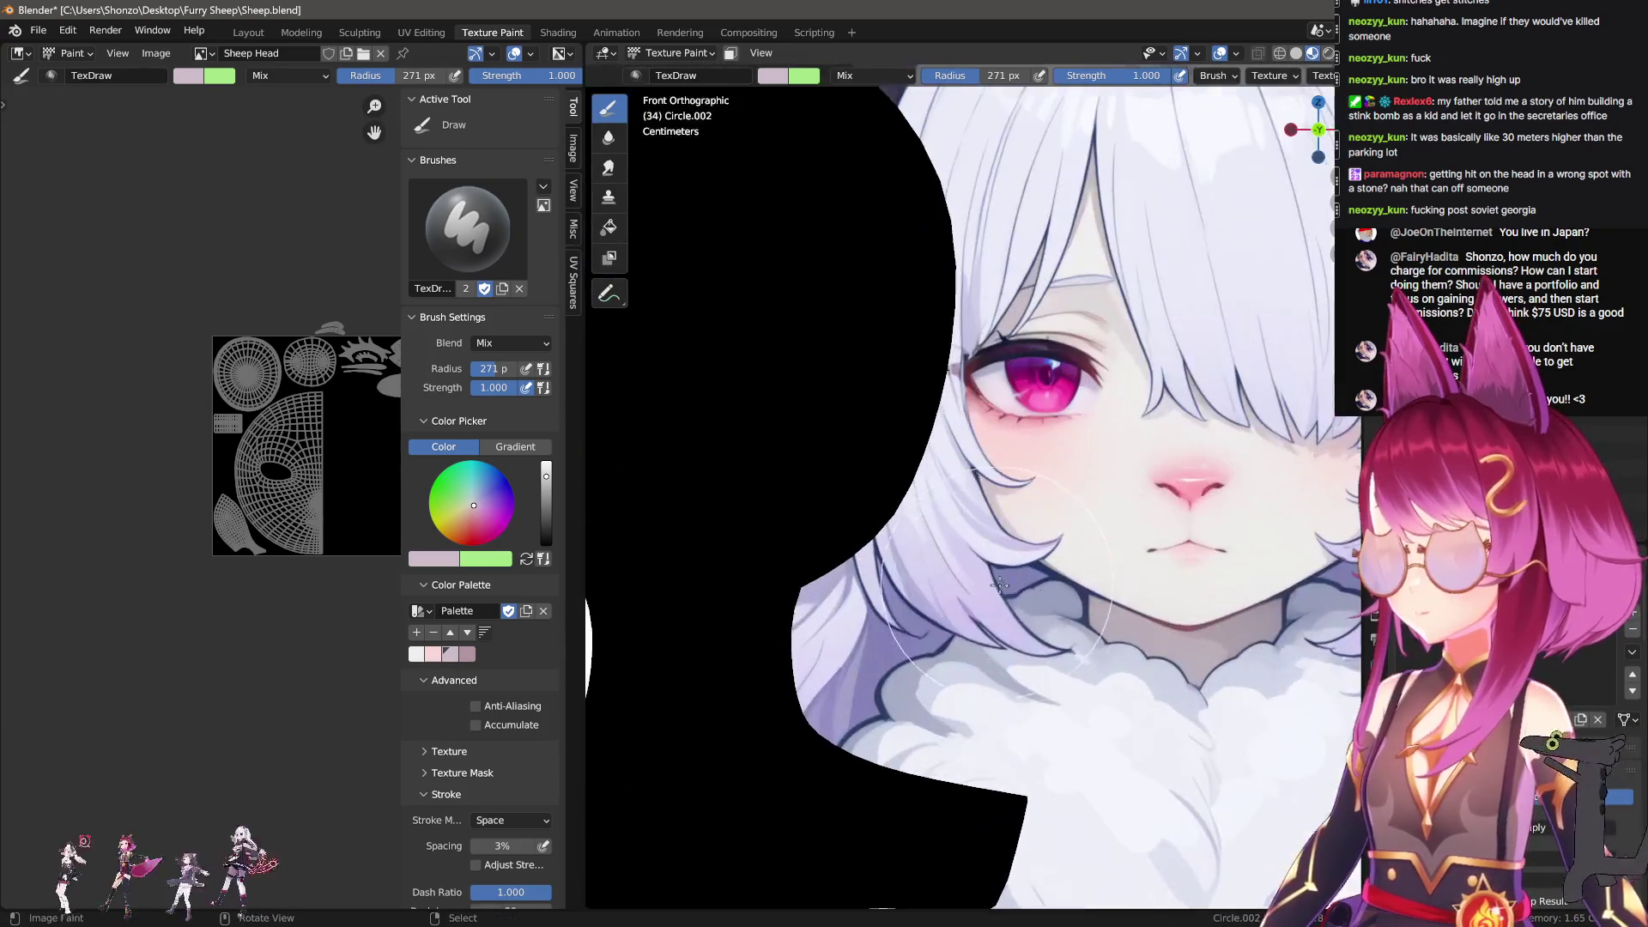
scroll(291, 502, "up", 4)
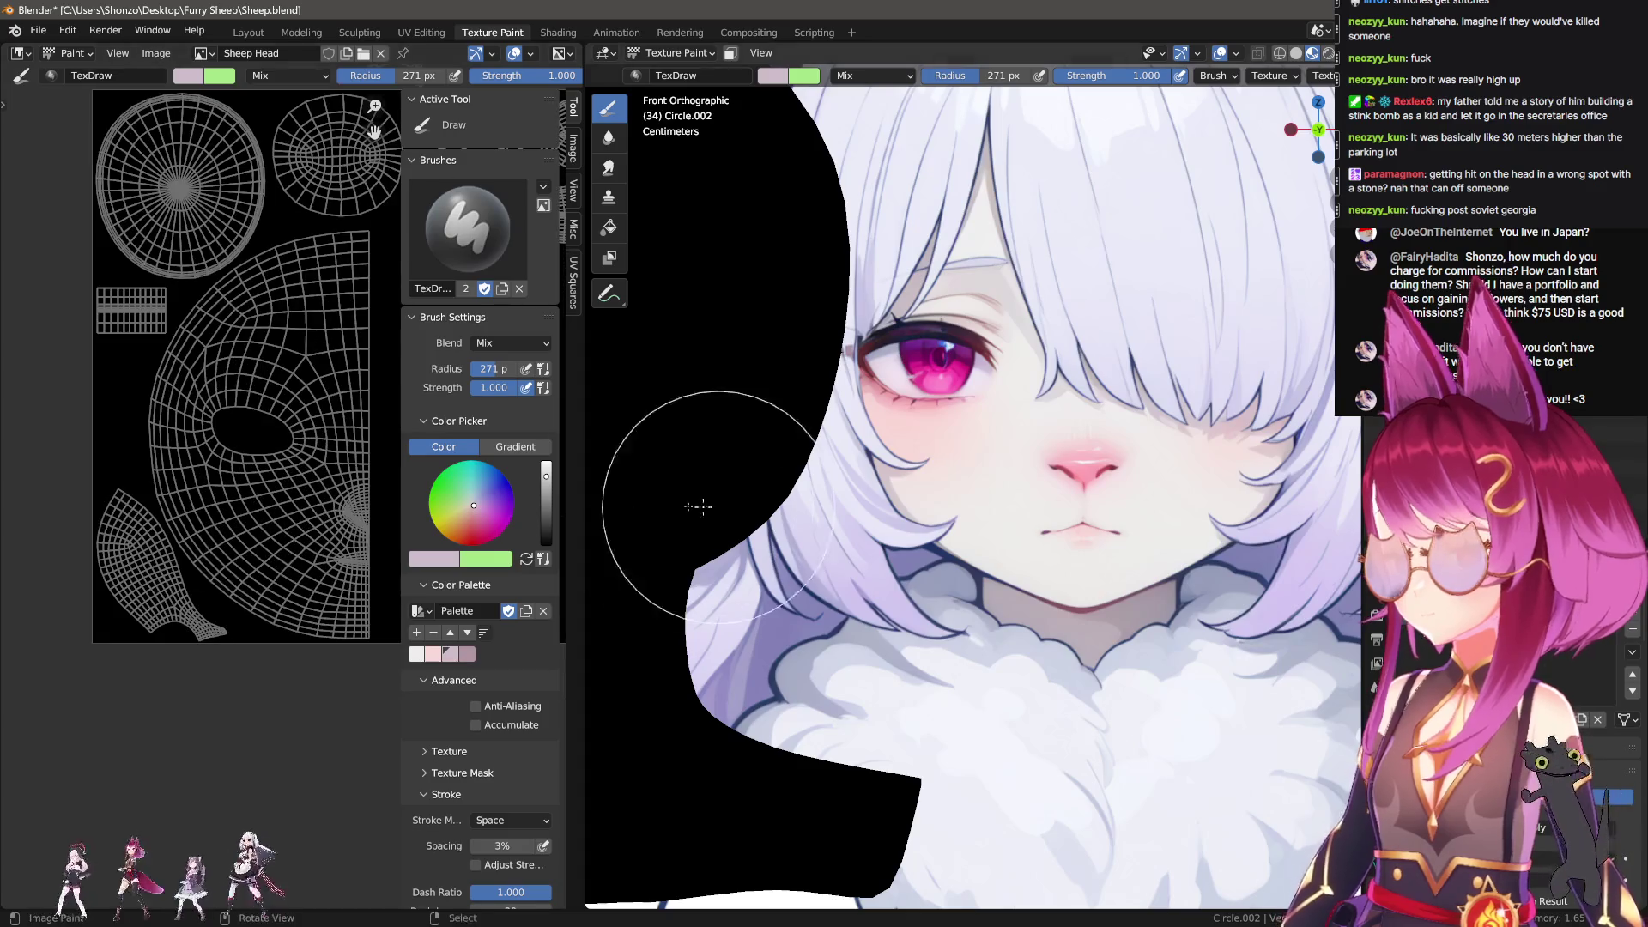
Step: Review texture slots Sheep Head, Sheep Head Light and Sheep Head Shadow, plus the head's shader nodes
scroll(291, 509, "up", 2)
key("n")
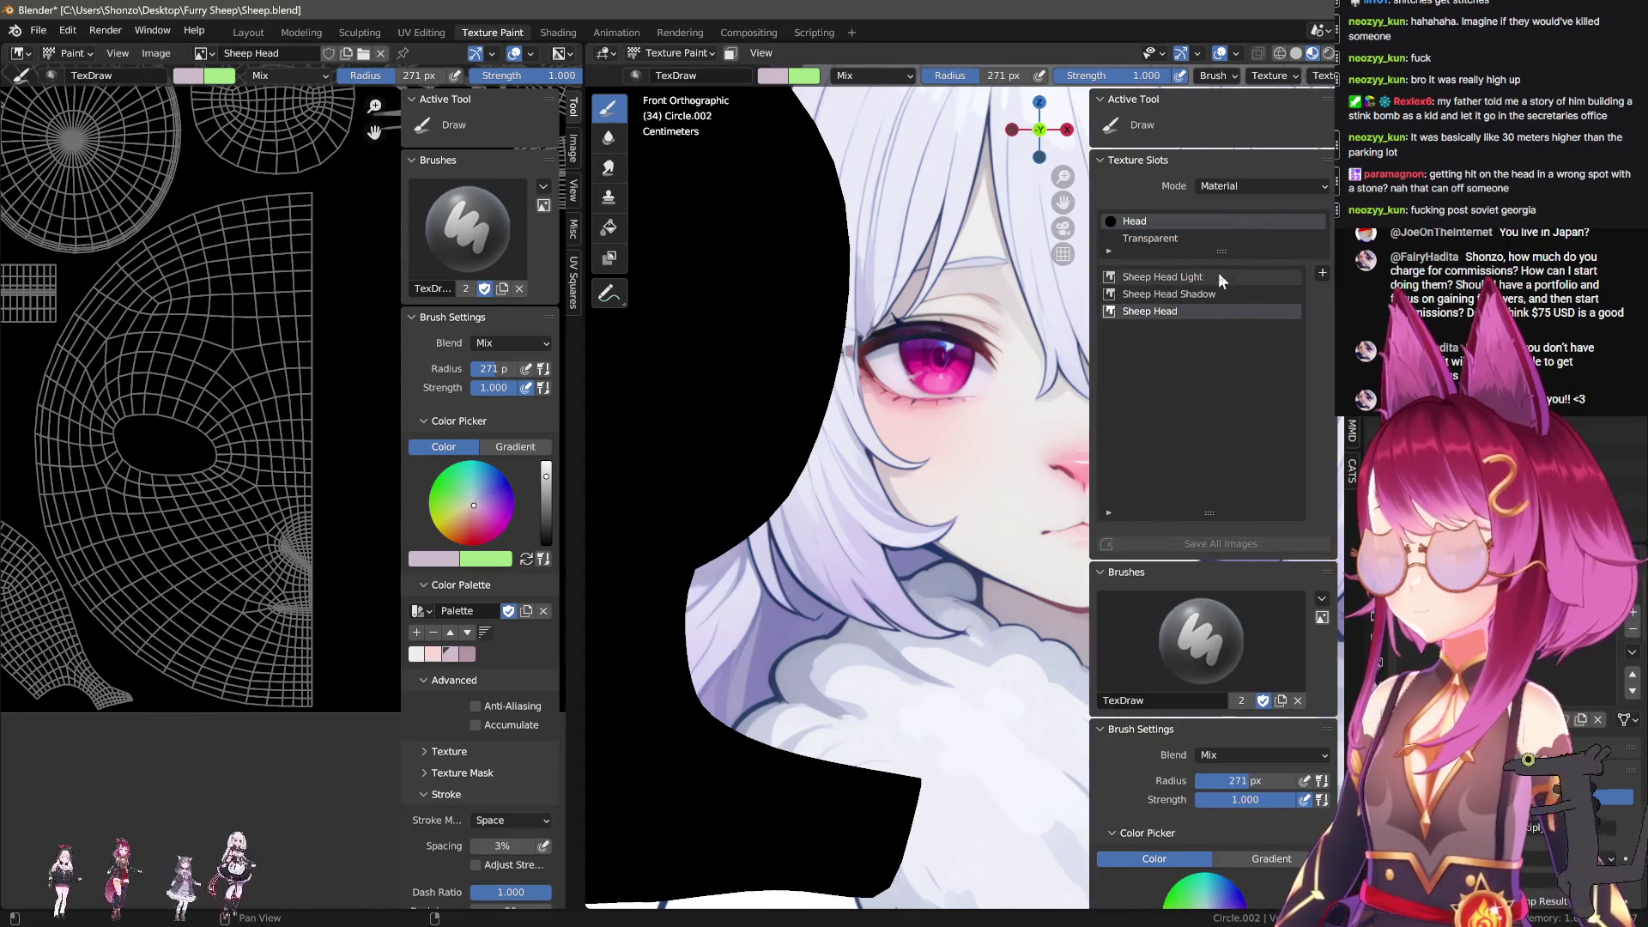
left_click(248, 32)
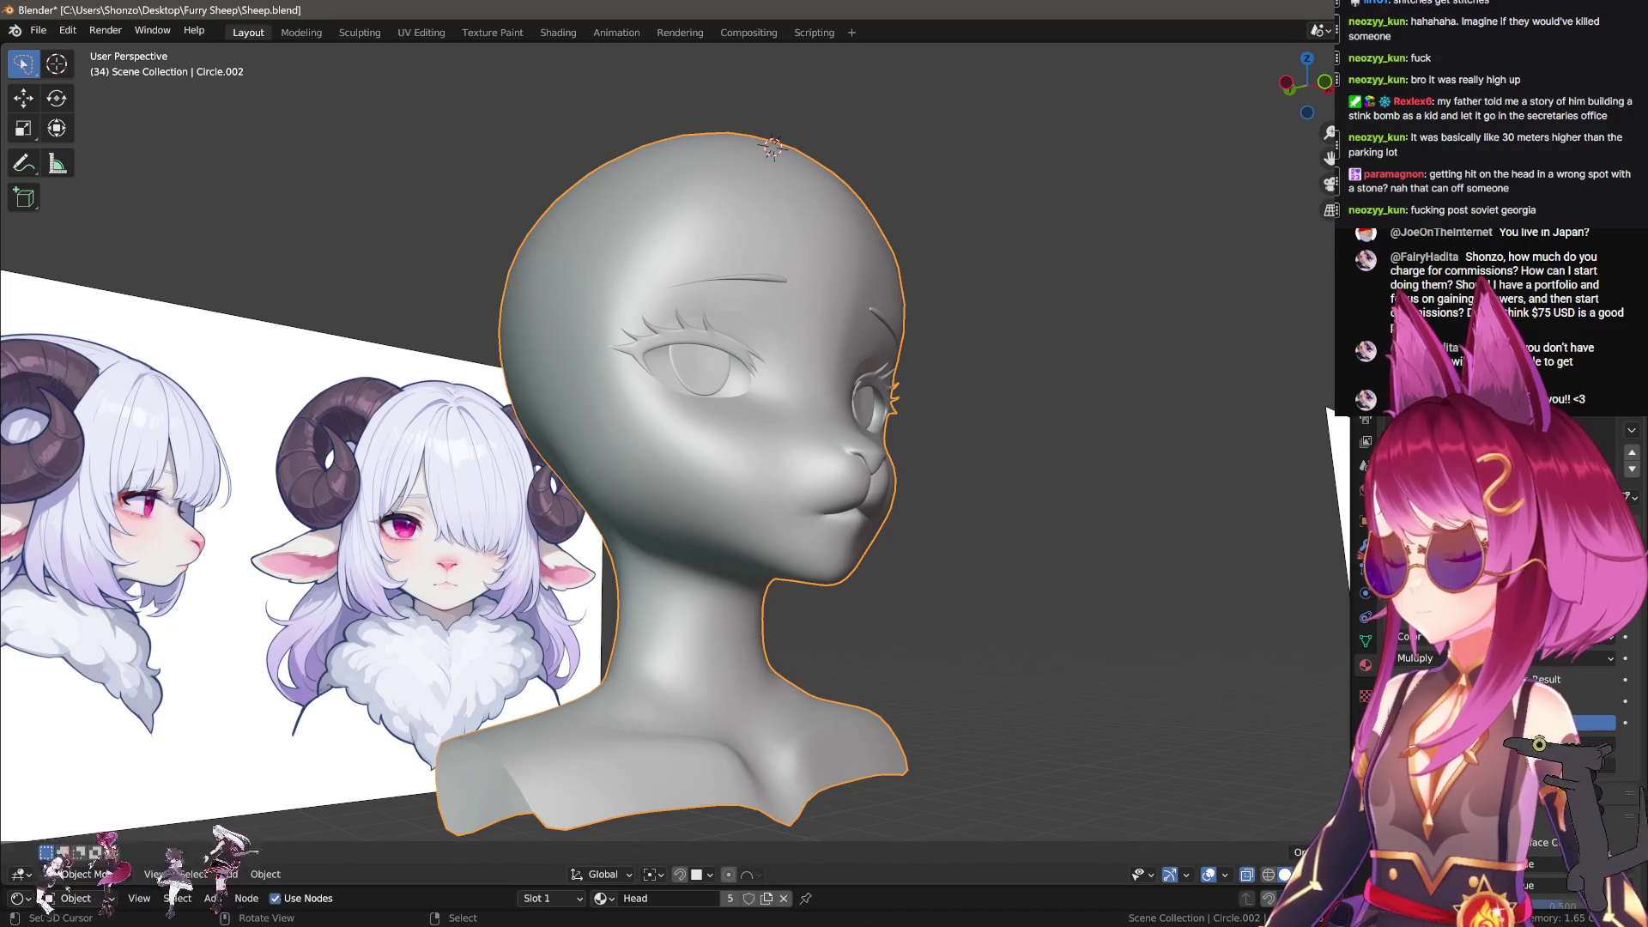
left_click_drag(877, 886, 877, 534)
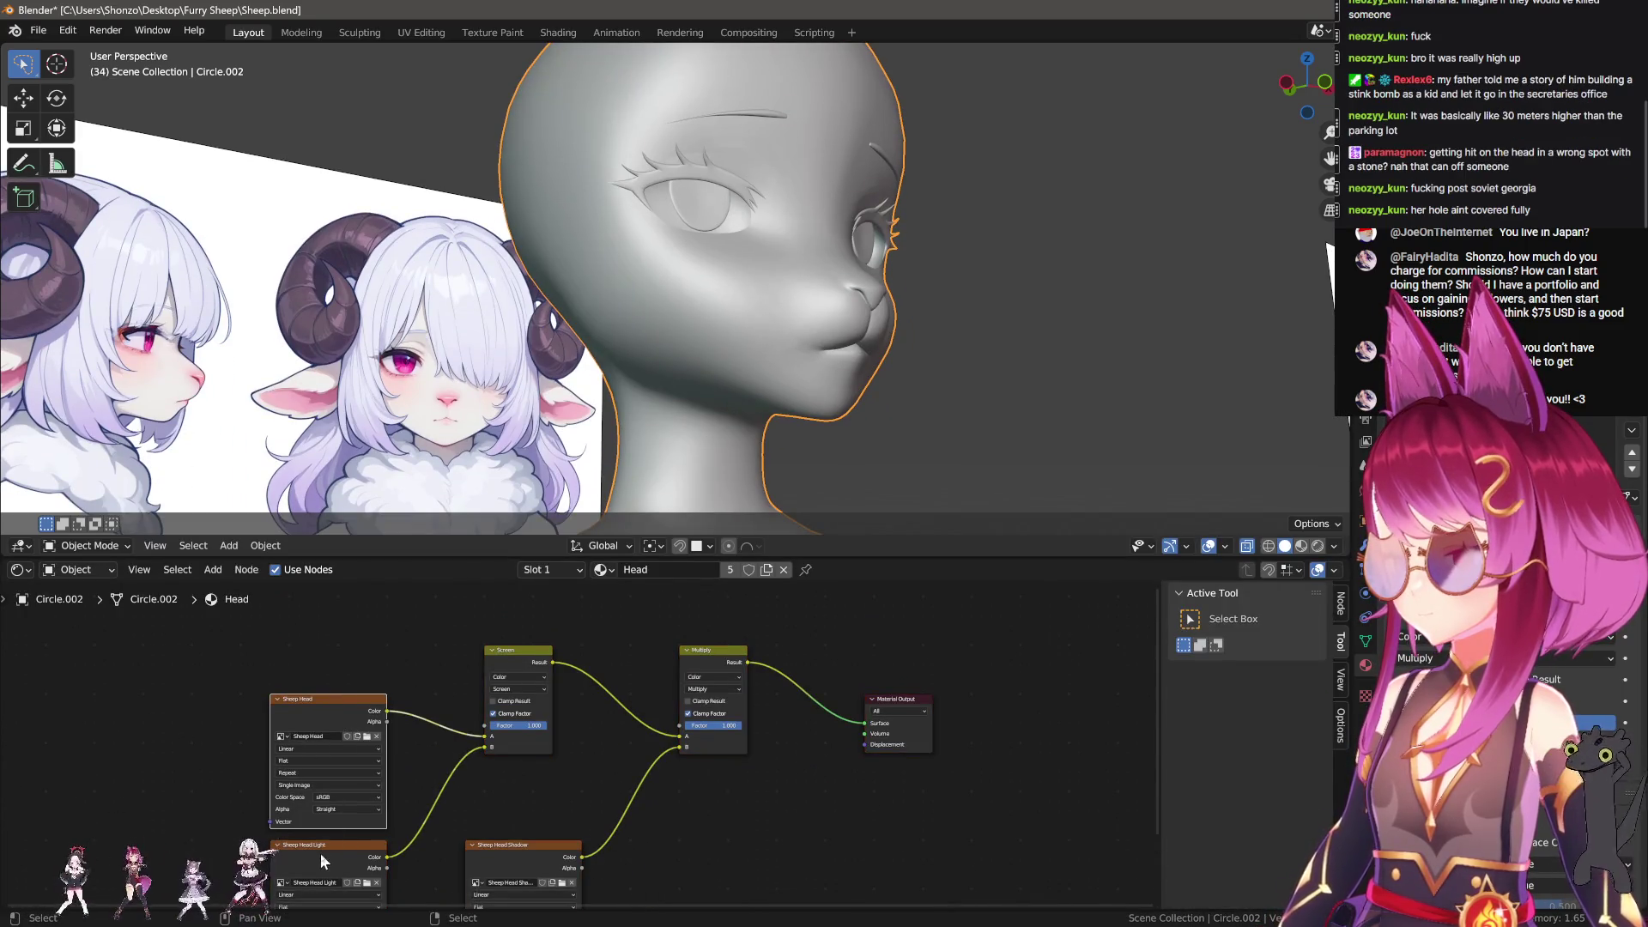
left_click(492, 31)
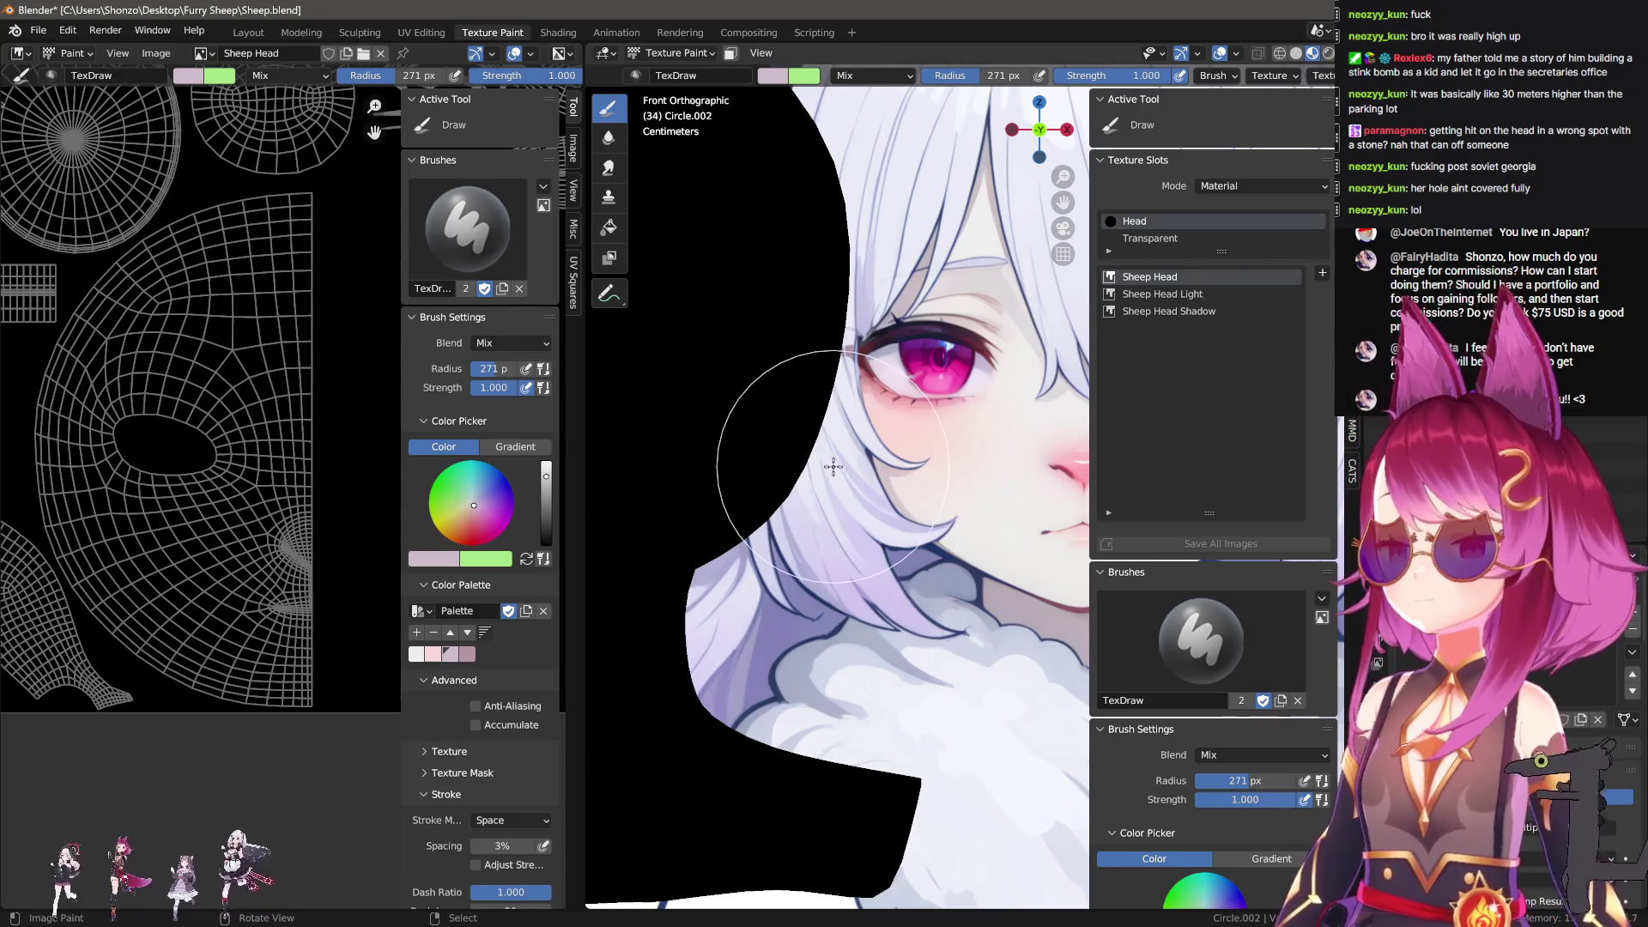
Step: Sample a lighter skin colour from the reference and add it as a fifth swatch
key("n")
scroll(1023, 470, "down", 3)
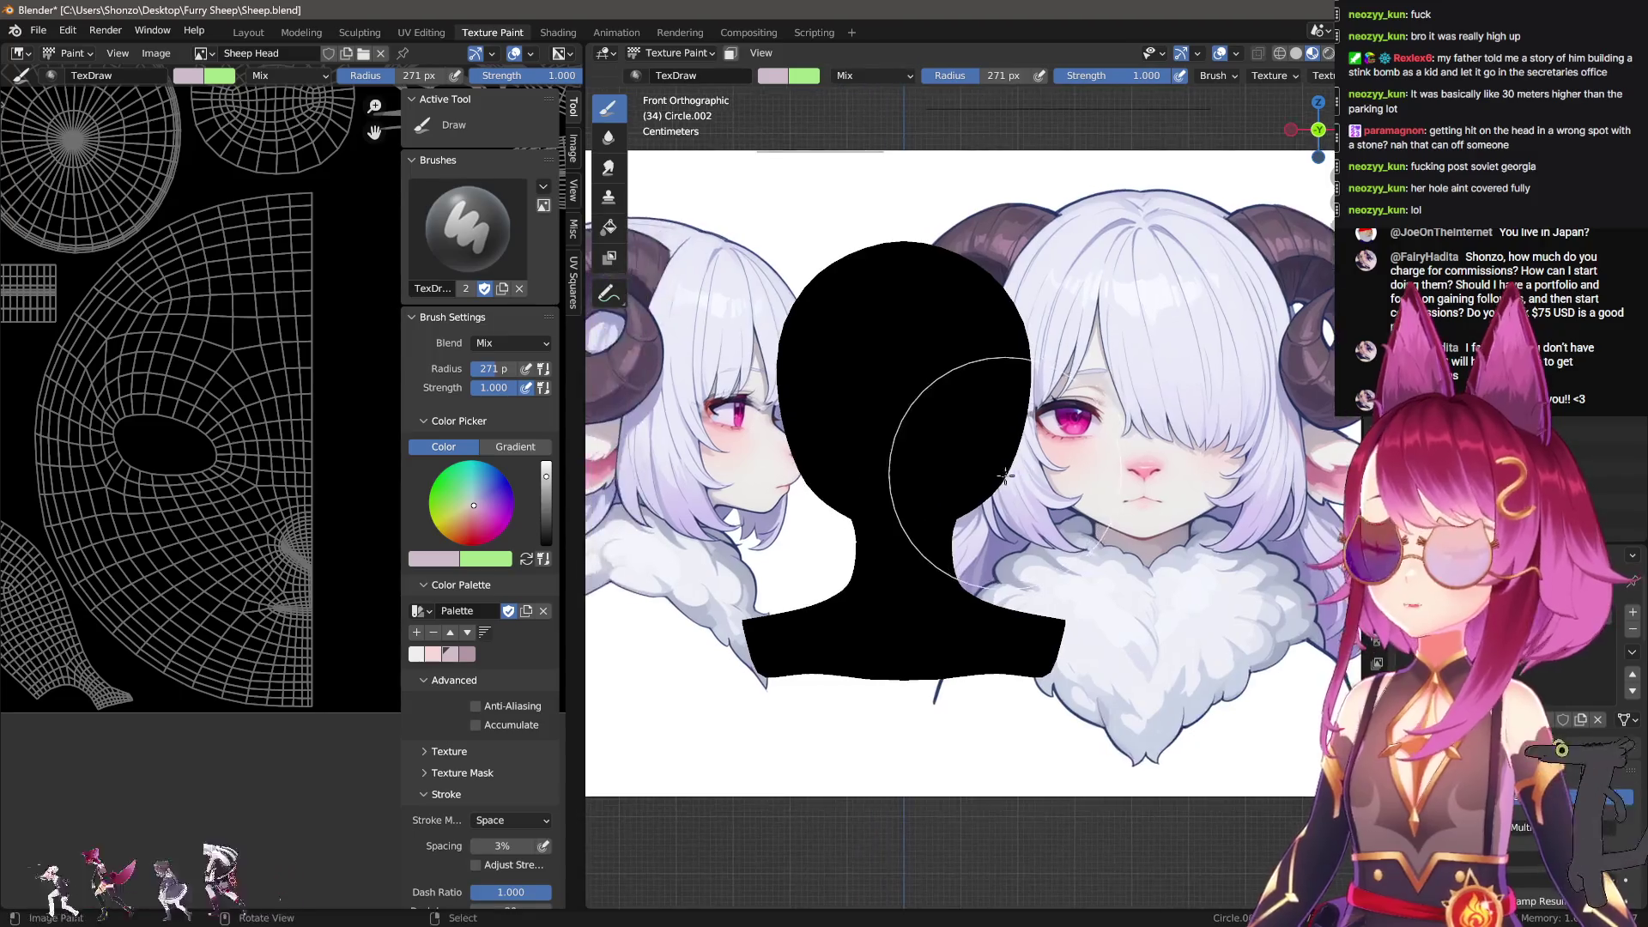
scroll(915, 462, "up", 1)
scroll(927, 472, "up", 5)
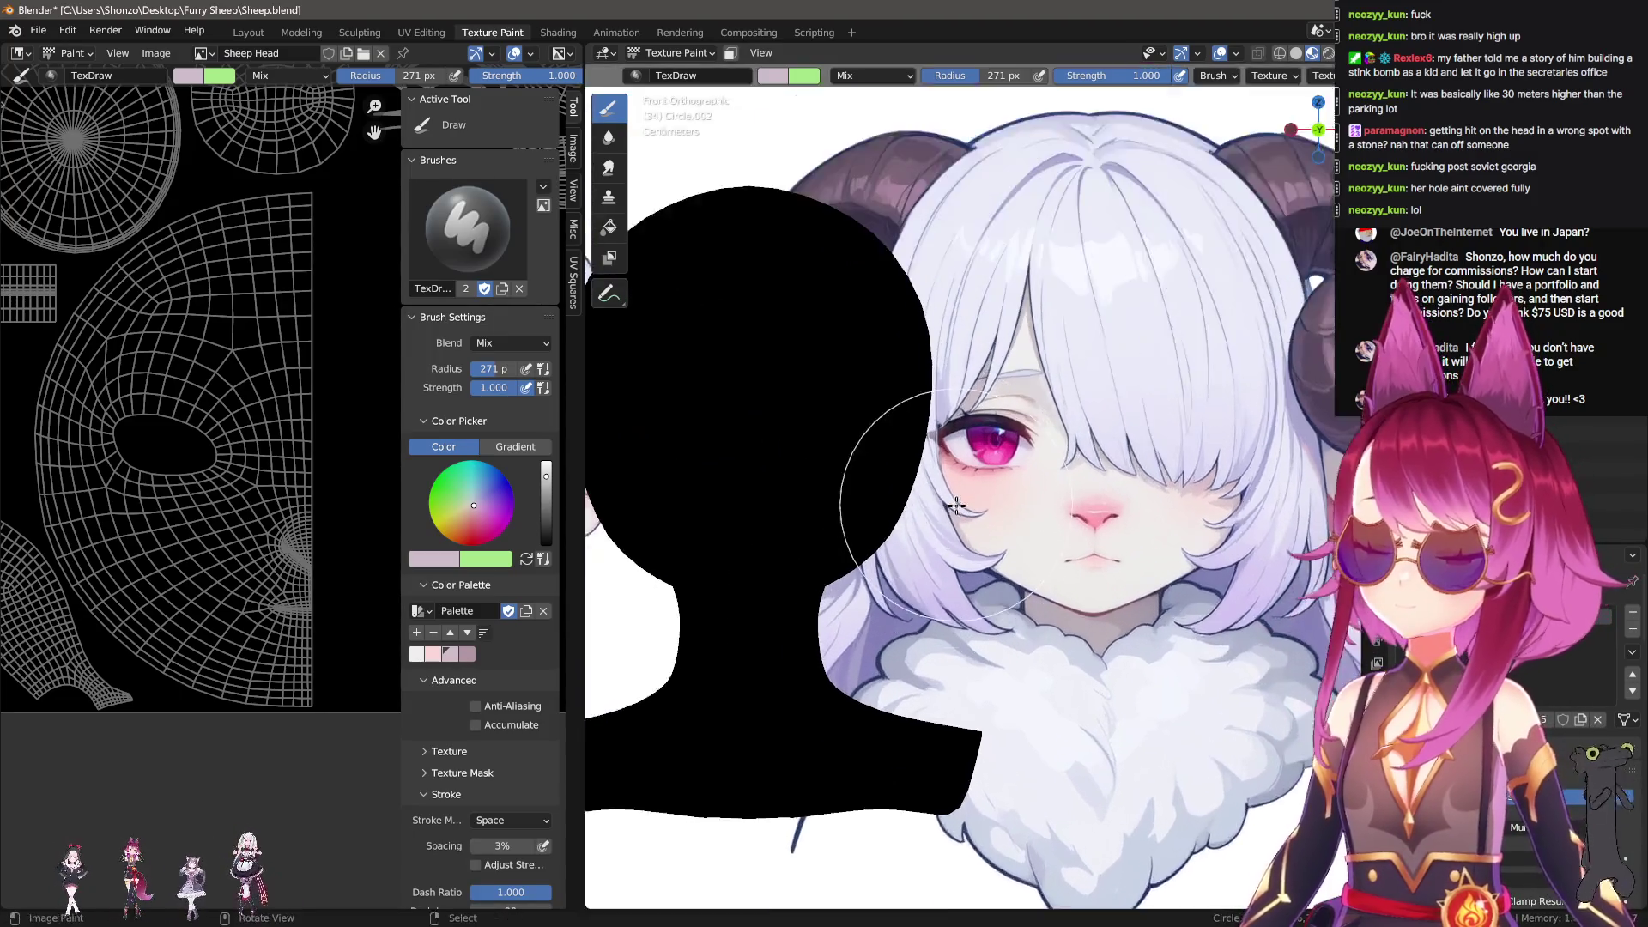
scroll(937, 489, "up", 2)
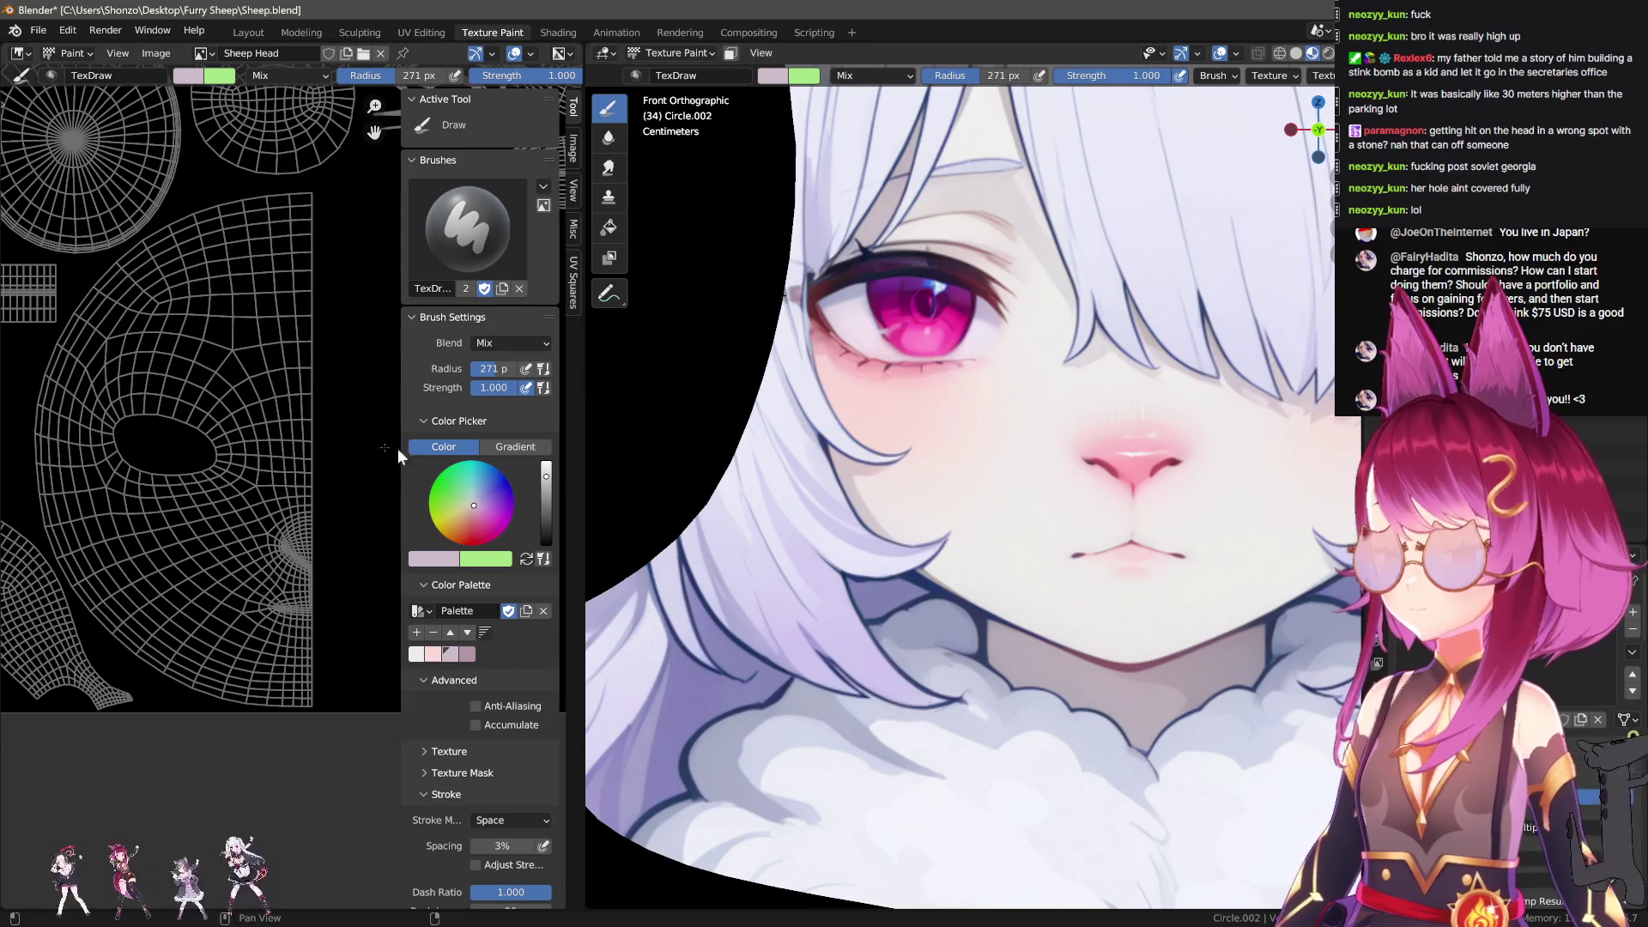
scroll(217, 518, "up", 2)
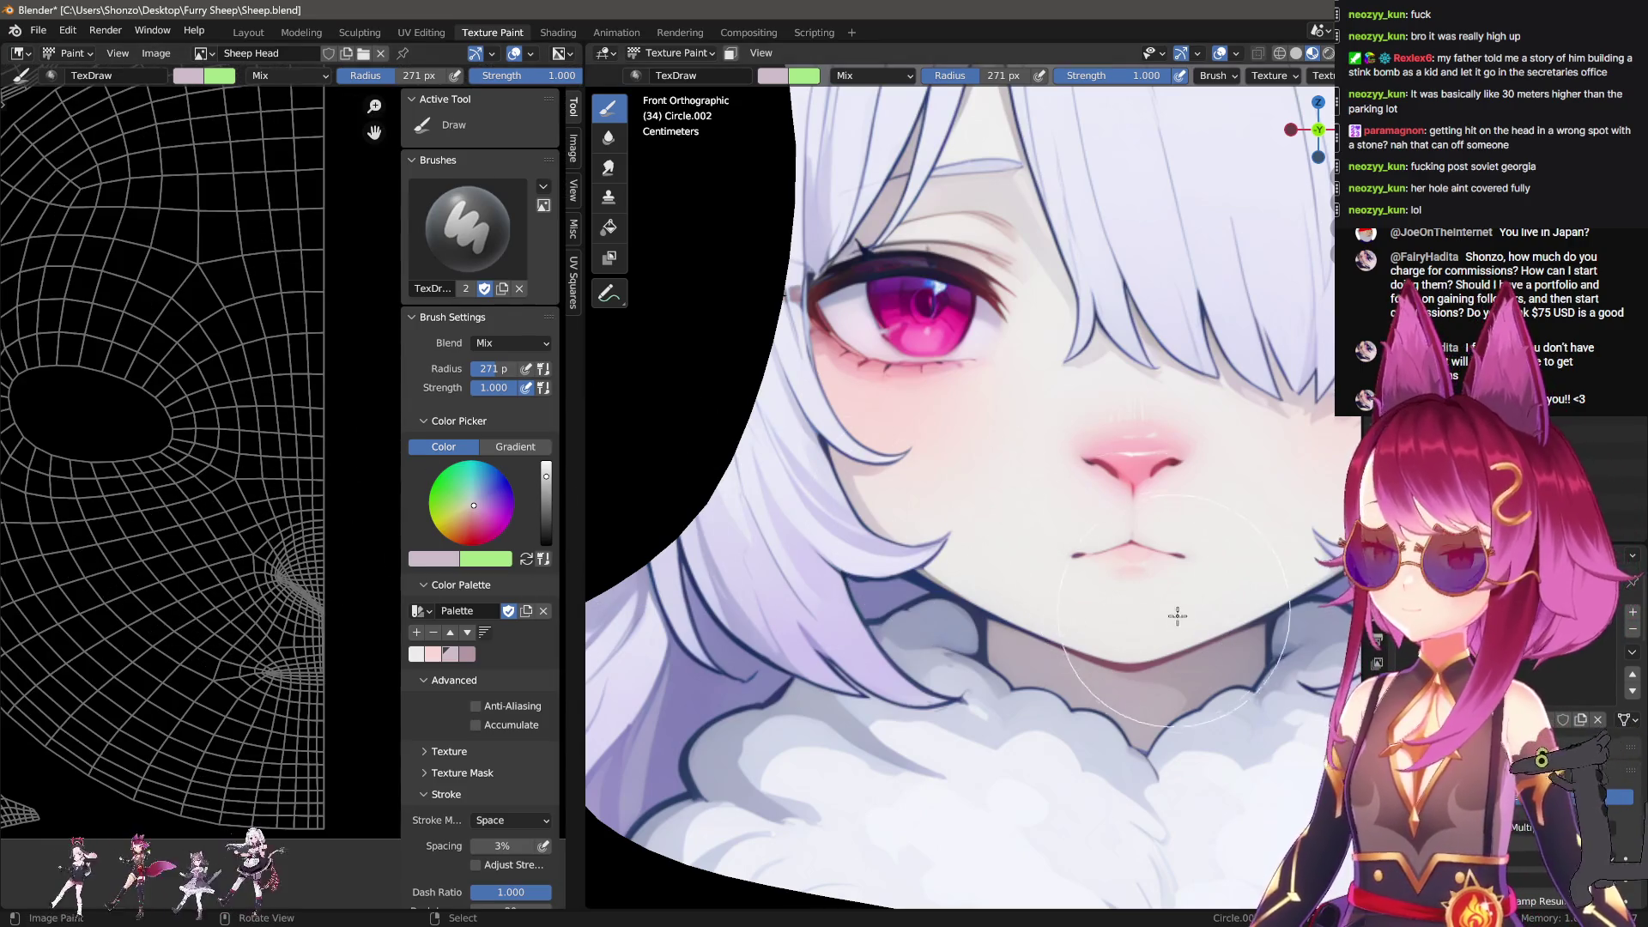
mouse_move(1043, 682)
middle_mouse_down("shift")
mouse_move(1013, 606)
mouse_move(993, 441)
mouse_move(996, 563)
middle_mouse_up("shift")
key("s")
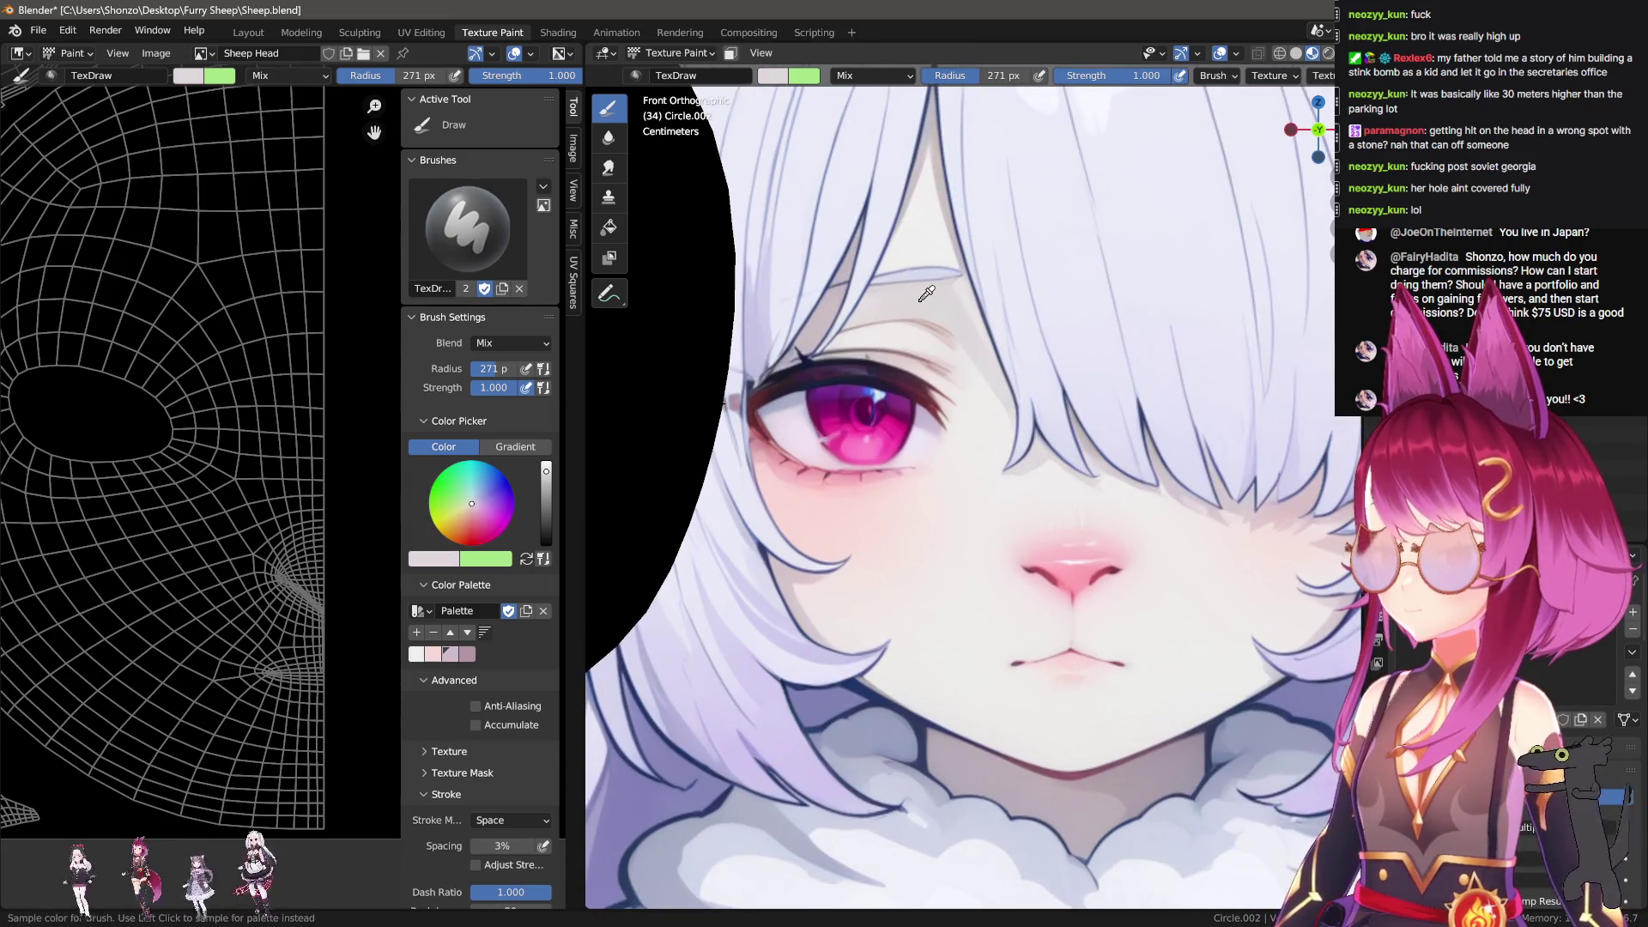
left_click(926, 293)
Step: Set the brush colour to the lilac-pink swatch, then to light grey
mouse_move(985, 452)
middle_mouse_down("shift")
mouse_move(1034, 358)
mouse_move(1039, 463)
middle_mouse_up("shift")
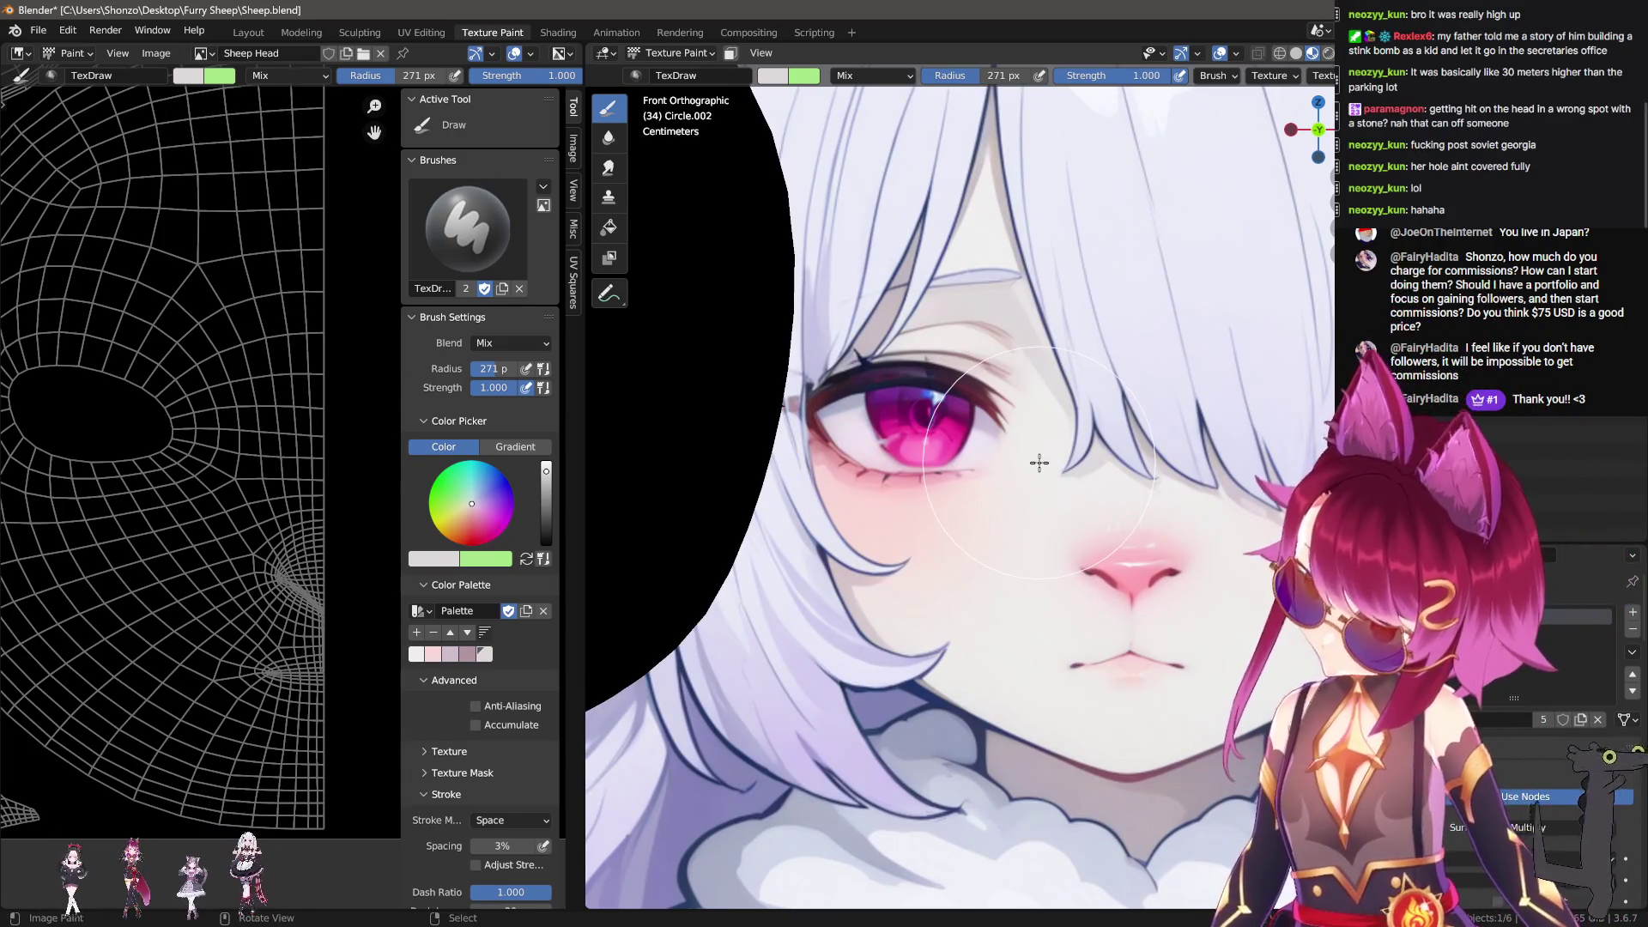
left_click(450, 654)
middle_click_drag(395, 591, 447, 627)
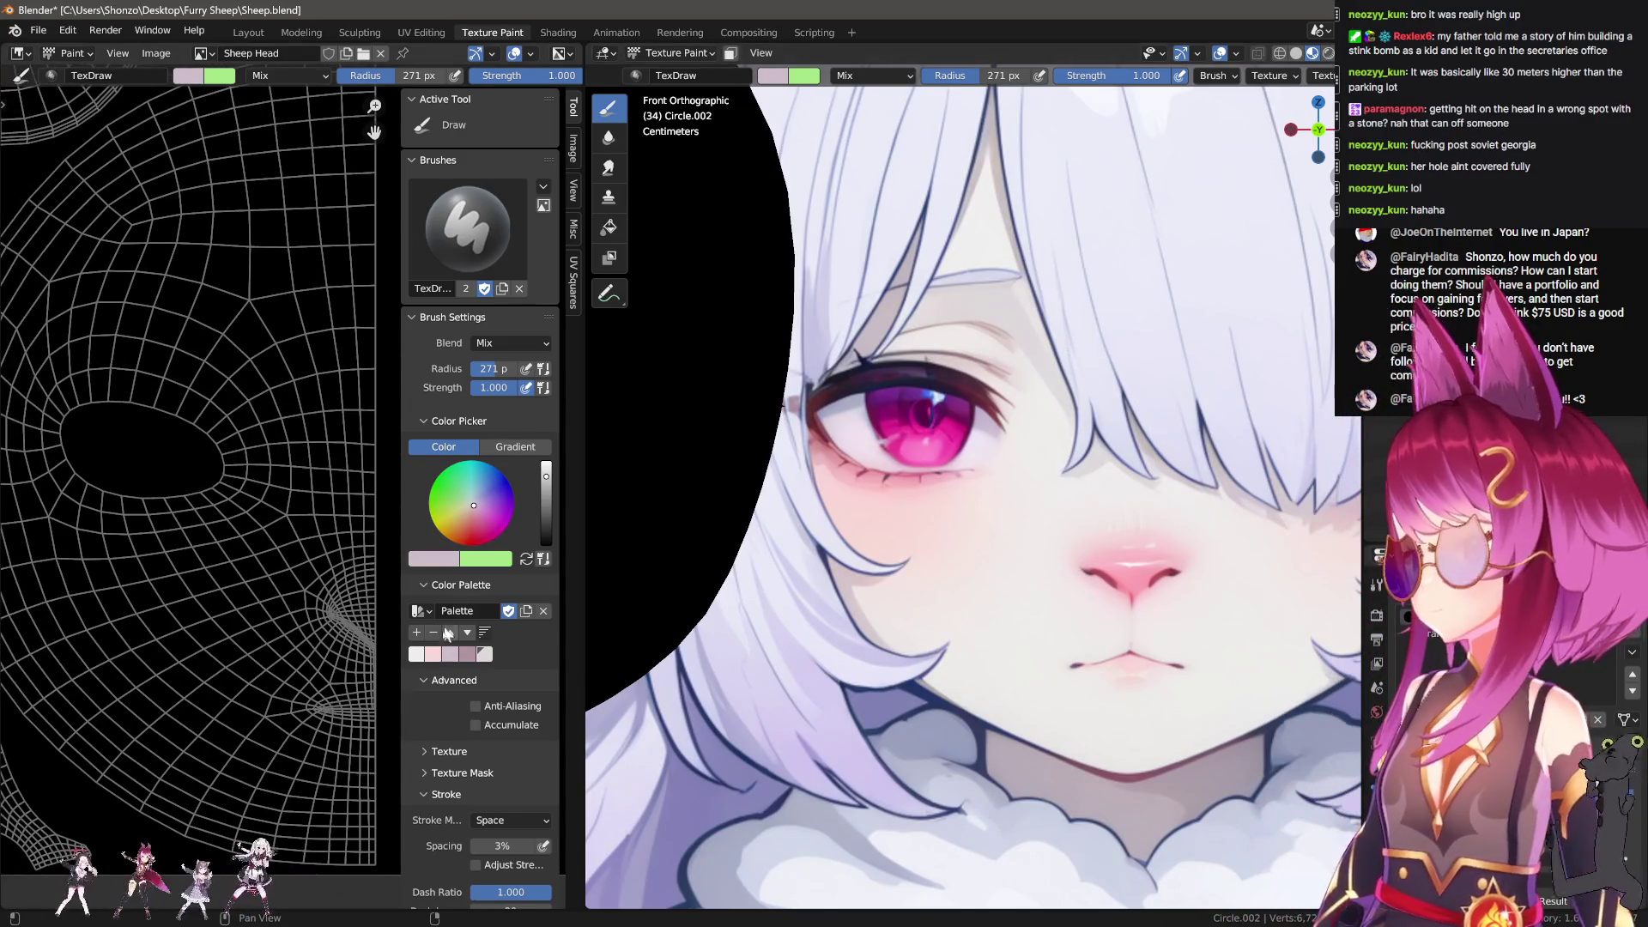
left_click(482, 656)
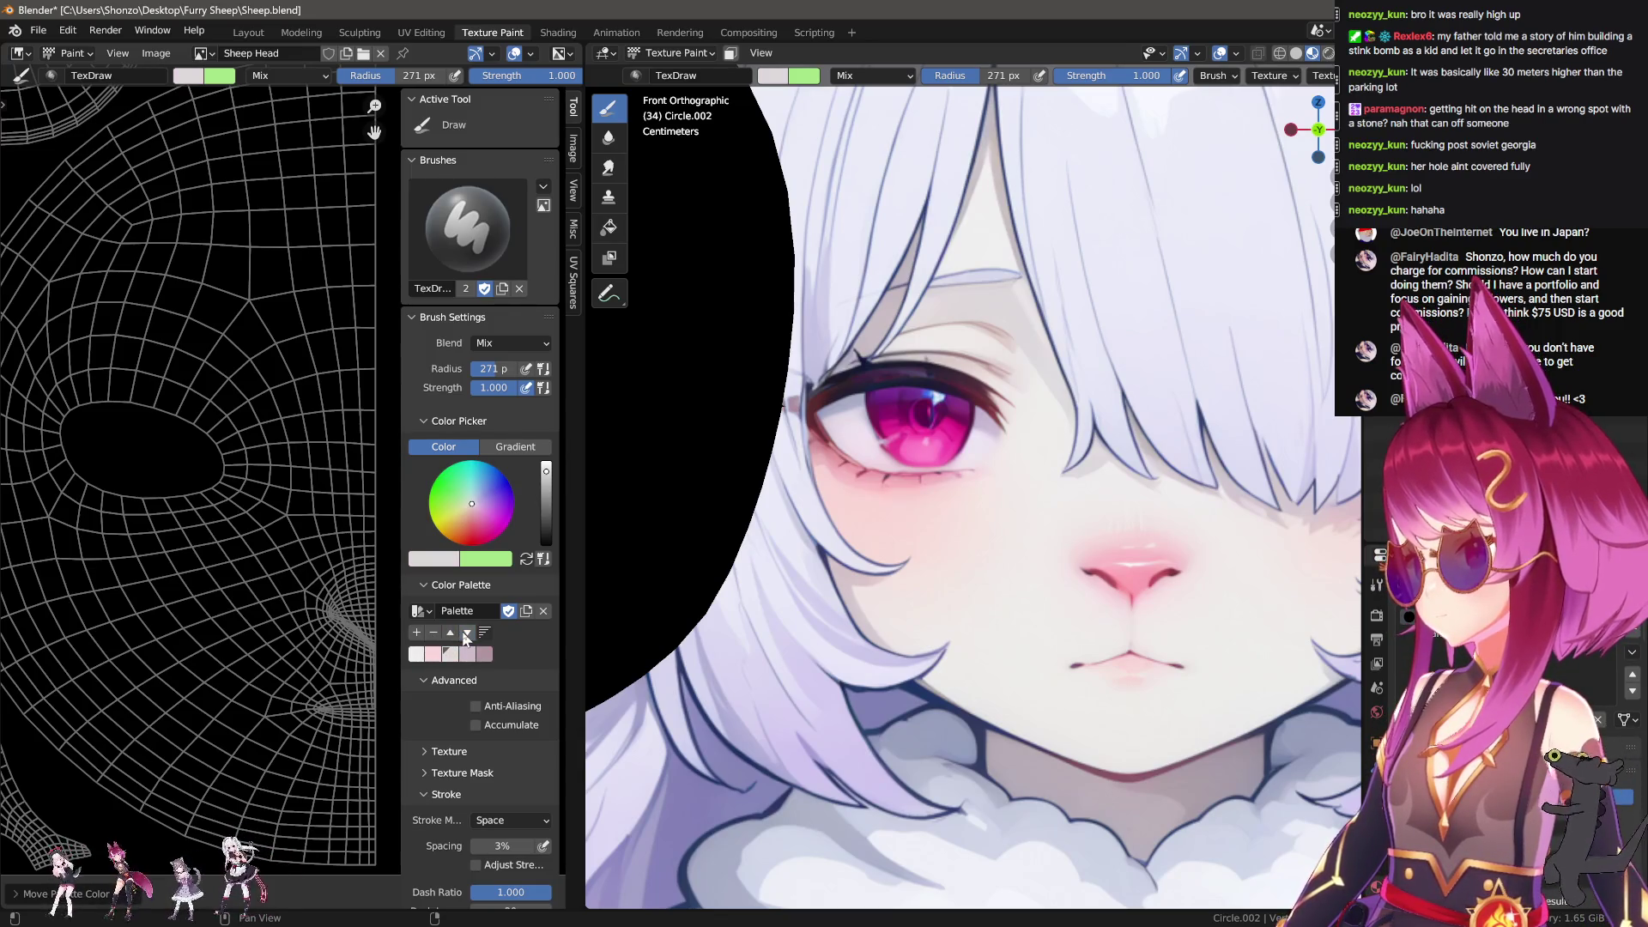
middle_click_drag(198, 602, 268, 566)
scroll(268, 566, "down", 2)
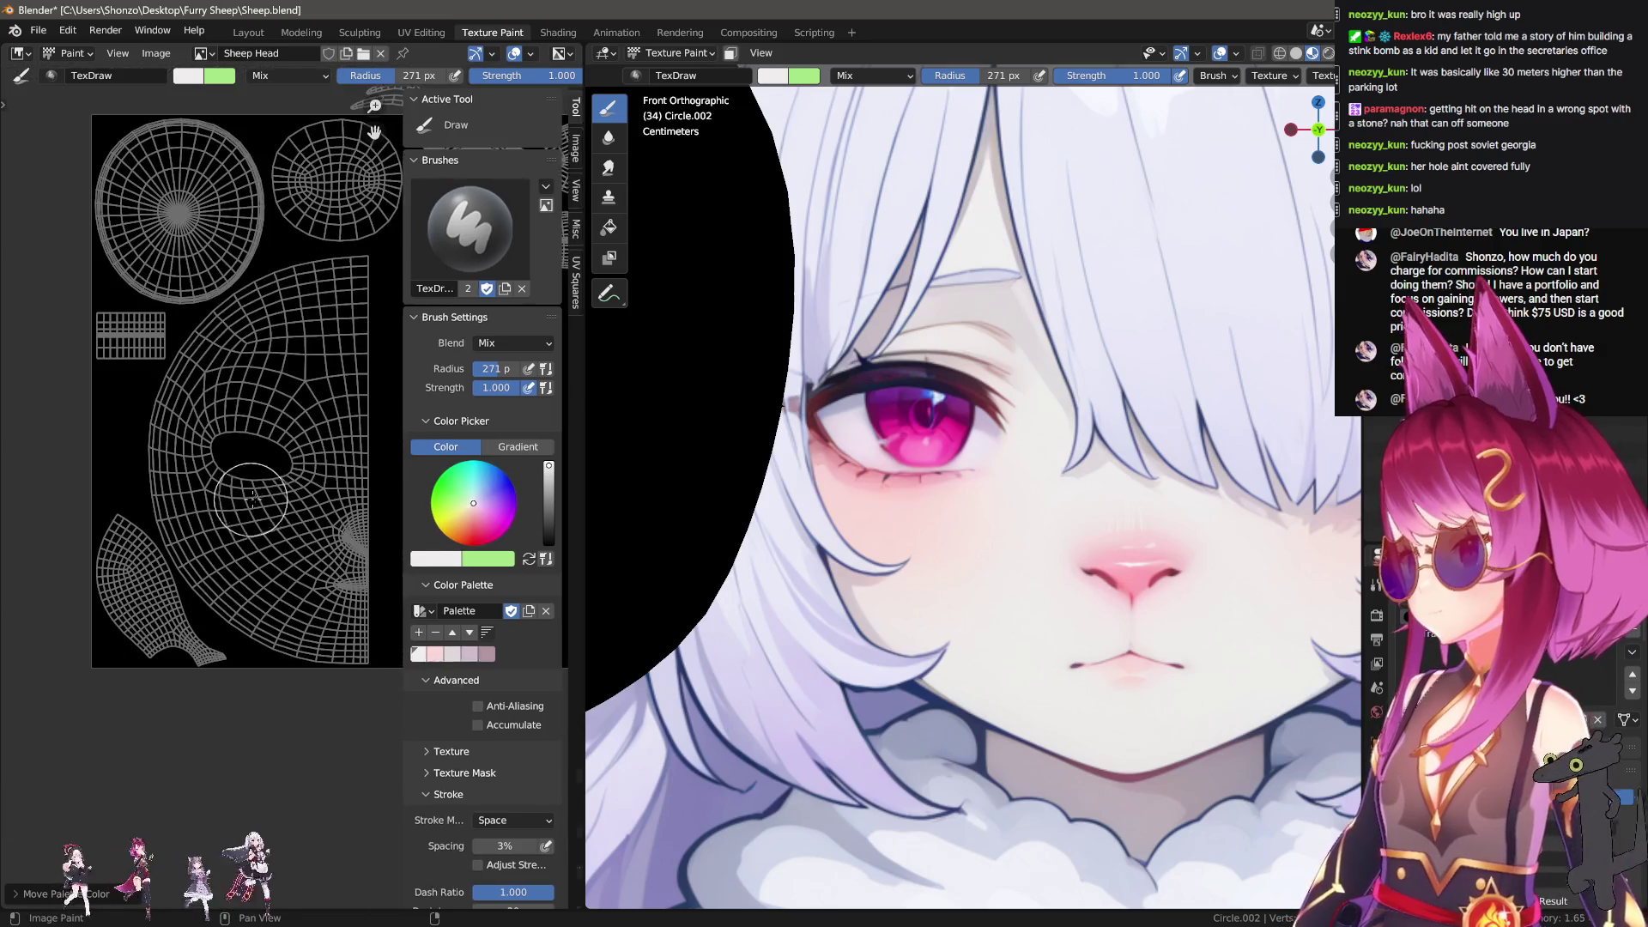
Step: Paint white over most of the black texture background with a large brush
key("n")
key("f")
left_click(276, 429)
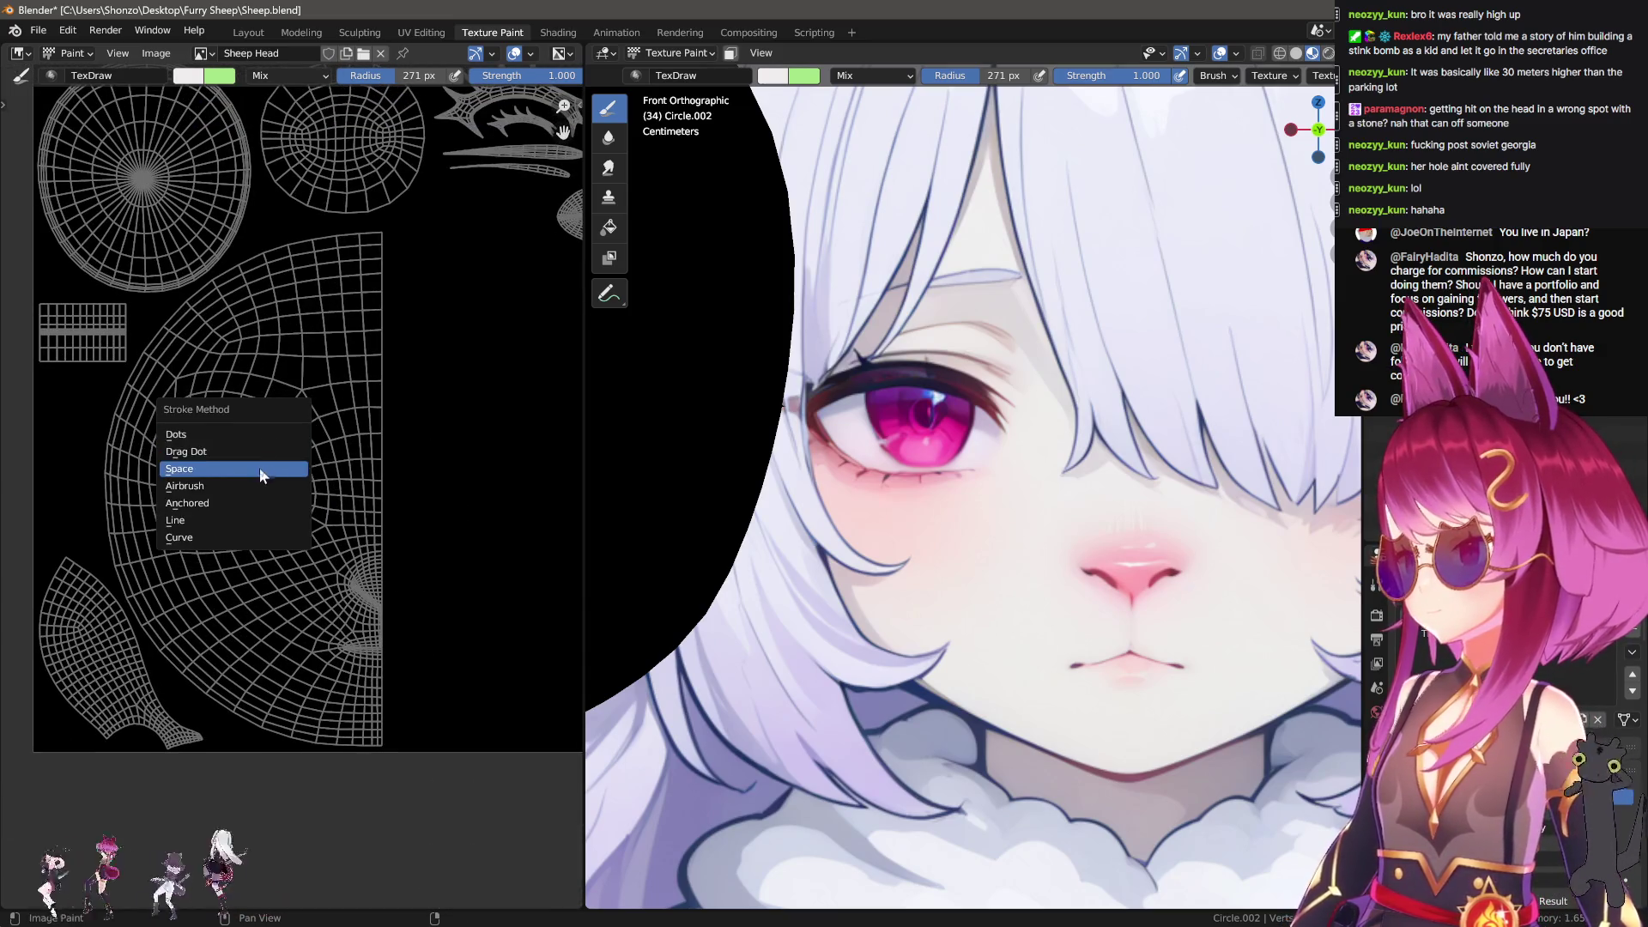
mouse_move(412, 267)
left_mouse_down()
mouse_move(344, 257)
mouse_move(274, 279)
mouse_move(142, 412)
mouse_move(77, 589)
mouse_move(135, 759)
left_mouse_up()
scroll(530, 546, "down", 1)
scroll(976, 494, "down", 1)
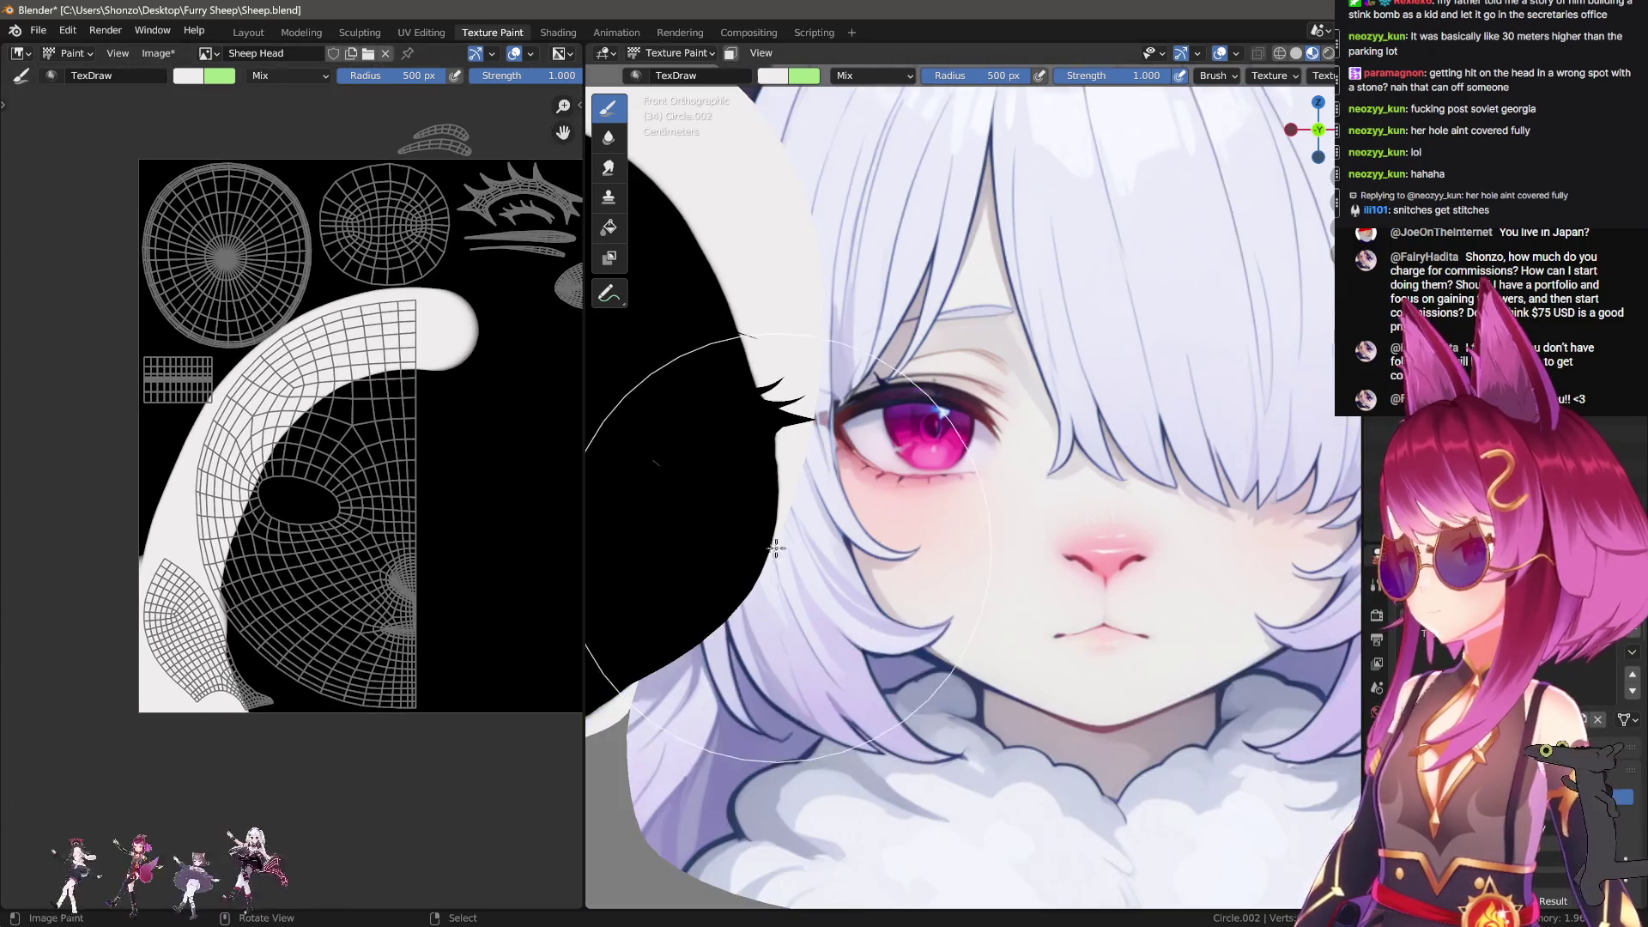
mouse_move(227, 624)
left_mouse_down()
mouse_move(250, 754)
mouse_move(352, 605)
mouse_move(373, 679)
mouse_move(379, 410)
left_mouse_up()
mouse_move(383, 351)
left_mouse_down()
mouse_move(395, 223)
mouse_move(283, 182)
mouse_move(115, 525)
mouse_move(231, 343)
mouse_move(292, 386)
mouse_move(313, 296)
left_mouse_up()
middle_click_drag(524, 291, 317, 351)
Step: Shrink the brush to 307 px and whiten around the eyelash islands and the leftover black triangle
key("f")
left_click(241, 292)
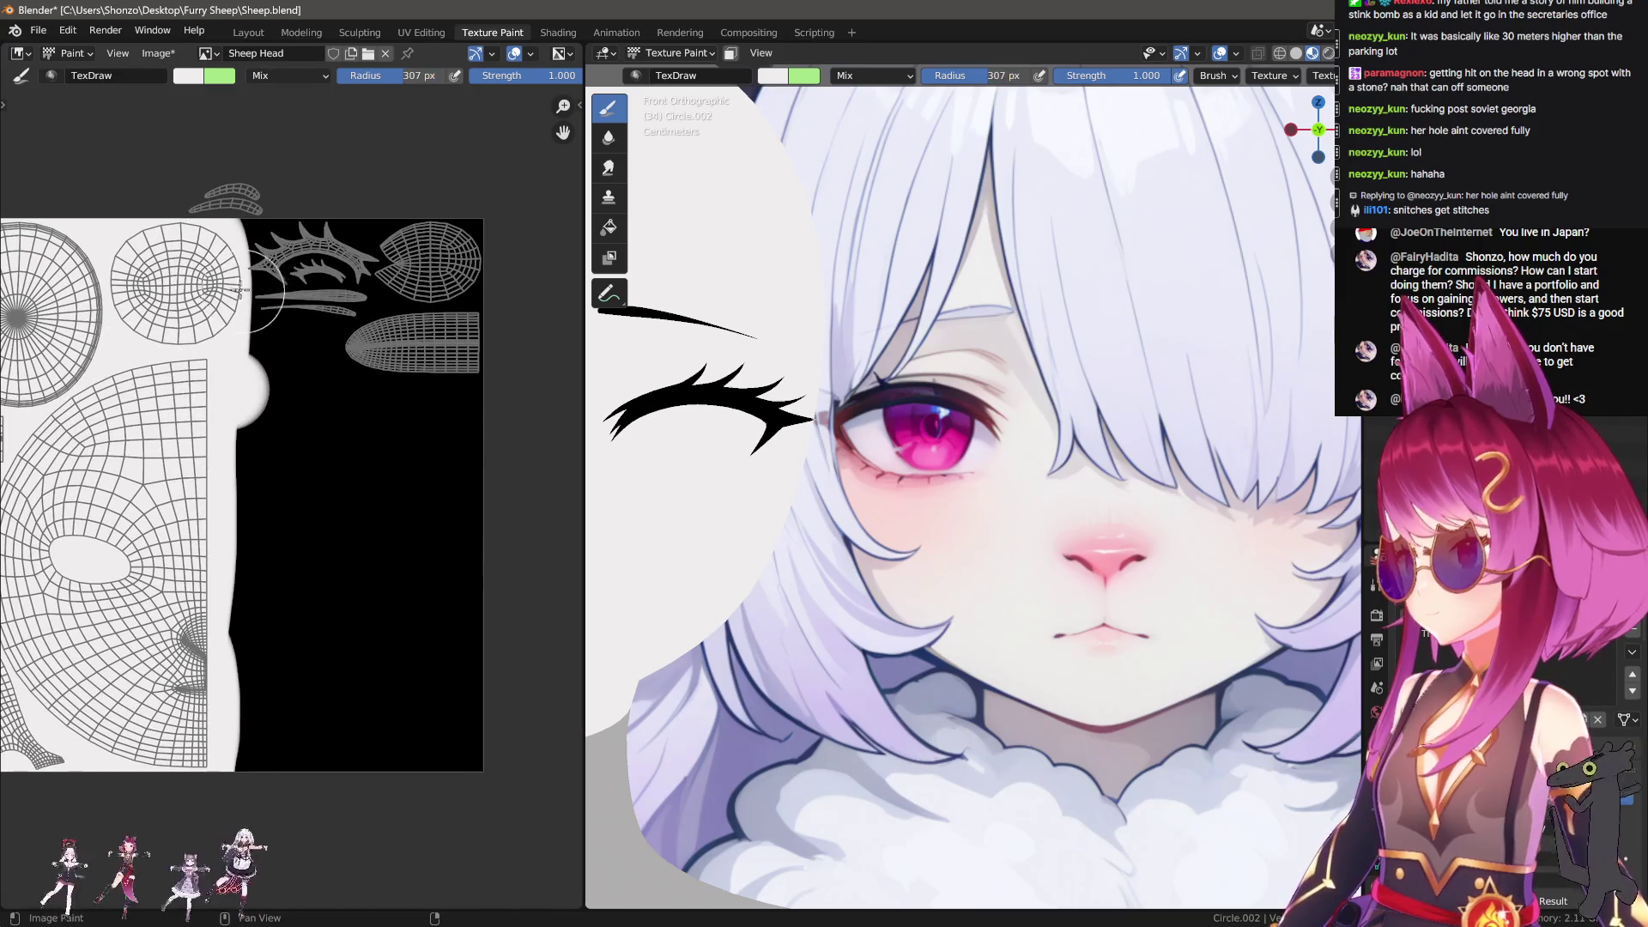
mouse_move(240, 261)
left_mouse_down()
mouse_move(466, 242)
mouse_move(497, 292)
mouse_move(260, 299)
mouse_move(387, 361)
mouse_move(428, 339)
mouse_move(551, 349)
left_mouse_up()
middle_click_drag(227, 439, 366, 314)
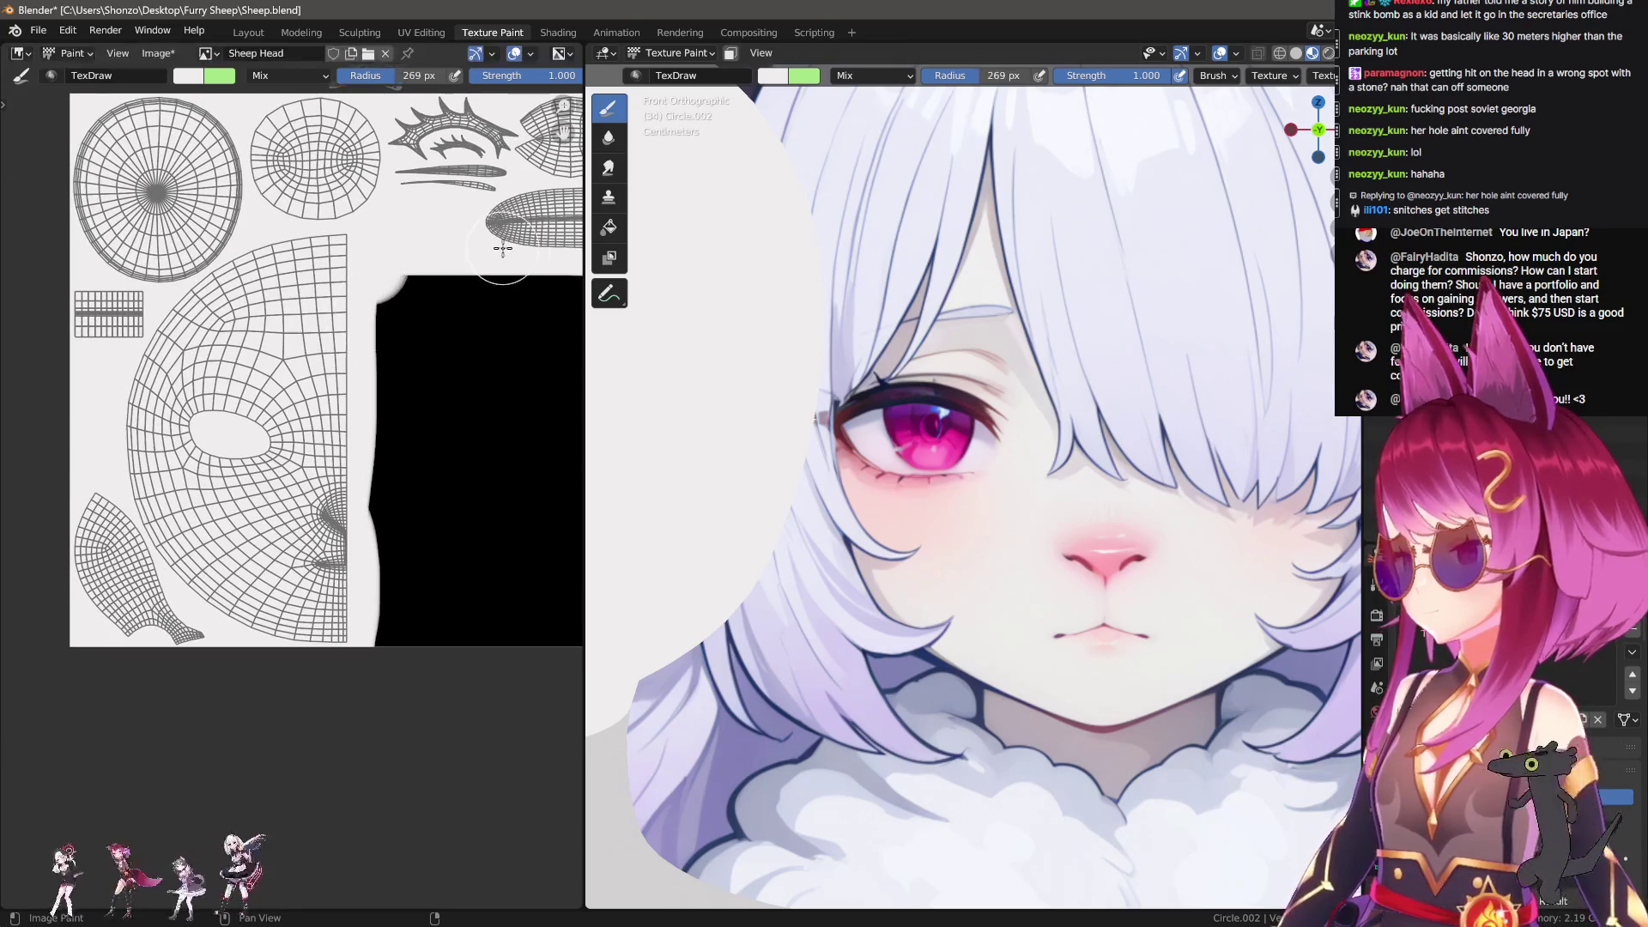
middle_click_drag(503, 249, 352, 260)
mouse_move(497, 251)
left_mouse_down()
mouse_move(295, 313)
mouse_move(198, 618)
mouse_move(223, 615)
left_mouse_up()
left_click_drag(288, 273, 176, 408)
Step: Pan and zoom across the texture and 3D view to check the remaining black region
scroll(176, 549, "up", 1)
middle_click_drag(51, 322, 294, 394)
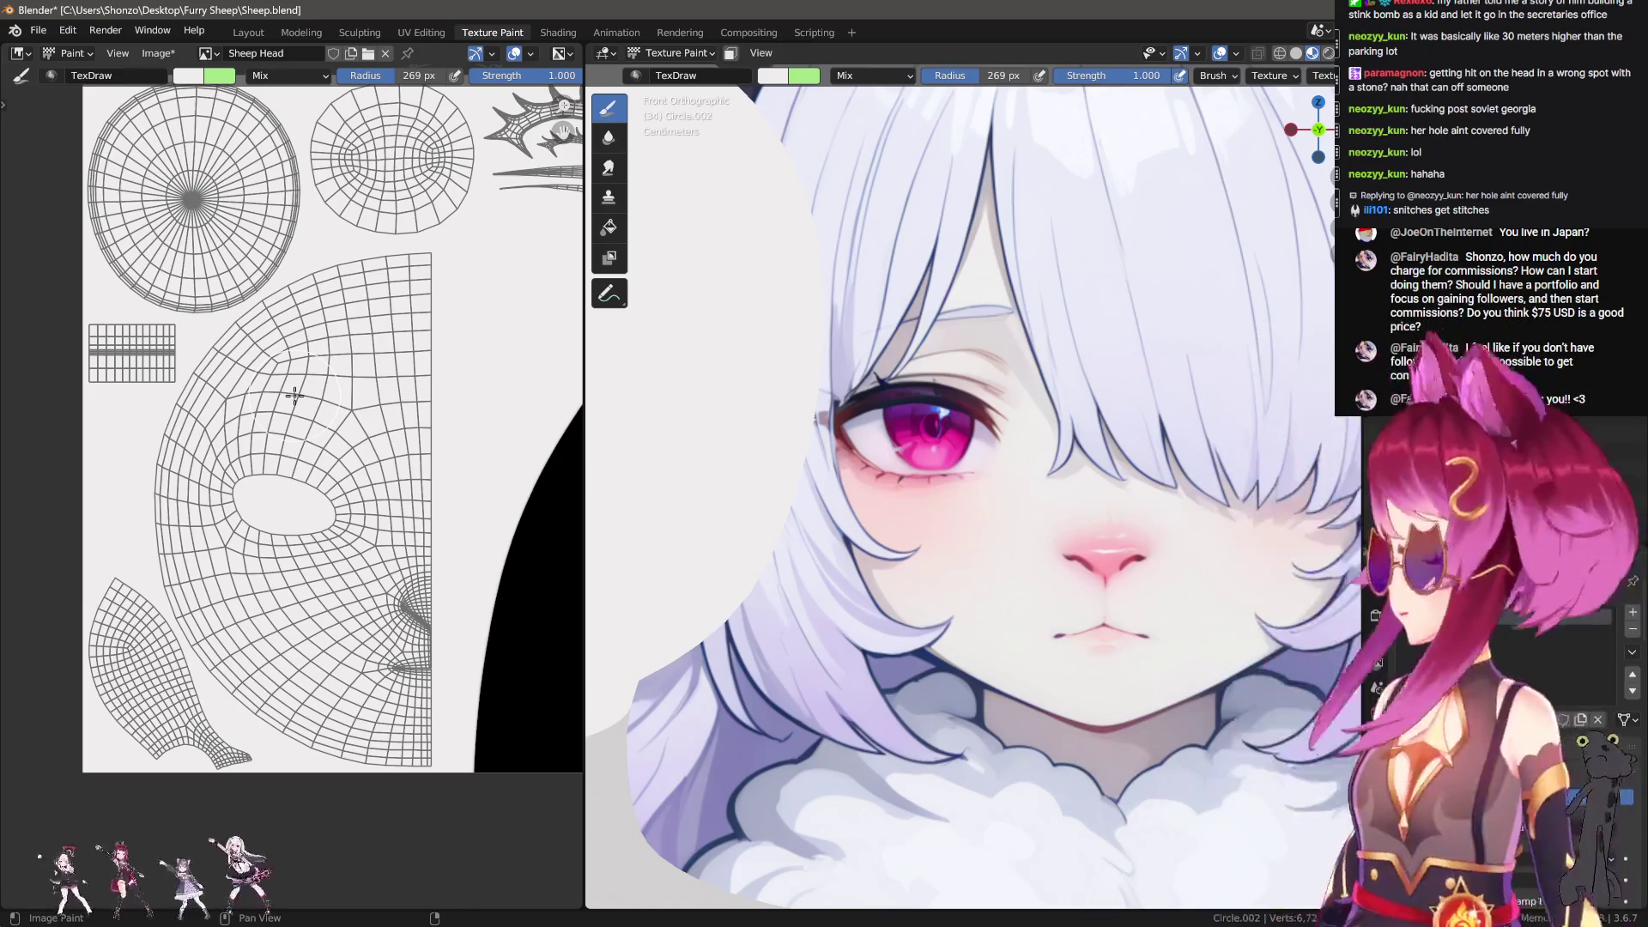
middle_click_drag(328, 429, 274, 368)
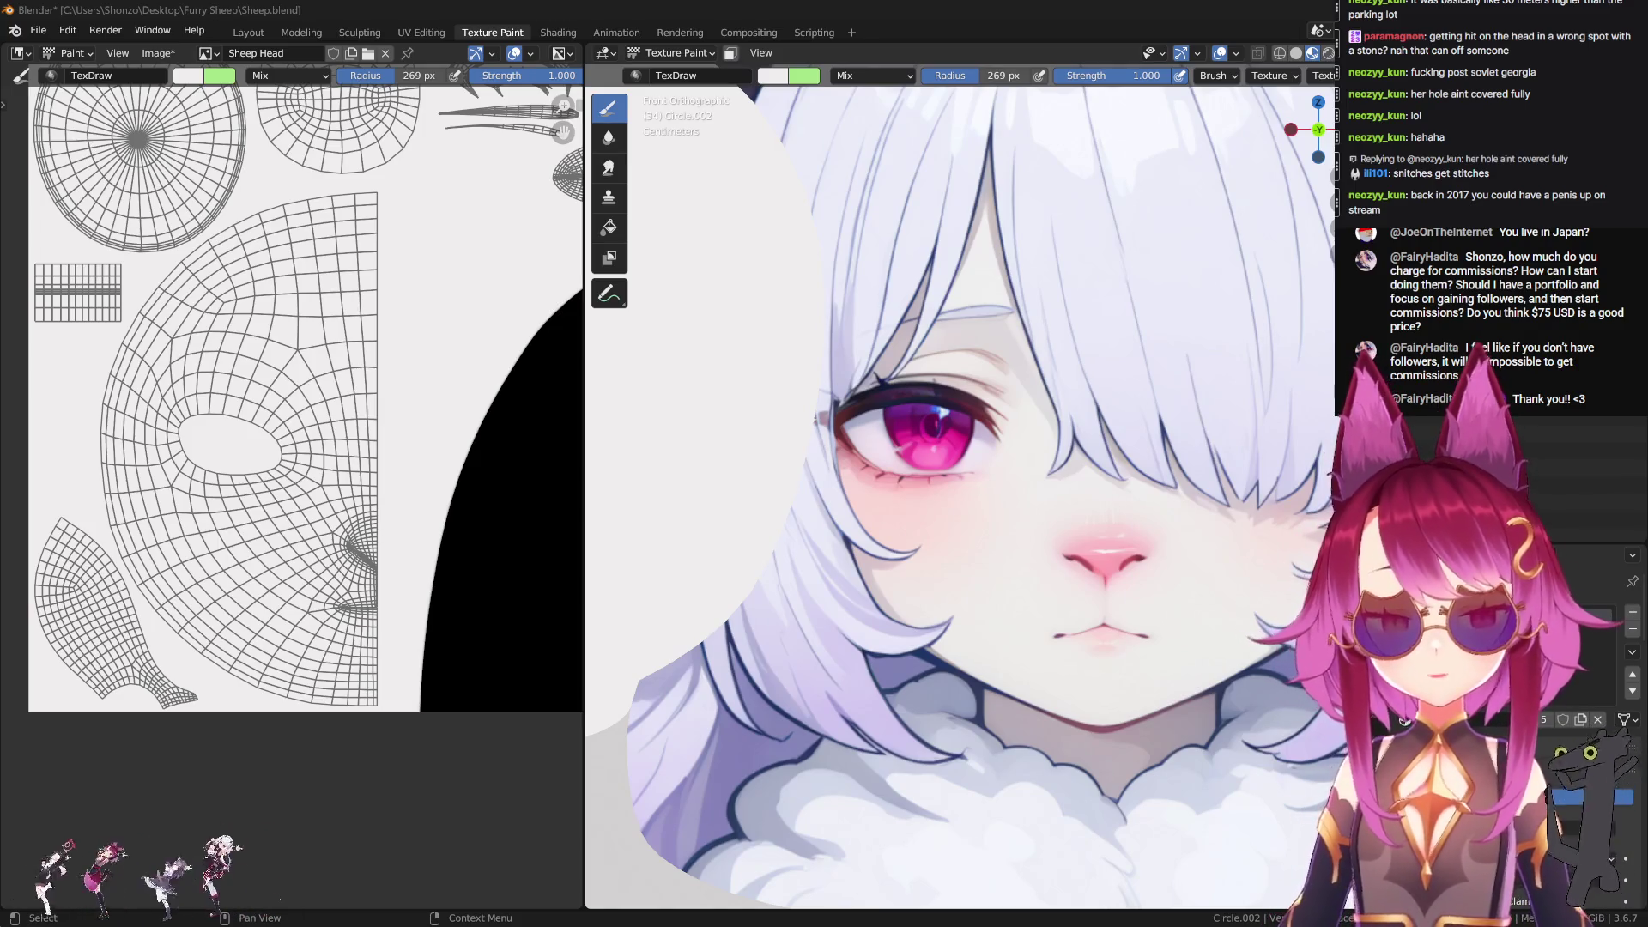
scroll(527, 396, "down", 3)
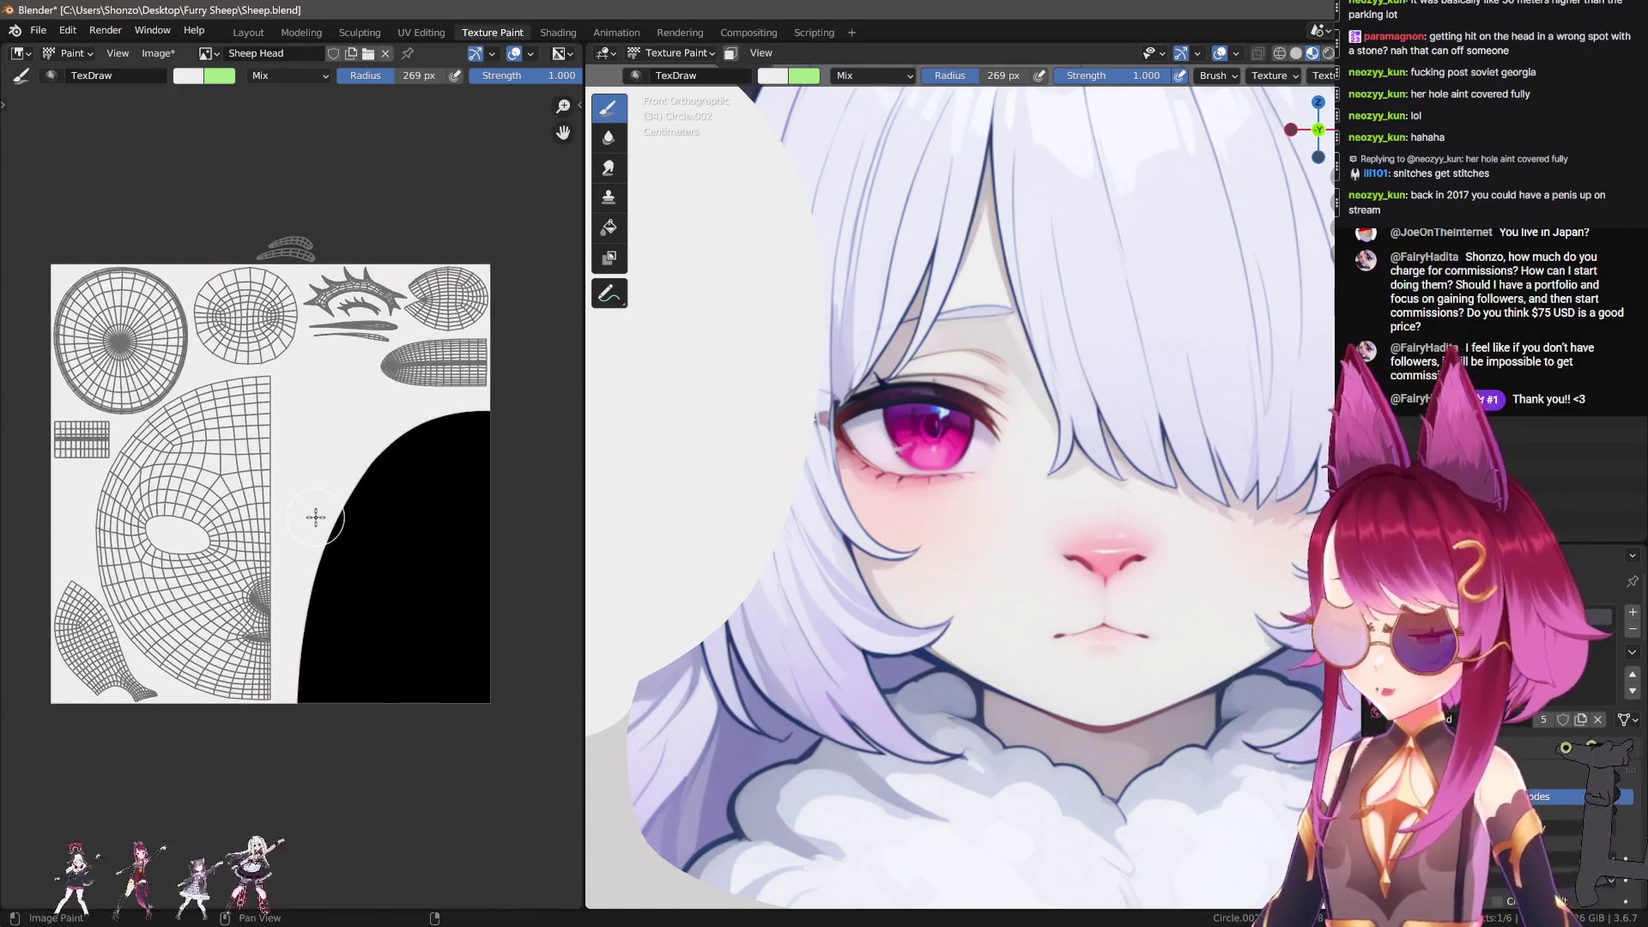
scroll(305, 487, "up", 2)
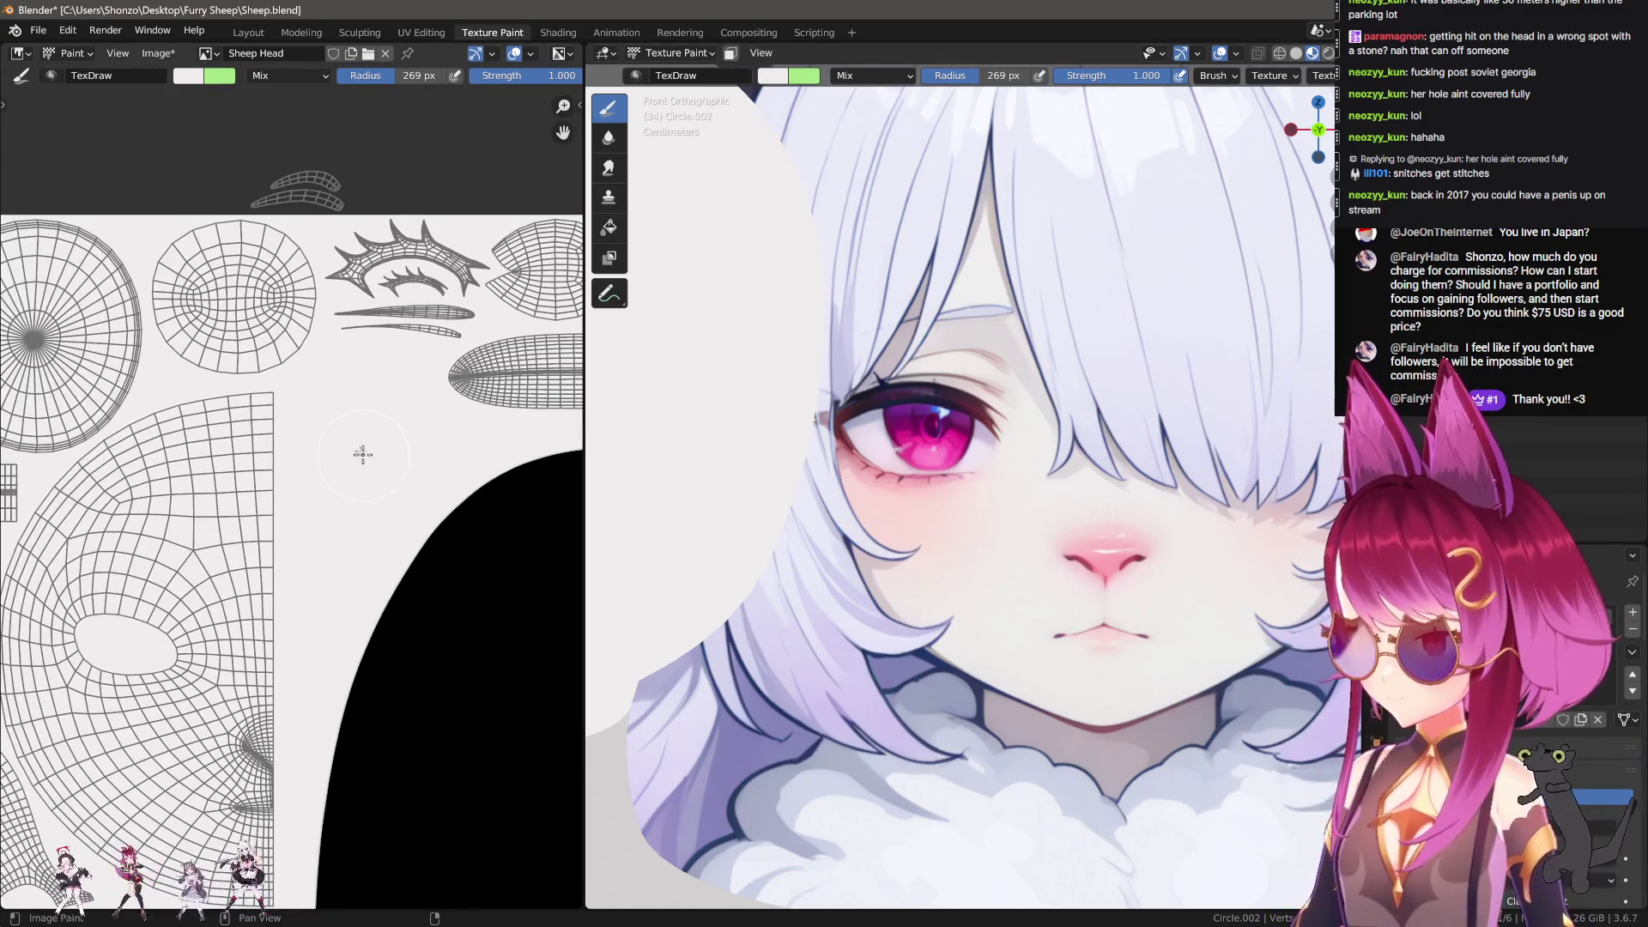
scroll(365, 461, "up", 2)
middle_click_drag(176, 439, 324, 481)
scroll(324, 482, "up", 3)
scroll(377, 489, "down", 2)
scroll(412, 488, "up", 4)
scroll(417, 484, "down", 3)
middle_click_drag(1036, 541, 1003, 534, "shift")
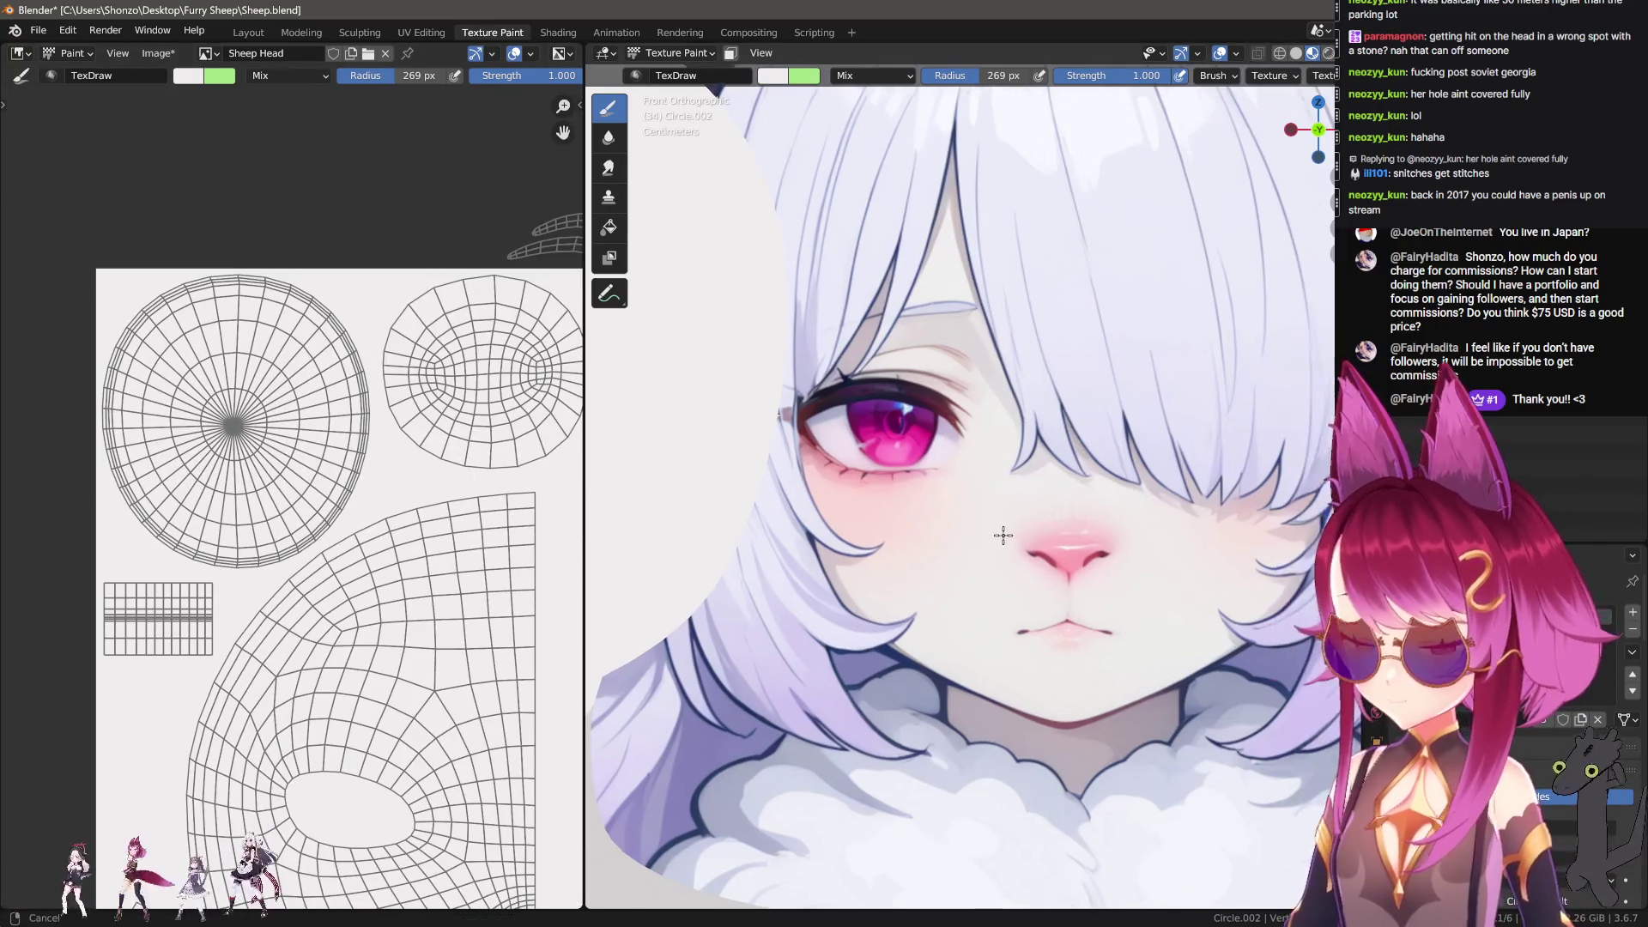
scroll(1003, 535, "up", 3)
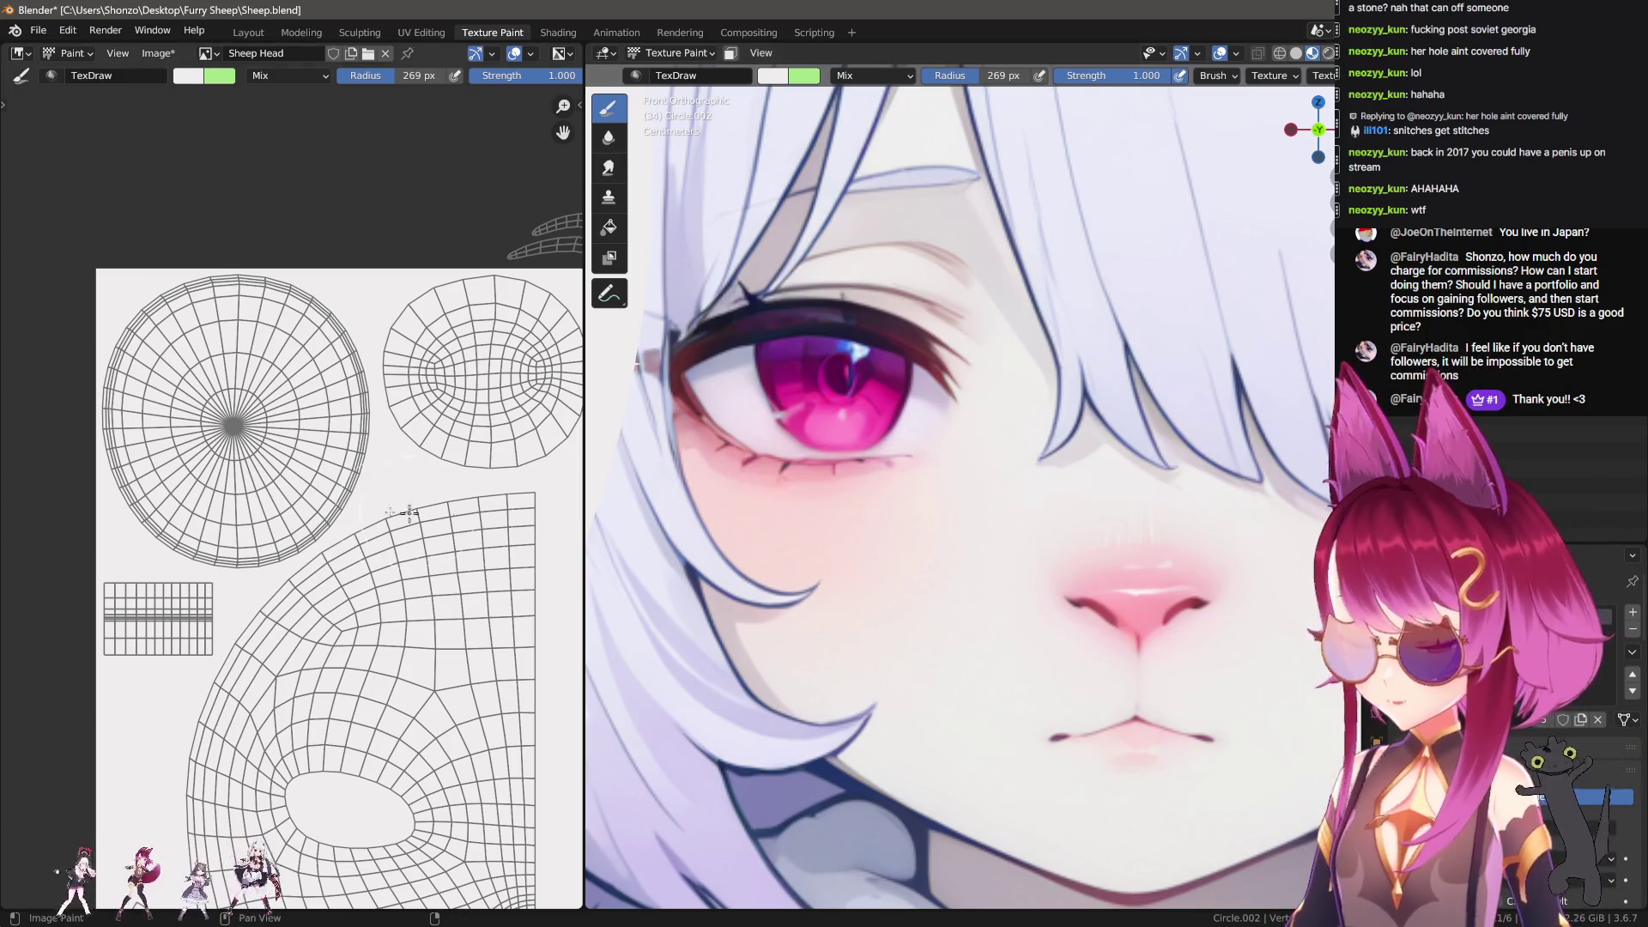
scroll(443, 515, "down", 2)
mouse_move(444, 515)
middle_mouse_down()
mouse_move(283, 370)
mouse_move(214, 481)
mouse_move(198, 478)
middle_mouse_up()
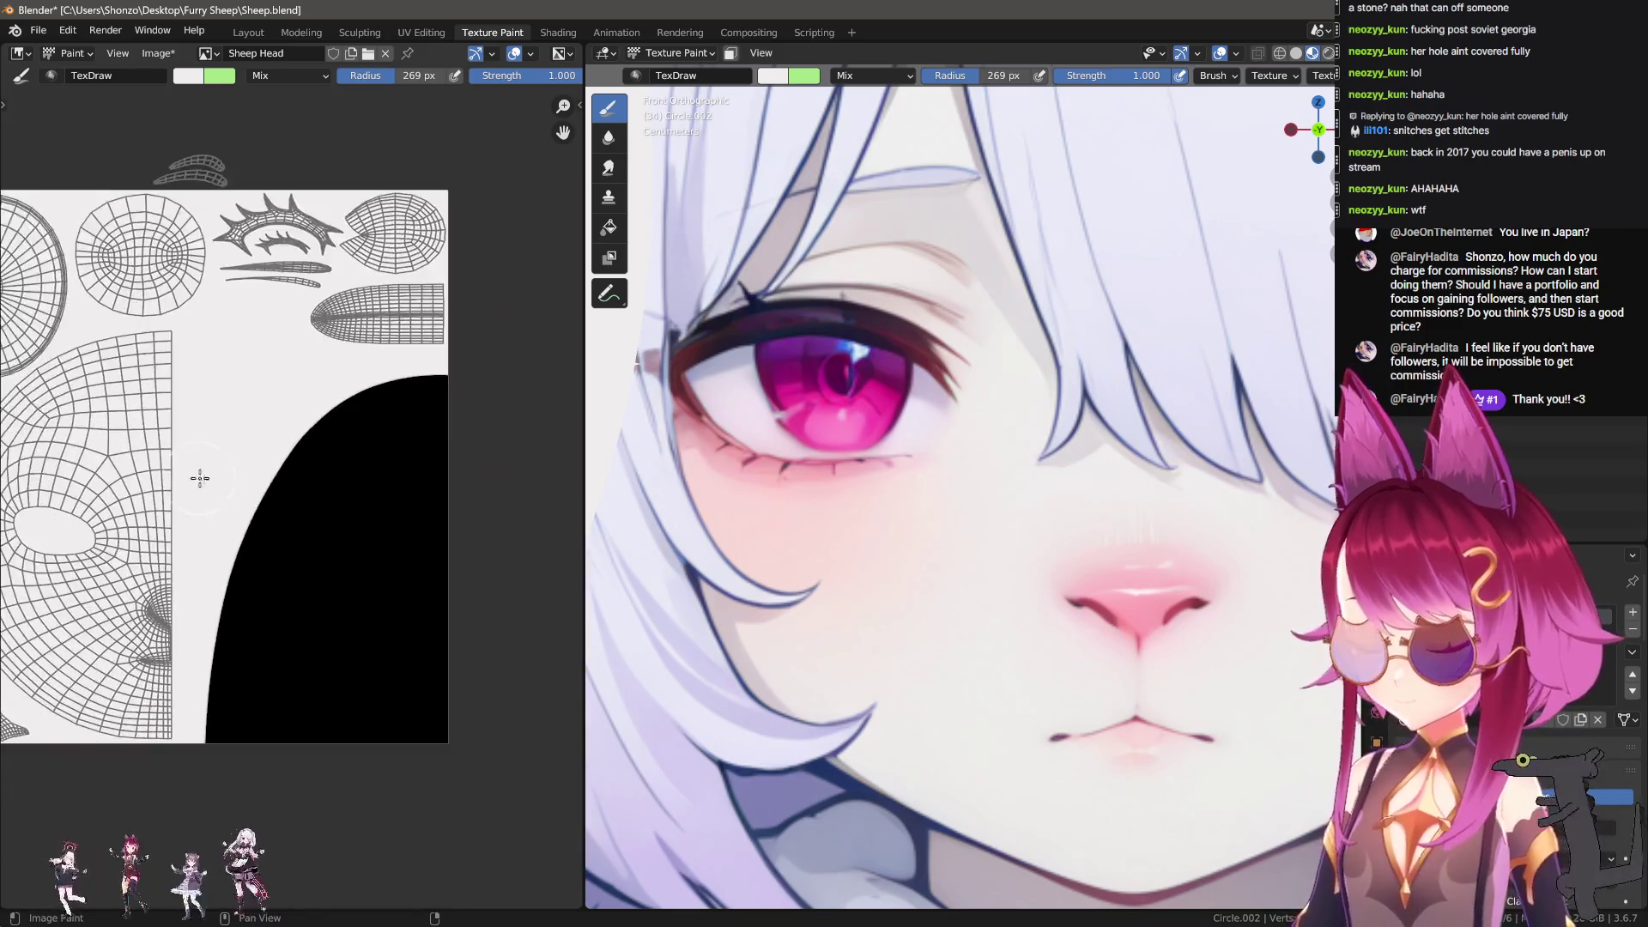
scroll(198, 478, "up", 2)
Step: Switch to black at a smaller brush size and paint a black bar, undoing stray strokes
key("s")
mouse_move(478, 434)
middle_mouse_down()
mouse_move(432, 486)
mouse_move(498, 468)
middle_mouse_up()
key("f")
left_click(437, 494)
left_click_drag(546, 394, 228, 378)
key("ctrl+z")
mouse_move(513, 382)
left_mouse_down()
mouse_move(225, 369)
mouse_move(423, 379)
mouse_move(150, 343)
mouse_move(120, 777)
left_mouse_up()
middle_click_drag(155, 552, 292, 458)
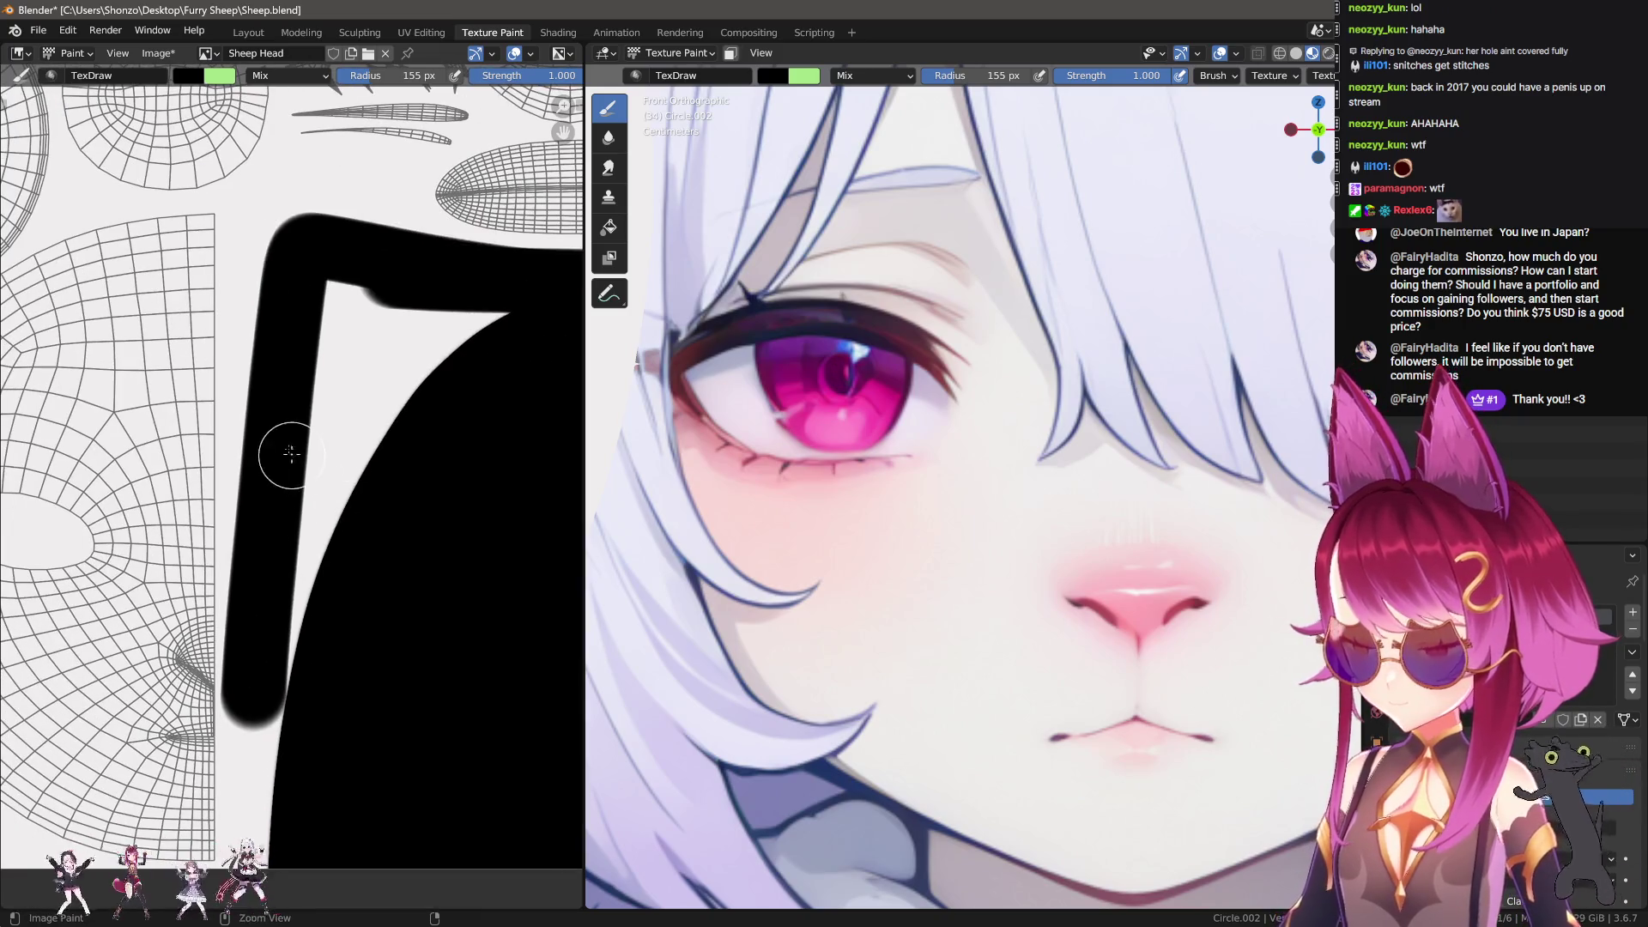
key("ctrl+z")
Step: Fill the gap between the black bars and cover the white triangle with black
left_click_drag(305, 275, 283, 529)
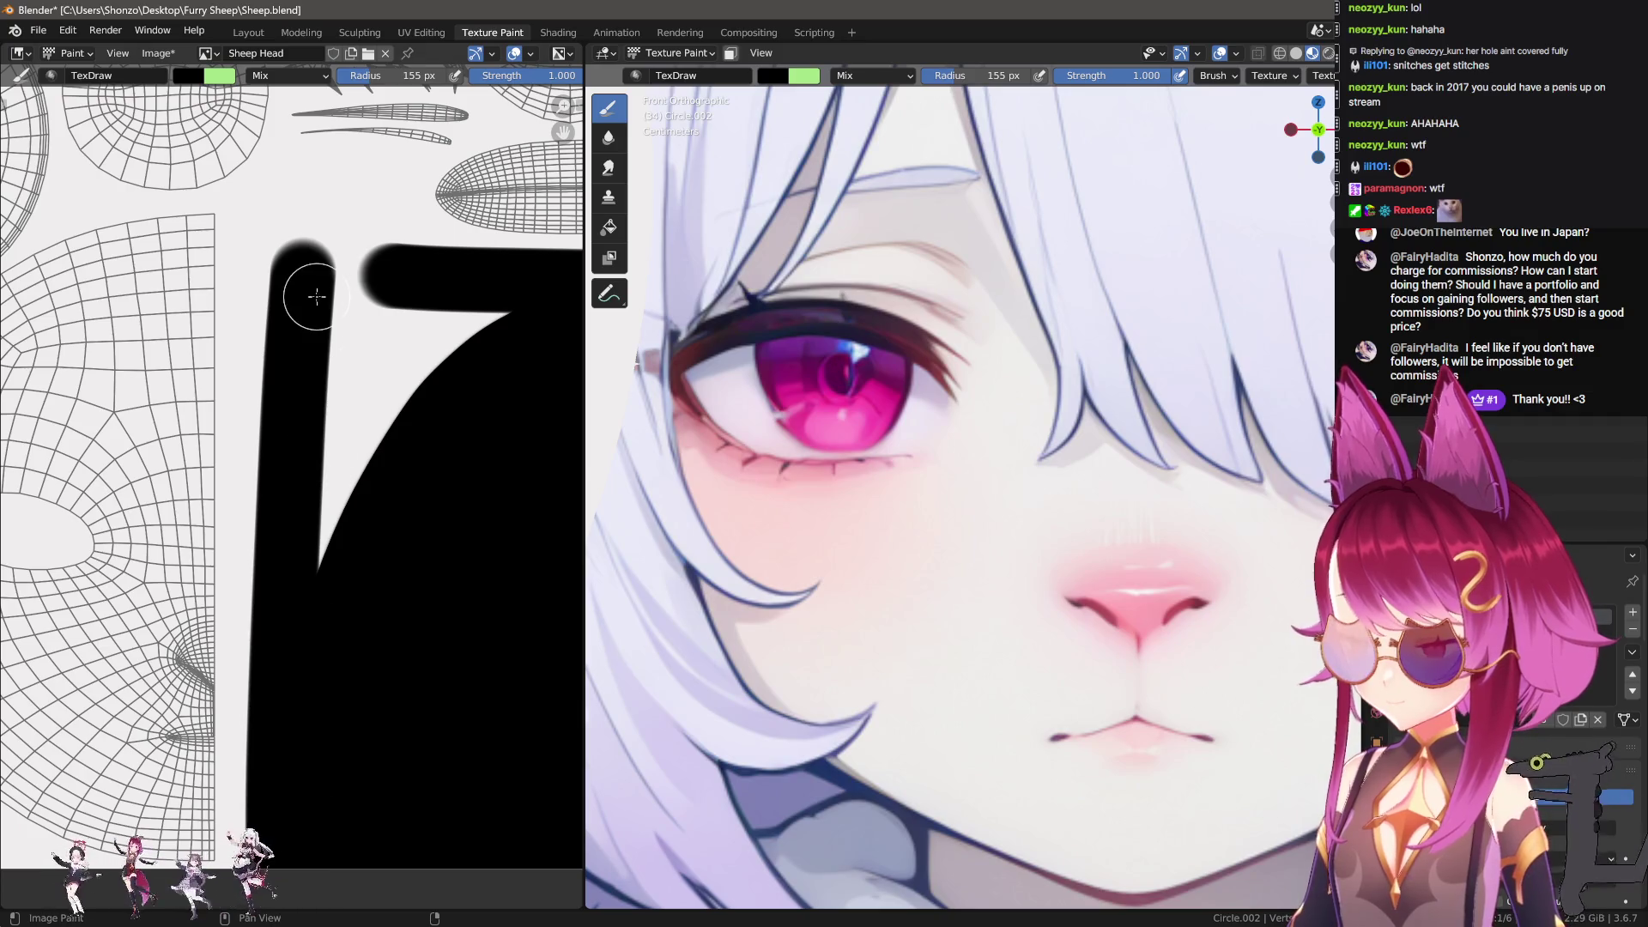
mouse_move(296, 272)
left_mouse_down()
mouse_move(386, 269)
mouse_move(441, 357)
left_mouse_up()
middle_click_drag(356, 337, 195, 324)
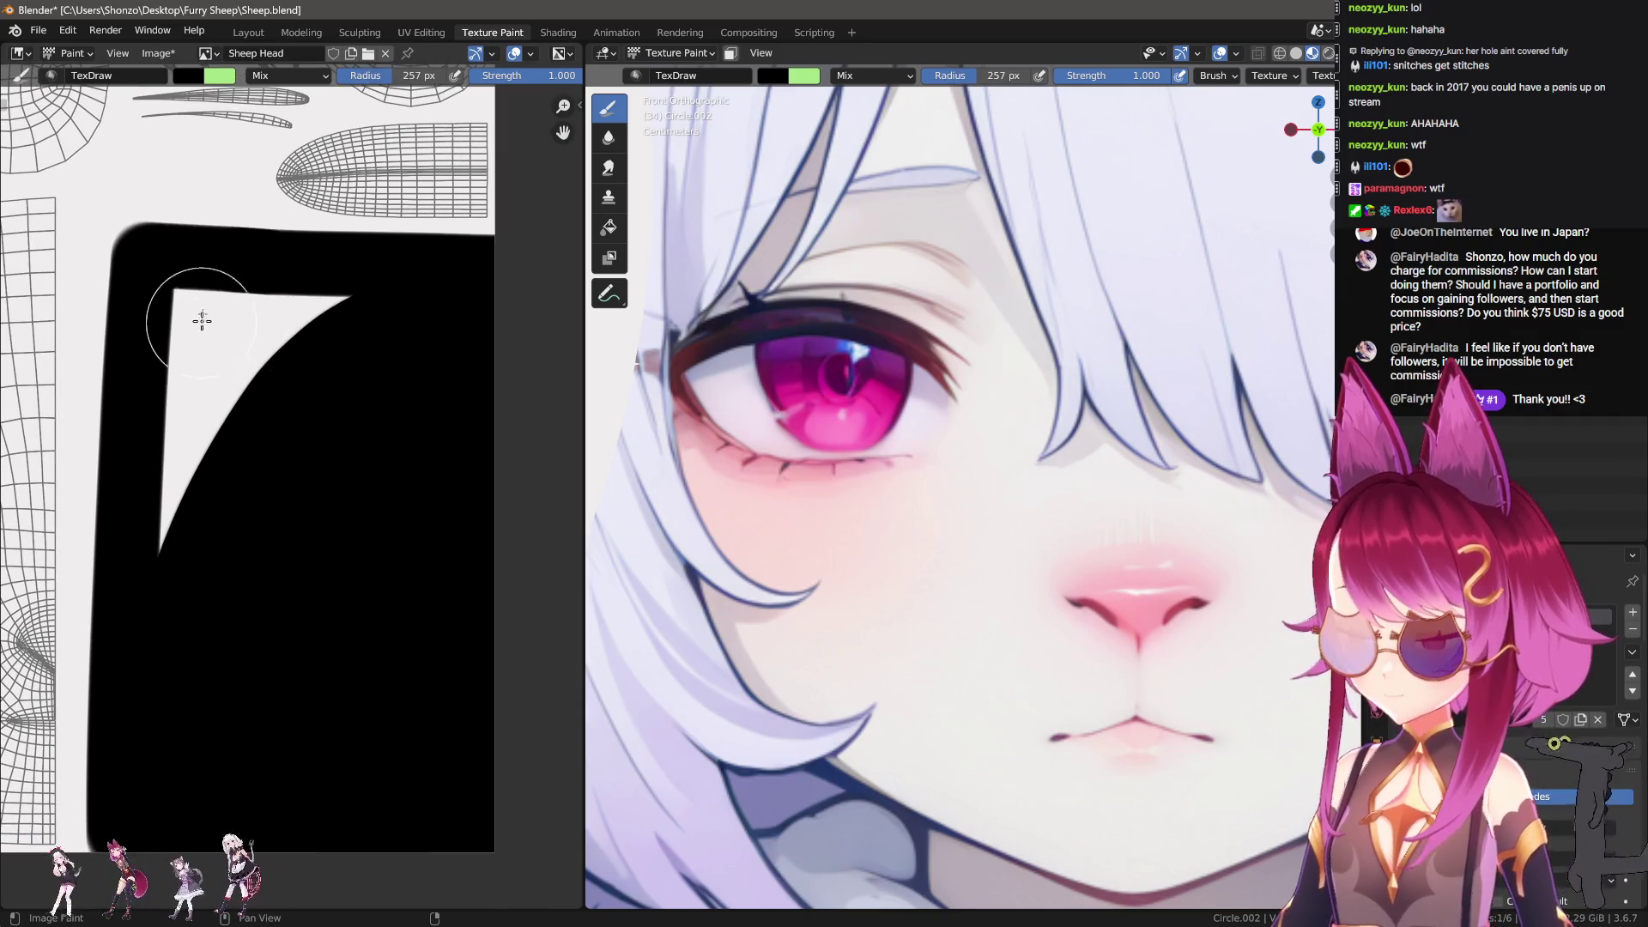
left_click_drag(166, 609, 154, 797)
mouse_move(334, 300)
left_mouse_down()
mouse_move(257, 331)
mouse_move(264, 361)
left_mouse_up()
scroll(360, 618, "down", 3)
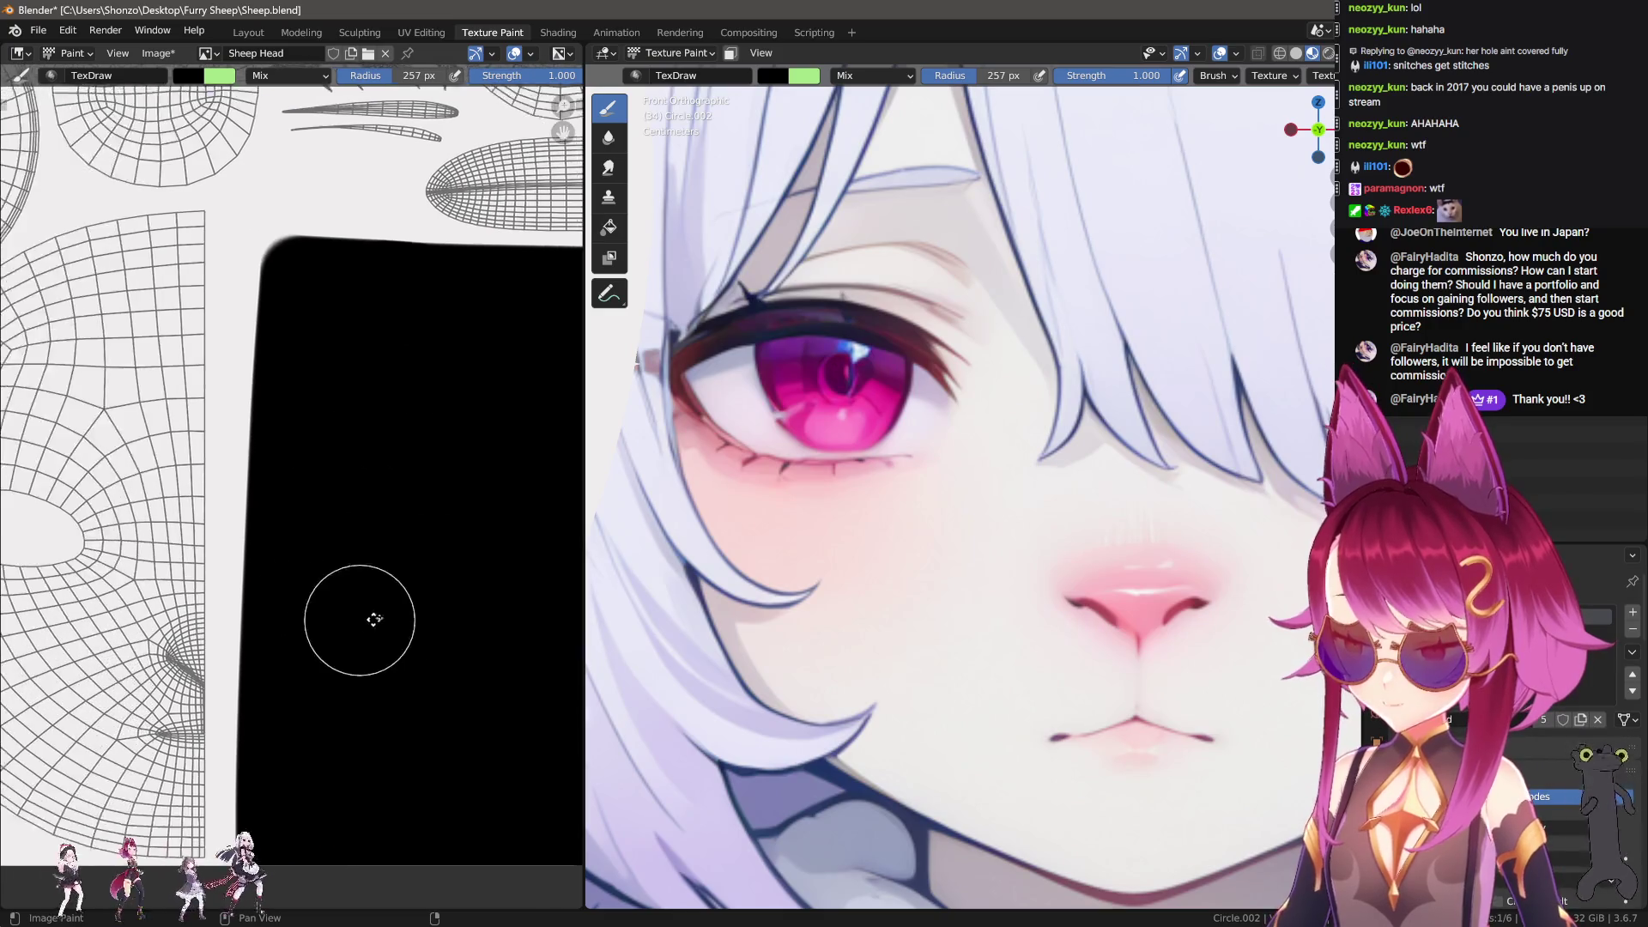
middle_click_drag(368, 554, 407, 528)
middle_click_drag(376, 446, 368, 632)
scroll(441, 489, "up", 2)
Step: Shrink the brush to about 103 px and paint the black block's left edge upward
key("f")
middle_click_drag(441, 489, 189, 486)
scroll(218, 700, "down", 2)
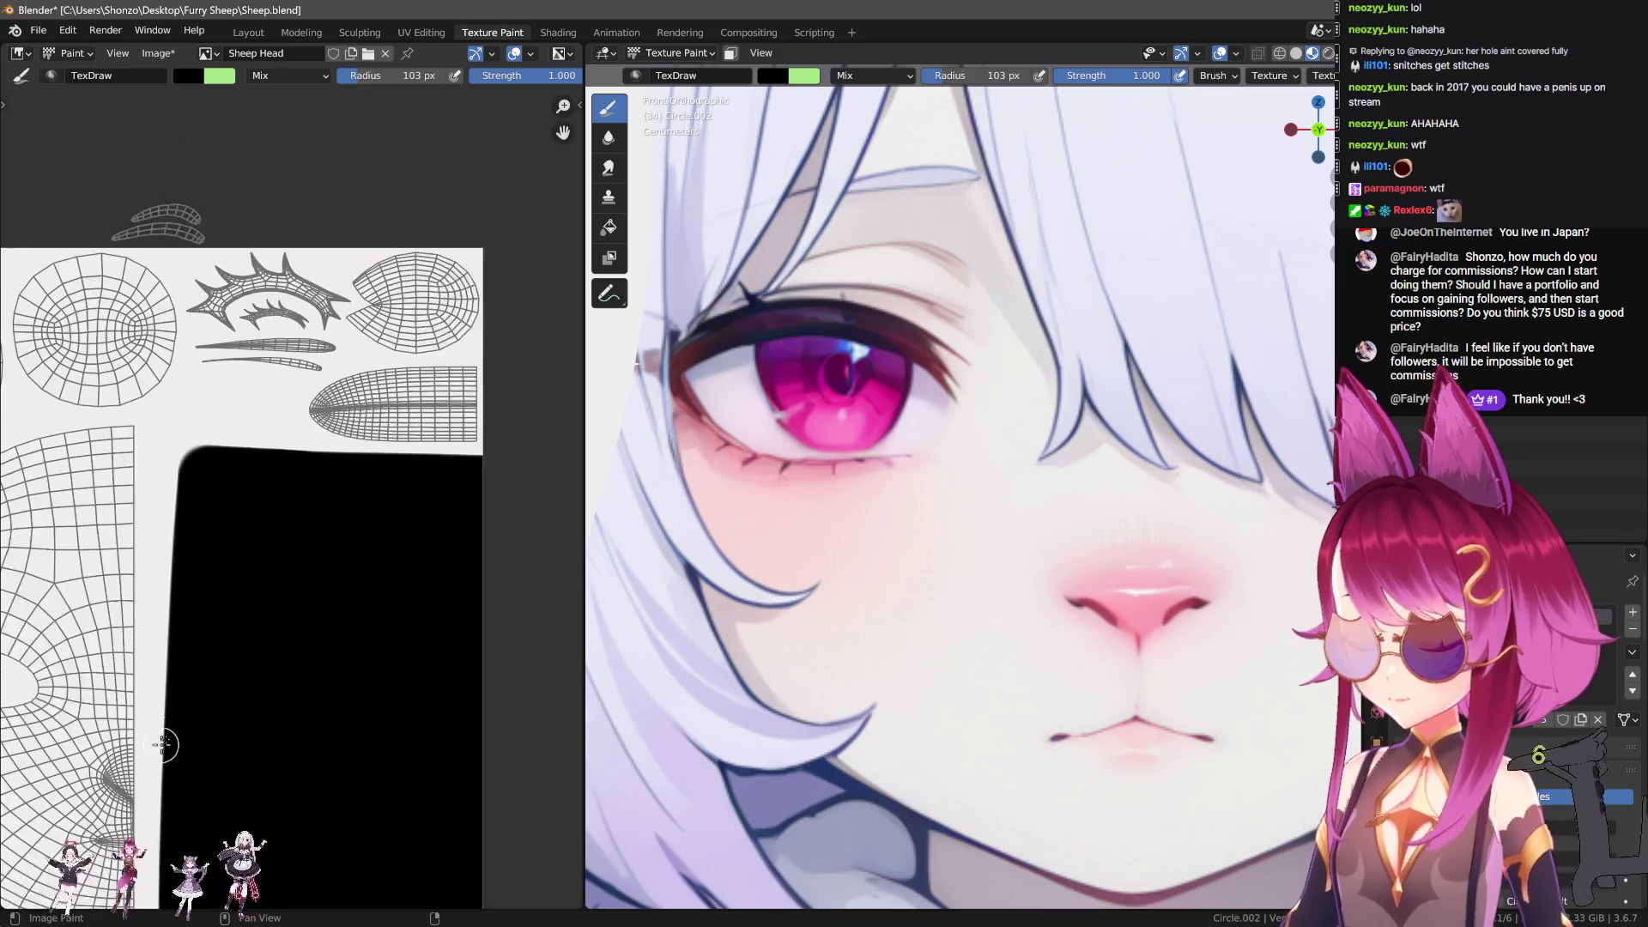
left_click_drag(222, 613, 234, 365)
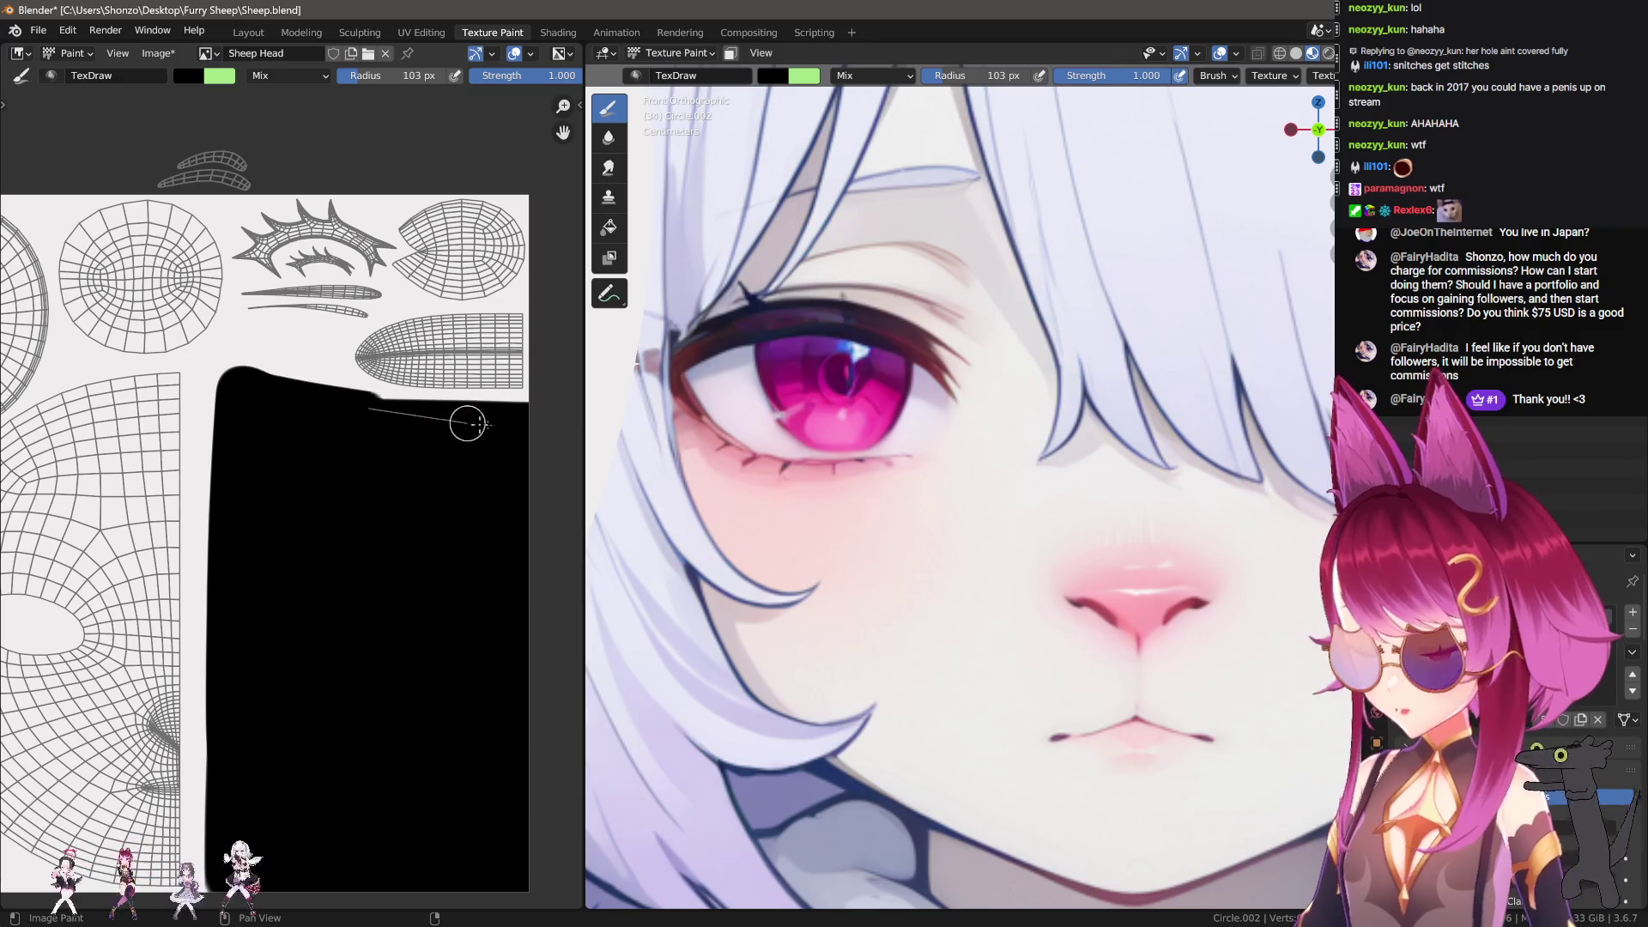
scroll(301, 500, "up", 1)
mouse_move(301, 500)
middle_mouse_down()
mouse_move(185, 519)
mouse_move(215, 522)
middle_mouse_up()
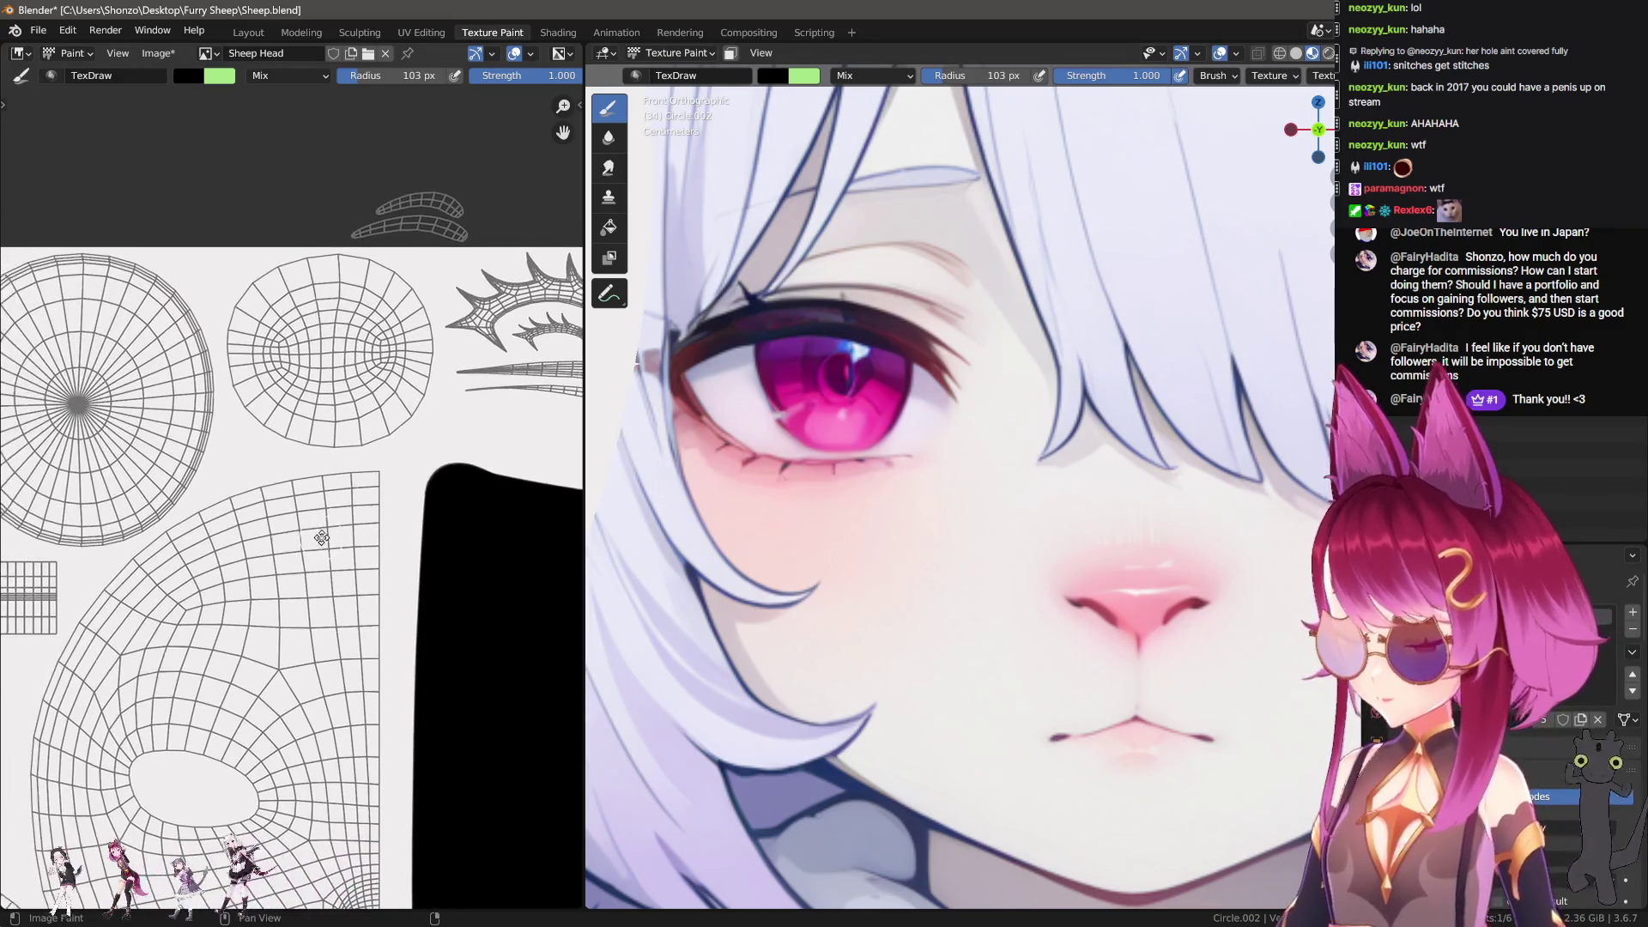
scroll(137, 523, "down", 4)
scroll(183, 533, "up", 4)
scroll(342, 508, "up", 2)
mouse_move(341, 507)
middle_mouse_down()
mouse_move(218, 511)
mouse_move(331, 509)
middle_mouse_up()
scroll(426, 482, "up", 2)
scroll(434, 416, "up", 1)
scroll(354, 602, "up", 1)
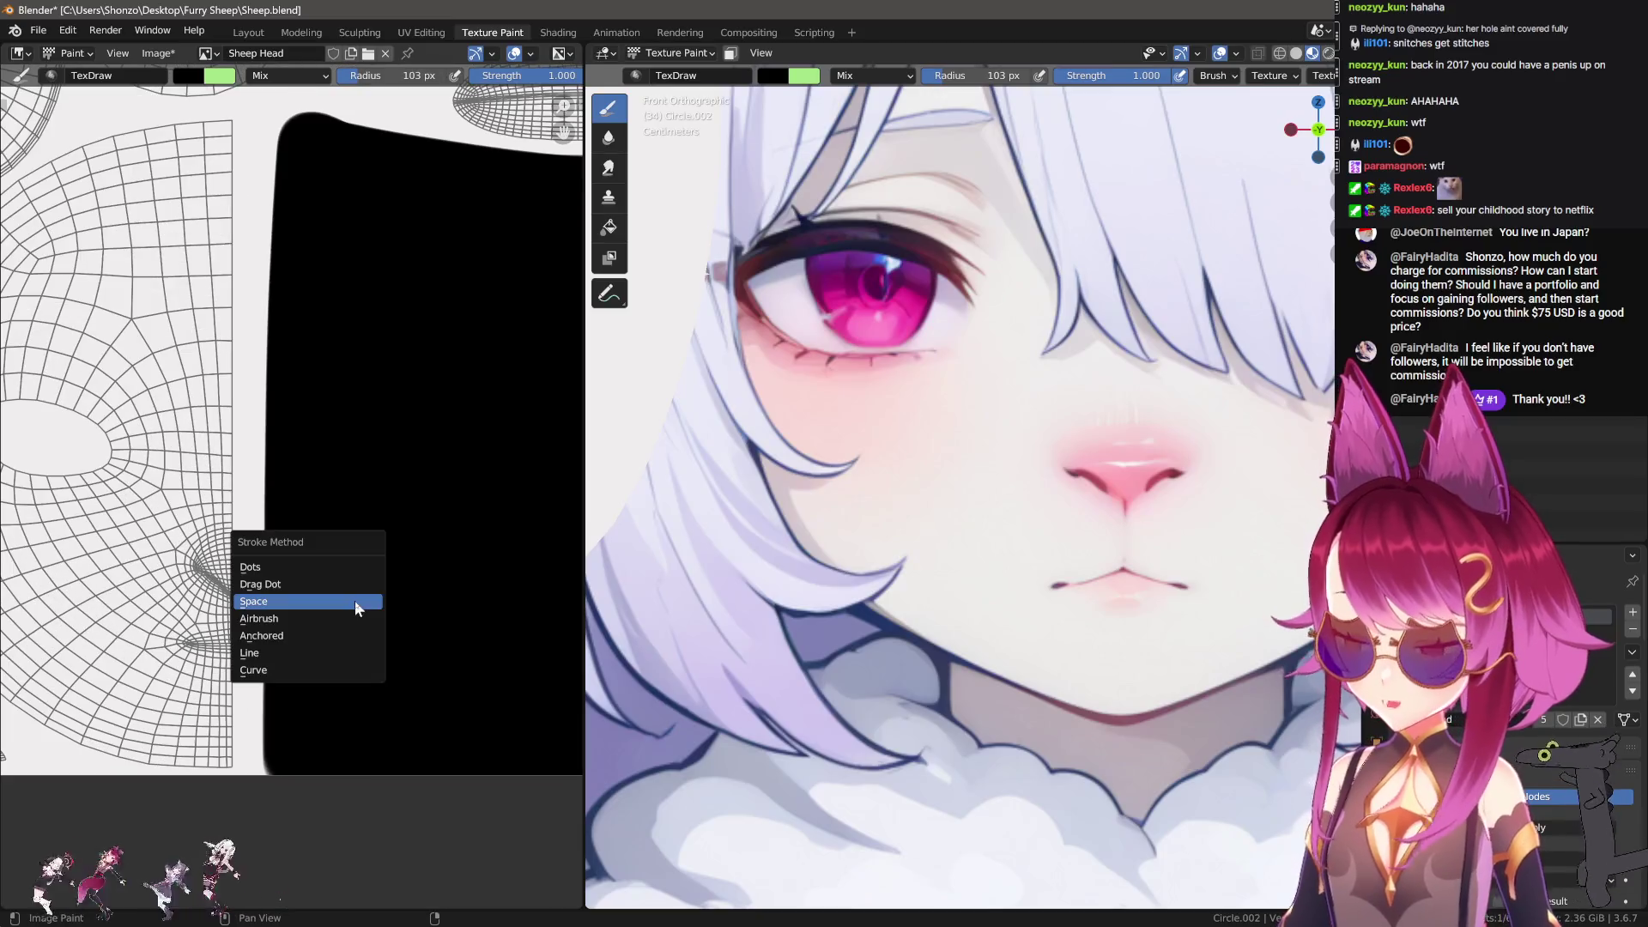
Step: Choose a brush stroke method and test black paint above the black area, undoing the stray strokes
right_click(355, 603)
middle_click_drag(295, 703, 276, 816)
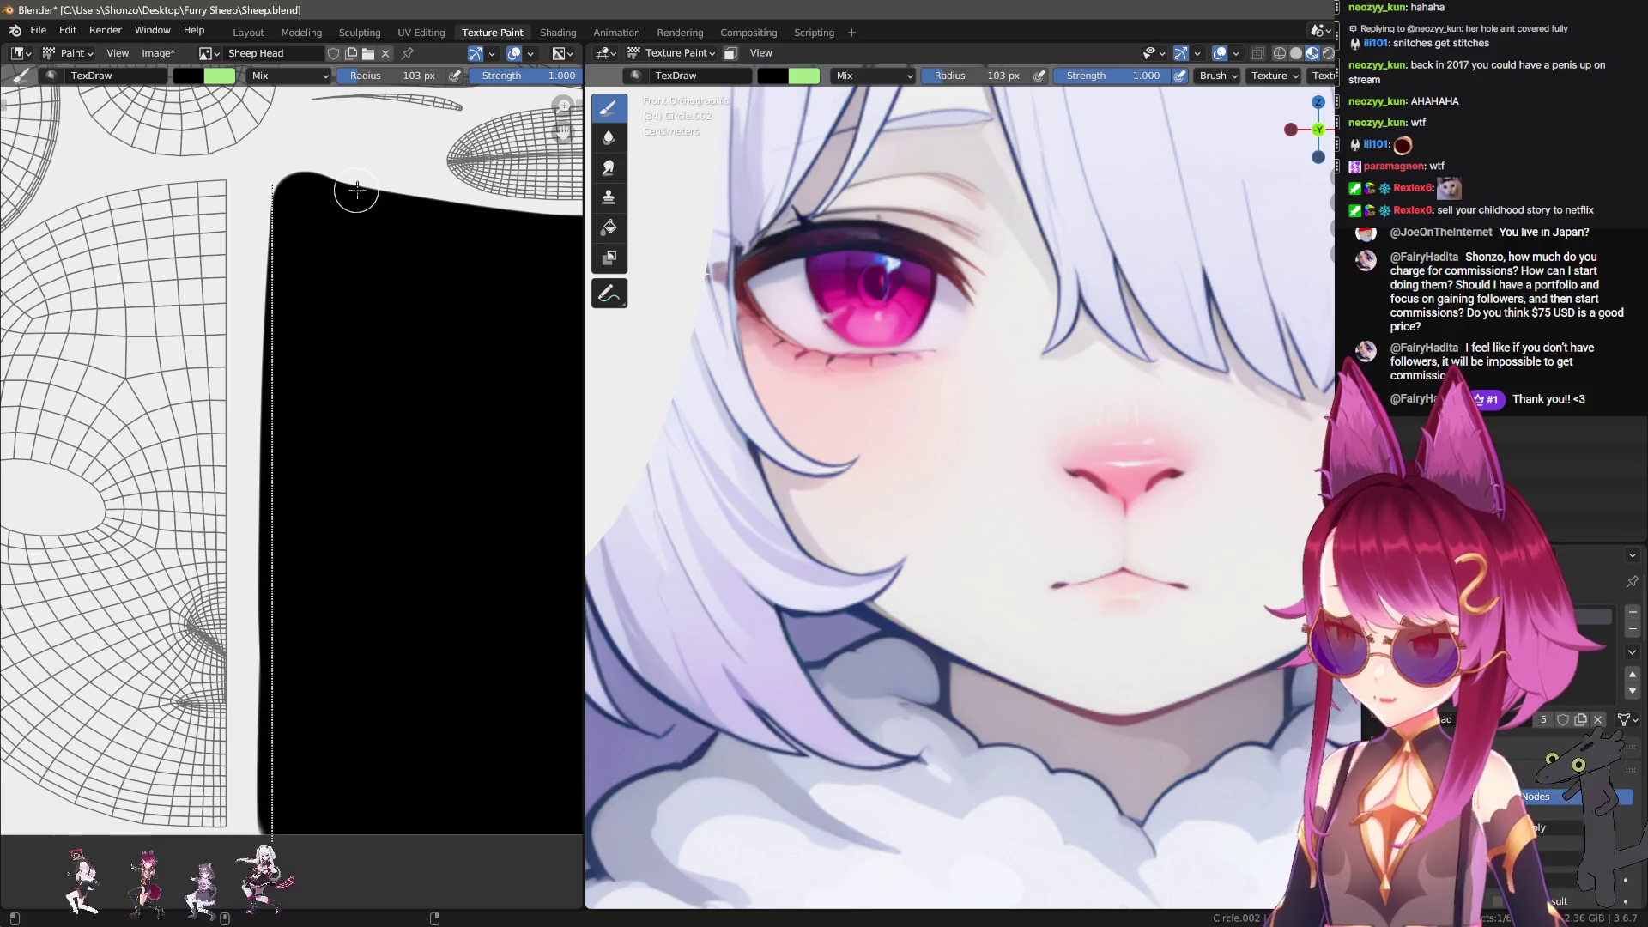
middle_click_drag(357, 190, 320, 478)
right_click(248, 438)
left_click(196, 400)
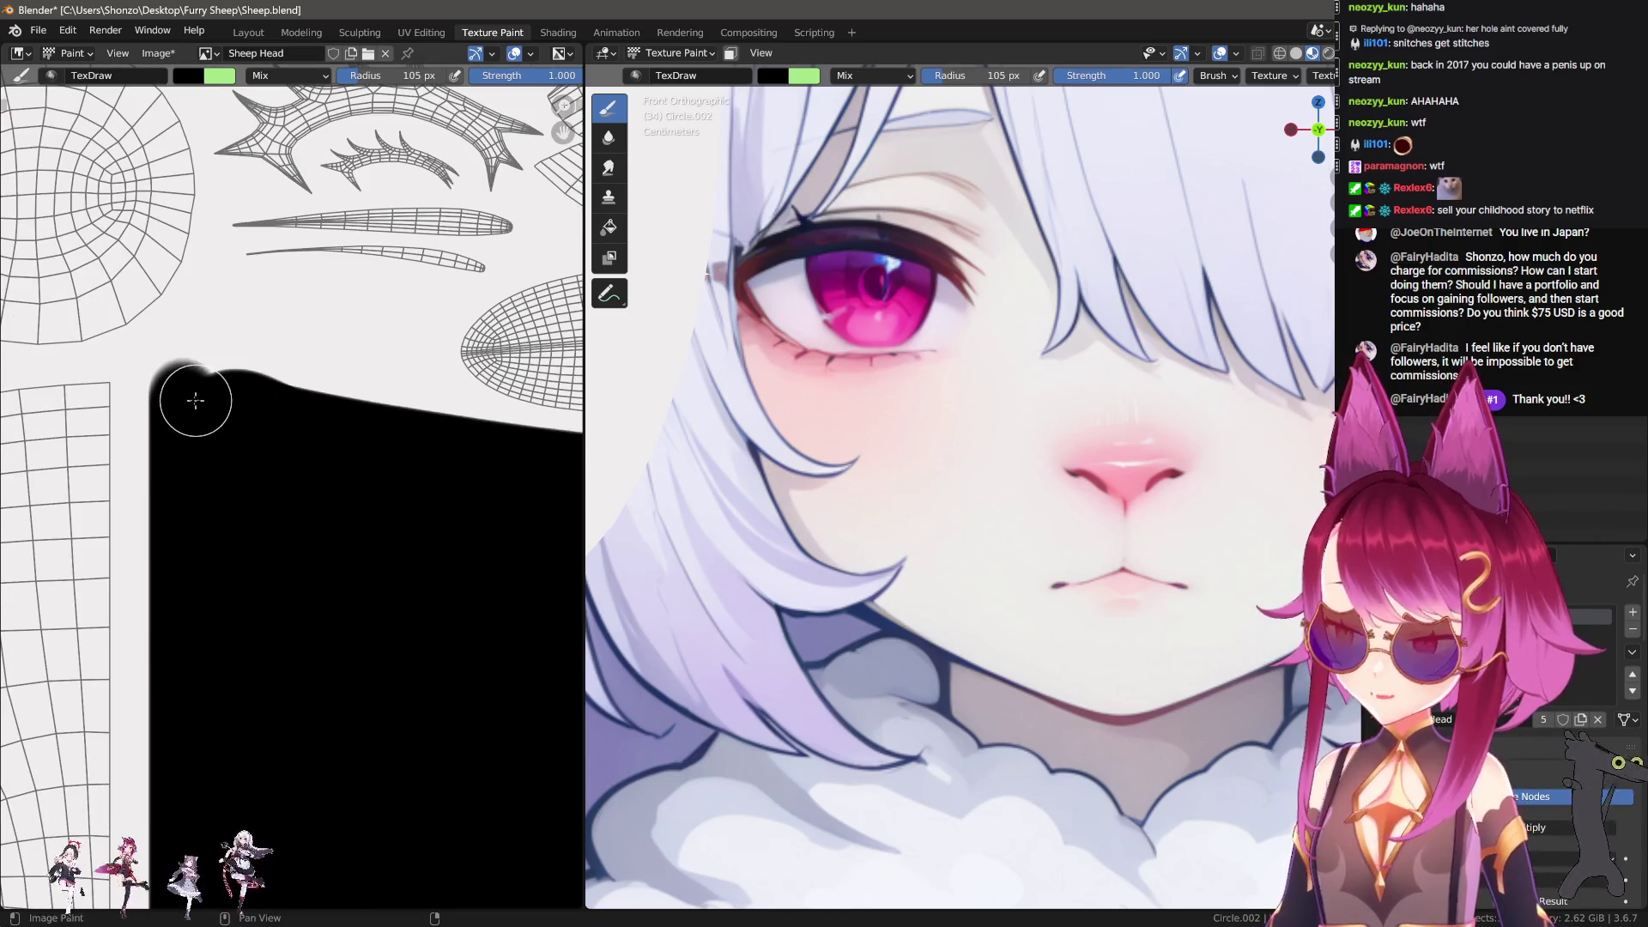
mouse_move(189, 387)
left_mouse_down()
mouse_move(218, 348)
mouse_move(288, 354)
mouse_move(173, 379)
mouse_move(283, 361)
mouse_move(404, 412)
mouse_move(220, 415)
mouse_move(243, 357)
mouse_move(658, 492)
left_mouse_up()
key("ctrl+z")
key("ctrl+z")
Step: Repaint the black region's top edge into a smooth curve
scroll(110, 496, "up", 2)
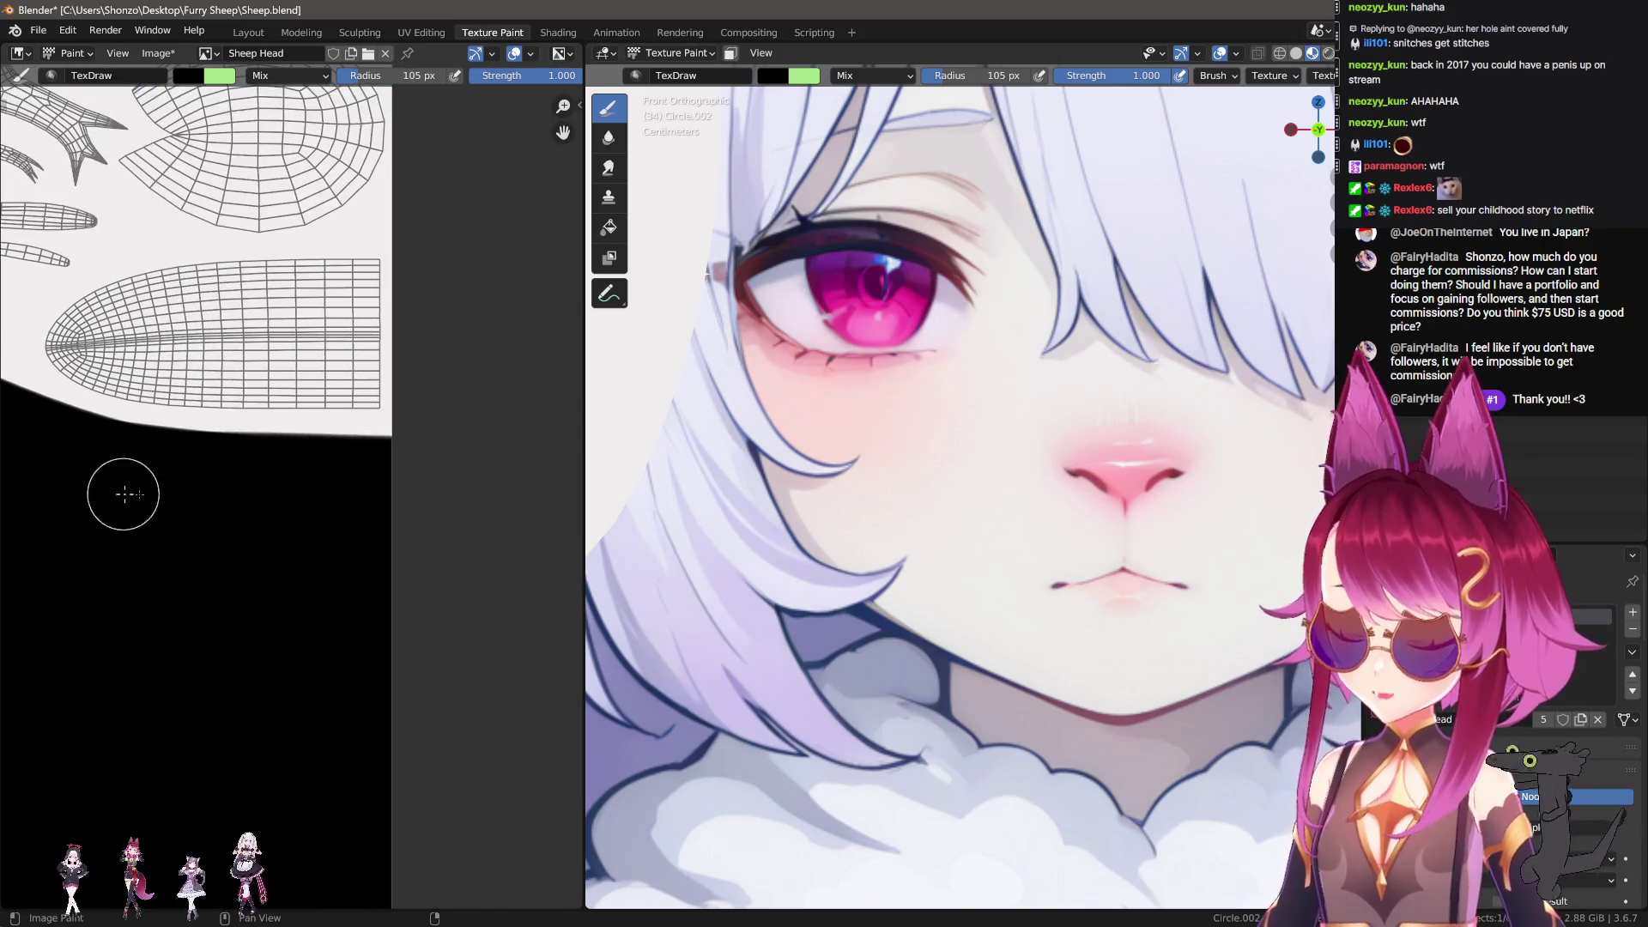
scroll(184, 460, "up", 1)
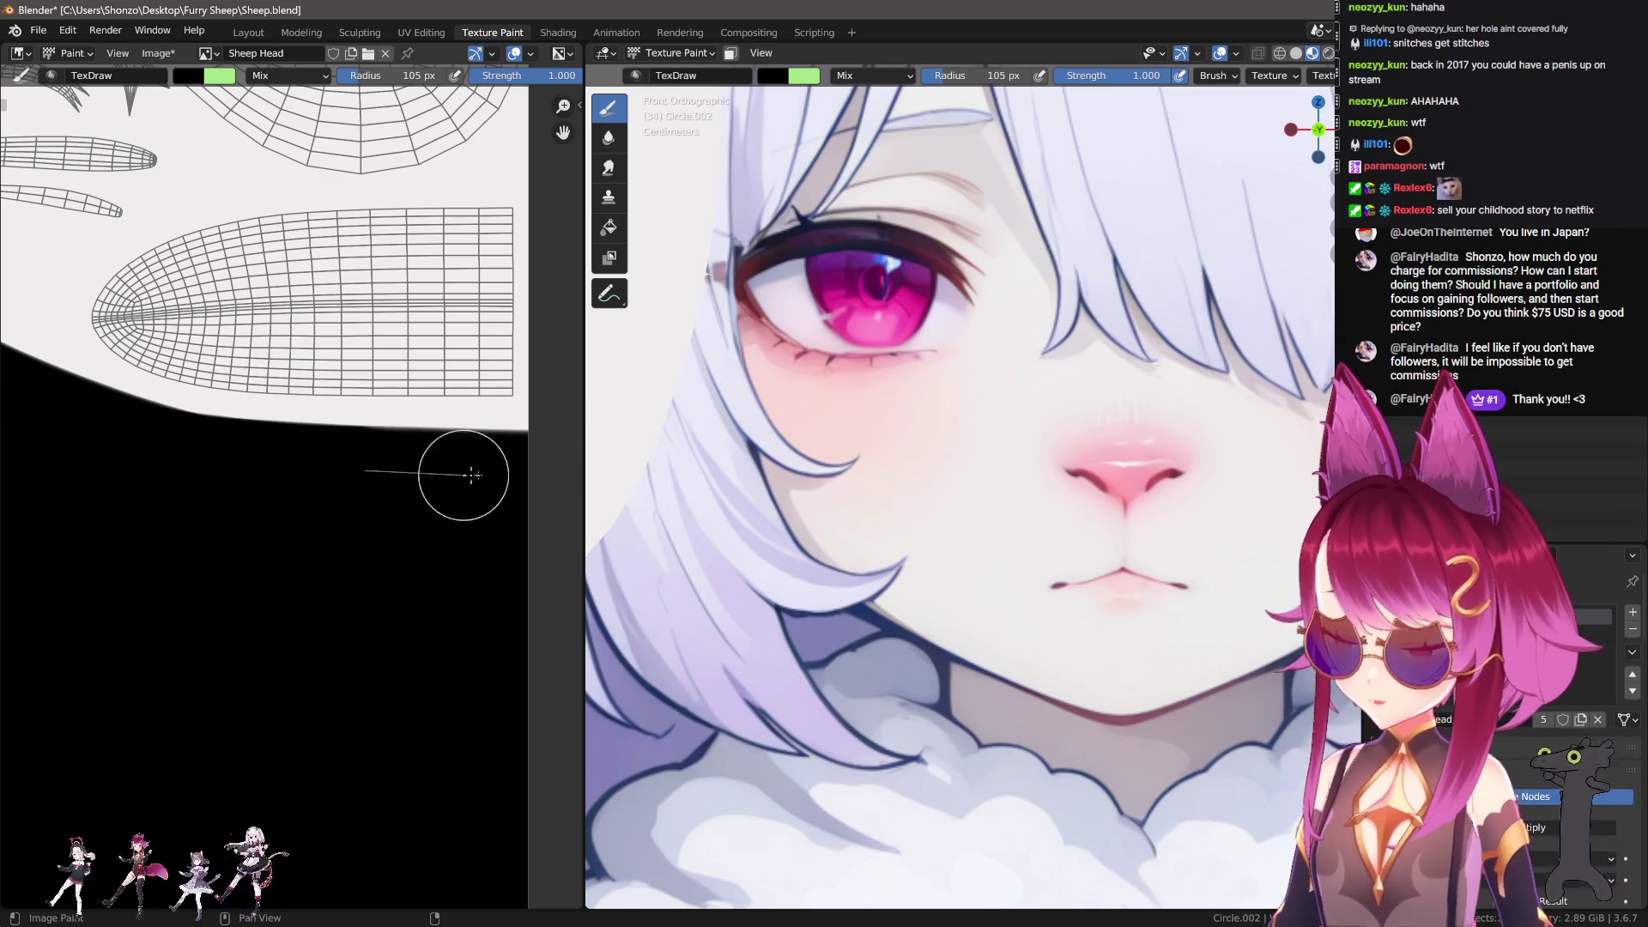
scroll(275, 497, "down", 4)
scroll(360, 559, "up", 3)
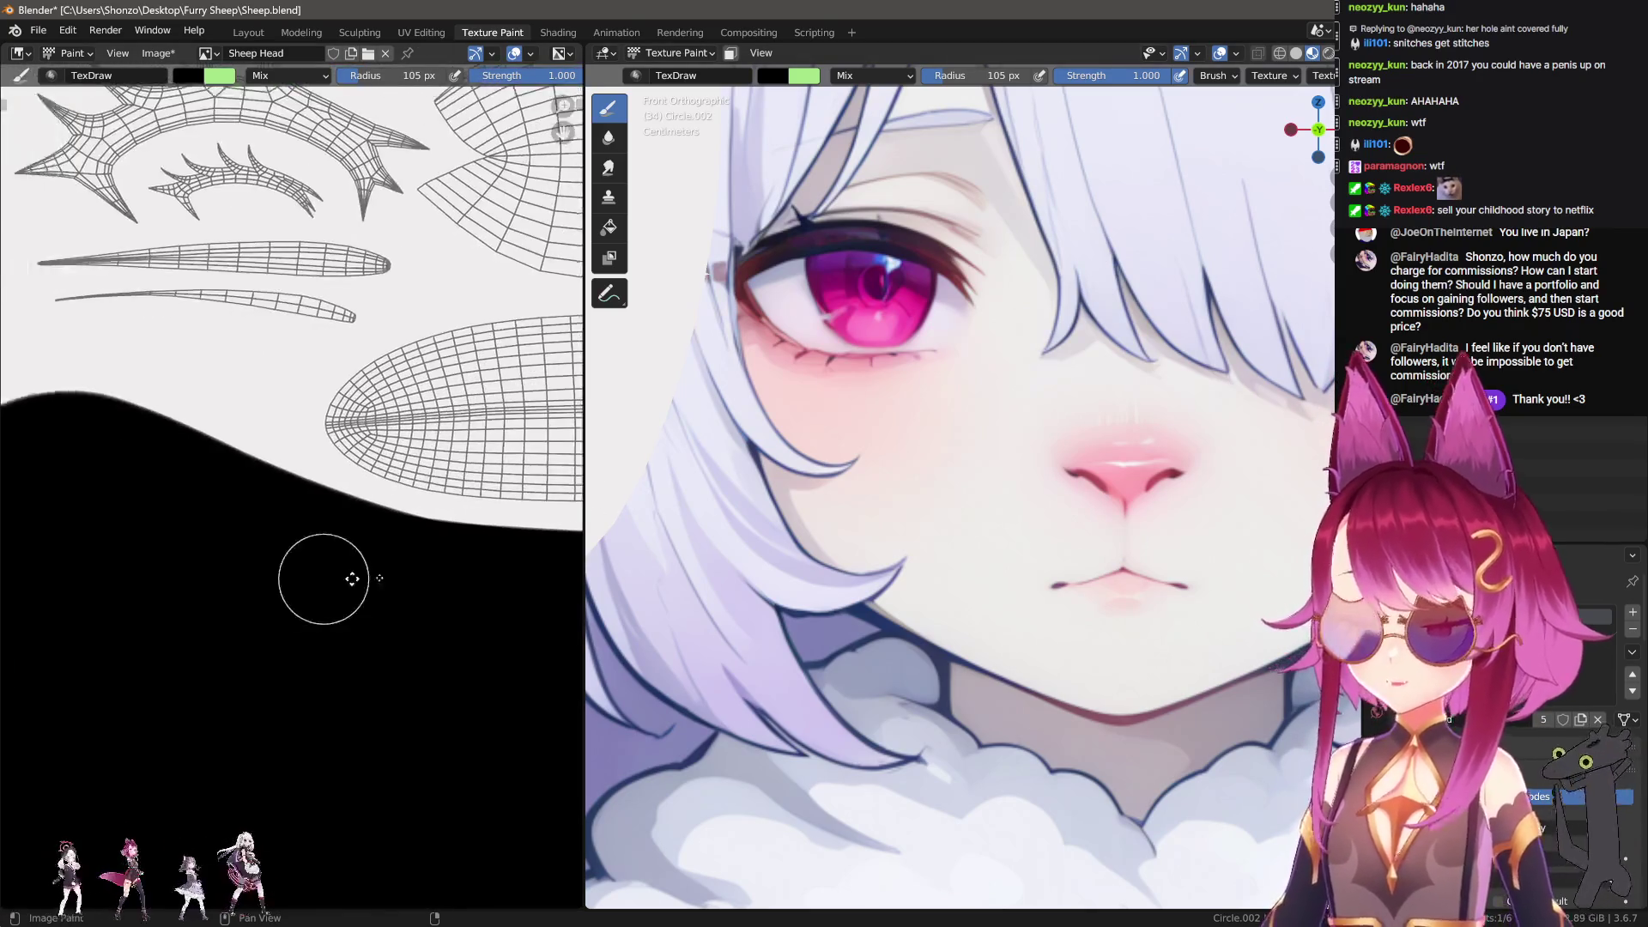
scroll(321, 551, "up", 3)
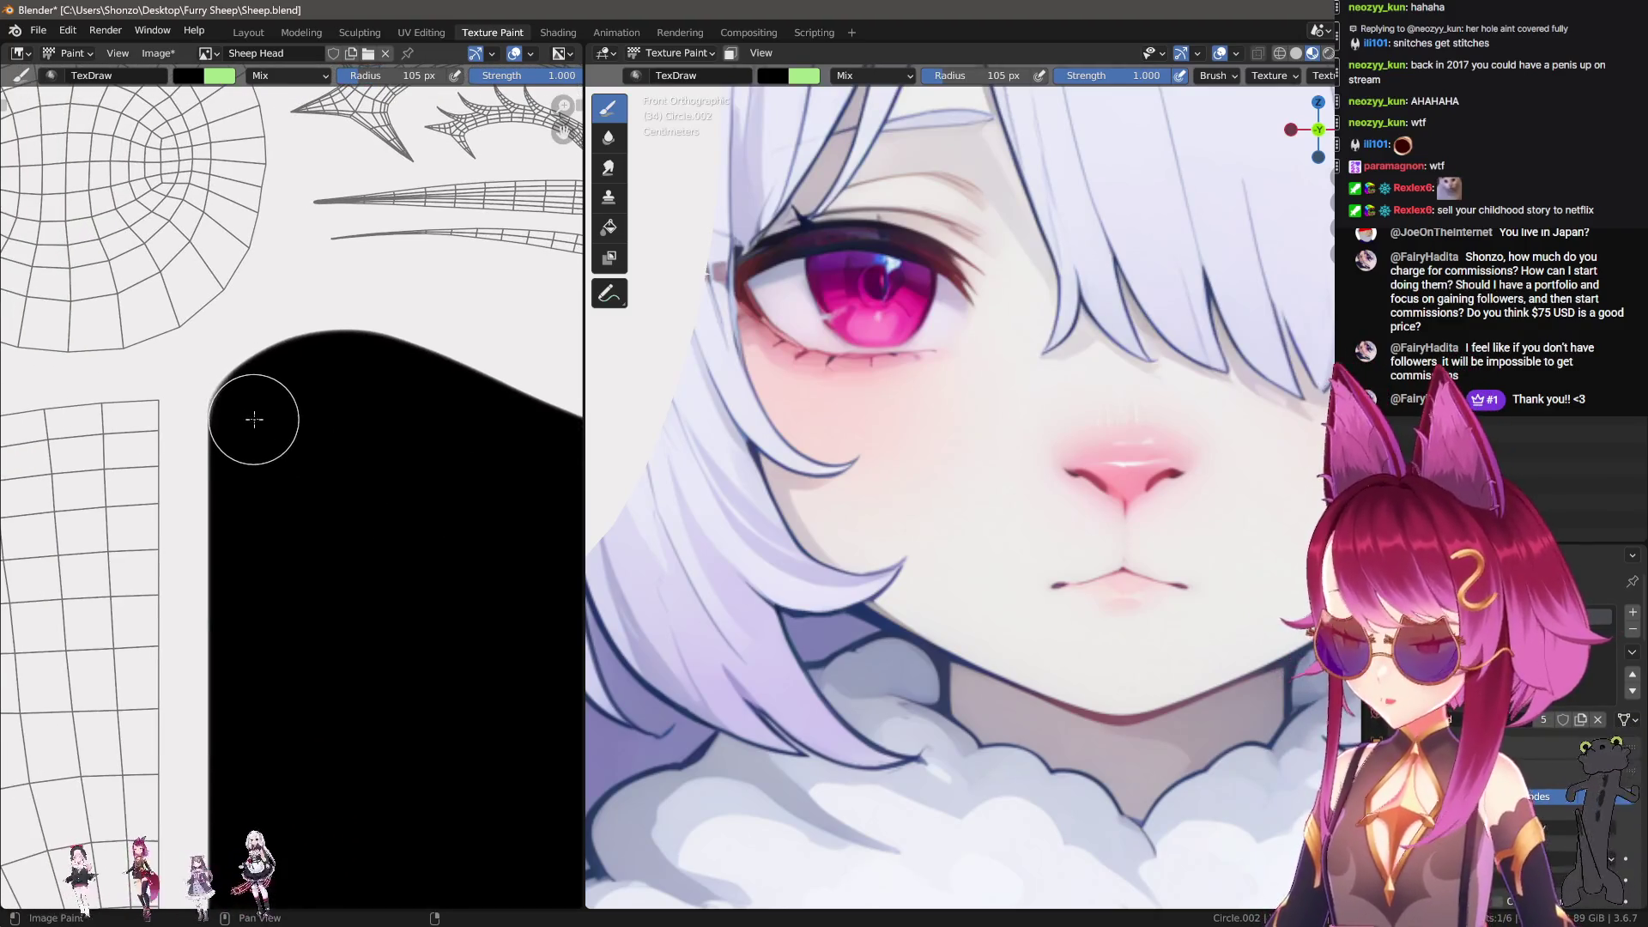
middle_click_drag(308, 433, 228, 464)
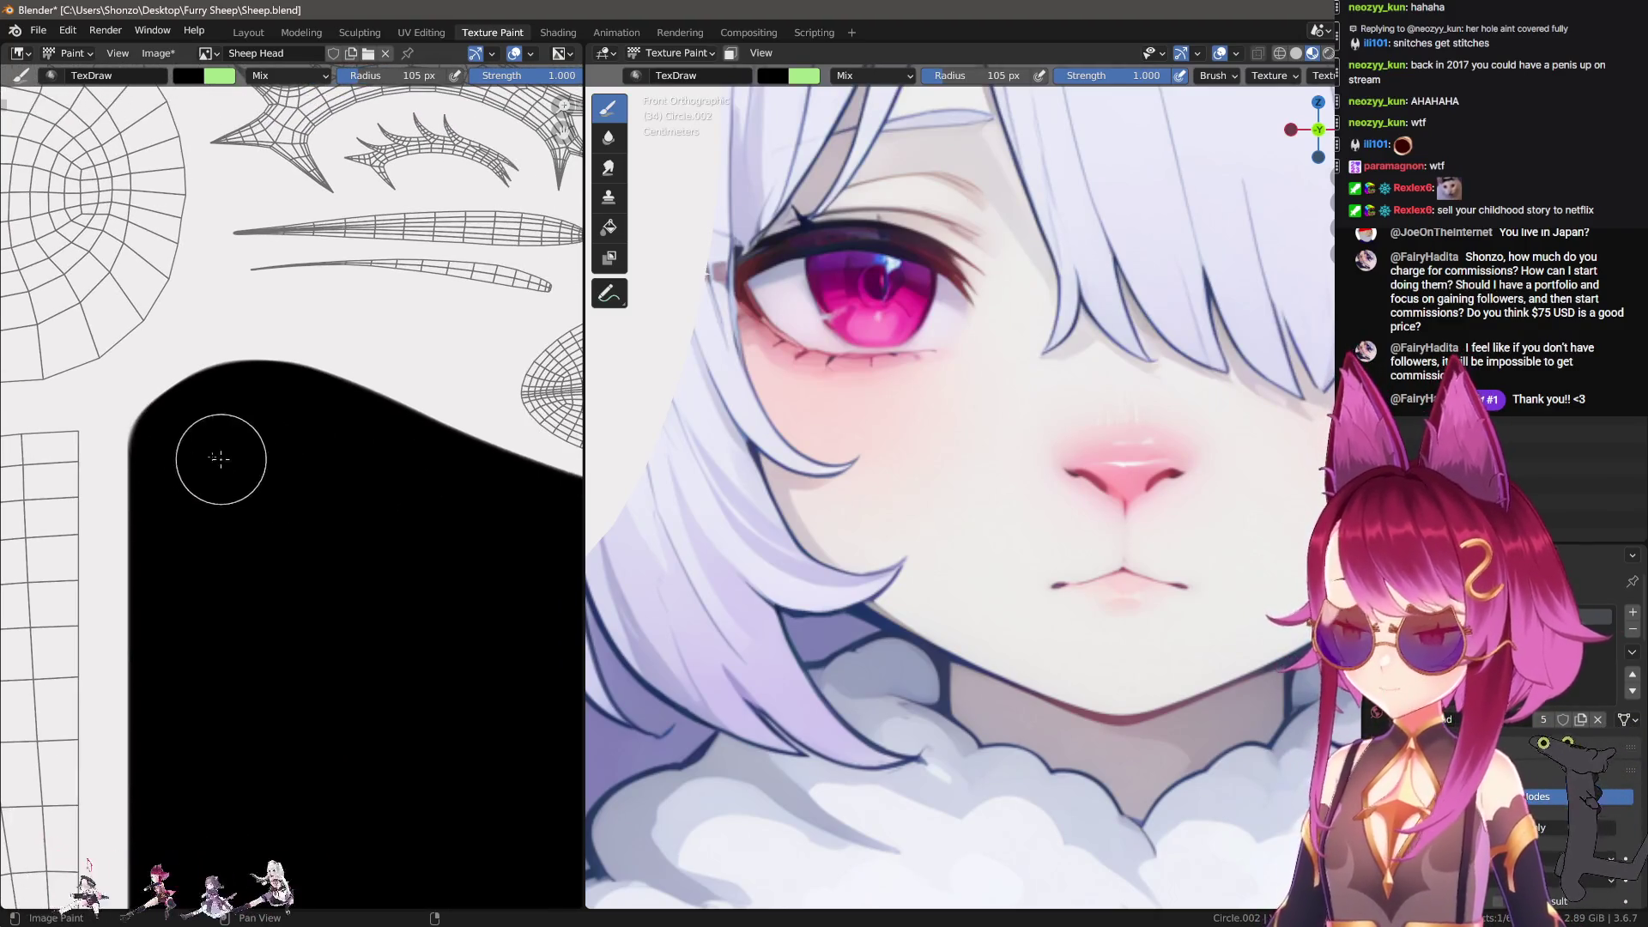
mouse_move(179, 438)
left_mouse_down()
mouse_move(239, 398)
mouse_move(350, 404)
mouse_move(588, 550)
left_mouse_up()
Step: Frame the spiky lash UV islands on the left of the texture and sample dark navy from the reference lashes
middle_click_drag(587, 550, 210, 478)
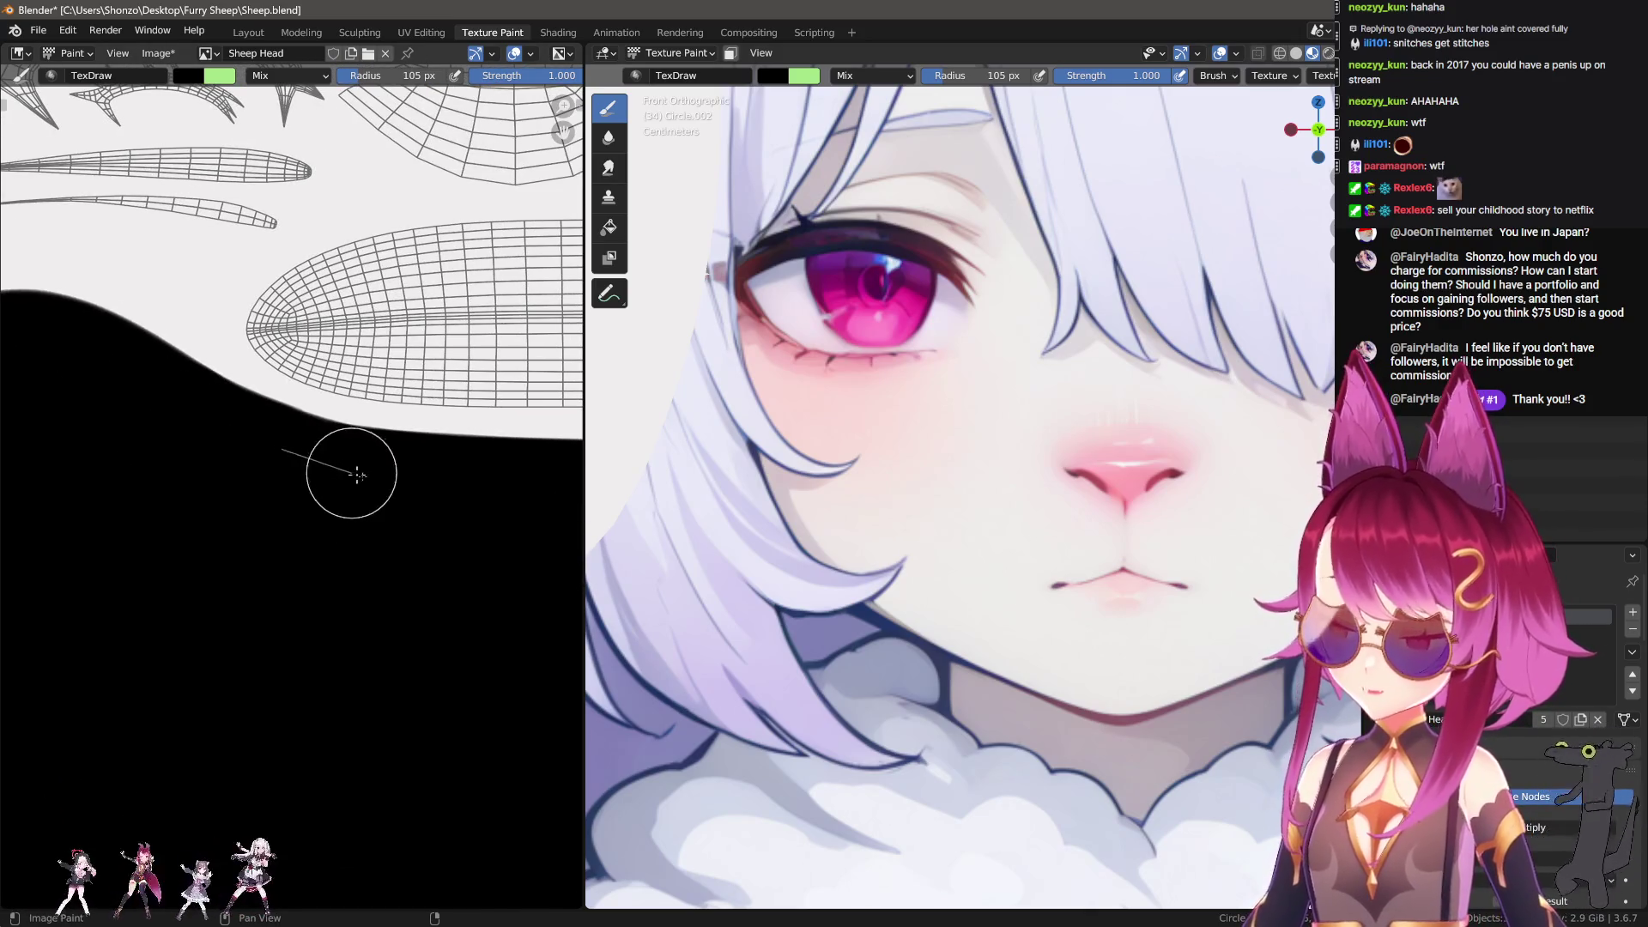
mouse_move(556, 519)
middle_mouse_down()
mouse_move(466, 514)
mouse_move(218, 578)
mouse_move(265, 515)
mouse_move(298, 394)
middle_mouse_up()
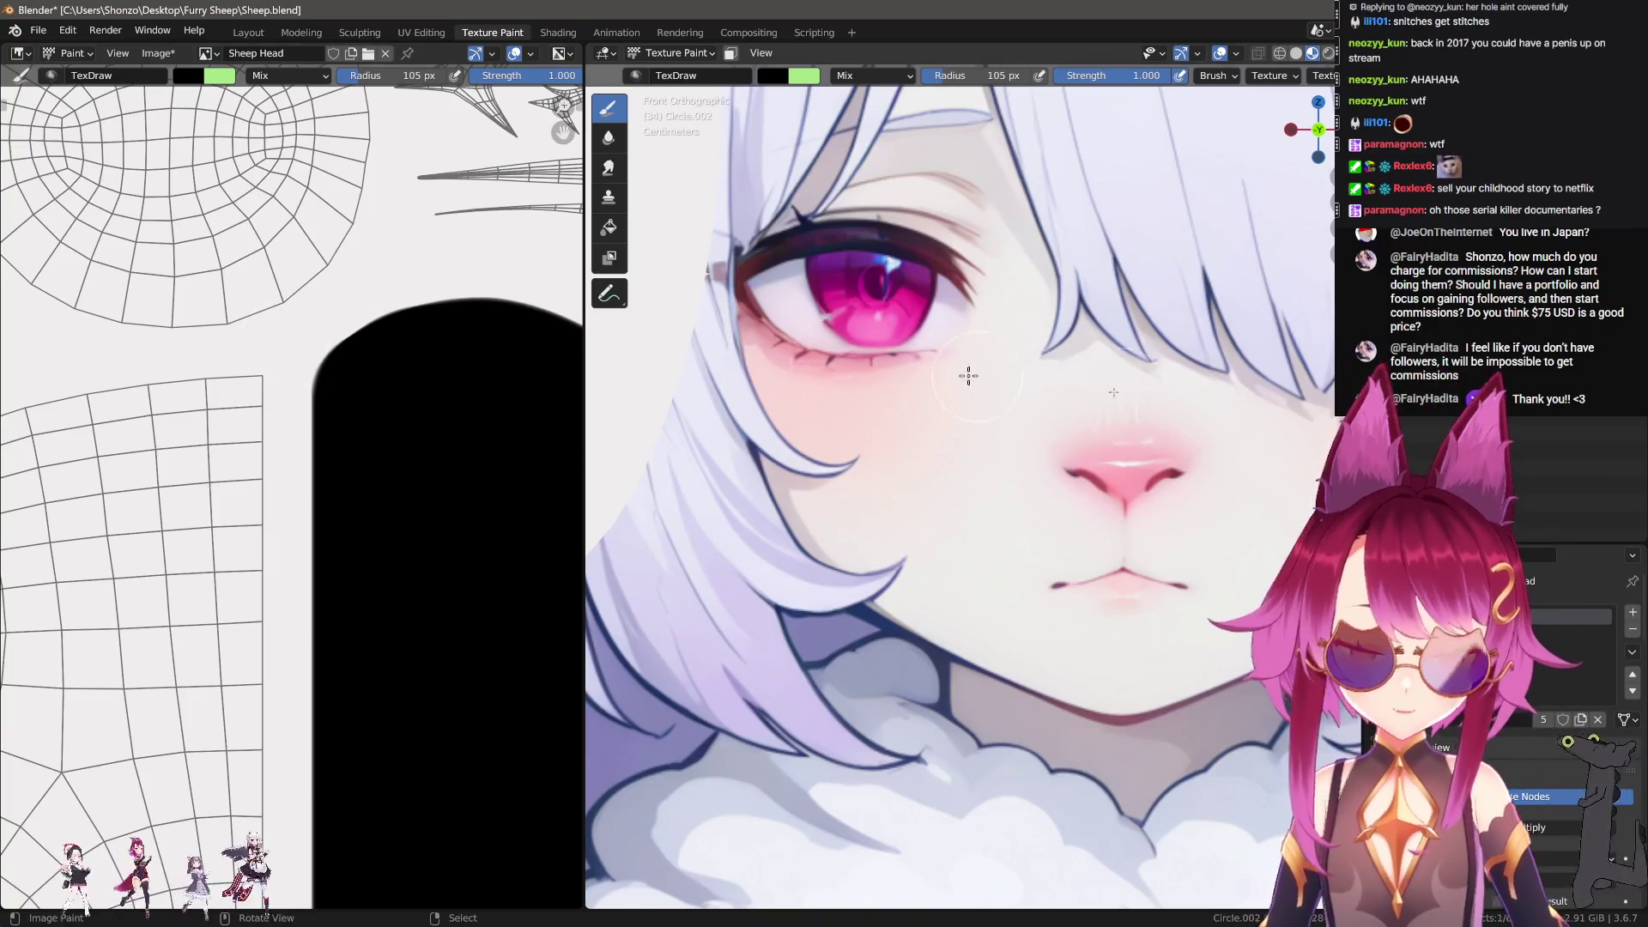
mouse_move(460, 520)
middle_mouse_down()
mouse_move(415, 456)
mouse_move(359, 463)
middle_mouse_up()
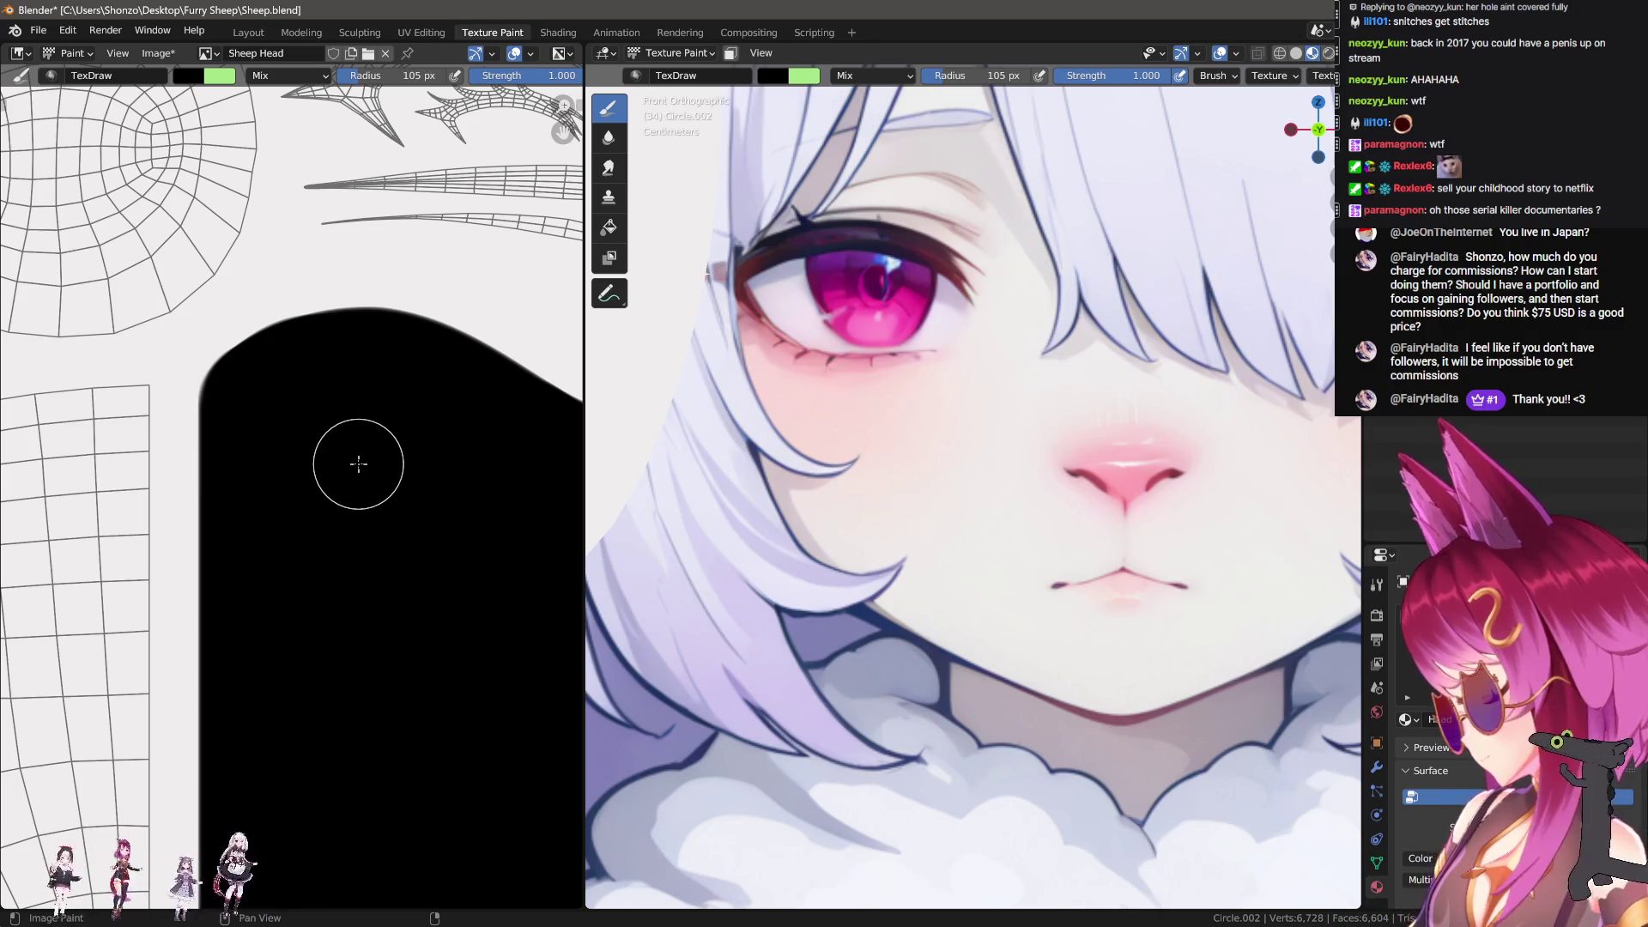
scroll(357, 490, "down", 2)
mouse_move(357, 496)
middle_mouse_down()
mouse_move(287, 501)
mouse_move(280, 570)
mouse_move(252, 581)
mouse_move(309, 569)
middle_mouse_up()
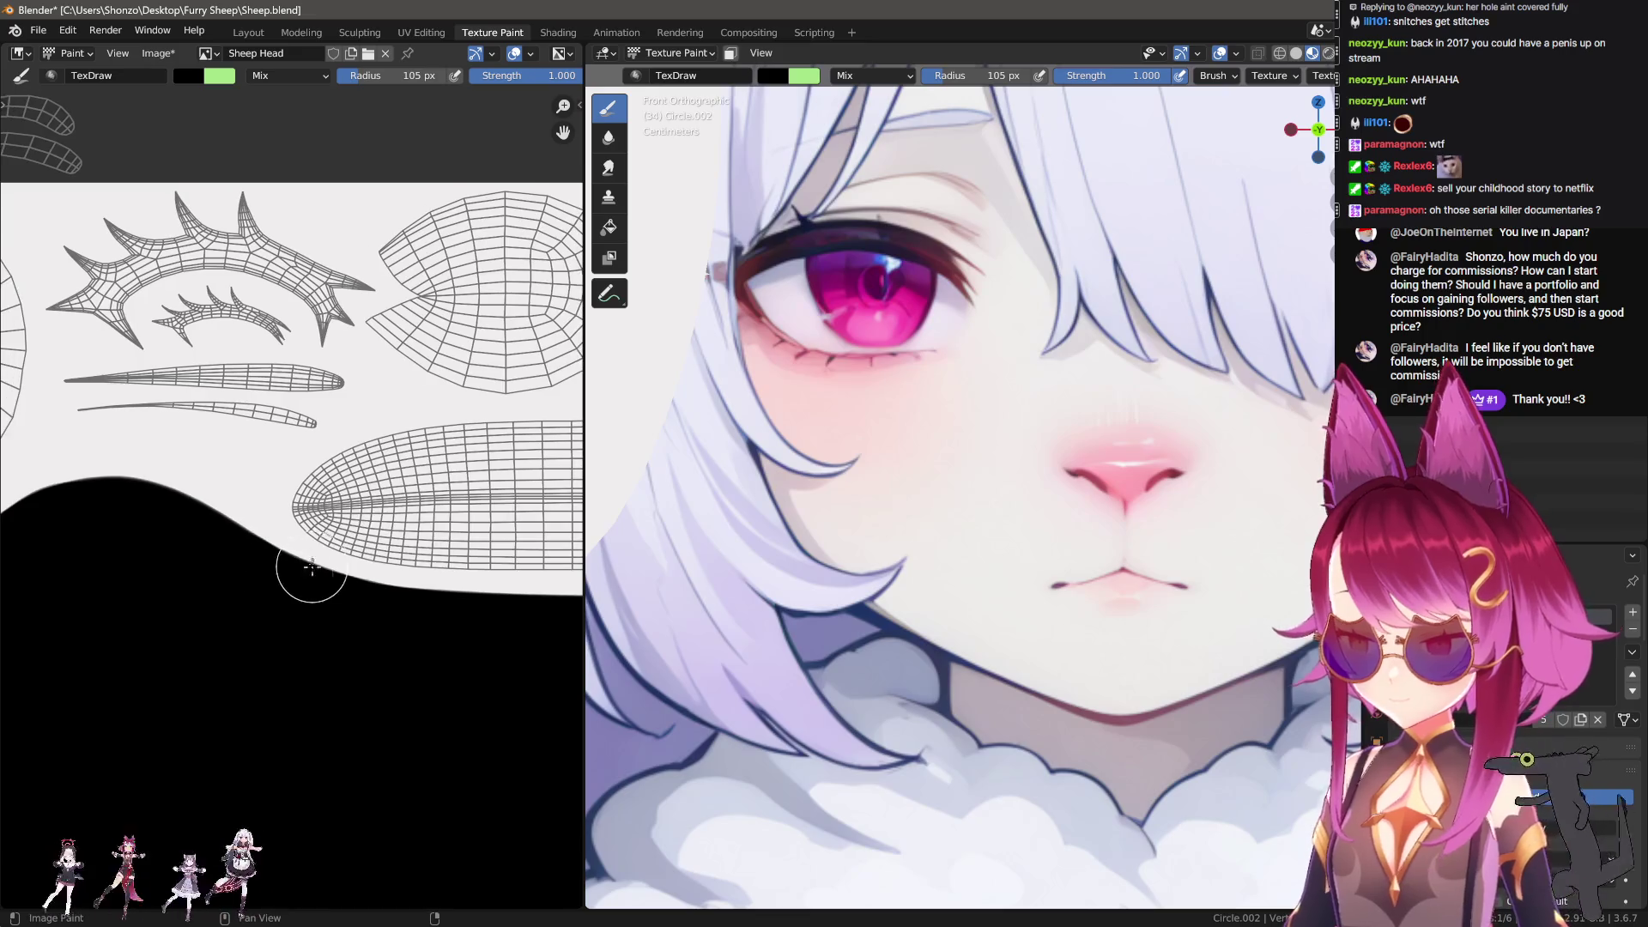
scroll(807, 284, "up", 3)
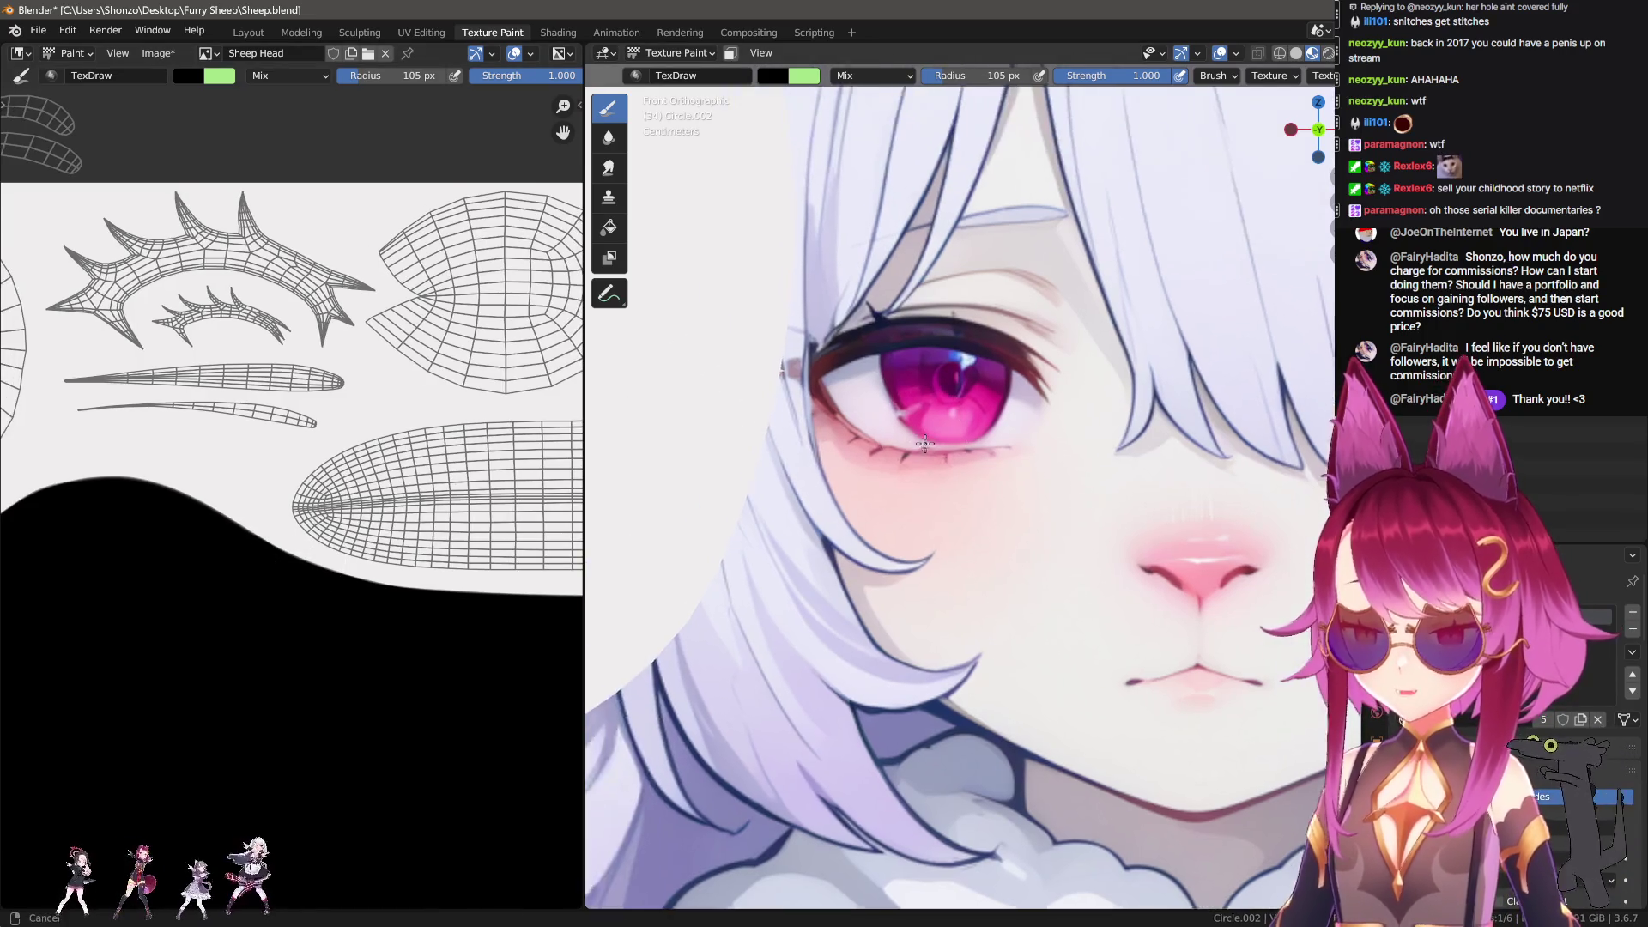
key("s")
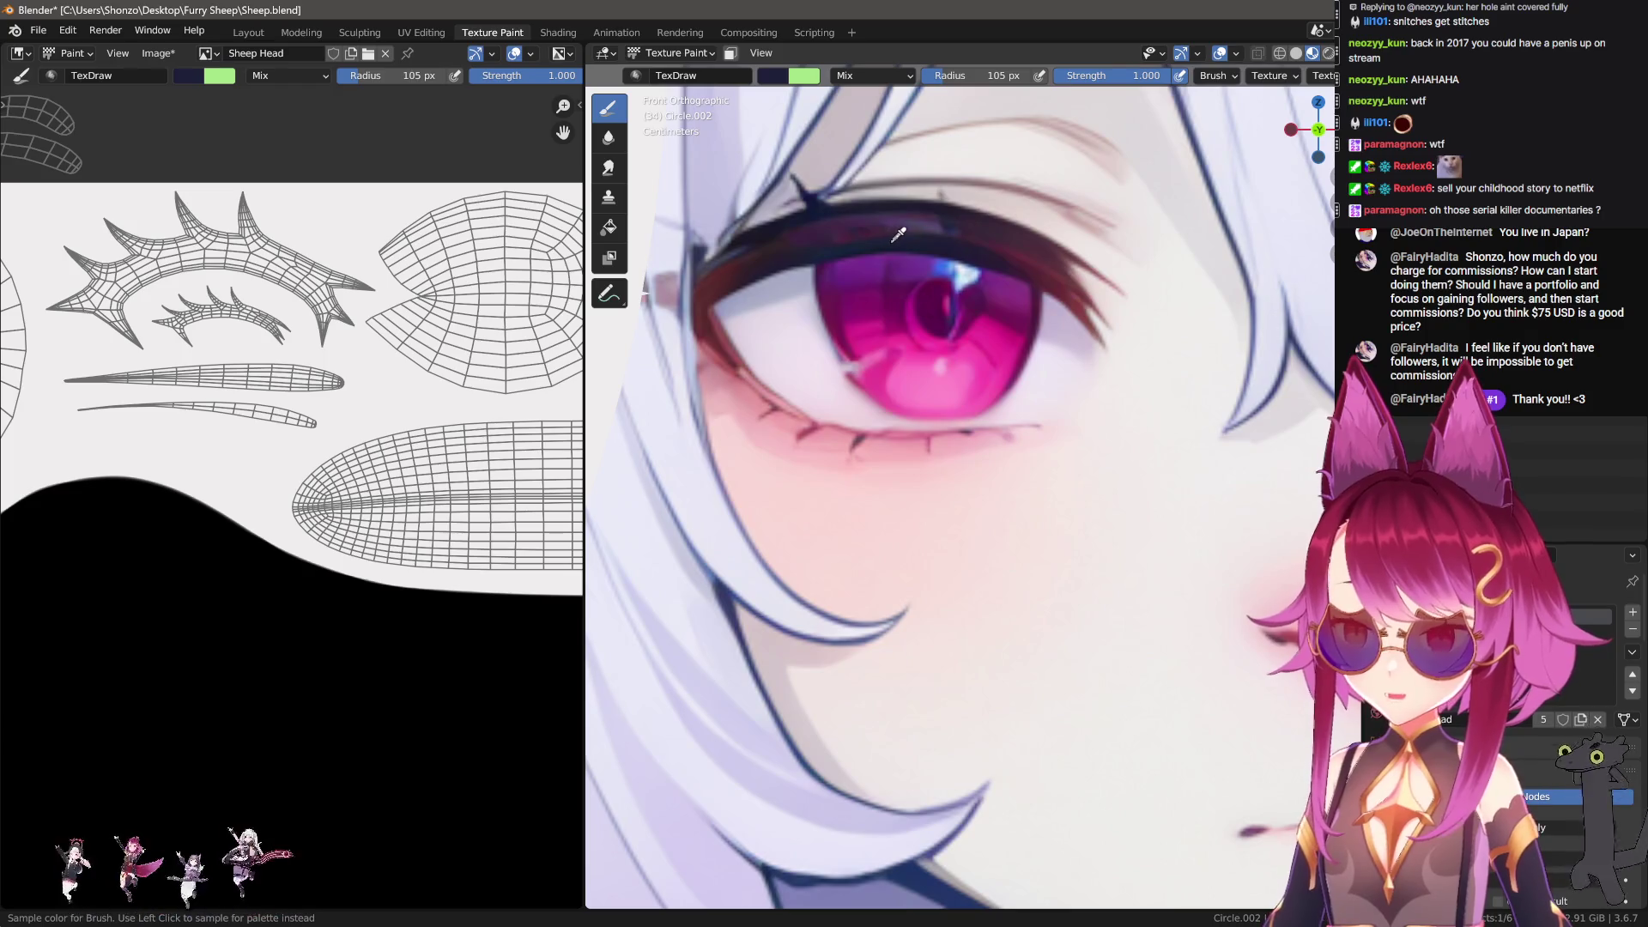
Step: With a larger brush, paint navy over the lash island's base and up to the image's top edge
scroll(223, 463, "up", 3)
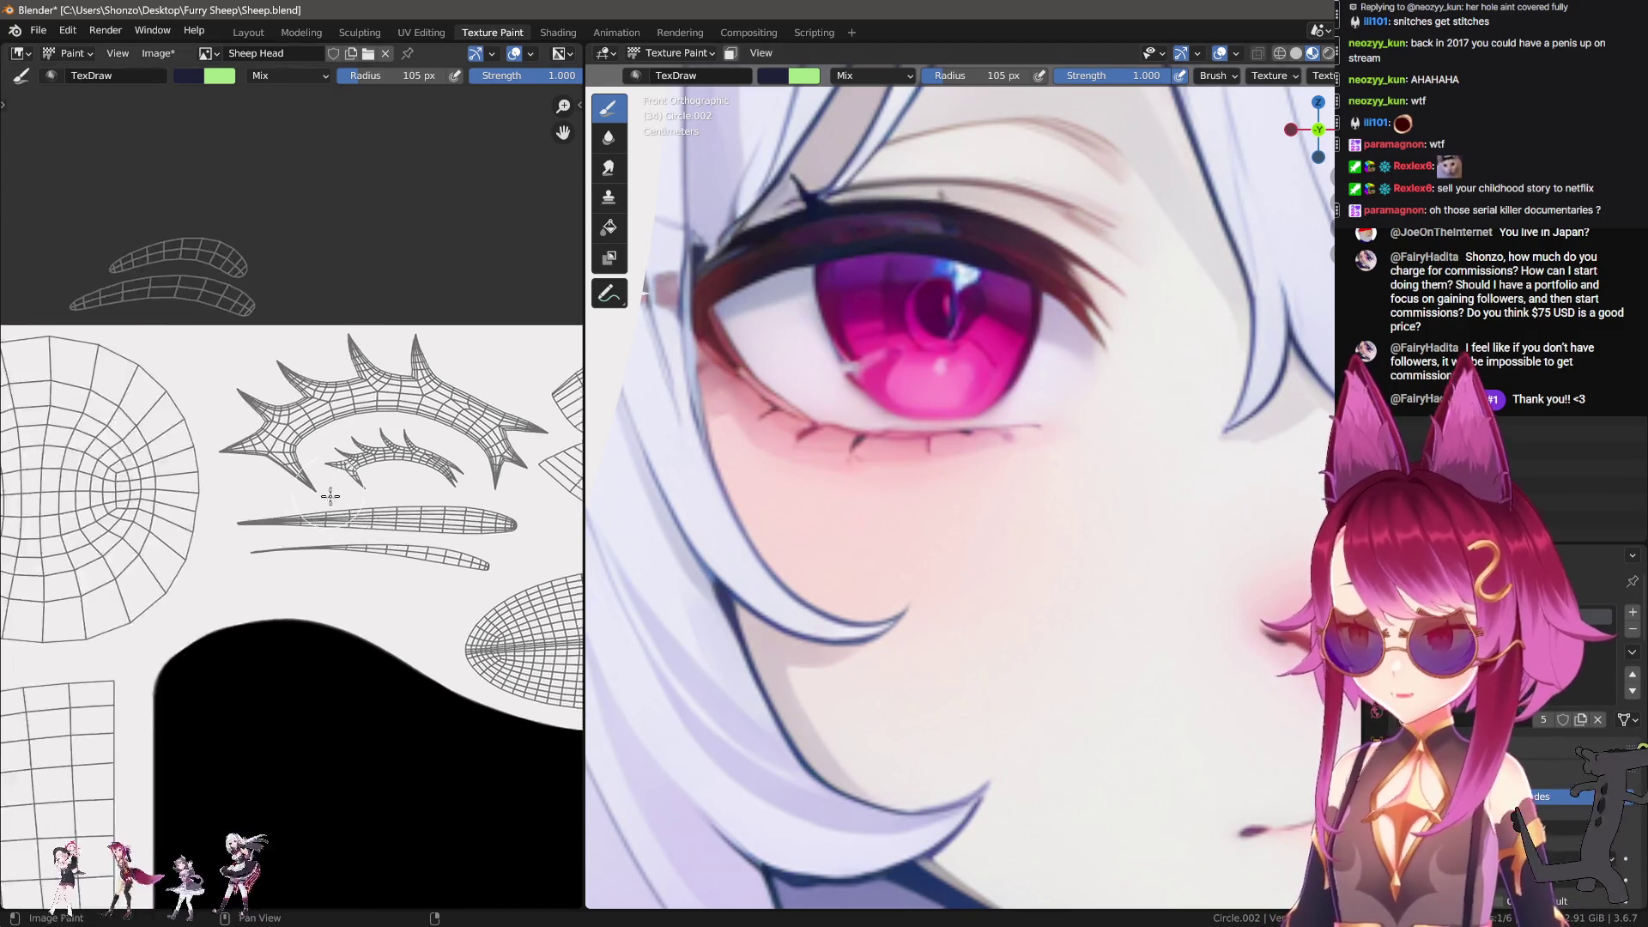
mouse_move(217, 458)
left_mouse_down()
mouse_move(365, 519)
mouse_move(340, 395)
left_mouse_up()
key("f")
left_click(269, 451)
mouse_move(230, 455)
left_mouse_down()
mouse_move(225, 404)
mouse_move(288, 253)
left_mouse_up()
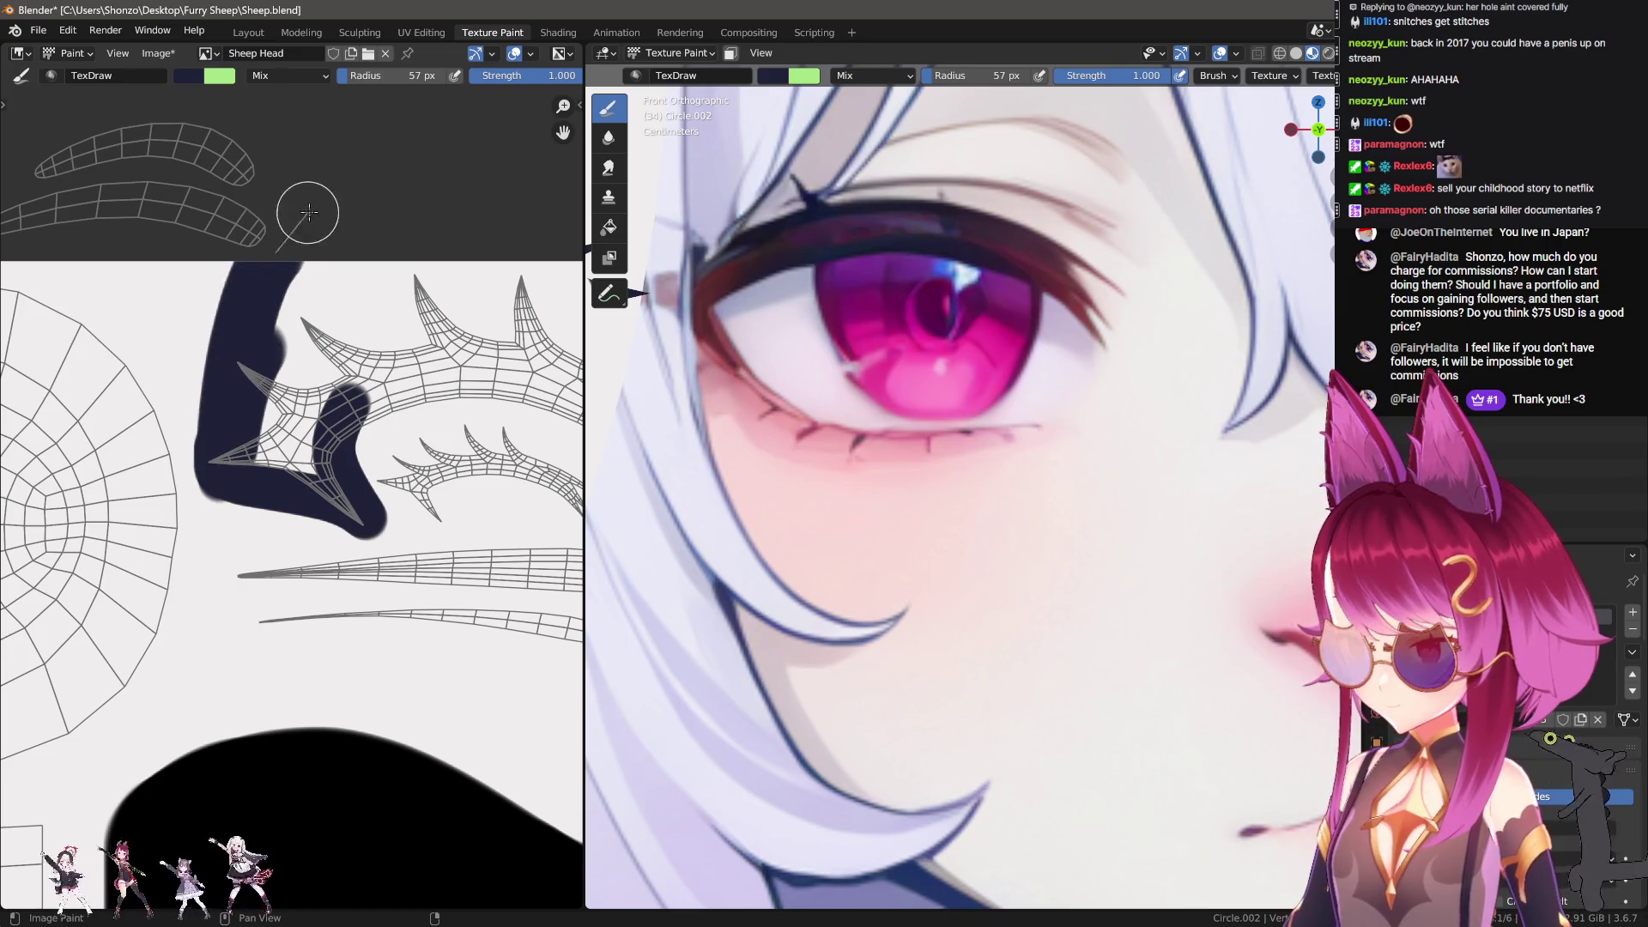
middle_click_drag(240, 378, 187, 378)
mouse_move(199, 447)
left_mouse_down()
mouse_move(255, 455)
mouse_move(326, 361)
mouse_move(240, 287)
mouse_move(459, 285)
left_mouse_up()
middle_click_drag(437, 313, 224, 297)
left_click_drag(299, 277, 450, 403)
scroll(450, 403, "up", 3)
Step: Paint navy along the lash spikes with a smaller brush, fill the remaining white holes, then sample a pale reference colour
key("bracketleft")
key("bracketleft")
key("bracketleft")
mouse_move(489, 326)
left_mouse_down()
mouse_move(532, 348)
mouse_move(391, 330)
left_mouse_up()
mouse_move(415, 242)
left_mouse_down()
mouse_move(523, 313)
mouse_move(389, 355)
mouse_move(447, 471)
mouse_move(376, 448)
mouse_move(300, 515)
mouse_move(320, 415)
left_mouse_up()
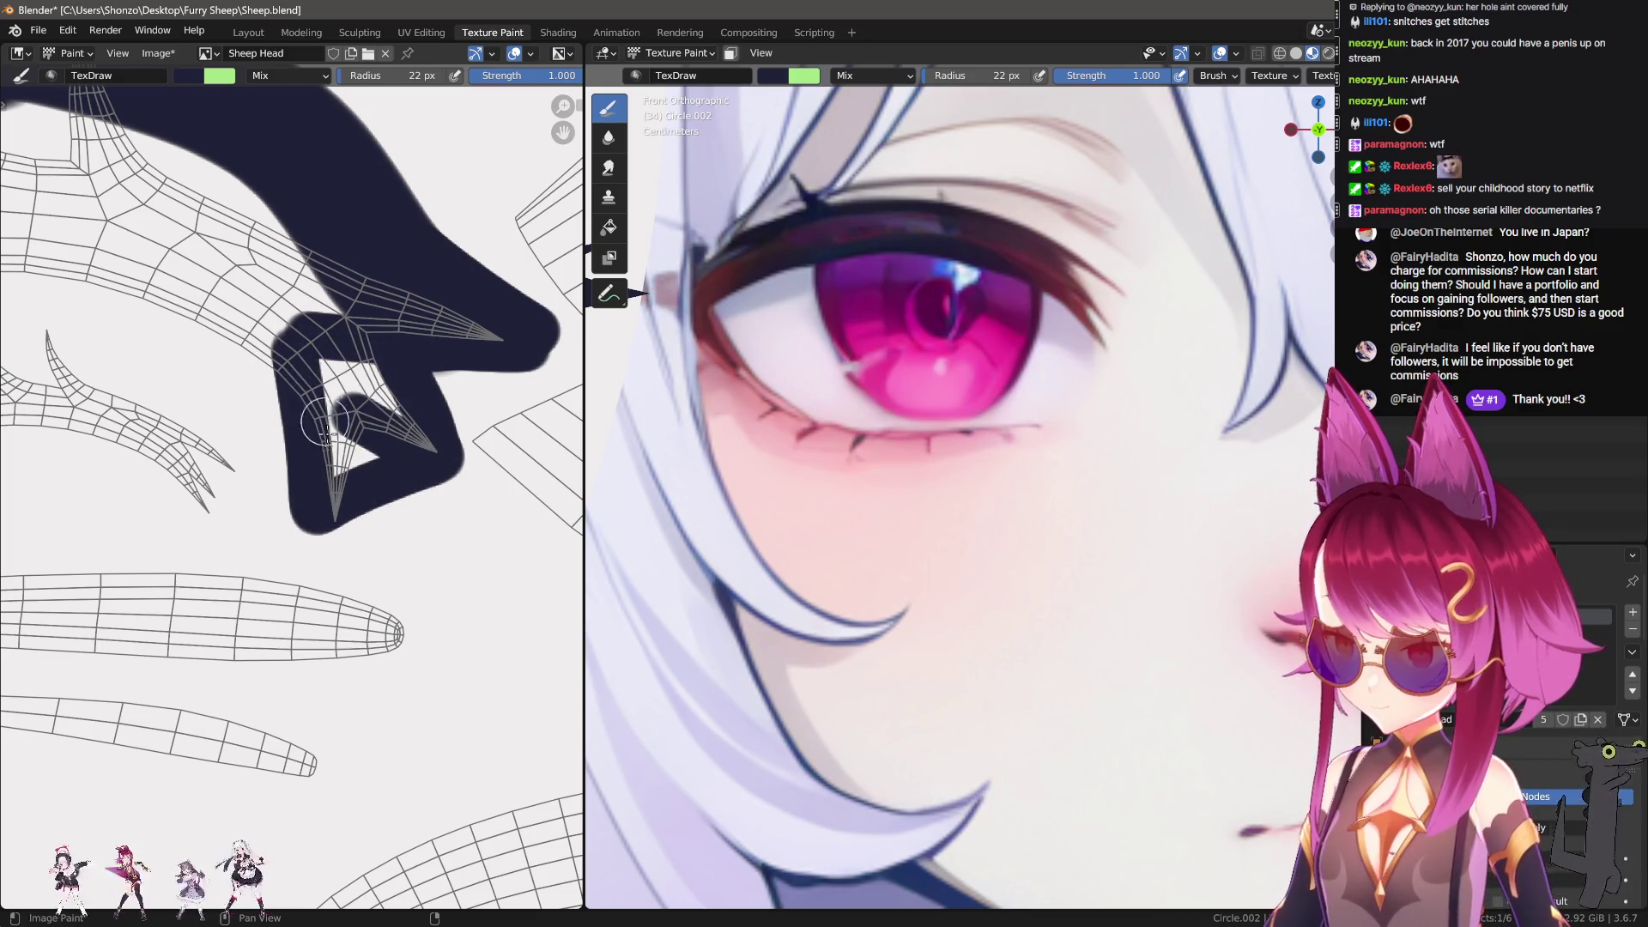
left_click_drag(359, 522, 361, 403)
key("f")
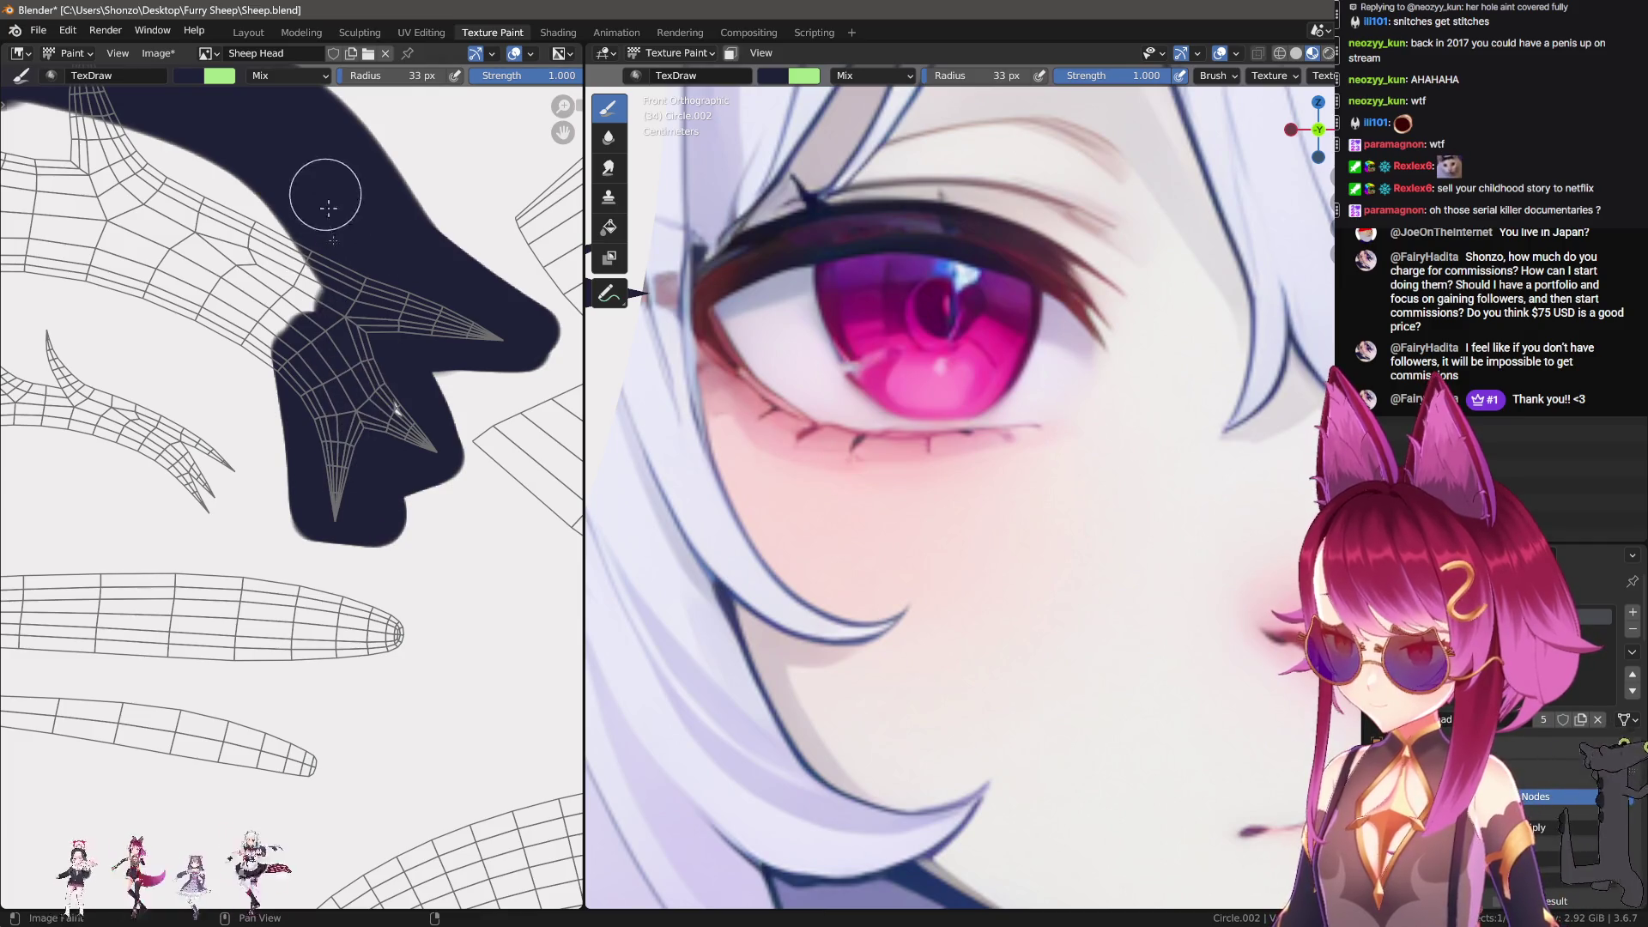
scroll(267, 181, "down", 3)
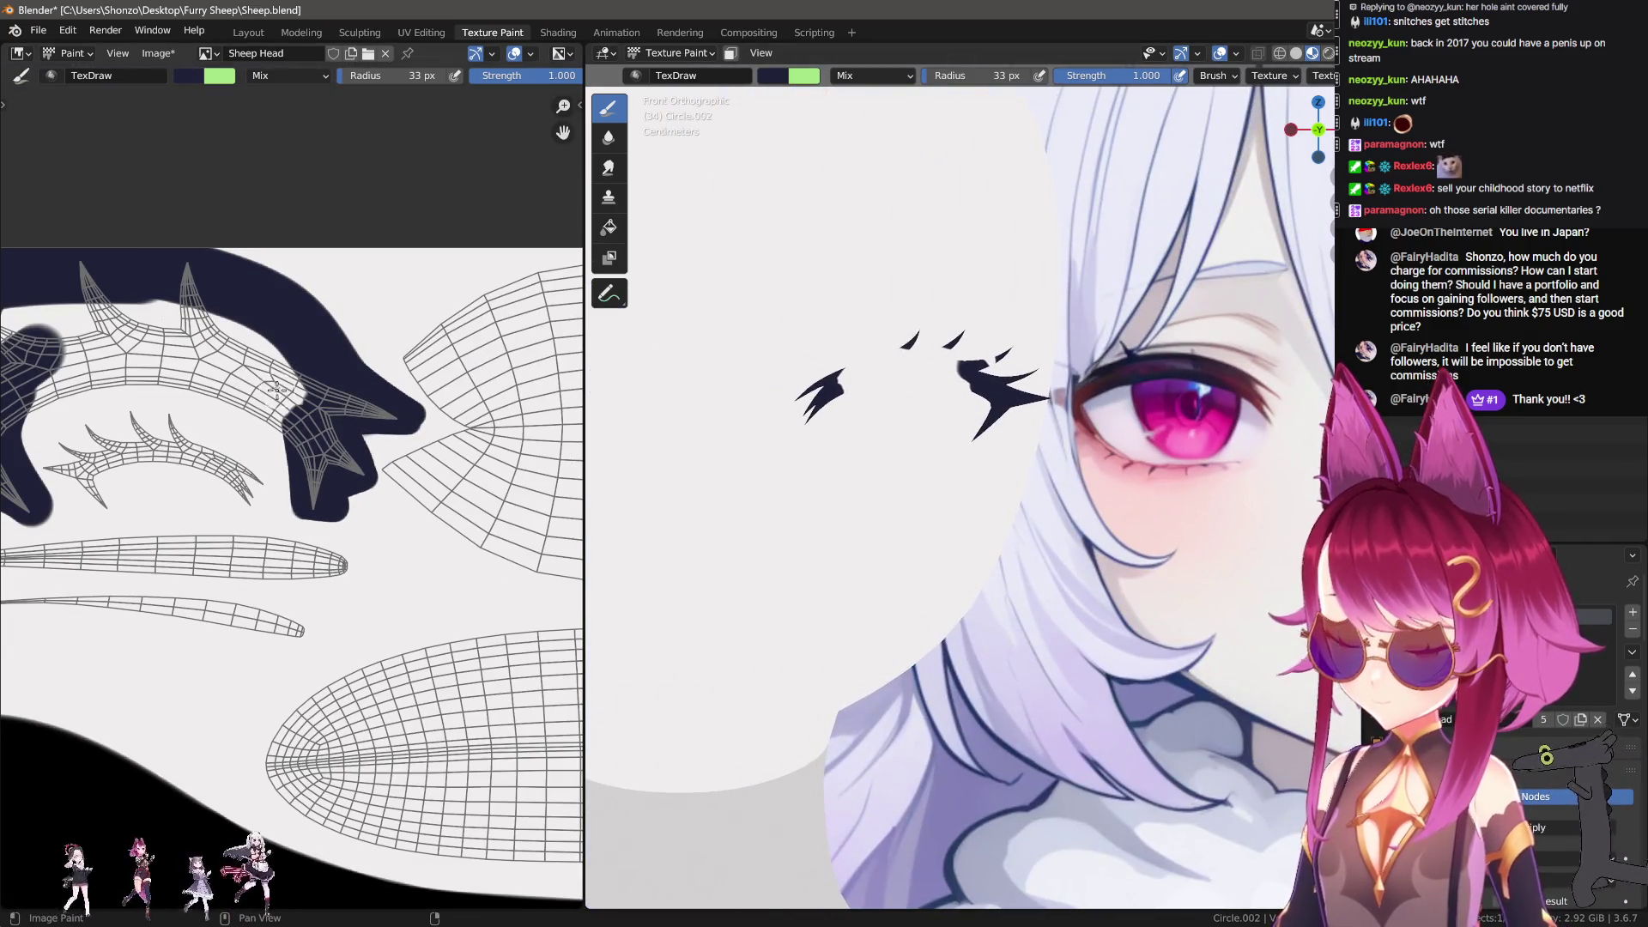
scroll(294, 403, "up", 2)
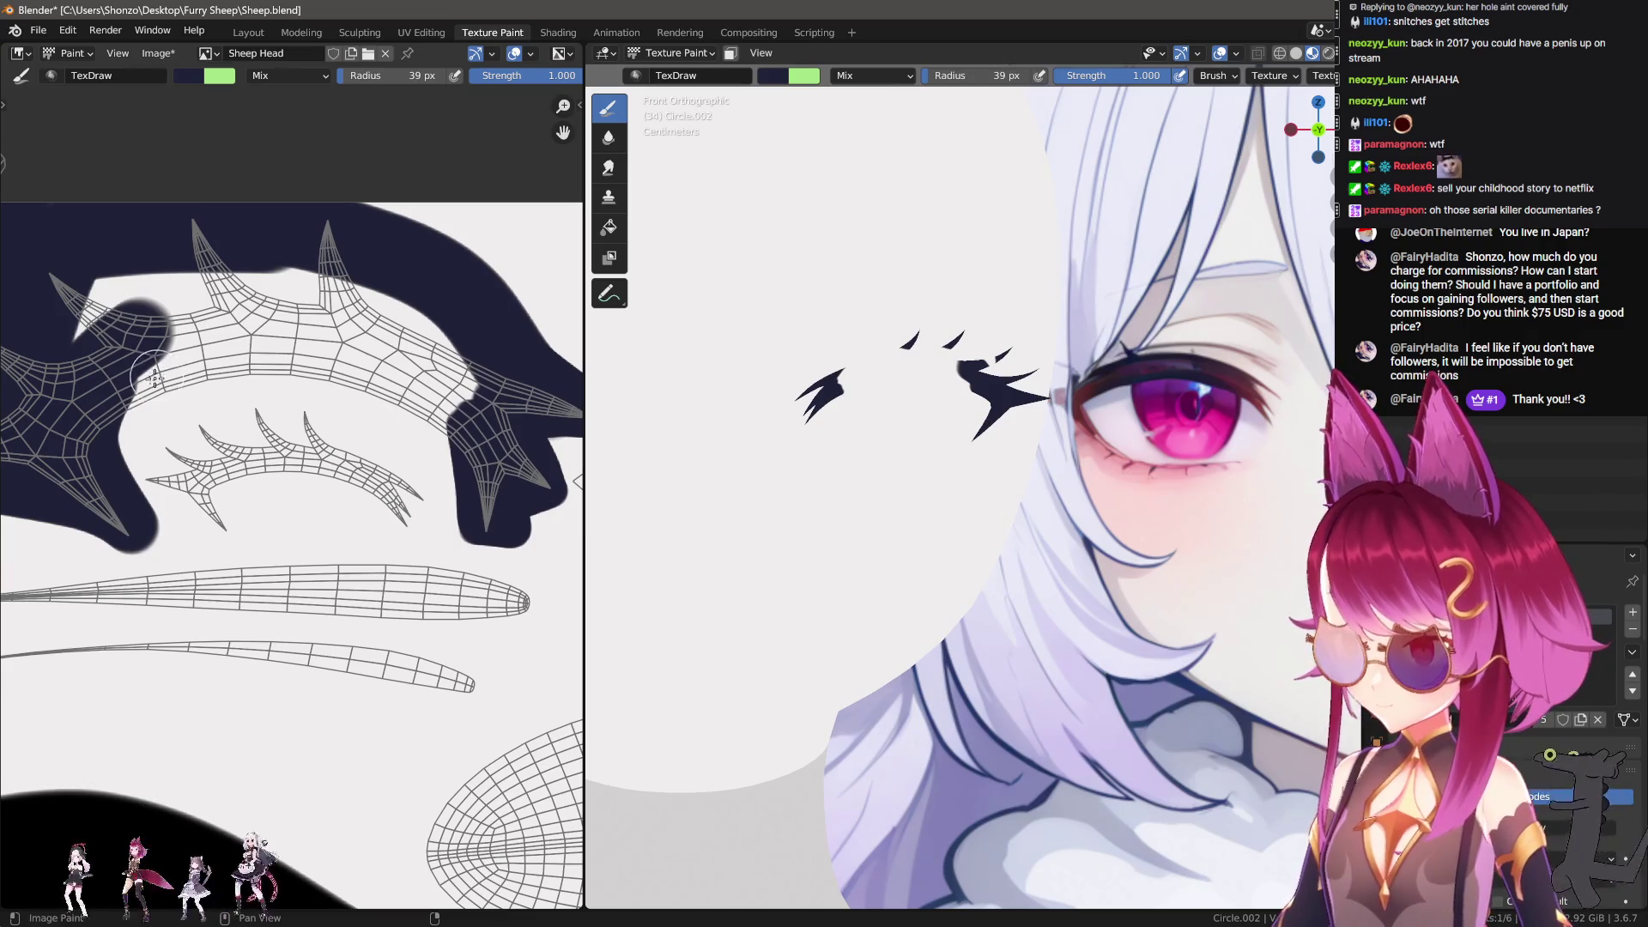
mouse_move(112, 412)
left_mouse_down()
mouse_move(286, 371)
mouse_move(427, 407)
mouse_move(485, 455)
left_mouse_up()
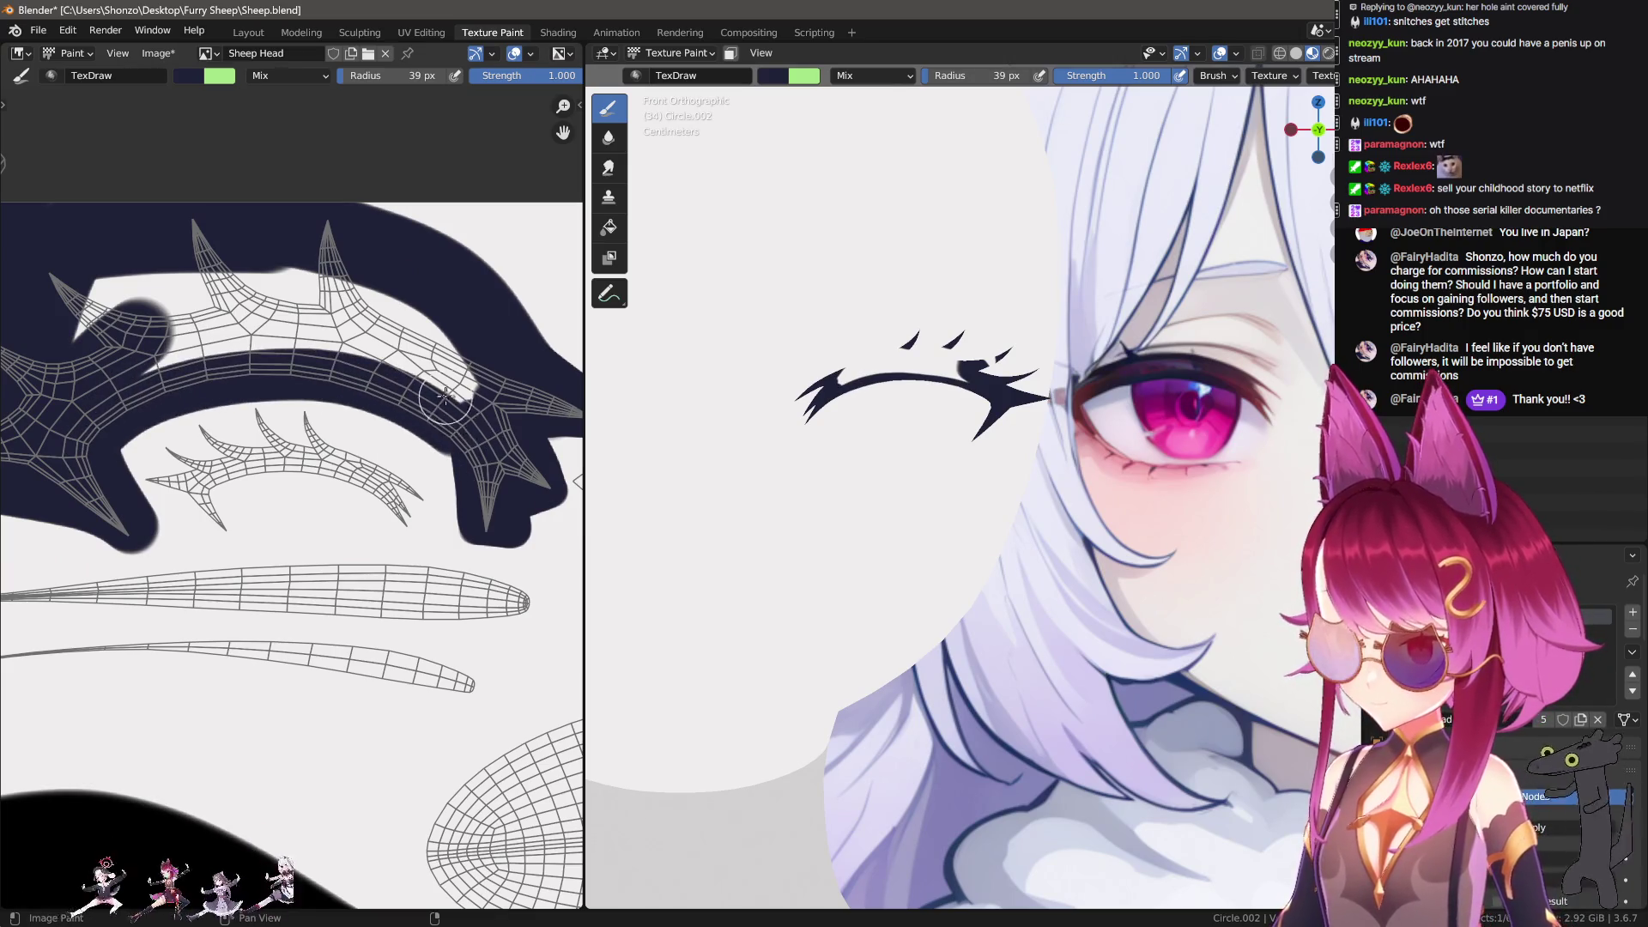
key("f")
mouse_move(400, 320)
left_mouse_down()
mouse_move(154, 351)
mouse_move(103, 326)
mouse_move(360, 334)
mouse_move(62, 269)
mouse_move(244, 392)
left_mouse_up()
key("s")
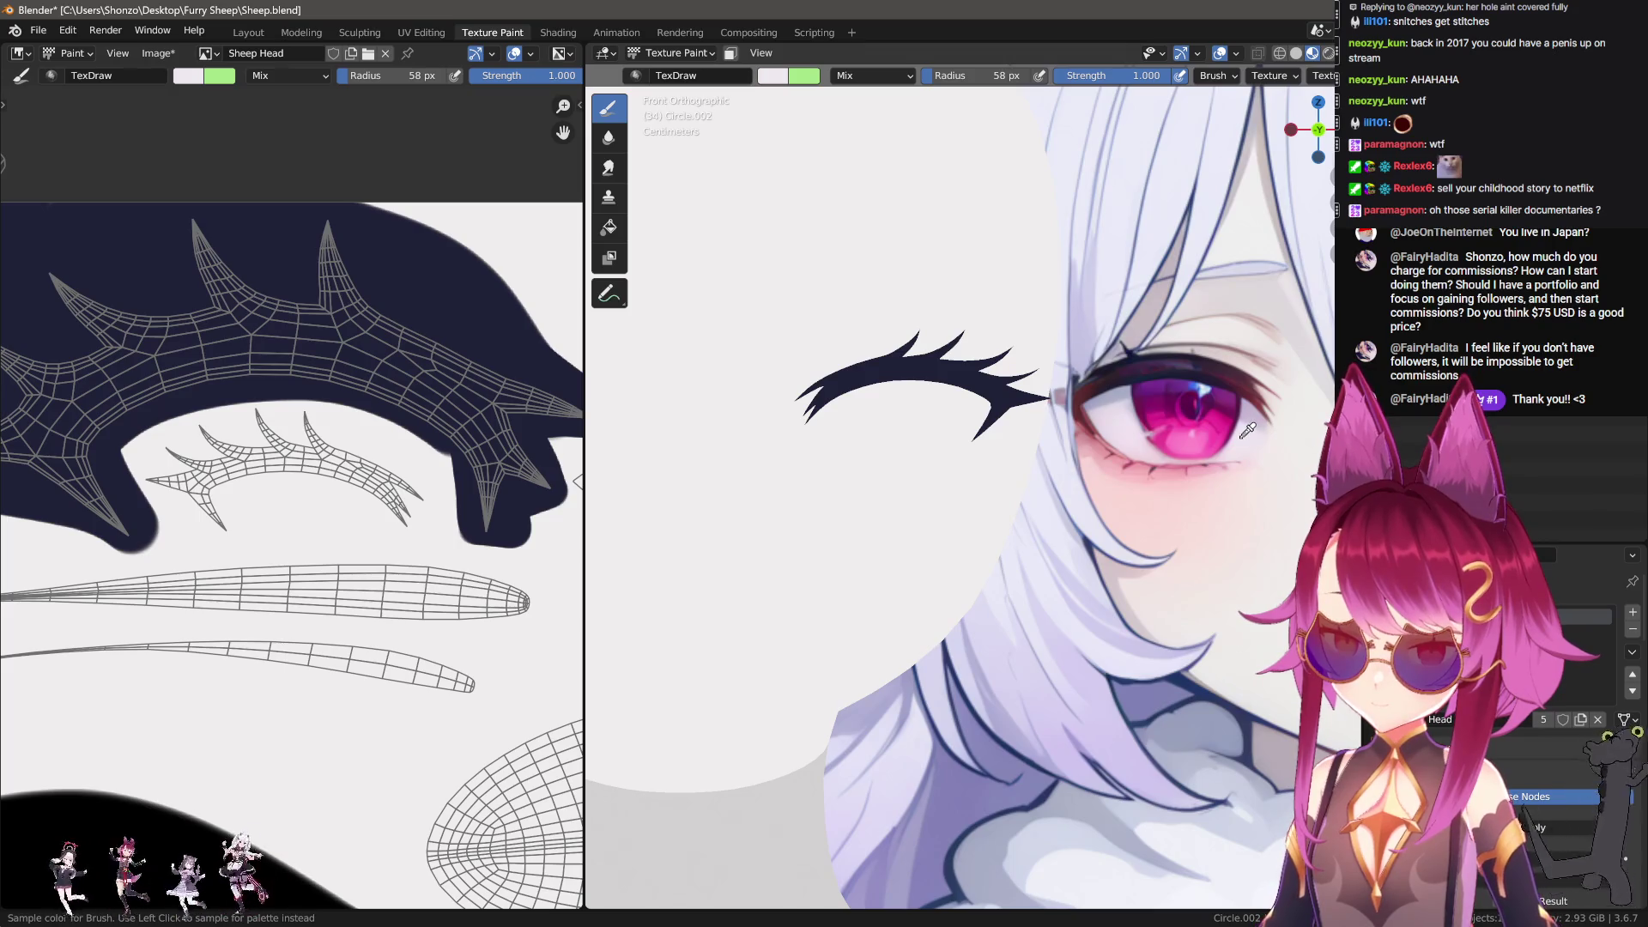
Step: Centre the eye UV circle in the Image Editor and enlarge the brush radius to 233 px
middle_click_drag(294, 462, 463, 77)
key("f")
left_click(162, 338)
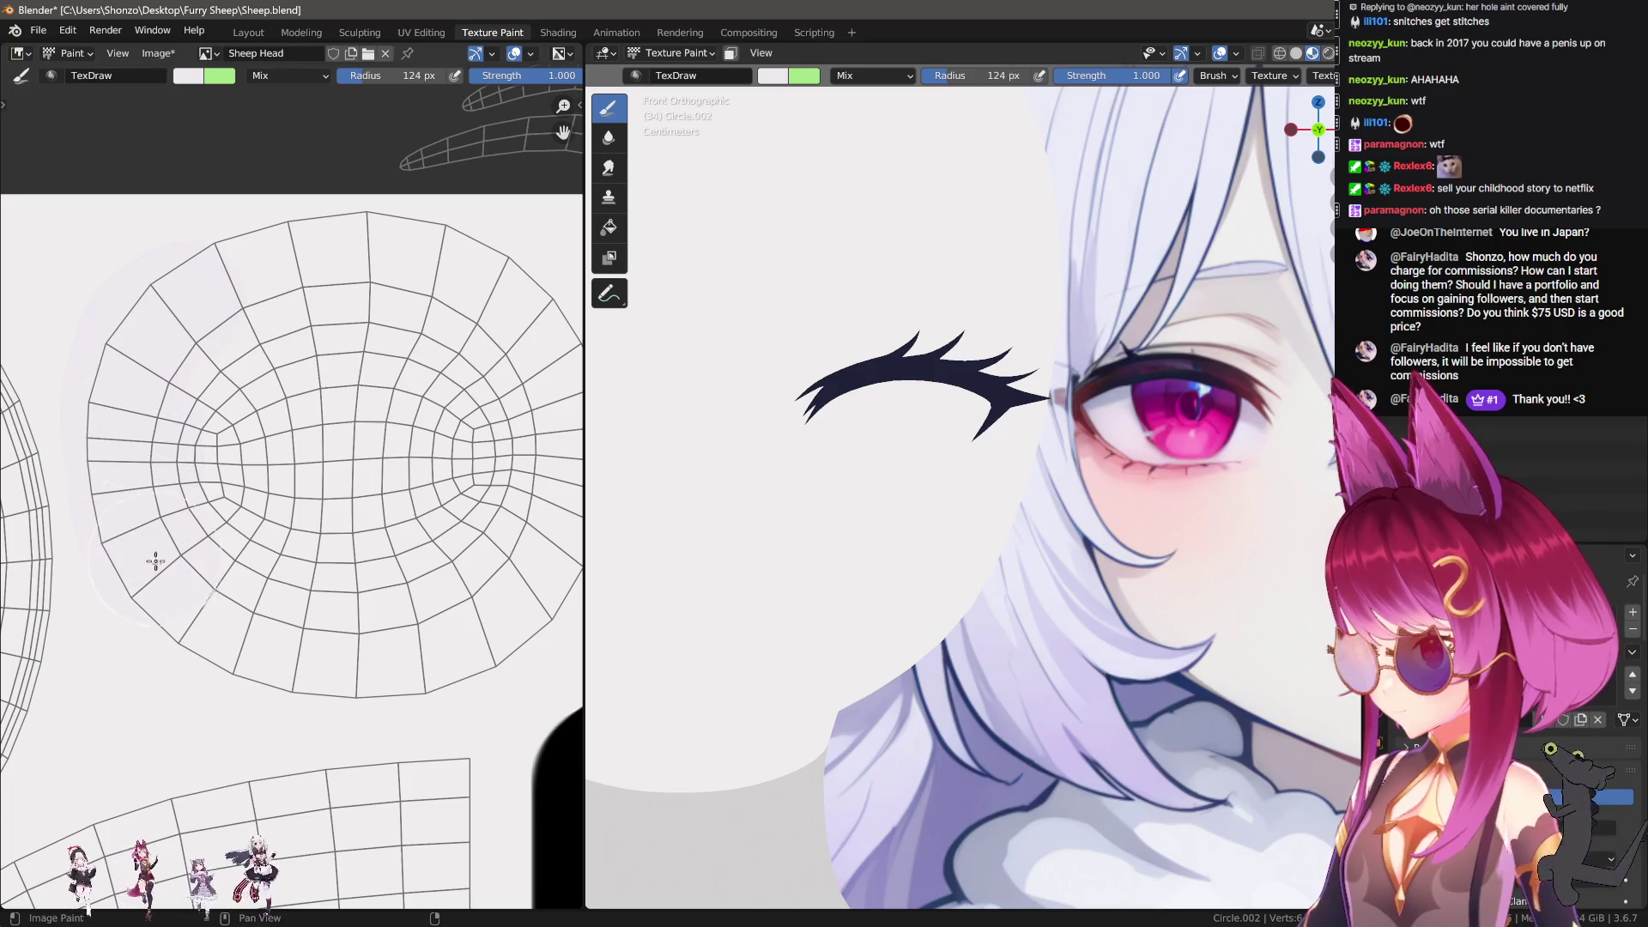
middle_click_drag(503, 609, 391, 625)
key("f")
left_click(290, 637)
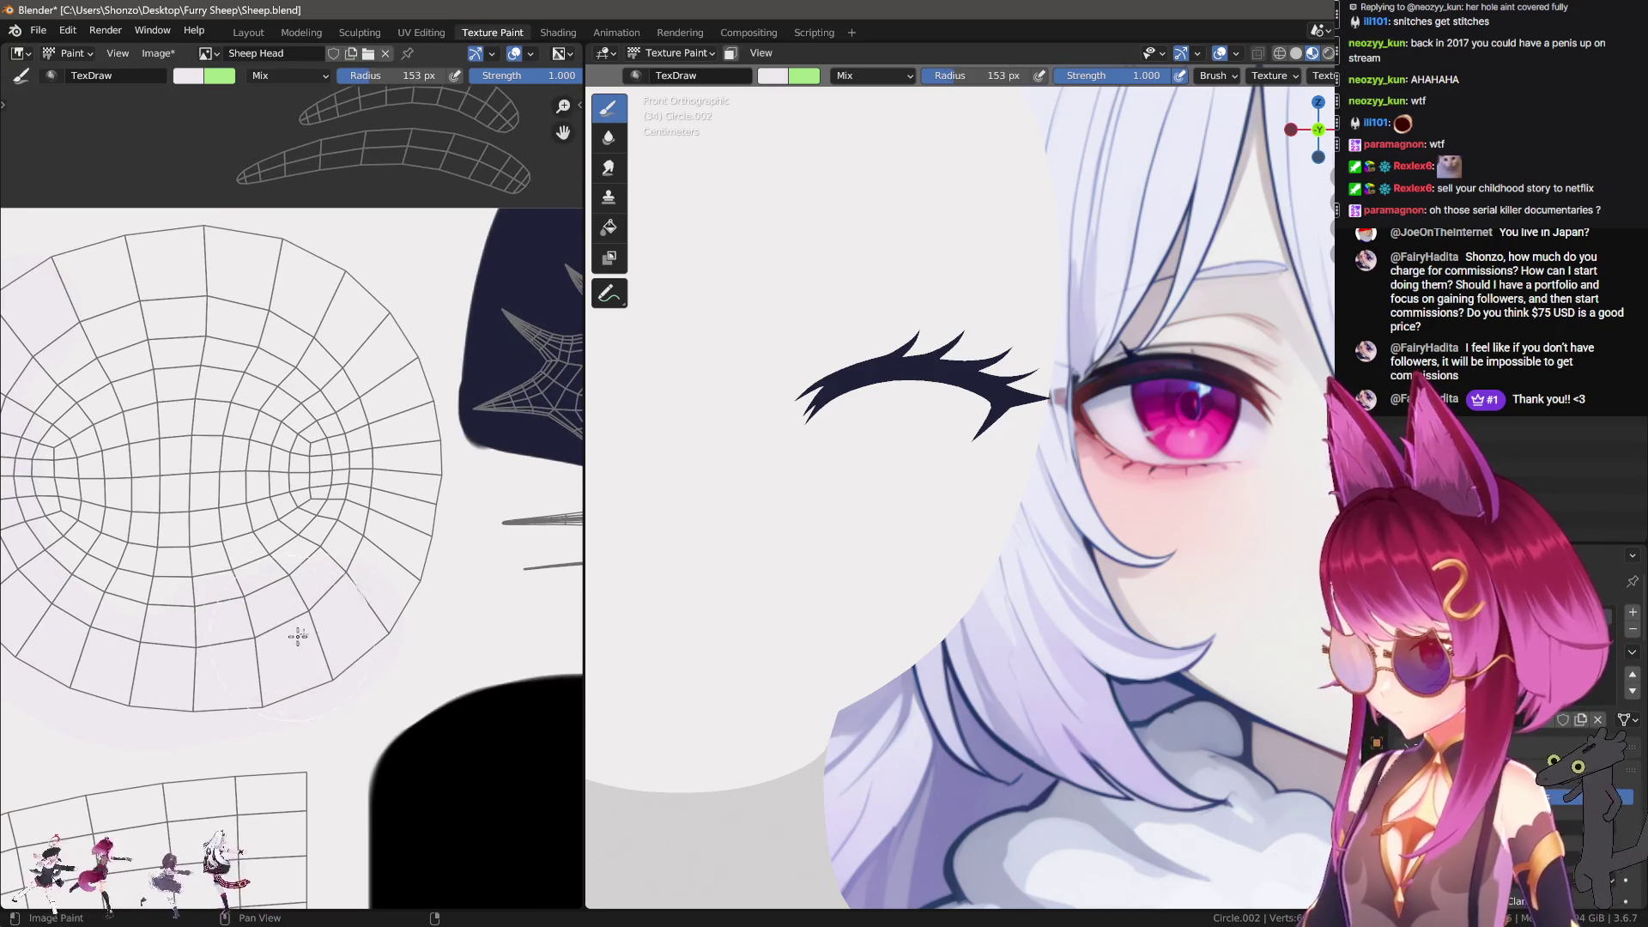
middle_click_drag(99, 291, 271, 406)
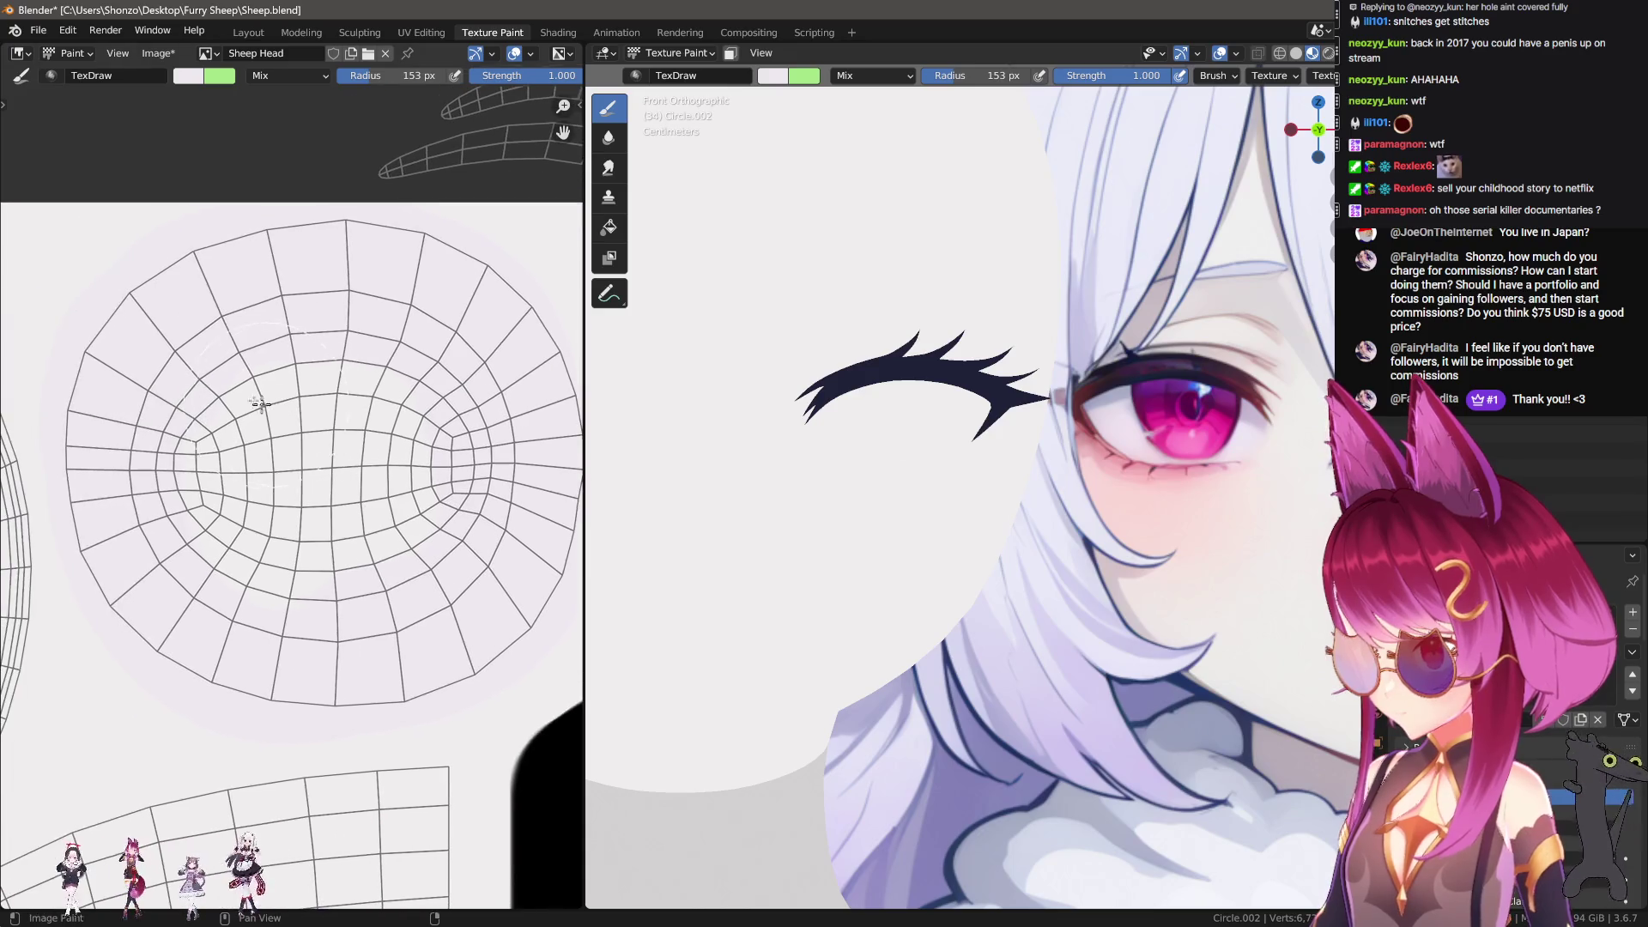
middle_click_drag(996, 521, 963, 491, "shift")
Step: Sample the reference iris pink and fill the round eye UV island solid magenta
key("s")
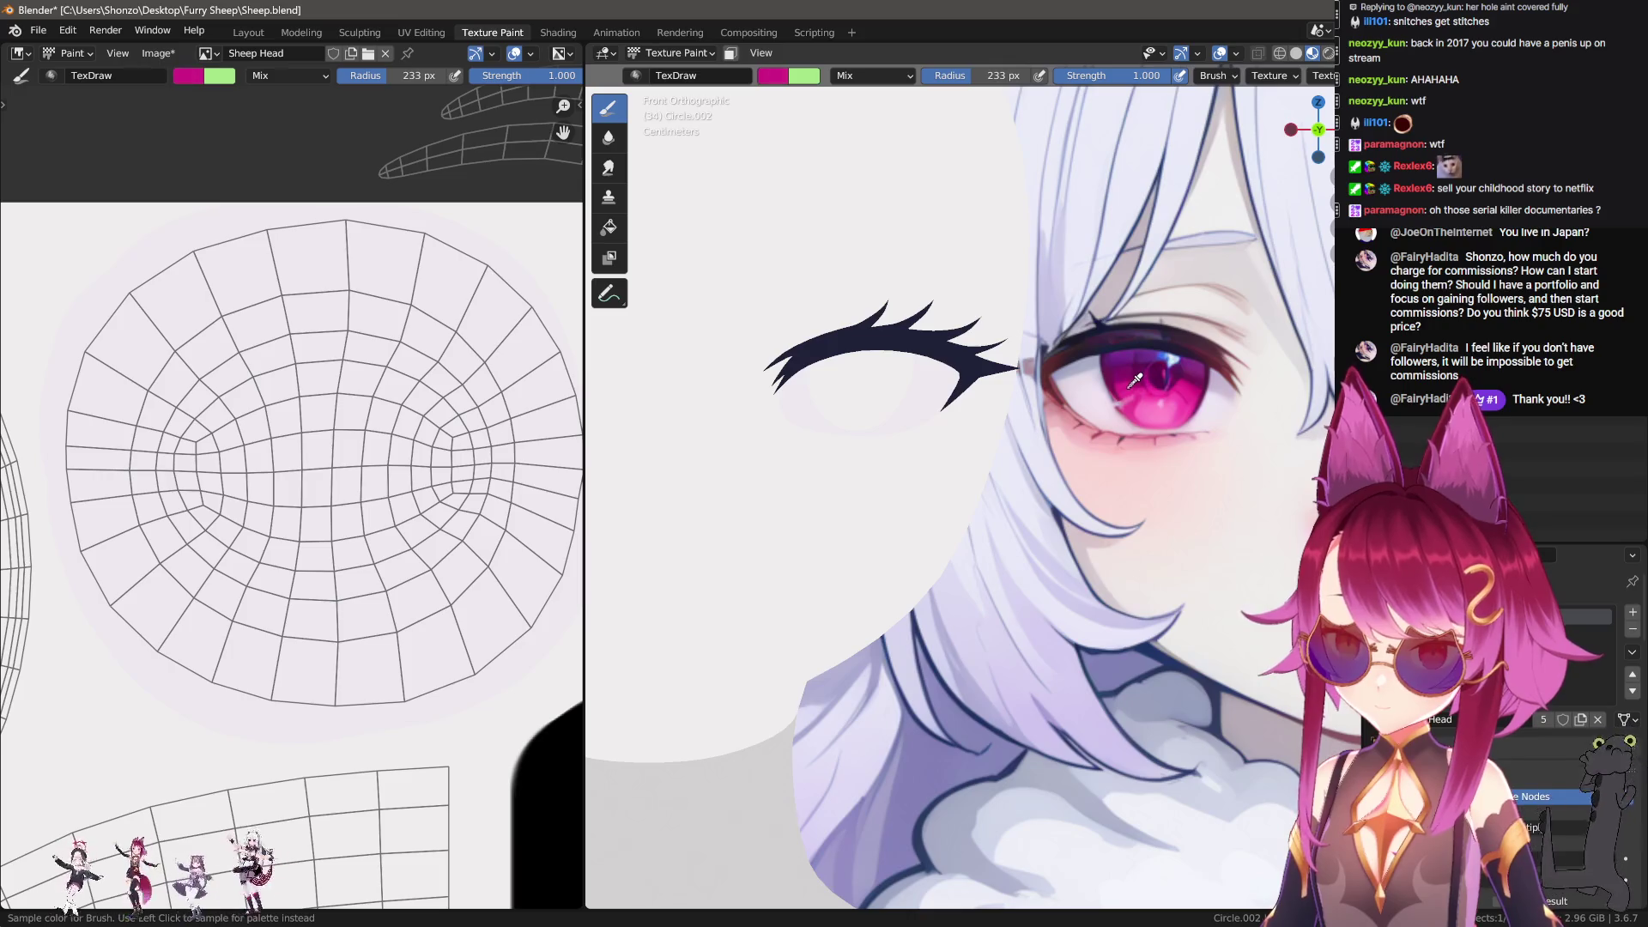
scroll(283, 480, "down", 2)
scroll(319, 526, "up", 2)
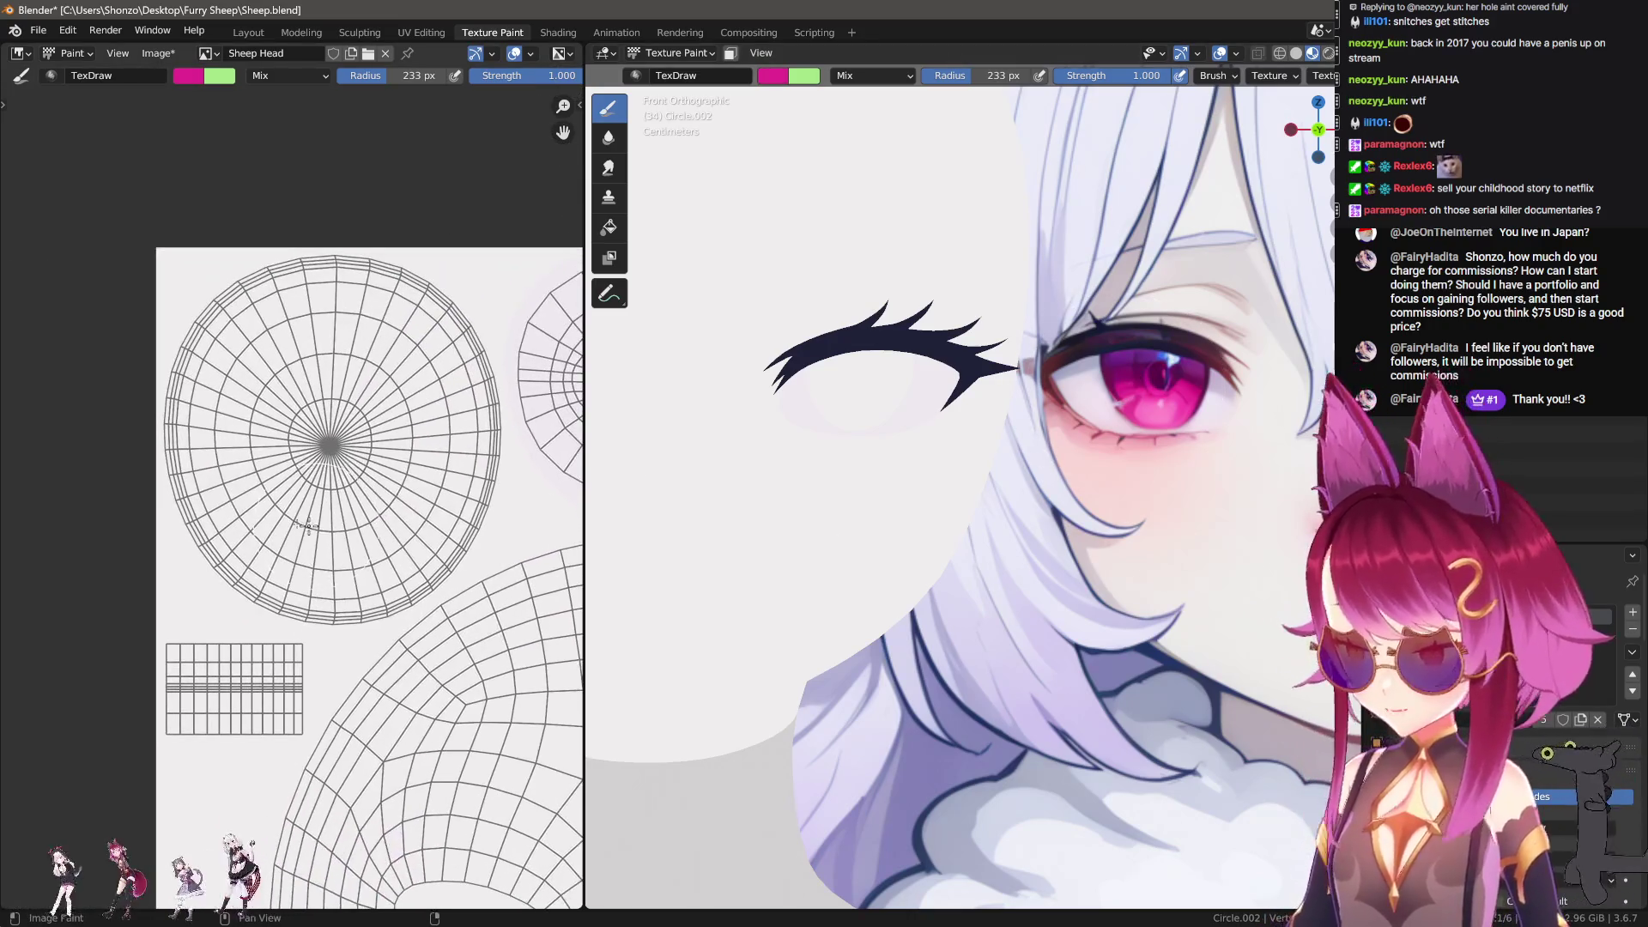
mouse_move(230, 489)
left_mouse_down()
mouse_move(344, 284)
mouse_move(283, 369)
left_mouse_up()
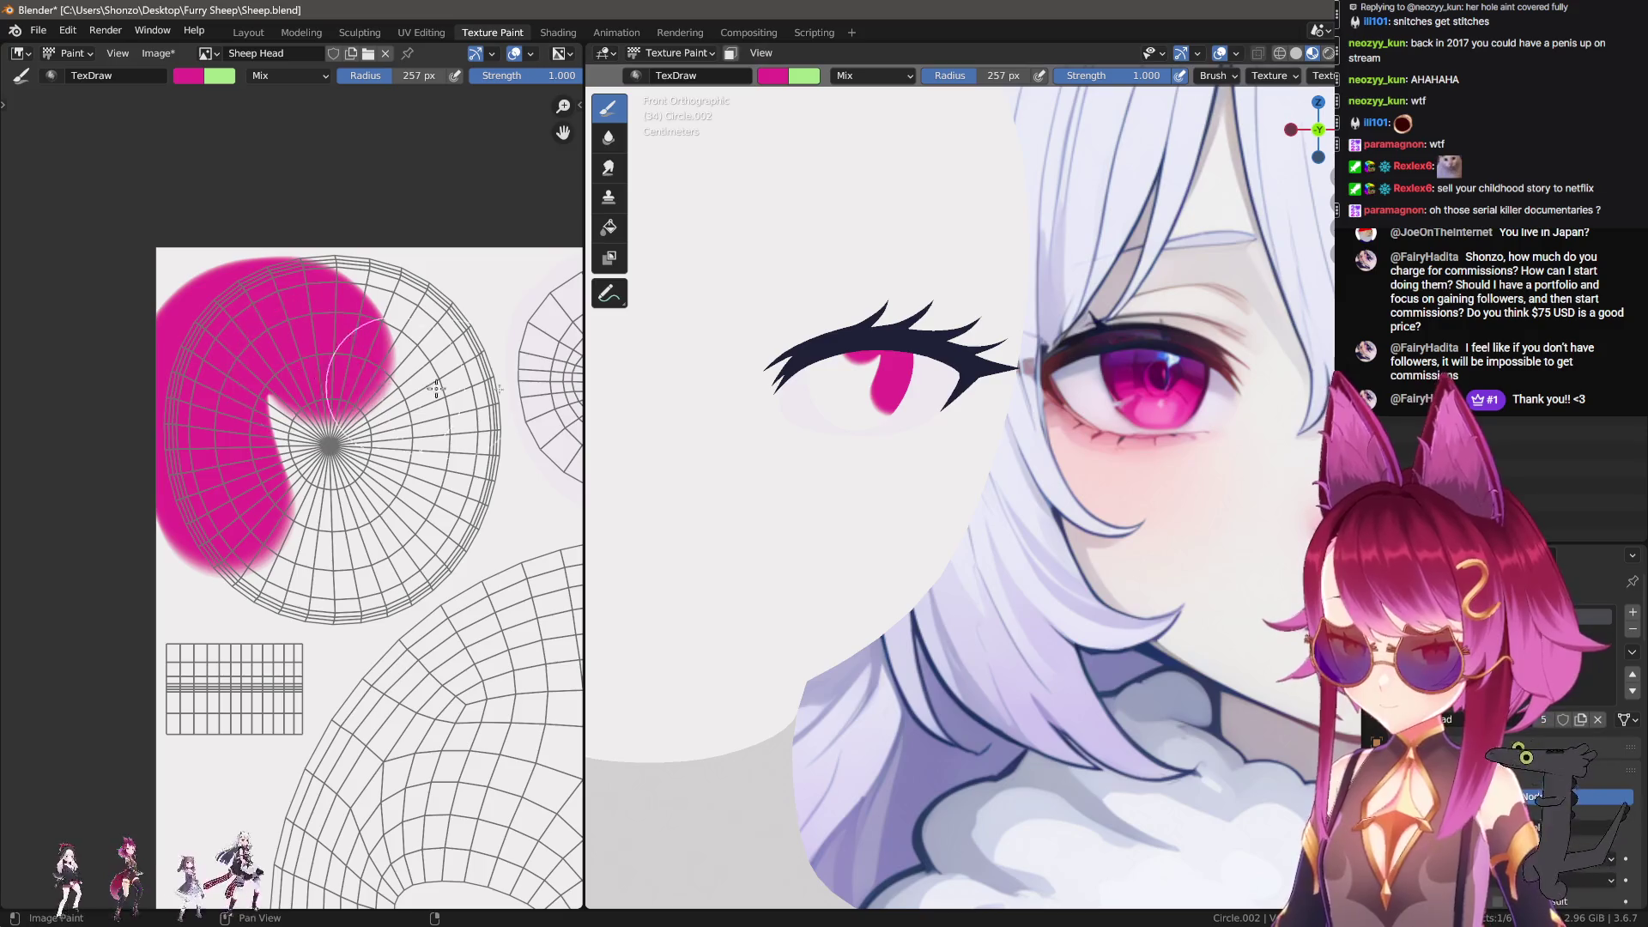
key("ctrl+z")
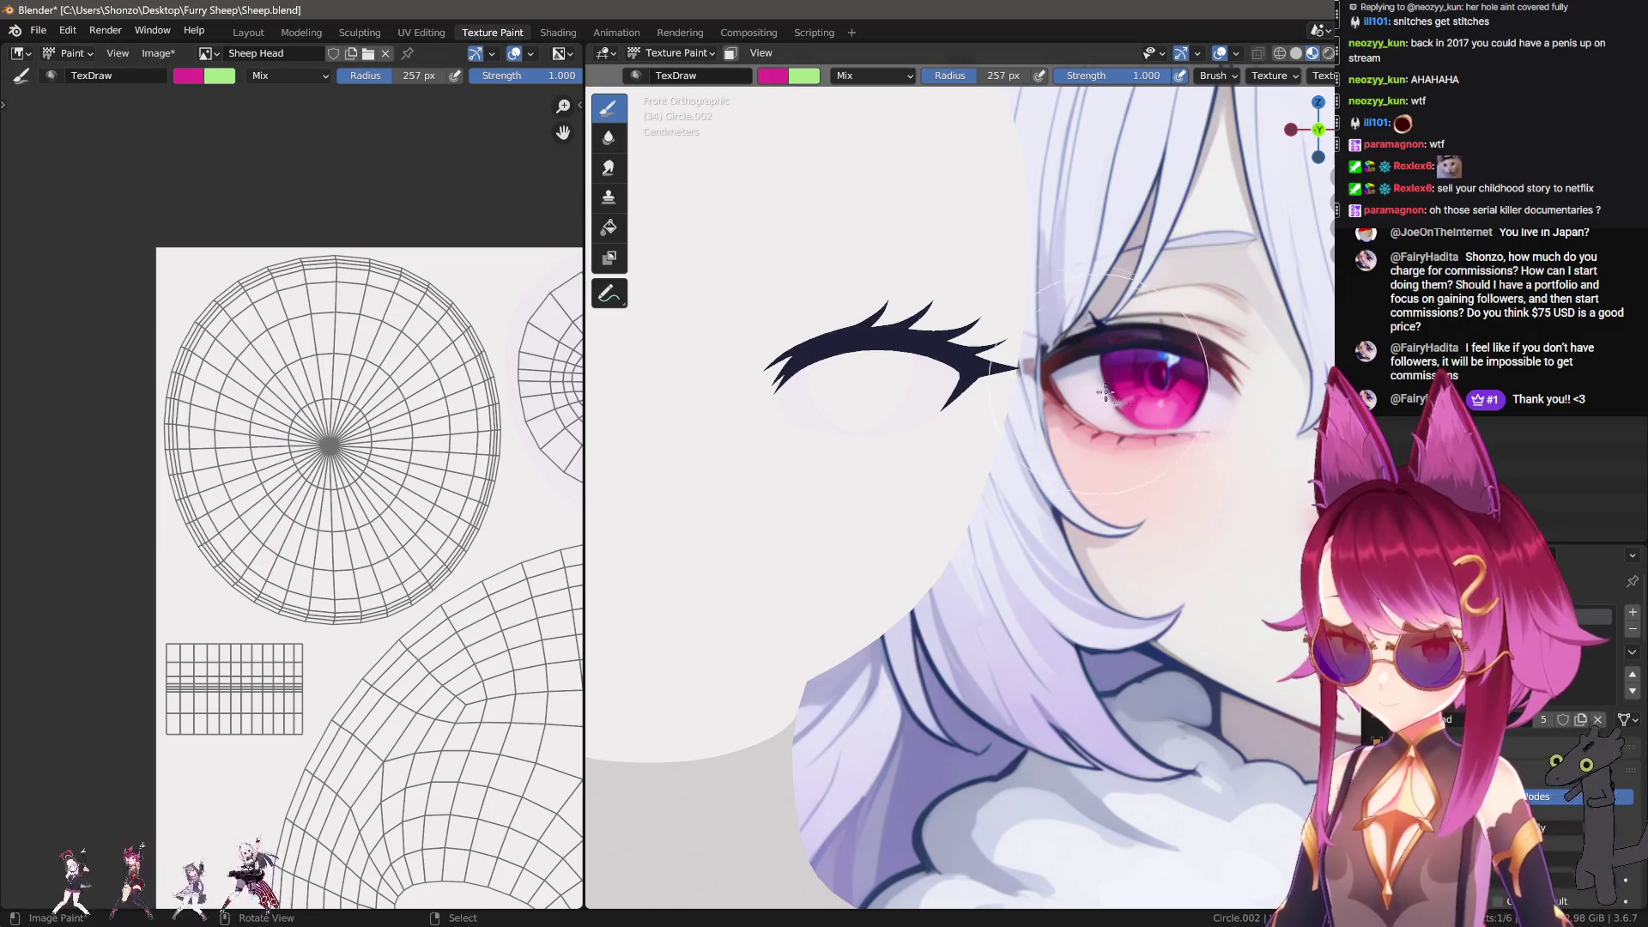
mouse_move(173, 434)
left_mouse_down()
mouse_move(369, 214)
mouse_move(369, 275)
mouse_move(433, 283)
mouse_move(437, 402)
mouse_move(404, 524)
mouse_move(429, 446)
mouse_move(425, 530)
mouse_move(384, 570)
mouse_move(247, 557)
mouse_move(315, 515)
mouse_move(296, 442)
mouse_move(215, 442)
mouse_move(167, 357)
mouse_move(333, 258)
mouse_move(398, 265)
mouse_move(431, 322)
mouse_move(431, 368)
left_mouse_up()
key("f")
left_click(448, 446)
middle_click_drag(351, 489, 277, 430)
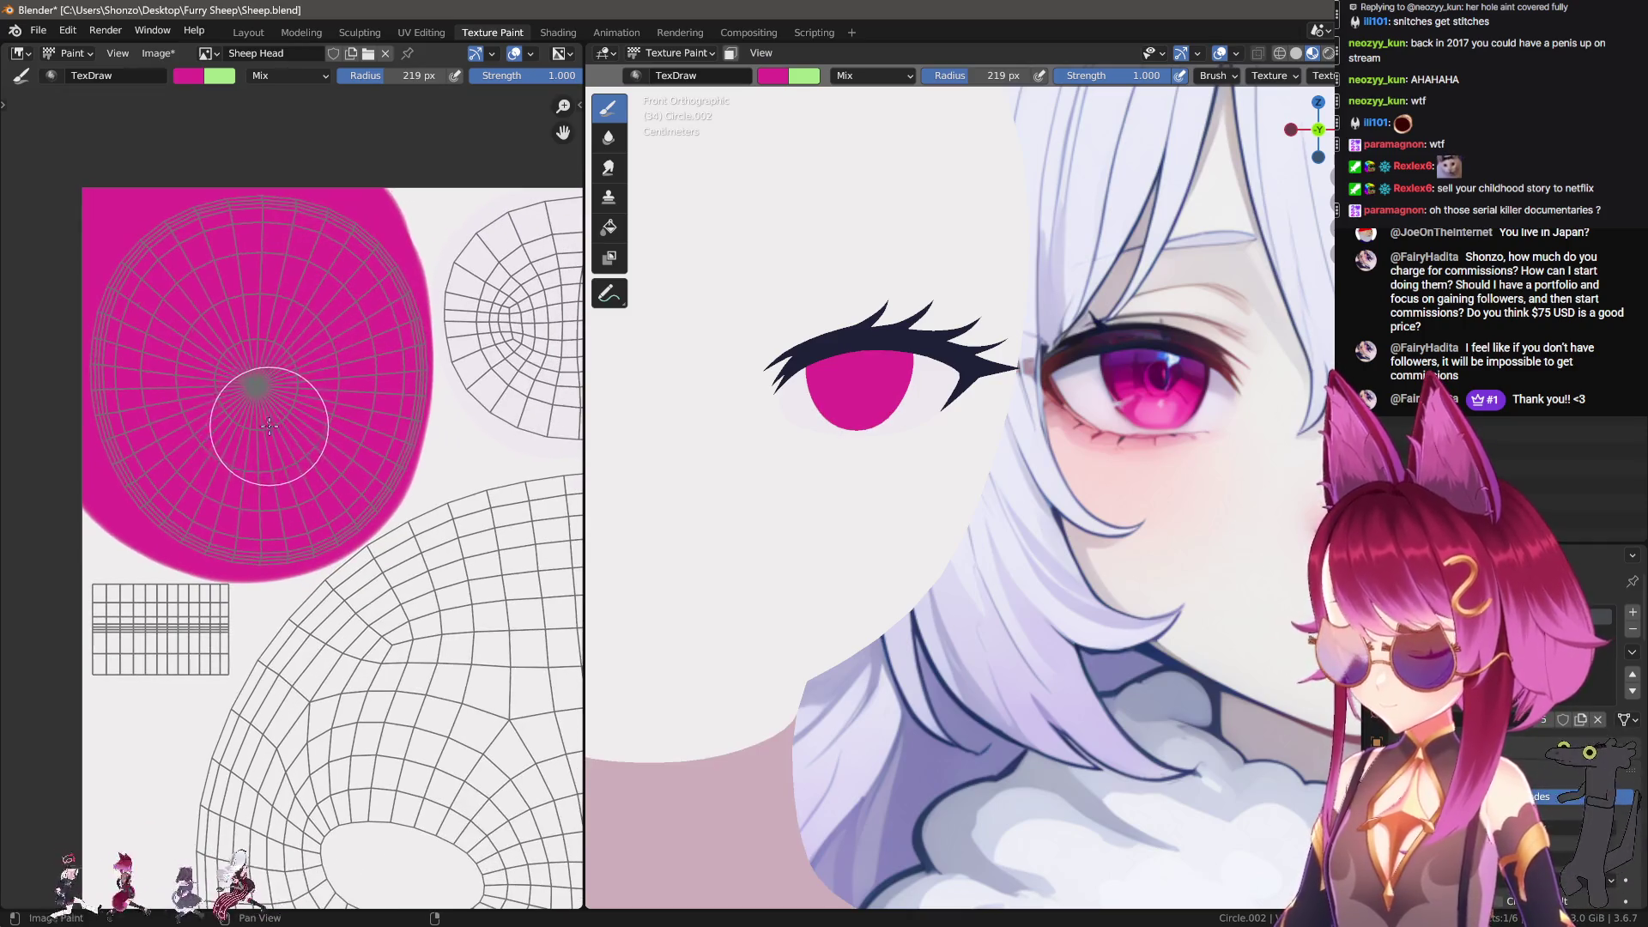
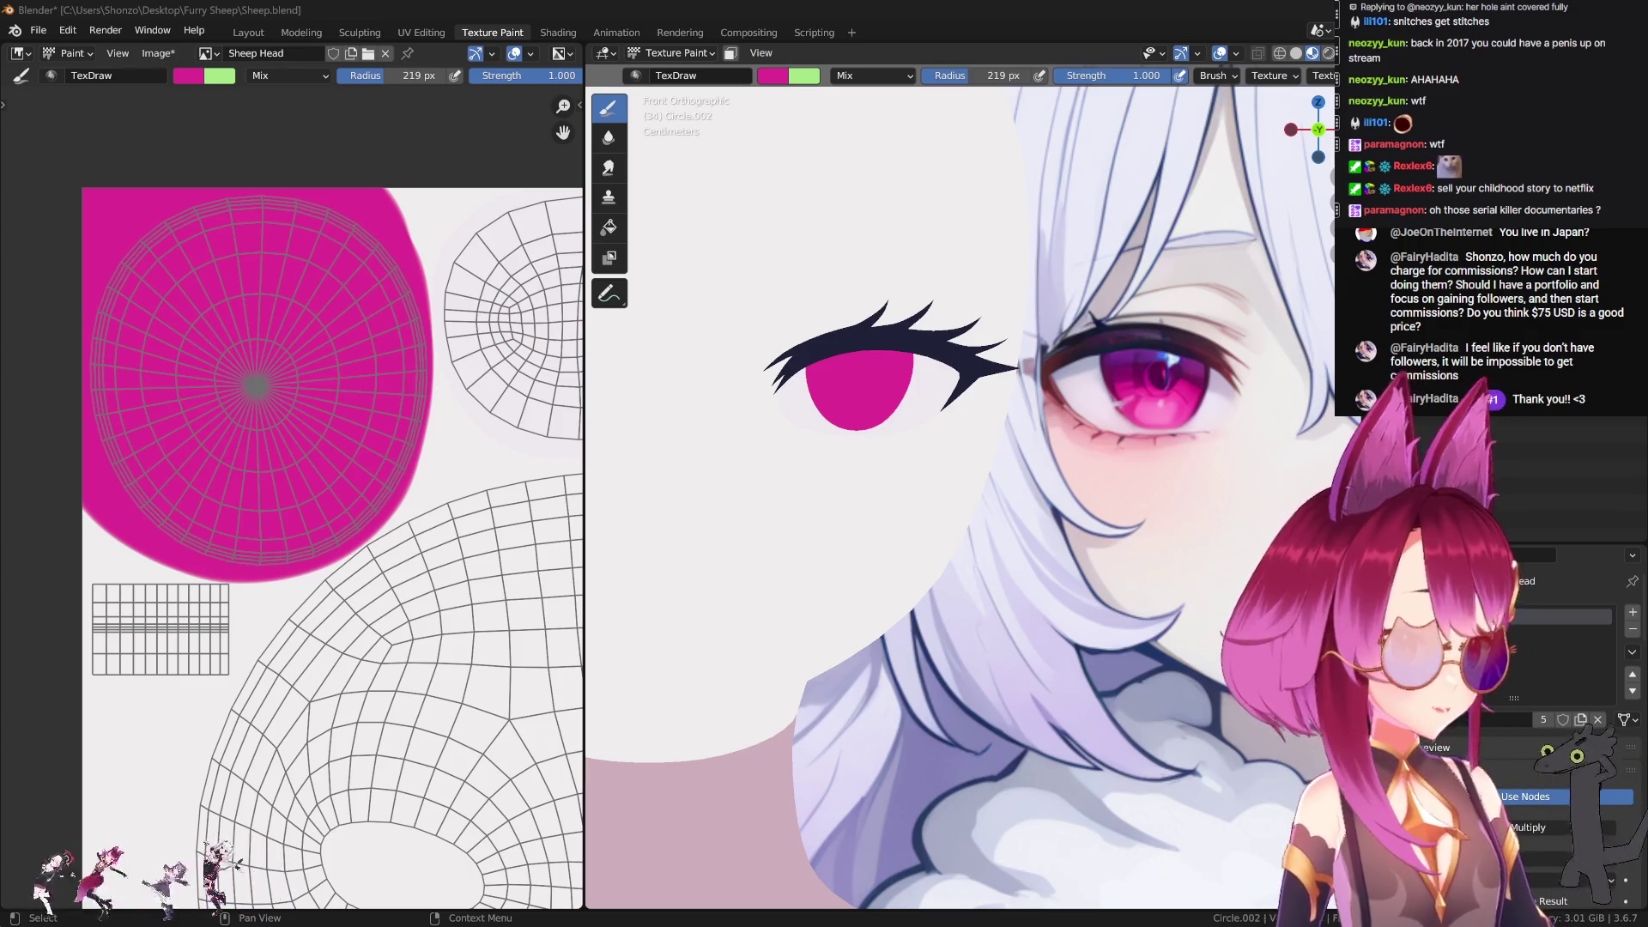
Step: Switch the brush colour to black, shrink the brush, and paint a stroke across the eye centre
scroll(249, 481, "up", 5)
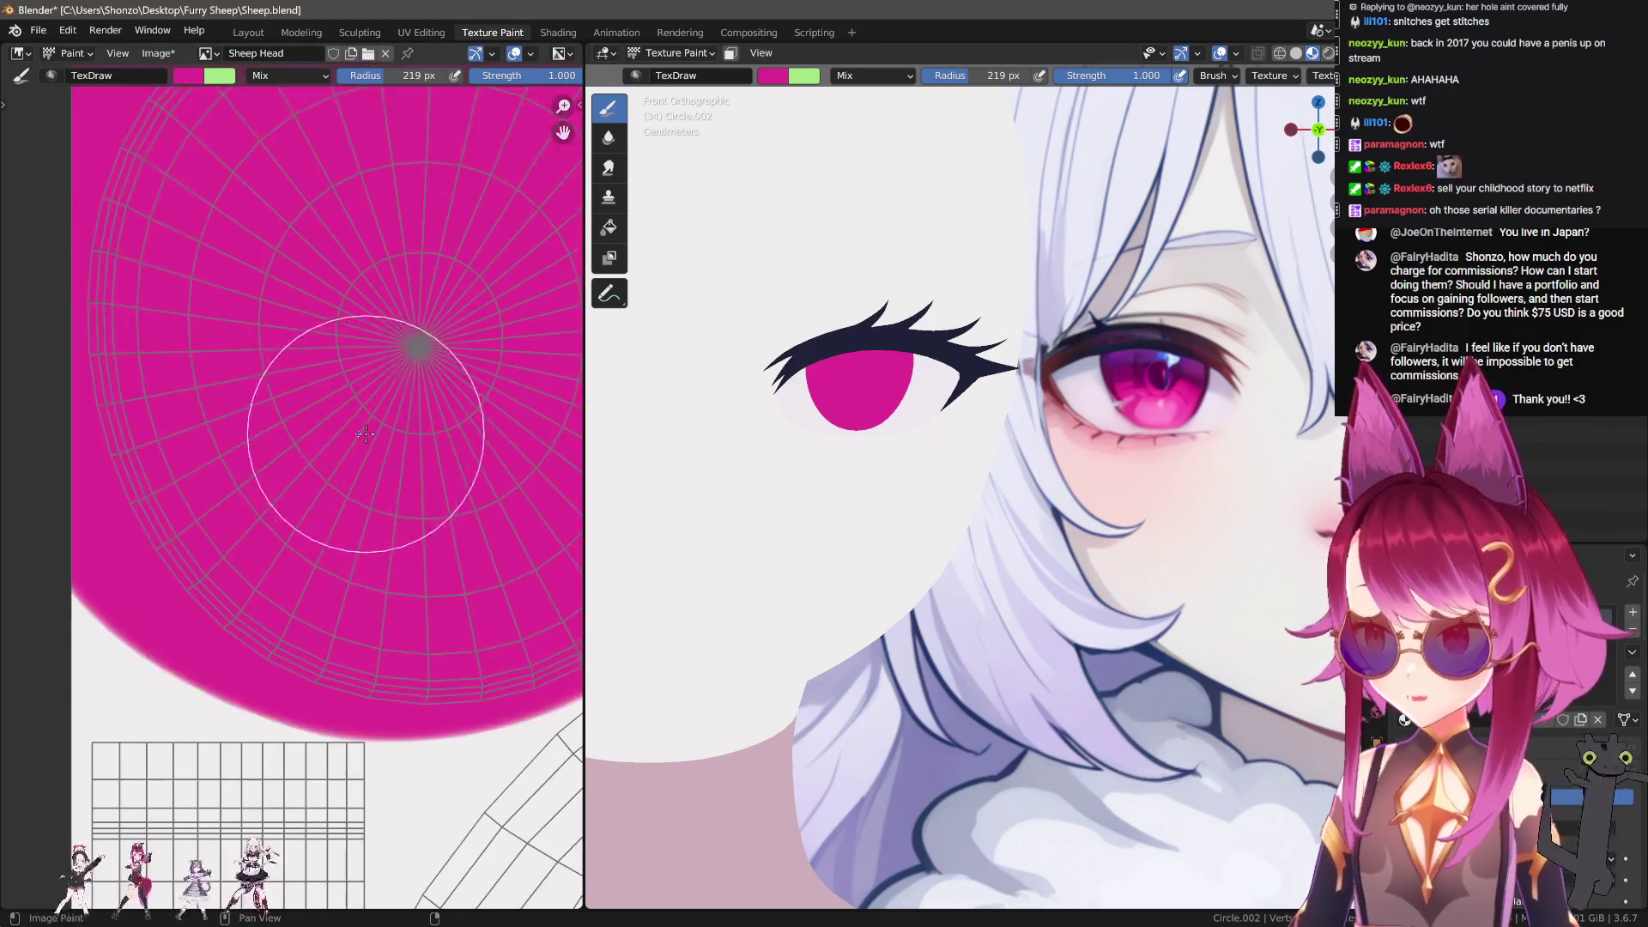
scroll(377, 601, "down", 2)
key("n")
key("x")
left_click_drag(546, 502, 546, 542)
key("n")
key("f")
mouse_move(227, 361)
left_mouse_down()
mouse_move(365, 367)
mouse_move(206, 360)
mouse_move(438, 360)
mouse_move(240, 378)
left_mouse_up()
Step: Repaint a larger black bar across the eye with a bigger brush, then undo it
scroll(934, 460, "down", 5)
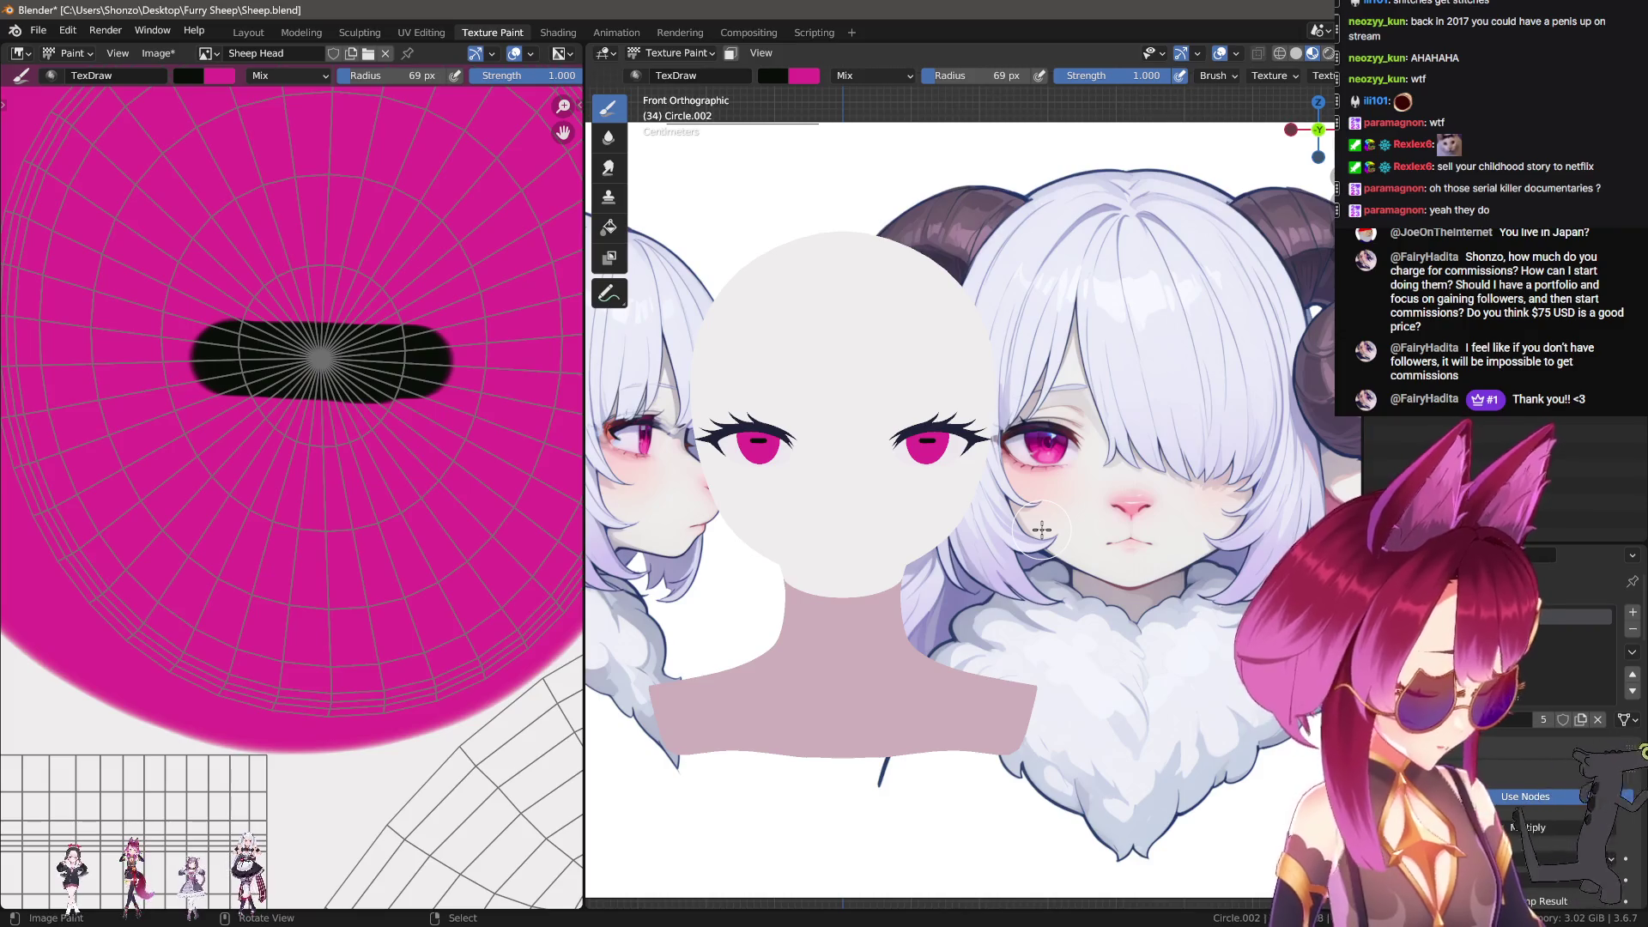
middle_click_drag(345, 433, 386, 469)
key("ctrl+z")
key("f")
mouse_move(278, 390)
left_mouse_down()
mouse_move(463, 389)
mouse_move(294, 392)
mouse_move(466, 393)
mouse_move(394, 433)
left_mouse_up()
scroll(970, 485, "up", 5)
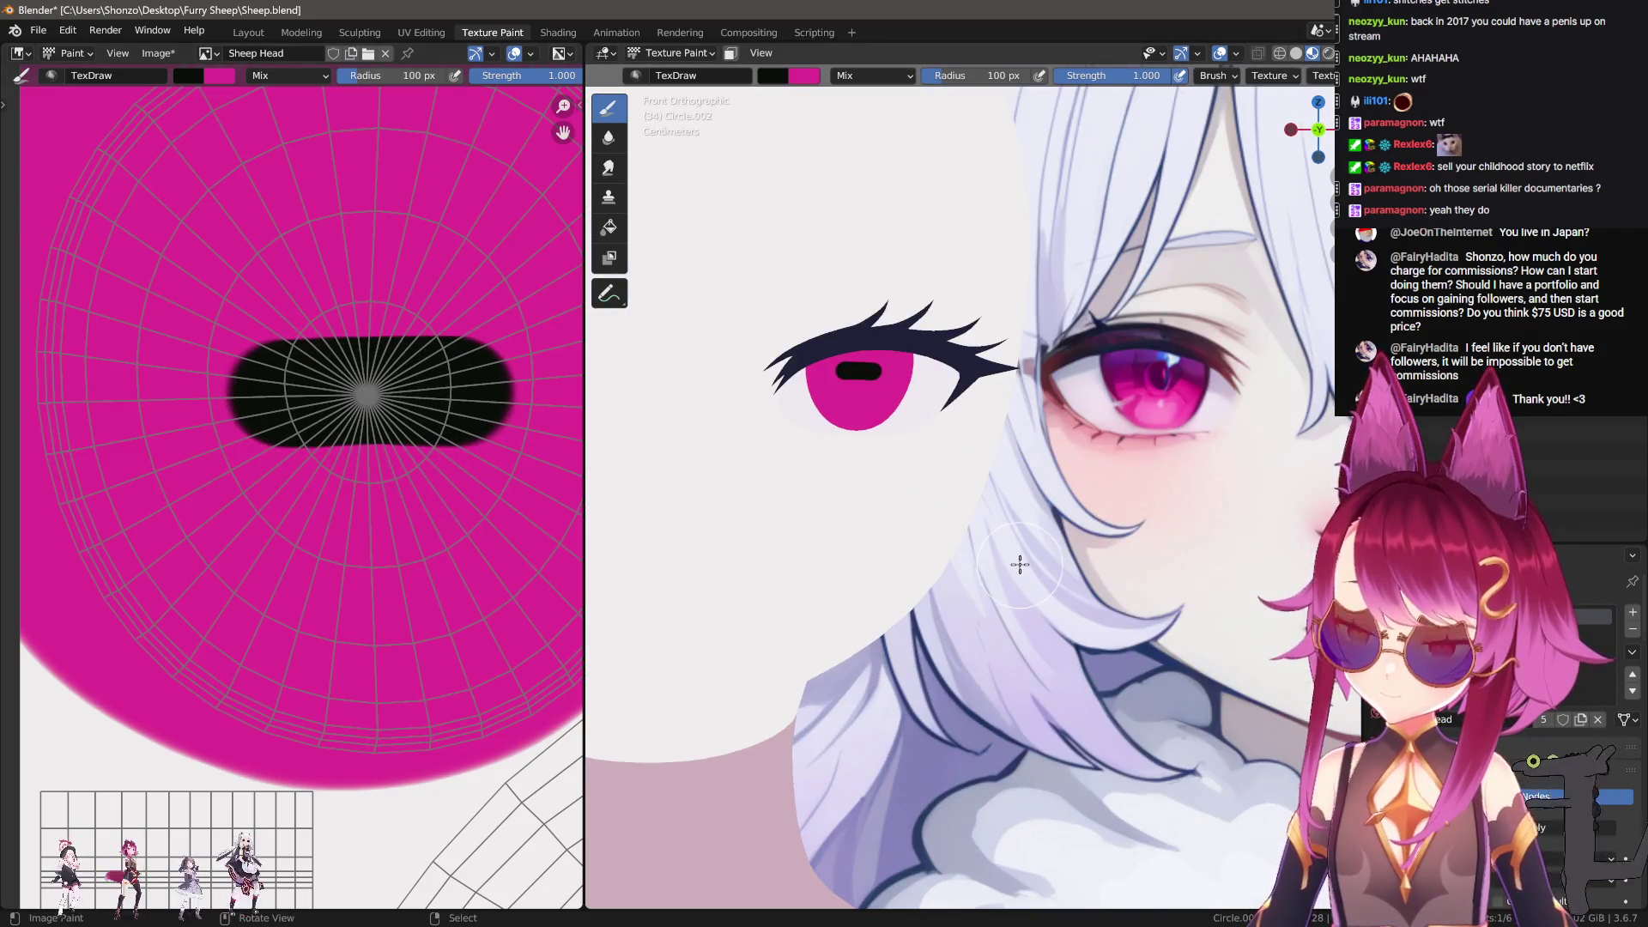
key("ctrl+z")
Step: Paint a round black pupil at the eye centre with a 181 px brush
scroll(367, 577, "up", 3)
key("f")
left_click(277, 393)
key("f")
left_click(279, 393)
mouse_move(279, 394)
left_mouse_down()
mouse_move(343, 433)
mouse_move(283, 420)
mouse_move(284, 361)
mouse_move(356, 420)
mouse_move(289, 360)
left_mouse_up()
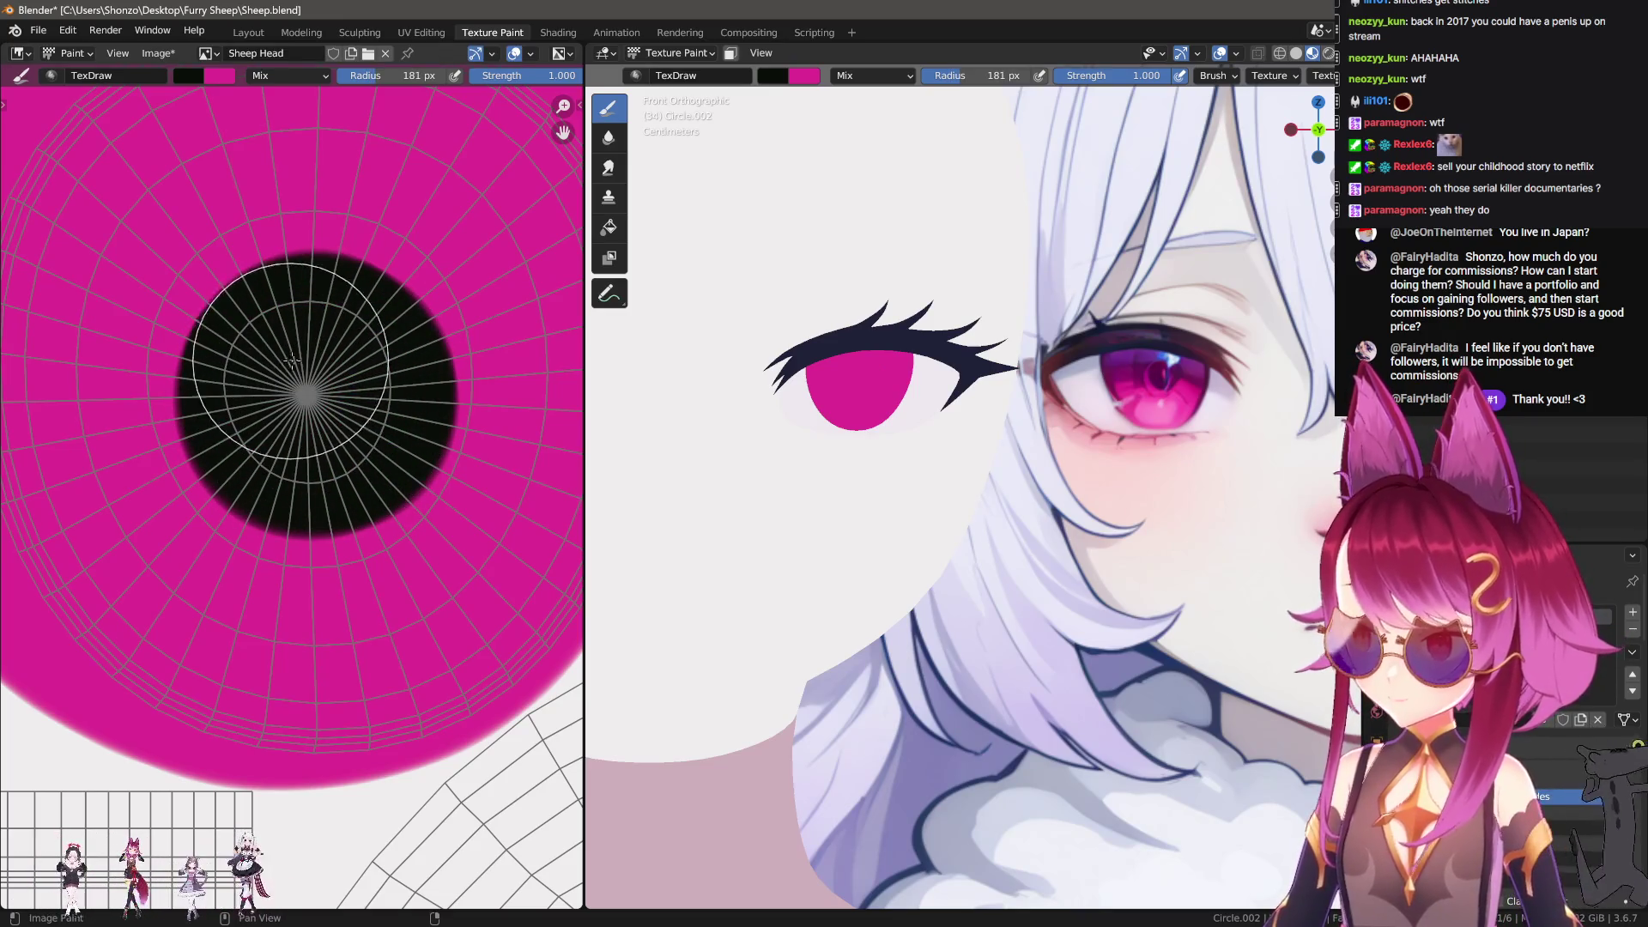
Step: Replace the round pupil with a black pill-shaped pupil using a 114 px brush
scroll(283, 369, "down", 2)
key("ctrl+z")
key("f")
left_click(220, 436)
mouse_move(220, 436)
left_mouse_down()
mouse_move(378, 425)
mouse_move(353, 427)
left_mouse_up()
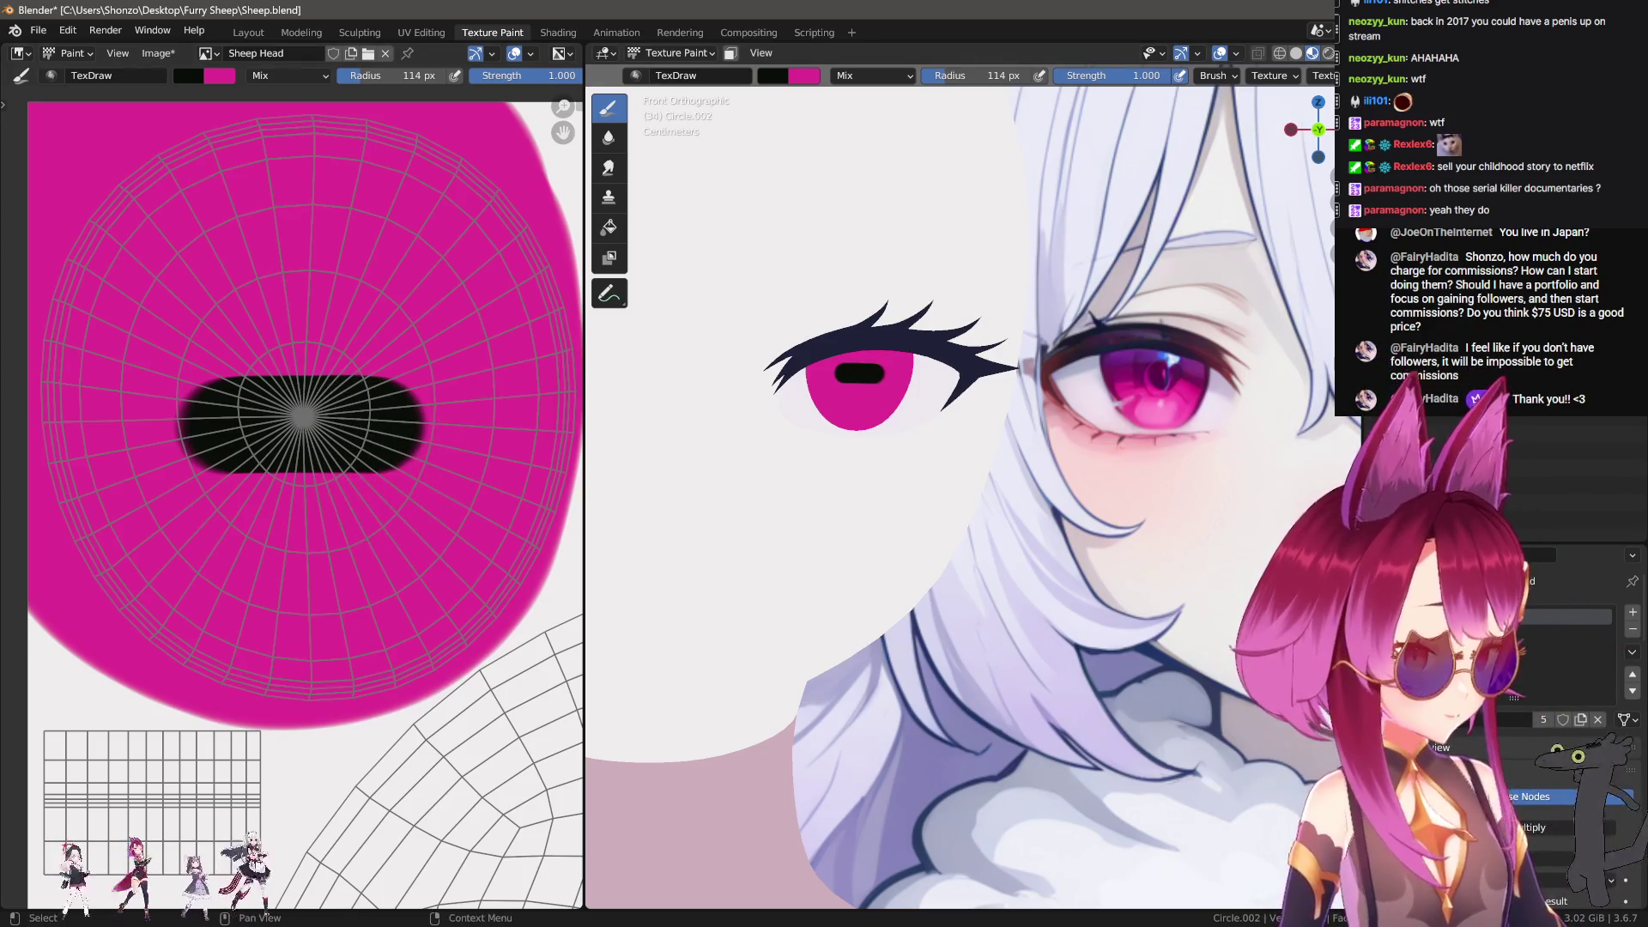
Step: Undo the pill pupil and paint a large black disc pupil with a 307 px brush
scroll(325, 488, "down", 2)
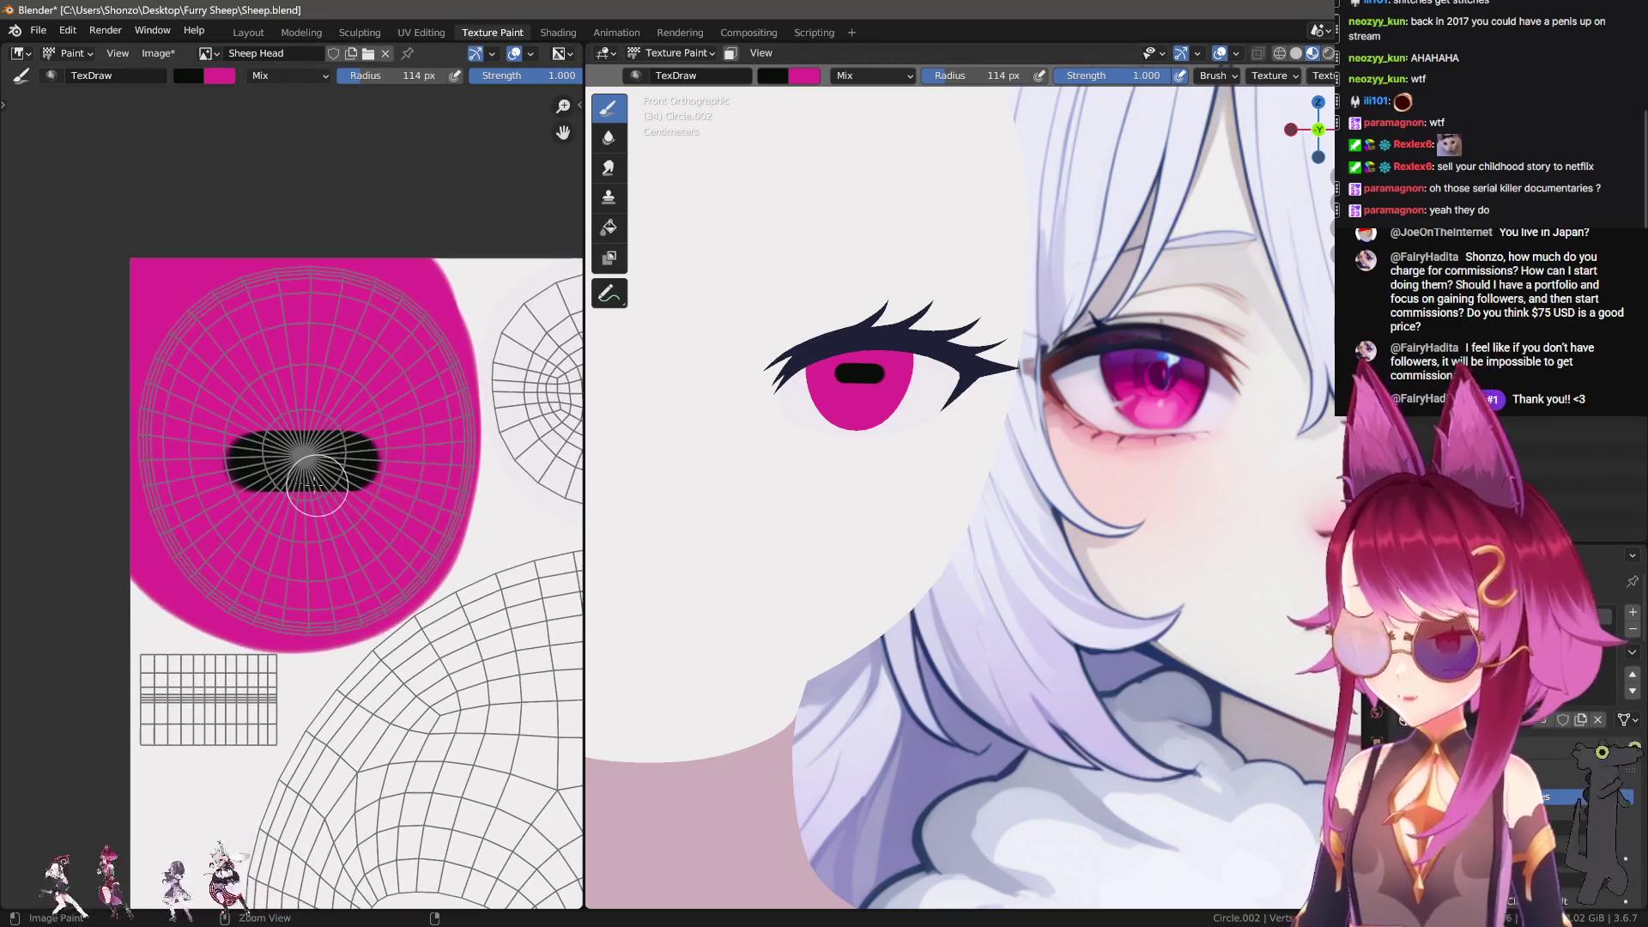
key("ctrl+z")
key("f")
left_click(300, 471)
left_click_drag(300, 468, 301, 471)
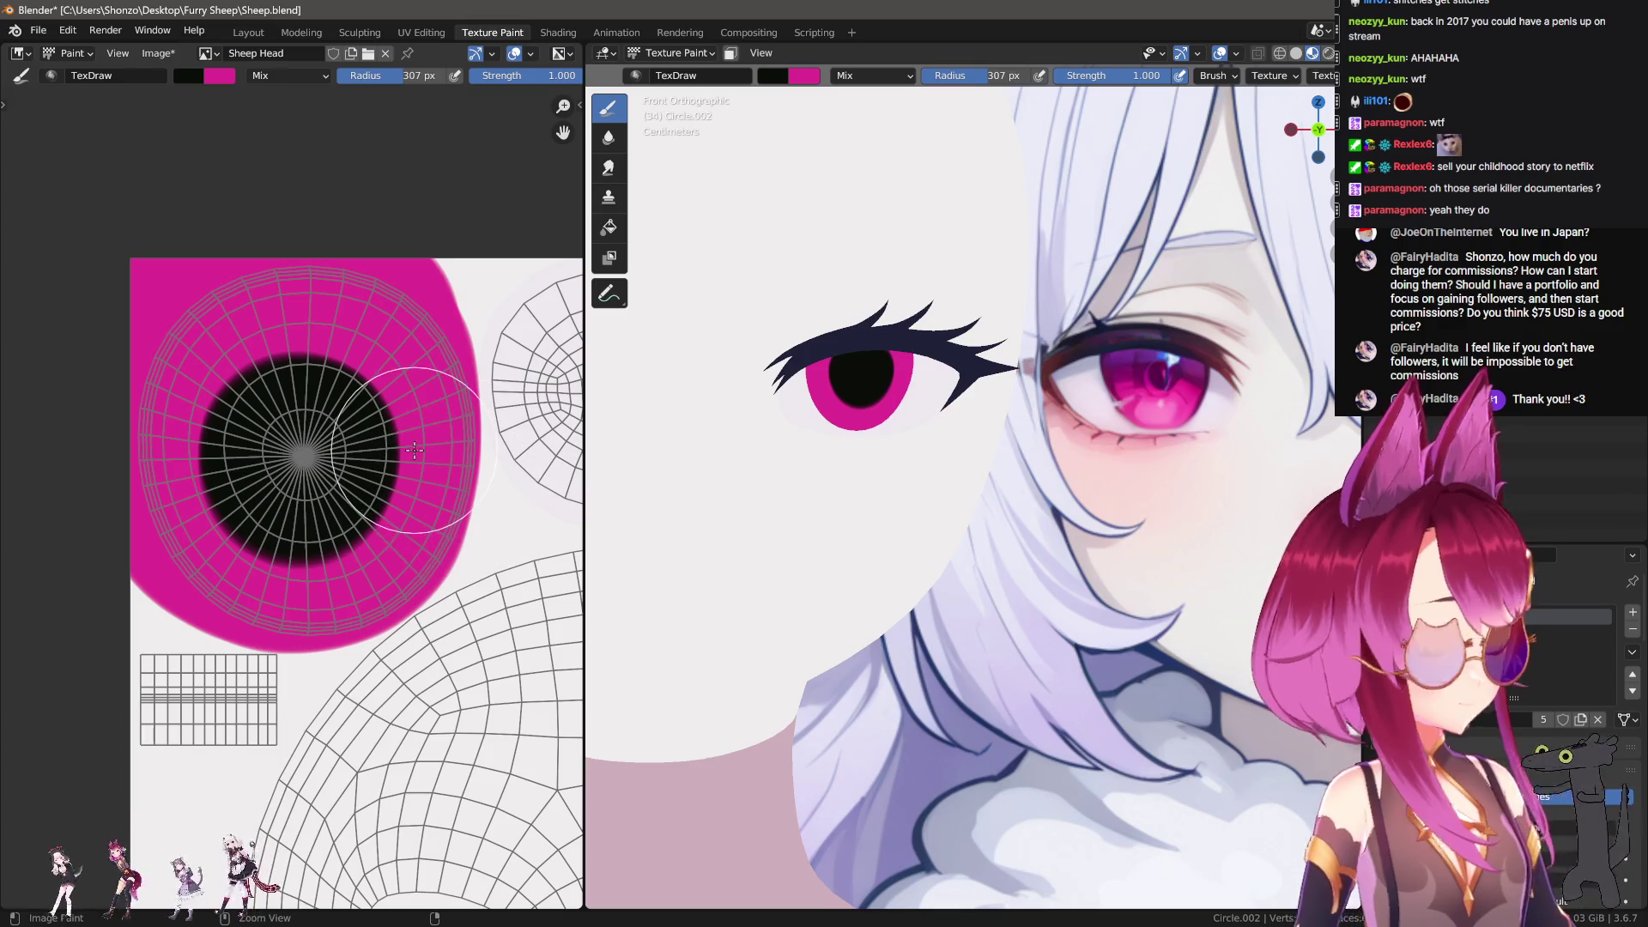
scroll(249, 515, "up", 3)
Step: Swap the disc for a black stroke at 158 px brush size, then undo it
key("ctrl+z")
key("f")
left_click(297, 420)
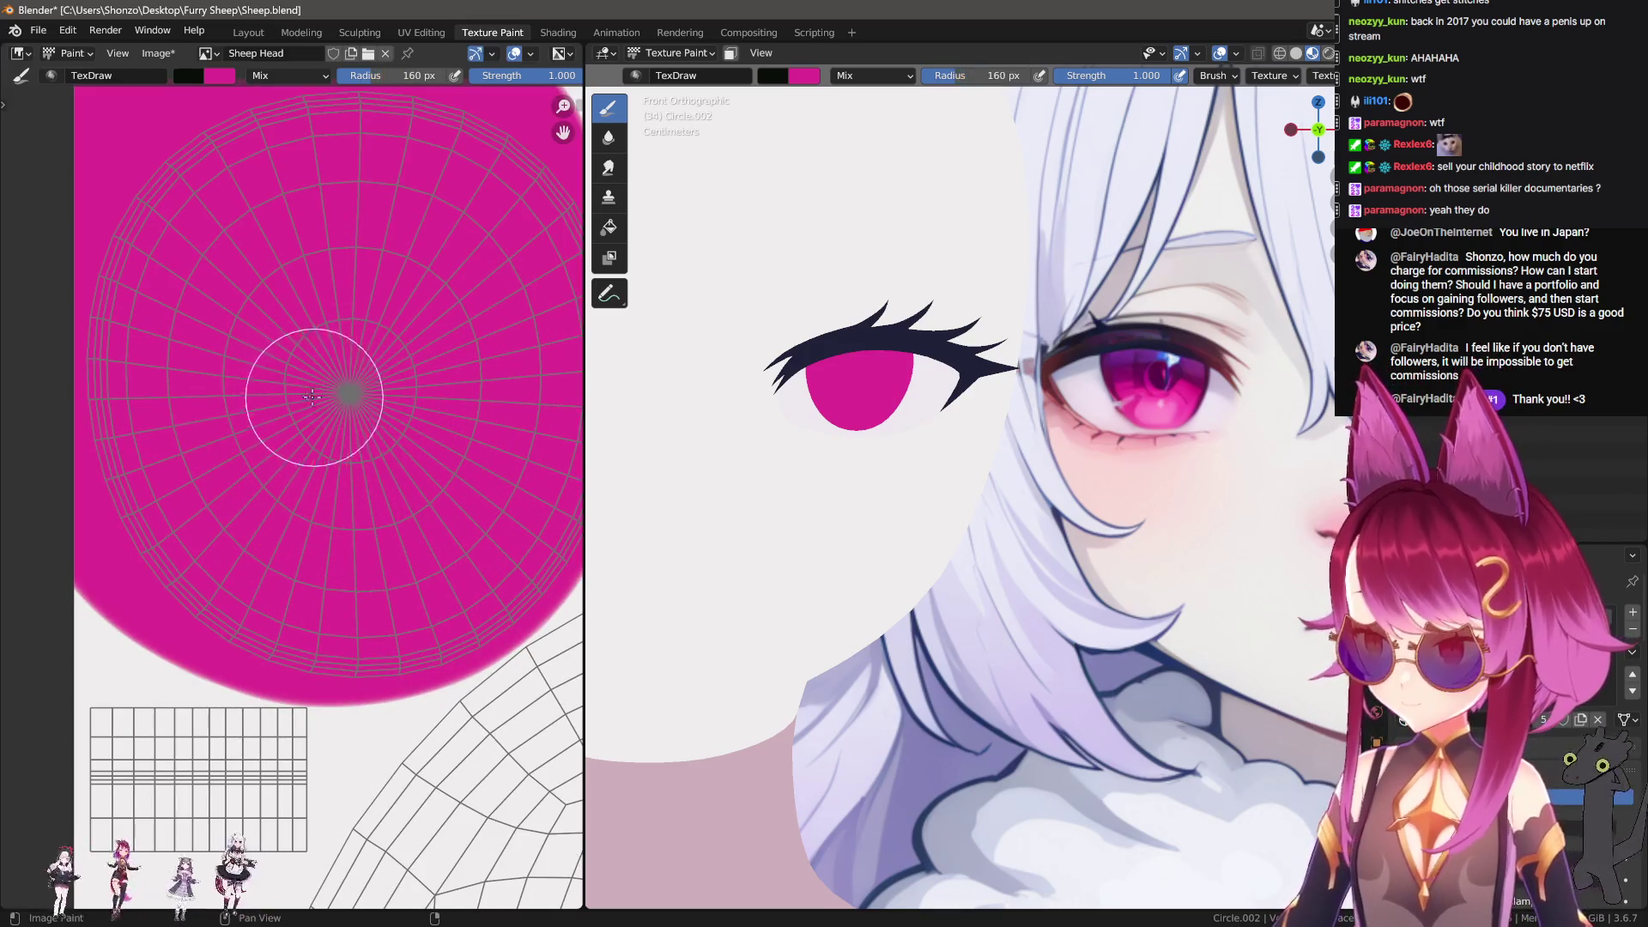
left_click_drag(292, 390, 380, 392)
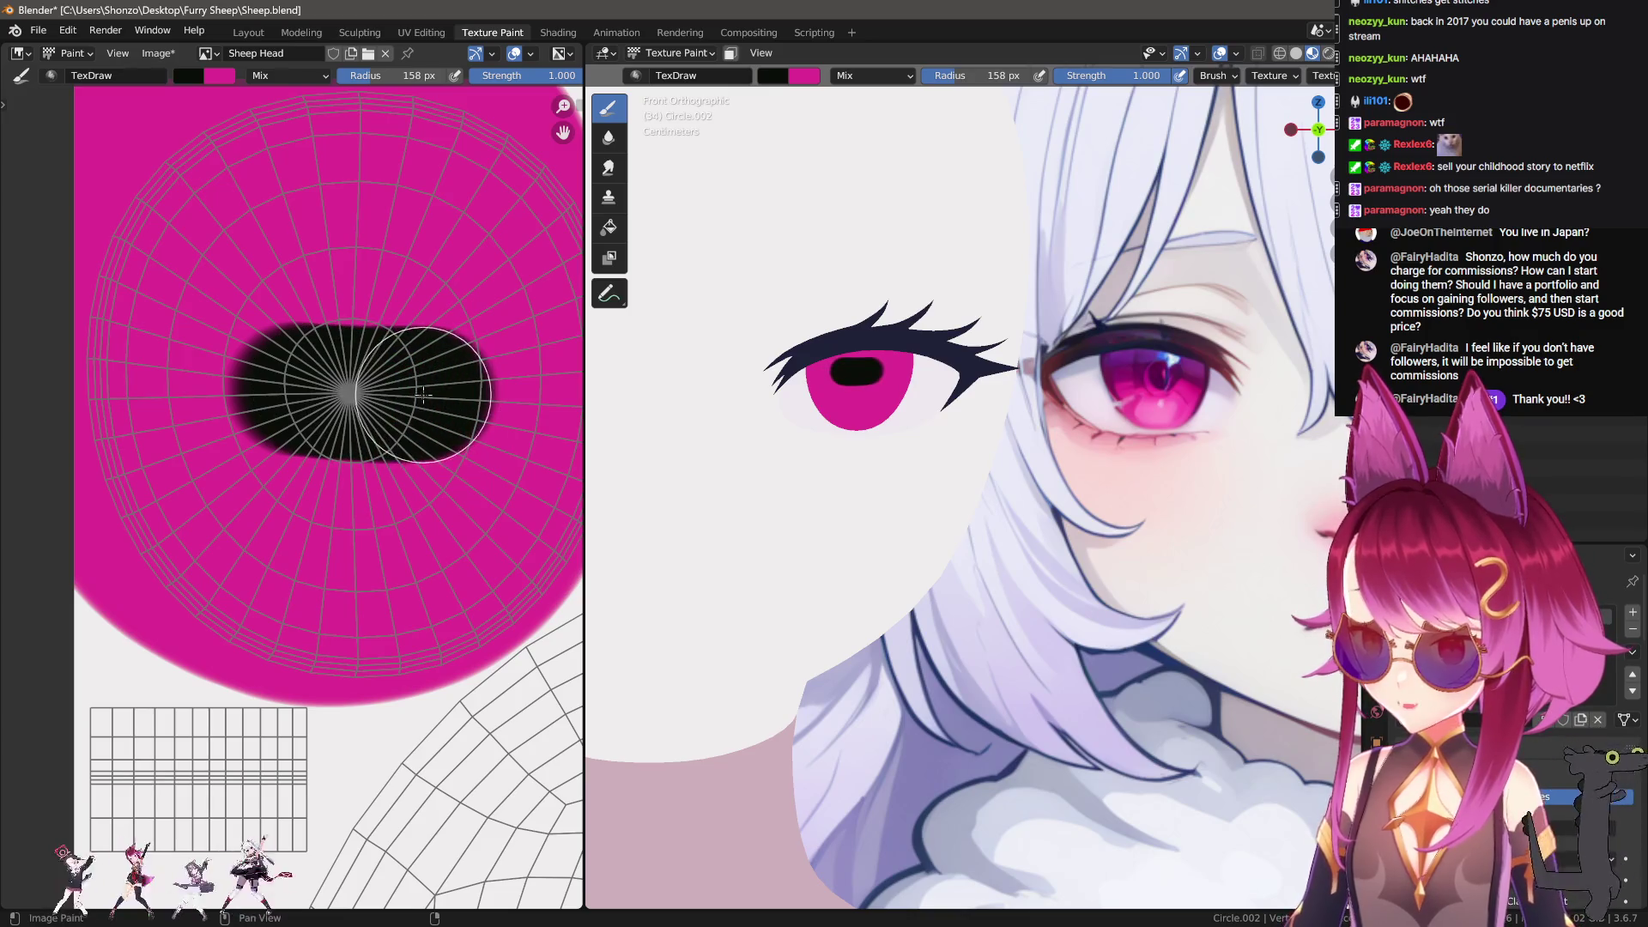
key("ctrl+z")
Step: Paint a black pill pupil with a 132 px brush, then undo it
key("f")
left_click(281, 394)
key("f")
left_click(294, 390)
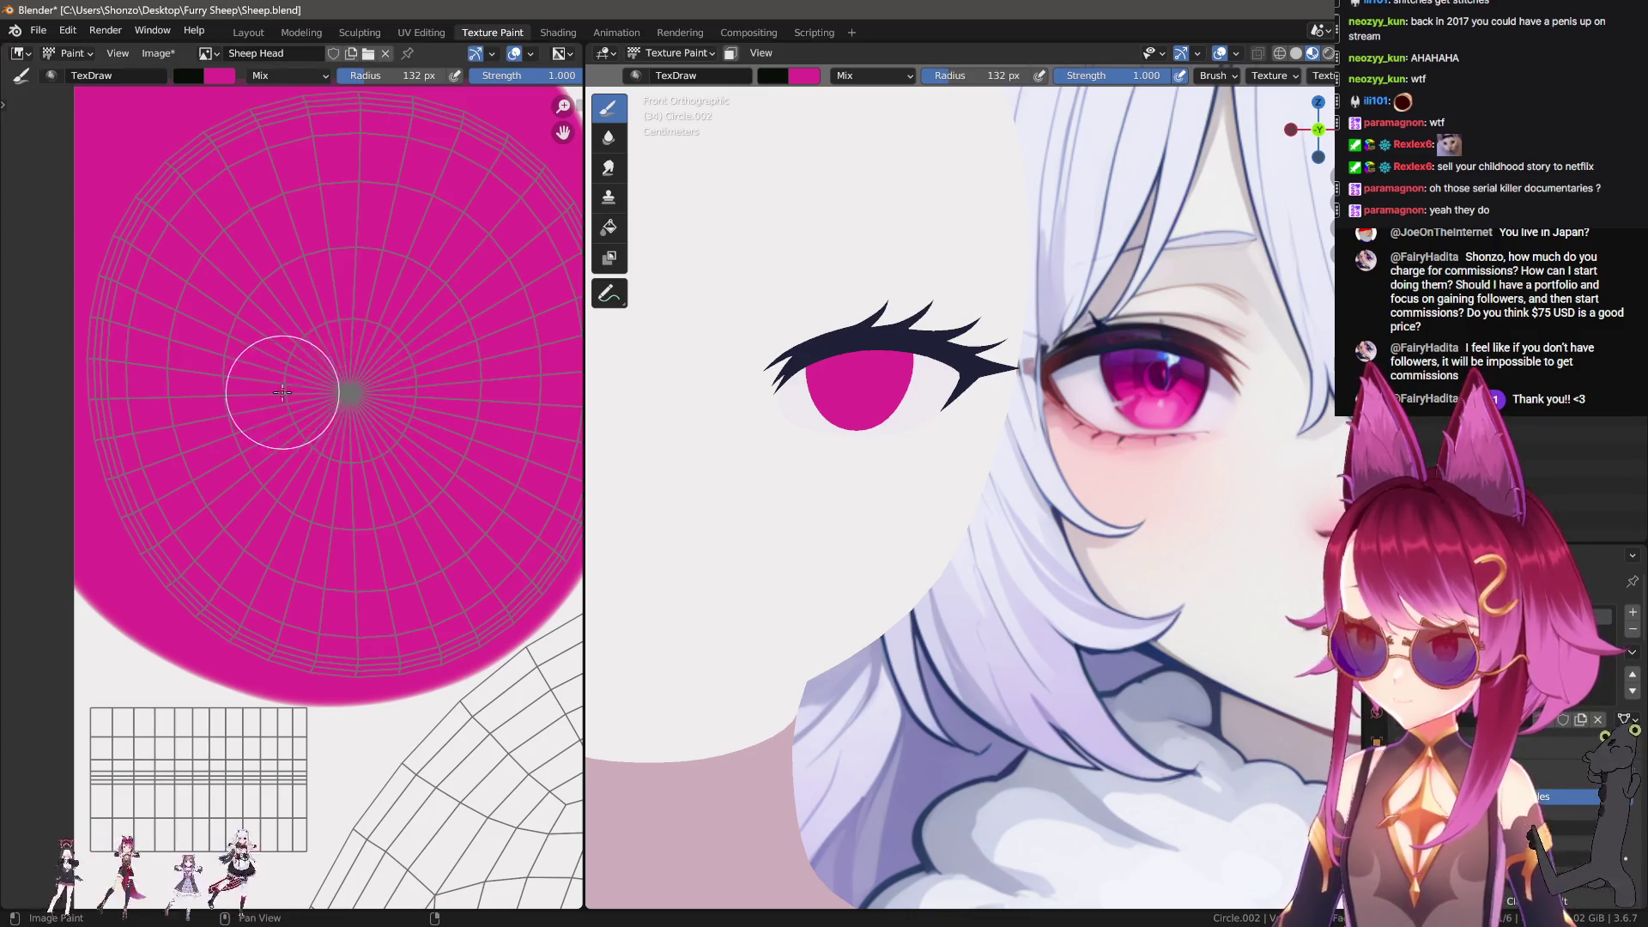
left_click_drag(284, 394, 404, 390)
scroll(404, 390, "down", 3)
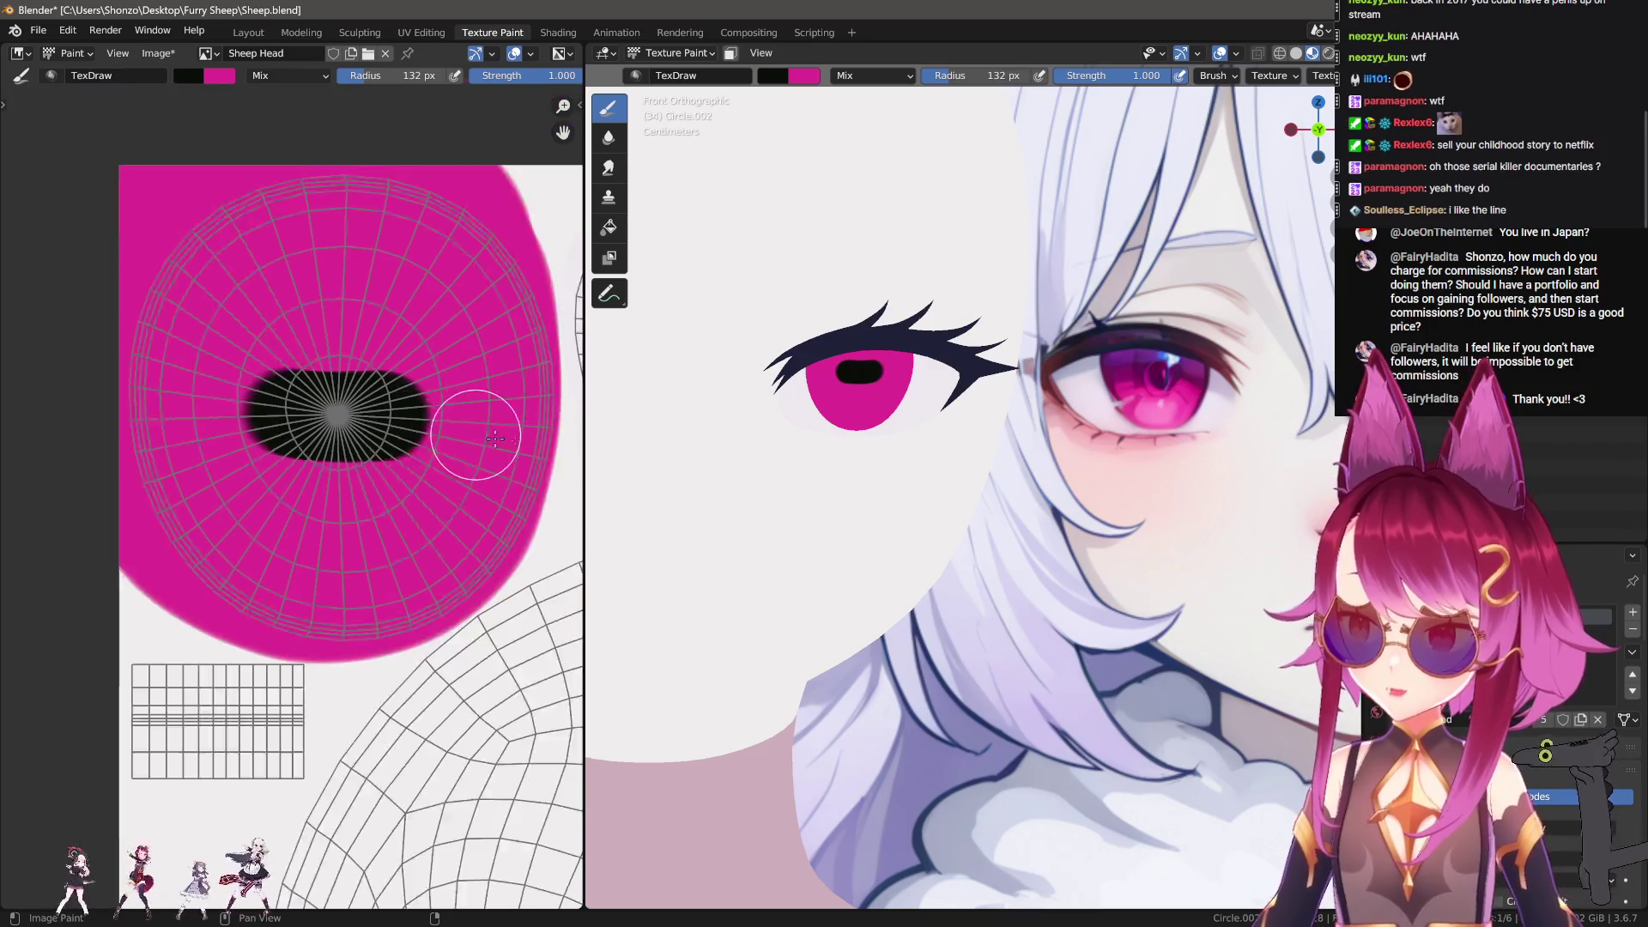
scroll(330, 412, "up", 2)
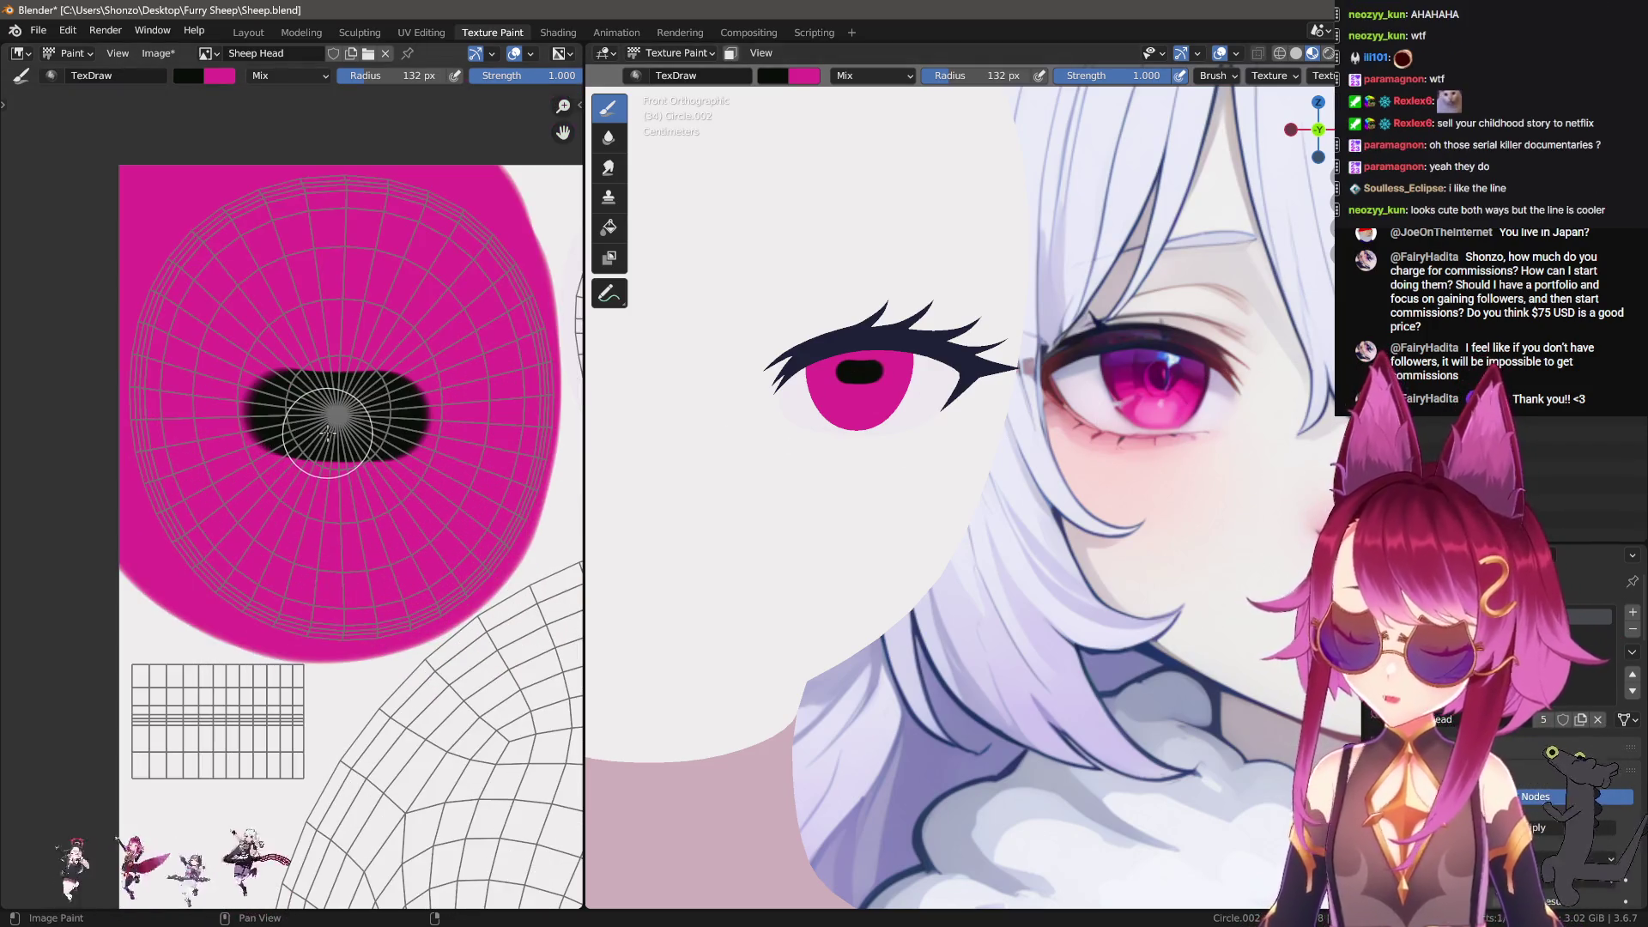
key("ctrl+z")
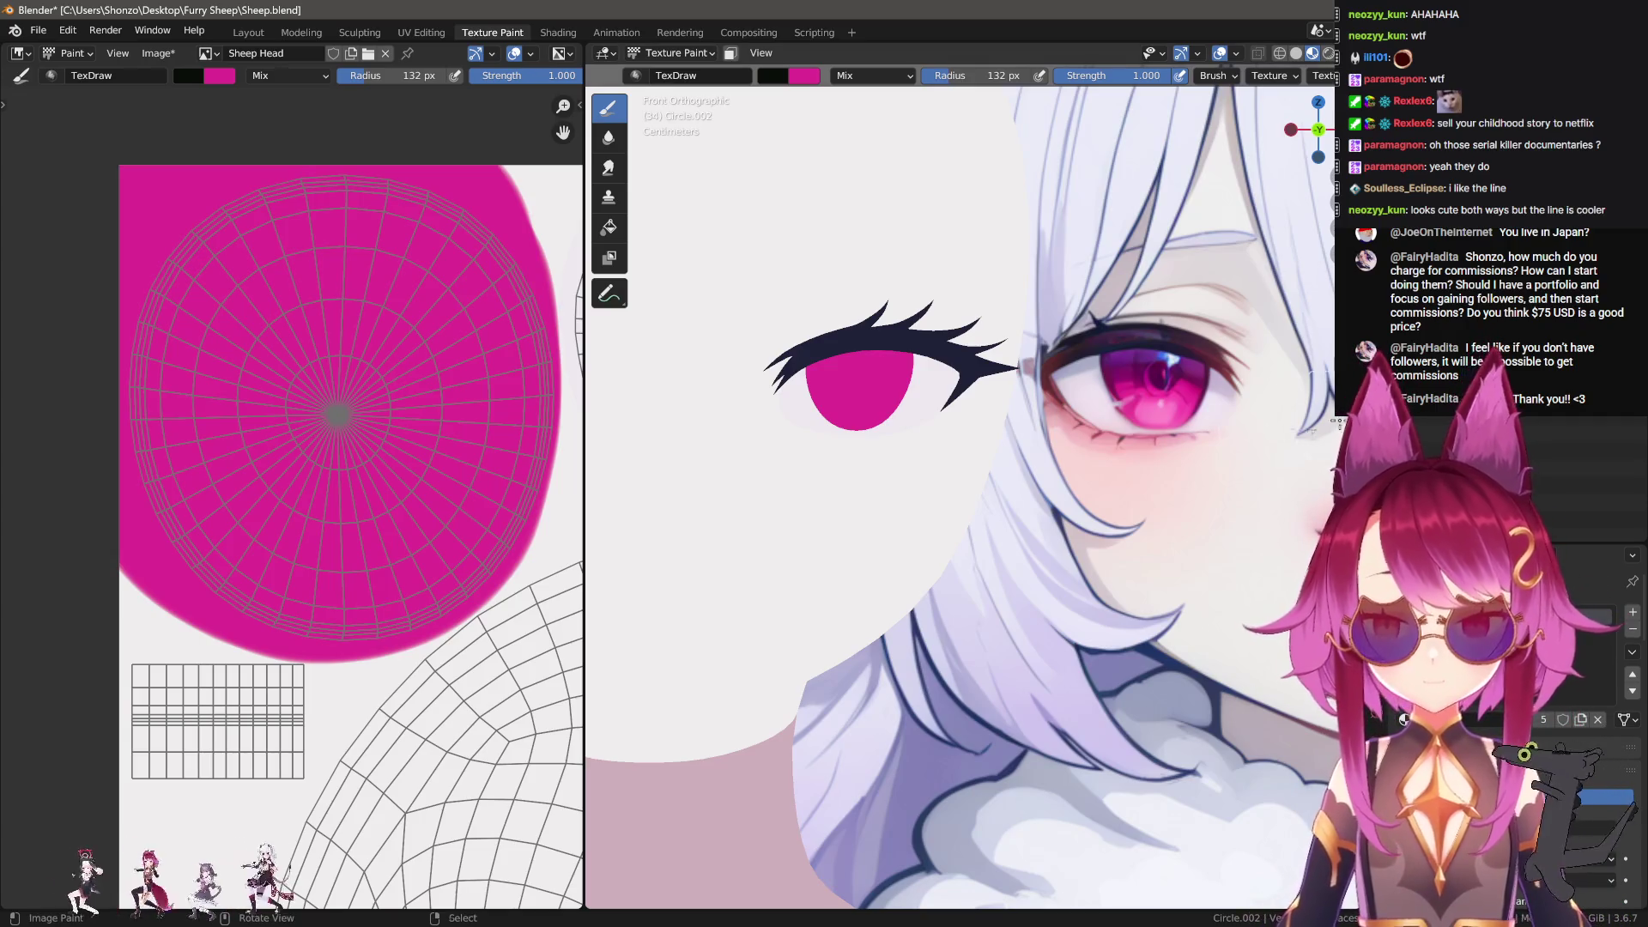
Step: Sample the light skin colour and set the brush to 243 px near the eye hole
scroll(220, 618, "up", 1)
scroll(967, 470, "down", 2)
middle_click_drag(967, 469, 1060, 522, "shift")
key("s")
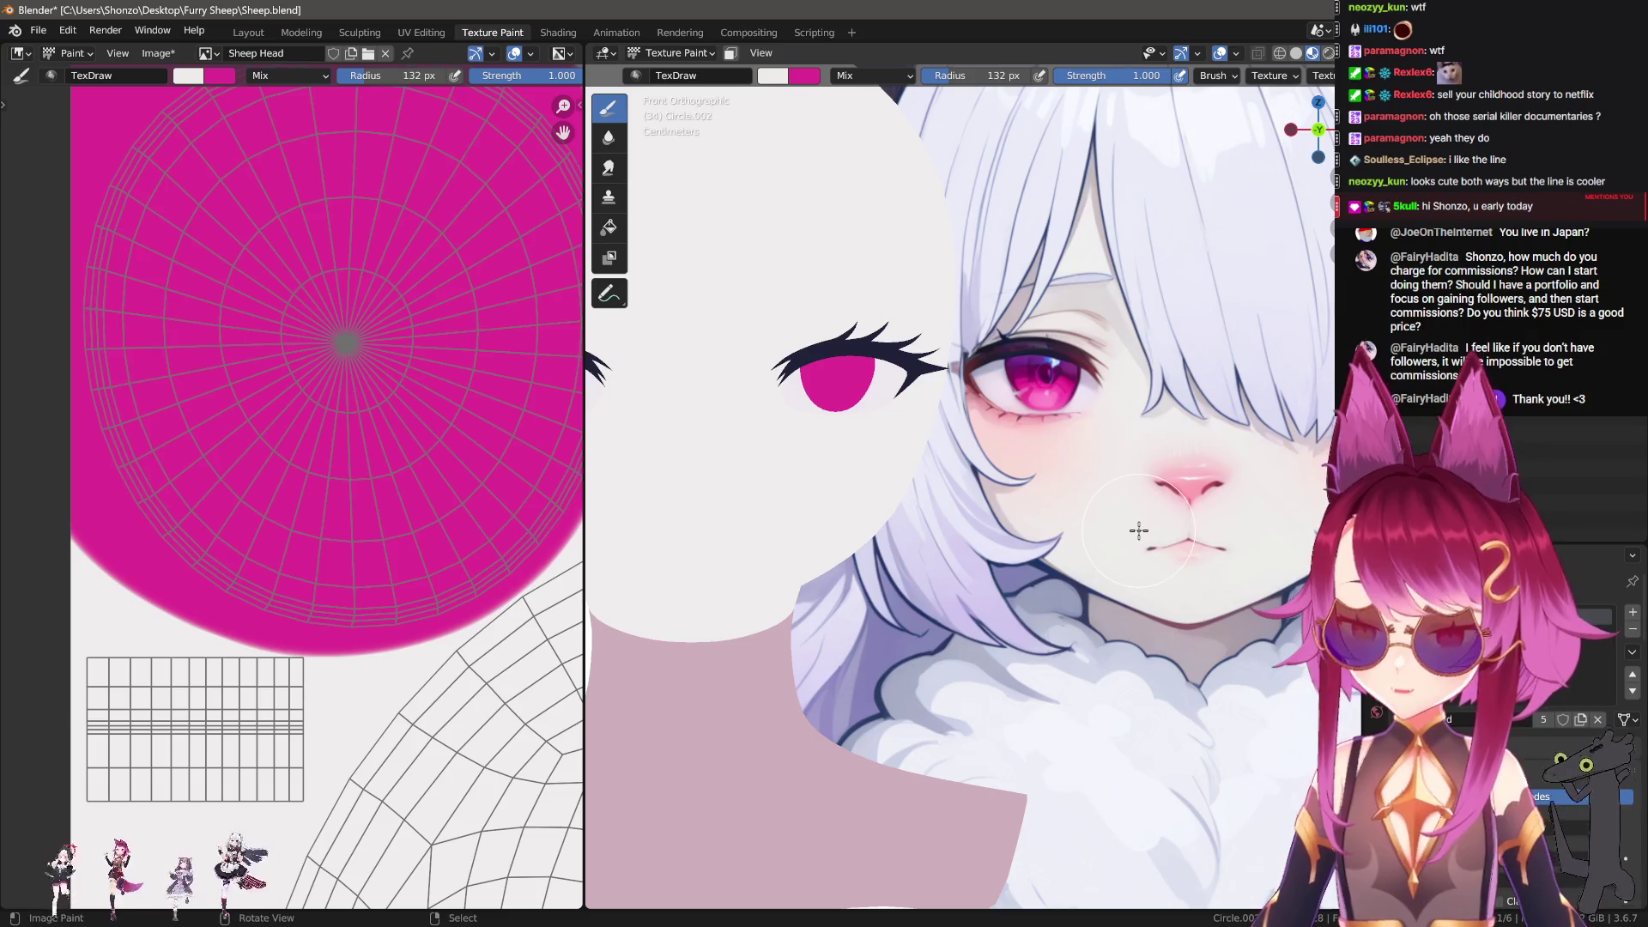
middle_click_drag(287, 507, 257, 447)
scroll(257, 446, "up", 3)
key("shift+f")
left_click(267, 437)
Step: Frame the face UV islands and enlarge the brush to 455 px
middle_click_drag(248, 624, 310, 610)
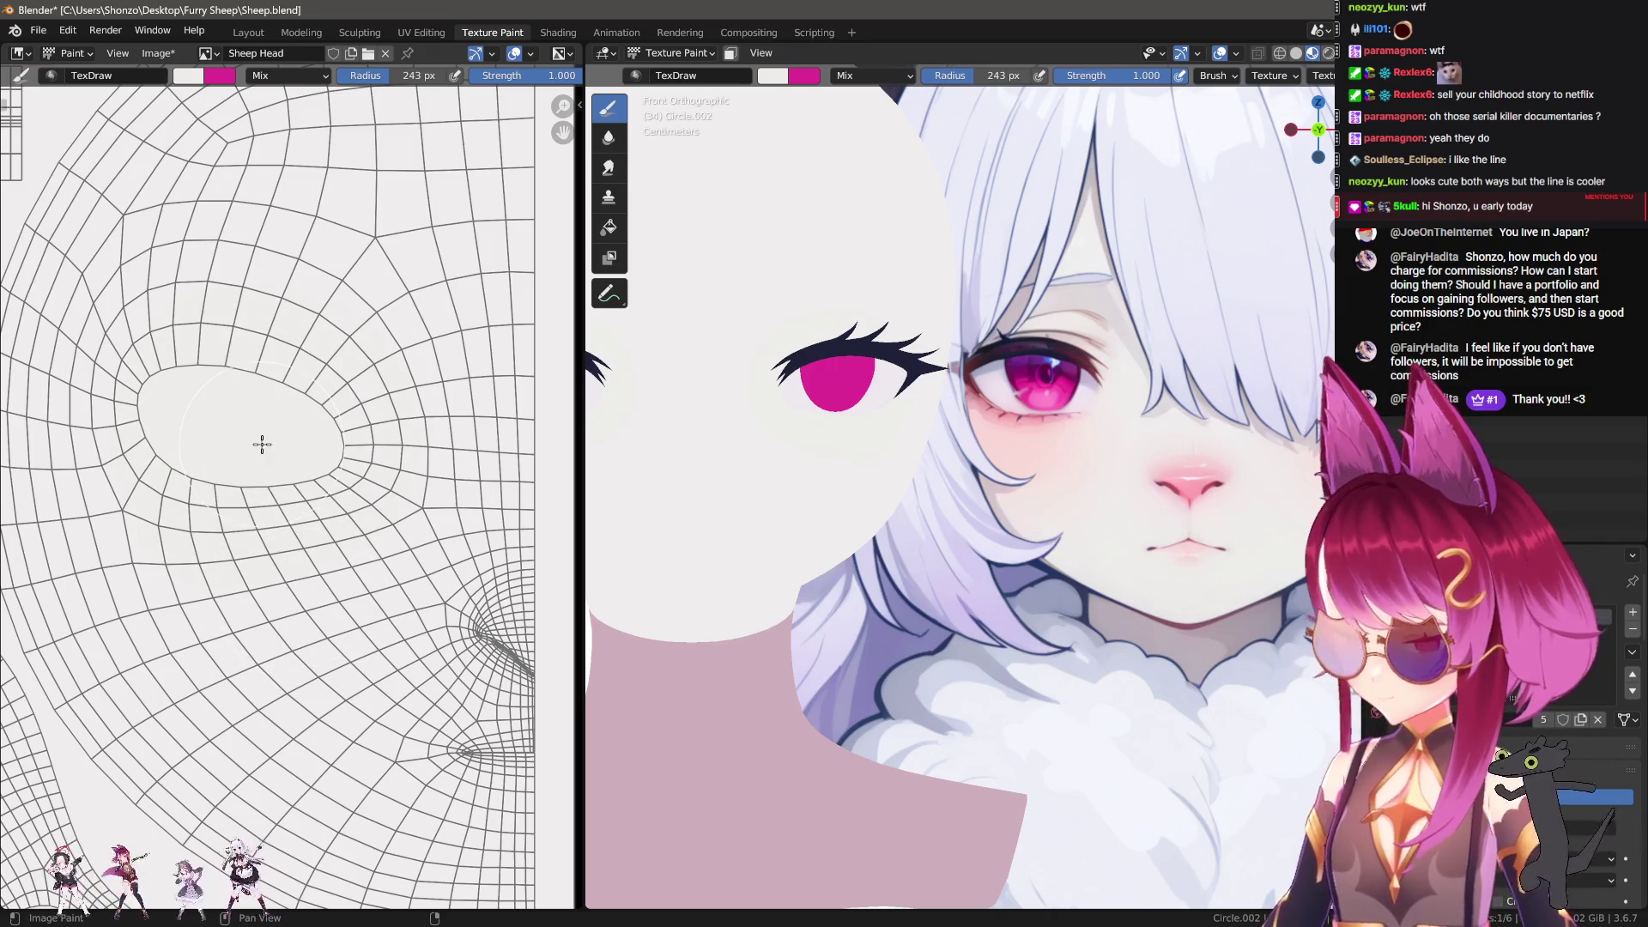
scroll(263, 445, "down", 2)
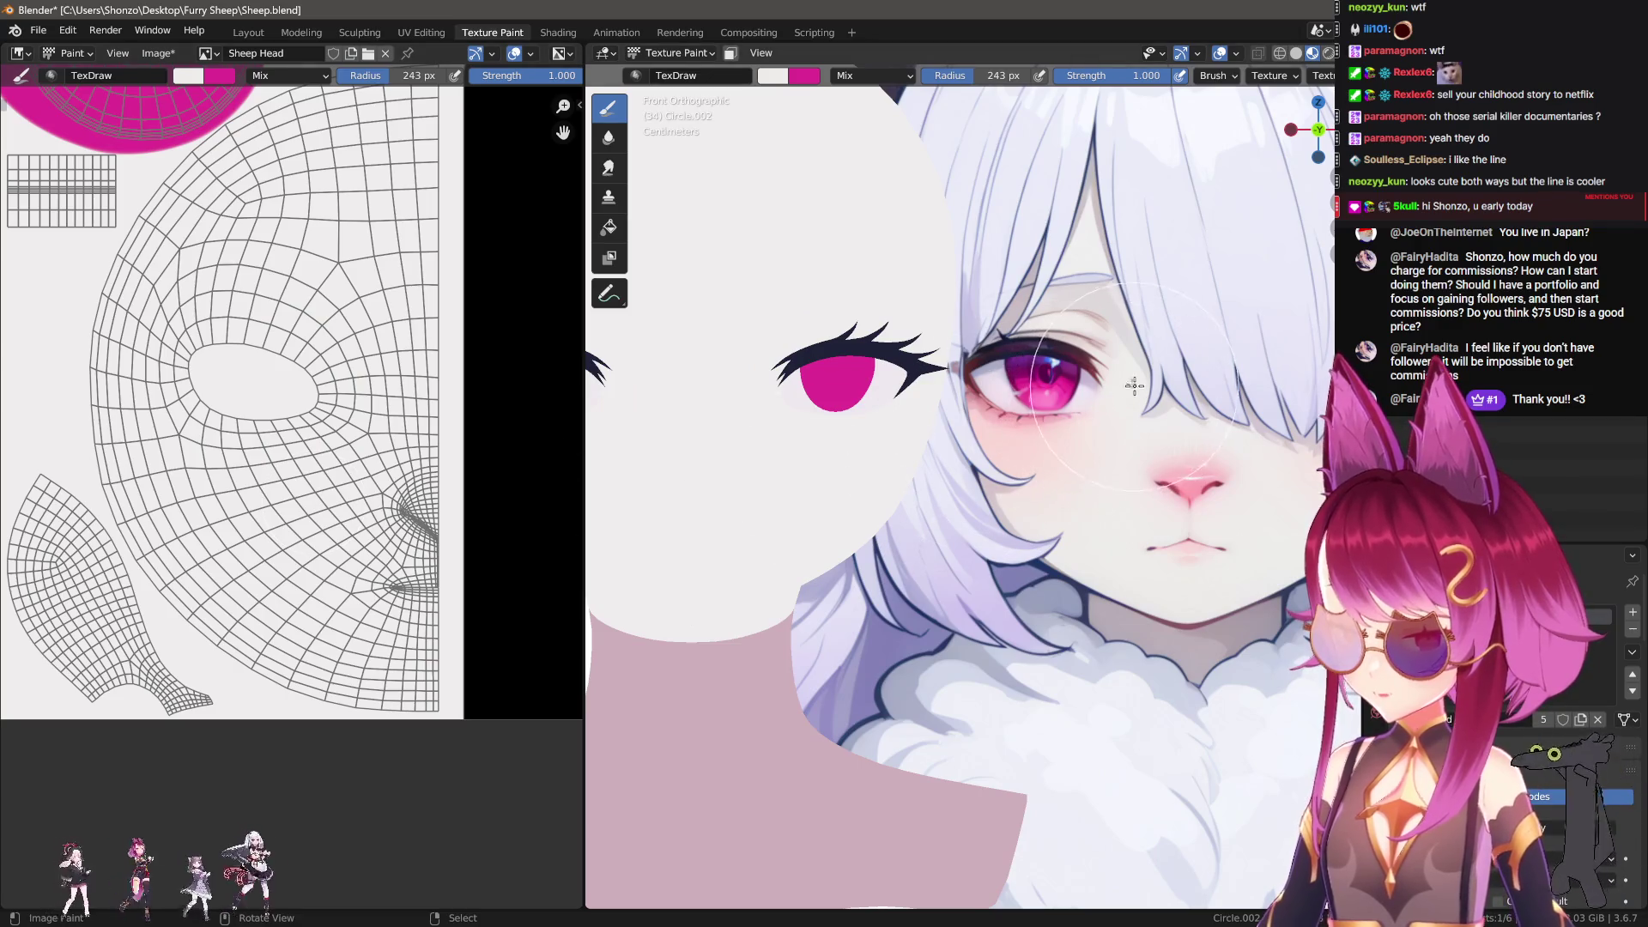
scroll(490, 565, "up", 1)
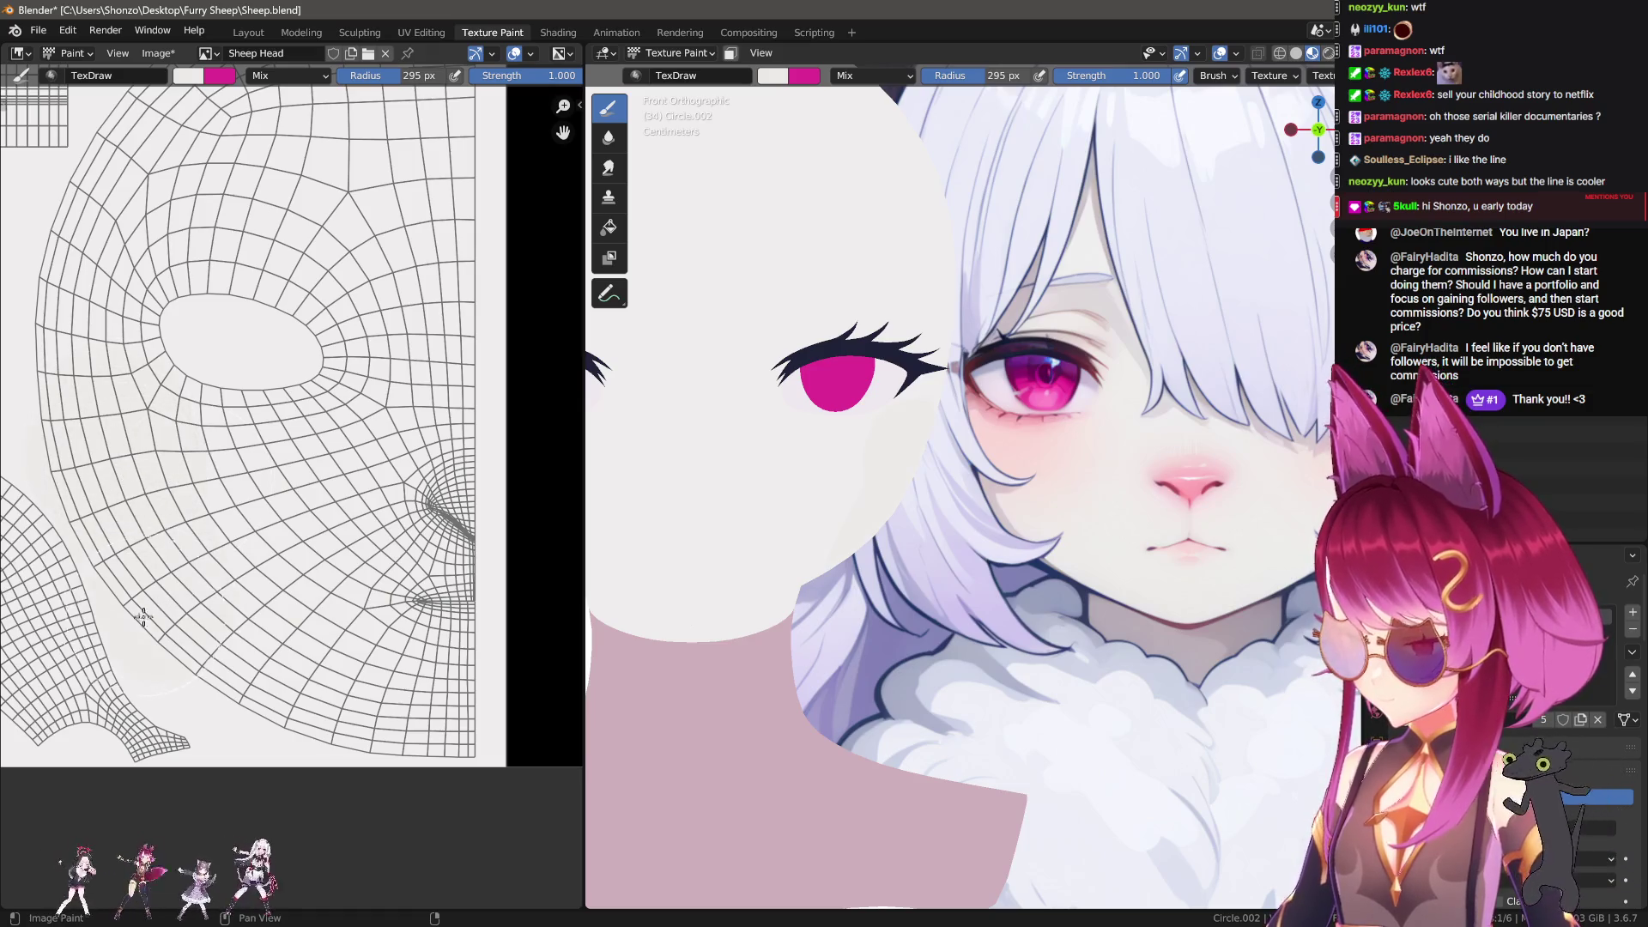
middle_click_drag(149, 613, 298, 546)
key("f")
left_click(299, 544)
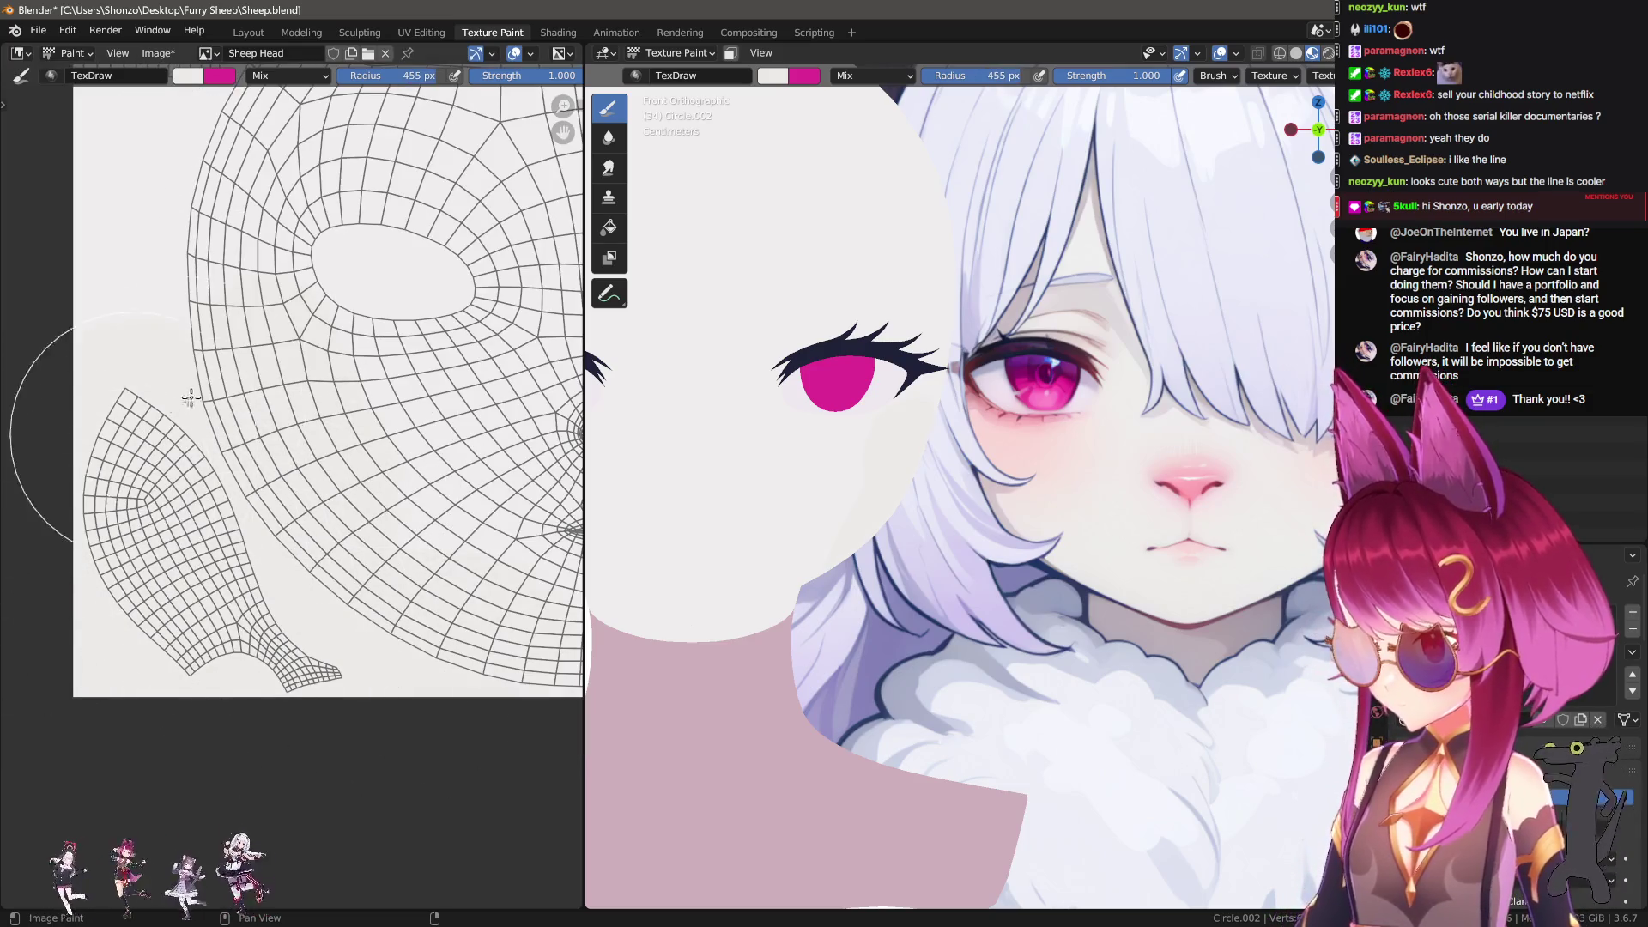
Step: Paint skin colour along the face island's edge with a 293 px brush
middle_click_drag(191, 396, 146, 667)
key("f")
left_click(219, 505)
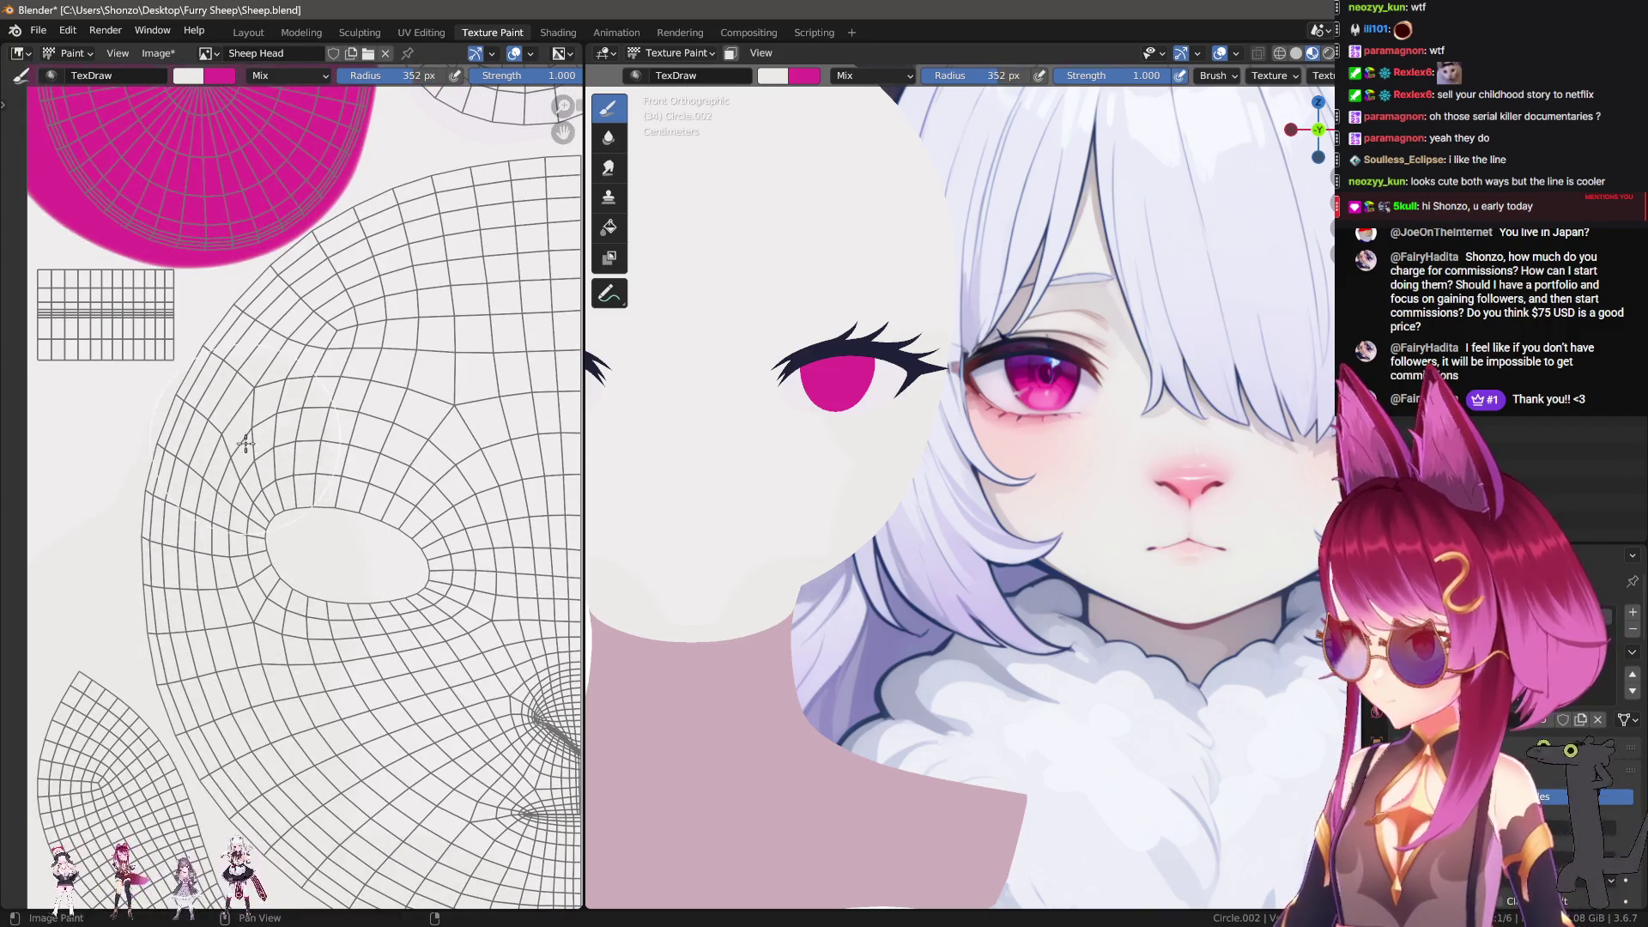
key("f")
left_click(326, 316)
middle_click_drag(371, 283, 322, 366)
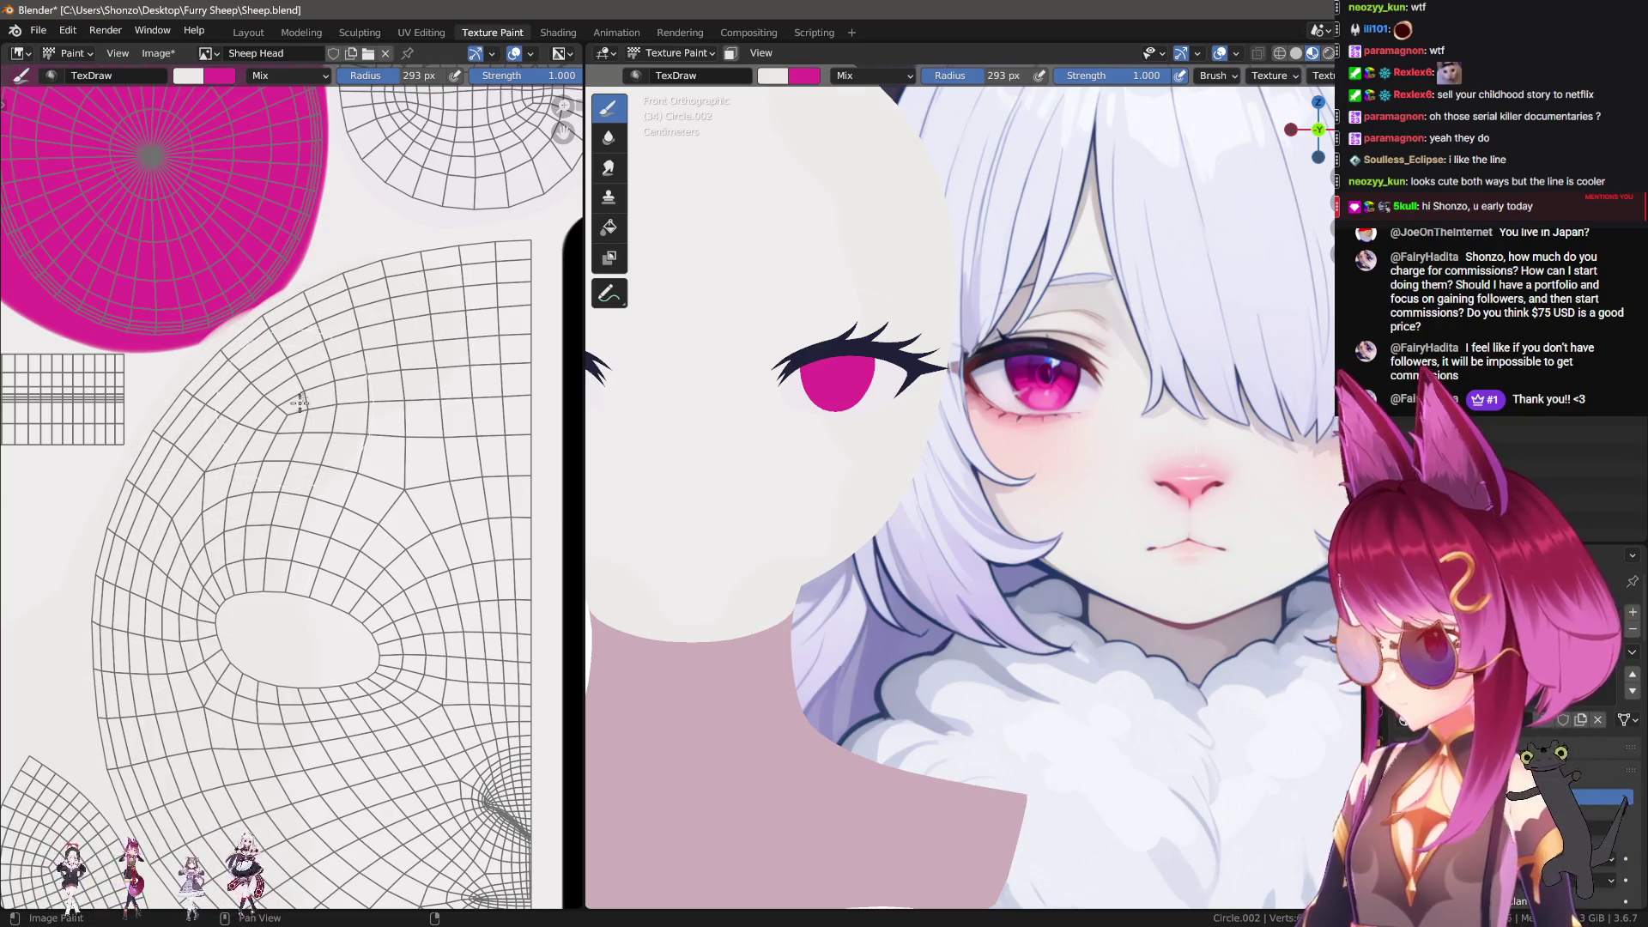
left_click_drag(457, 310, 517, 299)
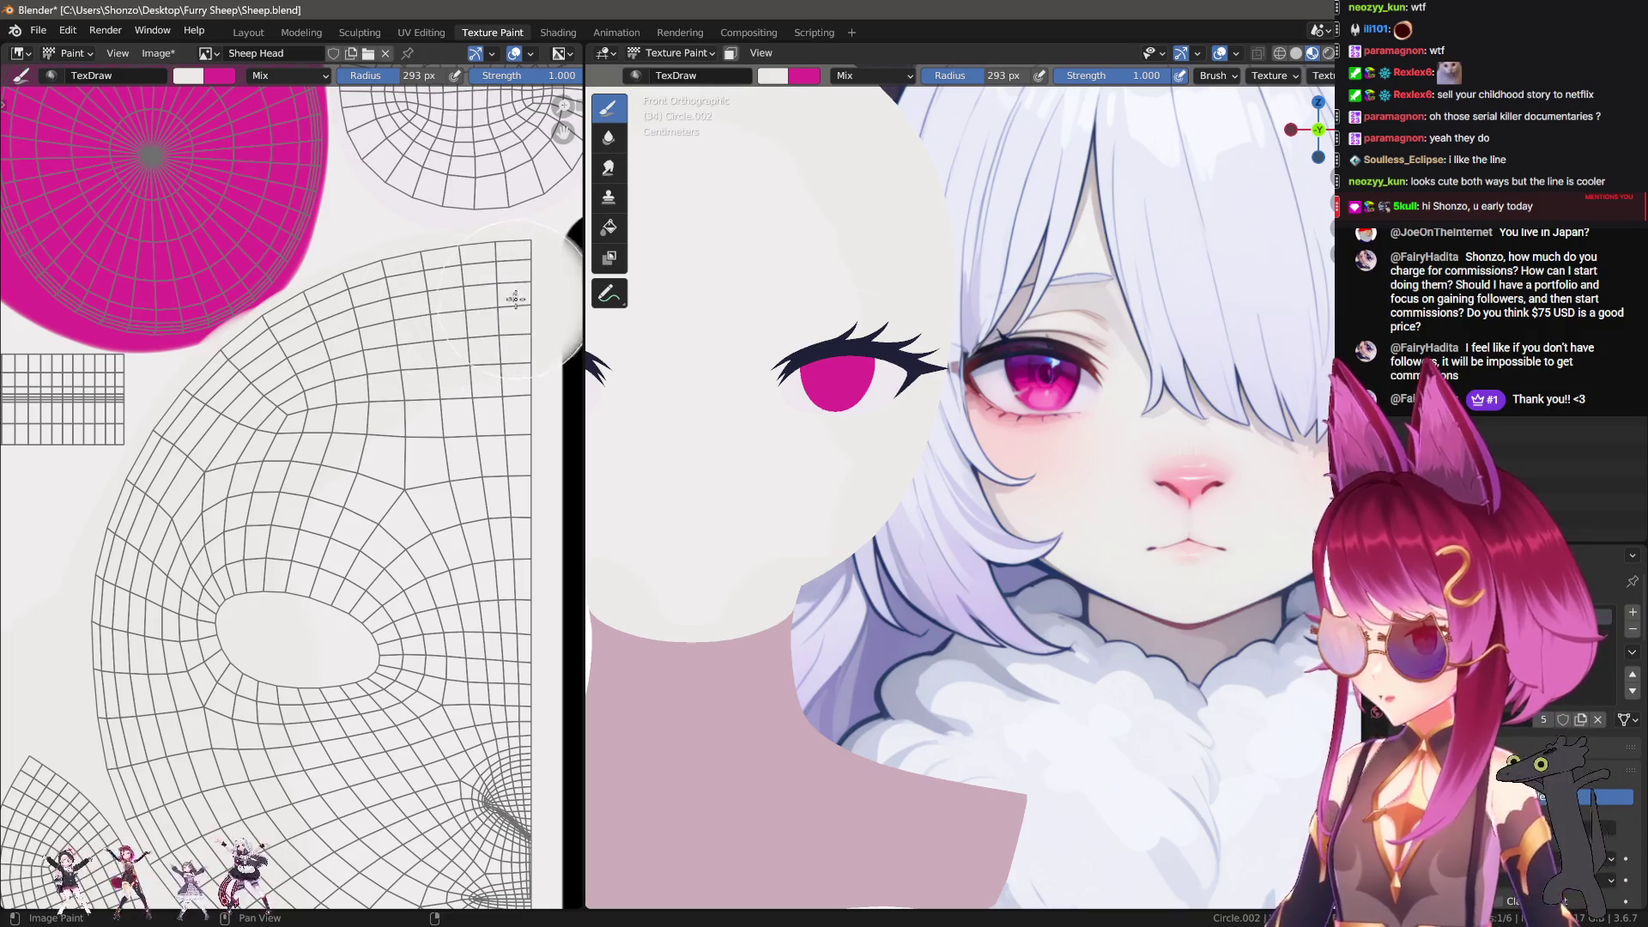
Step: Cover the lower face and pink eye circle area, settling on a 277 px brush
middle_click_drag(474, 507, 439, 425)
key("f")
left_click(439, 424)
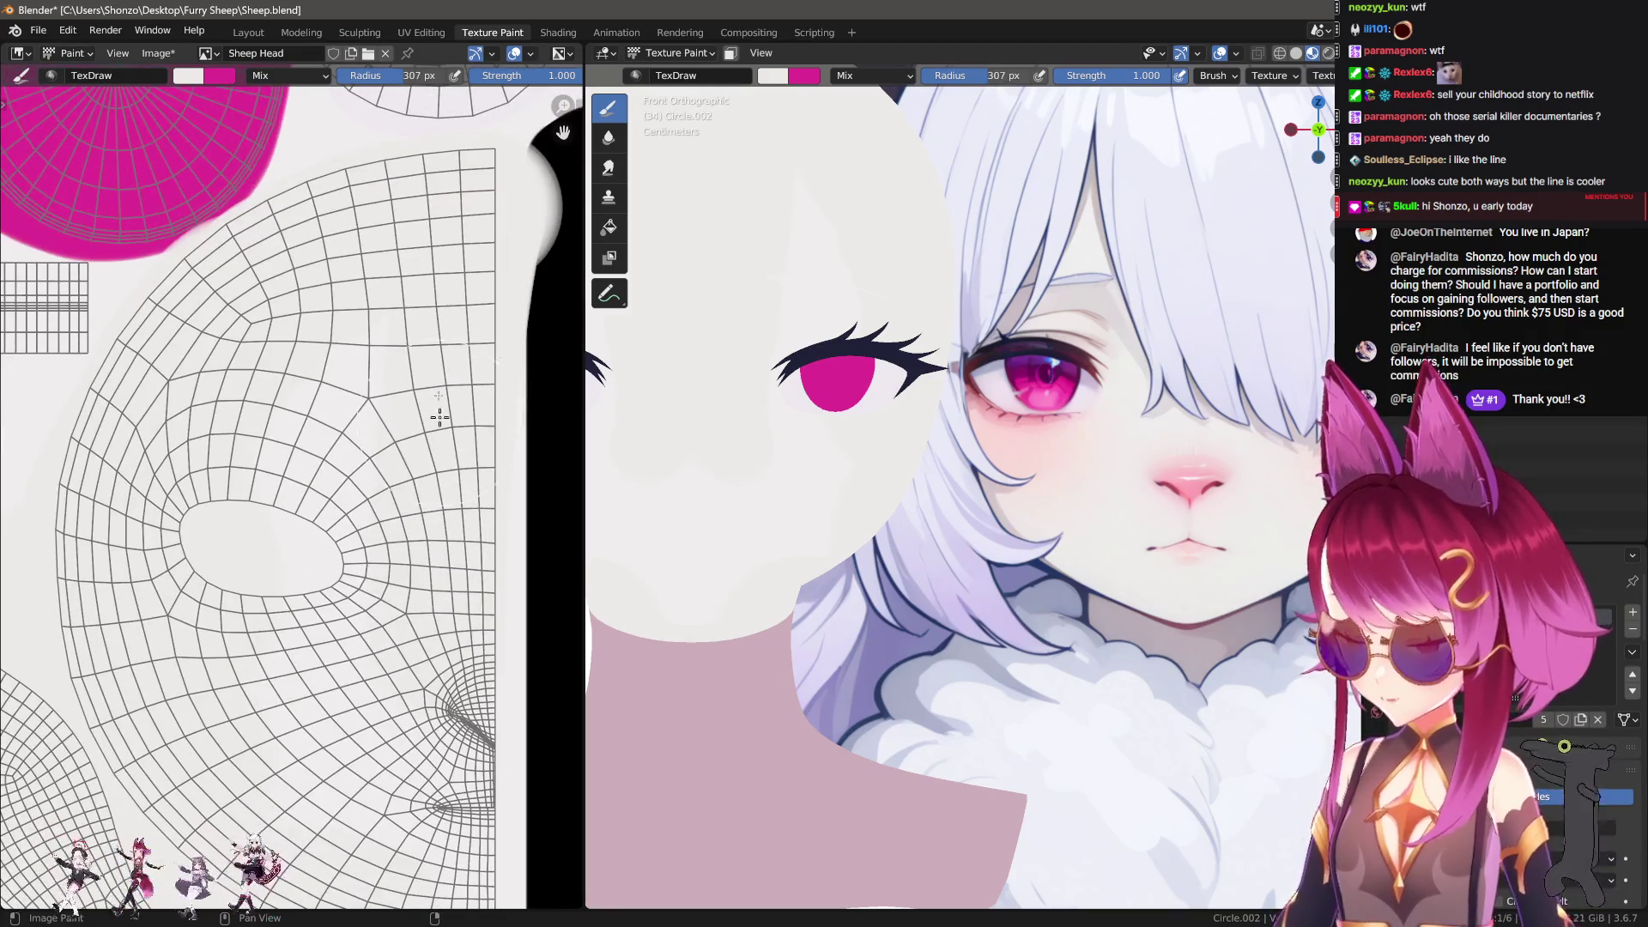
middle_click_drag(422, 666, 394, 486)
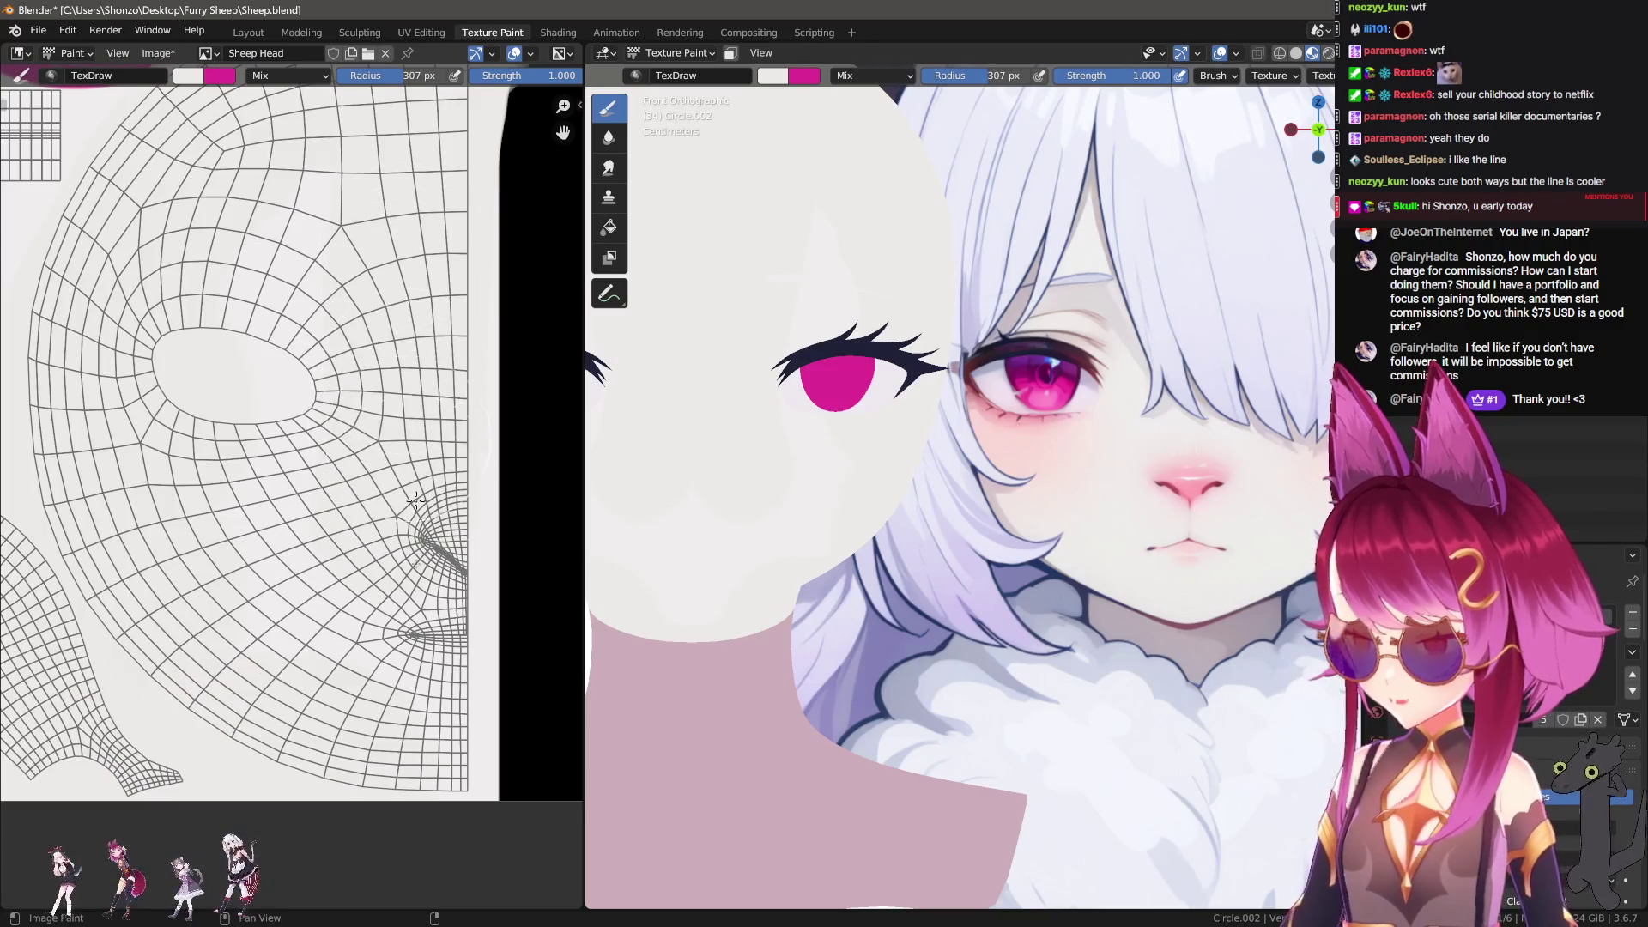
middle_click_drag(387, 386, 368, 471)
right_click(343, 523)
key("f")
left_click(392, 343)
Step: Paint skin tone near the image's bottom edge, adjusting the brush to 315, 425, then 367 px
middle_click_drag(403, 815, 435, 644)
key("f")
left_click(441, 699)
scroll(407, 702, "down", 2)
key("f")
left_click(377, 713)
key("f")
left_click(383, 260)
middle_click_drag(412, 388, 345, 517)
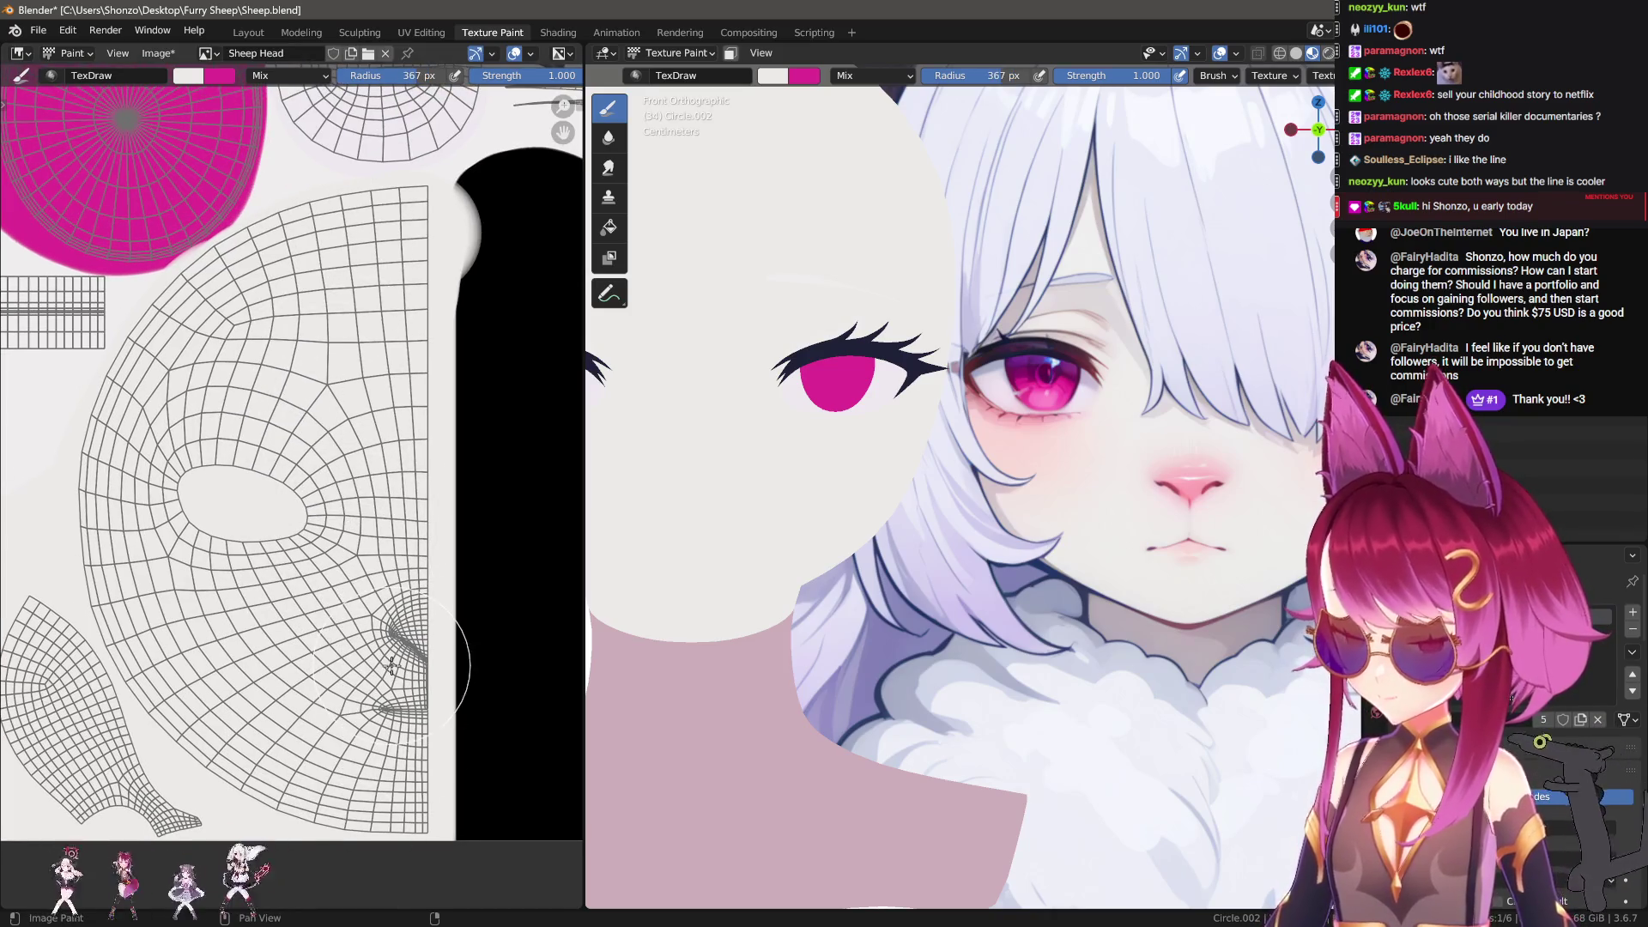
middle_click_drag(858, 501, 875, 507, "shift")
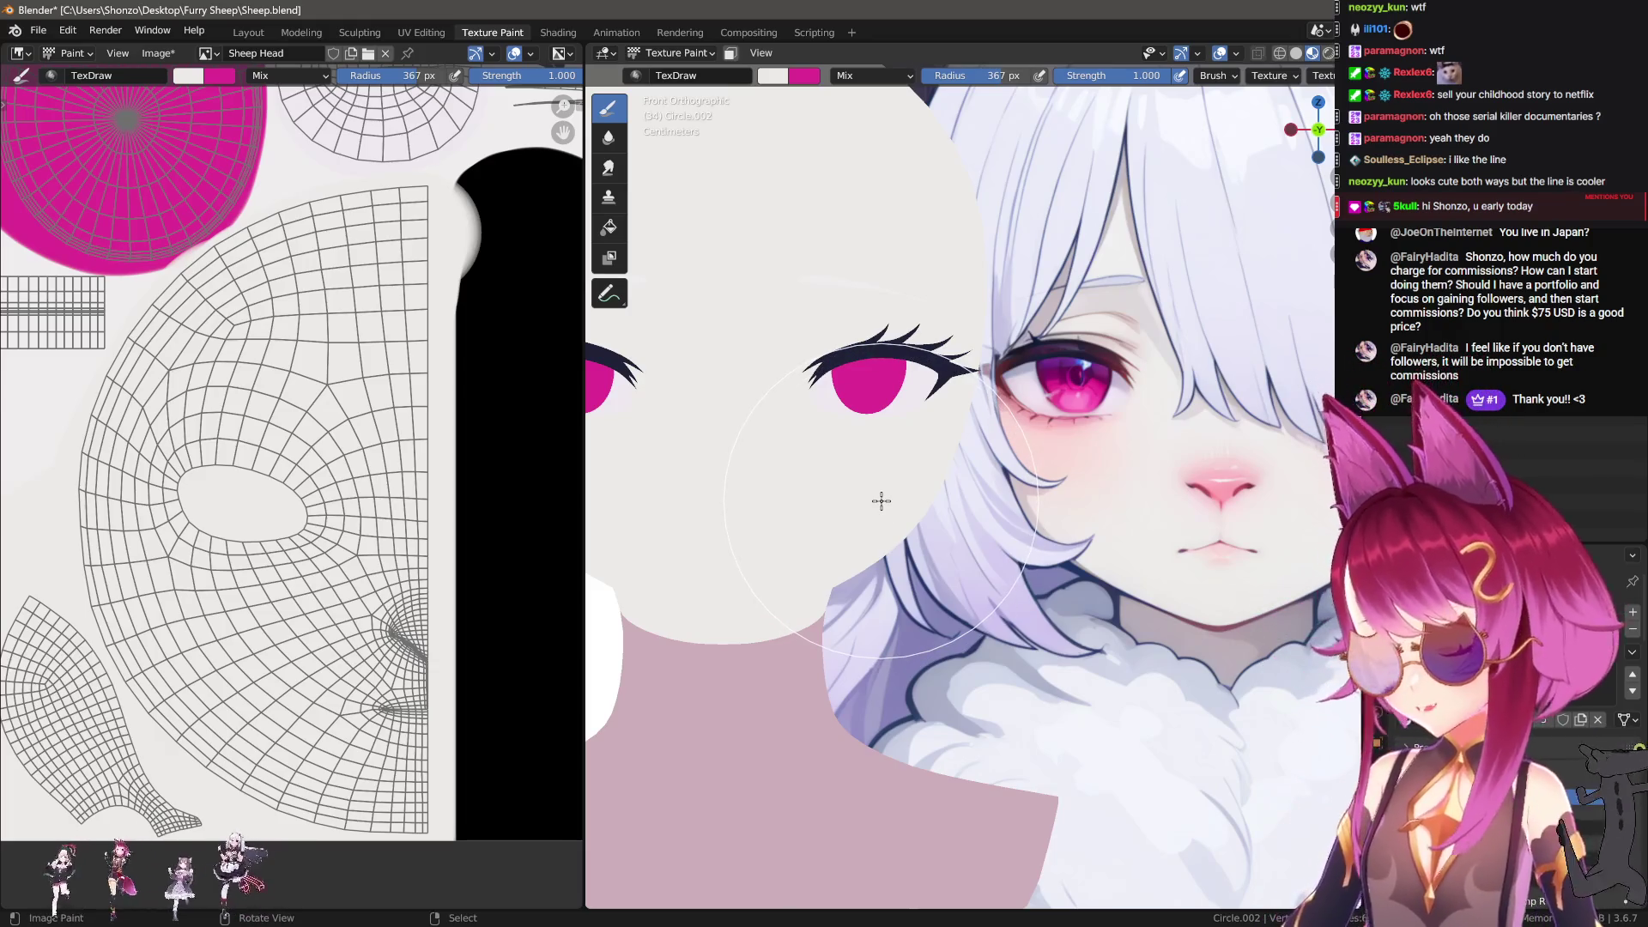
scroll(287, 589, "up", 3)
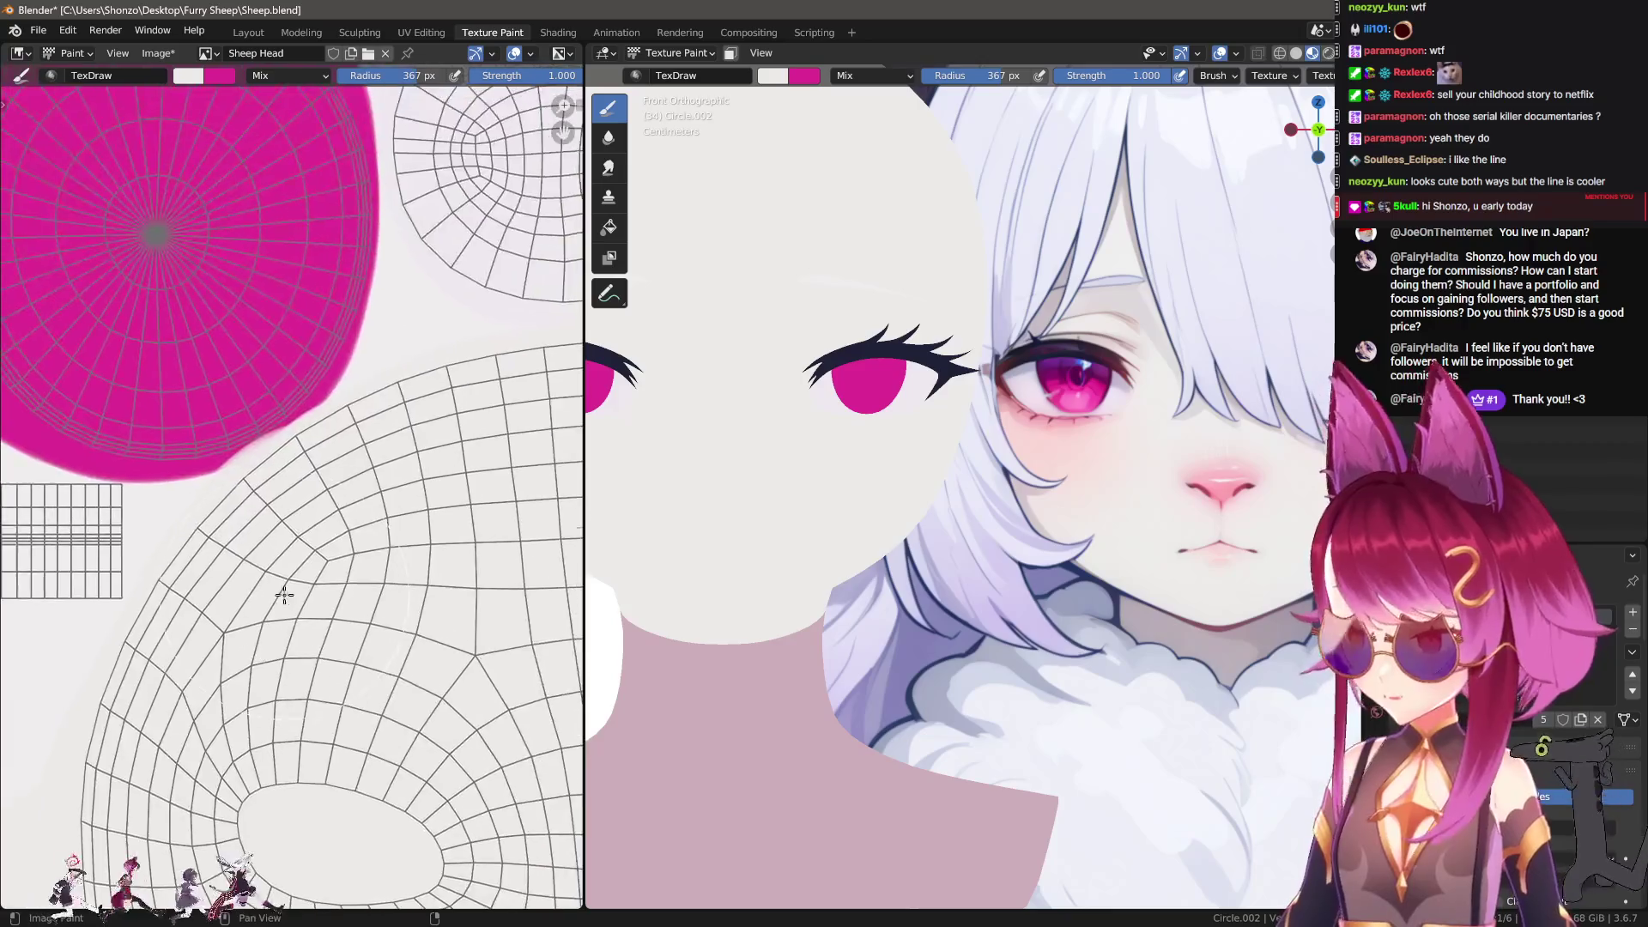
middle_click_drag(346, 455, 393, 488)
Step: Switch the brush colour back to pink and paint along the pink island's right edge
key("s")
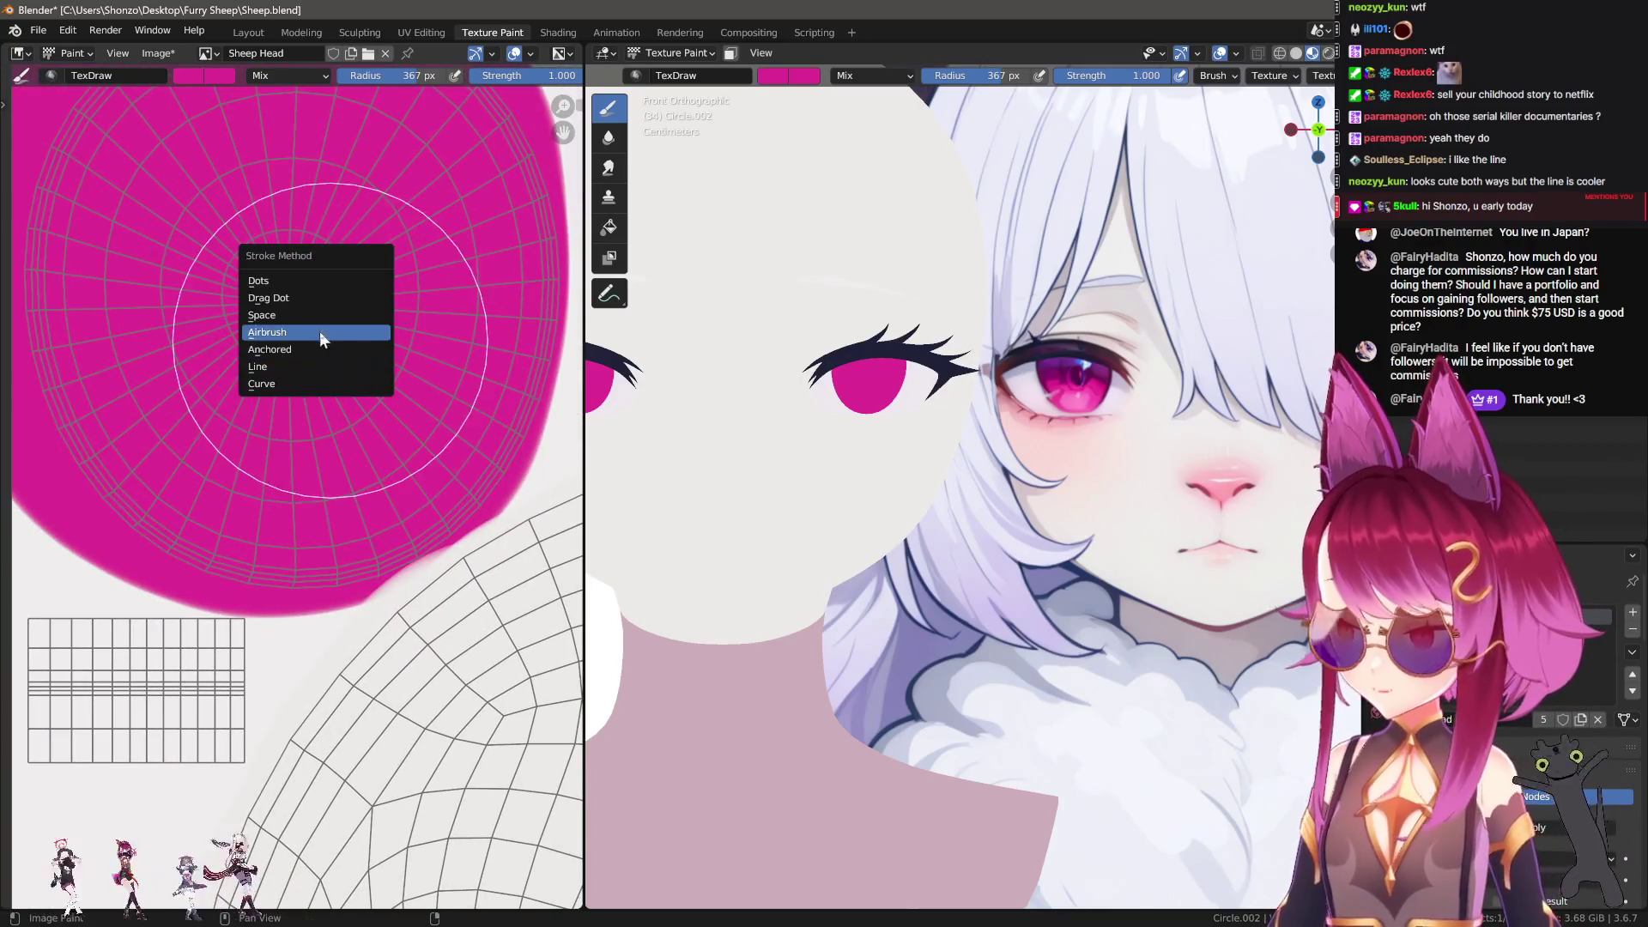
scroll(432, 394, "up", 3)
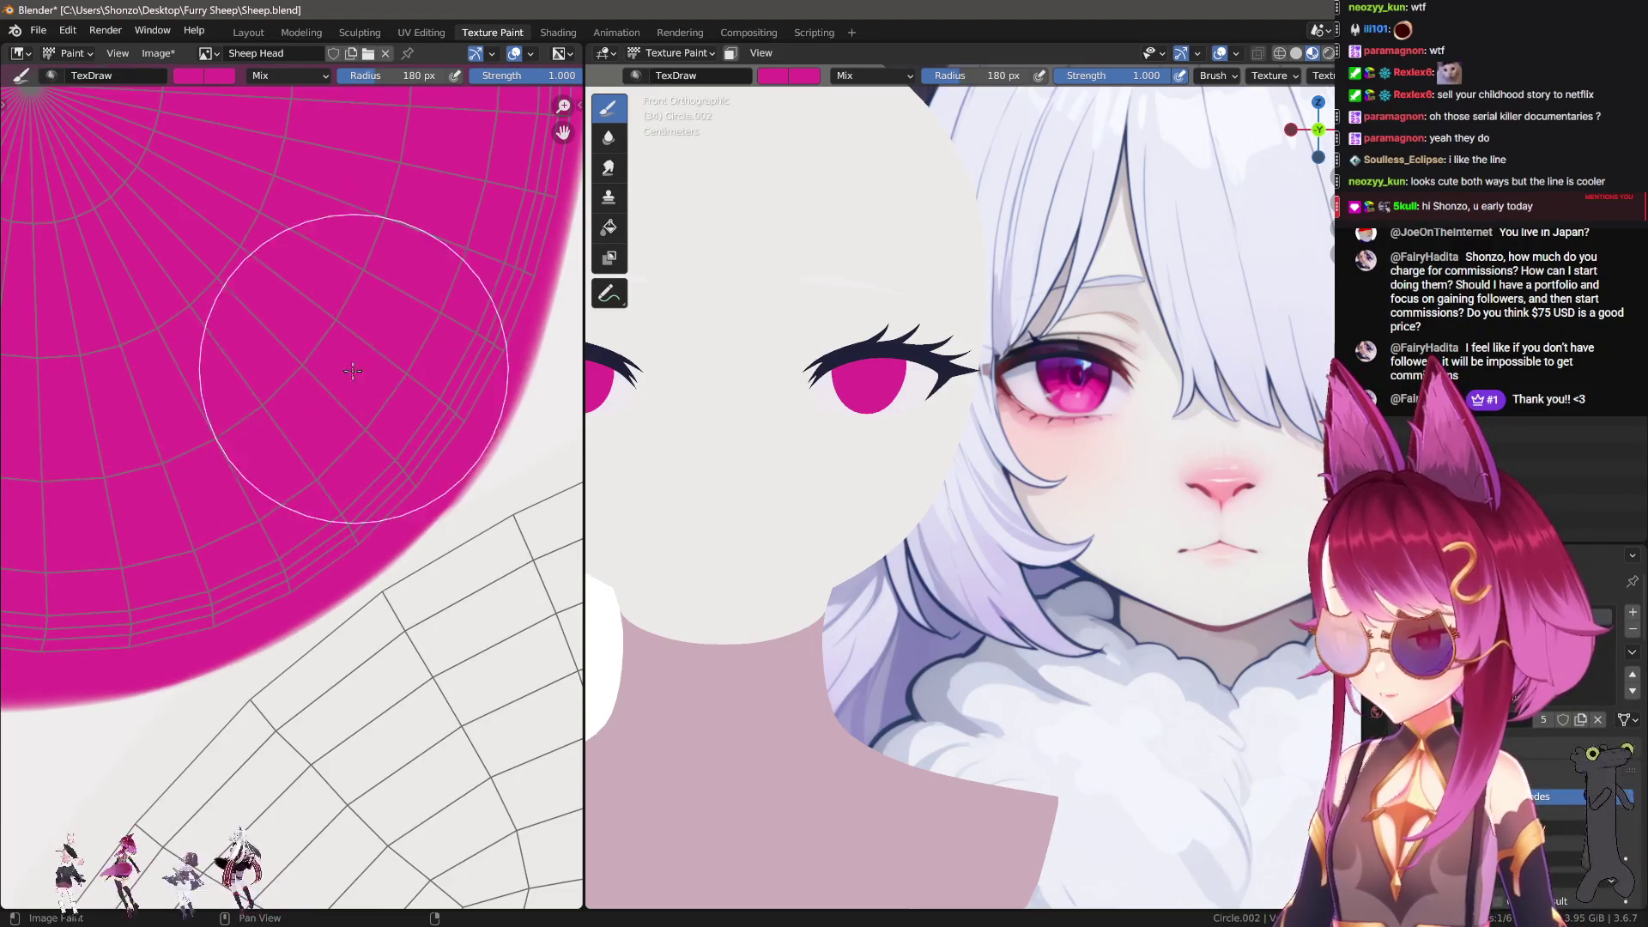
scroll(261, 497, "down", 2)
scroll(249, 343, "up", 2)
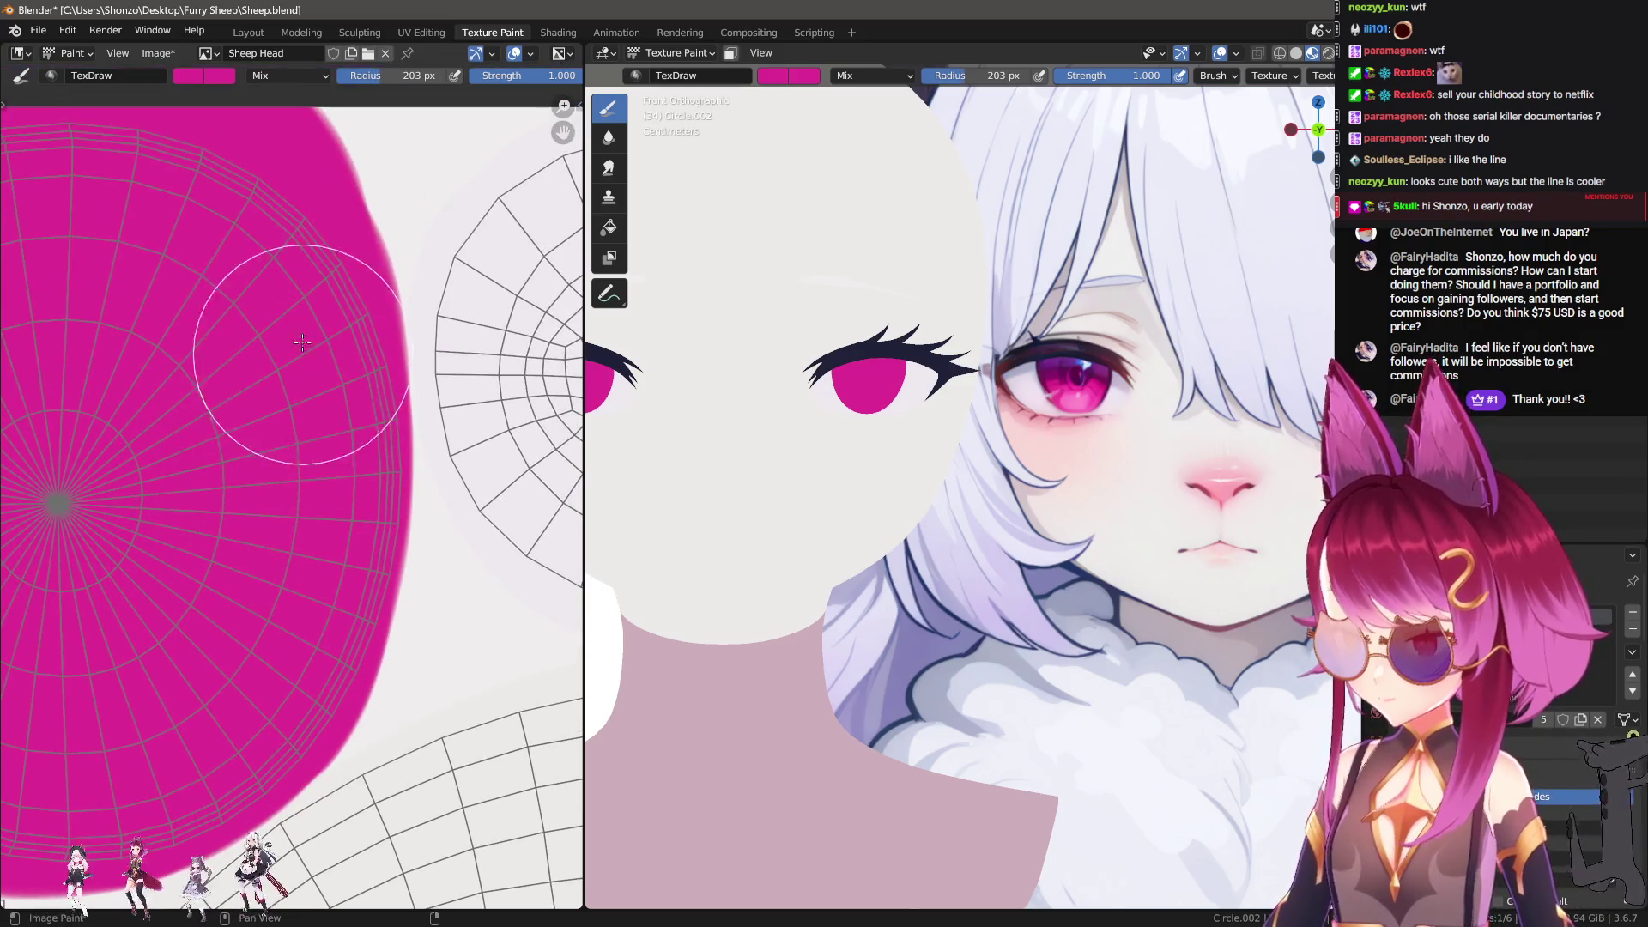
mouse_move(247, 200)
left_mouse_down()
mouse_move(245, 485)
mouse_move(221, 613)
mouse_move(175, 709)
left_mouse_up()
Step: Swap to white and, with a 94 px brush, paint white over the pink edge
scroll(175, 708, "down", 1)
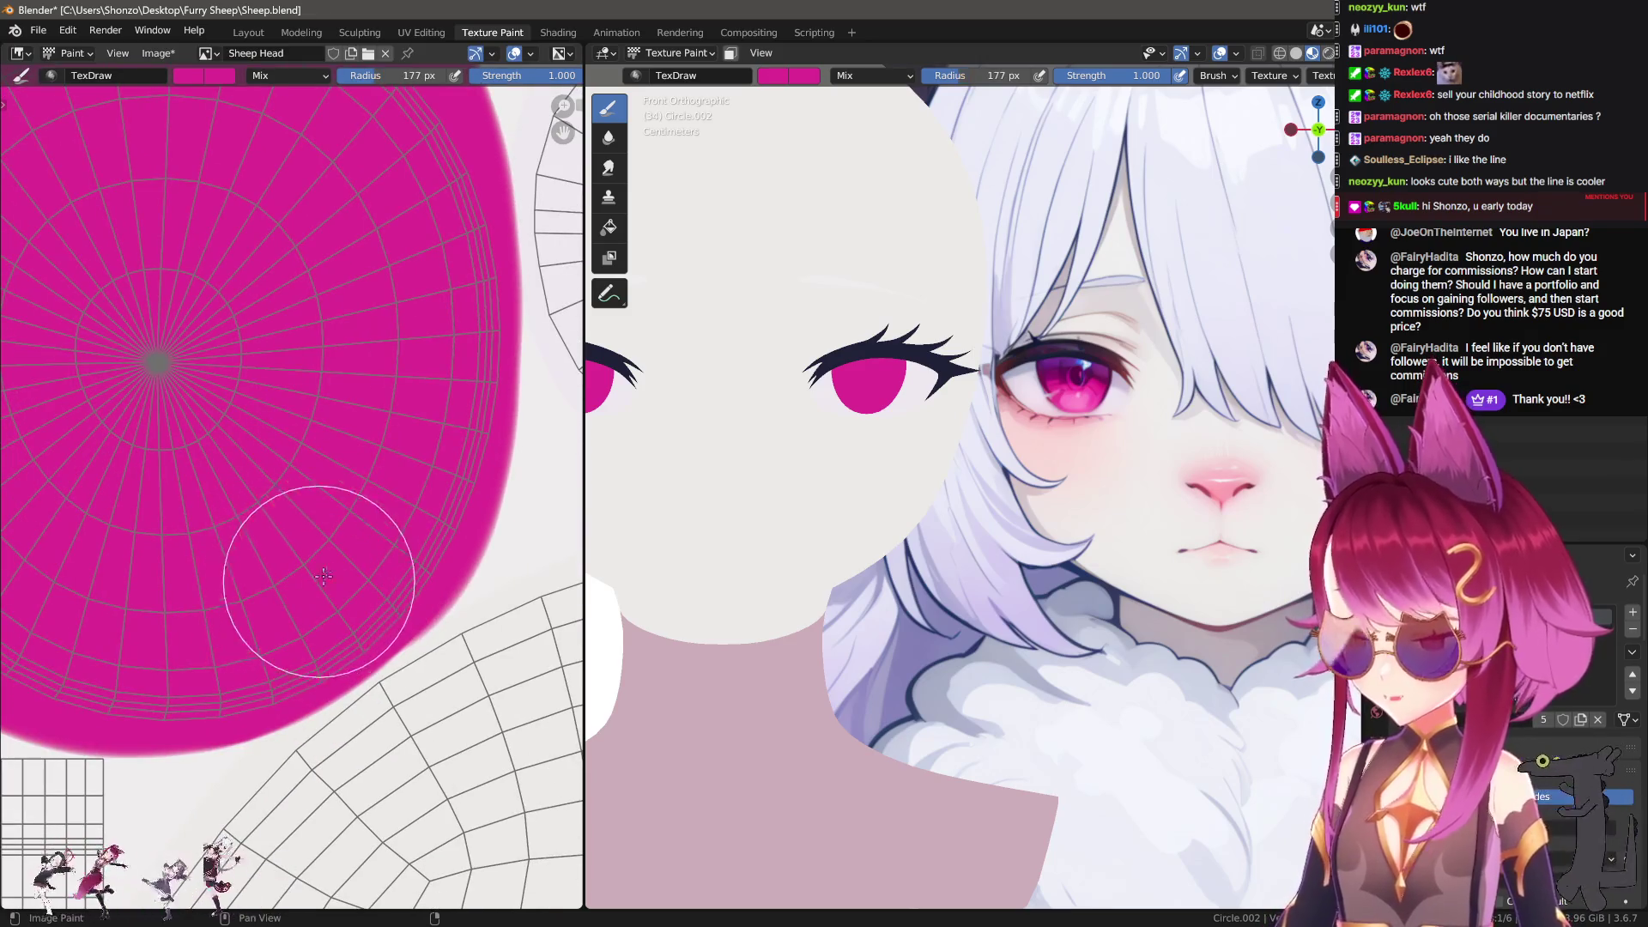
middle_click_drag(288, 678, 306, 557)
scroll(306, 556, "up", 1)
middle_click_drag(89, 406, 203, 305)
key("s")
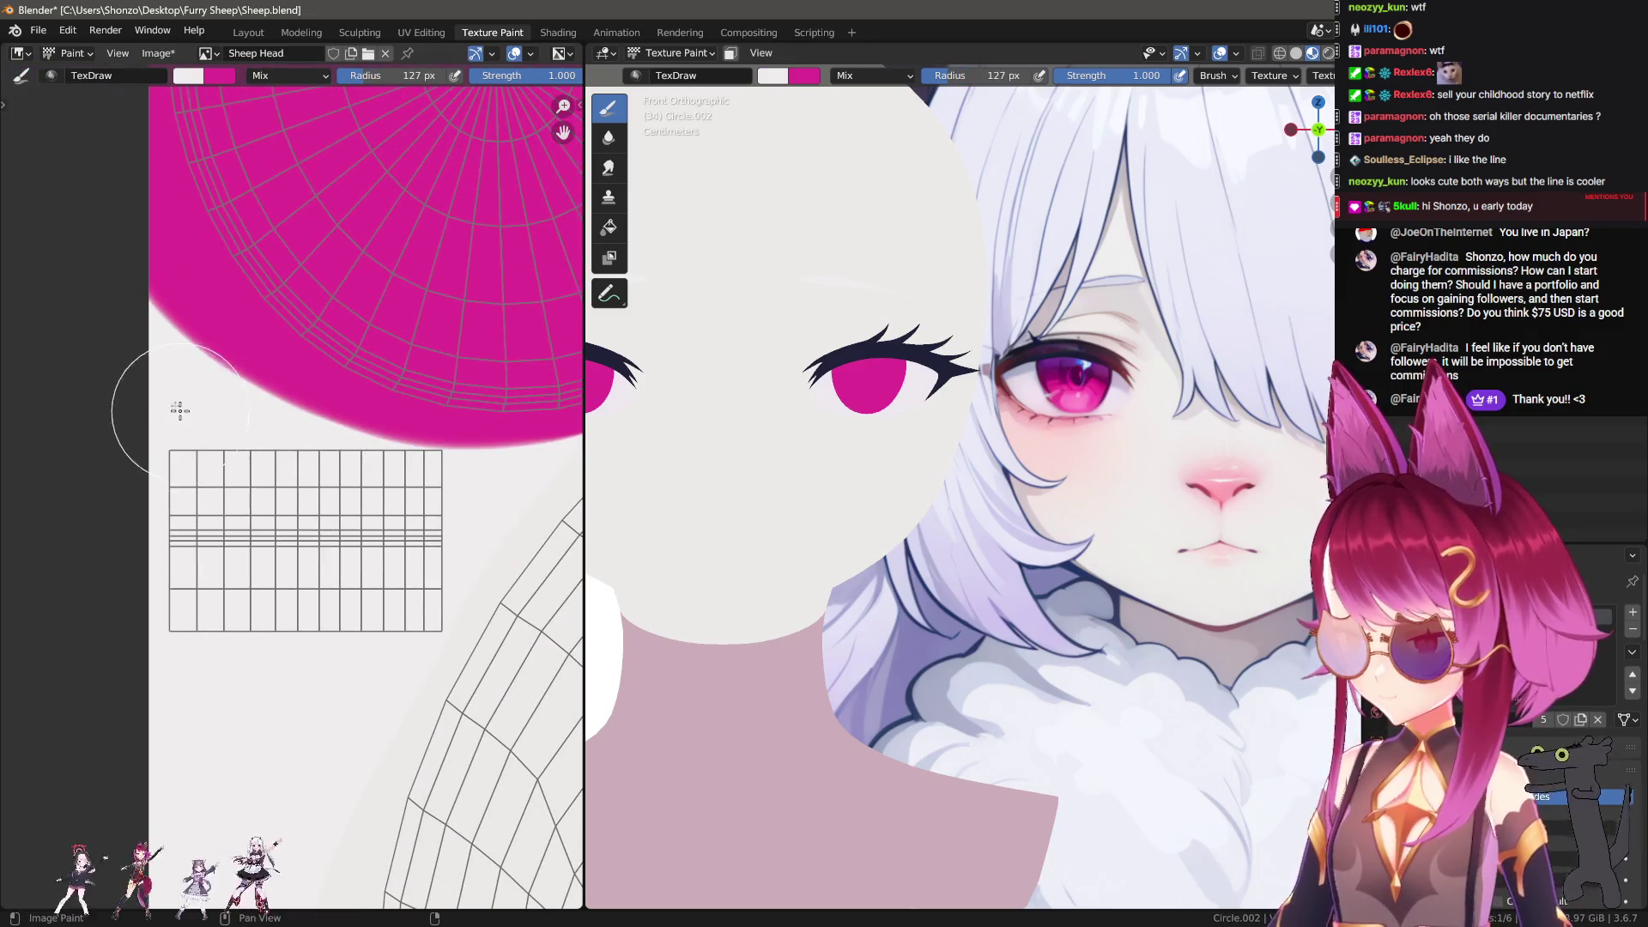
left_click_drag(177, 403, 209, 431)
key("f")
left_click(334, 468)
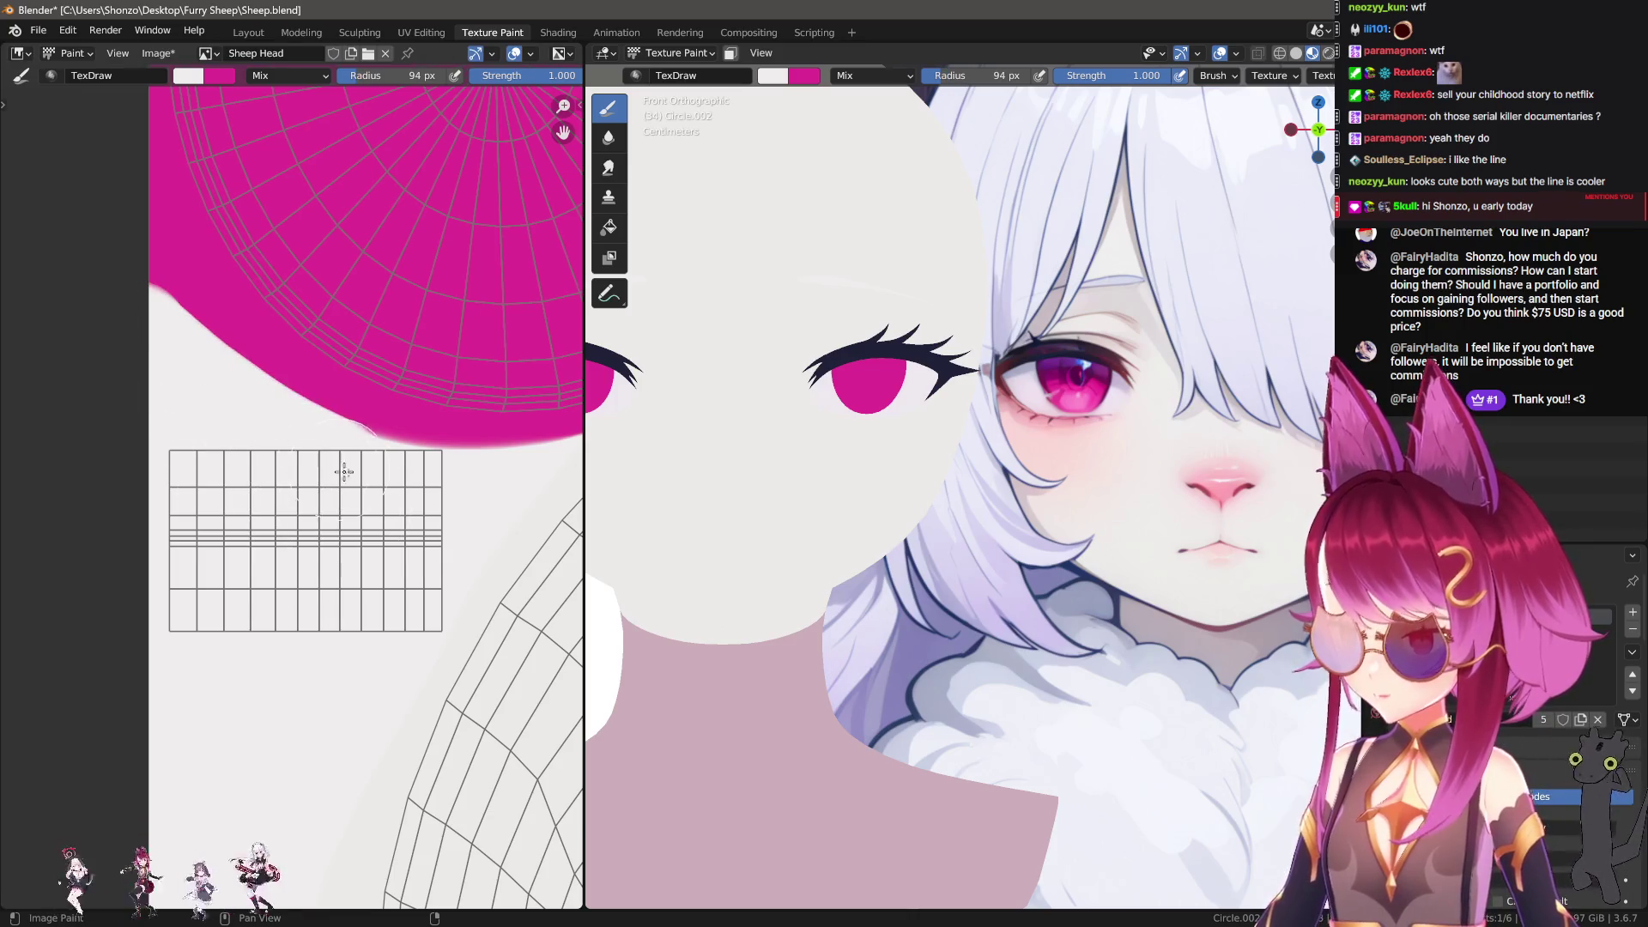
mouse_move(136, 340)
left_mouse_down()
mouse_move(368, 452)
mouse_move(464, 439)
left_mouse_up()
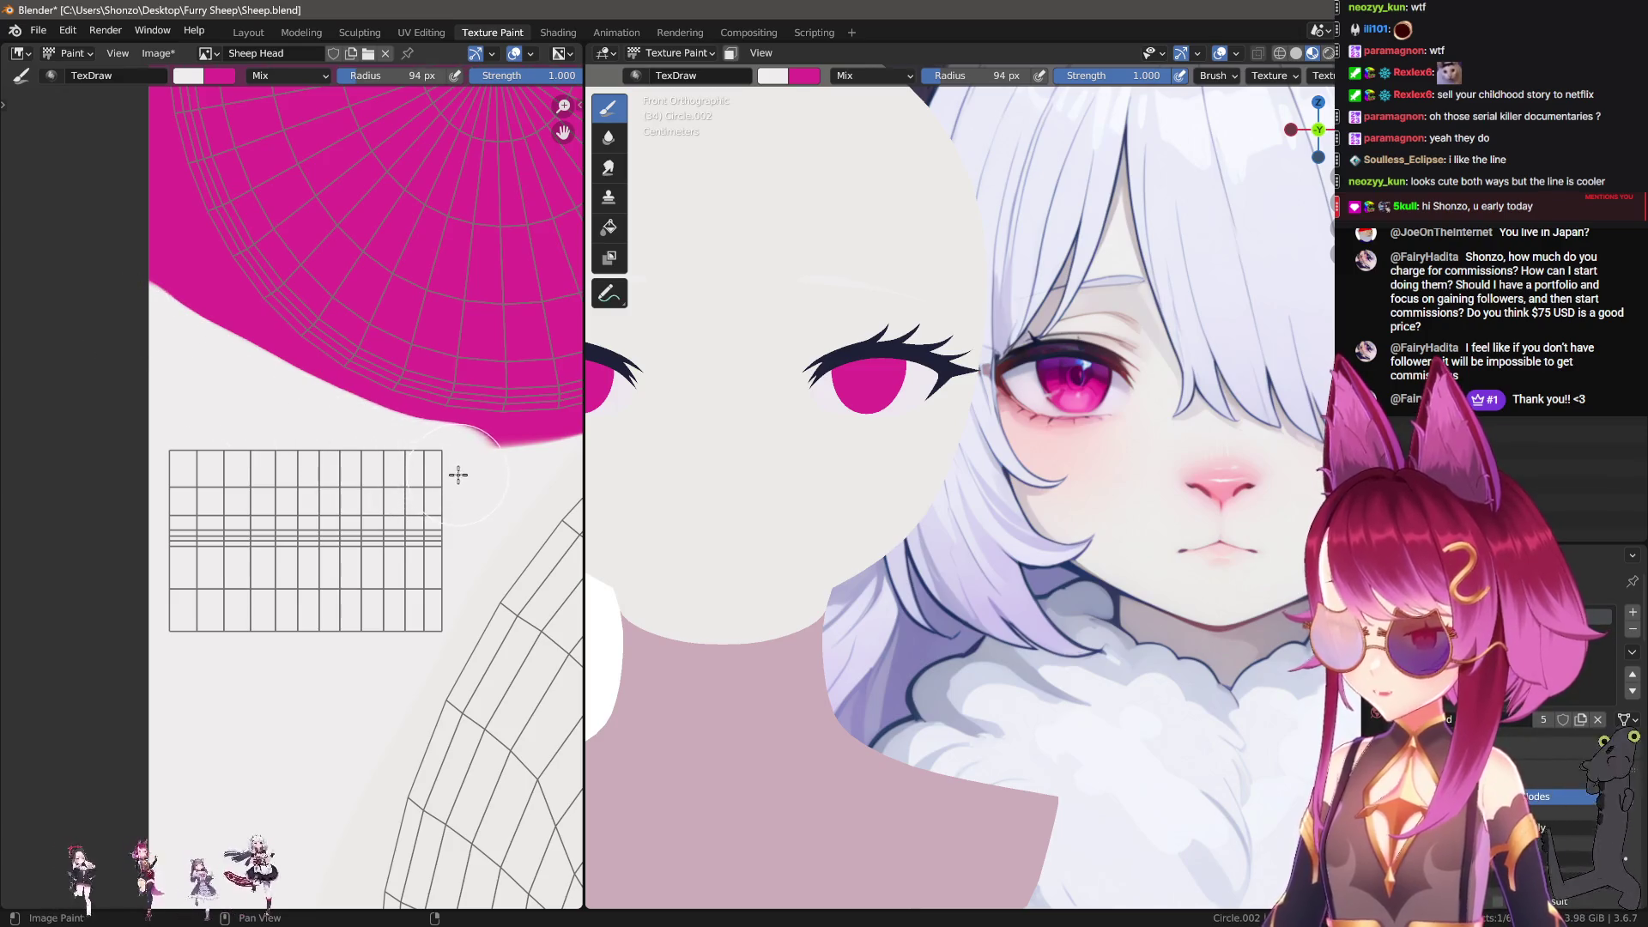
Step: With a 73 px white brush, trim the pink edge and its upper-left corner
middle_click_drag(456, 472, 312, 475)
key("f")
left_click(247, 450)
left_click(330, 470)
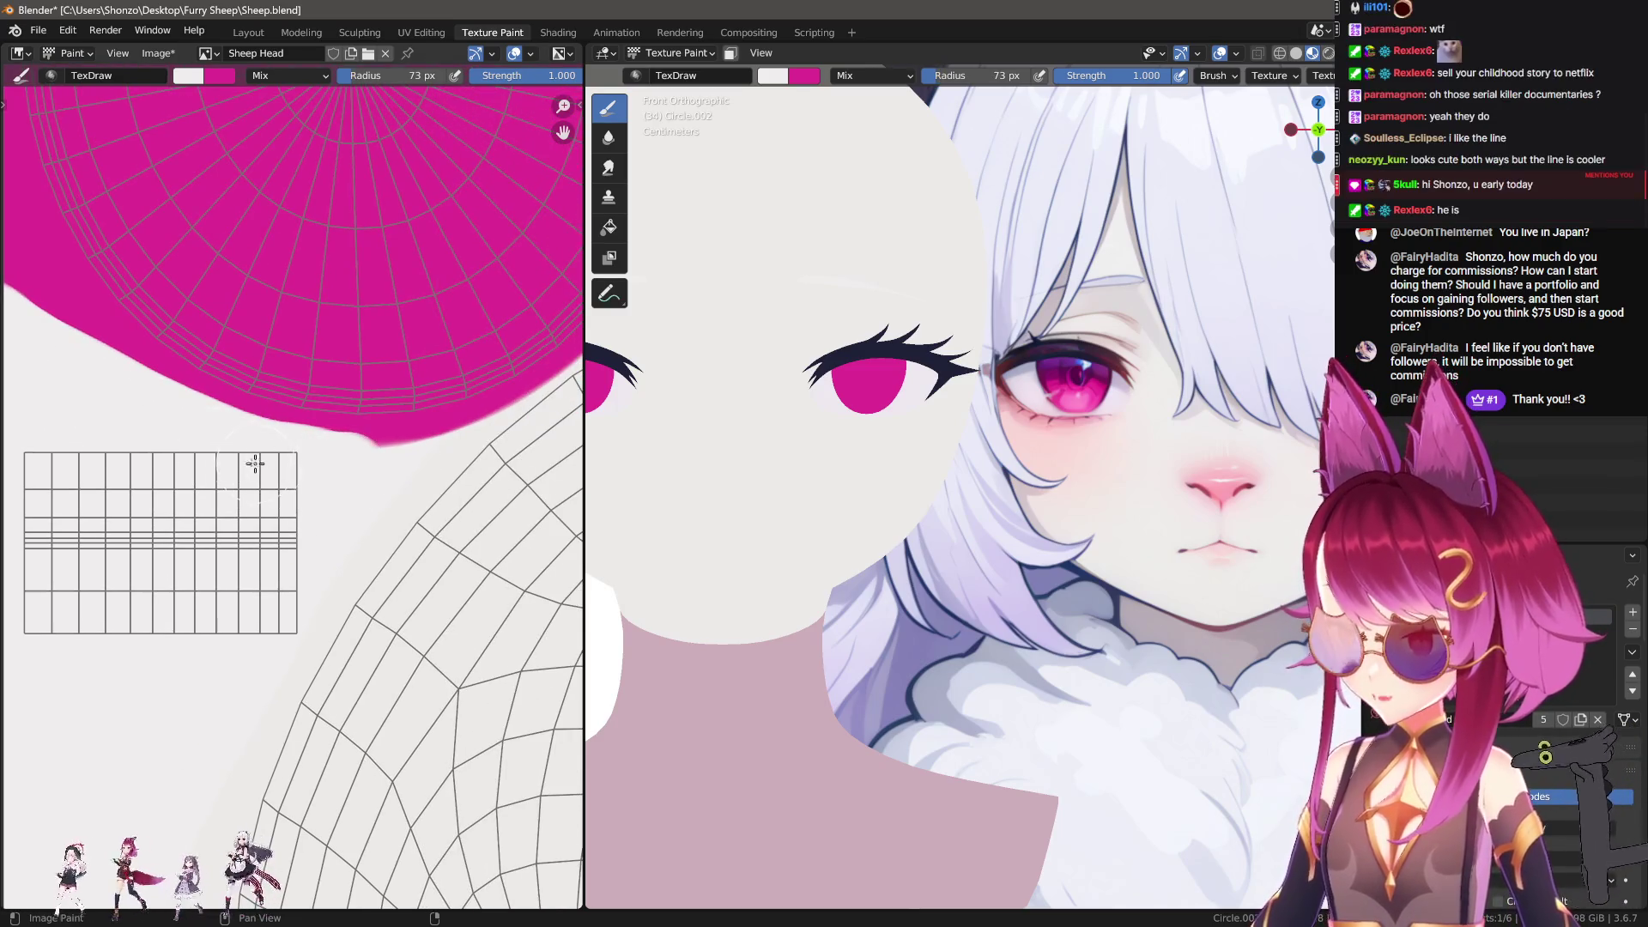
left_click_drag(243, 457, 349, 466)
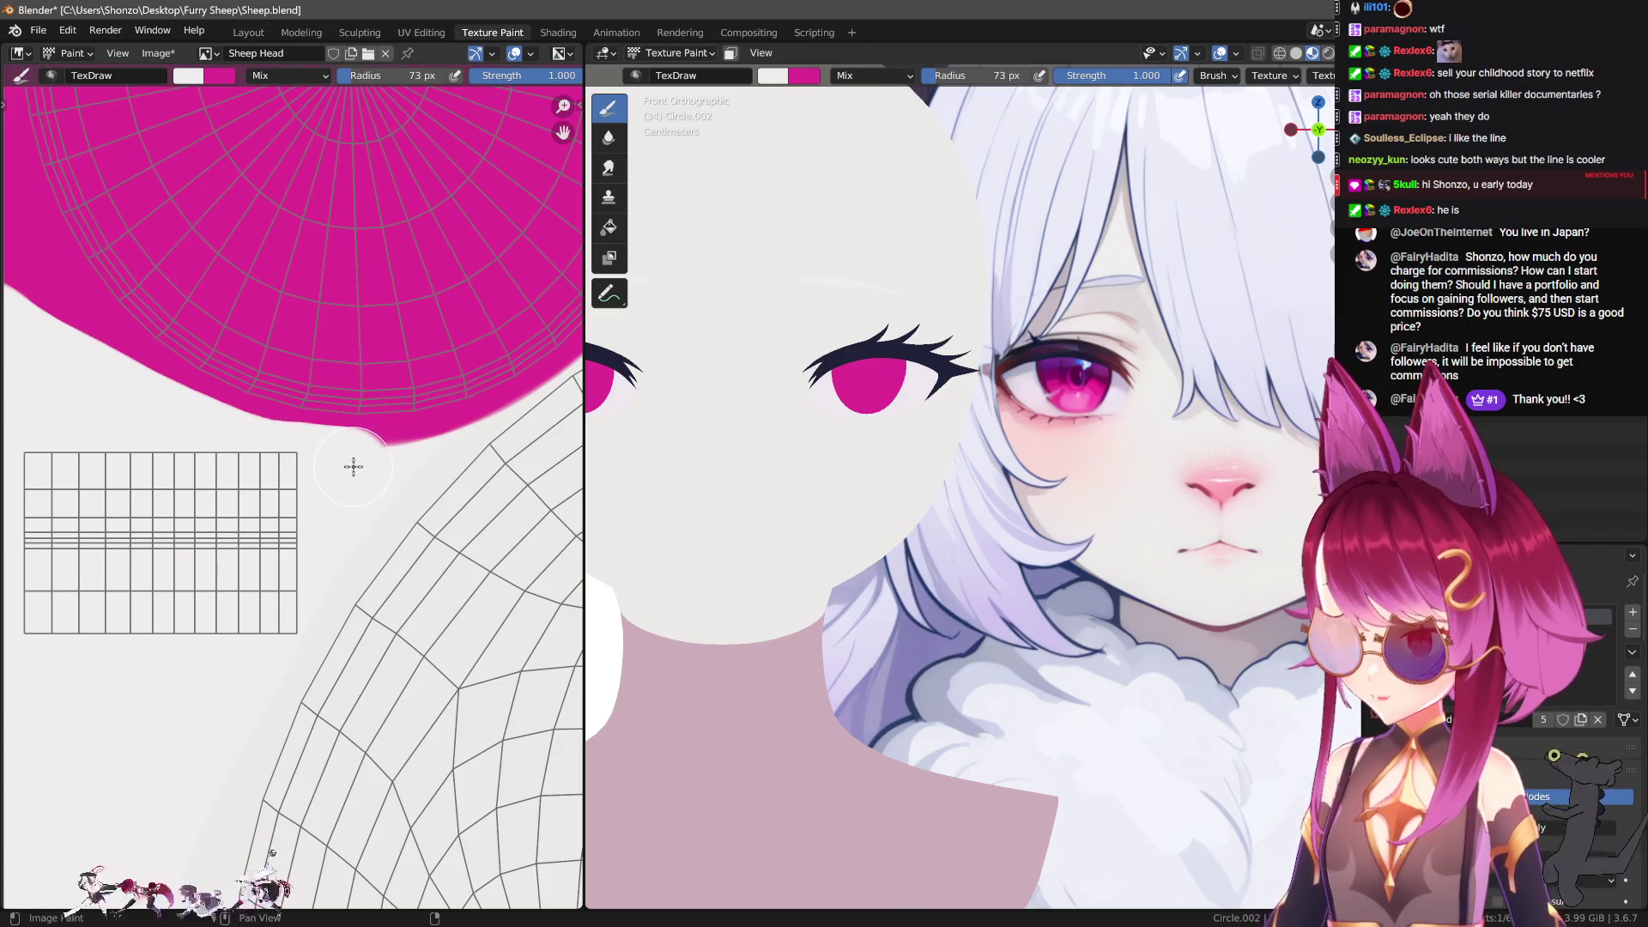
middle_click_drag(254, 546, 297, 525)
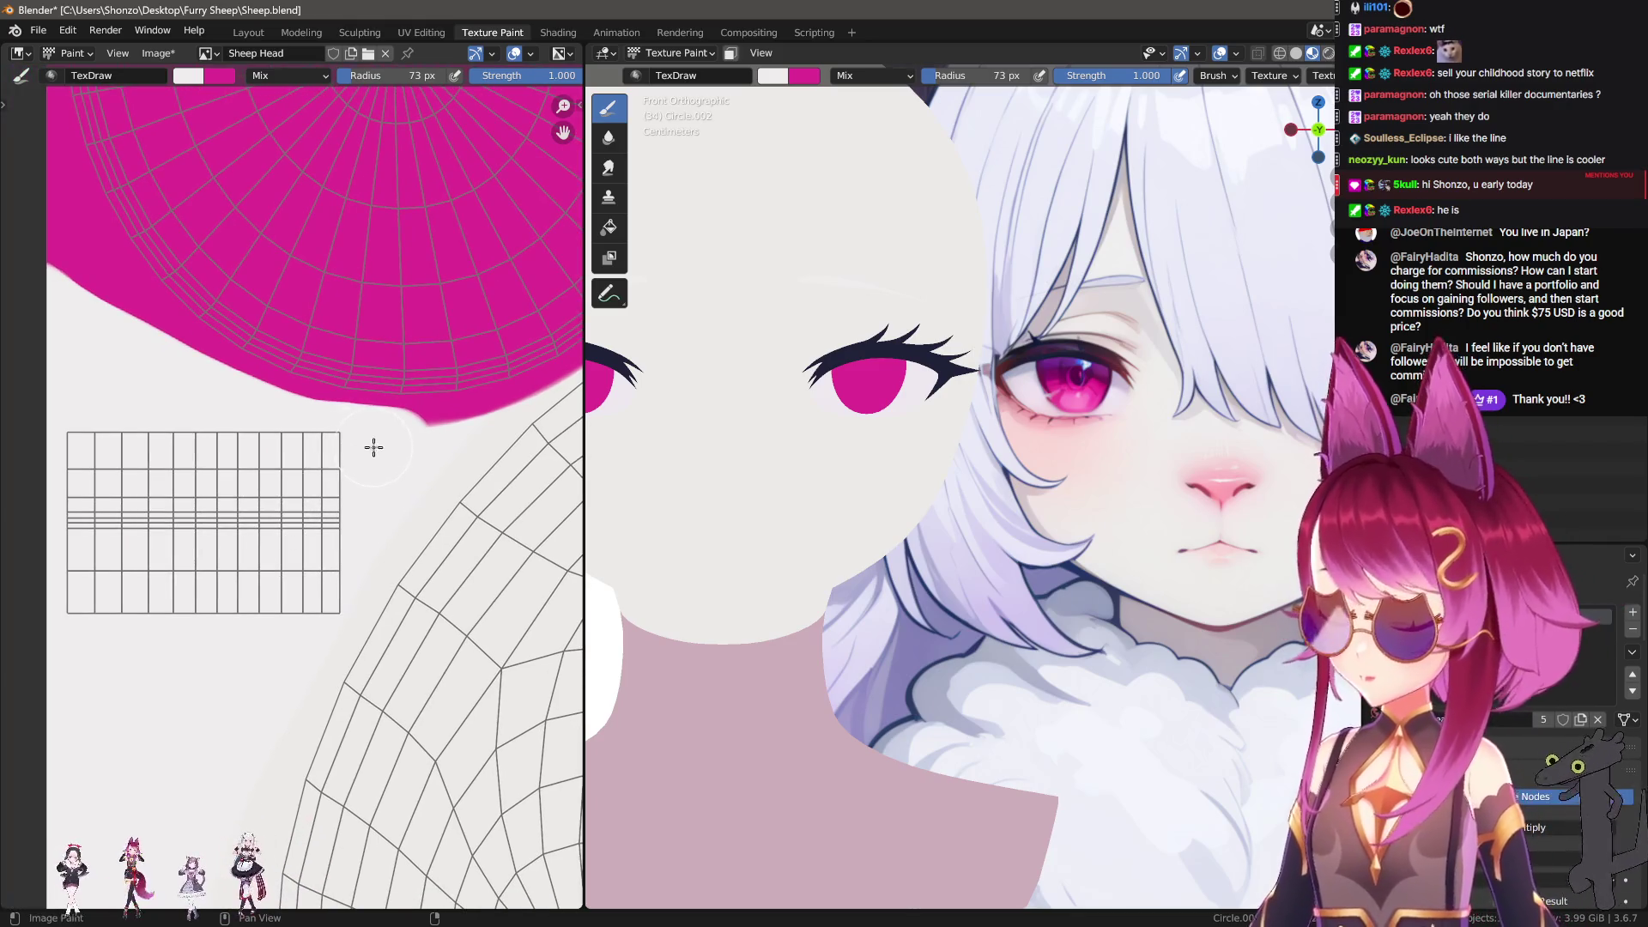
left_click_drag(66, 292, 137, 313)
Step: Shrink the brush to 57 px and paint white along the pink patch's lower-left edge
middle_click_drag(108, 362, 149, 409)
key("f")
left_click(219, 429)
mouse_move(66, 295)
left_mouse_down()
mouse_move(312, 456)
mouse_move(392, 481)
left_mouse_up()
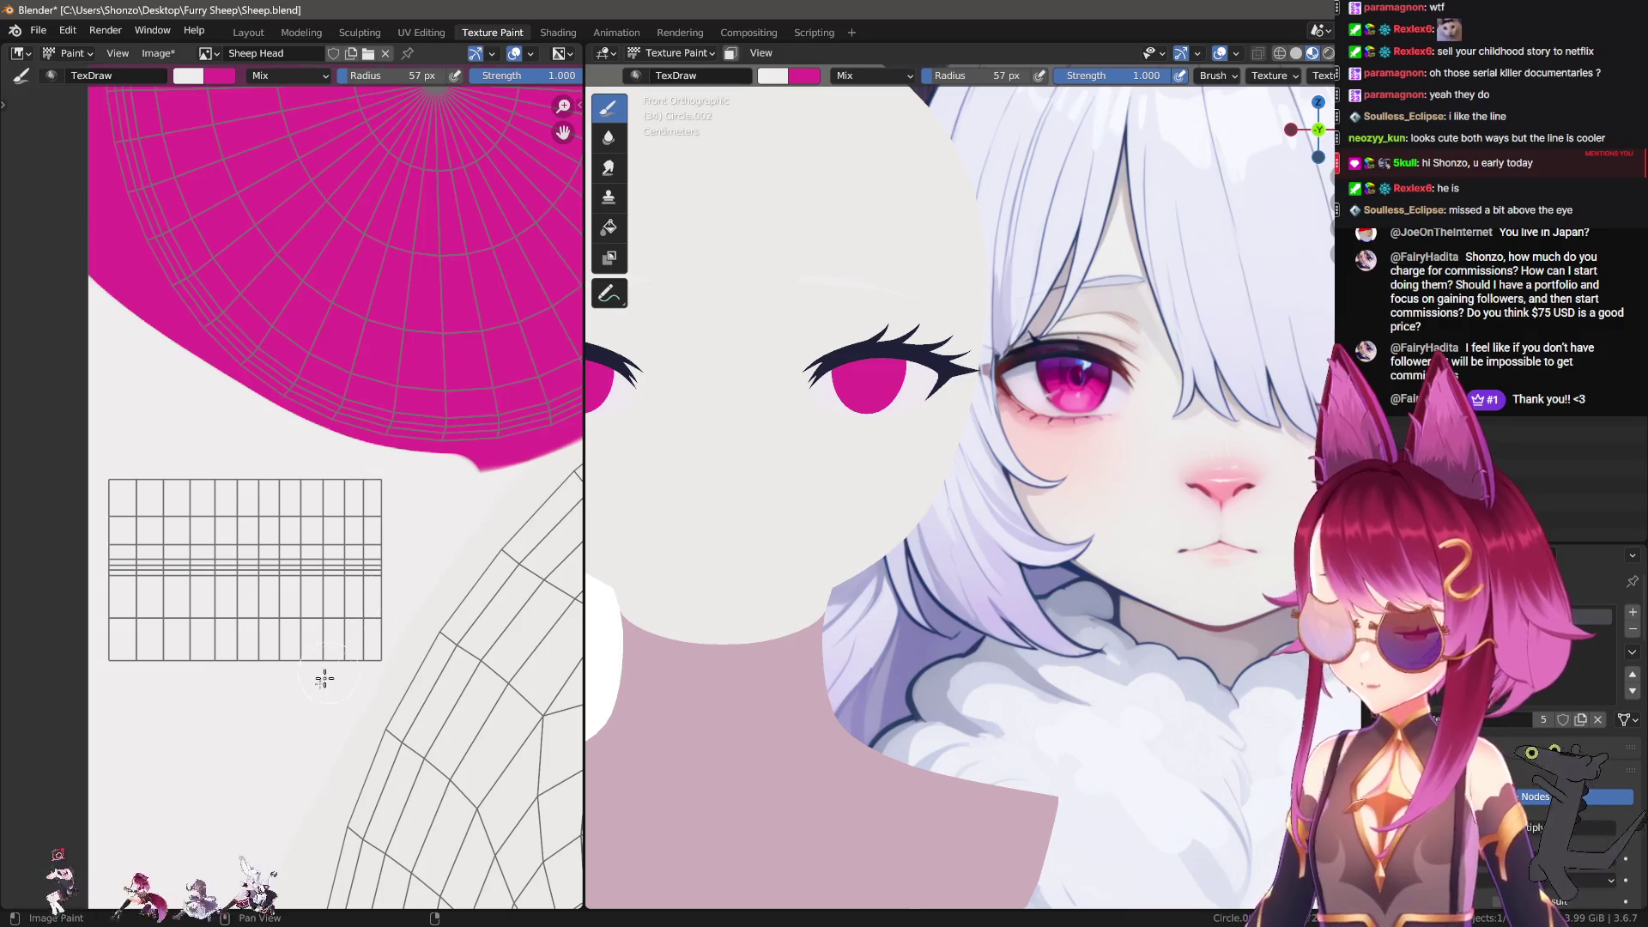
Step: Move down the texture and enlarge the brush to 119 px, returning to the pink patch
middle_click_drag(321, 695, 318, 497)
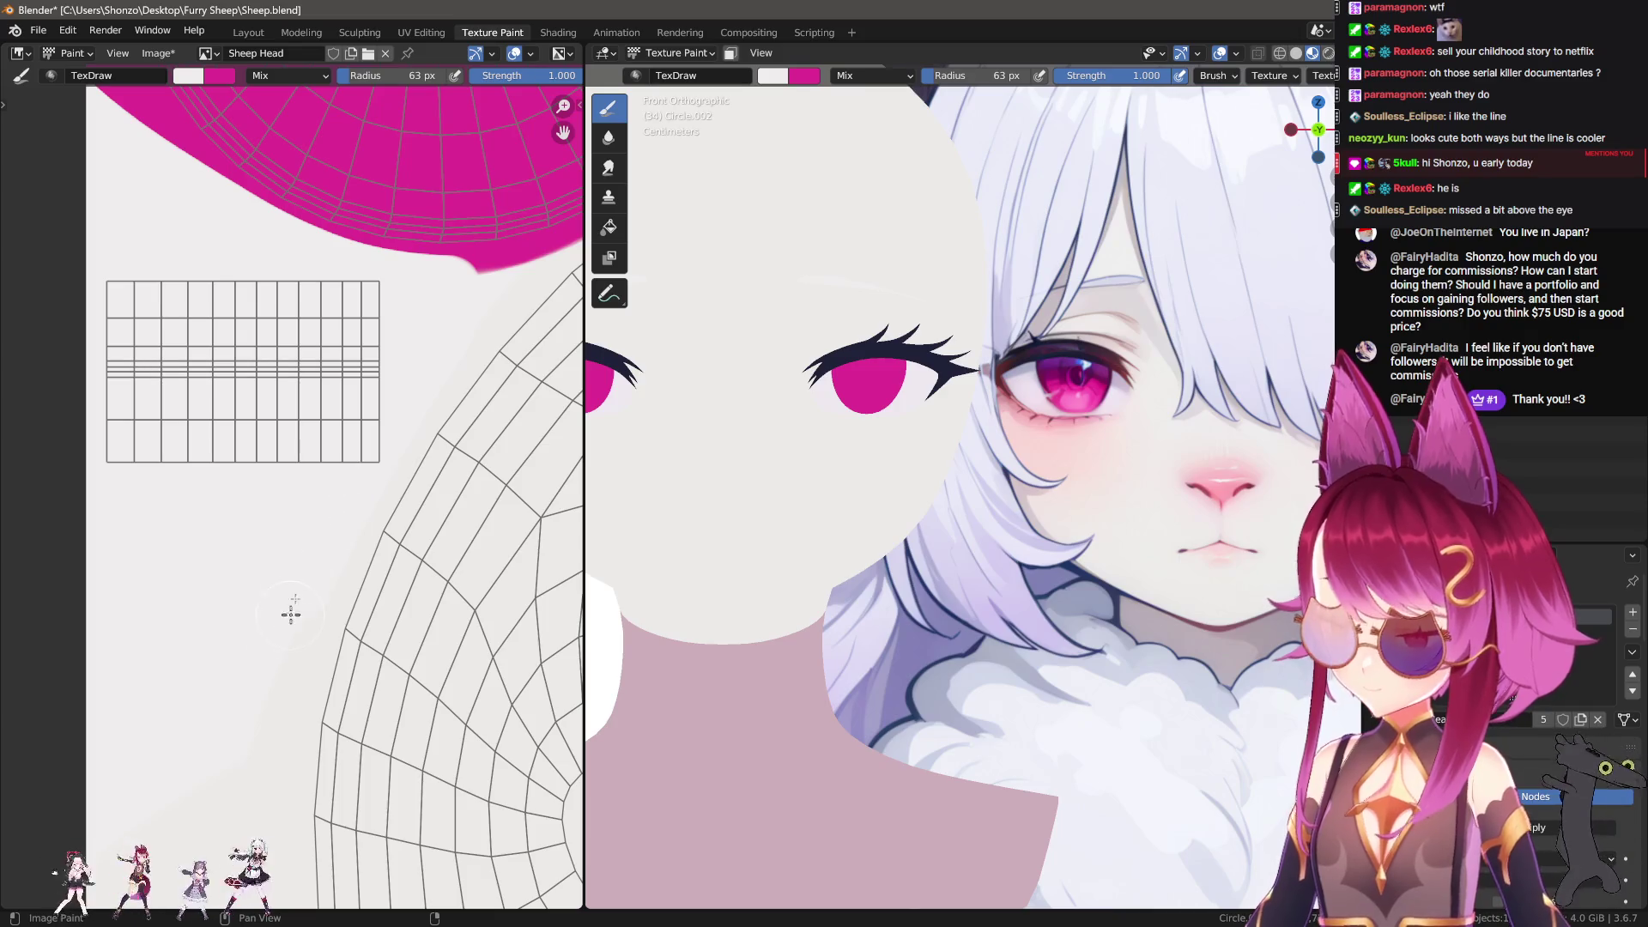
middle_click_drag(362, 451, 386, 312)
middle_click_drag(294, 533, 342, 376)
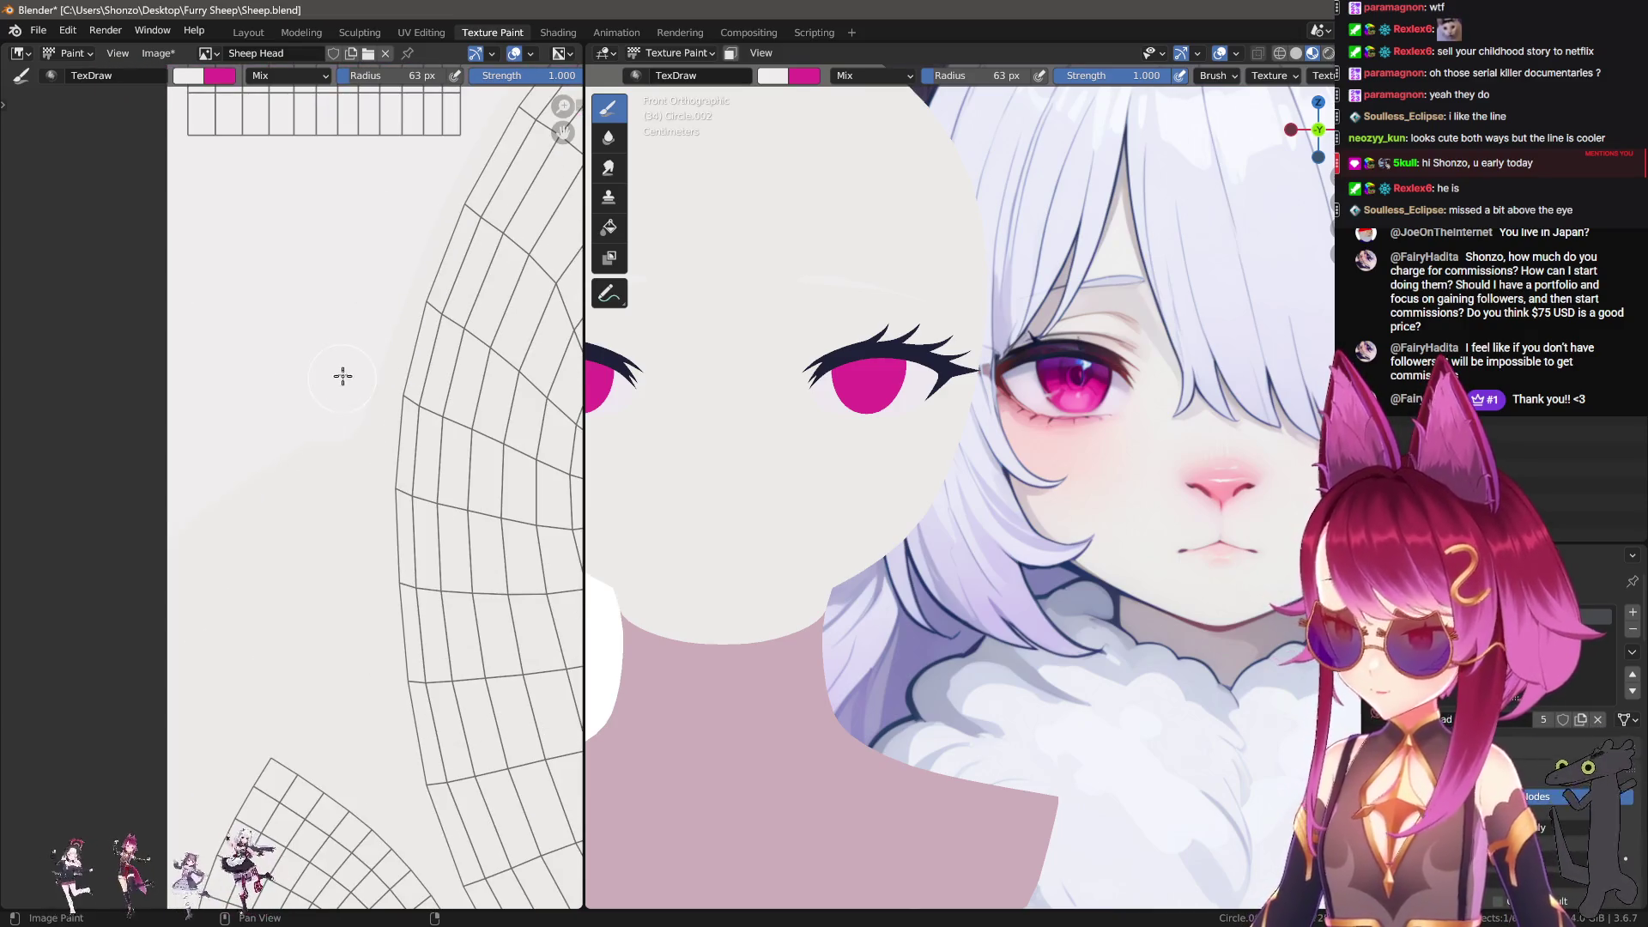
key("f")
left_click(399, 554)
middle_click_drag(399, 553, 368, 602)
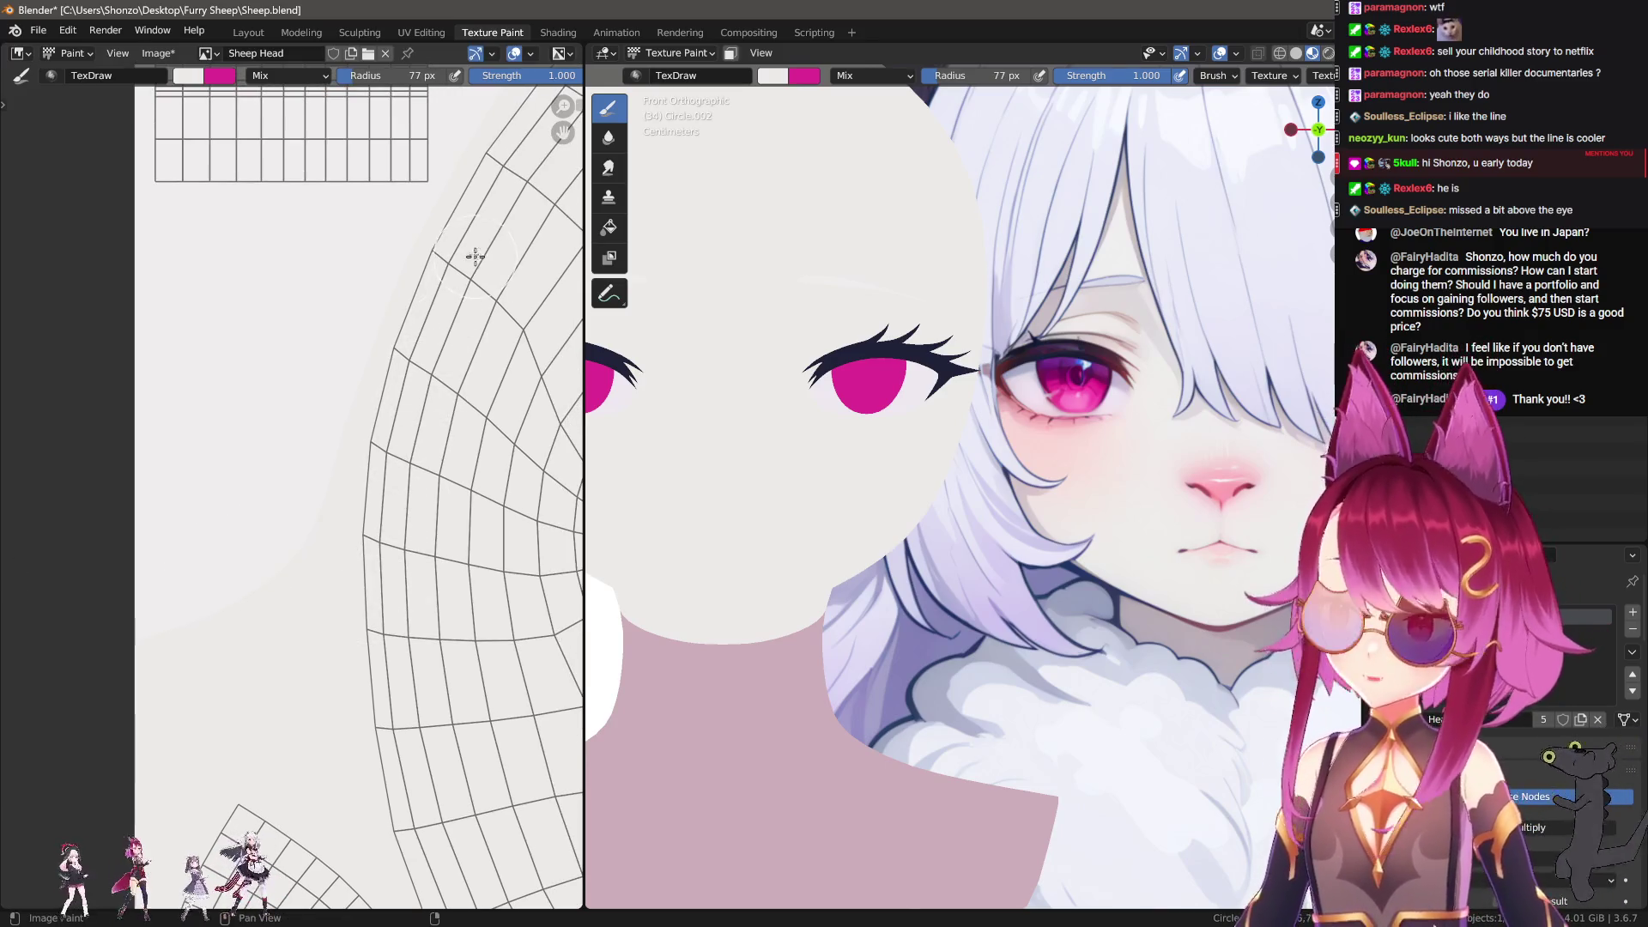
key("f")
left_click(352, 333)
key("f")
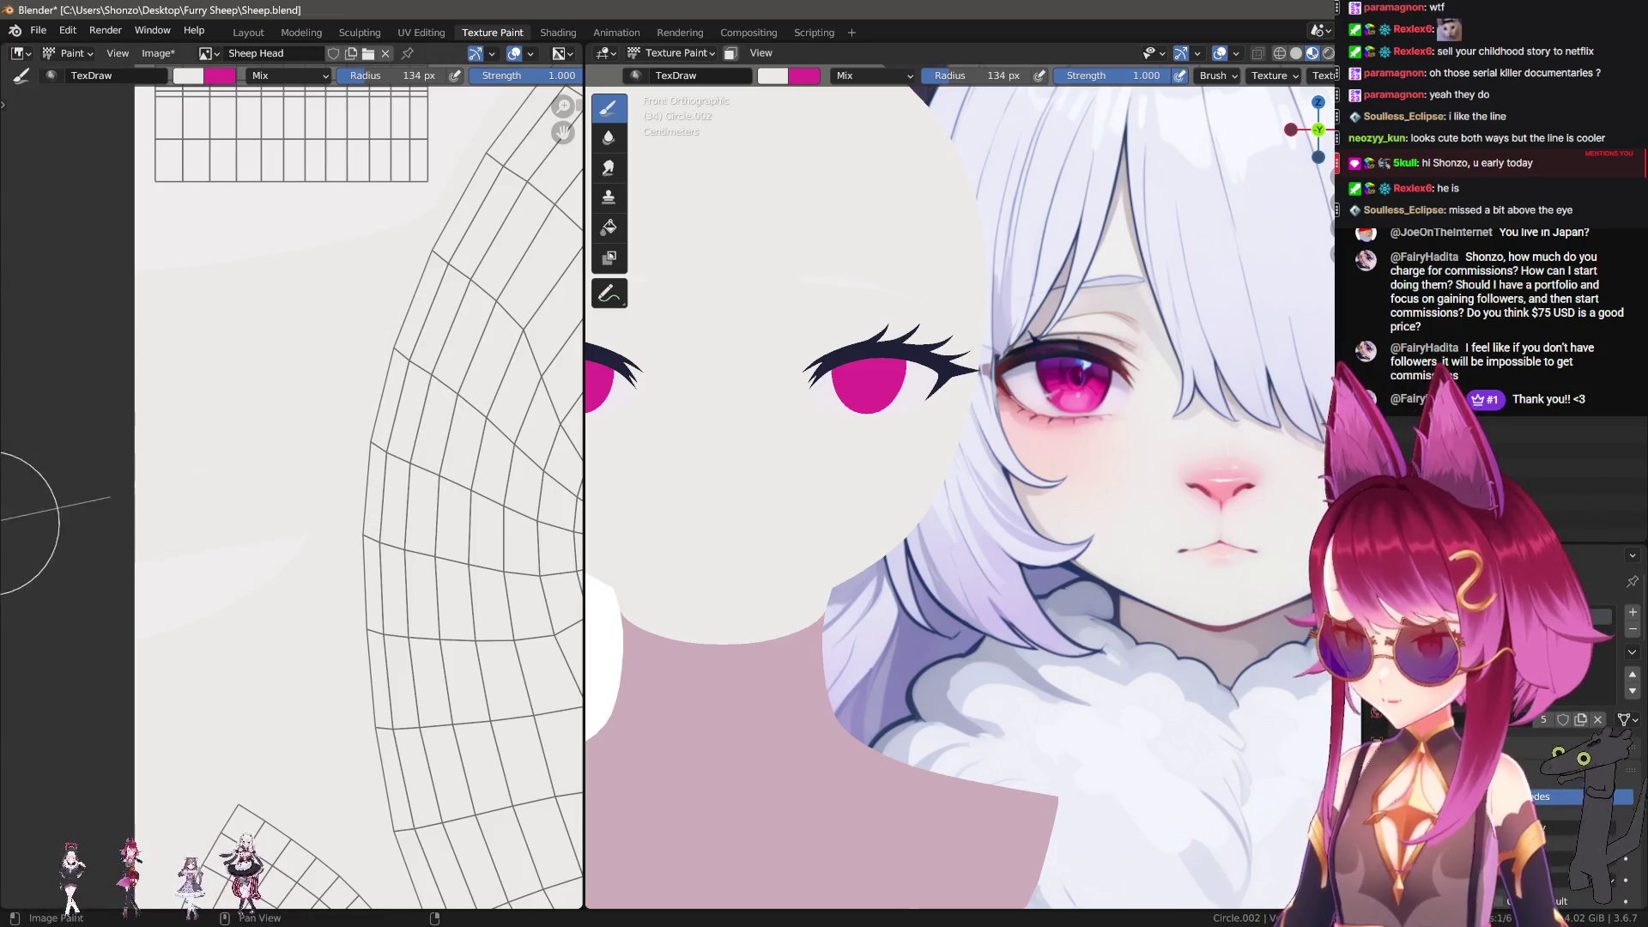
left_click(133, 494)
mouse_move(430, 311)
middle_mouse_down()
mouse_move(399, 432)
mouse_move(209, 531)
middle_mouse_up()
Step: Sample the magenta from the image and repaint the pink patch's lower edge
scroll(276, 418, "down", 3)
scroll(302, 533, "up", 2)
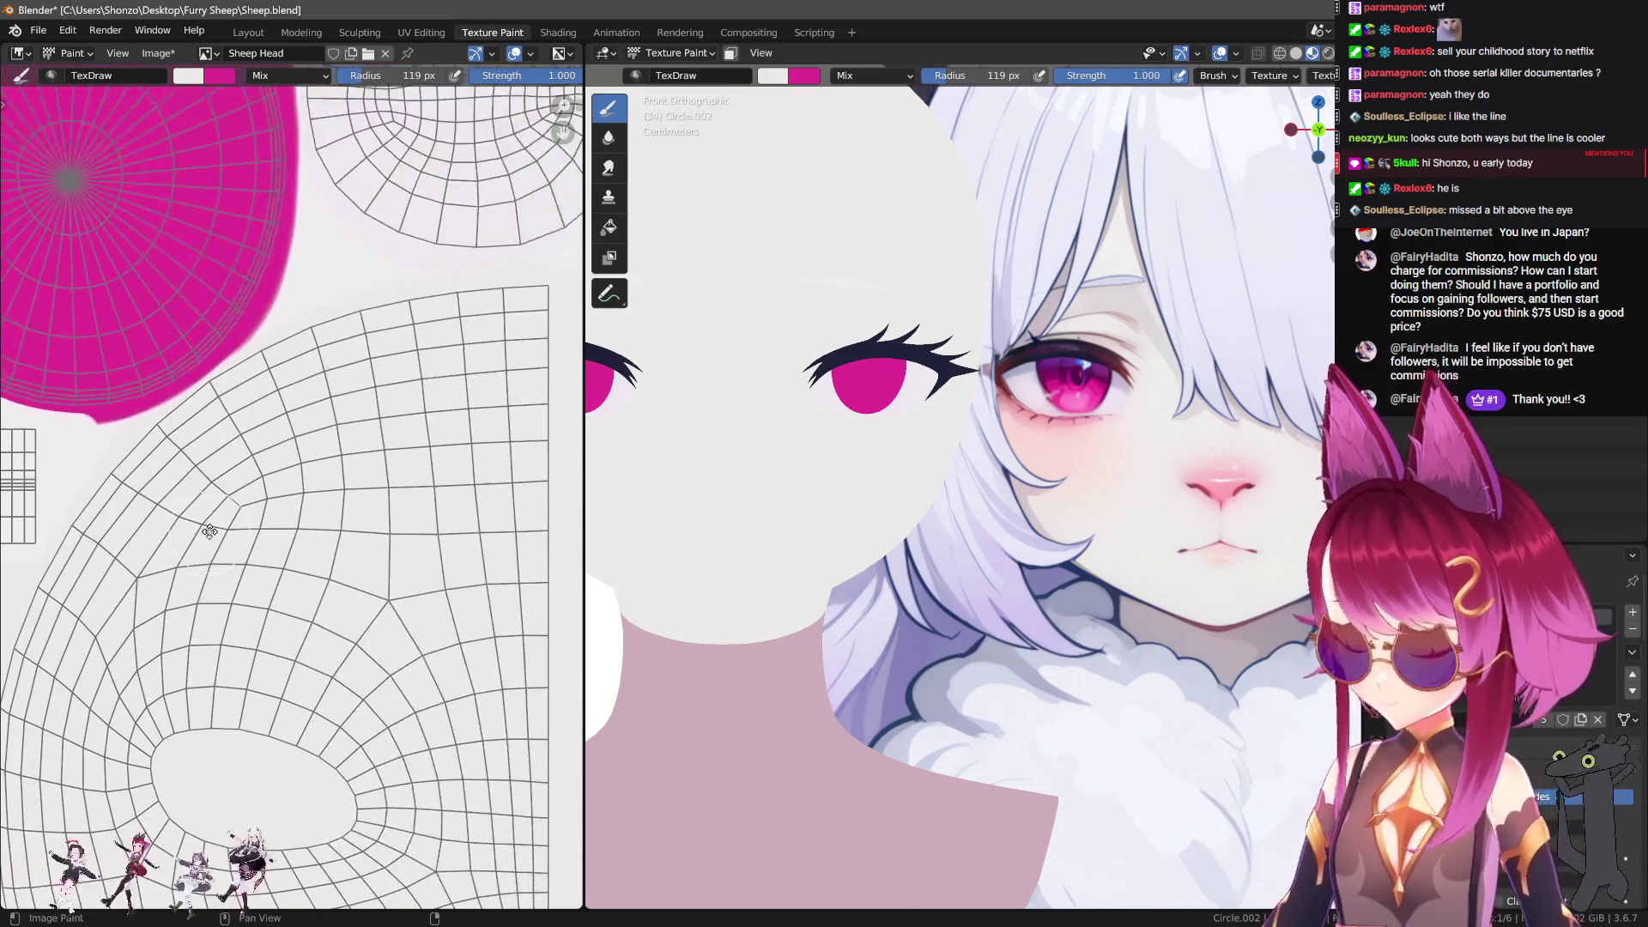
scroll(335, 540, "up", 2)
scroll(362, 549, "down", 1)
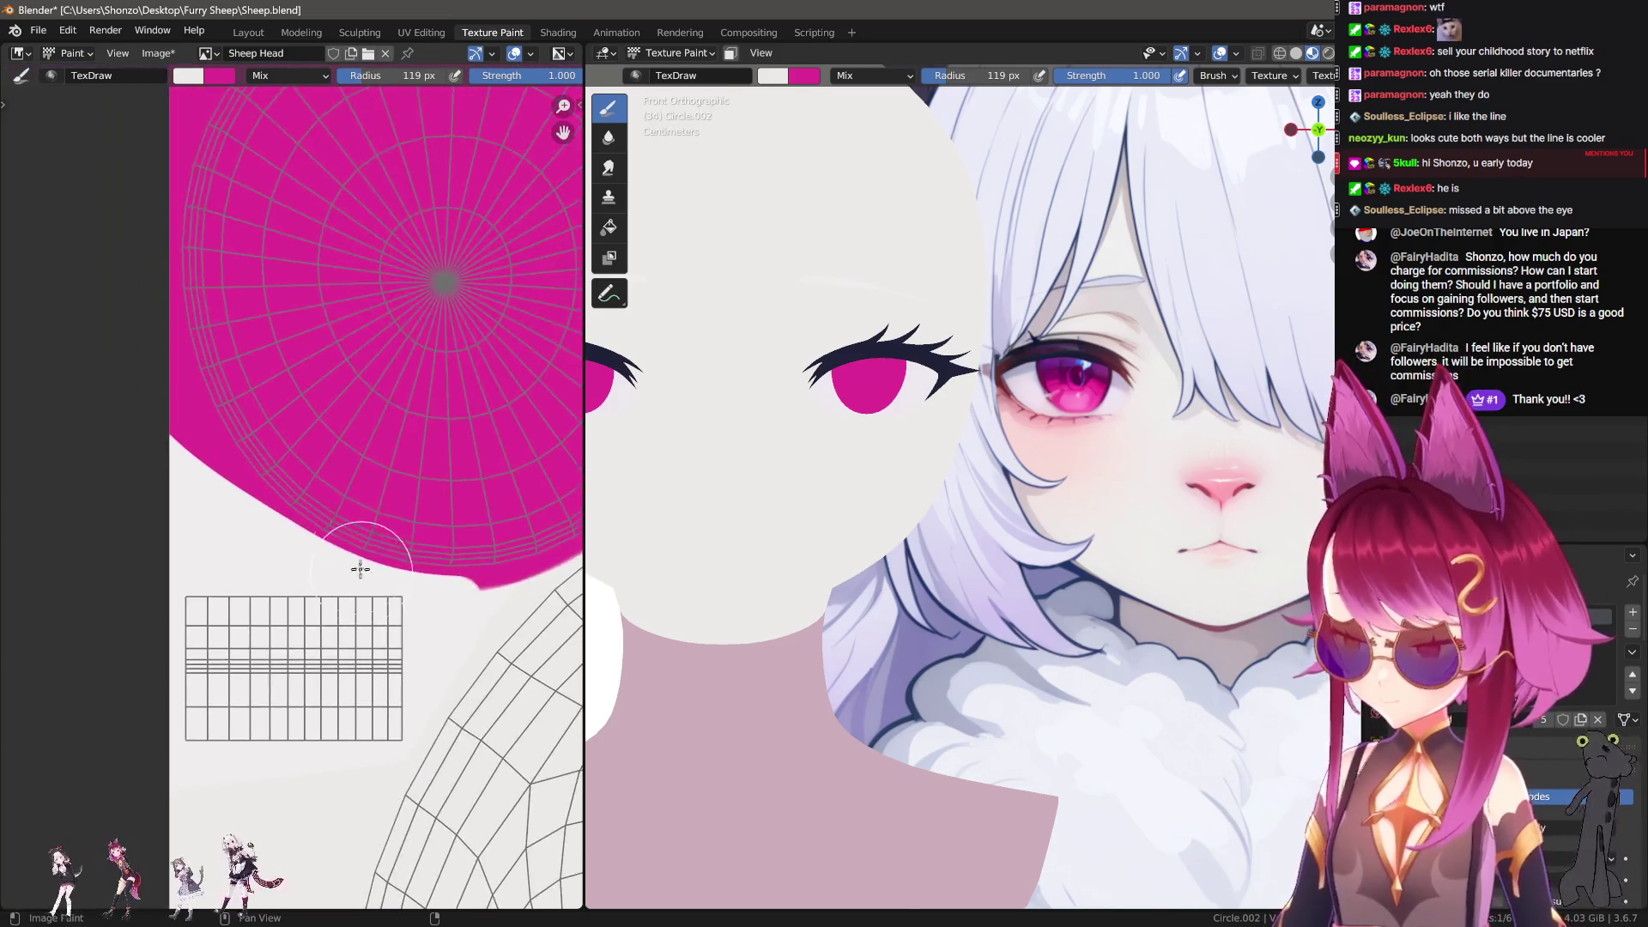
scroll(362, 573, "up", 1)
key("f")
left_click(341, 494)
key("s")
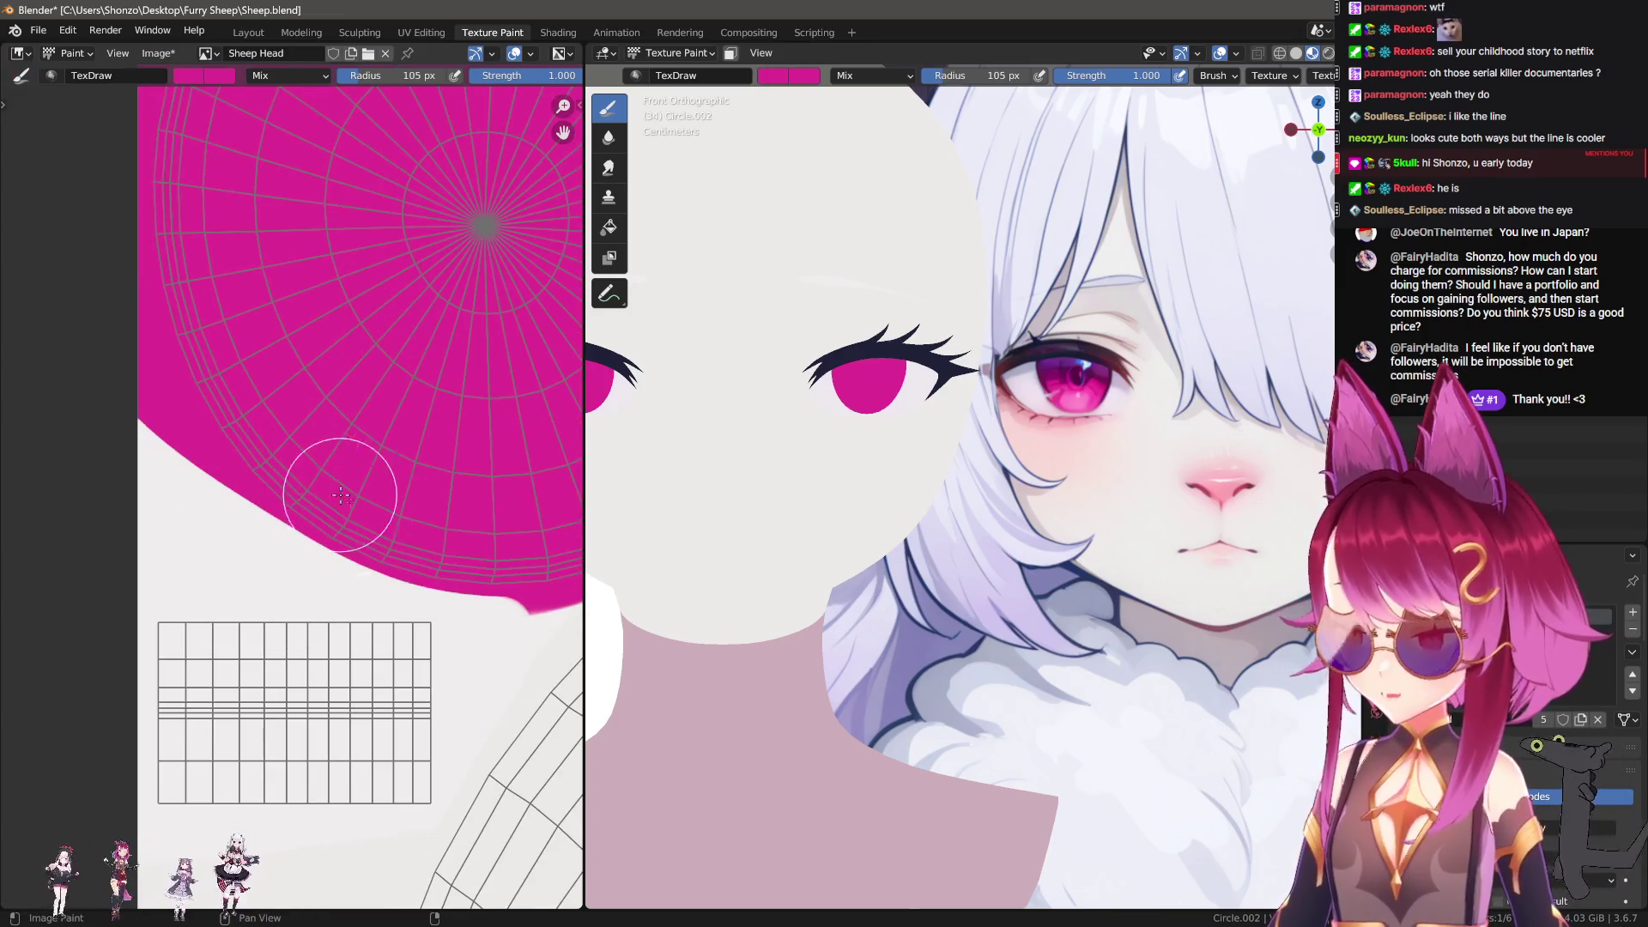
mouse_move(226, 416)
left_mouse_down("ctrl")
mouse_move(168, 382)
mouse_move(246, 471)
mouse_move(441, 551)
mouse_move(543, 564)
left_mouse_up("ctrl")
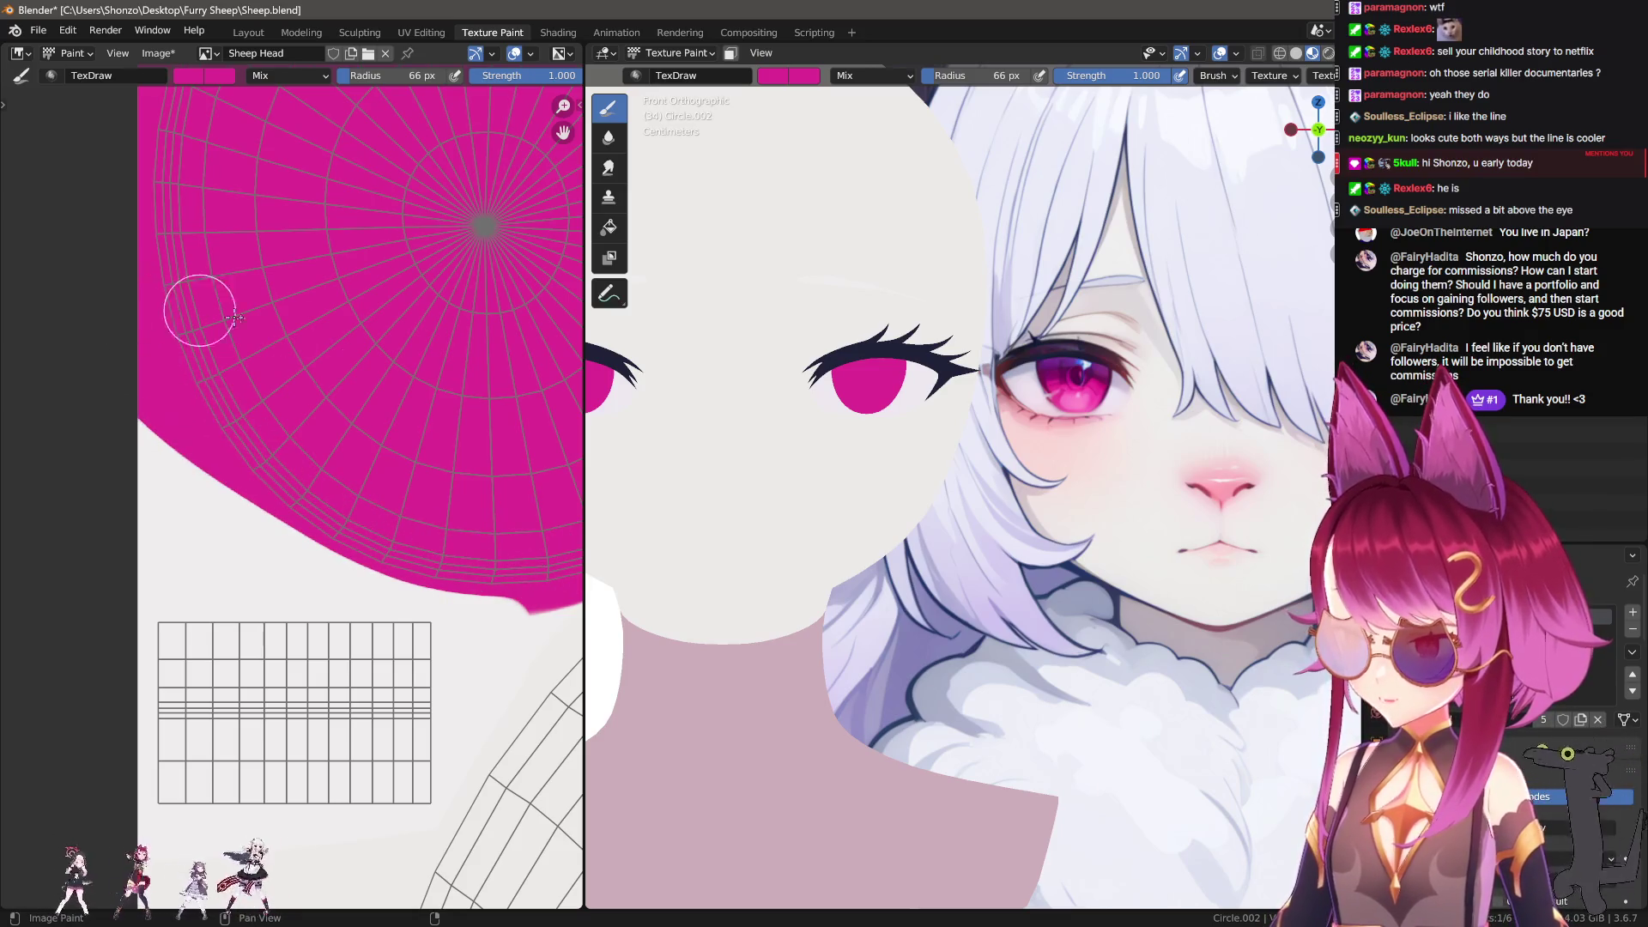
Step: Adjust the brush size, test a straight stroke down the pink edge, and sample the light grey
scroll(246, 456, "down", 3)
scroll(265, 559, "up", 5)
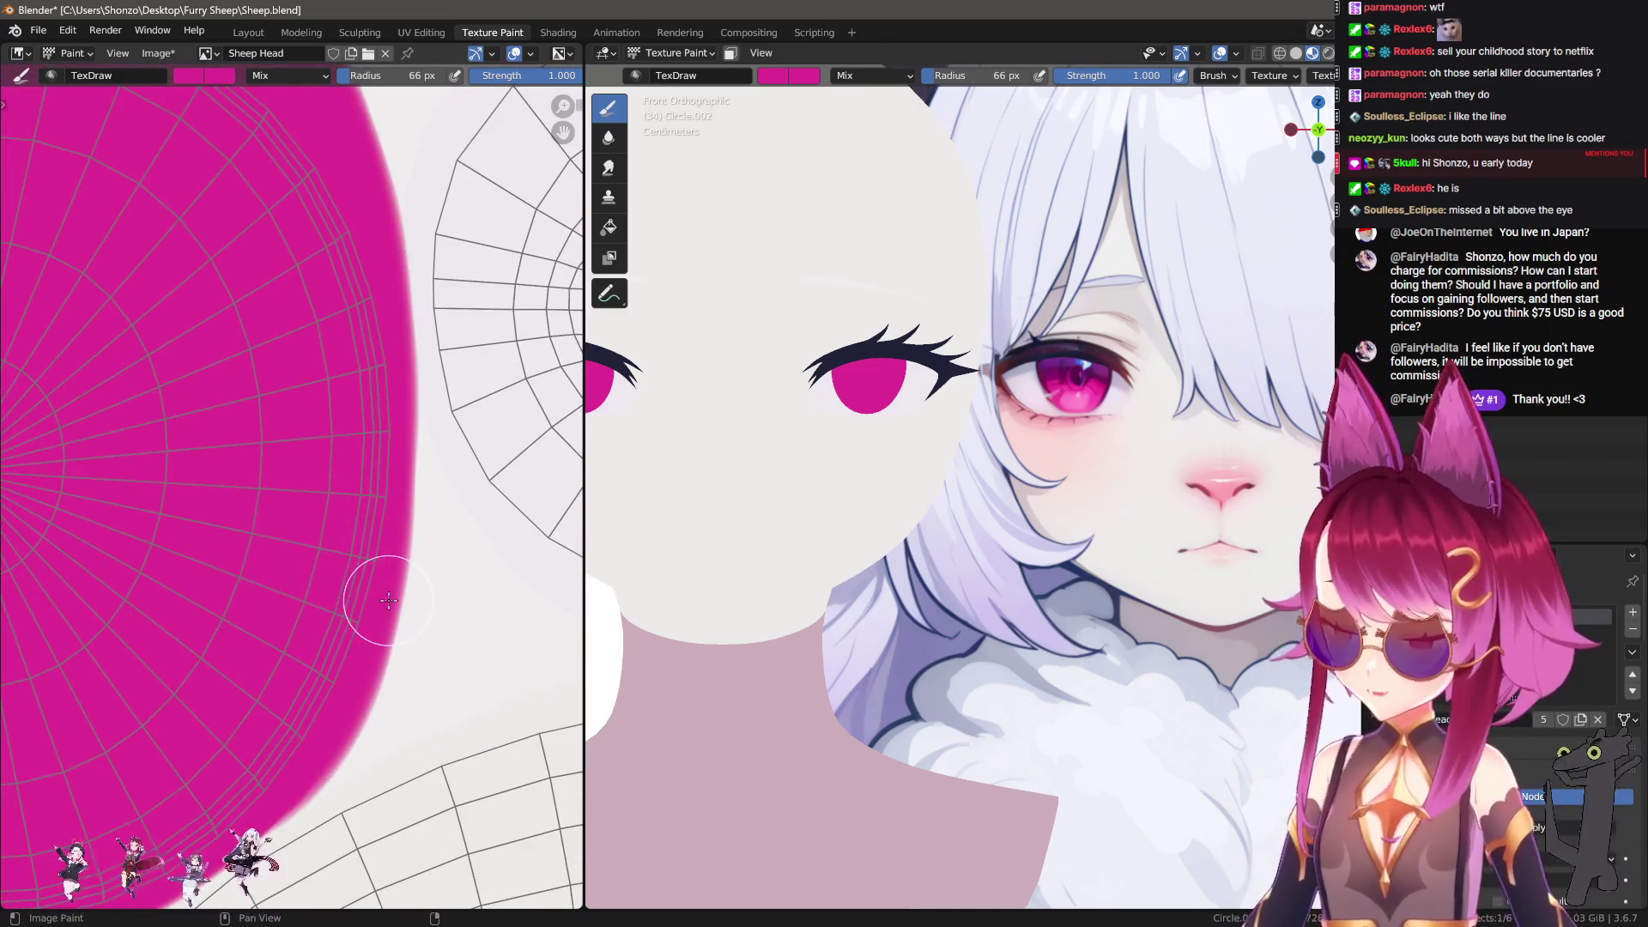
middle_click_drag(393, 591, 368, 698)
left_click_drag(343, 319, 328, 219)
middle_click_drag(471, 437, 385, 406)
key("s")
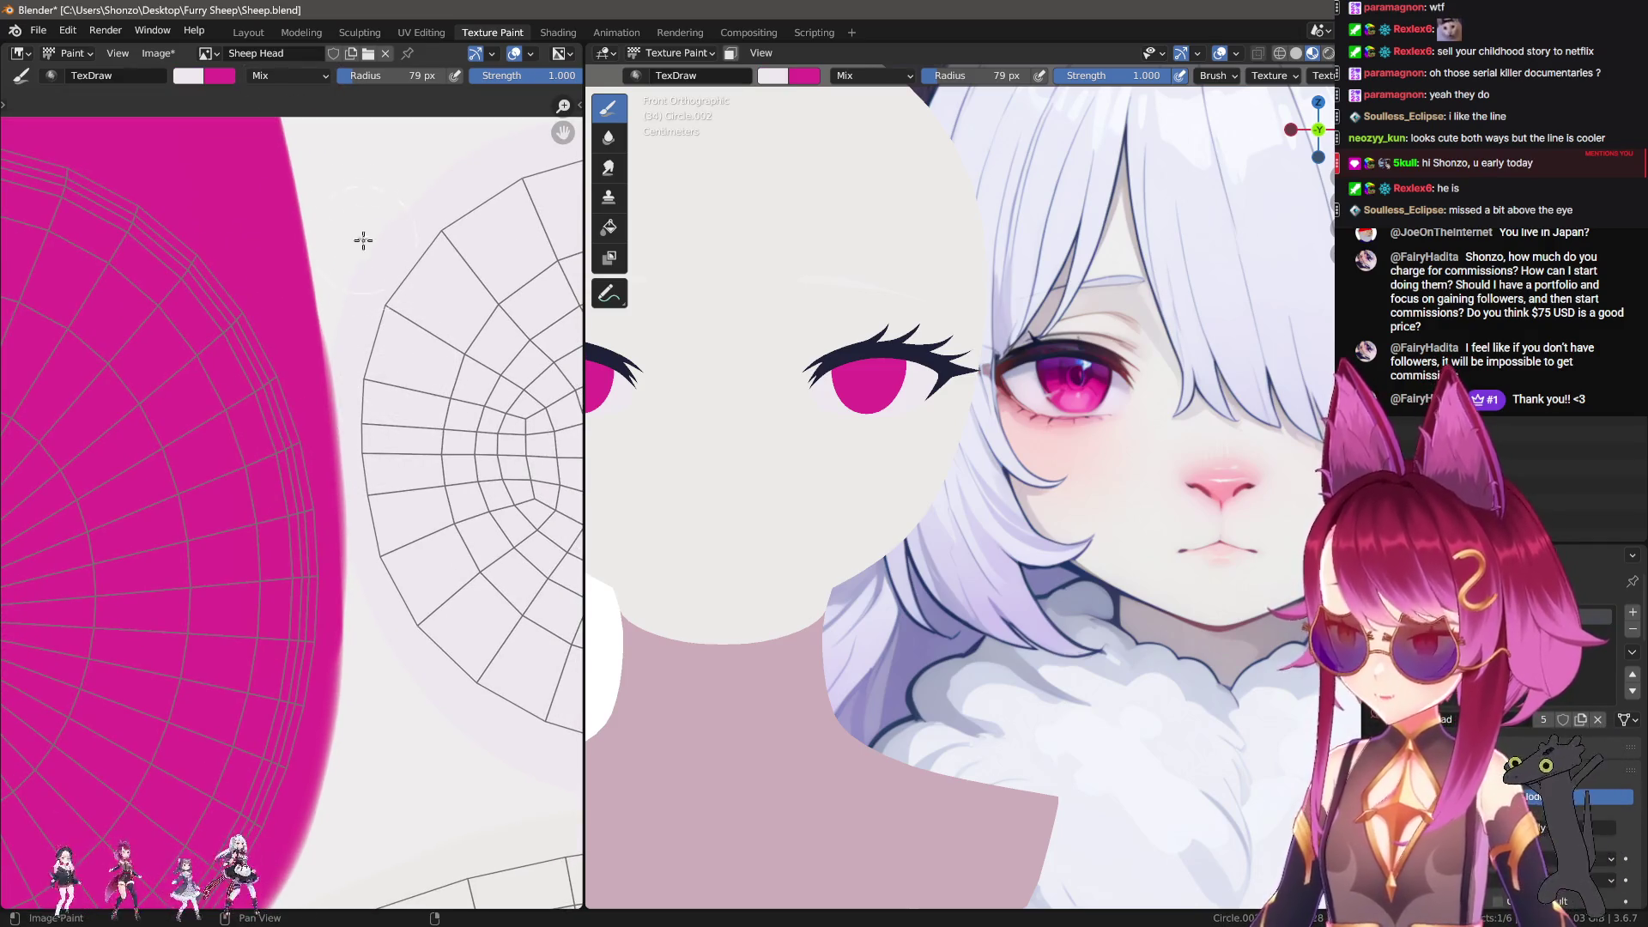
scroll(343, 181, "down", 1)
Step: Set the Stroke Method to Line and straighten the edge with a straight pink line
key("s")
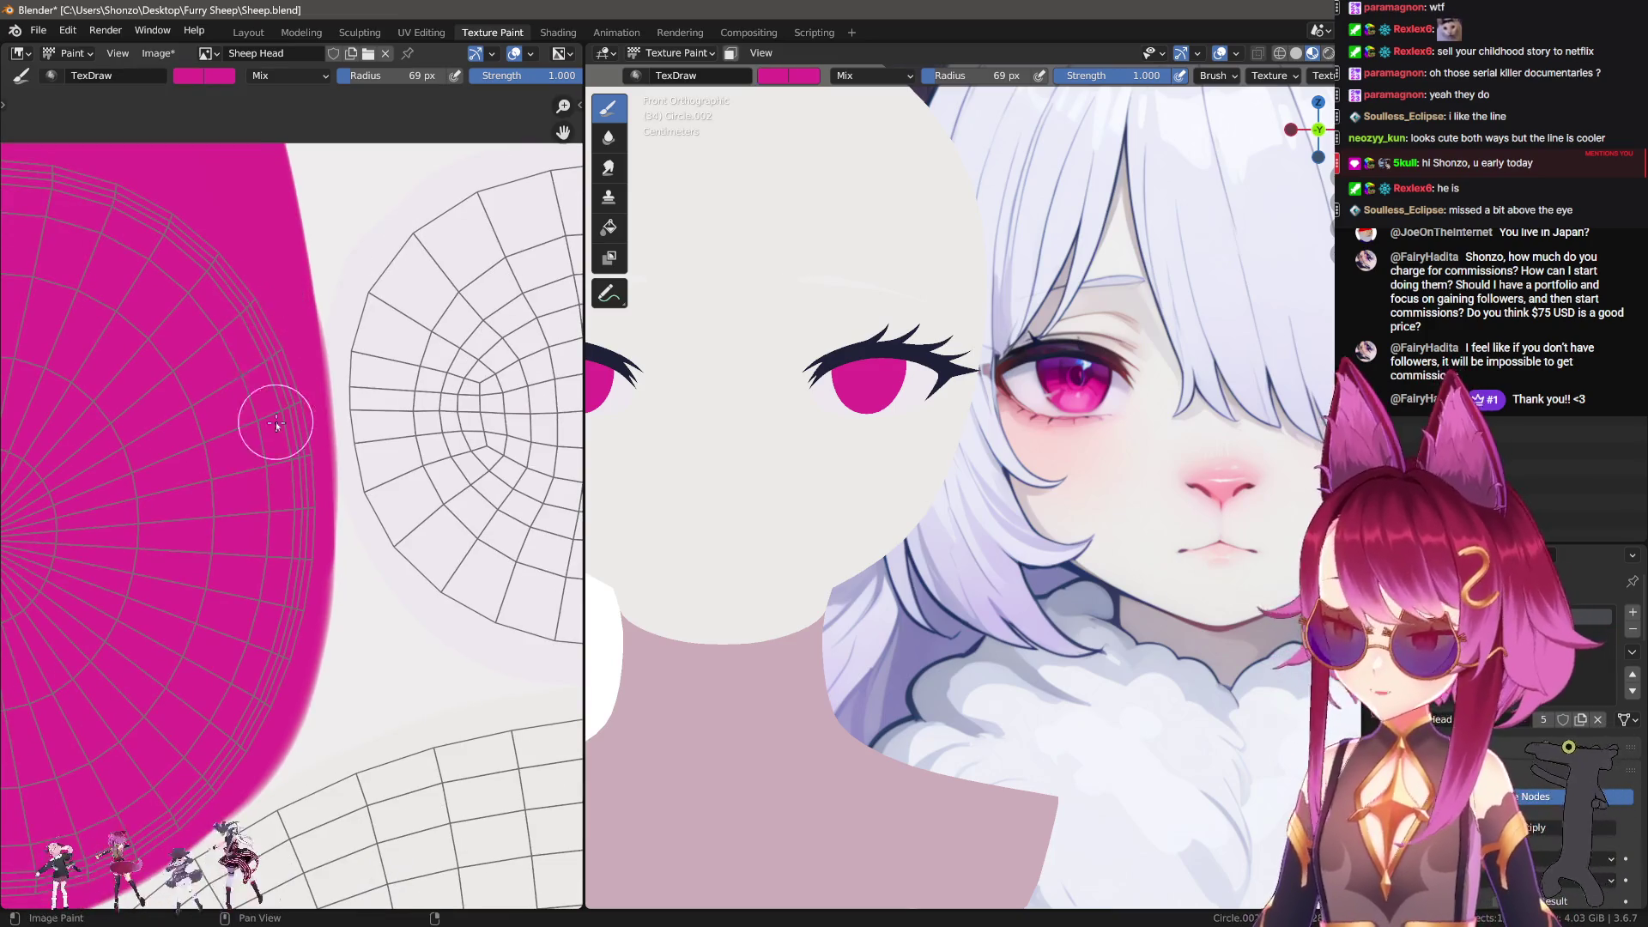
key("e")
left_click(225, 474)
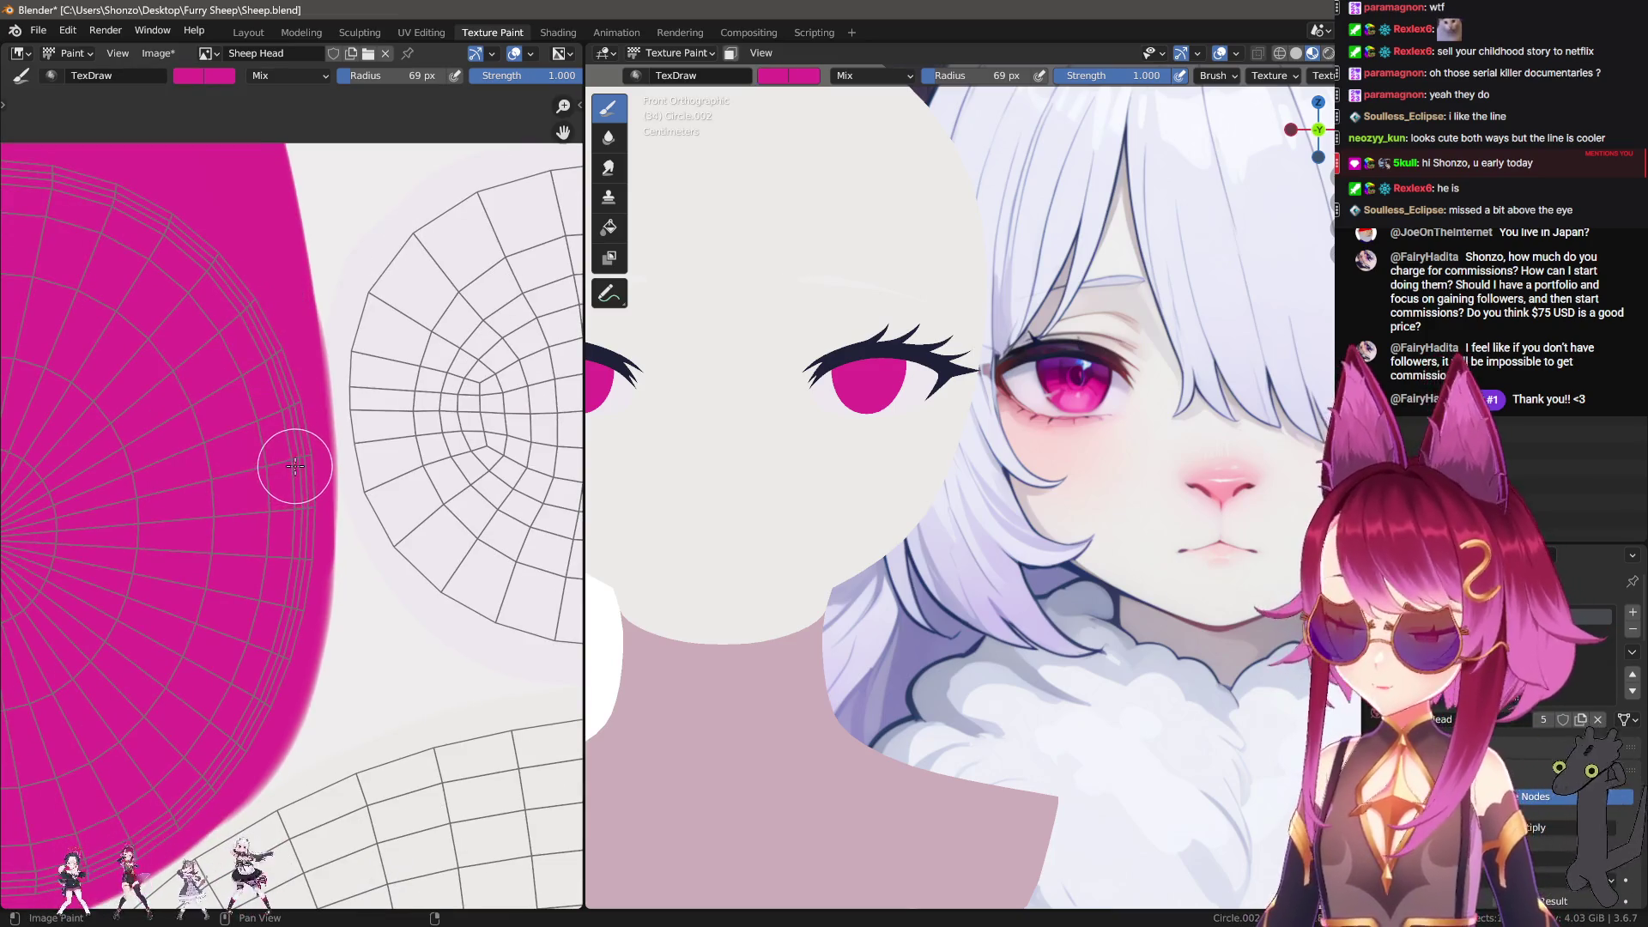
left_click_drag(287, 468, 309, 121)
Step: Sample the light grey and trim the pink edge with a straight grey line
key("s")
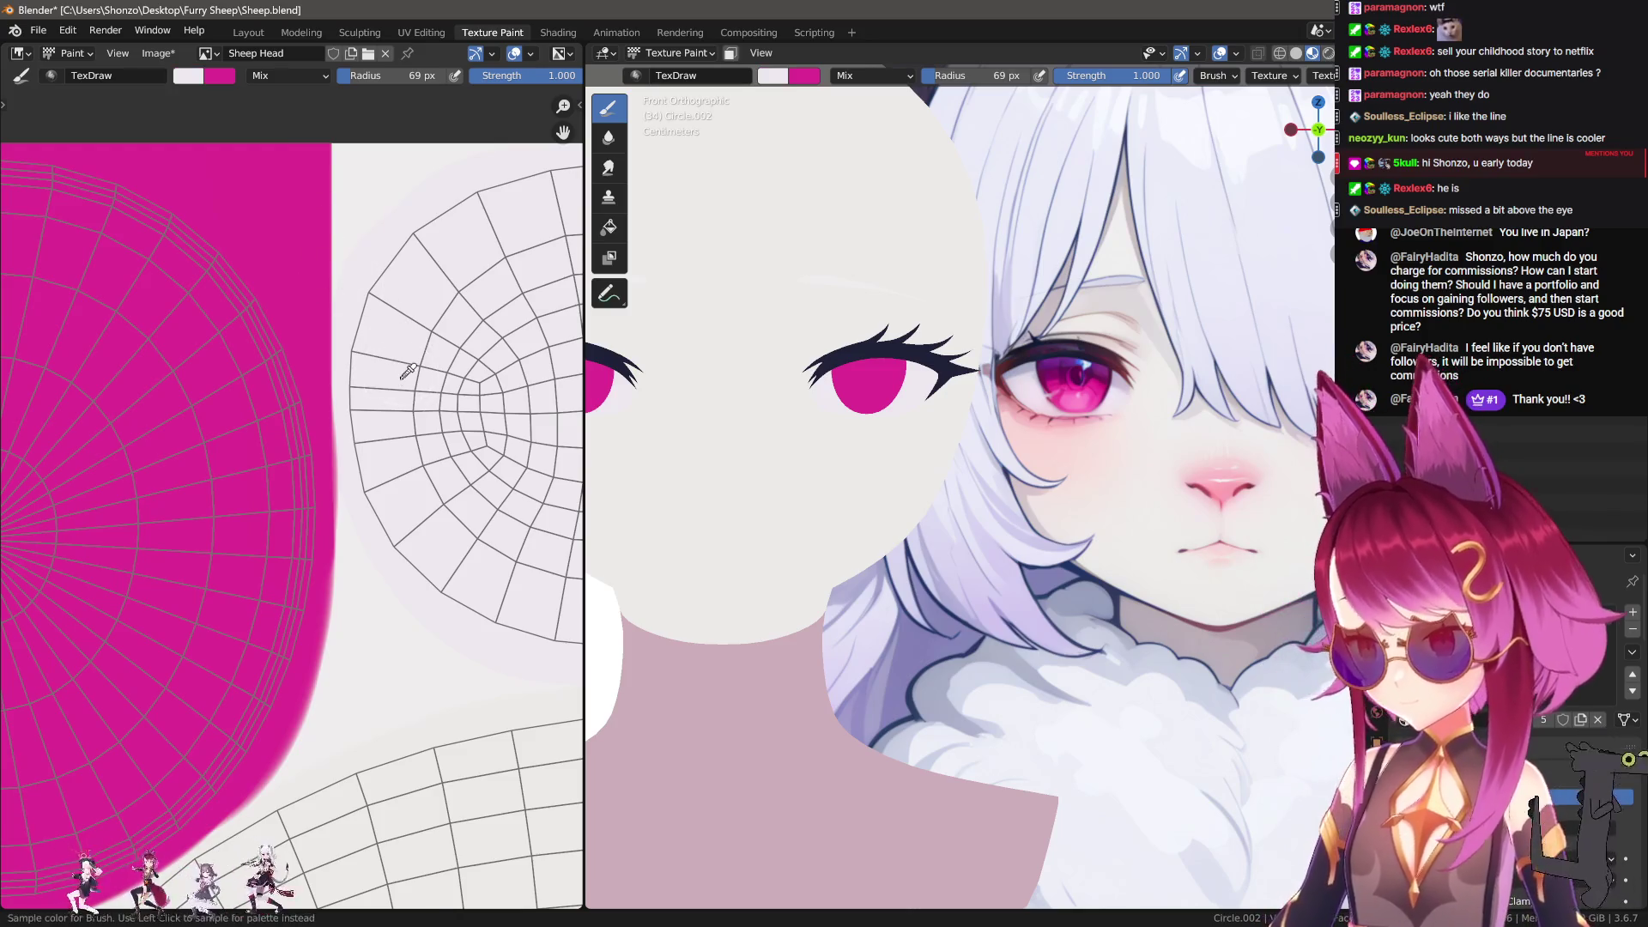
middle_click_drag(429, 359, 376, 352)
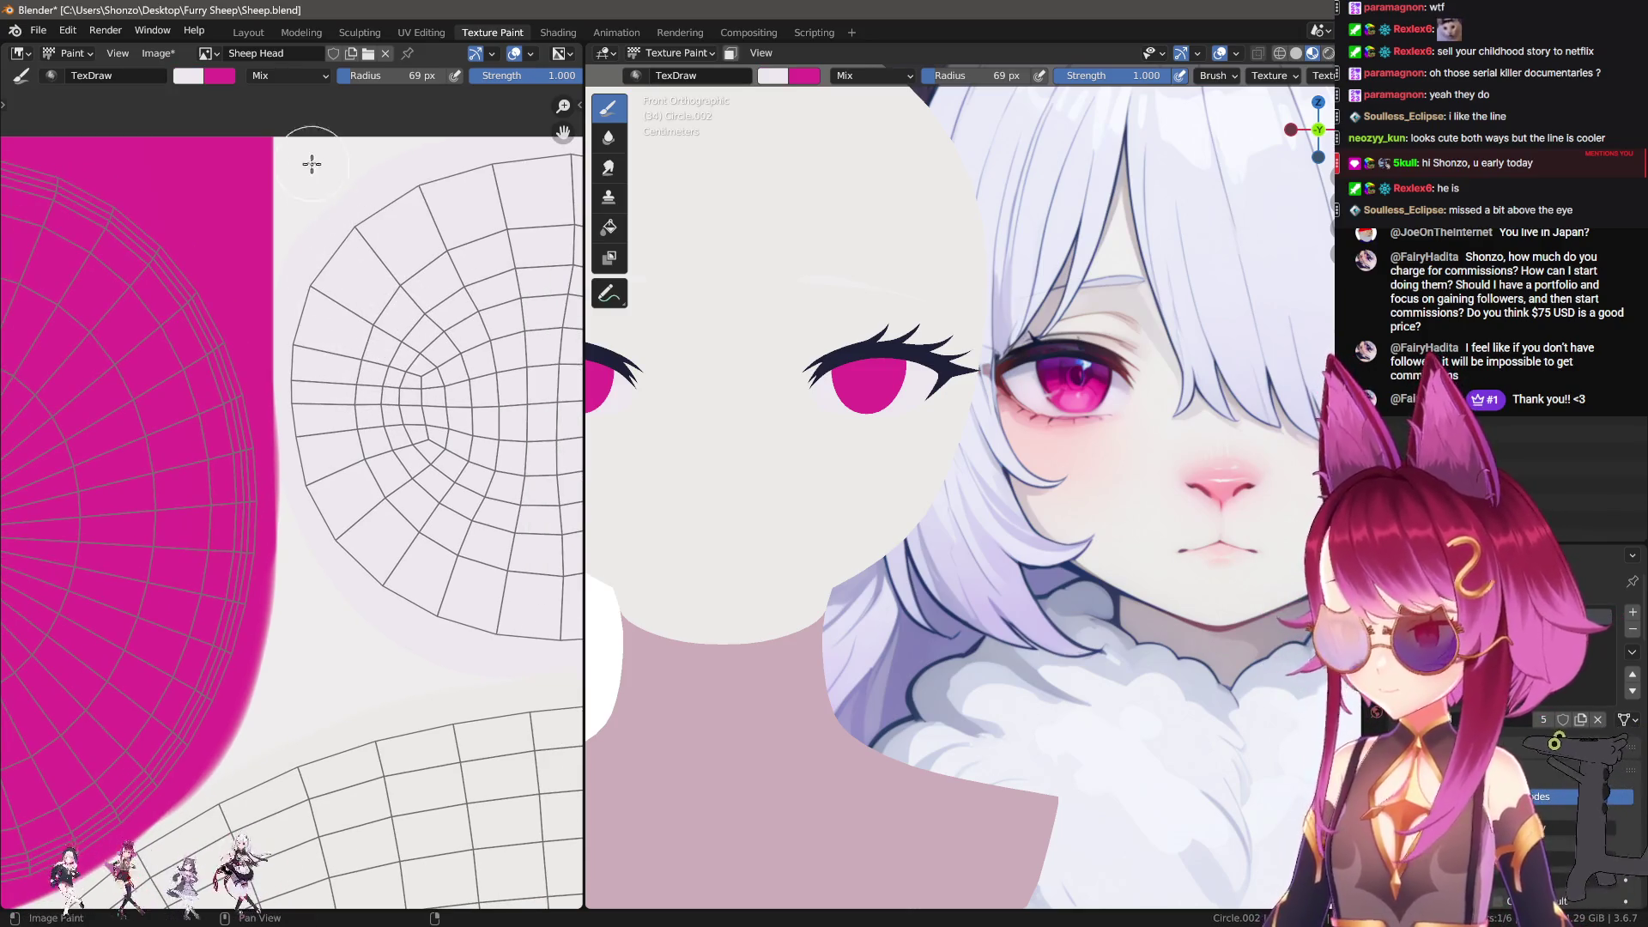
mouse_move(301, 130)
left_mouse_down()
mouse_move(306, 552)
mouse_move(322, 591)
left_mouse_up()
scroll(361, 429, "up", 3)
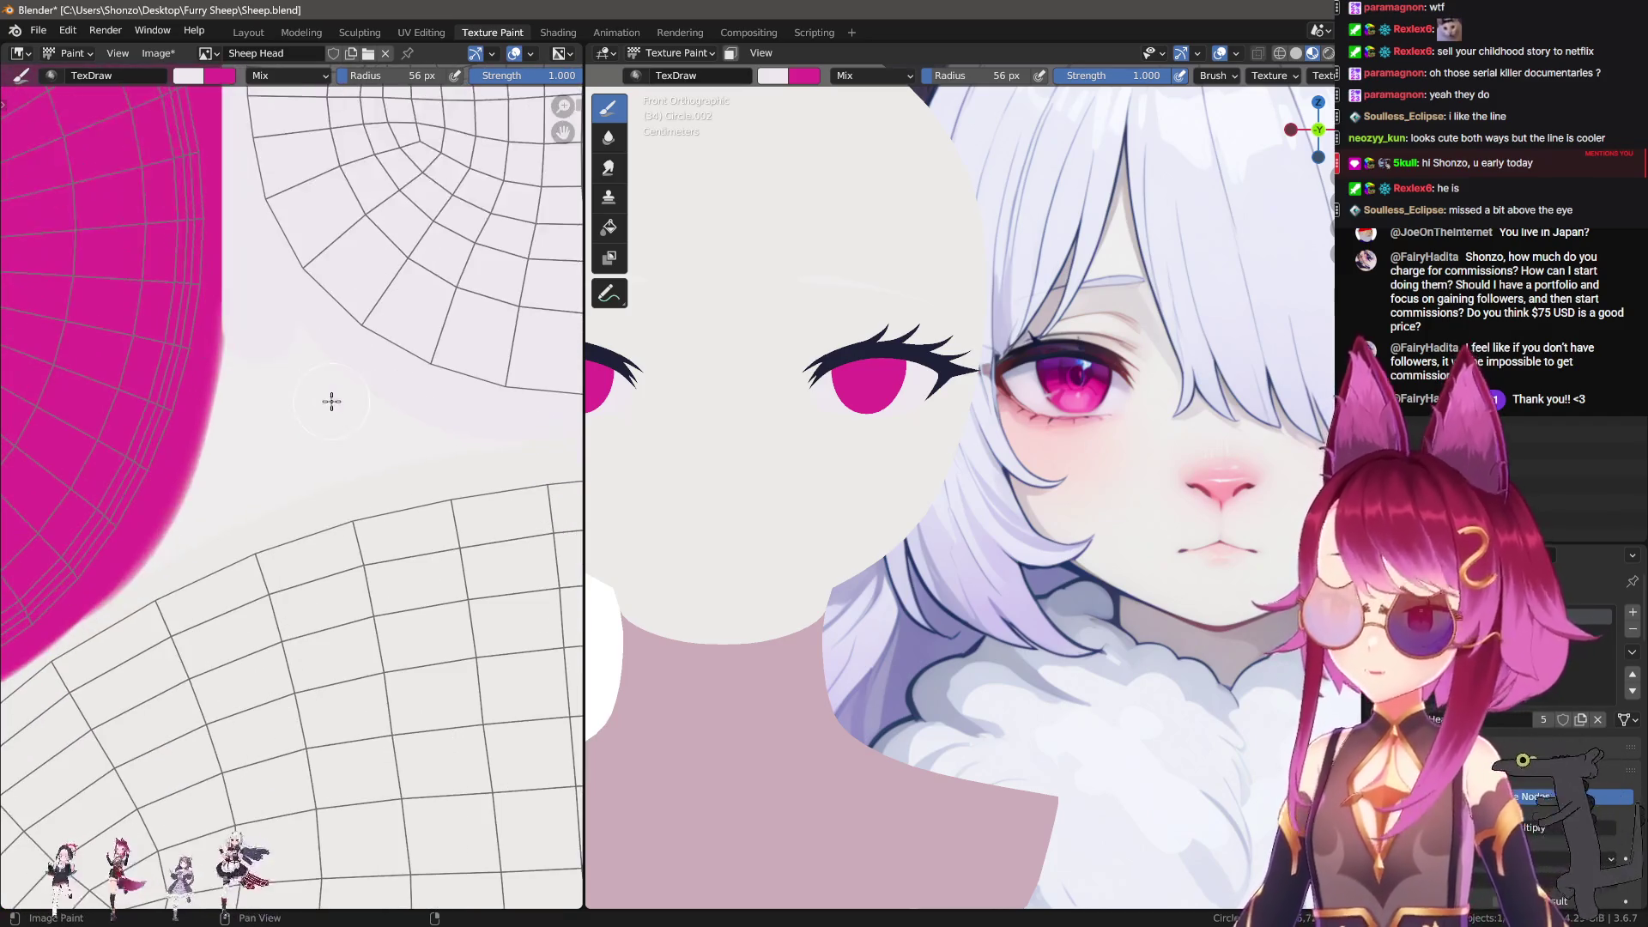
left_click_drag(389, 399, 501, 407)
scroll(464, 403, "down", 3)
Step: Enlarge the brush, move over to the eye island, then shrink the brush slightly
key("f")
left_click(147, 265)
mouse_move(147, 265)
middle_mouse_down()
mouse_move(251, 515)
mouse_move(329, 504)
middle_mouse_up()
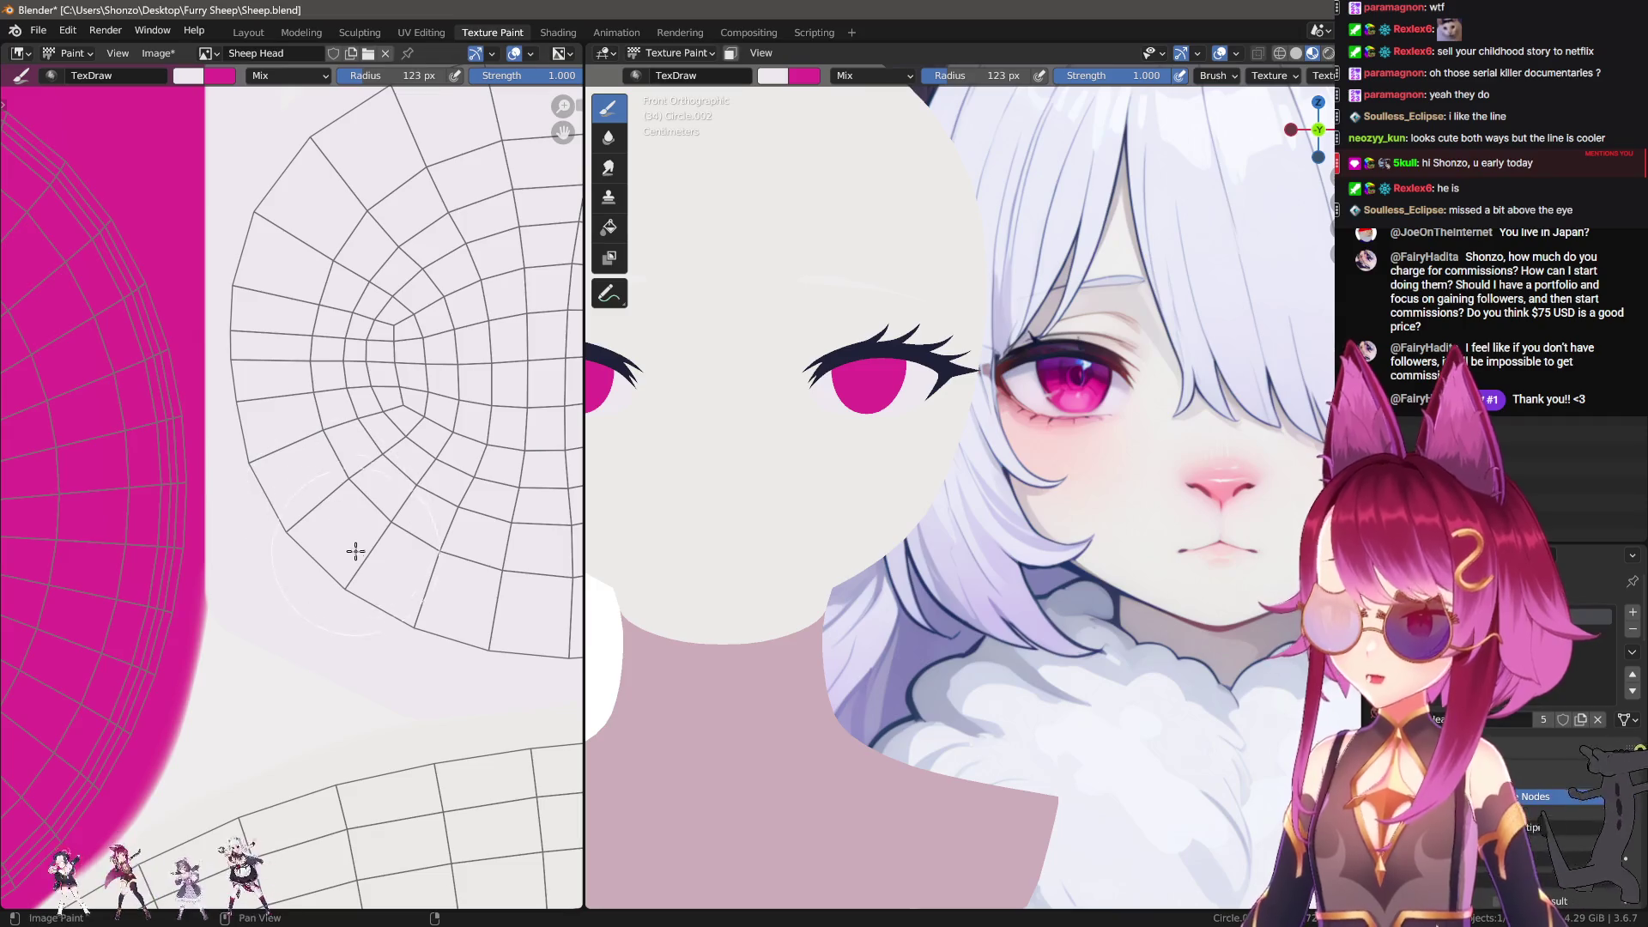
middle_click_drag(448, 399, 351, 556)
key("bracketleft")
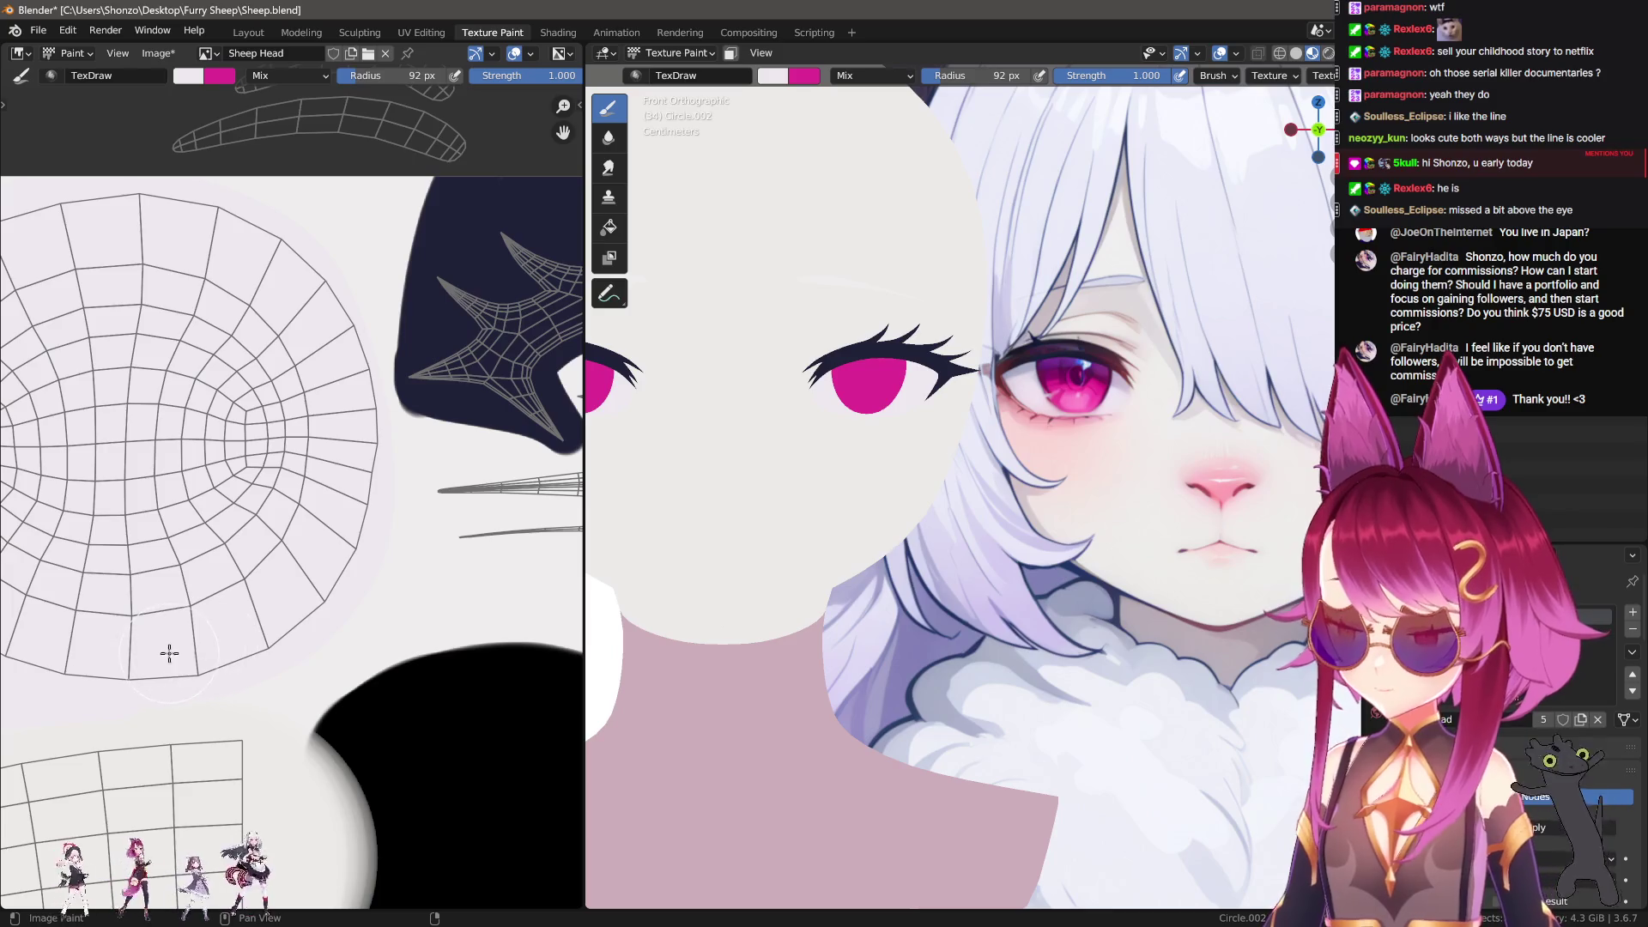
left_click_drag(319, 616, 338, 571)
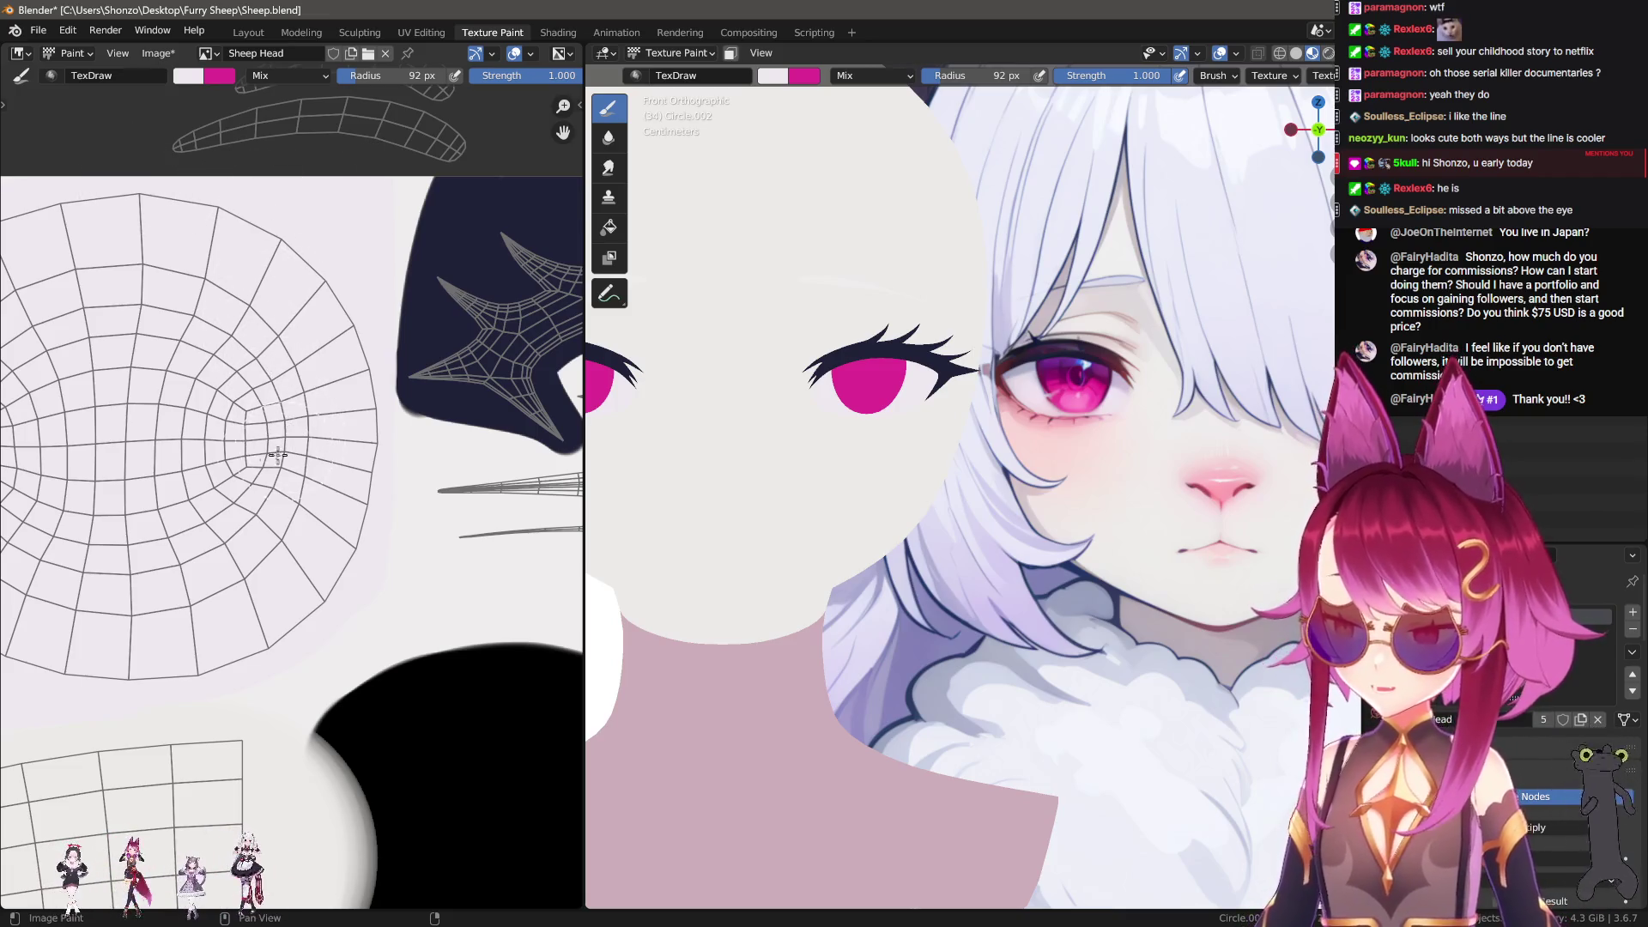
Step: Enlarge the brush to 168 px and bring the black painted area into view
scroll(285, 451, "down", 2)
middle_click_drag(258, 403, 245, 448)
scroll(225, 327, "up", 1)
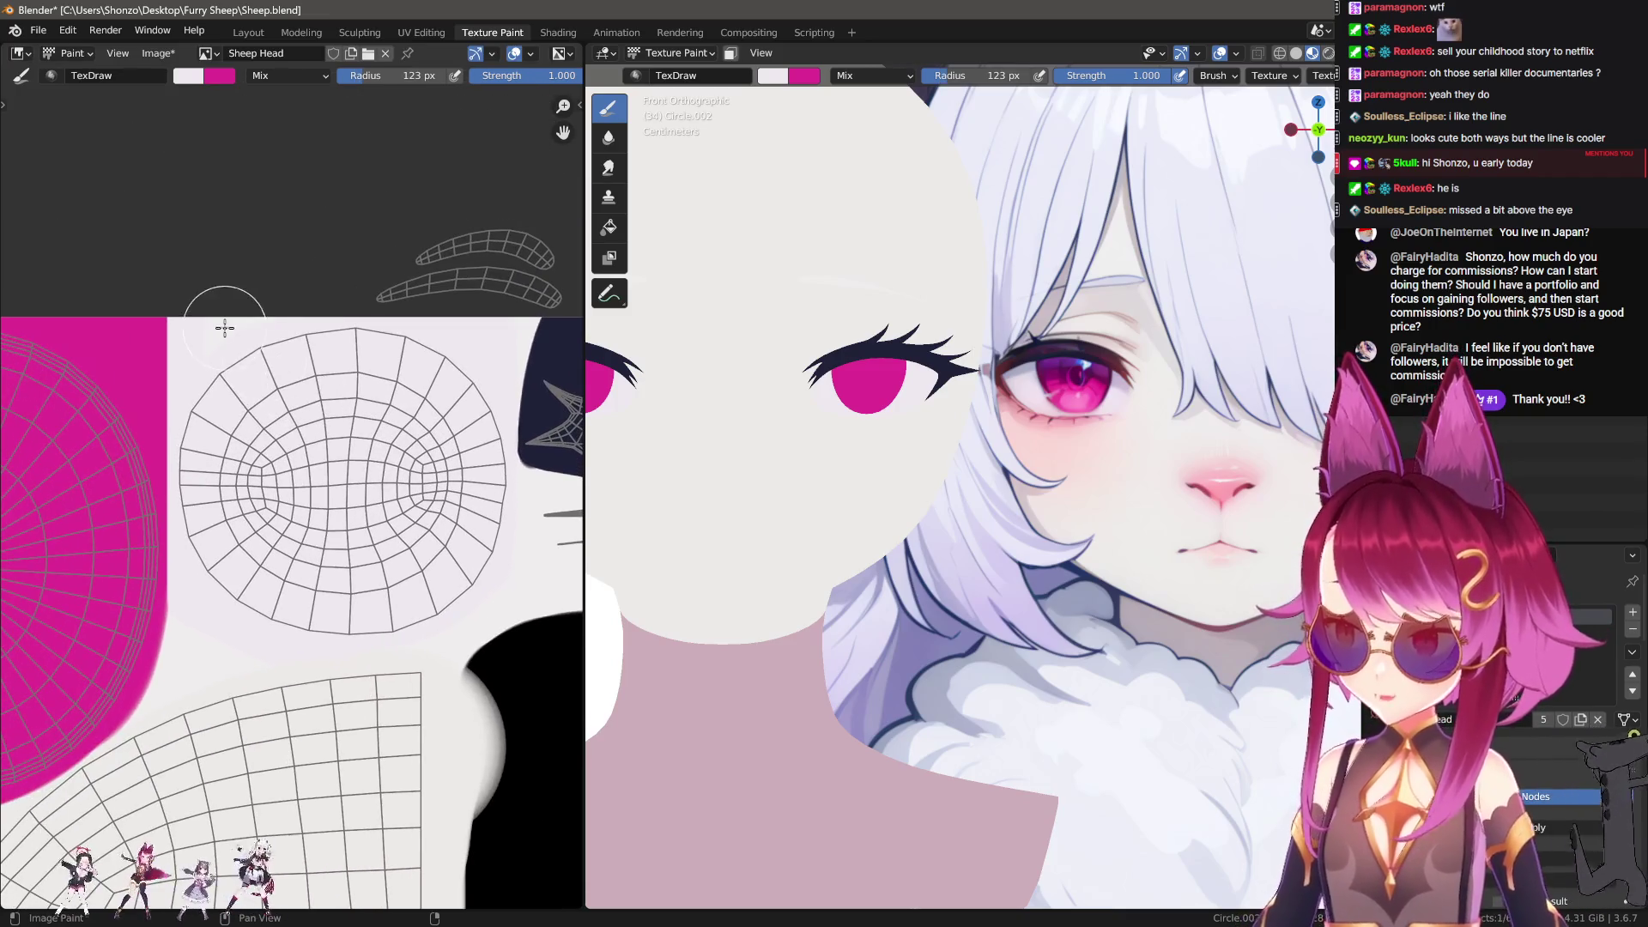
key("f")
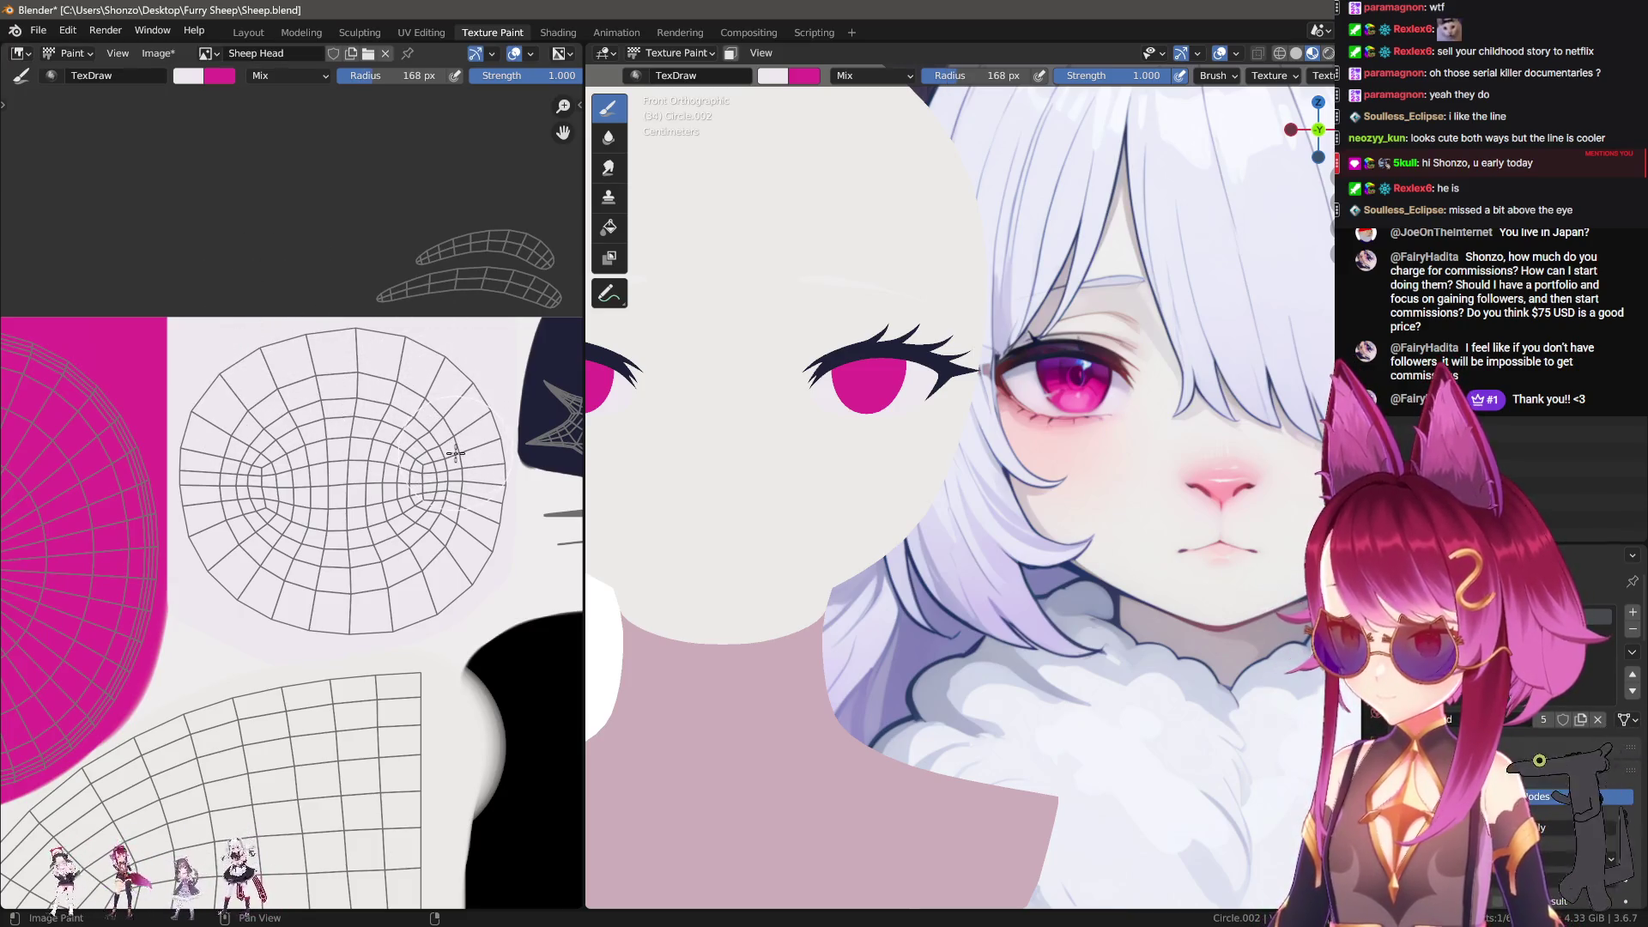
scroll(353, 348, "up", 2)
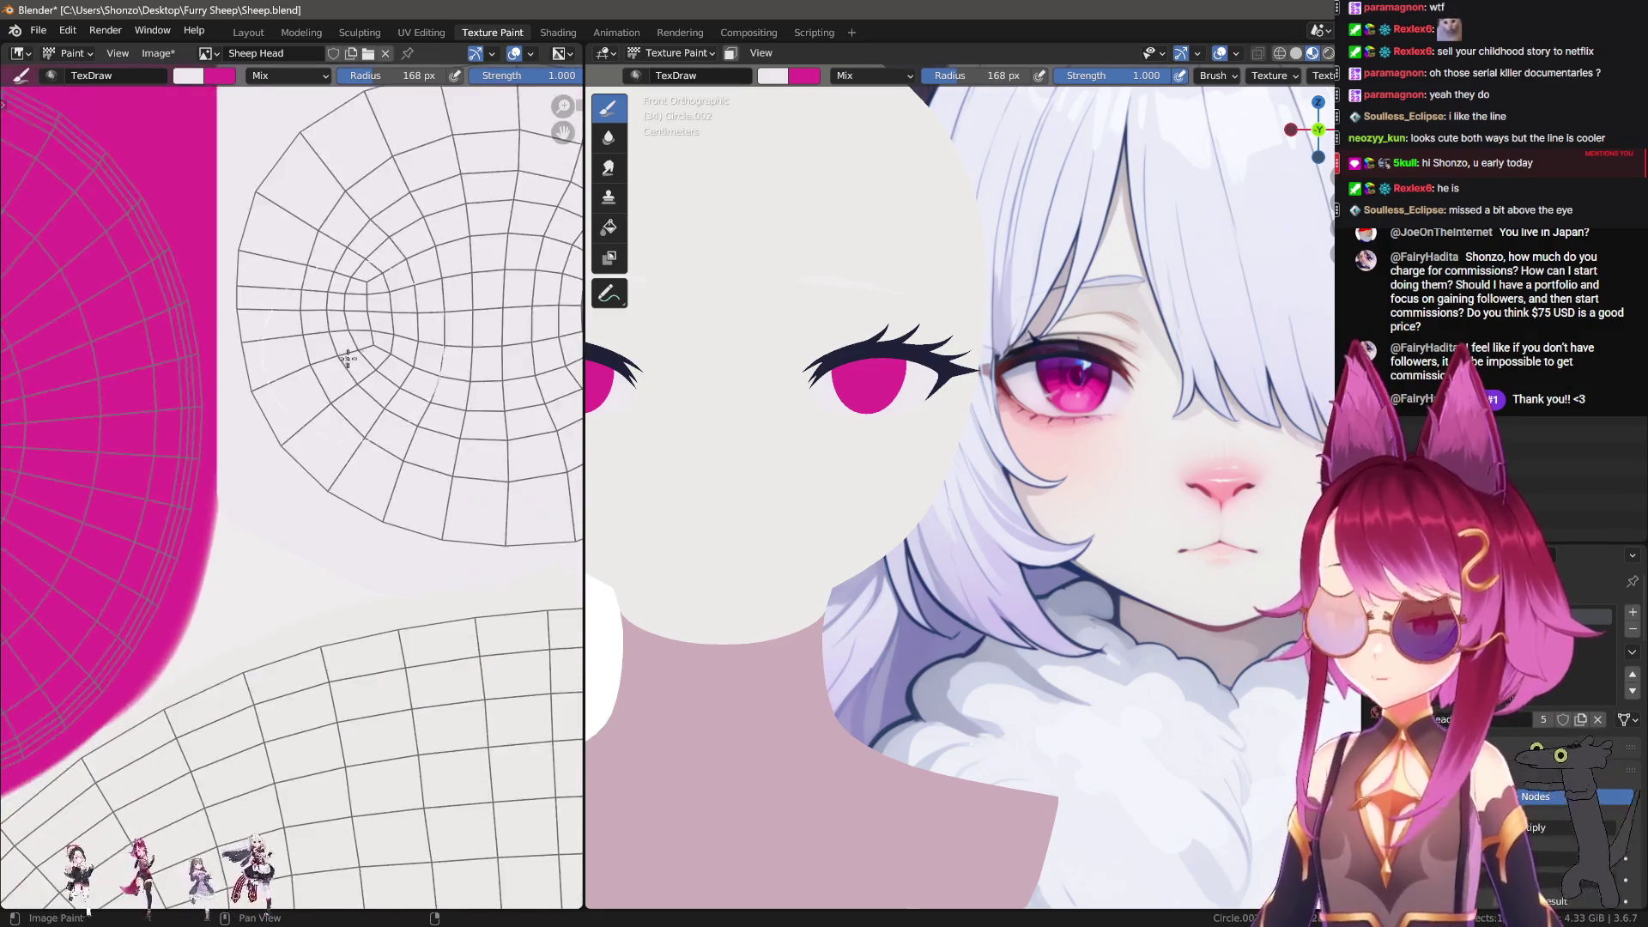
scroll(313, 349, "down", 3)
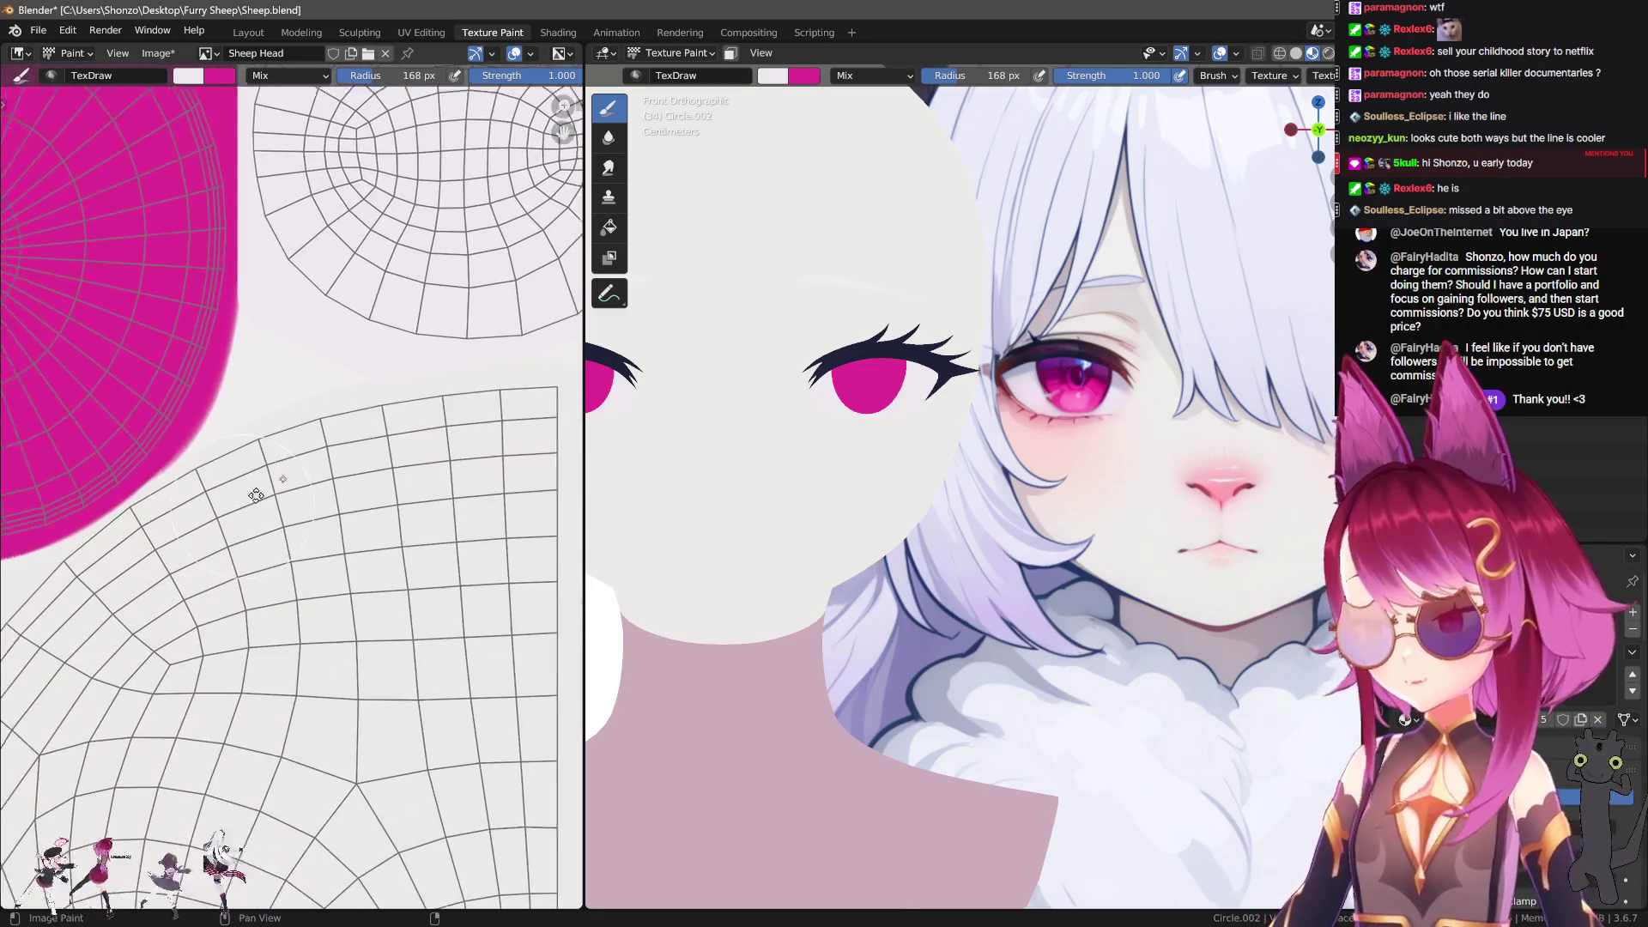
scroll(256, 495, "up", 2)
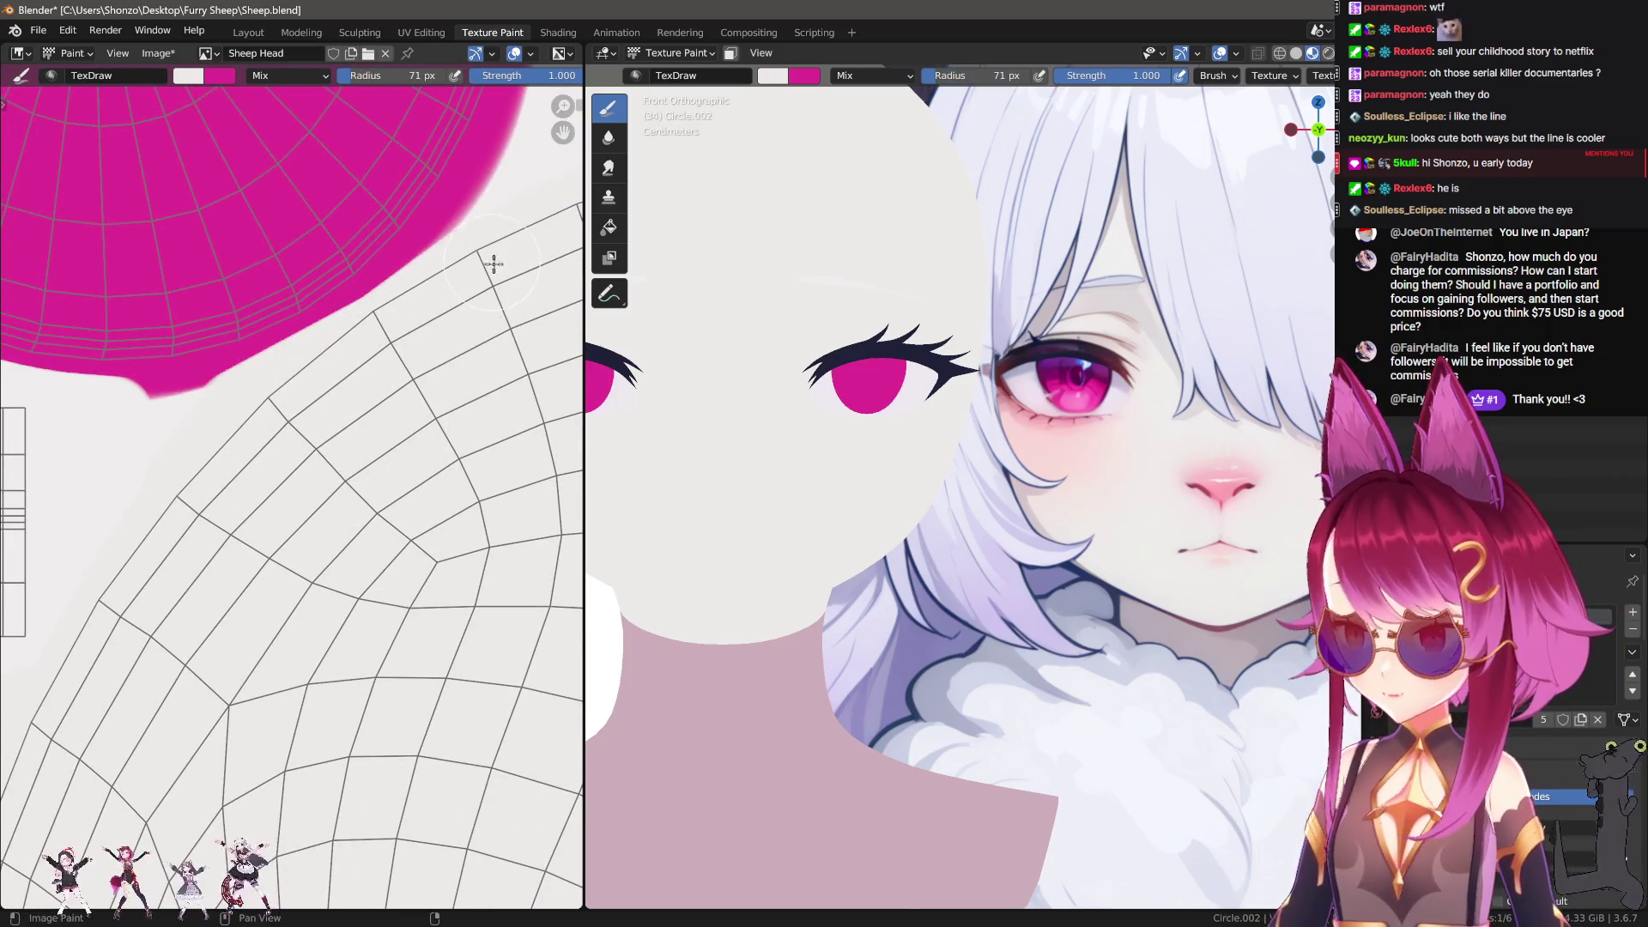
scroll(235, 430, "down", 3)
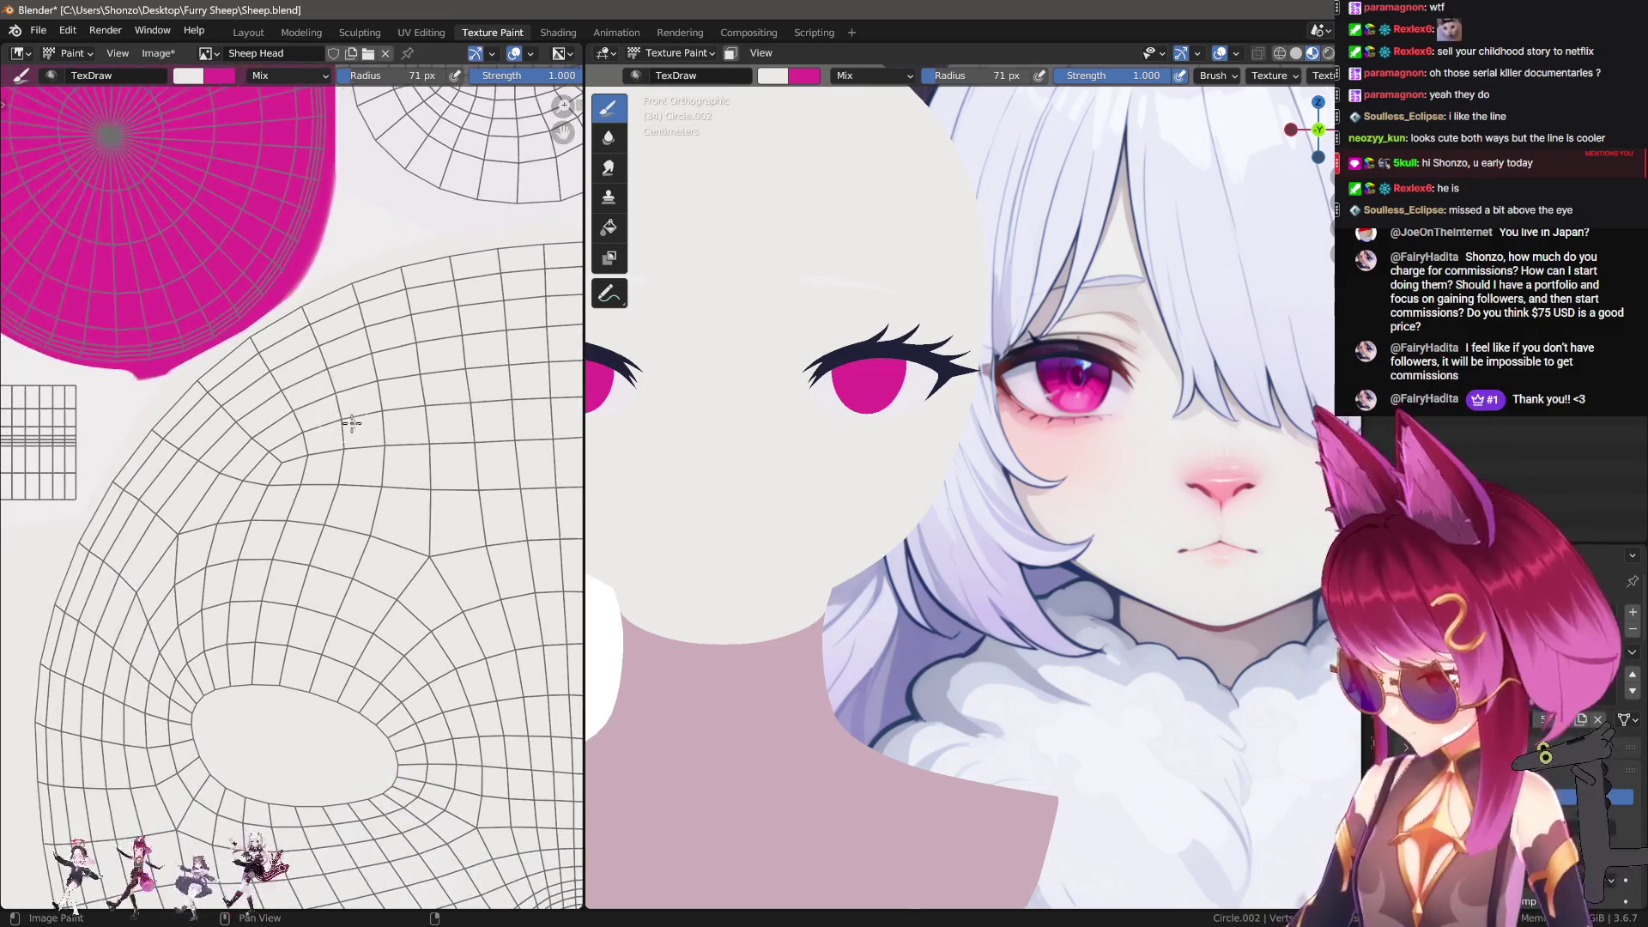
middle_click_drag(341, 416, 287, 324)
middle_click_drag(341, 393, 445, 385)
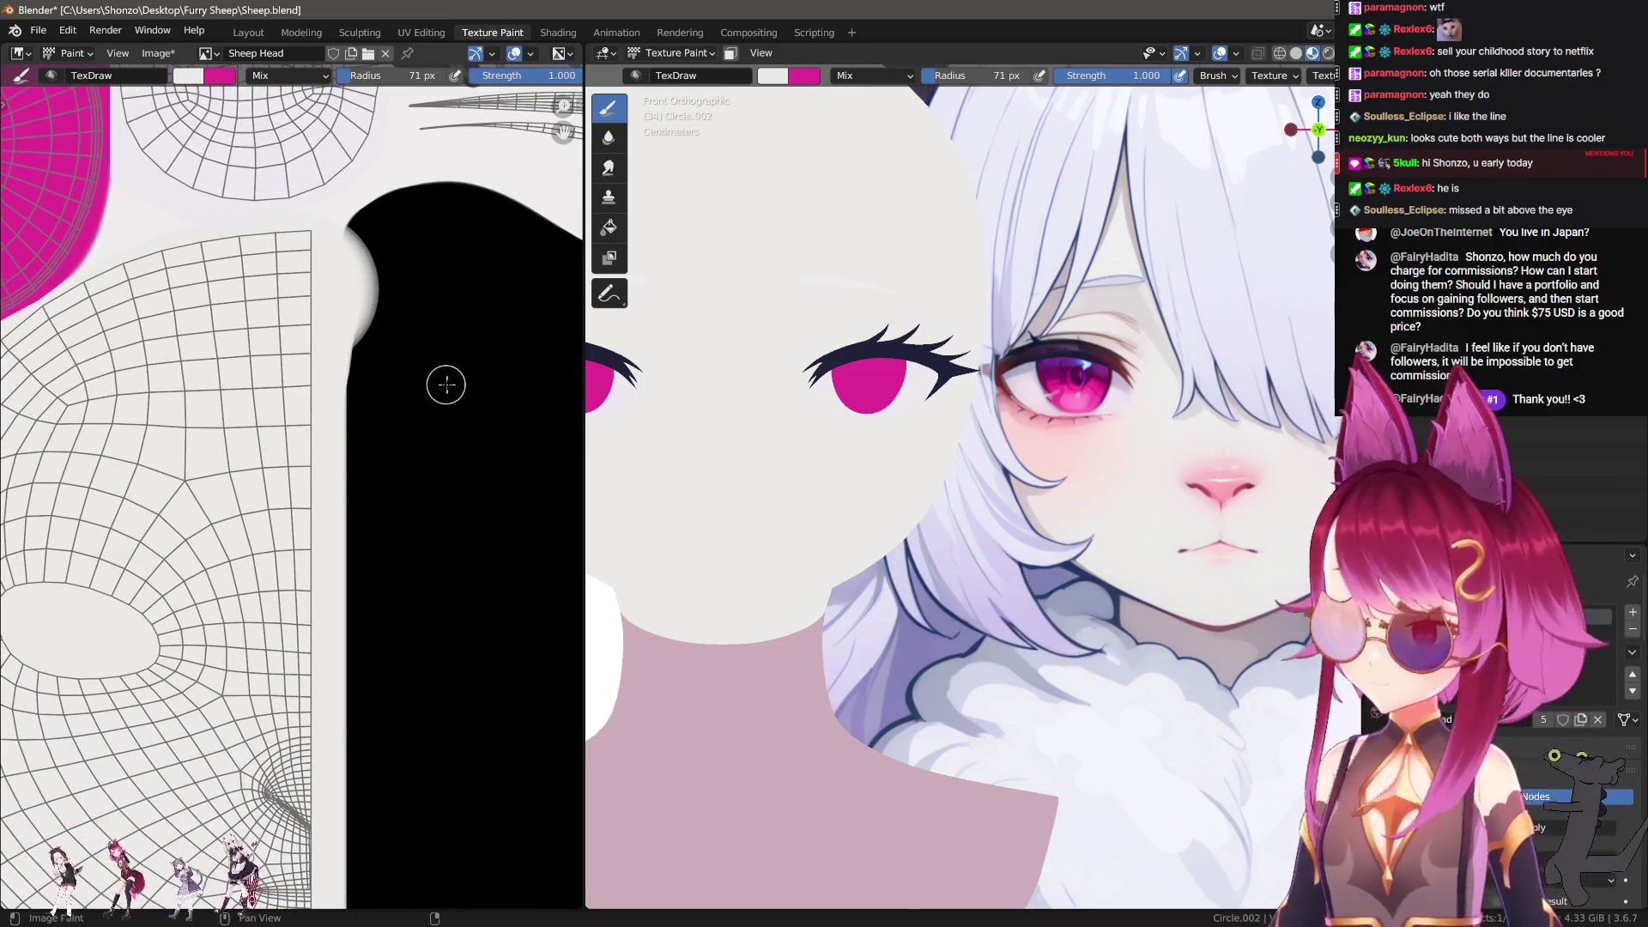
Step: Sample black, paint over the white bump, and draw a straight black line down the left edge
key("s")
left_click_drag(377, 242, 435, 670)
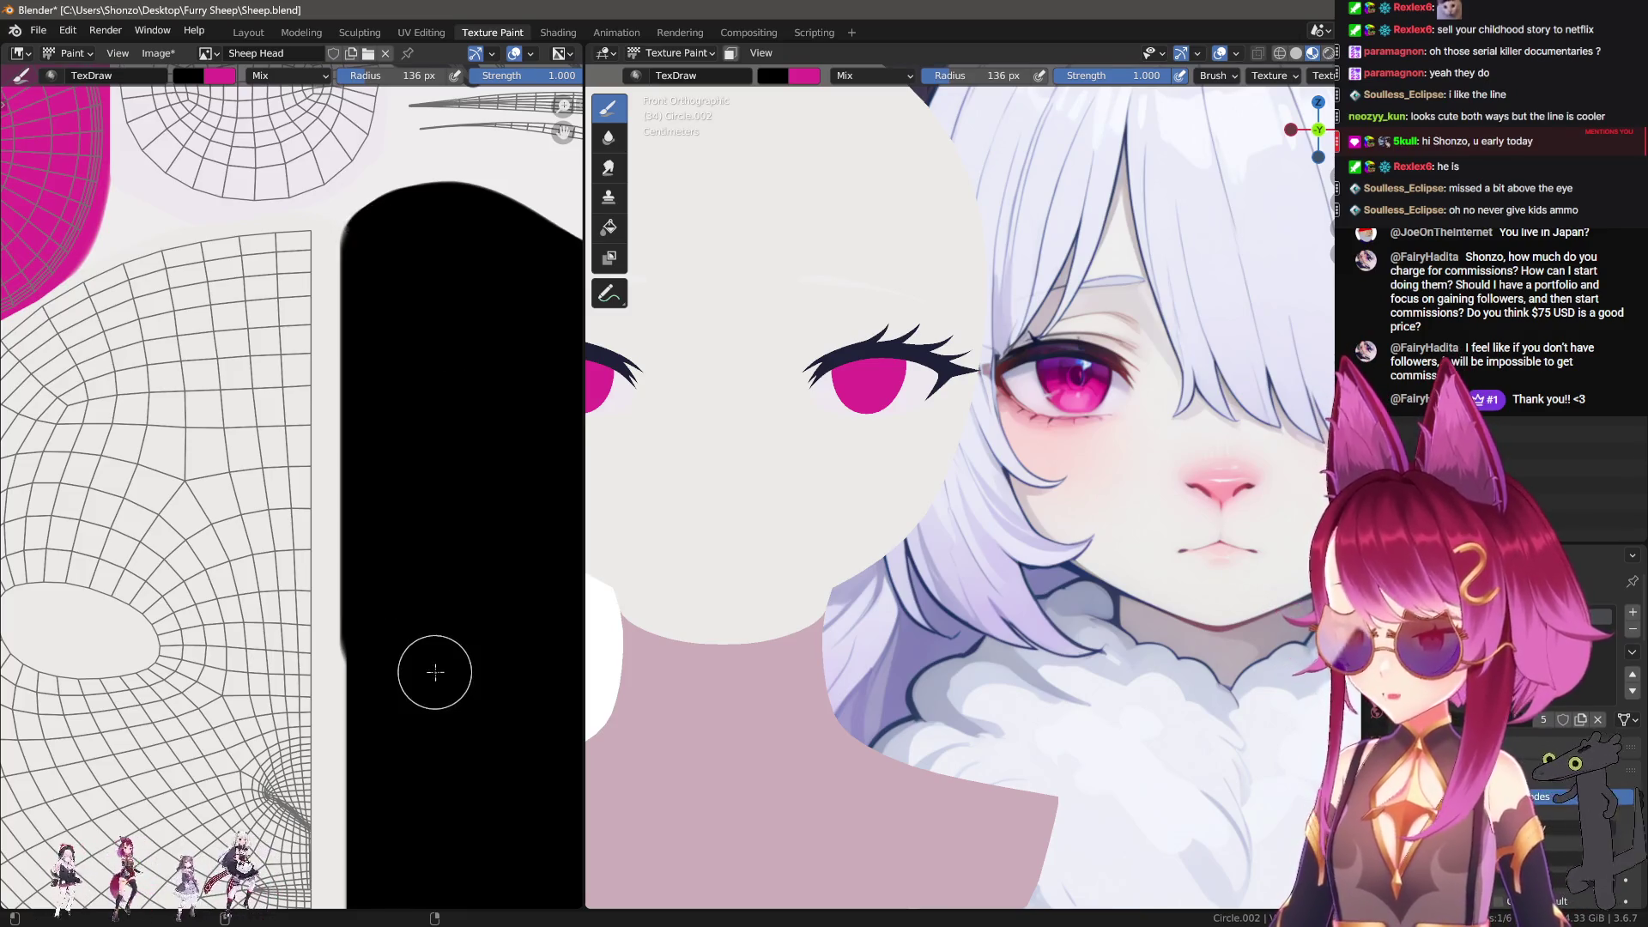
scroll(430, 389, "down", 4)
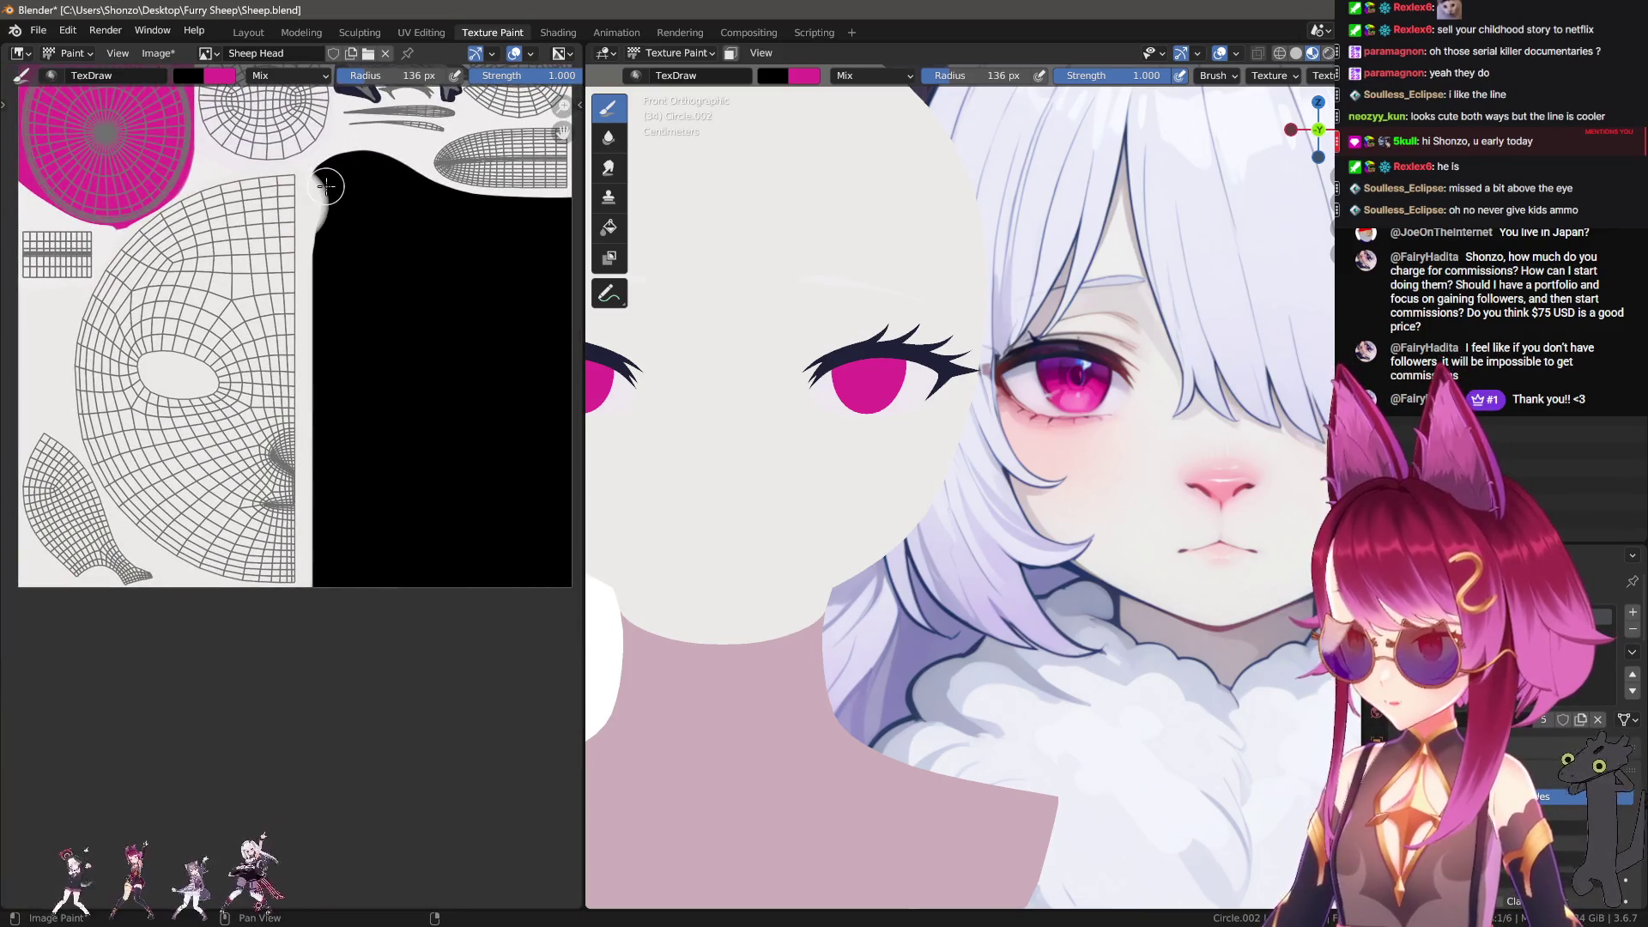
left_click_drag(325, 176, 313, 781)
middle_click_drag(431, 468, 421, 491)
scroll(419, 491, "up", 3)
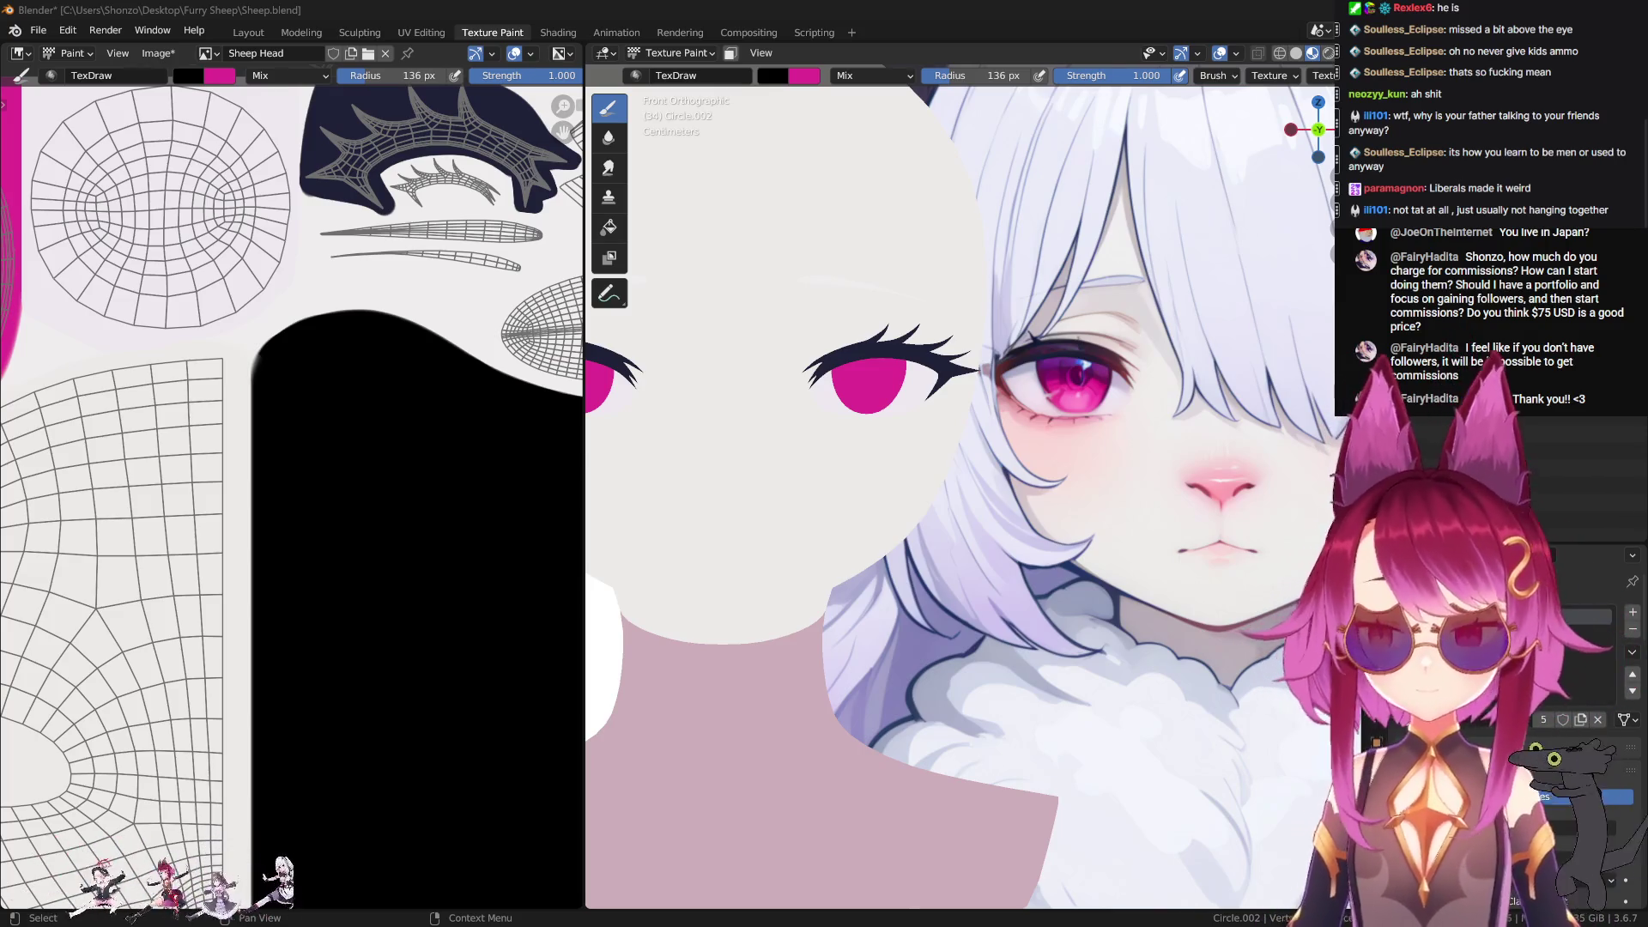
Step: Sample near-white and paint over the bottom edge of the magenta disc with a smaller brush
scroll(234, 564, "down", 3)
scroll(234, 565, "up", 3)
middle_click_drag(234, 564, 471, 595)
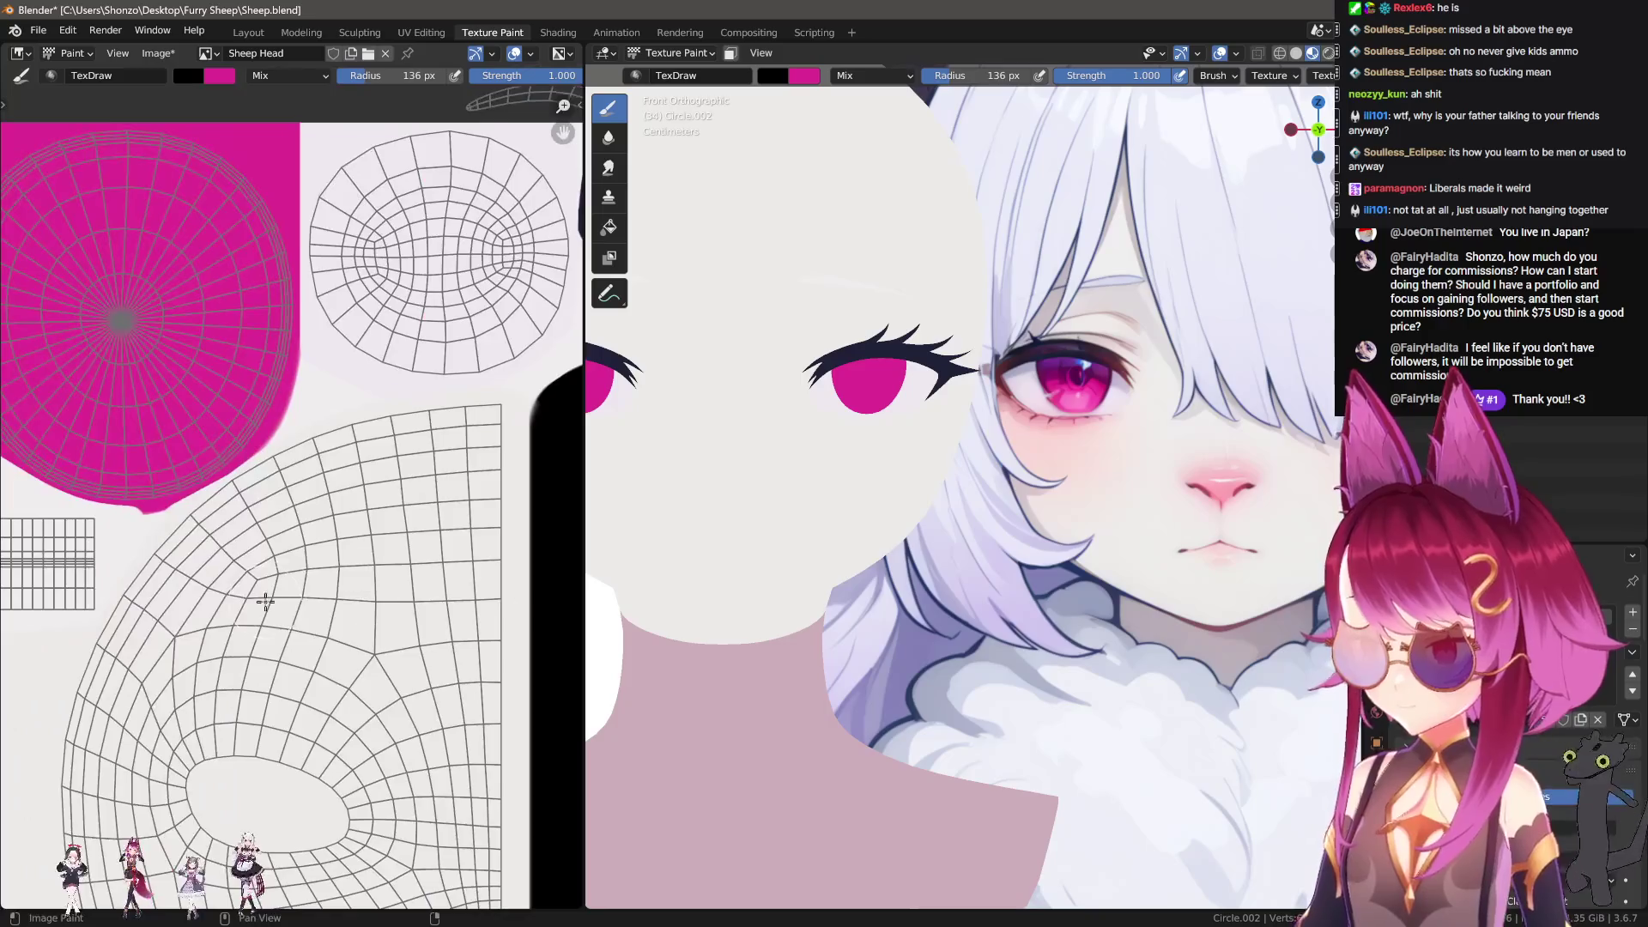
scroll(266, 603, "up", 4)
key("s")
key("f")
left_click(360, 493)
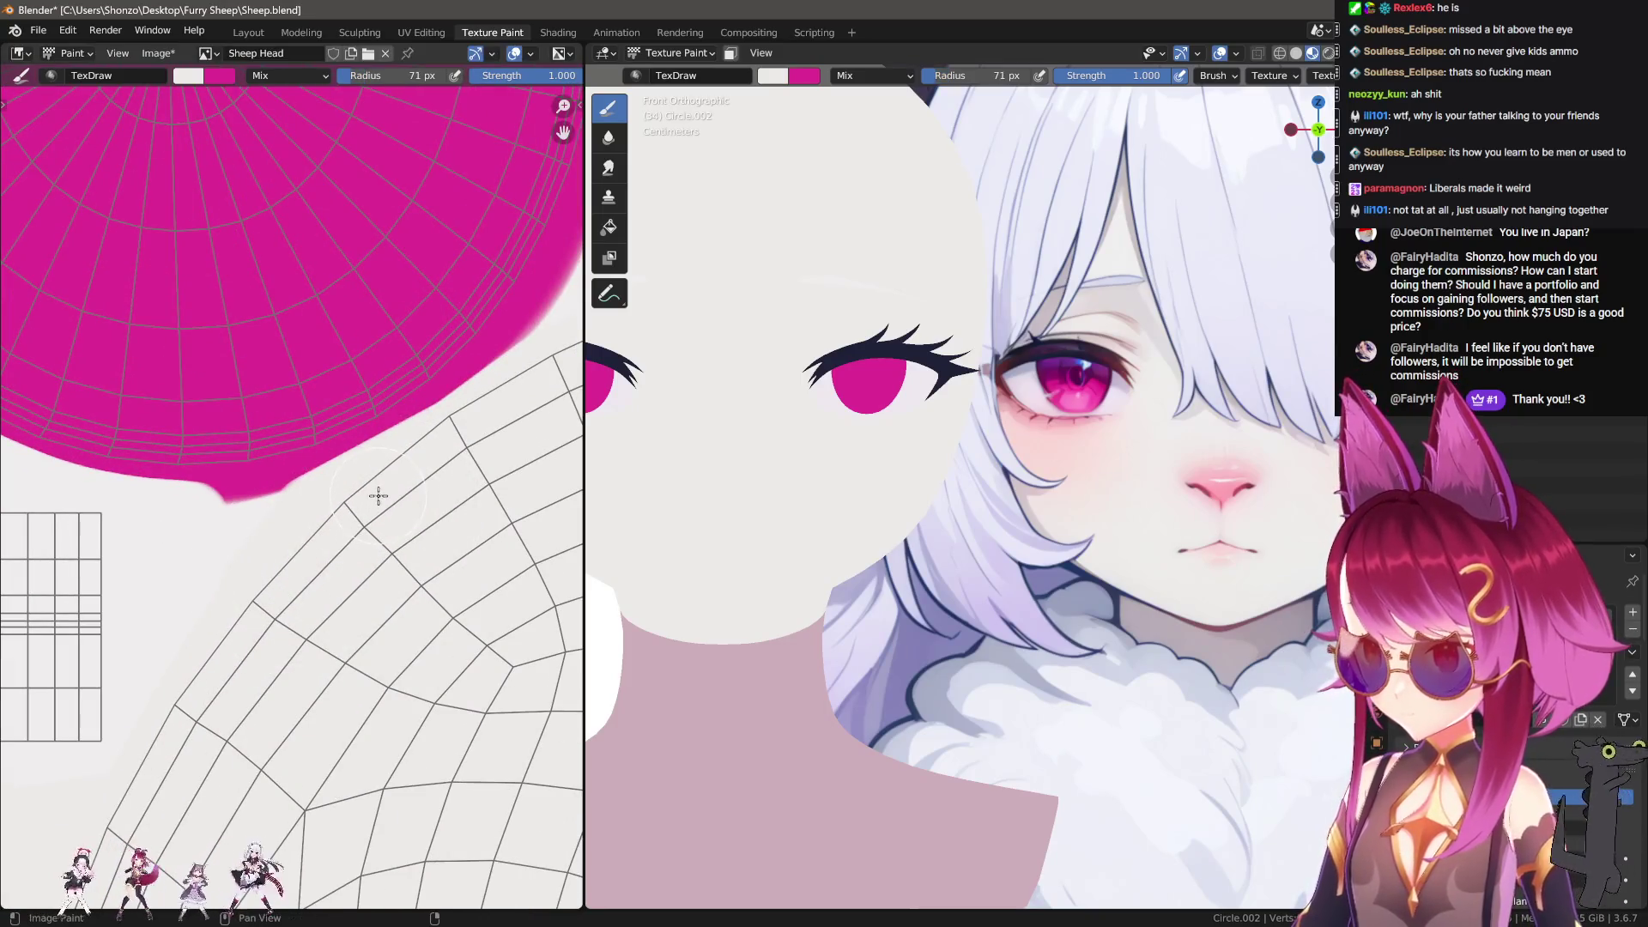
left_click_drag(343, 515, 214, 527)
Step: Change the stroke method, set the brush to 56 px, and paint white over the small magenta tip
mouse_move(303, 569)
middle_mouse_down()
mouse_move(416, 526)
mouse_move(396, 565)
middle_mouse_up()
right_click(396, 565)
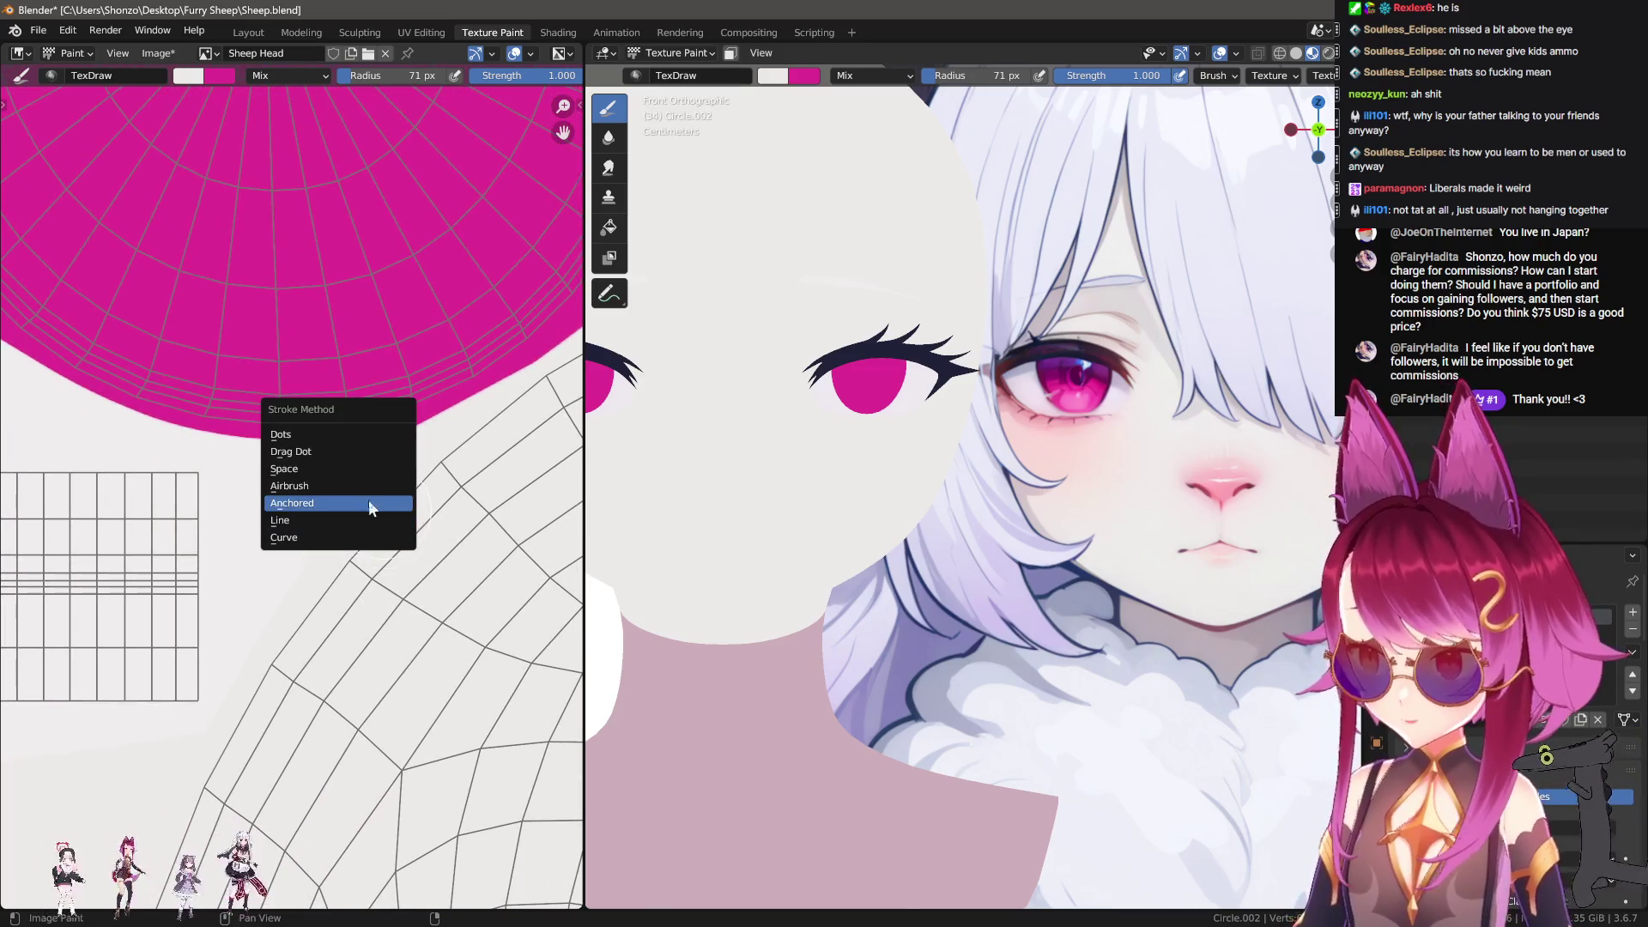
left_click(312, 471)
key("f")
left_click(415, 464)
left_click(290, 464)
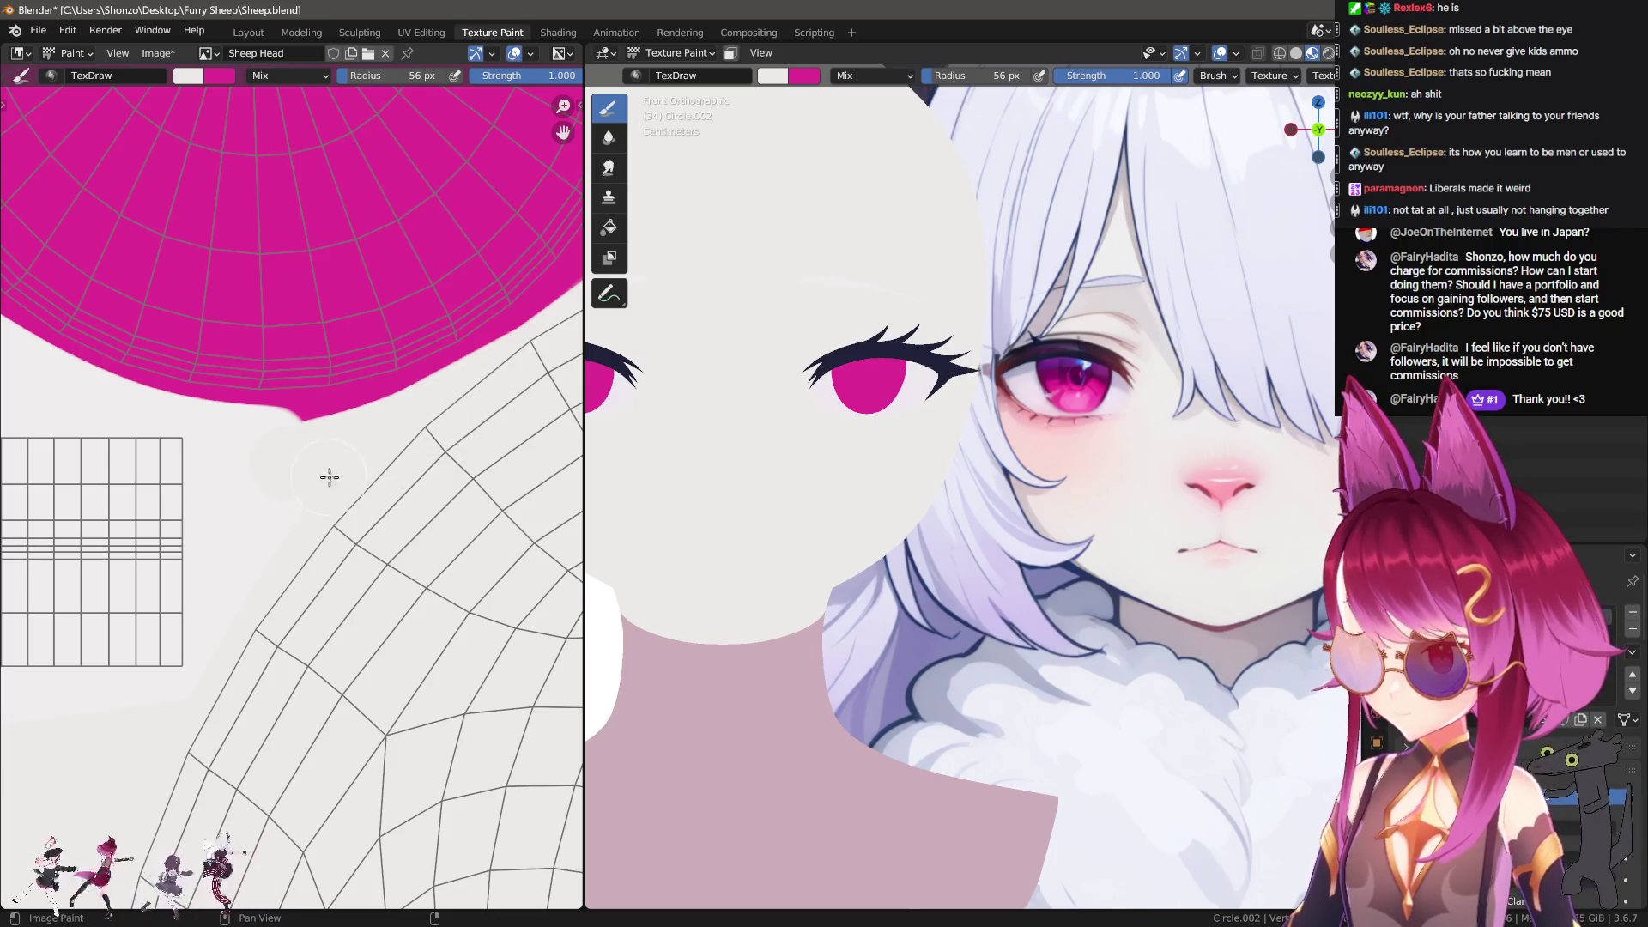
Step: Sample the off-white background and paint it over the magenta edge near the grid island
mouse_move(257, 731)
middle_mouse_down()
mouse_move(472, 506)
mouse_move(438, 518)
mouse_move(383, 615)
mouse_move(430, 578)
middle_mouse_up()
key("f")
left_click(484, 491)
key("s")
left_click(397, 478)
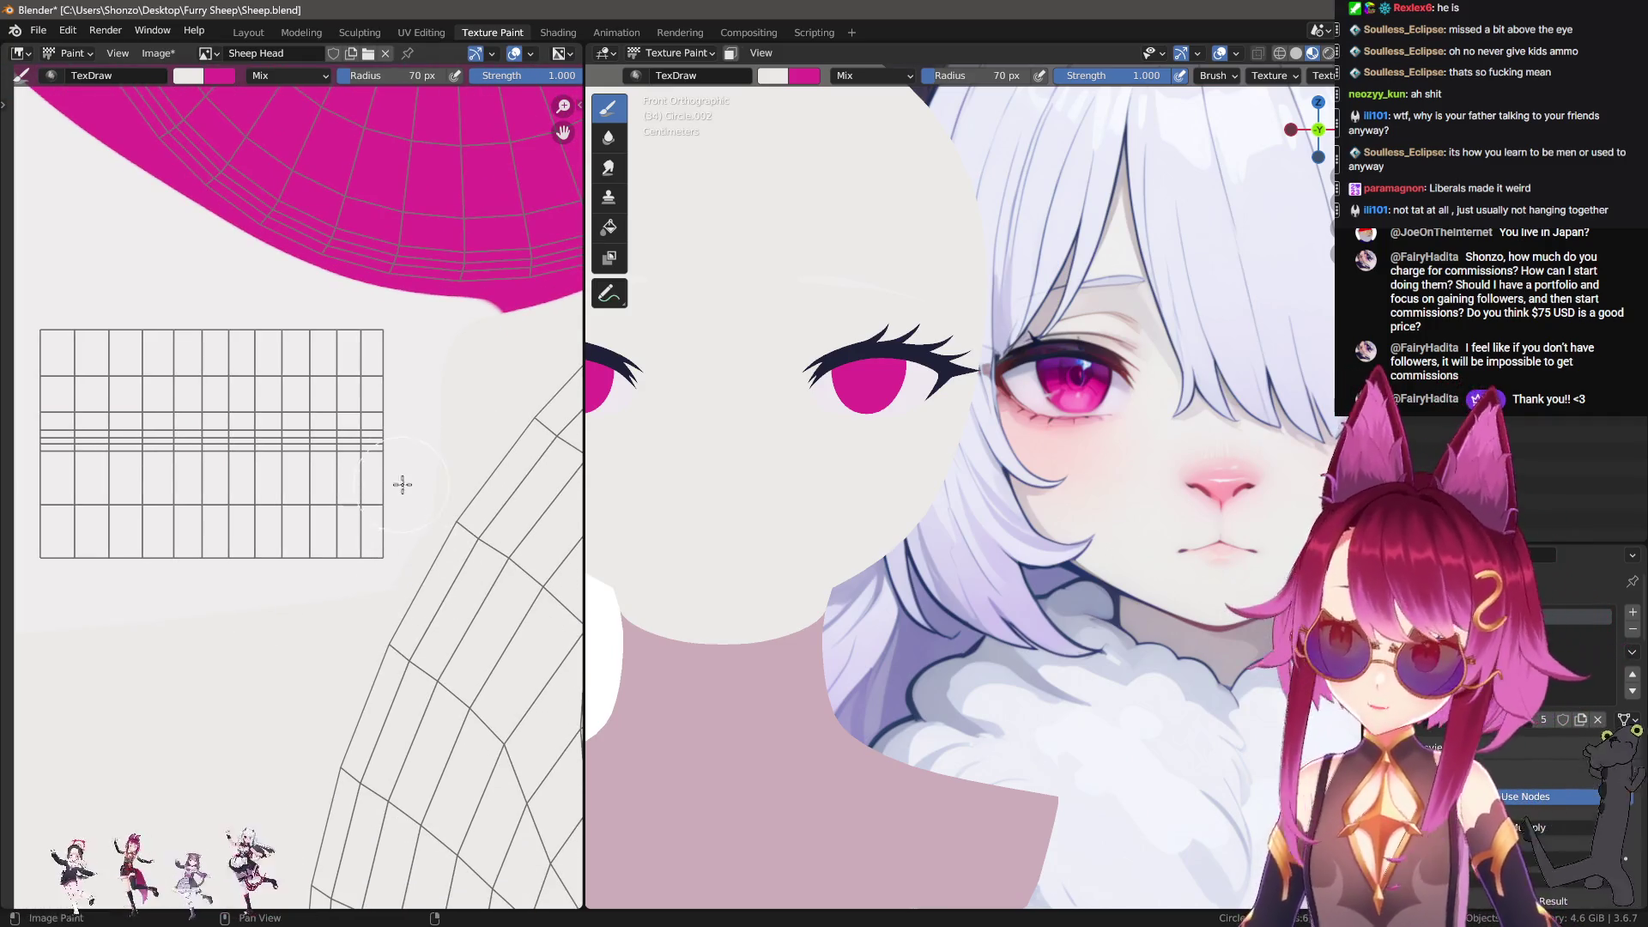
mouse_move(541, 389)
left_mouse_down()
mouse_move(540, 352)
mouse_move(523, 348)
left_mouse_up()
Step: Reposition the grid island and resize the brush through 66, 99 and 126 px
scroll(323, 359, "down", 1)
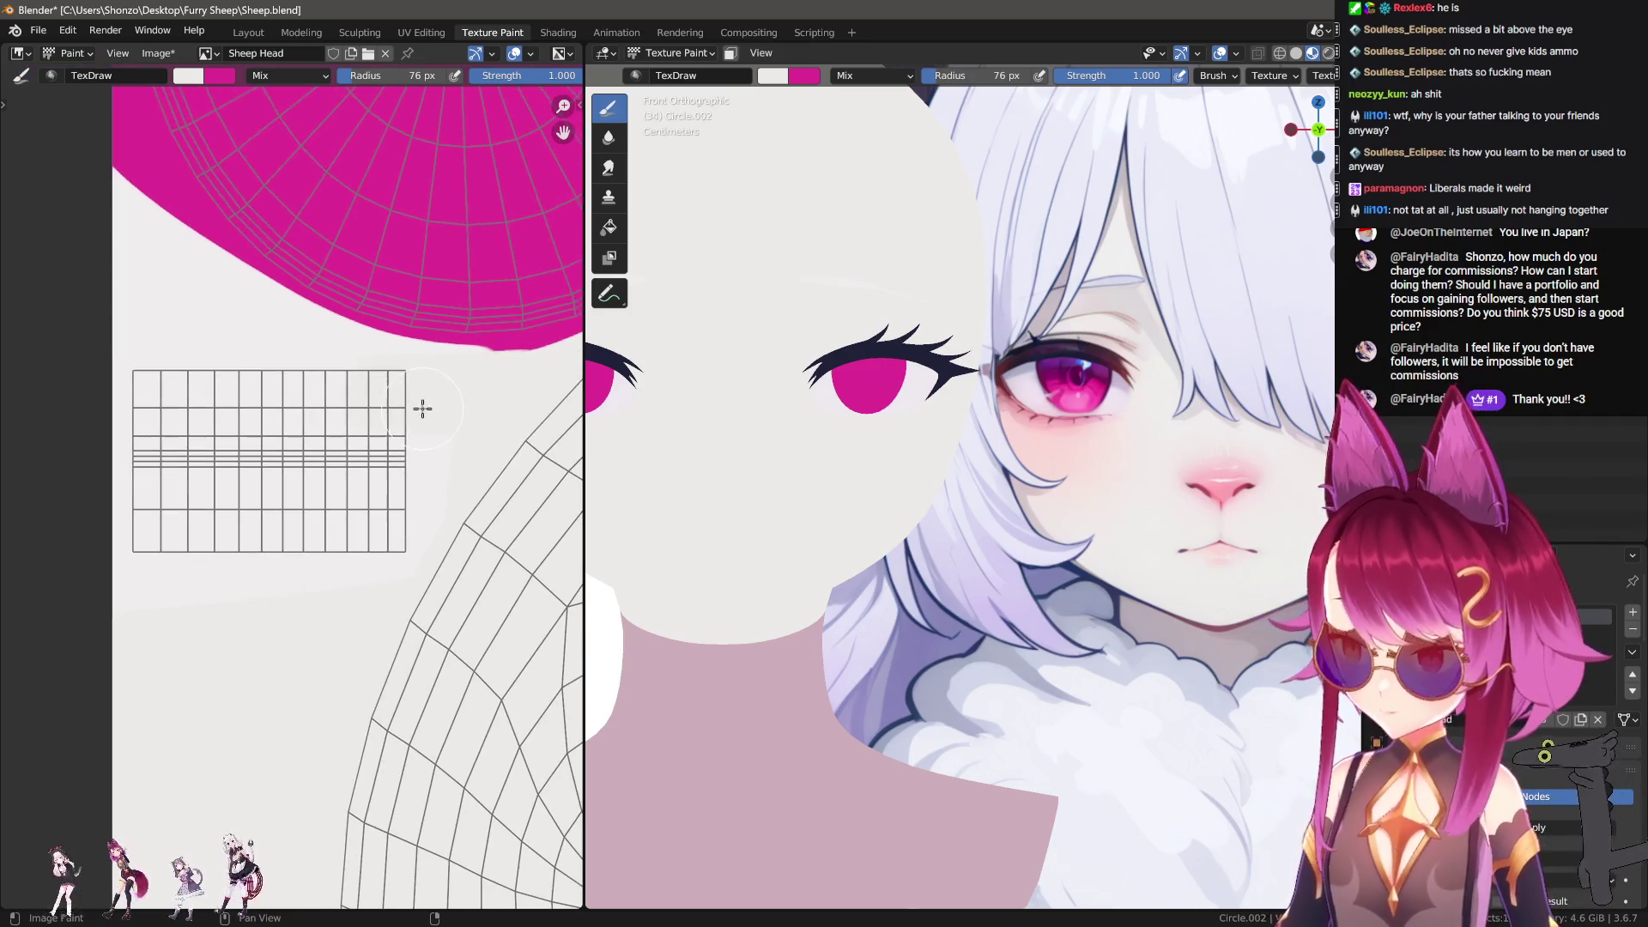
middle_click_drag(511, 359, 455, 420)
key("f")
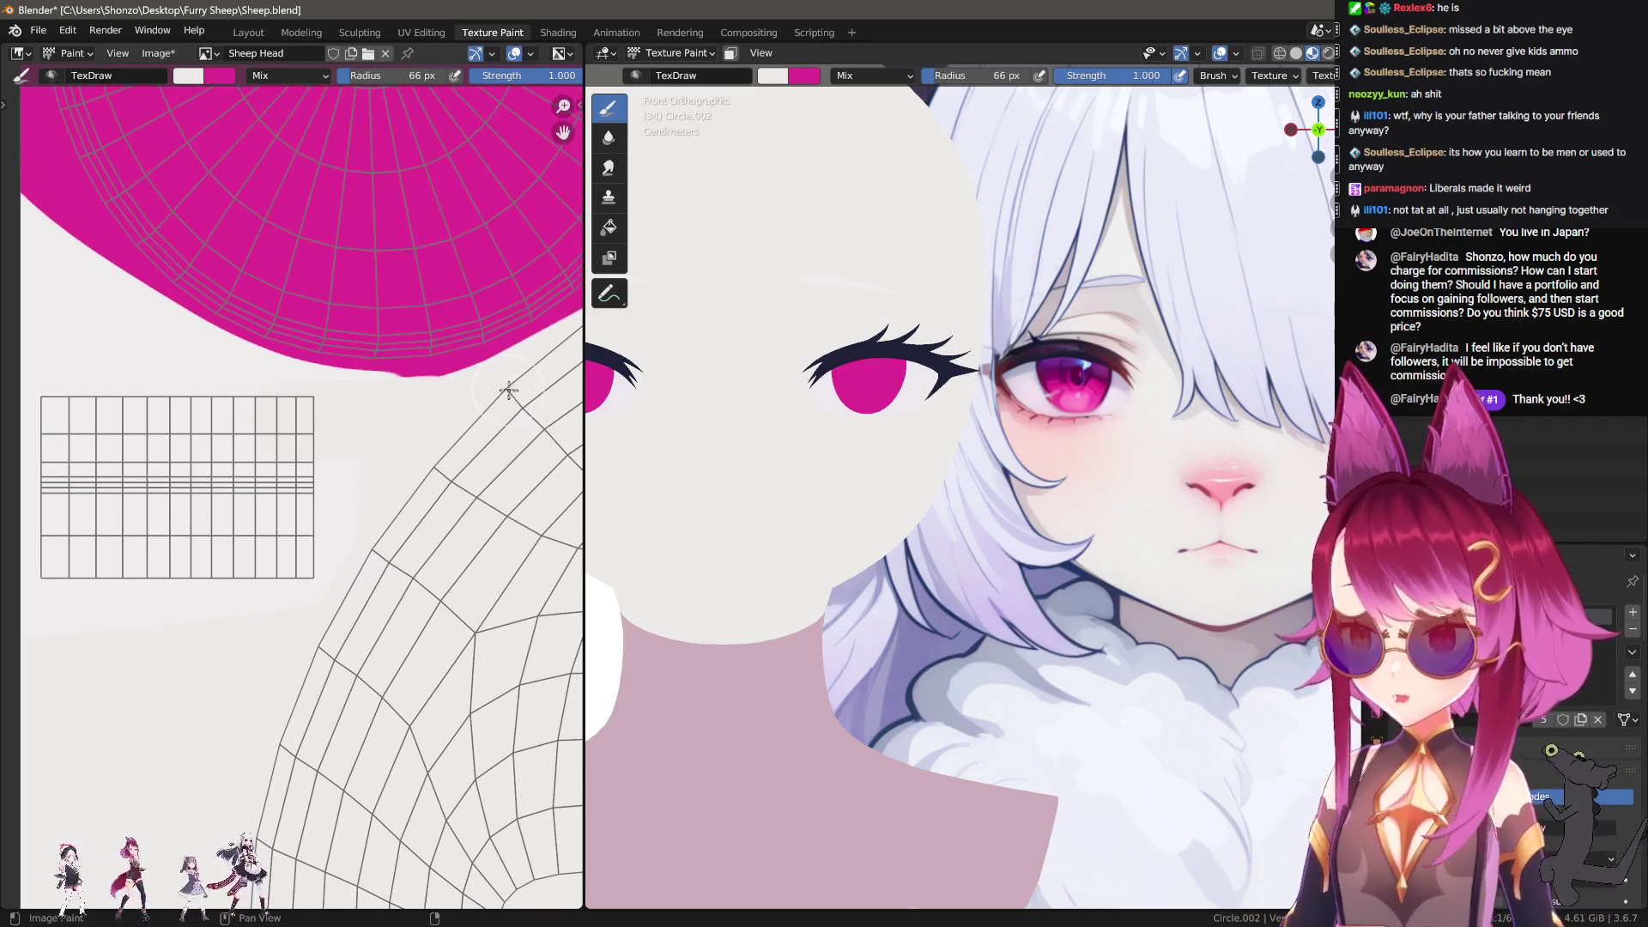
left_click(470, 394)
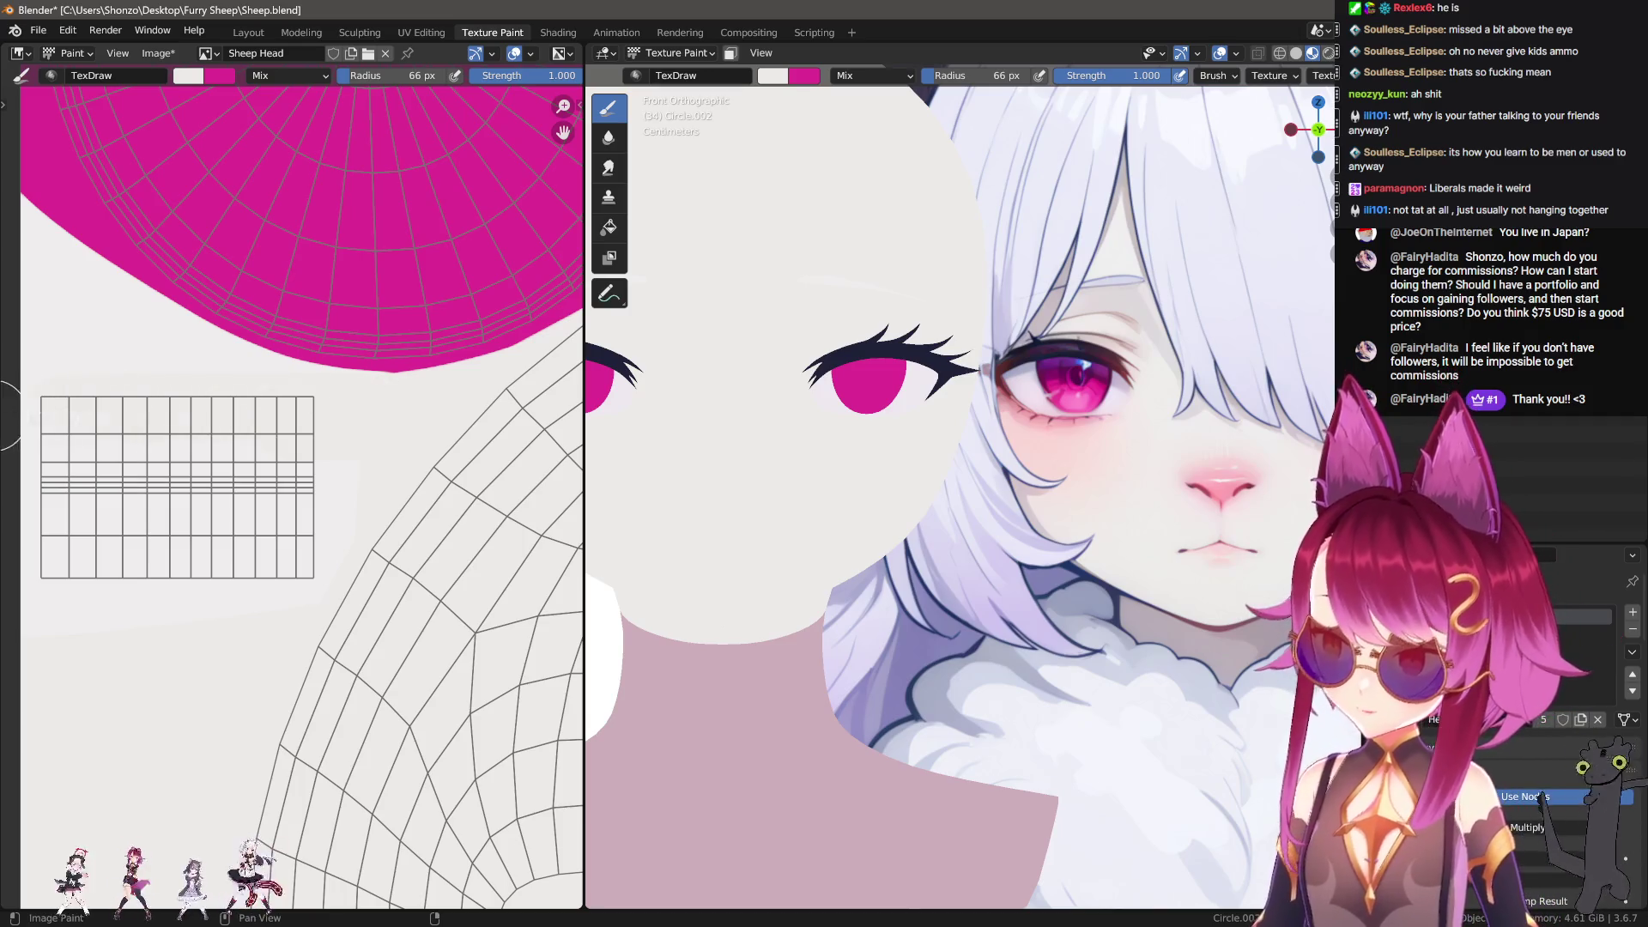
middle_click_drag(249, 437, 326, 447)
key("f")
left_click(81, 392)
key("f")
left_click(381, 455)
middle_click_drag(385, 532, 371, 466)
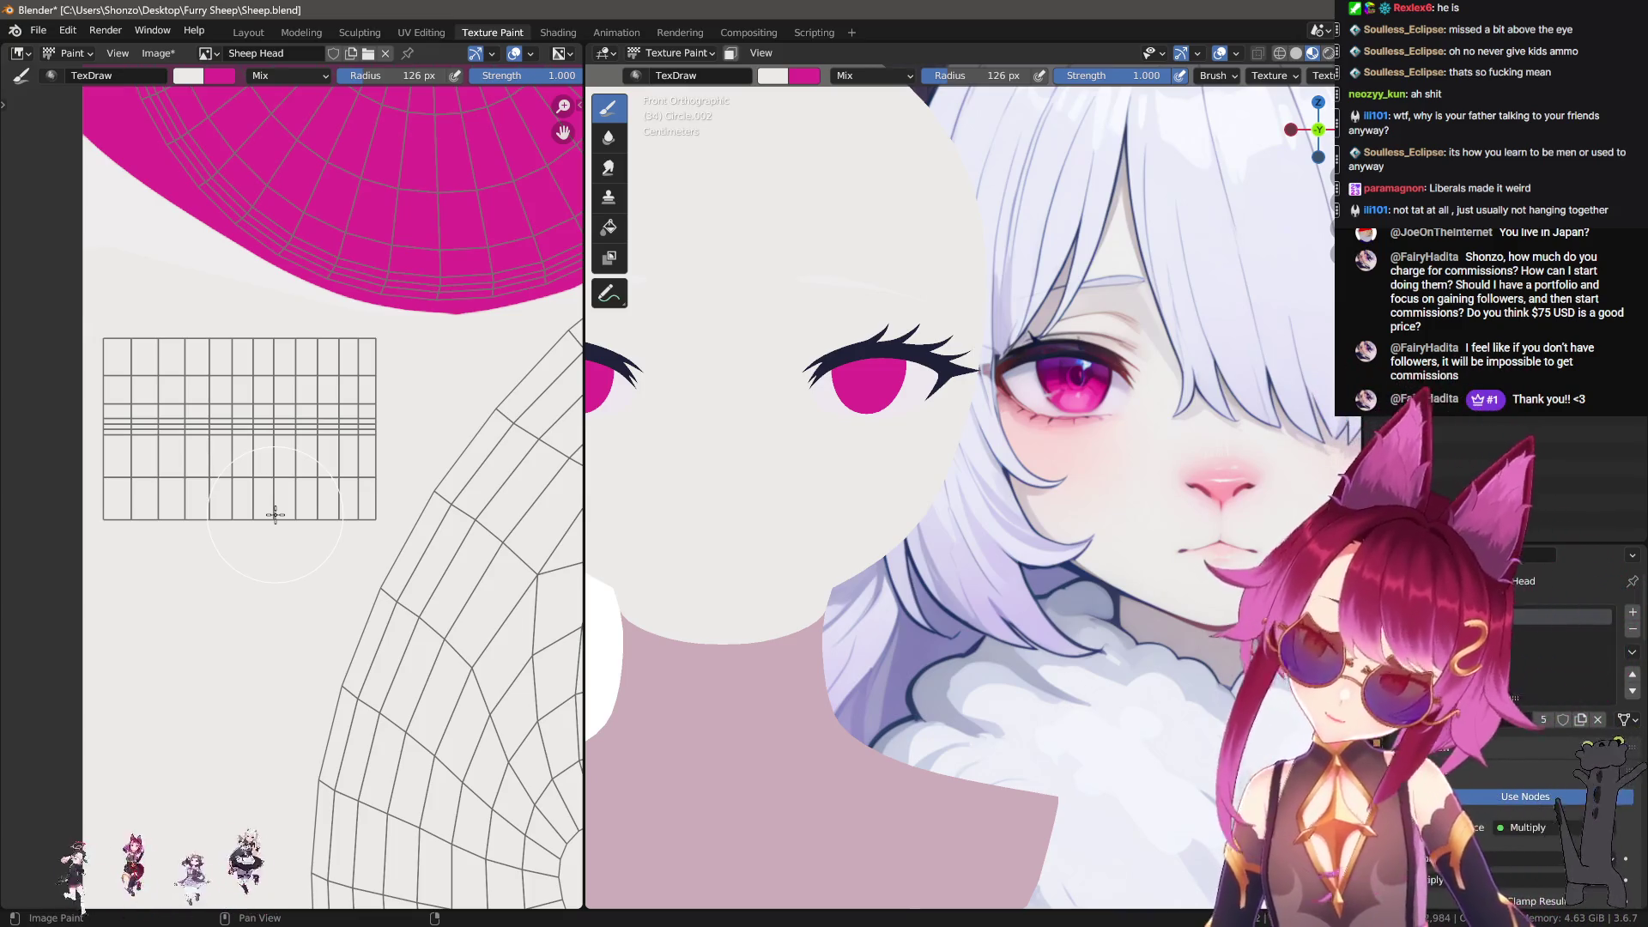
Step: Enlarge the brush radius in stages from 240 px to 323 px and finally 500 px
scroll(198, 552, "down", 4)
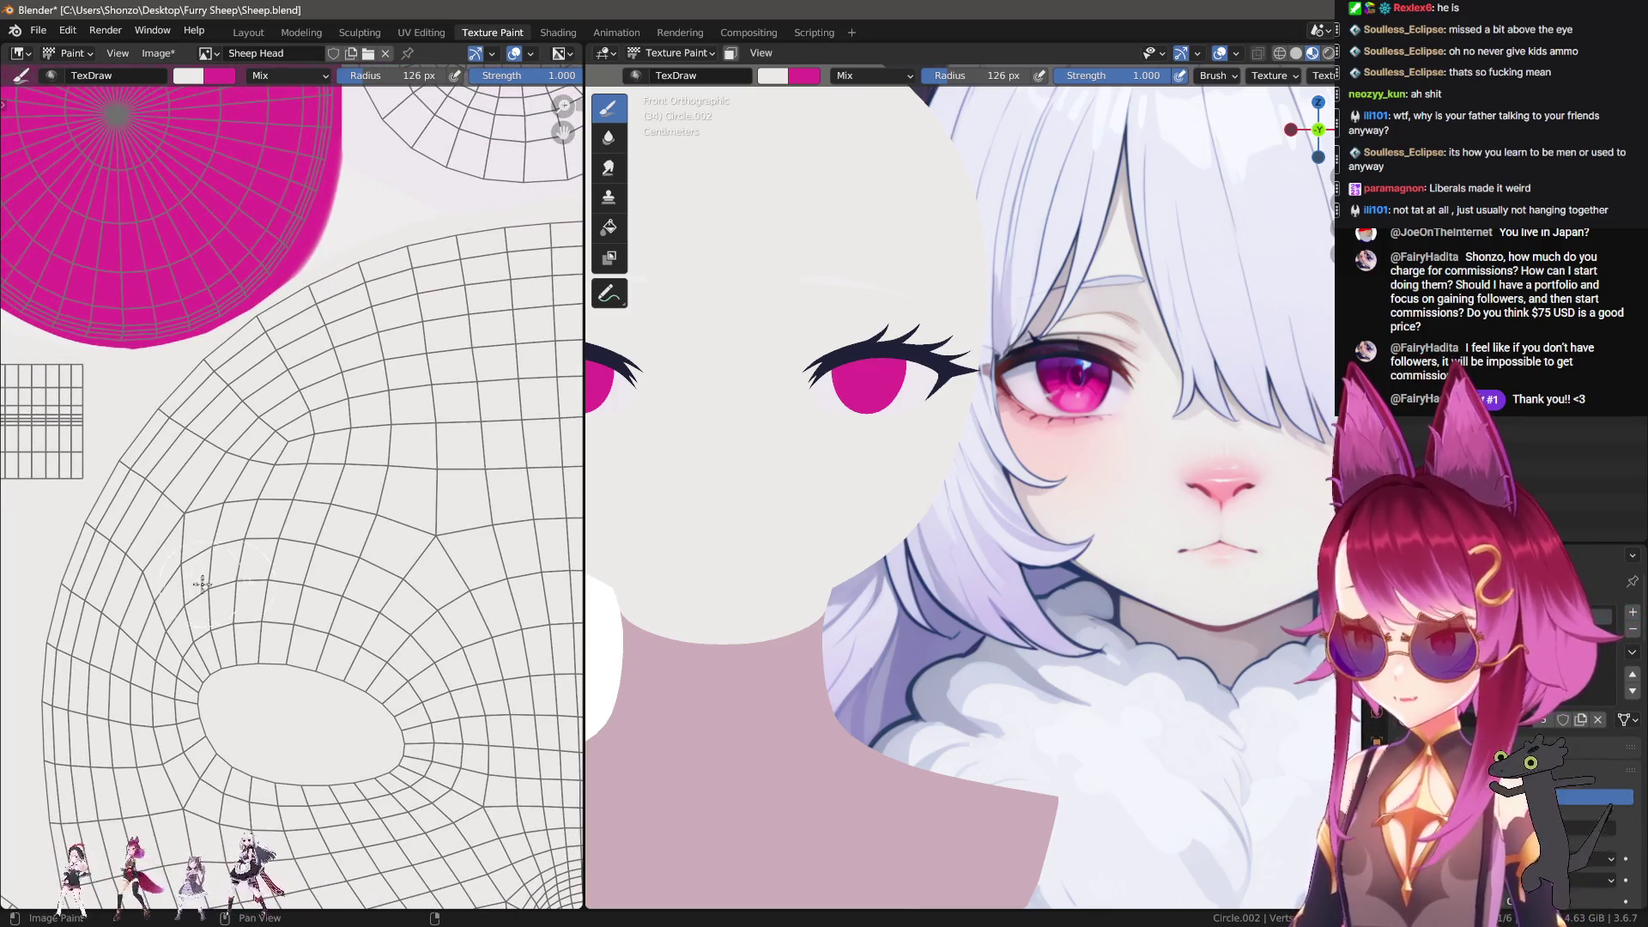
middle_click_drag(206, 584, 284, 601)
scroll(283, 600, "up", 2)
scroll(326, 618, "down", 3)
scroll(369, 634, "up", 1)
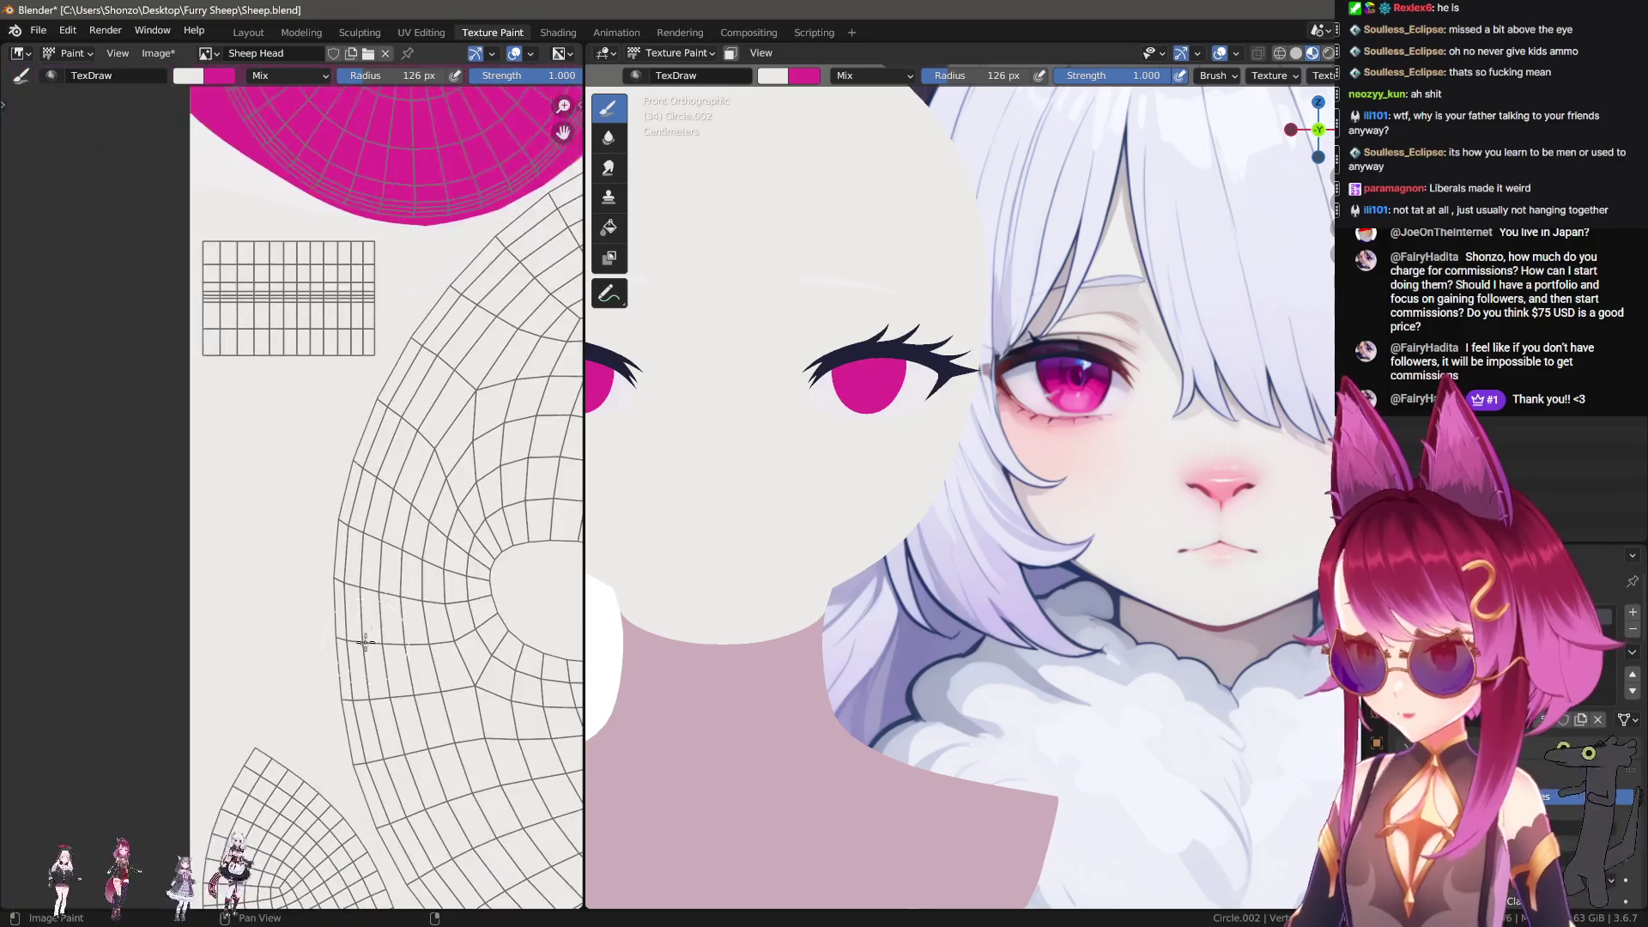
middle_click_drag(369, 633, 393, 498)
key("f")
left_click(163, 291)
scroll(221, 542, "down", 3)
key("f")
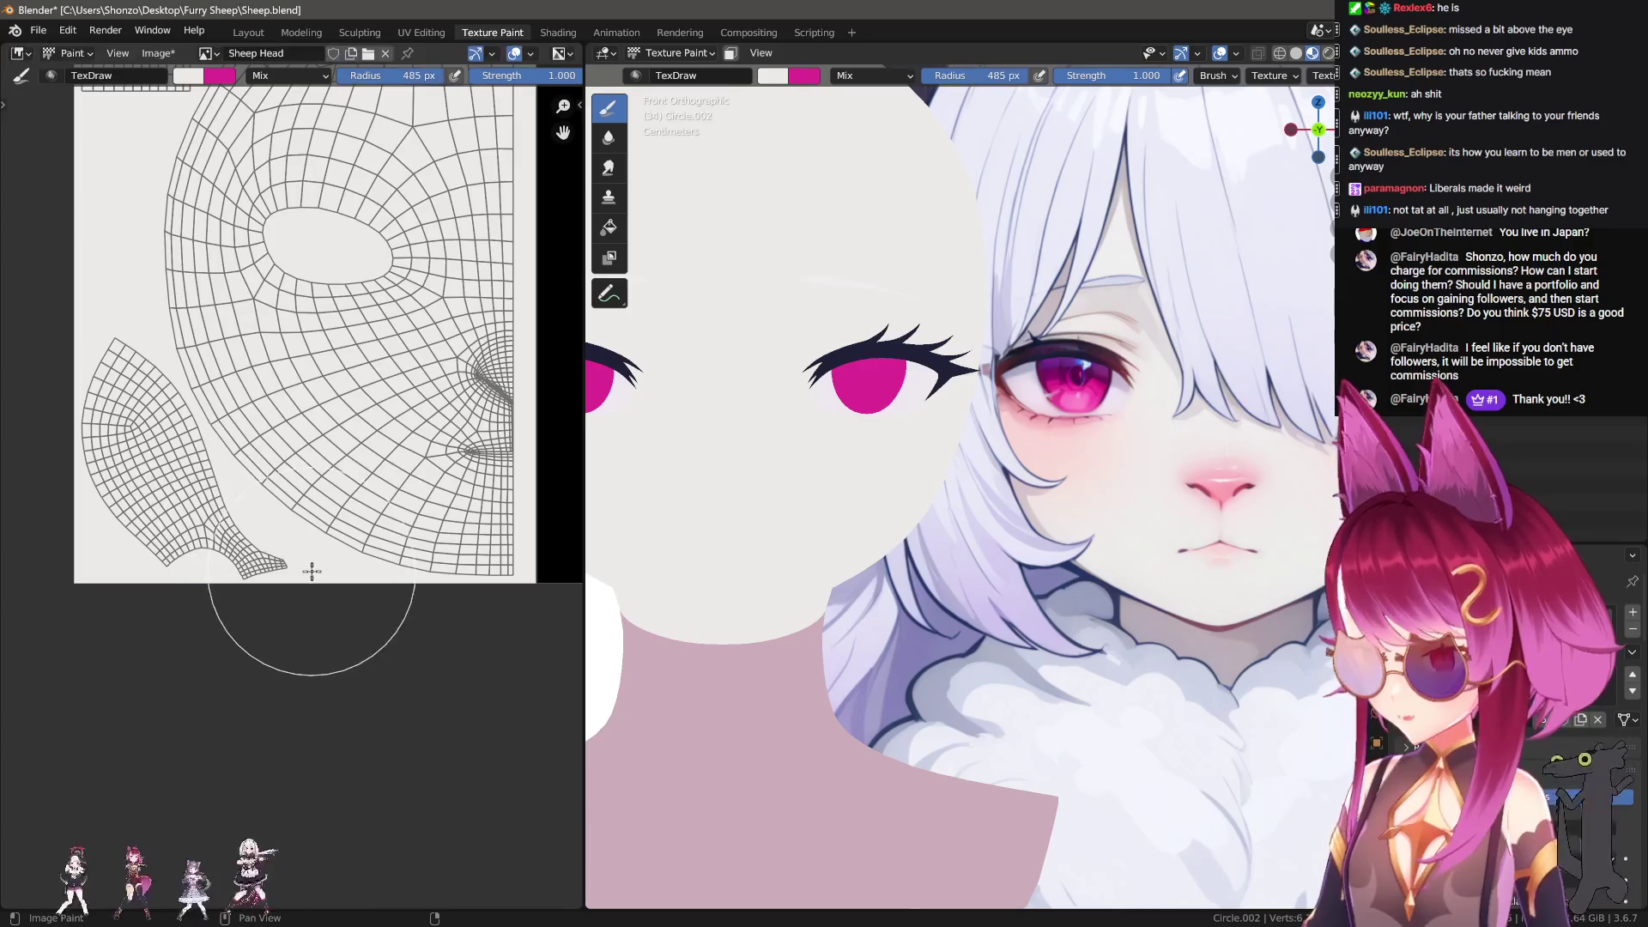
left_click(315, 533)
key("f")
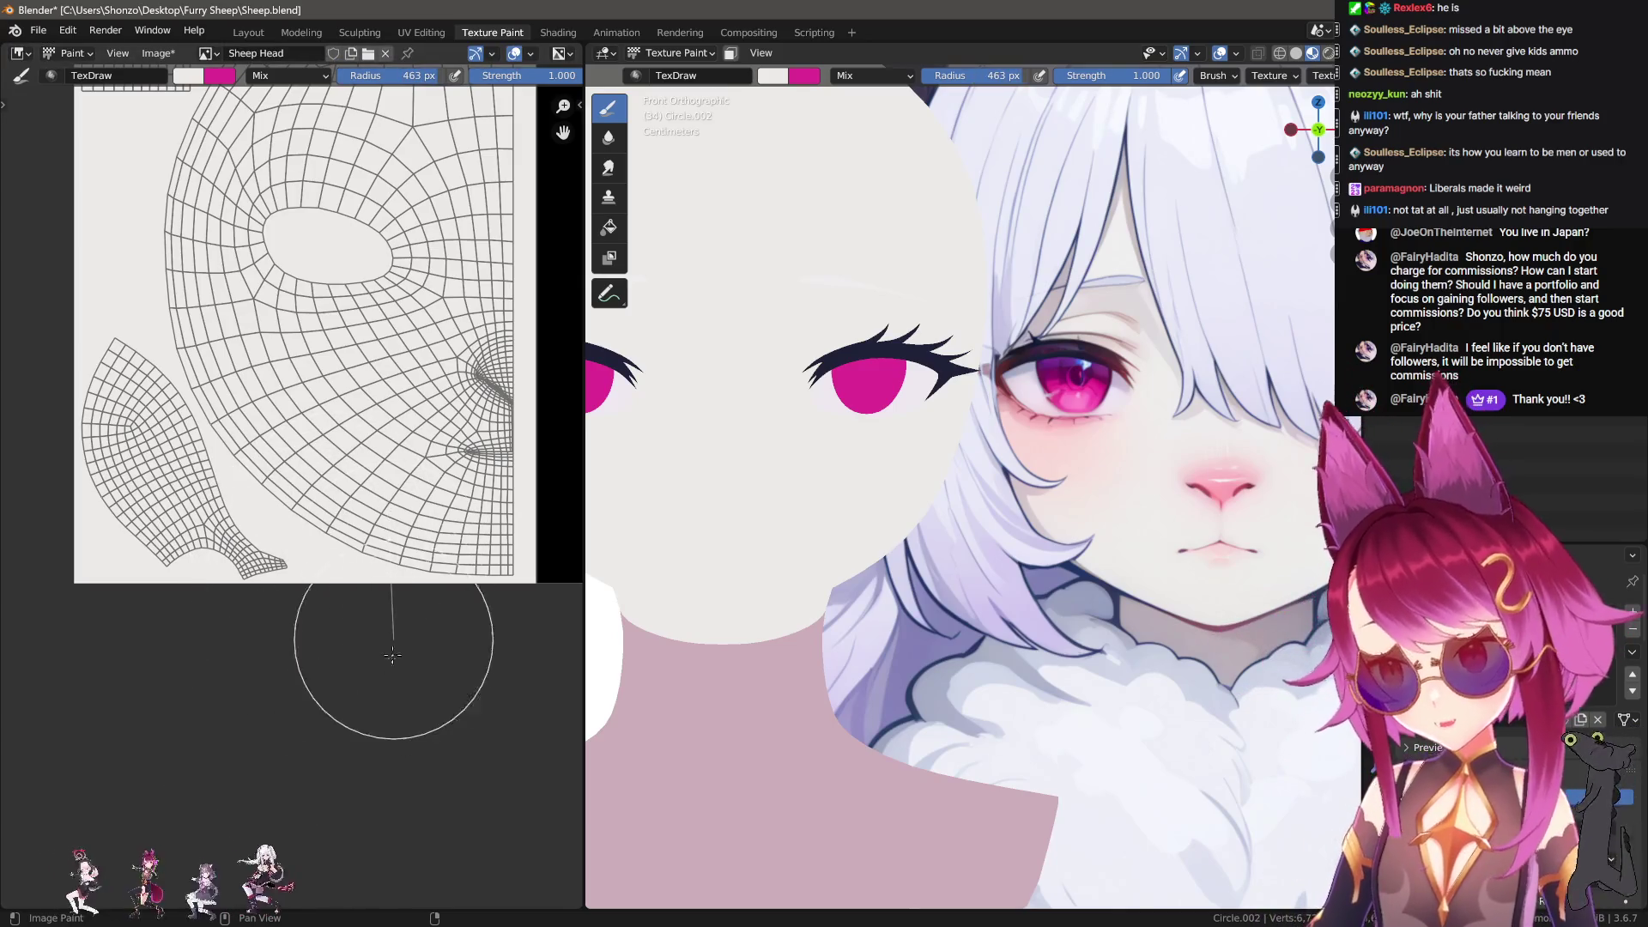
left_click(363, 528)
middle_click_drag(363, 528, 320, 820)
key("f")
left_click(328, 382)
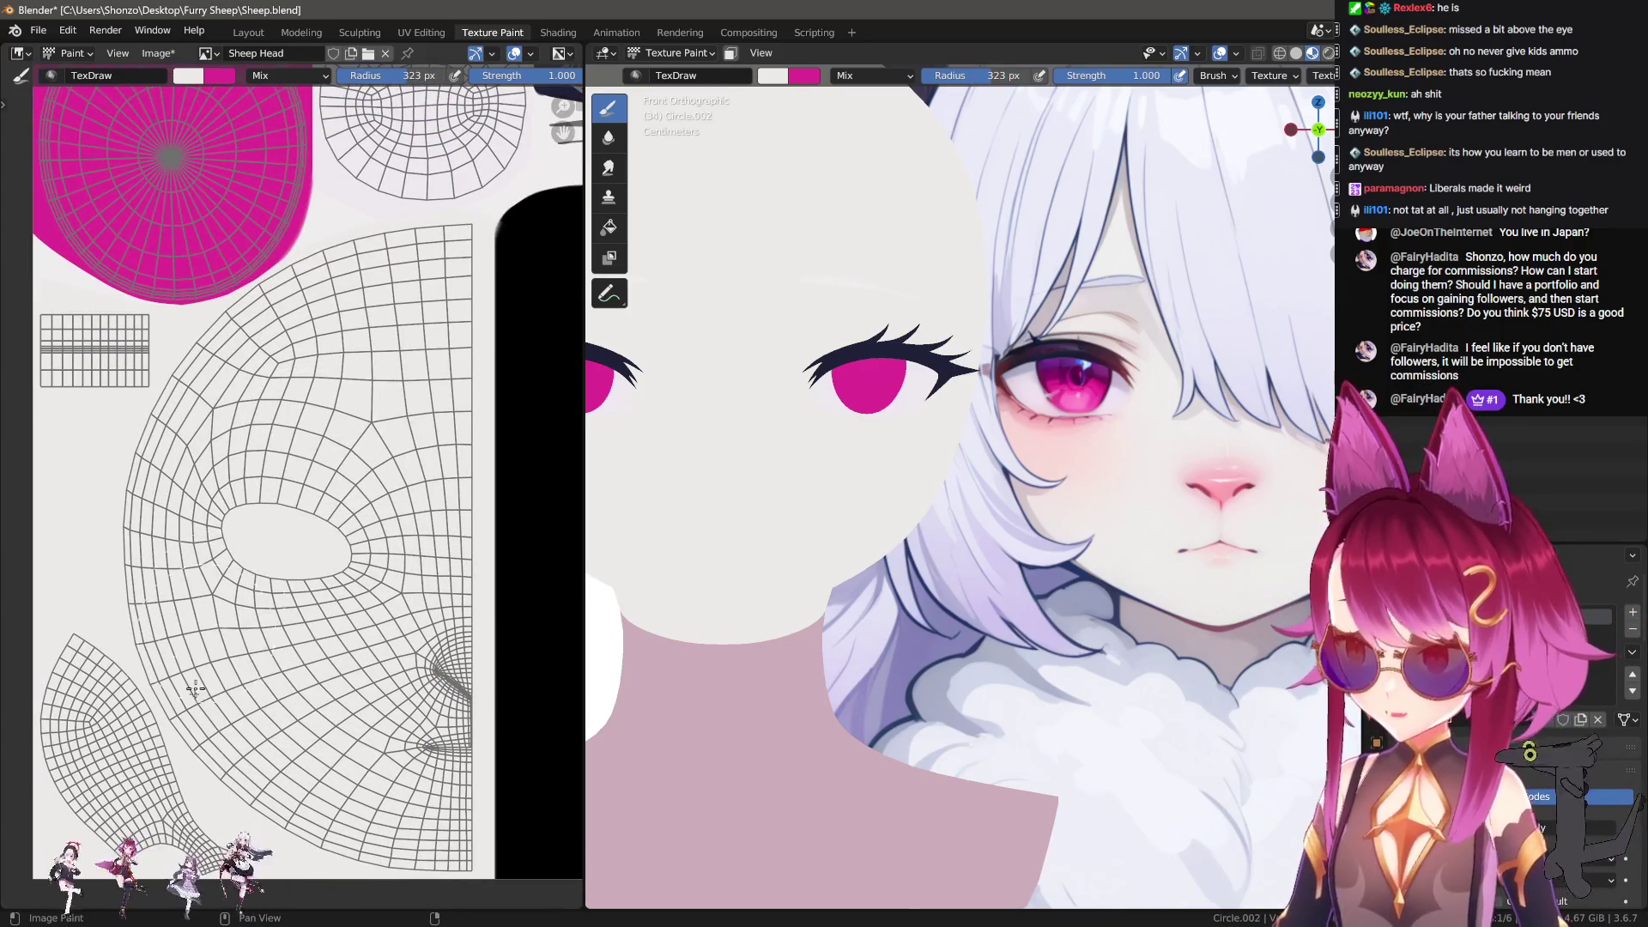
middle_click_drag(236, 683, 280, 561)
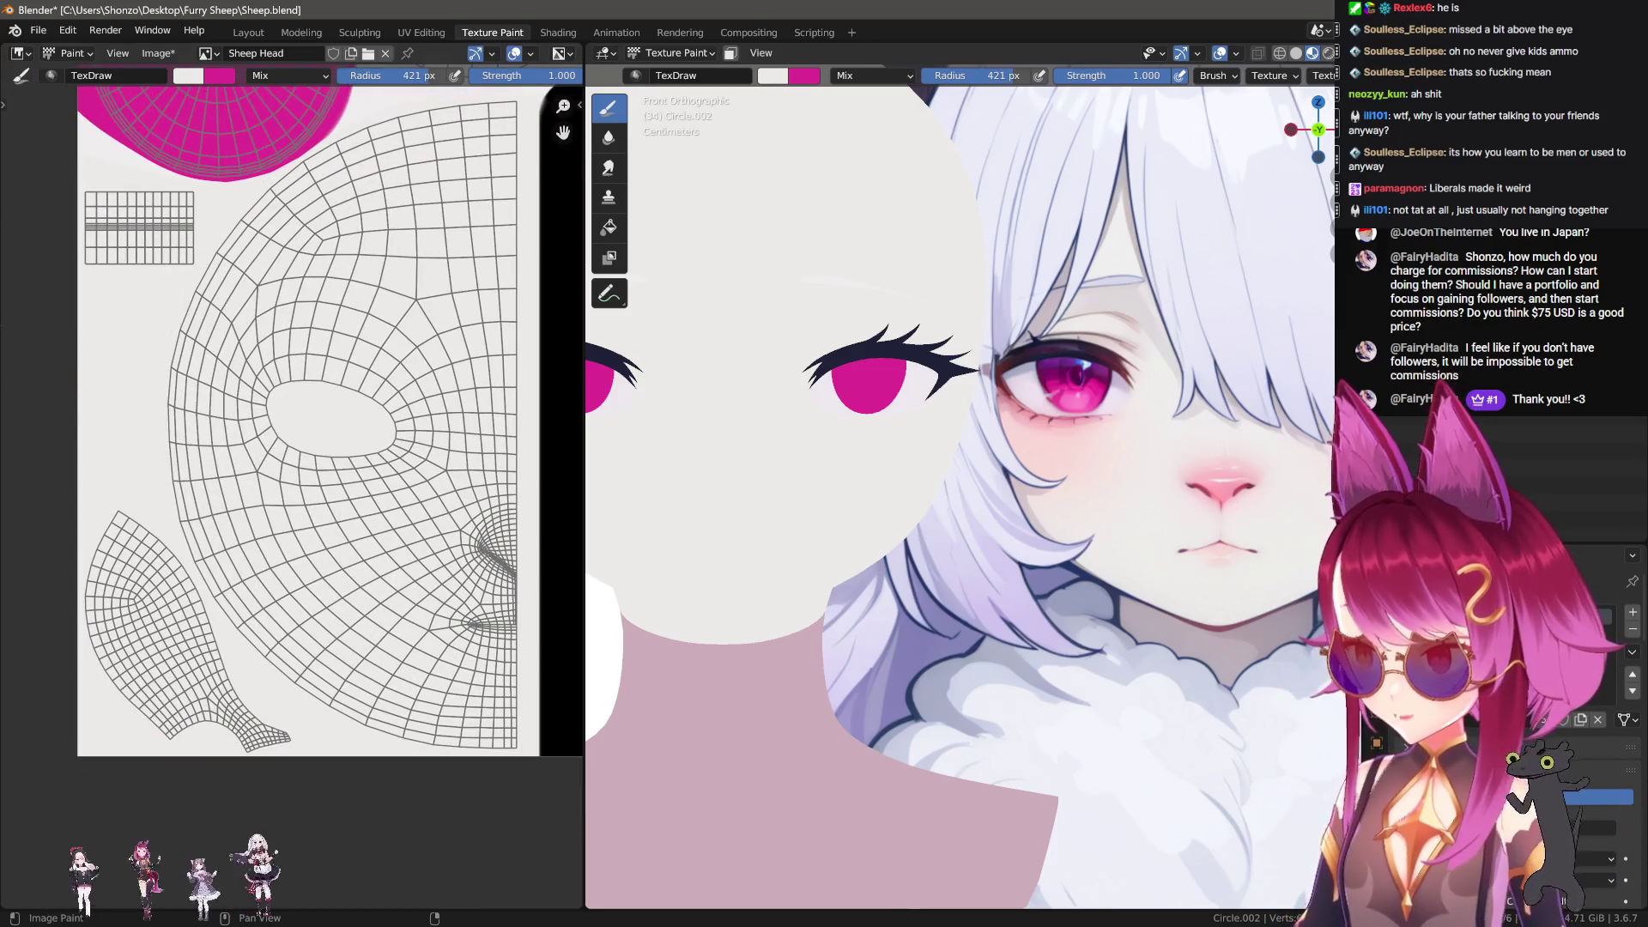
middle_click_drag(226, 341, 324, 271)
key("f")
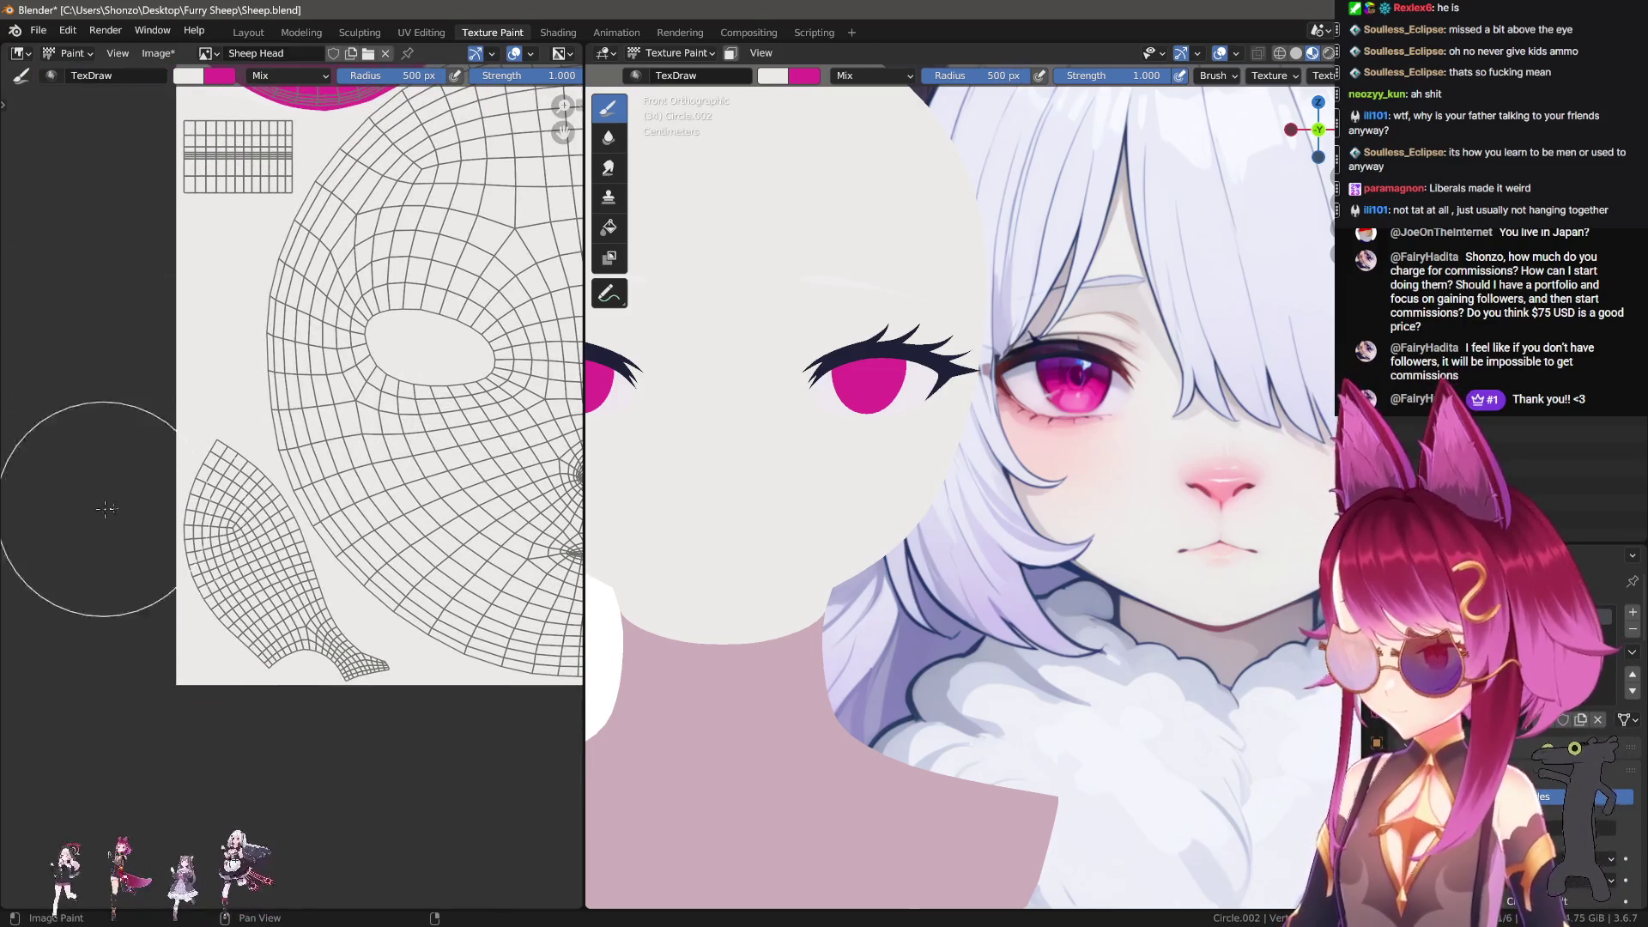
left_click(39, 672)
Step: Pan and zoom the texture past the magenta area to the eyebrow shapes
scroll(203, 773, "up", 5)
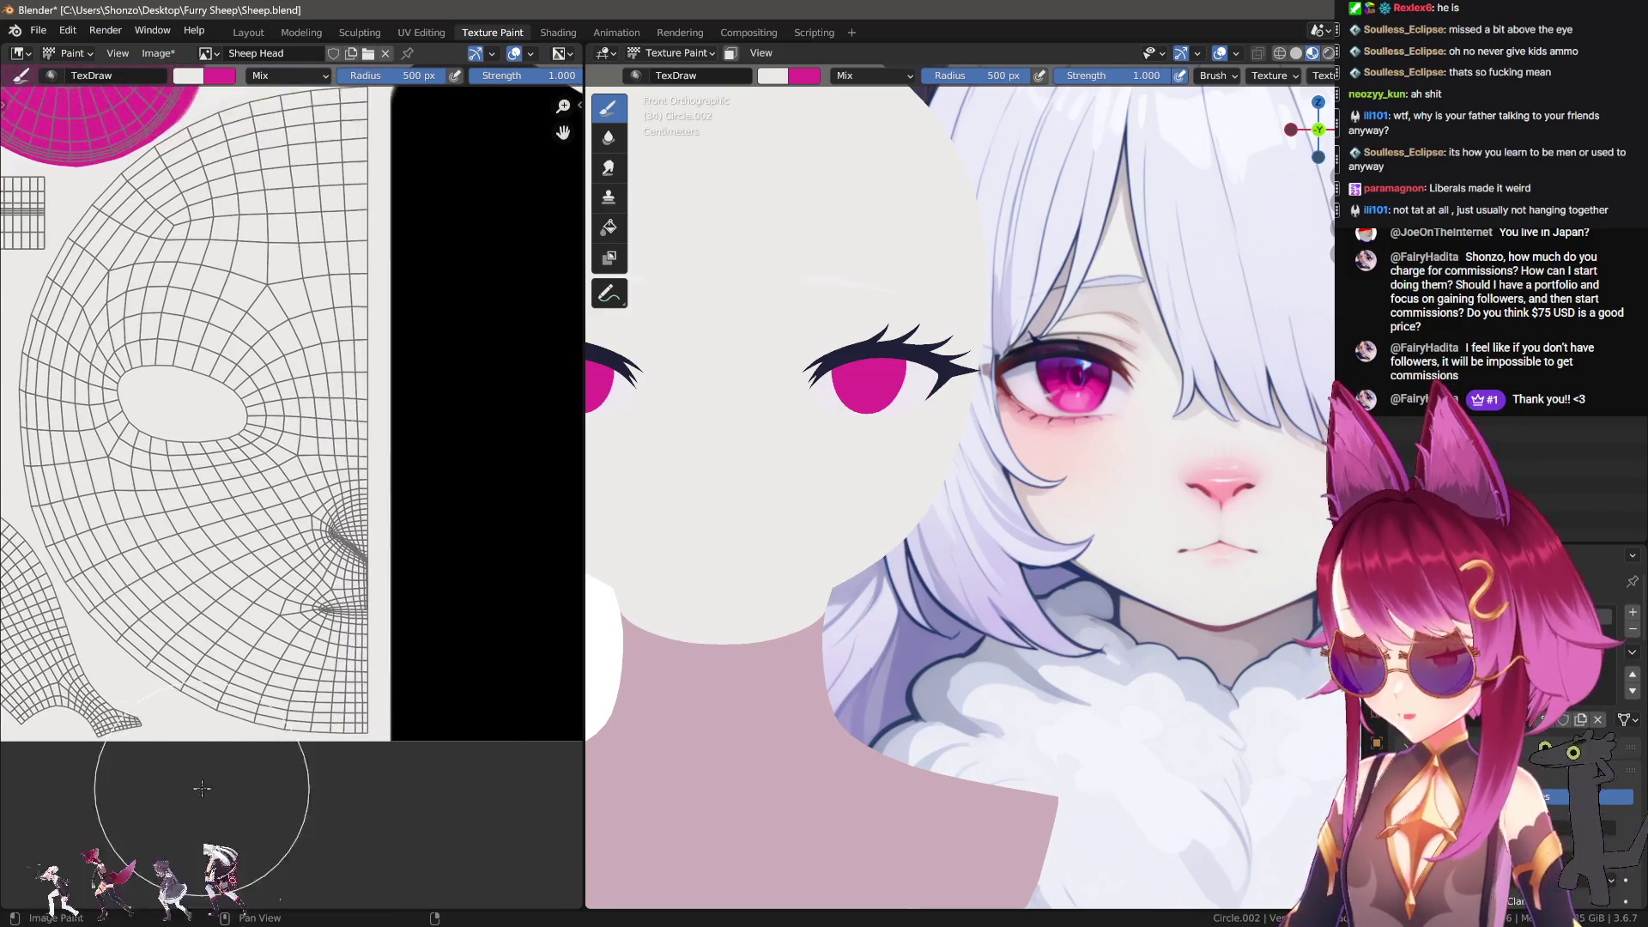
scroll(309, 637, "up", 4)
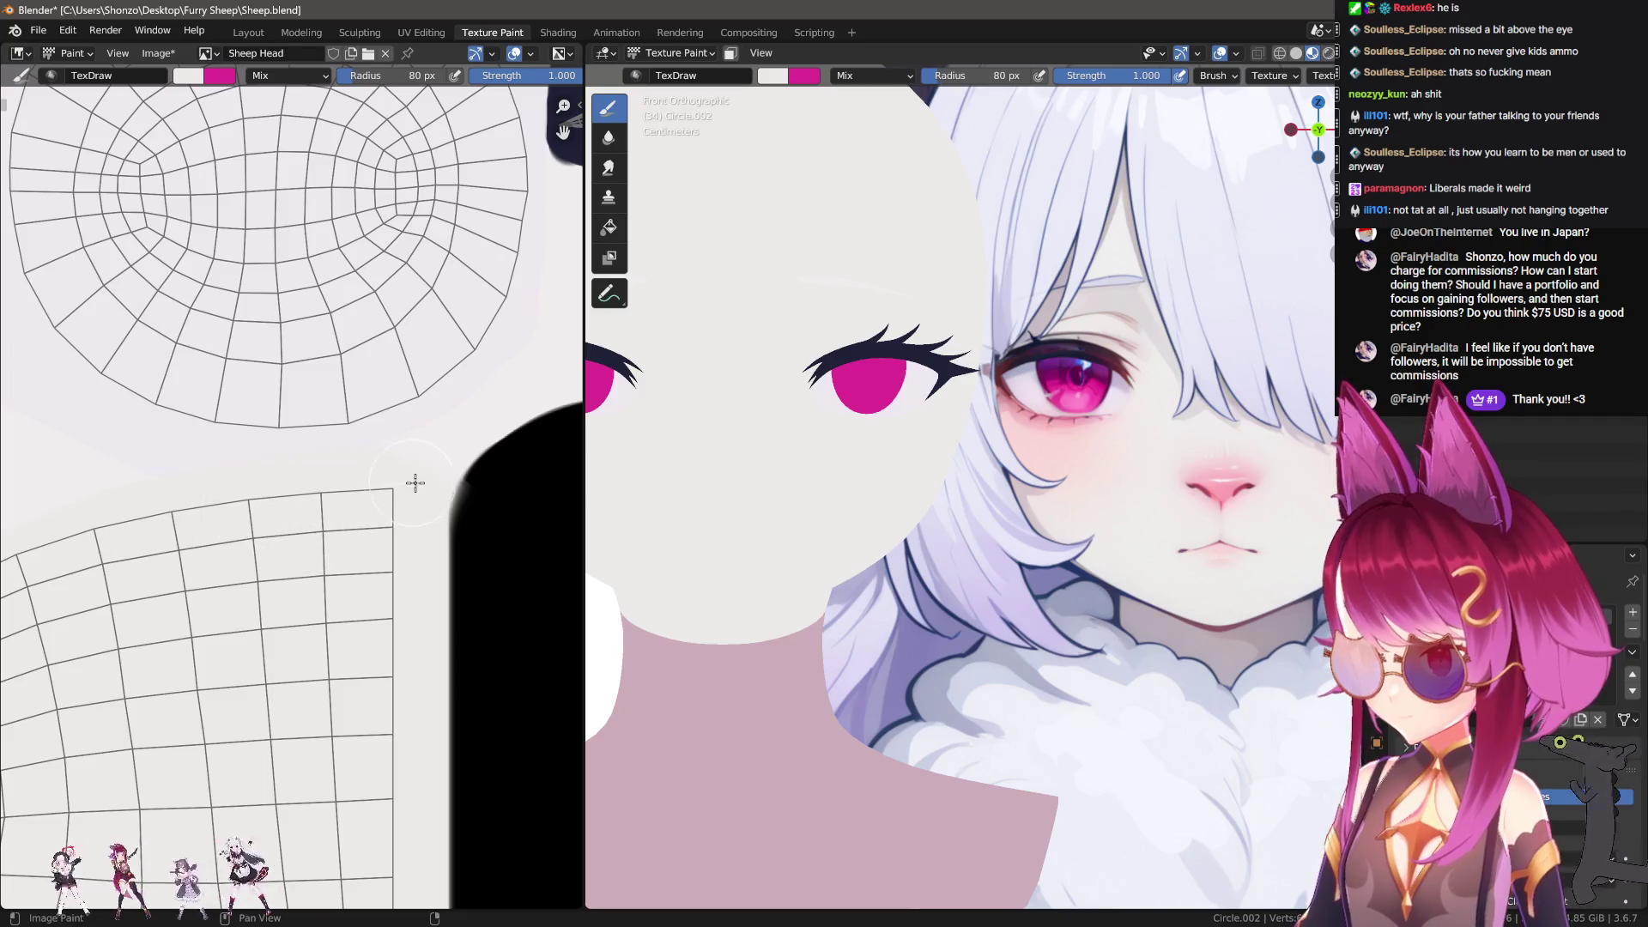
scroll(412, 459, "down", 3)
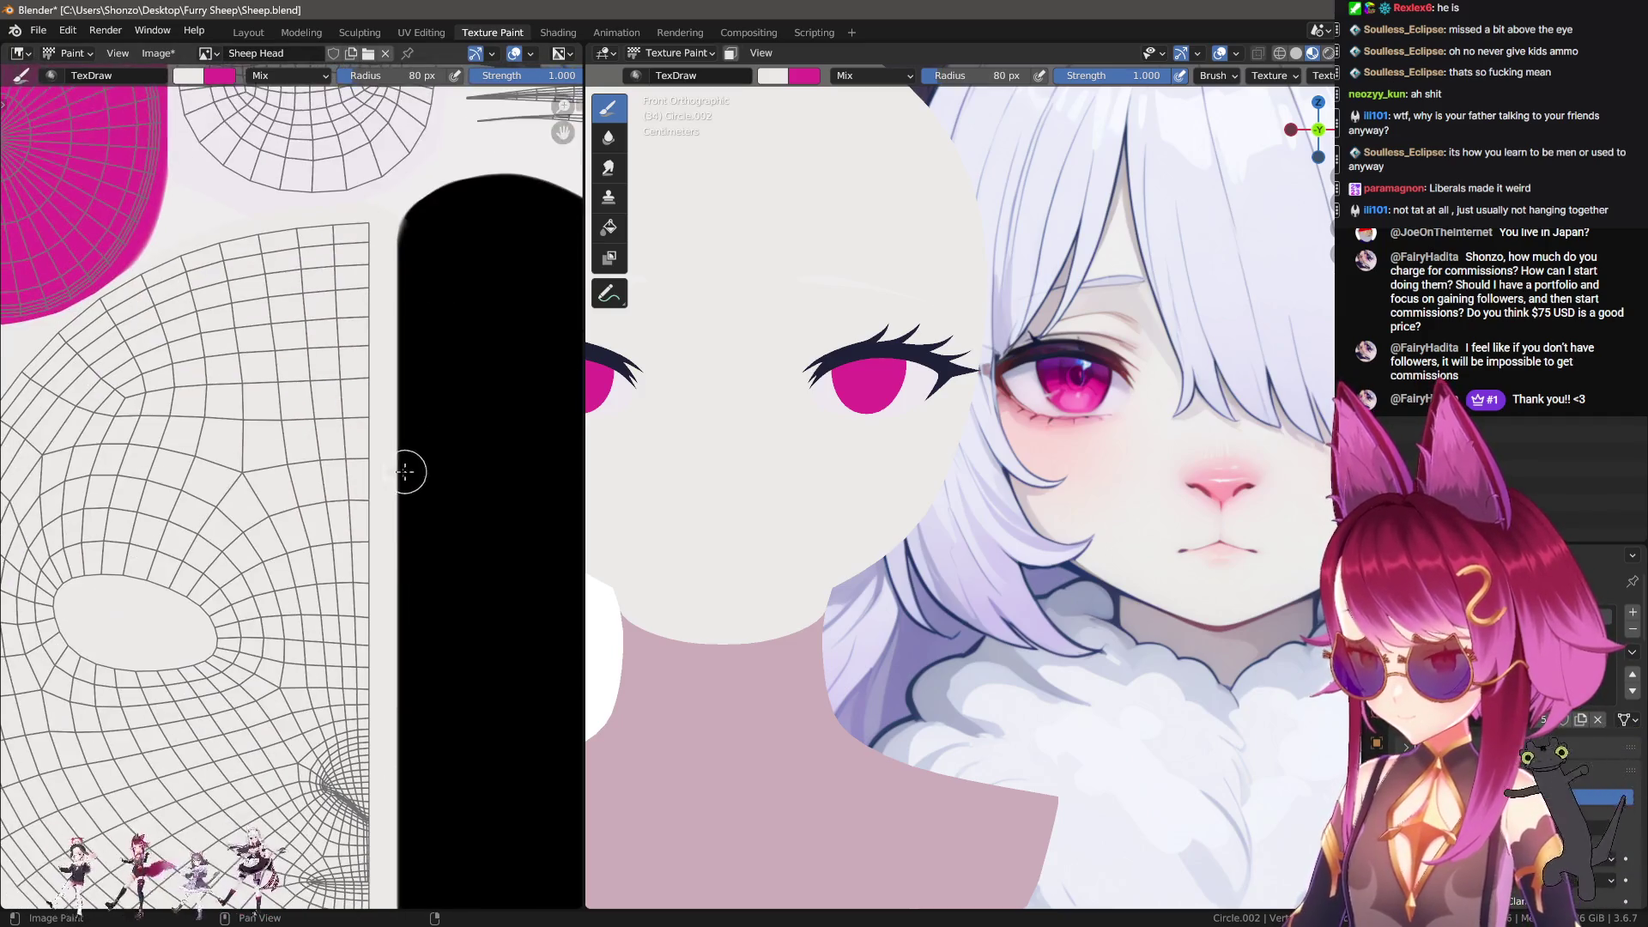
middle_click_drag(262, 410, 412, 404)
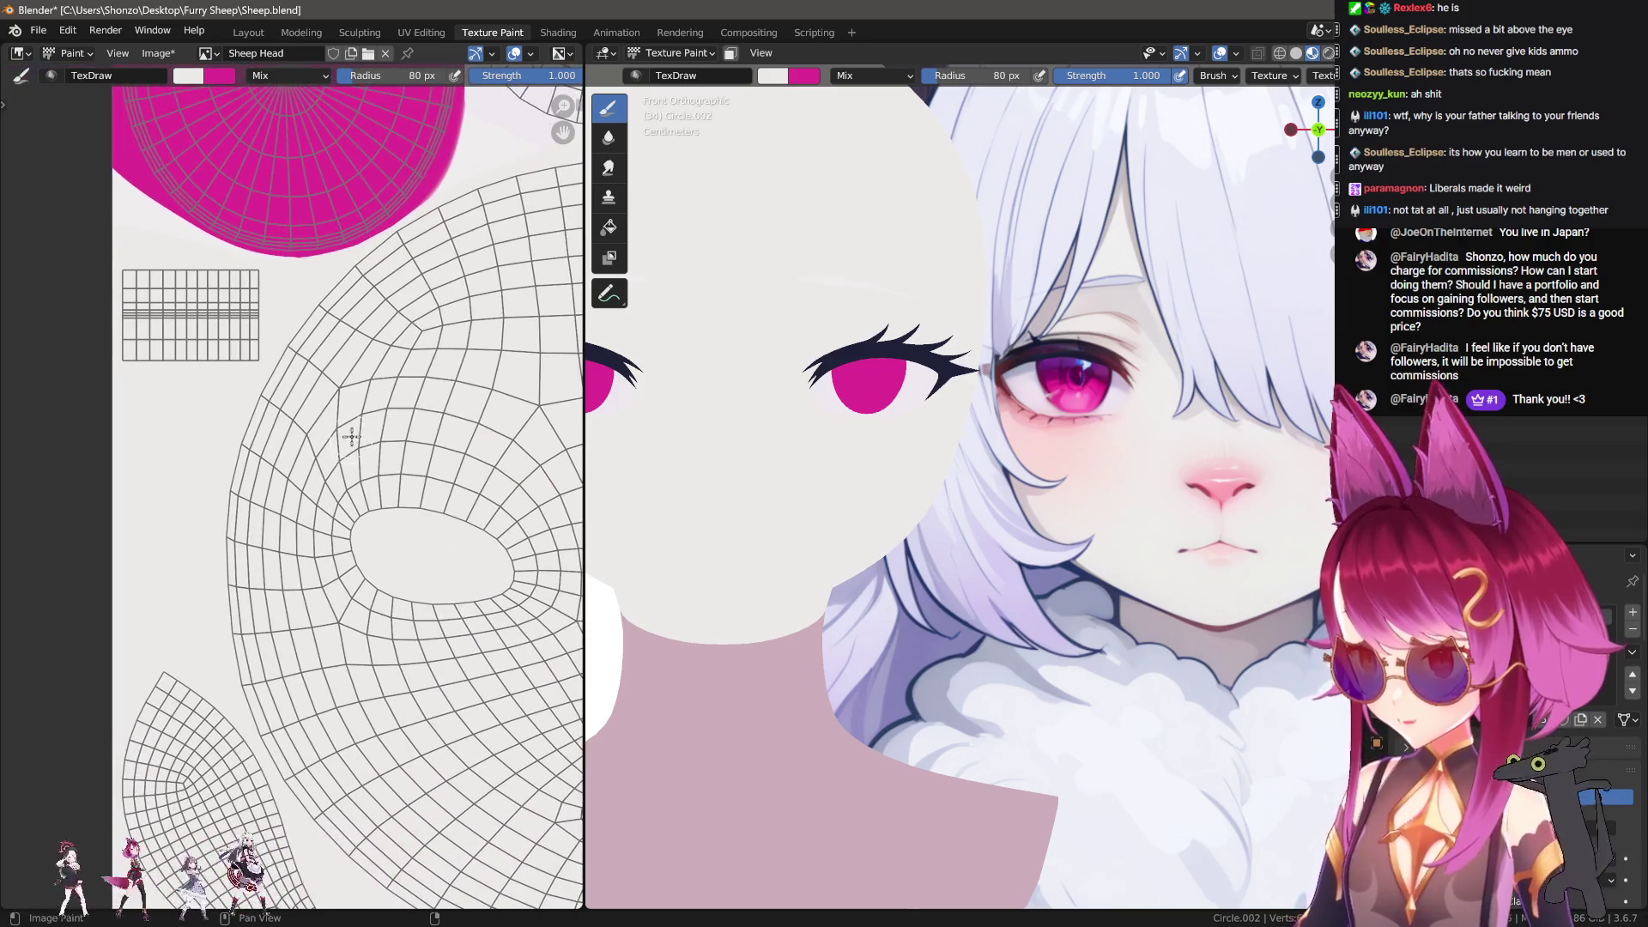
scroll(321, 575, "up", 3)
scroll(321, 575, "up", 2)
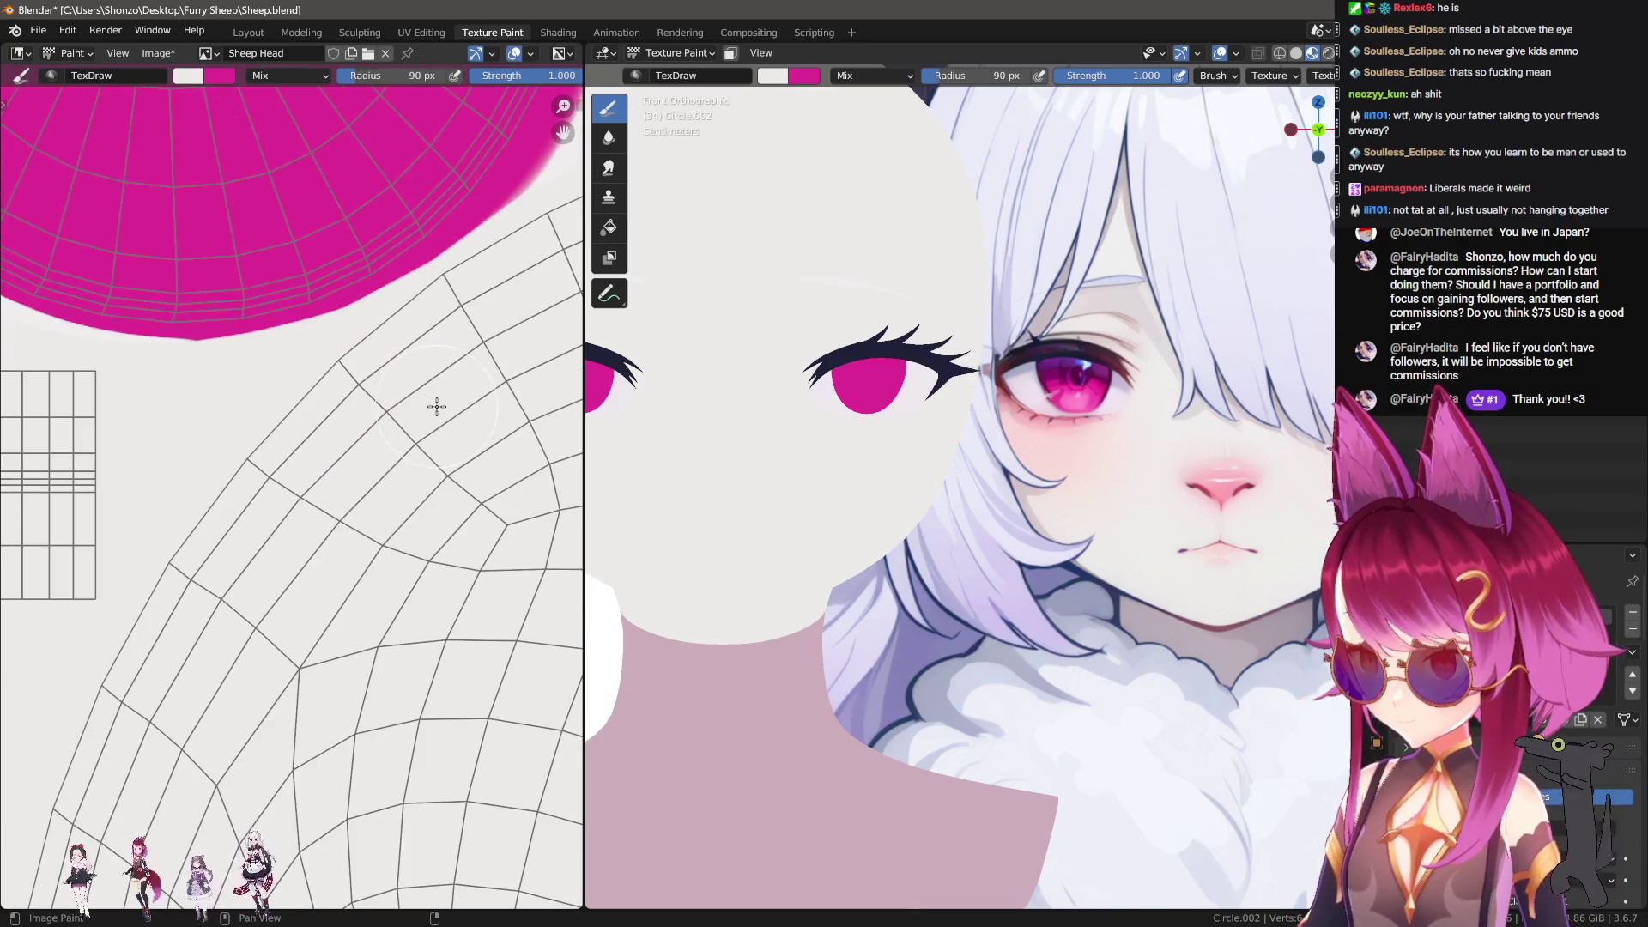
scroll(437, 406, "up", 2)
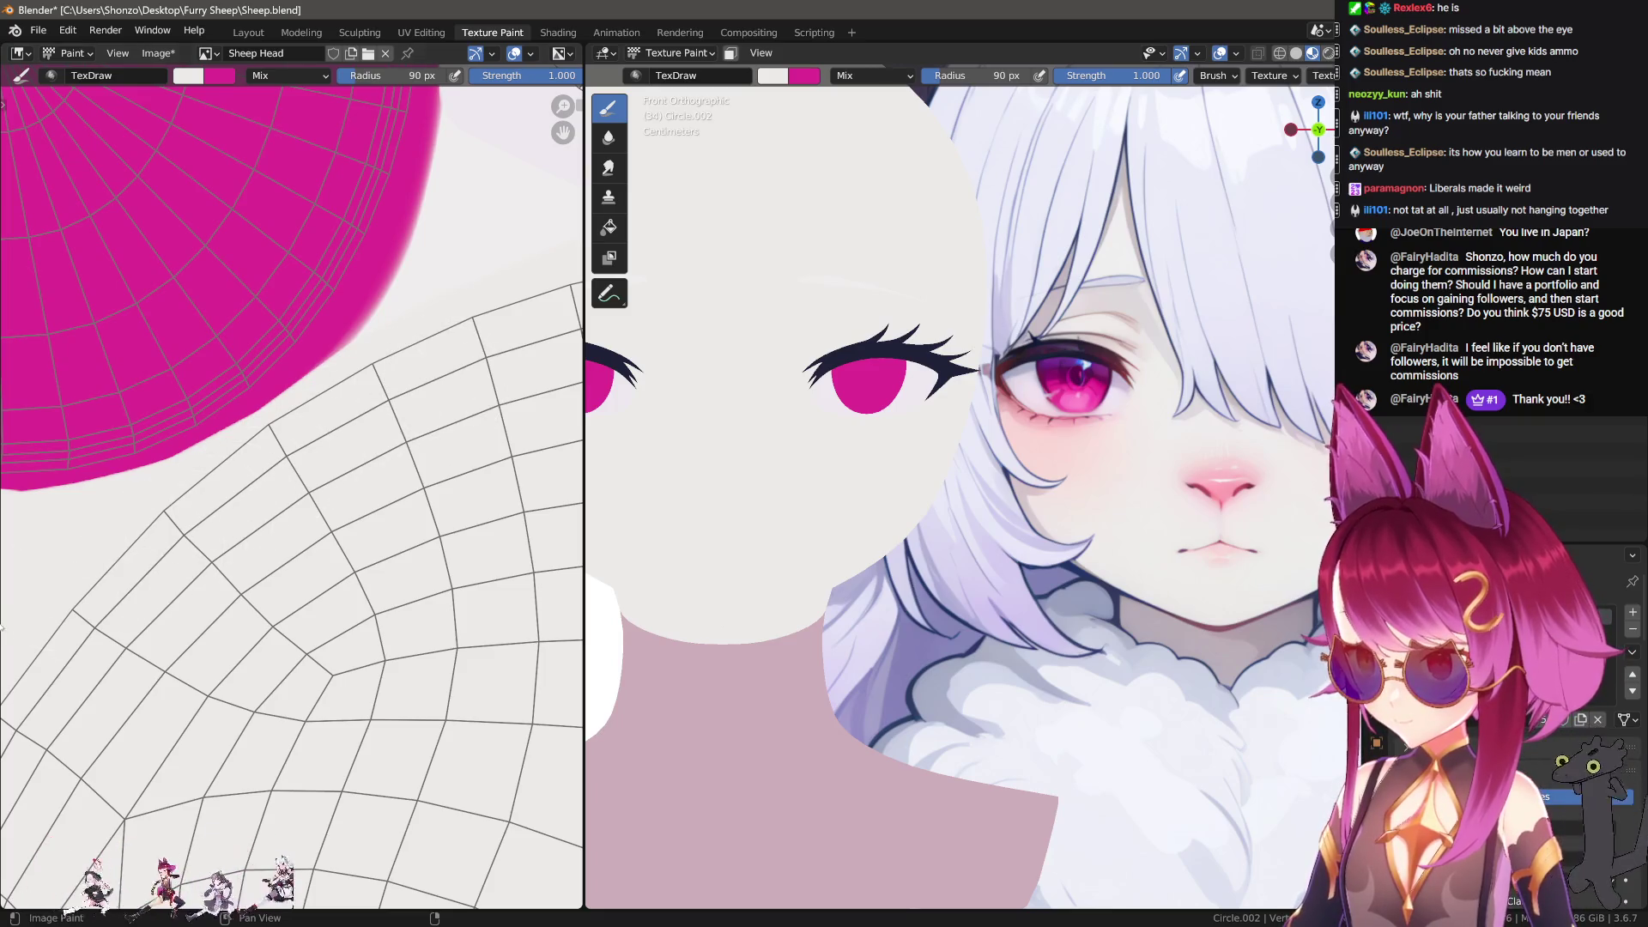
scroll(454, 545, "down", 5)
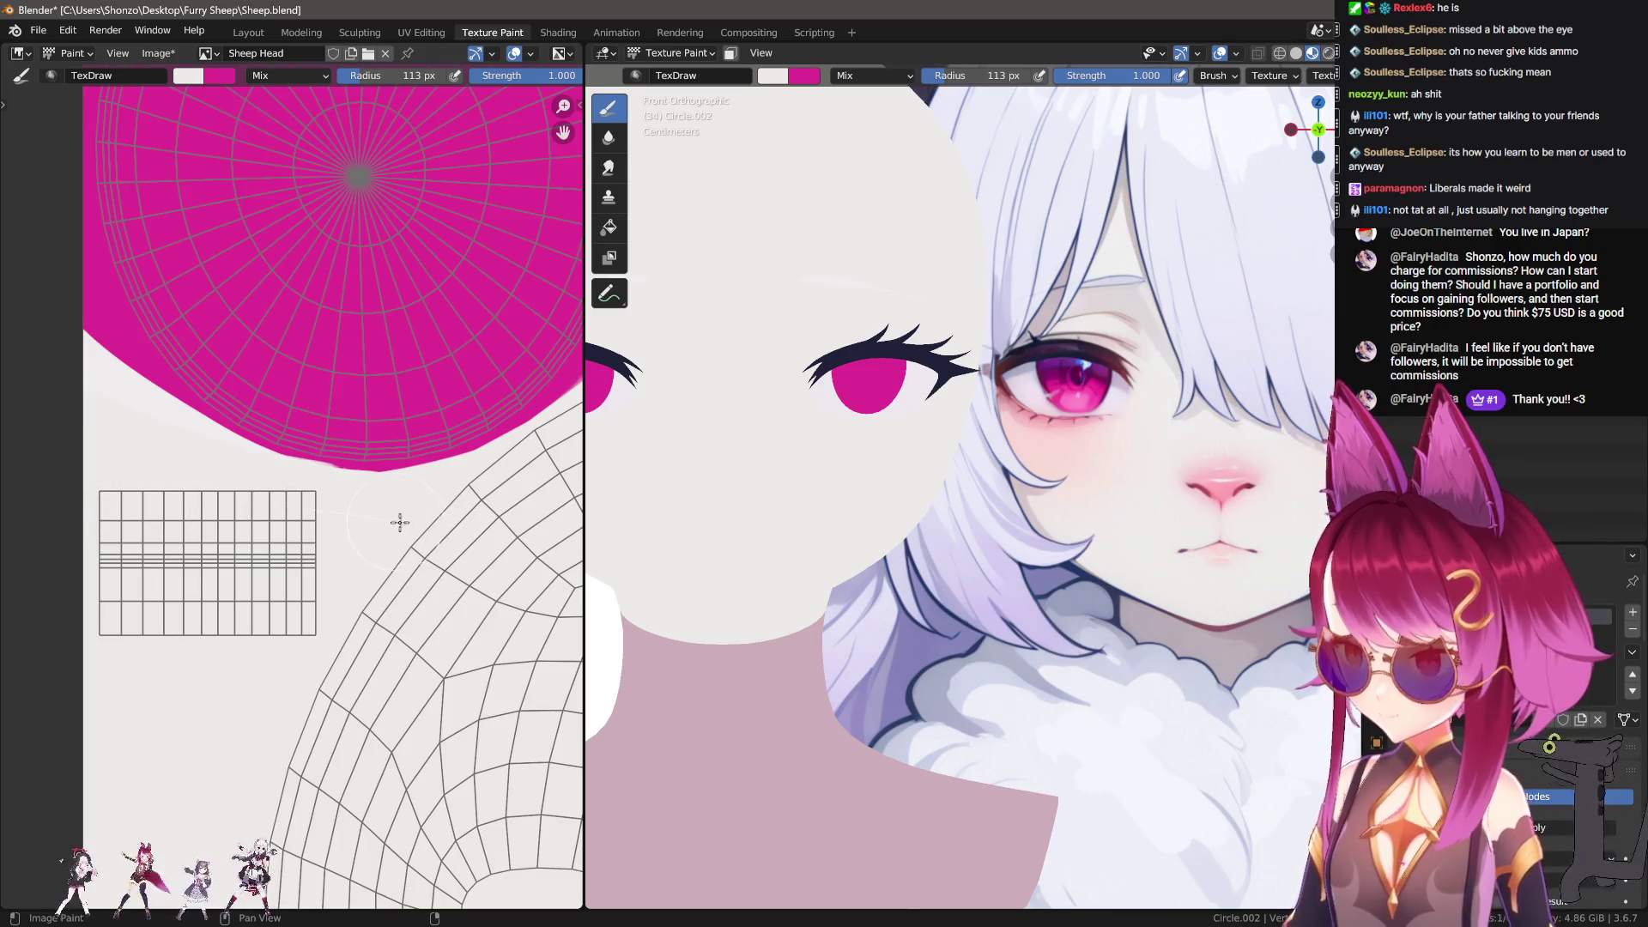
middle_click_drag(522, 523, 345, 543)
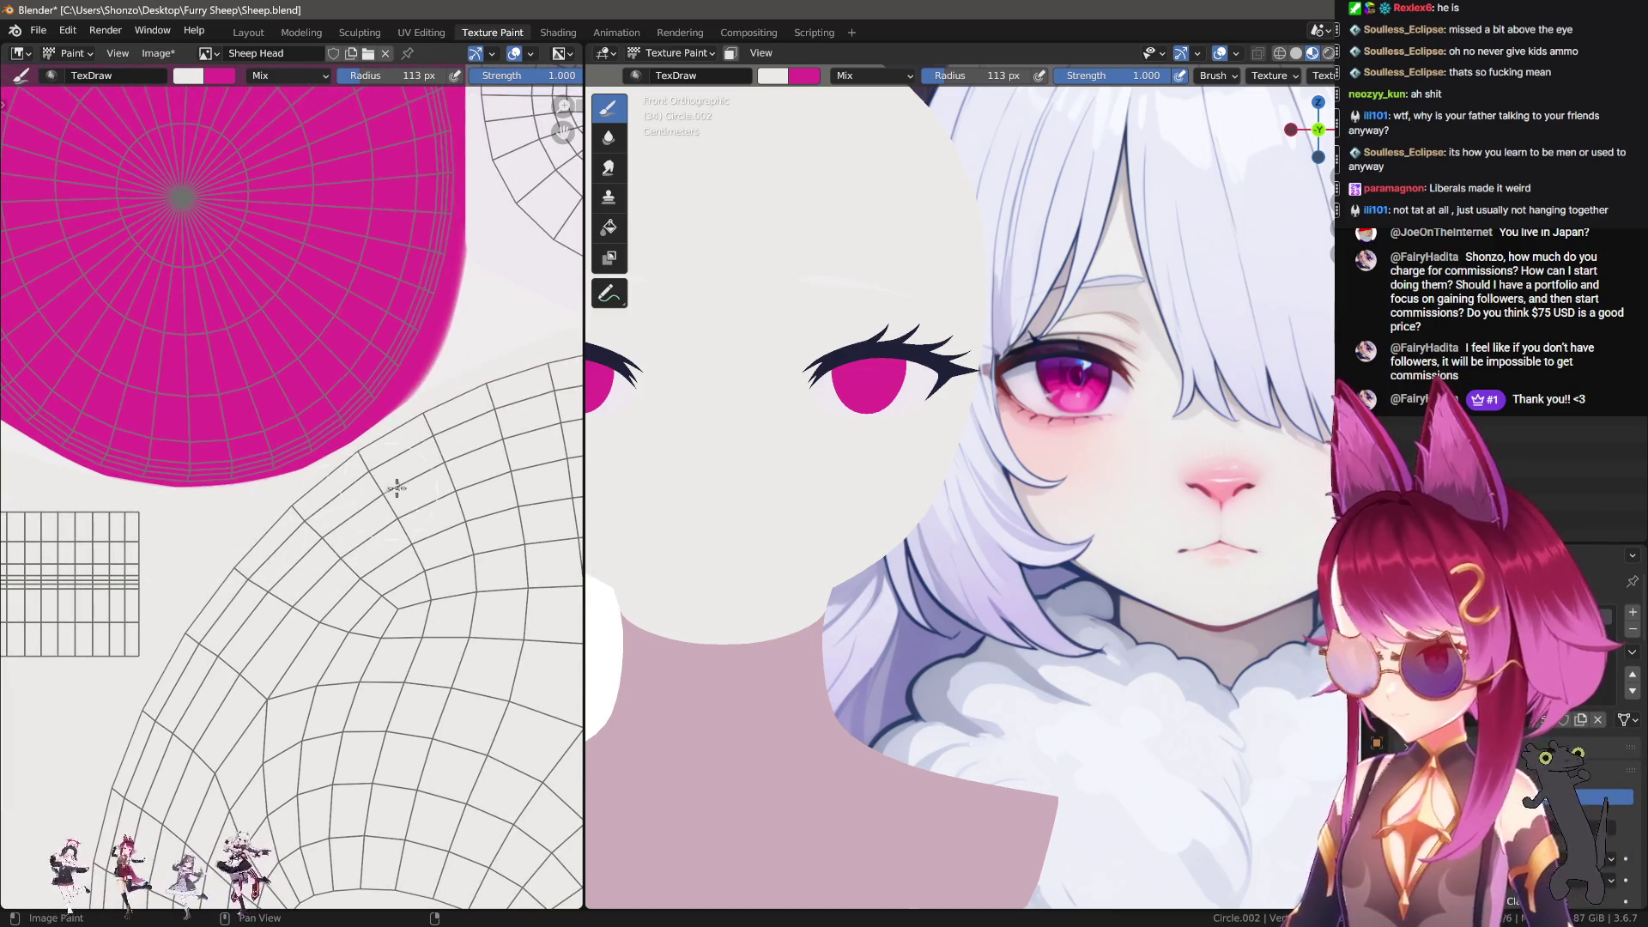
scroll(441, 461, "up", 2)
scroll(145, 561, "down", 2)
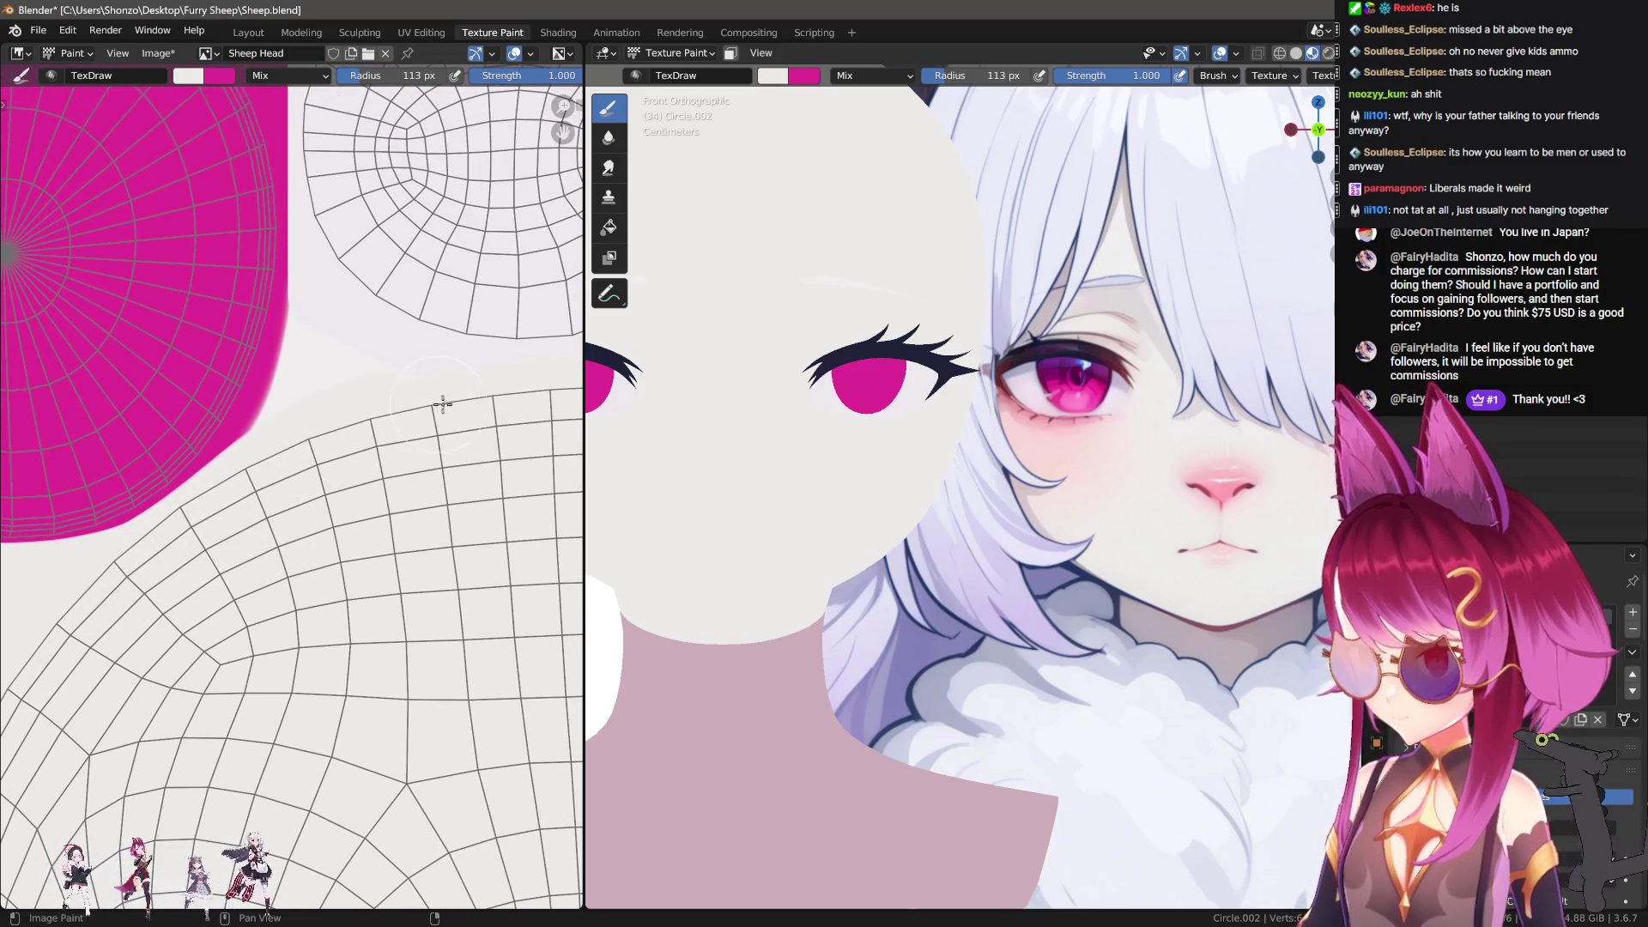
mouse_move(541, 420)
middle_mouse_down()
mouse_move(326, 476)
mouse_move(233, 609)
middle_mouse_up()
mouse_move(807, 546)
middle_mouse_down("shift")
mouse_move(868, 485)
mouse_move(832, 542)
middle_mouse_up("shift")
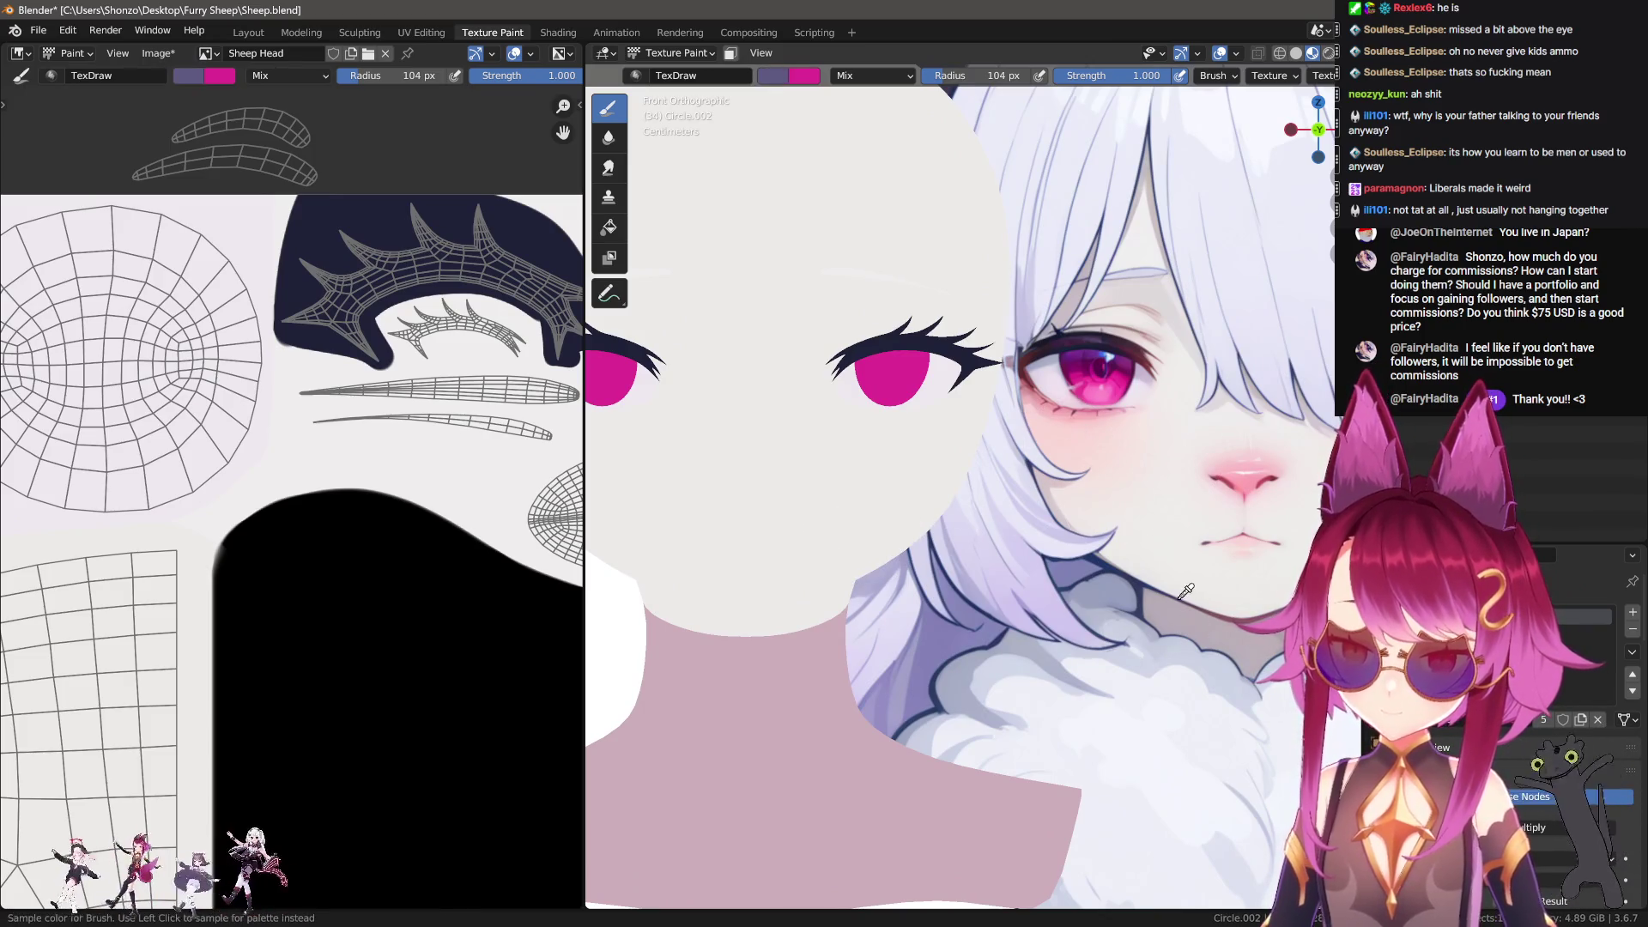
Step: Set the brush to 330 px and paint mauve shadow strokes on the neck
scroll(379, 507, "up", 4)
key("n")
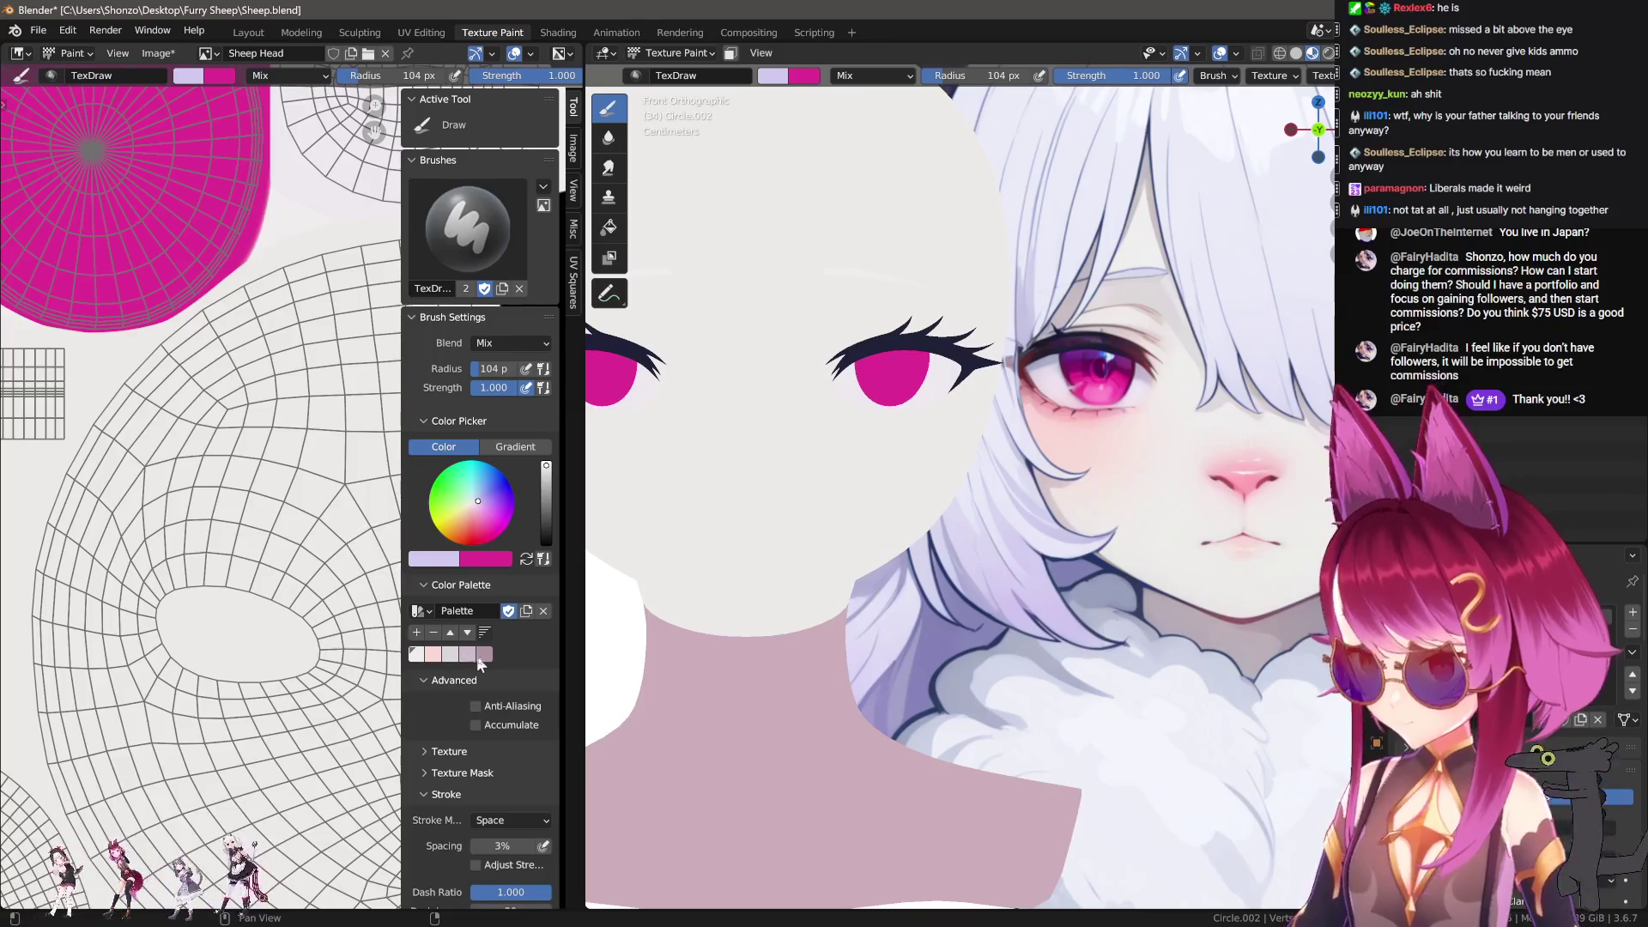
key("s")
key("n")
scroll(258, 430, "down", 3)
key("f")
left_click_drag(211, 702, 387, 850)
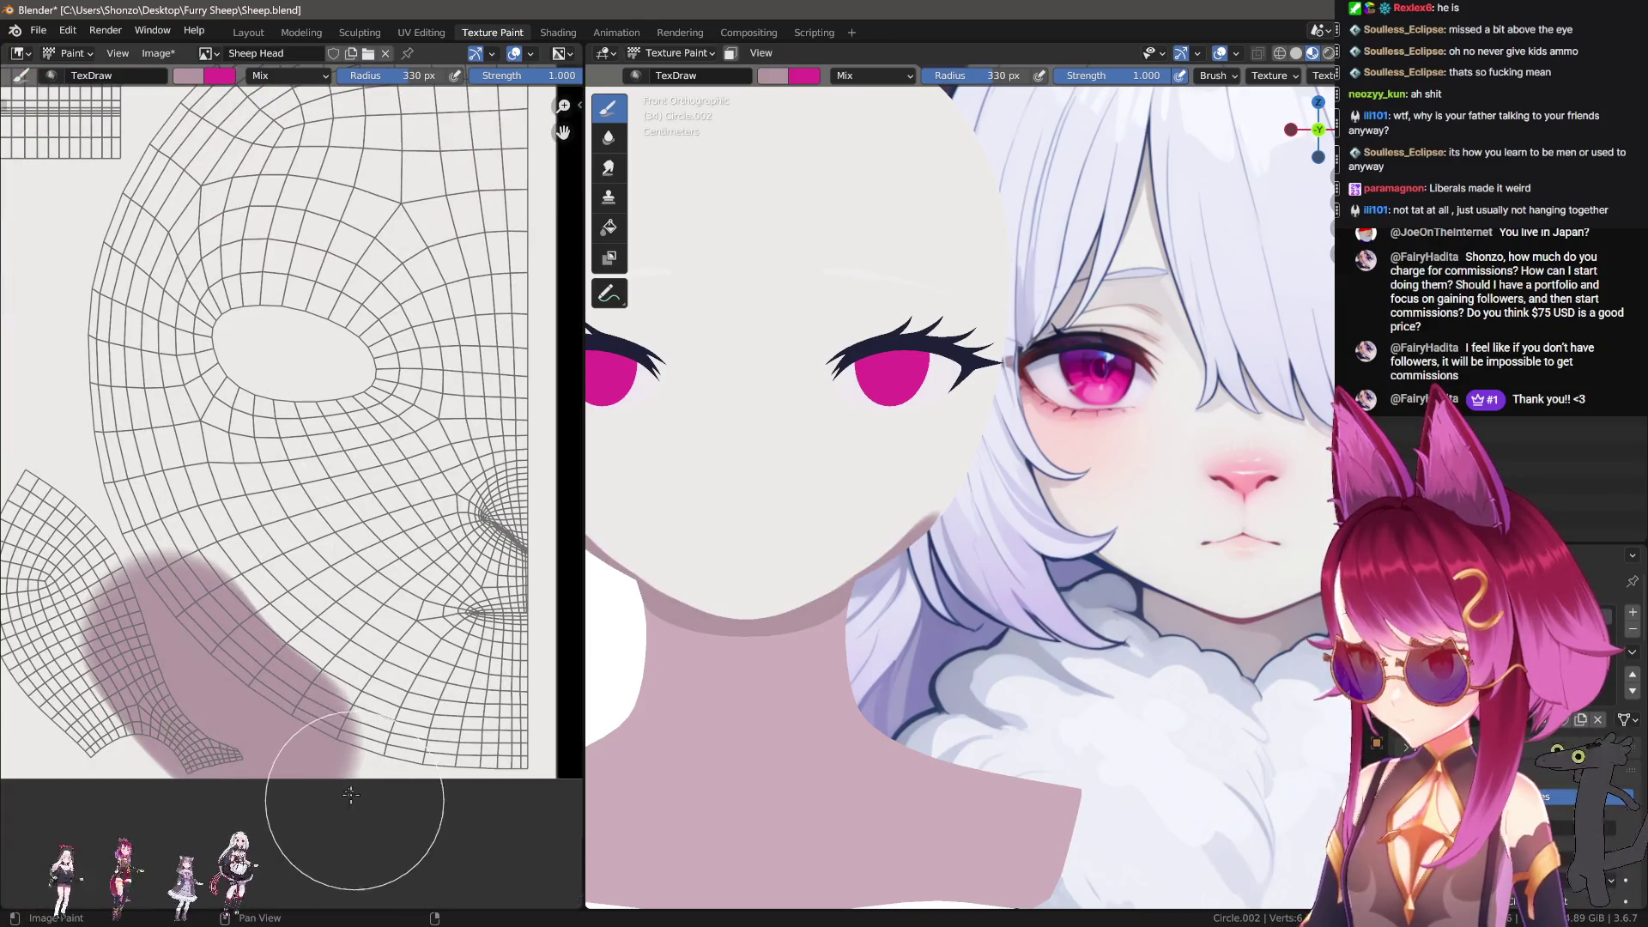
mouse_move(824, 595)
middle_mouse_down()
mouse_move(967, 582)
mouse_move(918, 577)
middle_mouse_up()
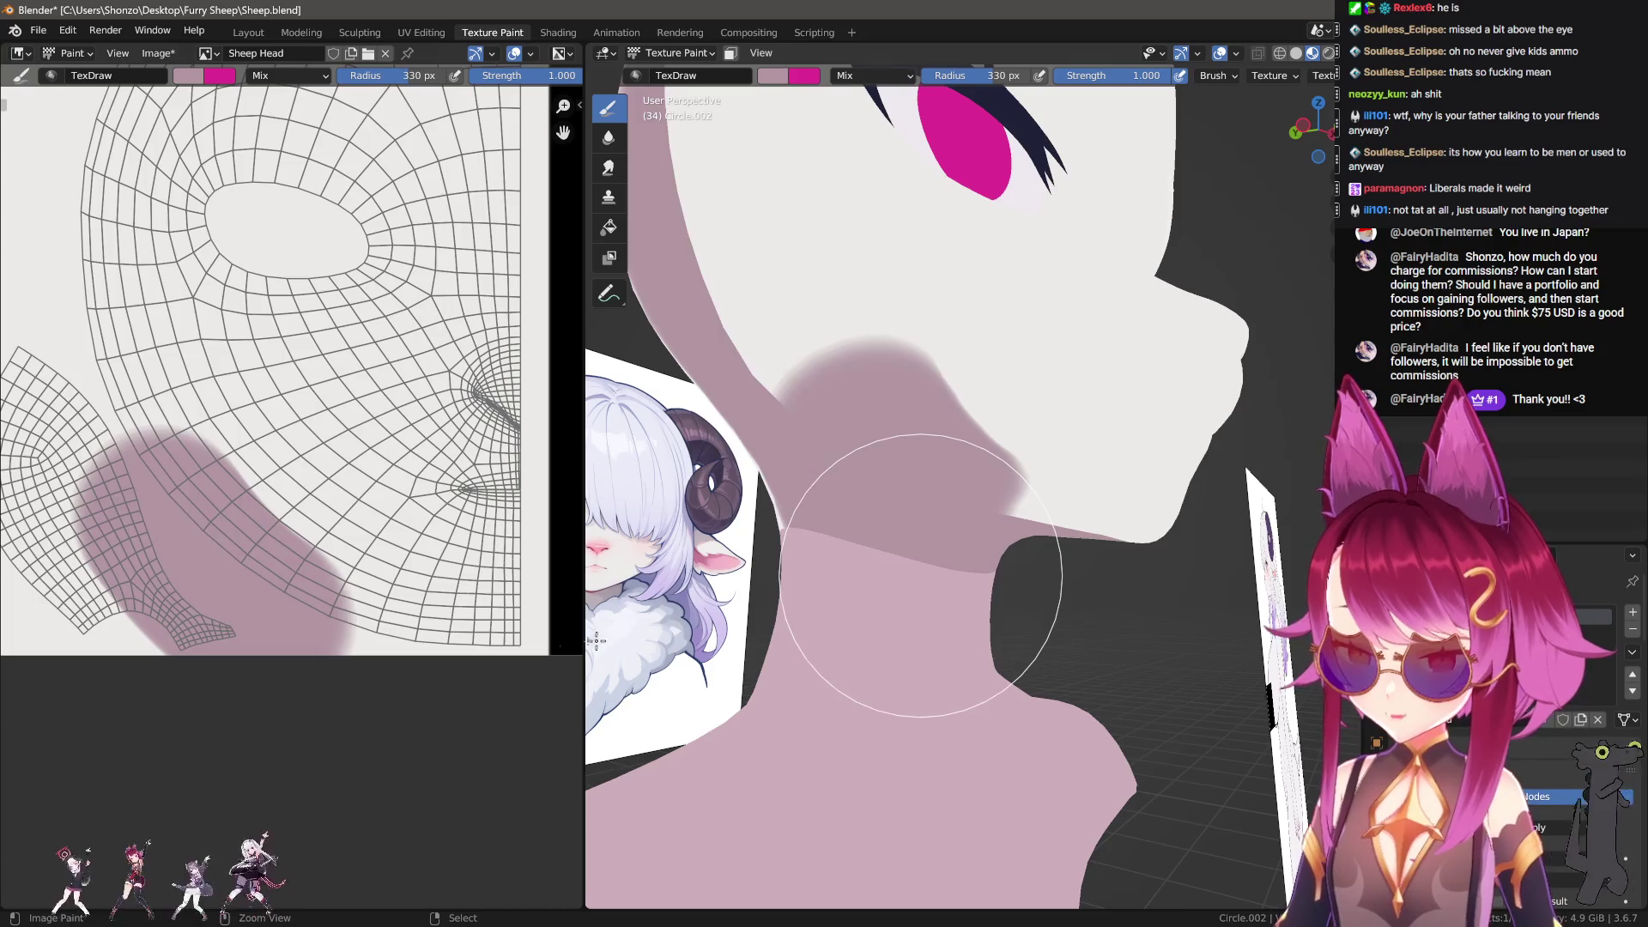
Step: Undo the mauve strokes, retry one at 242 px, and undo it too
key("ctrl+z")
key("f")
left_click_drag(197, 601, 493, 684)
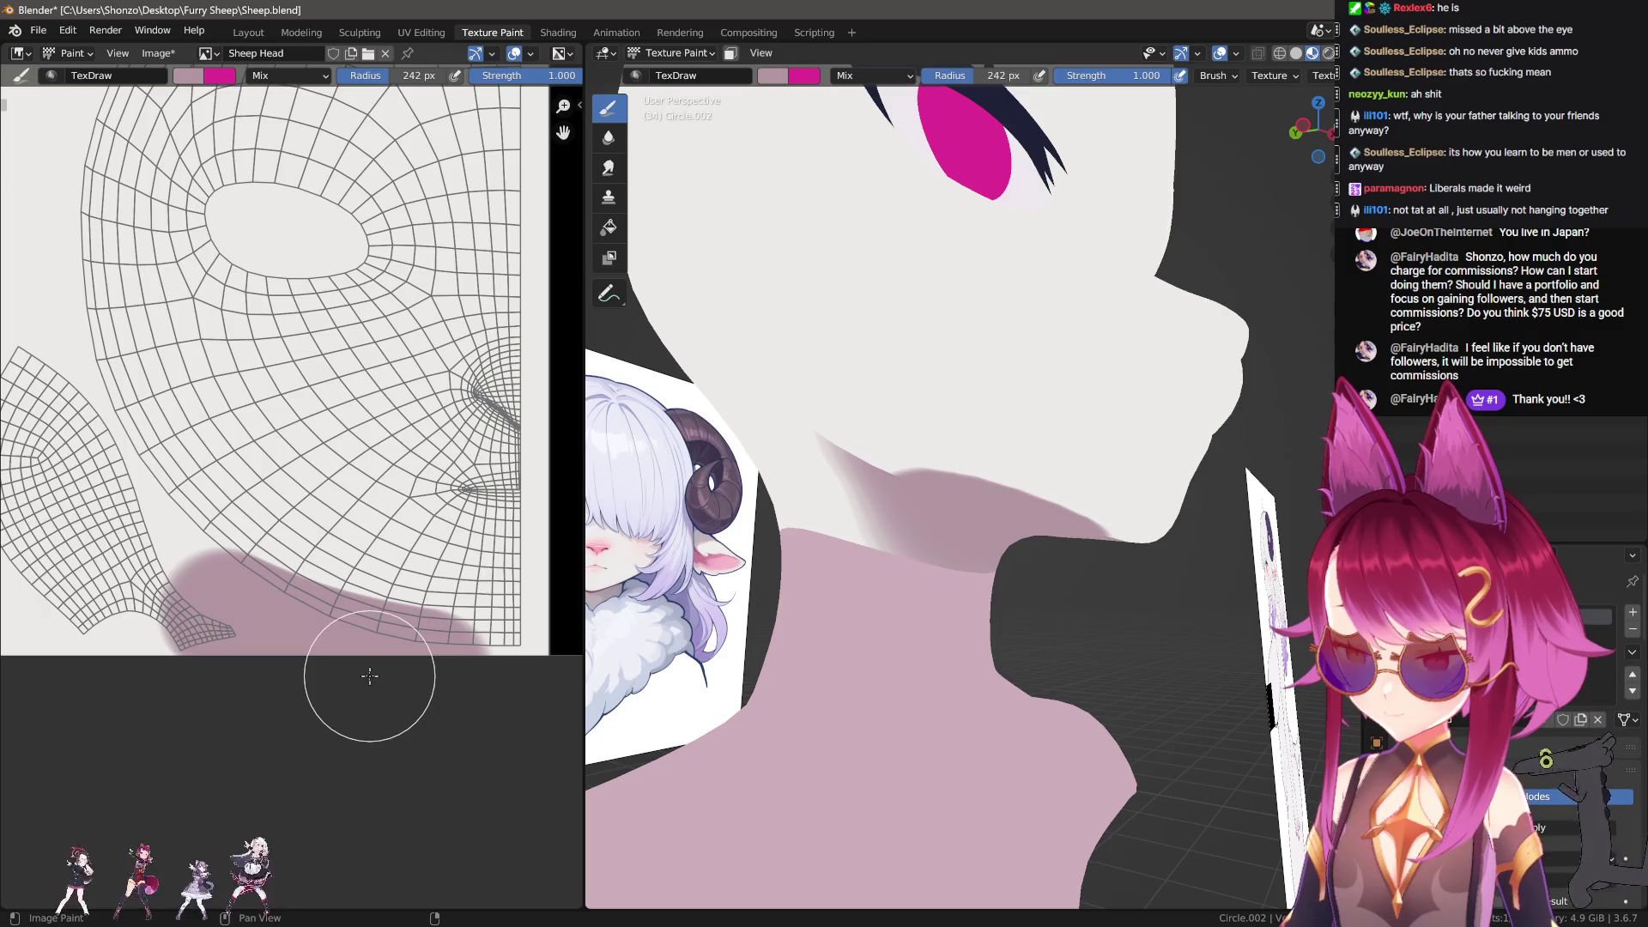
key("ctrl+z")
Step: Sample white with a 183 px brush and switch to the UV Editing workspace
scroll(147, 678, "down", 1)
key("s")
key("f")
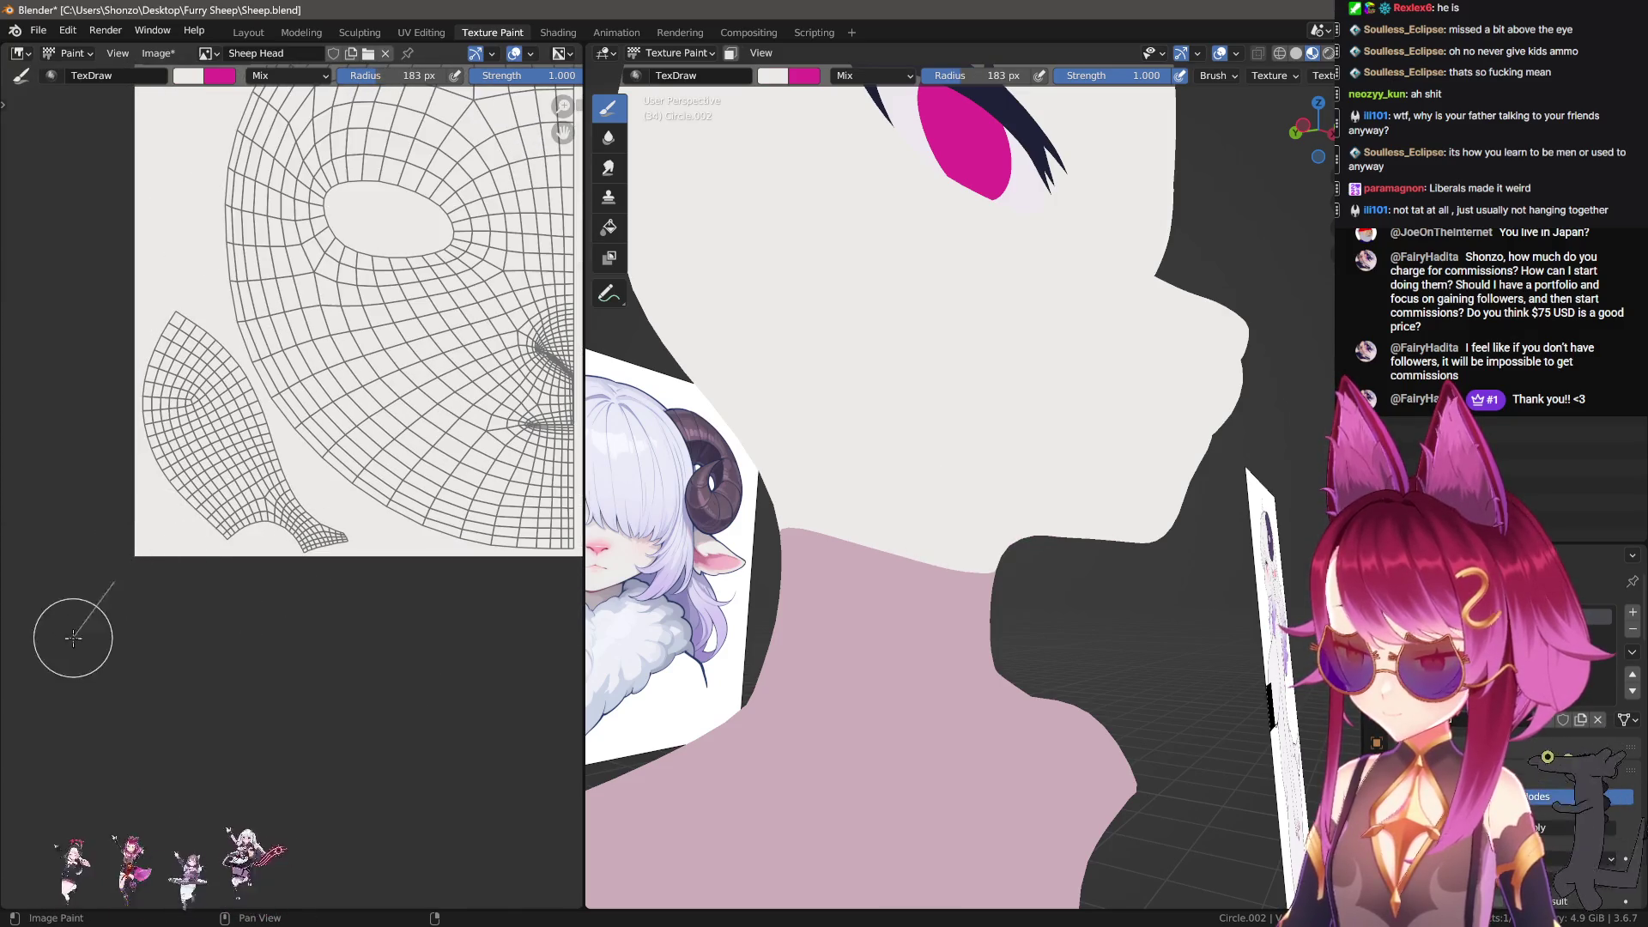
left_click(421, 32)
middle_click_drag(945, 387, 1002, 521)
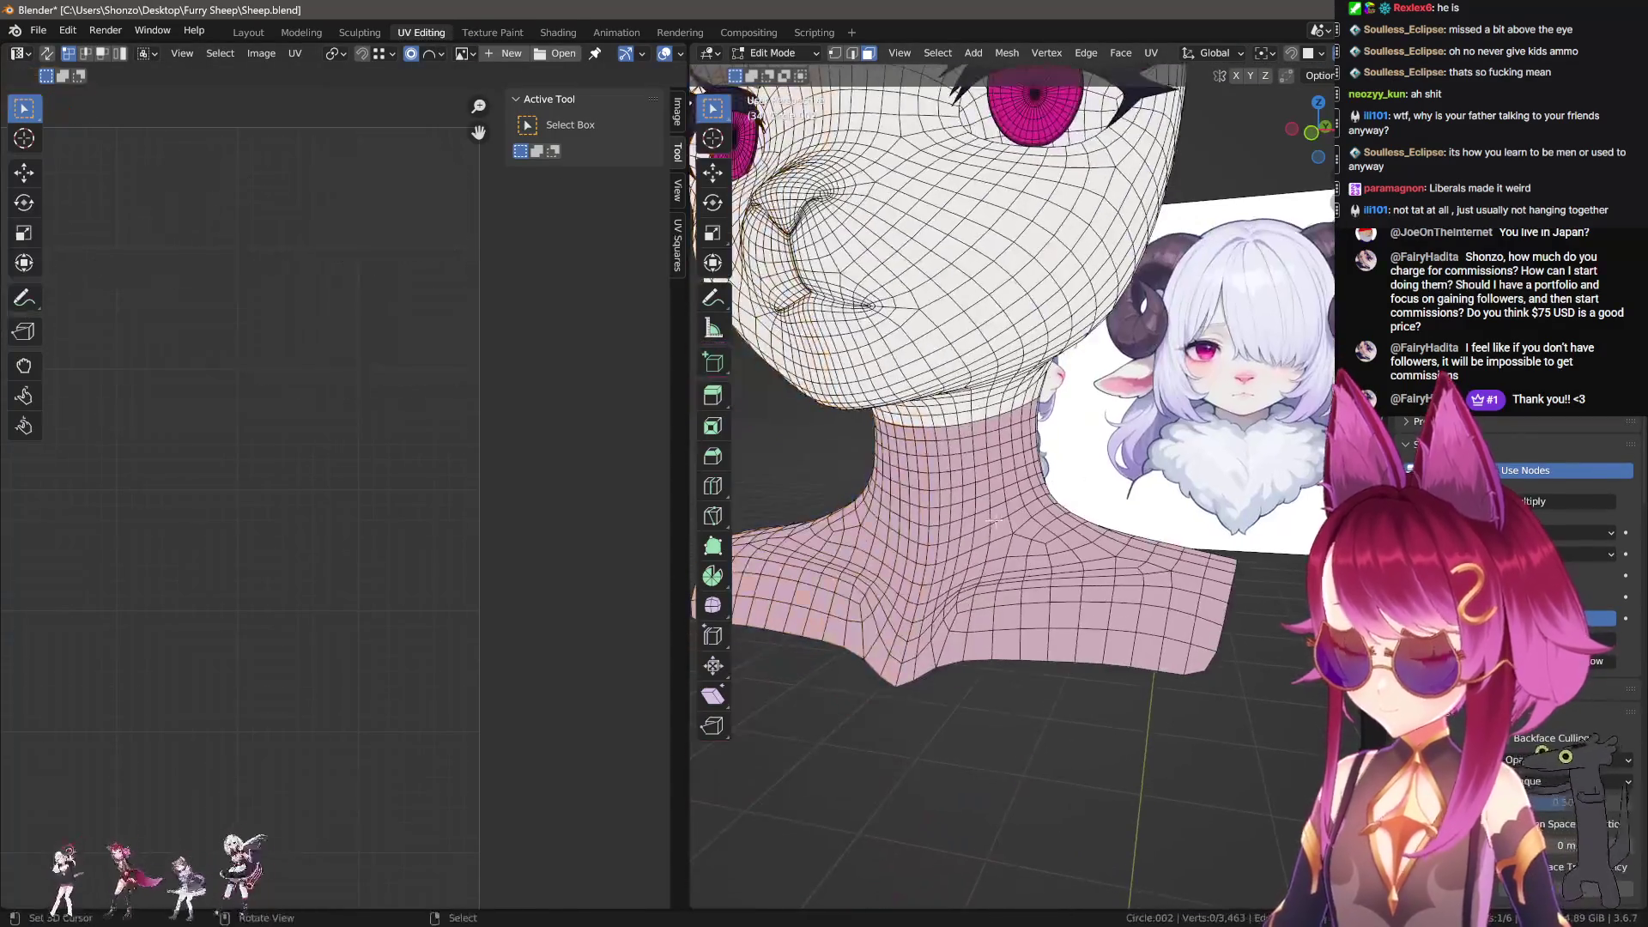
Step: Select the connected neck UVs and move them onto a white area of the texture
key("l")
scroll(249, 576, "up", 5)
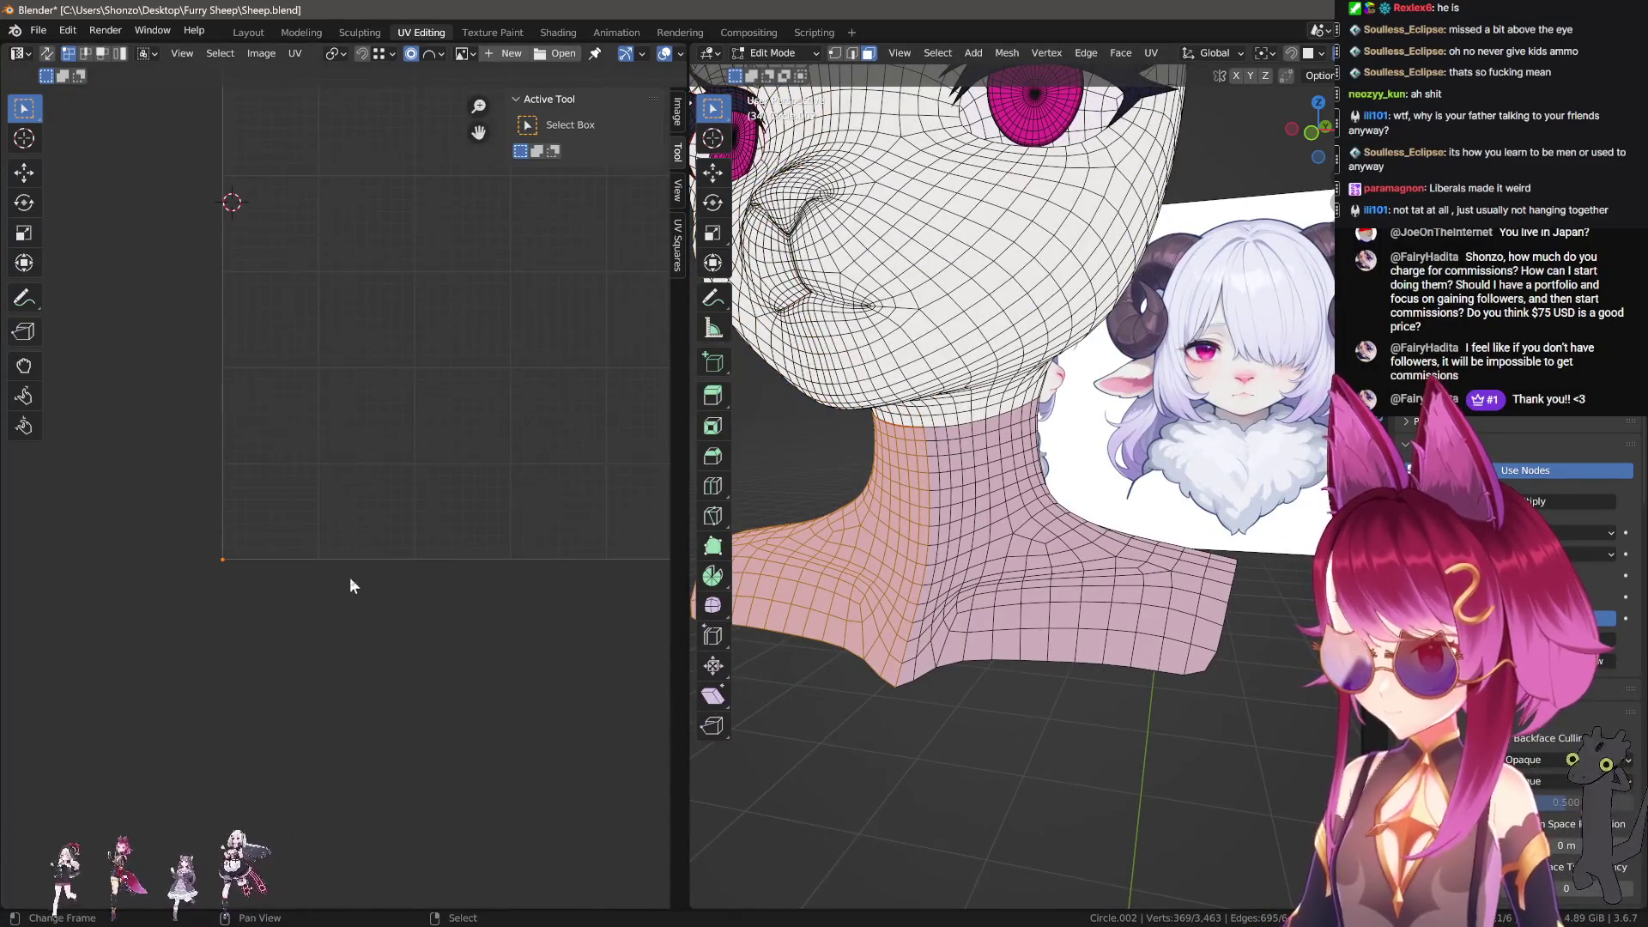
key("g")
left_click(383, 564)
Step: Return to Texture Paint, view the head from the front, and pan the texture to the pink region
left_click(477, 36)
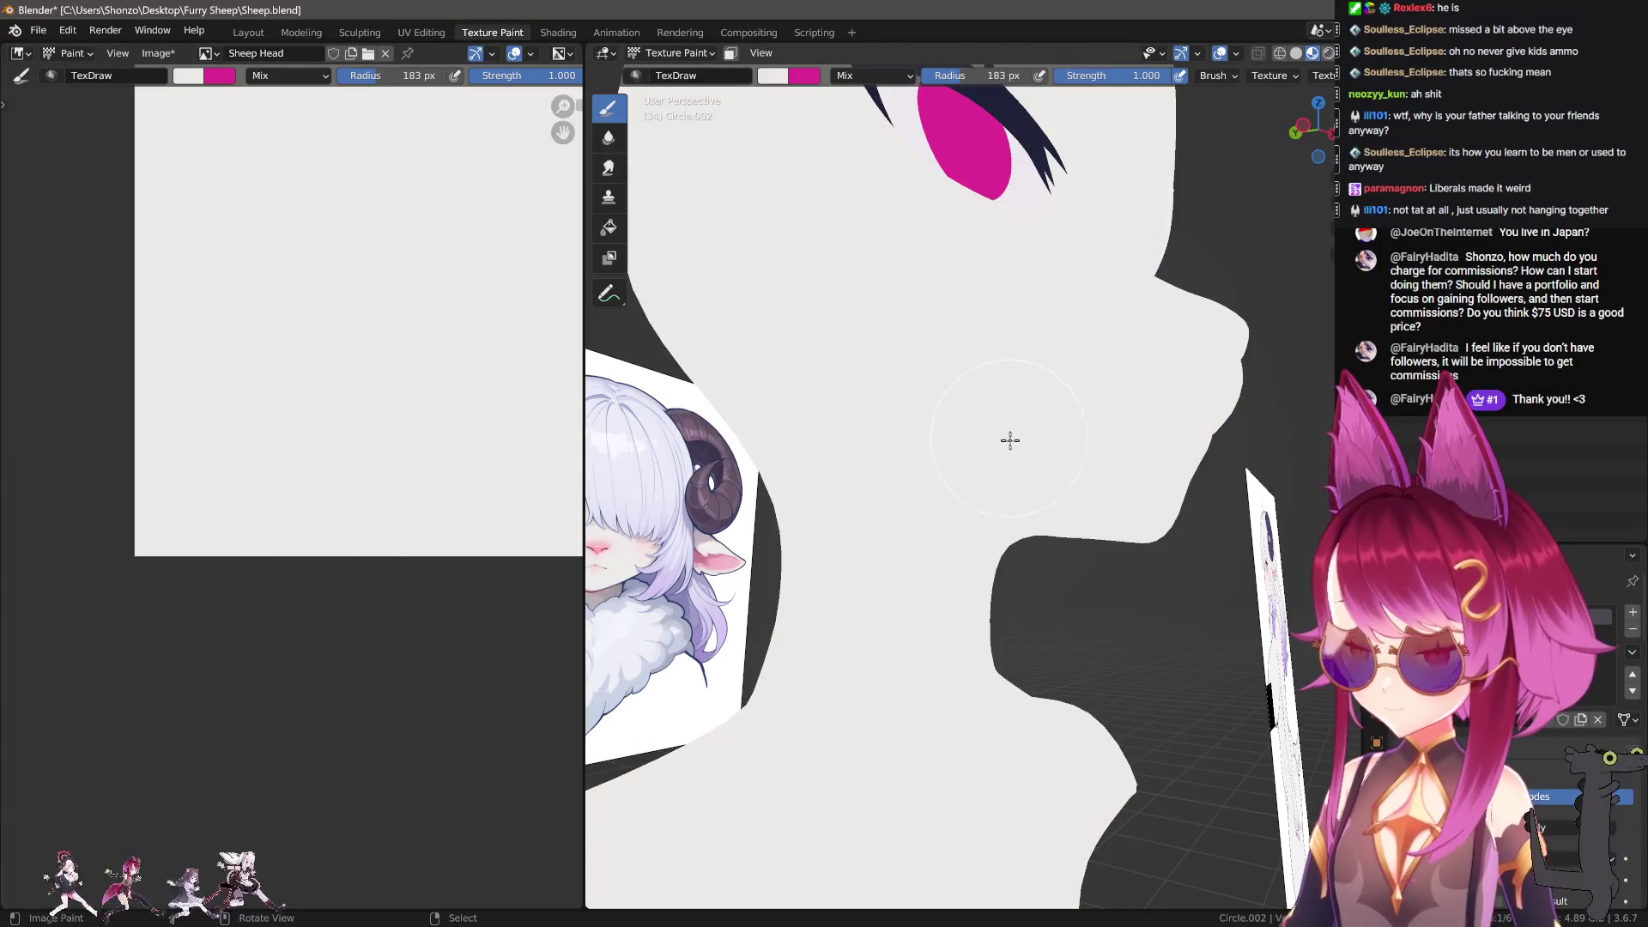
scroll(1009, 438, "down", 5)
middle_click_drag(1104, 515, 1047, 549)
middle_click_drag(951, 569, 759, 577, "alt")
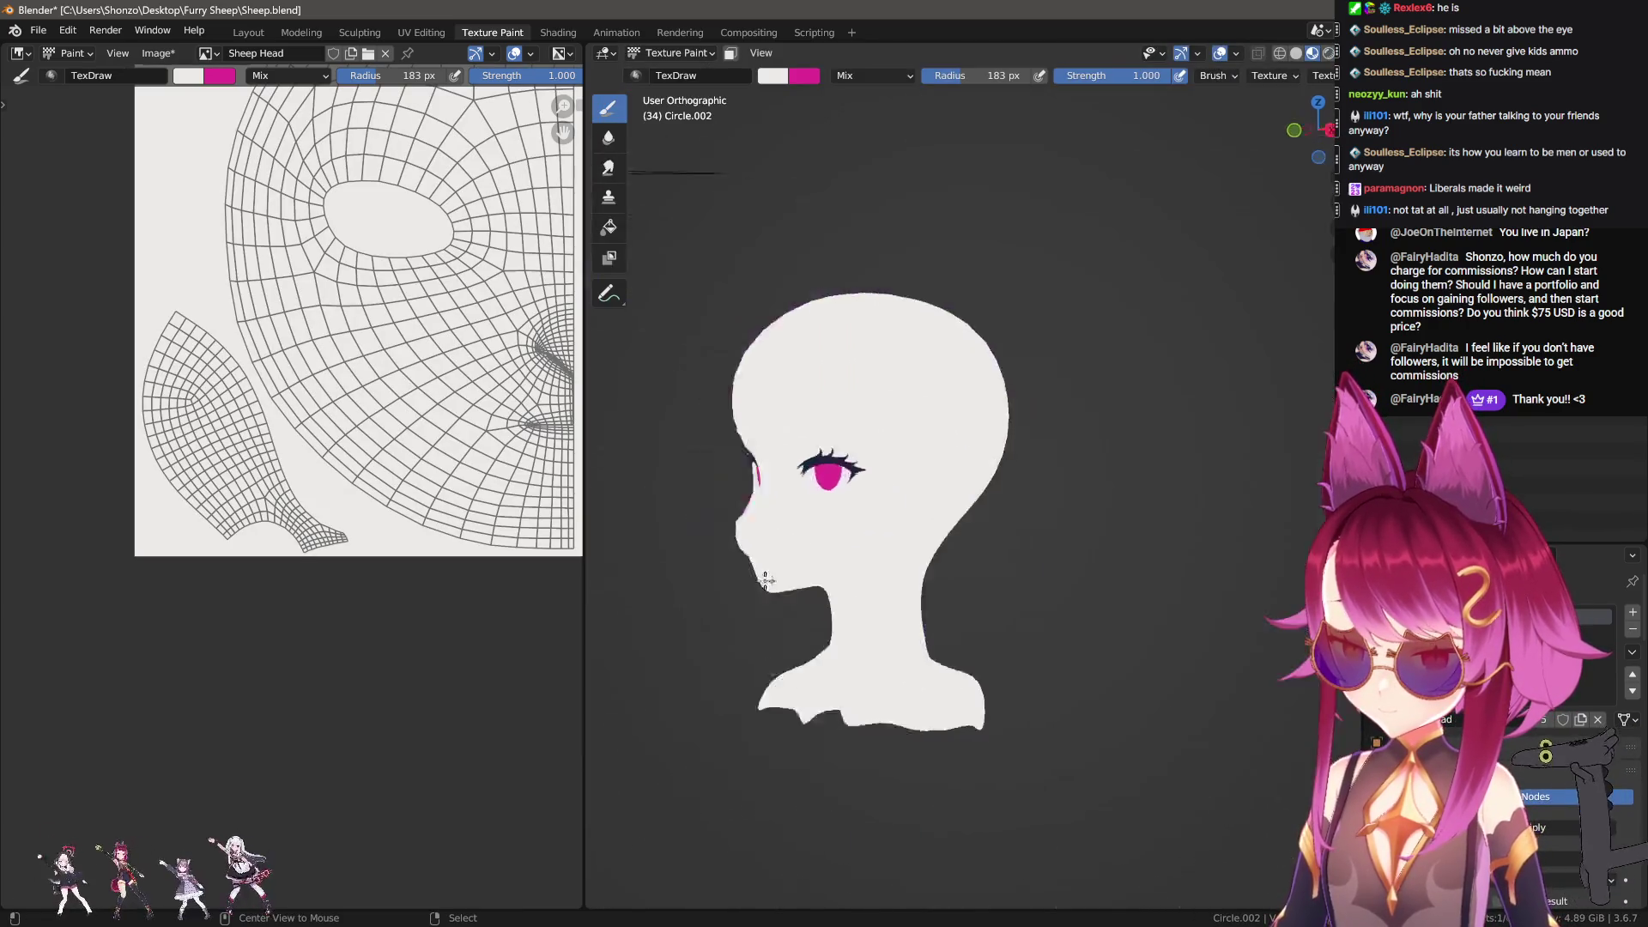
key("KP_1")
scroll(759, 576, "up", 5)
middle_click_drag(332, 326, 332, 657)
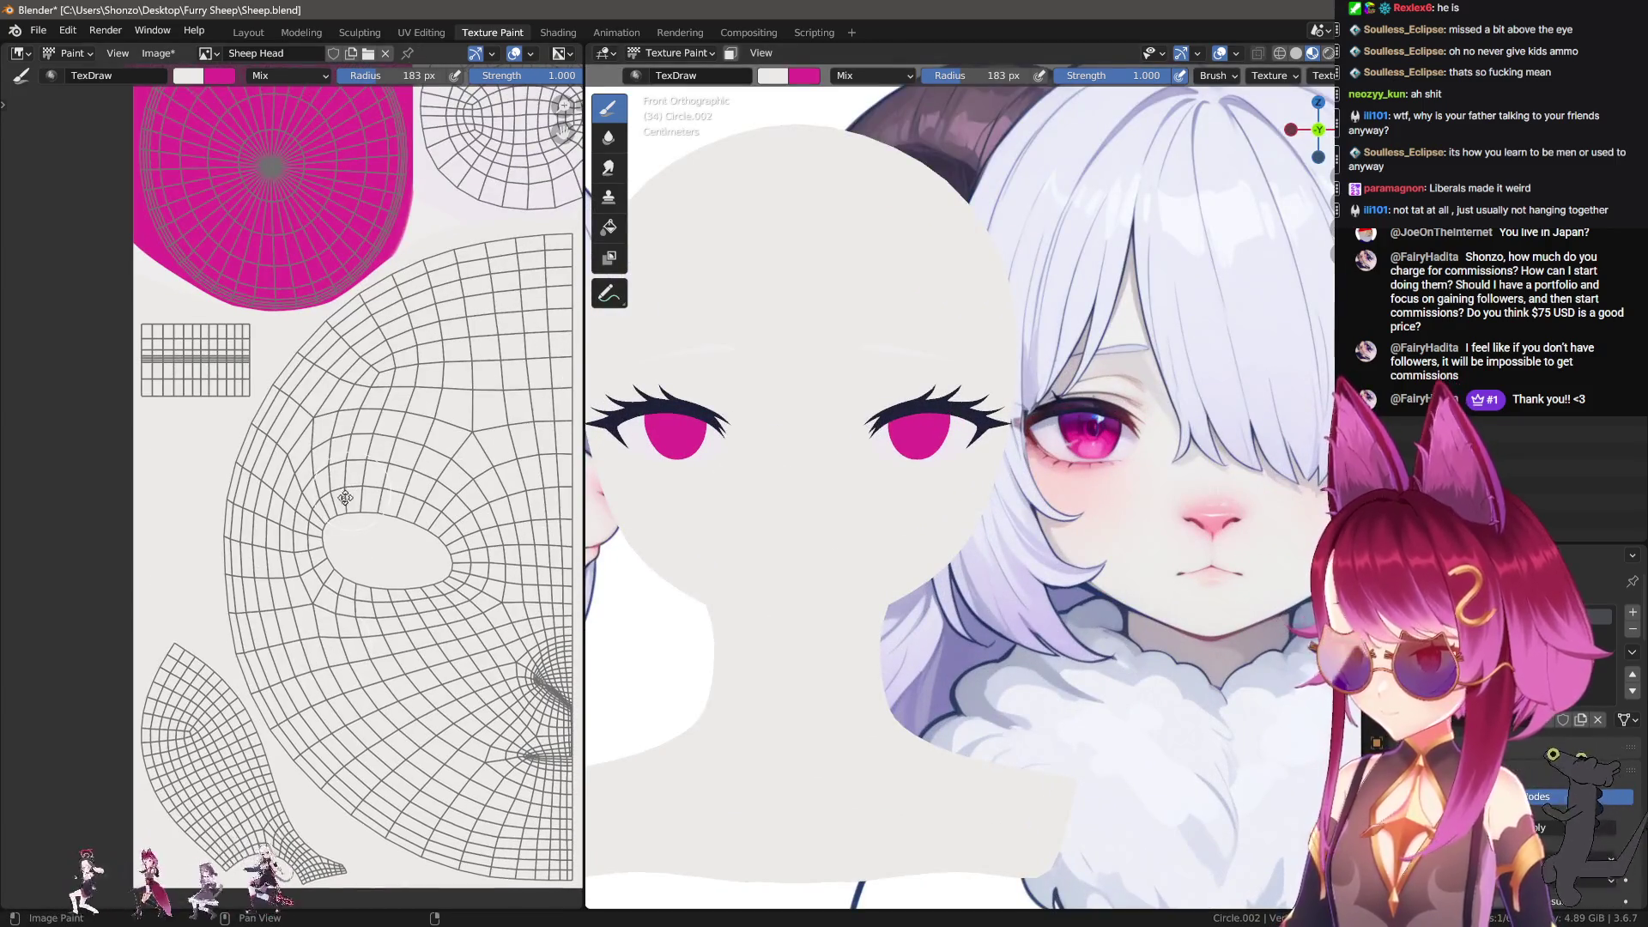
Step: Sample lavender, shrink the brush to about 54 px, and paint the upper eyelash strip
middle_click_drag(351, 491, 265, 547)
scroll(1116, 343, "up", 3)
key("s")
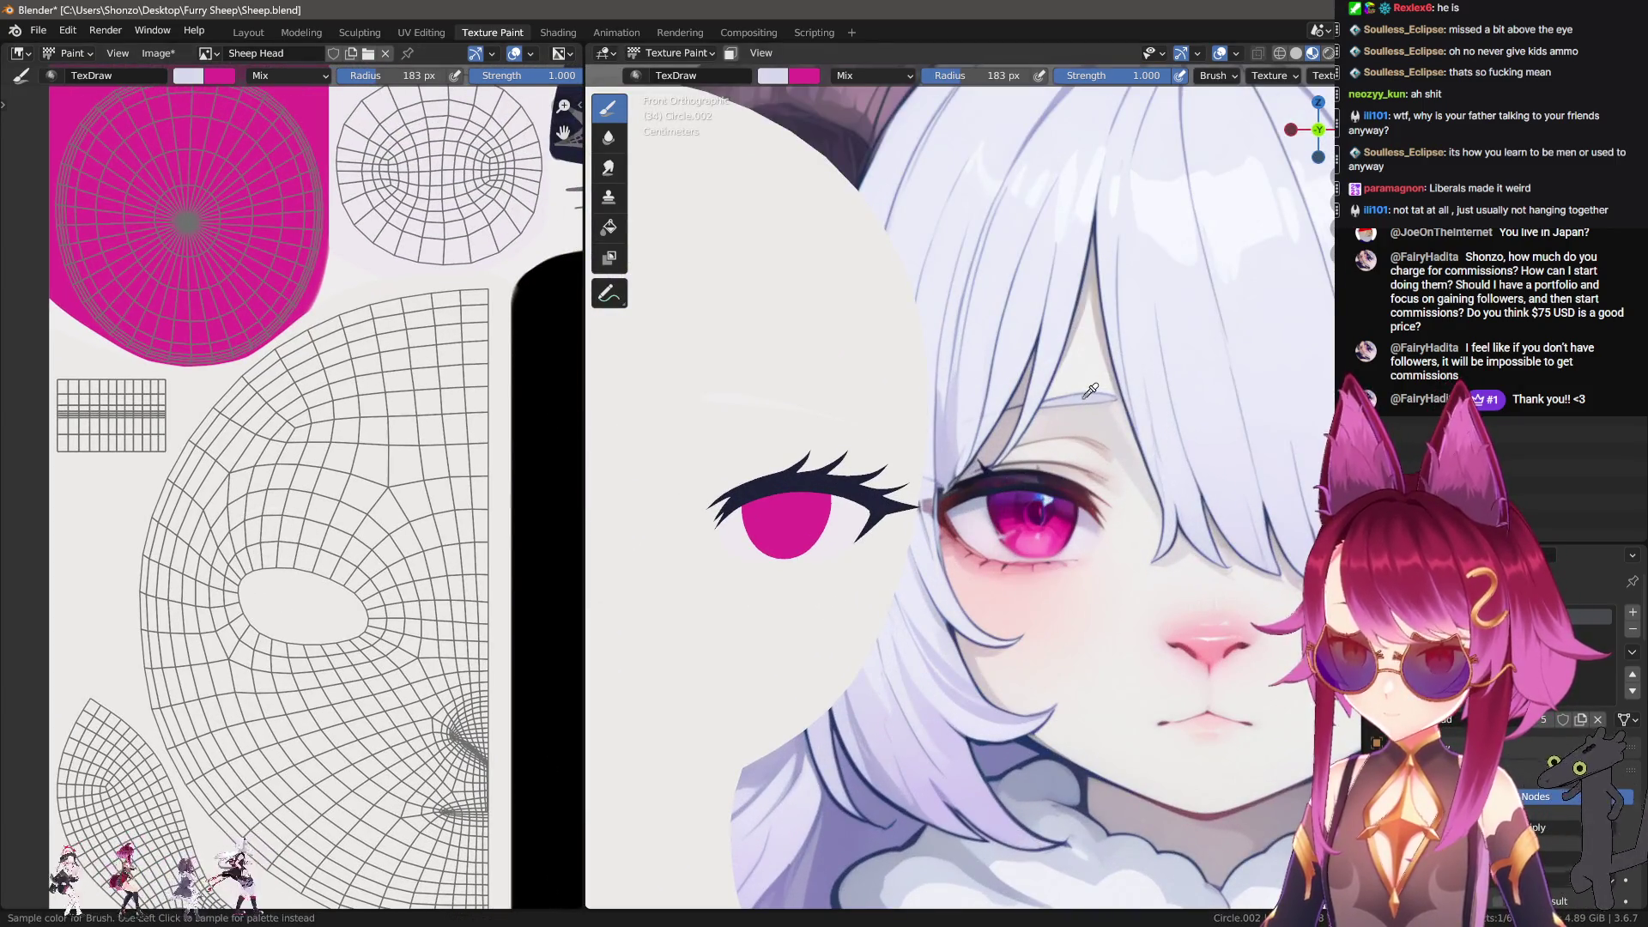
mouse_move(481, 361)
middle_mouse_down()
mouse_move(308, 483)
mouse_move(235, 472)
middle_mouse_up()
scroll(308, 483, "up", 2)
key("bracketleft")
key("bracketleft")
key("bracketleft")
left_click_drag(194, 469, 592, 468)
middle_click_drag(568, 487, 395, 487)
mouse_move(388, 464)
left_mouse_down()
mouse_move(436, 470)
mouse_move(174, 471)
left_mouse_up()
Step: Paint the lower eyelash strip lavender, then fill the gaps beneath it with a 44 px brush
middle_click_drag(120, 488, 227, 462)
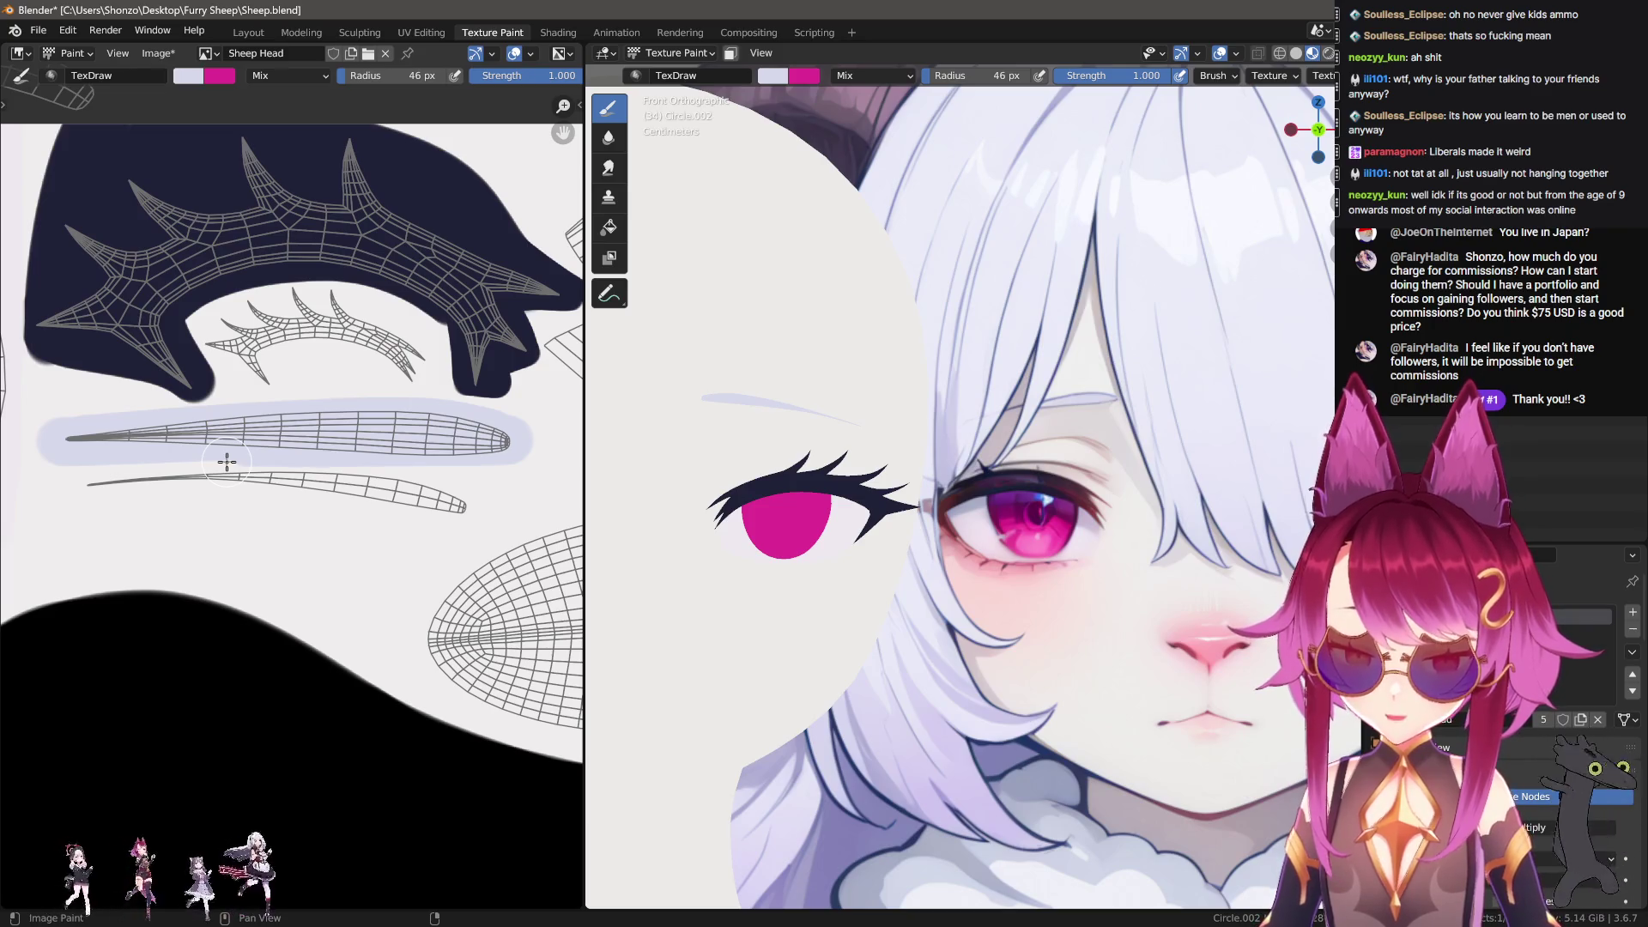
mouse_move(71, 490)
left_mouse_down()
mouse_move(278, 477)
mouse_move(481, 507)
mouse_move(501, 466)
left_mouse_up()
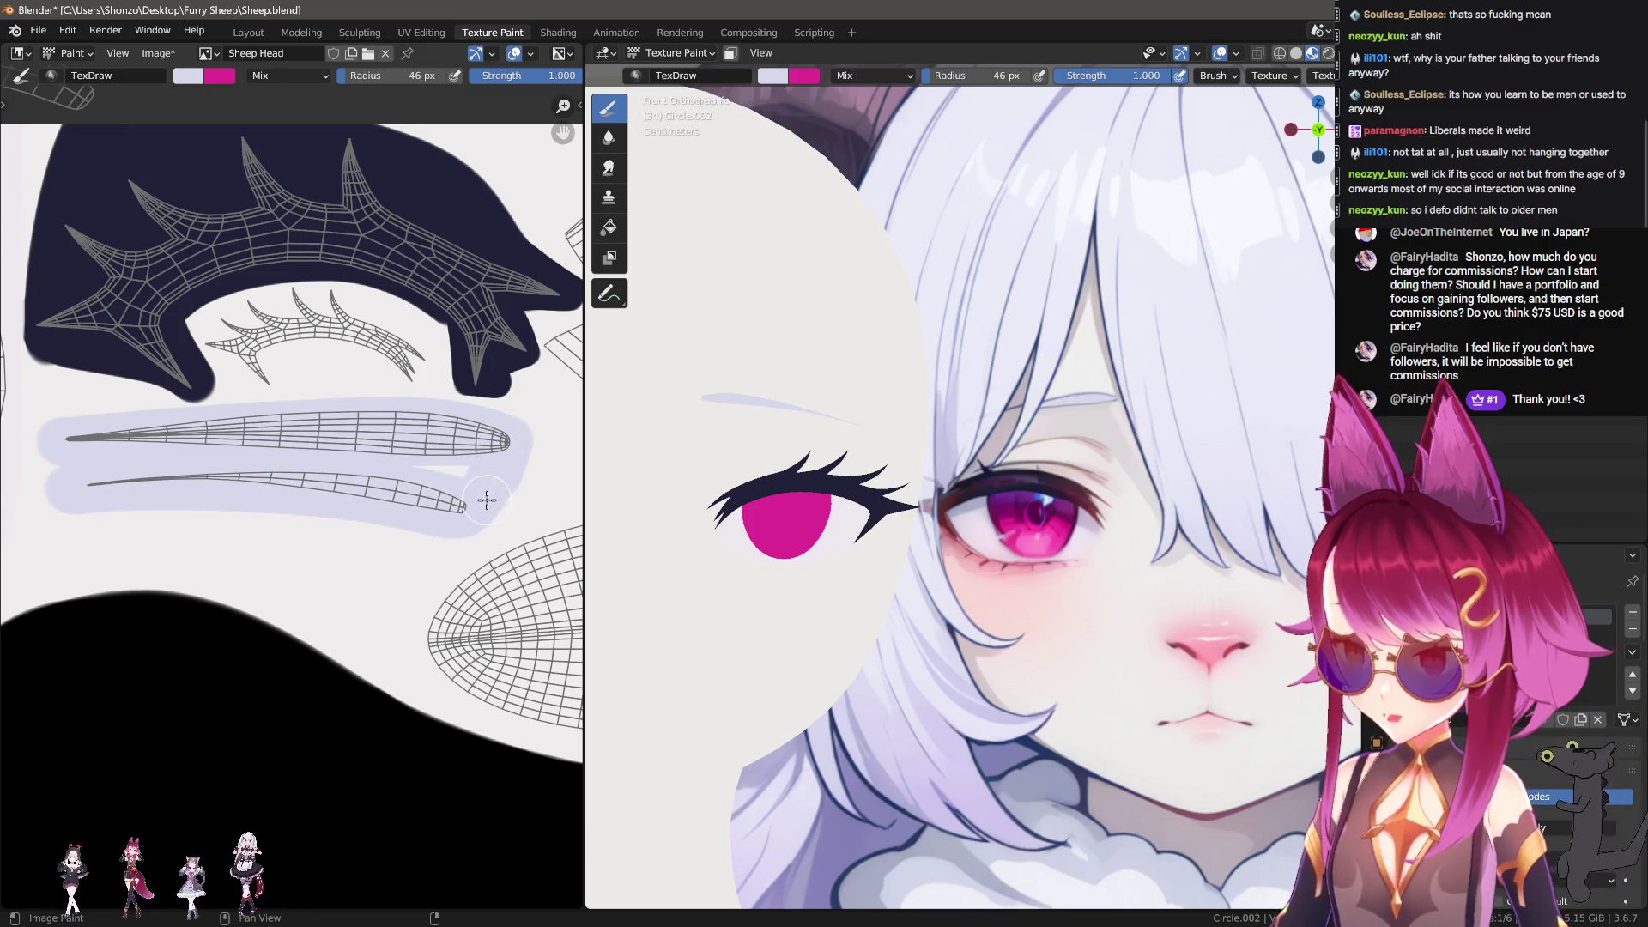
key("f")
left_click(59, 437)
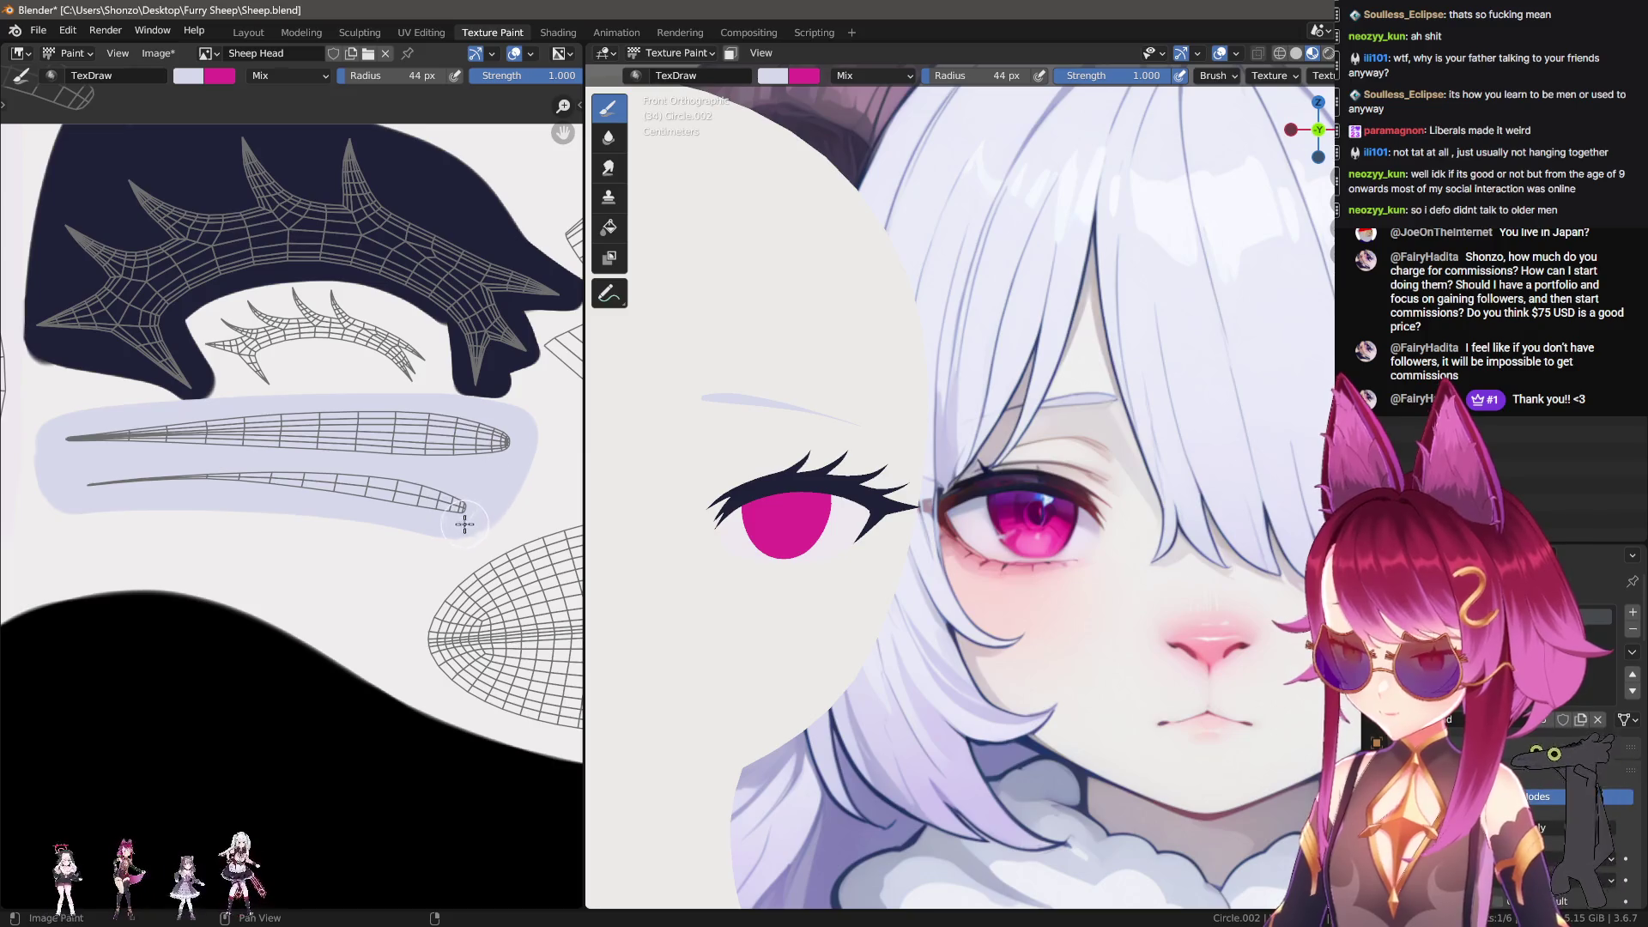
left_click_drag(273, 505, 51, 486)
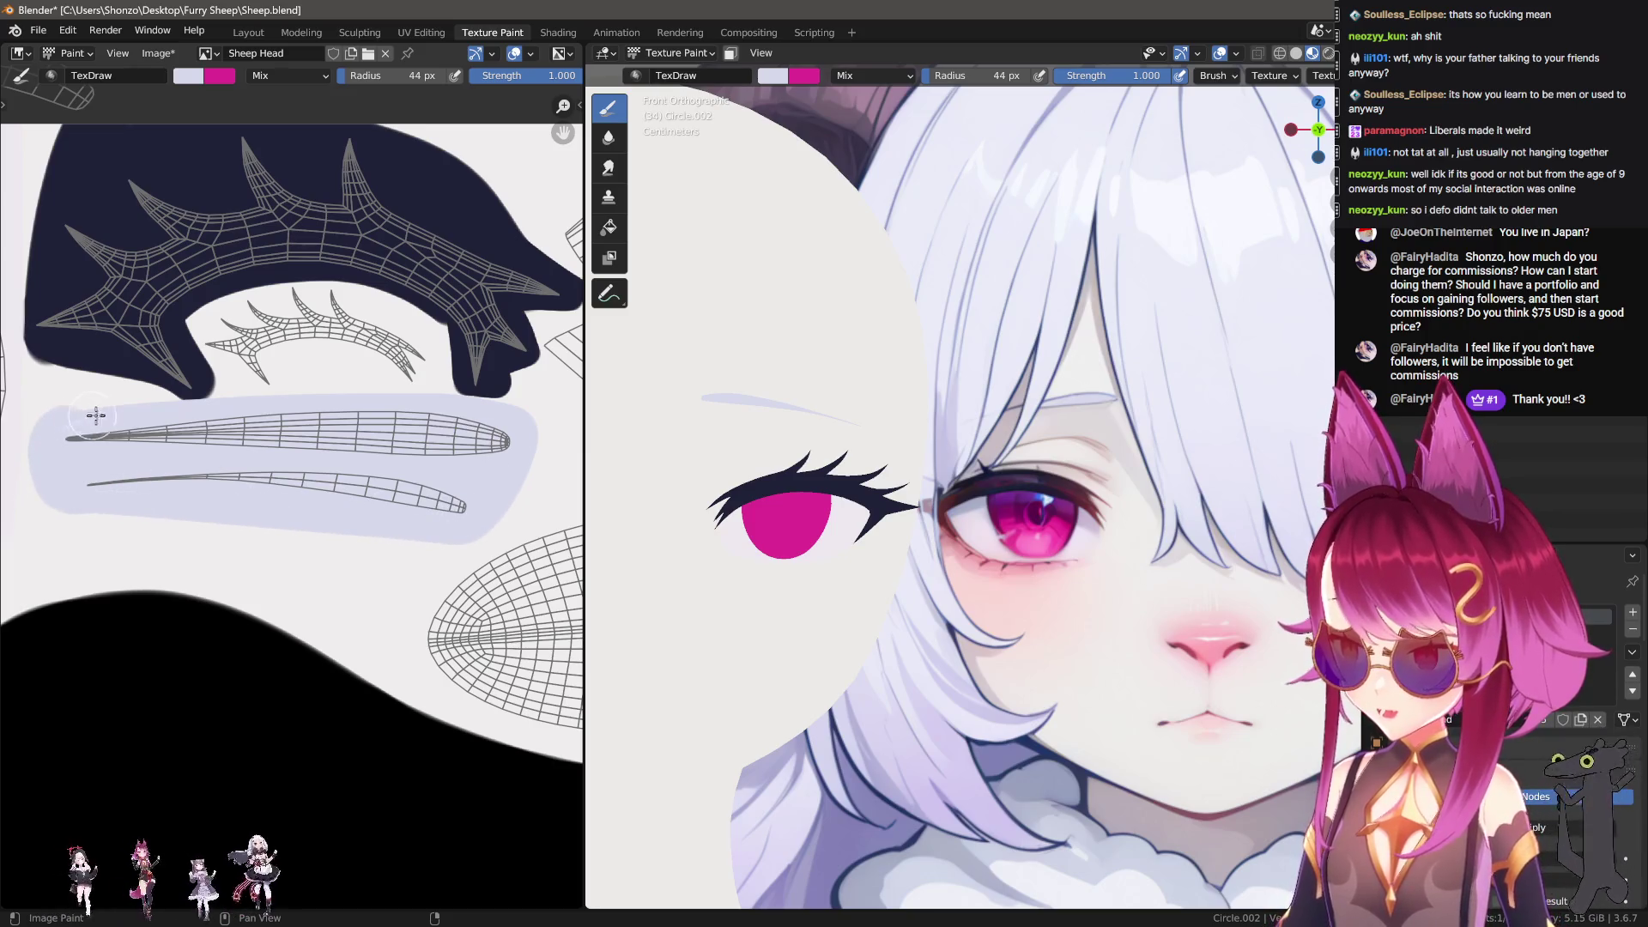
scroll(367, 429, "up", 2)
Step: Sample dark navy and, with a 44 px brush, paint along the head's left edge and the white area's upper-left edge
key("s")
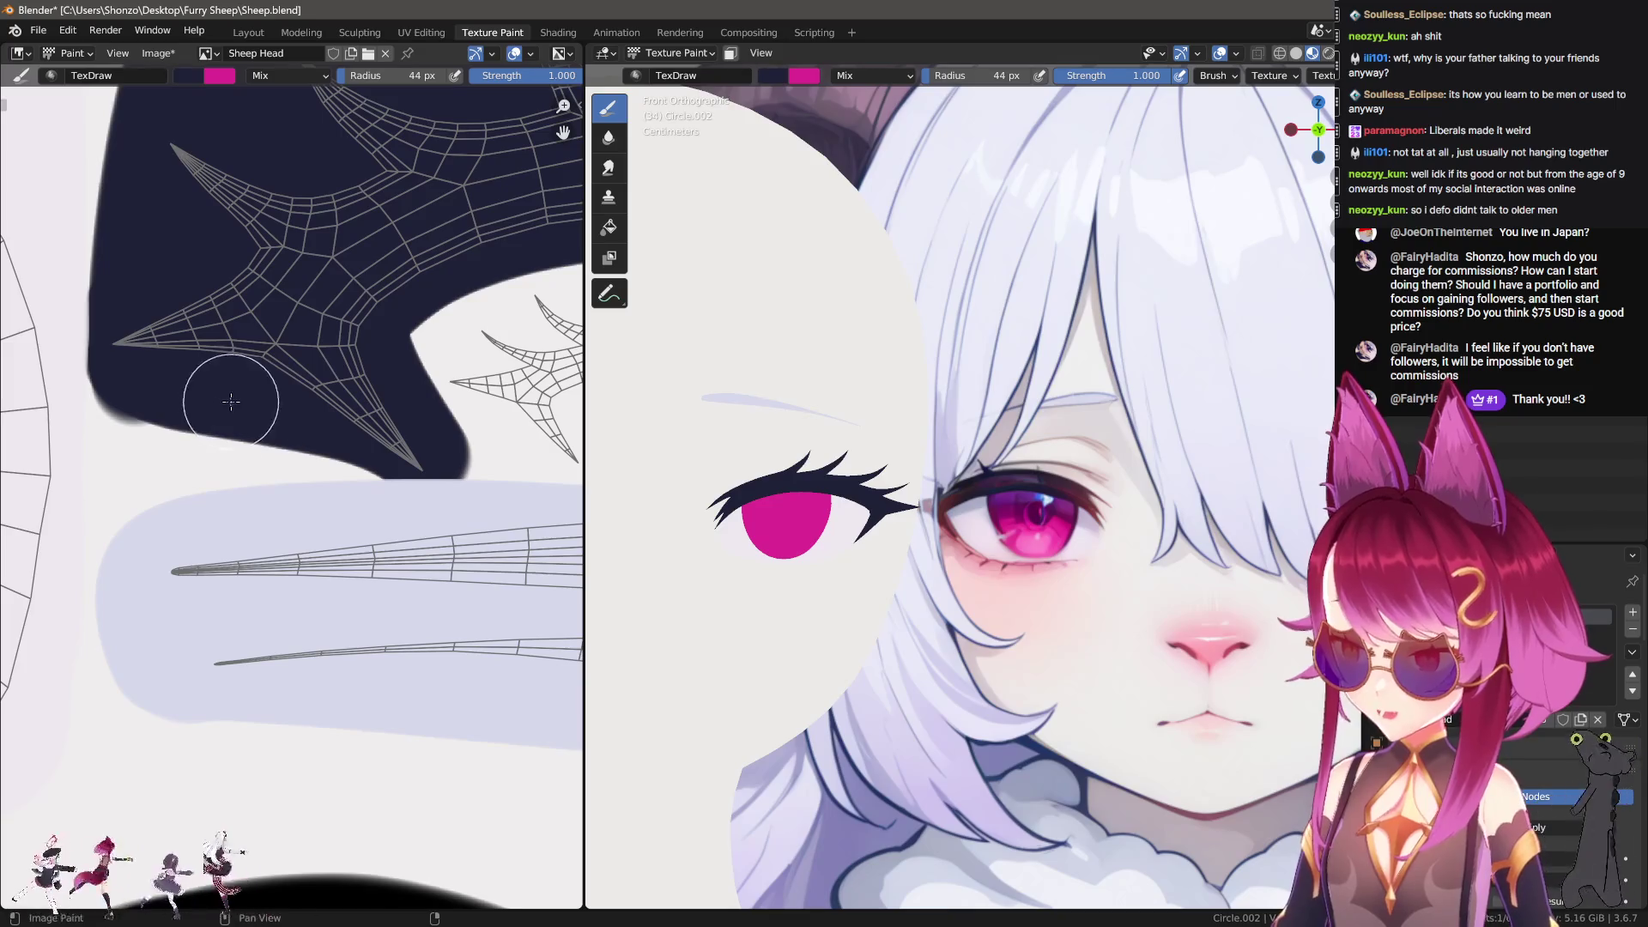
middle_click_drag(132, 310, 206, 444)
key("f")
left_click(197, 344)
mouse_move(209, 169)
left_mouse_down()
mouse_move(147, 368)
mouse_move(136, 554)
mouse_move(159, 591)
mouse_move(446, 662)
left_mouse_up()
middle_click_drag(415, 621, 246, 573)
mouse_move(245, 574)
left_mouse_down()
mouse_move(220, 460)
mouse_move(275, 369)
mouse_move(223, 563)
mouse_move(280, 389)
left_mouse_up()
Step: With 22 px then 33 px brushes, extend navy along the white edge and close off its lower edge
key("f")
left_click(202, 490)
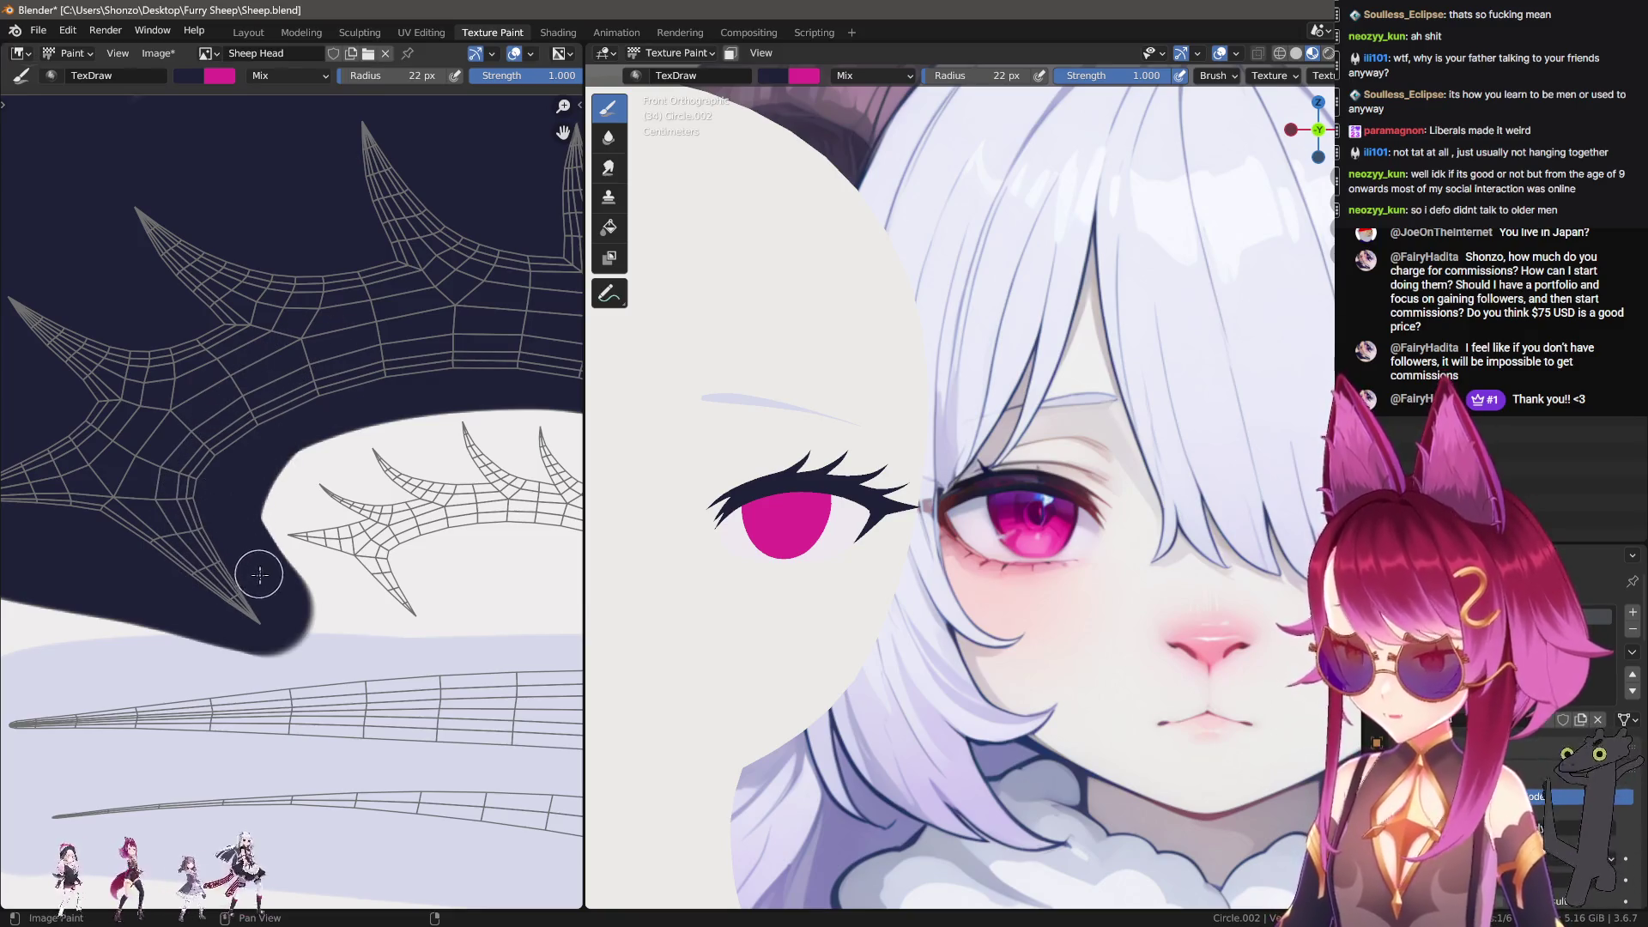
mouse_move(247, 549)
left_mouse_down()
mouse_move(273, 446)
mouse_move(421, 381)
left_mouse_up()
mouse_move(421, 381)
middle_mouse_down()
mouse_move(285, 390)
mouse_move(356, 245)
middle_mouse_up()
key("f")
left_click(116, 439)
scroll(109, 489, "down", 1)
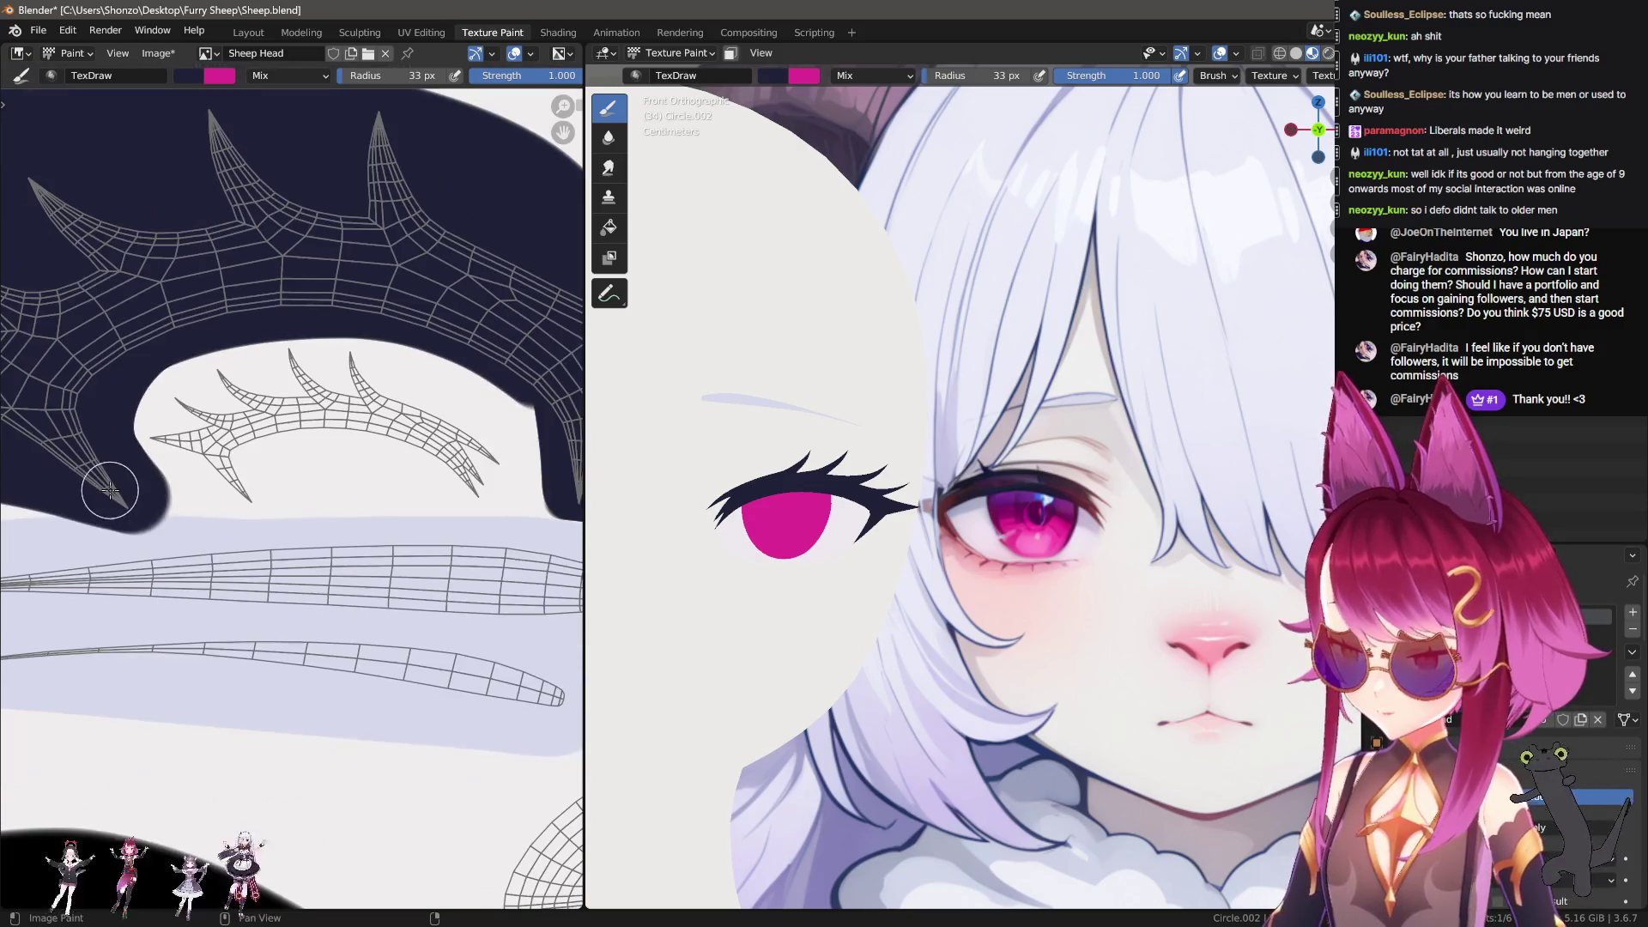
left_click_drag(137, 498, 580, 497)
left_click_drag(194, 503, 575, 496)
Step: Cover the remaining white gap in the eye area with navy using a 46 px brush
middle_click_drag(575, 496, 387, 509)
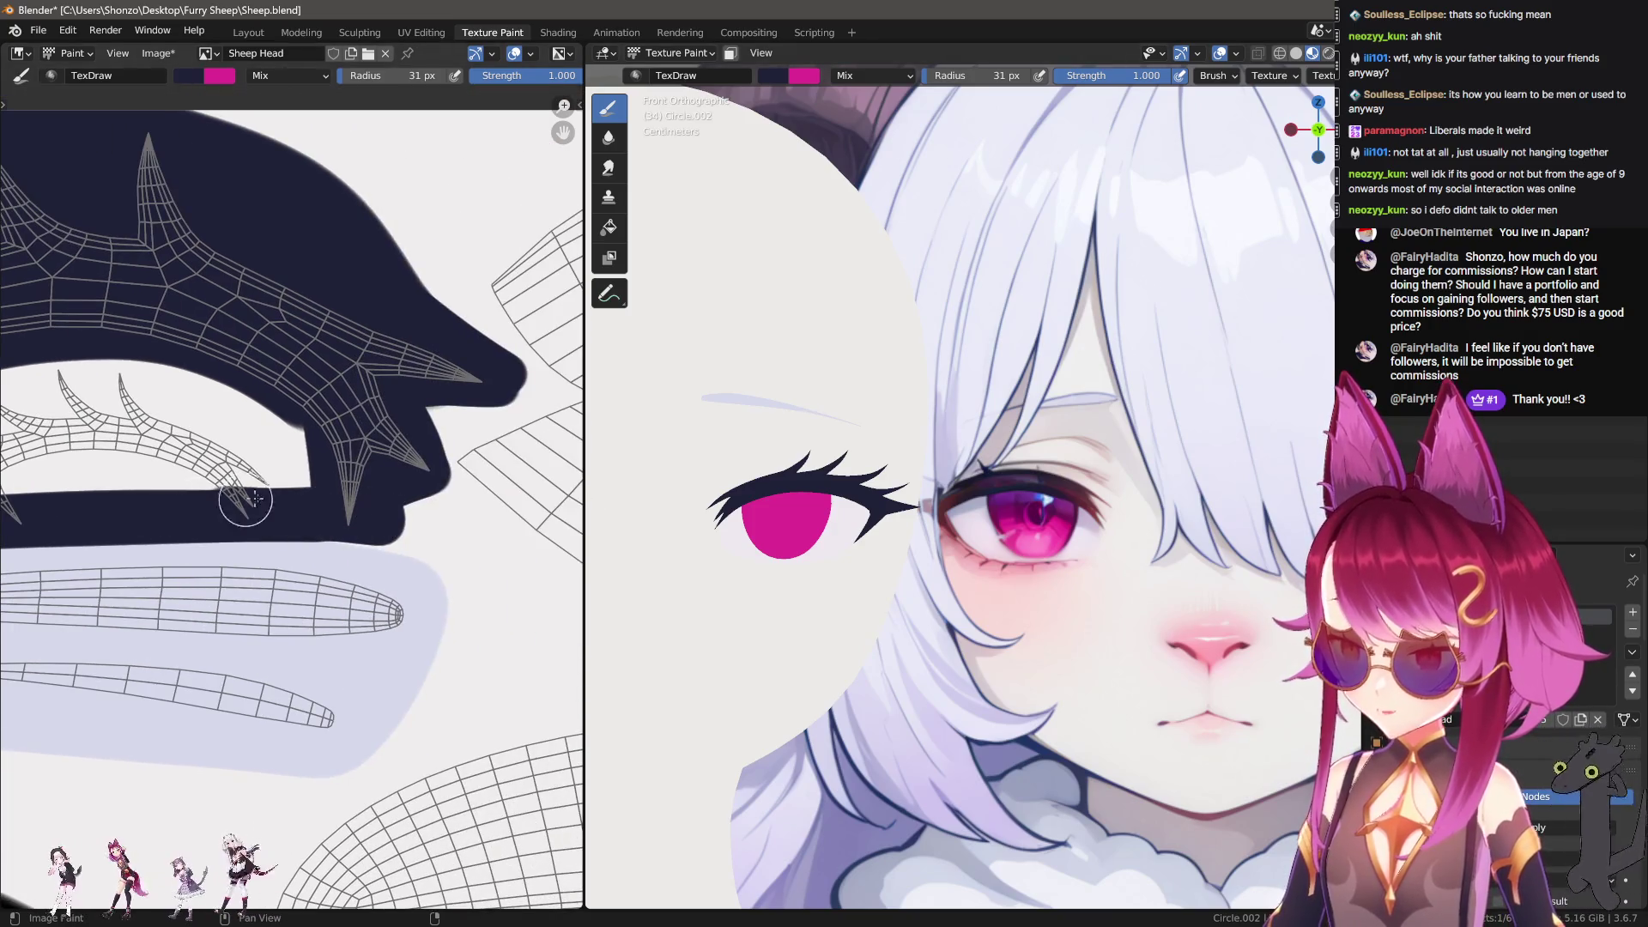
scroll(380, 482, "up", 3)
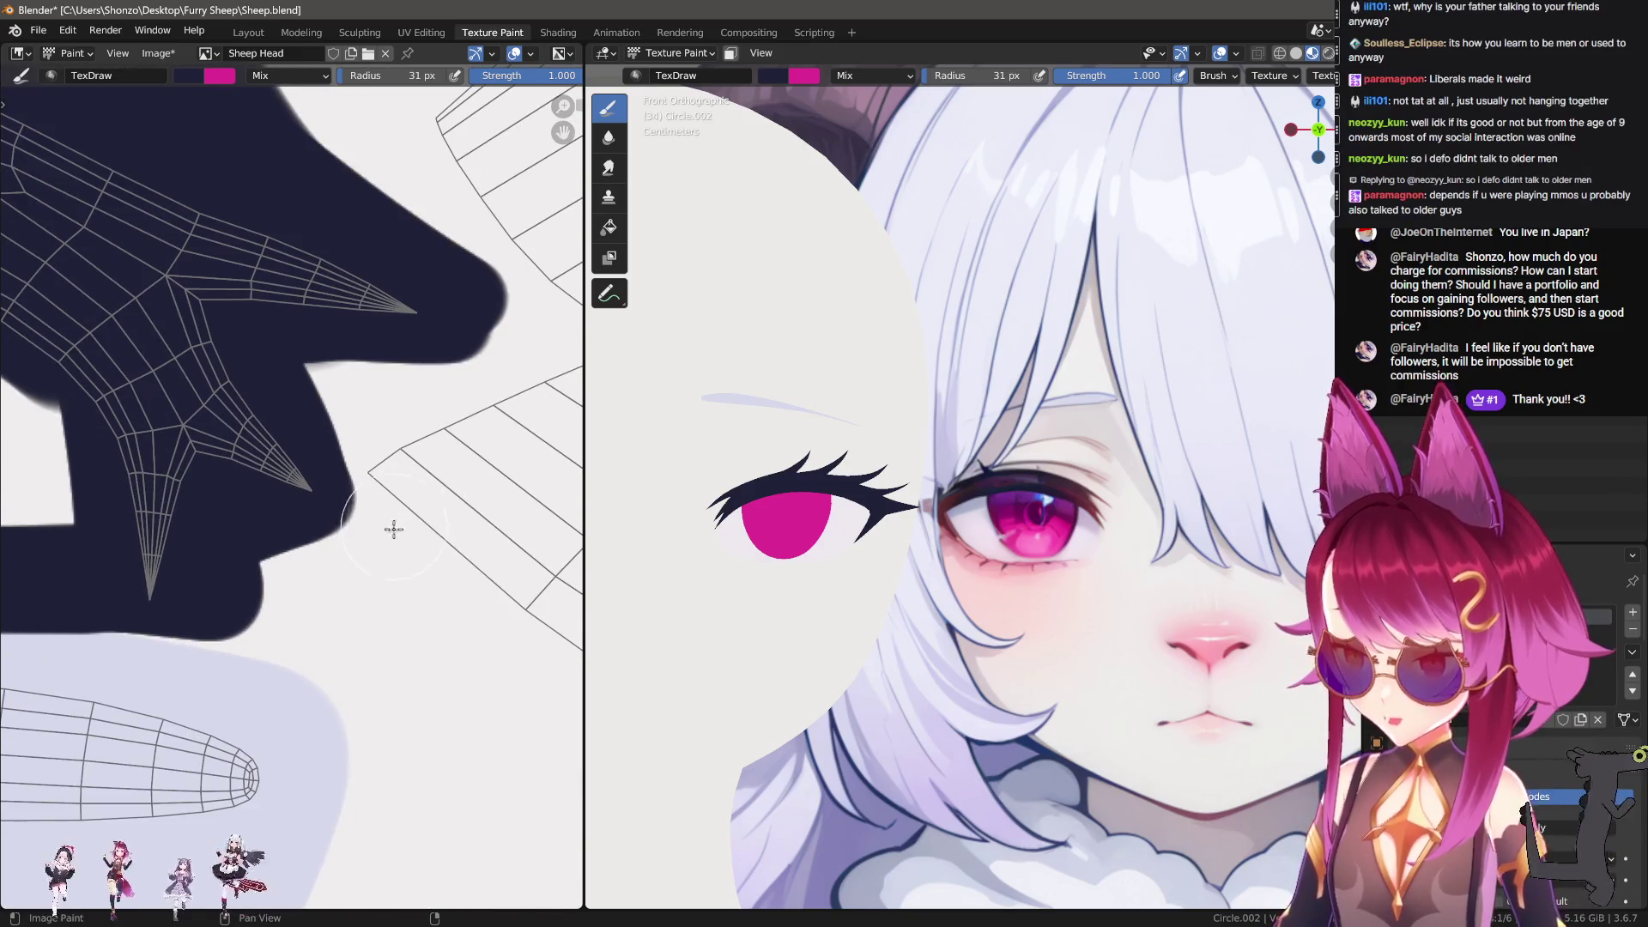
middle_click_drag(395, 526, 414, 564, "ctrl")
scroll(251, 543, "up", 2)
key("f")
mouse_move(407, 489)
left_mouse_down()
mouse_move(129, 506)
mouse_move(460, 507)
left_mouse_up()
scroll(101, 505, "up", 1)
middle_click_drag(461, 507, 392, 520)
mouse_move(65, 477)
left_mouse_down()
mouse_move(532, 476)
mouse_move(215, 446)
mouse_move(69, 412)
mouse_move(283, 404)
mouse_move(416, 483)
left_mouse_up()
Step: Enlarge the brush to 65 px and straighten the dark region's left edge and lower-left corner
scroll(415, 484, "down", 3)
middle_click_drag(416, 483, 411, 560)
scroll(404, 498, "up", 3)
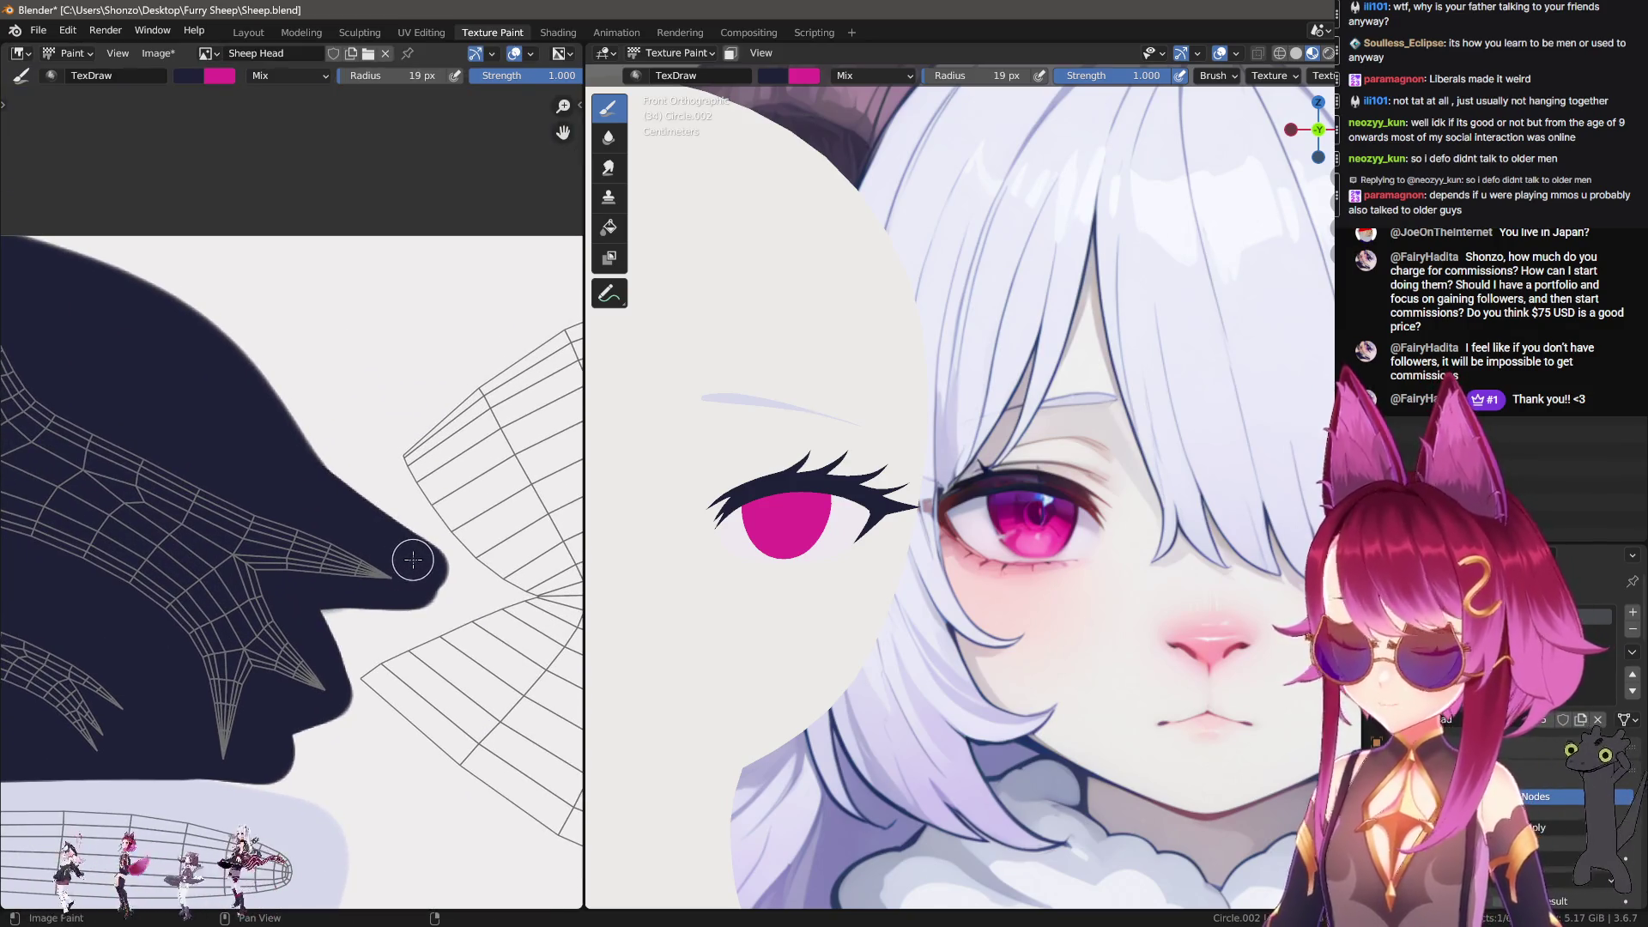
middle_click_drag(248, 294, 368, 361)
key("f")
left_click(283, 135)
key("f")
left_click(368, 295)
mouse_move(369, 295)
middle_mouse_down()
mouse_move(350, 368)
mouse_move(482, 367)
middle_mouse_up()
scroll(450, 429, "up", 4)
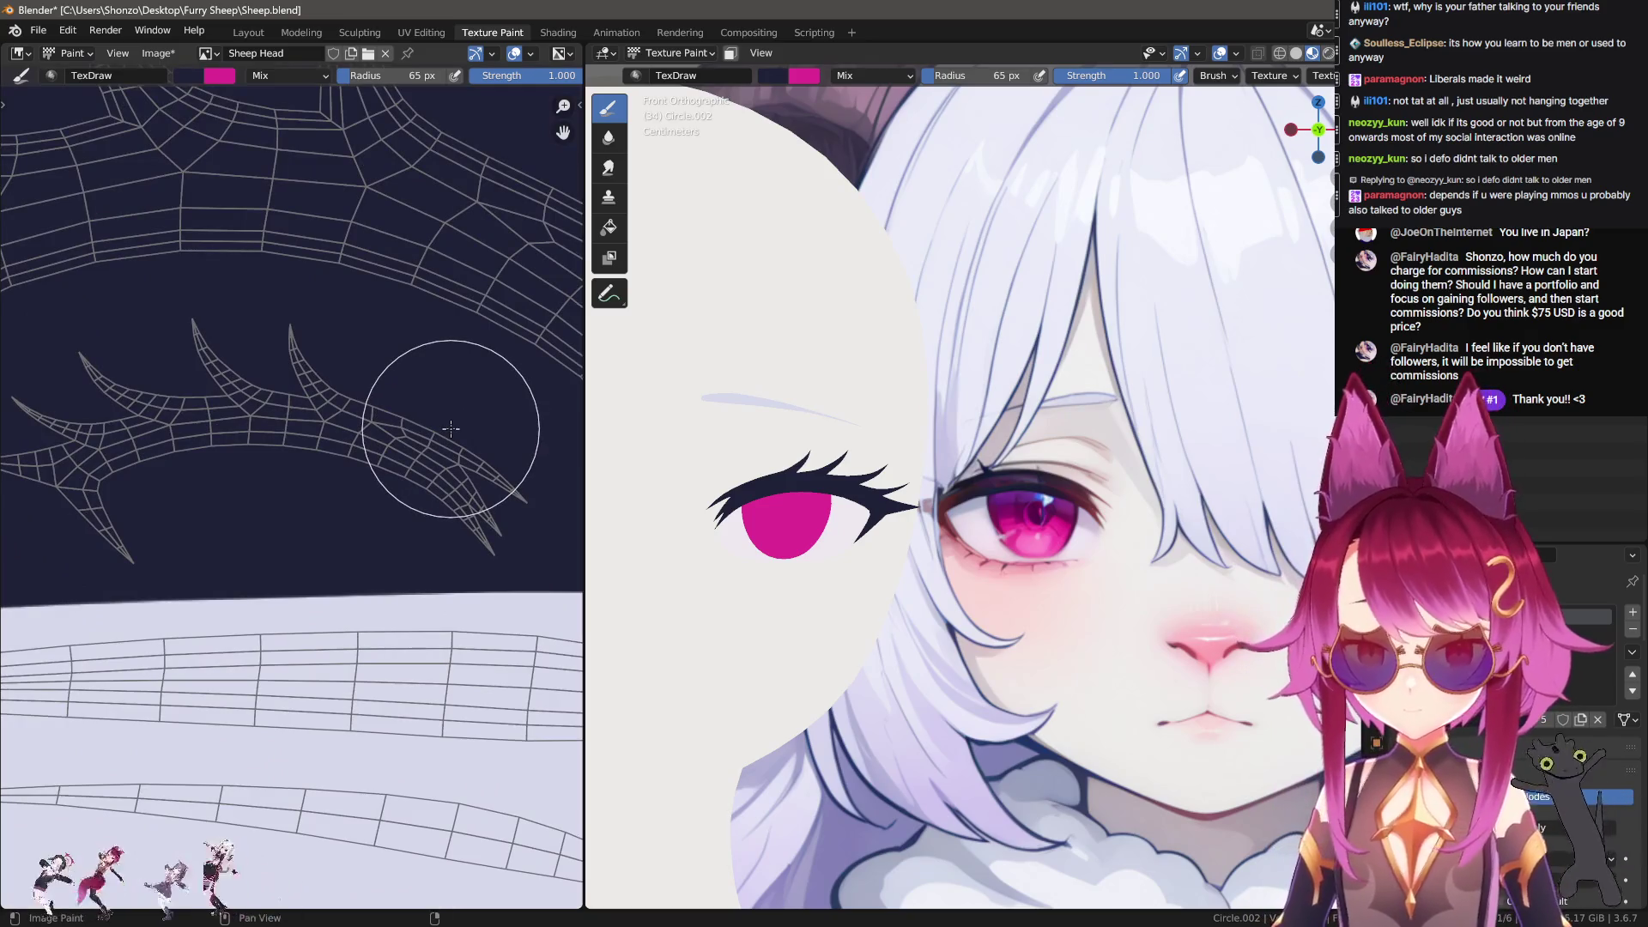
scroll(450, 428, "down", 3)
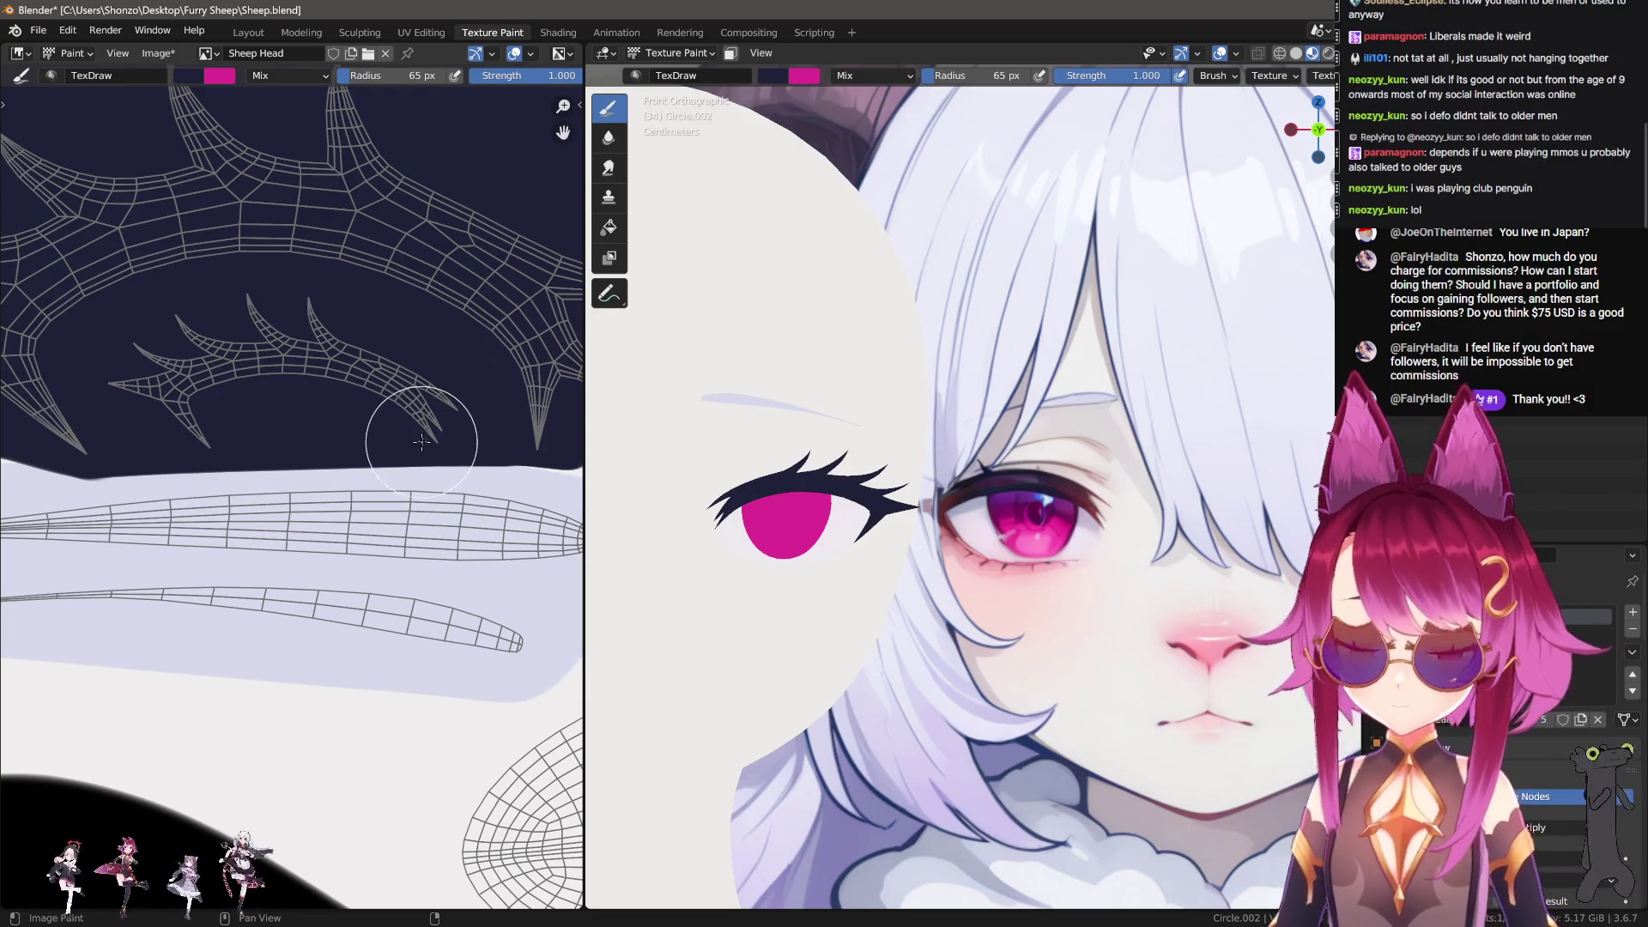
scroll(421, 442, "up", 4)
mouse_move(191, 388)
middle_mouse_down()
mouse_move(129, 249)
mouse_move(257, 257)
mouse_move(352, 176)
mouse_move(313, 242)
middle_mouse_up()
mouse_move(314, 242)
left_mouse_down()
mouse_move(324, 350)
mouse_move(303, 265)
mouse_move(296, 636)
left_mouse_up()
mouse_move(293, 214)
left_mouse_down()
mouse_move(296, 640)
mouse_move(343, 696)
mouse_move(512, 722)
left_mouse_up()
Step: With a 33 px brush, round the lower-left corner and lower the dark region's bottom edge
mouse_move(372, 648)
middle_mouse_down()
mouse_move(324, 588)
mouse_move(315, 489)
middle_mouse_up()
key("bracketleft")
mouse_move(236, 468)
left_mouse_down()
mouse_move(257, 562)
mouse_move(575, 606)
left_mouse_up()
middle_click_drag(580, 601, 240, 553)
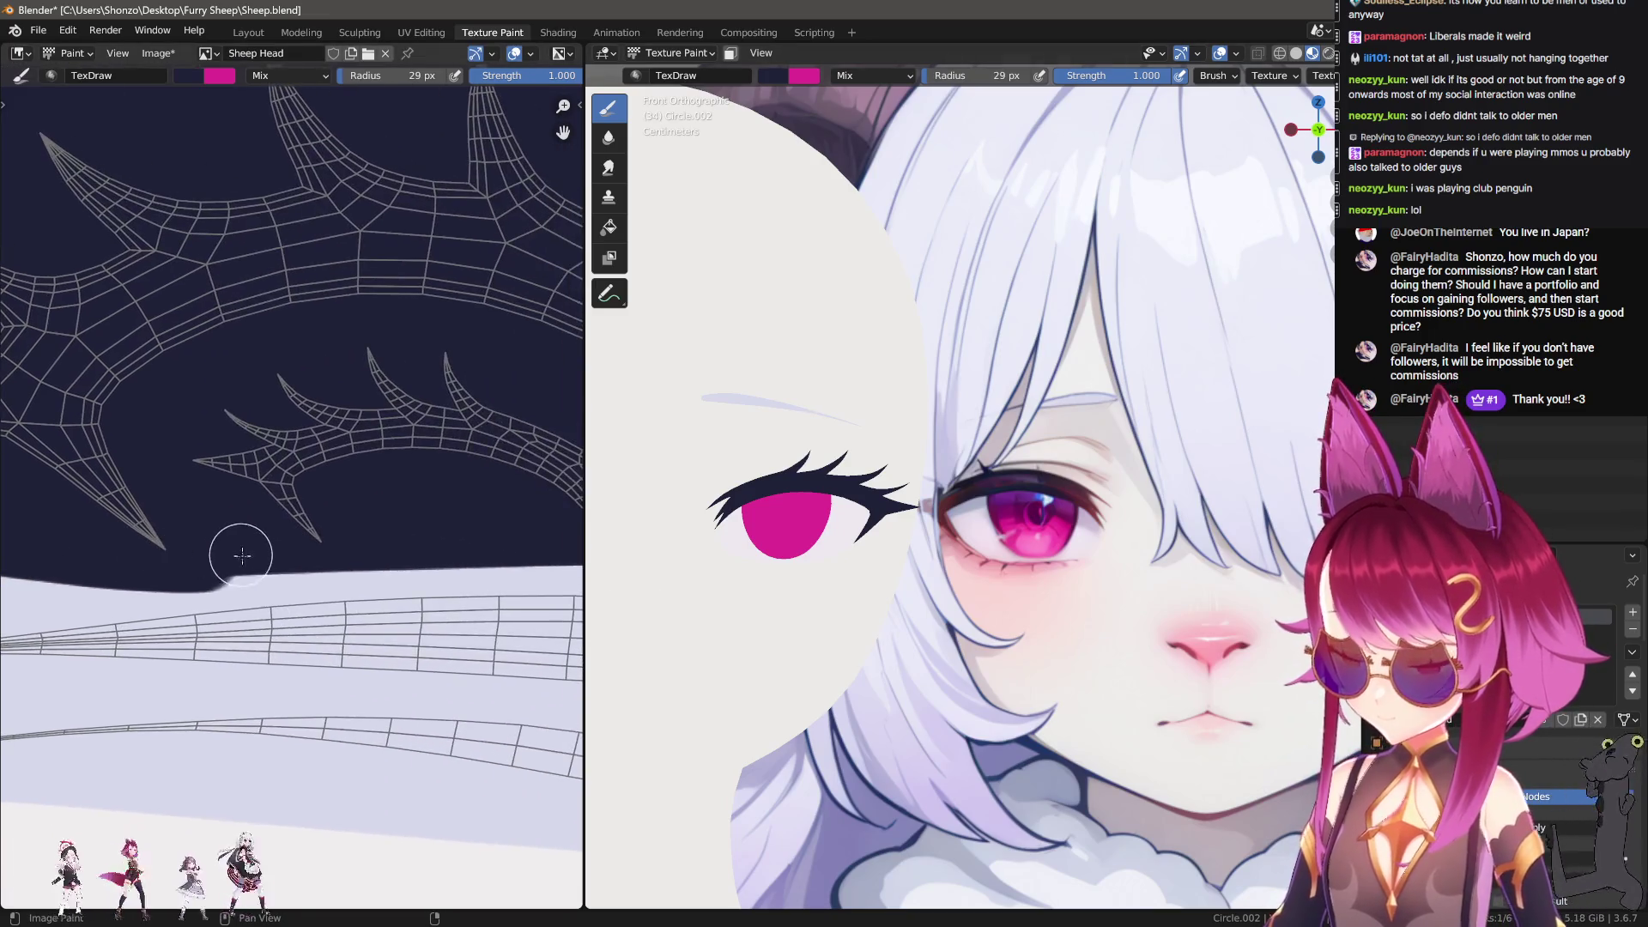
scroll(240, 552, "down", 2)
Step: Extend the navy shape's lower edge and add navy along its pointed contour
key("s")
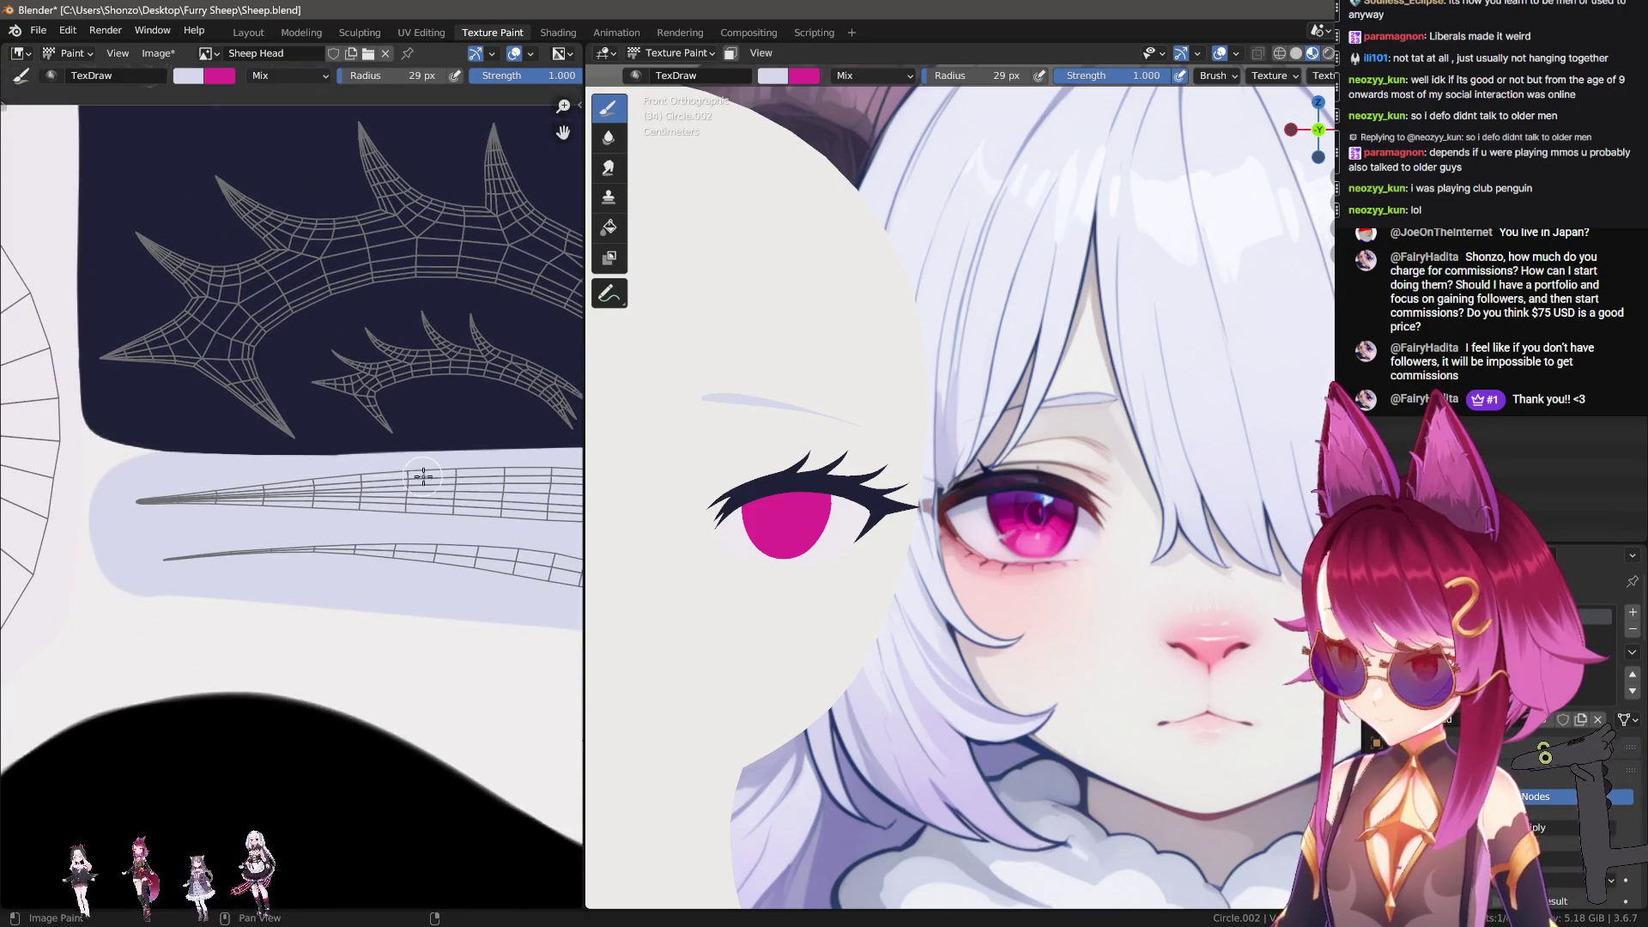
scroll(155, 485, "right", 3, "ctrl")
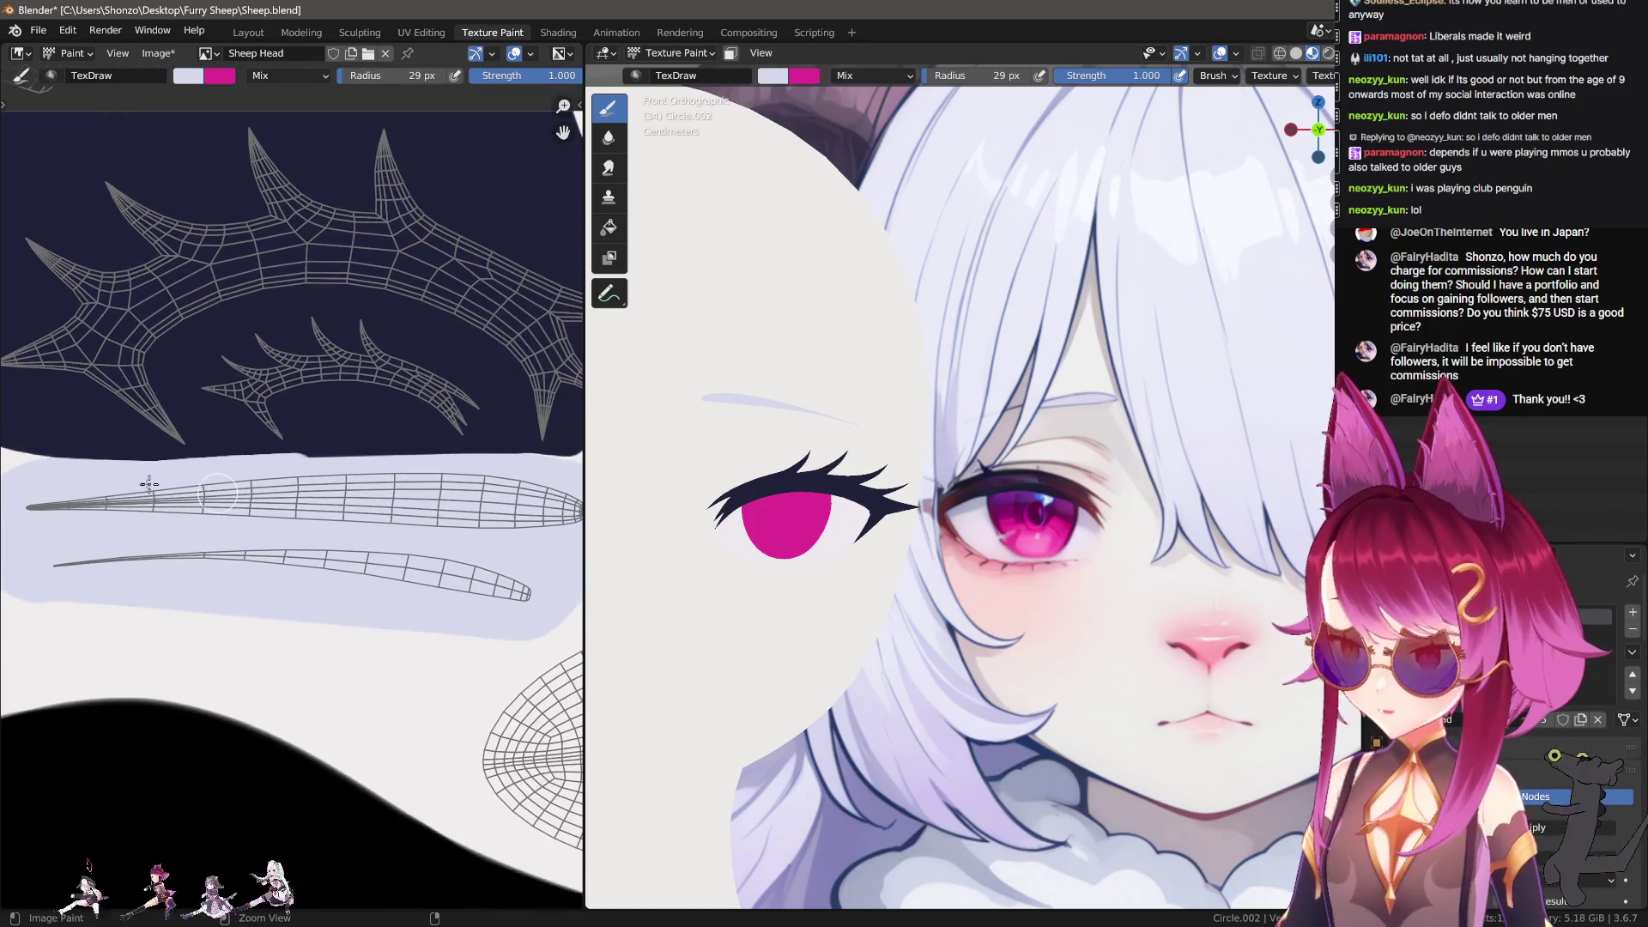
scroll(446, 478, "up", 4)
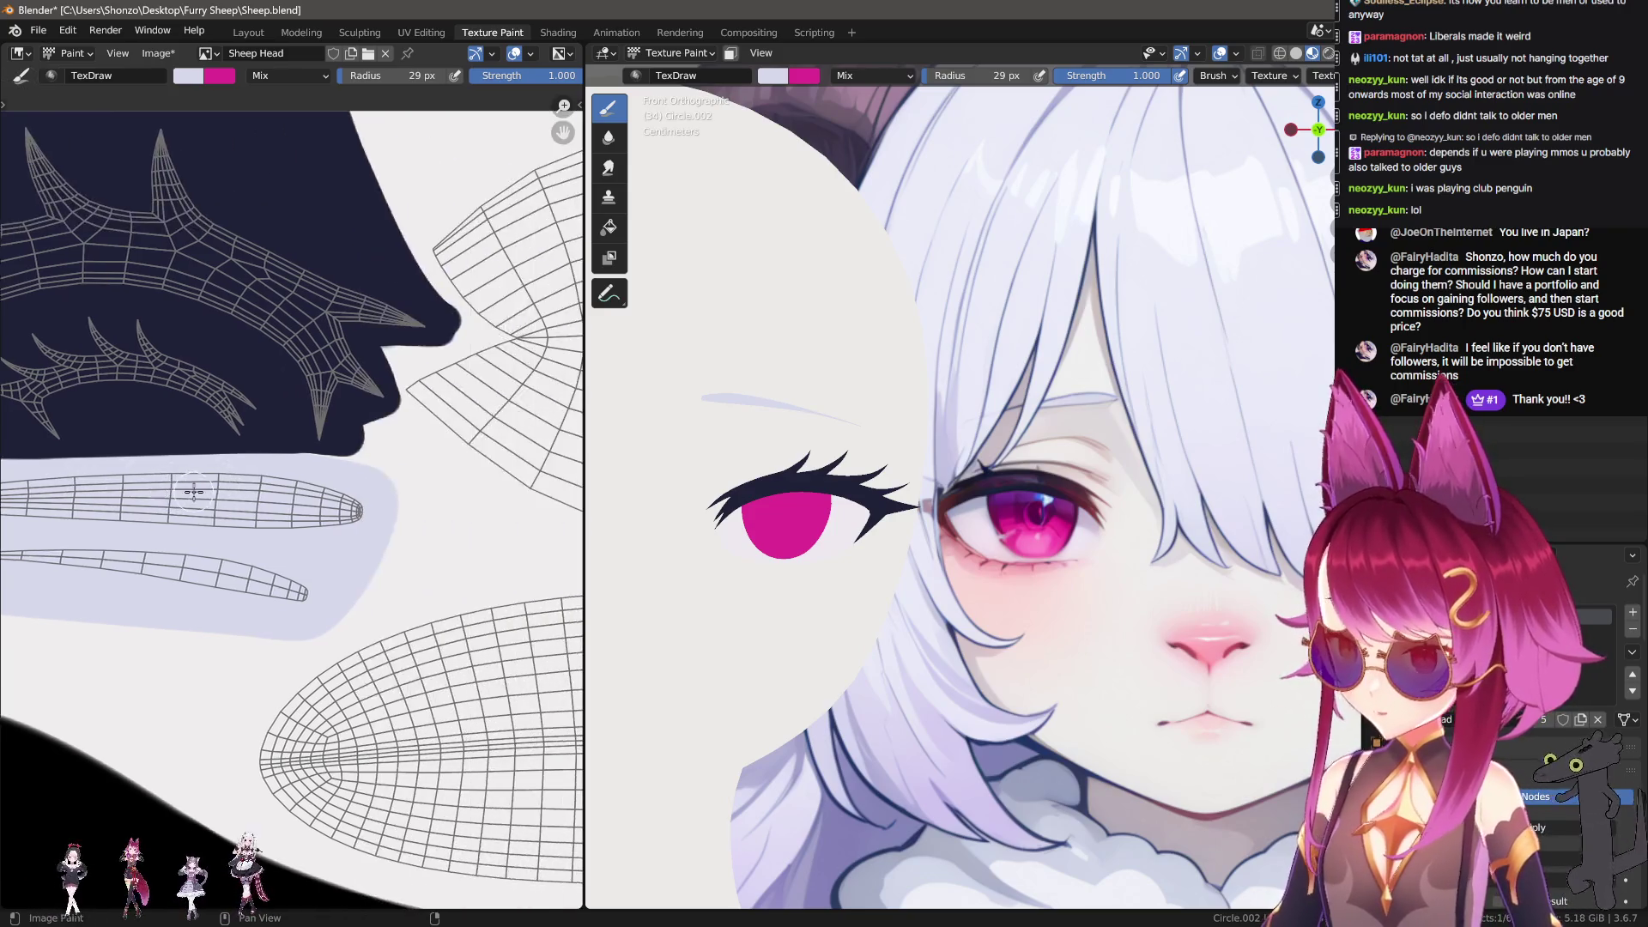
left_click_drag(77, 399, 390, 406)
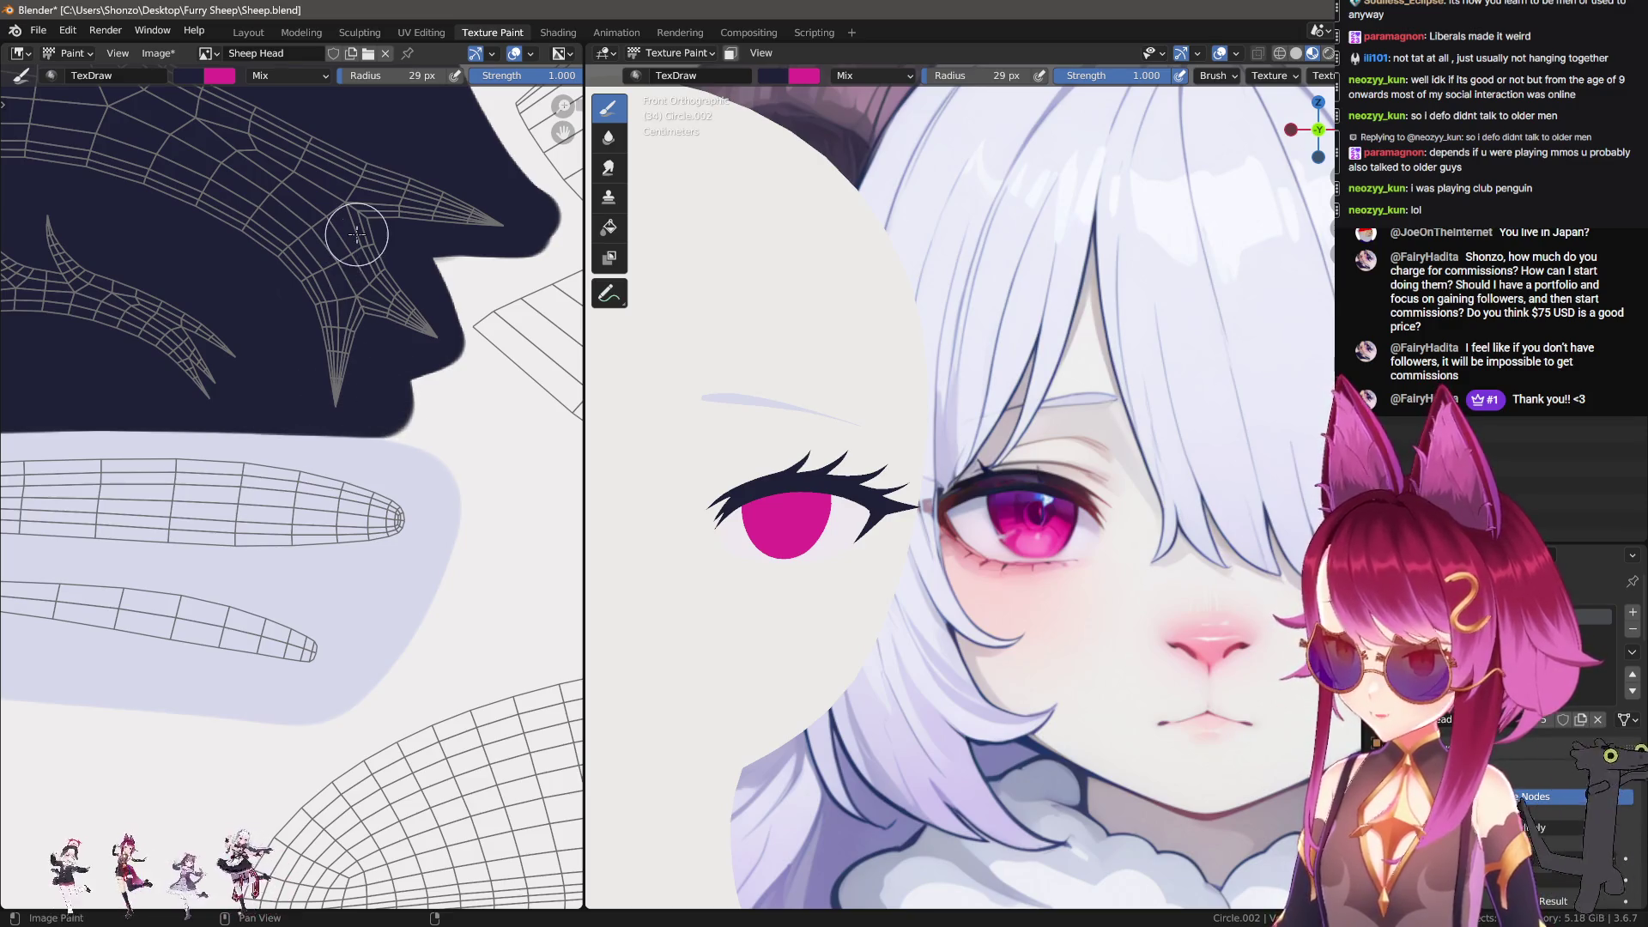
scroll(367, 275, "up", 2)
mouse_move(350, 472)
left_mouse_down()
mouse_move(476, 320)
mouse_move(525, 289)
mouse_move(457, 259)
left_mouse_up()
scroll(456, 260, "down", 2)
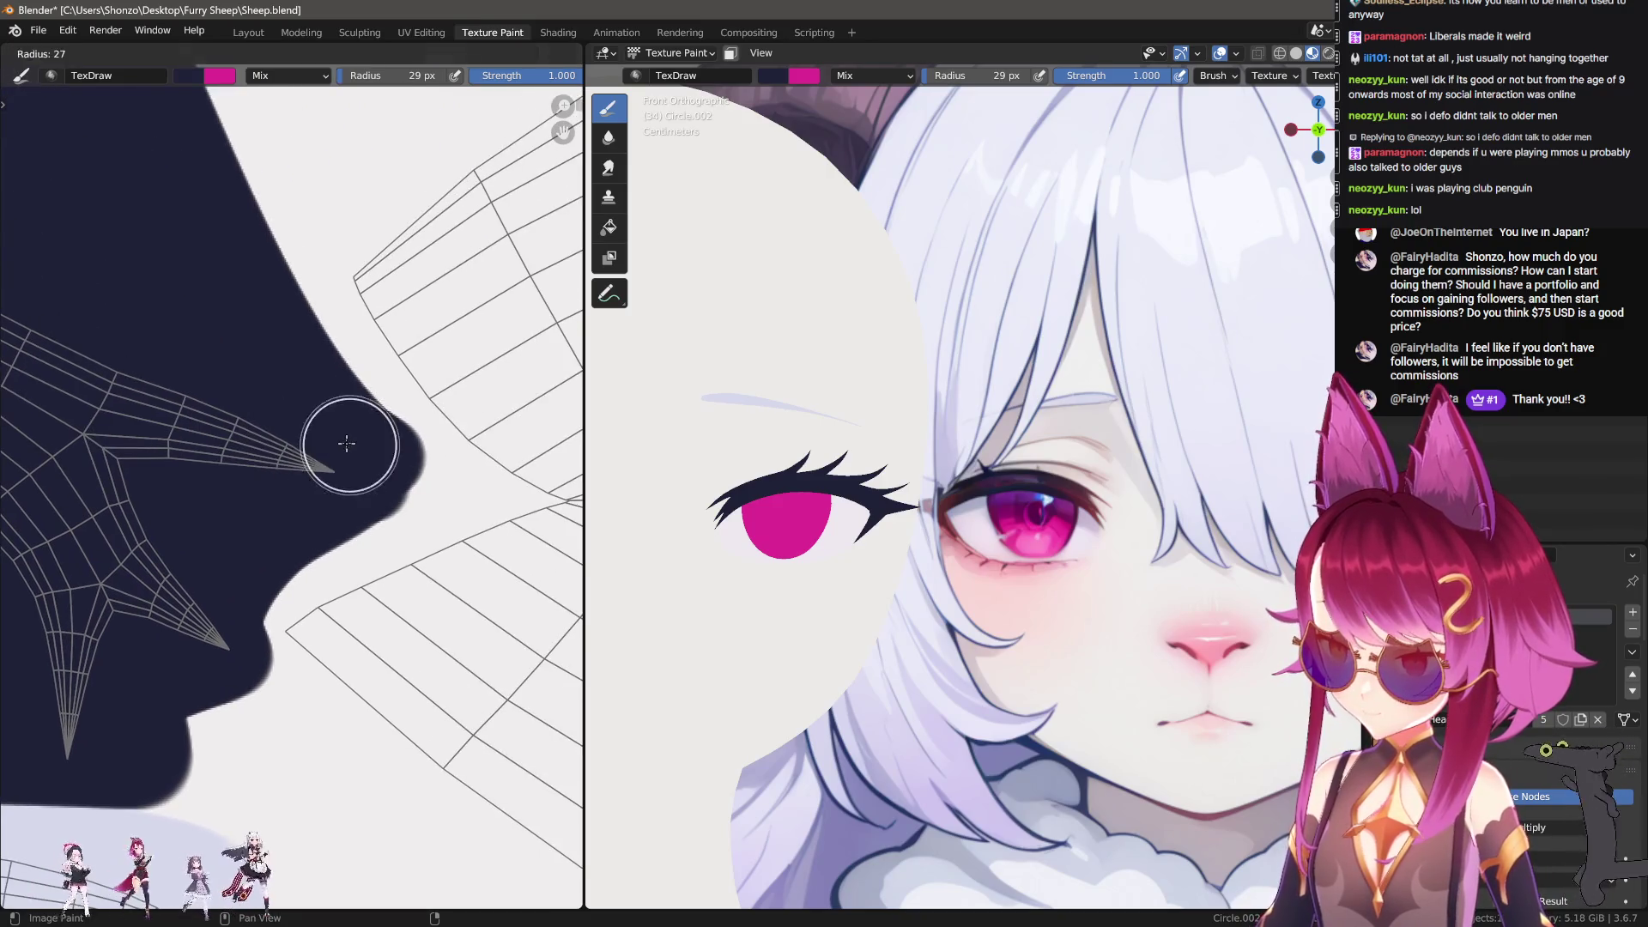
scroll(266, 391, "down", 1)
Step: Set the brush to 35 px and paint navy along the upper nose contour
key("f")
left_click(319, 472)
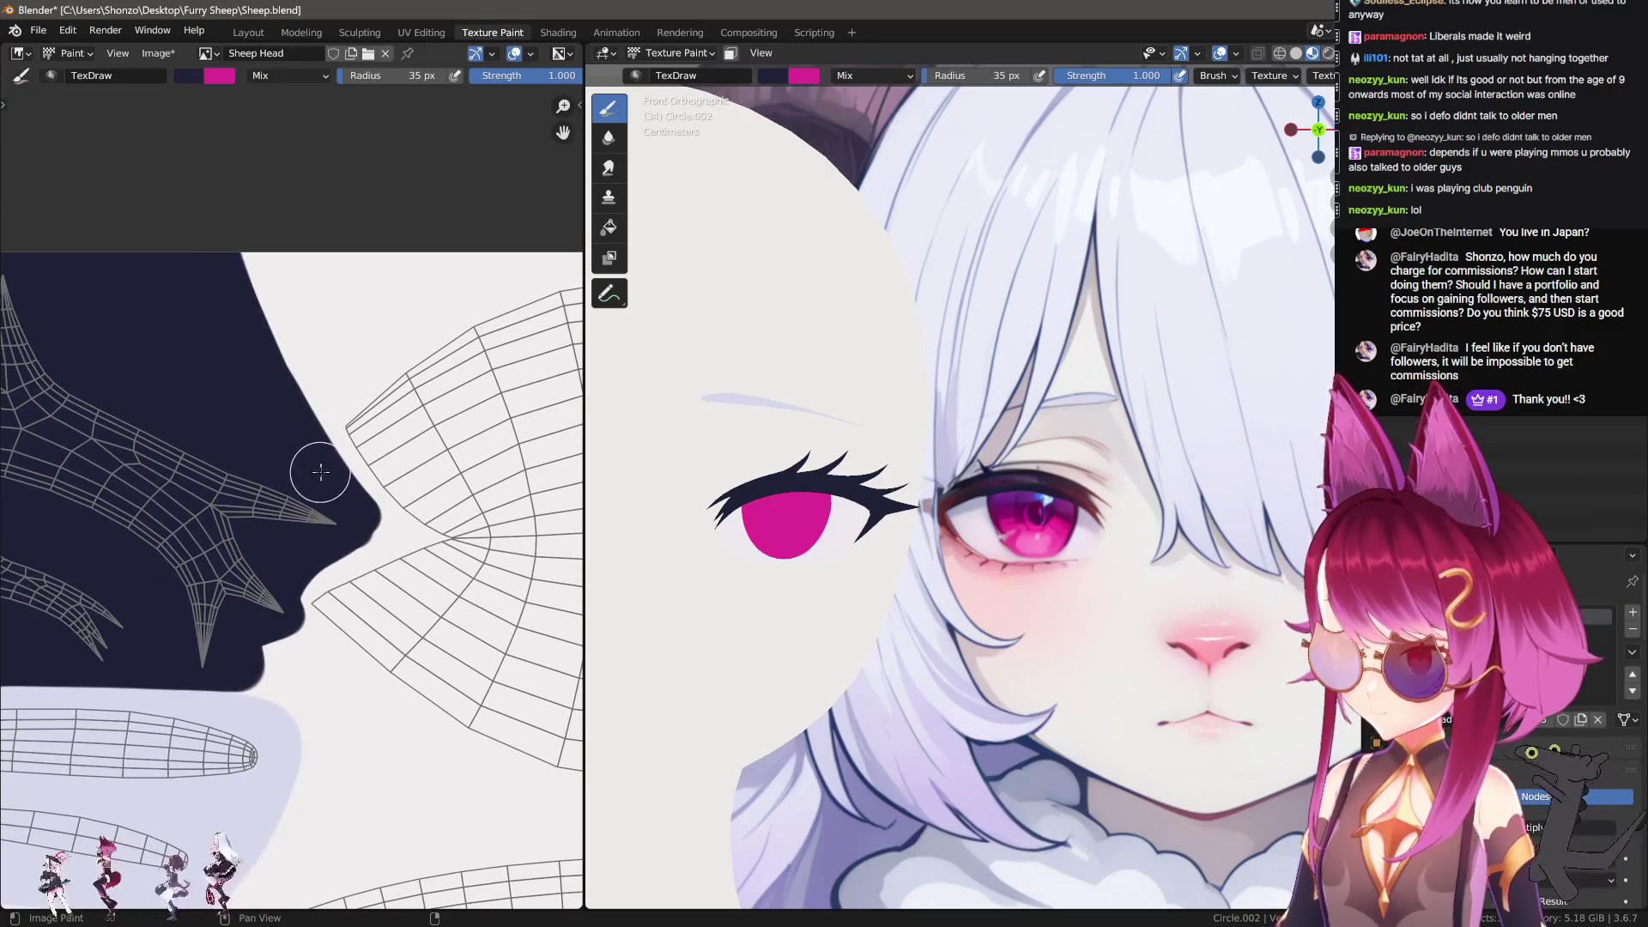
left_click_drag(322, 491, 266, 218)
middle_click_drag(219, 347, 338, 464)
scroll(240, 413, "down", 5)
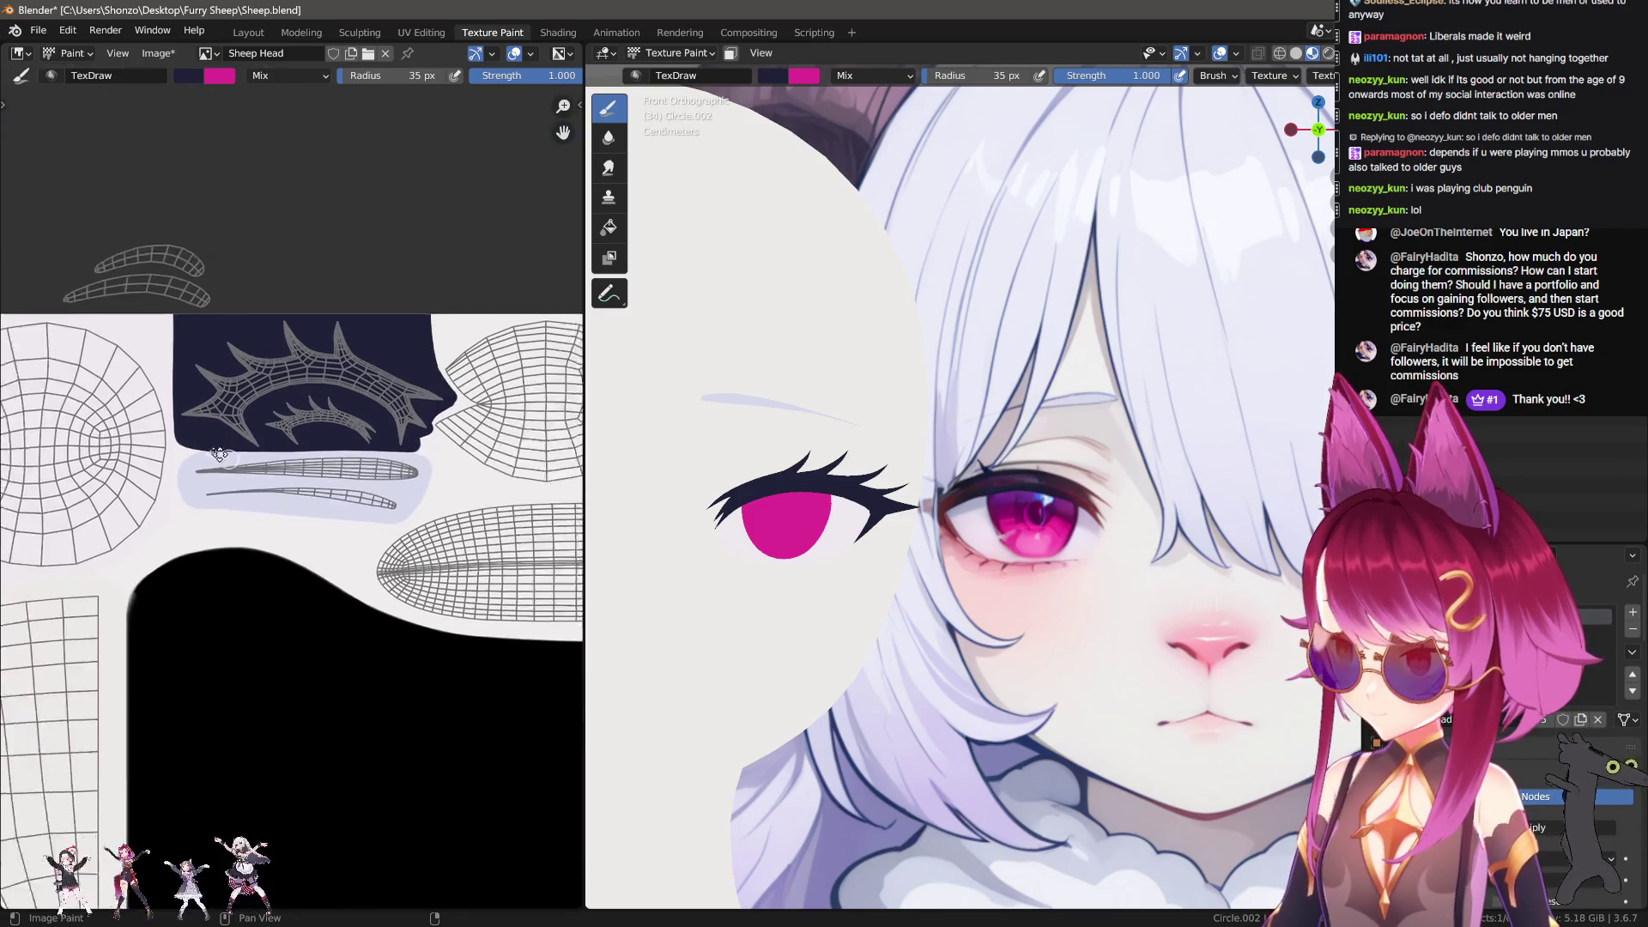
scroll(181, 502, "up", 6)
middle_click_drag(180, 502, 257, 530)
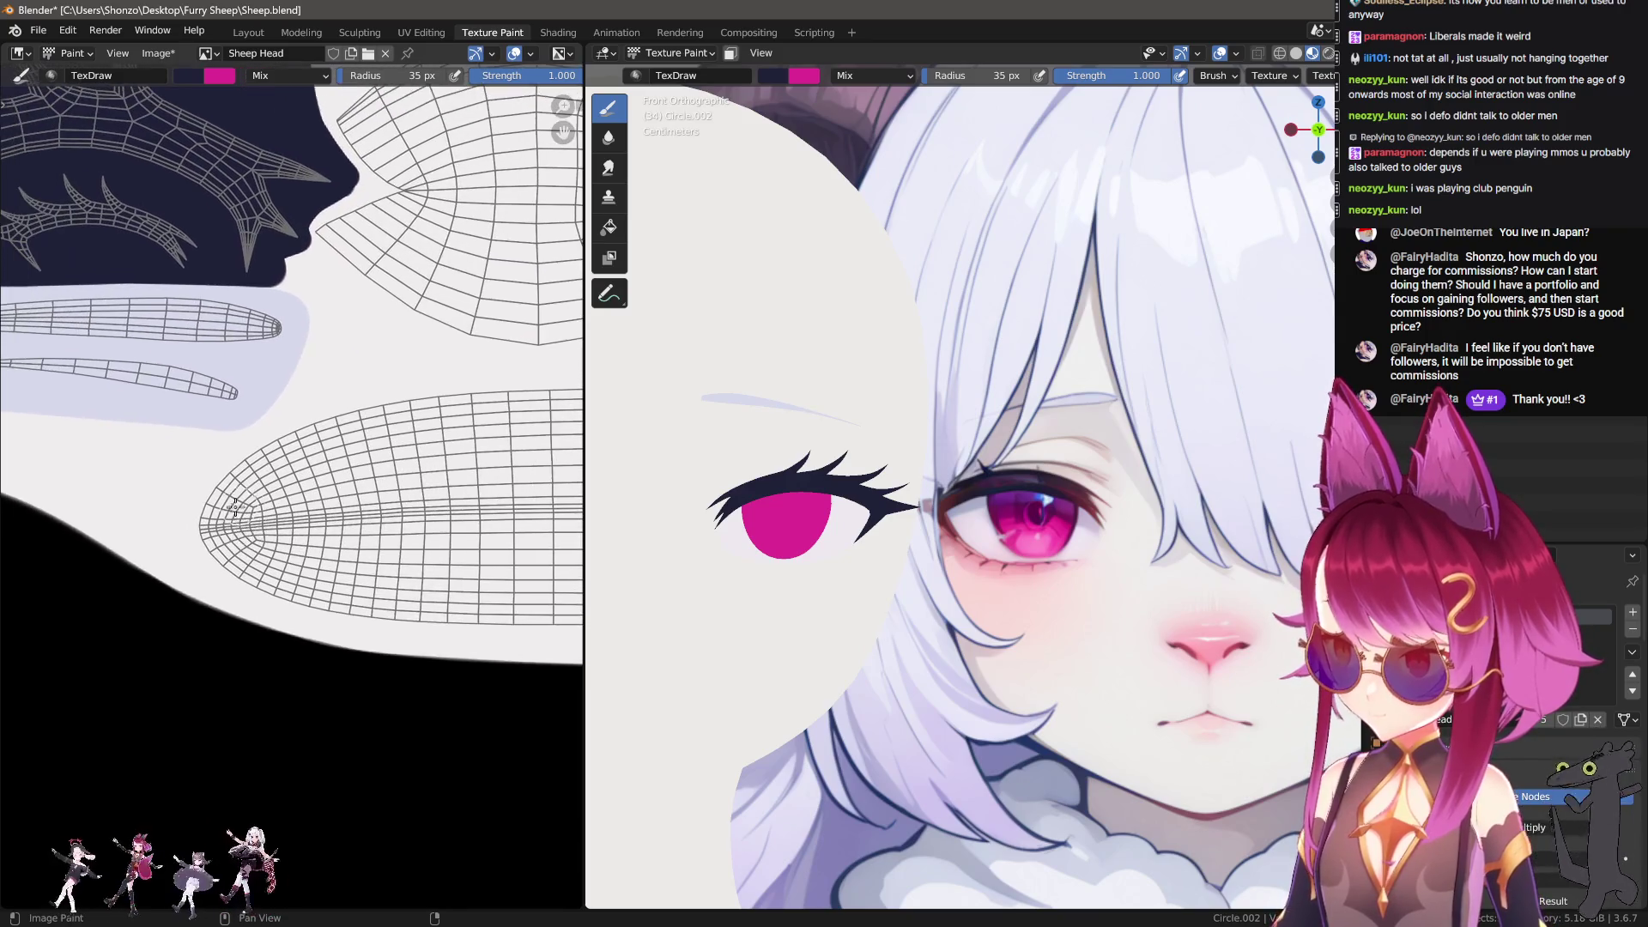
scroll(364, 383, "down", 4)
scroll(357, 427, "up", 5)
middle_click_drag(377, 453, 388, 381)
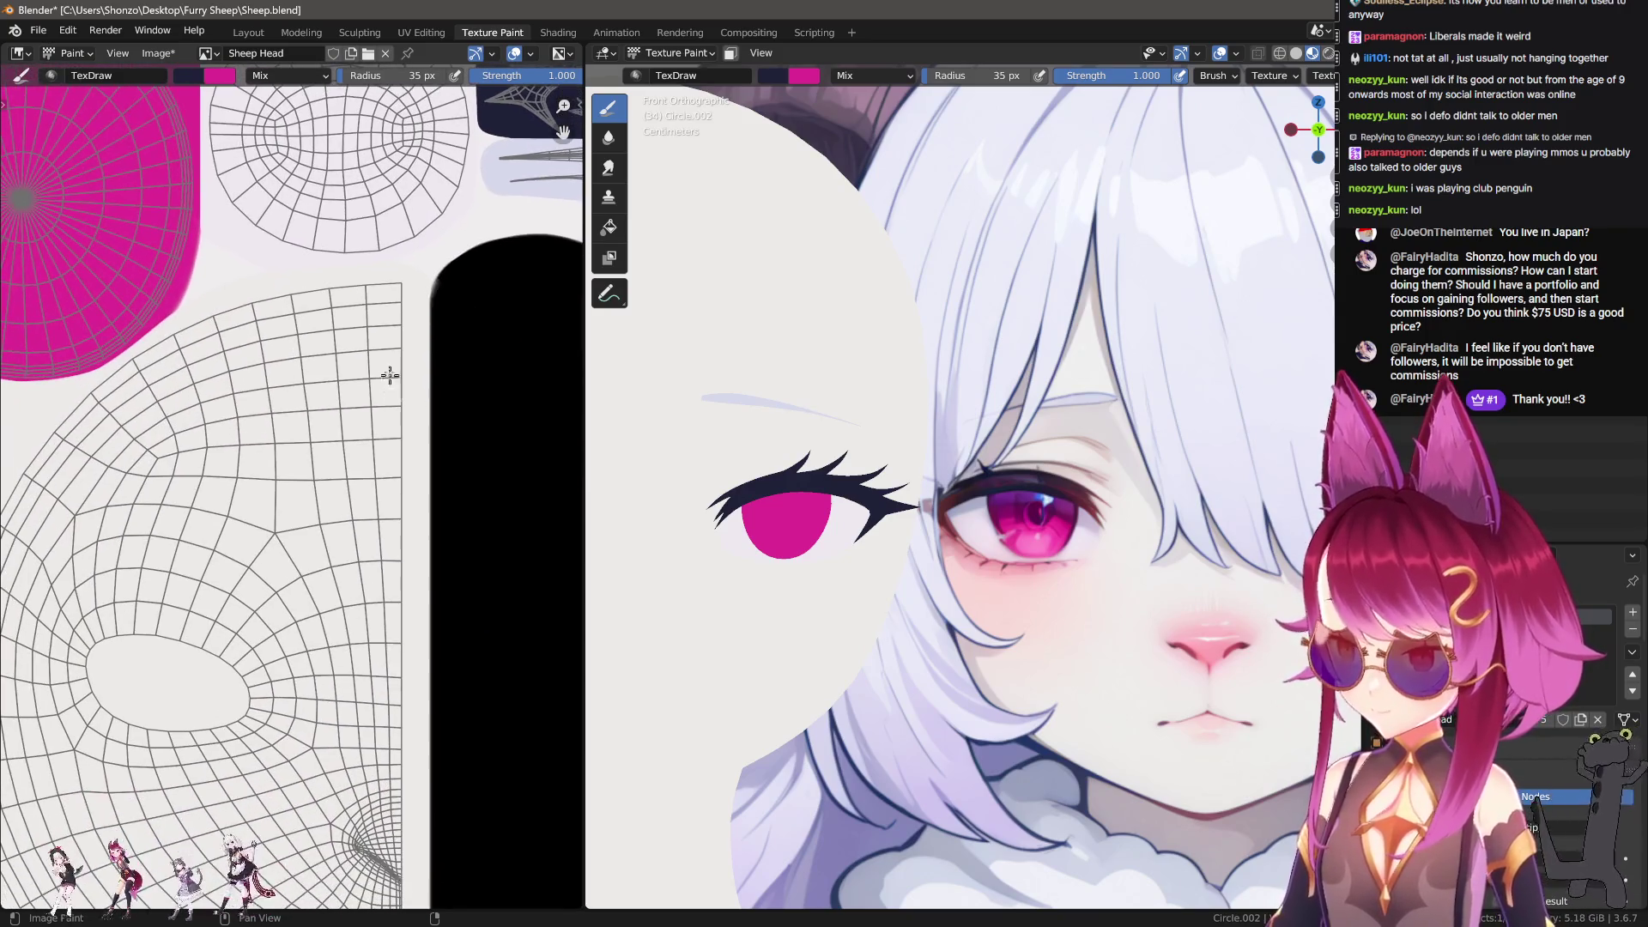
scroll(865, 412, "down", 2)
Step: Sample pale pink, enlarge the brush, and give it a soft falloff with Space stroke method
scroll(1115, 445, "up", 2)
key("s")
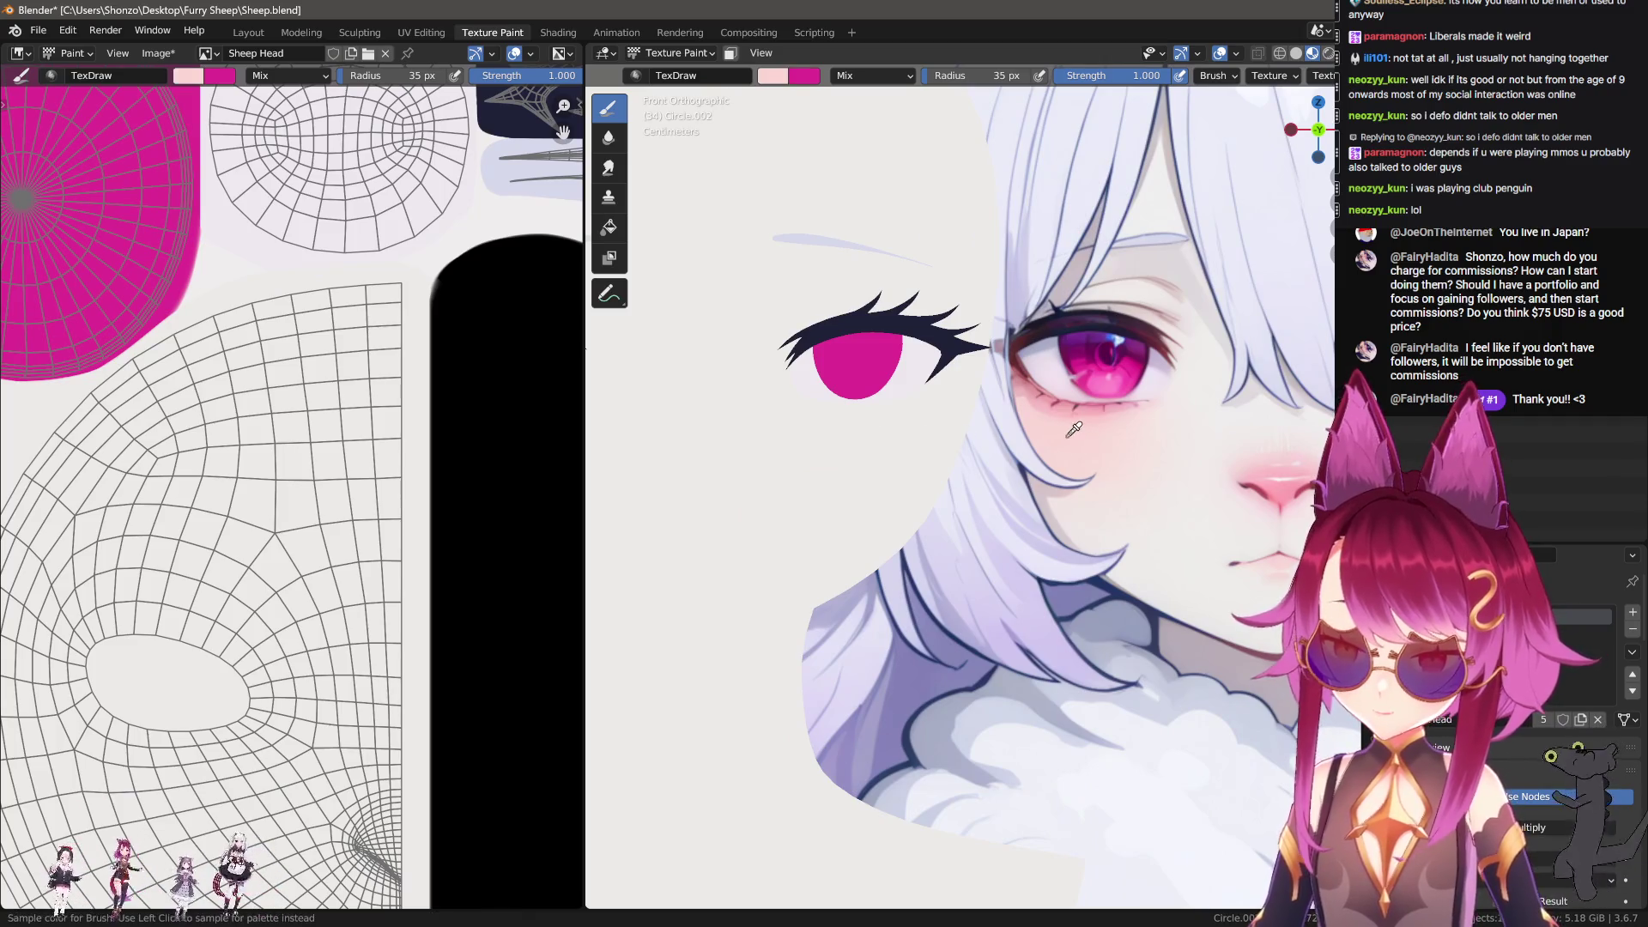
scroll(334, 466, "up", 3)
key("alt+f")
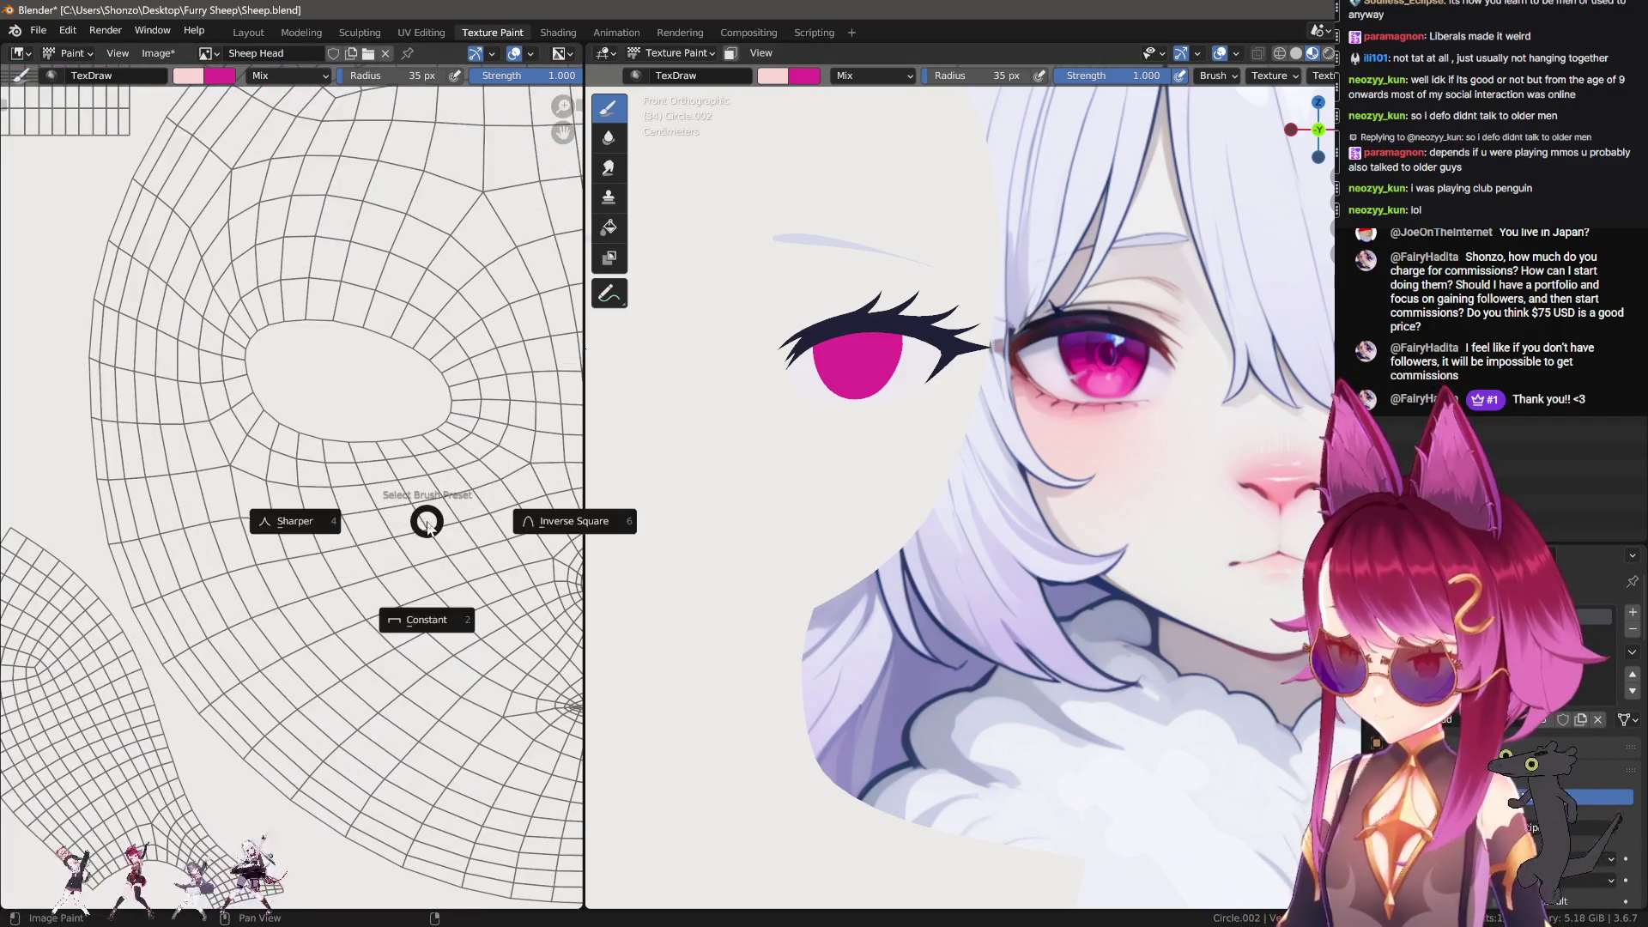
key("f")
left_click(326, 510)
key("e")
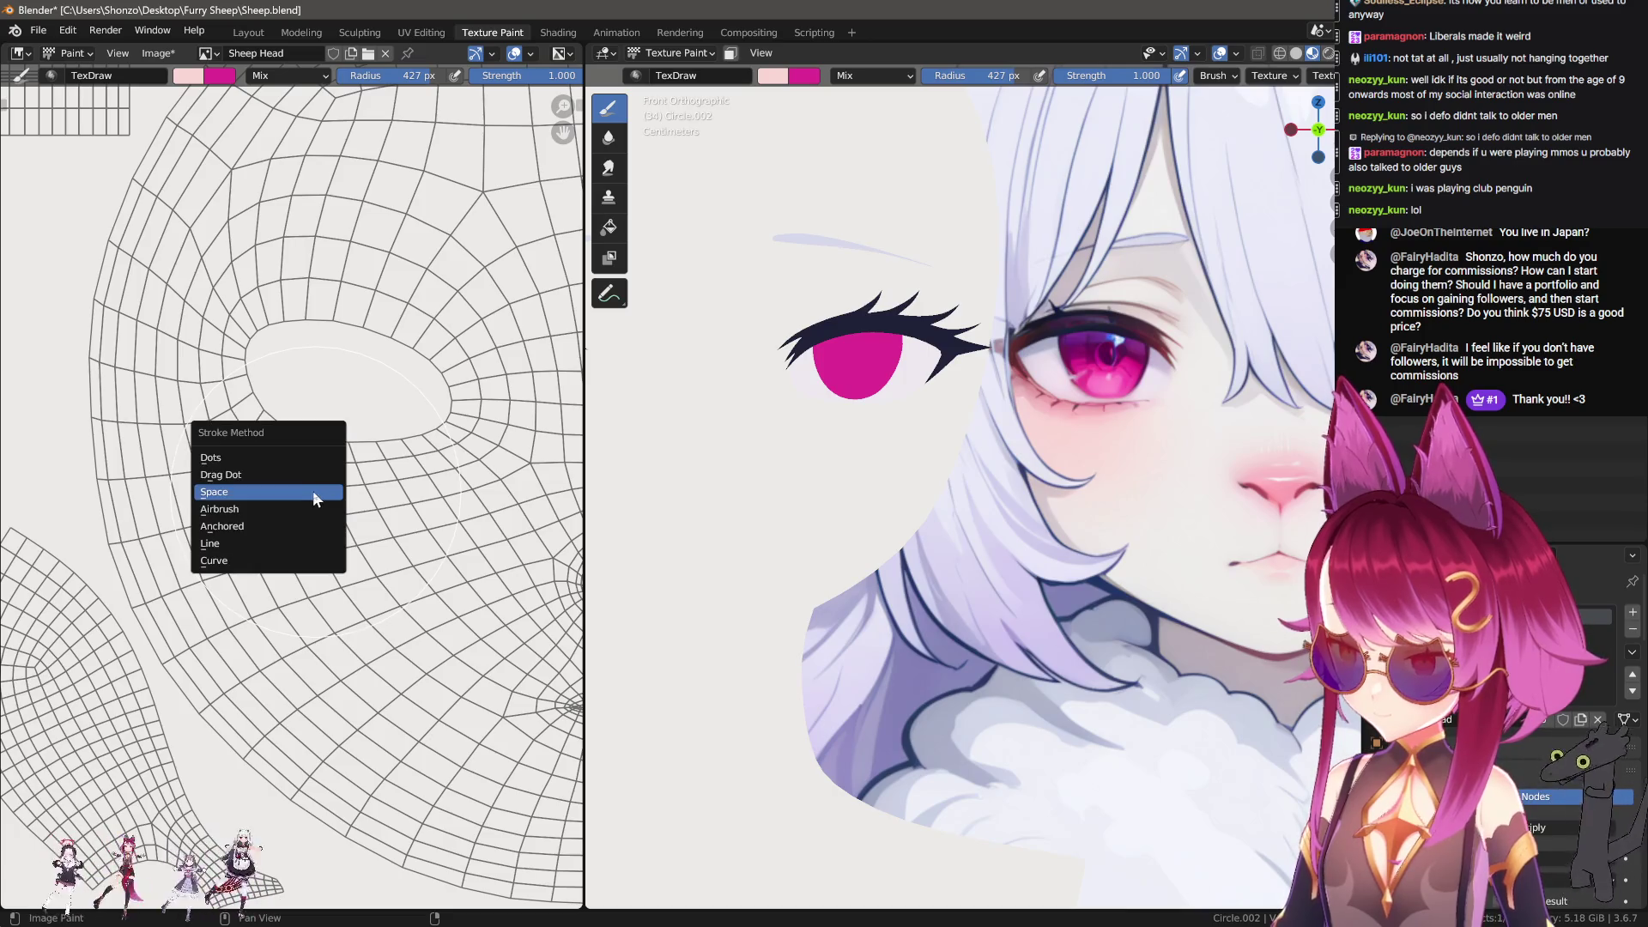
left_click(316, 499)
scroll(325, 467, "down", 2)
scroll(326, 460, "up", 2)
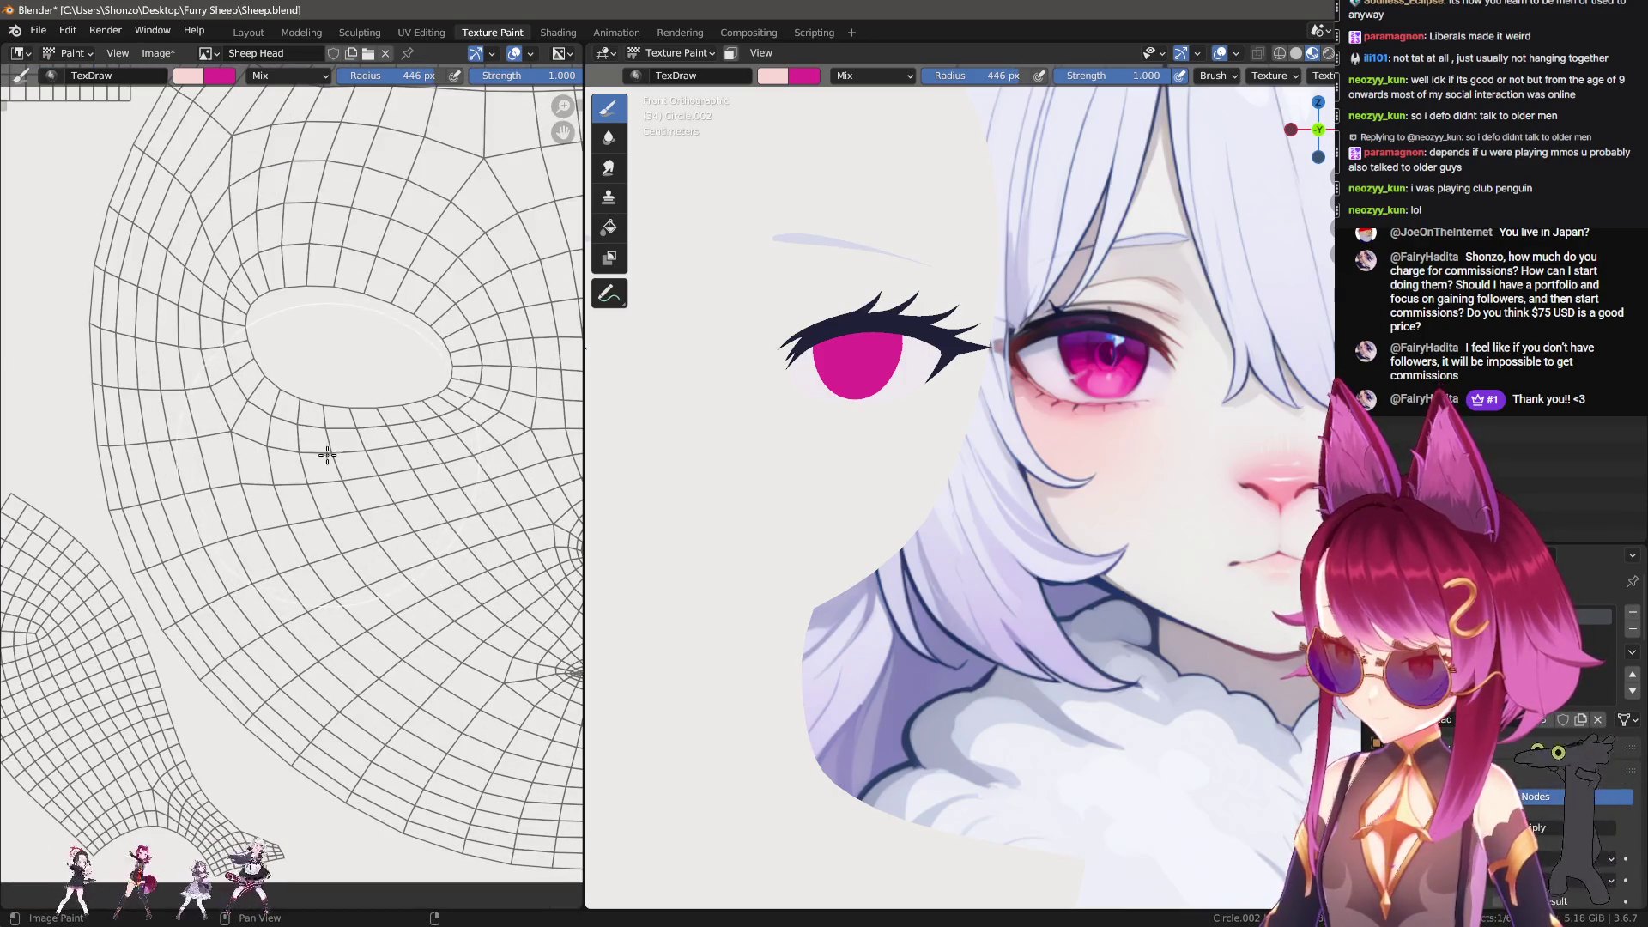
Step: Paint the pink blush on the cheek below the eye, redoing the stroke several times
mouse_move(311, 455)
left_mouse_down()
mouse_move(343, 472)
mouse_move(320, 481)
left_mouse_up()
key("ctrl+z")
left_click_drag(318, 450, 299, 443)
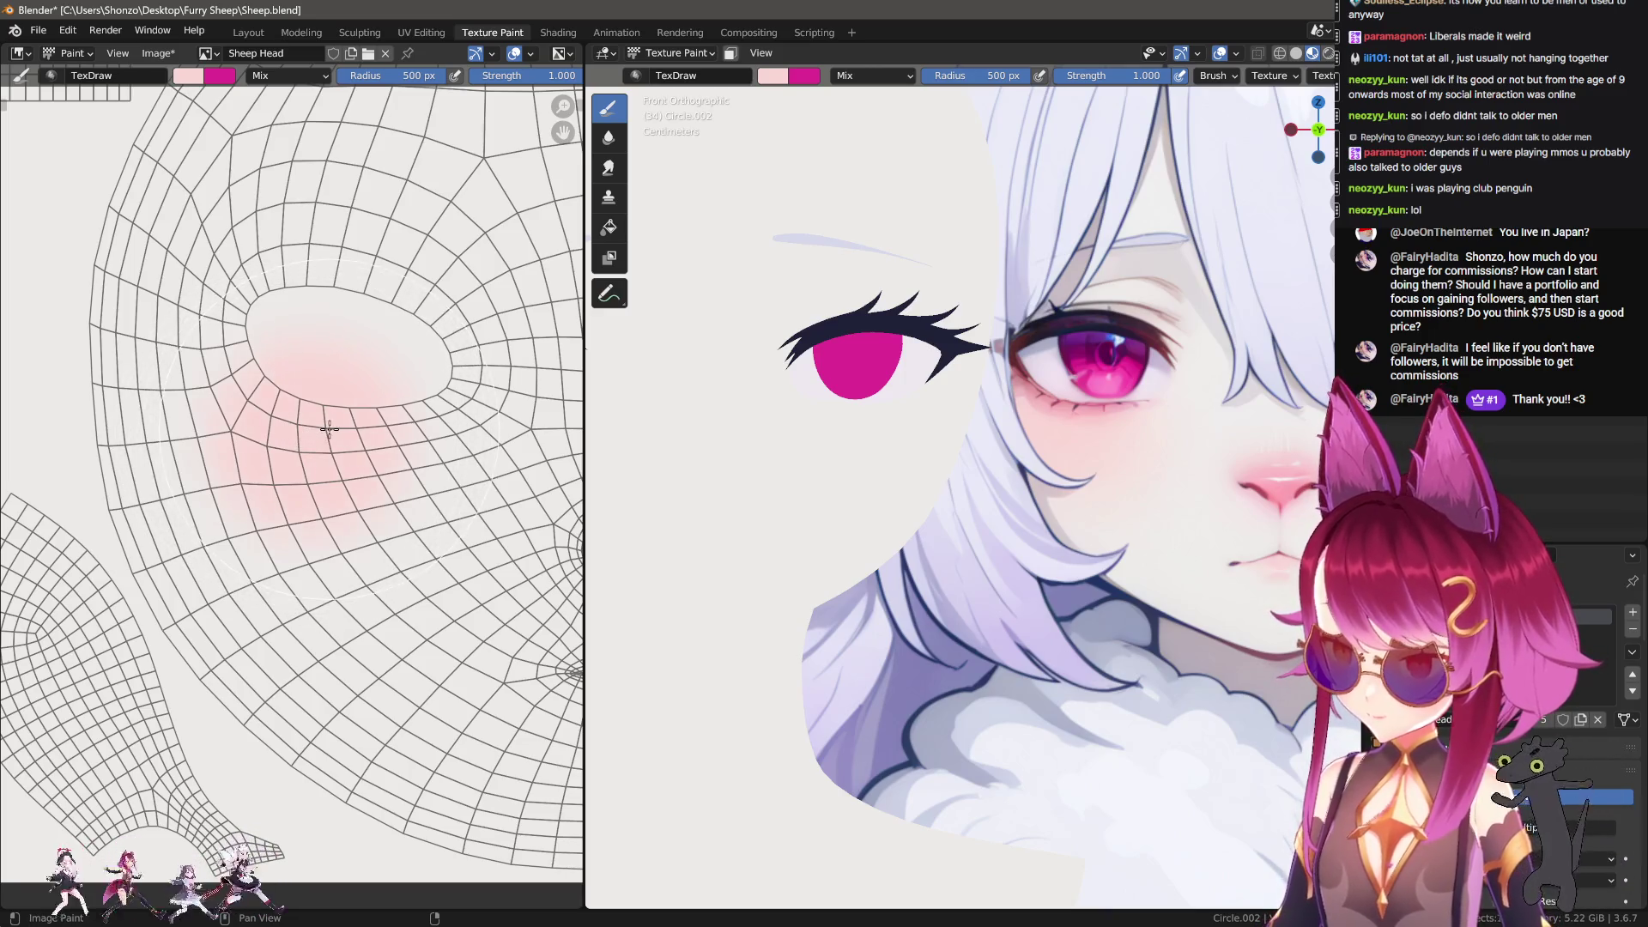
left_click(319, 430)
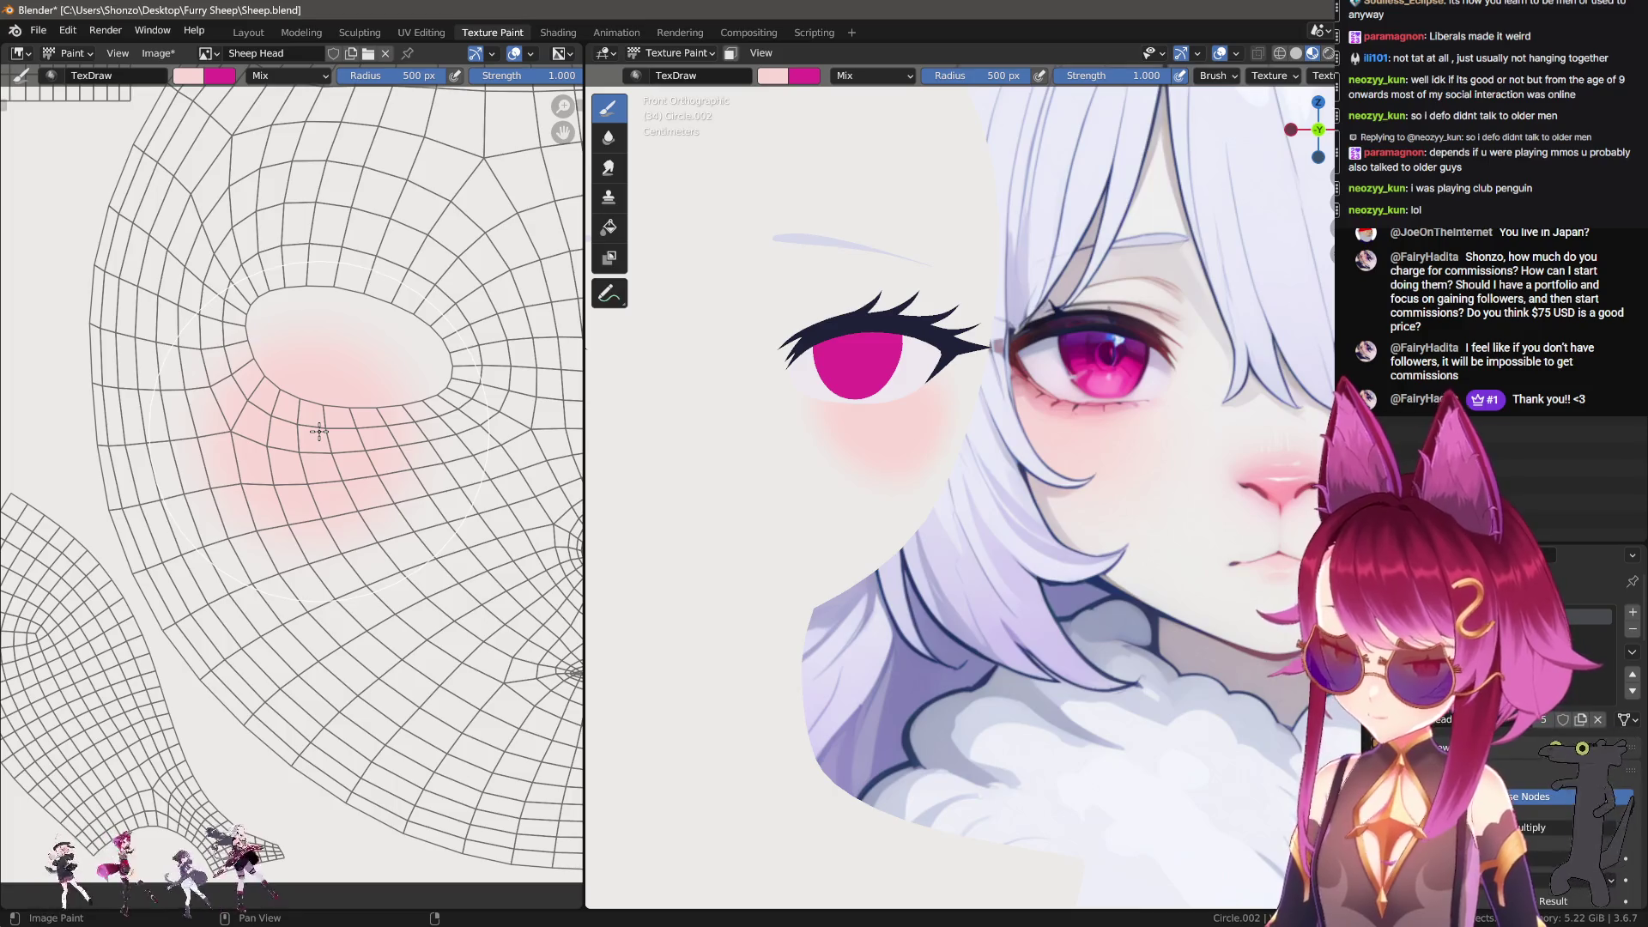
key("ctrl+z")
mouse_move(328, 438)
left_mouse_down()
mouse_move(283, 437)
mouse_move(307, 446)
left_mouse_up()
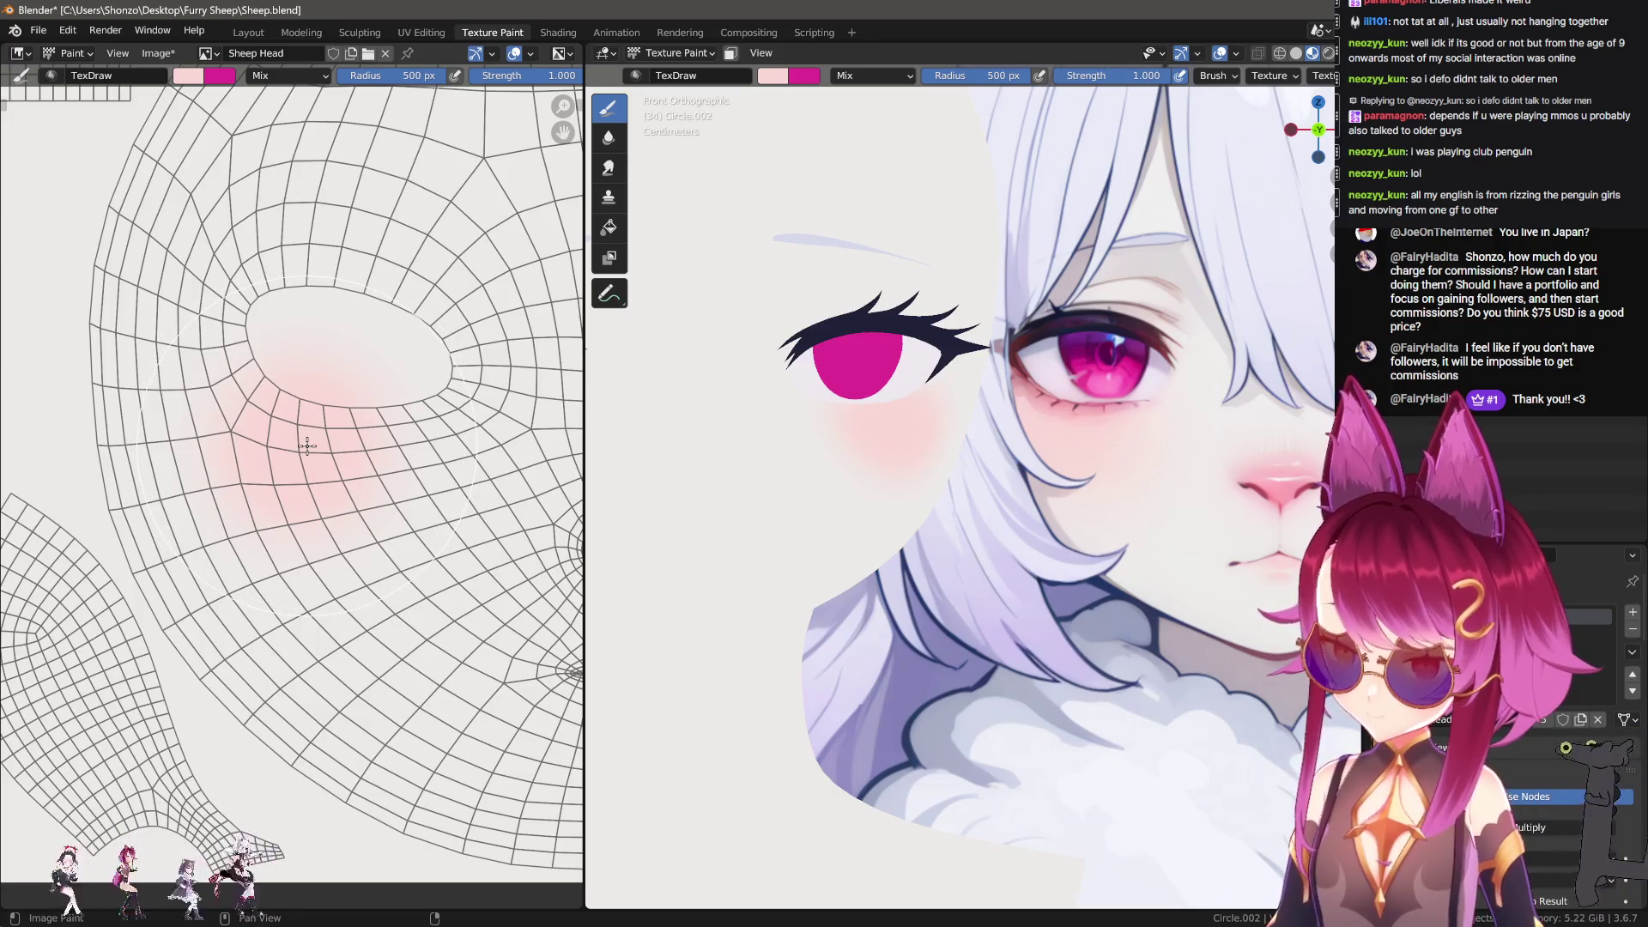
key("ctrl+z")
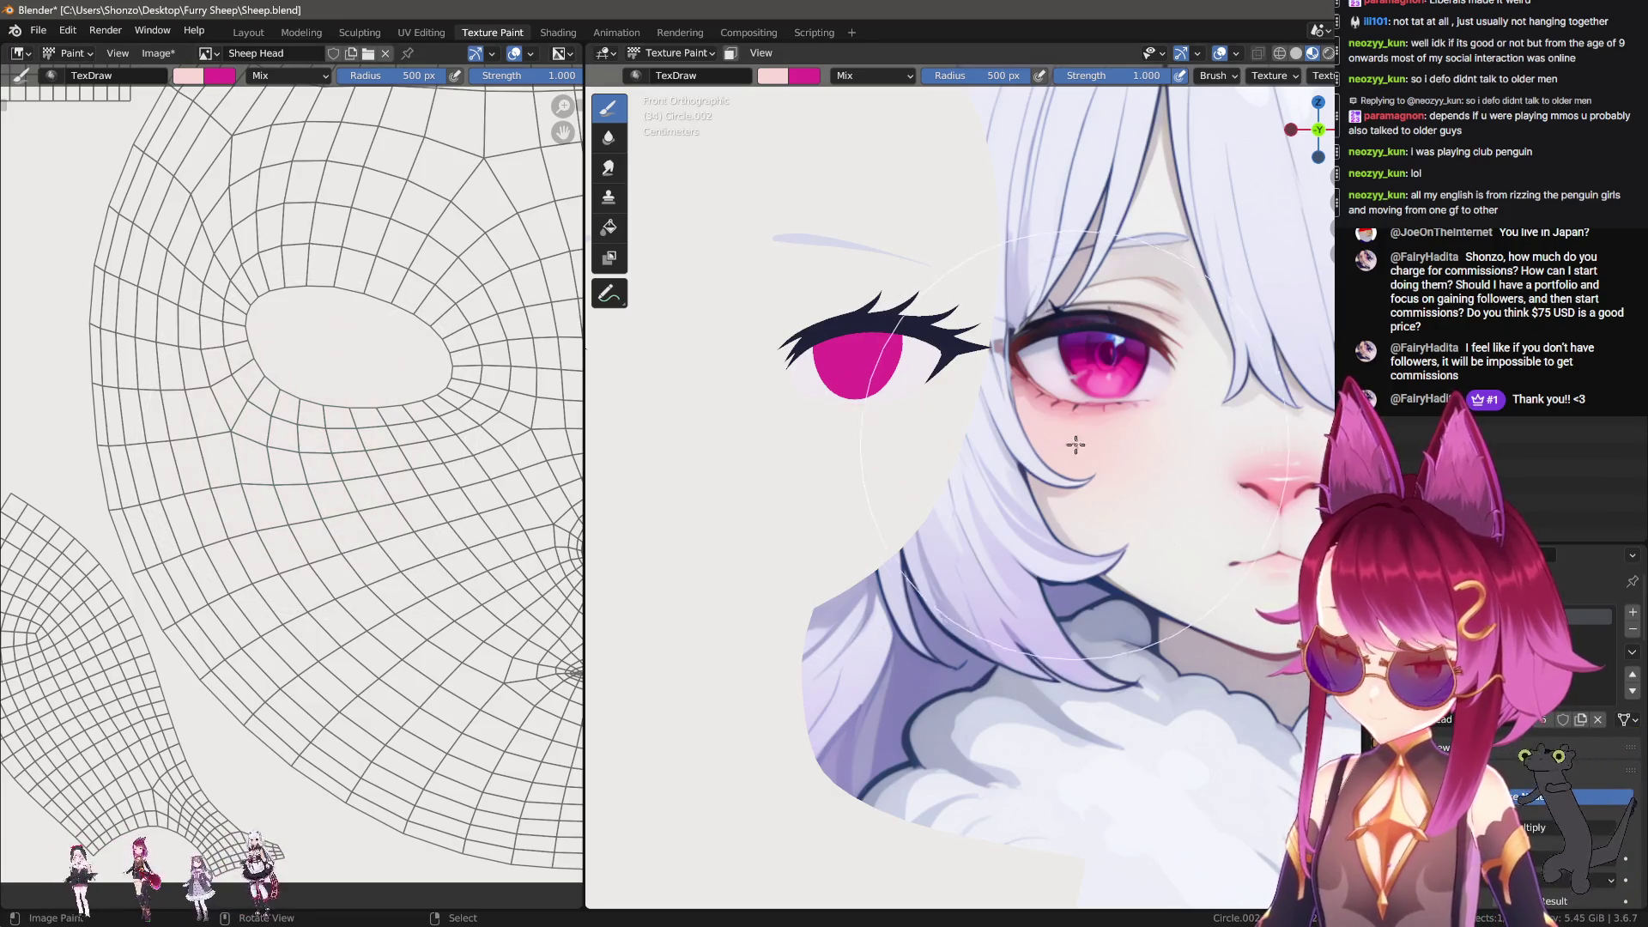
mouse_move(384, 449)
left_mouse_down()
mouse_move(276, 437)
mouse_move(265, 412)
mouse_move(343, 435)
left_mouse_up()
middle_click_drag(383, 562, 320, 515)
key("s")
left_click(1074, 448)
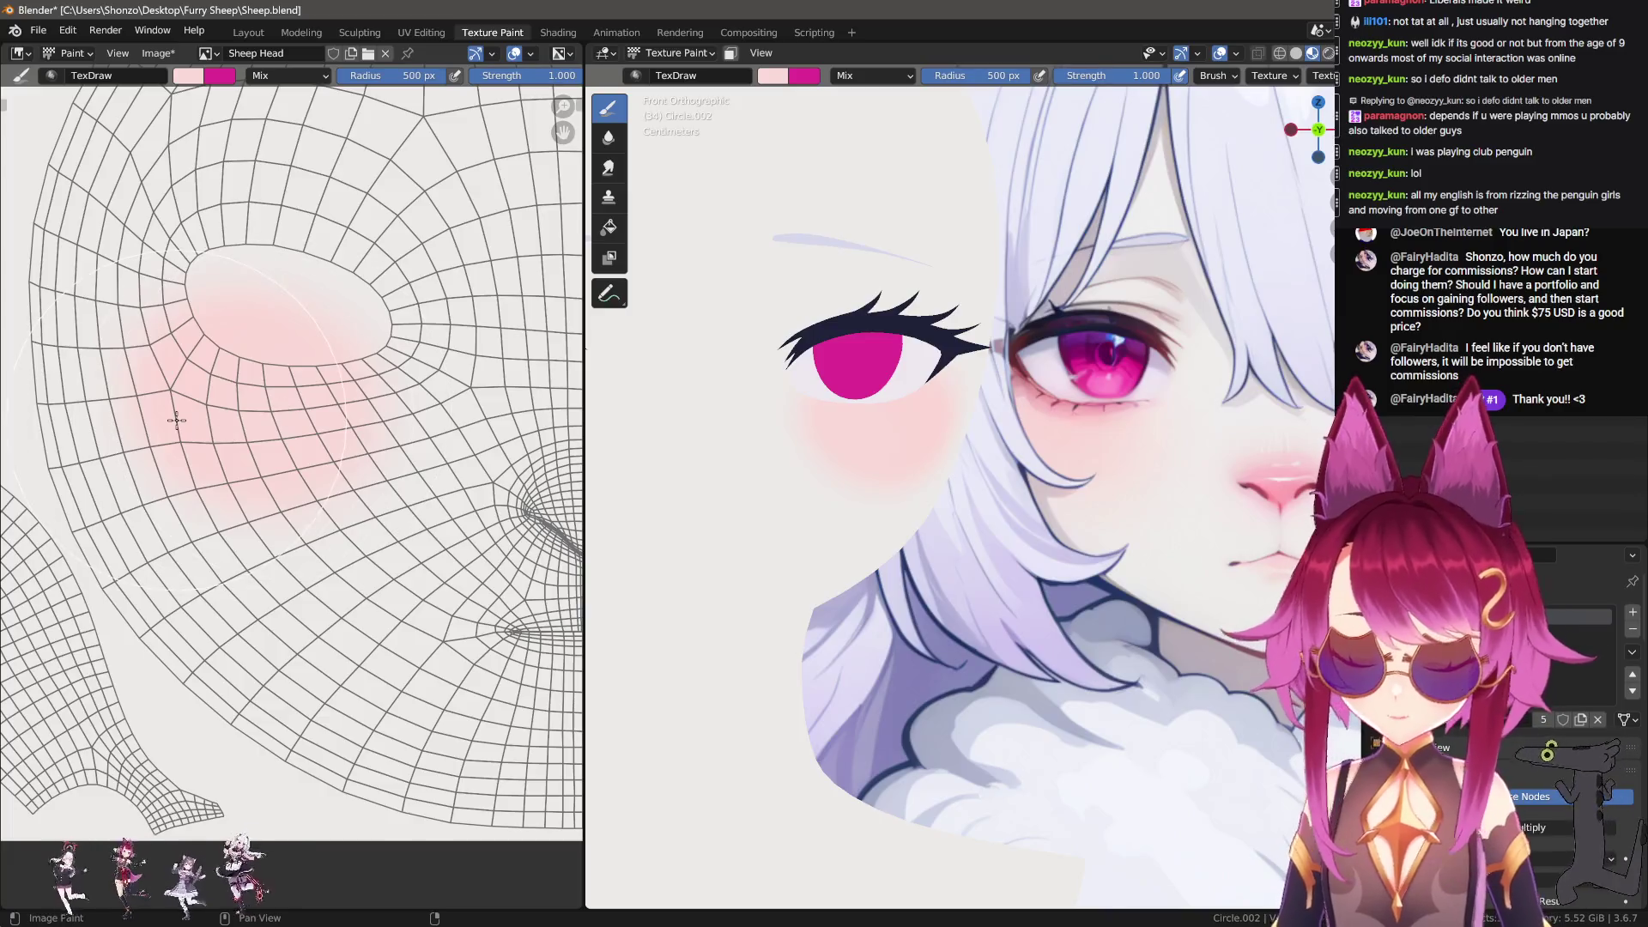
middle_click_drag(257, 412, 191, 386)
Step: Switch to the Smear brush at 500 px with 0.300 strength and a new falloff
key("3")
key("bracketright")
key("bracketright")
key("bracketright")
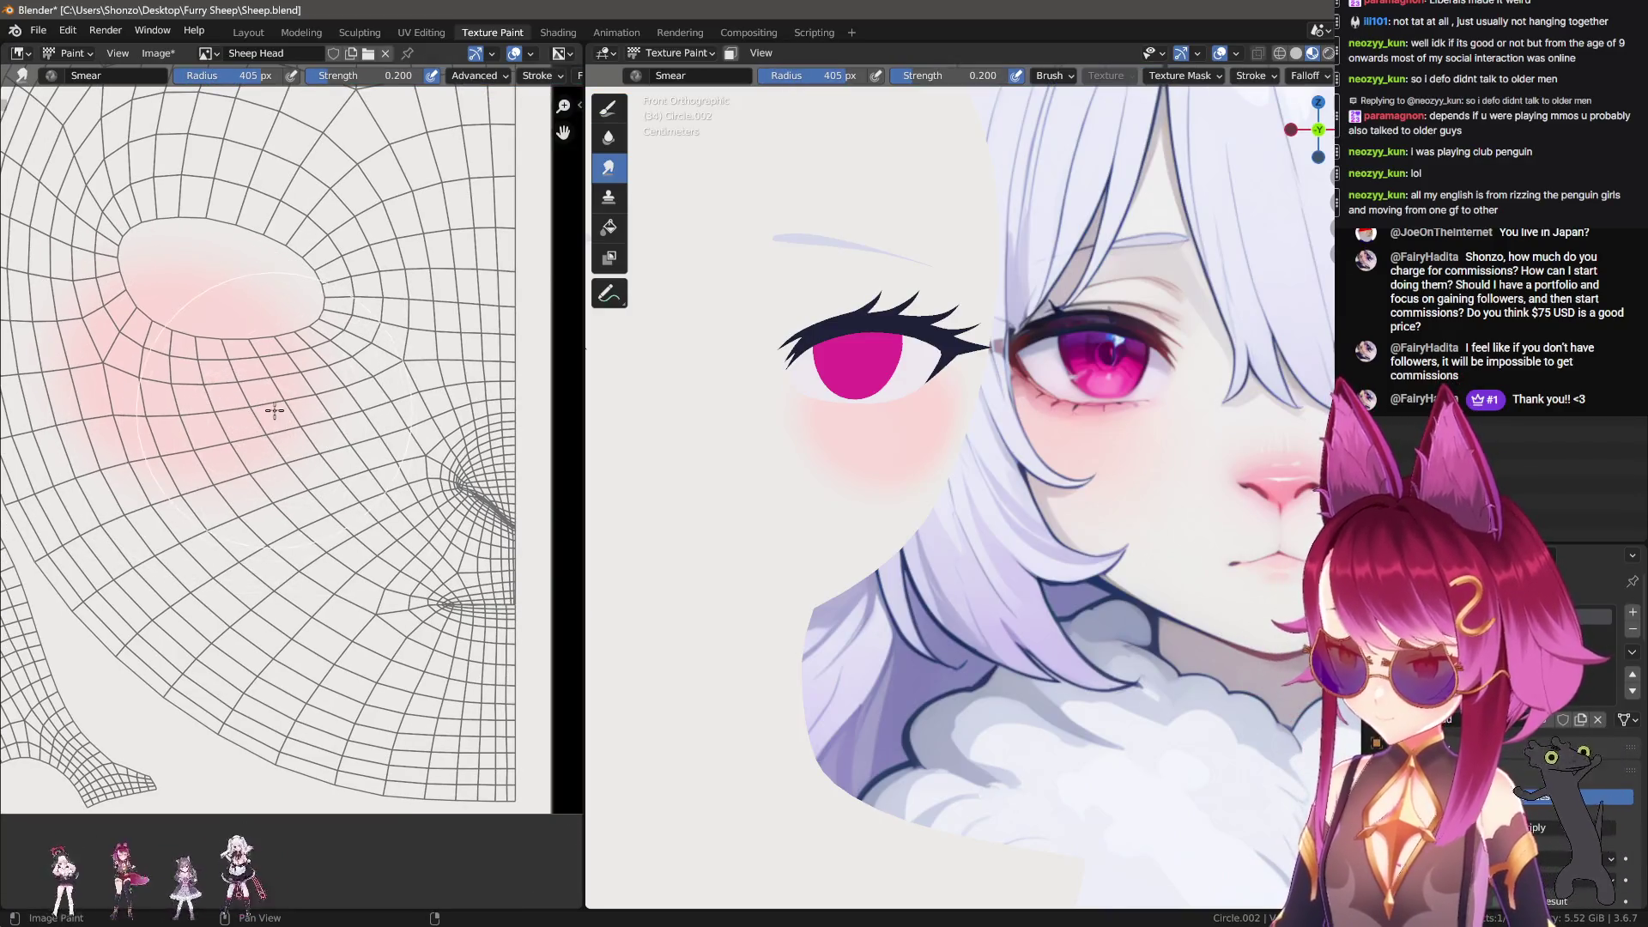
scroll(257, 412, "up", 2)
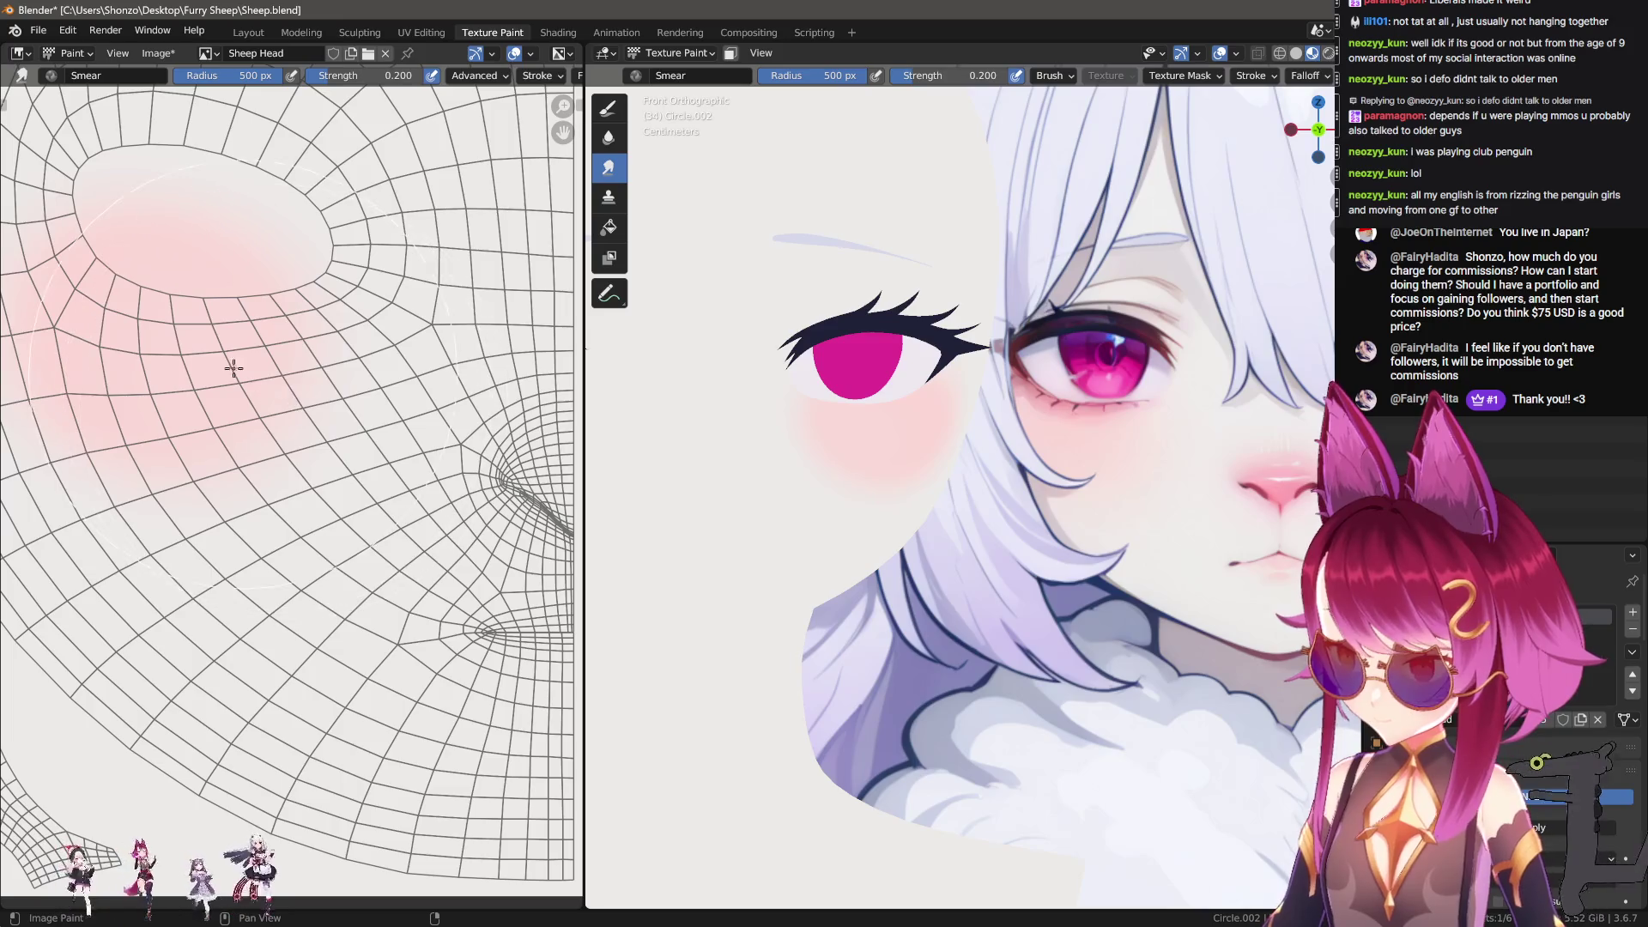
scroll(297, 409, "up", 1)
key("bracketleft")
key("shift+f")
key("Escape")
key("ctrl+f")
left_click(354, 316)
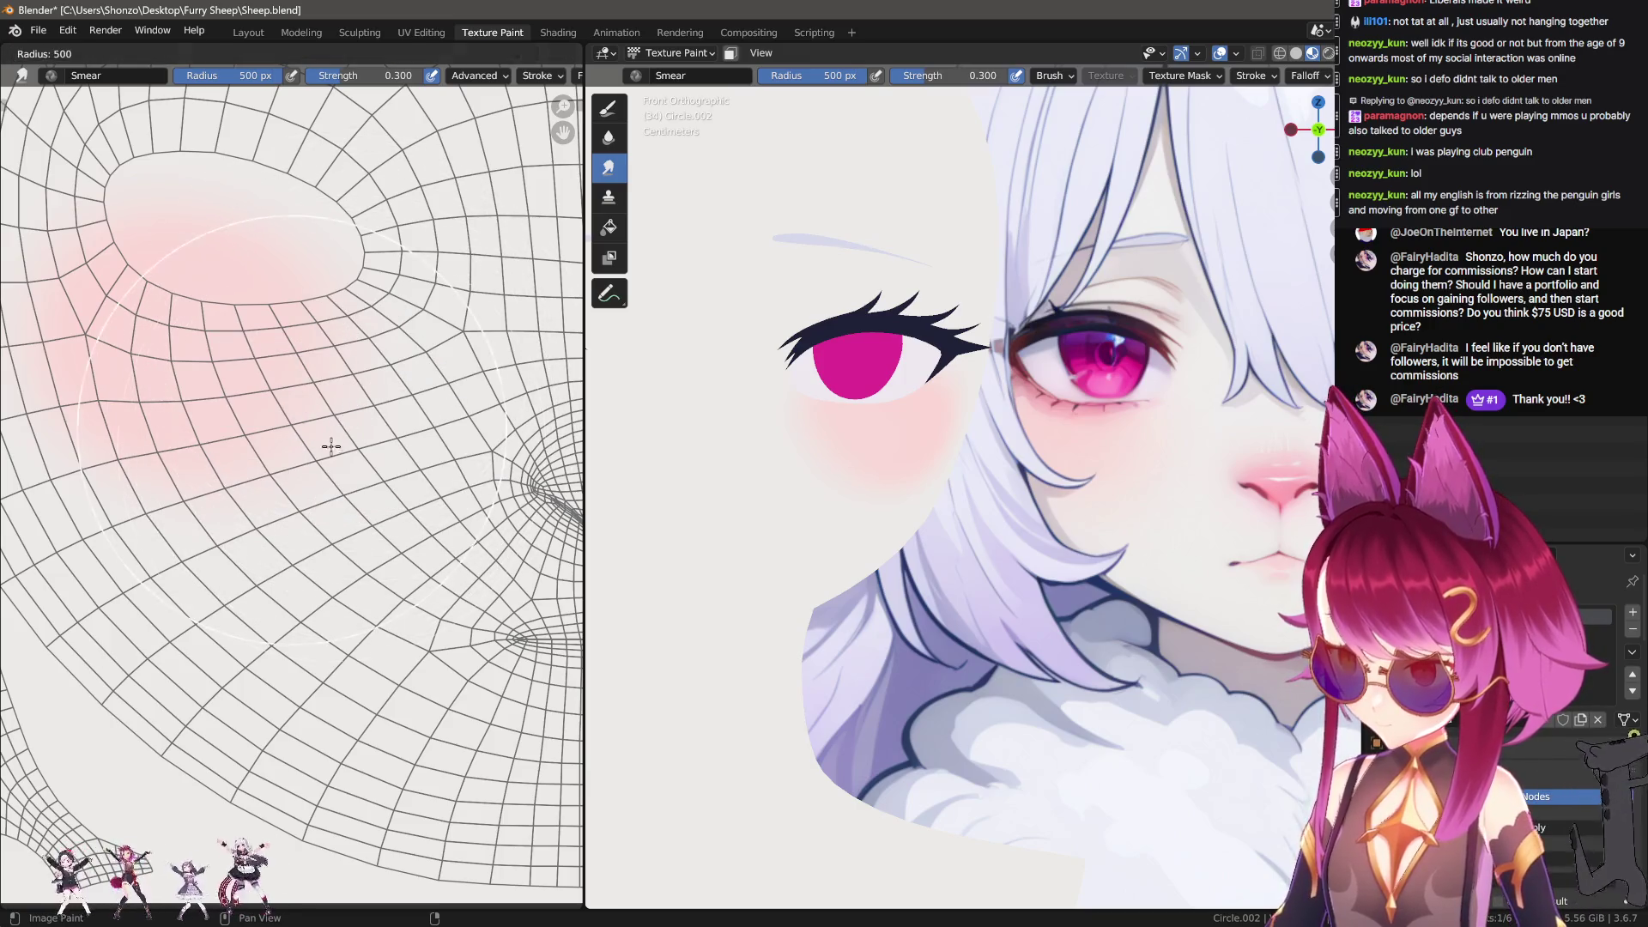
Step: Frame the pink blush and adjust the smear brush from 500 down to 457 px
middle_click_drag(309, 441, 350, 470)
middle_click_drag(274, 433, 330, 452)
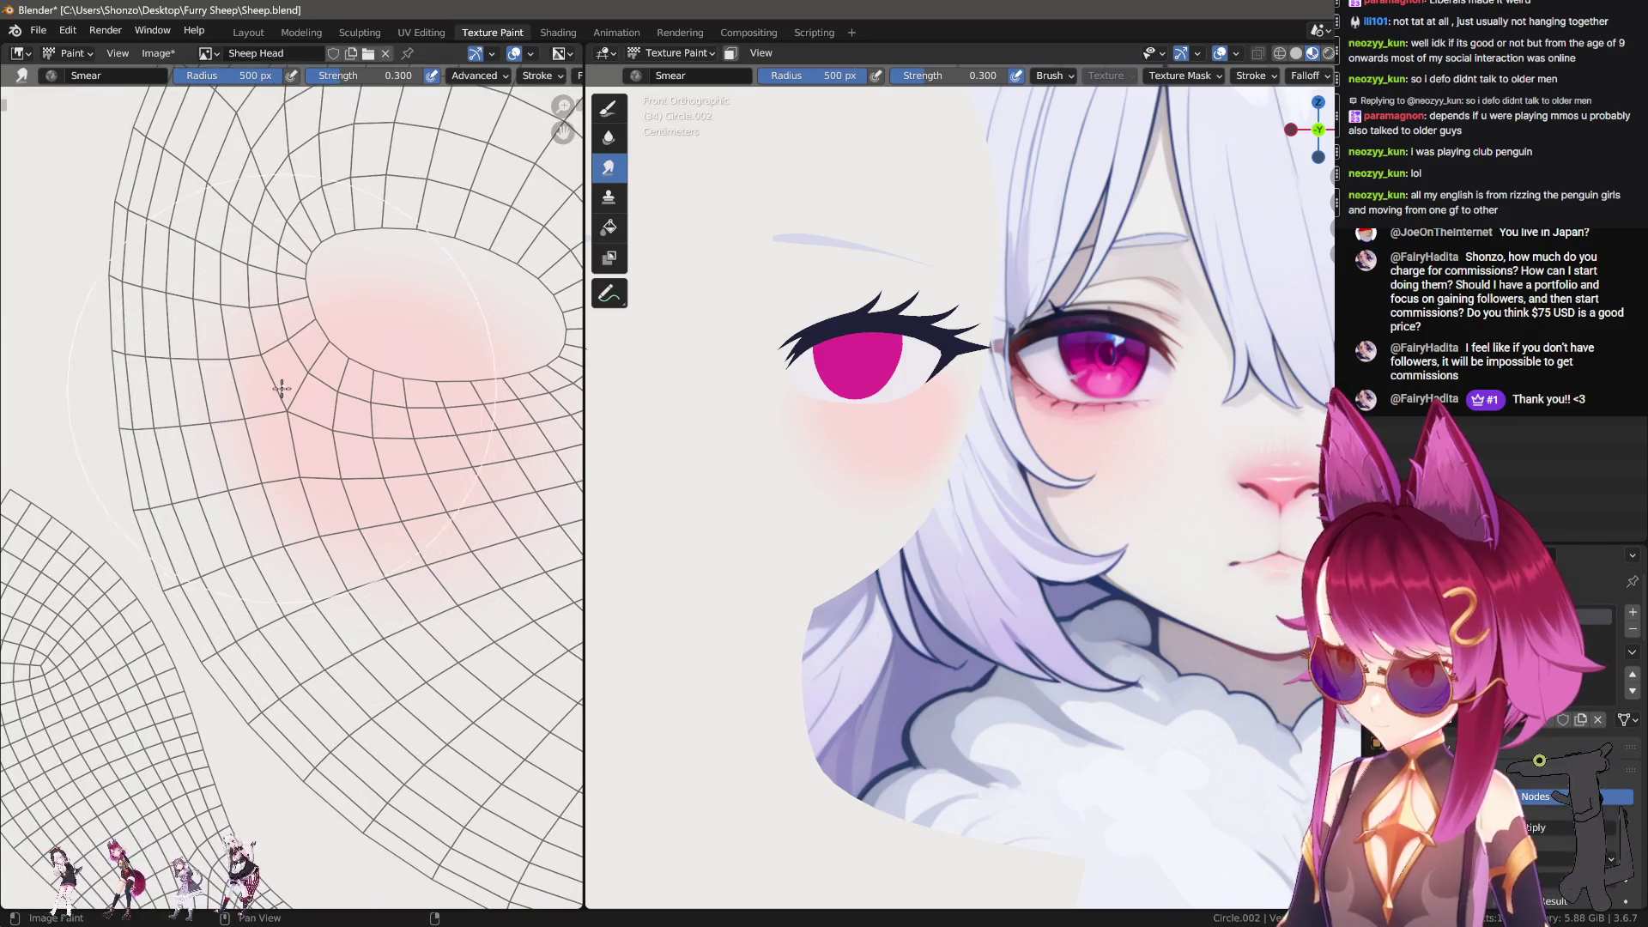
key("f")
left_click(256, 376)
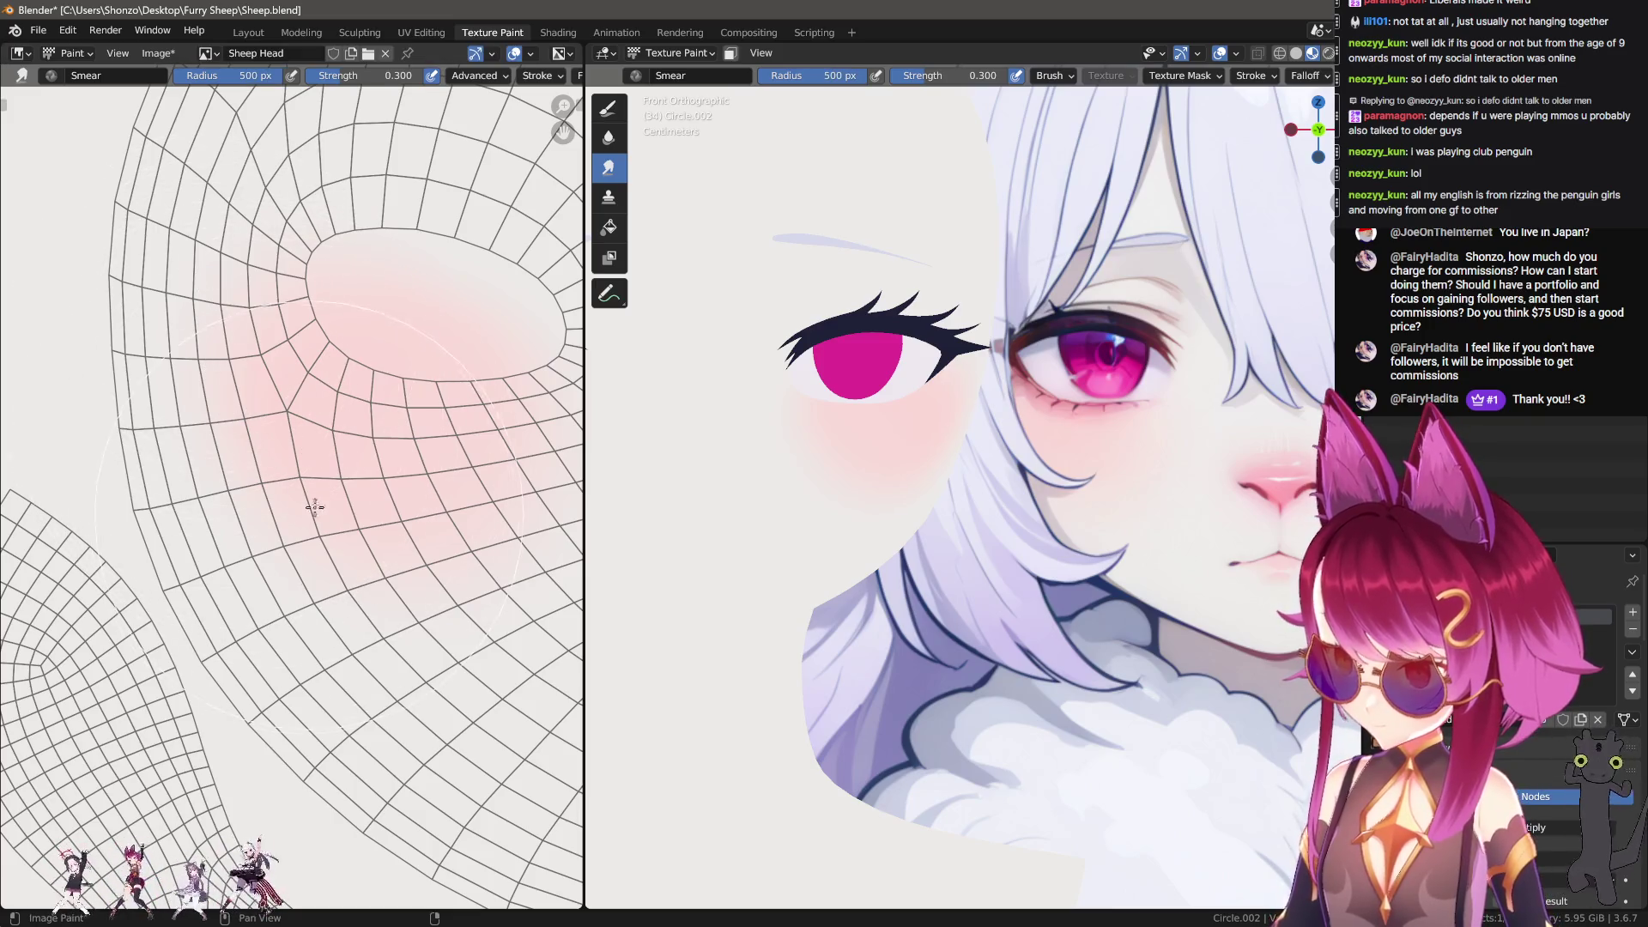
mouse_move(414, 600)
middle_mouse_down()
mouse_move(357, 580)
mouse_move(355, 632)
middle_mouse_up()
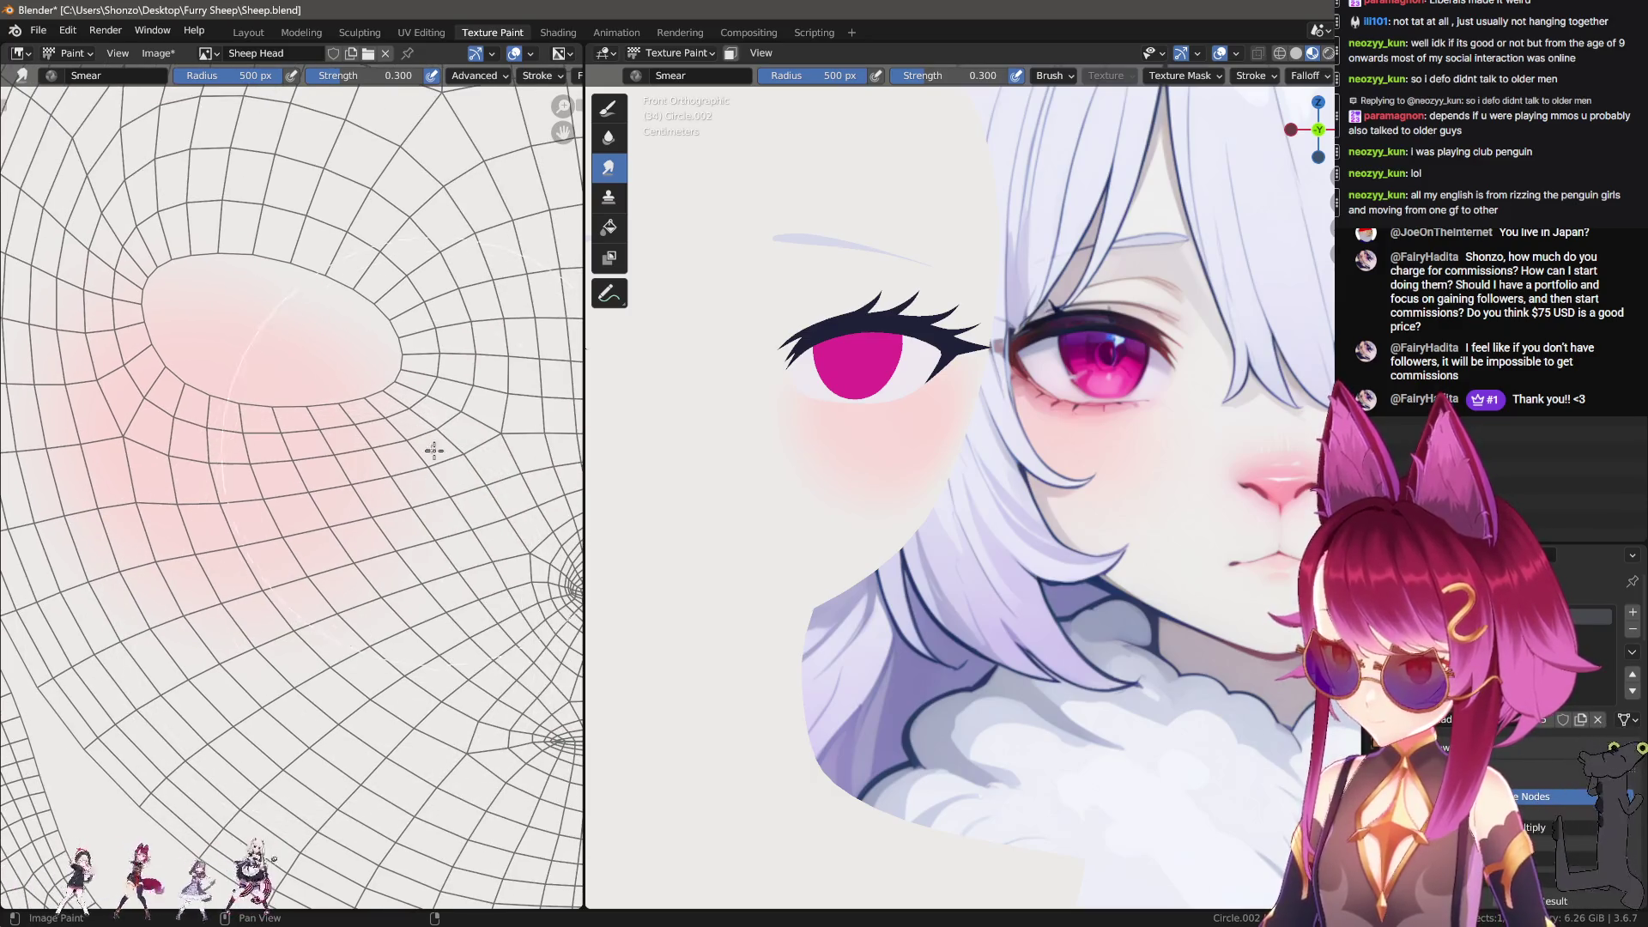
key("f")
left_click(404, 524)
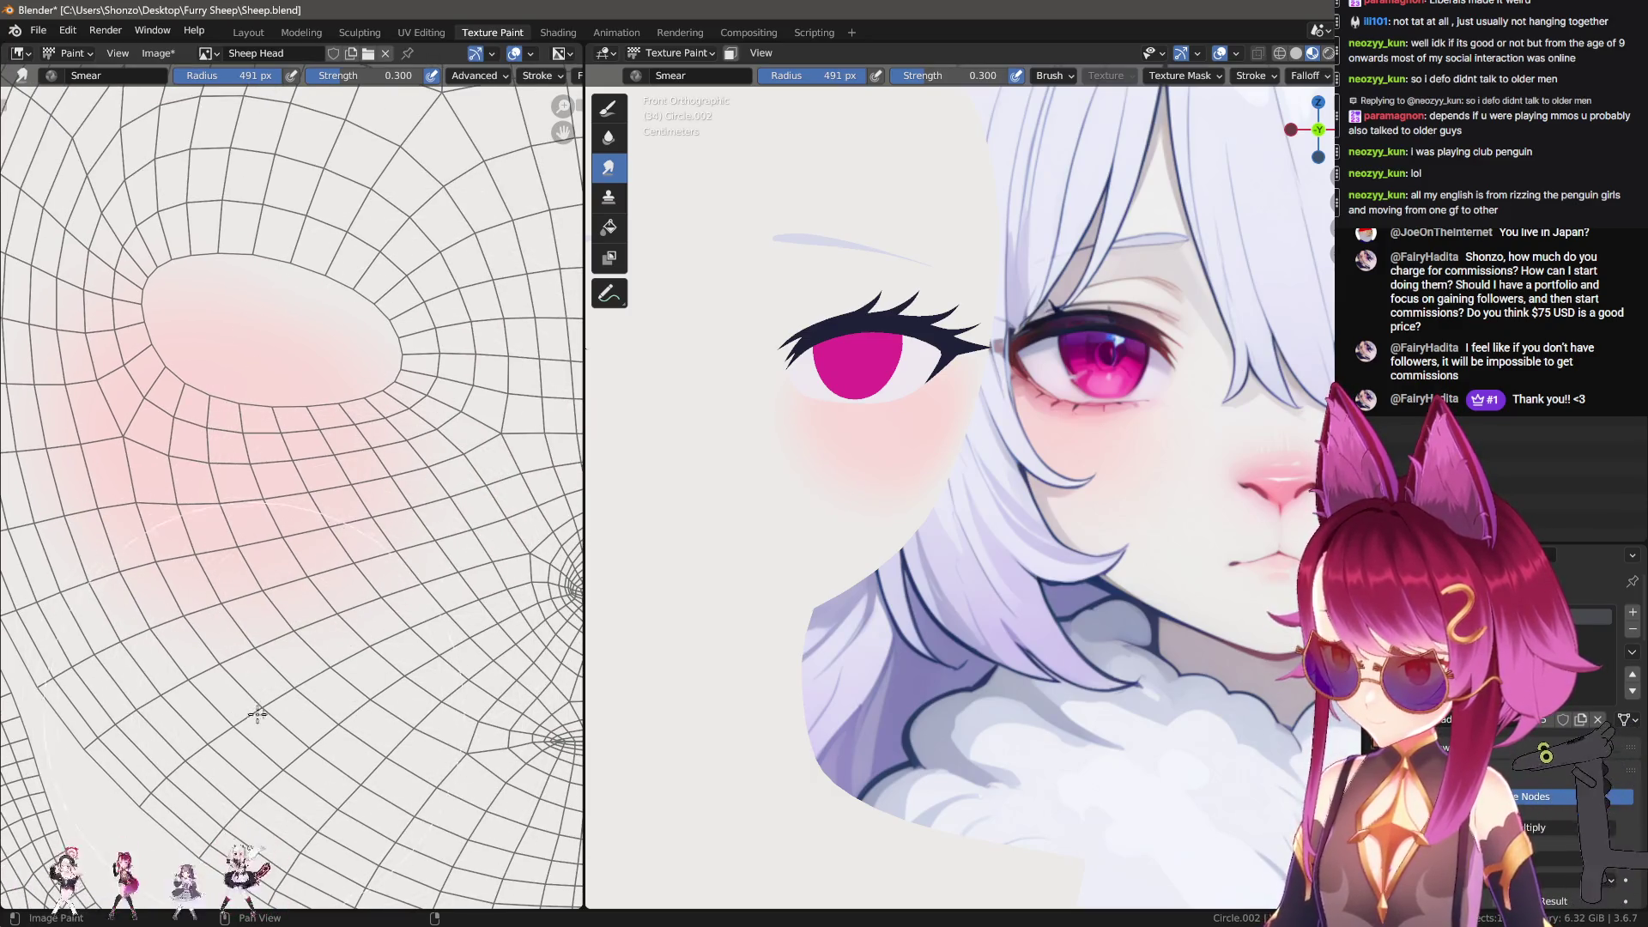
middle_click_drag(434, 615, 409, 612)
key("f")
left_click(369, 510)
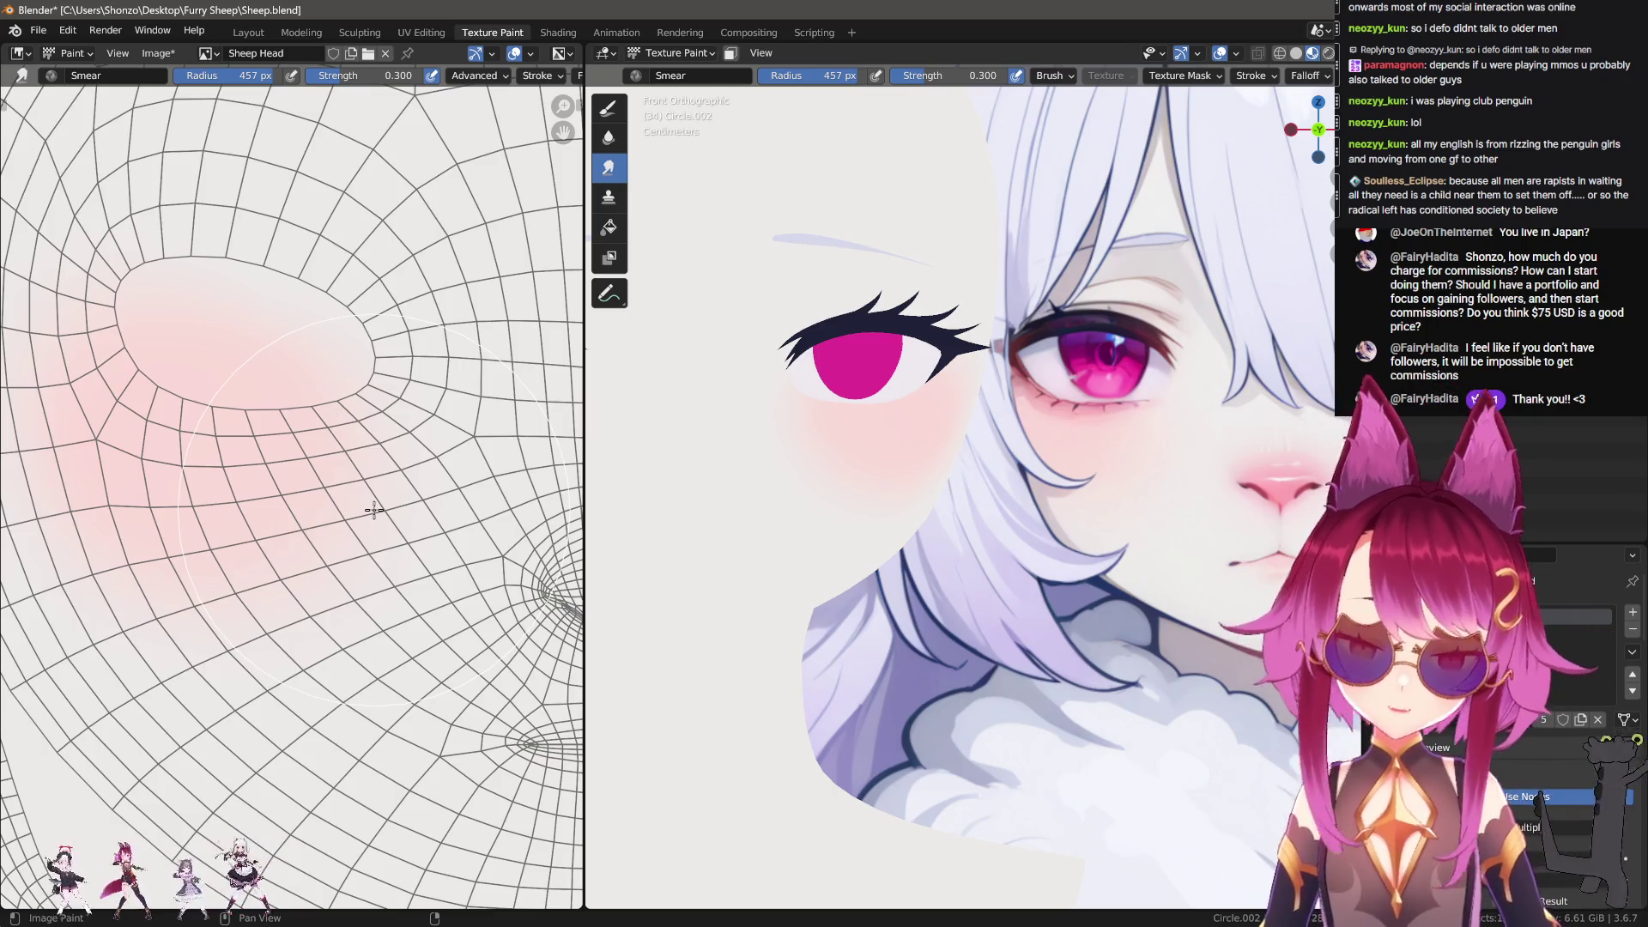
scroll(304, 552, "down", 2)
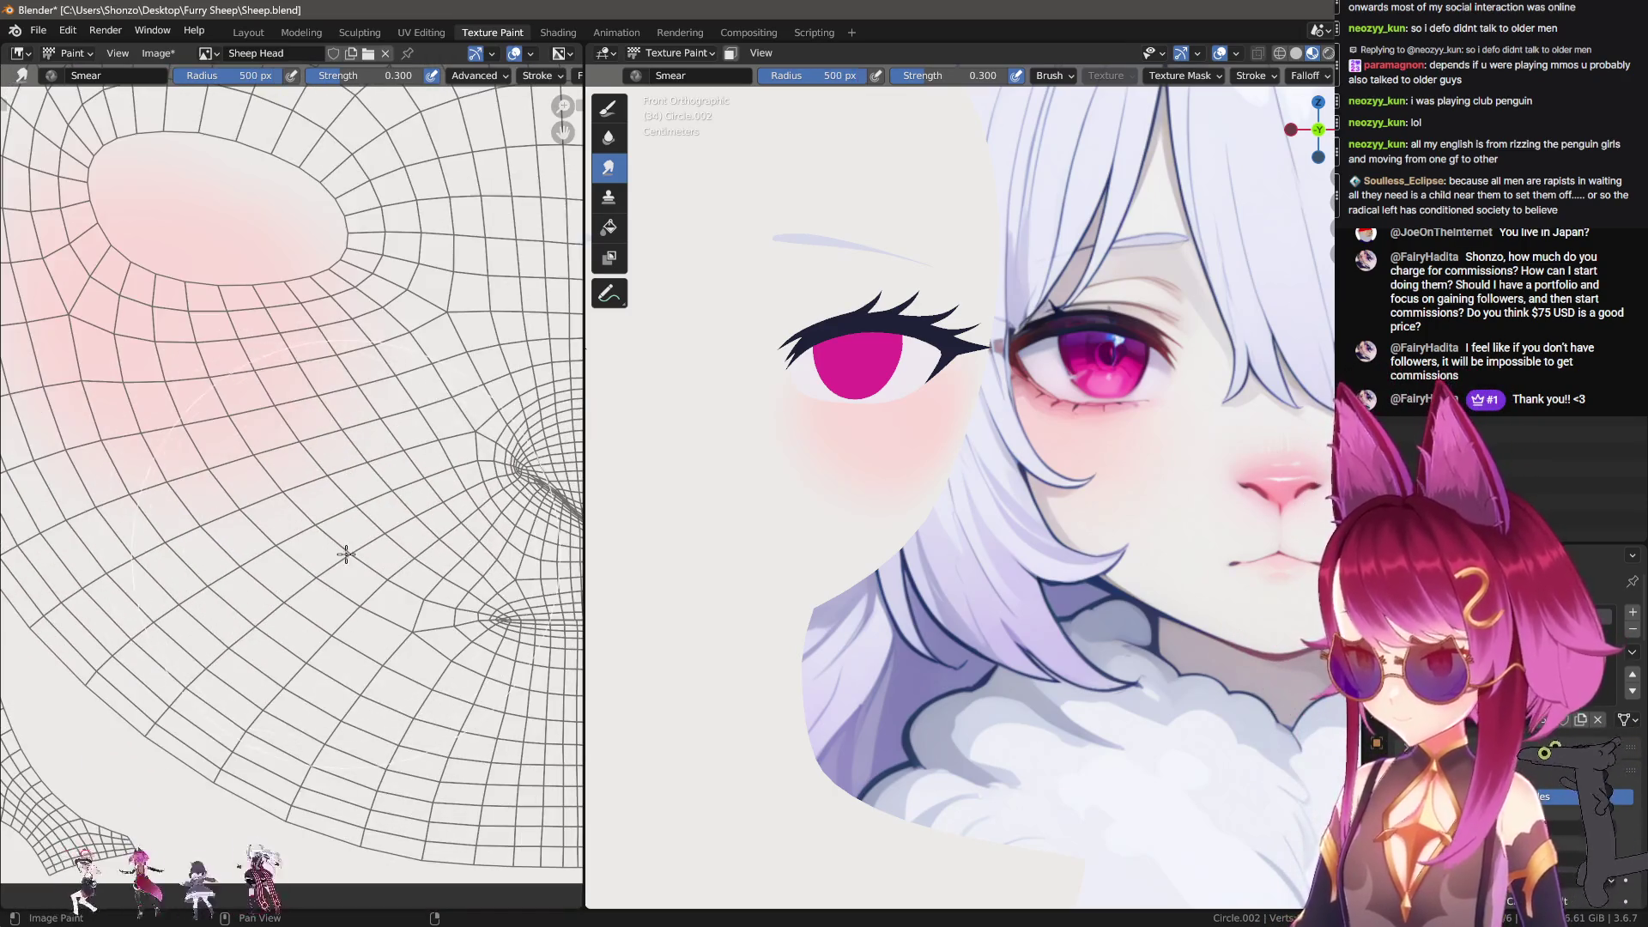
middle_click_drag(346, 554, 535, 609)
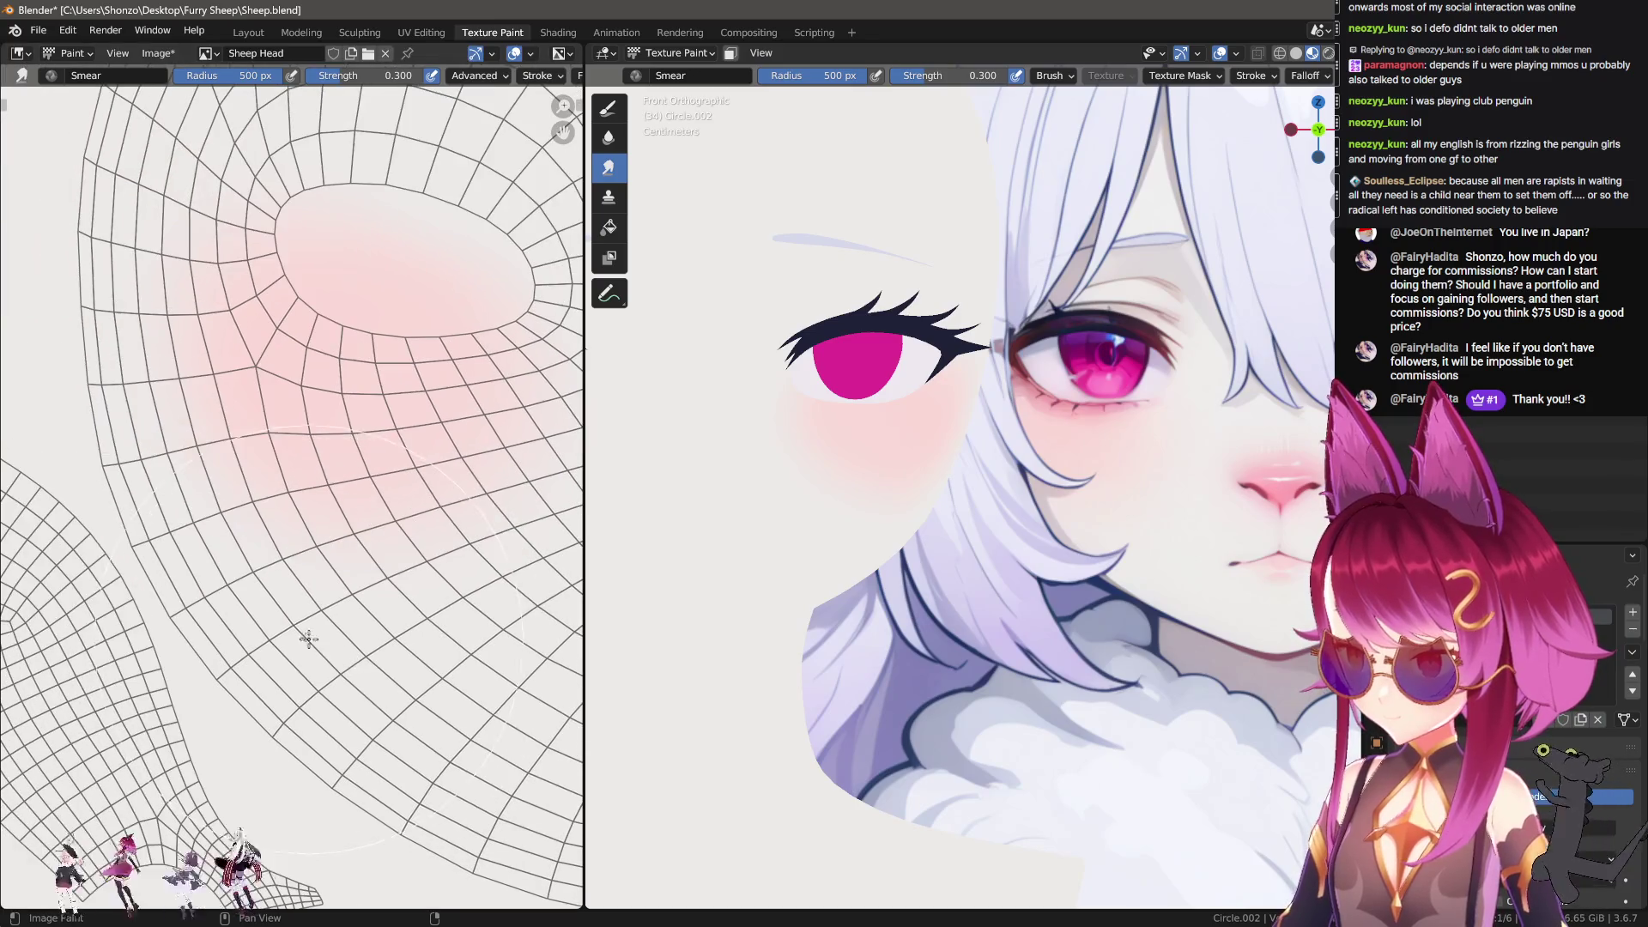
Step: Reframe the blush and resize the smear brush from 389 px back up to 500 px
middle_click_drag(237, 548, 271, 615)
key("f")
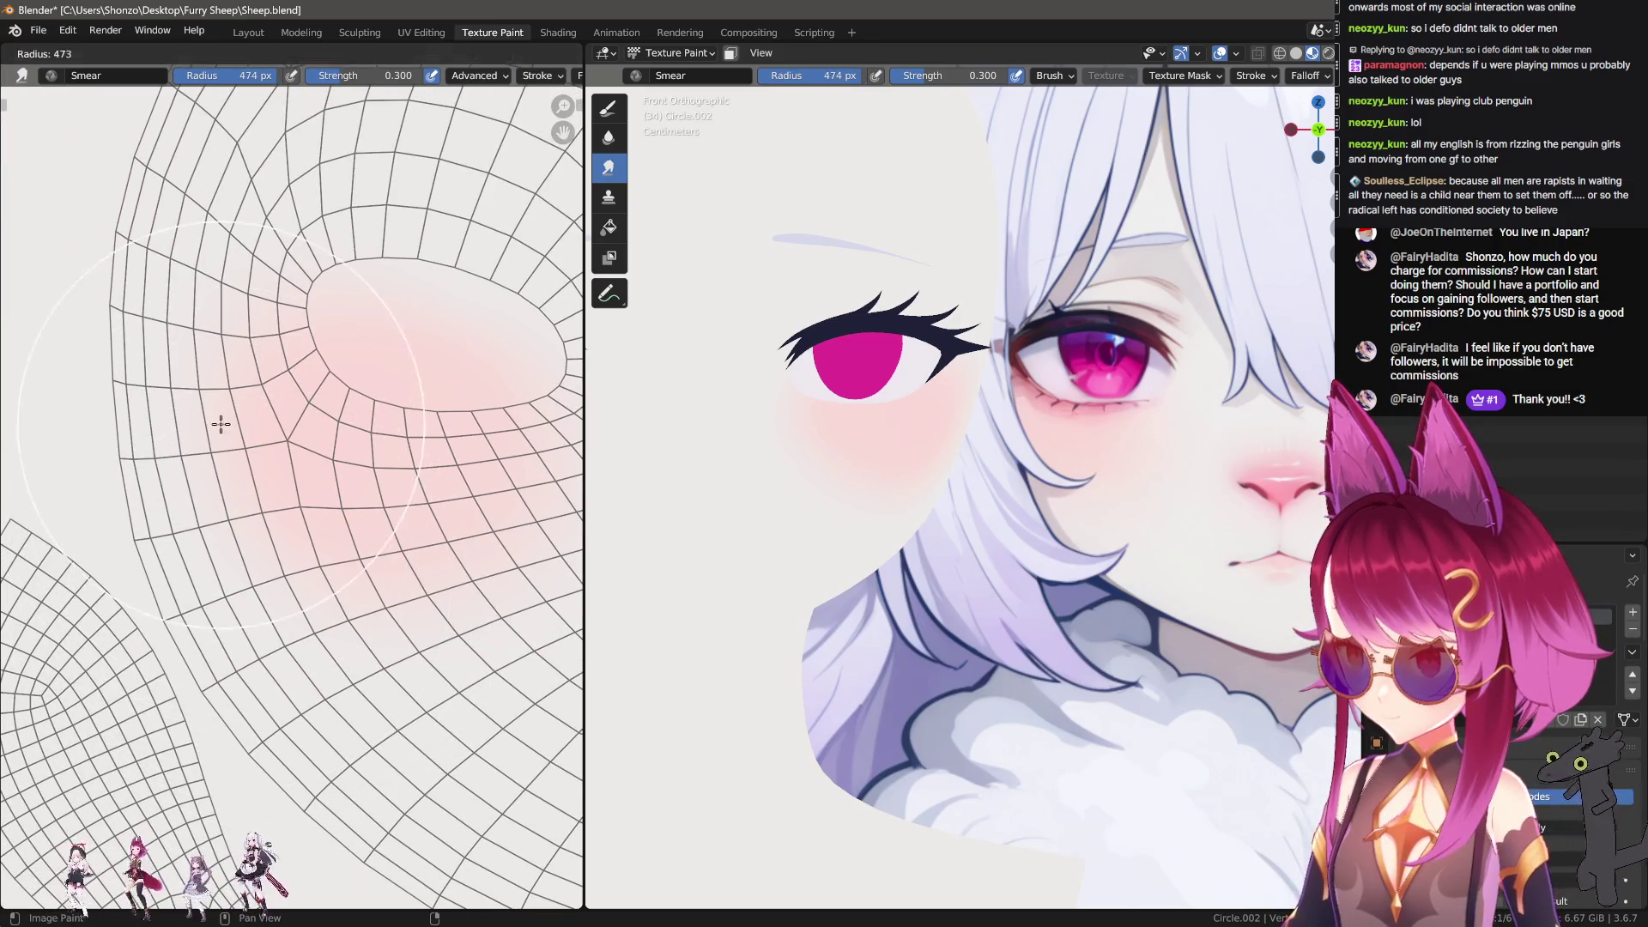
left_click(258, 369)
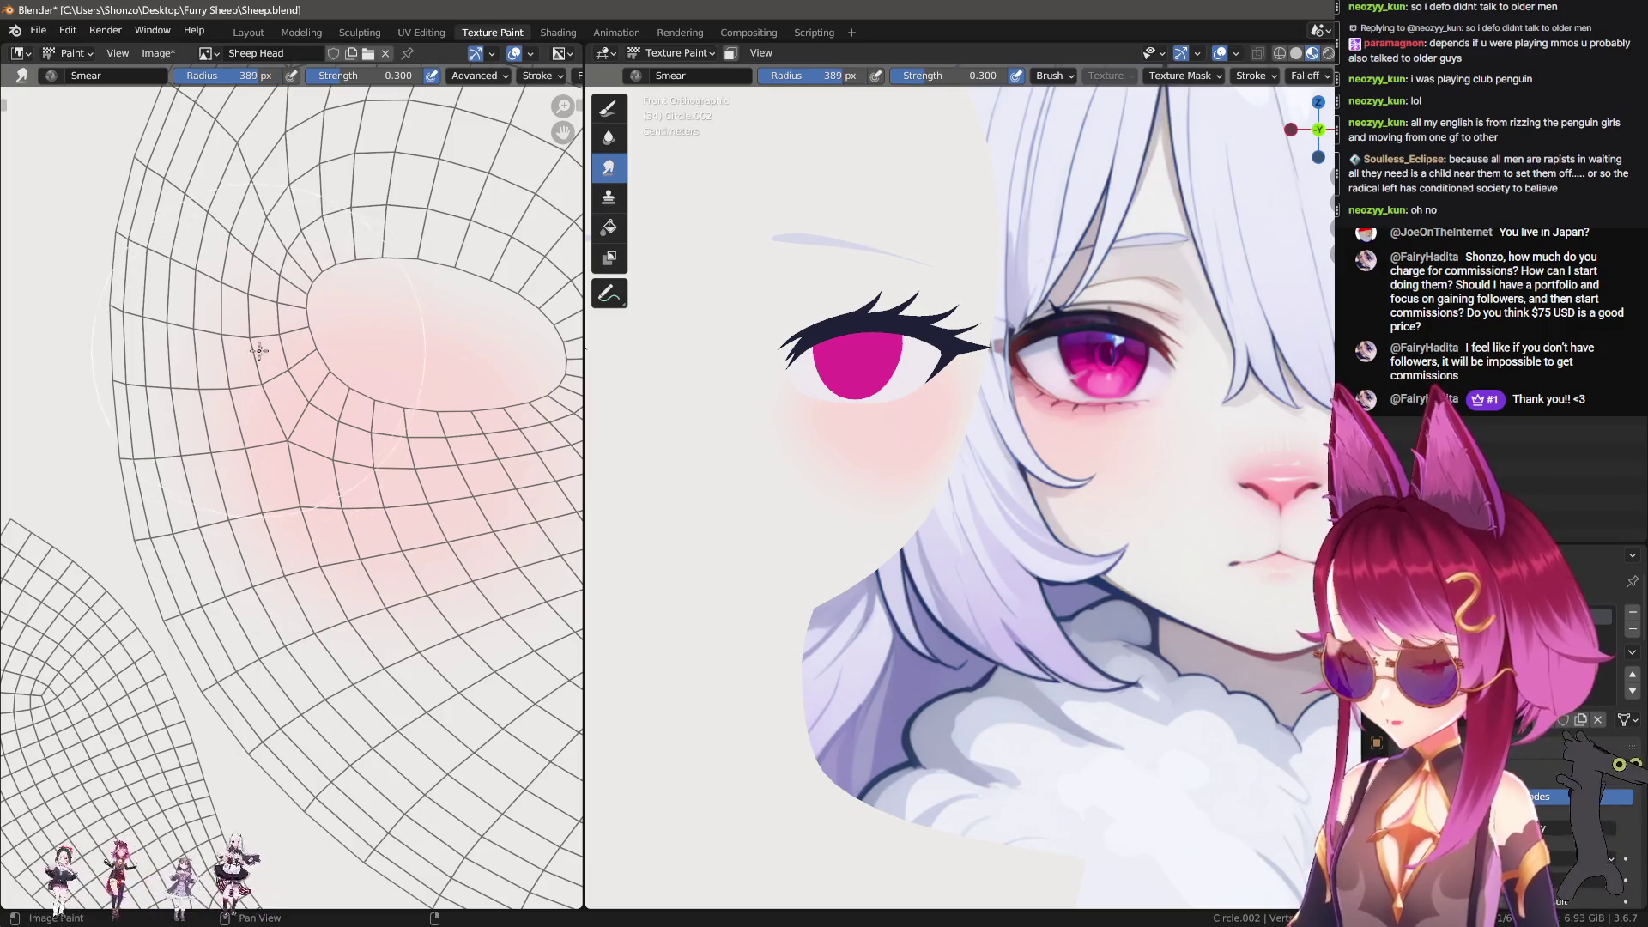
key("f")
left_click(230, 369)
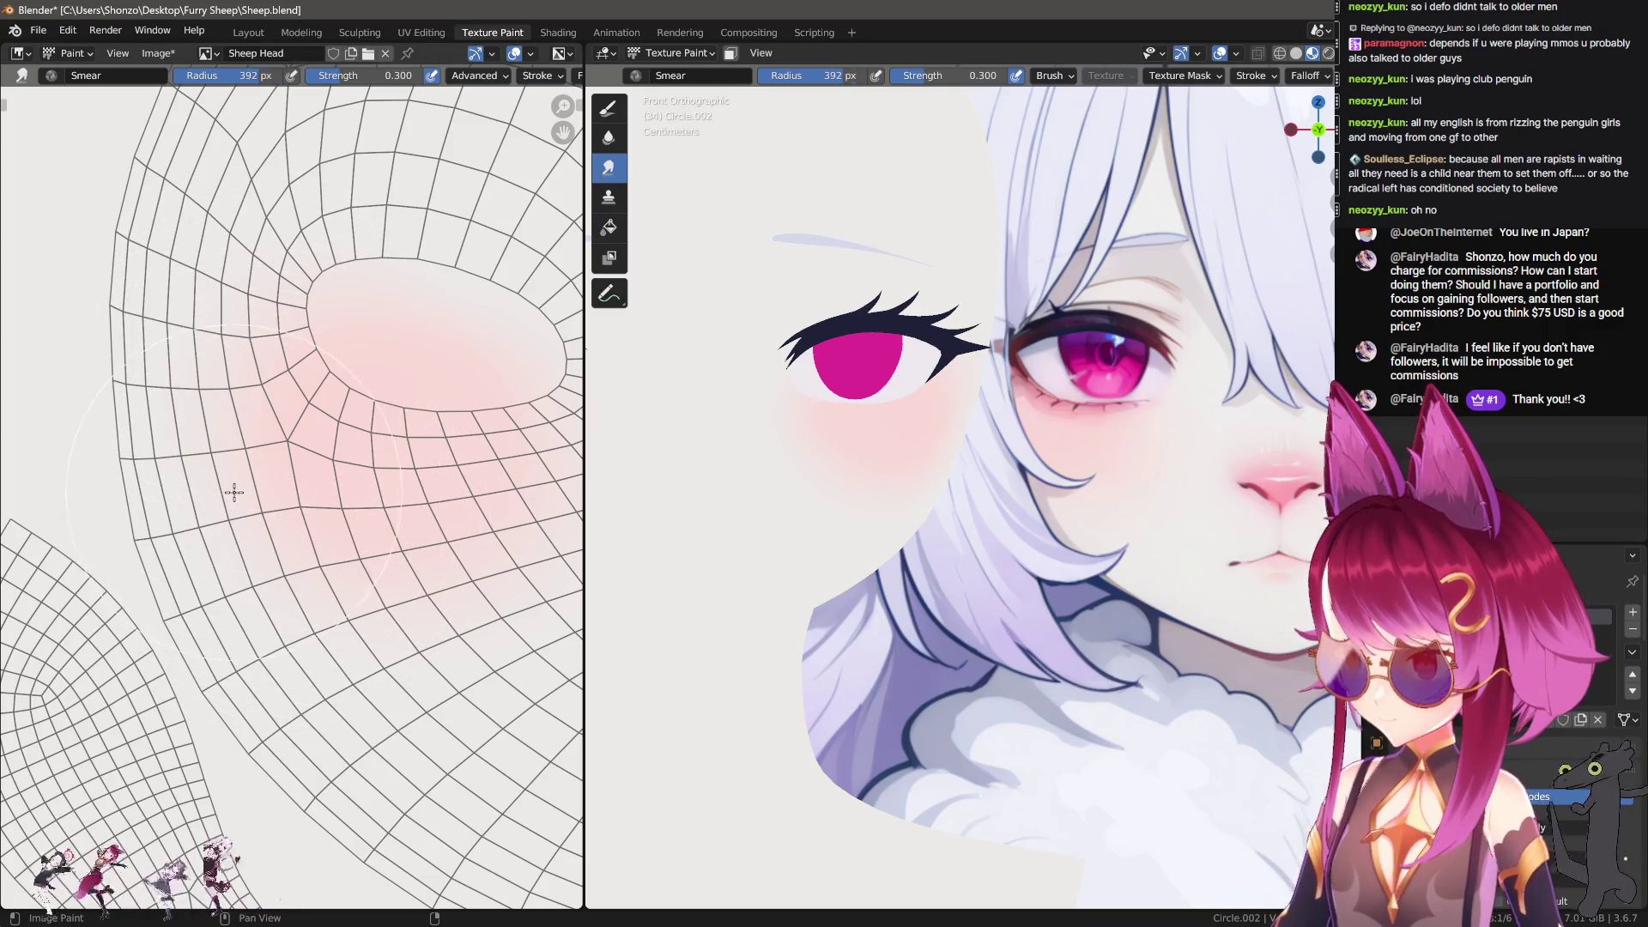
key("f")
left_click(244, 359)
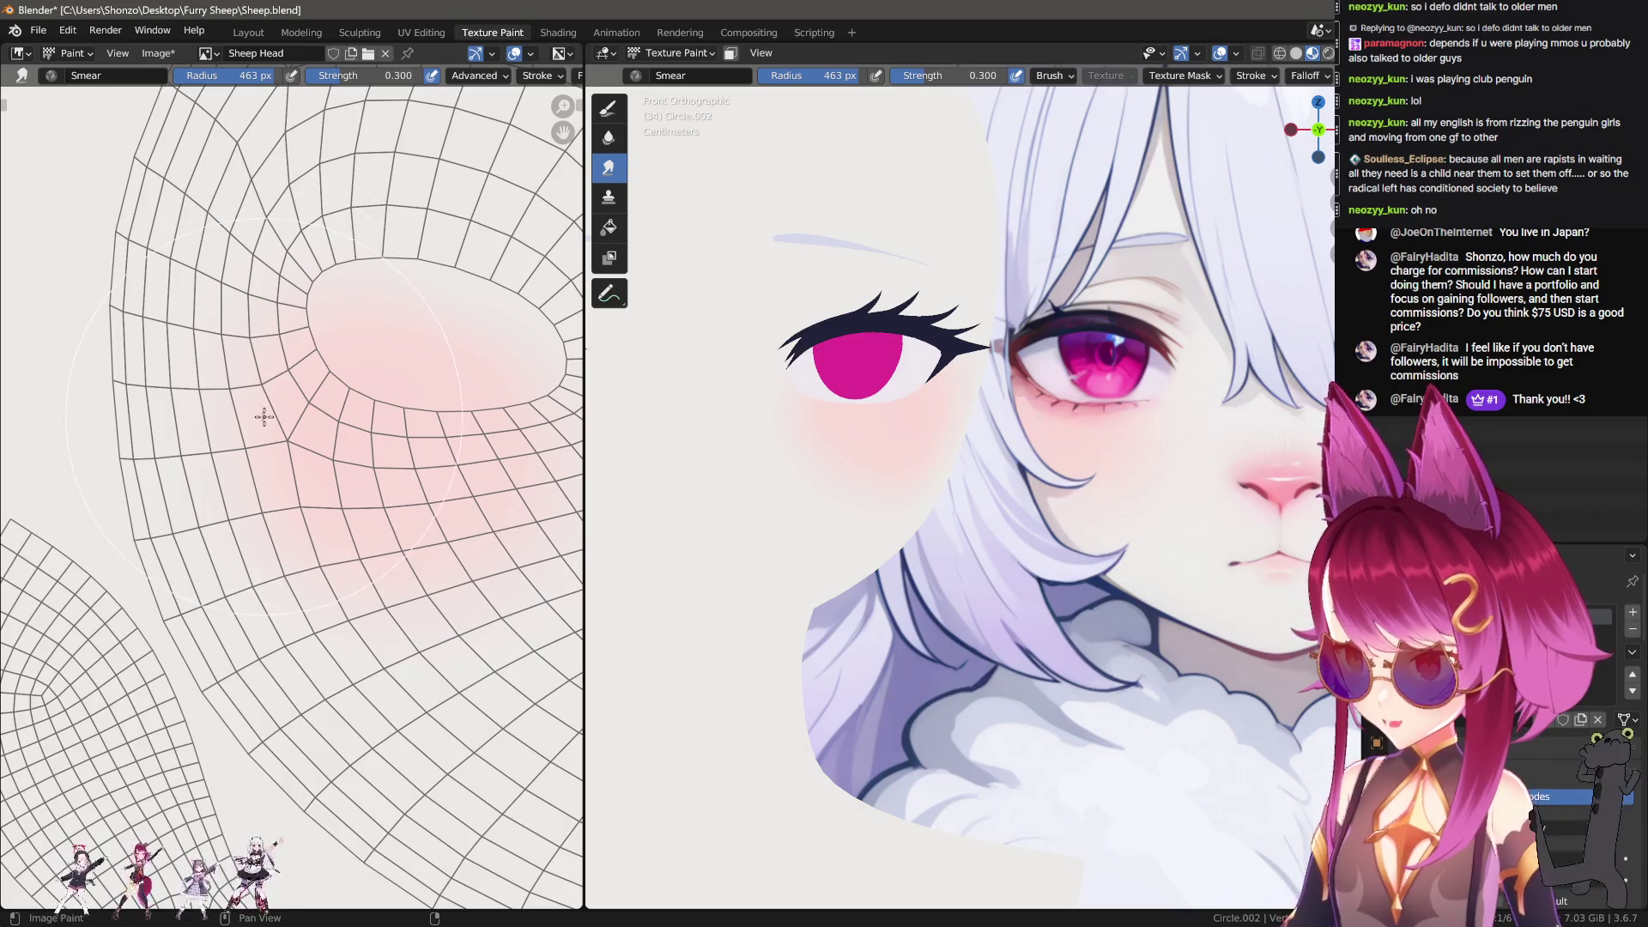
middle_click_drag(239, 416, 106, 369)
key("f")
left_click(210, 505)
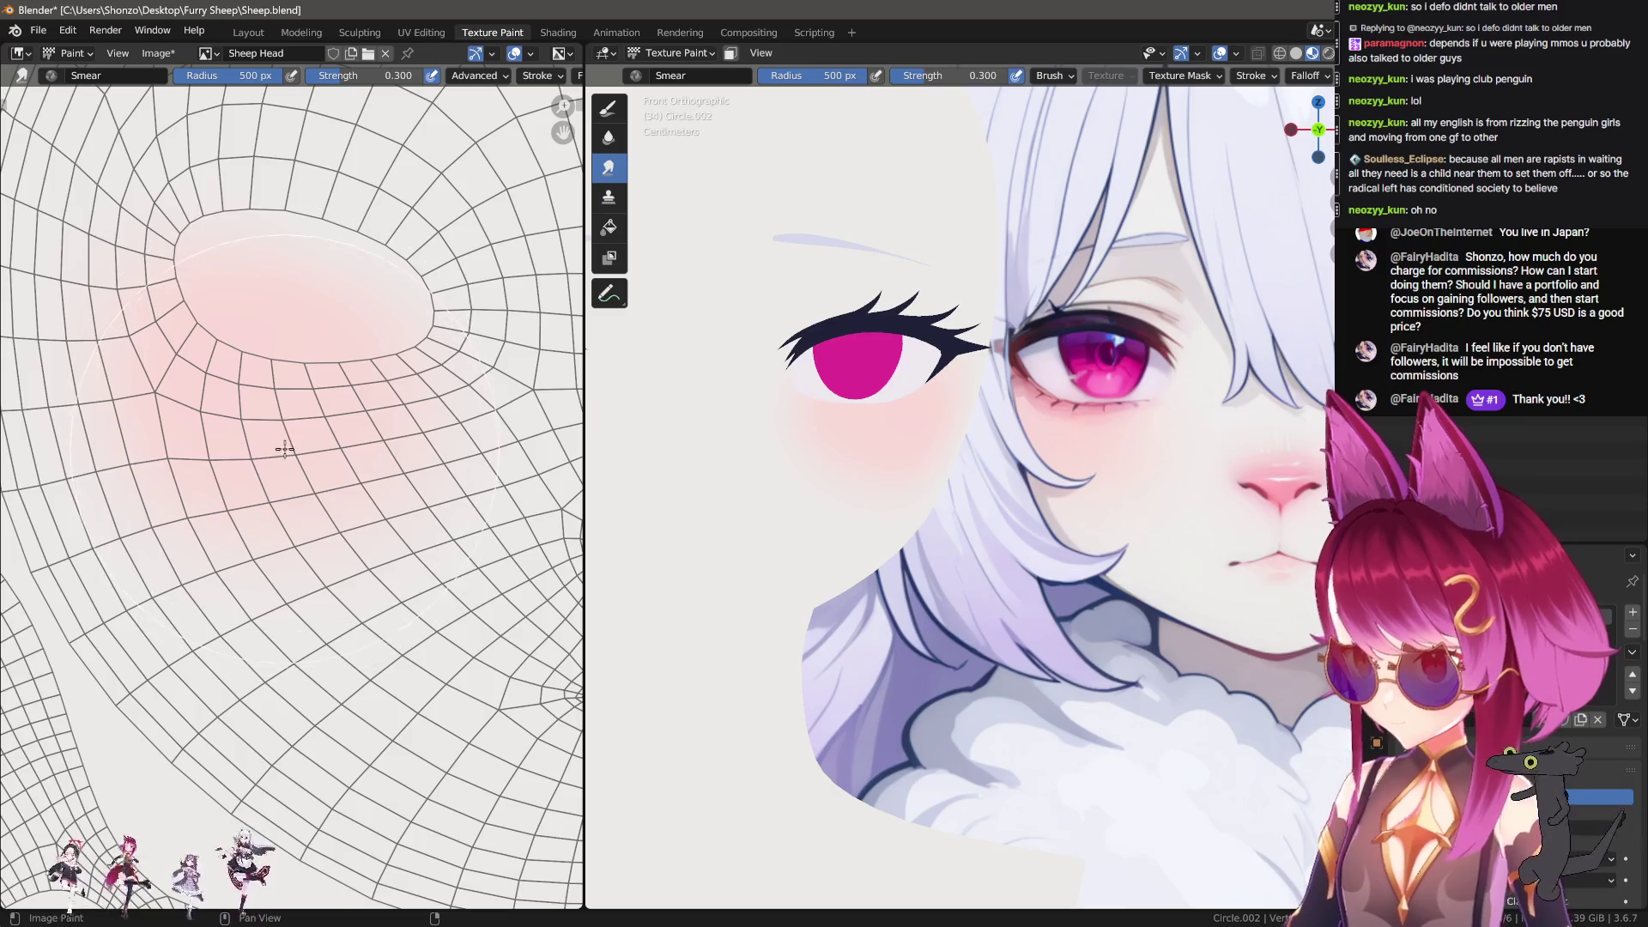
middle_click_drag(301, 445, 220, 483)
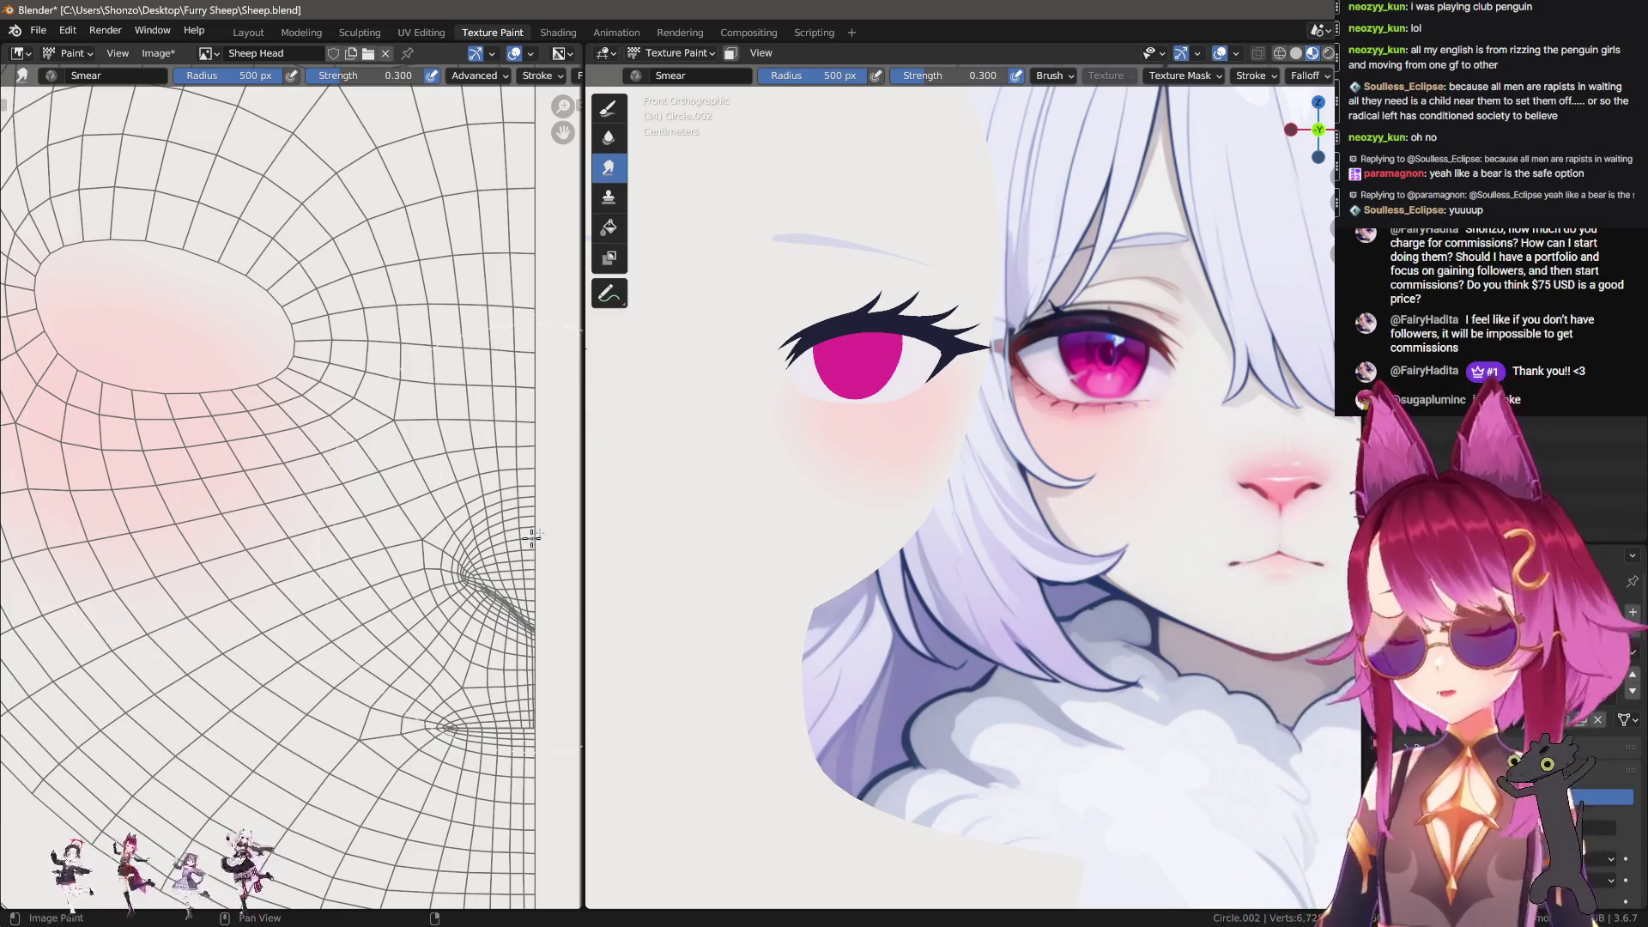
scroll(1063, 537, "down", 2)
middle_click_drag(1063, 537, 1029, 573, "shift")
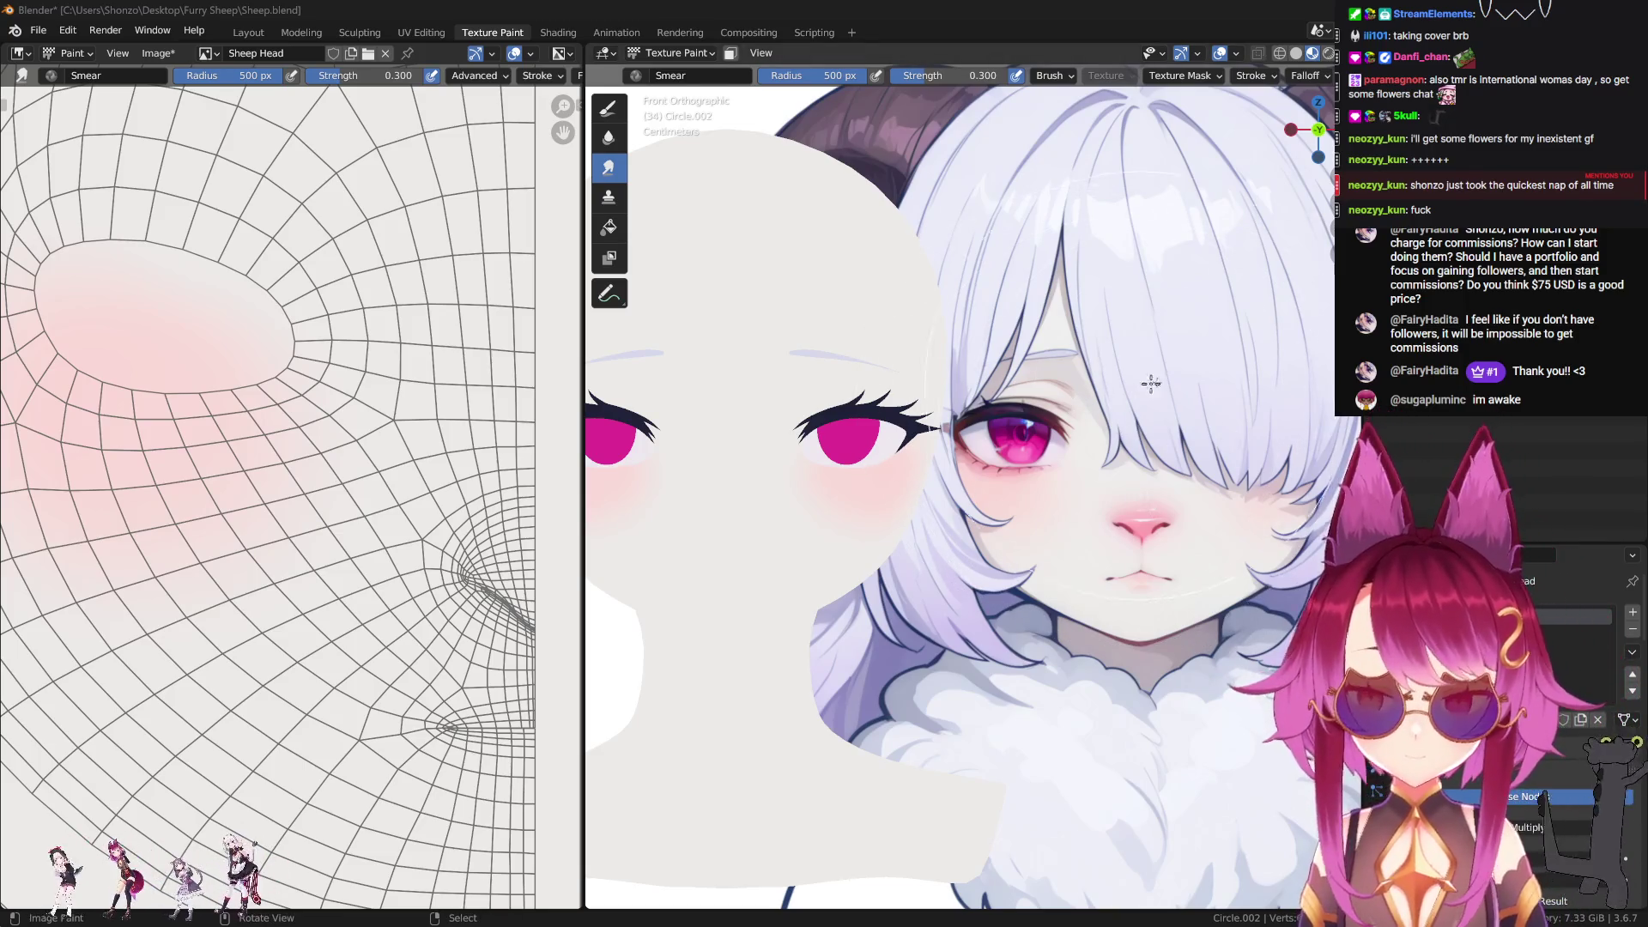
Step: Shift the 3D view toward the sheep's eye
middle_click_drag(800, 474, 878, 475, "shift")
Step: Reframe the cheek blush and toggle TexDraw at 300 px and Smear at 258 then 347 px
scroll(878, 474, "up", 5)
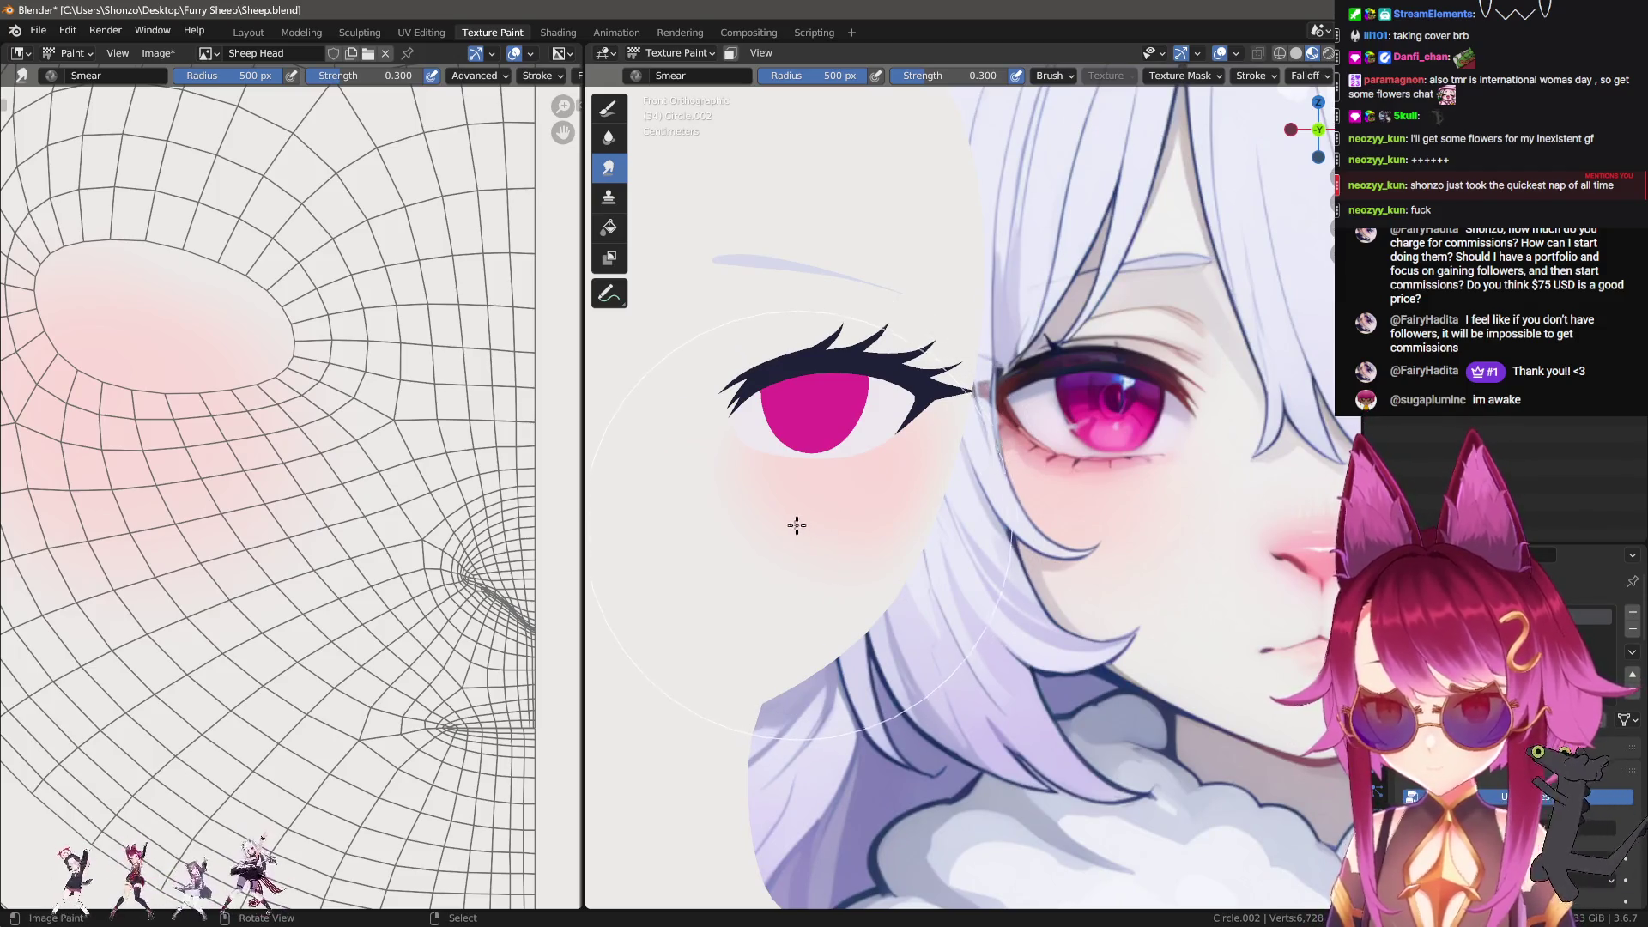
middle_click_drag(226, 497, 283, 507)
key("shift+space")
key("d")
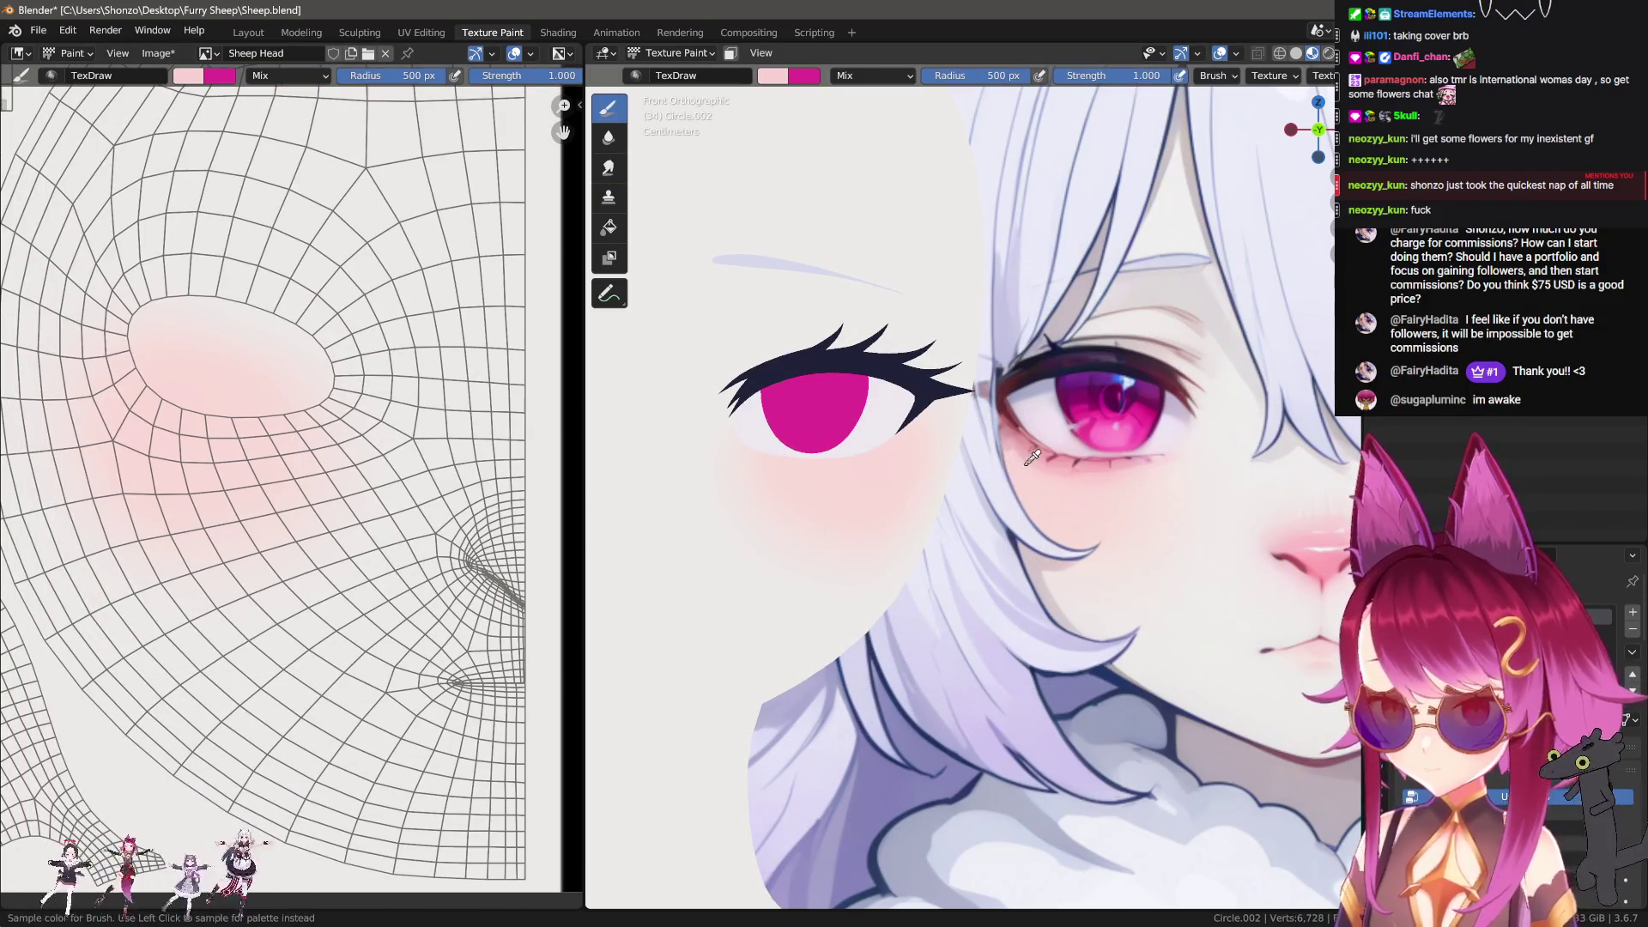
scroll(371, 493, "up", 1)
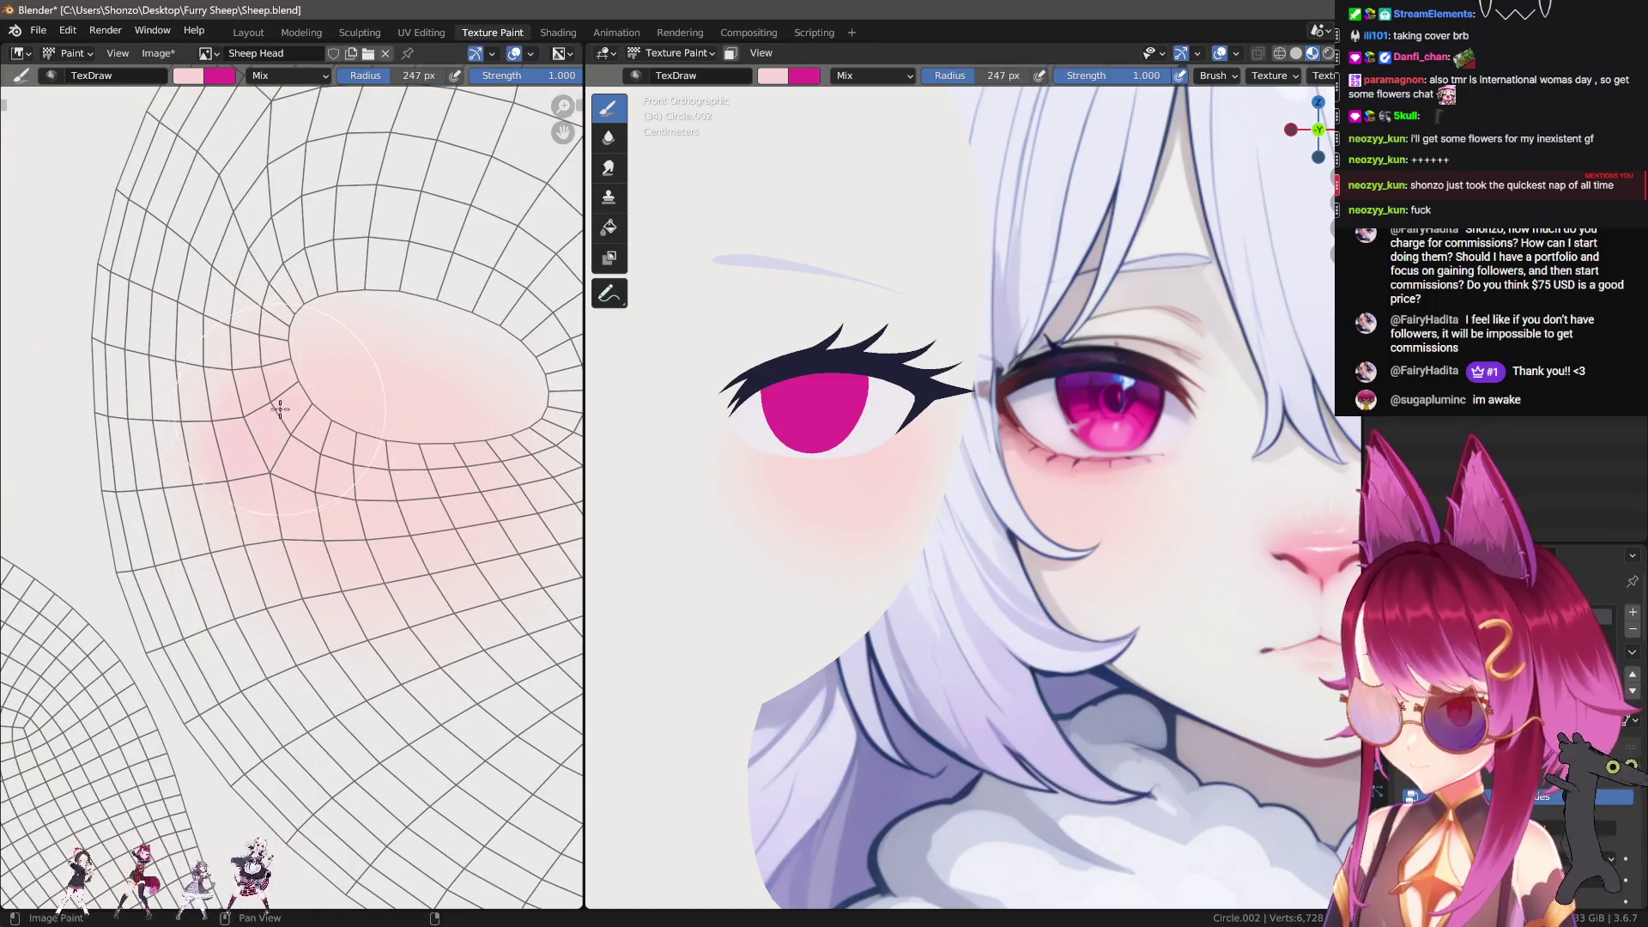
key("f")
left_click(296, 458)
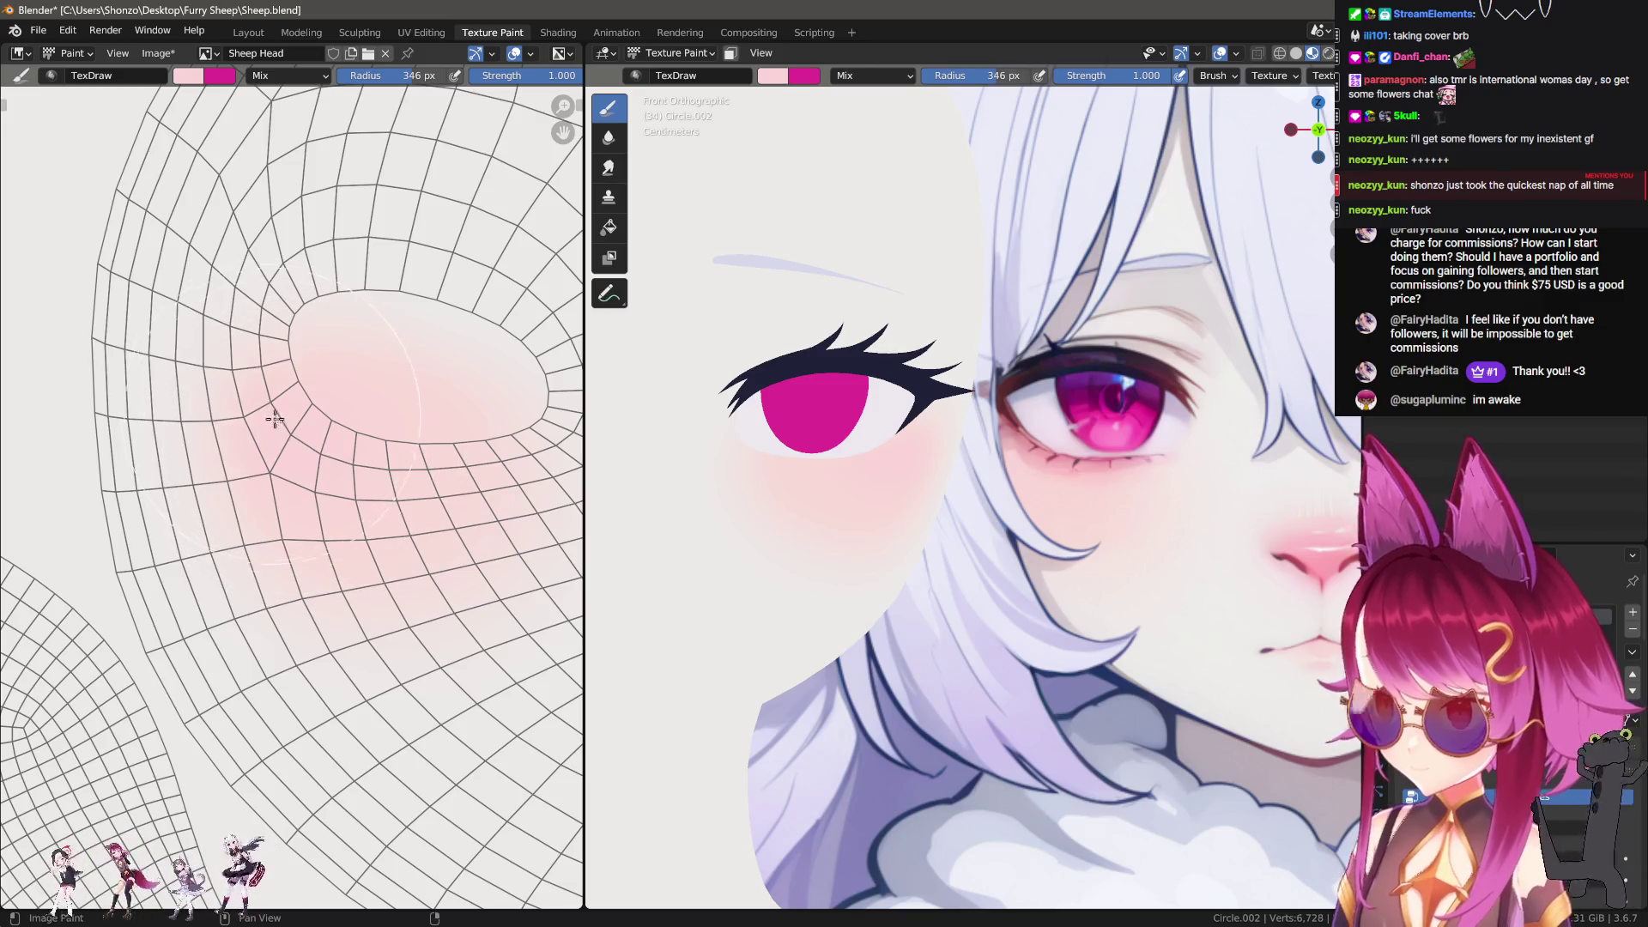
key("shift+space")
key("m")
left_click(290, 471)
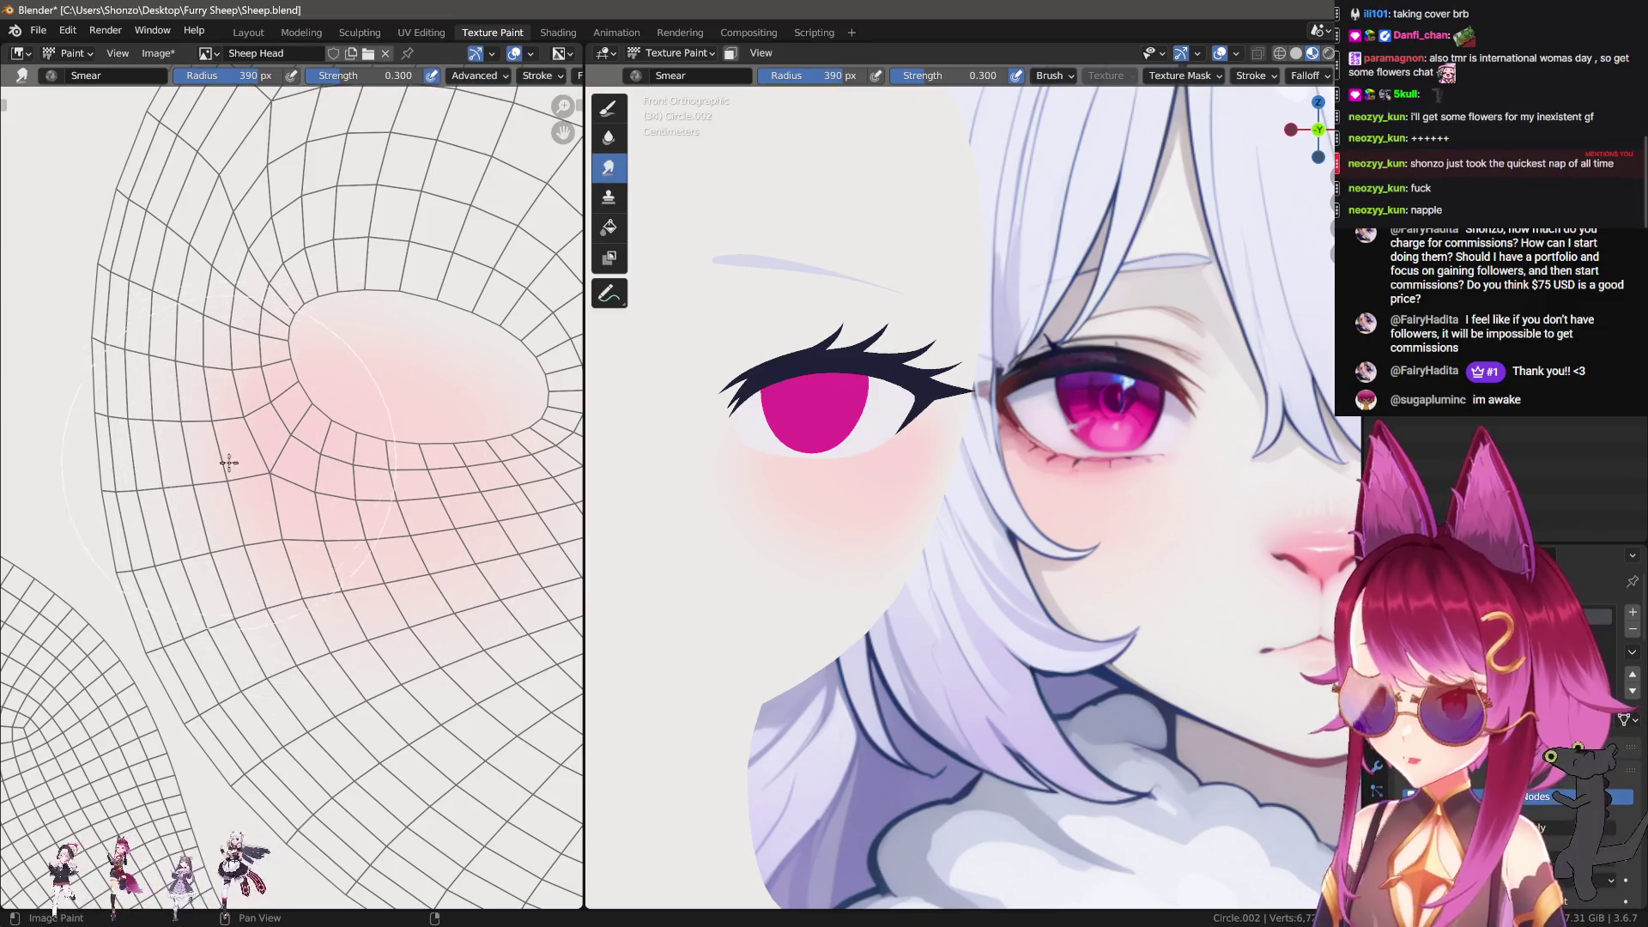
key("f")
left_click(194, 327)
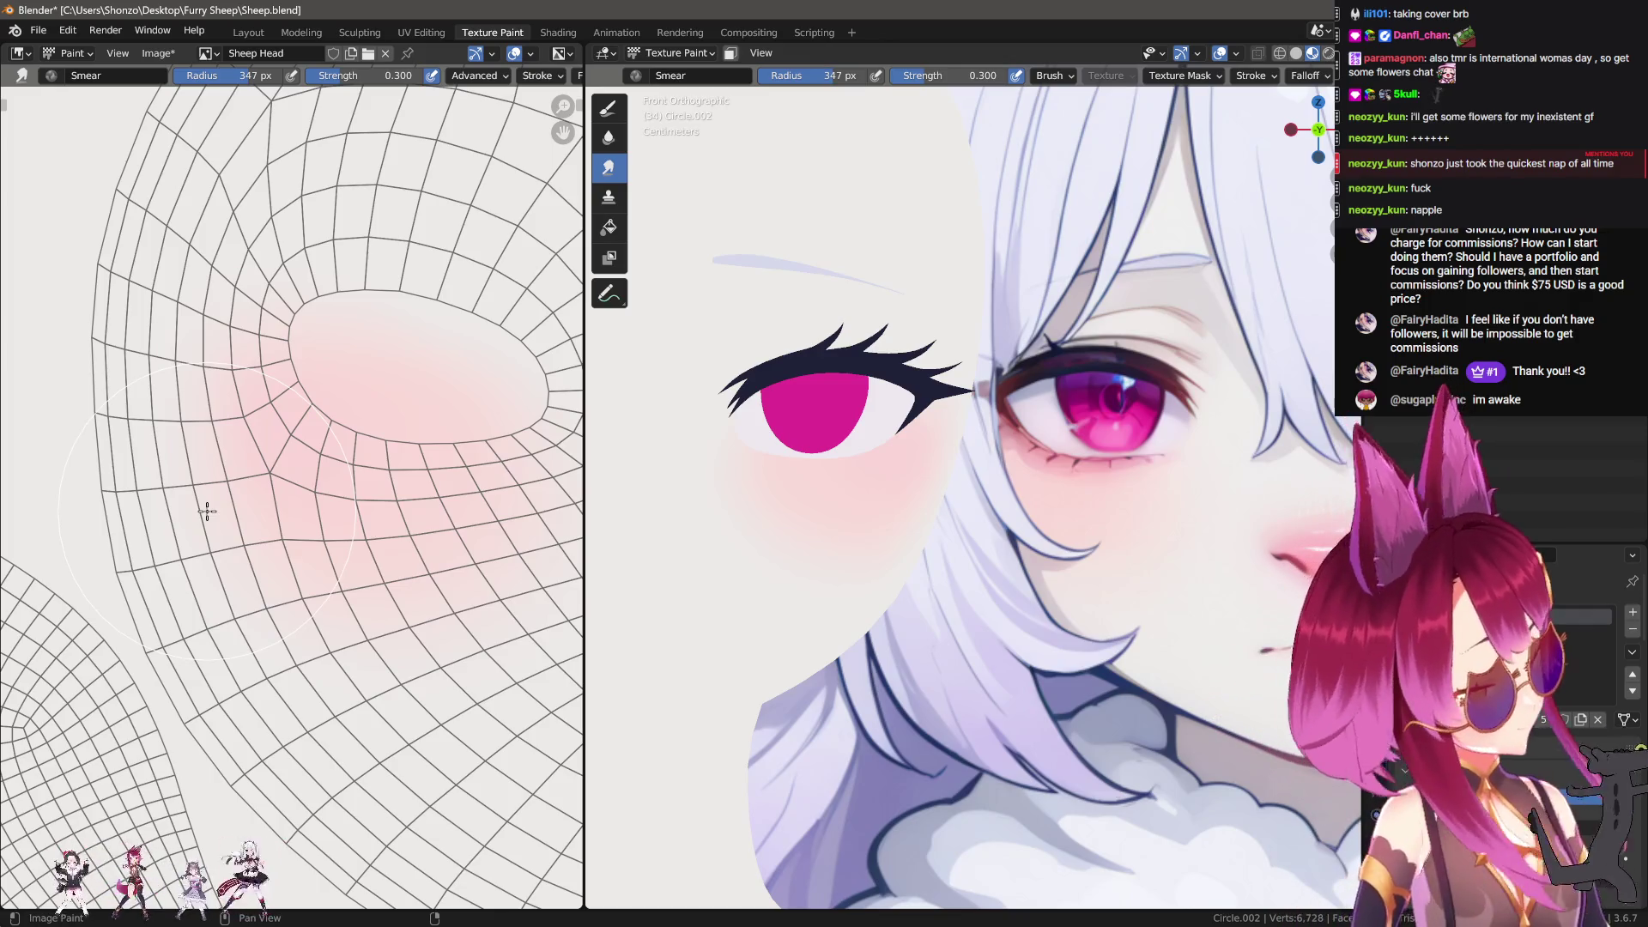
Step: Return to the TexDraw brush and sample the pink of the reference nose
mouse_move(784, 482)
middle_mouse_down("shift")
mouse_move(776, 541)
mouse_move(918, 524)
mouse_move(867, 584)
mouse_move(907, 539)
middle_mouse_up("shift")
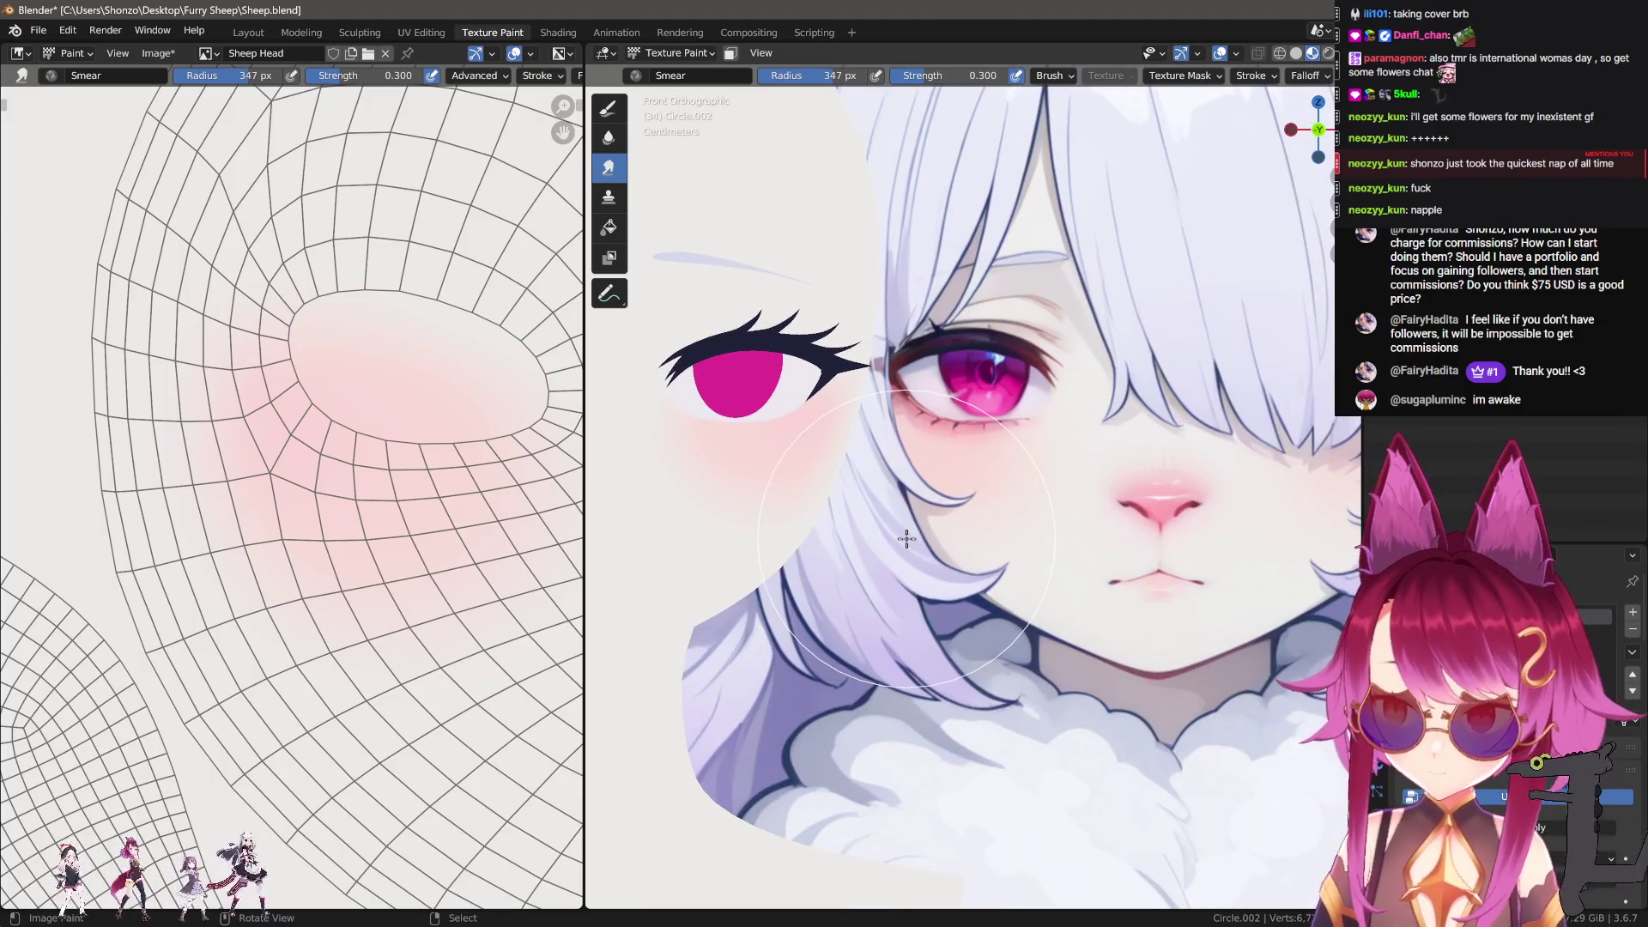
key("d")
key("s")
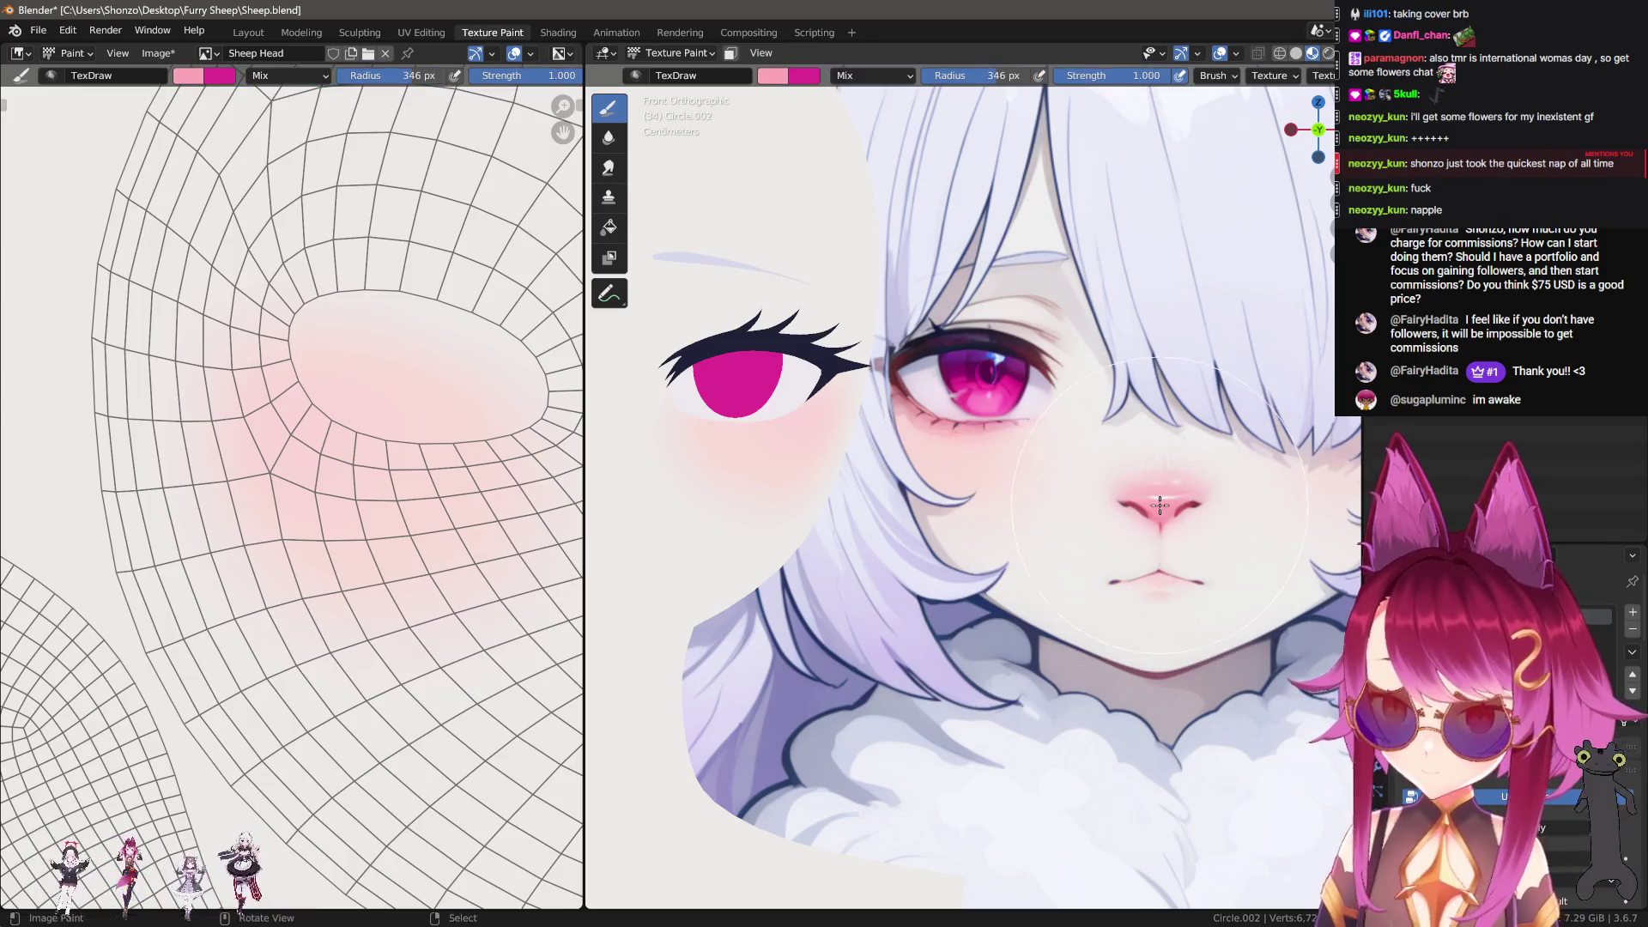
Step: Change the brush falloff and shrink the brush radius to 49 px
scroll(284, 546, "down", 5)
scroll(285, 546, "up", 5)
key("shift+f")
left_click(408, 548)
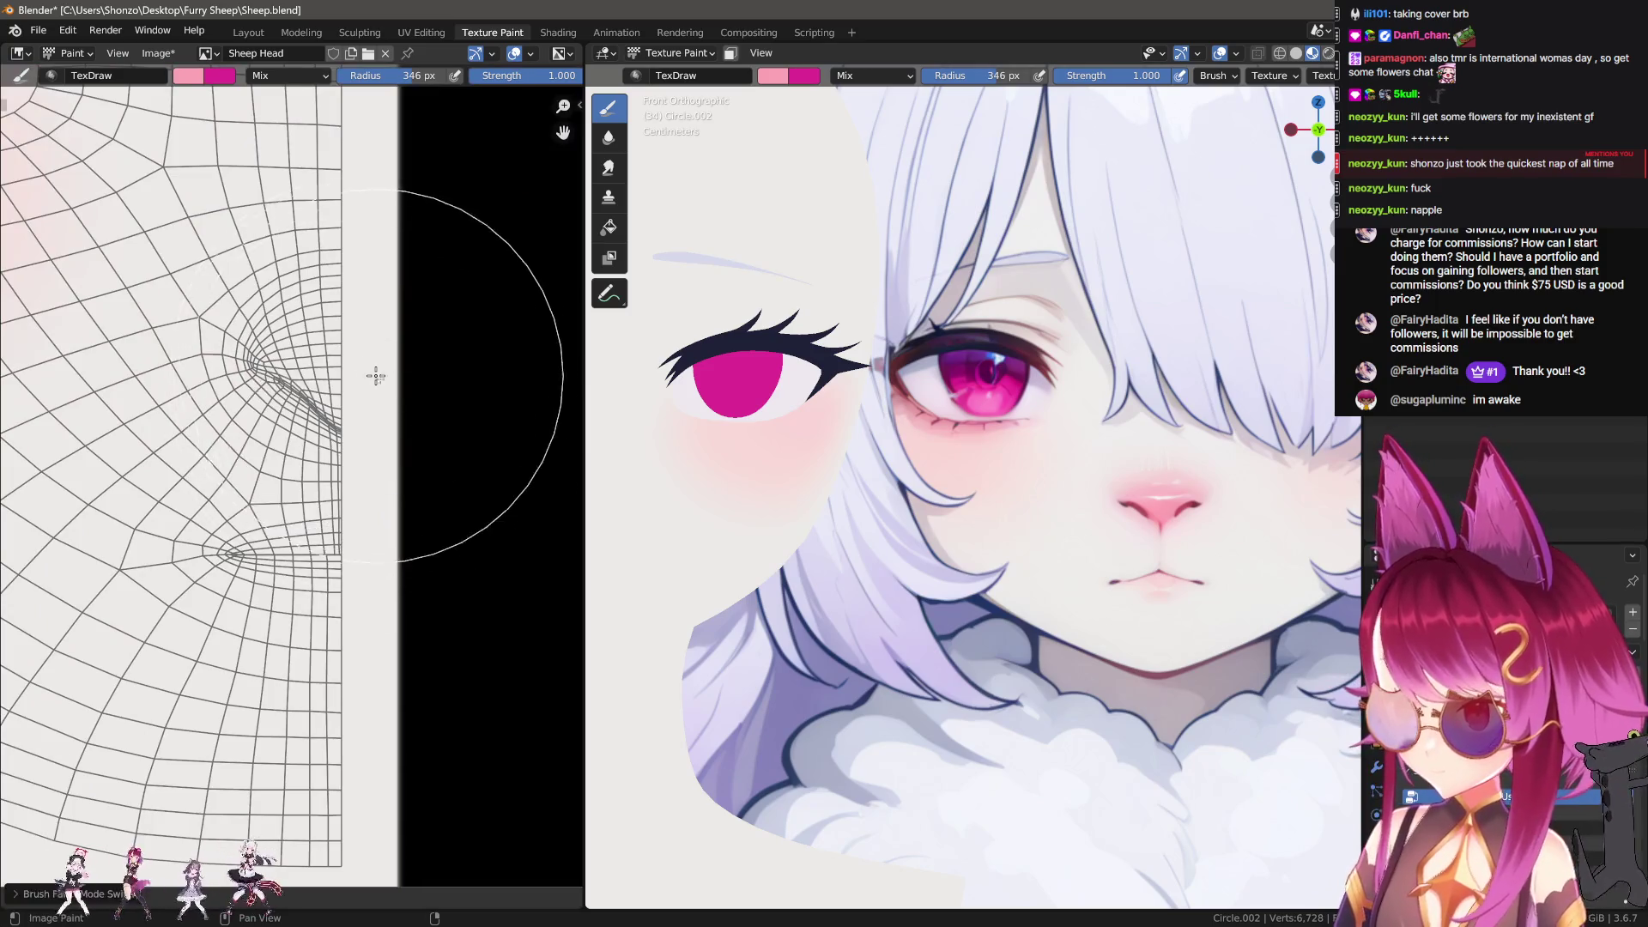
key("f")
left_click(356, 391)
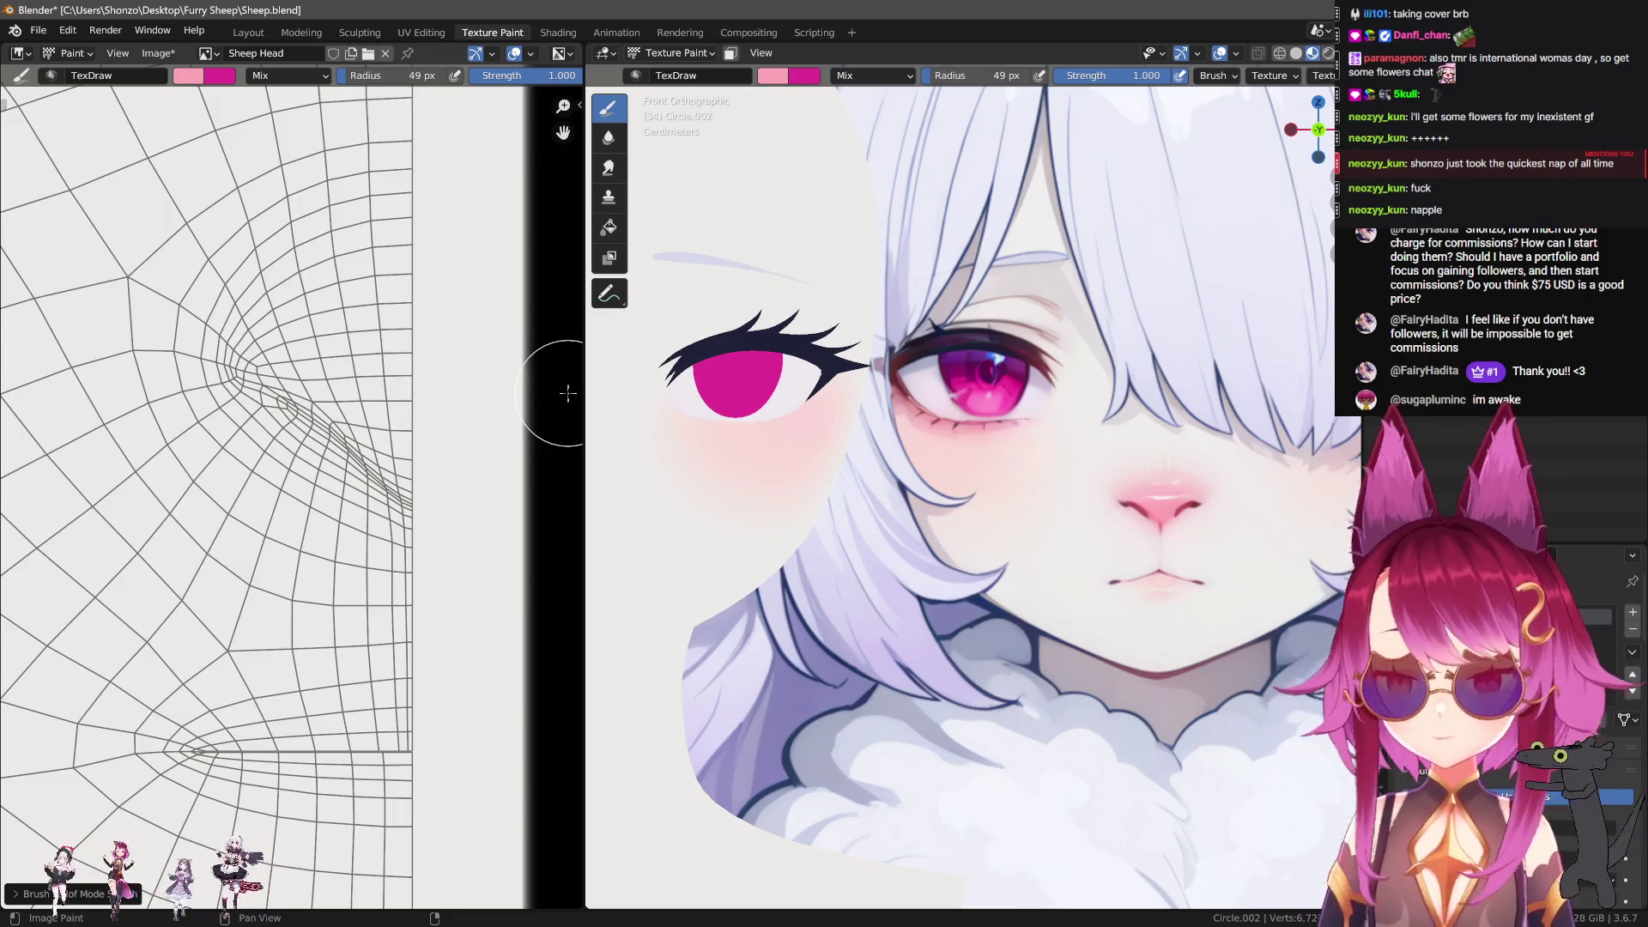
Step: Sample a paler pink and paint a pale-pink patch over the nose area
key("s")
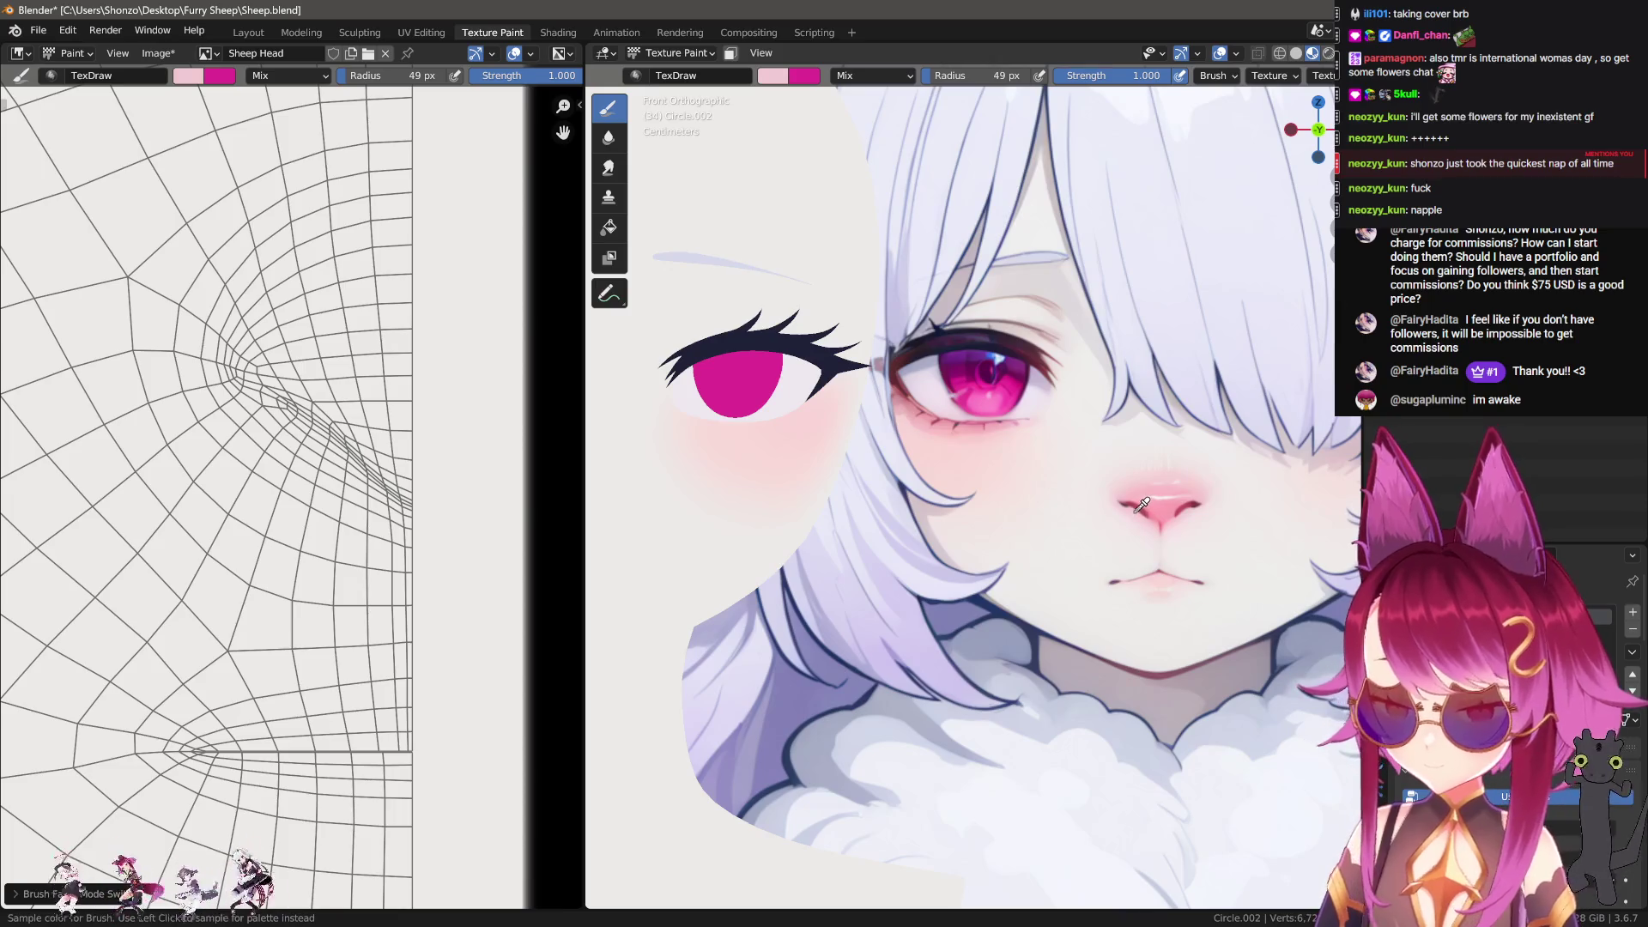
scroll(347, 389, "up", 1)
key("f")
left_click_drag(463, 518, 329, 415)
mouse_move(444, 492)
left_mouse_down()
mouse_move(296, 407)
mouse_move(317, 361)
mouse_move(394, 322)
mouse_move(345, 343)
mouse_move(506, 369)
mouse_move(445, 409)
left_mouse_up()
Step: Frame the pink patch and switch to the Smear brush at 314 px radius
middle_click_drag(592, 412, 693, 422, "shift")
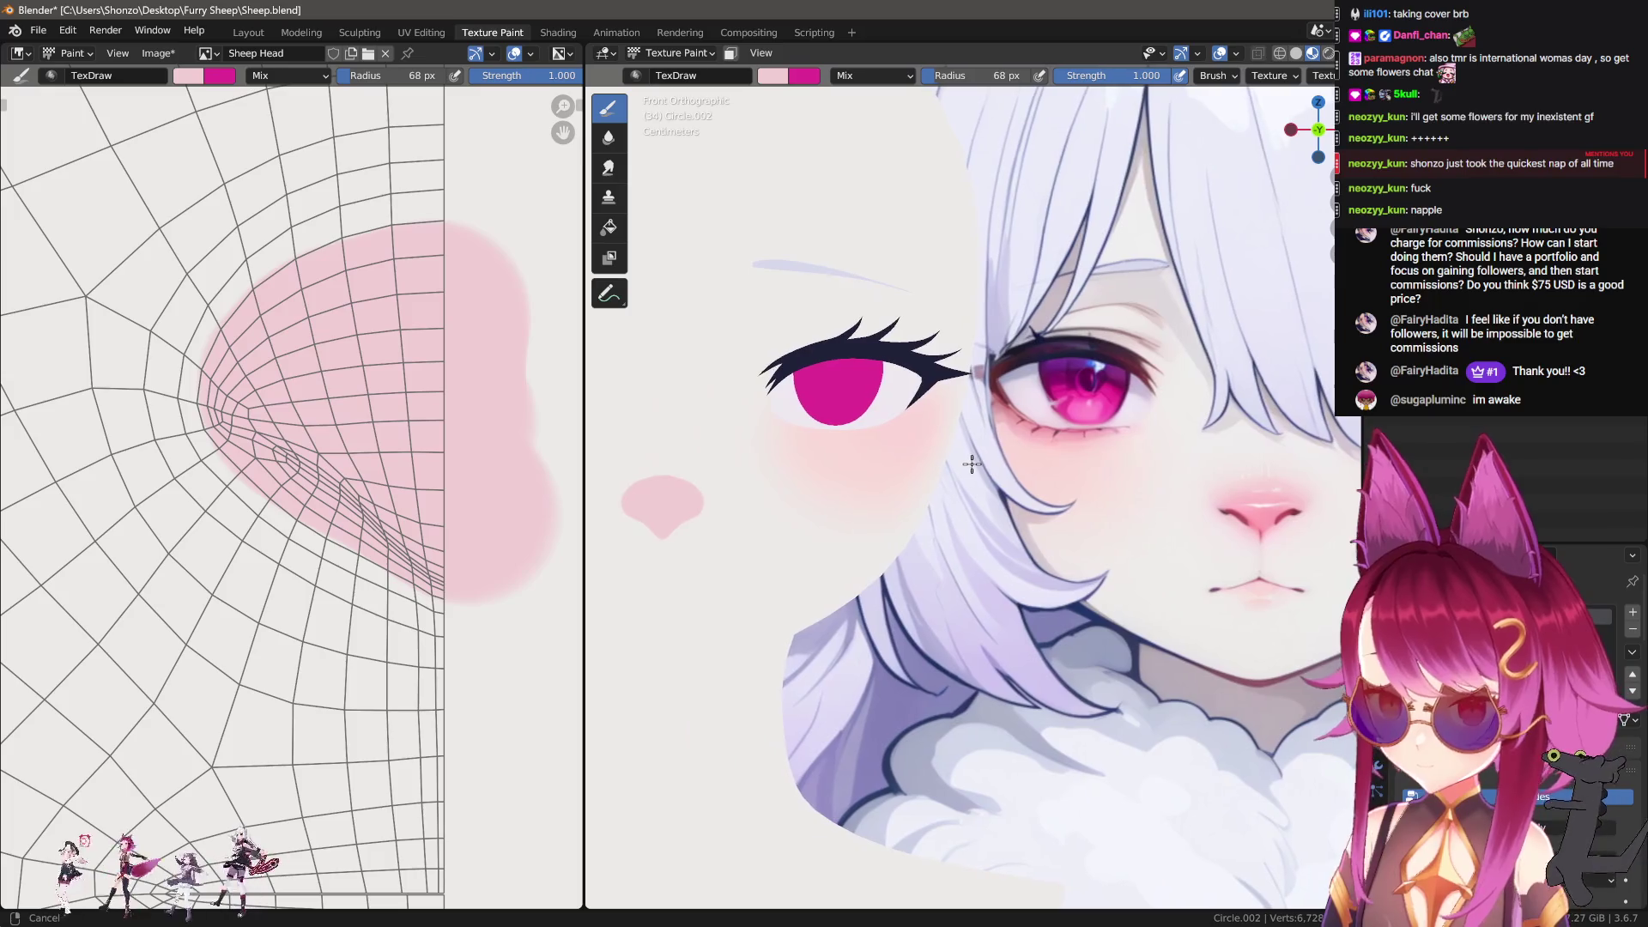
middle_click_drag(319, 330, 329, 387)
key("3")
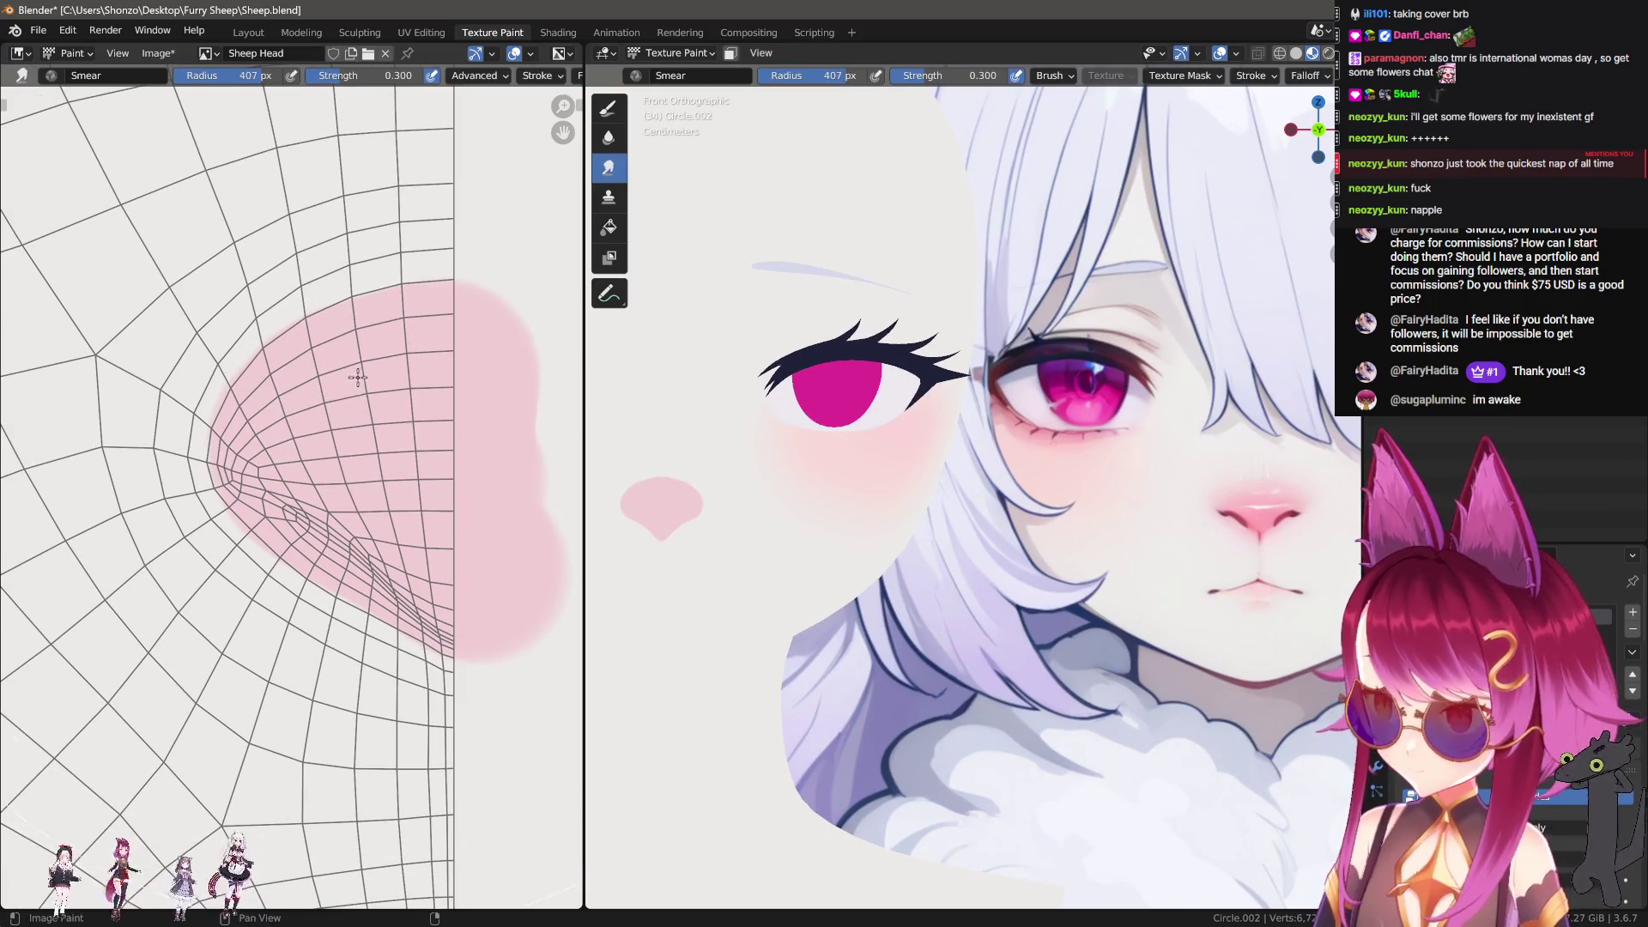
scroll(248, 600, "down", 1)
key("f")
left_click(219, 398)
Step: Adjust the Smear brush radius through 173 and 204 px, settling at 175 px
middle_click_drag(219, 398, 239, 487)
key("f")
left_click(286, 384)
key("f")
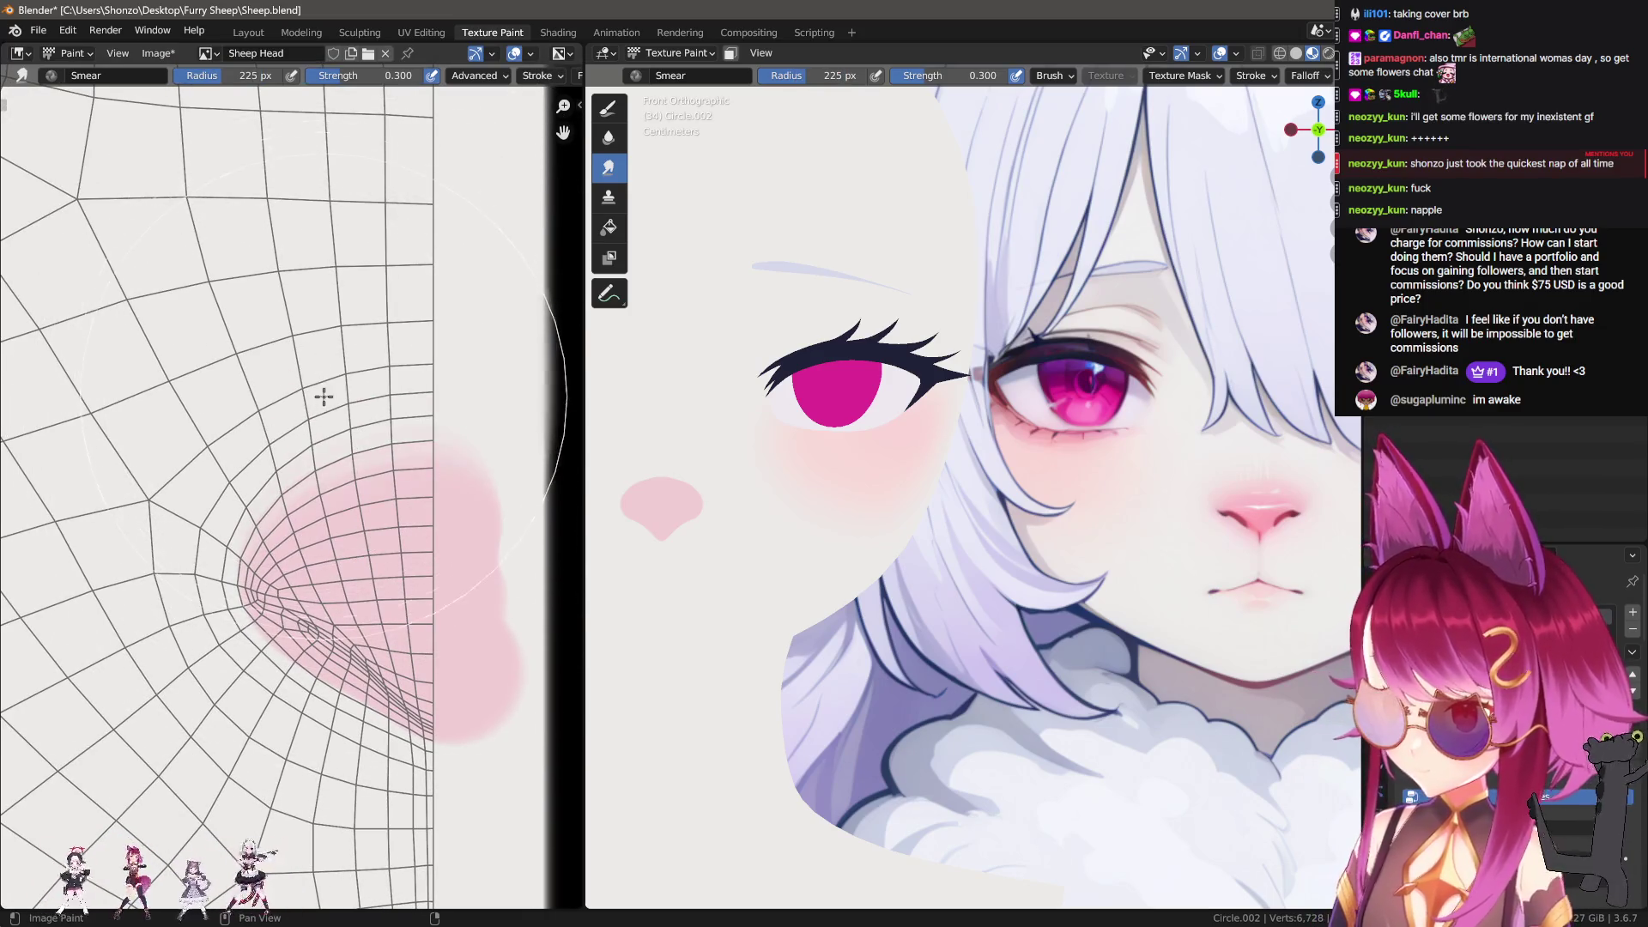
left_click(303, 359)
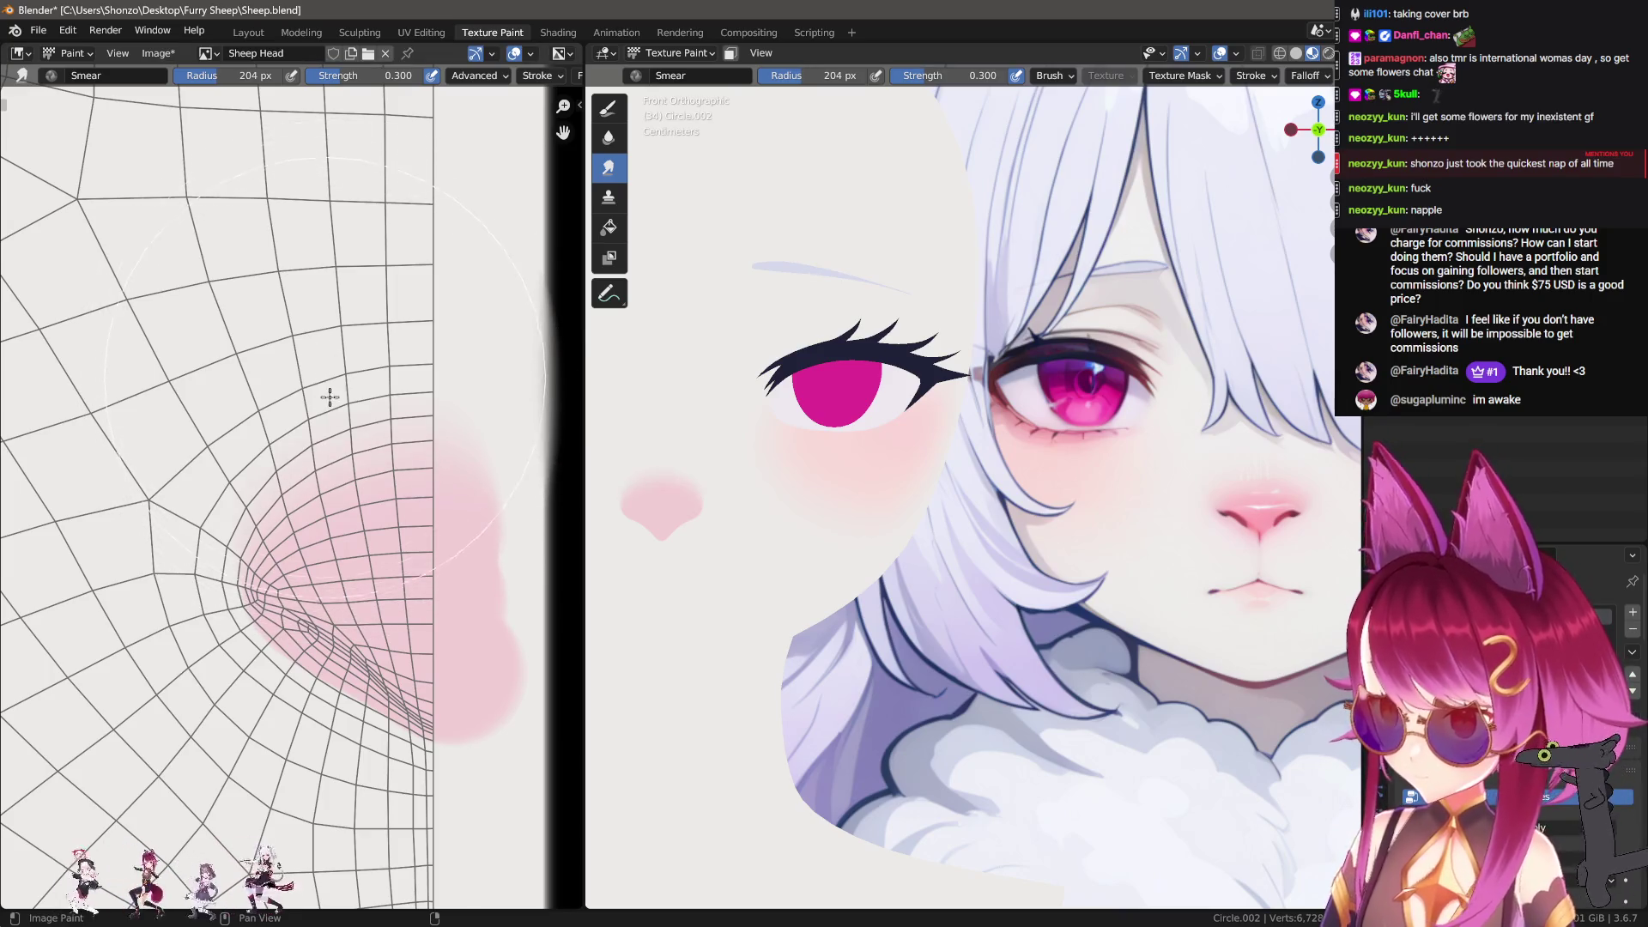
key("f")
left_click(358, 361)
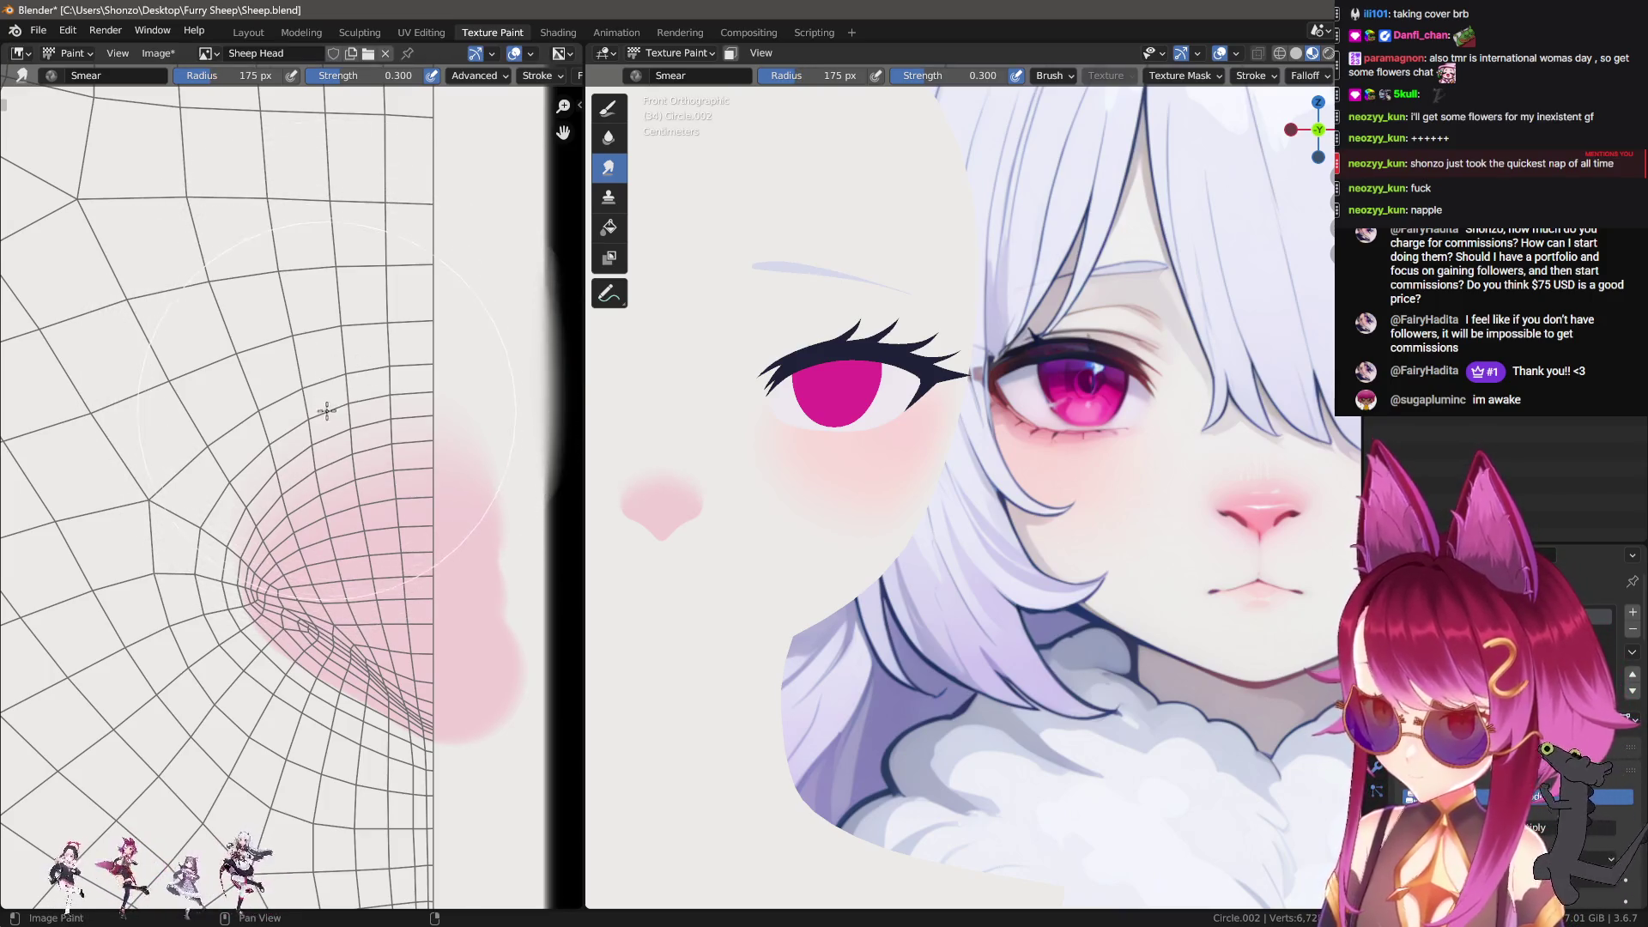
Step: Bring the patch edge into view, try Soften, then return to Smear at 125 px
scroll(377, 441, "up", 2)
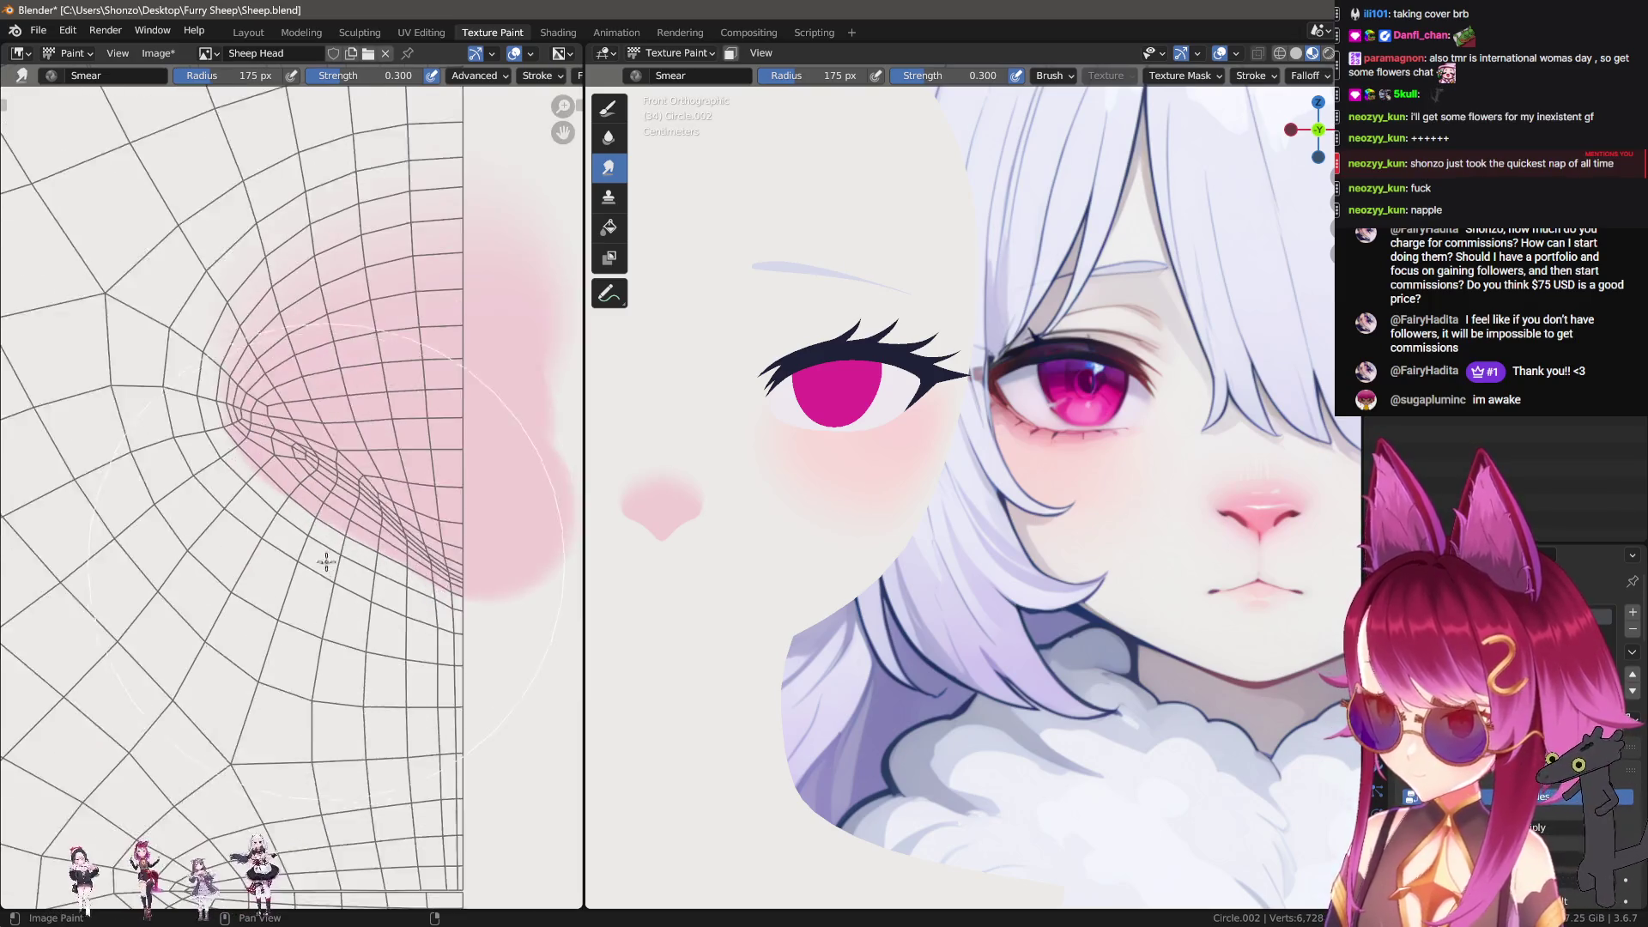
middle_click_drag(185, 747, 236, 496)
key("2")
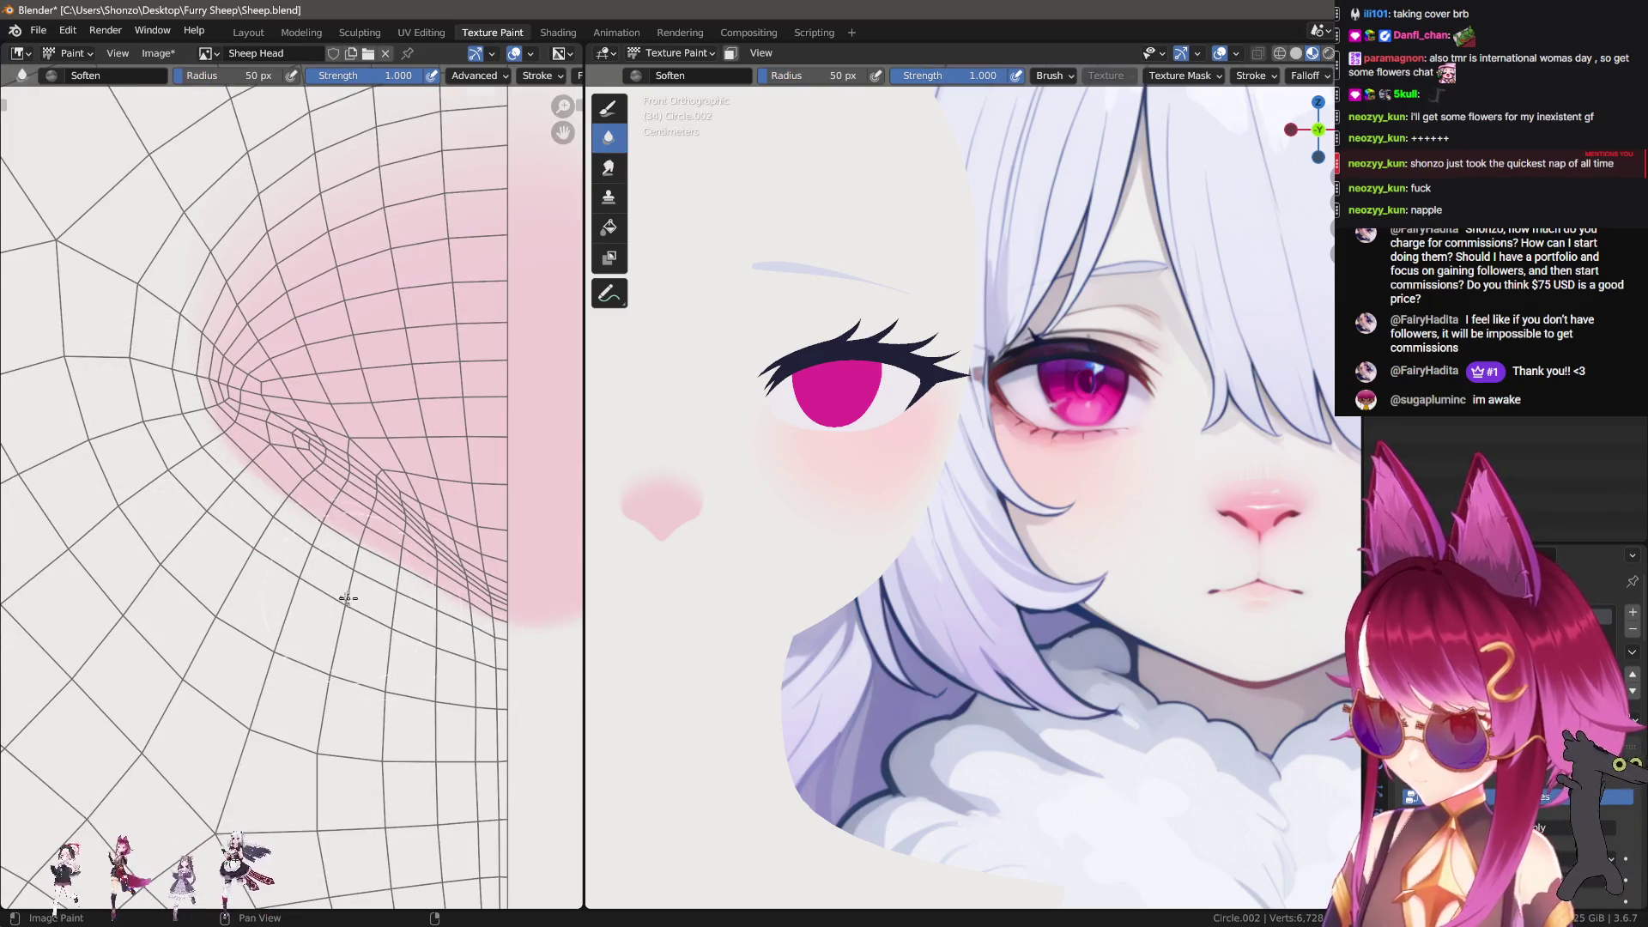
key("3")
key("f")
left_click(95, 620)
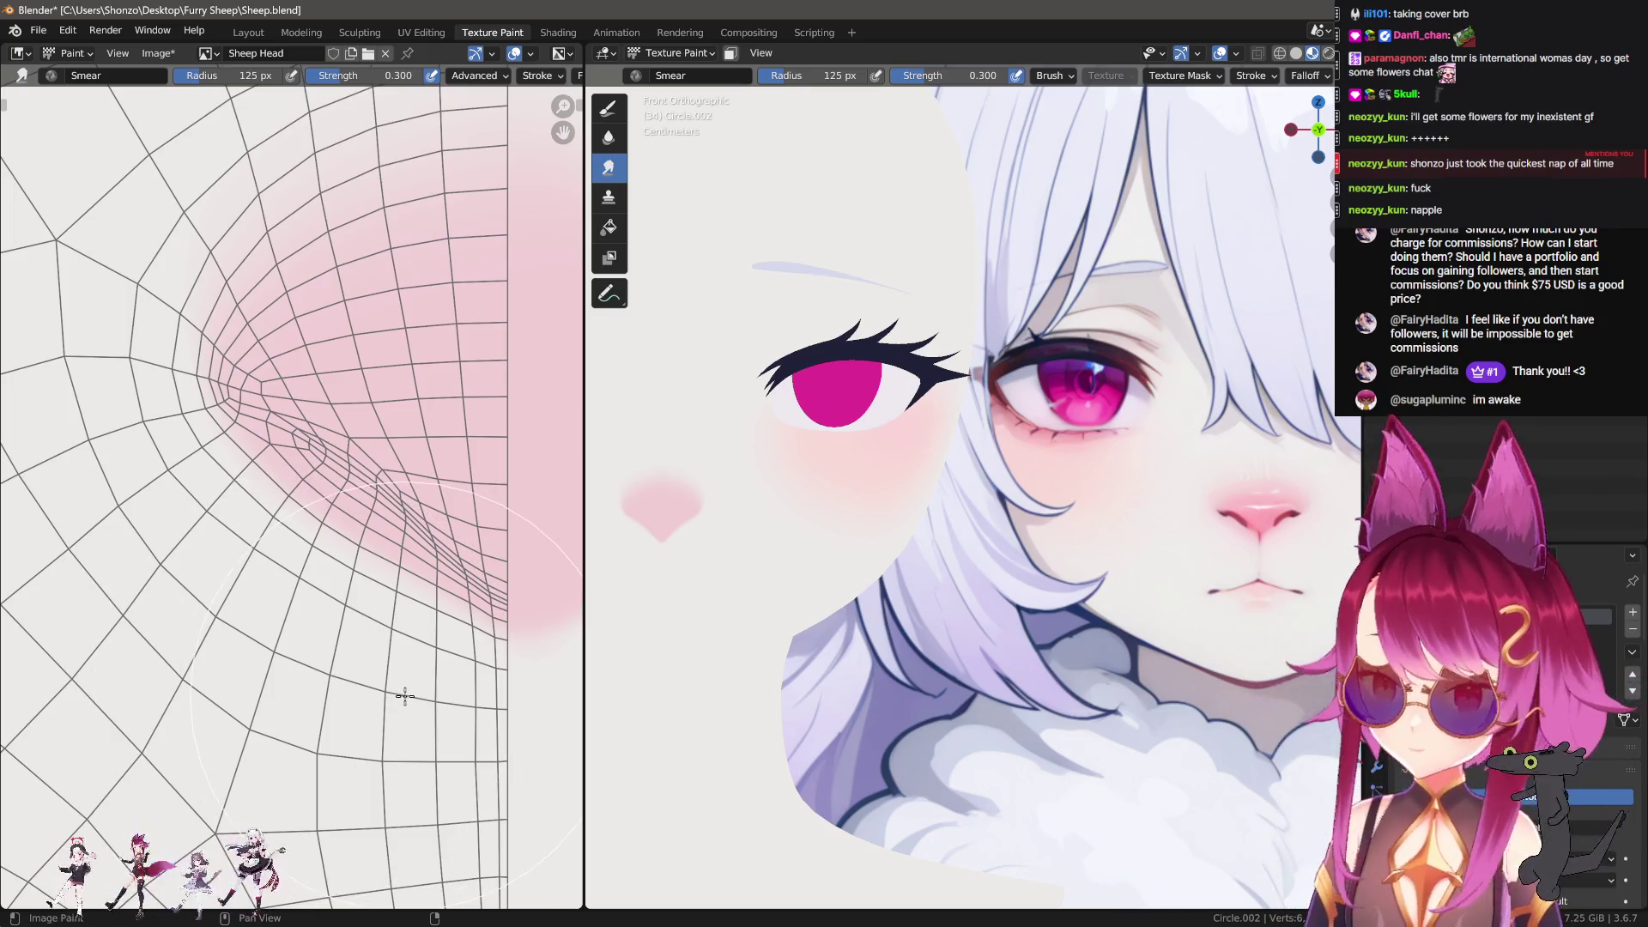
Step: Switch to the drawing brush, sample the nose pink, and change the brush falloff
key("1")
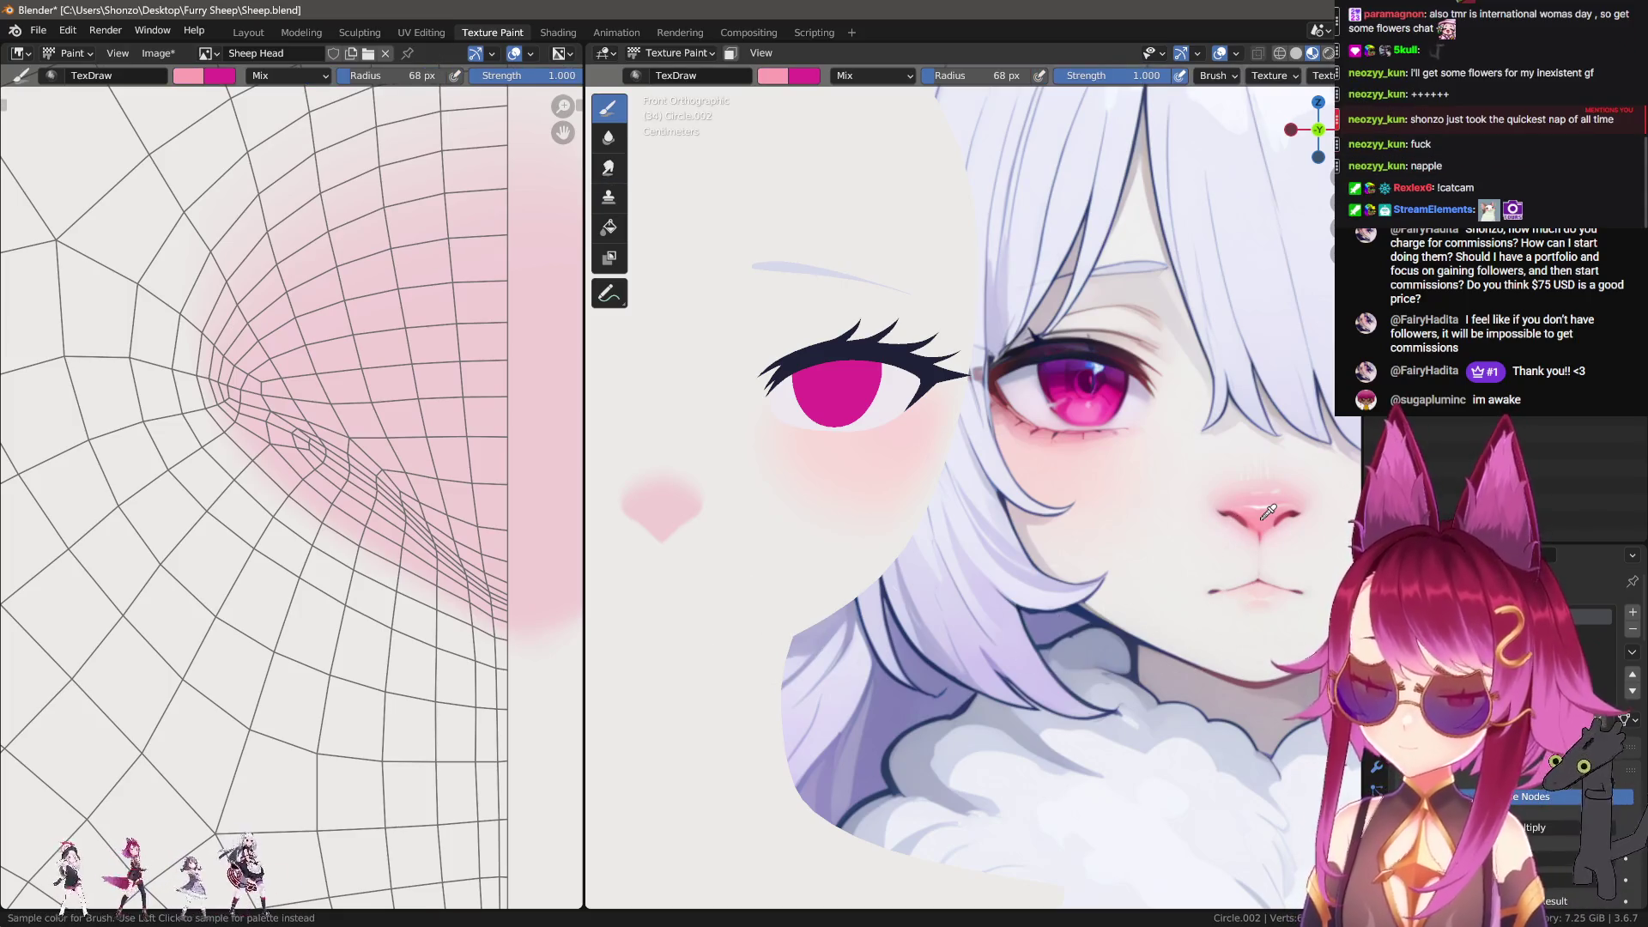
key("s")
key("ctrl+Tab")
left_click(601, 463)
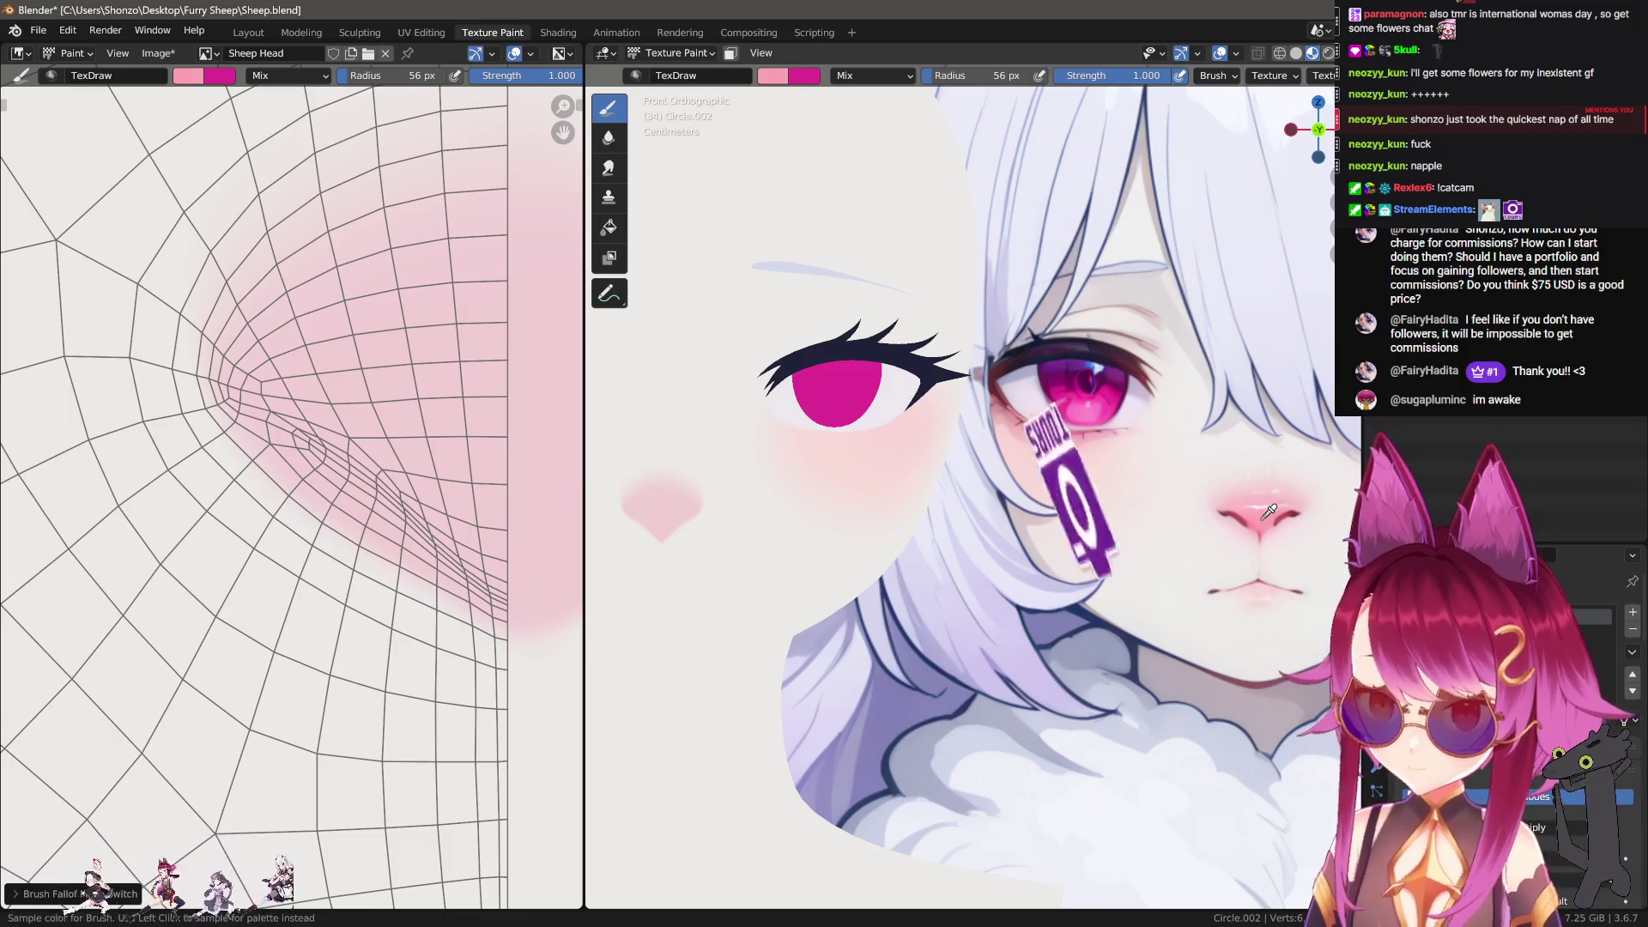
Step: Paint two brighter pink strokes over the nose patch
scroll(460, 643, "up", 3)
mouse_move(460, 643)
middle_mouse_down()
mouse_move(449, 652)
mouse_move(400, 563)
middle_mouse_up()
mouse_move(400, 563)
left_mouse_down()
mouse_move(421, 635)
mouse_move(369, 566)
mouse_move(455, 559)
mouse_move(453, 600)
mouse_move(391, 532)
left_mouse_up()
scroll(392, 532, "up", 1)
mouse_move(403, 600)
left_mouse_down()
mouse_move(287, 518)
mouse_move(464, 523)
mouse_move(502, 489)
left_mouse_up()
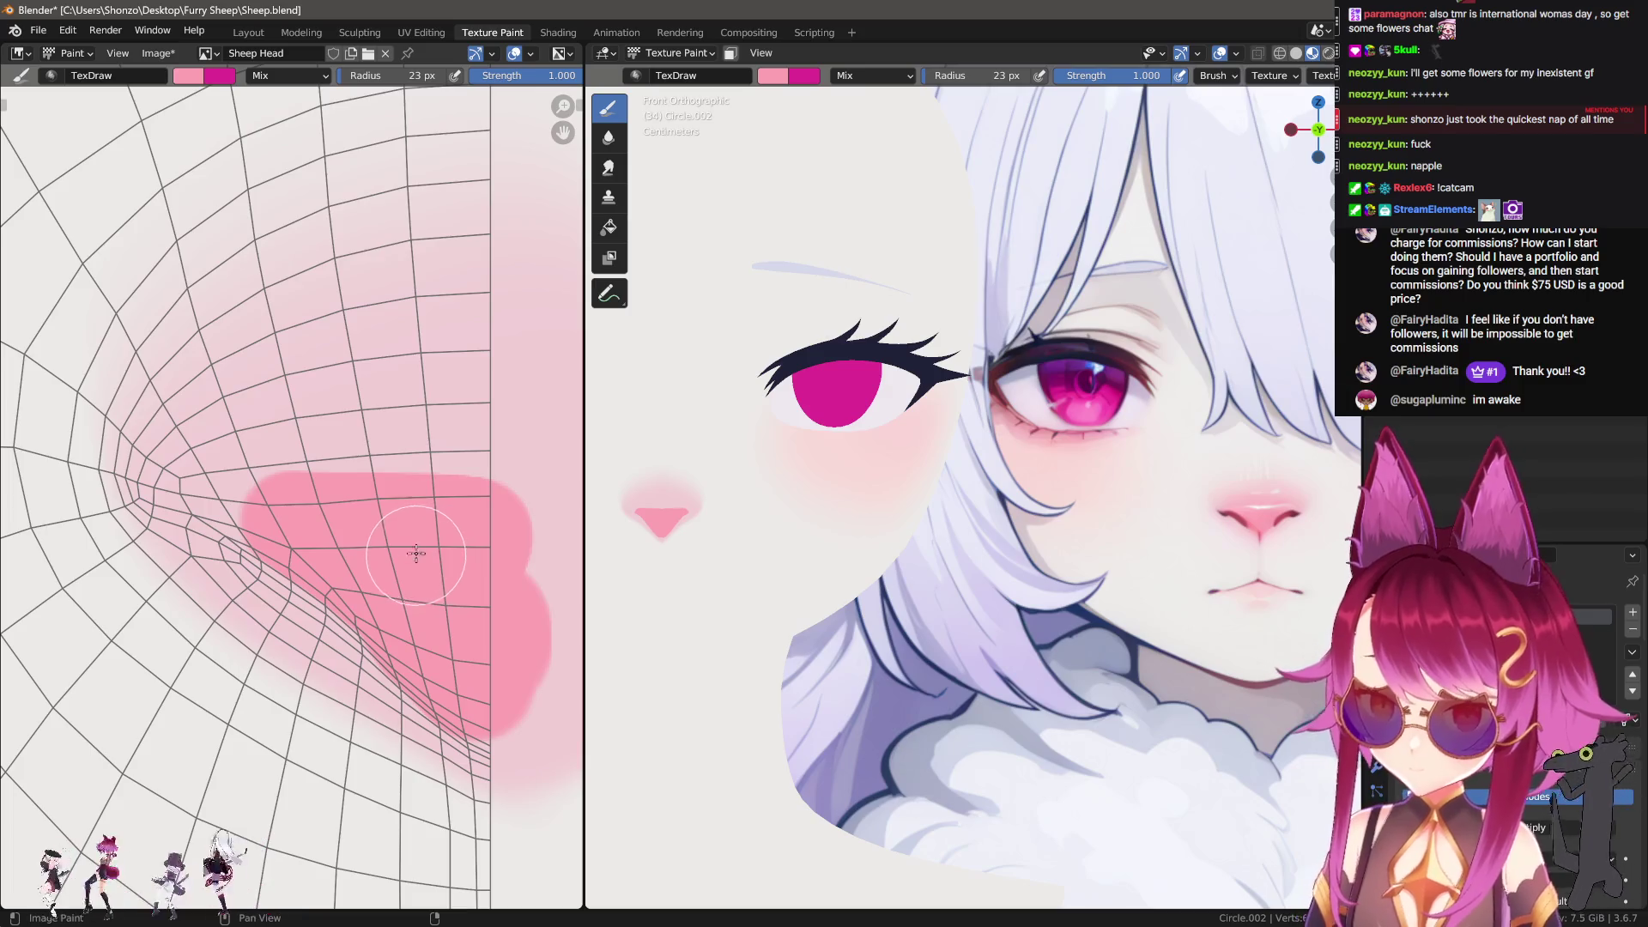
Step: Switch to the Smear brush and resize it from 80 px through 101 and 103 to 77 px
key("shift+space")
left_click(353, 468)
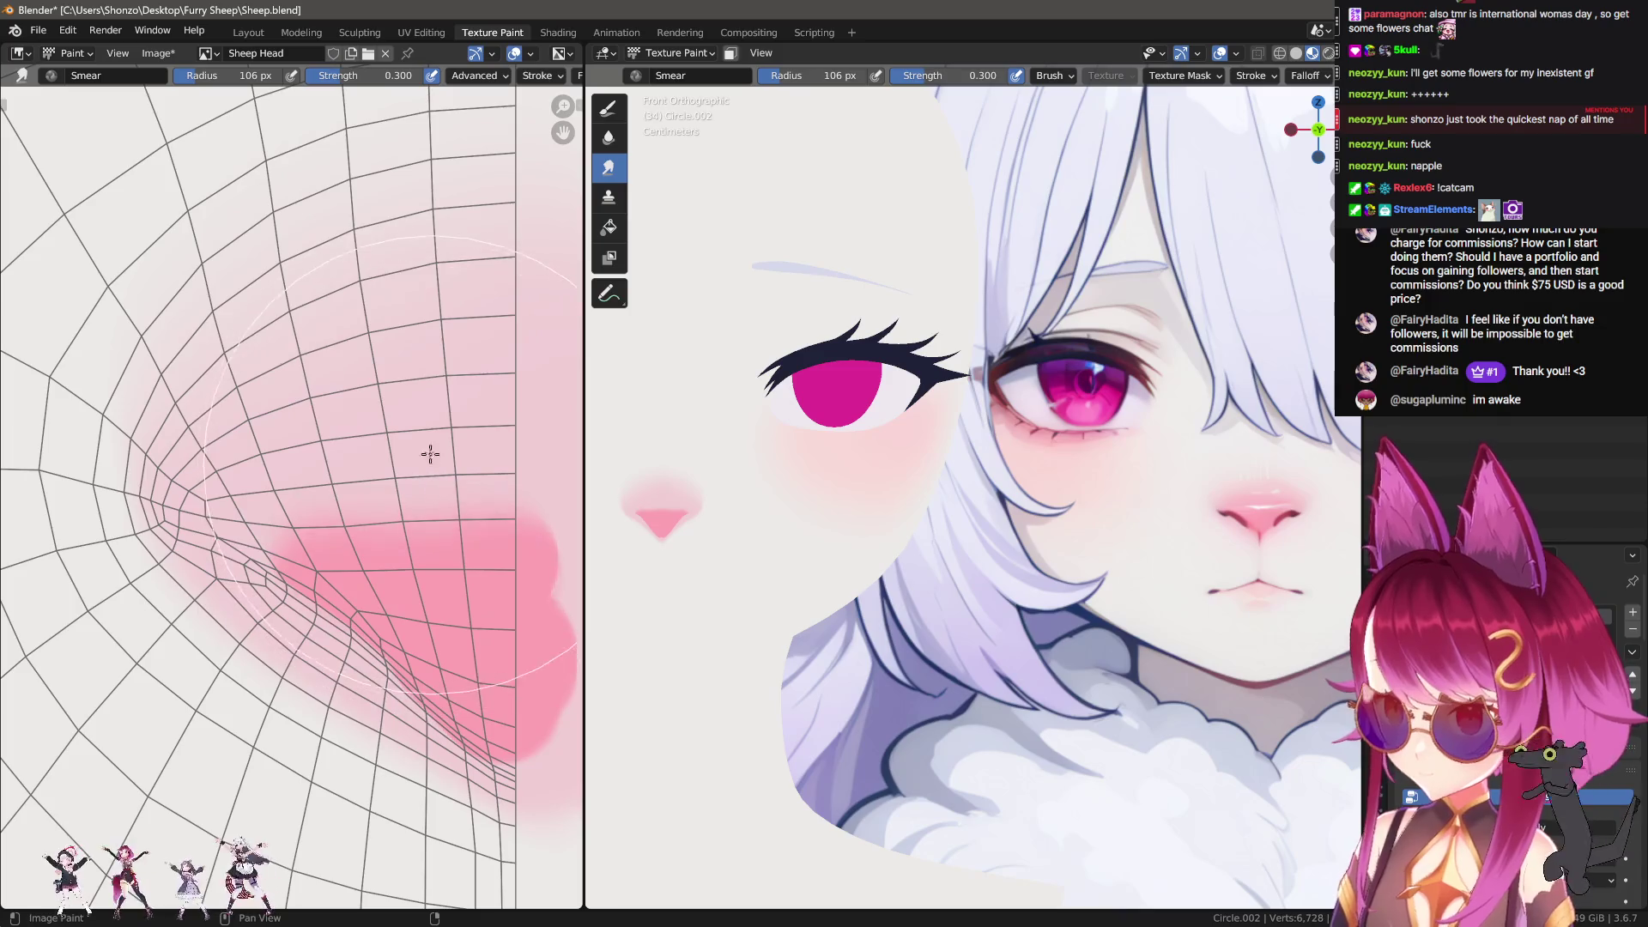
key("f")
left_click(415, 427)
key("f")
left_click(434, 438)
key("f")
left_click(314, 471)
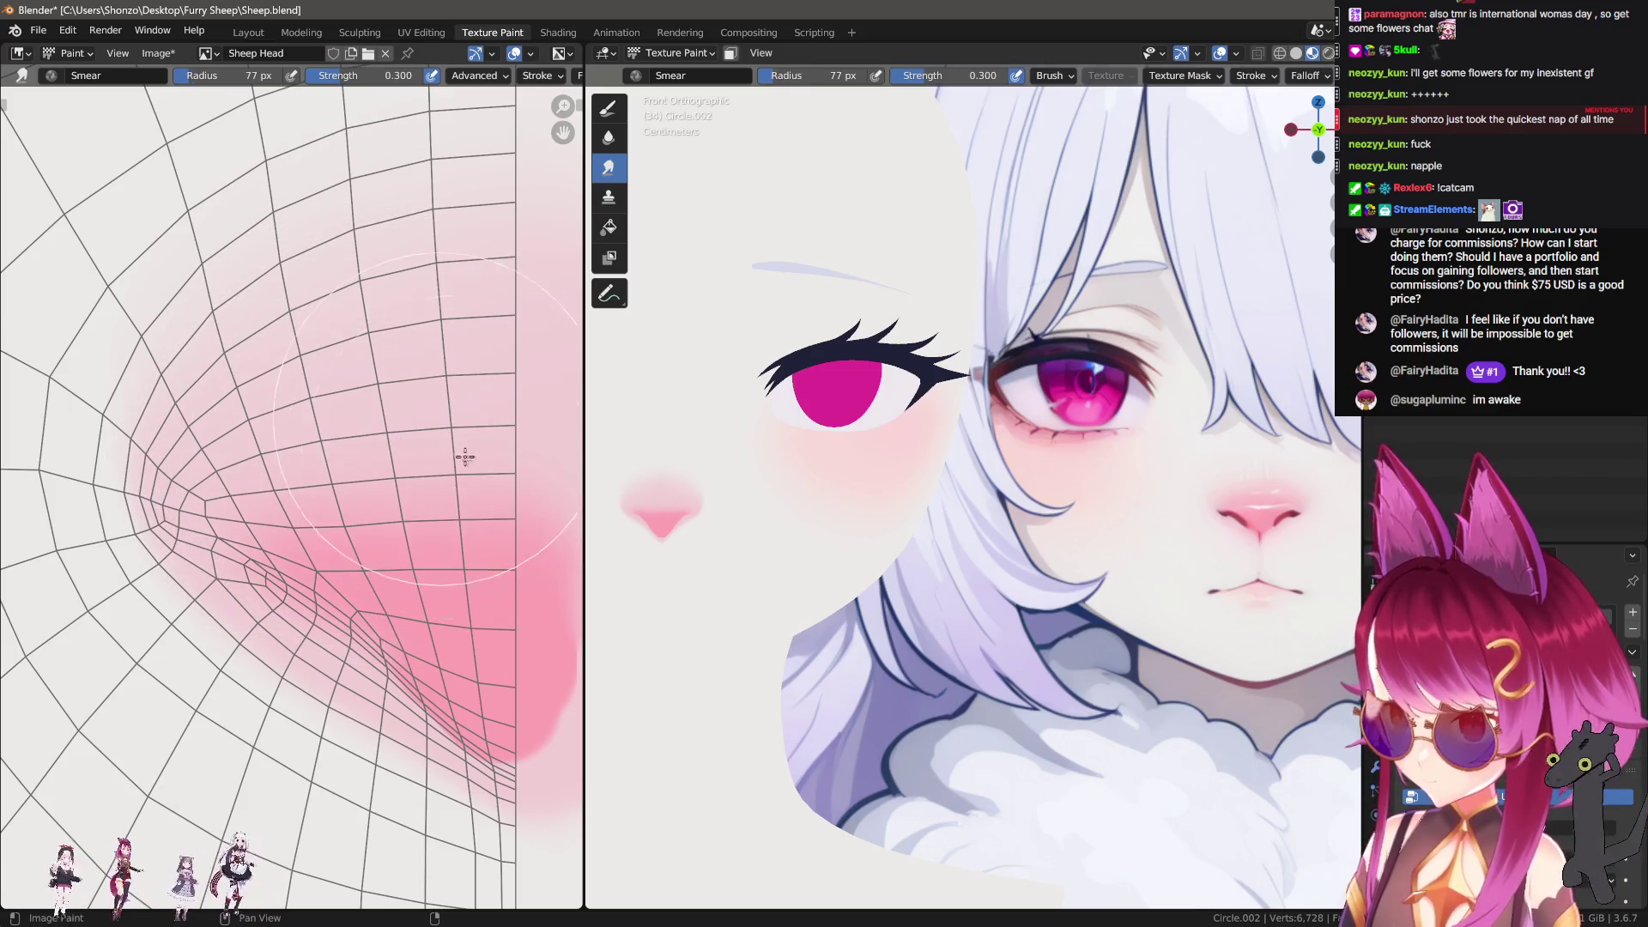
Step: Set the Smear radius to 43 px and smear the pink patch's edge softer
key("f")
left_click(456, 456)
middle_click_drag(459, 564, 365, 422)
scroll(365, 423, "up", 2)
key("f")
left_click(335, 455)
key("f")
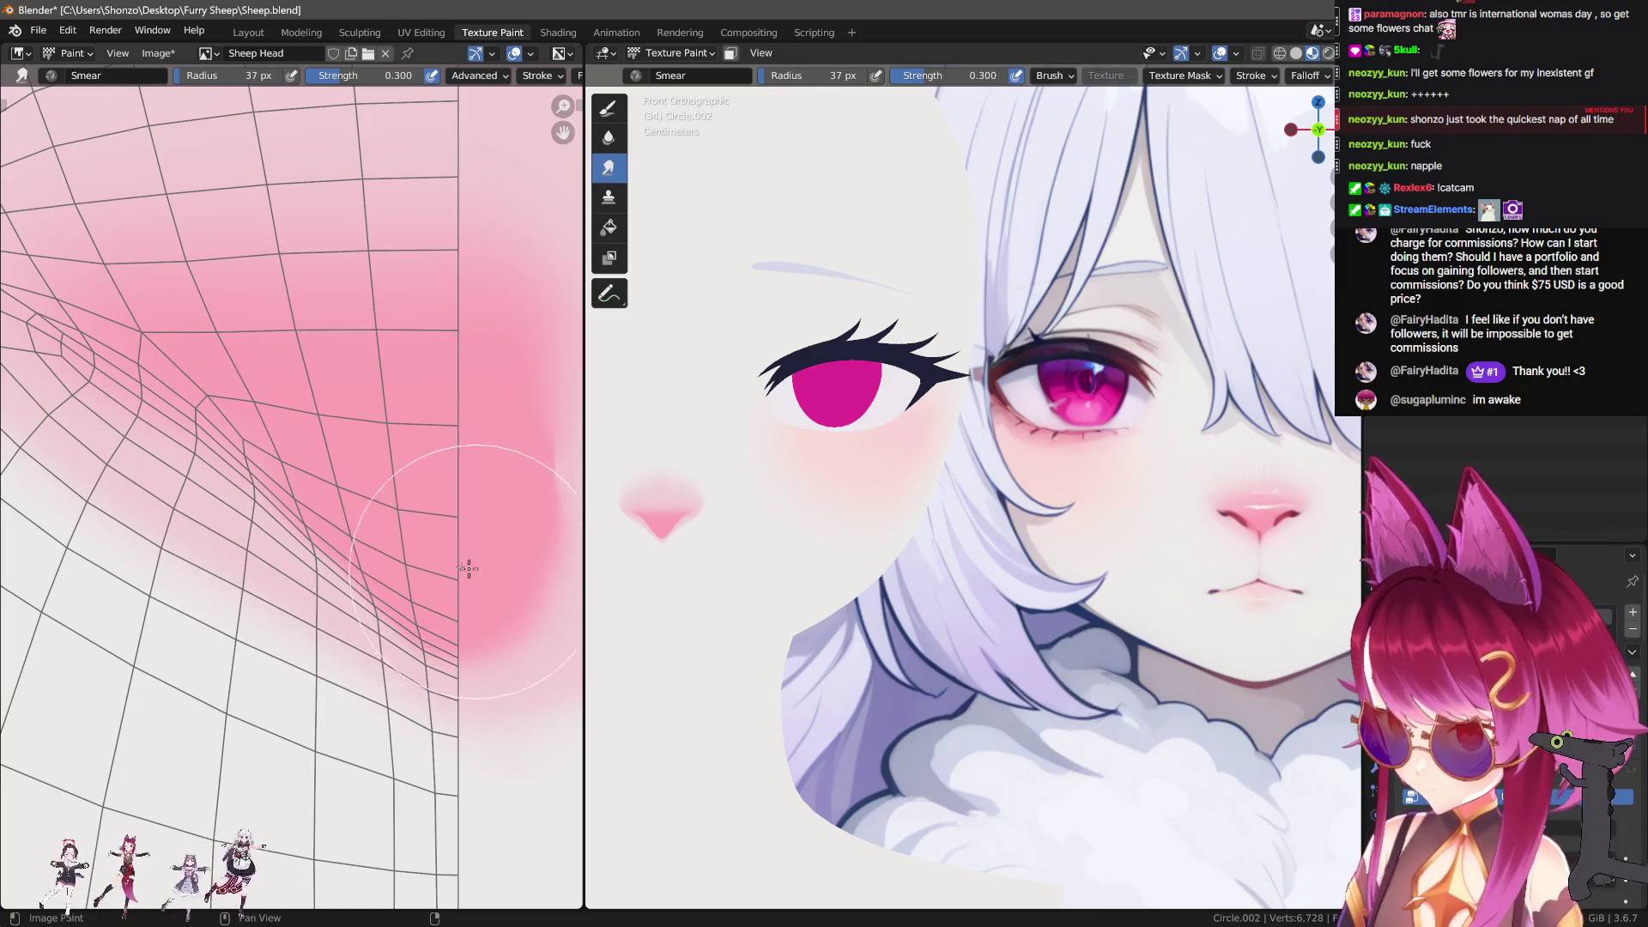
left_click(478, 684)
mouse_move(421, 529)
left_mouse_down()
mouse_move(361, 456)
mouse_move(350, 464)
mouse_move(455, 526)
left_mouse_up()
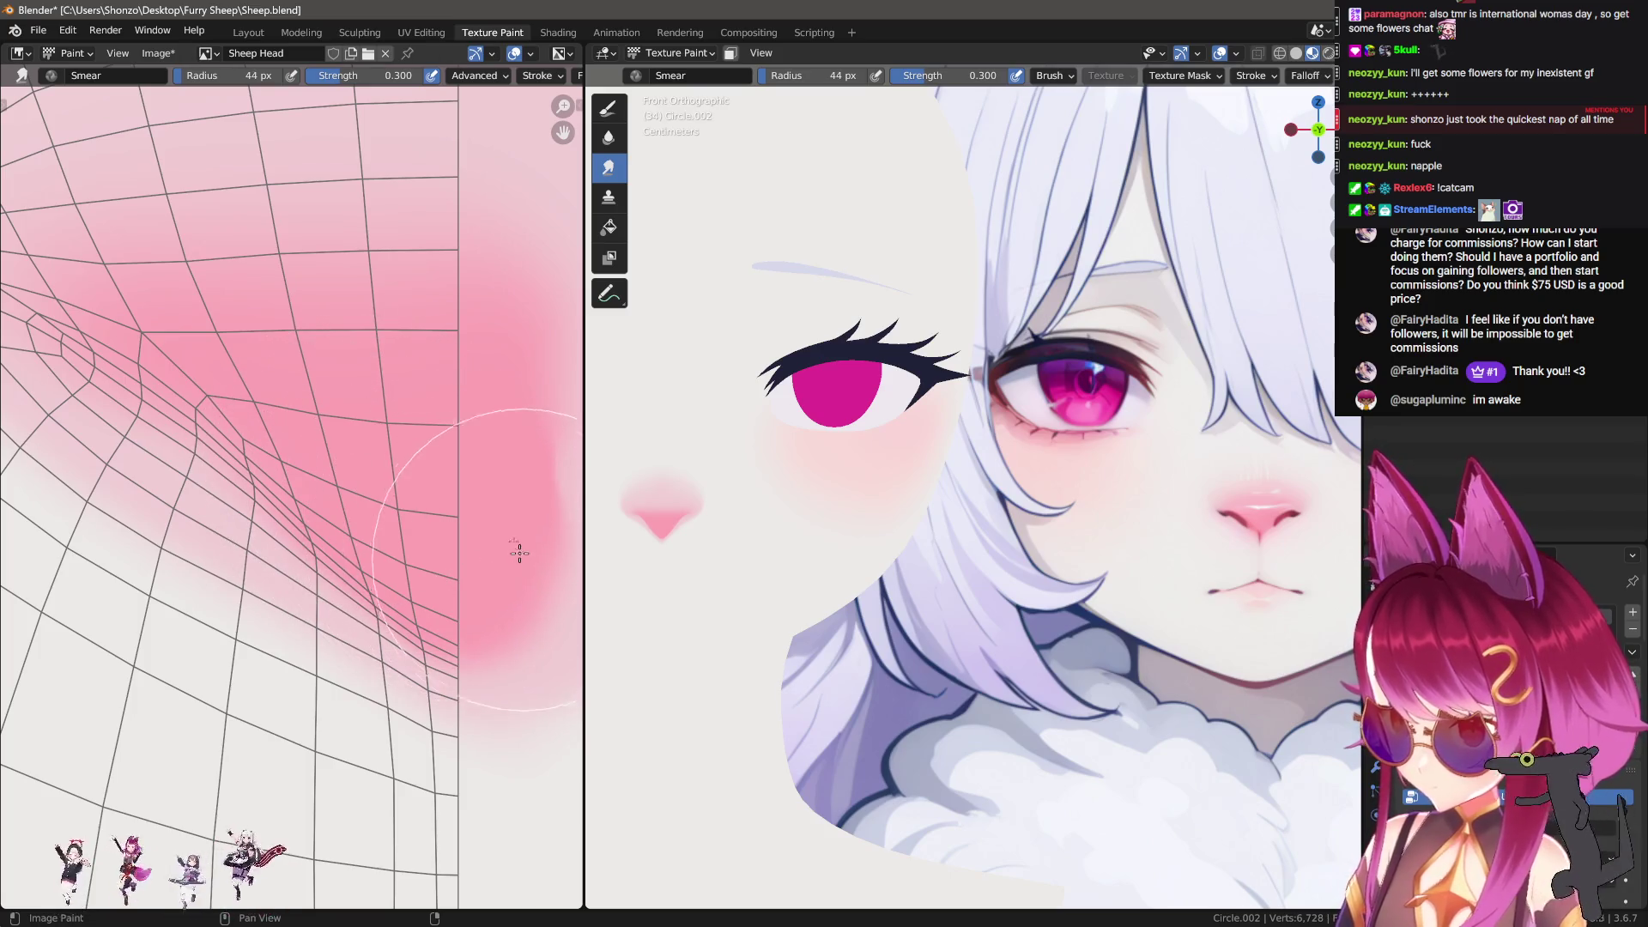
Step: Resize the Smear brush through 94, 83 and 115 px up to 155 px
scroll(403, 506, "down", 2)
key("f")
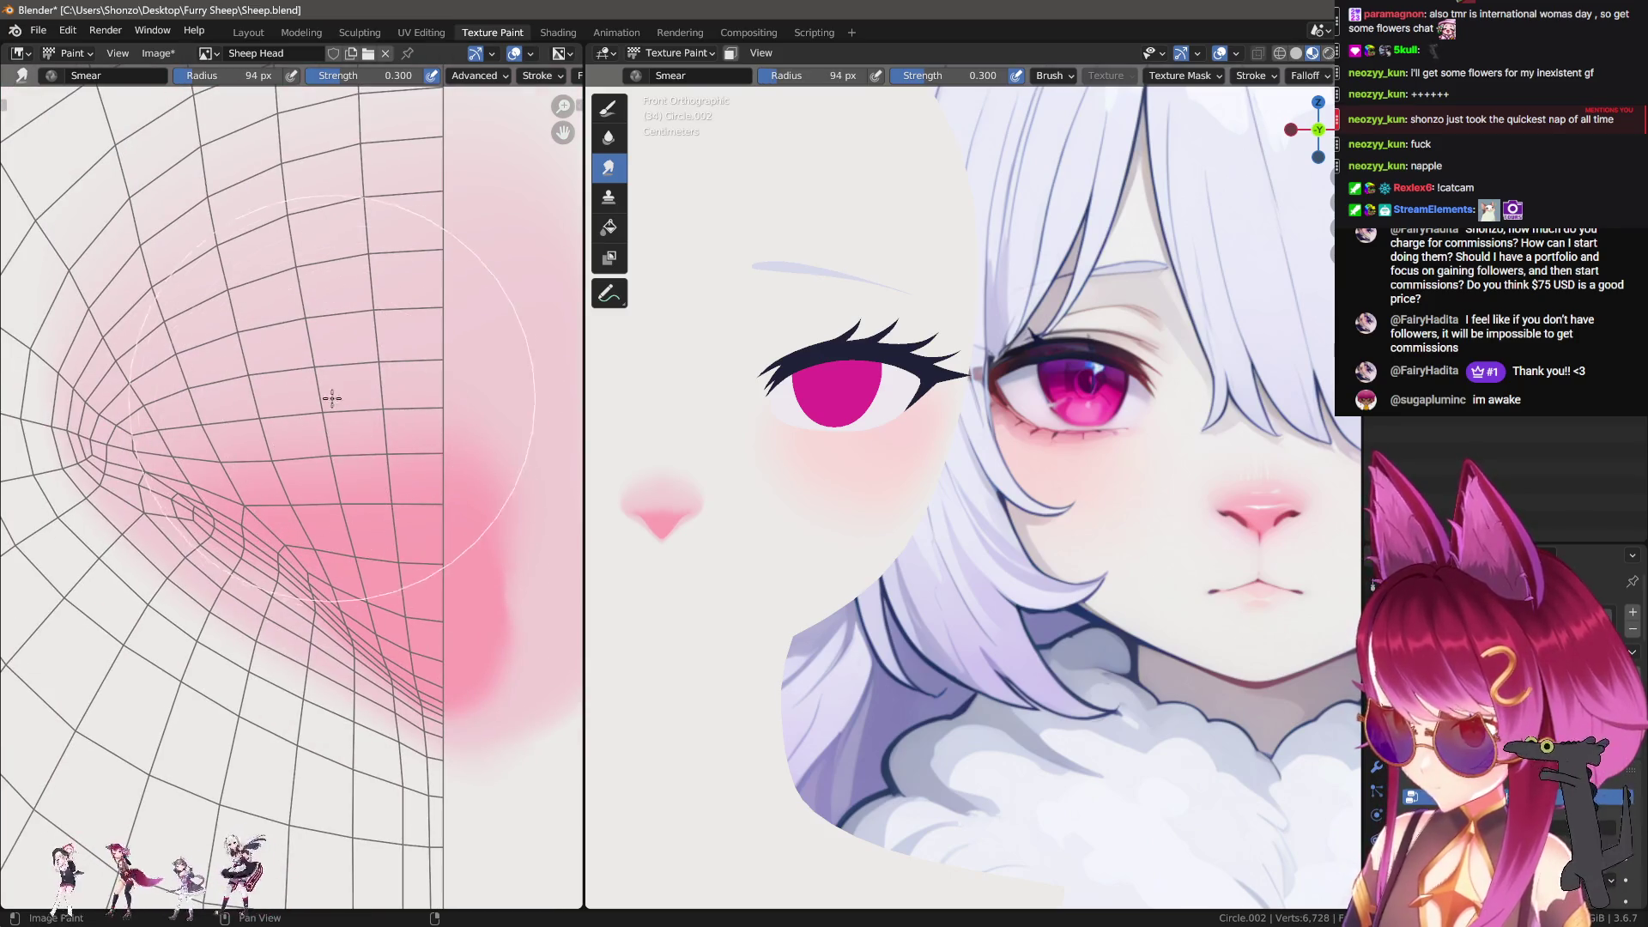
left_click(342, 434)
key("f")
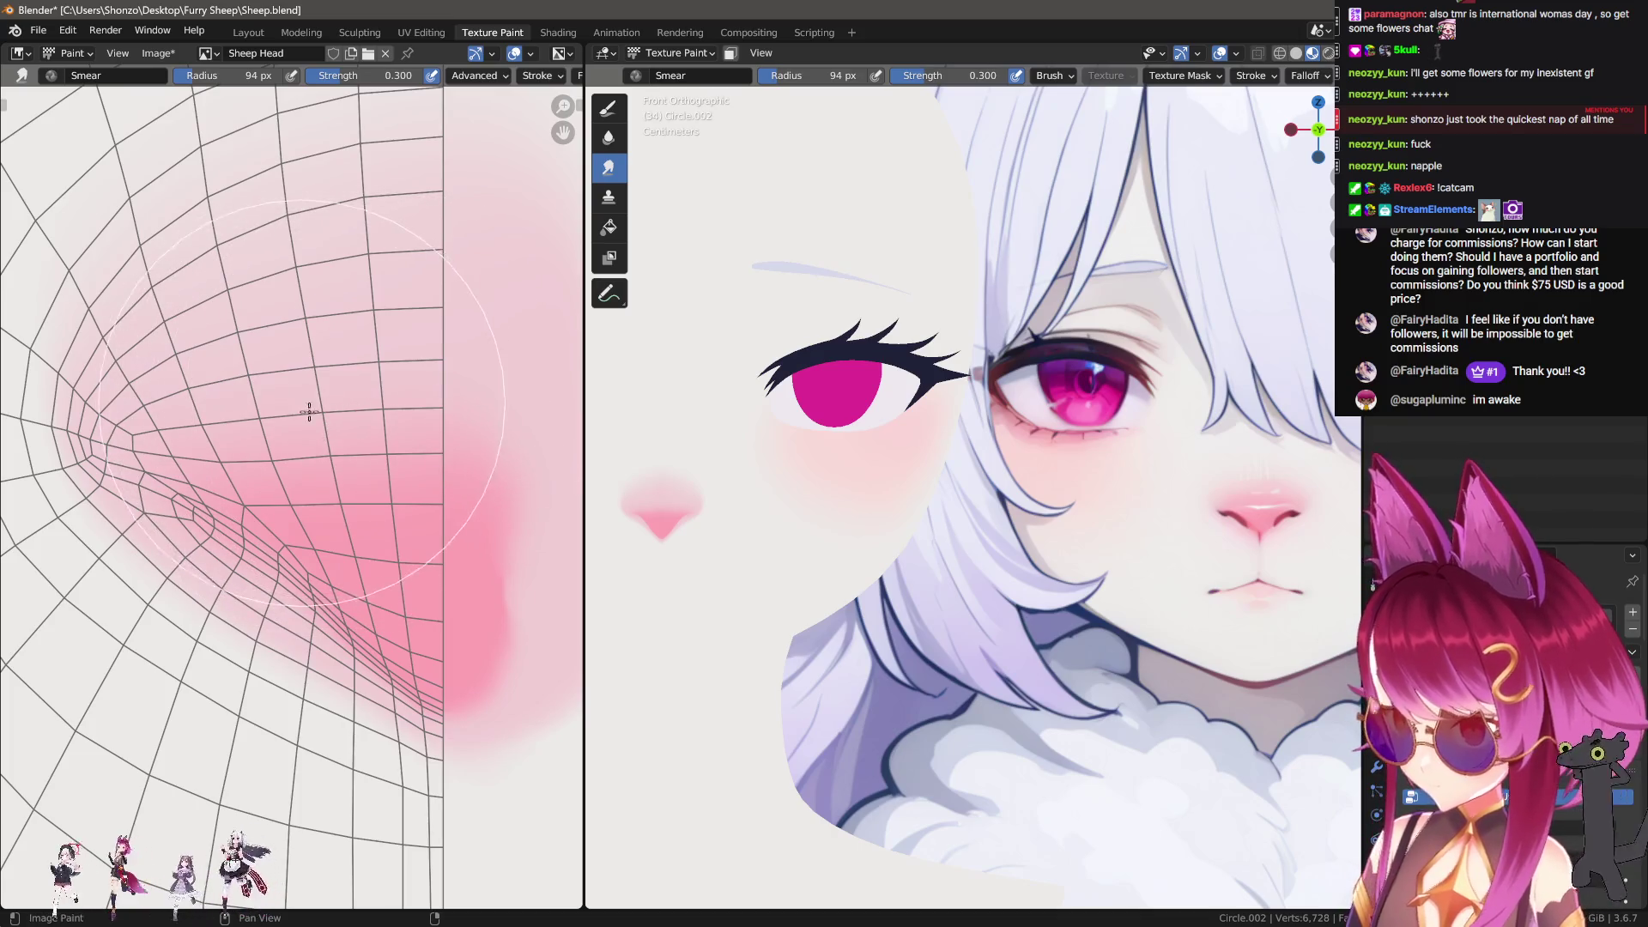
left_click(343, 430)
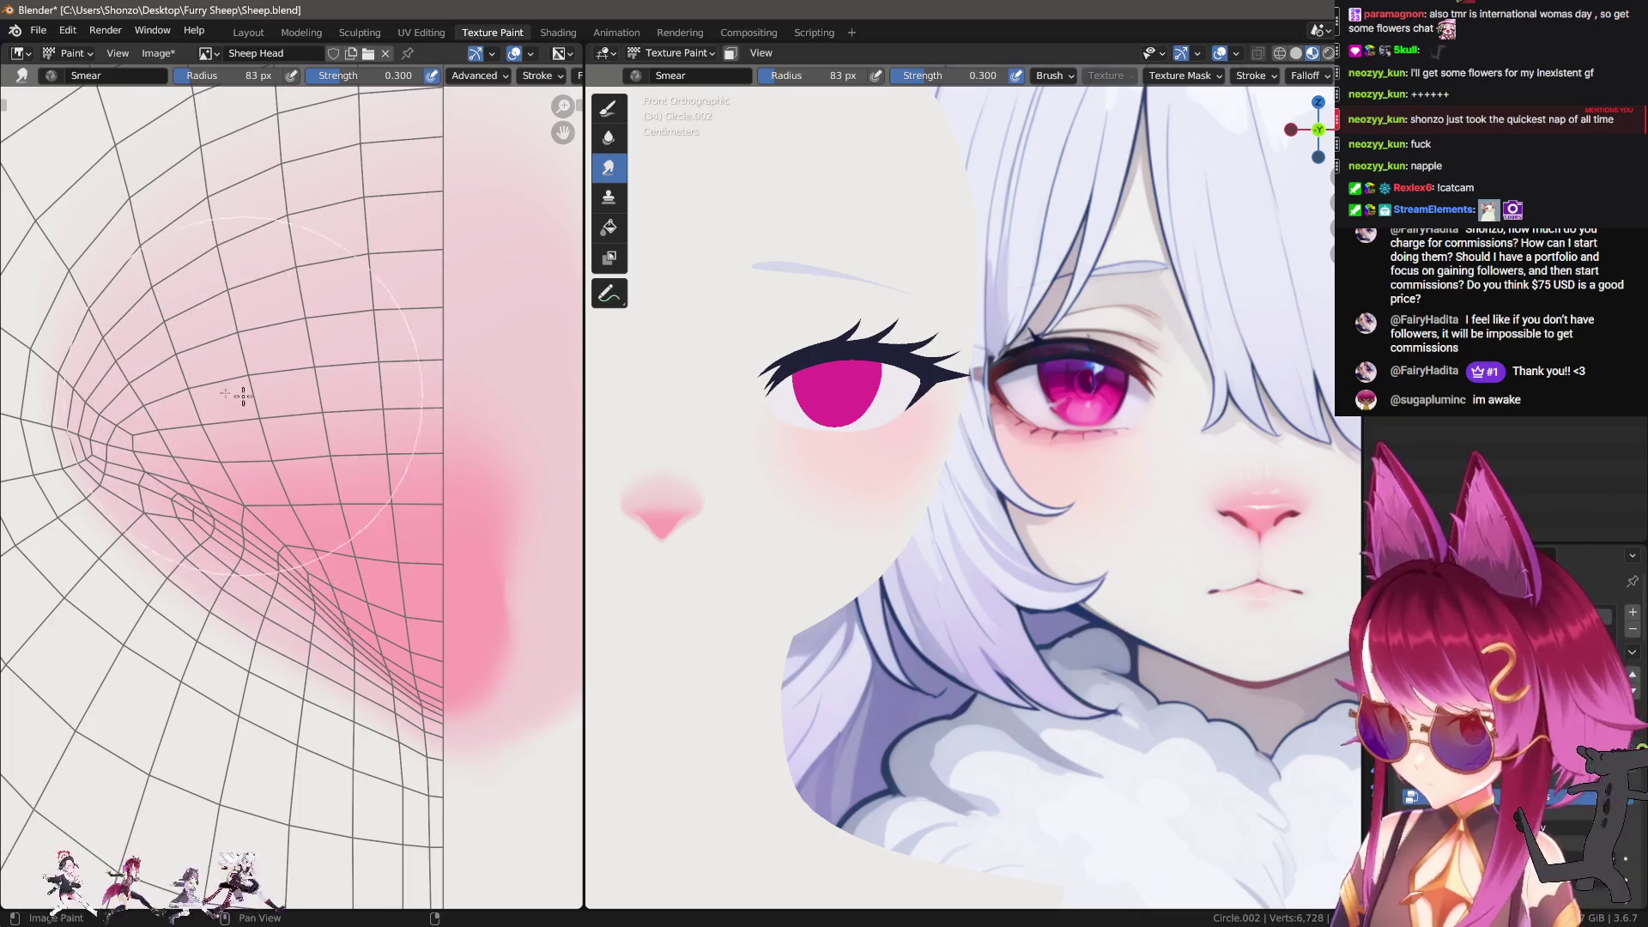
key("f")
left_click(272, 393)
mouse_move(272, 393)
middle_mouse_down()
mouse_move(367, 434)
mouse_move(324, 463)
mouse_move(341, 521)
middle_mouse_up()
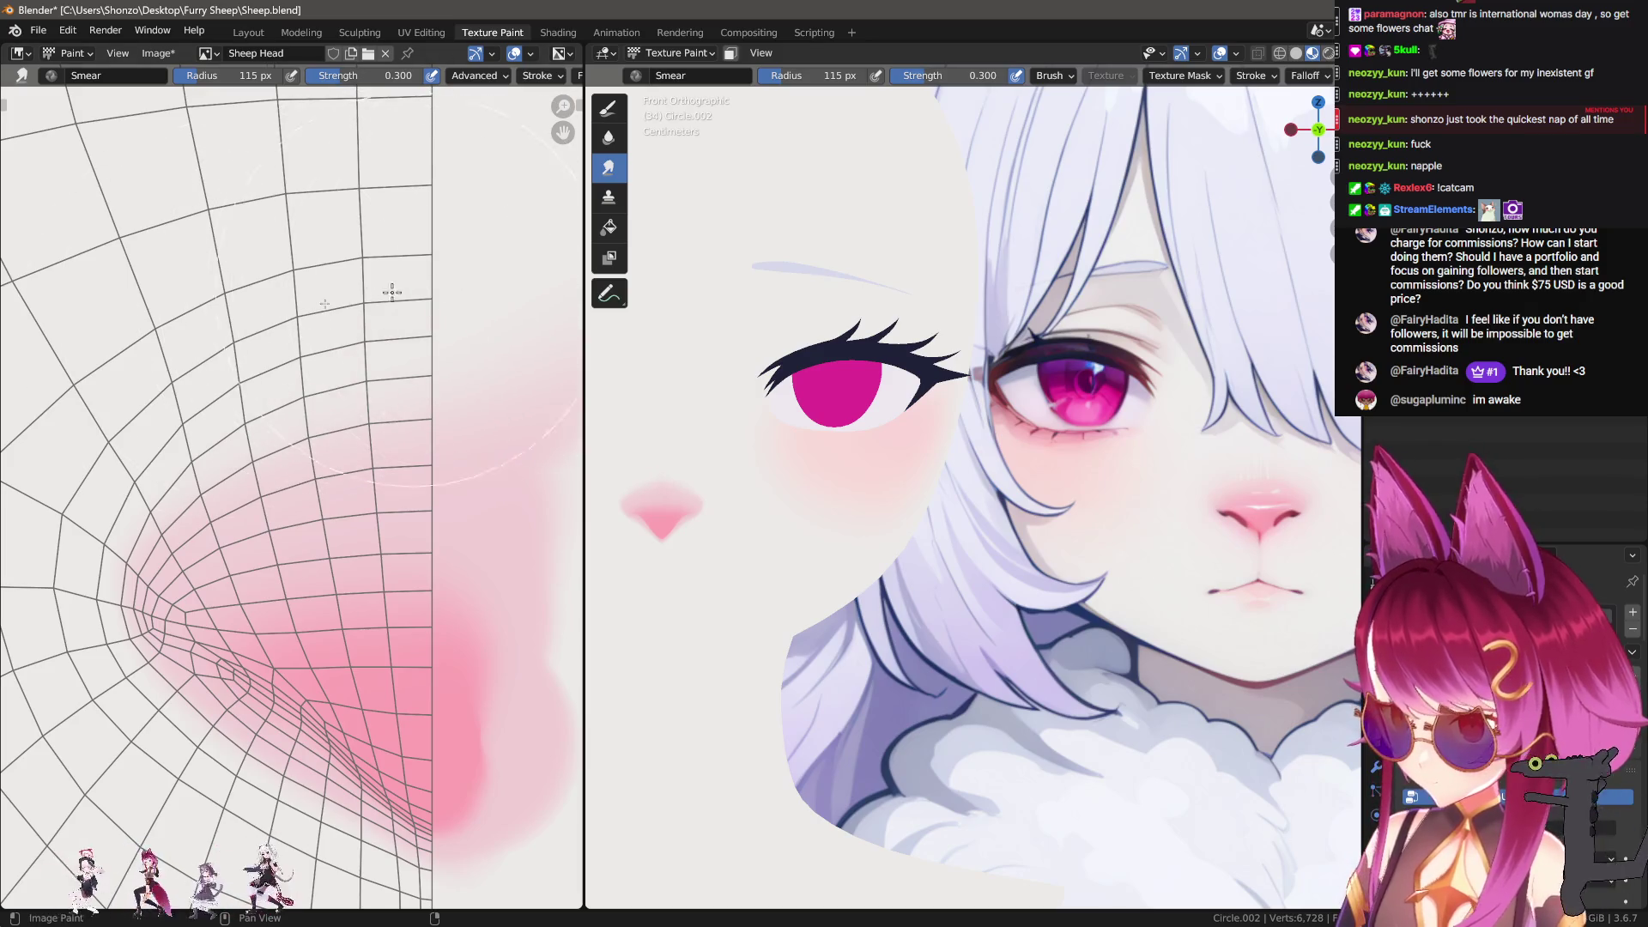
key("f")
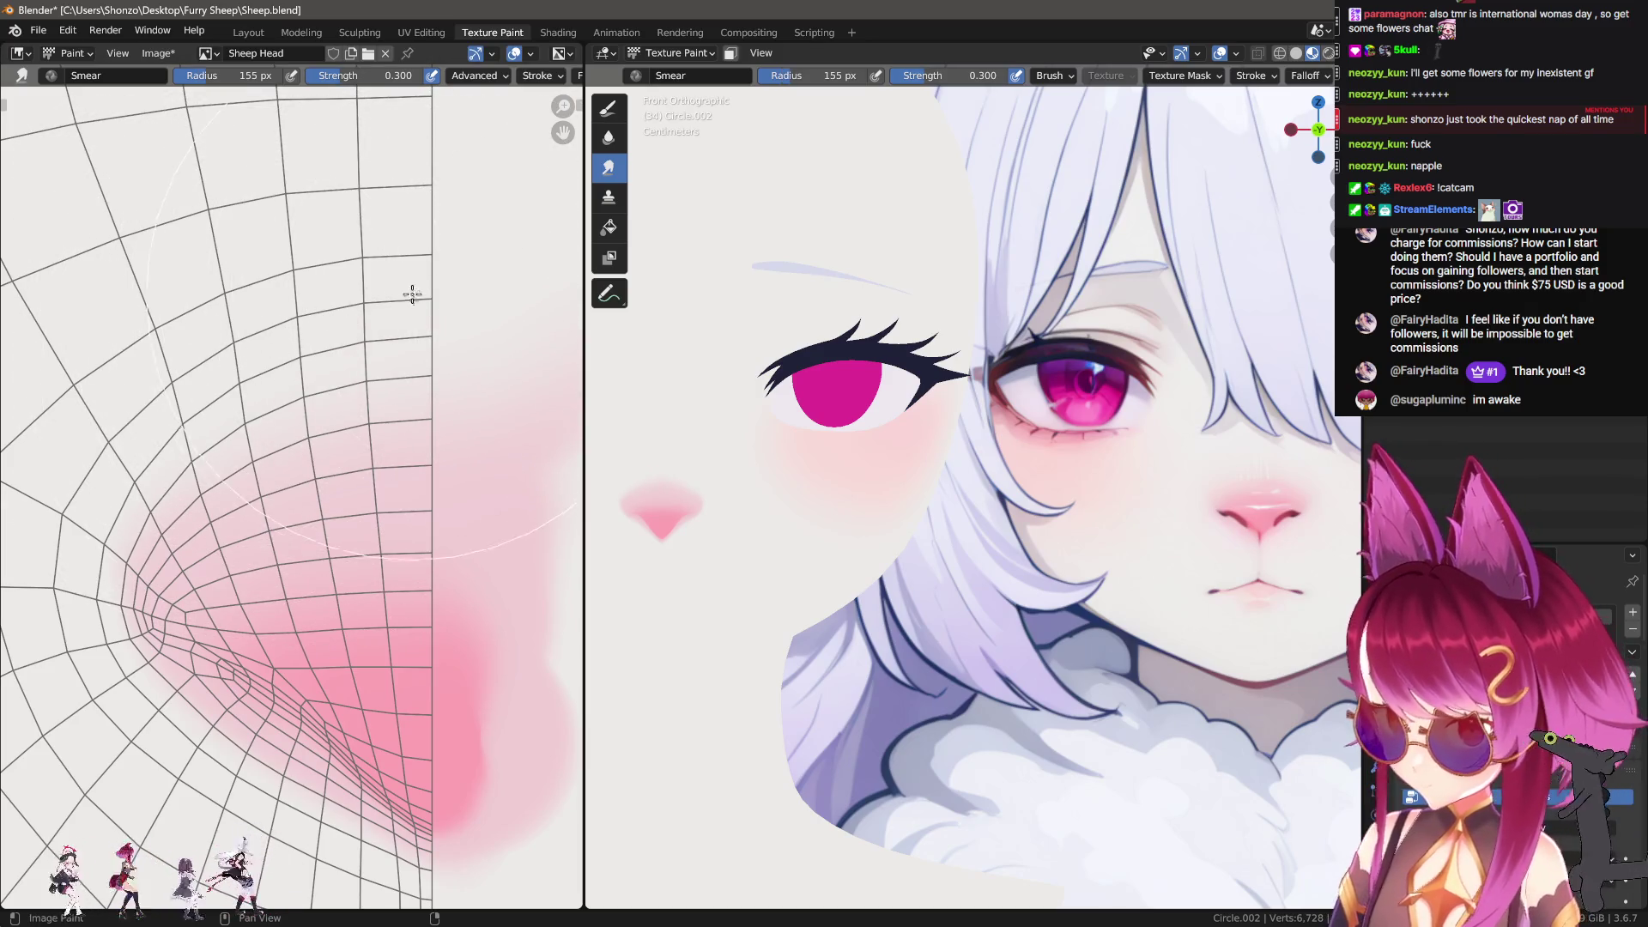
left_click(412, 294)
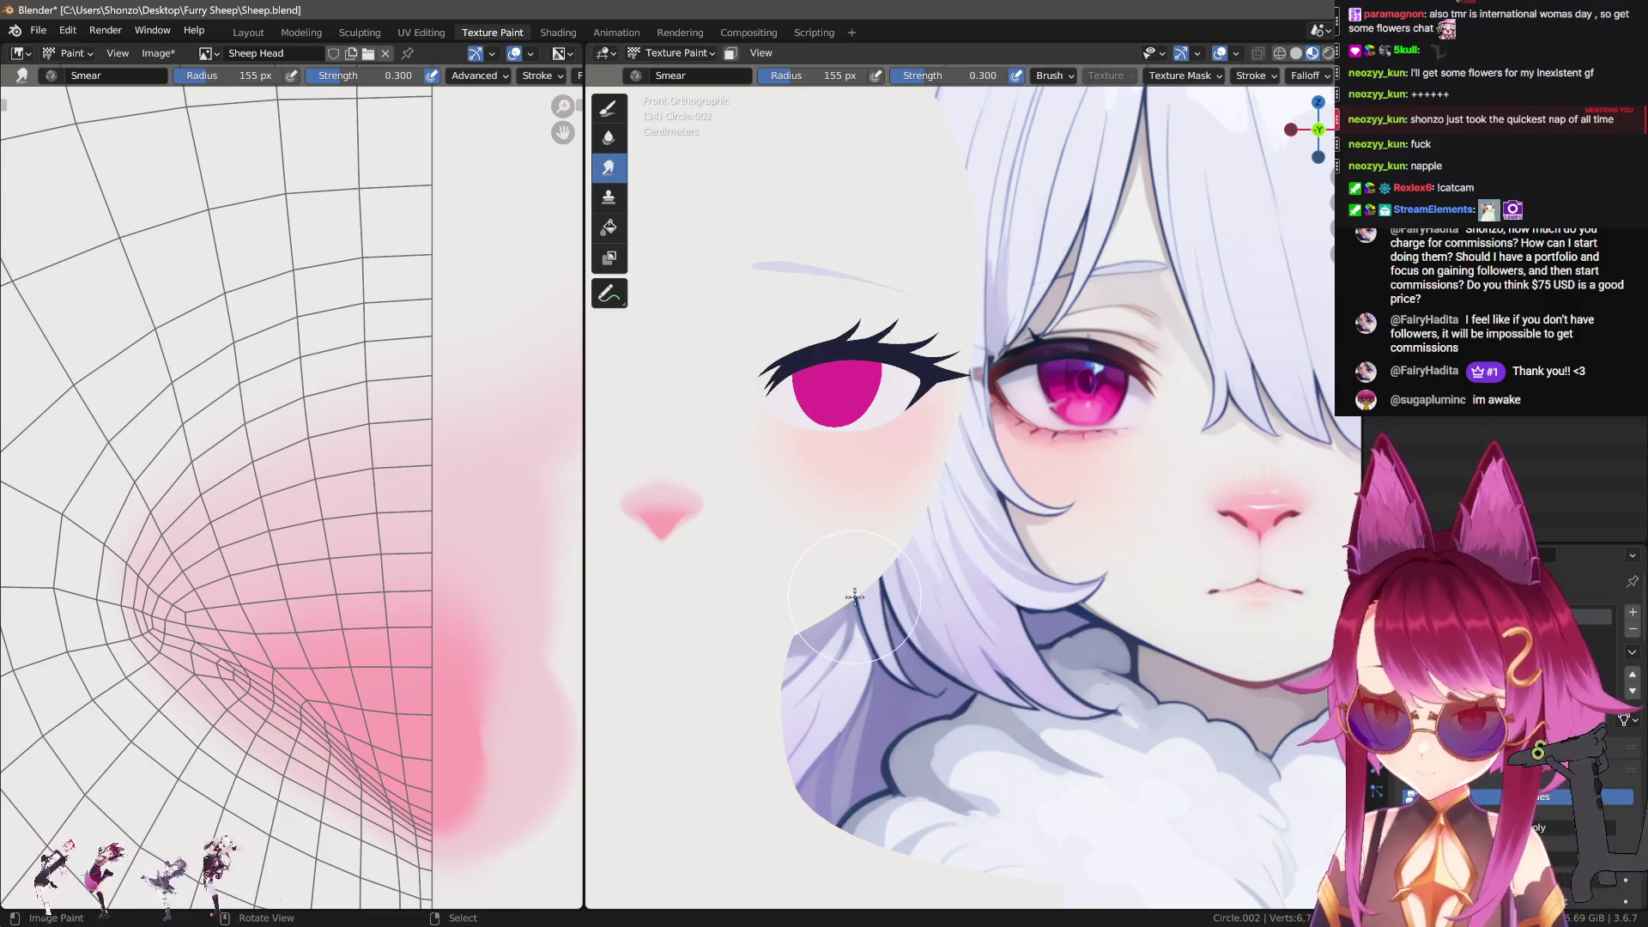
Step: Switch to painting with a sampled dark red, try a small nostril stroke, and undo it
key("1")
key("s")
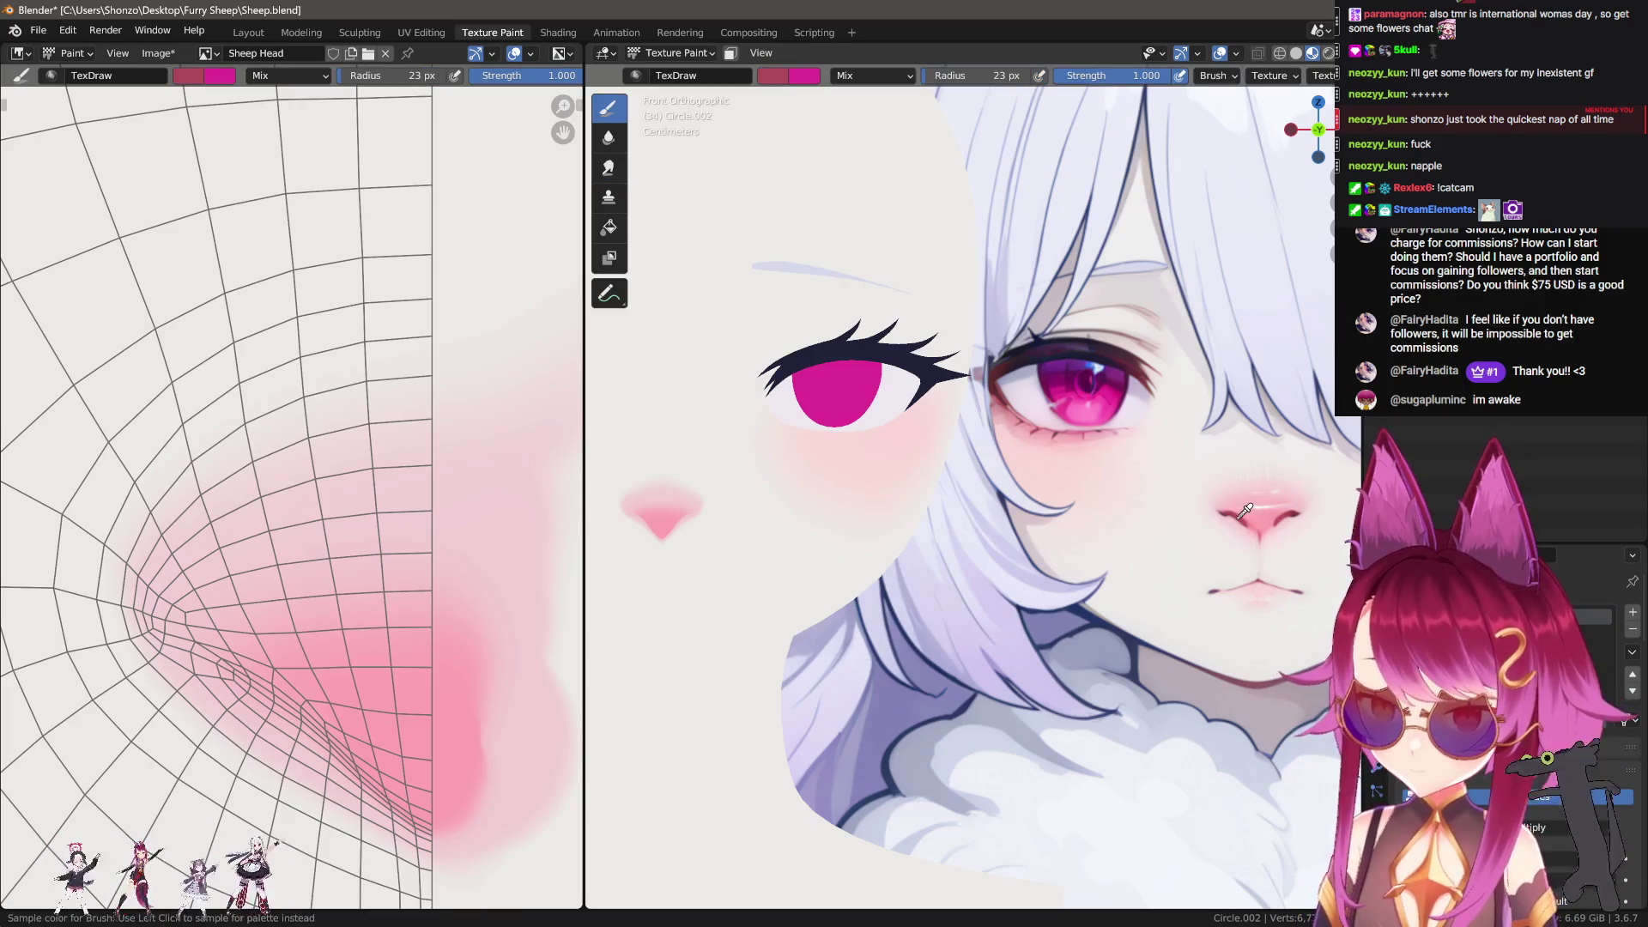
scroll(214, 455, "up", 5)
key("f")
left_click(214, 454)
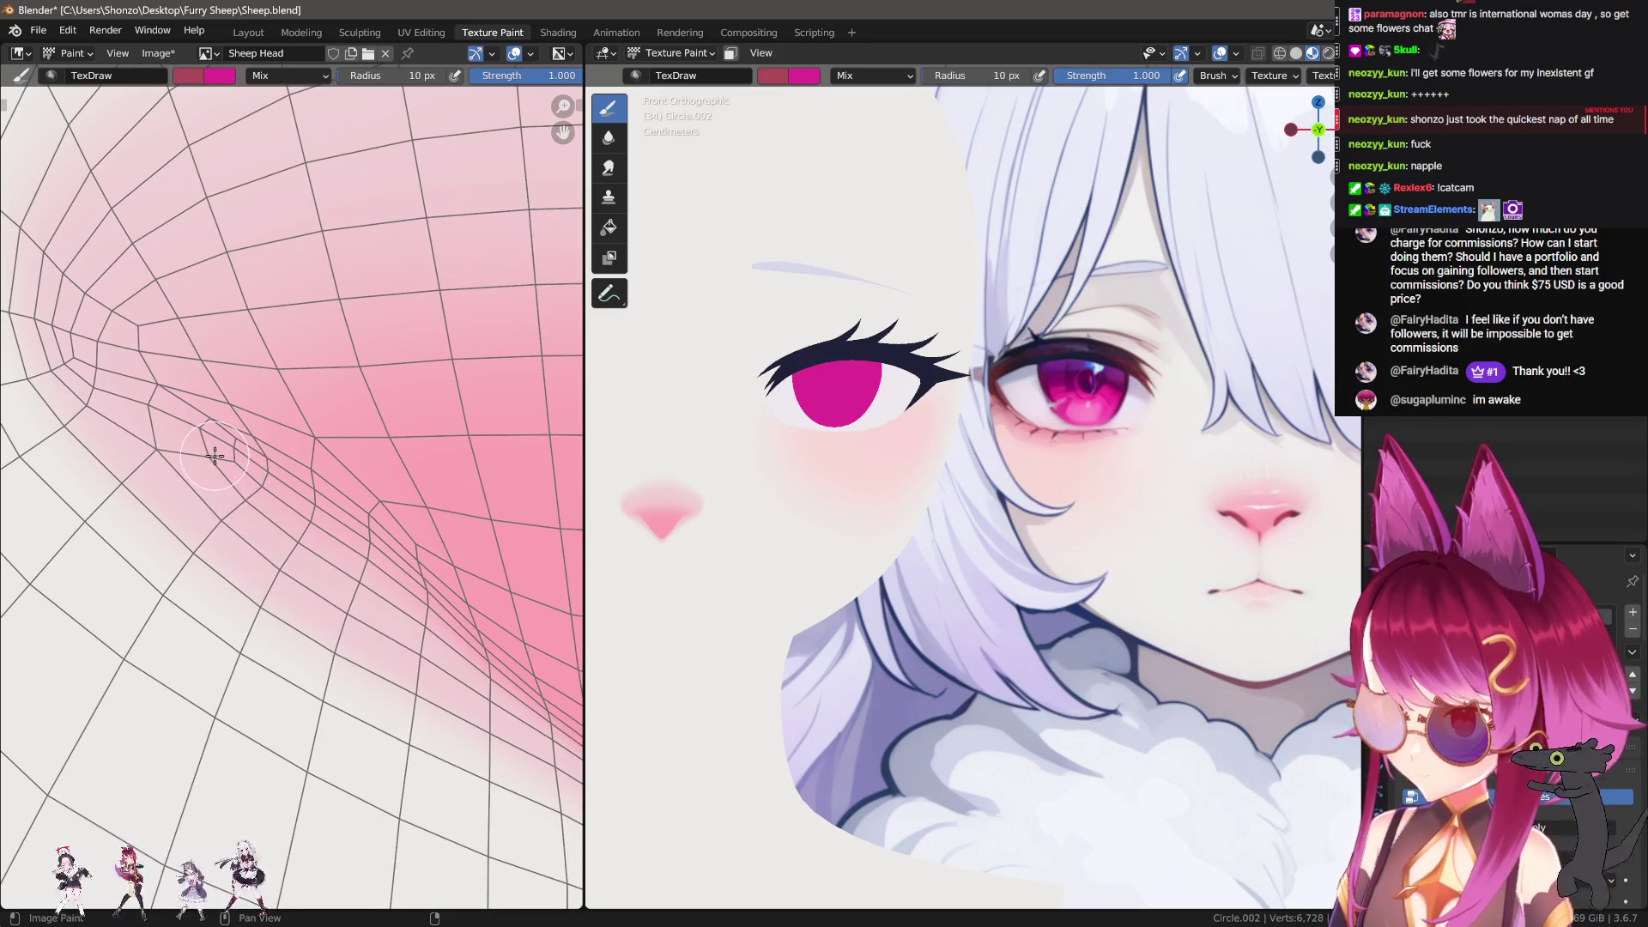
left_click_drag(181, 428, 351, 527)
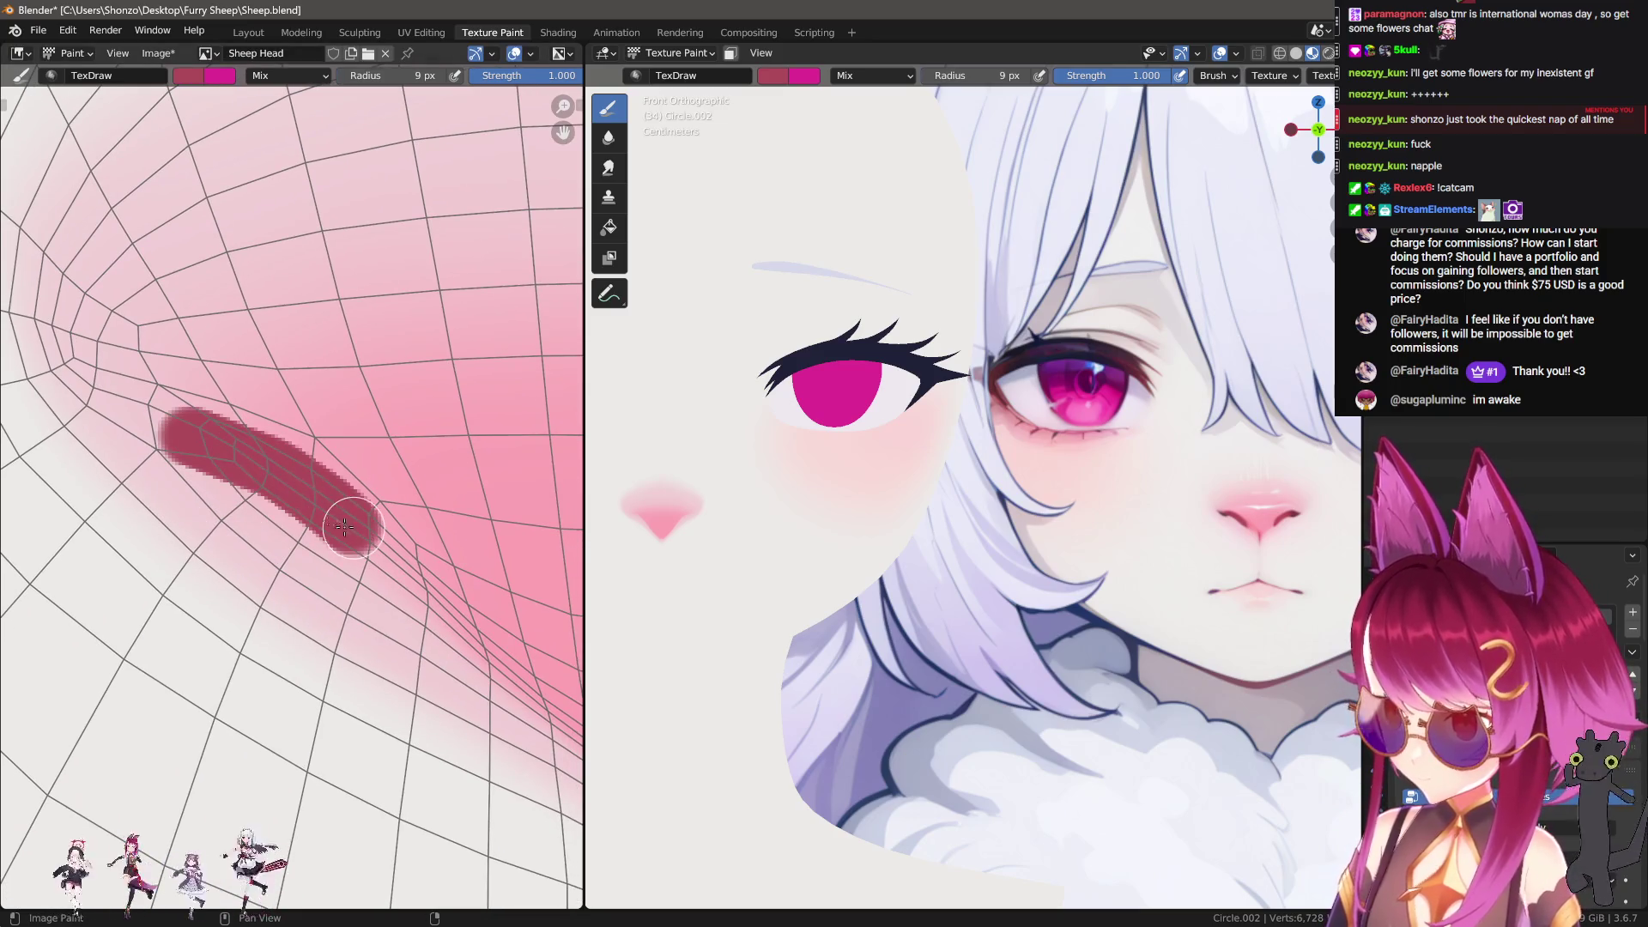
key("ctrl+z")
Step: Resample, retry, and paint the dark red nostril diagonally across the nose at 9 px
key("s")
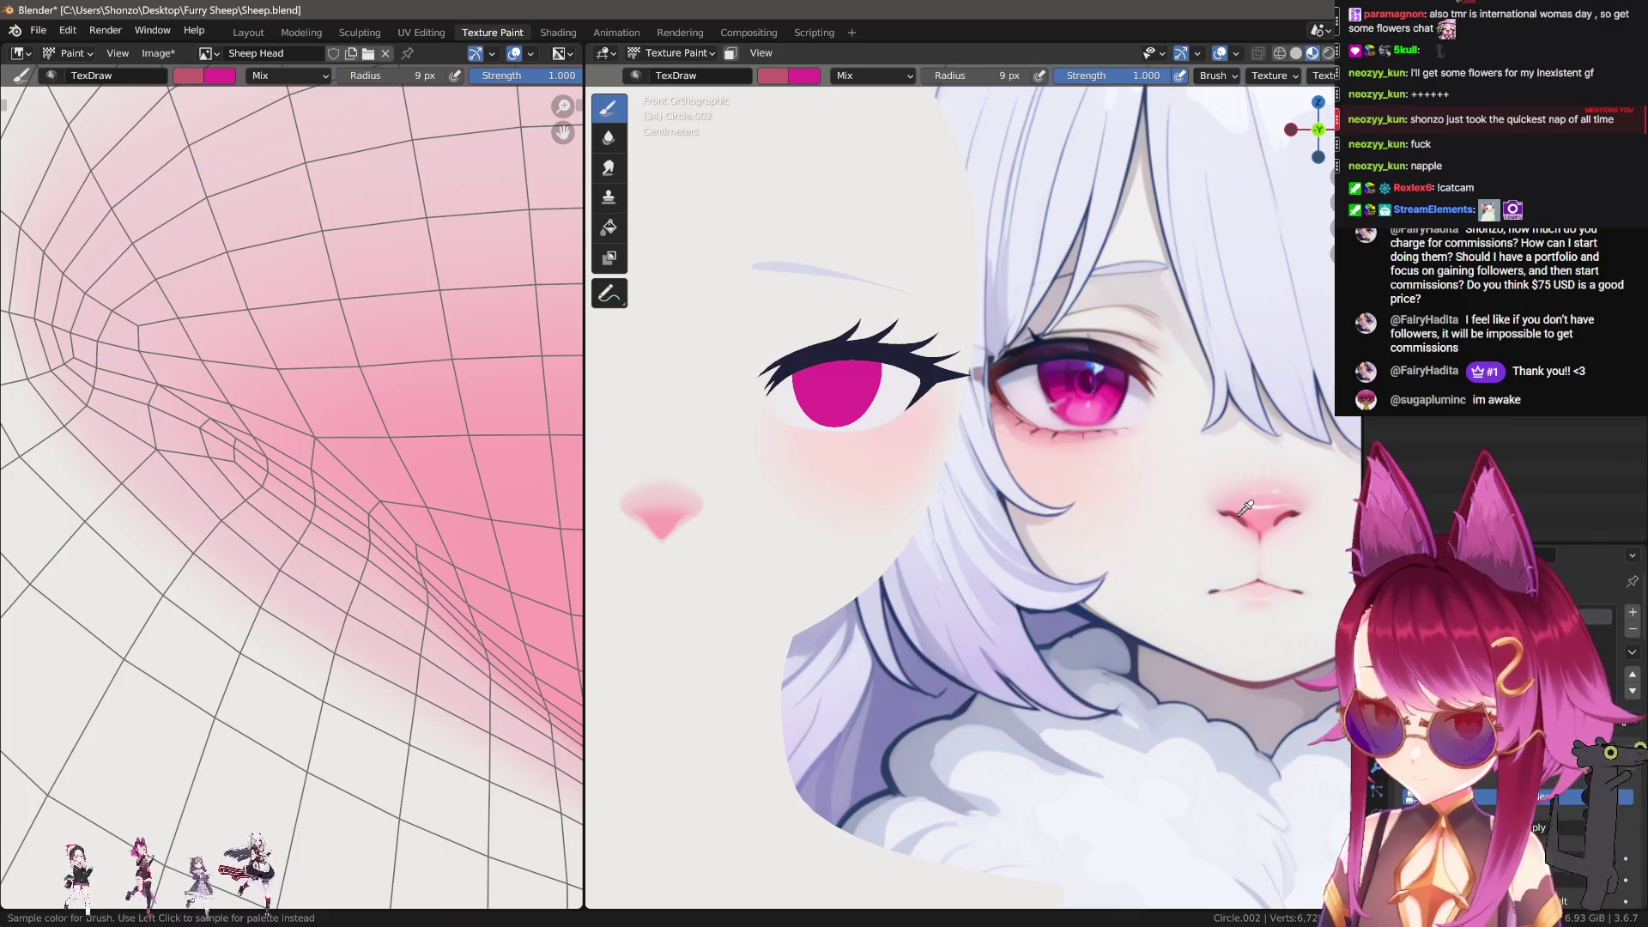
key("bracketright")
key("bracketright")
mouse_move(176, 429)
left_mouse_down()
mouse_move(341, 496)
mouse_move(369, 525)
left_mouse_up()
key("ctrl+z")
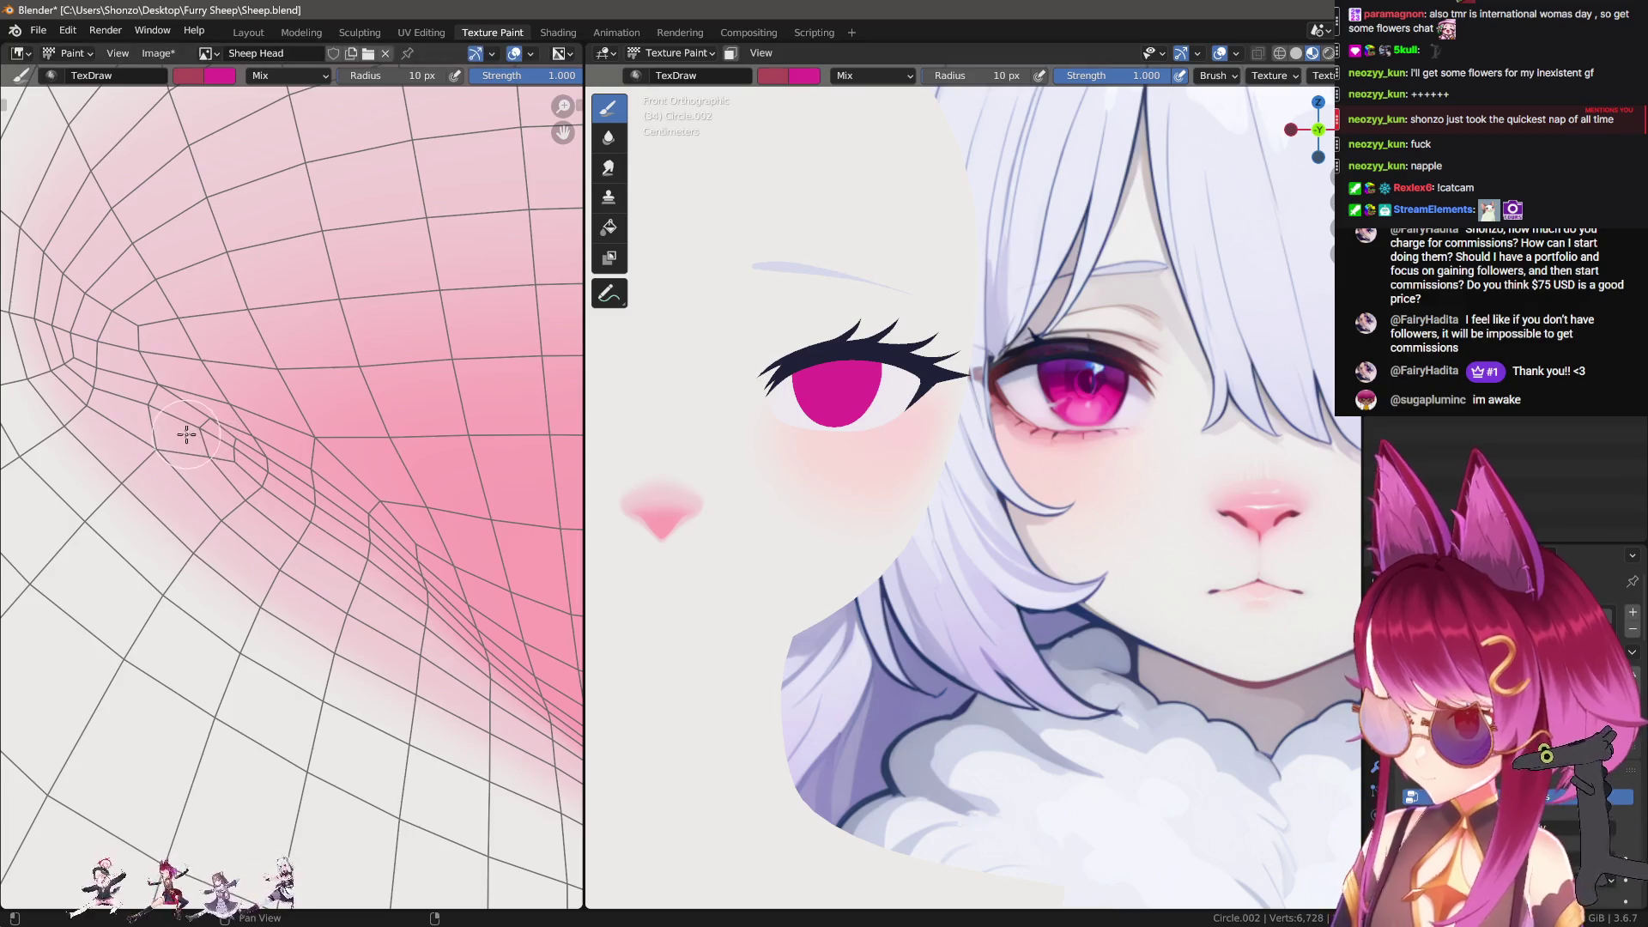
key("bracketleft")
key("bracketleft")
mouse_move(181, 421)
left_mouse_down()
mouse_move(262, 450)
mouse_move(296, 481)
mouse_move(244, 459)
mouse_move(343, 515)
mouse_move(416, 603)
left_mouse_up()
Step: Inspect the nose mesh from the side and try thickening the nostril's left end, then undo
scroll(709, 600, "up", 10)
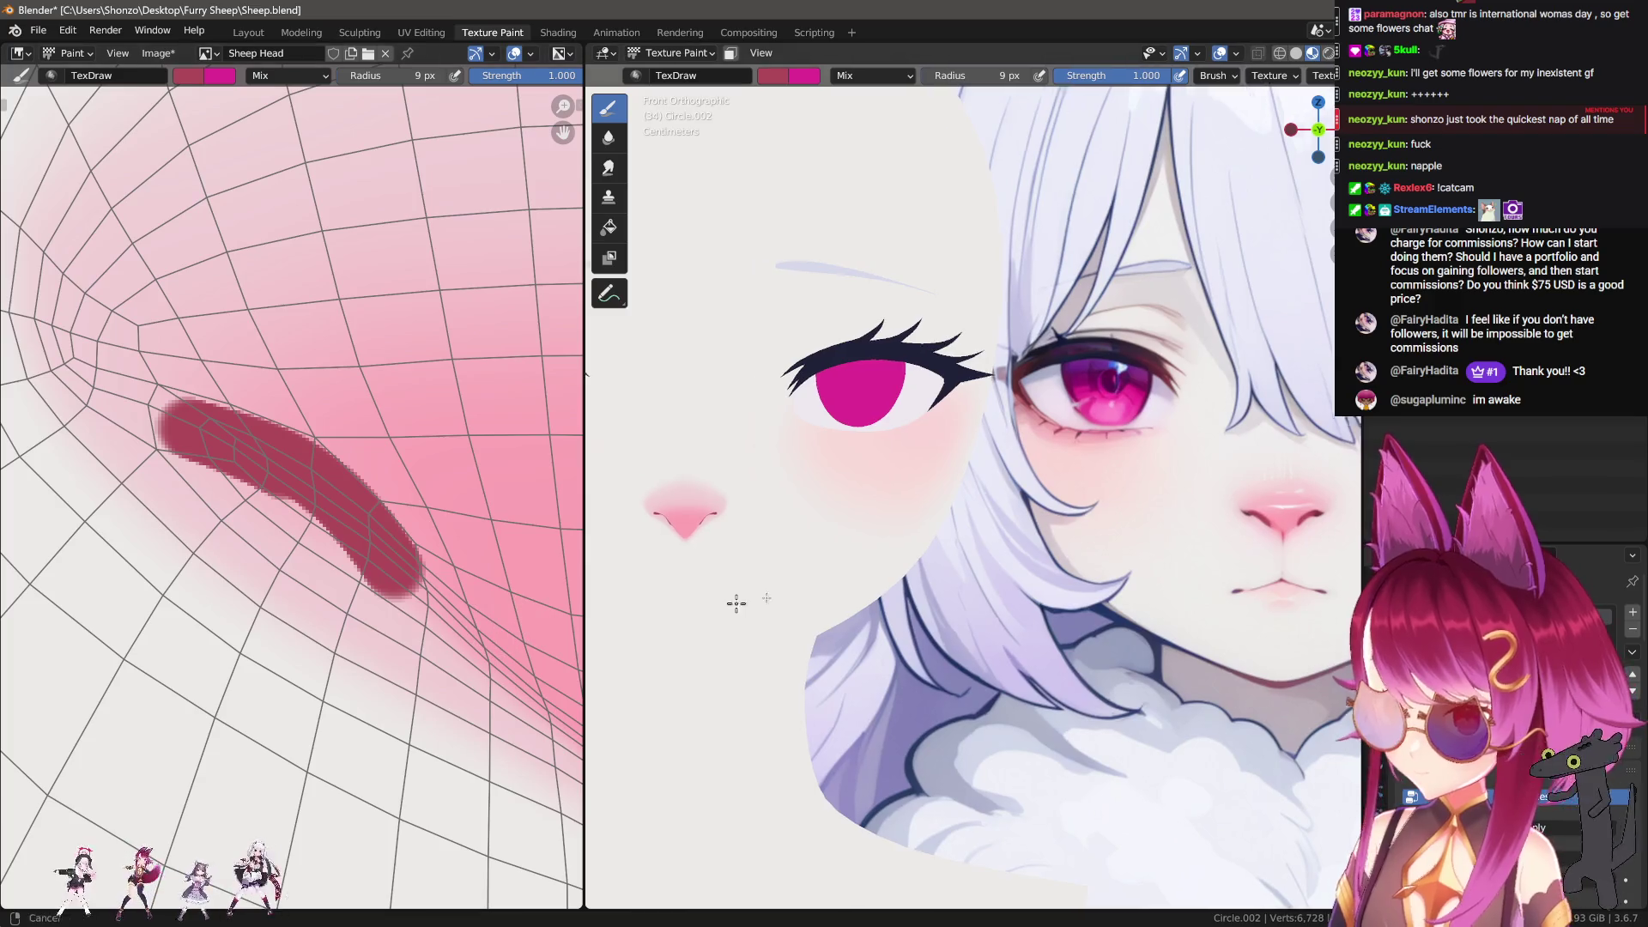
mouse_move(875, 626)
middle_mouse_down()
mouse_move(1014, 614)
mouse_move(979, 617)
mouse_move(987, 601)
middle_mouse_up()
key("Tab")
key("Tab")
middle_click_drag(211, 468, 331, 497)
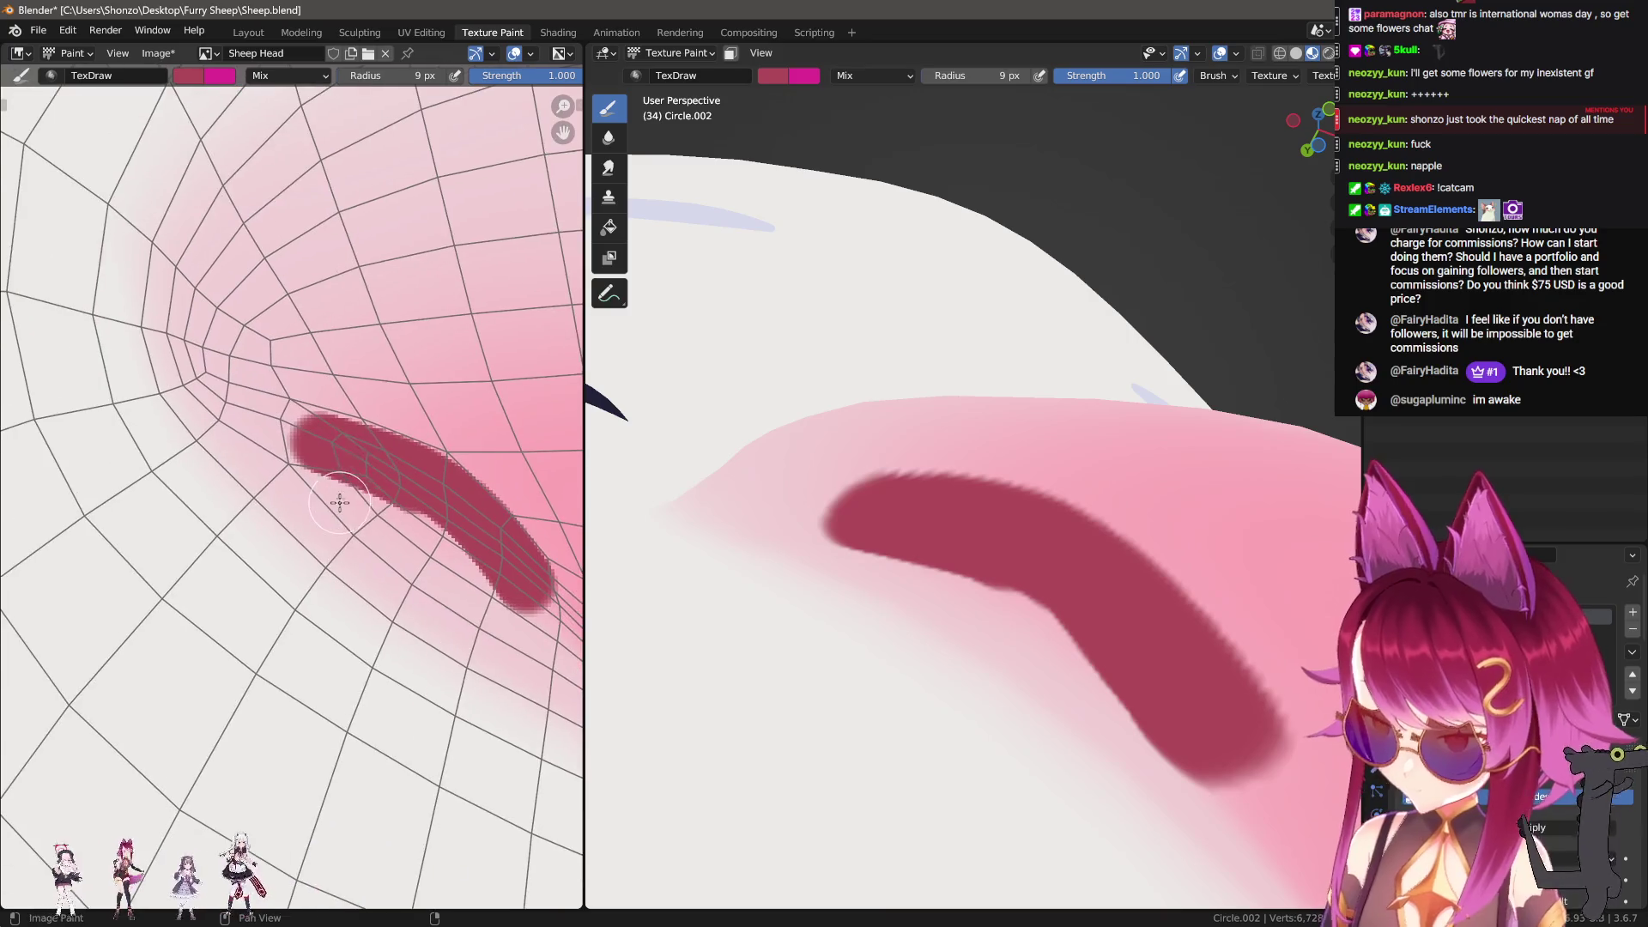
scroll(346, 458, "up", 2)
mouse_move(324, 435)
left_mouse_down()
mouse_move(313, 386)
mouse_move(445, 428)
mouse_move(324, 412)
mouse_move(544, 578)
left_mouse_up()
scroll(383, 383, "right", 1, "ctrl")
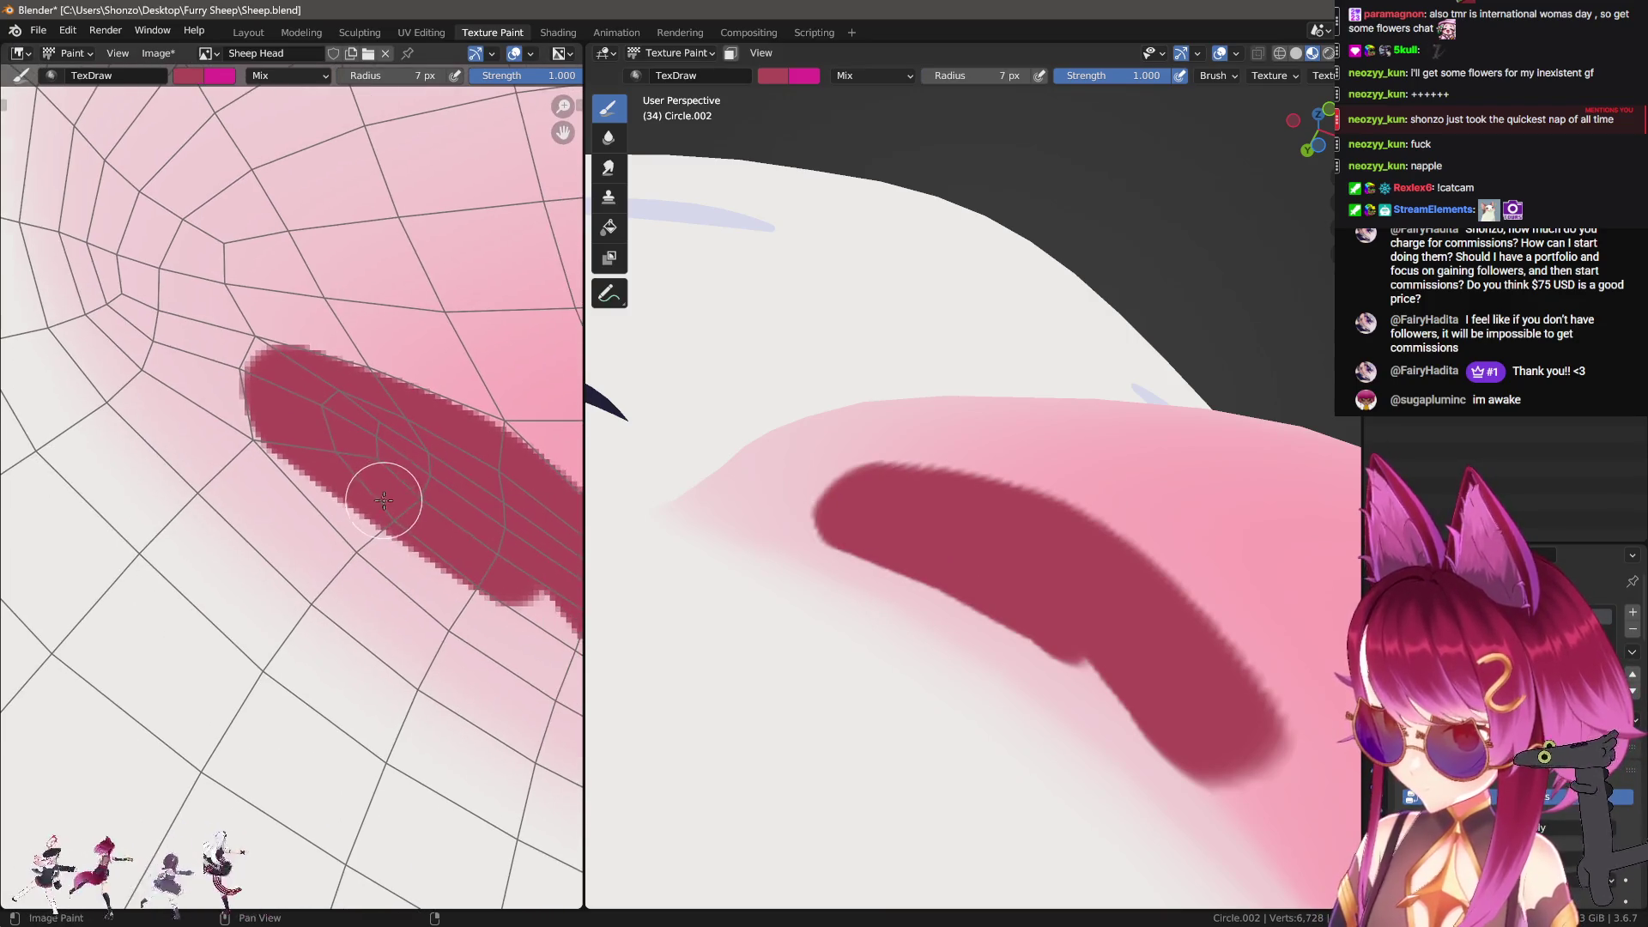
key("ctrl+z")
Step: Fill out the nostril's lower edge, finishing the lower-right edge at 6 px
left_click_drag(294, 412, 507, 558)
middle_click_drag(390, 501, 287, 467)
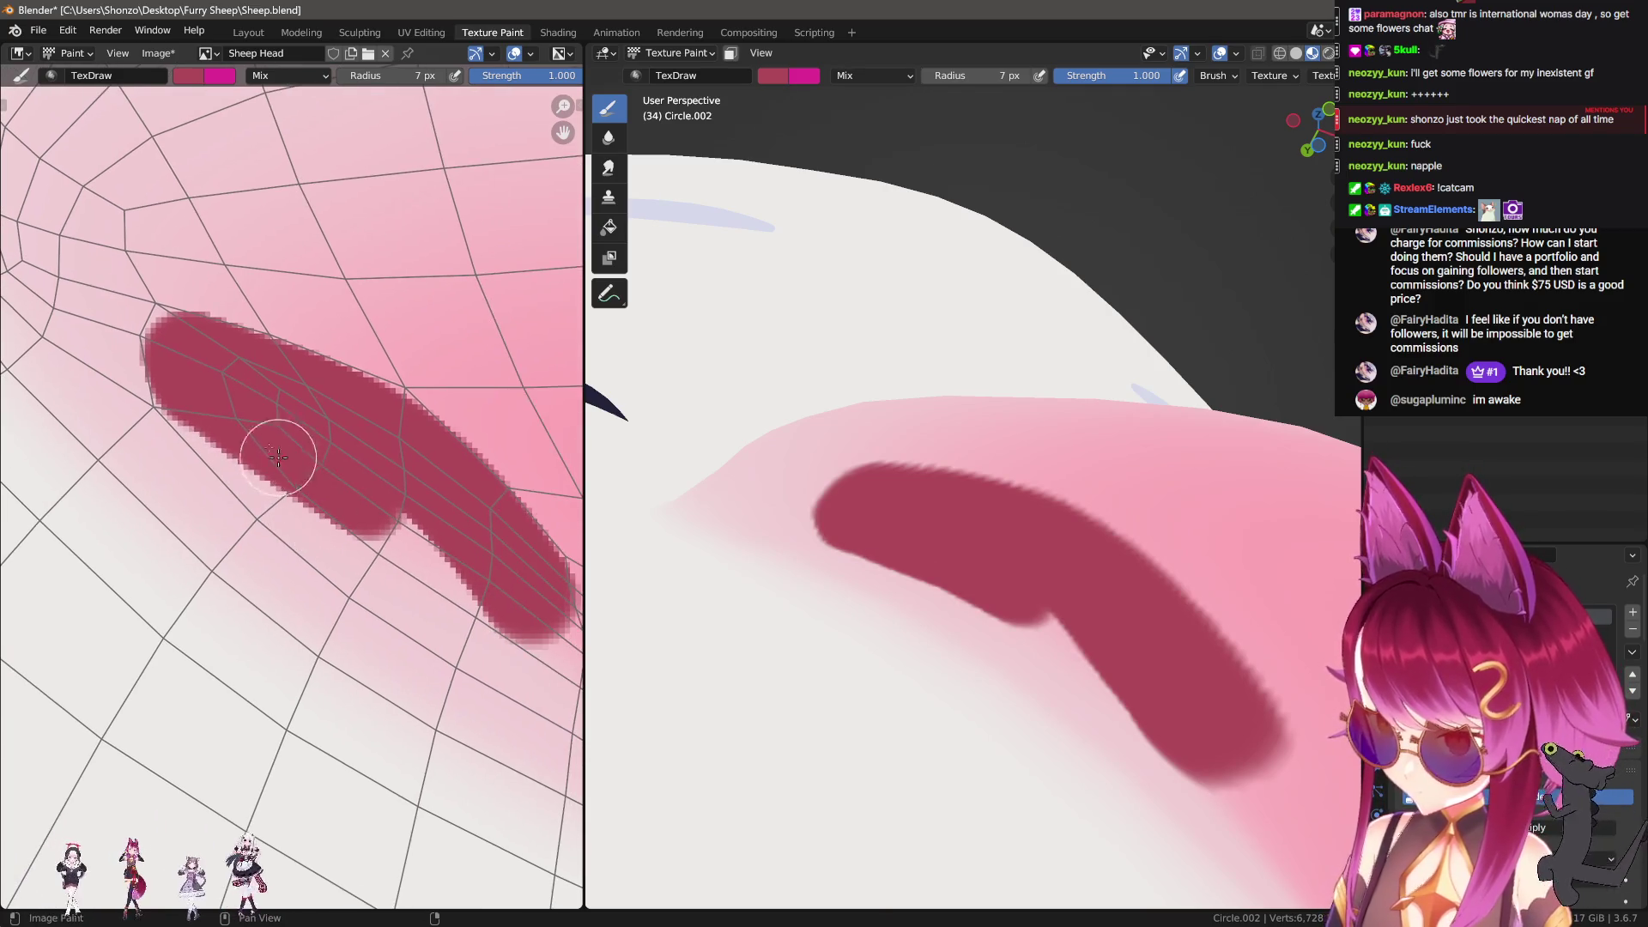
mouse_move(196, 390)
left_mouse_down()
mouse_move(515, 635)
mouse_move(584, 644)
left_mouse_up()
mouse_move(815, 618)
middle_mouse_down()
mouse_move(927, 599)
mouse_move(1011, 698)
mouse_move(949, 515)
mouse_move(890, 574)
middle_mouse_up()
middle_click_drag(457, 616, 397, 577)
key("bracketleft")
key("bracketleft")
left_click_drag(450, 584, 521, 575)
Step: Sample the nose's light pink and paint over the nostril tip at 5 px
scroll(446, 549, "up", 1)
key("s")
key("bracketright")
key("bracketright")
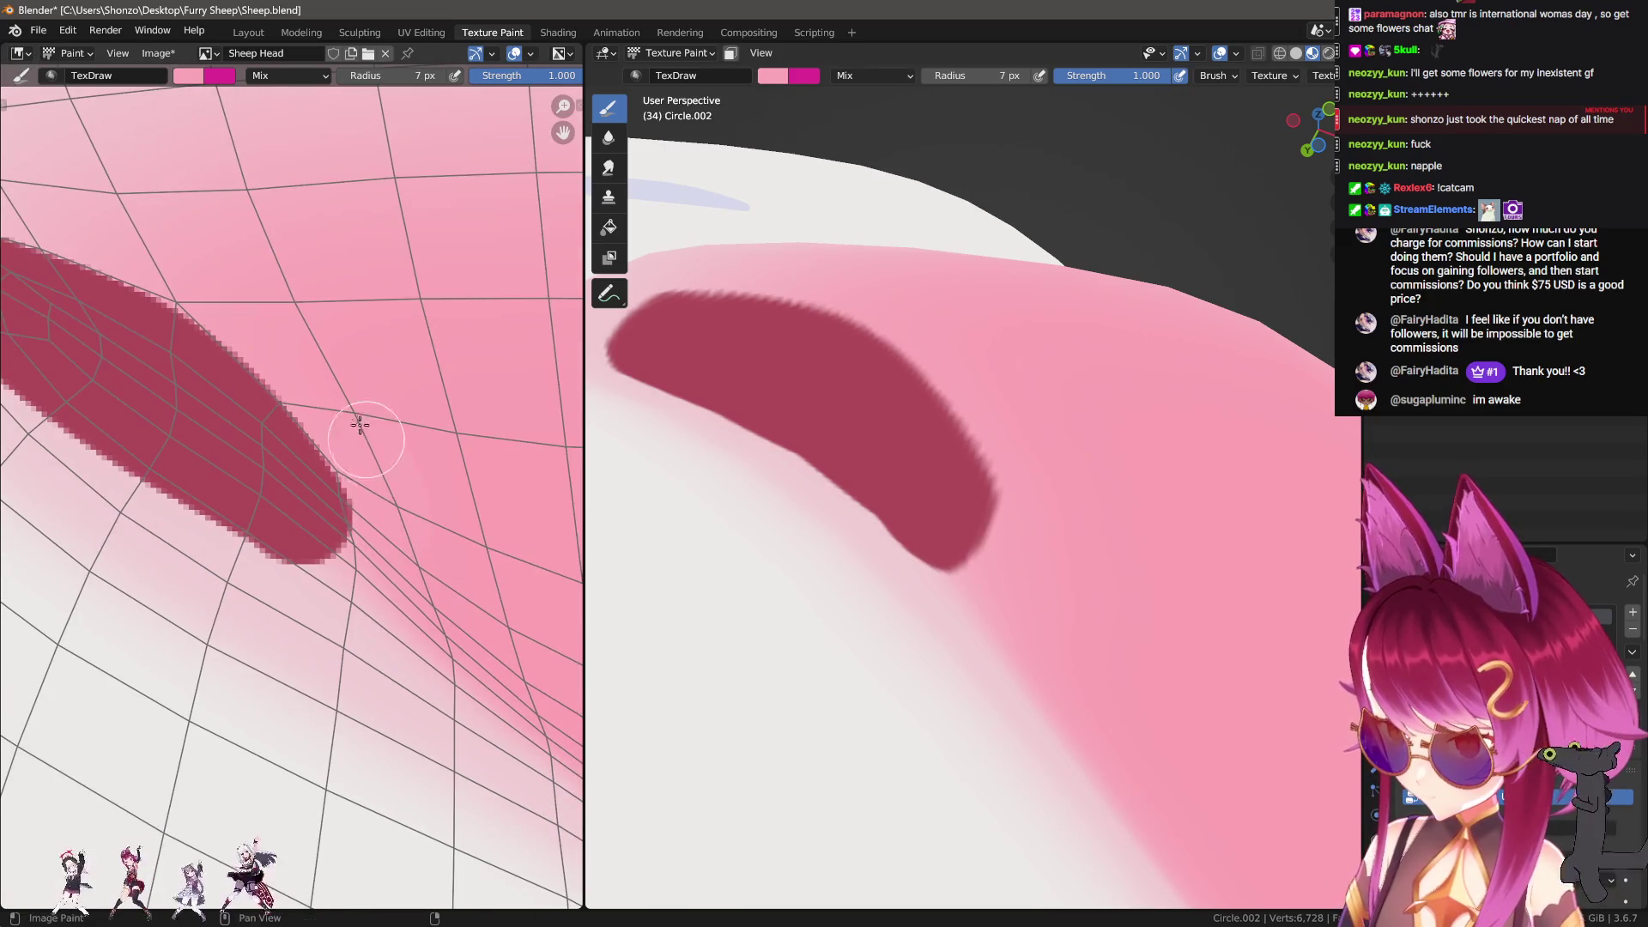
key("bracketleft")
key("bracketleft")
mouse_move(387, 527)
left_mouse_down()
mouse_move(357, 416)
mouse_move(275, 302)
left_mouse_up()
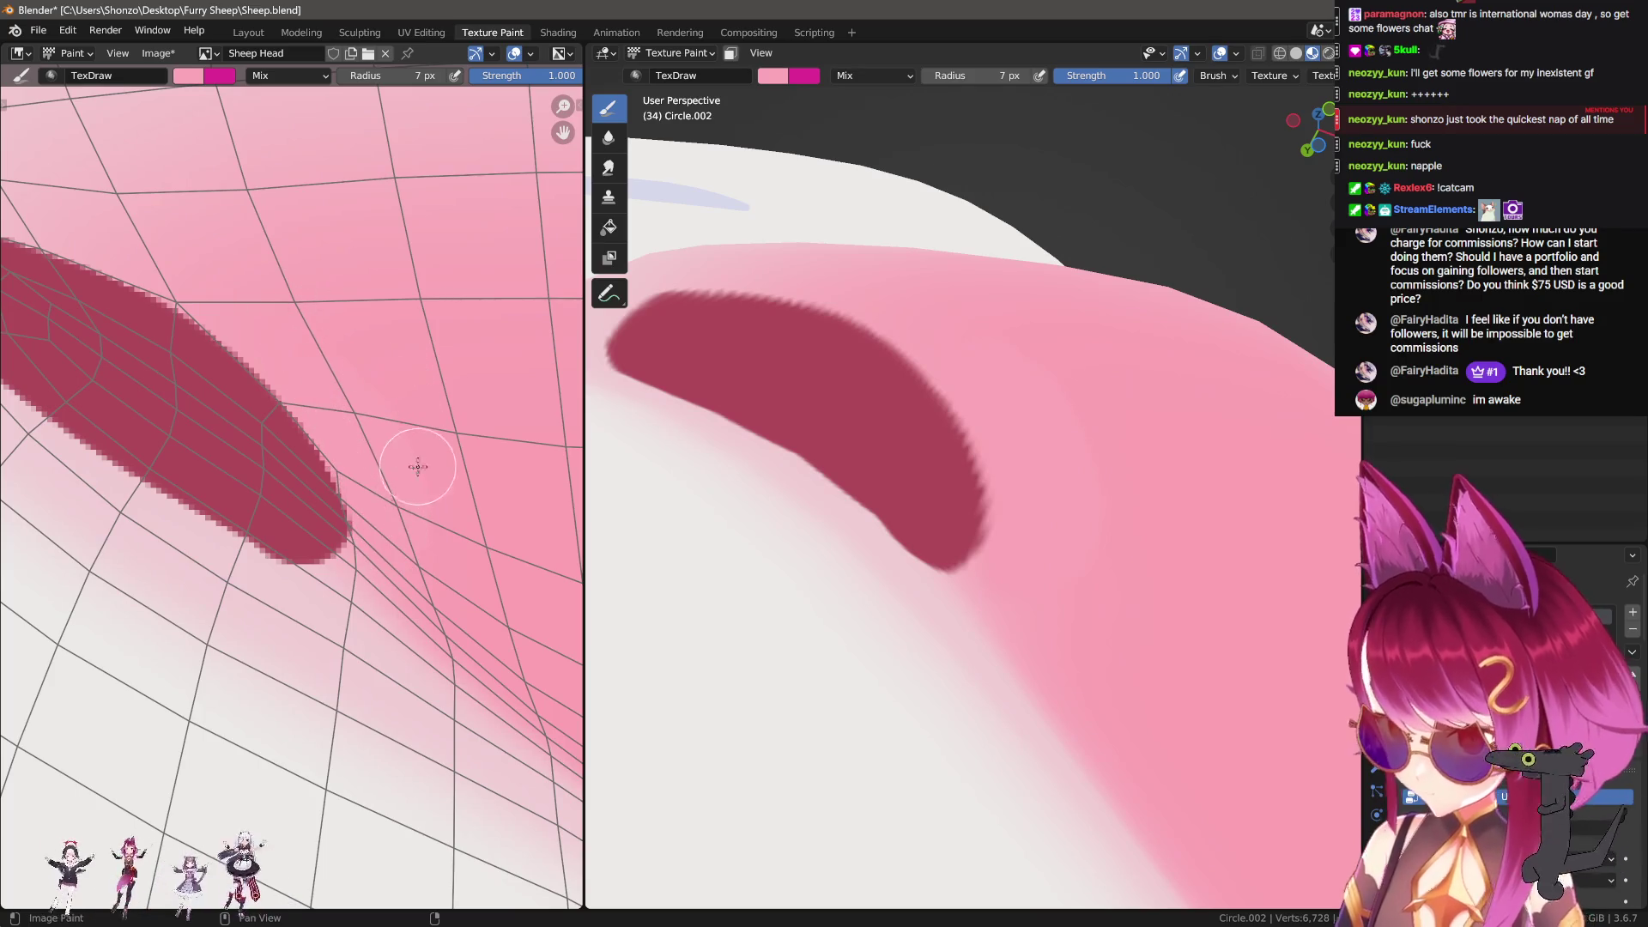
Step: Orbit around the nose, pick dark red again, and repaint the curved nostril on the model
middle_click_drag(1021, 481, 1041, 518)
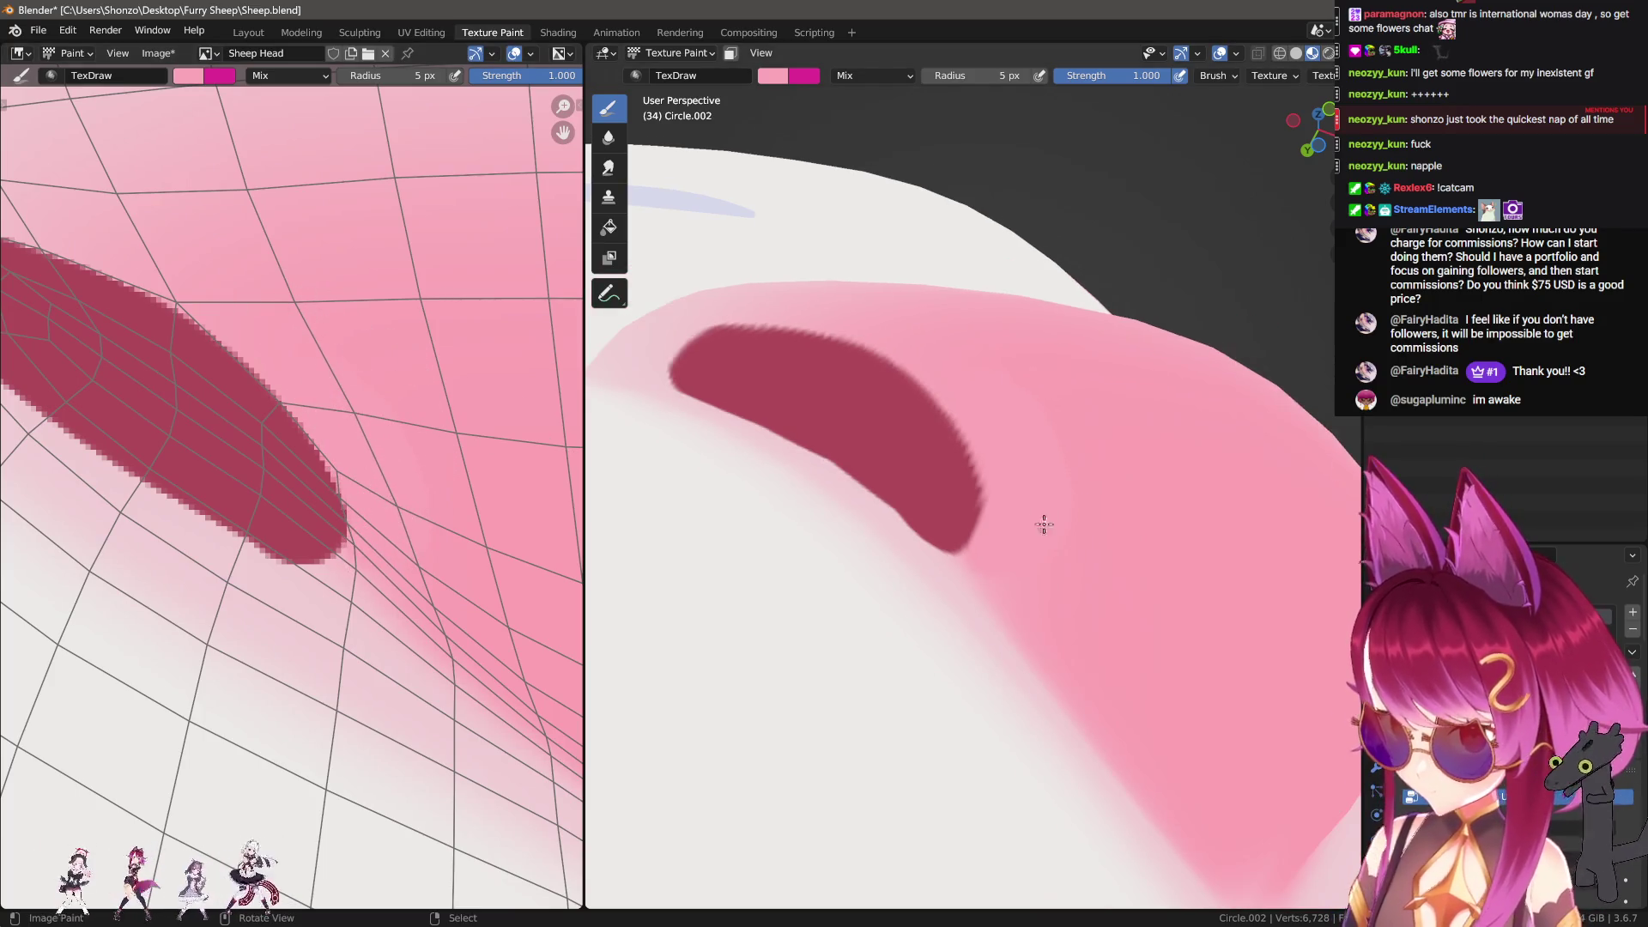
middle_click_drag(288, 625, 348, 593)
middle_click_drag(1011, 508, 1004, 596)
middle_click_drag(92, 633, 436, 637)
middle_click_drag(773, 515, 931, 522)
key("s")
mouse_move(701, 421)
left_mouse_down()
mouse_move(853, 478)
mouse_move(1009, 599)
mouse_move(858, 489)
mouse_move(706, 427)
left_mouse_up()
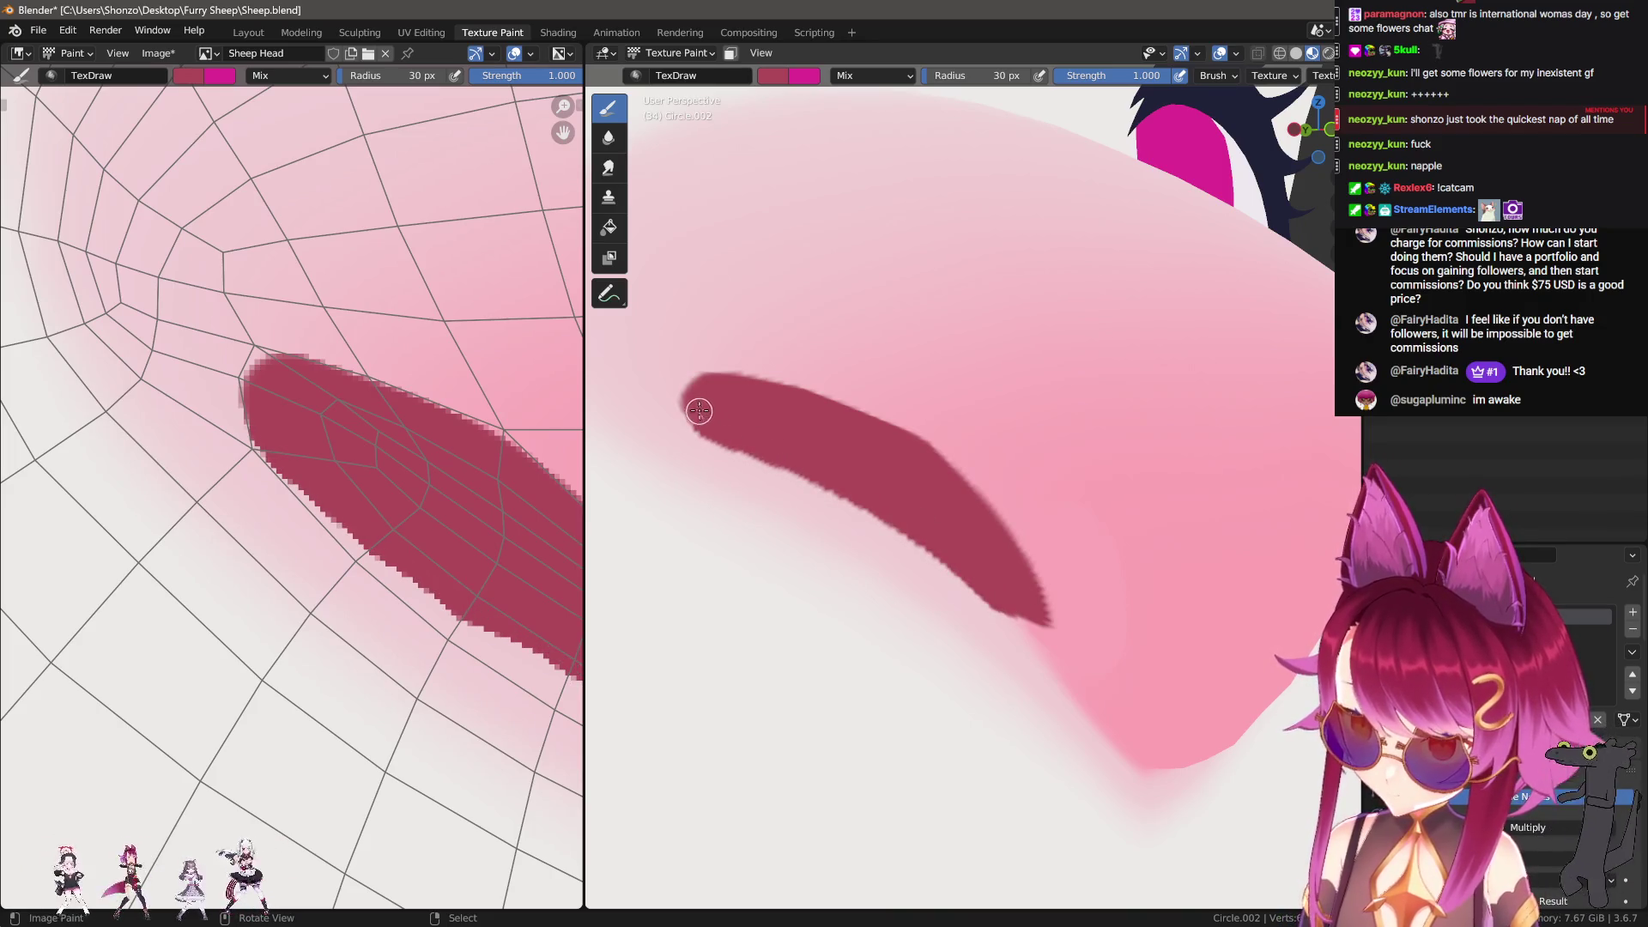
Step: Darken and extend the nostril tip at 53 px, then give the brush a smooth falloff
key("bracketright")
key("bracketright")
key("bracketright")
scroll(931, 568, "up", 6)
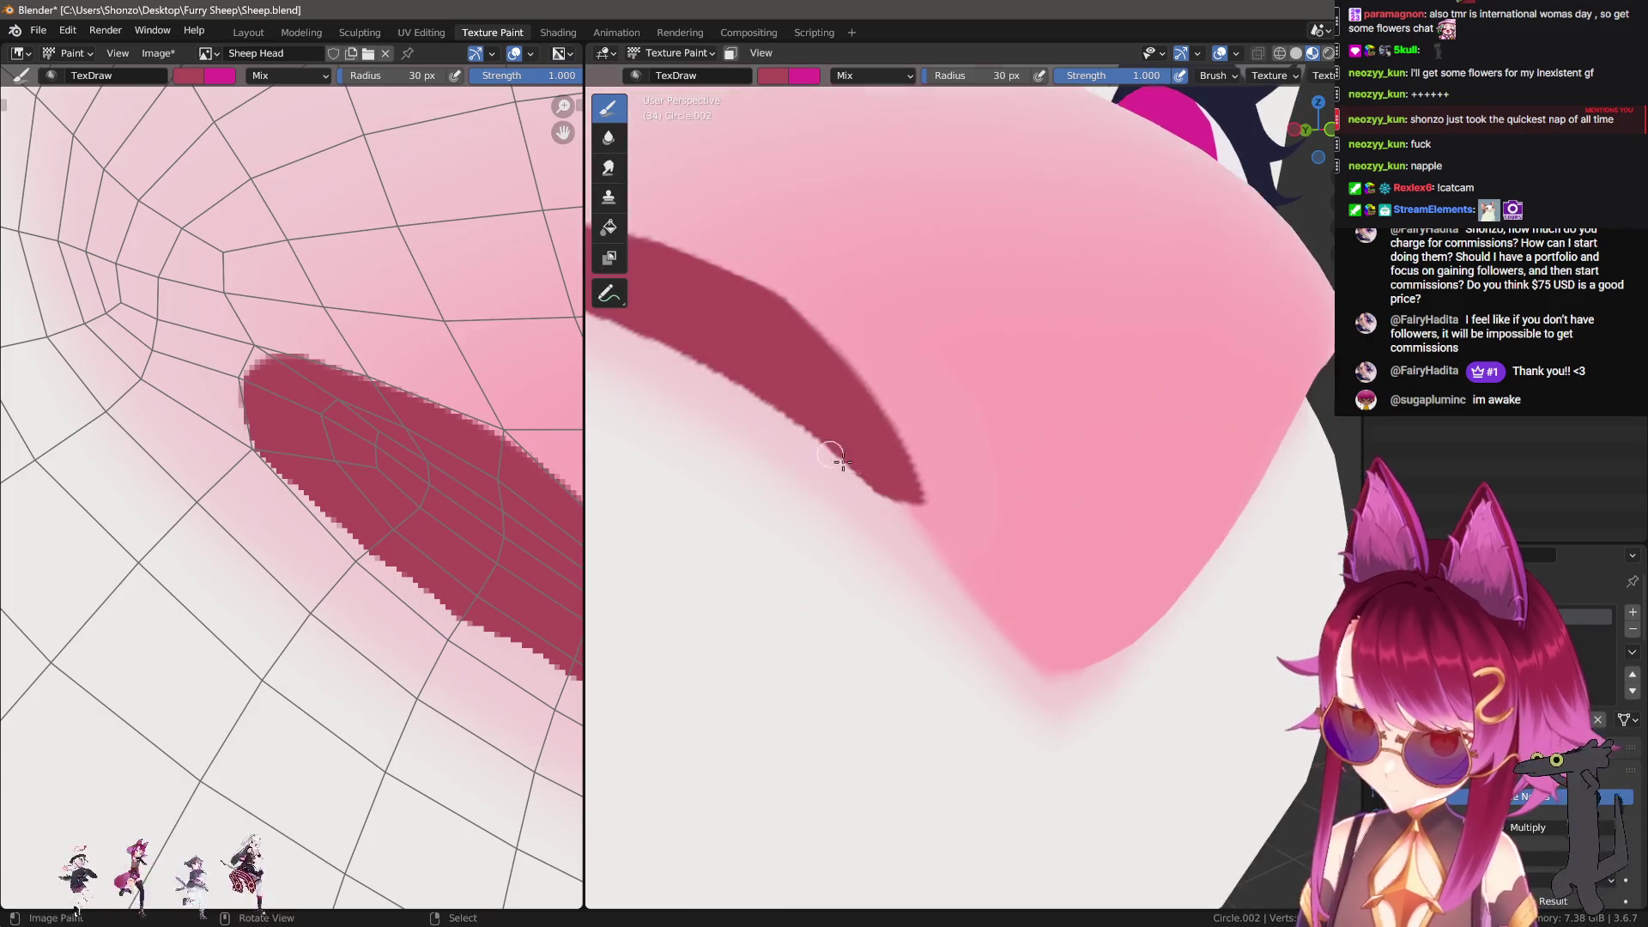
mouse_move(854, 473)
left_mouse_down()
mouse_move(901, 490)
mouse_move(901, 471)
mouse_move(891, 502)
left_mouse_up()
middle_click_drag(891, 501, 924, 460)
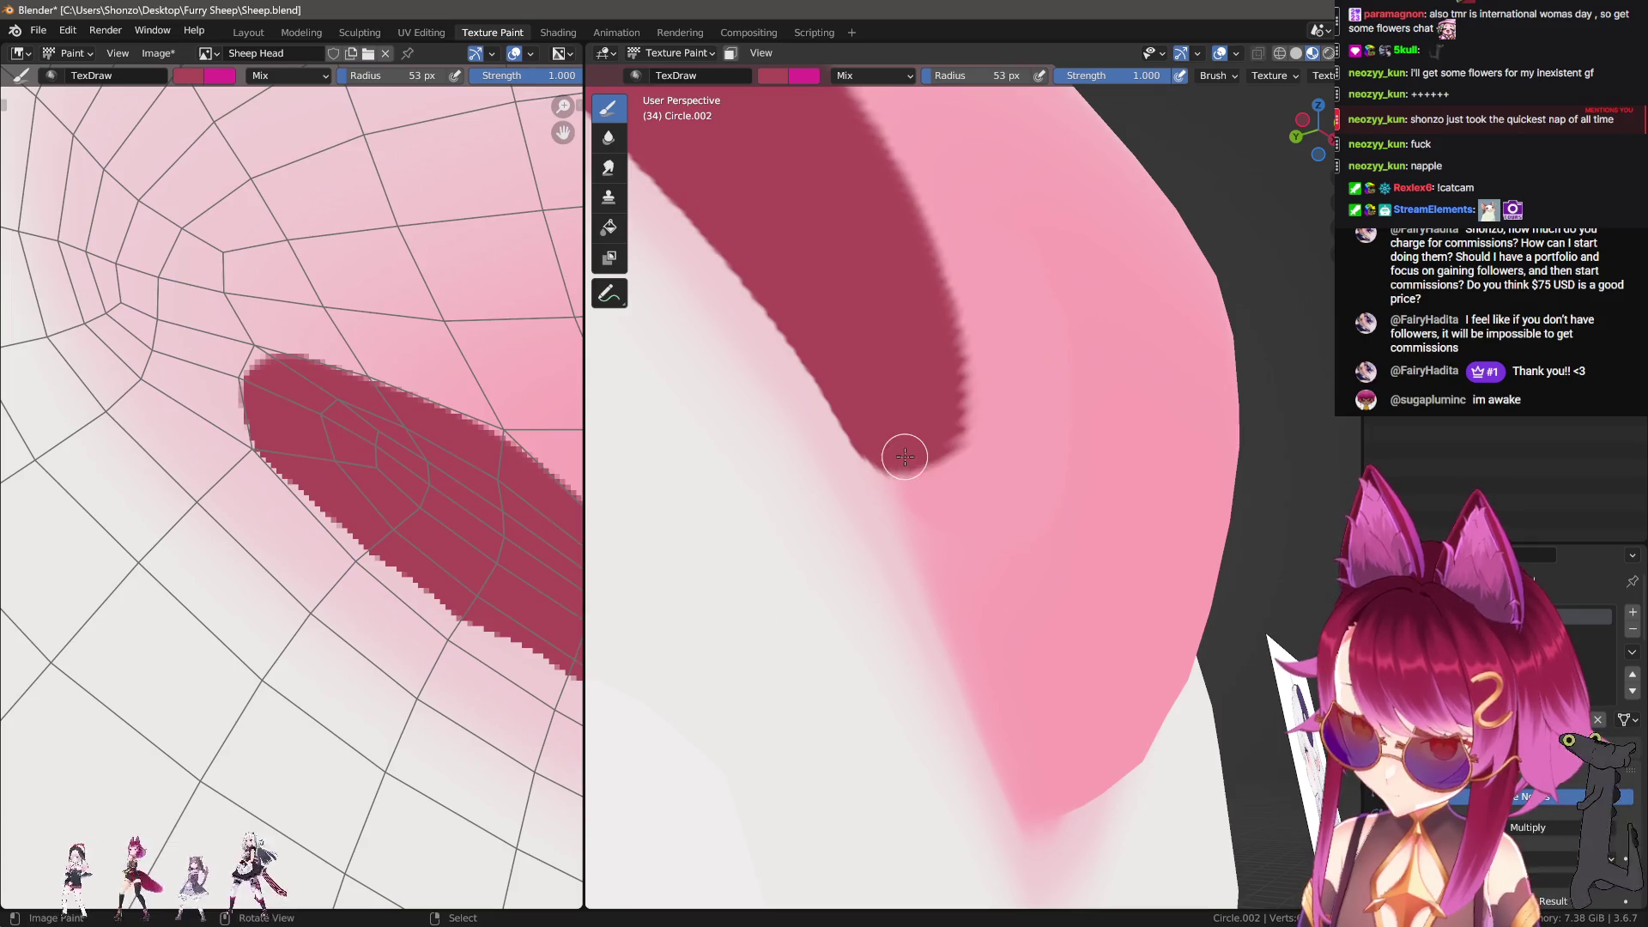
key("shift+f")
left_click(1015, 455)
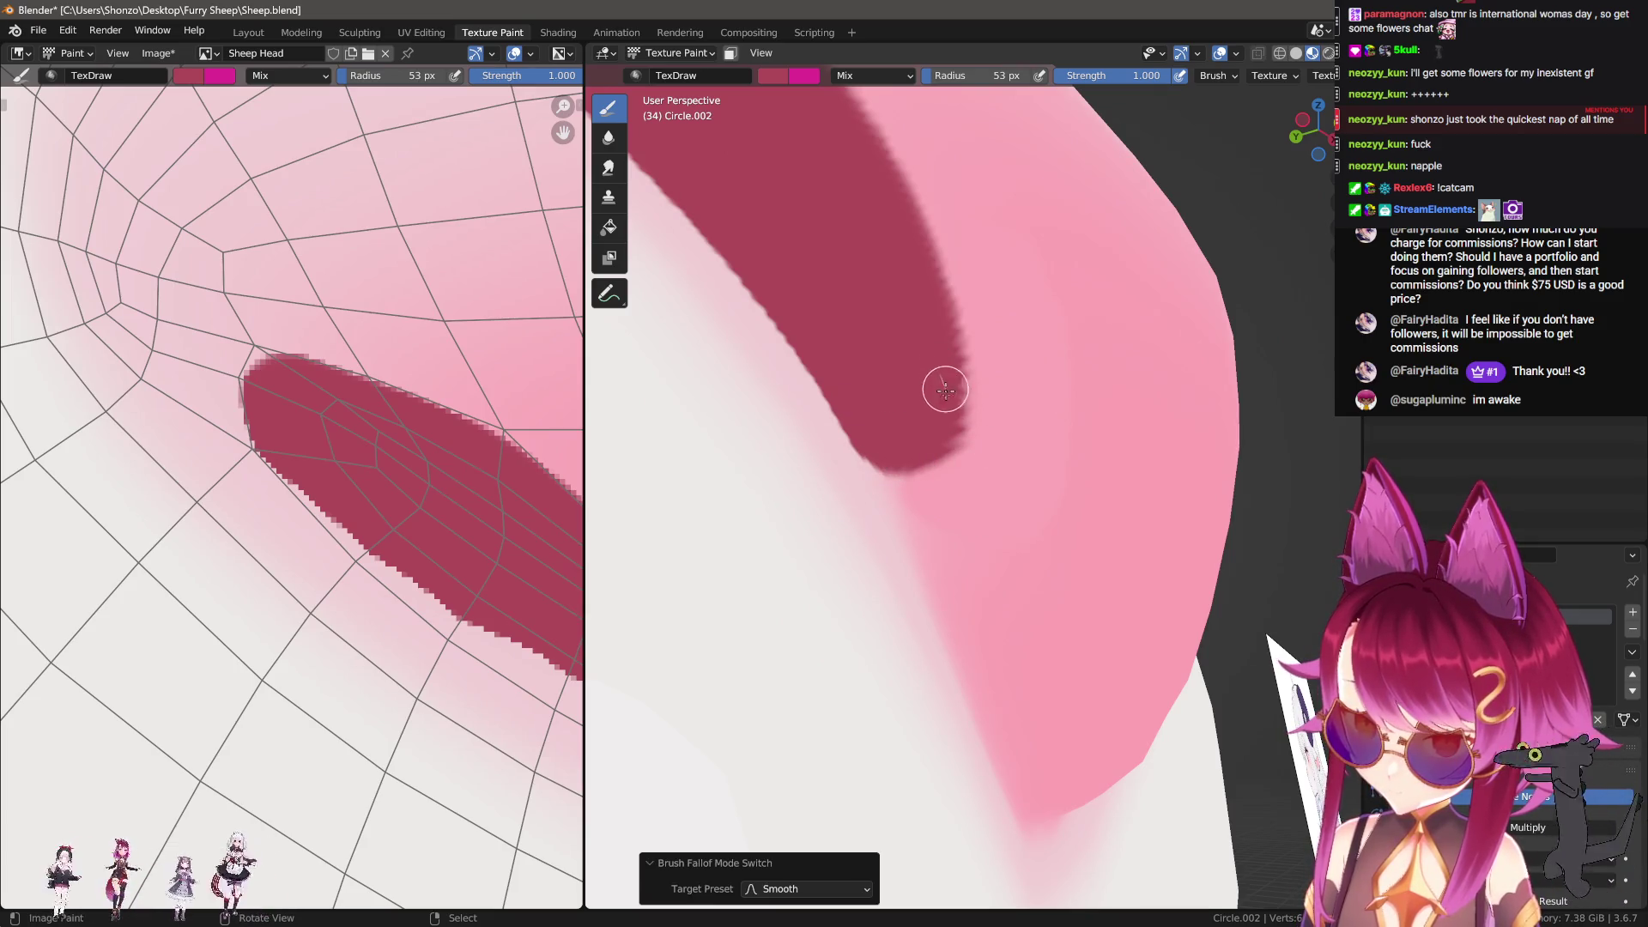
Step: Touch up the nostril's edge and turn the head back to face front
left_click_drag(917, 463, 868, 426)
middle_click_drag(868, 426, 875, 449)
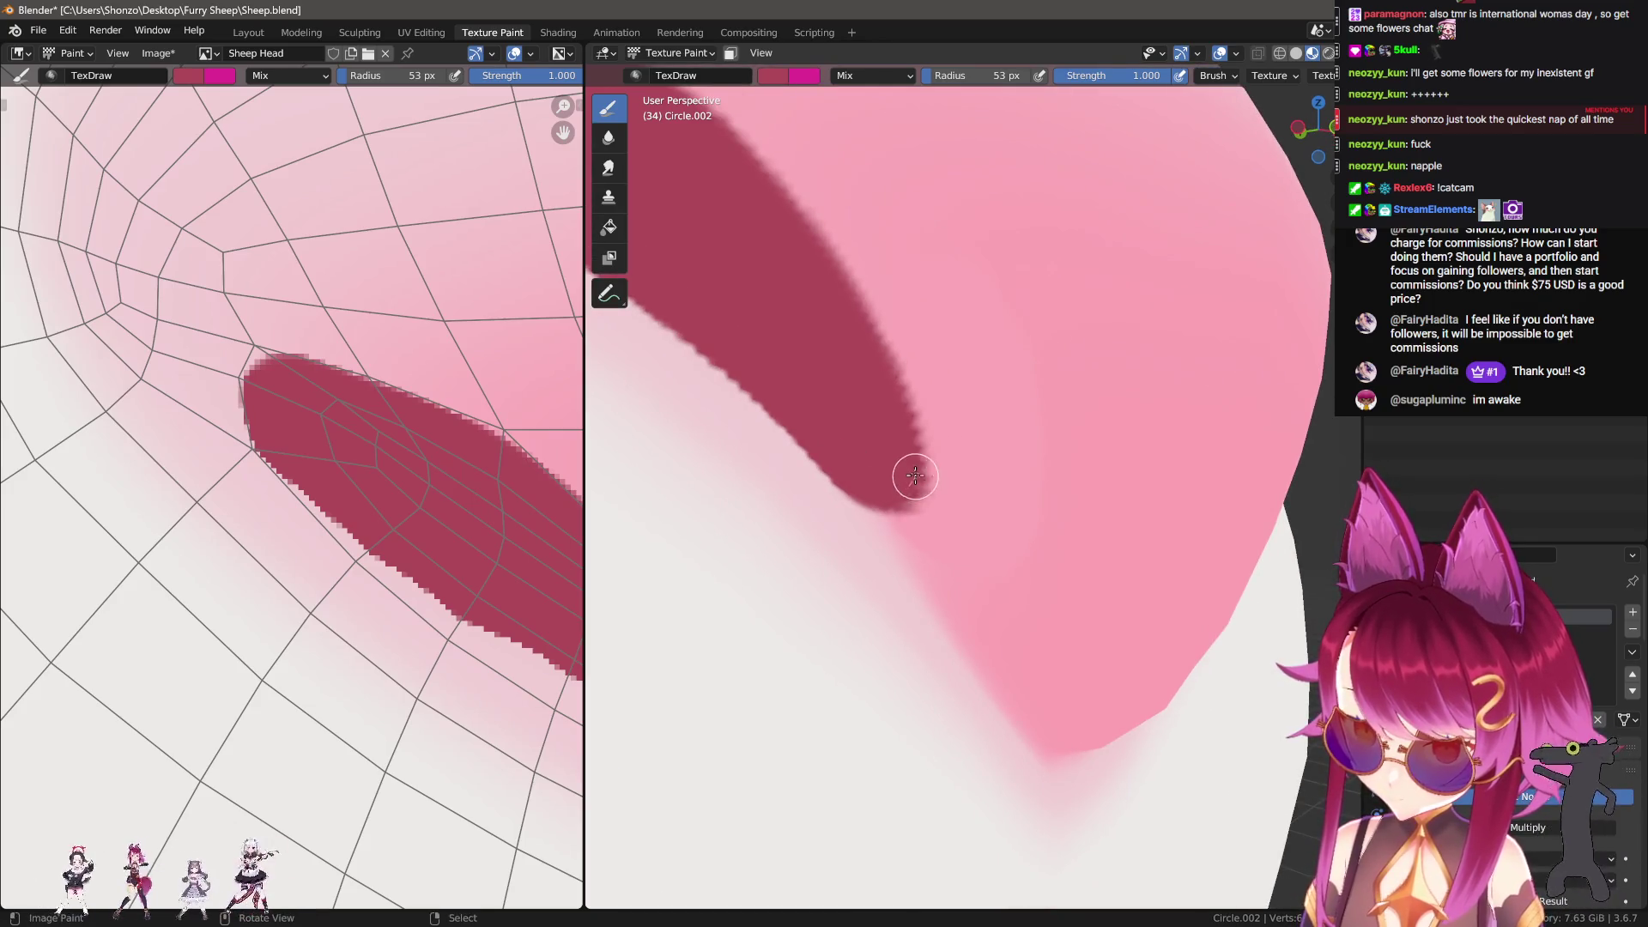
middle_click_drag(887, 412, 919, 592)
scroll(1089, 614, "down", 5)
mouse_move(1089, 615)
middle_mouse_down()
mouse_move(1055, 621)
mouse_move(1067, 608)
middle_mouse_up()
scroll(1067, 608, "down", 2)
scroll(1033, 574, "down", 2)
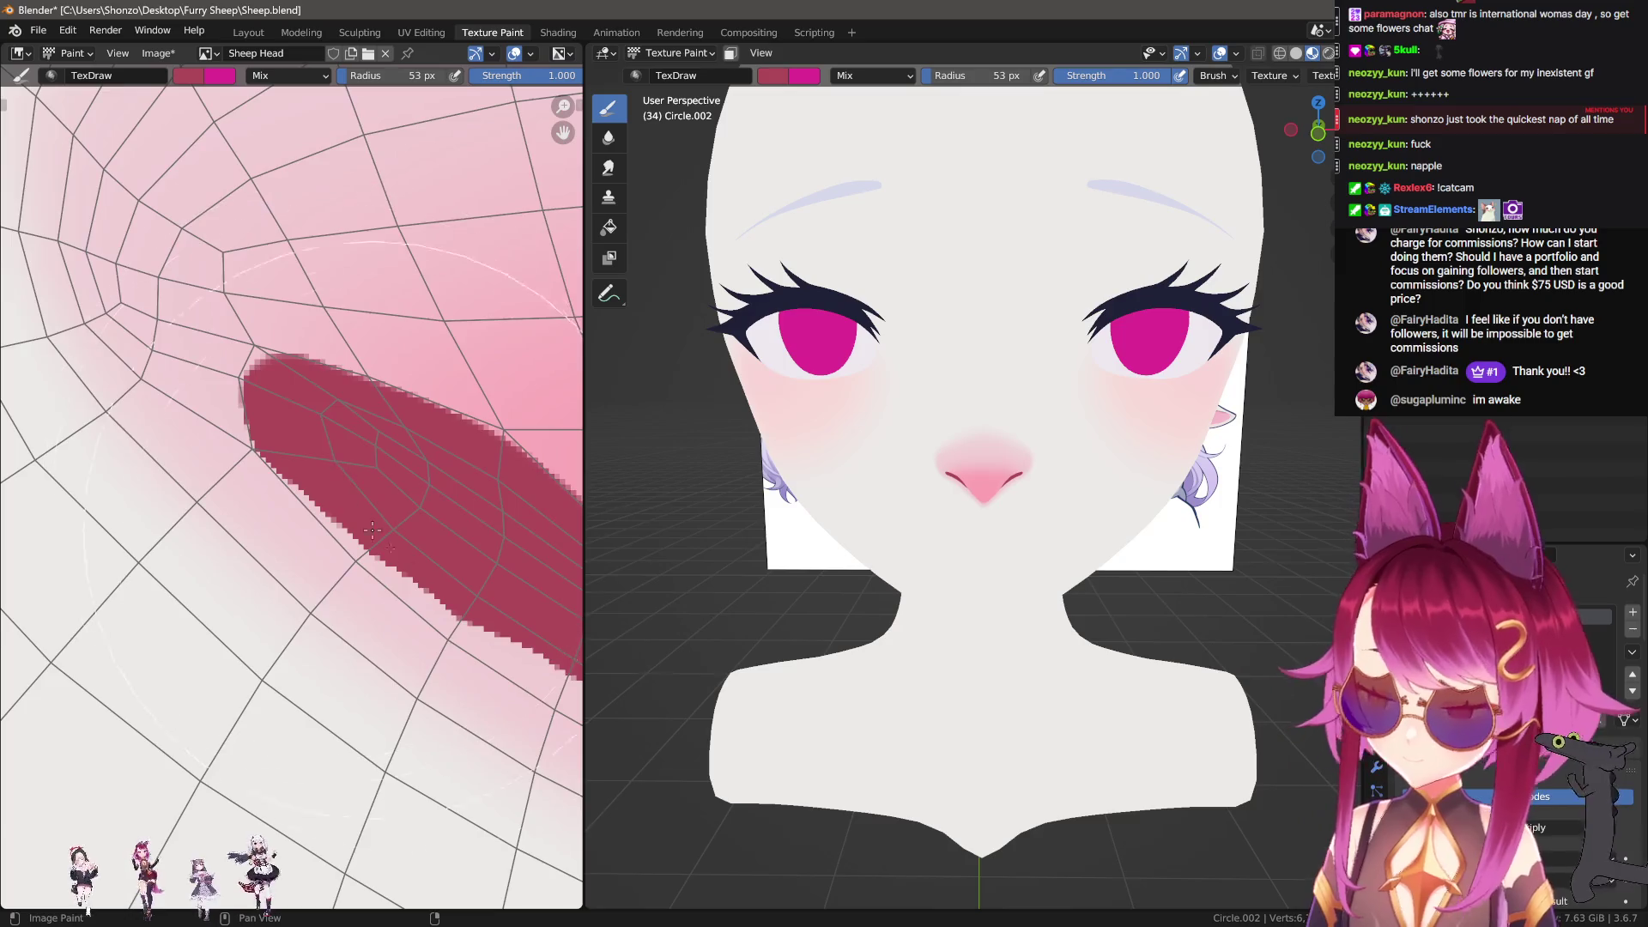
scroll(354, 510, "down", 3)
left_click(608, 137)
Step: Check the brush settings in the sidebar and soften the nostril's jagged edges
scroll(307, 493, "up", 1)
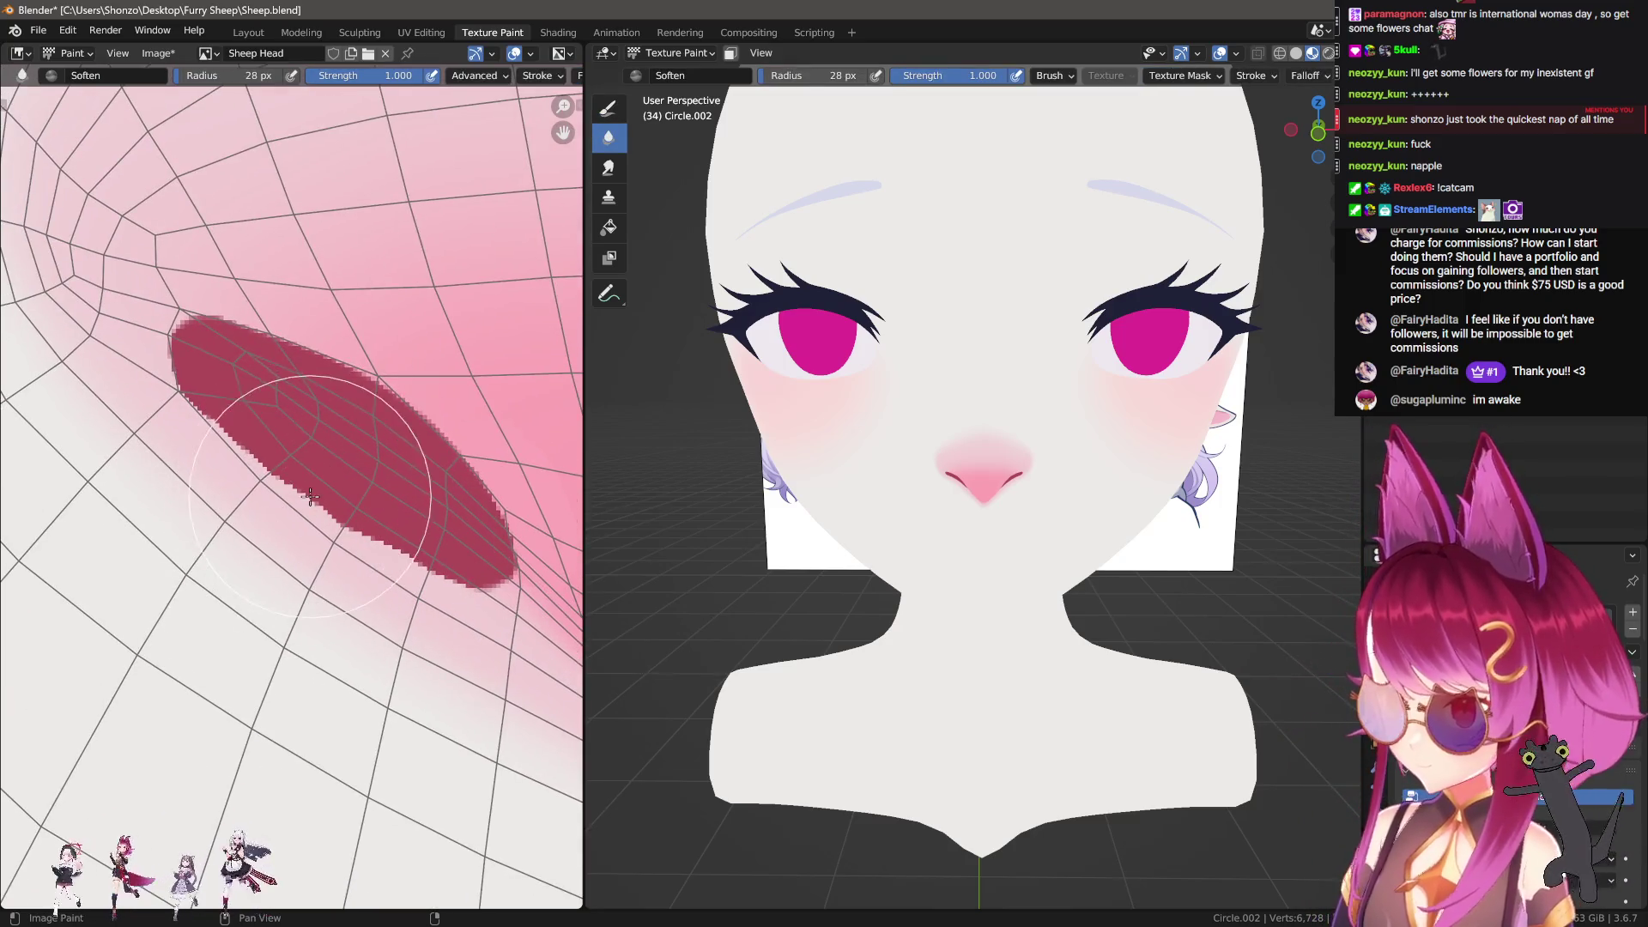
key("n")
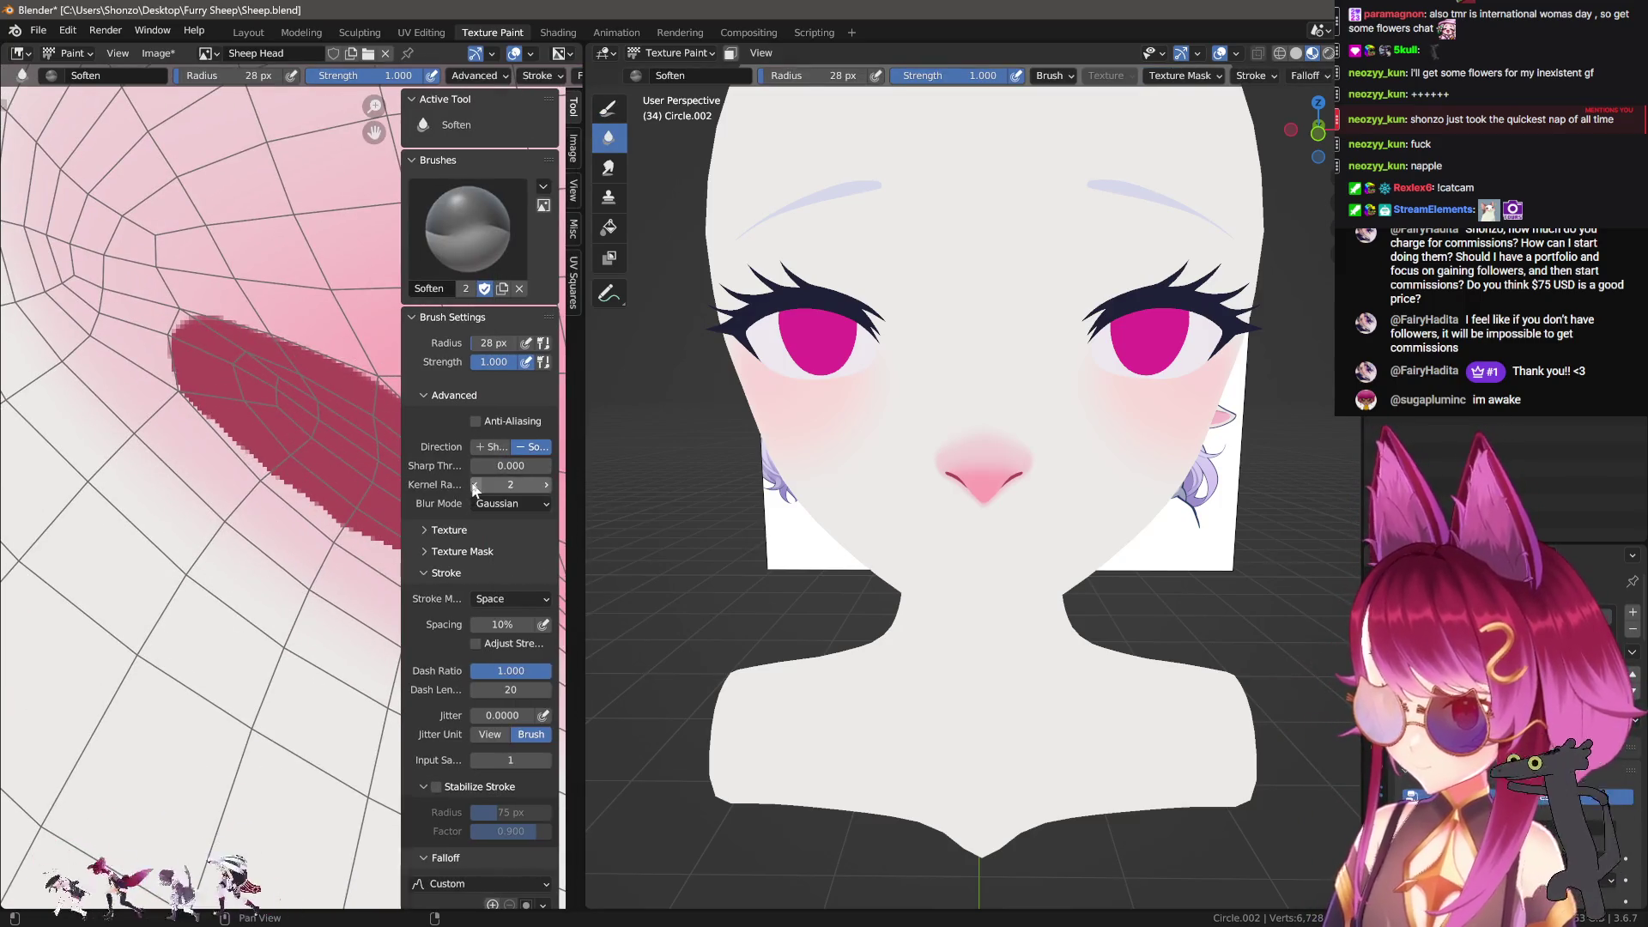
key("n")
left_click_drag(497, 566, 150, 331)
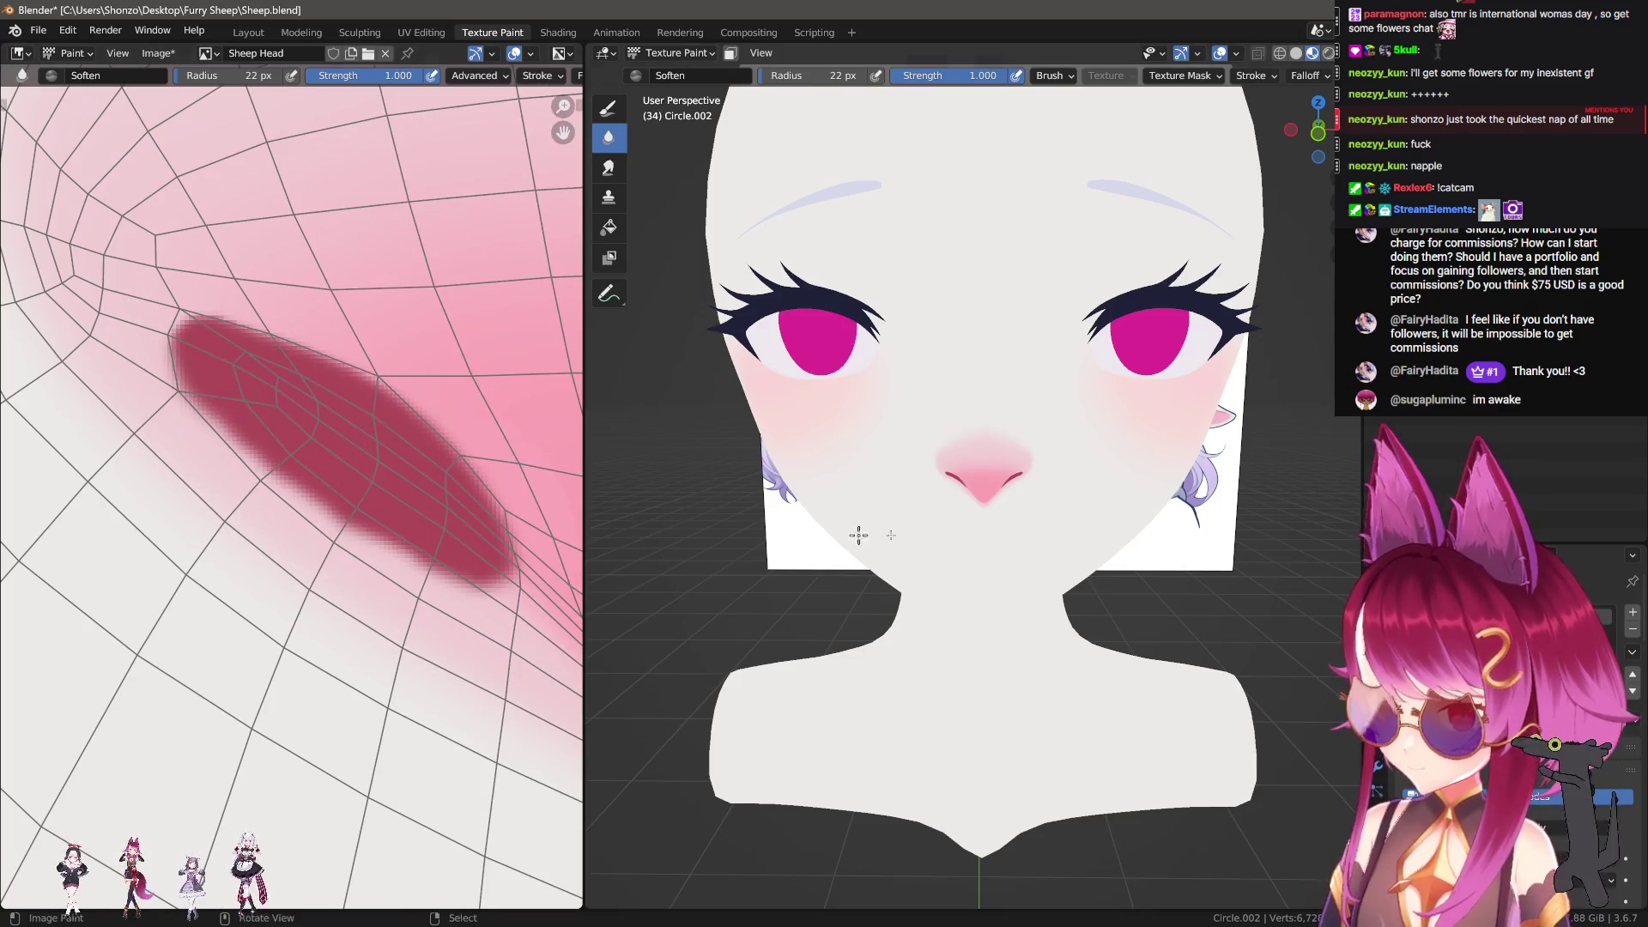
scroll(979, 550, "up", 10)
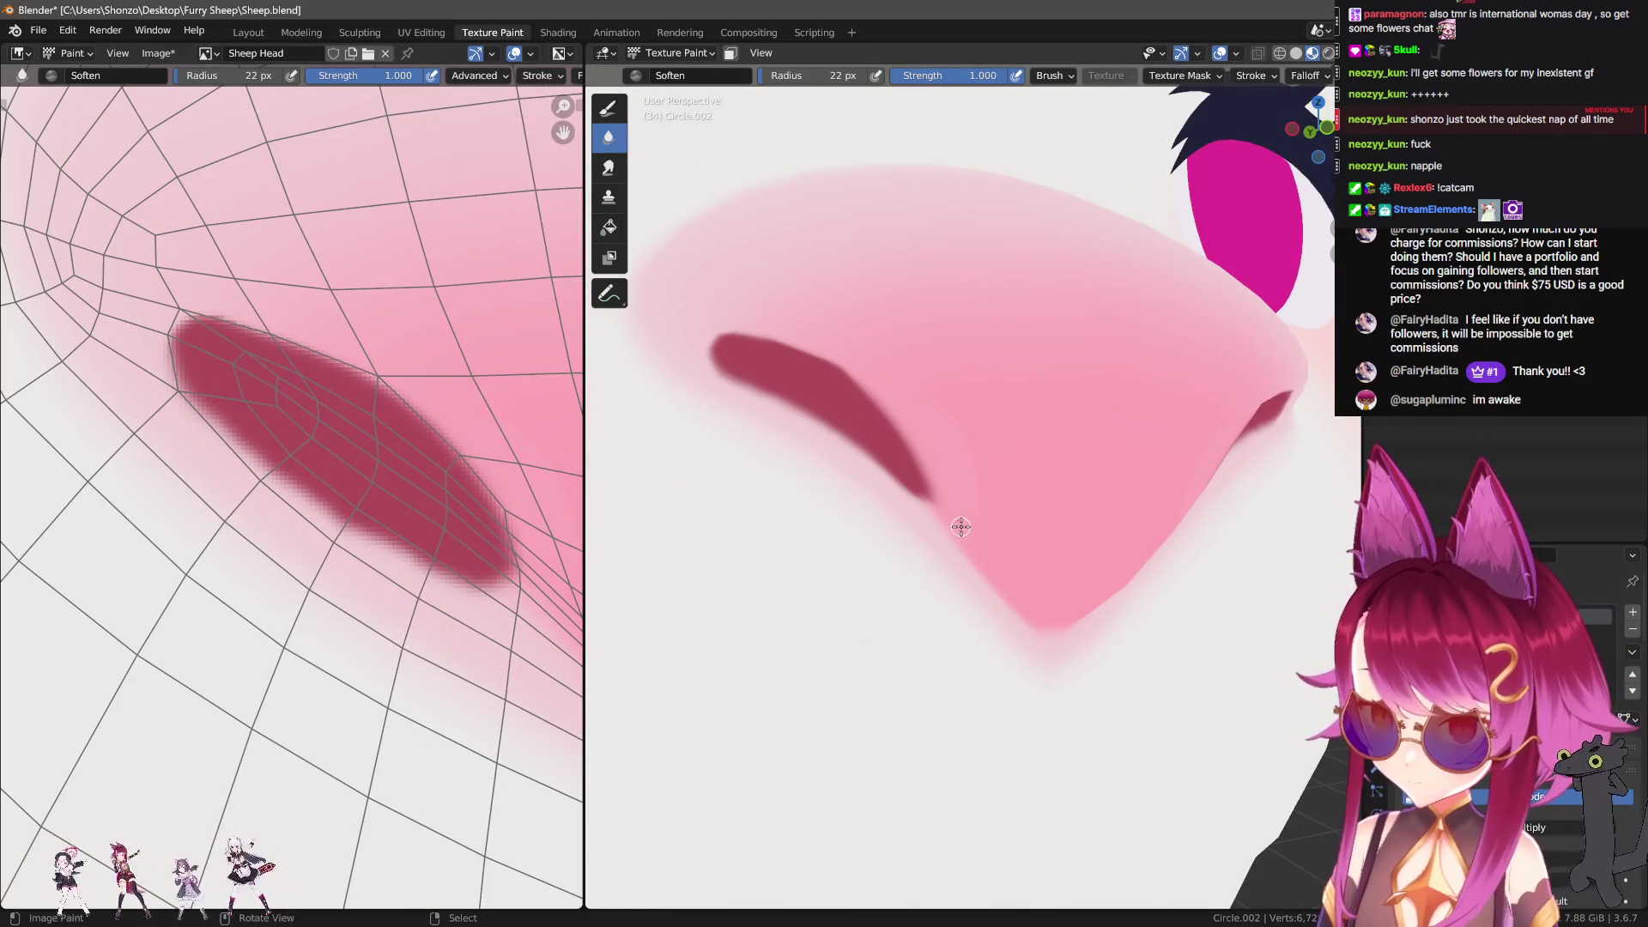
middle_click_drag(438, 480, 241, 478)
Step: Switch to the Smear brush and set its radius to 33 px, then 56 px
key("s")
middle_click_drag(416, 478, 451, 509)
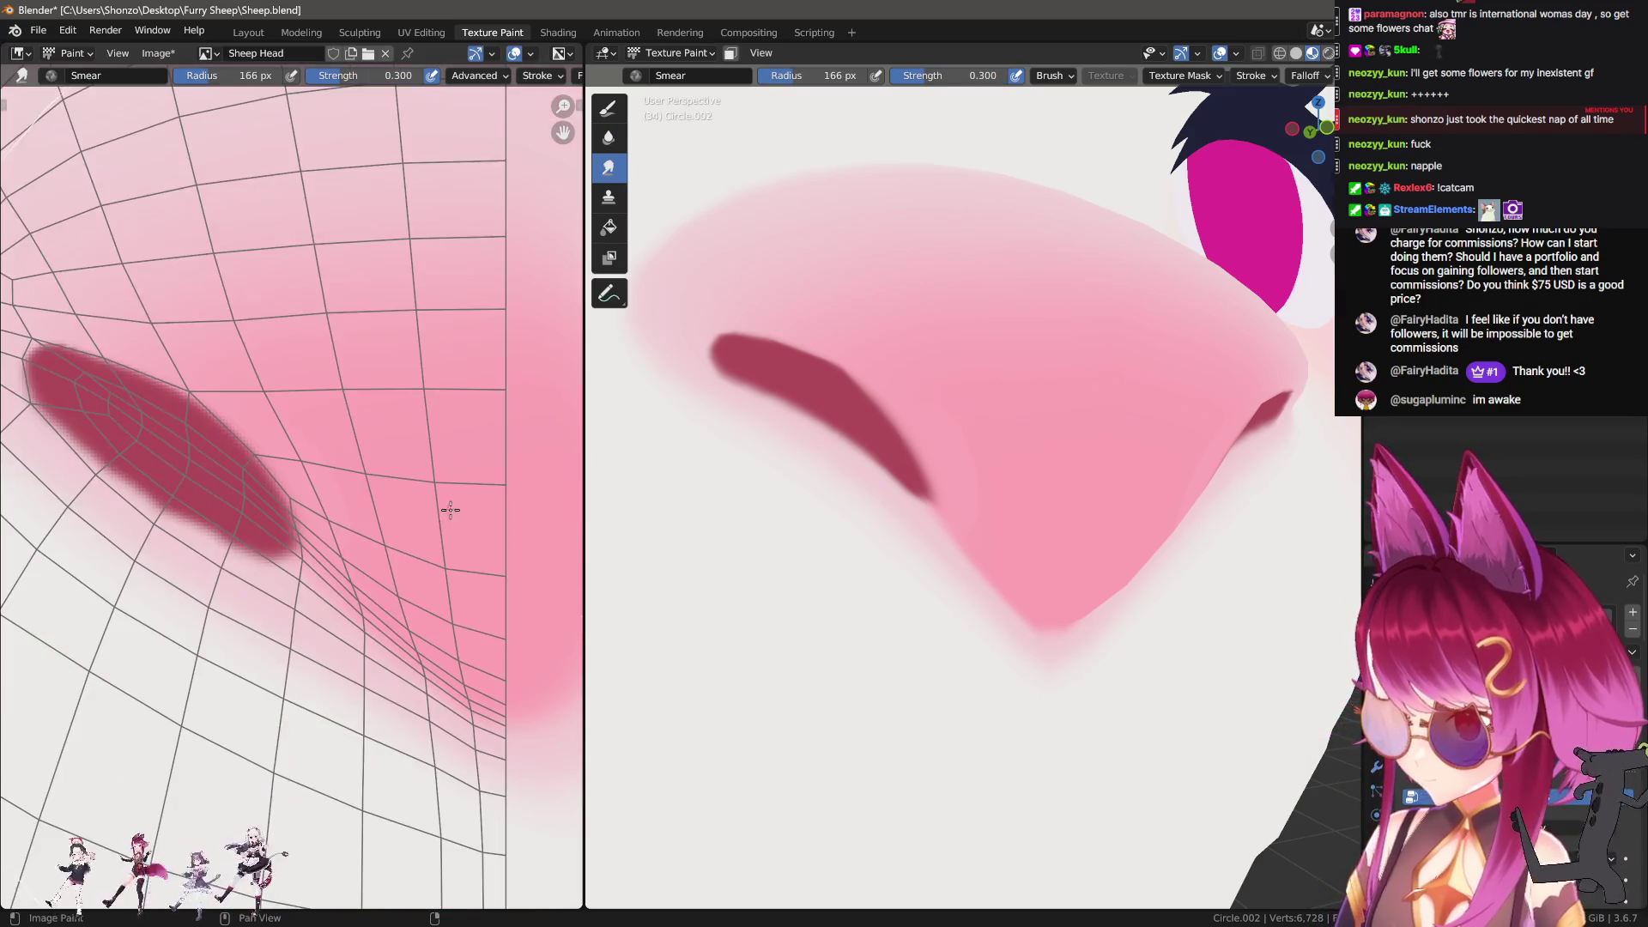
scroll(434, 472, "down", 2)
scroll(379, 489, "up", 3)
key("f")
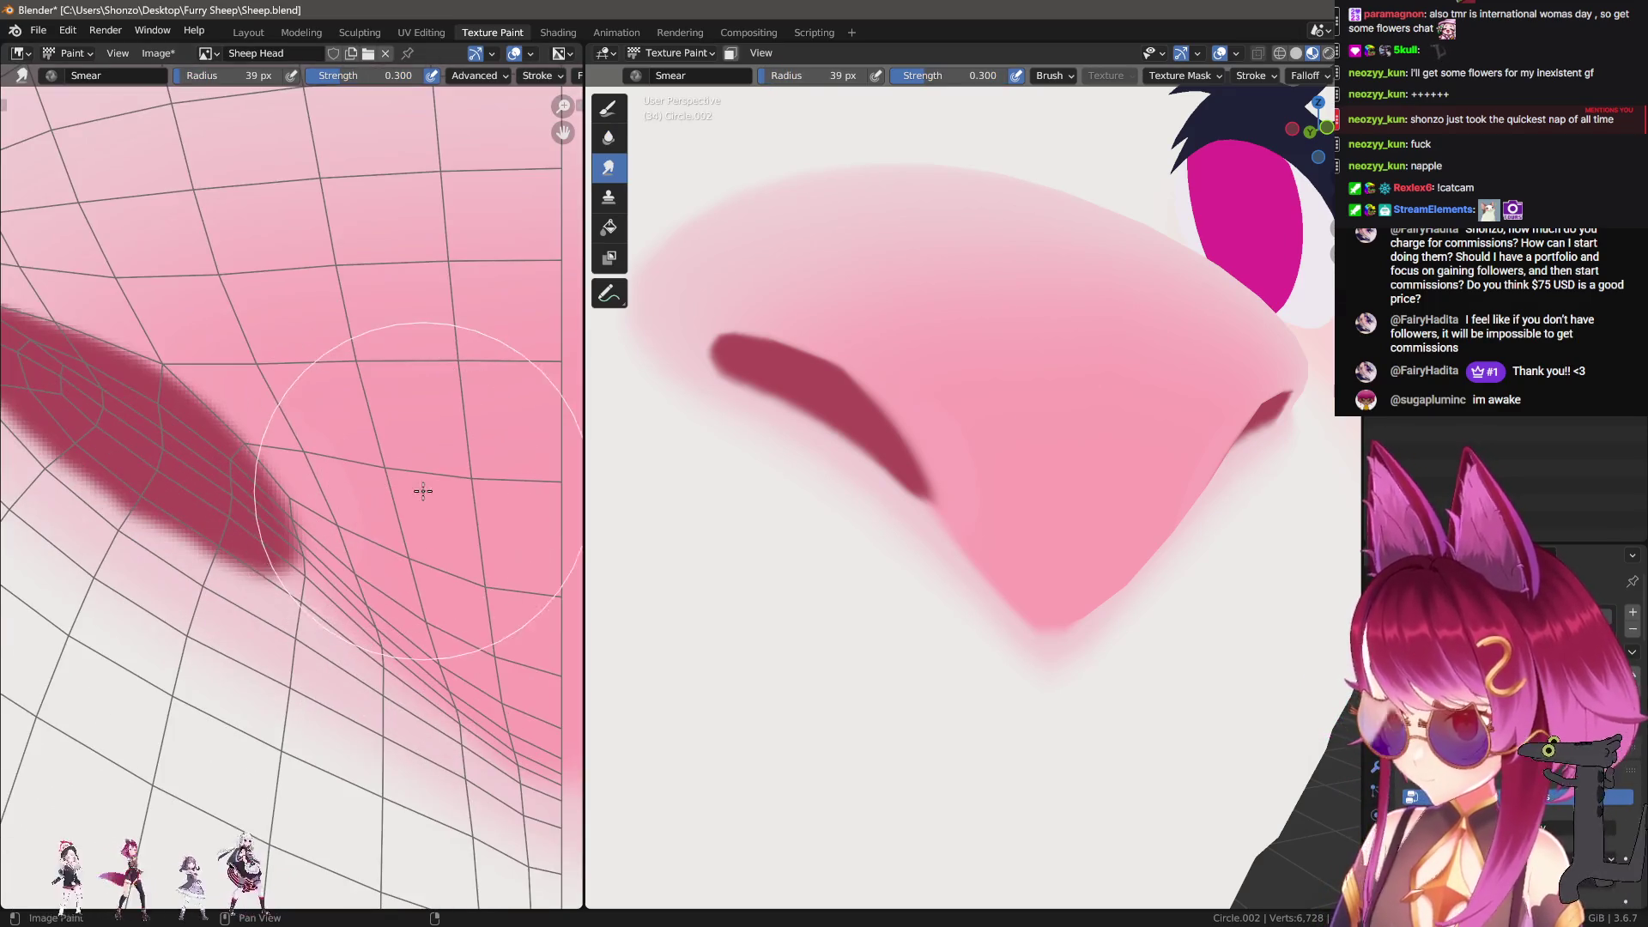
left_click(483, 439)
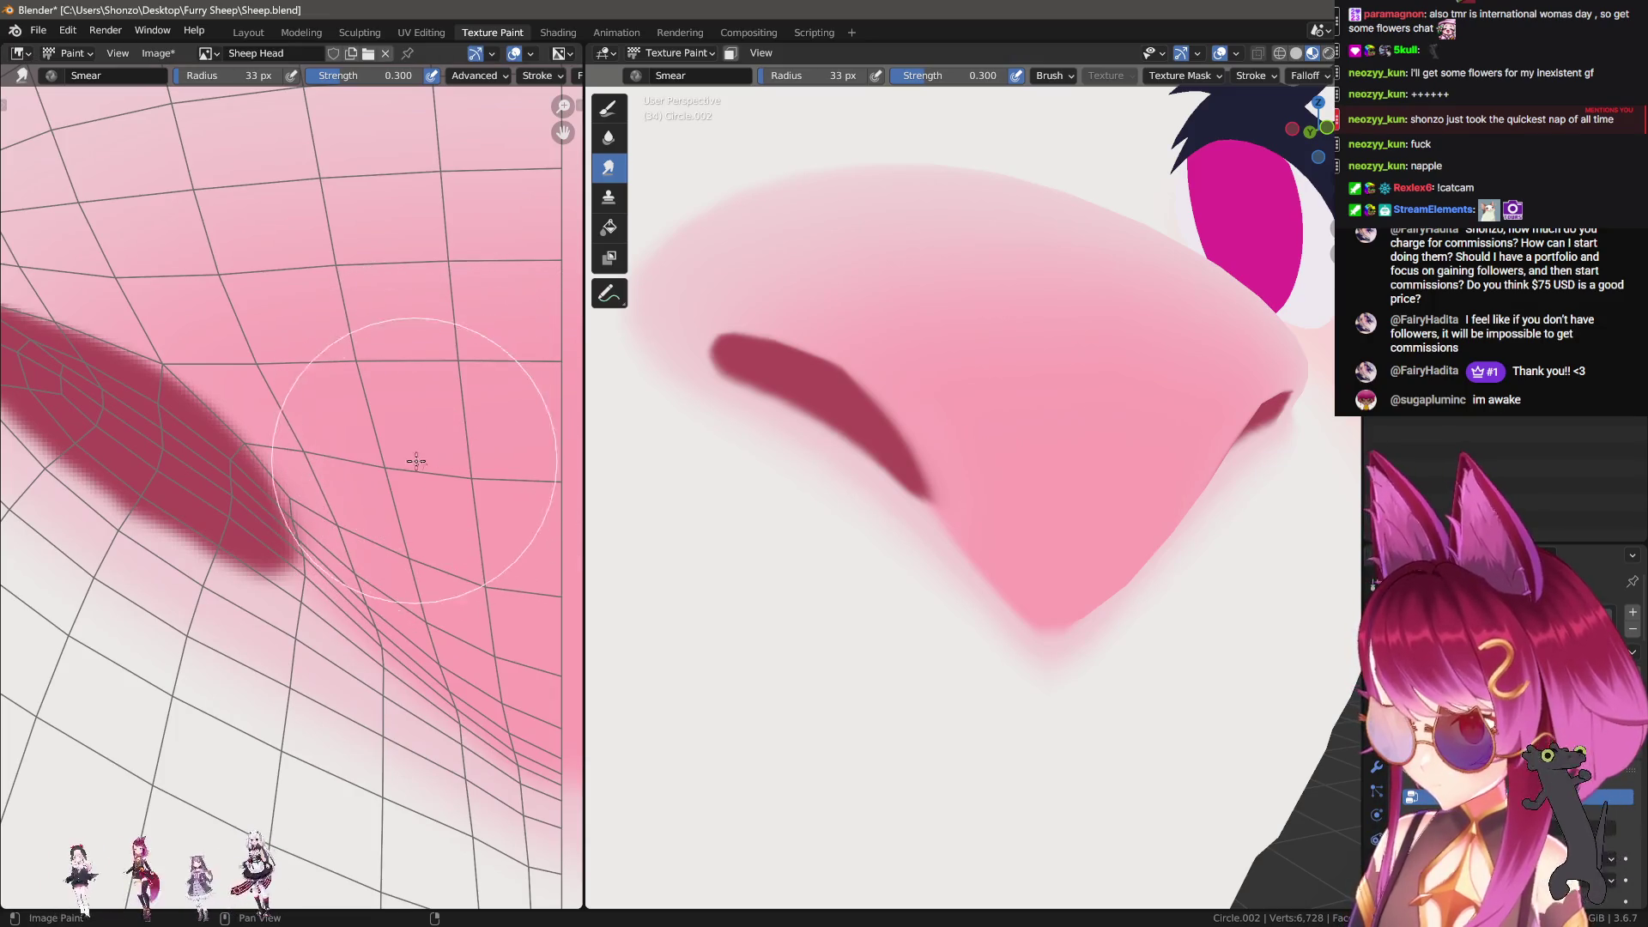
middle_click_drag(449, 489, 398, 508)
key("f")
left_click(398, 369)
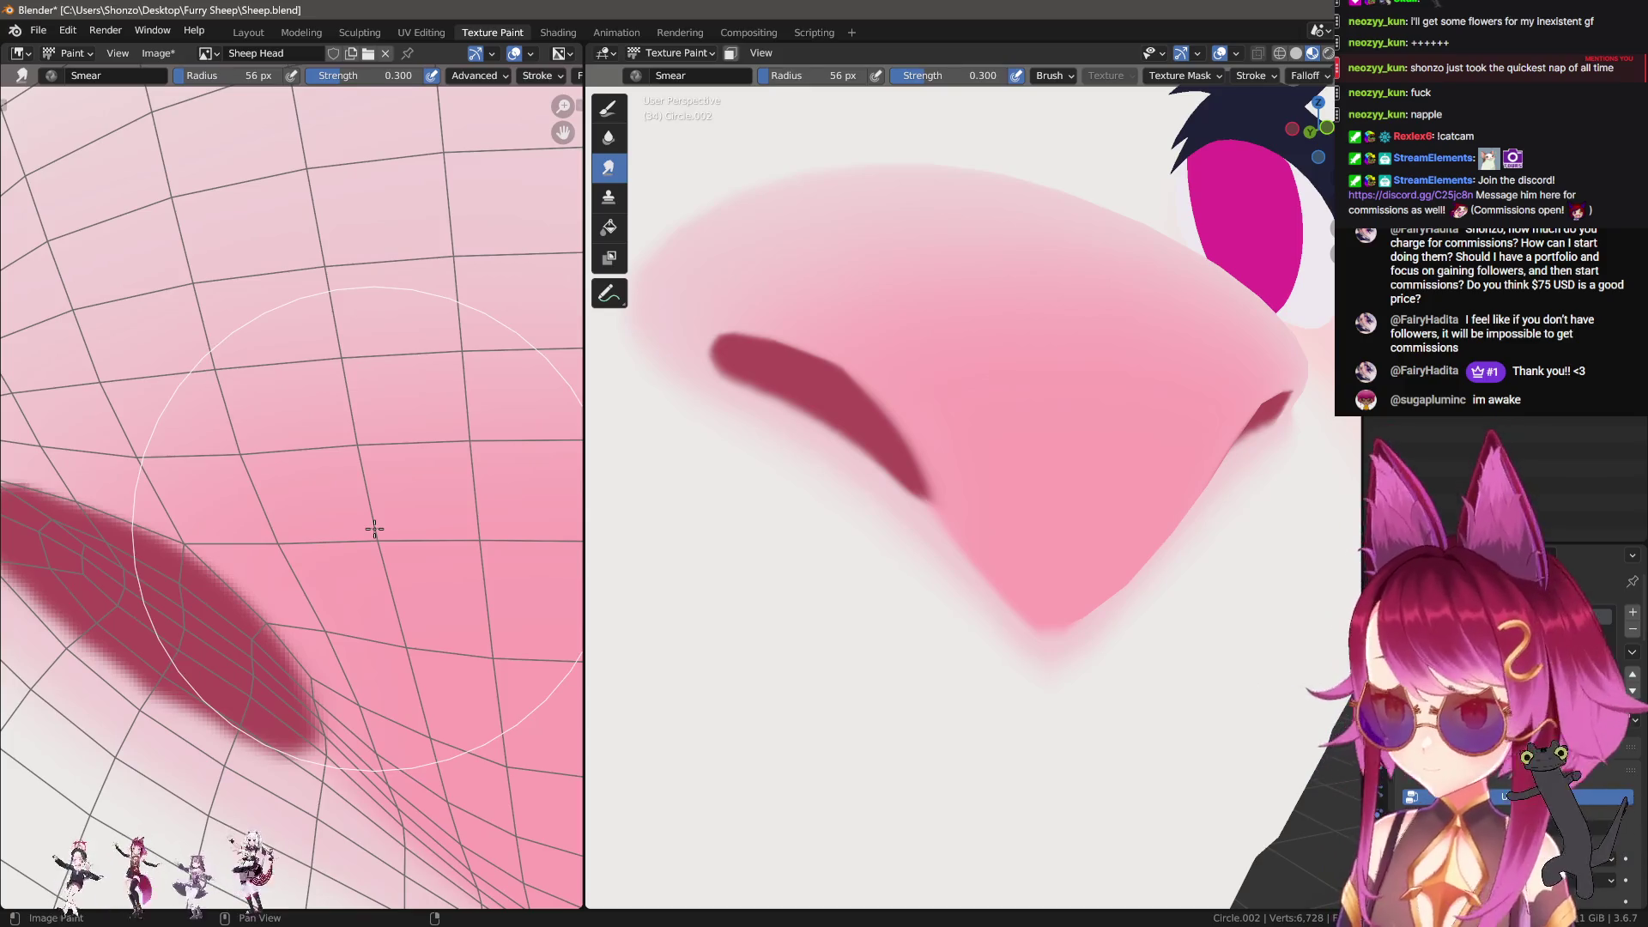
middle_click_drag(920, 478, 883, 507)
Step: Target the Sheep Head Light texture and bring the sheep's face into front view
left_click(608, 108)
scroll(378, 515, "down", 2)
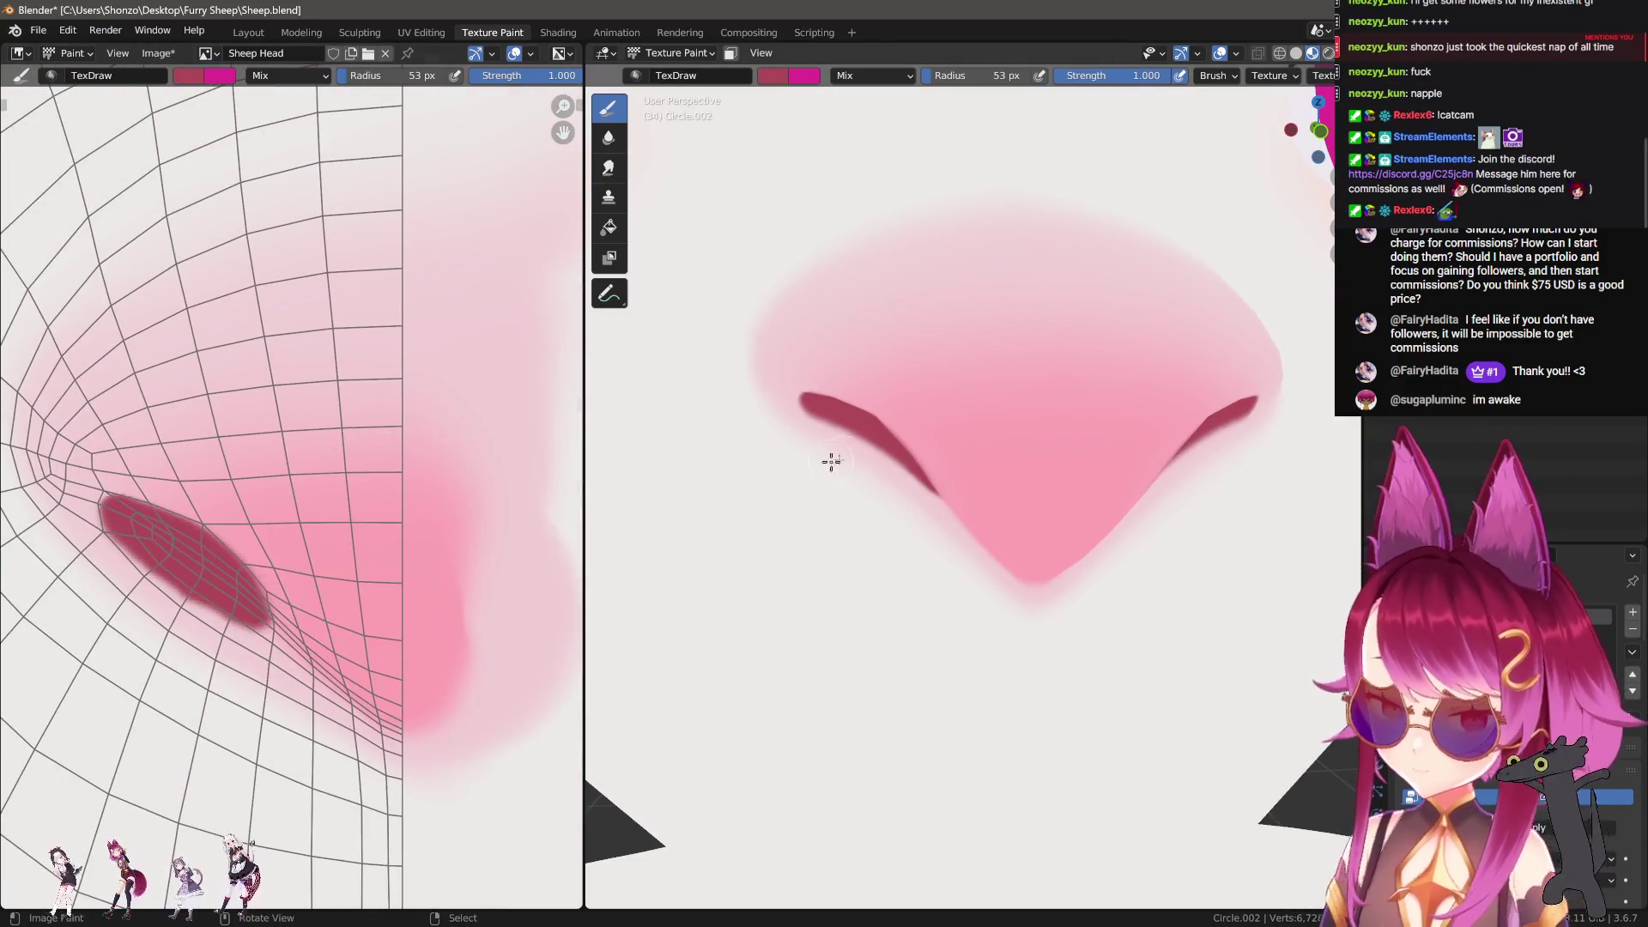
key("n")
left_click(1163, 294)
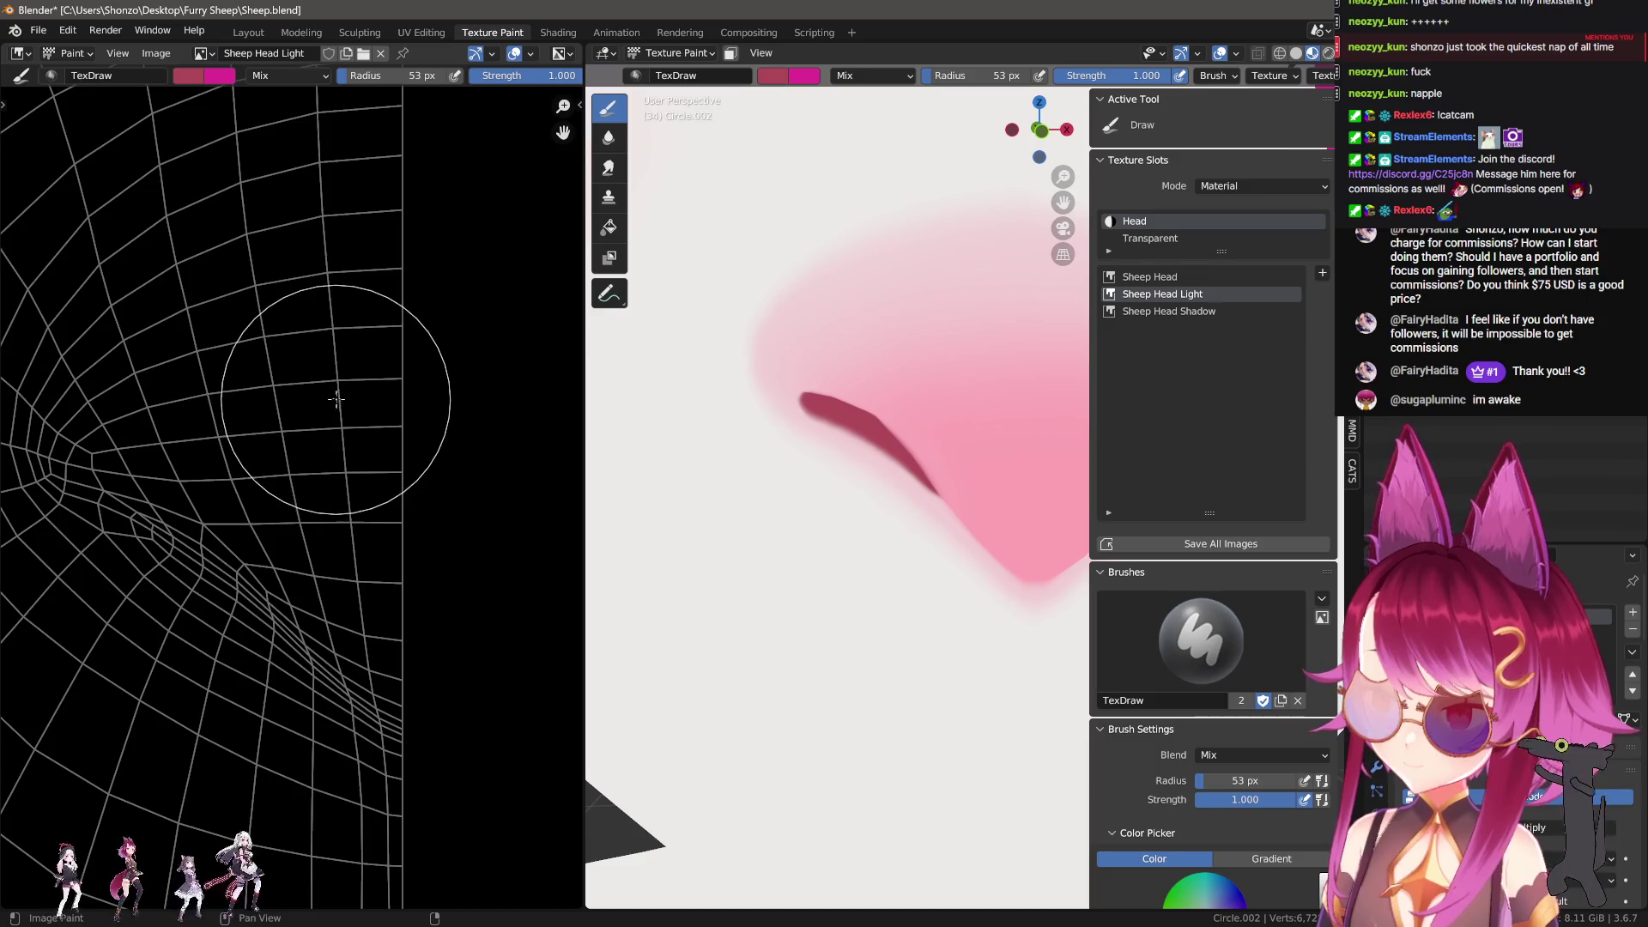
mouse_move(810, 367)
middle_mouse_down("alt")
mouse_move(850, 395)
mouse_move(1120, 448)
middle_mouse_up("alt")
key("n")
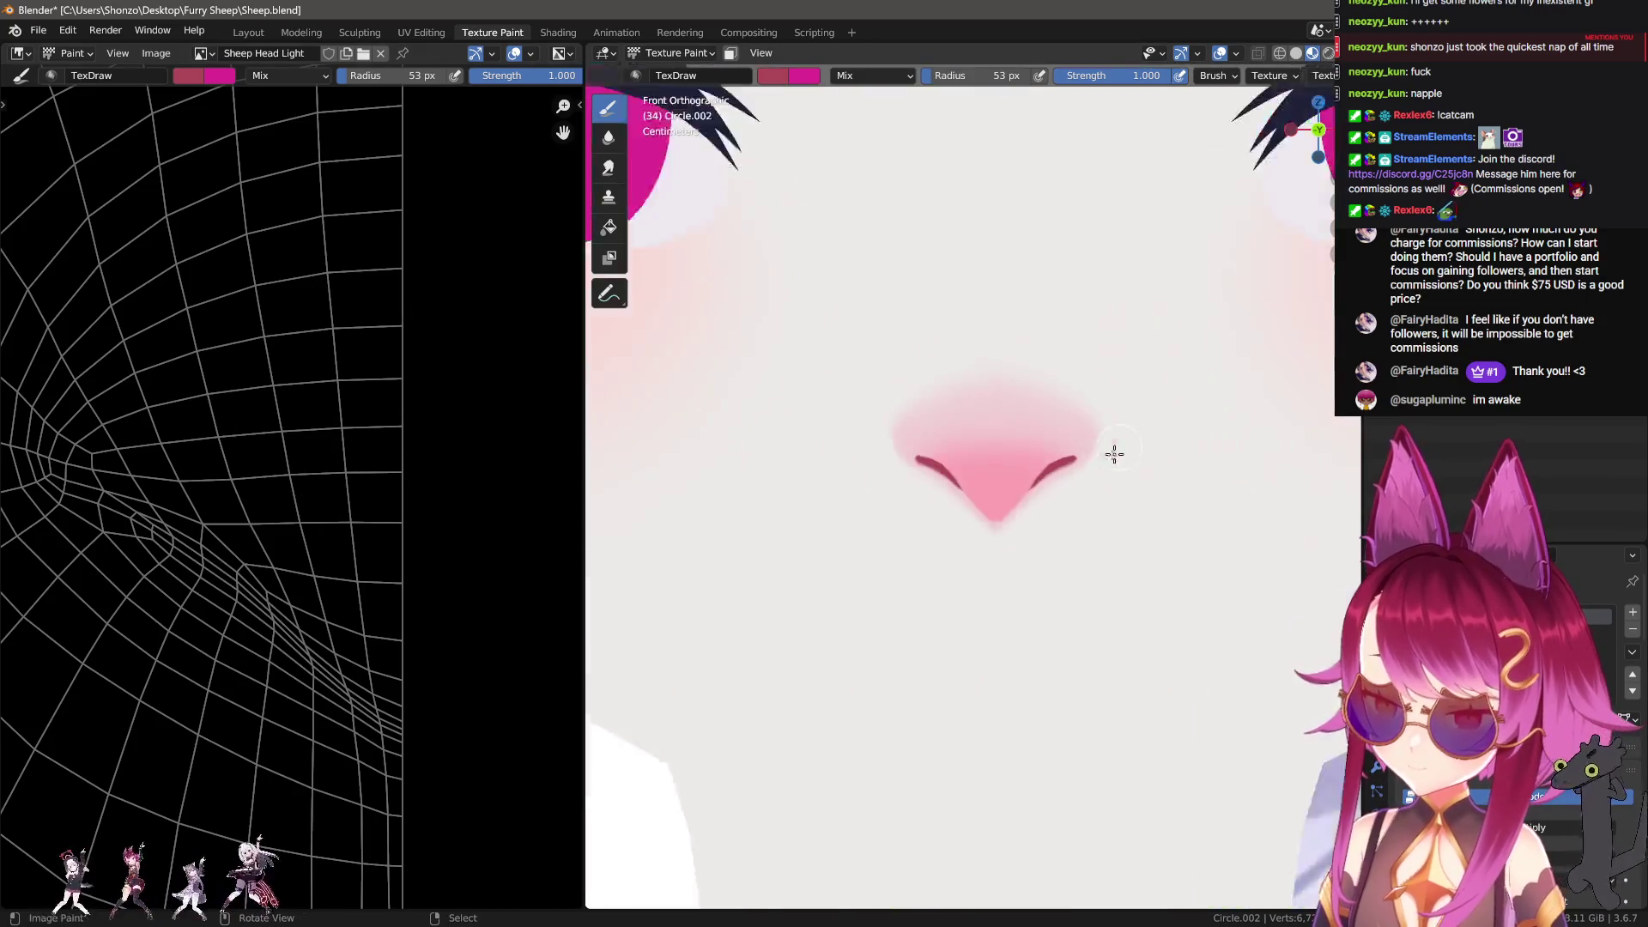
scroll(1034, 446, "down", 5)
scroll(839, 486, "up", 5)
scroll(944, 504, "up", 4)
Step: Switch the paint colour to light pink and shrink the brush for fine detail
key("s")
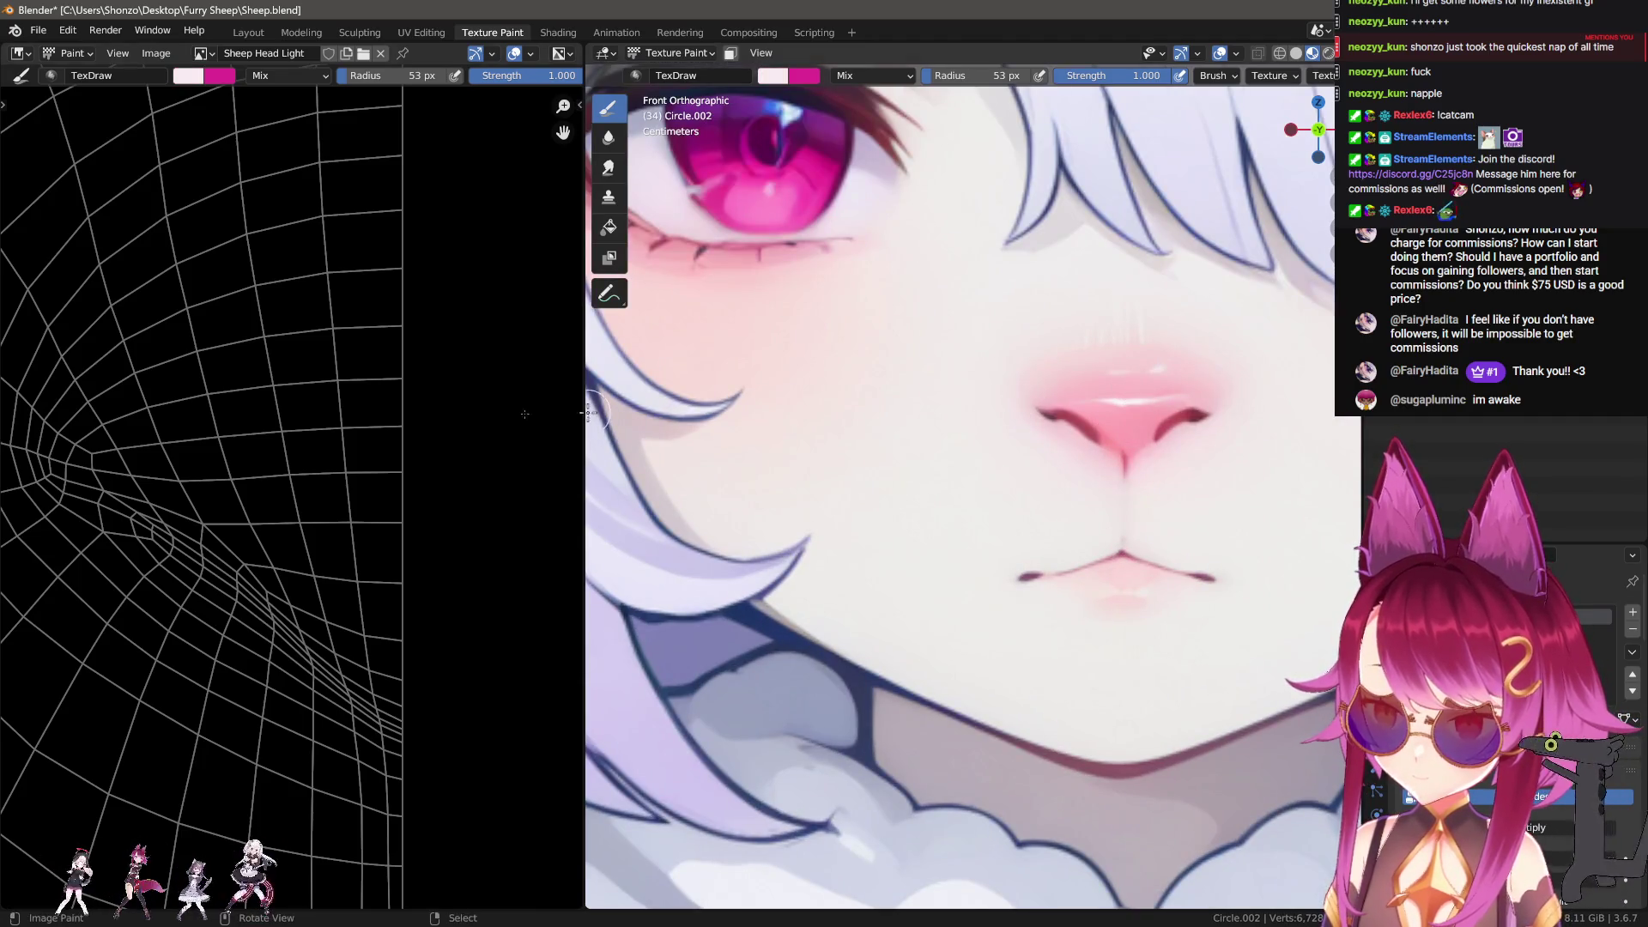
key("f")
left_click(206, 429)
scroll(772, 429, "down", 4)
middle_click_drag(618, 481, 773, 421, "shift")
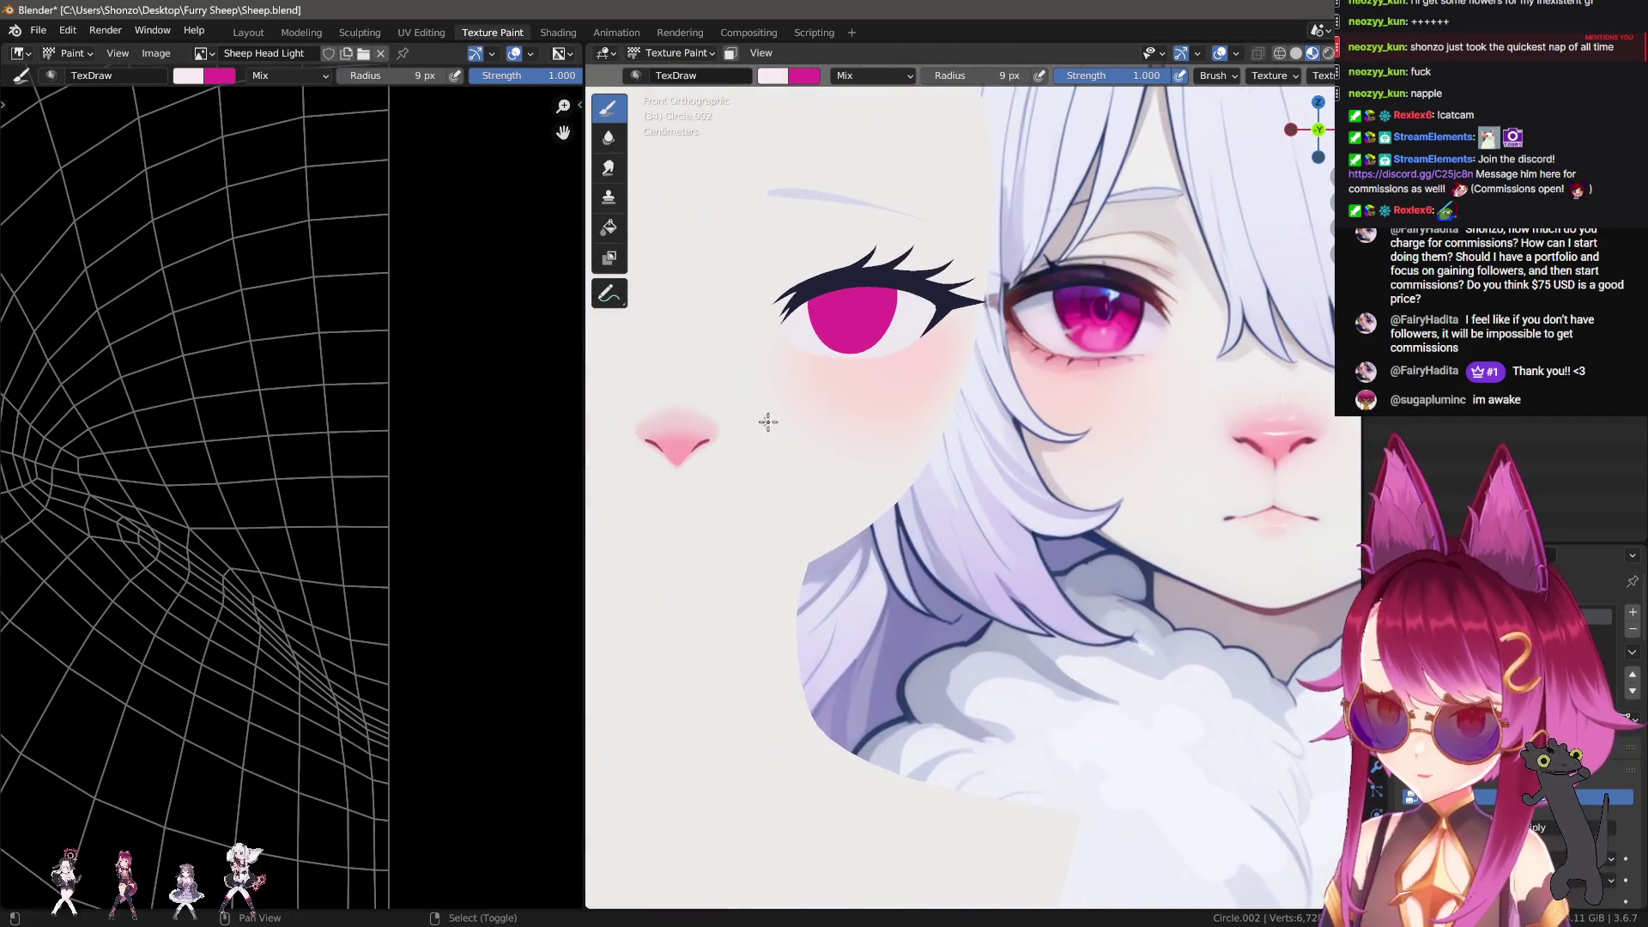
Step: Paint a thin horizontal light pink highlight across the nose, retrying with a 6 px brush
left_click_drag(164, 426, 455, 431)
key("ctrl+z")
key("bracketleft")
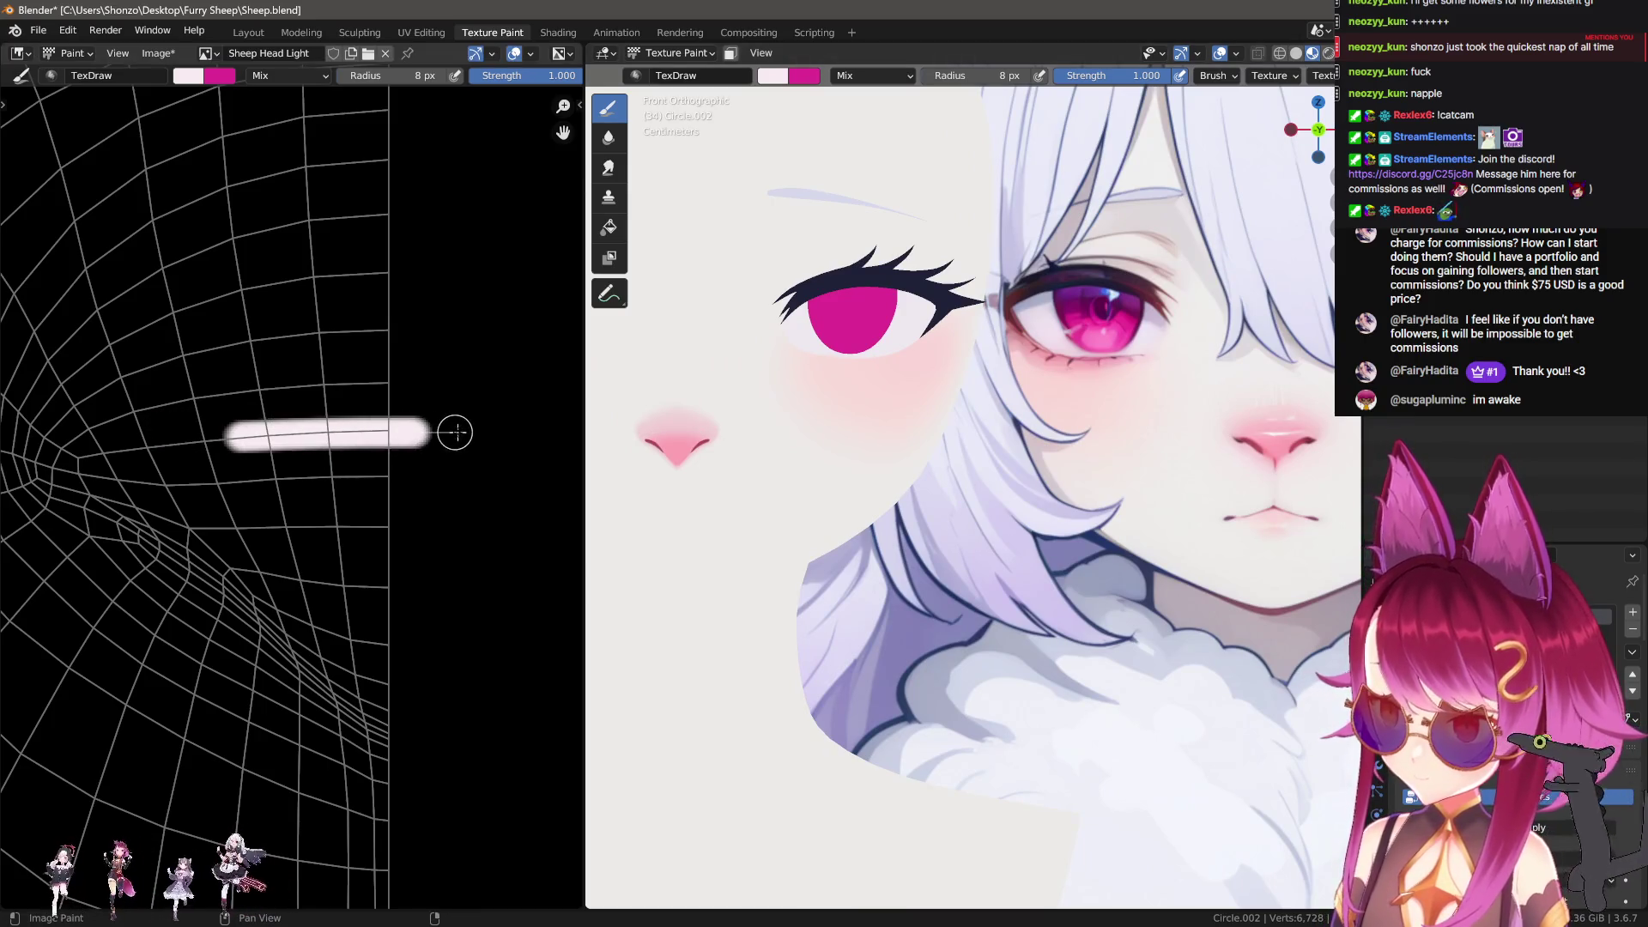
key("ctrl+z")
key("bracketleft")
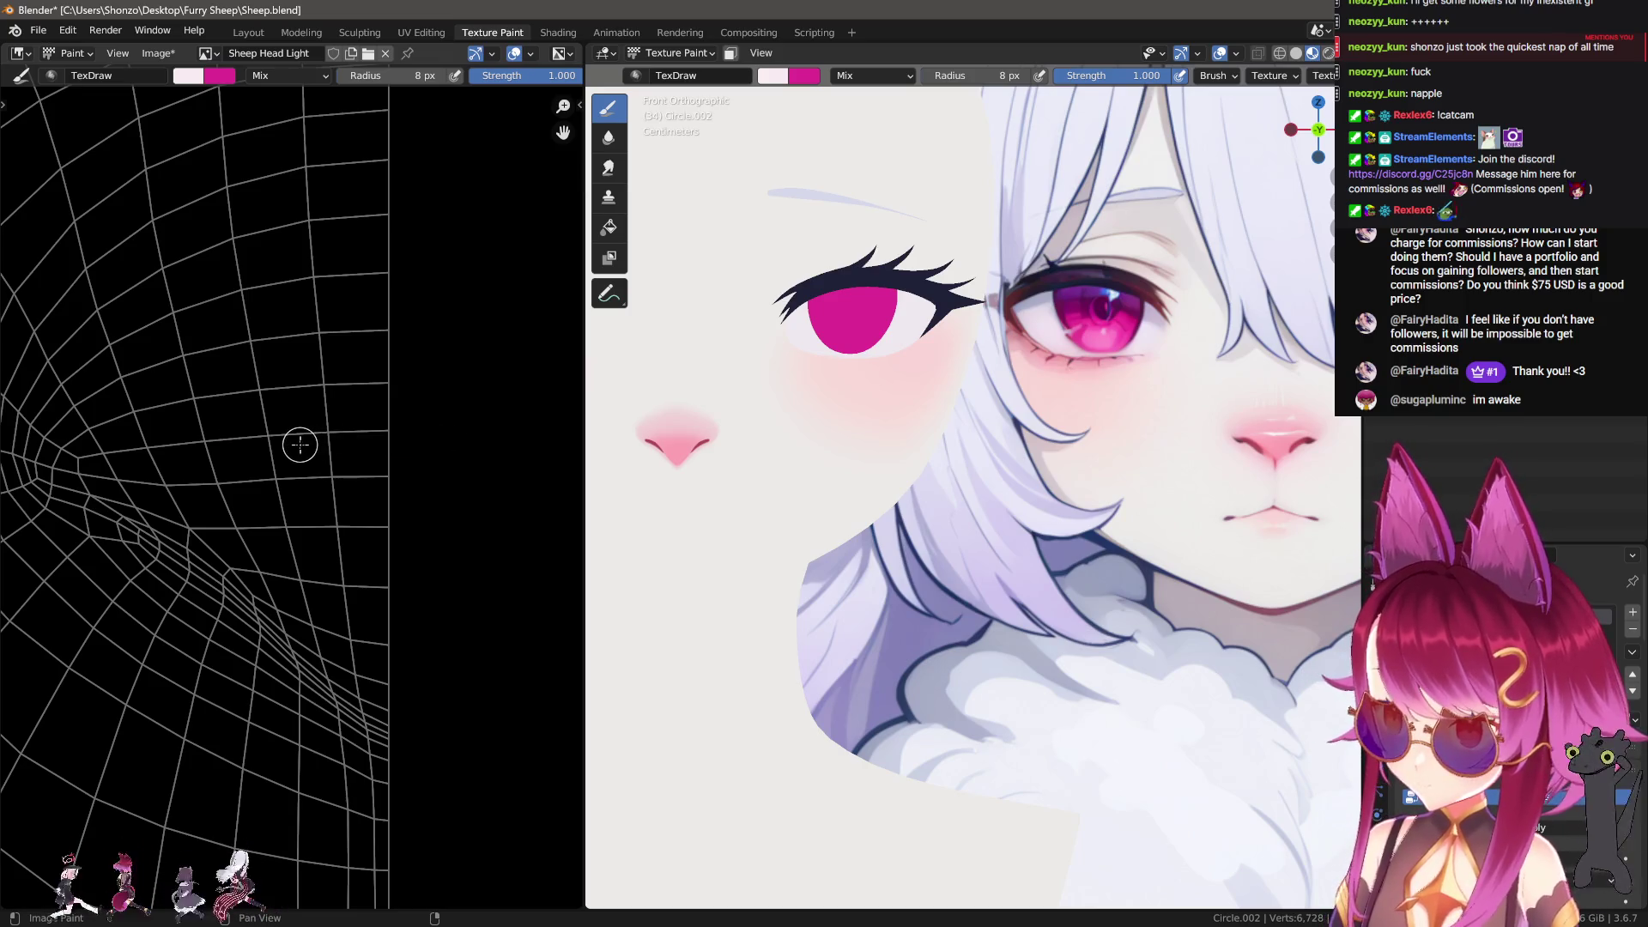
left_click(269, 439)
left_click_drag(322, 439, 405, 438)
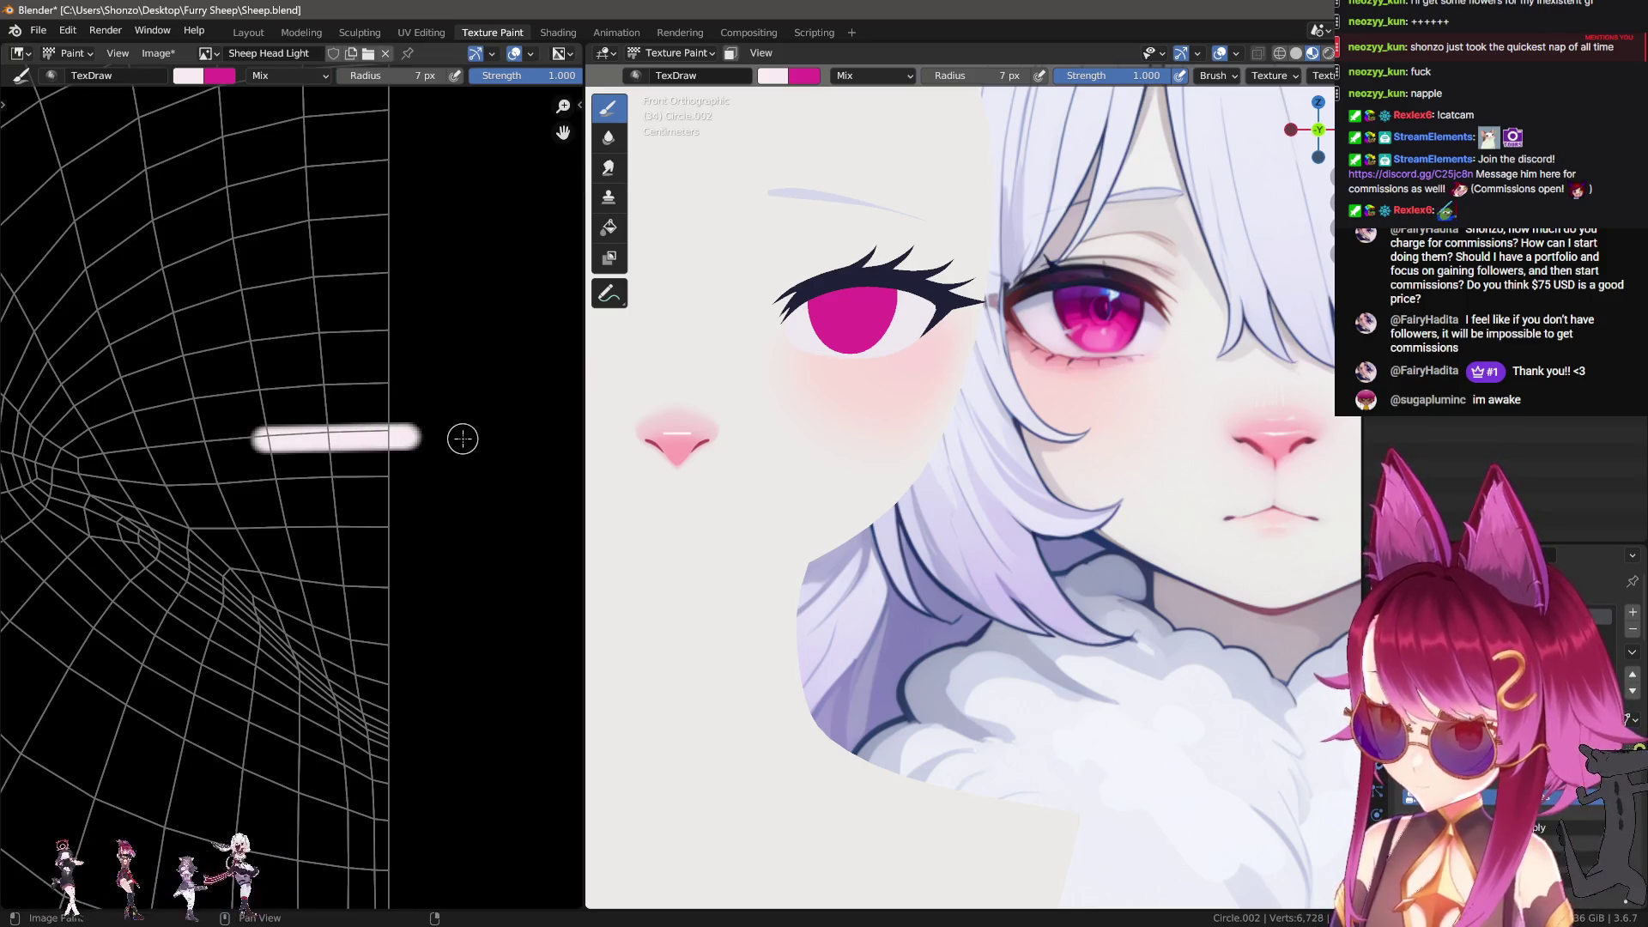
key("ctrl+z")
key("bracketleft")
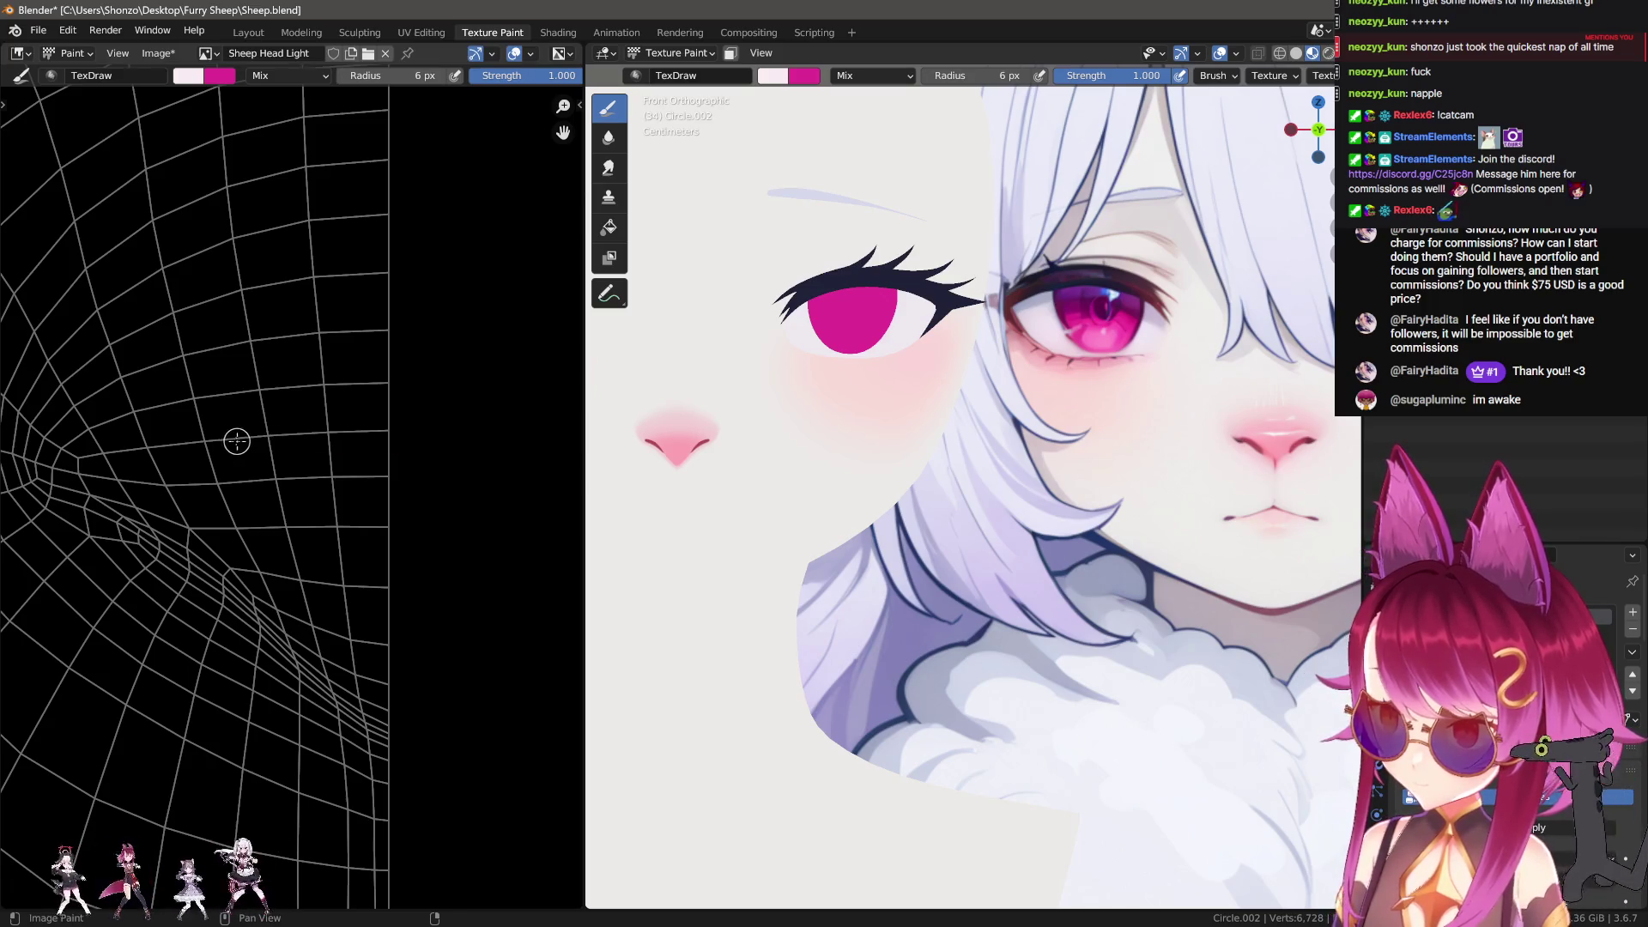
left_click_drag(206, 441, 437, 445)
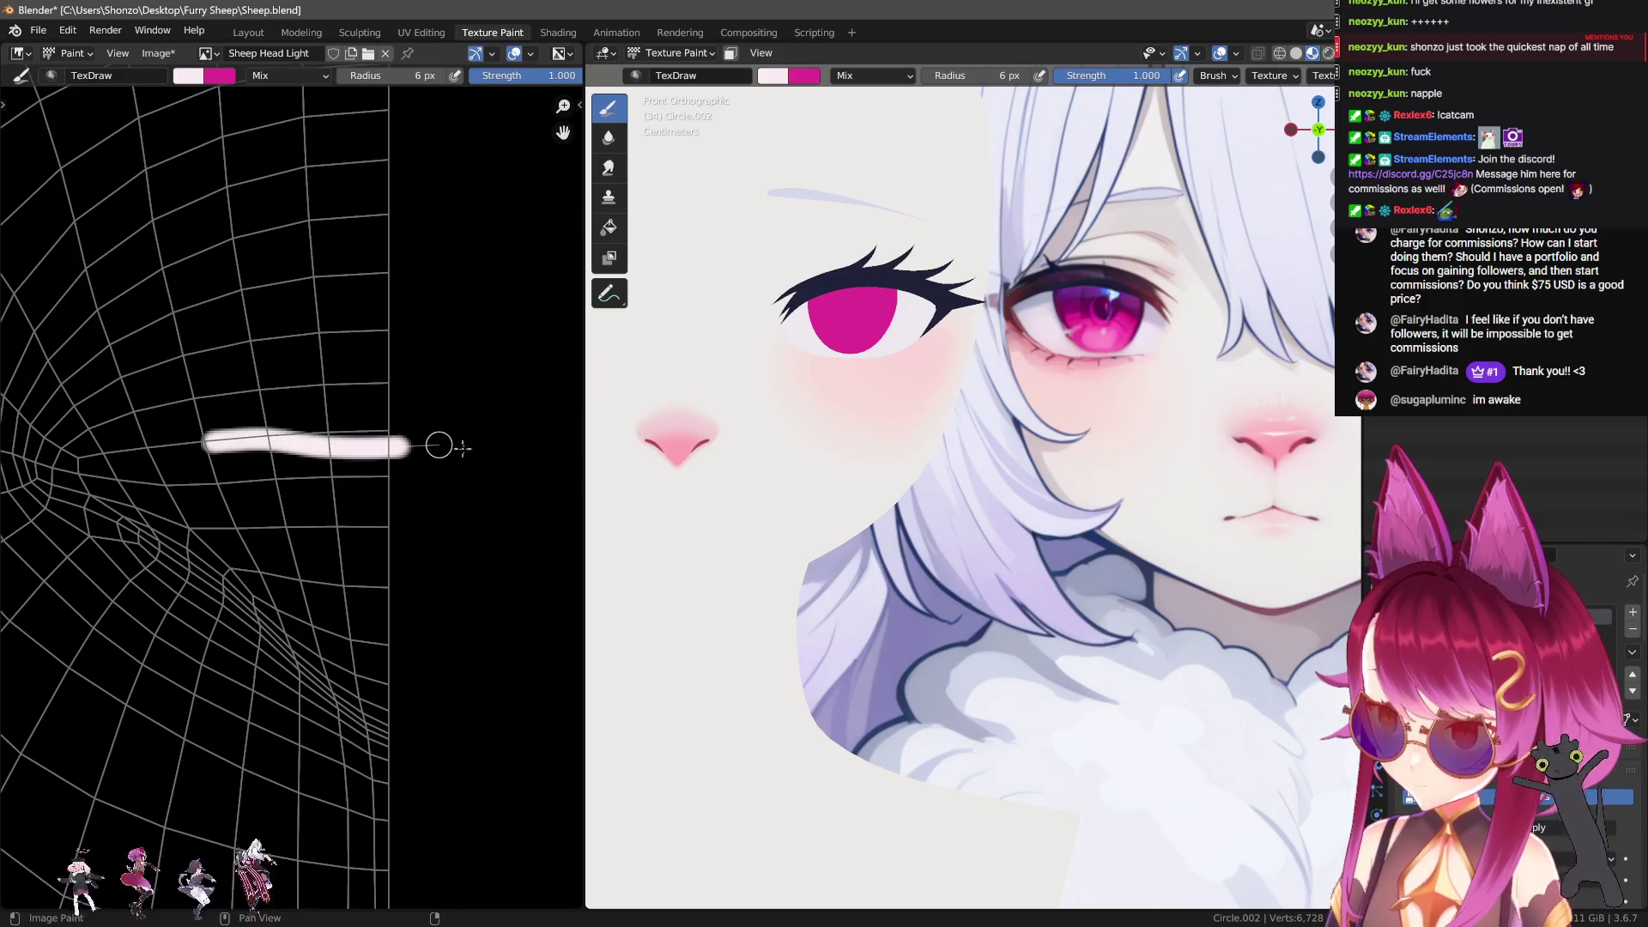
key("ctrl+z")
left_click_drag(214, 462, 447, 468)
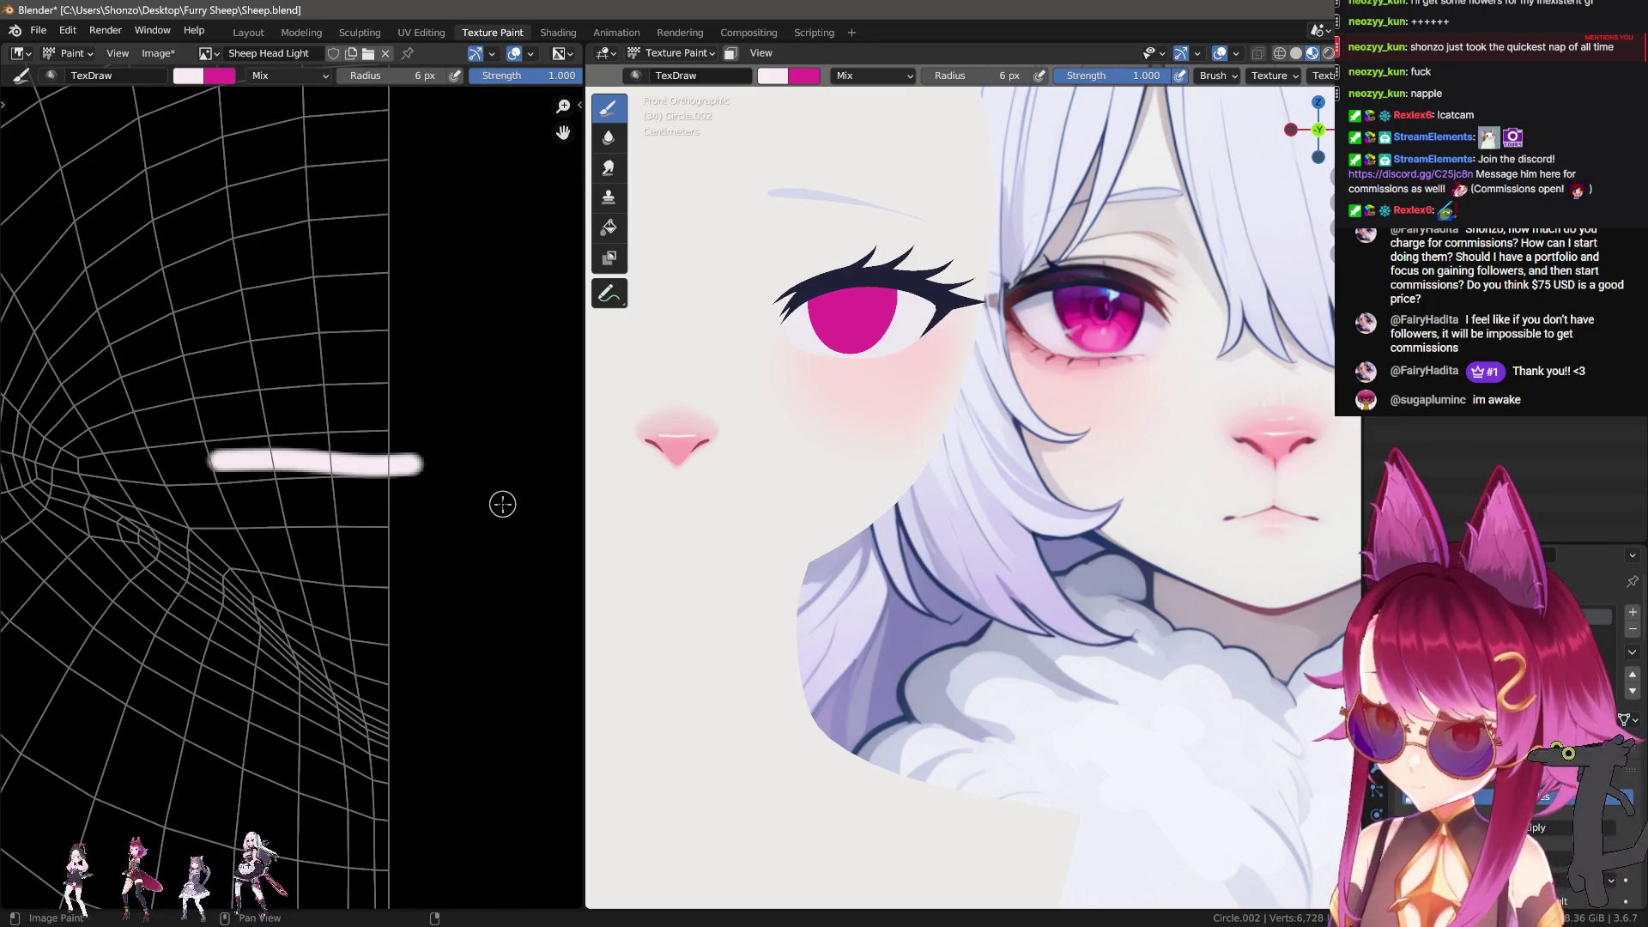
Step: Switch to the Smear brush at 15 px
scroll(317, 478, "up", 5)
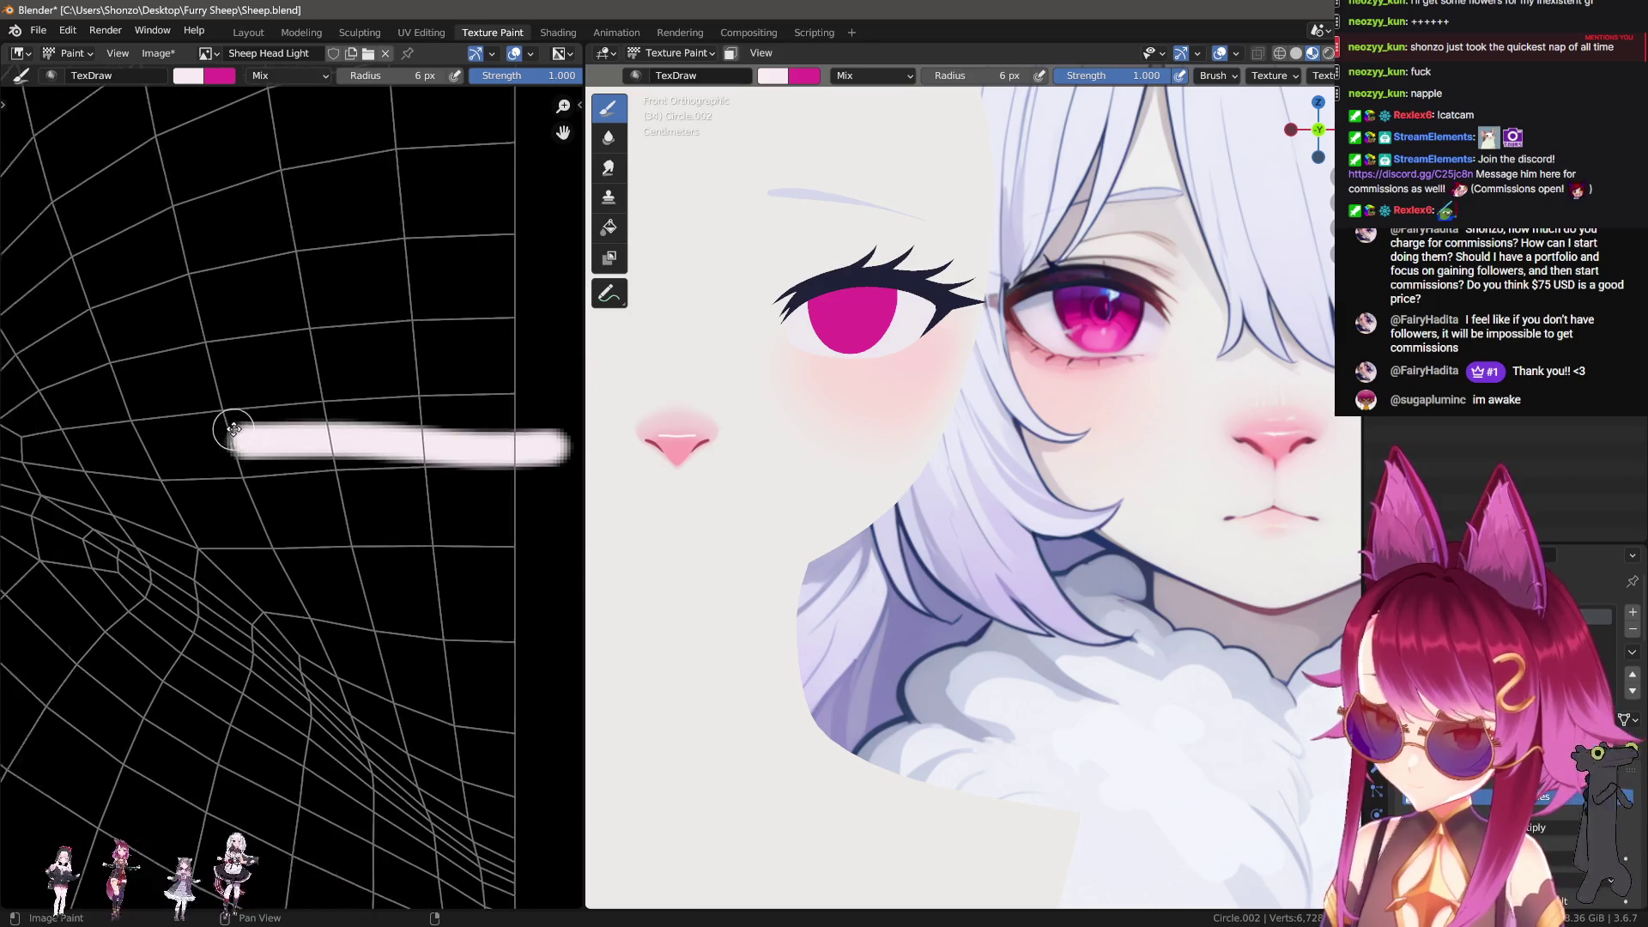
key("3")
key("f")
left_click(81, 391)
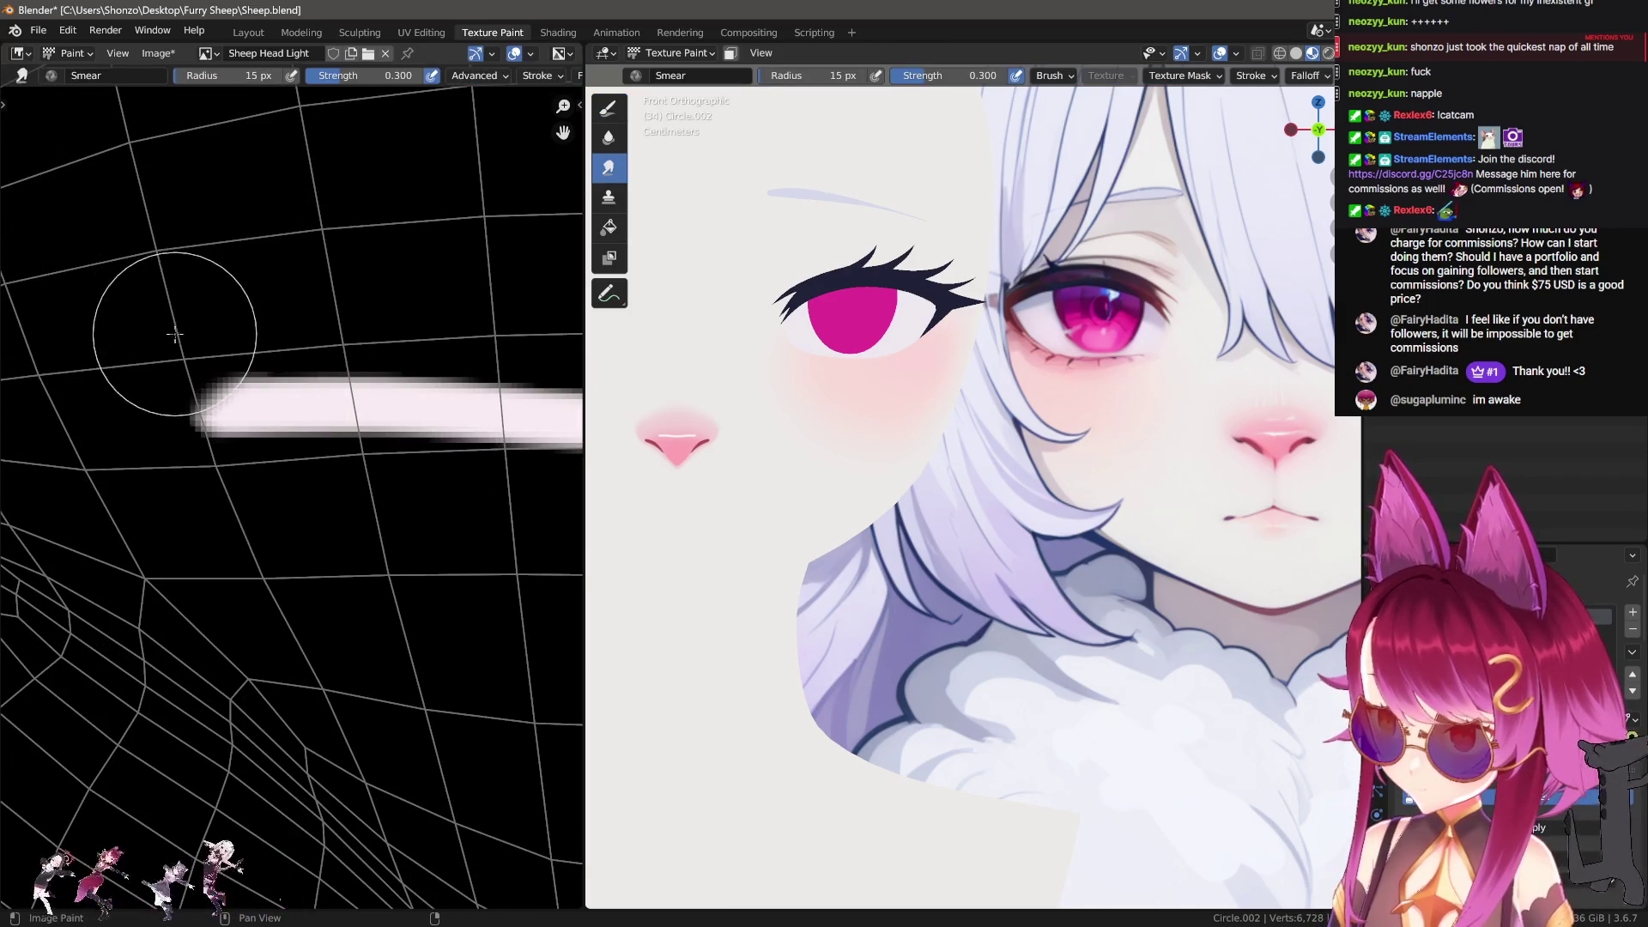
Step: Smear the highlight's left end into a taper and trim its top edge with black
scroll(202, 398, "down", 2)
mouse_move(202, 397)
left_mouse_down()
mouse_move(166, 430)
mouse_move(207, 434)
left_mouse_up()
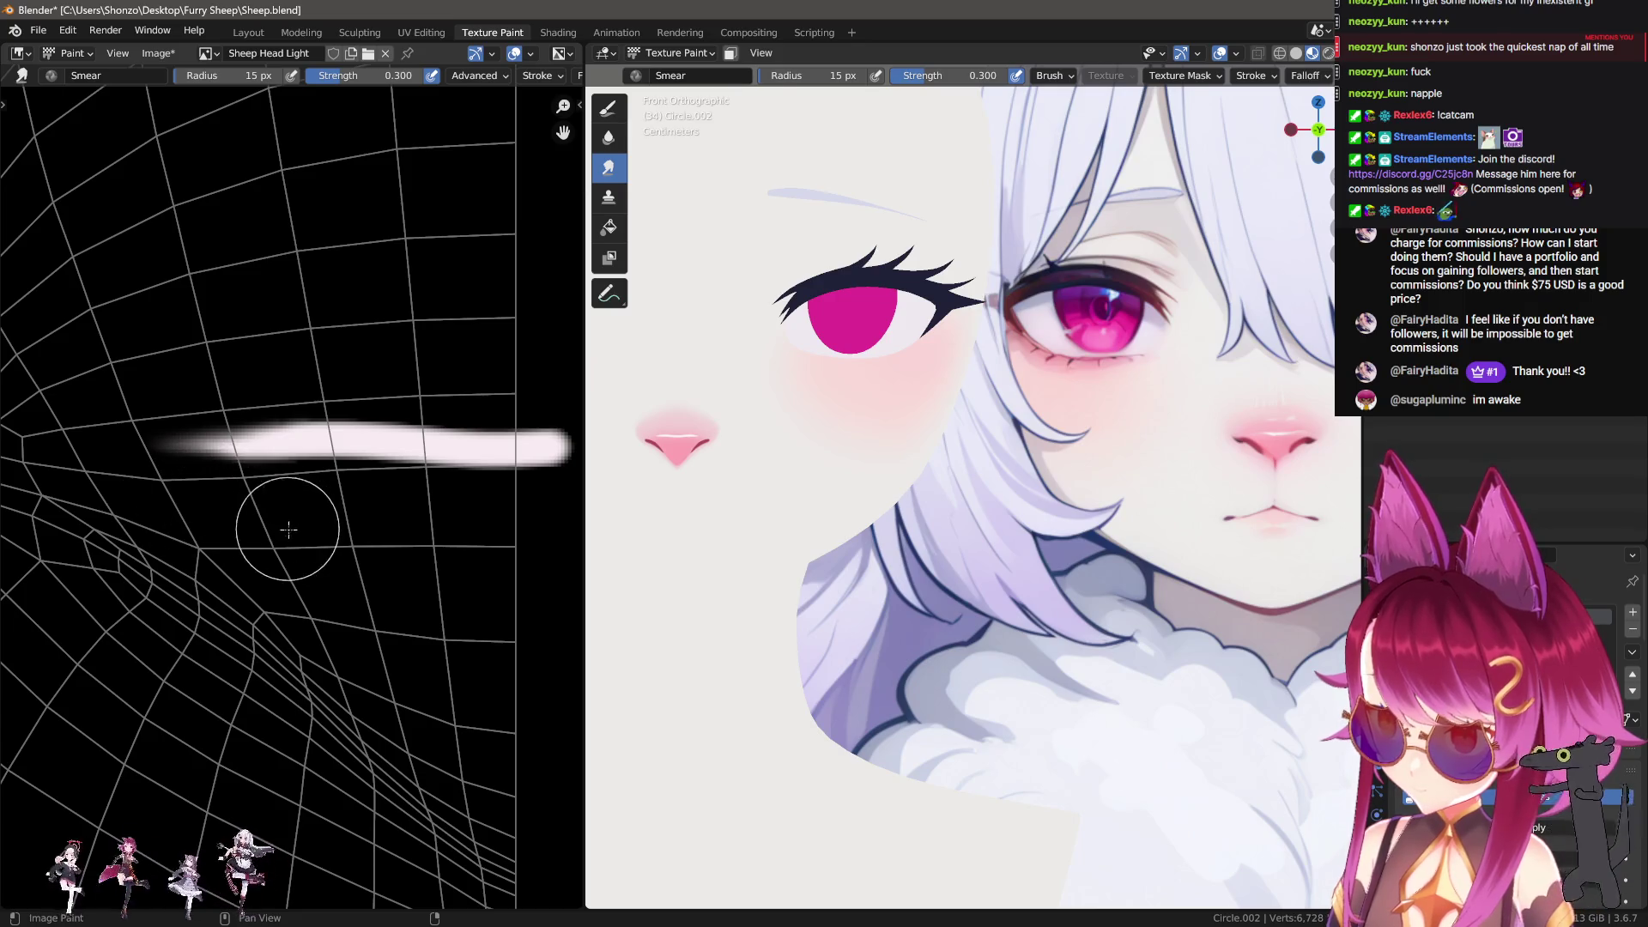
key("d")
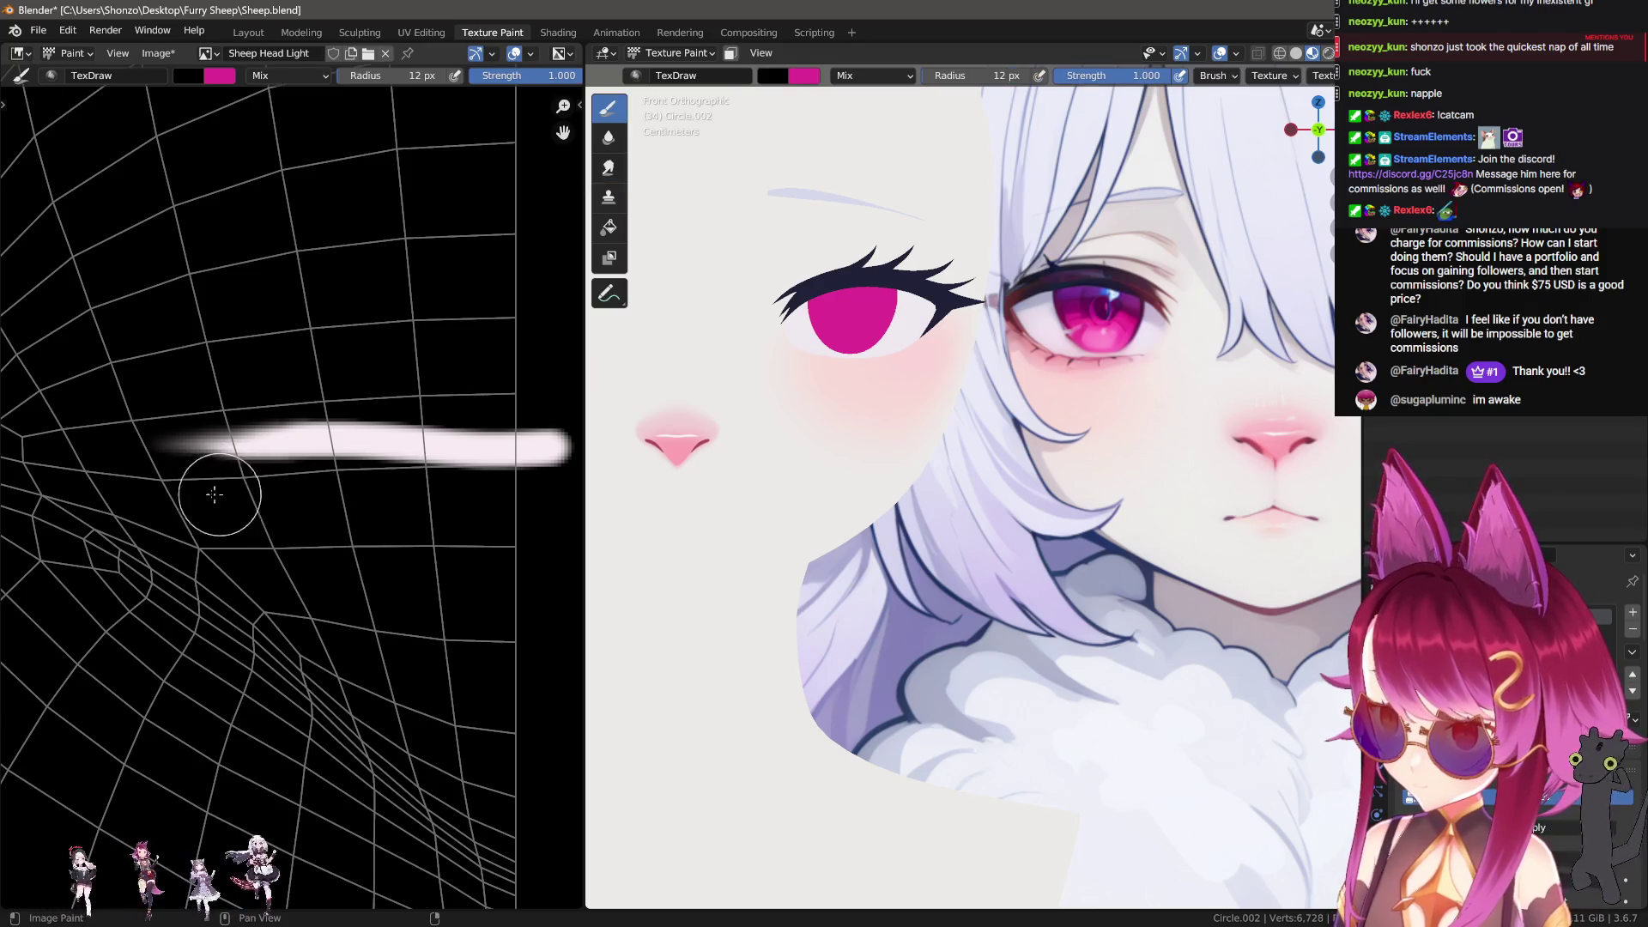
left_click_drag(142, 393, 571, 393)
Step: Smear the highlight's right end with a 26 px brush, then undo the wavy result
scroll(868, 537, "up", 10)
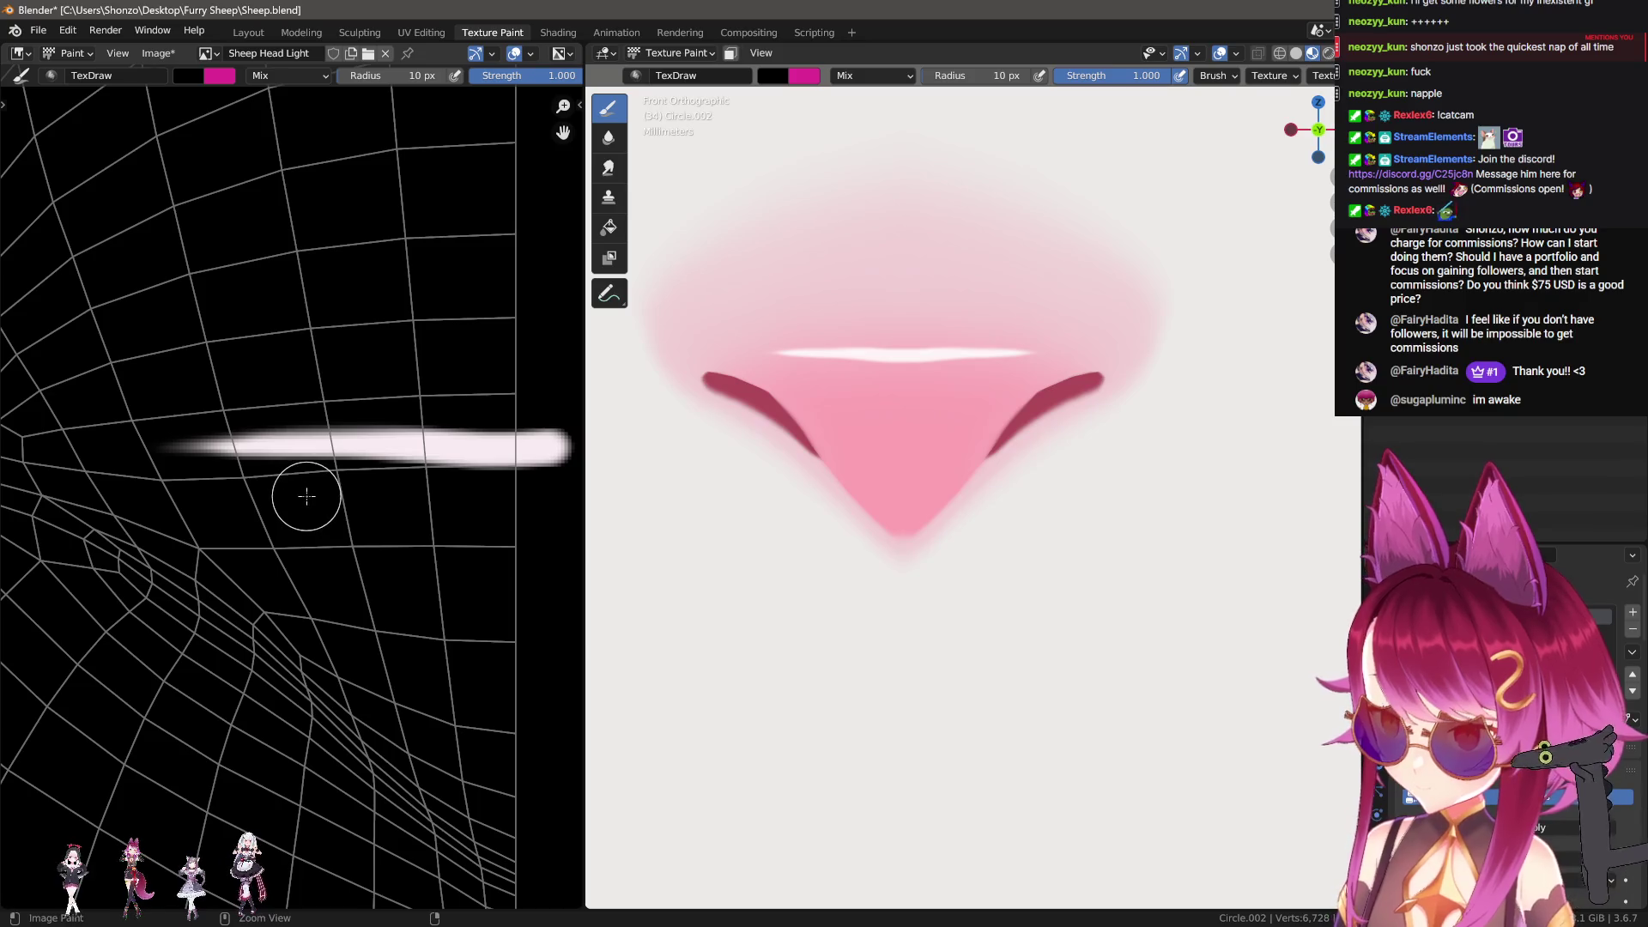
key("3")
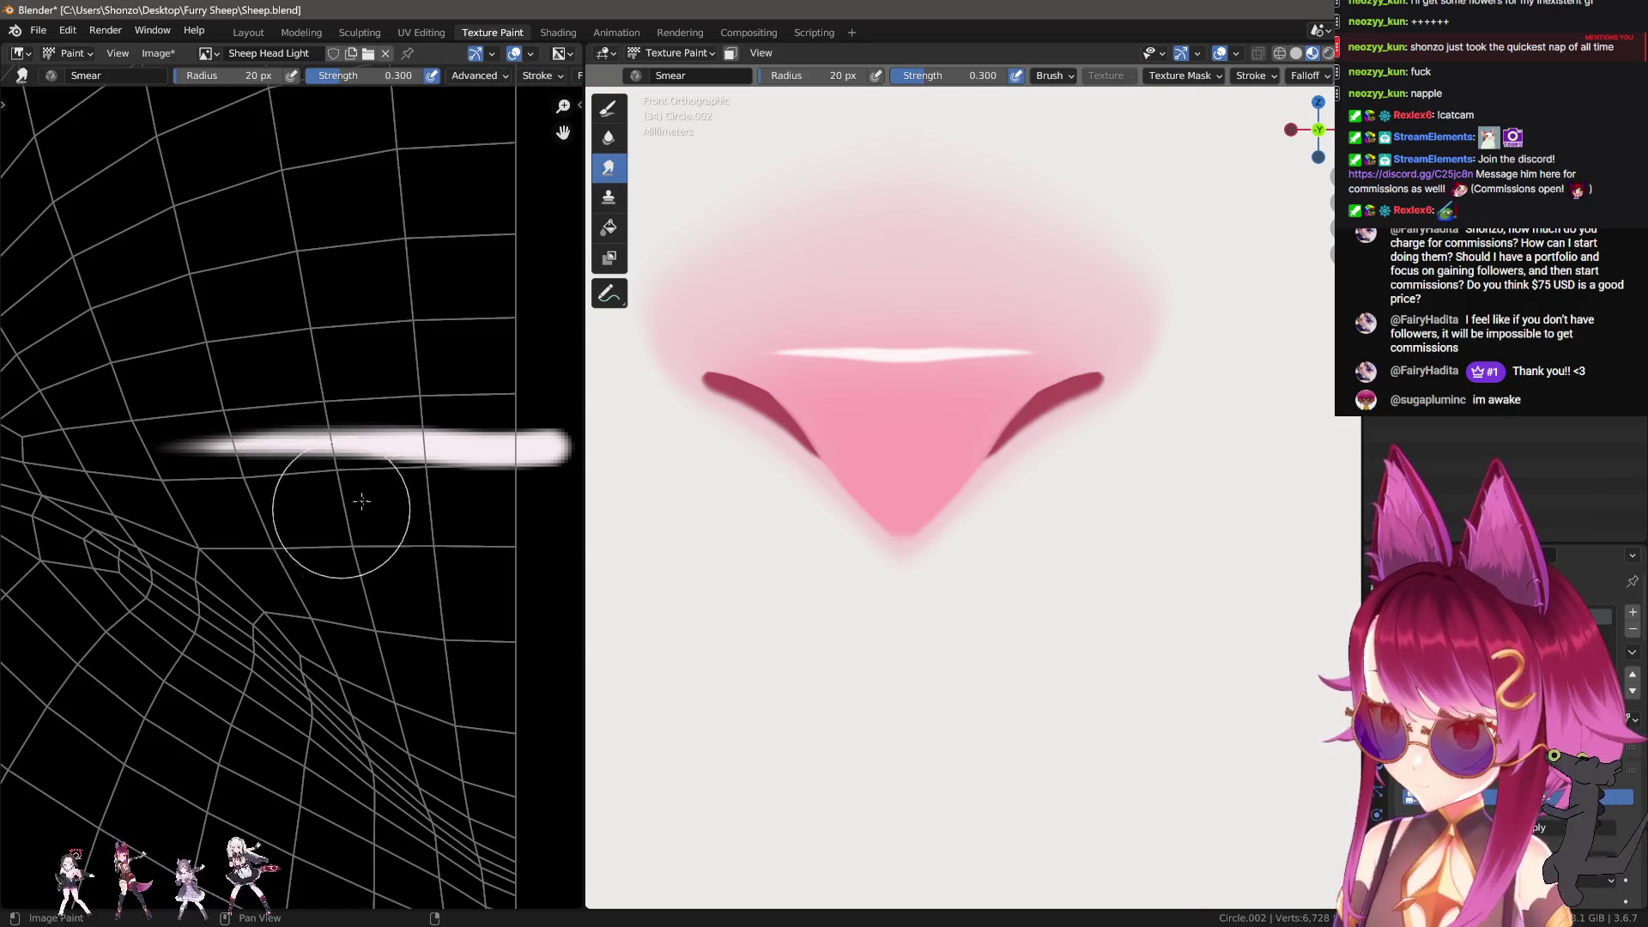
key("bracketright")
key("bracketright")
key("bracketright")
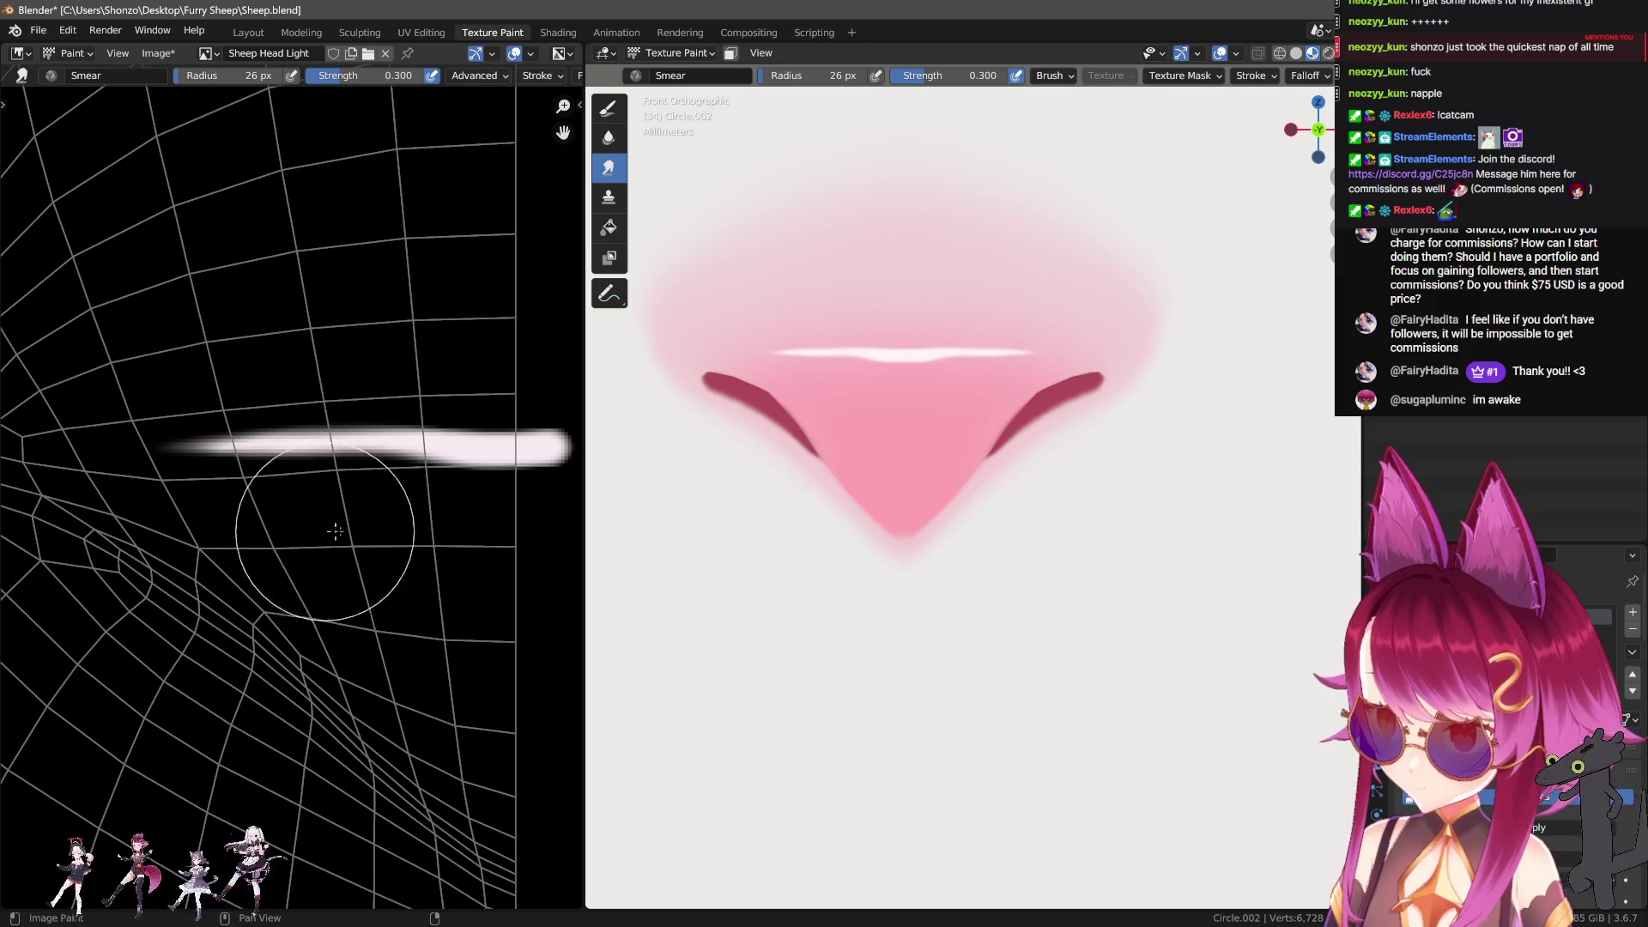
mouse_move(504, 378)
left_mouse_down()
mouse_move(481, 368)
mouse_move(540, 387)
left_mouse_up()
key("bracketleft")
key("bracketleft")
key("bracketleft")
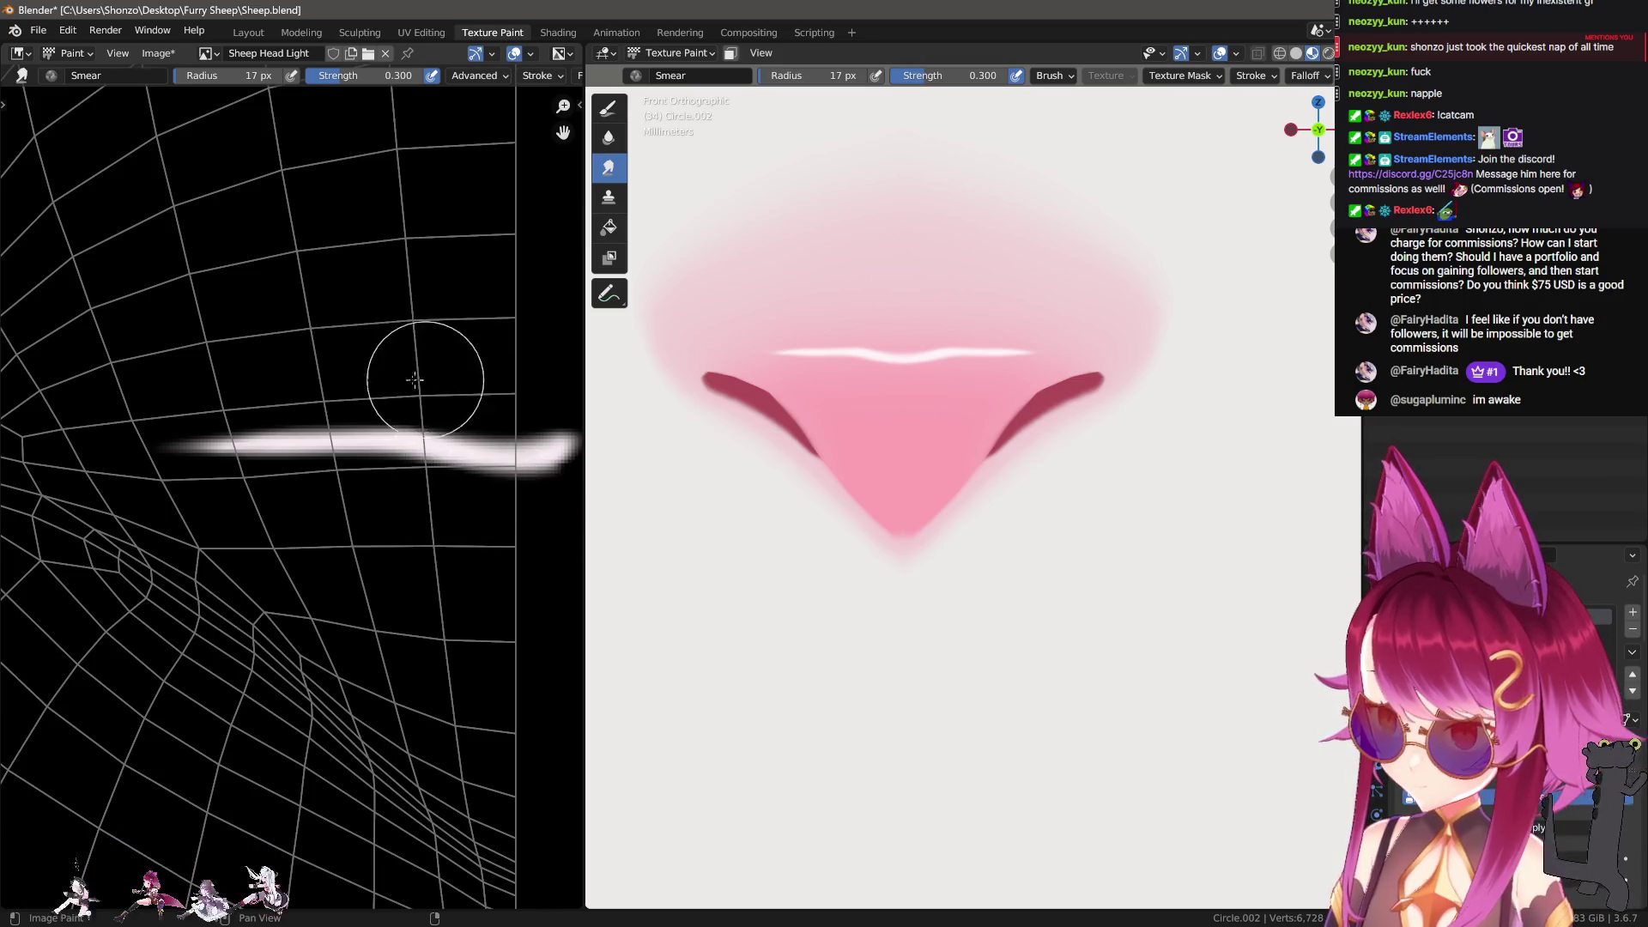
middle_click_drag(987, 395, 1065, 490, "ctrl")
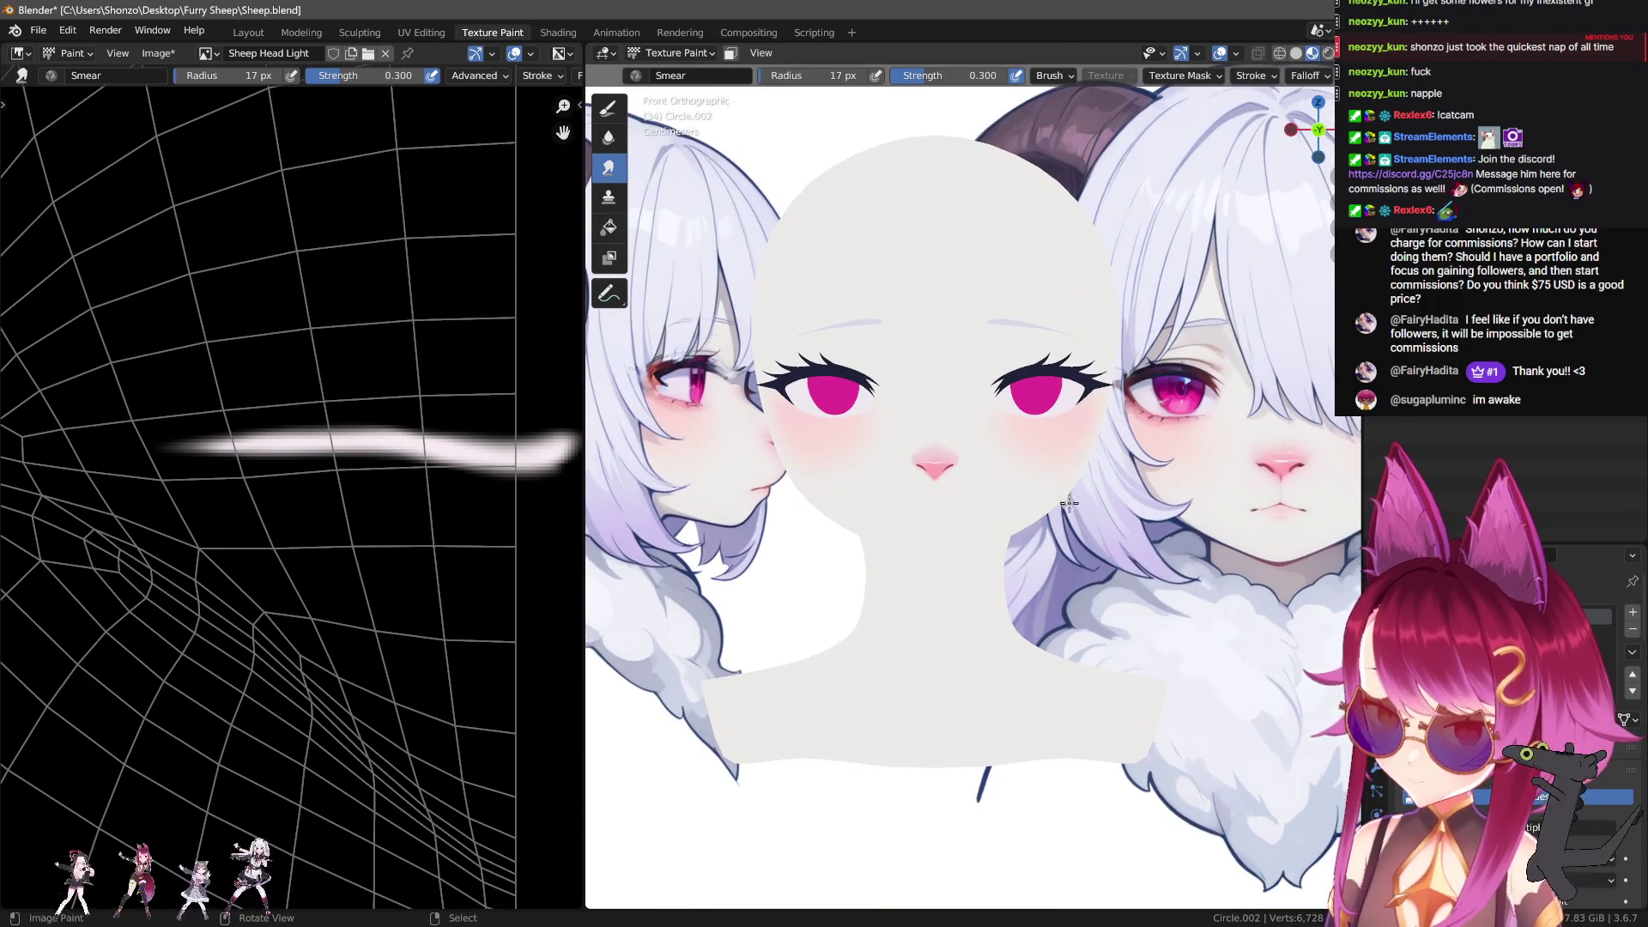
scroll(1062, 493, "up", 8)
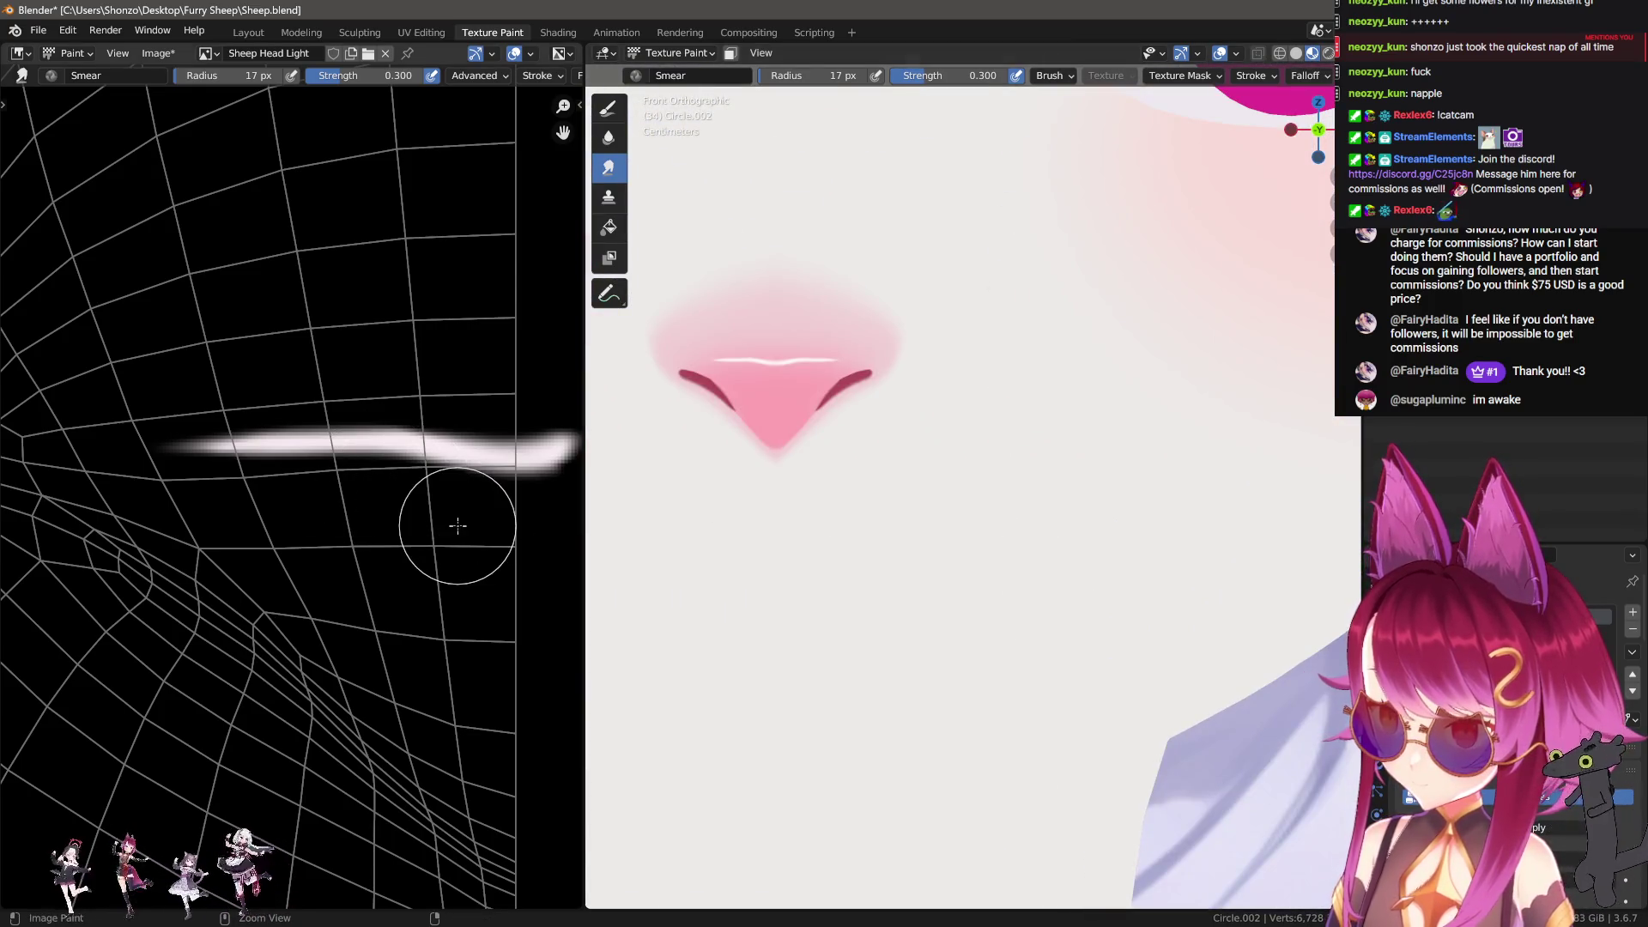
key("ctrl+z")
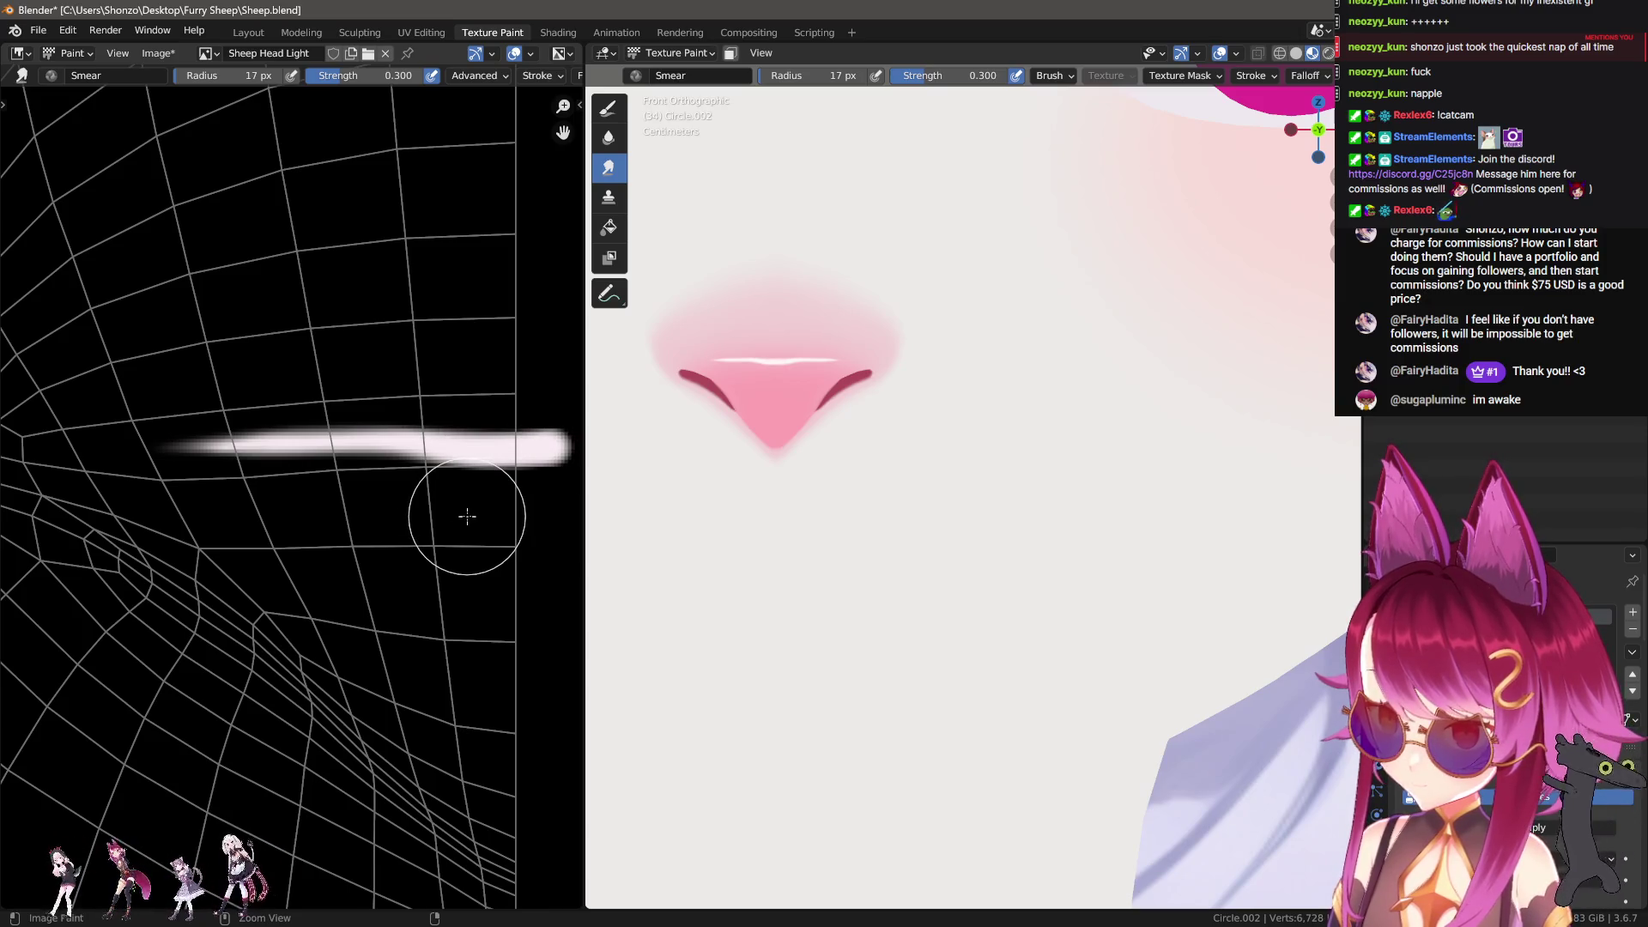
Step: Sample the highlight's light pink and smooth its ragged lower edge with a 3 px brush
scroll(405, 498, "up", 3)
key("d")
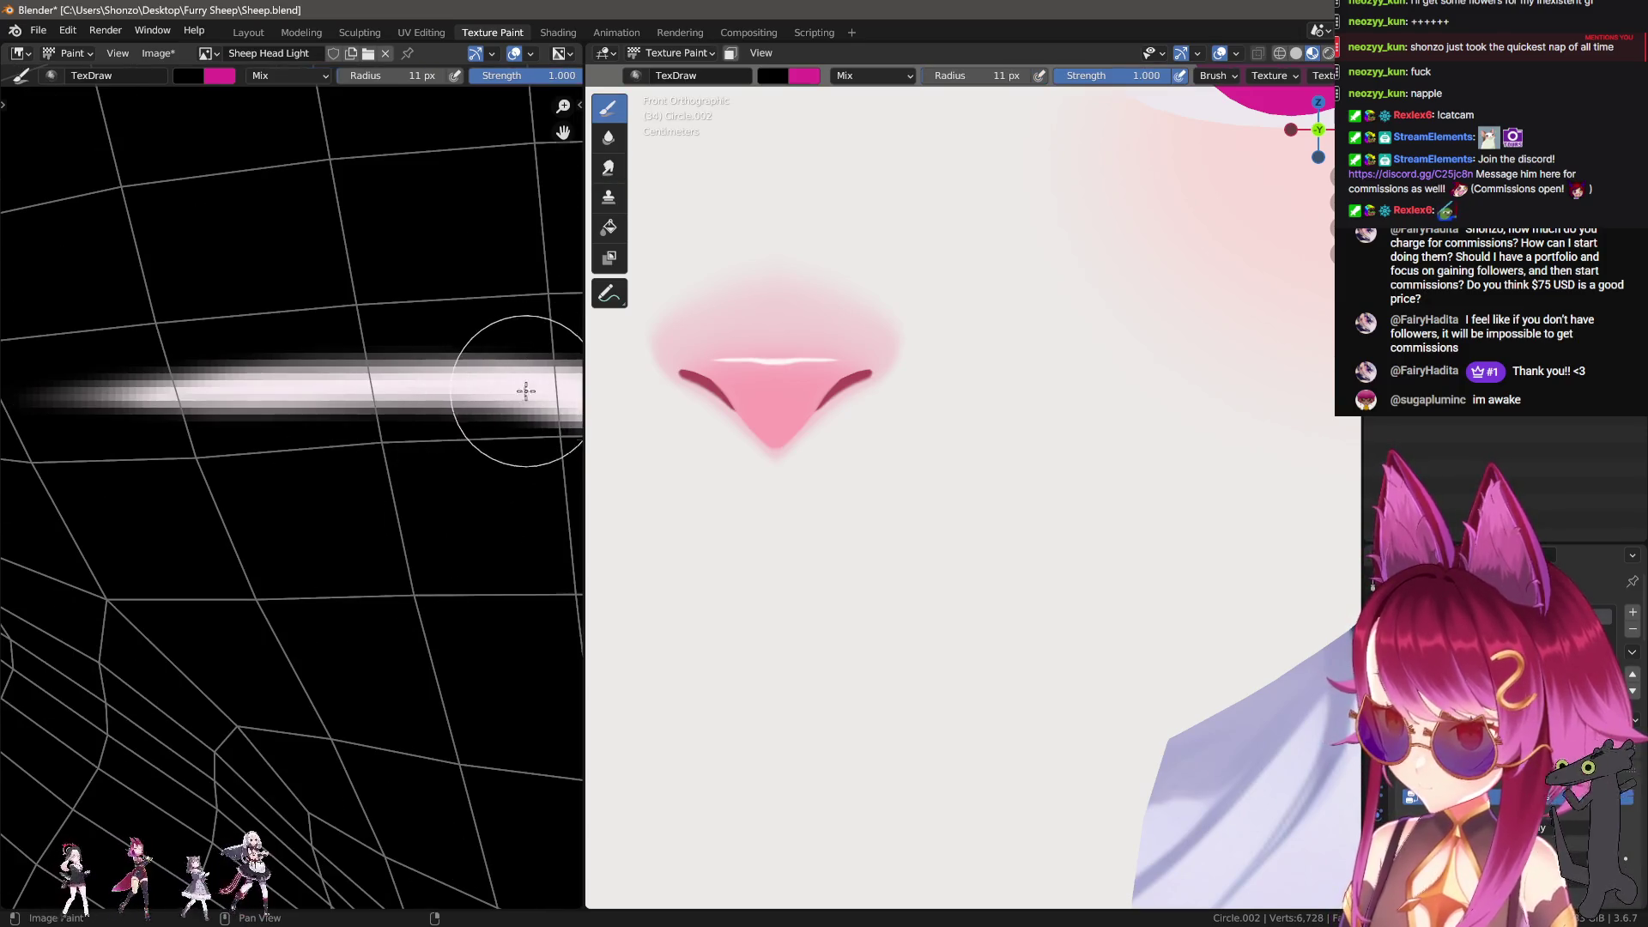
scroll(386, 405, "up", 2)
key("f")
left_click(415, 412)
key("s")
mouse_move(448, 424)
left_mouse_down()
mouse_move(203, 390)
mouse_move(228, 416)
mouse_move(570, 440)
left_mouse_up()
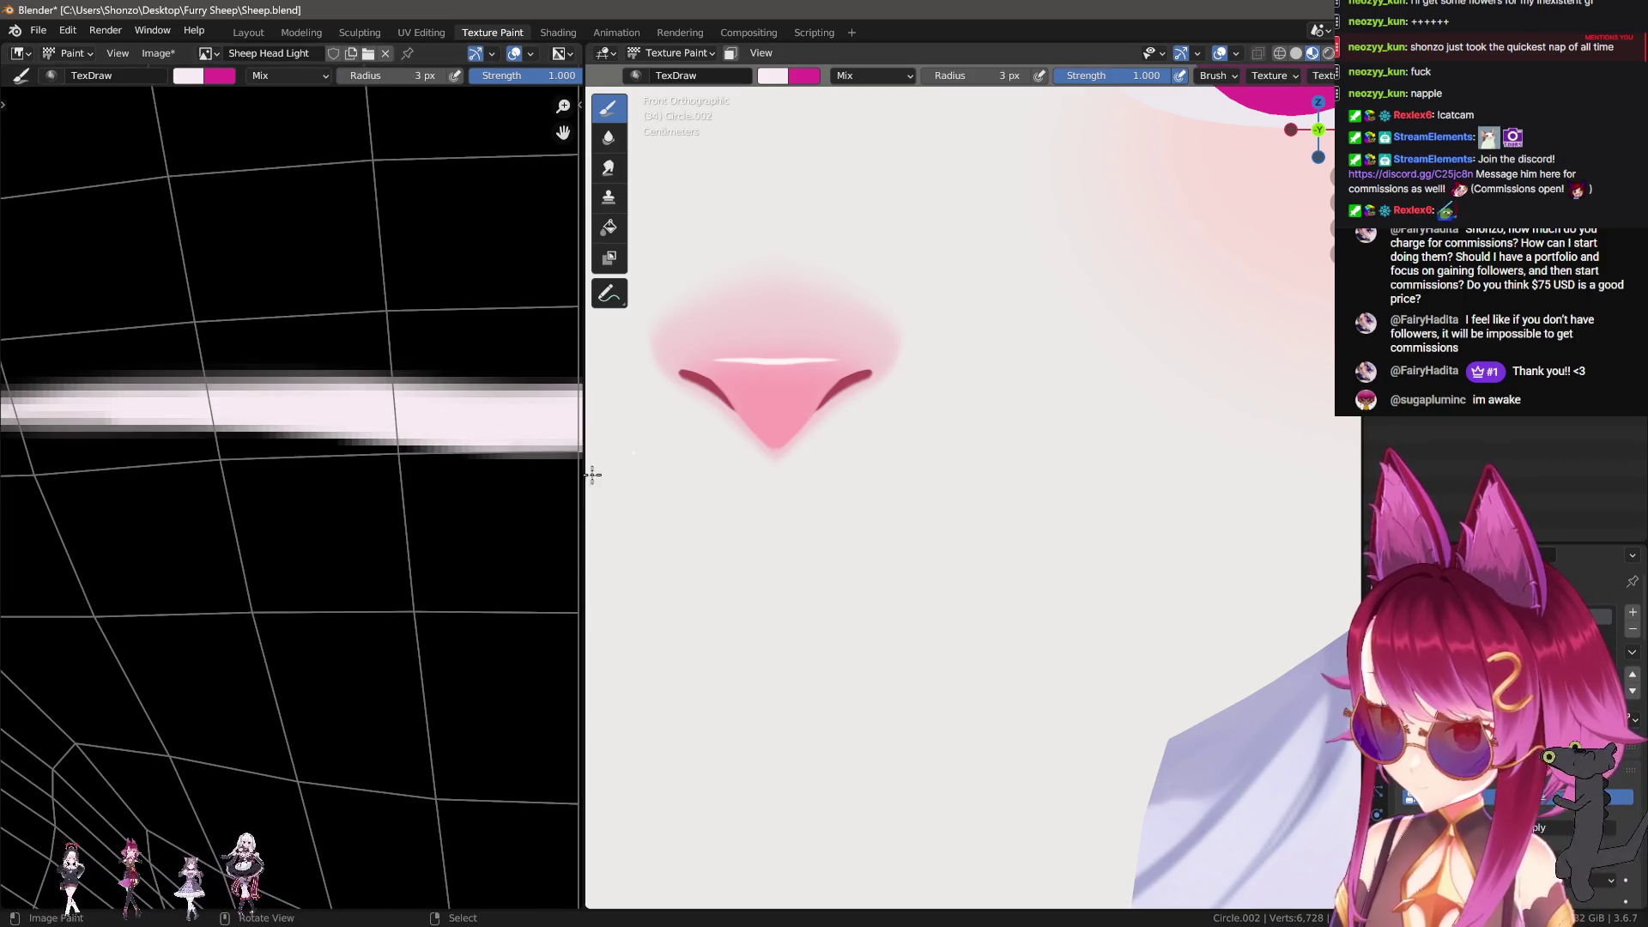
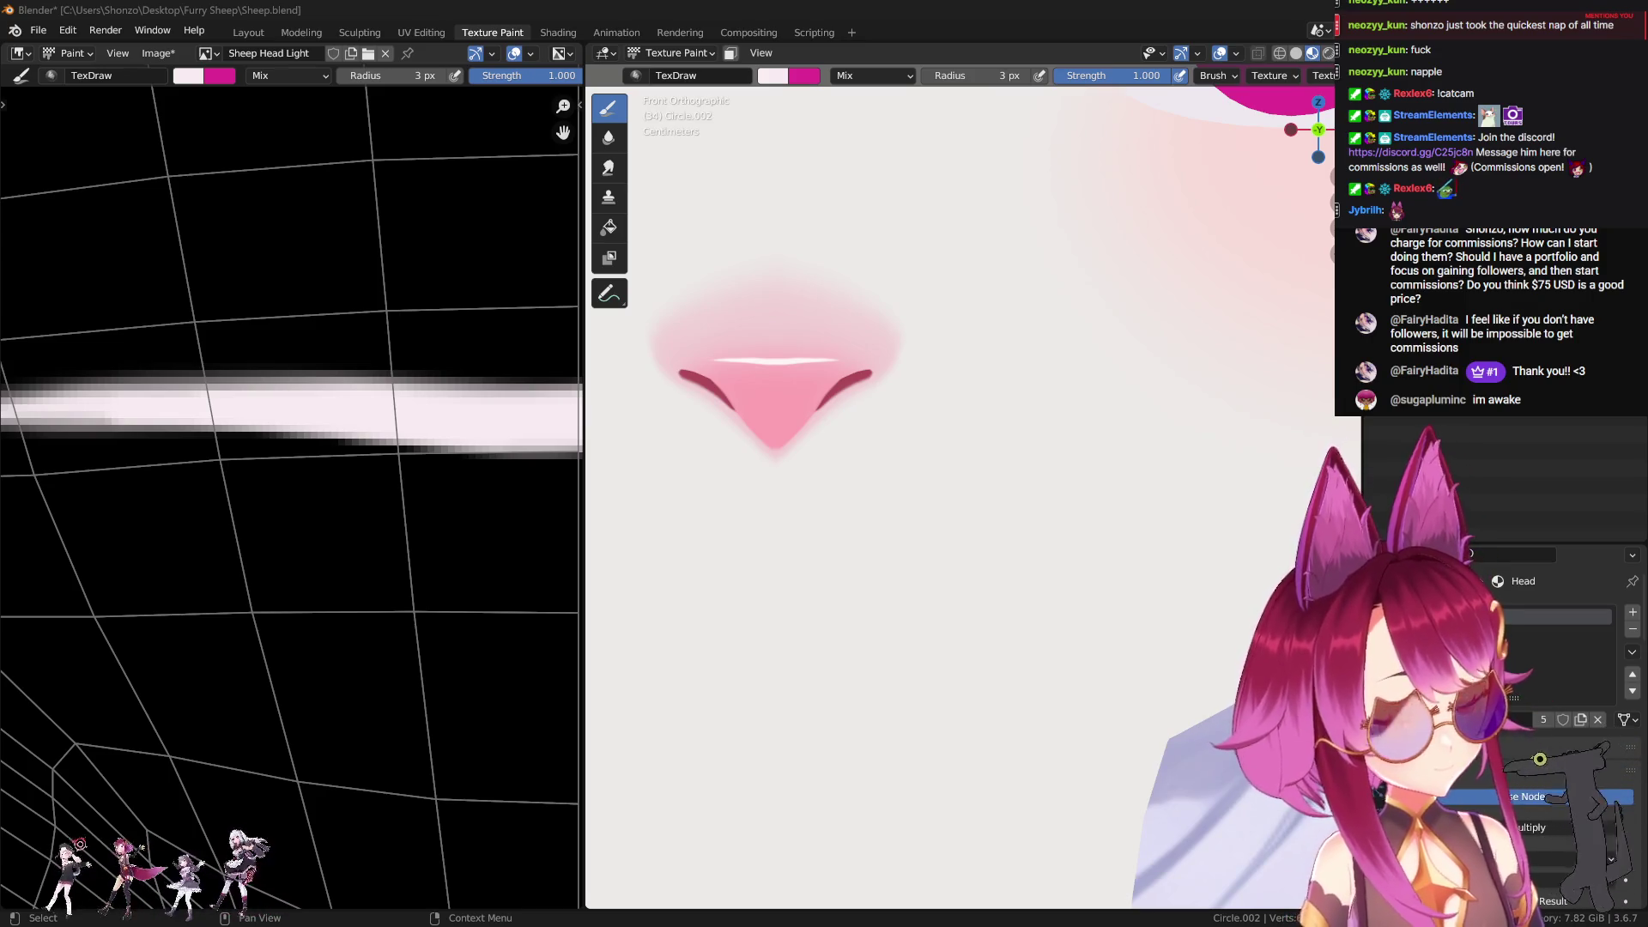
Step: Center the texture view on the white stroke, then undo a short test stroke
scroll(127, 314, "down", 2)
scroll(780, 478, "down", 6)
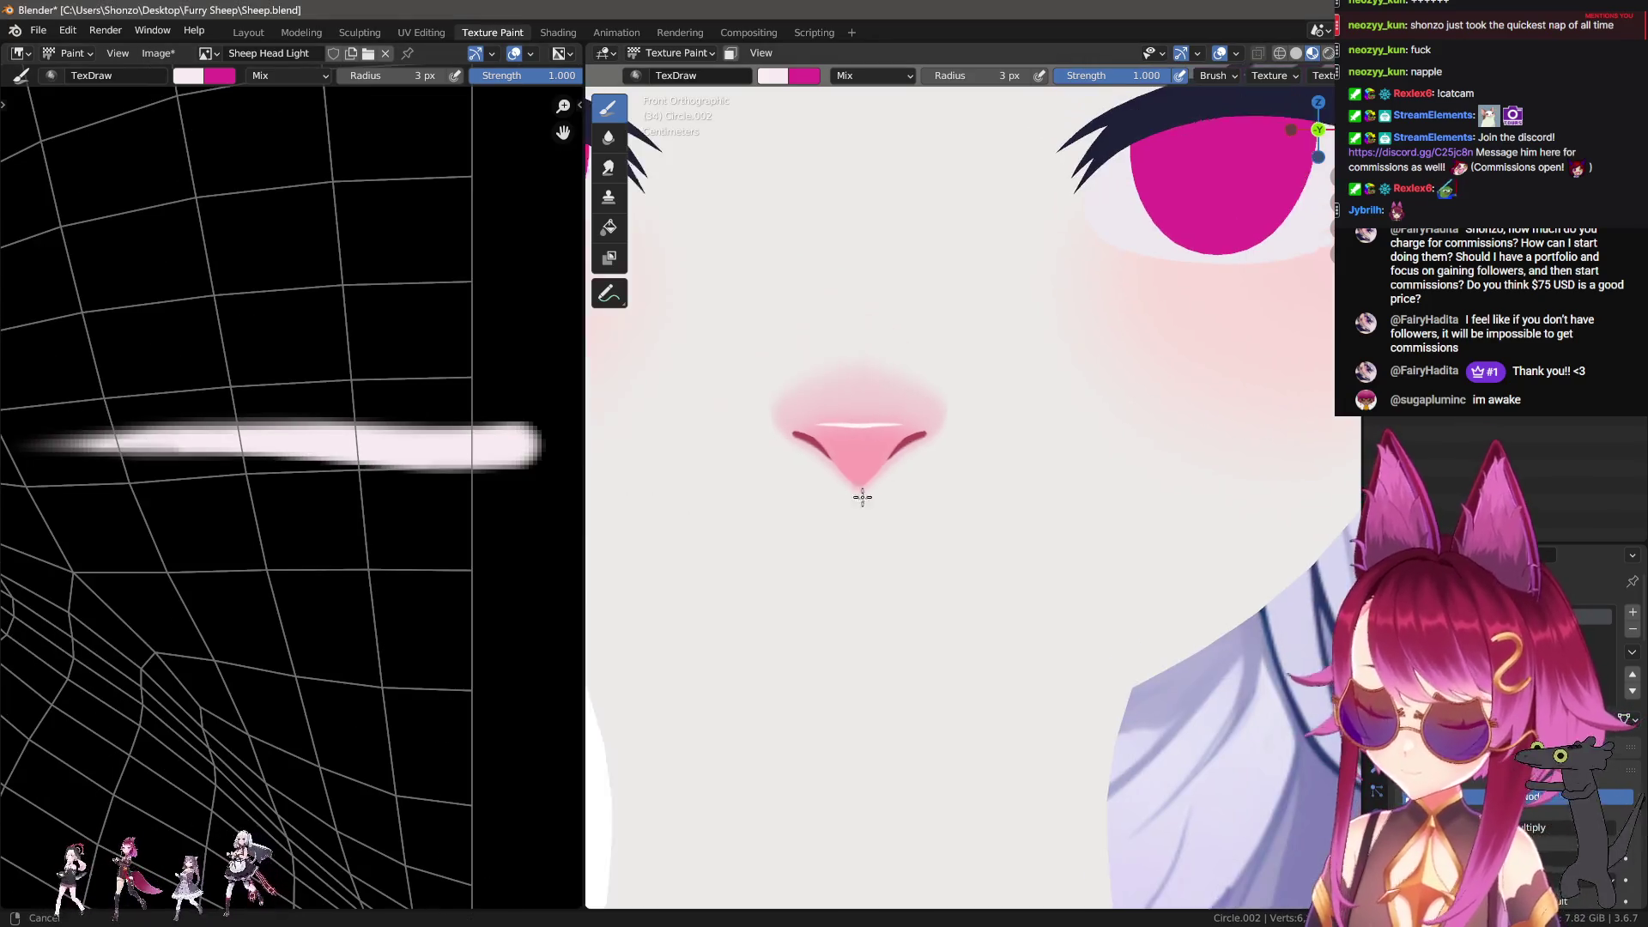
middle_click_drag(893, 534, 783, 543, "shift")
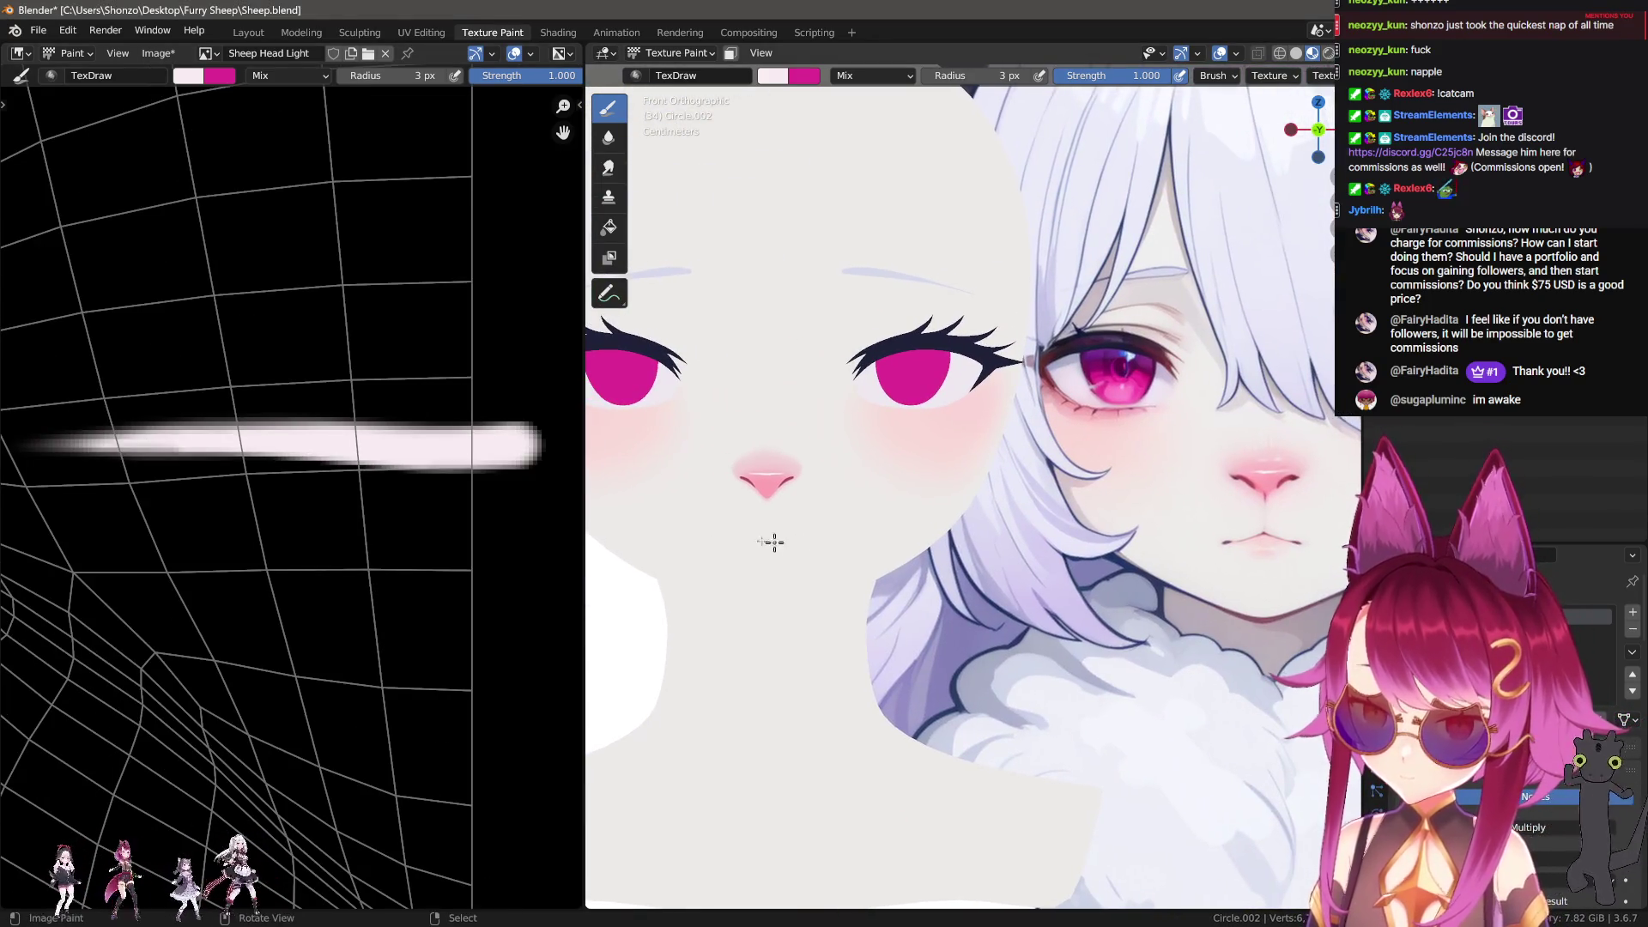
mouse_move(367, 451)
middle_mouse_down()
mouse_move(386, 382)
mouse_move(266, 492)
middle_mouse_up()
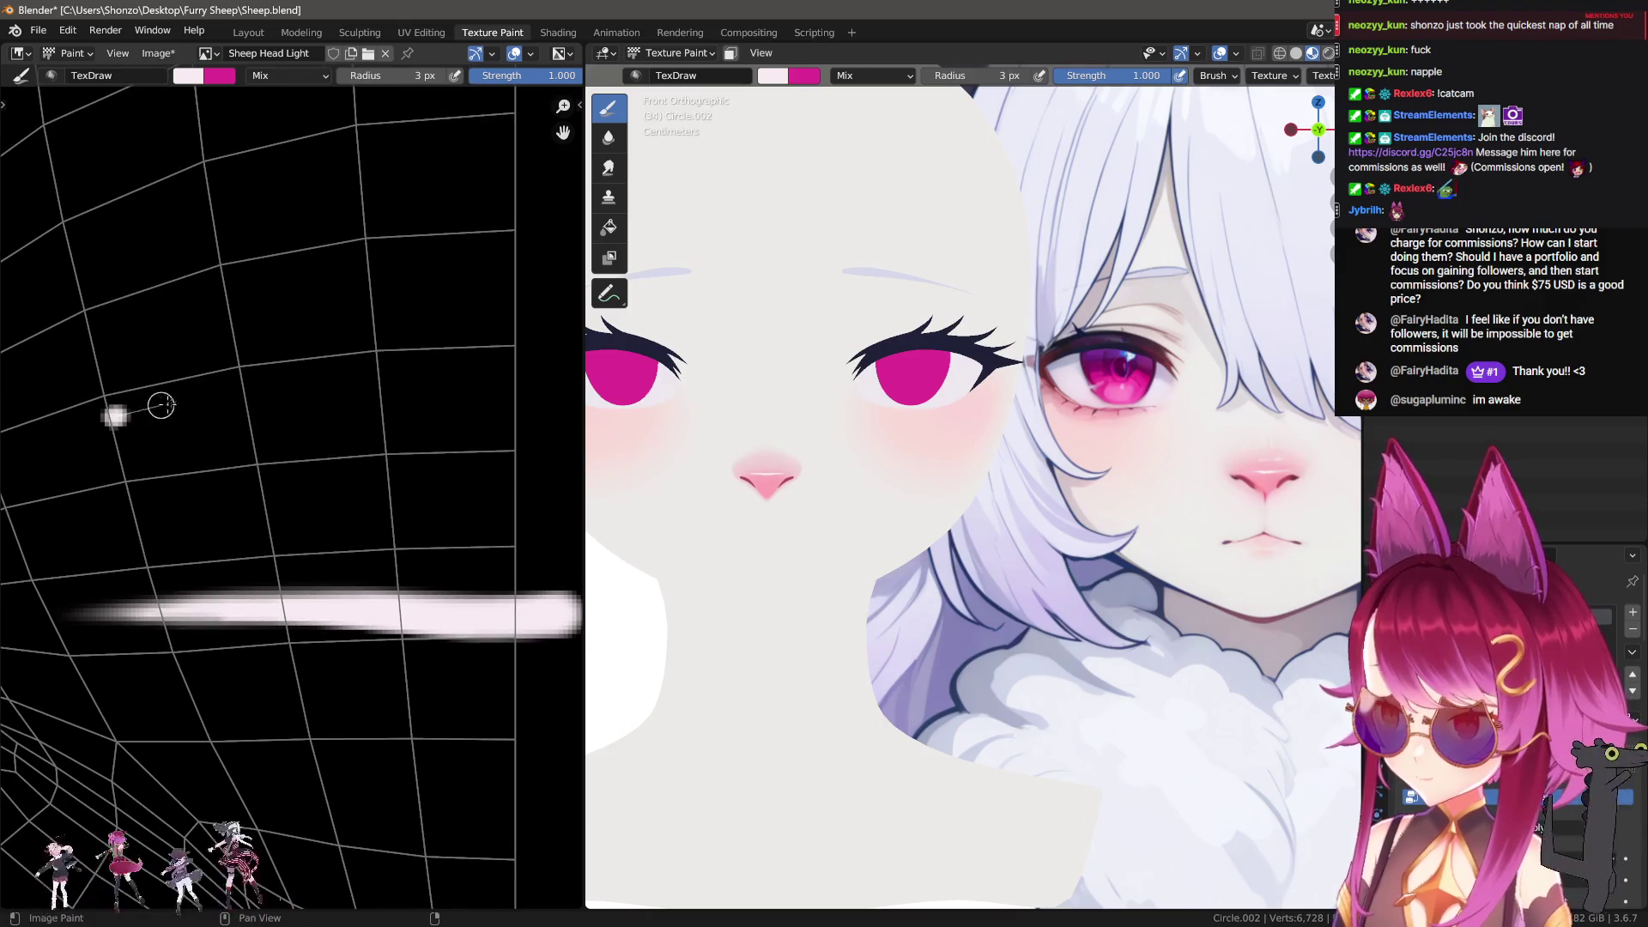
middle_click_drag(214, 403, 256, 406)
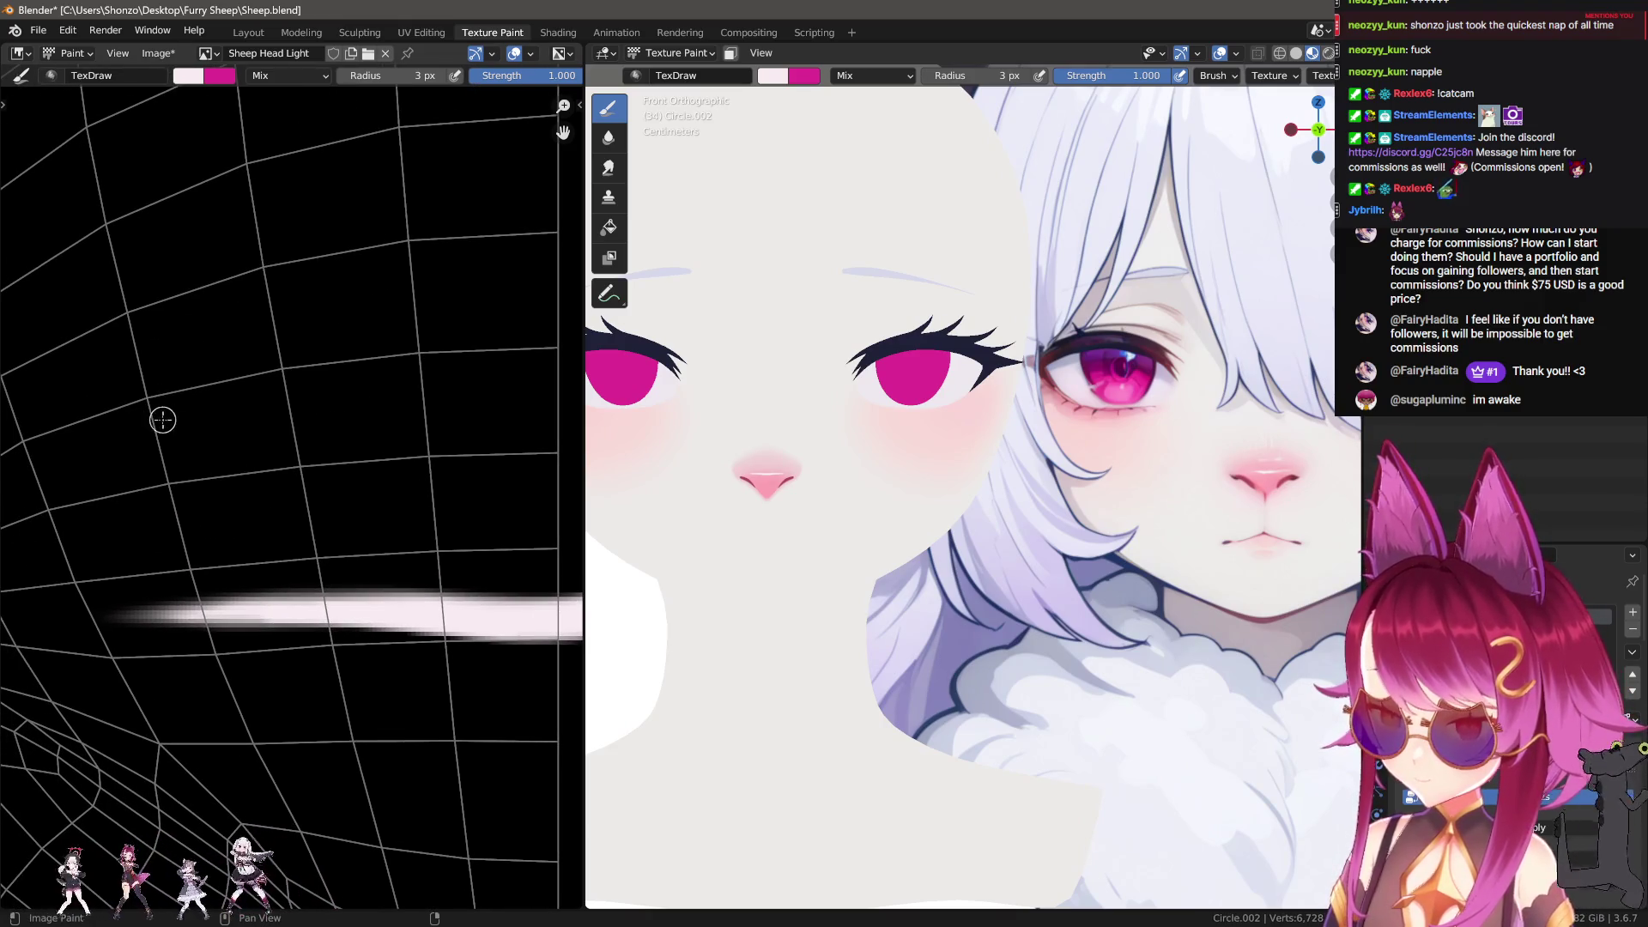
left_click_drag(163, 419, 258, 407)
key("ctrl+z")
Step: With the Smear brush, drag the white blob rightward, enlarging the brush between passes
key("f")
key("s")
mouse_move(206, 412)
left_mouse_down()
mouse_move(258, 420)
mouse_move(261, 408)
mouse_move(217, 405)
mouse_move(429, 391)
left_mouse_up()
key("f")
left_click(382, 361)
left_click_drag(214, 395, 464, 357)
key("f")
left_click(153, 374)
mouse_move(152, 374)
left_mouse_down()
mouse_move(176, 397)
mouse_move(430, 401)
mouse_move(584, 426)
mouse_move(725, 416)
left_mouse_up()
Step: Smear the white streak out to the texture edge with a much larger brush
middle_click_drag(432, 265, 294, 269)
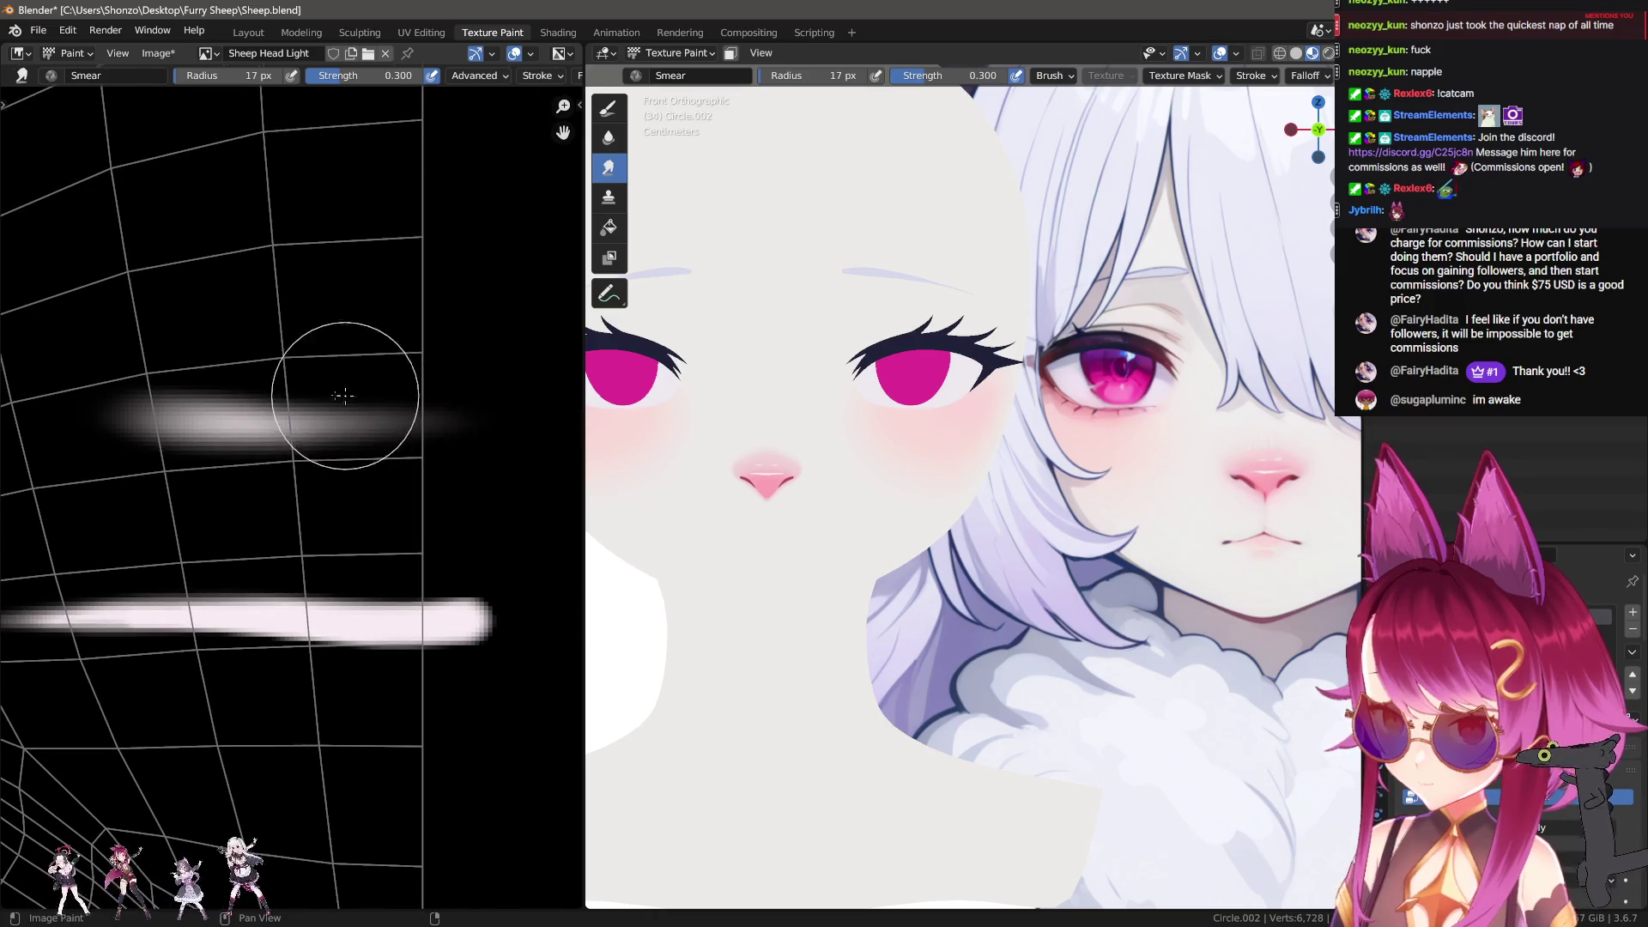
key("f")
left_click(368, 306)
mouse_move(466, 395)
left_mouse_down()
mouse_move(515, 369)
mouse_move(257, 343)
mouse_move(103, 257)
mouse_move(526, 229)
mouse_move(86, 248)
left_mouse_up()
key("f")
left_click(563, 375)
scroll(86, 248, "down", 2)
key("f")
left_click(343, 240)
mouse_move(1107, 515)
middle_mouse_down()
mouse_move(1148, 576)
mouse_move(1125, 497)
mouse_move(1219, 495)
mouse_move(938, 481)
mouse_move(976, 540)
middle_mouse_up()
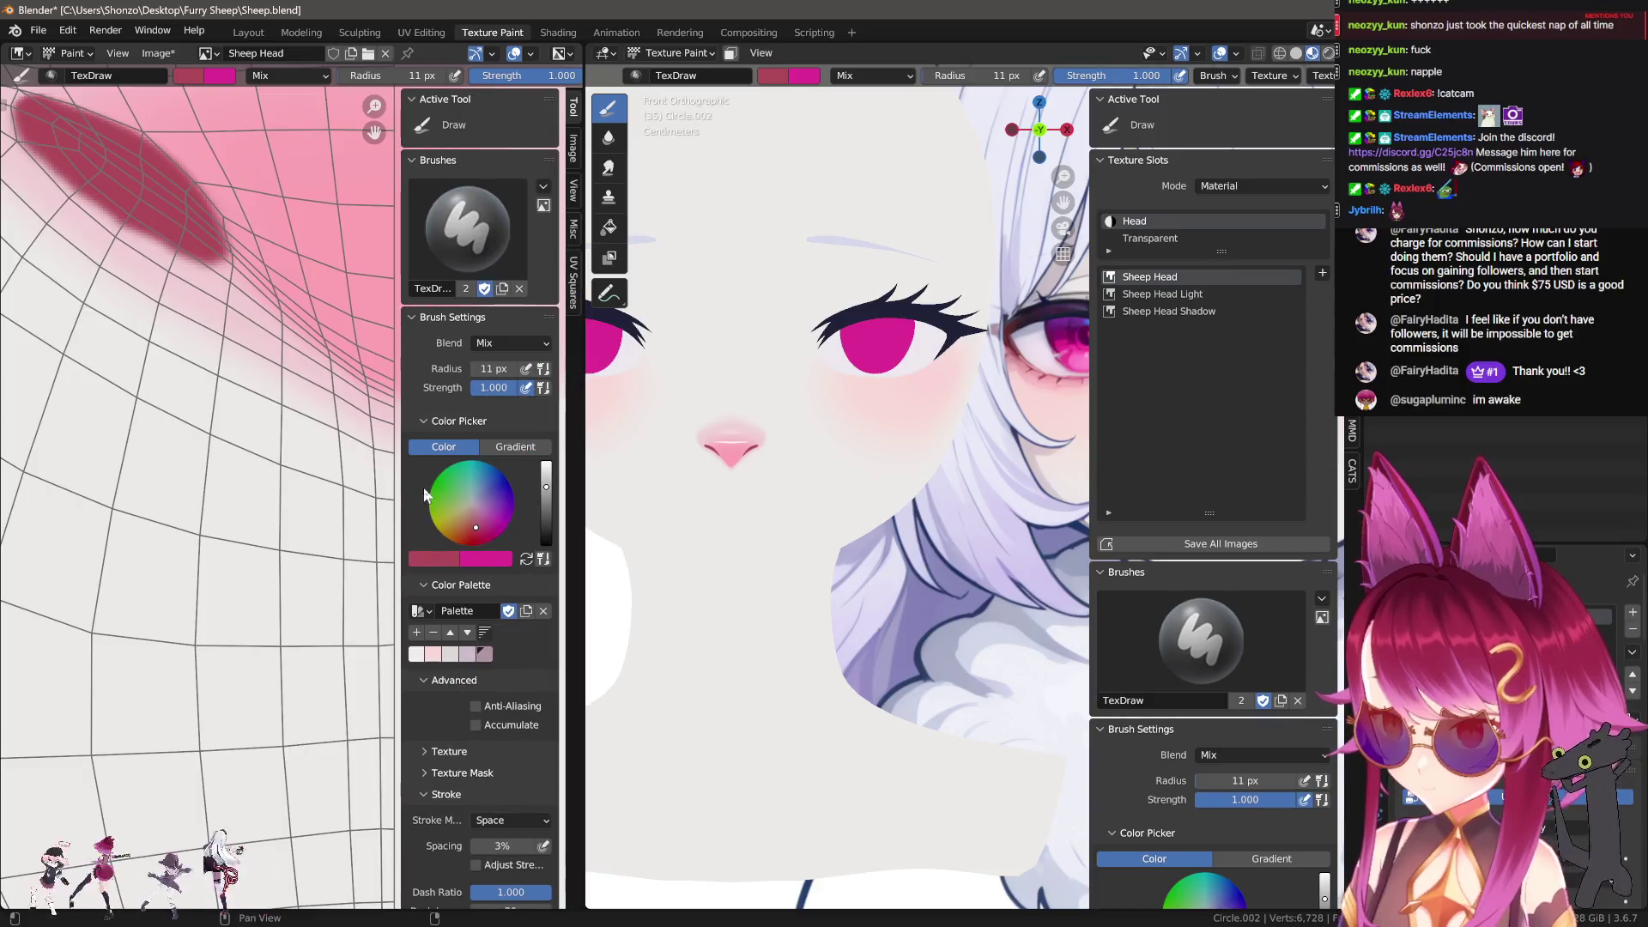
Step: Give the brush a sharp falloff and paint a dark red vertical stroke down the texture
key("ctrl+f")
left_click(529, 447)
key("n")
left_click_drag(388, 390, 422, 614)
key("ctrl+z")
key("bracketleft")
left_click_drag(397, 388, 420, 554)
left_click_drag(402, 424, 422, 600)
Step: Hide the 3D side panel, undo the dark red stroke, and sample the cheek's light pink
scroll(799, 607, "up", 2)
key("n")
middle_click_drag(887, 588, 869, 569, "shift")
key("ctrl+z")
key("s")
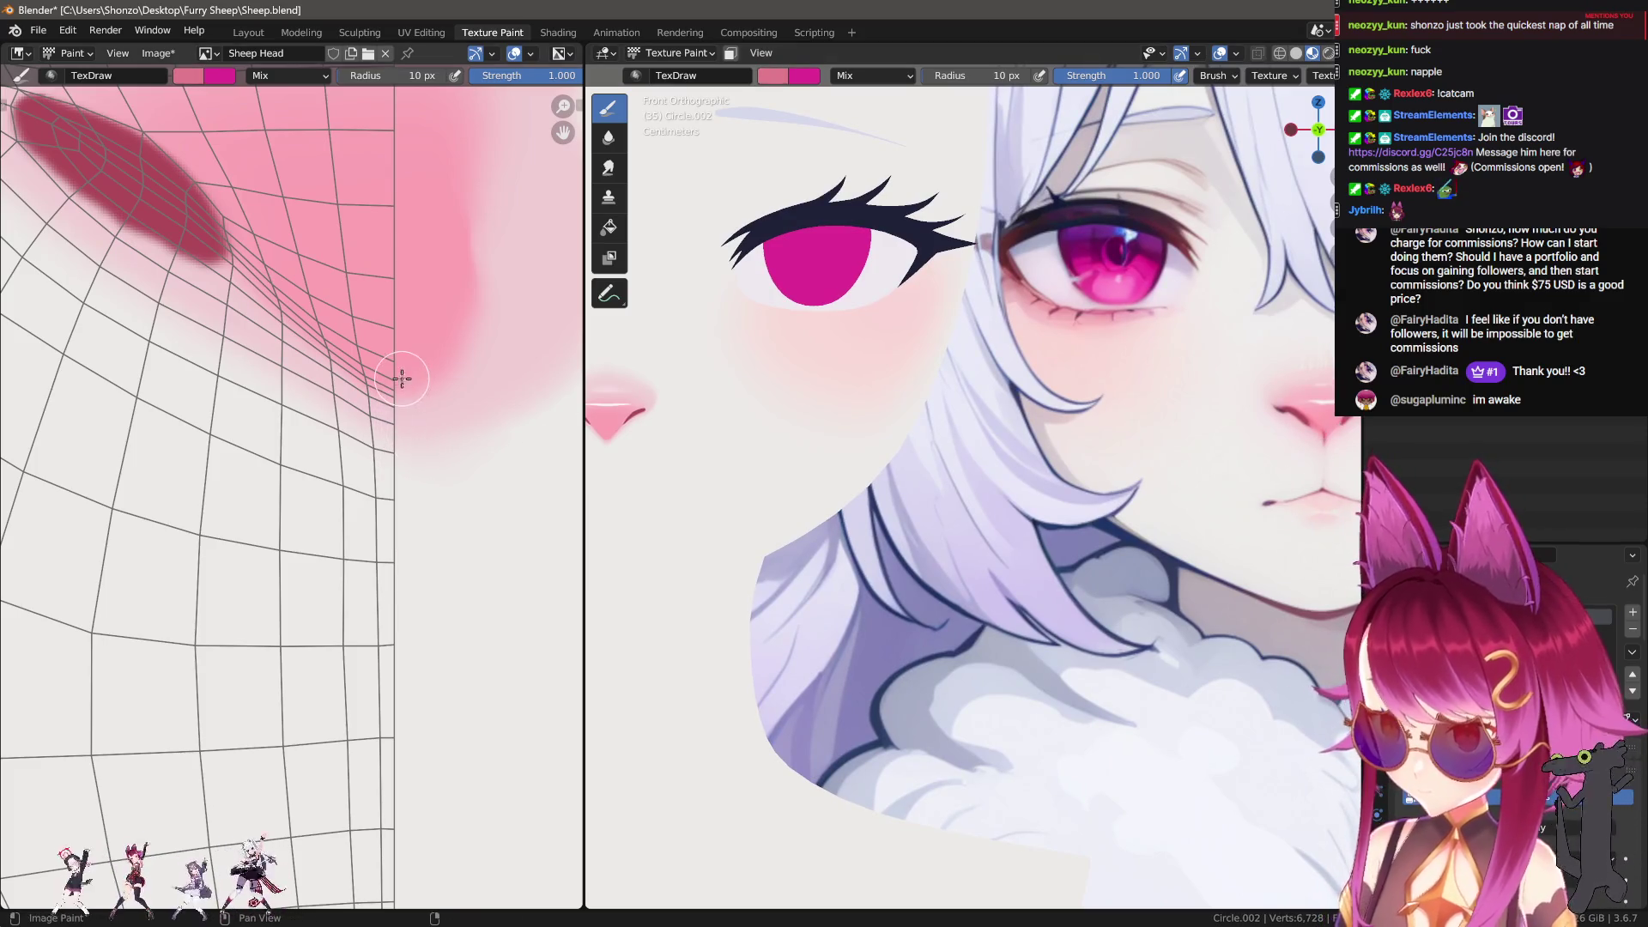
Step: Paint a thick pink stroke down from the nose and smear it softer
left_click_drag(401, 378, 424, 560)
left_click_drag(397, 406, 419, 662)
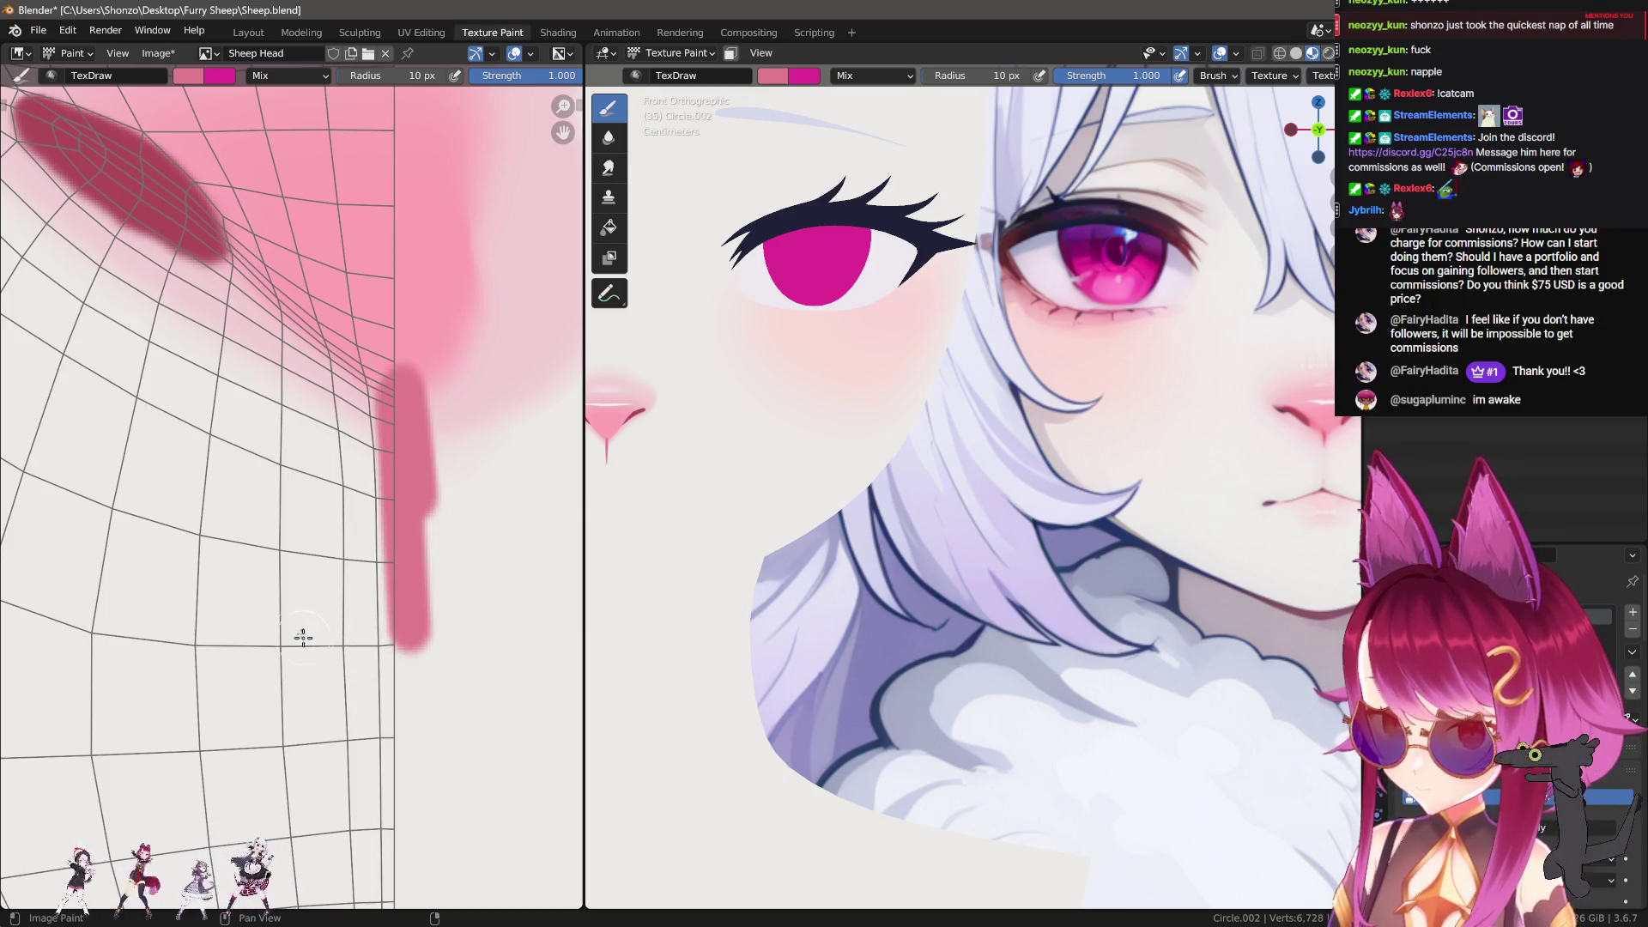
key("3")
mouse_move(232, 613)
left_mouse_down()
mouse_move(240, 596)
mouse_move(247, 620)
left_mouse_up()
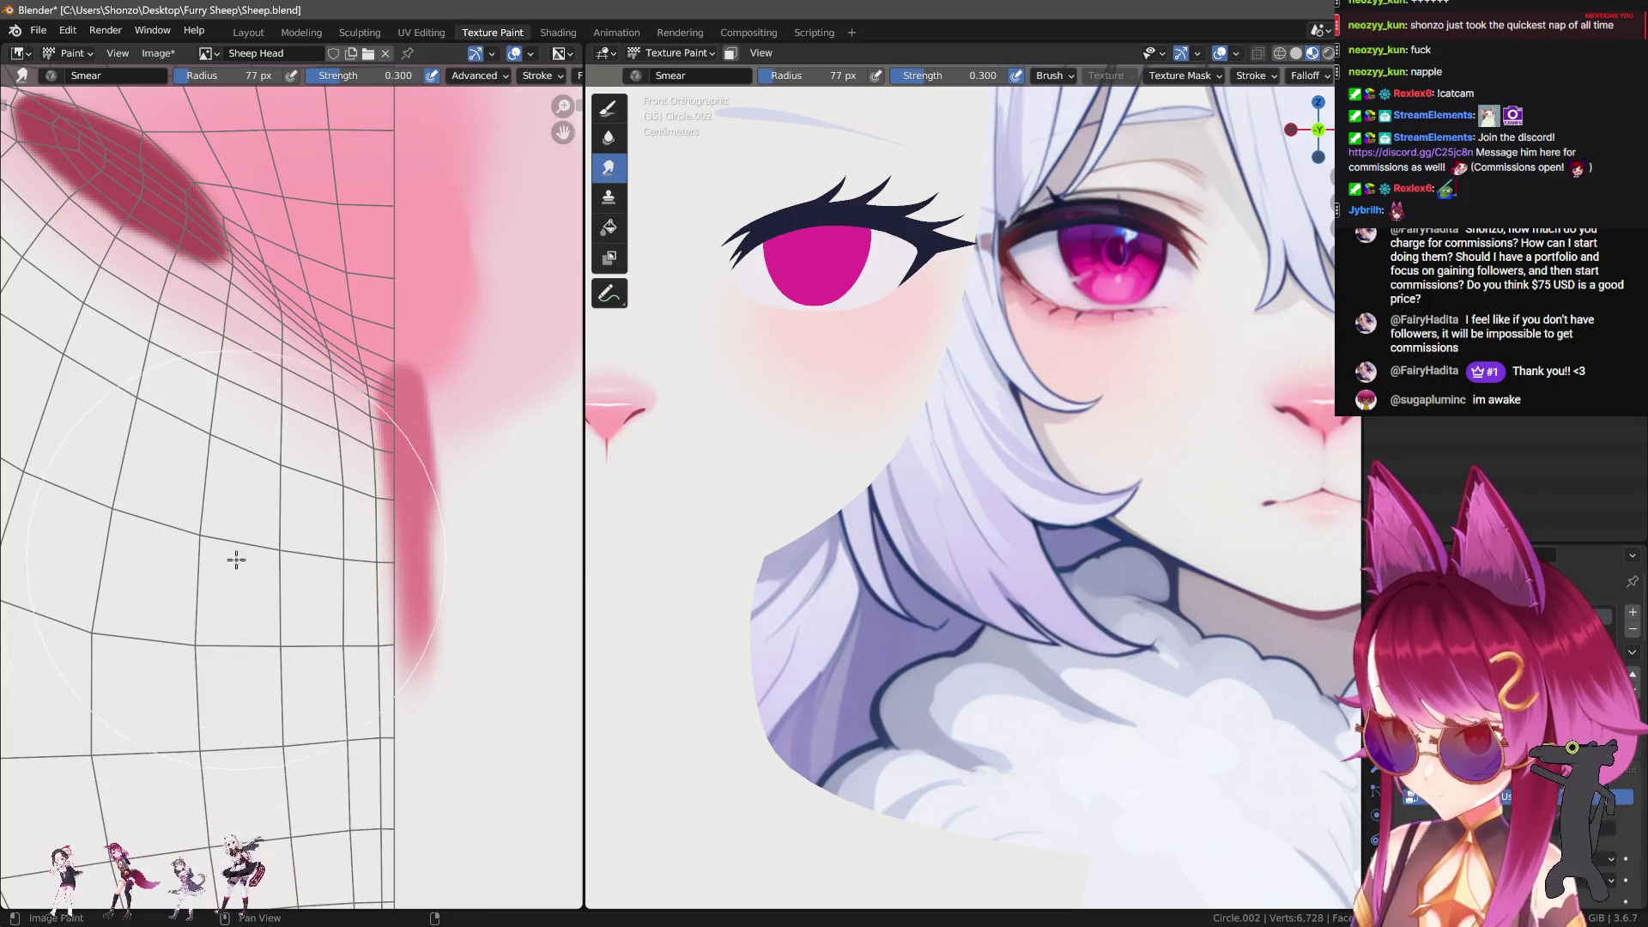
middle_click_drag(236, 560, 276, 633)
Step: Set the draw brush to Darken blending and paint a thin darker pink line
key("1")
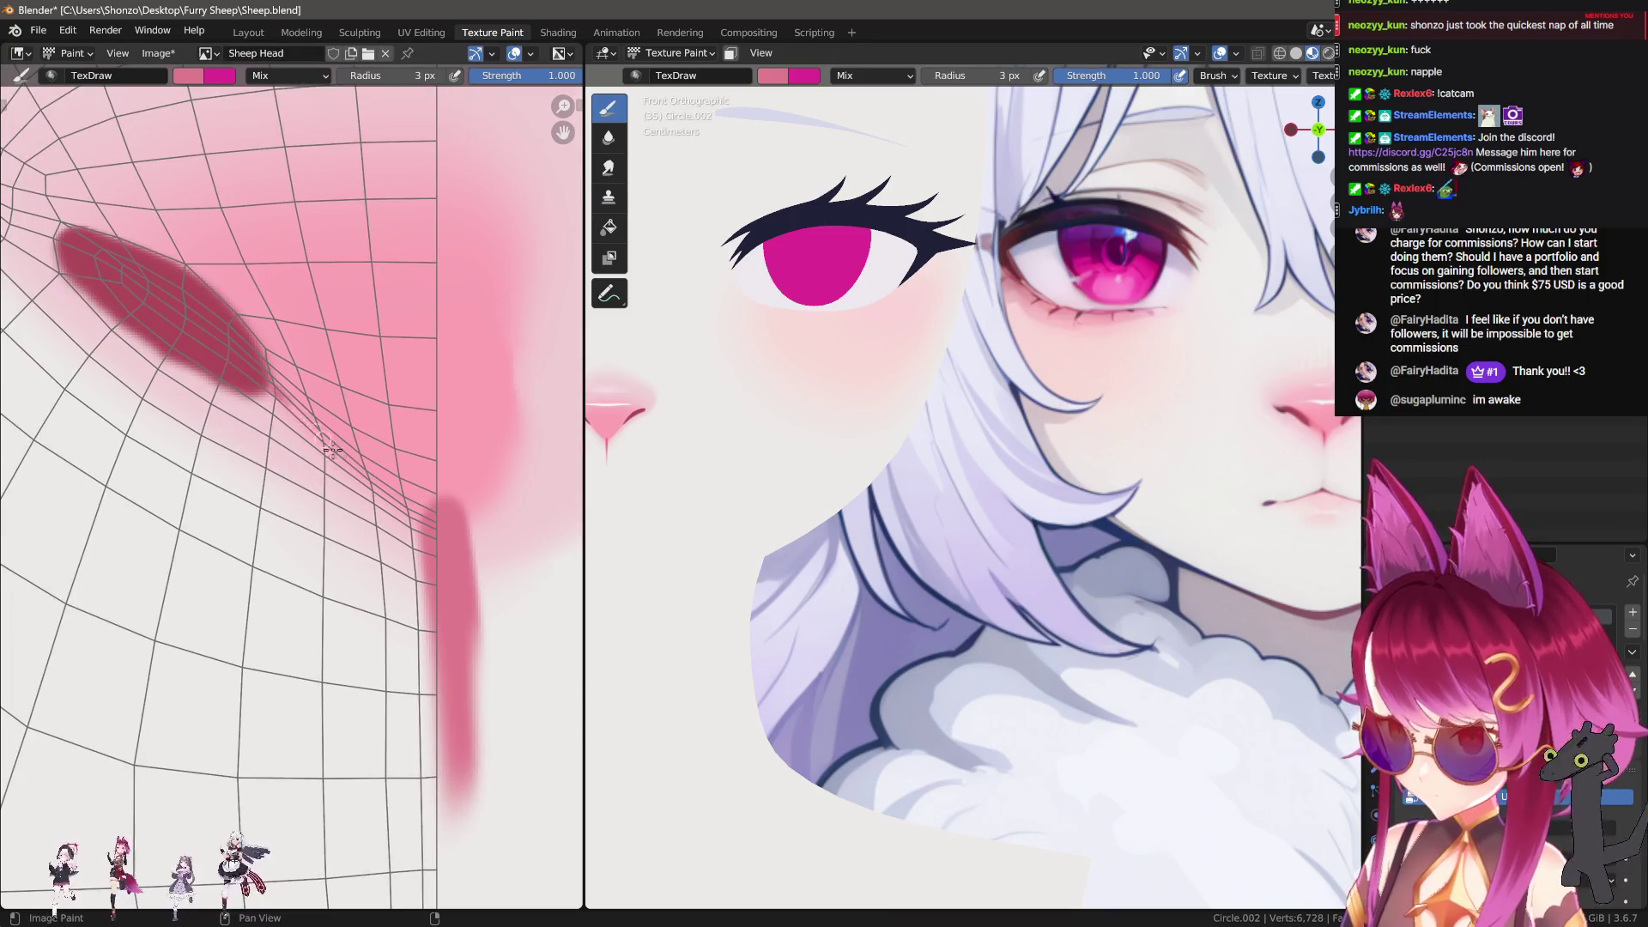
right_click(360, 466)
left_click(227, 386)
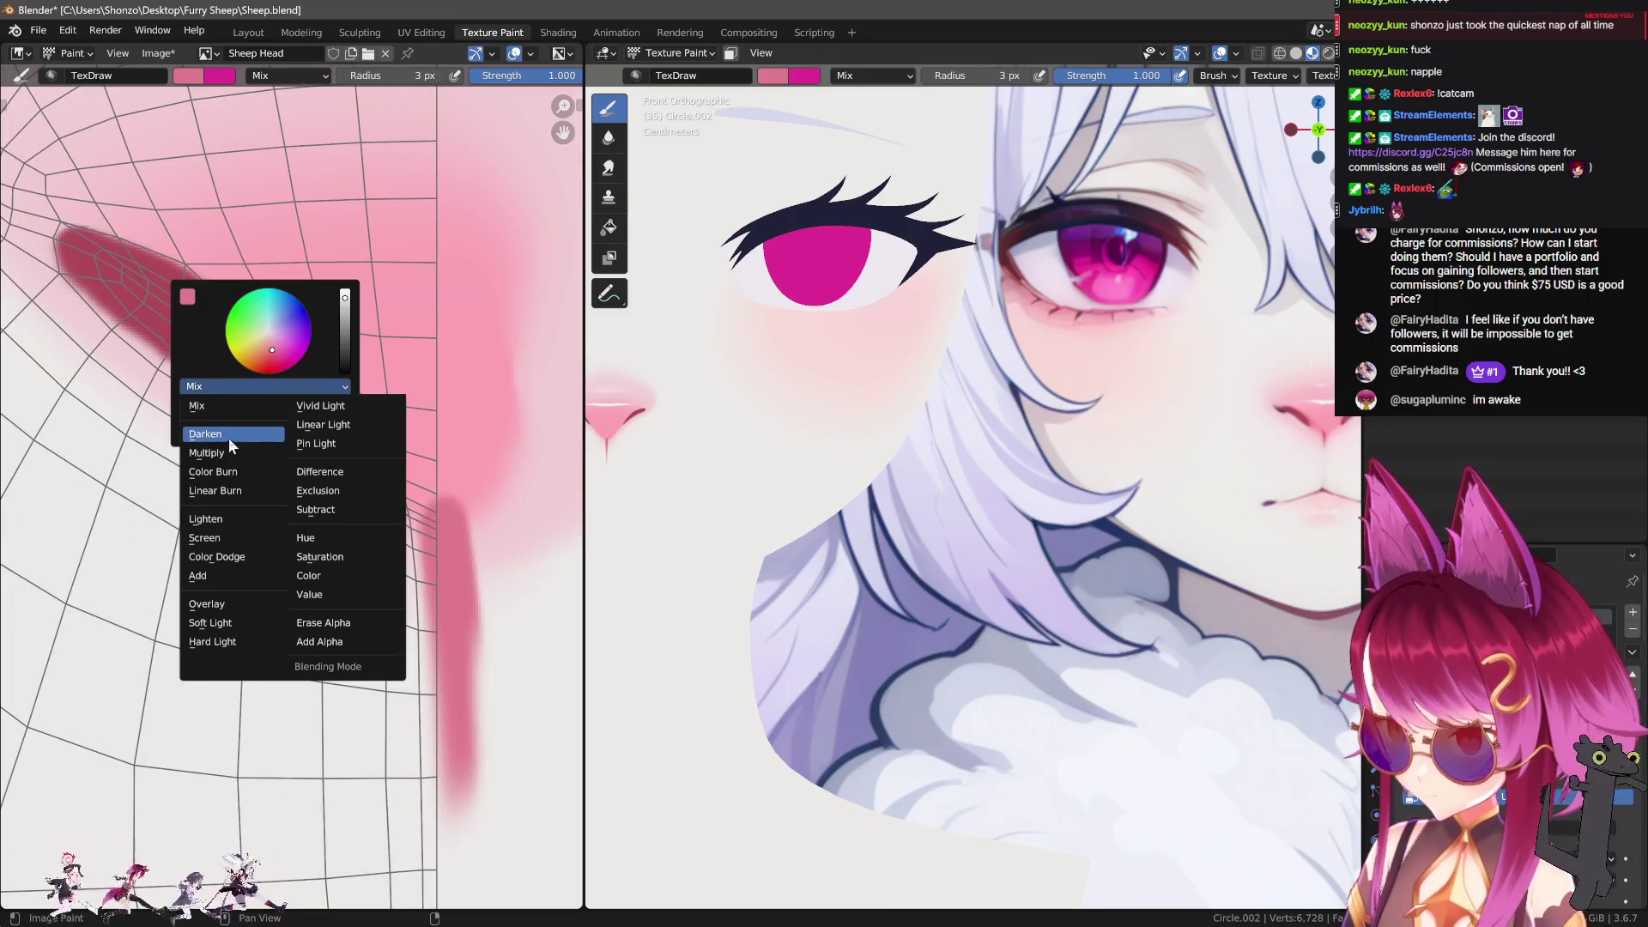
left_click(230, 434)
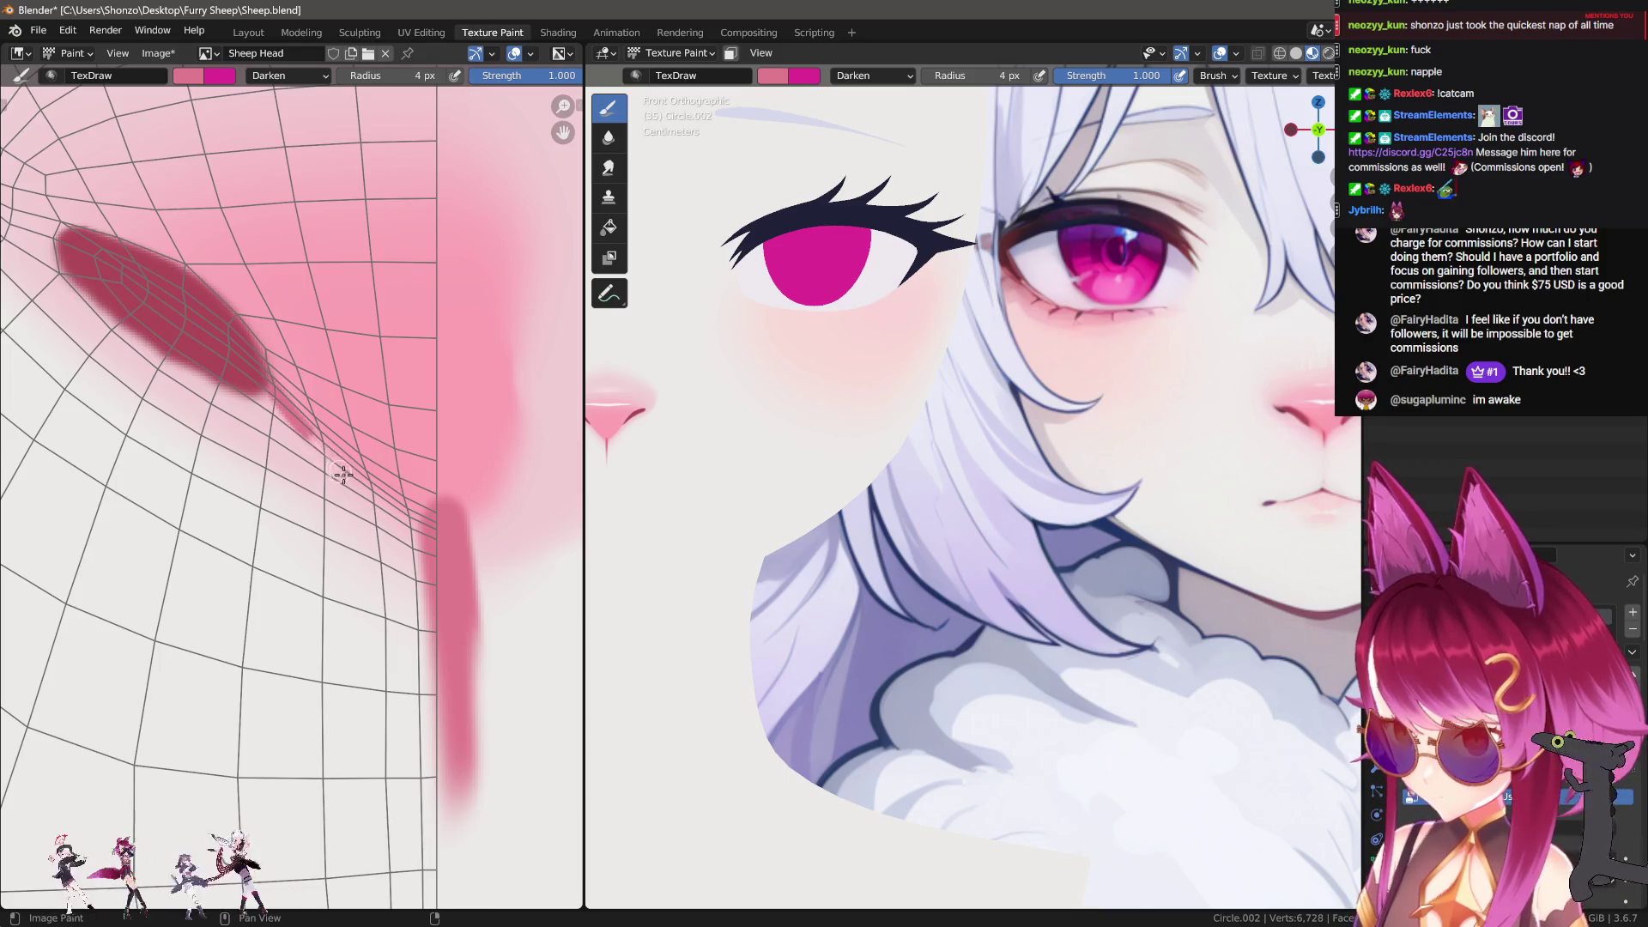
key("ctrl+z")
left_click_drag(406, 509, 472, 545)
Step: Orbit in close on the nose and slightly enlarge the brush before changing its blend mode
middle_click_drag(1009, 546, 754, 552)
scroll(859, 601, "up", 5)
mouse_move(1004, 685)
middle_mouse_down()
mouse_move(930, 589)
mouse_move(970, 576)
mouse_move(735, 541)
middle_mouse_up()
scroll(735, 541, "up", 2)
scroll(446, 472, "up", 4)
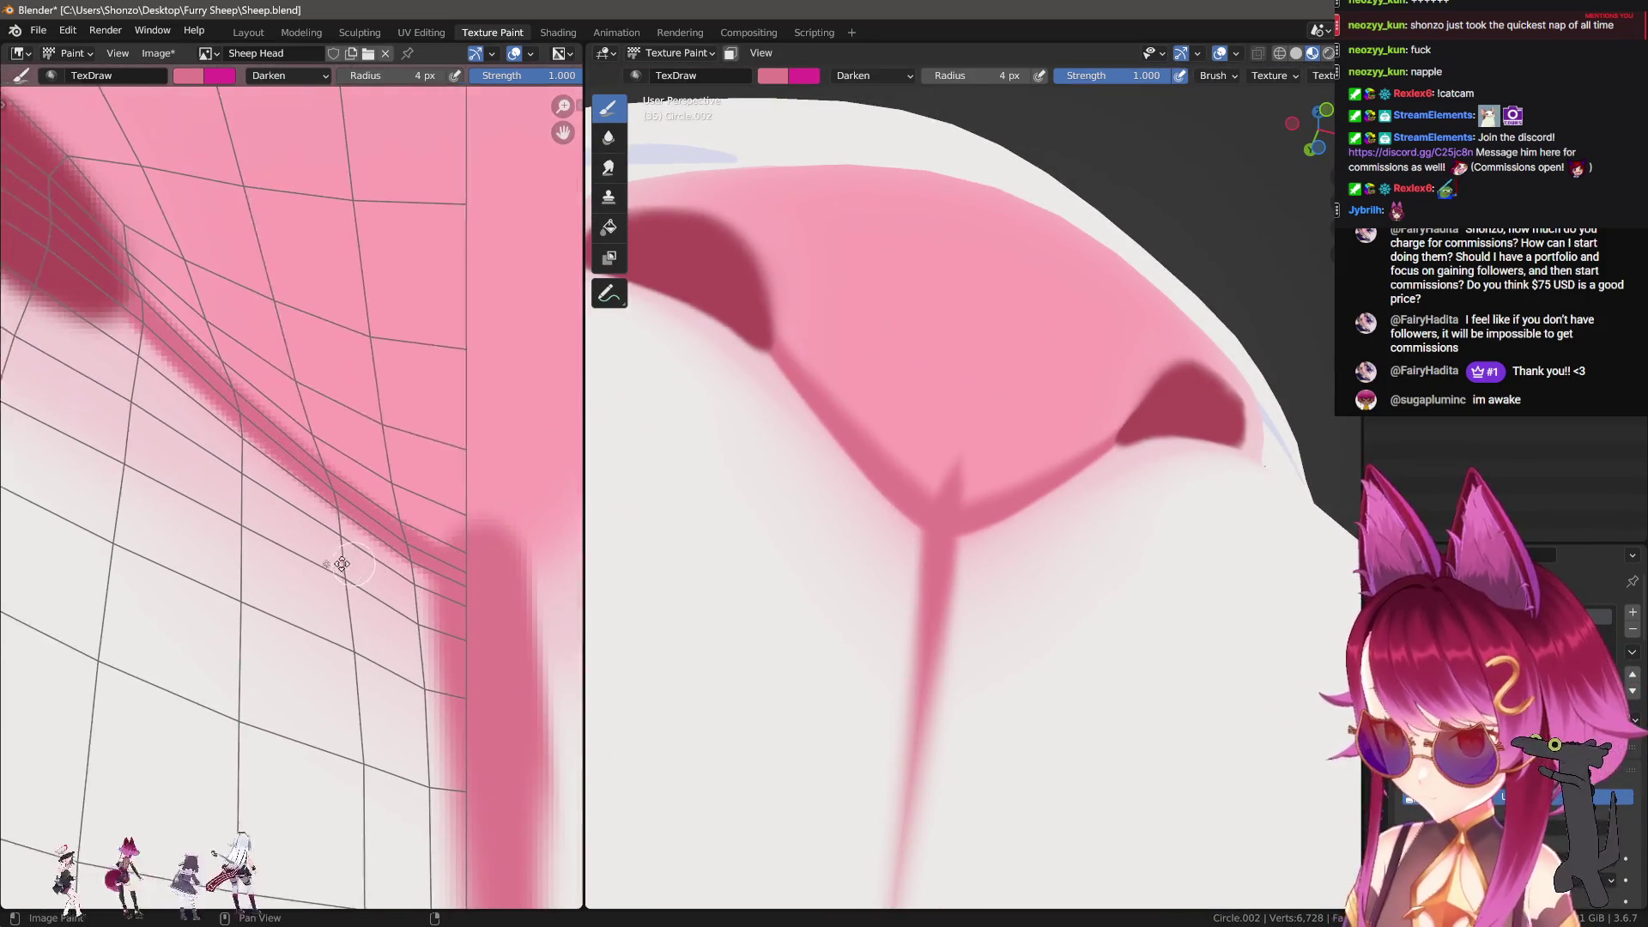
key("bracketright")
key("bracketright")
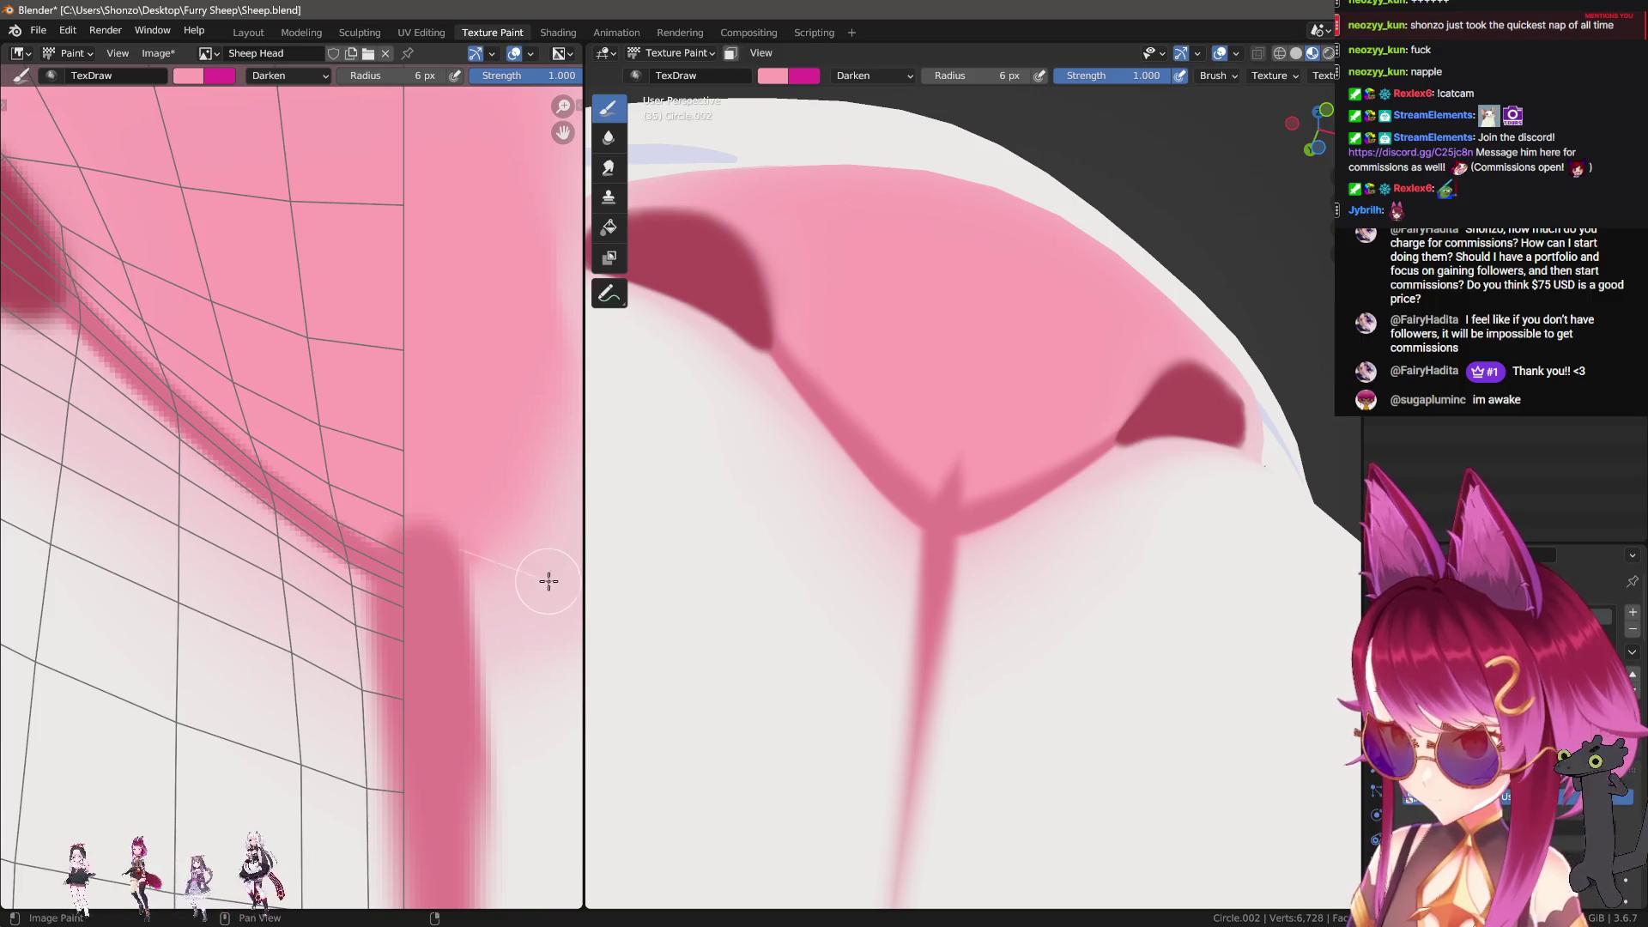
scroll(481, 532, "down", 3)
right_click(352, 472)
left_click(299, 457)
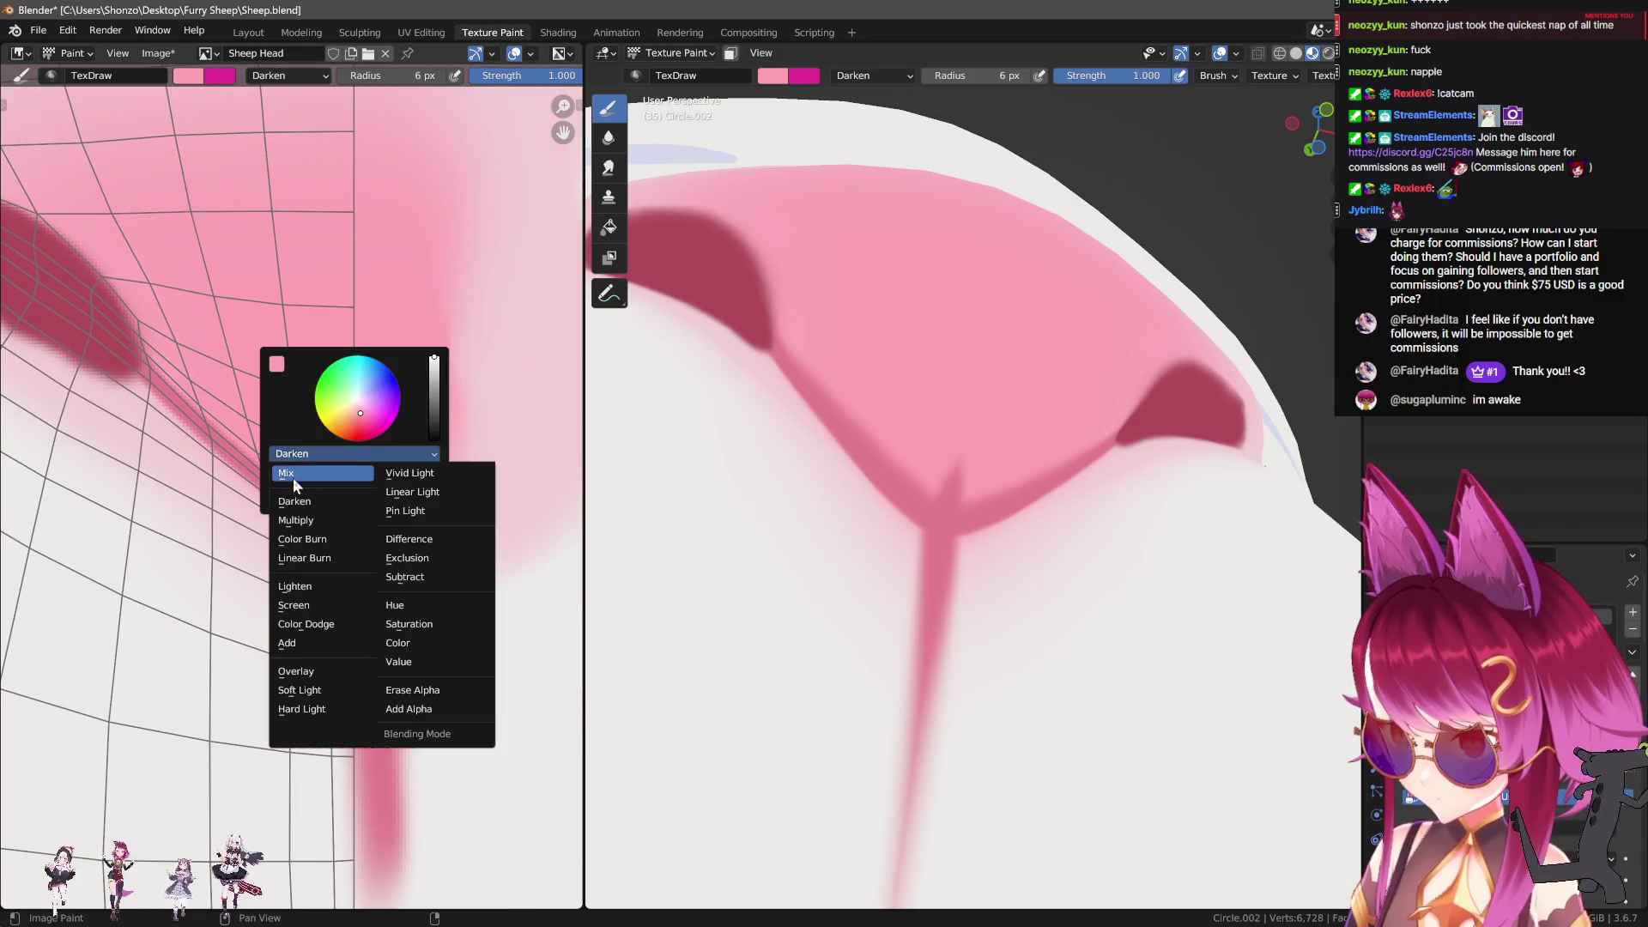
Step: Return the brush to Mix, lighten the pink beside the line, and soften its dark edges
left_click(338, 478)
left_click_drag(358, 521, 444, 548)
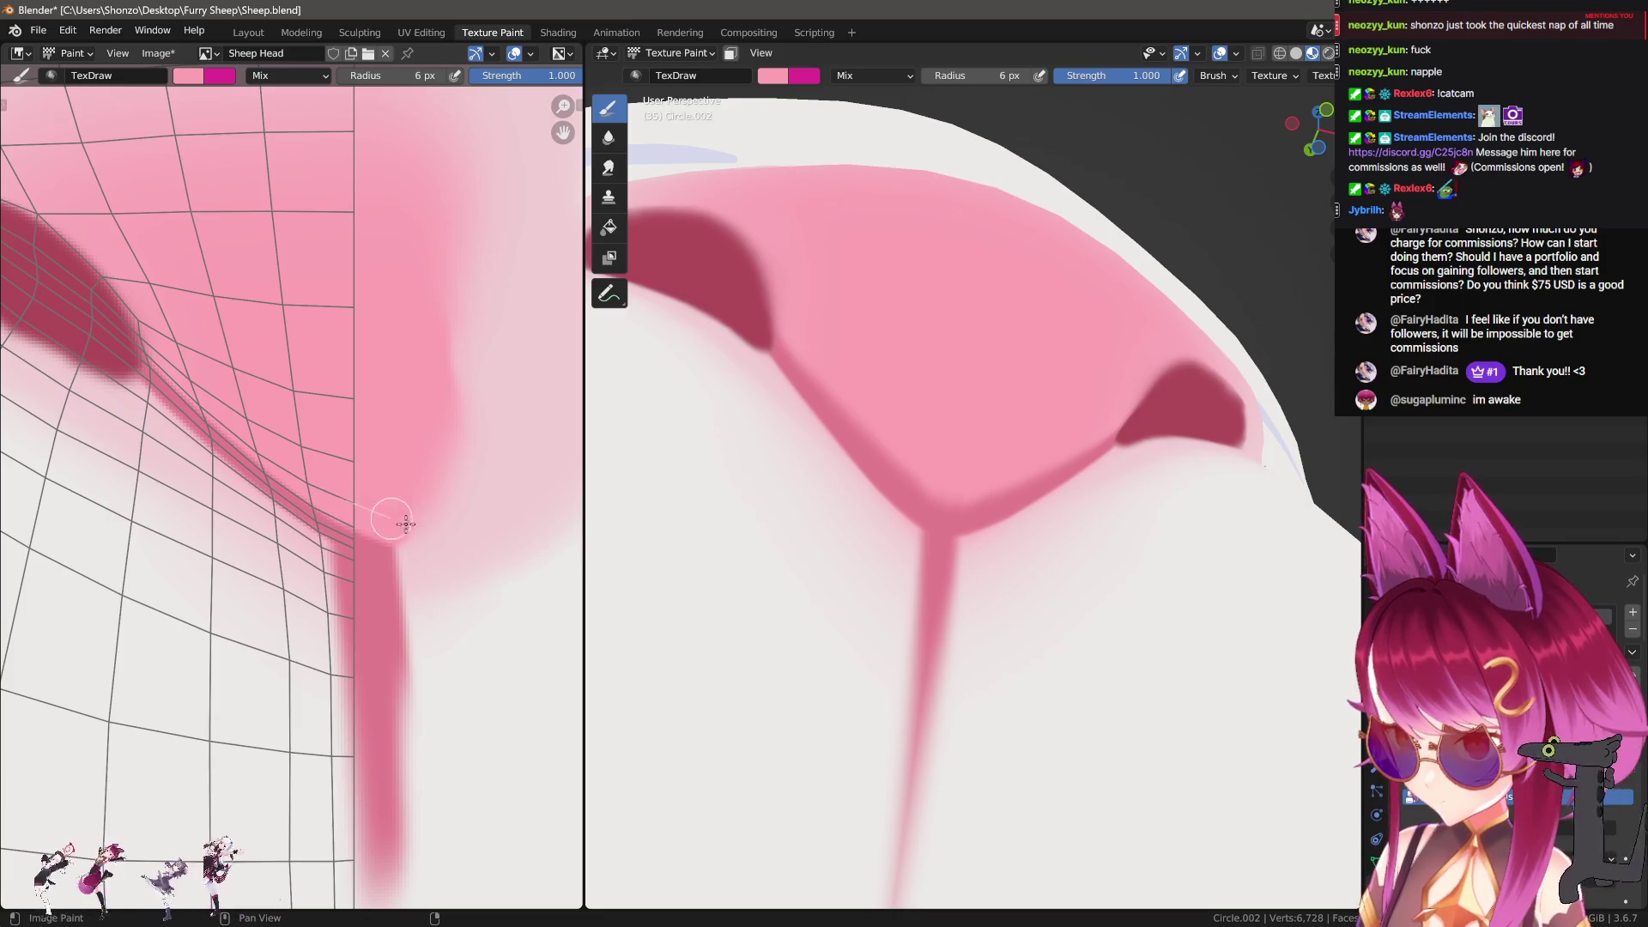
scroll(367, 542, "up", 2)
key("s")
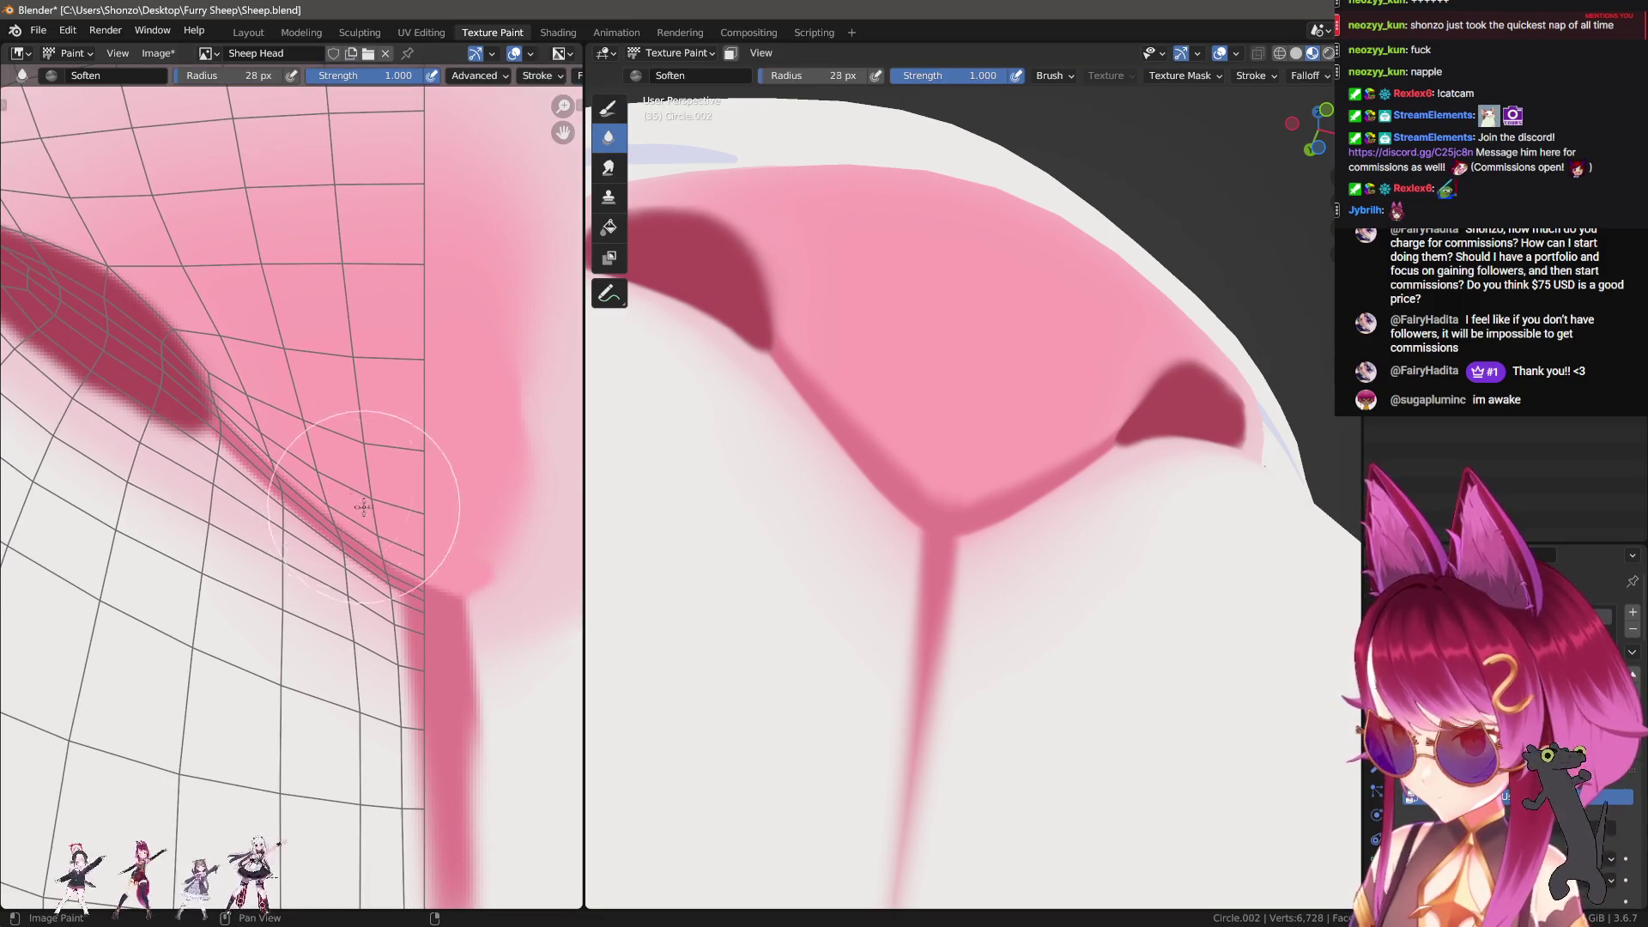
mouse_move(421, 551)
left_mouse_down()
mouse_move(276, 416)
mouse_move(381, 529)
mouse_move(265, 435)
mouse_move(251, 431)
mouse_move(258, 455)
mouse_move(238, 437)
left_mouse_up()
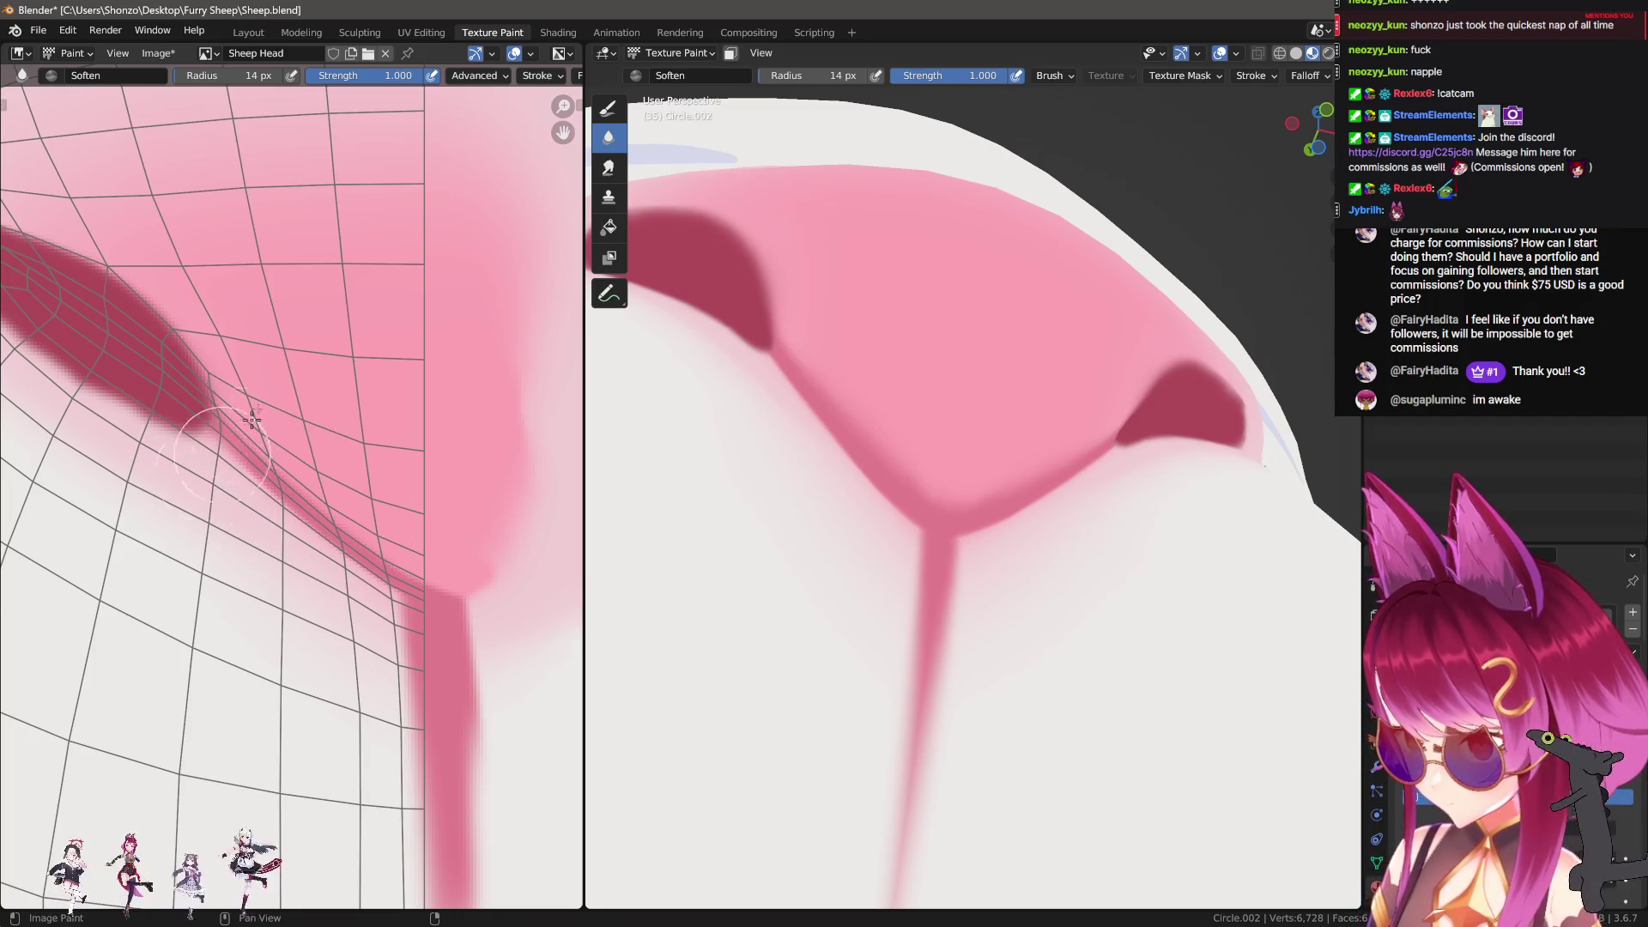
left_click_drag(358, 535, 374, 751)
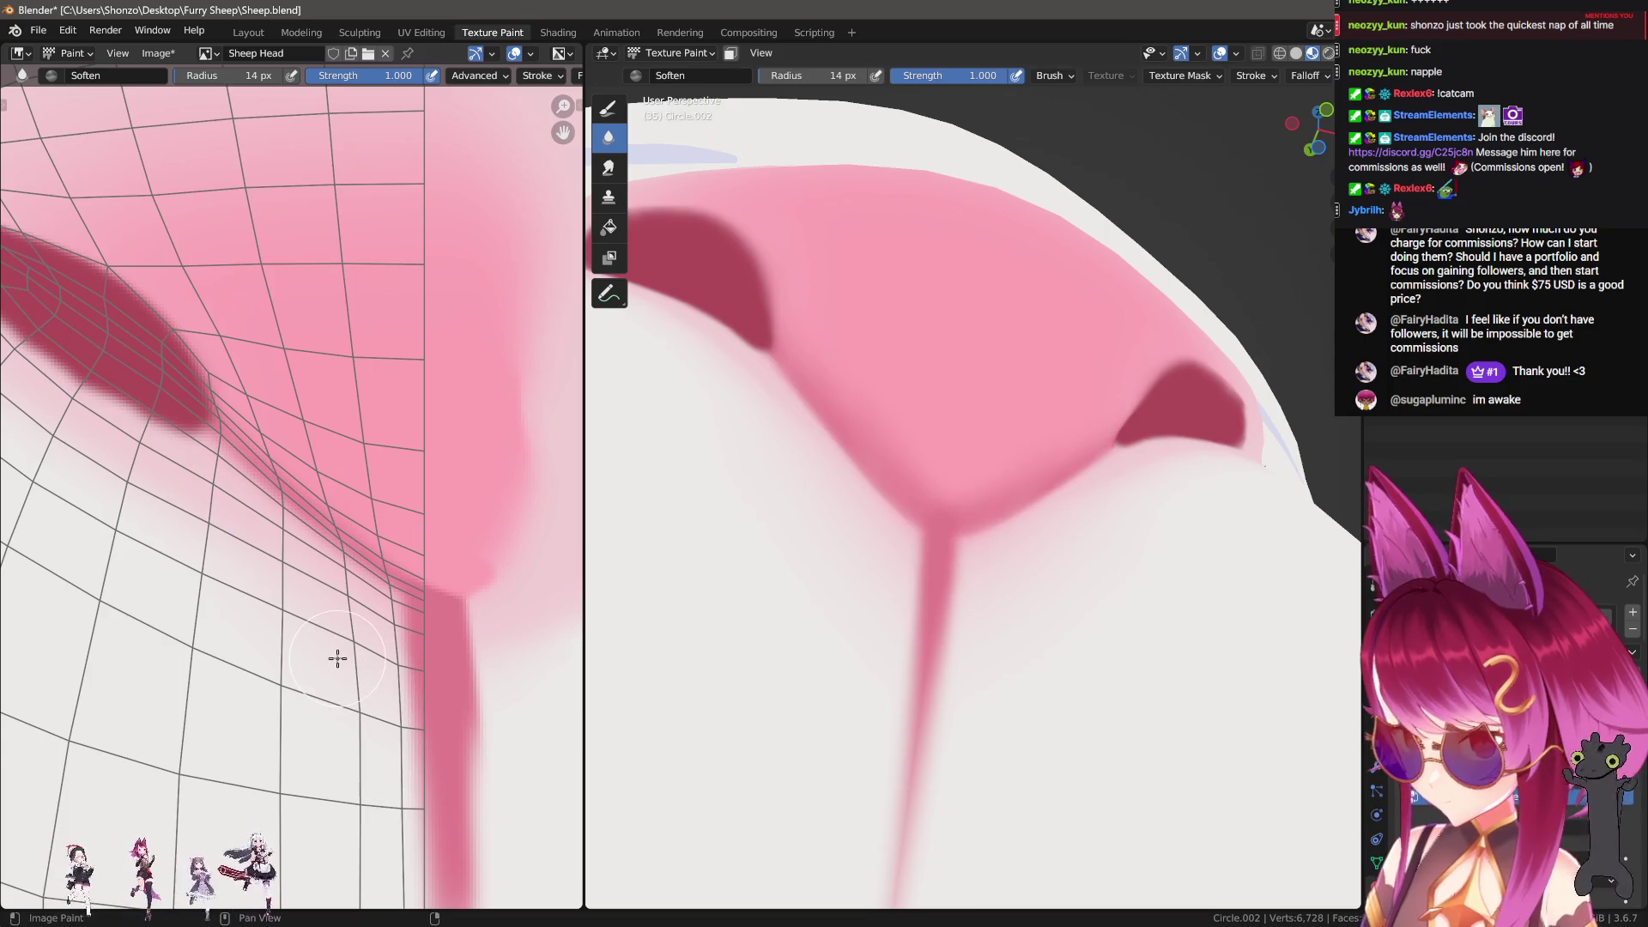
middle_click_drag(337, 658, 351, 487)
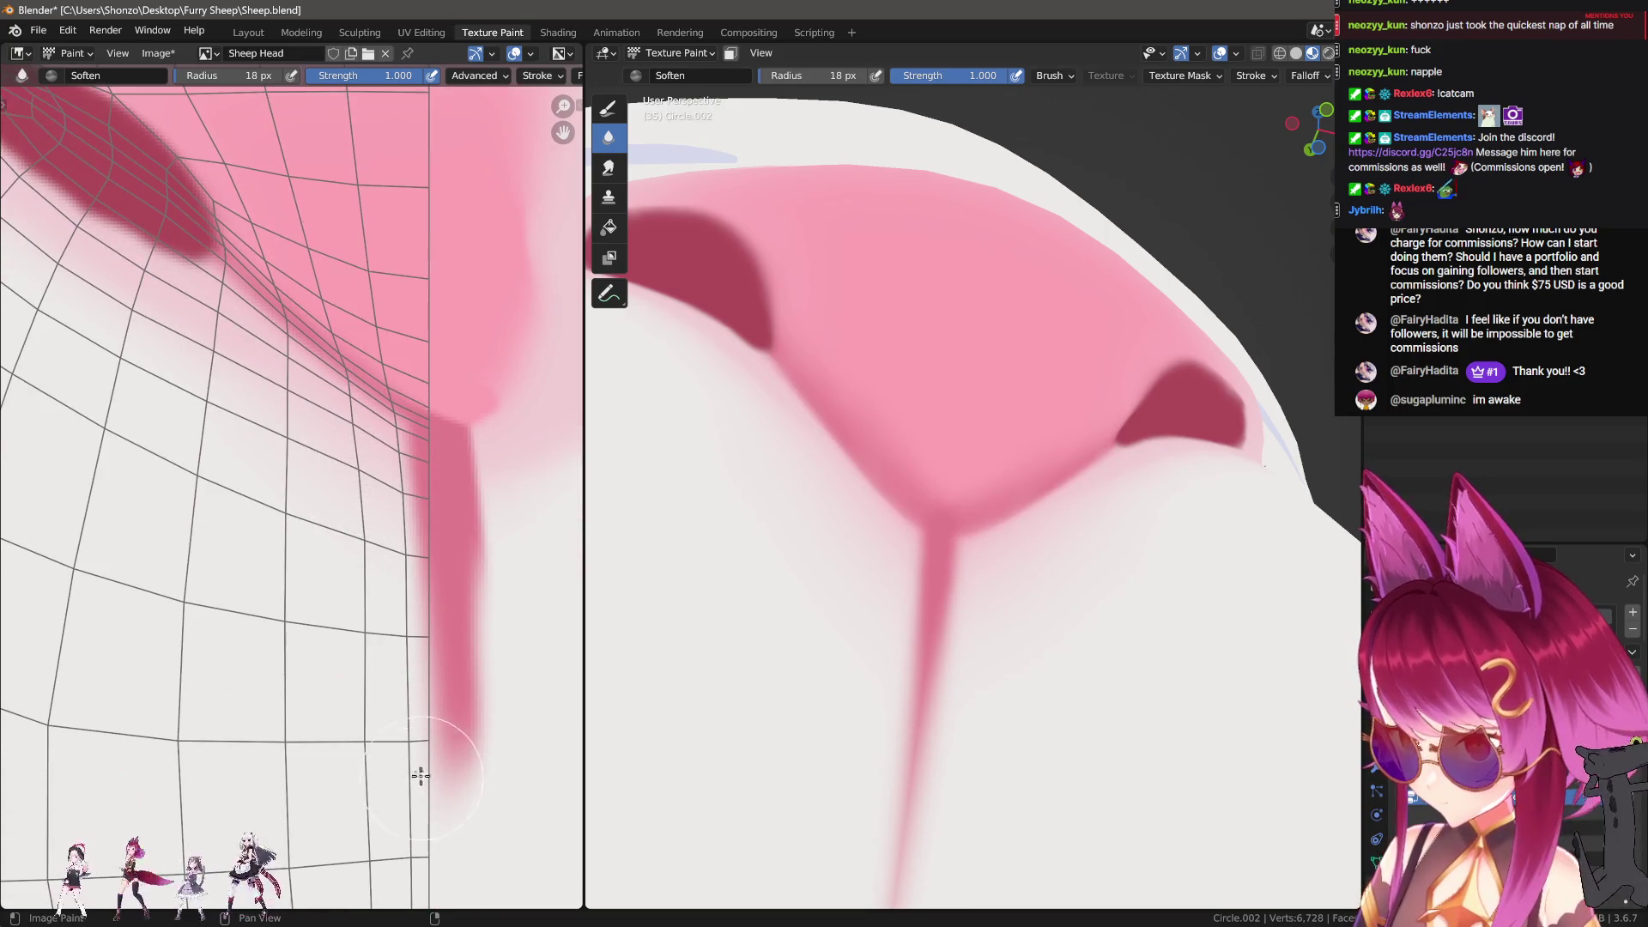
Step: Shrink the Smear brush, orbit around the nose, then set a small draw brush
key("3")
key("f")
left_click(300, 476)
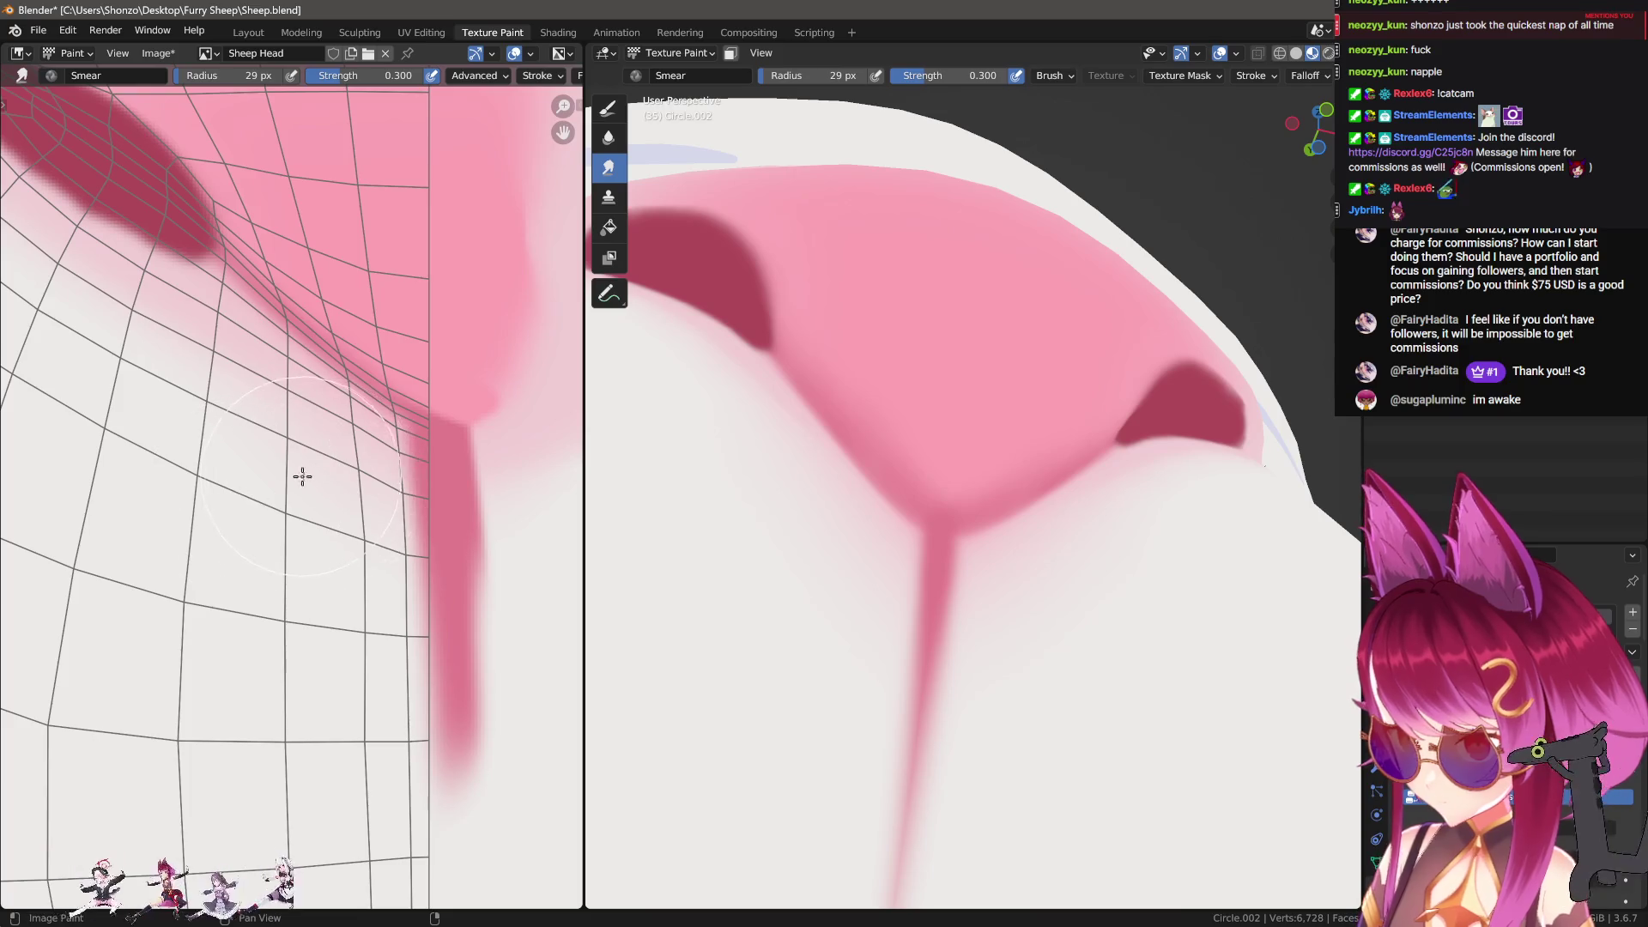
mouse_move(902, 609)
middle_mouse_down()
mouse_move(927, 596)
mouse_move(920, 633)
mouse_move(956, 661)
mouse_move(1005, 655)
mouse_move(890, 633)
middle_mouse_up()
middle_click_drag(394, 507, 281, 421)
key("1")
middle_click_drag(819, 388, 893, 479)
key("f")
left_click(949, 504)
key("f")
left_click(87, 371)
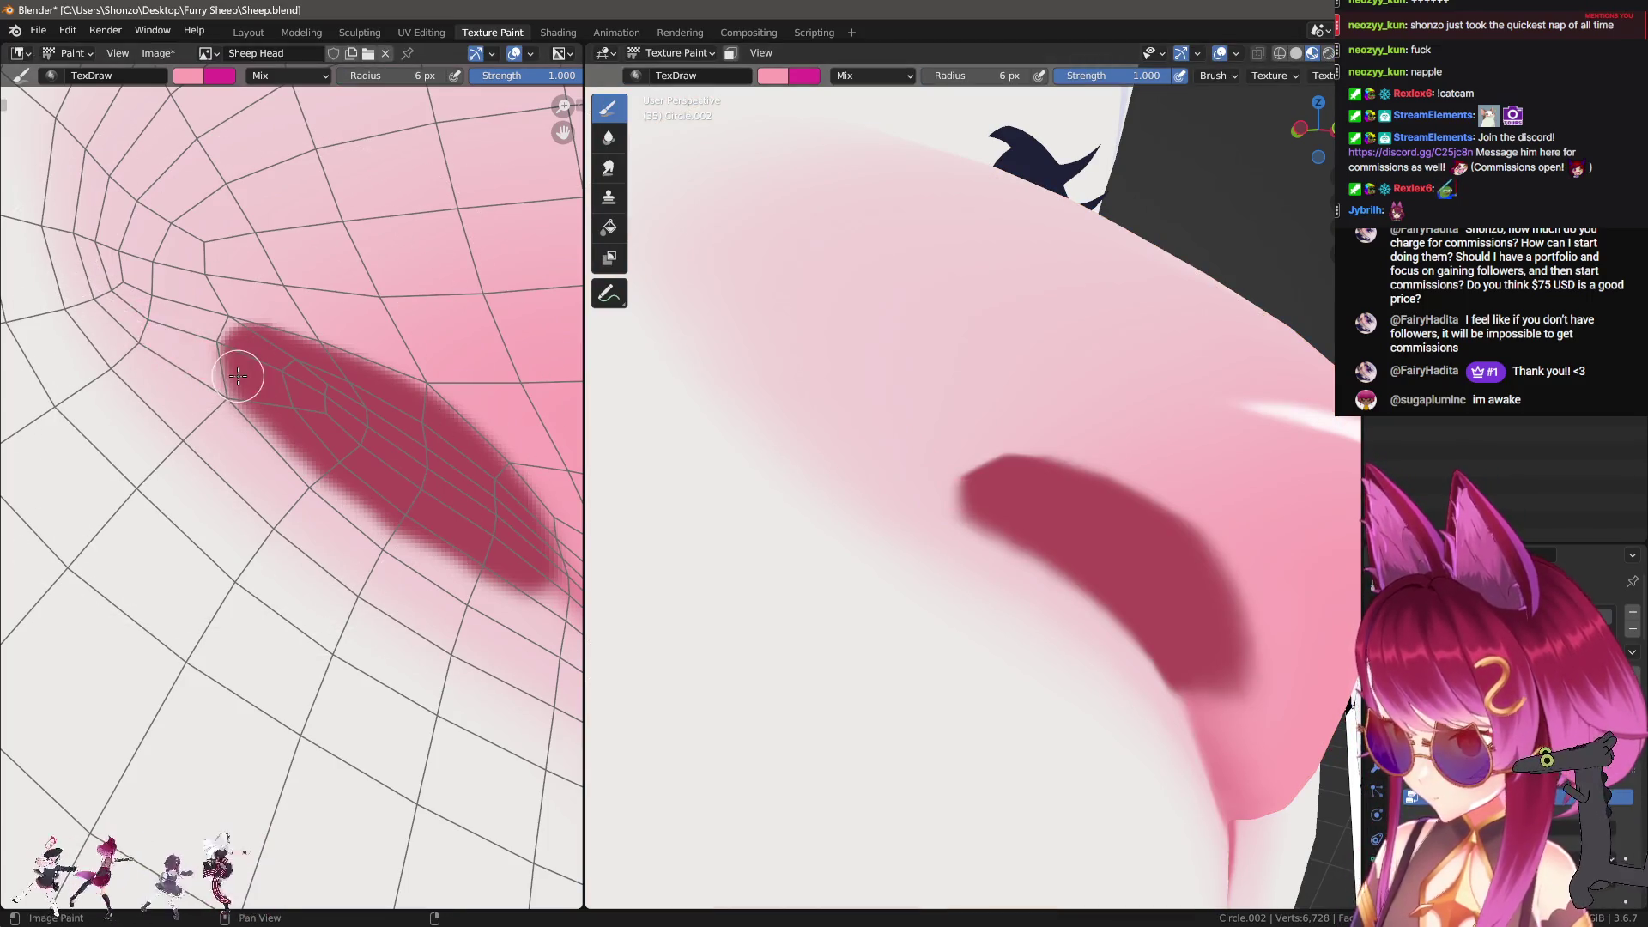
Step: Set the brush to Darken and paint a light pink streak toward the dark nostril
right_click(238, 361)
left_click(165, 330)
left_click(142, 369)
mouse_move(170, 333)
left_mouse_down()
mouse_move(69, 269)
mouse_move(255, 401)
left_mouse_up()
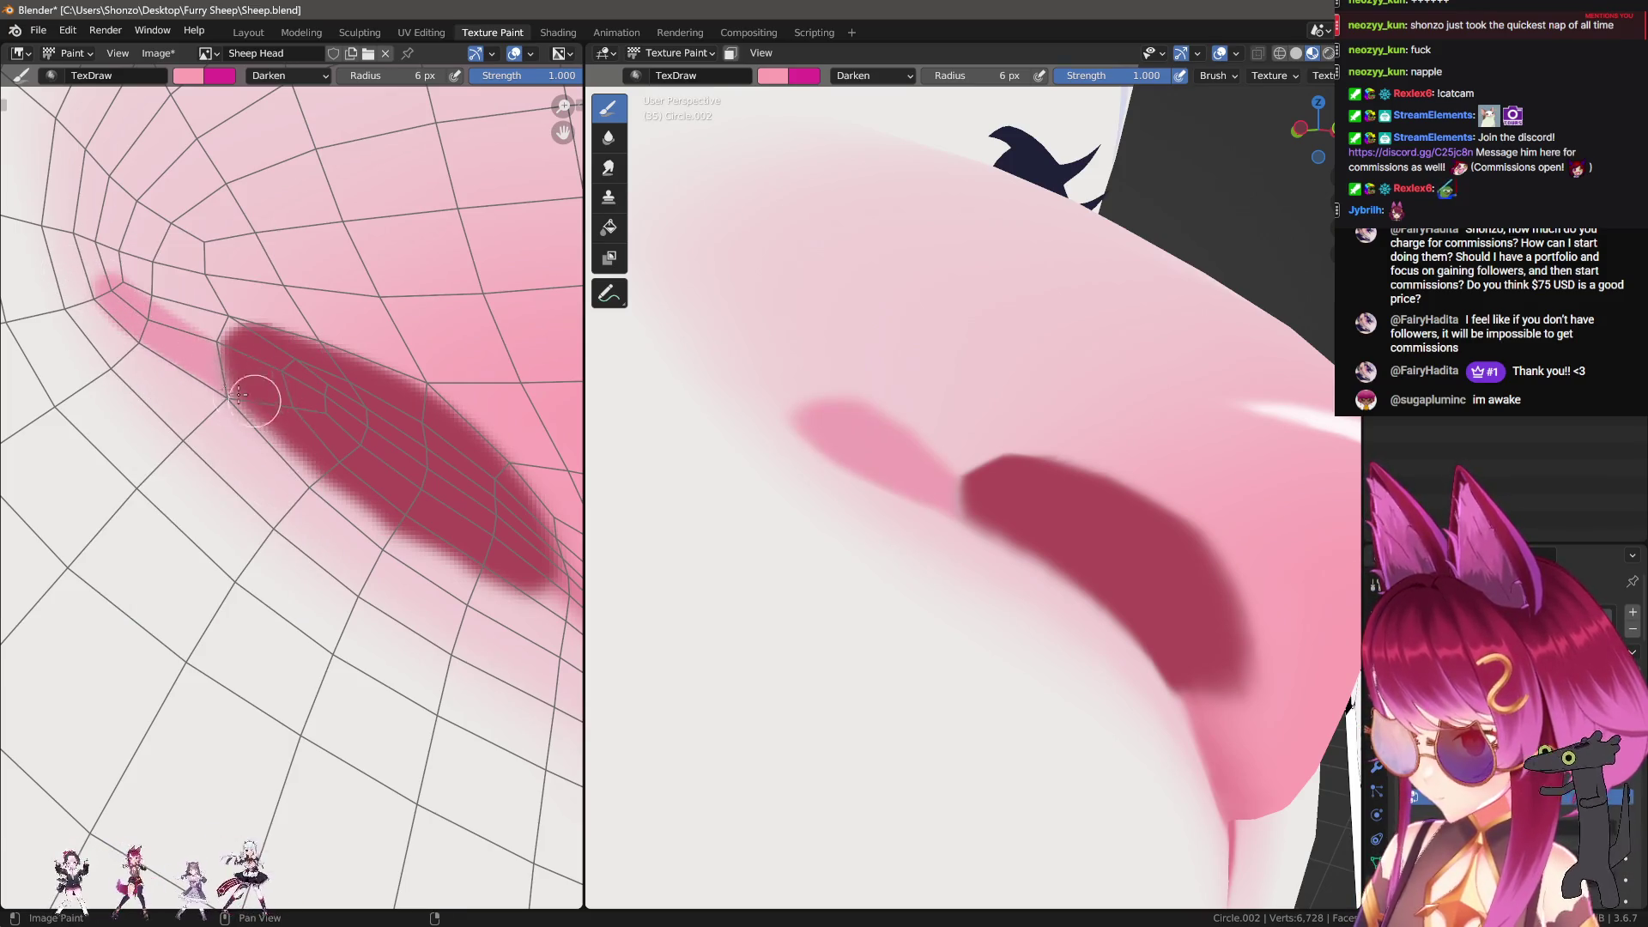
middle_click_drag(154, 318, 194, 379)
mouse_move(160, 364)
left_mouse_down()
mouse_move(334, 415)
mouse_move(372, 464)
left_mouse_up()
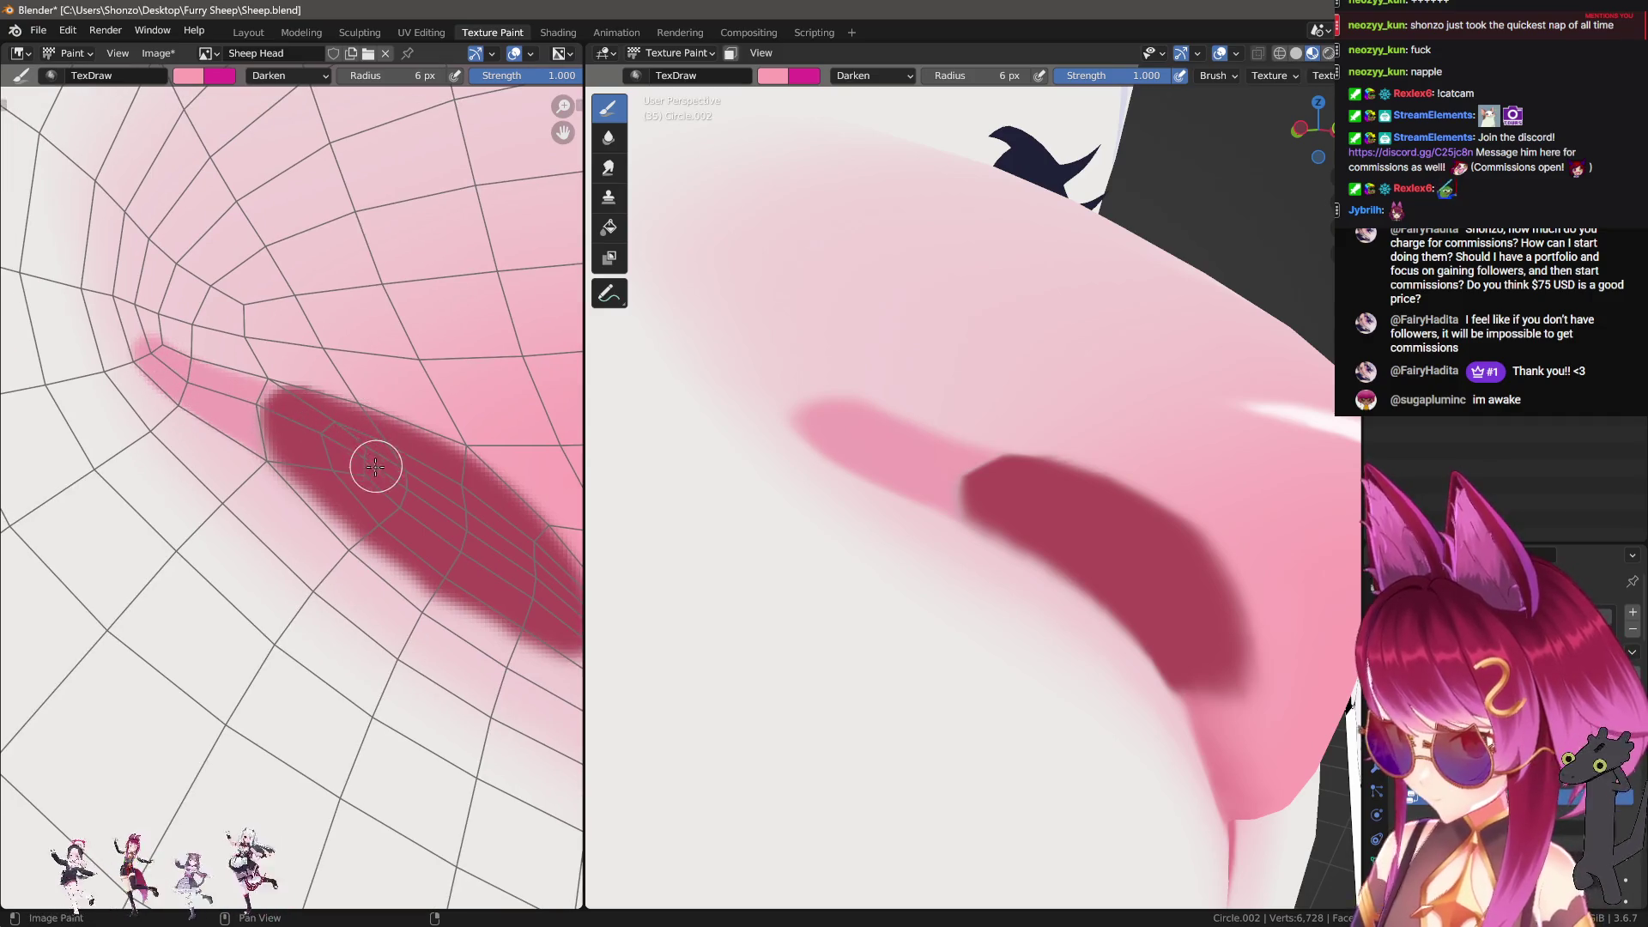
middle_click_drag(320, 427, 371, 464)
Step: Smear the pink streak with a smaller brush and turn the view to face the nose
key("shift+space")
key("f")
mouse_move(221, 357)
left_mouse_down()
mouse_move(301, 375)
mouse_move(247, 364)
mouse_move(283, 366)
left_mouse_up()
key("f")
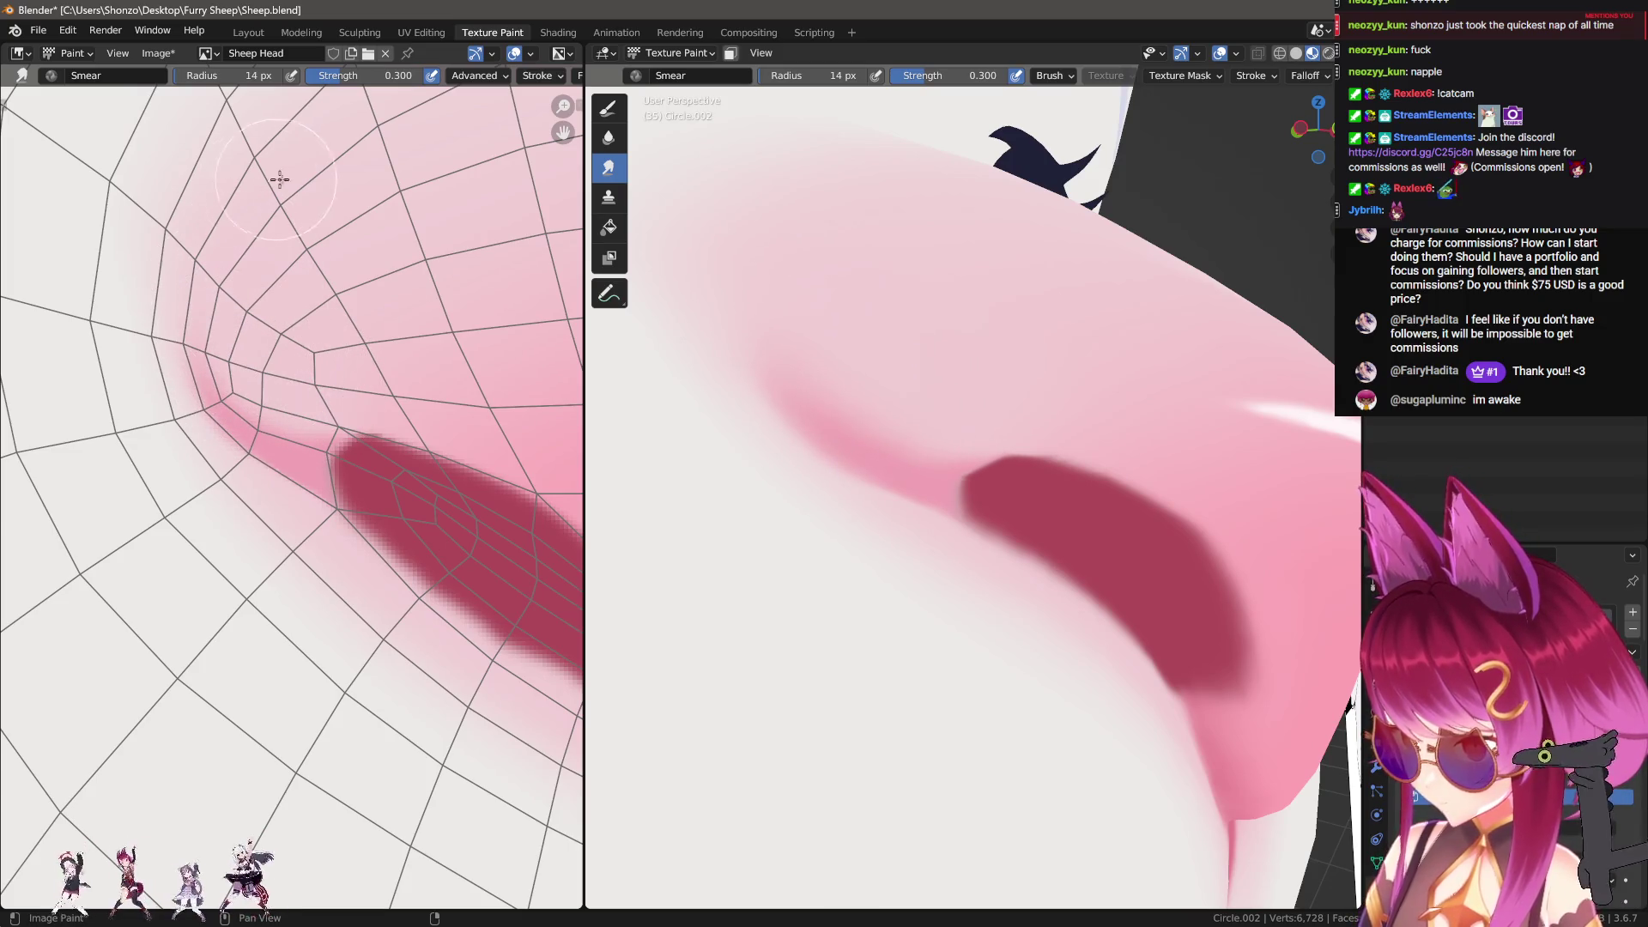
scroll(746, 478, "down", 5)
middle_click_drag(747, 478, 938, 481)
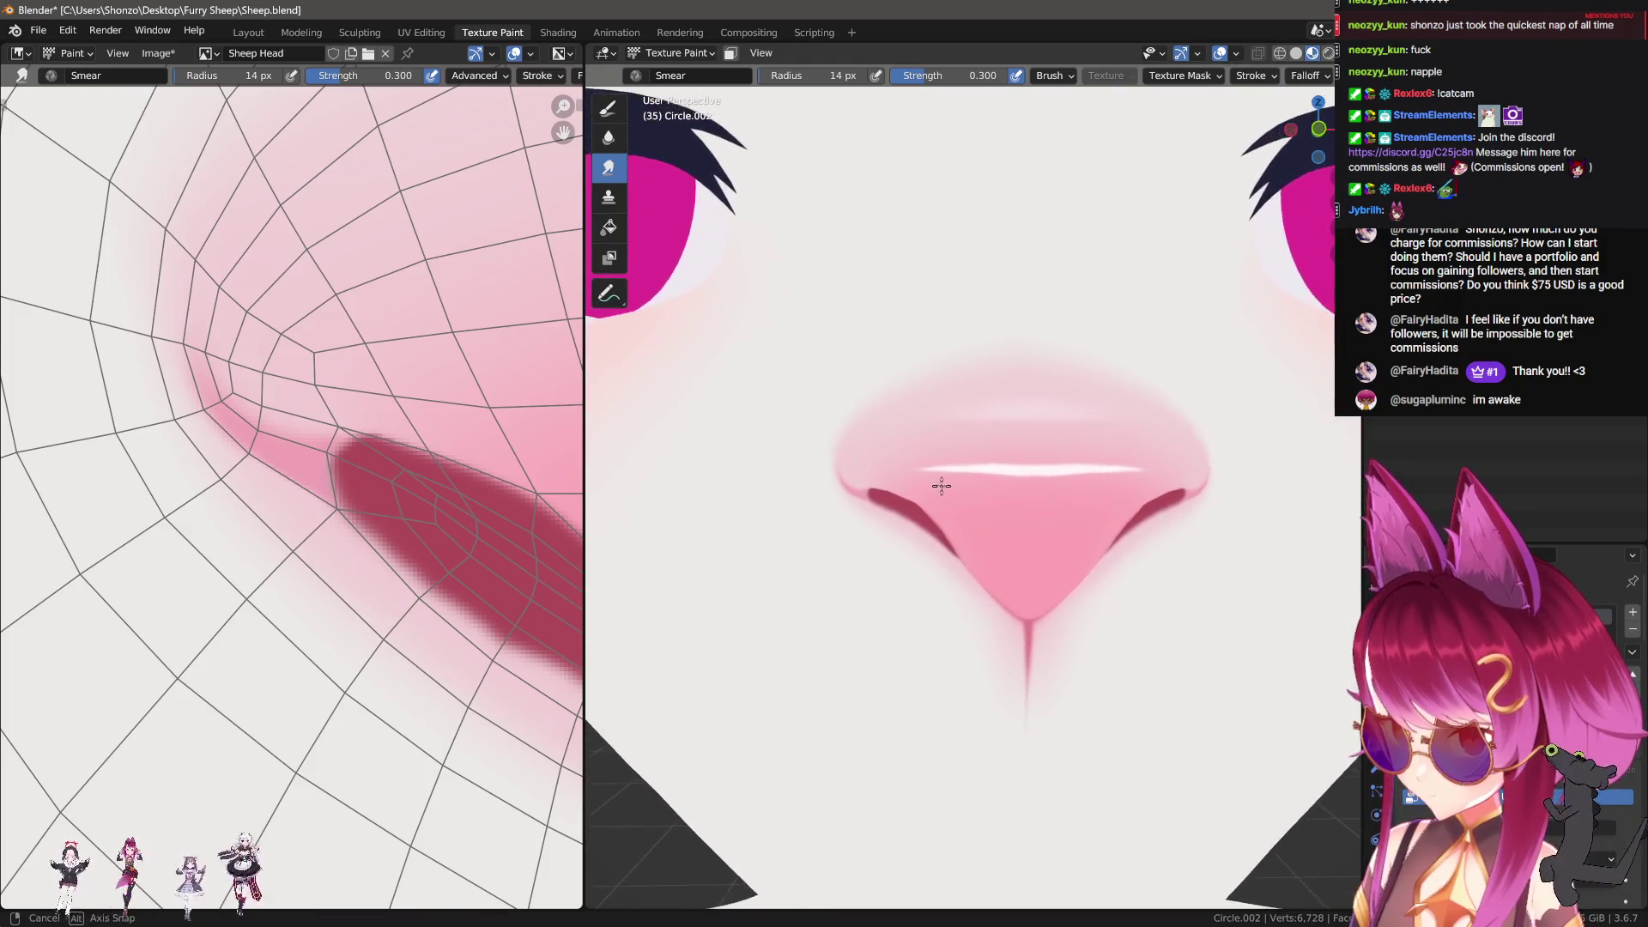
scroll(711, 518, "up", 5)
scroll(712, 518, "up", 3)
middle_click_drag(395, 507, 389, 404)
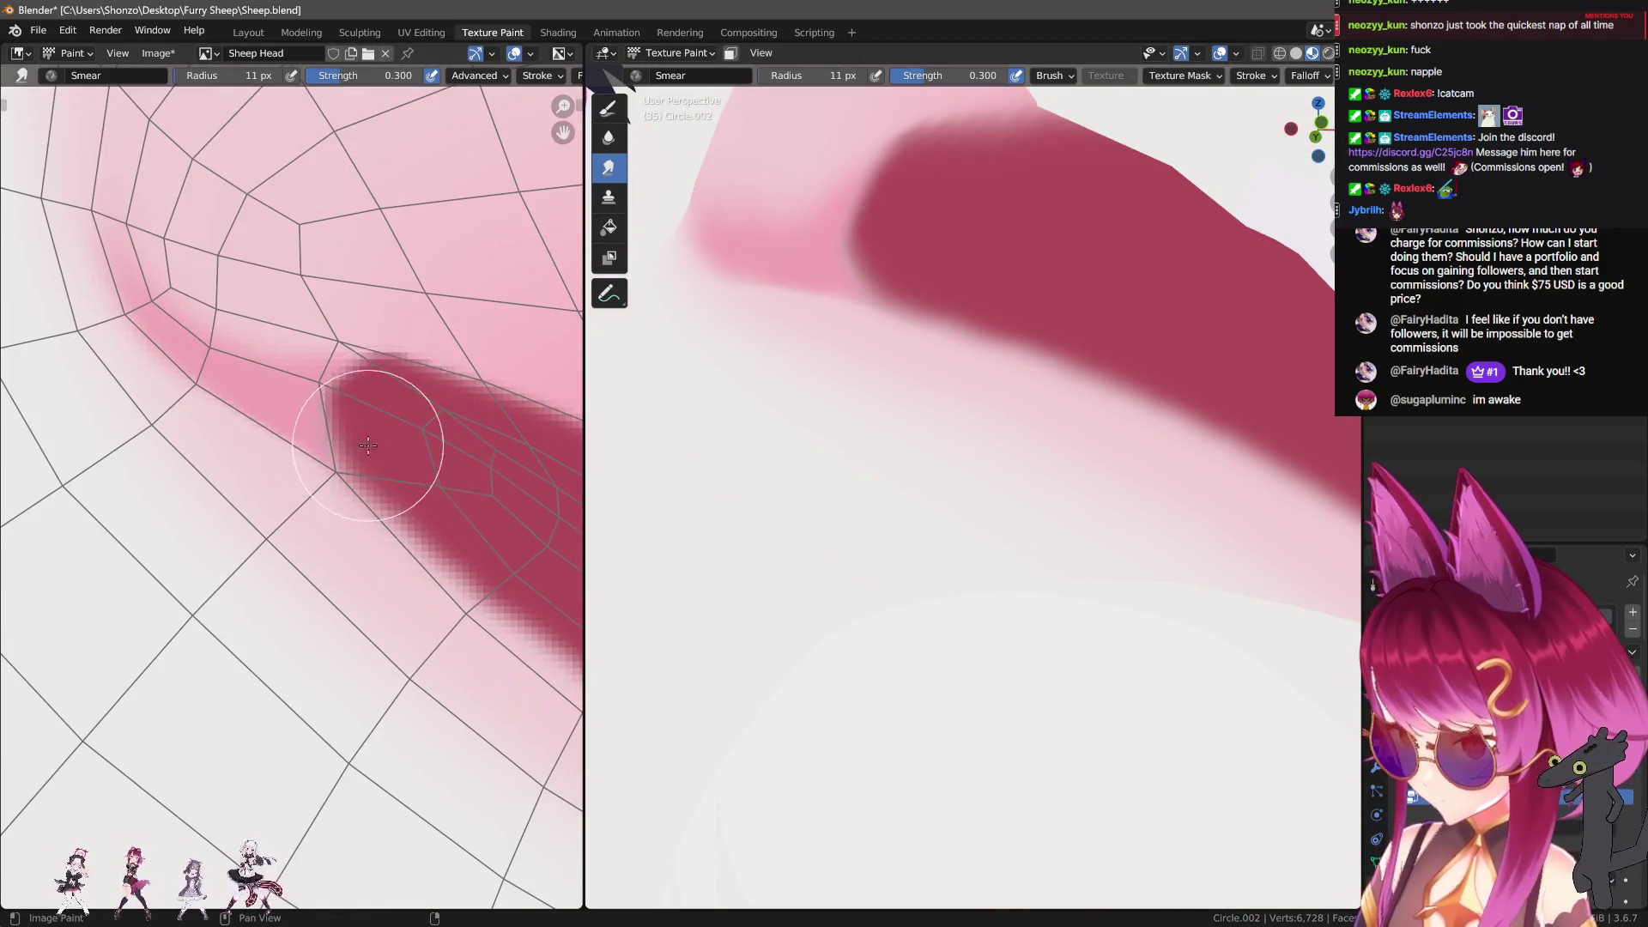
Step: Smear the dark nostril edge up-left and reframe the view on the whole nose
key("f")
left_click(399, 432)
mouse_move(399, 432)
left_mouse_down()
mouse_move(415, 423)
mouse_move(397, 431)
mouse_move(405, 386)
mouse_move(429, 390)
left_mouse_up()
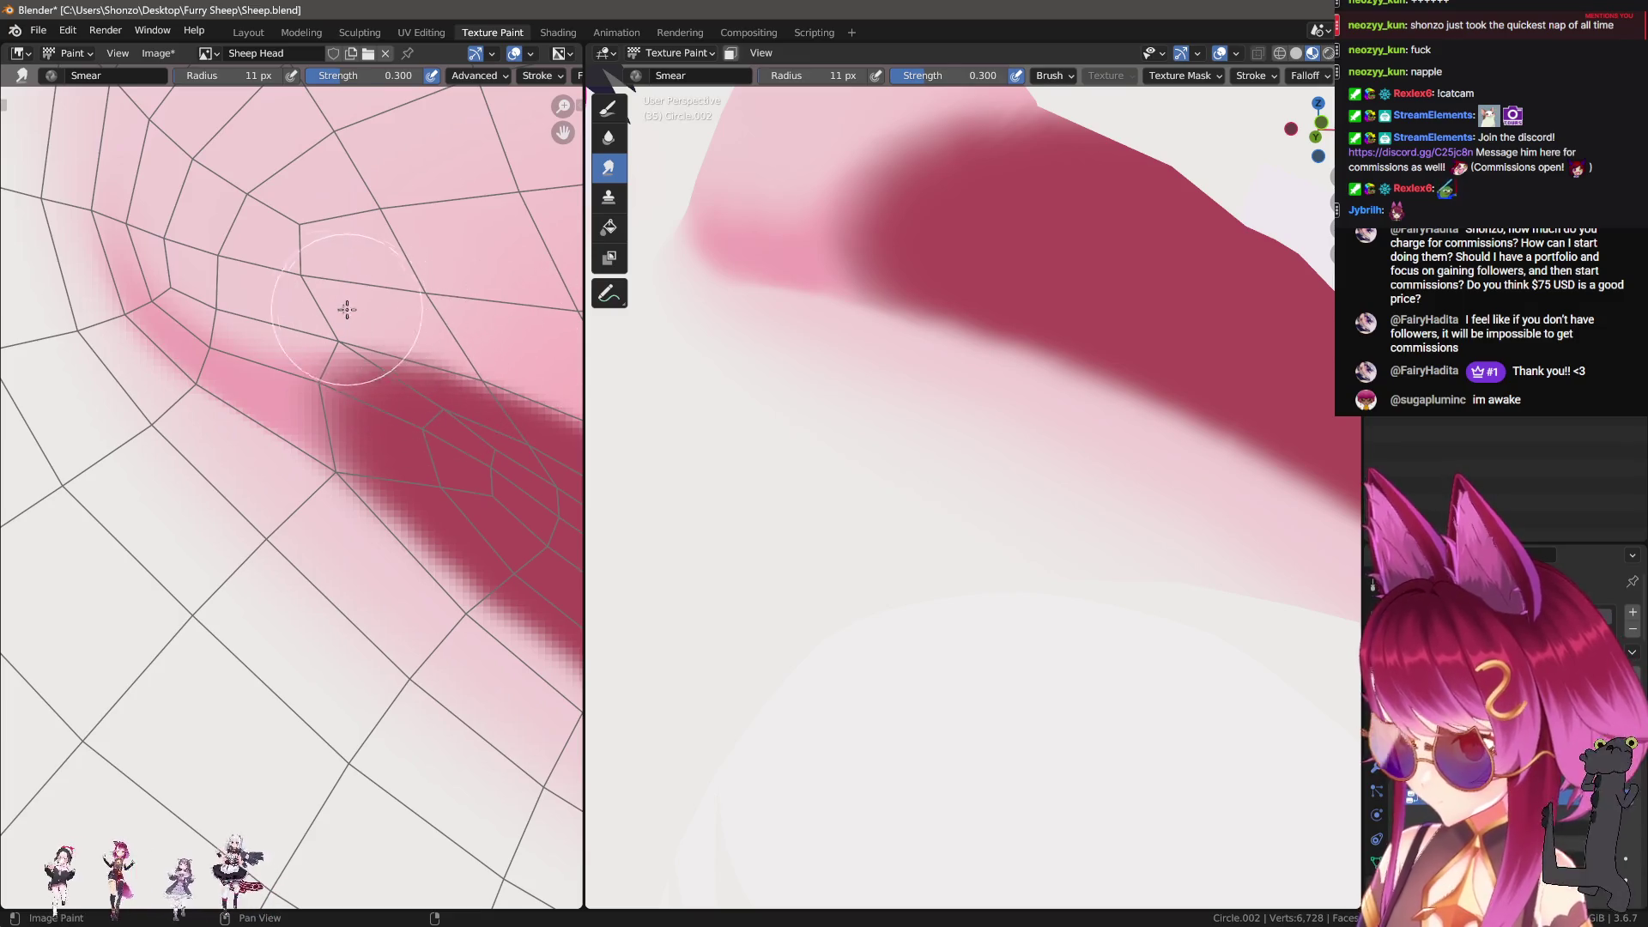
mouse_move(311, 315)
middle_mouse_down()
mouse_move(326, 369)
mouse_move(288, 471)
mouse_move(244, 409)
middle_mouse_up()
key("bracketleft")
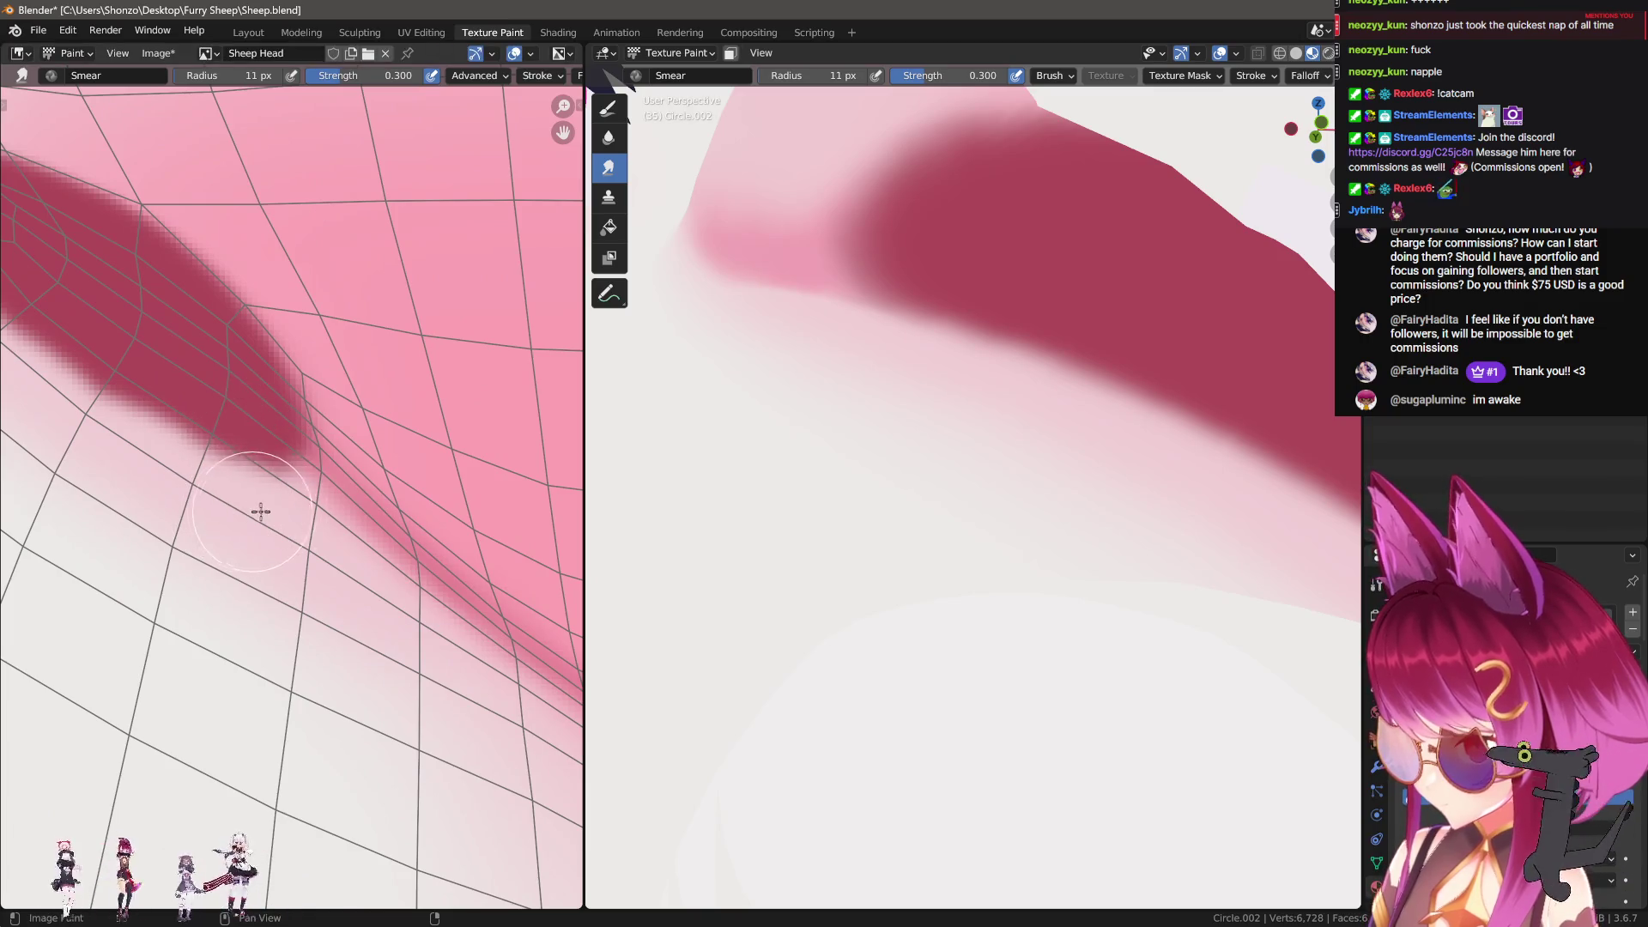
scroll(1005, 523, "down", 5)
mouse_move(1005, 523)
middle_mouse_down()
mouse_move(1009, 560)
mouse_move(773, 515)
middle_mouse_up()
mouse_move(263, 455)
middle_mouse_down()
mouse_move(416, 489)
mouse_move(429, 437)
middle_mouse_up()
Step: Soften the pink streak where it meets the nostril, then change the 3D view angle
key("s")
mouse_move(429, 437)
left_mouse_down()
mouse_move(223, 359)
mouse_move(312, 387)
mouse_move(302, 368)
mouse_move(219, 462)
left_mouse_up()
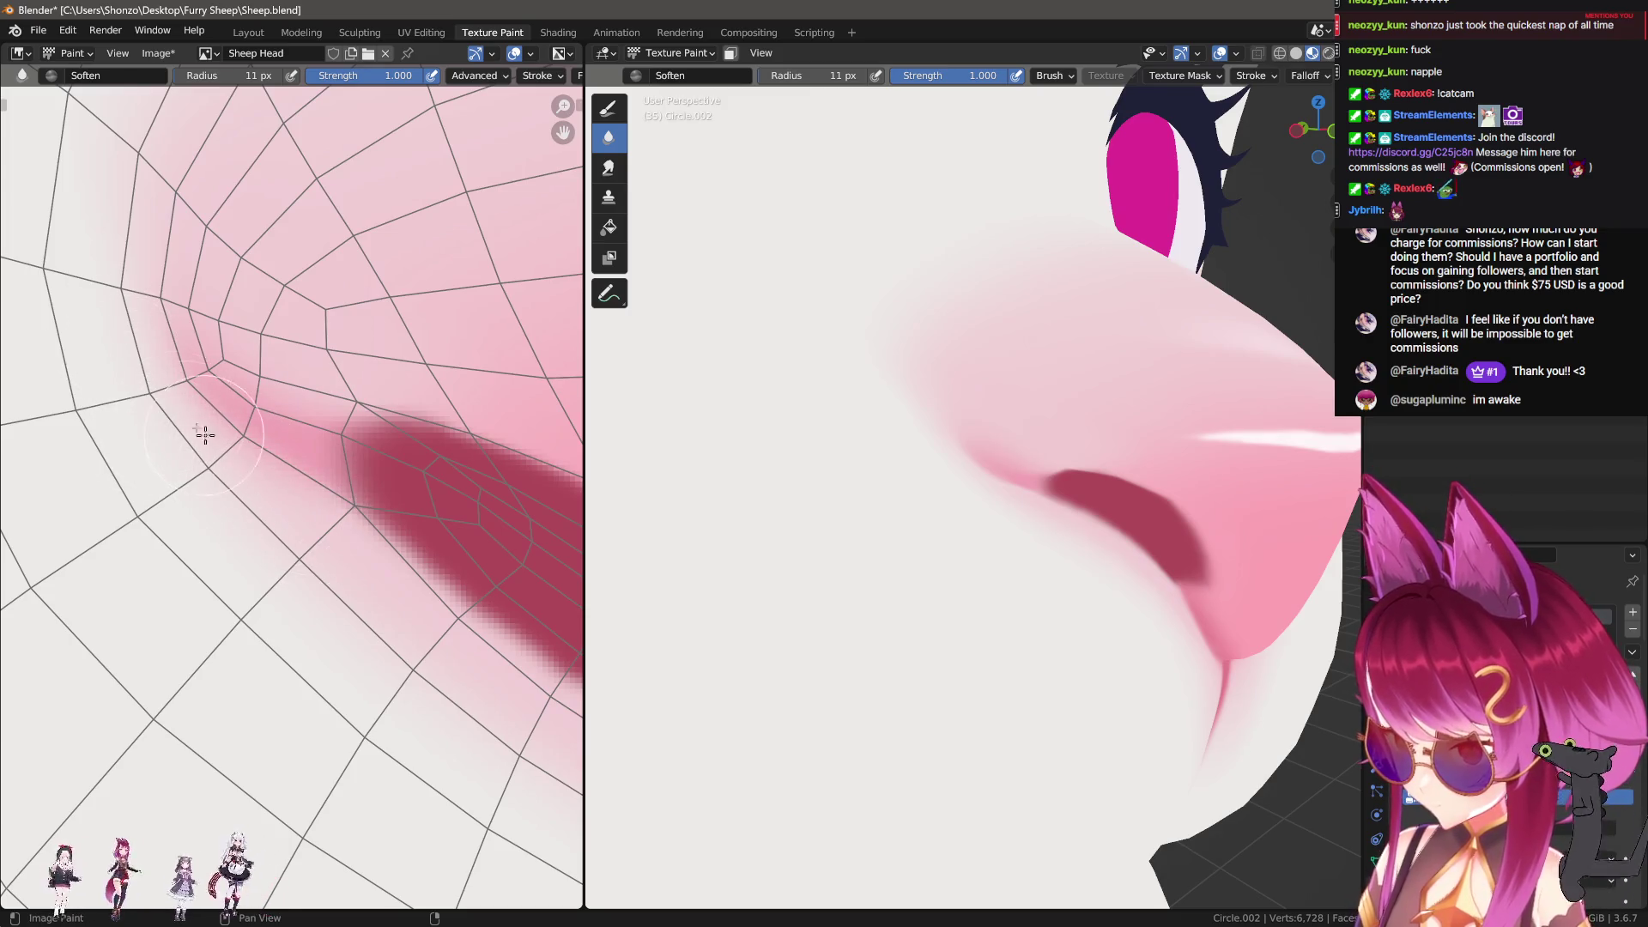
key("KP_1")
scroll(1094, 526, "down", 3)
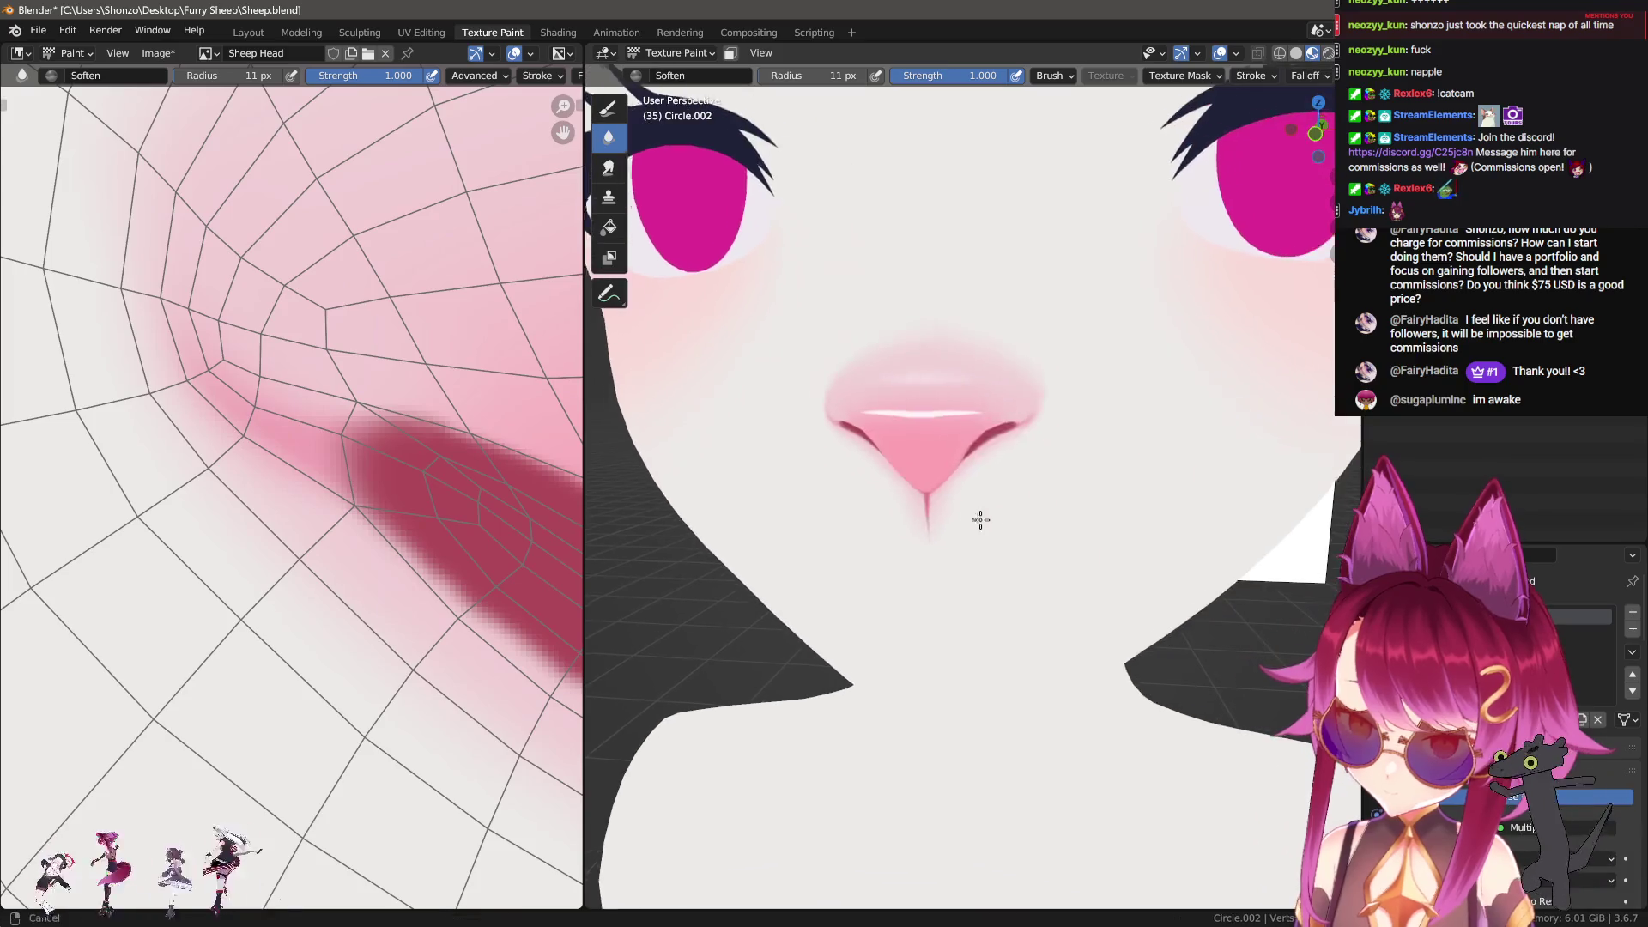
Step: Sample pale pink from the reference and paint a first stroke below the nose
key("KP_3")
key("KP_1")
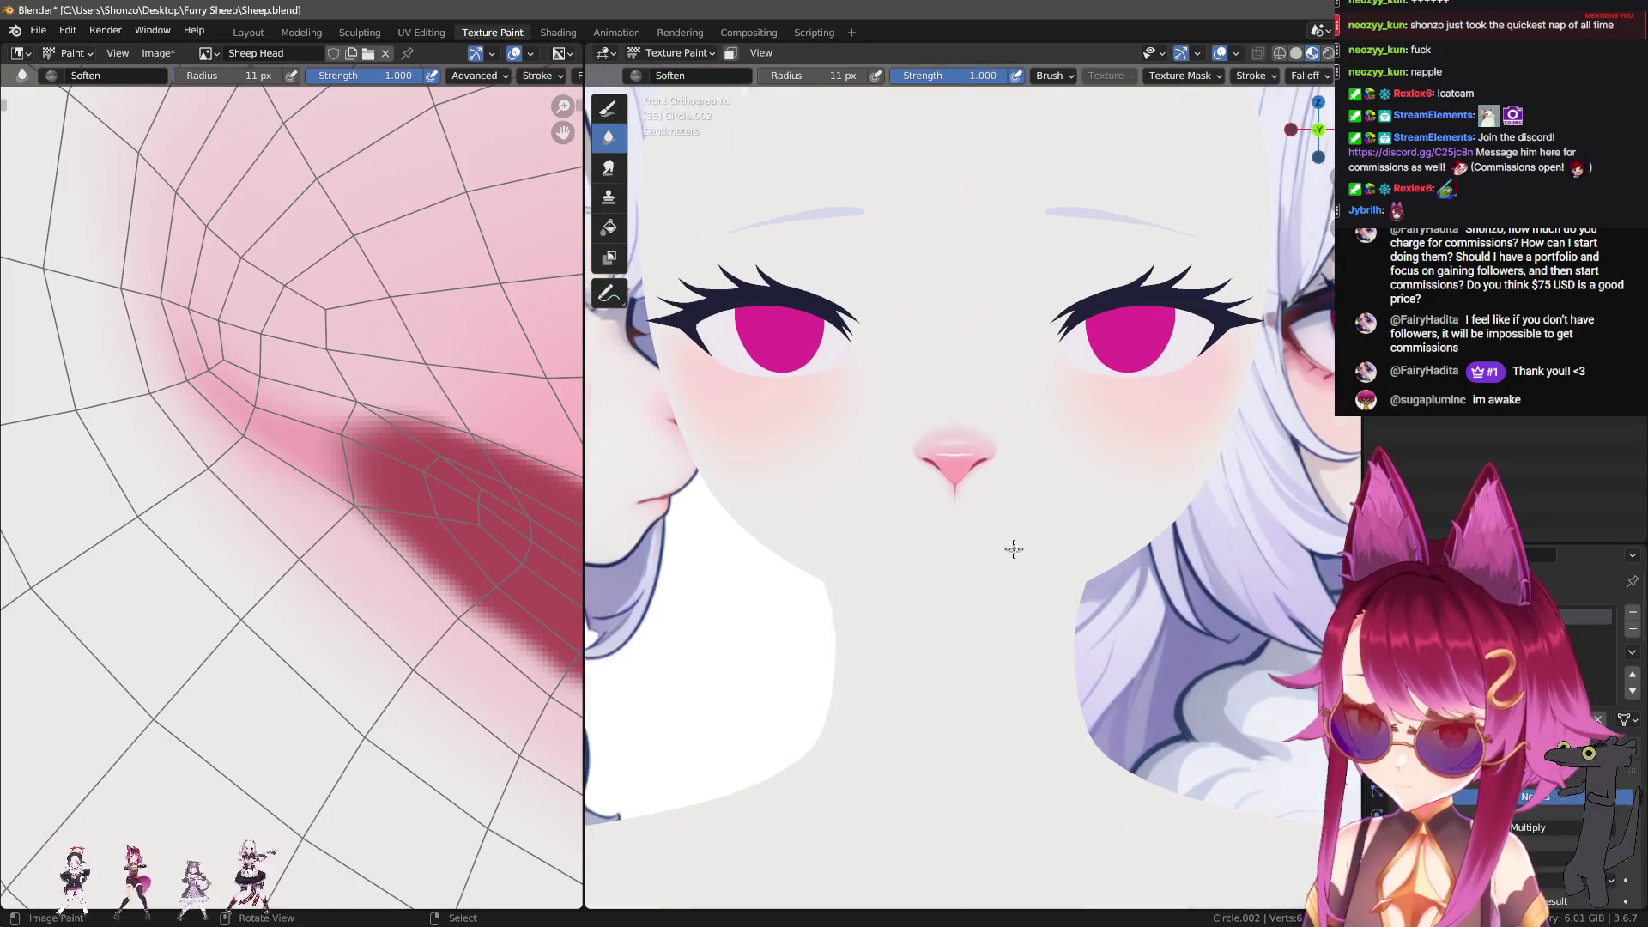
scroll(997, 552, "down", 3)
scroll(997, 552, "up", 8)
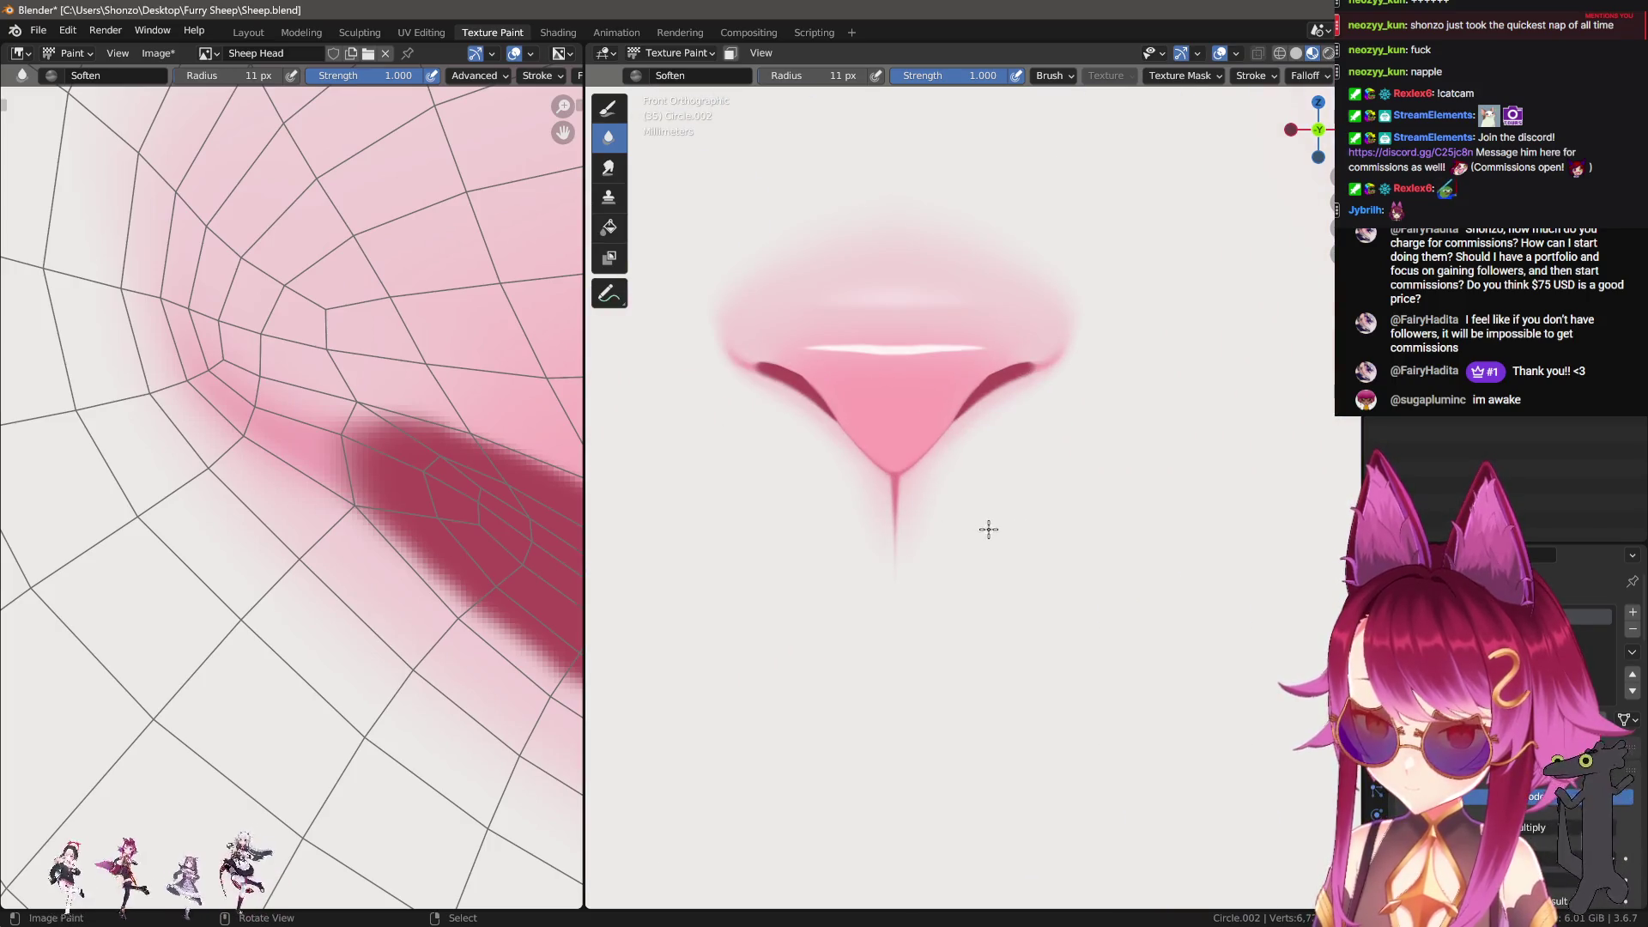
scroll(988, 530, "down", 6)
scroll(857, 547, "up", 4)
key("1")
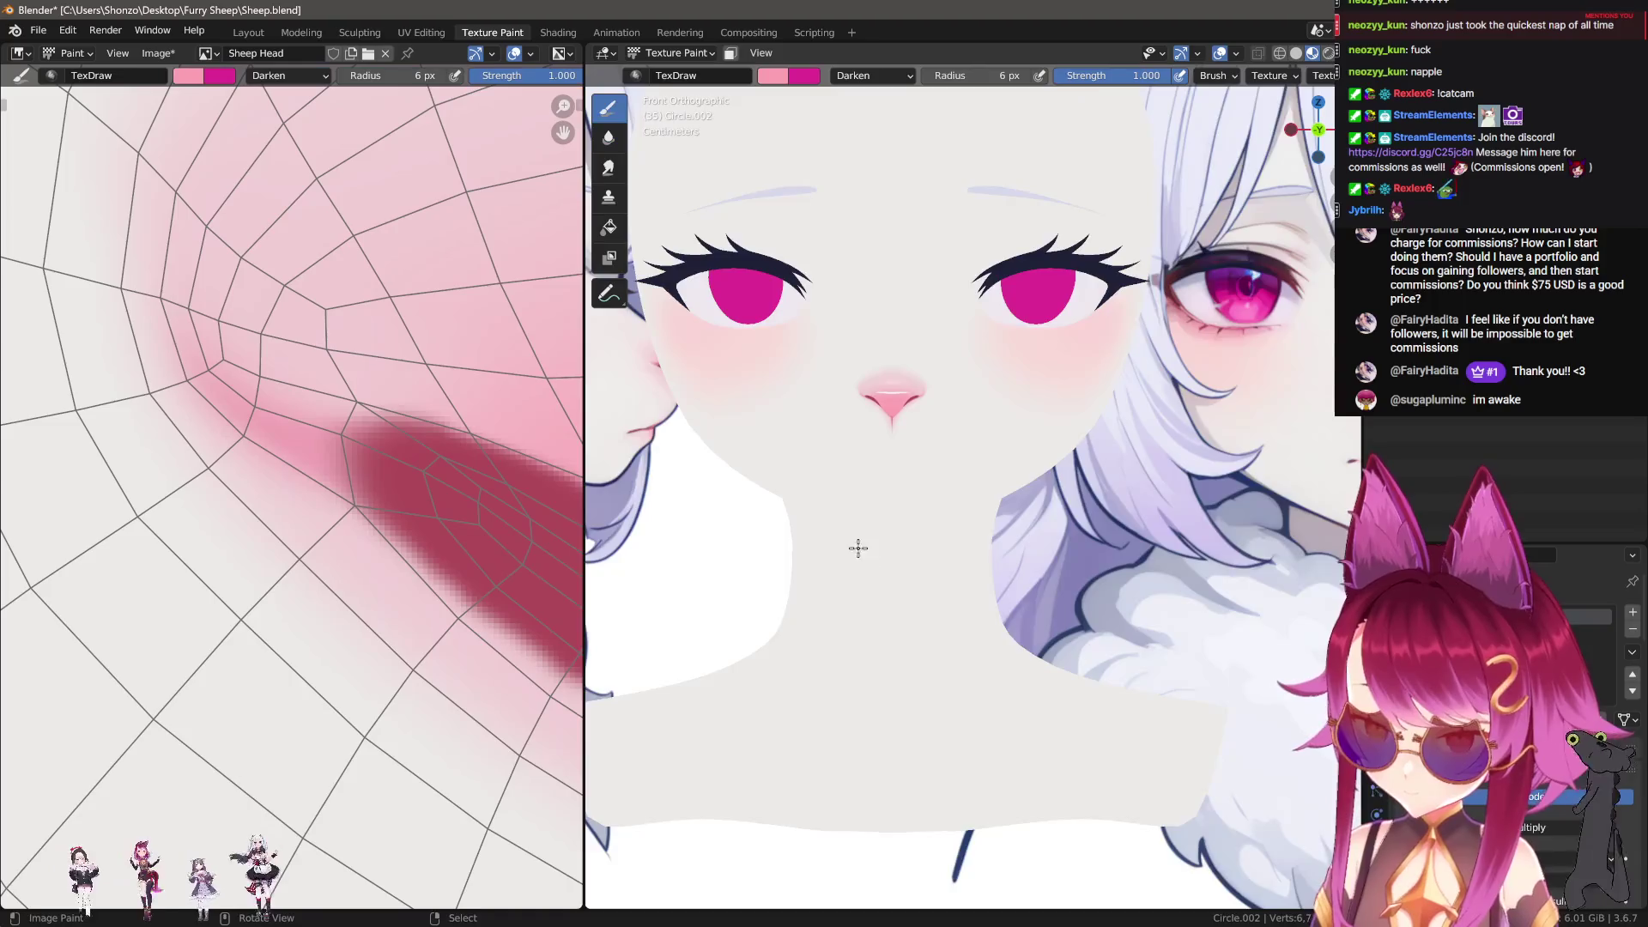
scroll(857, 548, "down", 4)
scroll(964, 579, "up", 5)
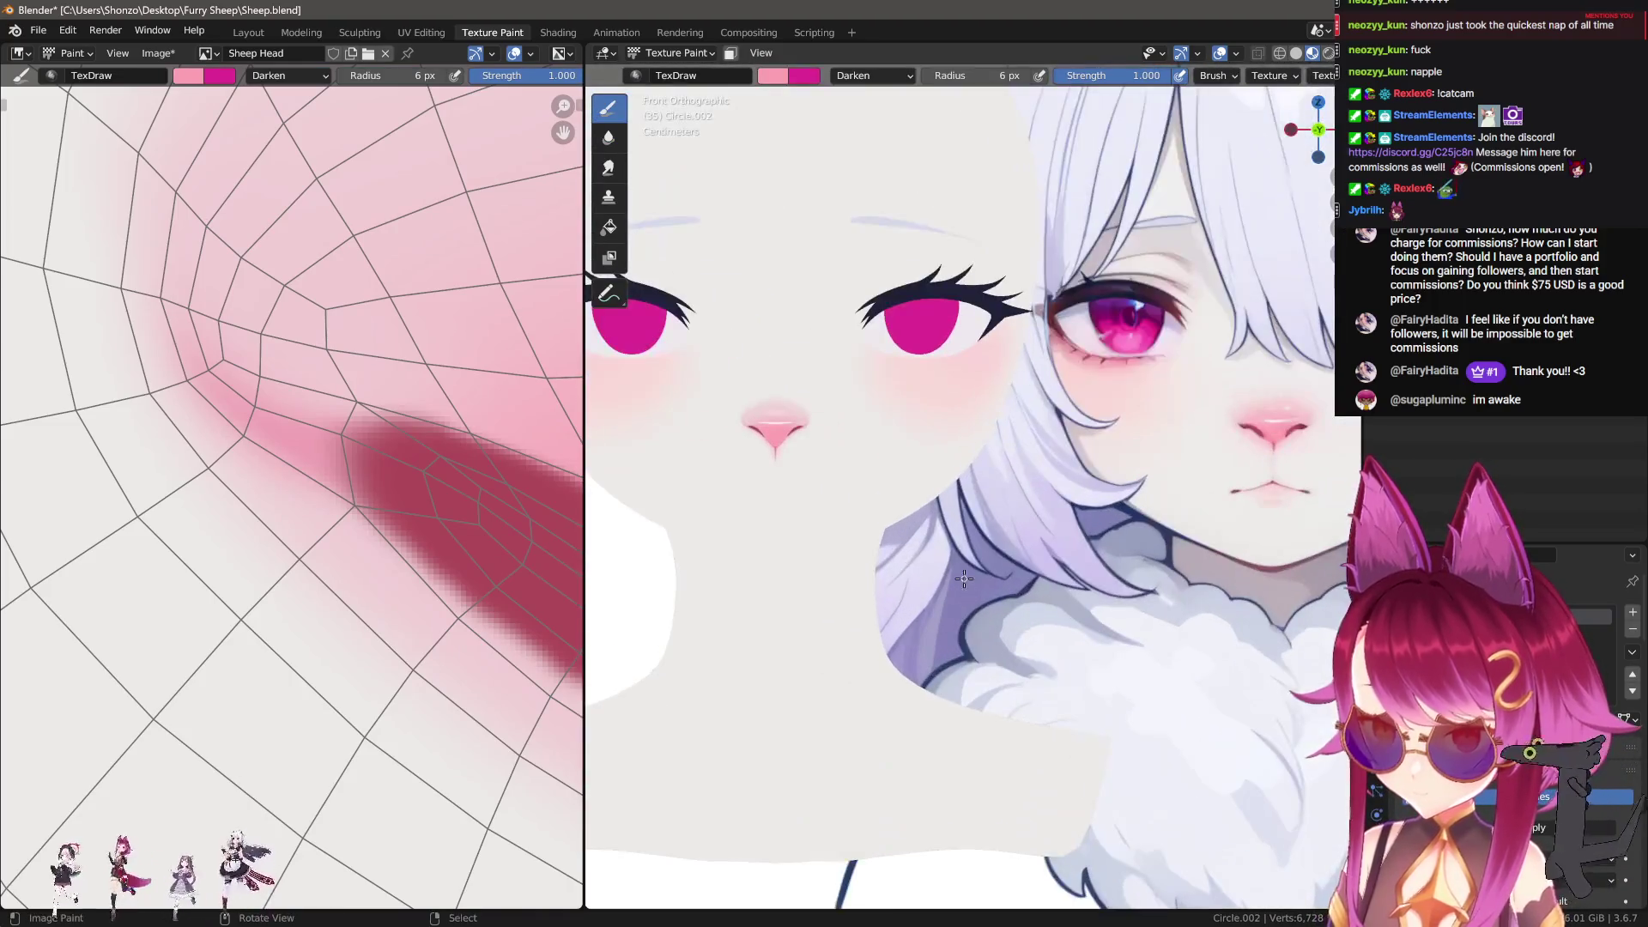
middle_click_drag(1035, 576, 951, 565, "shift")
key("s")
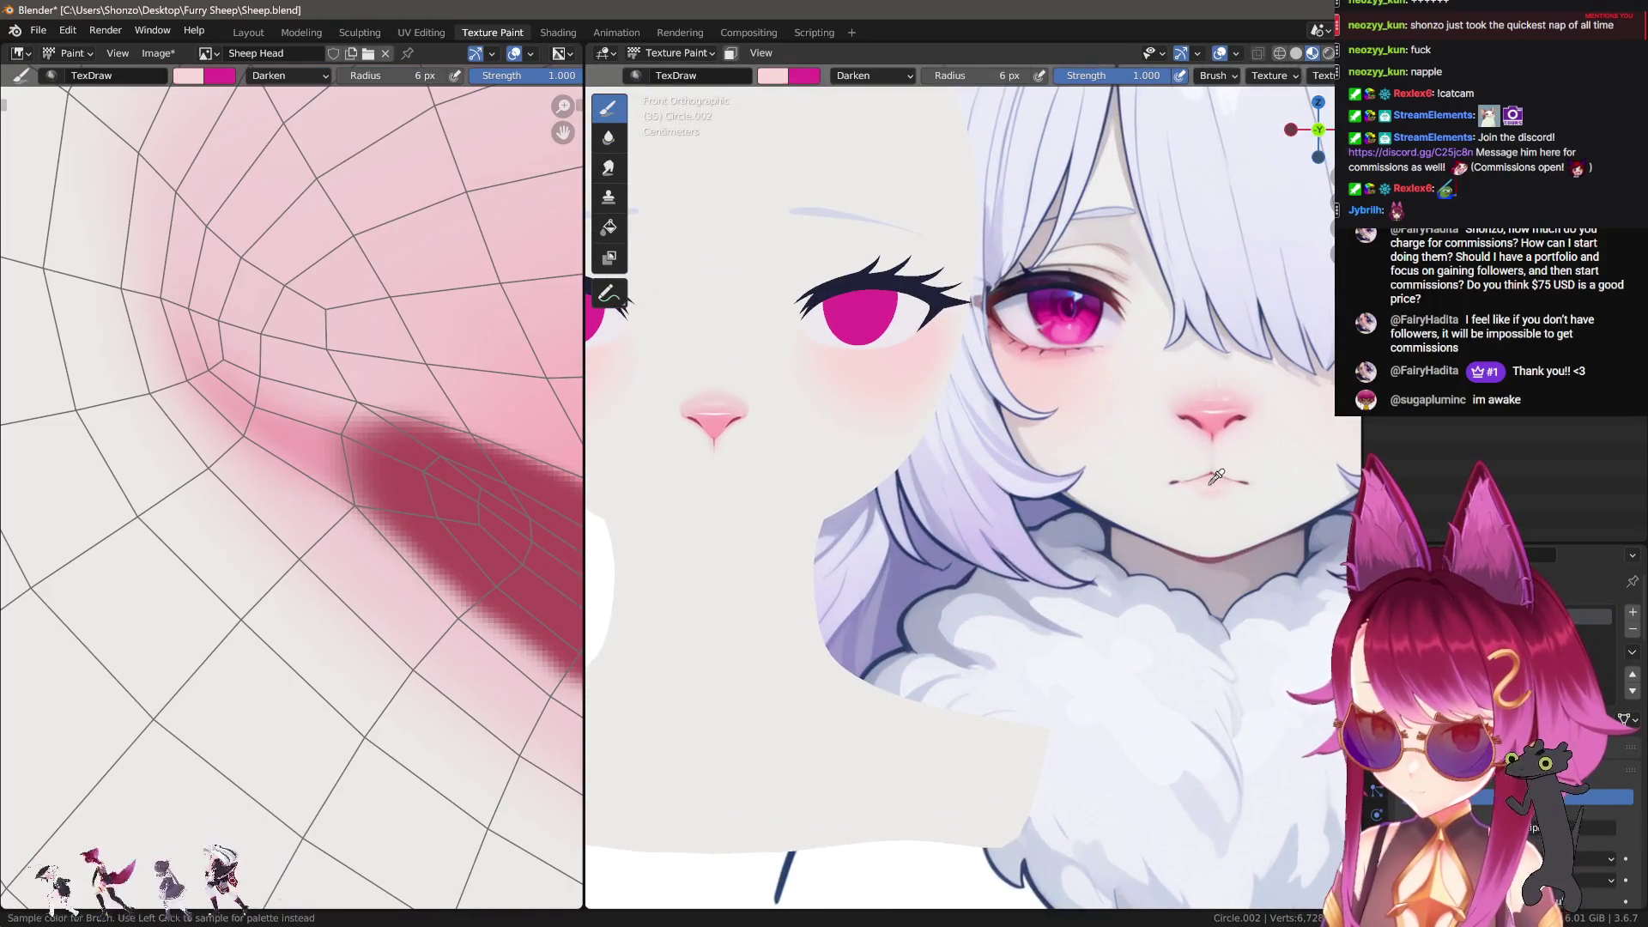
scroll(324, 434, "down", 3)
scroll(189, 509, "up", 5)
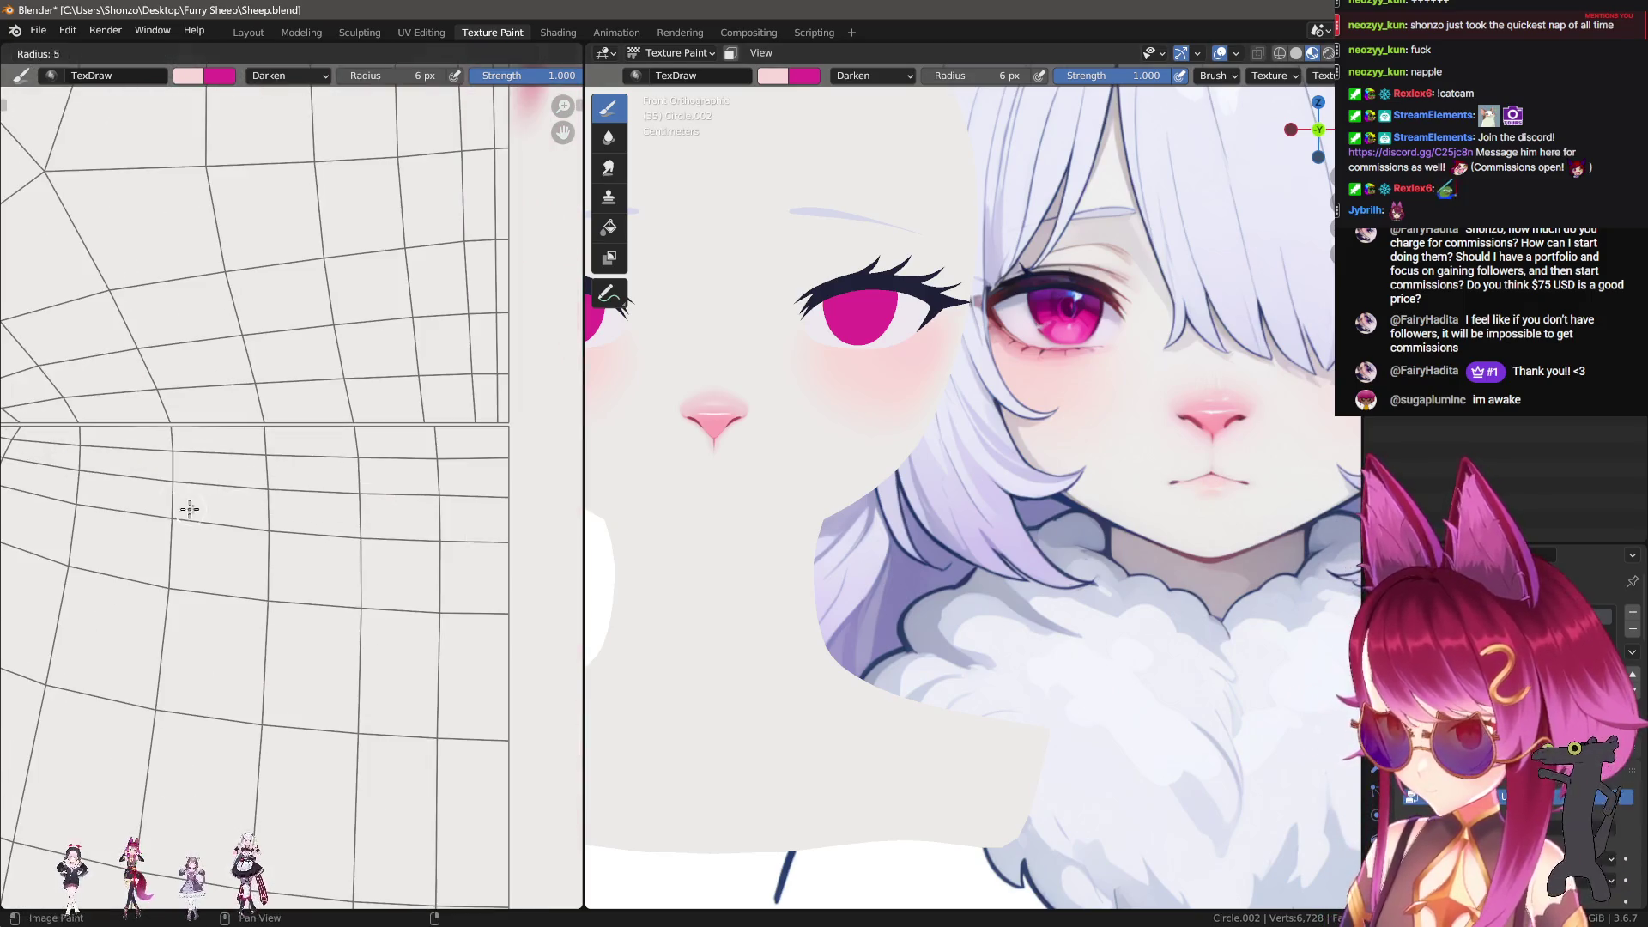
left_click_drag(233, 495, 713, 482)
Step: Change the brush falloff, shrink it to 14 px and extend the pink band's lower edge
key("alt+f")
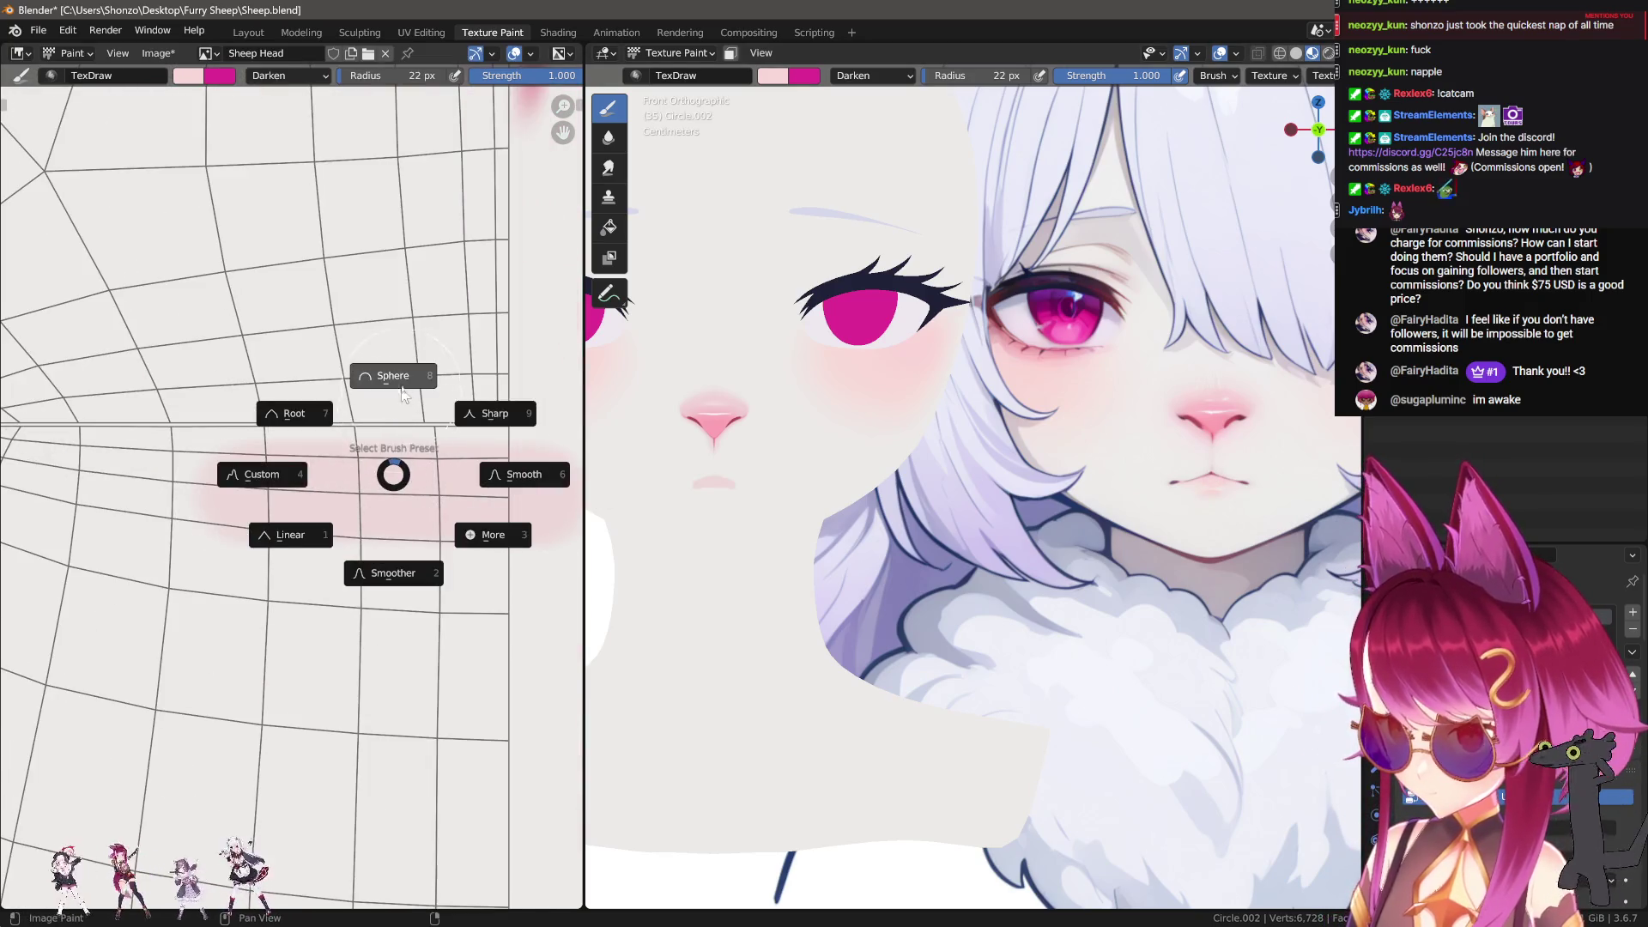
left_click(266, 474)
key("f")
left_click(289, 479)
left_click_drag(265, 477, 552, 482)
key("f")
left_click(330, 501)
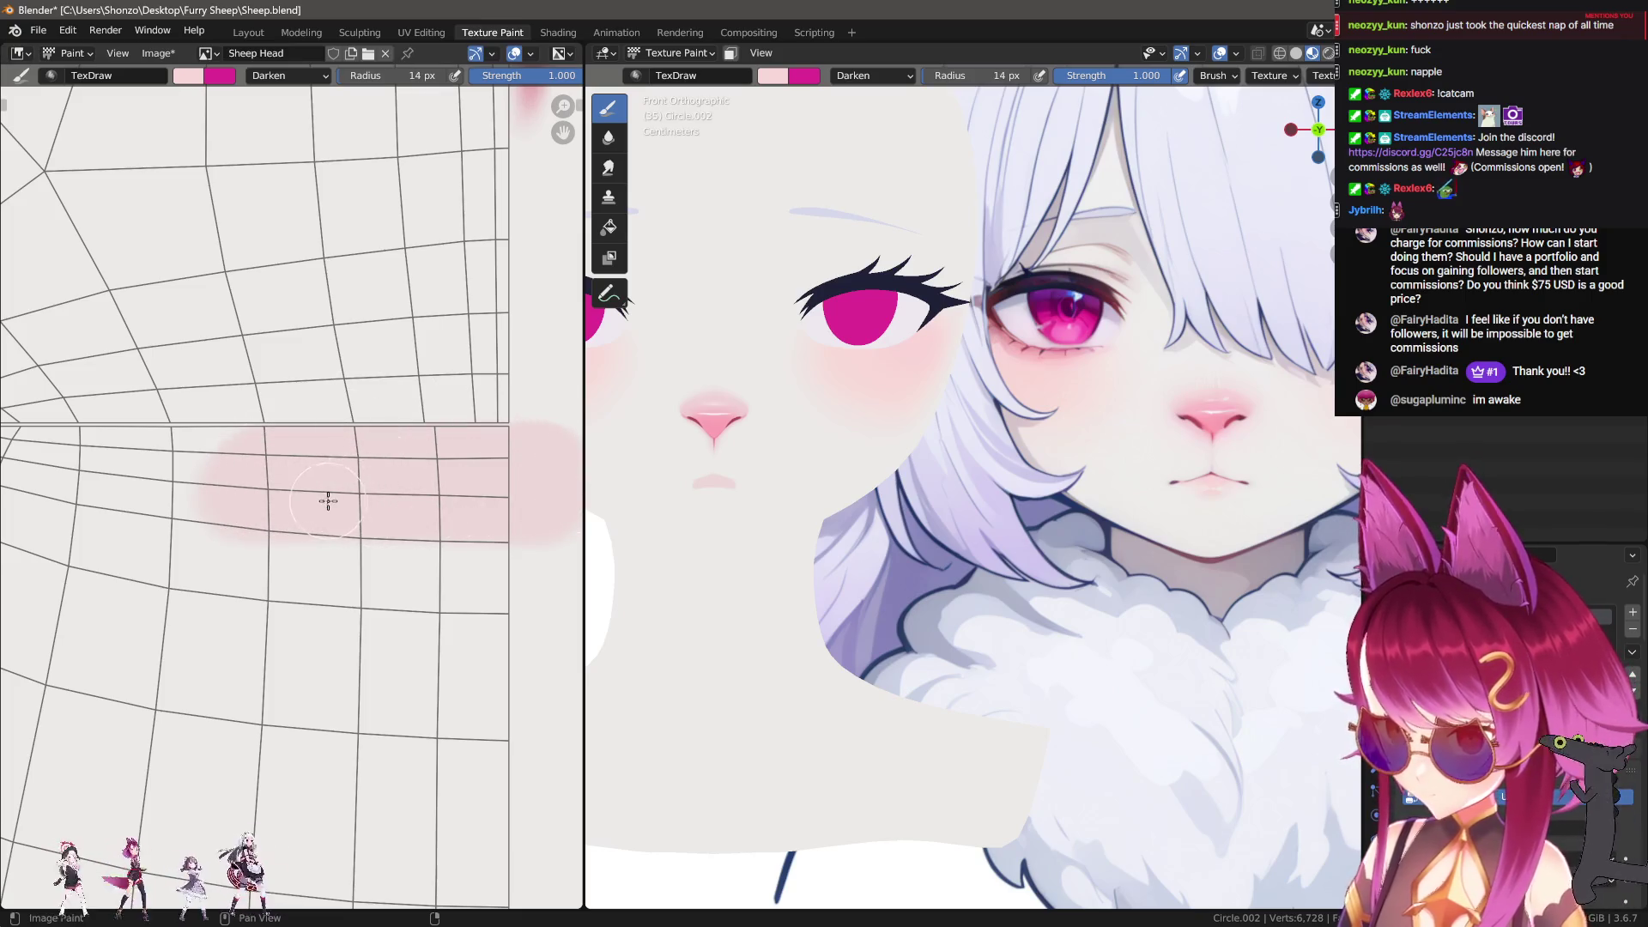
left_click_drag(261, 493, 405, 551)
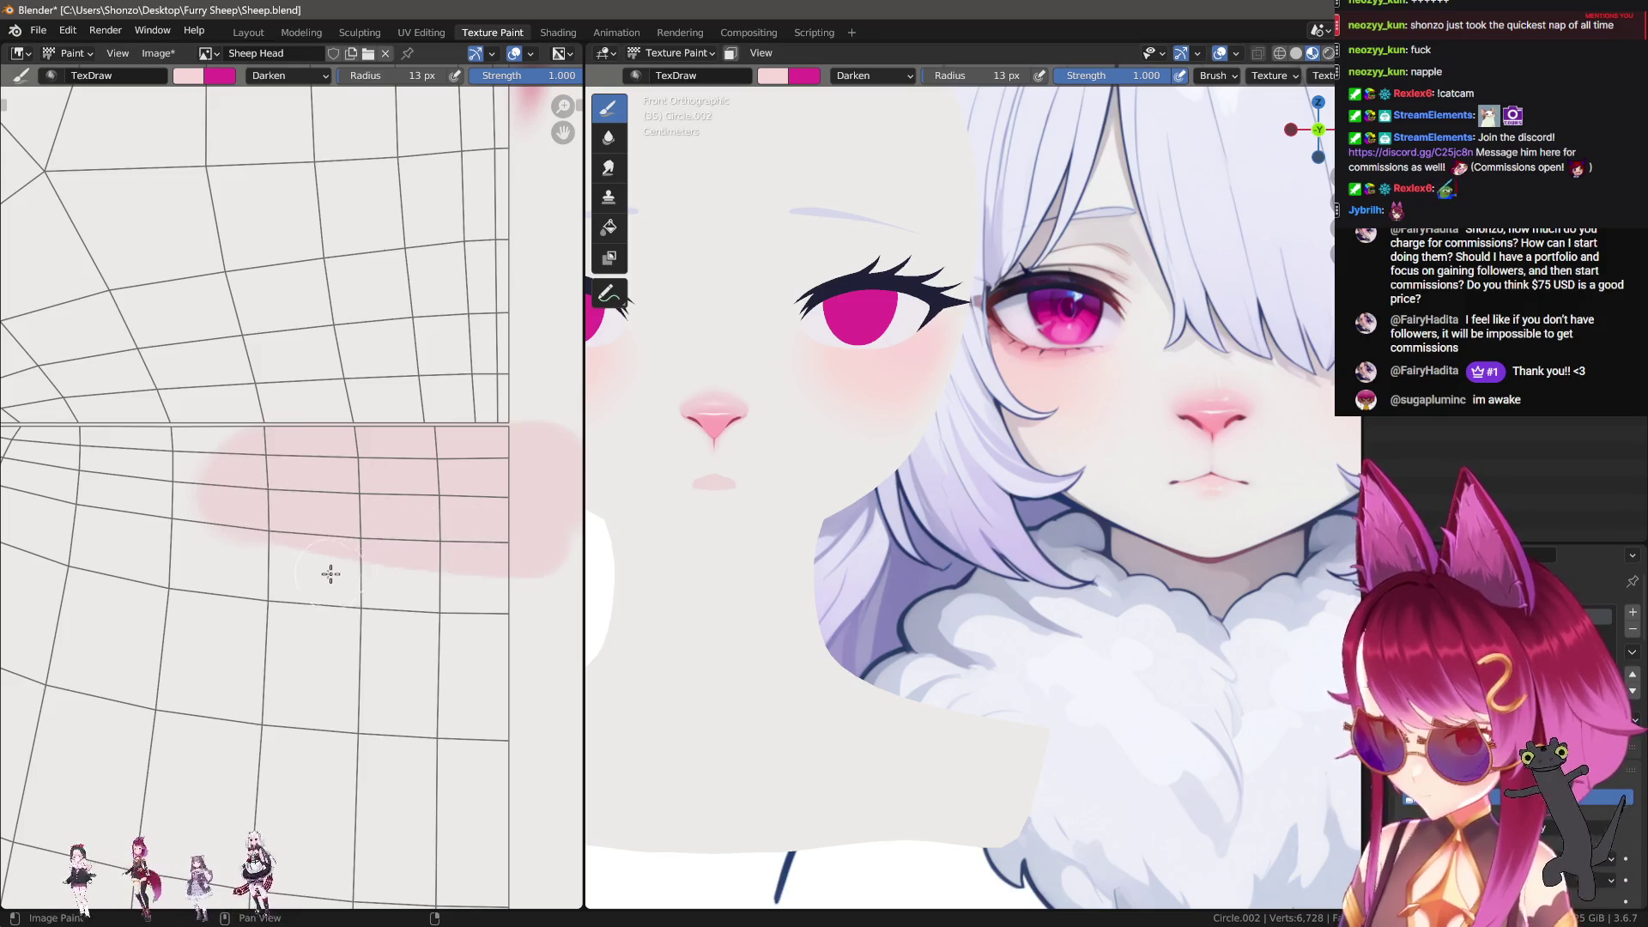
middle_click_drag(328, 575, 388, 539)
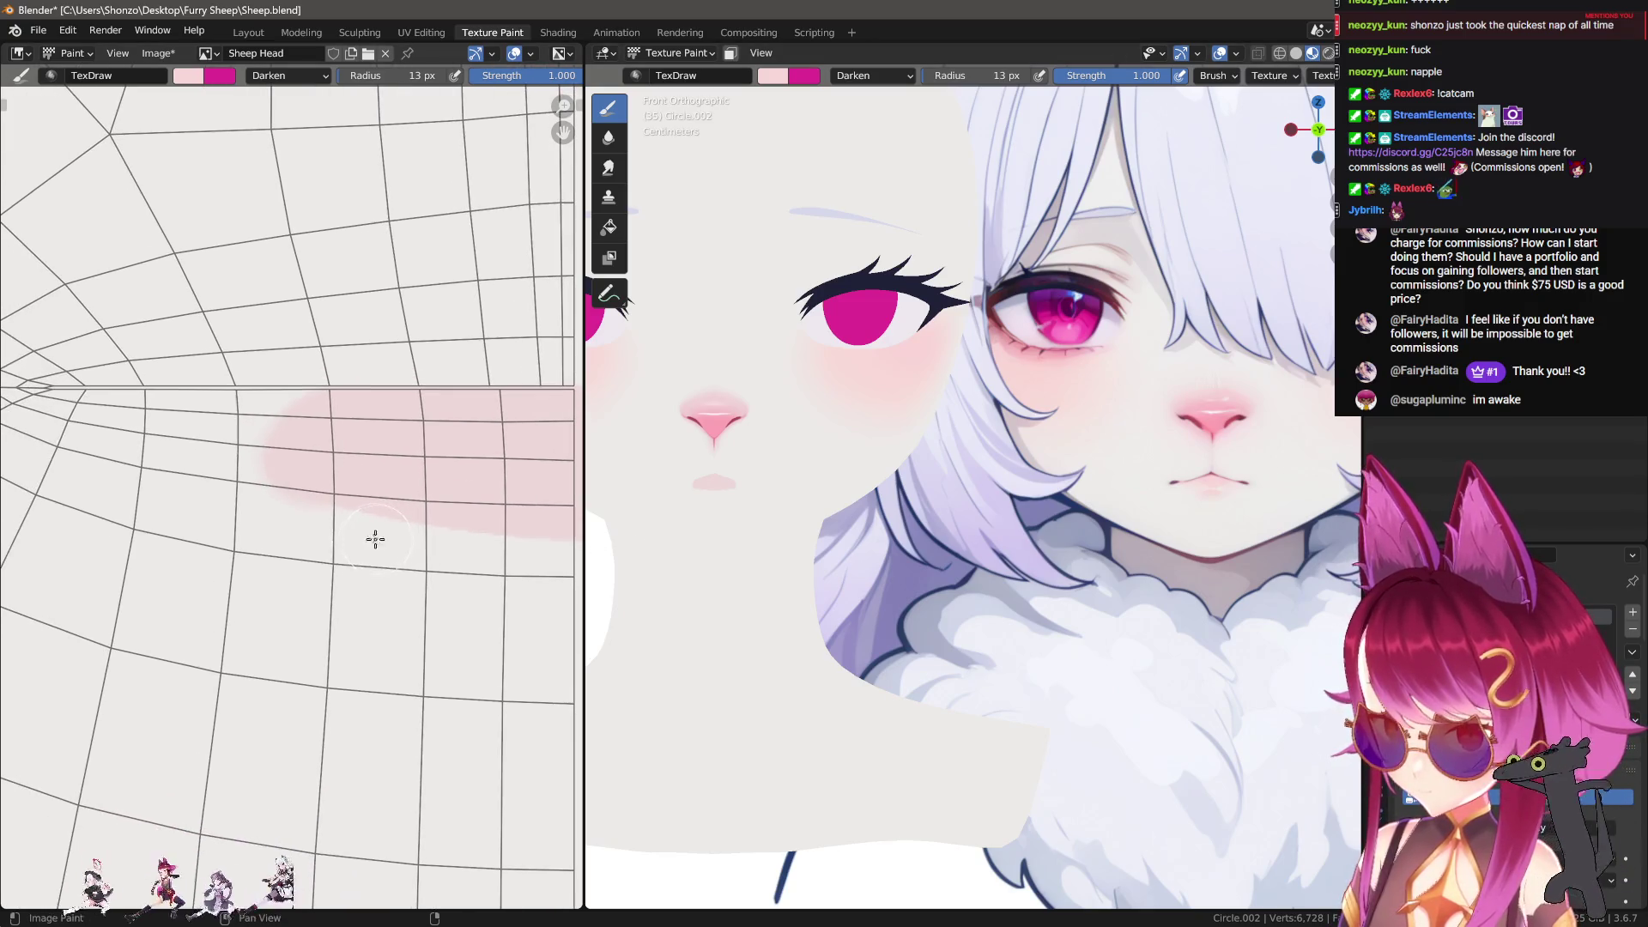
Step: Smear the pink band's edge leftward with a 70 px smudge brush
key("s")
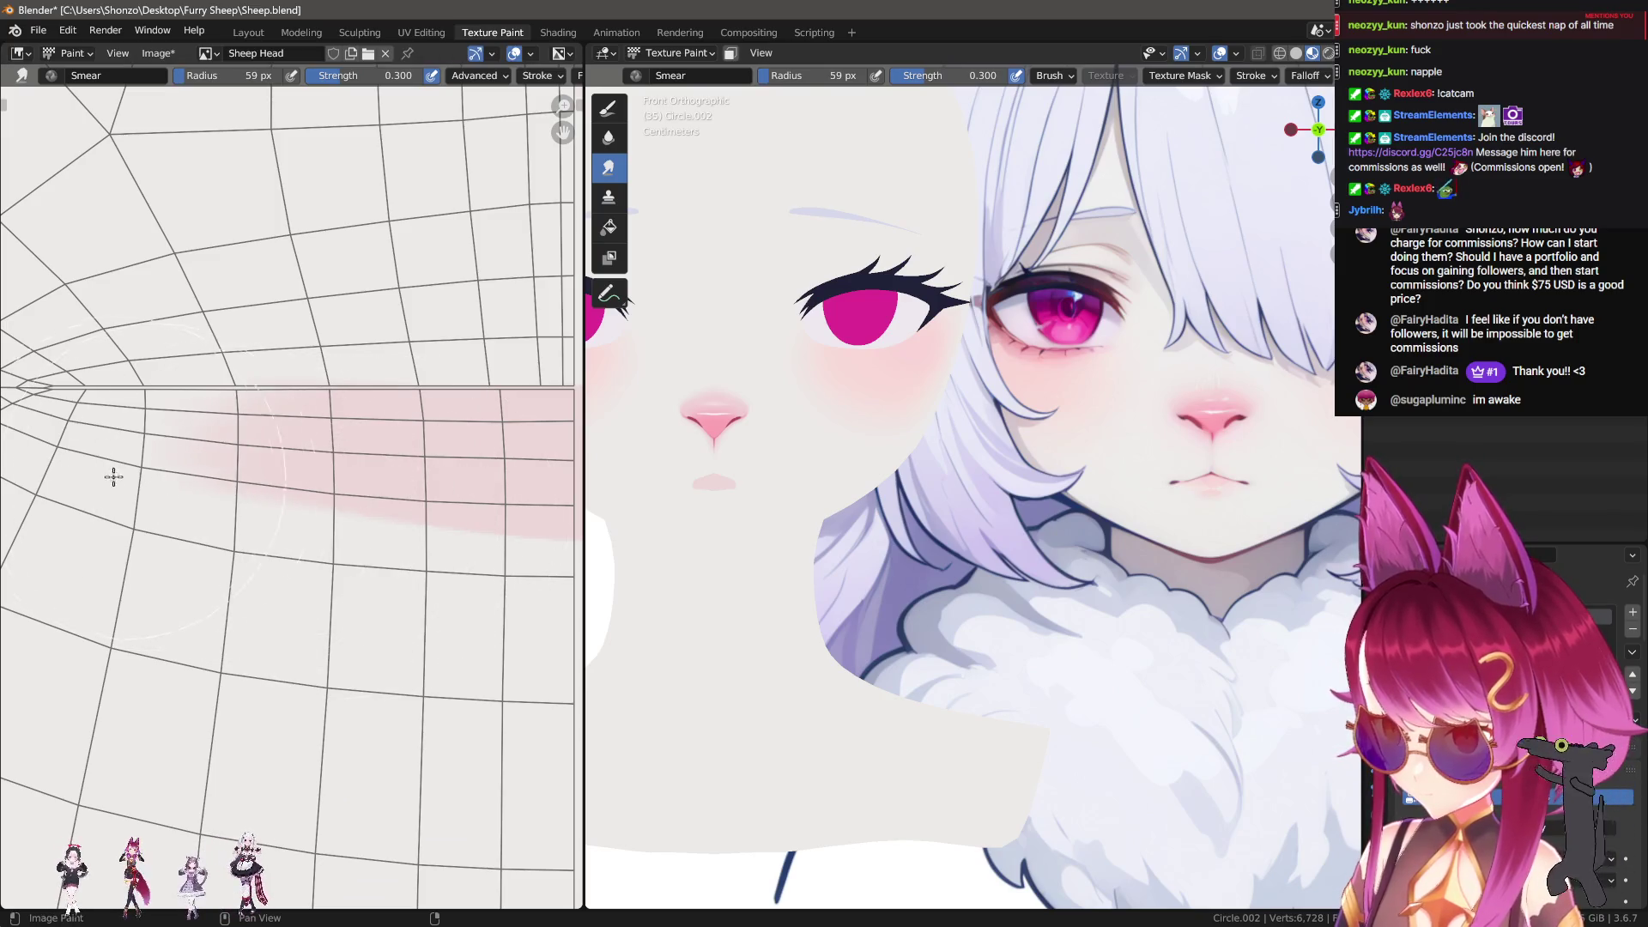
left_click_drag(288, 487, 162, 489)
key("f")
left_click(110, 554)
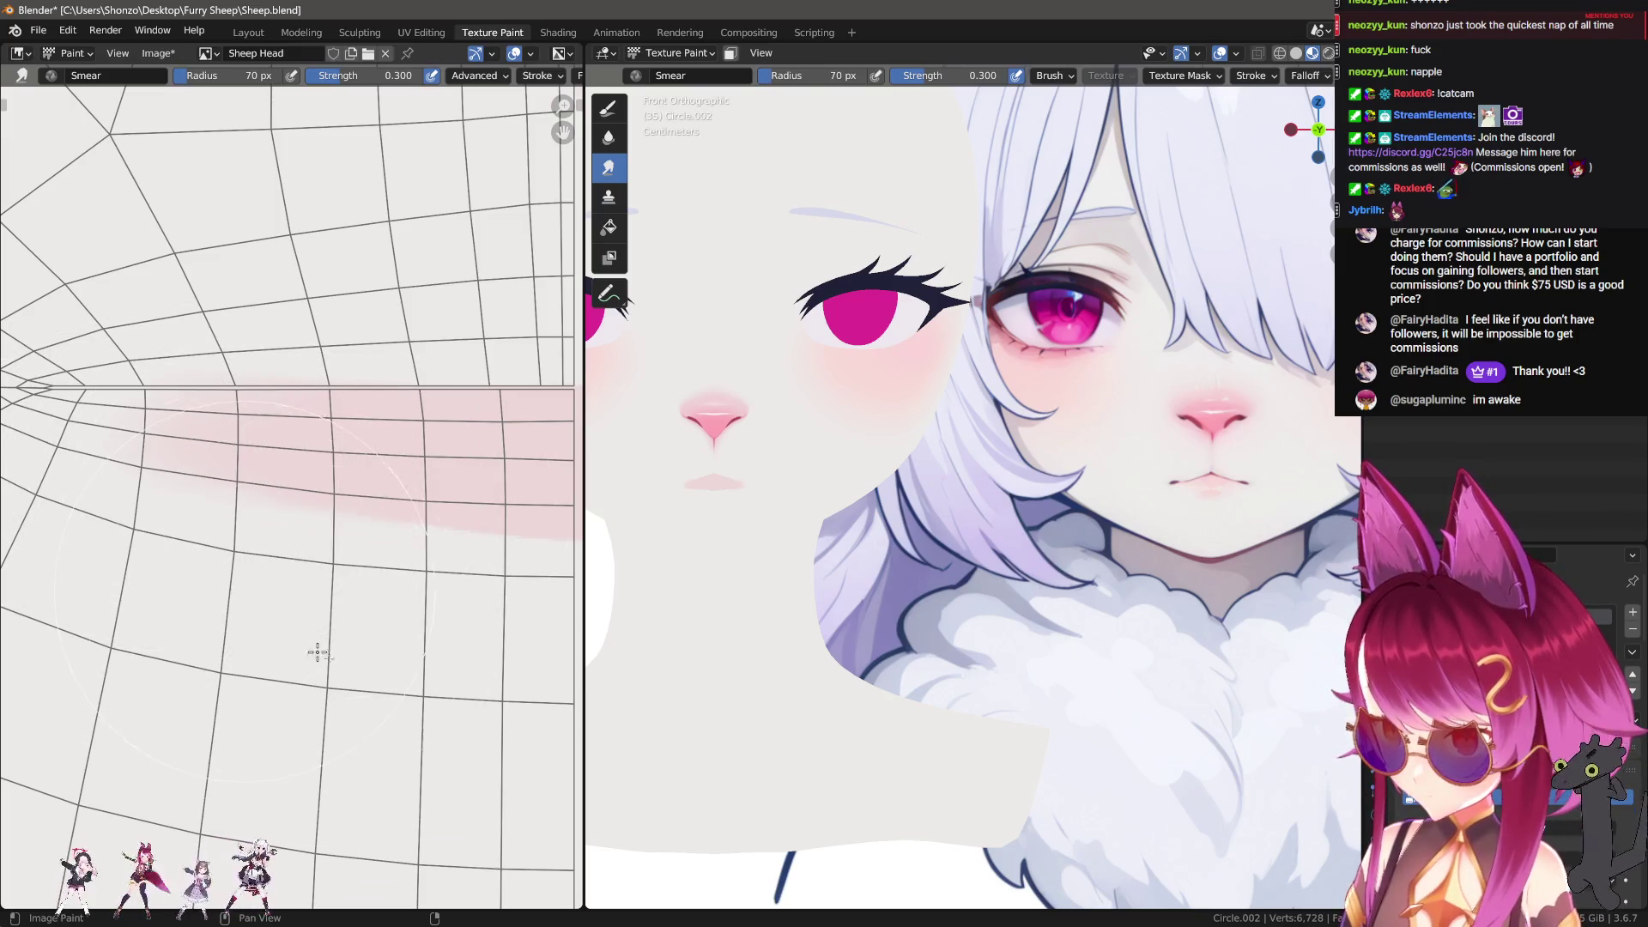
mouse_move(345, 620)
middle_mouse_down()
mouse_move(320, 596)
mouse_move(257, 592)
middle_mouse_up()
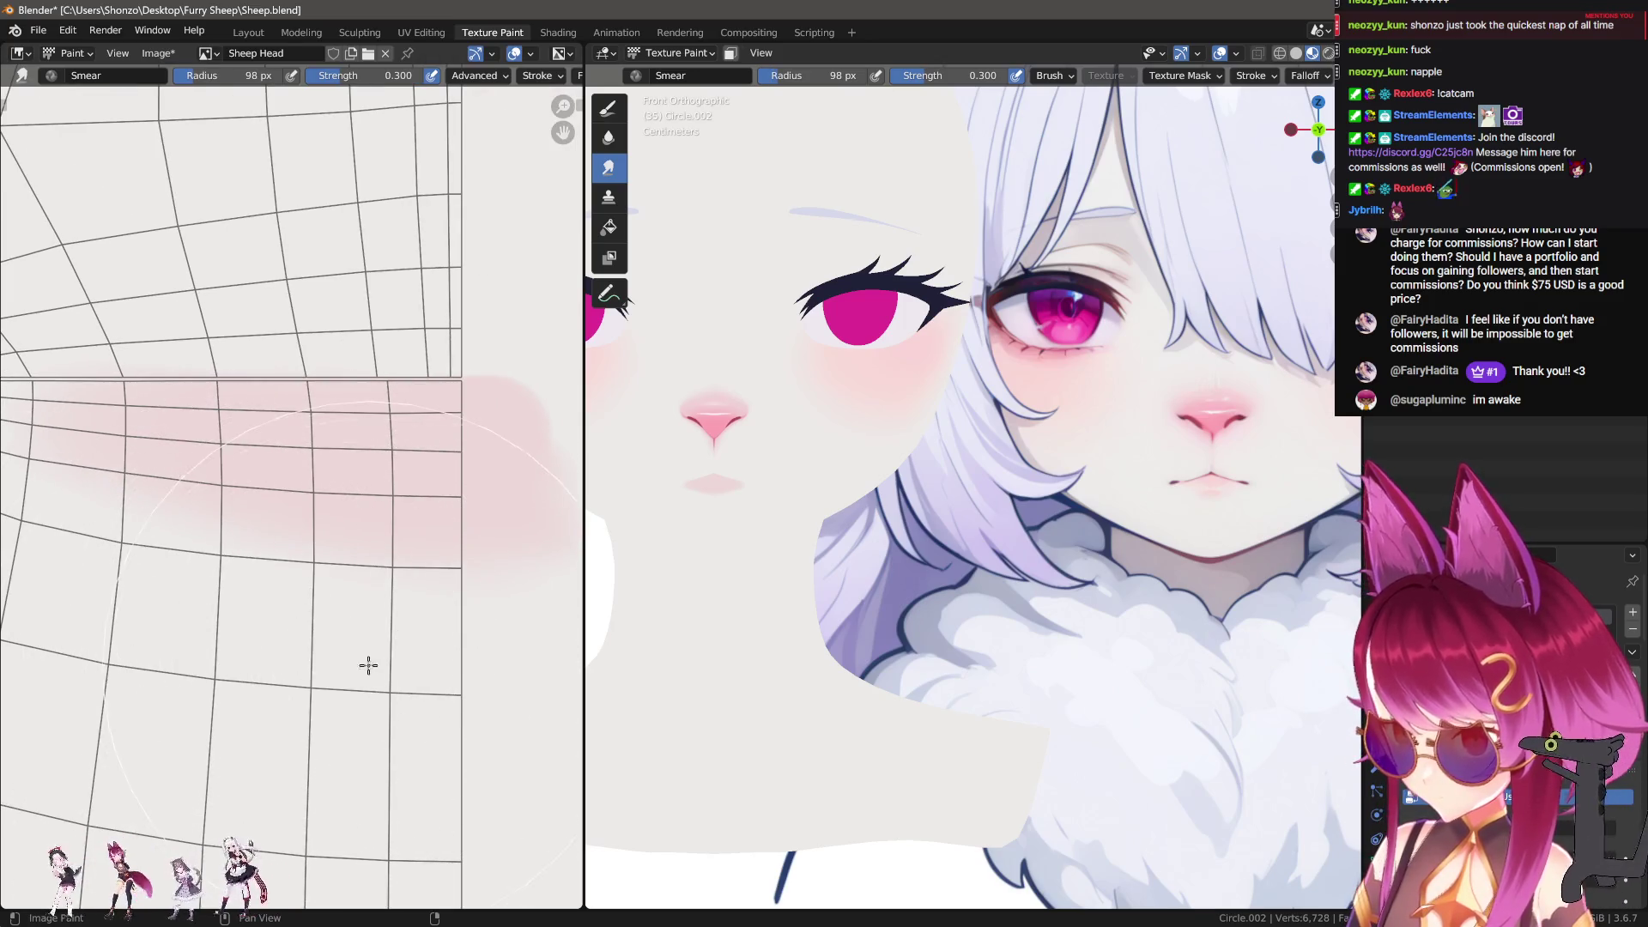
Step: Return to the draw brush at 17 px with its blend mode set to Mix
key("d")
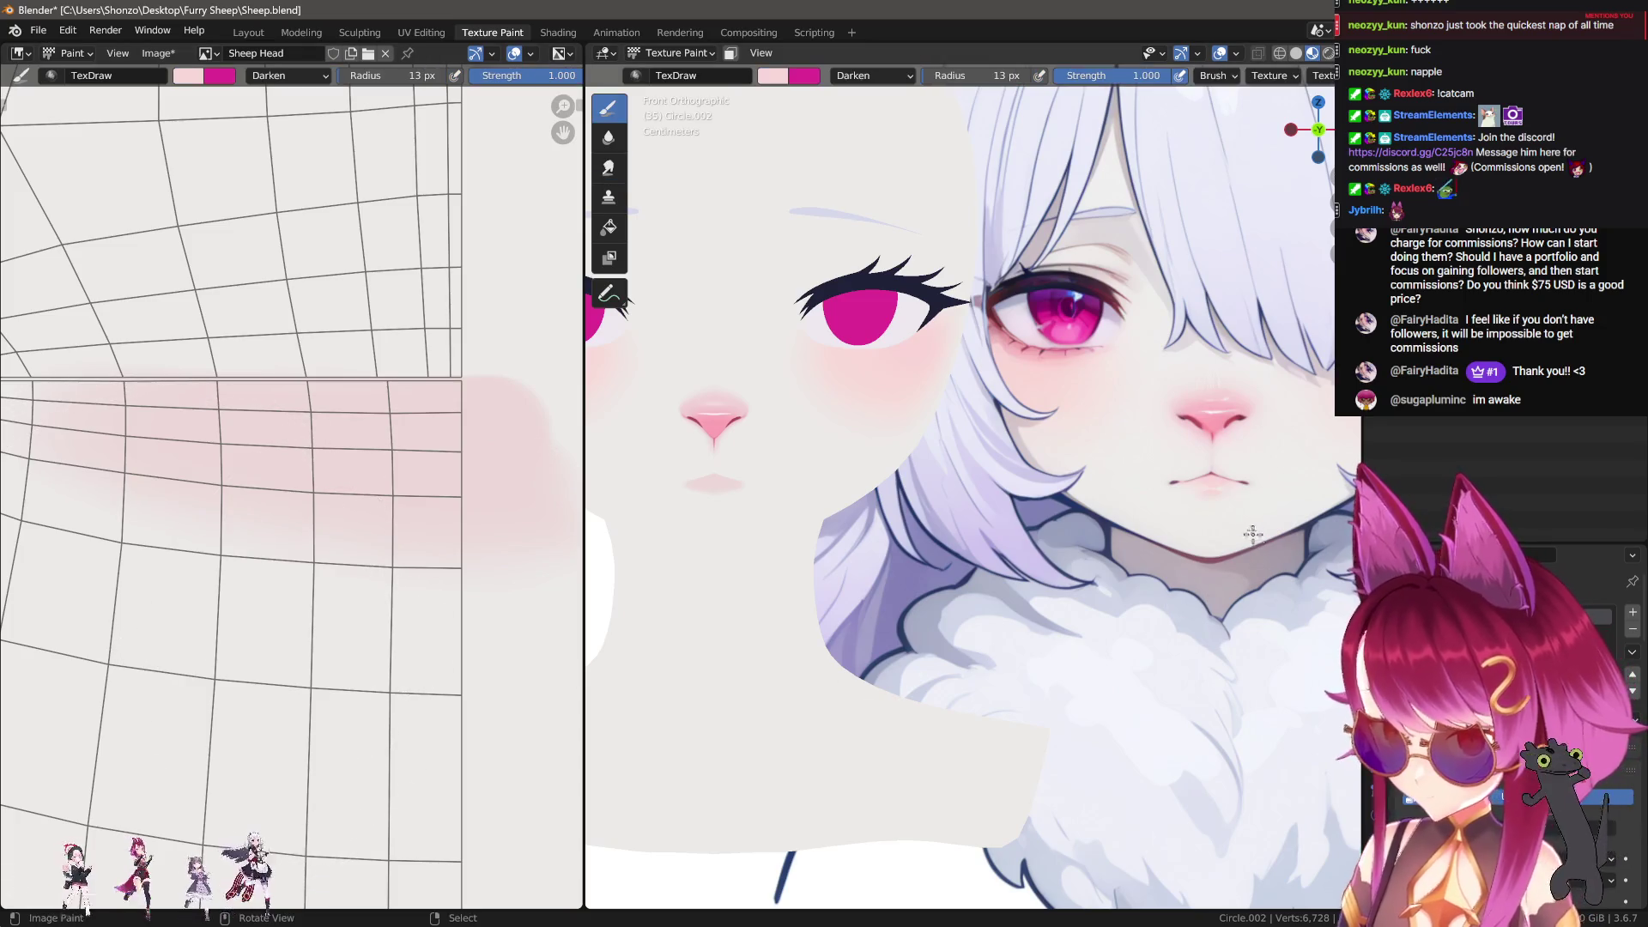
scroll(942, 595, "up", 6)
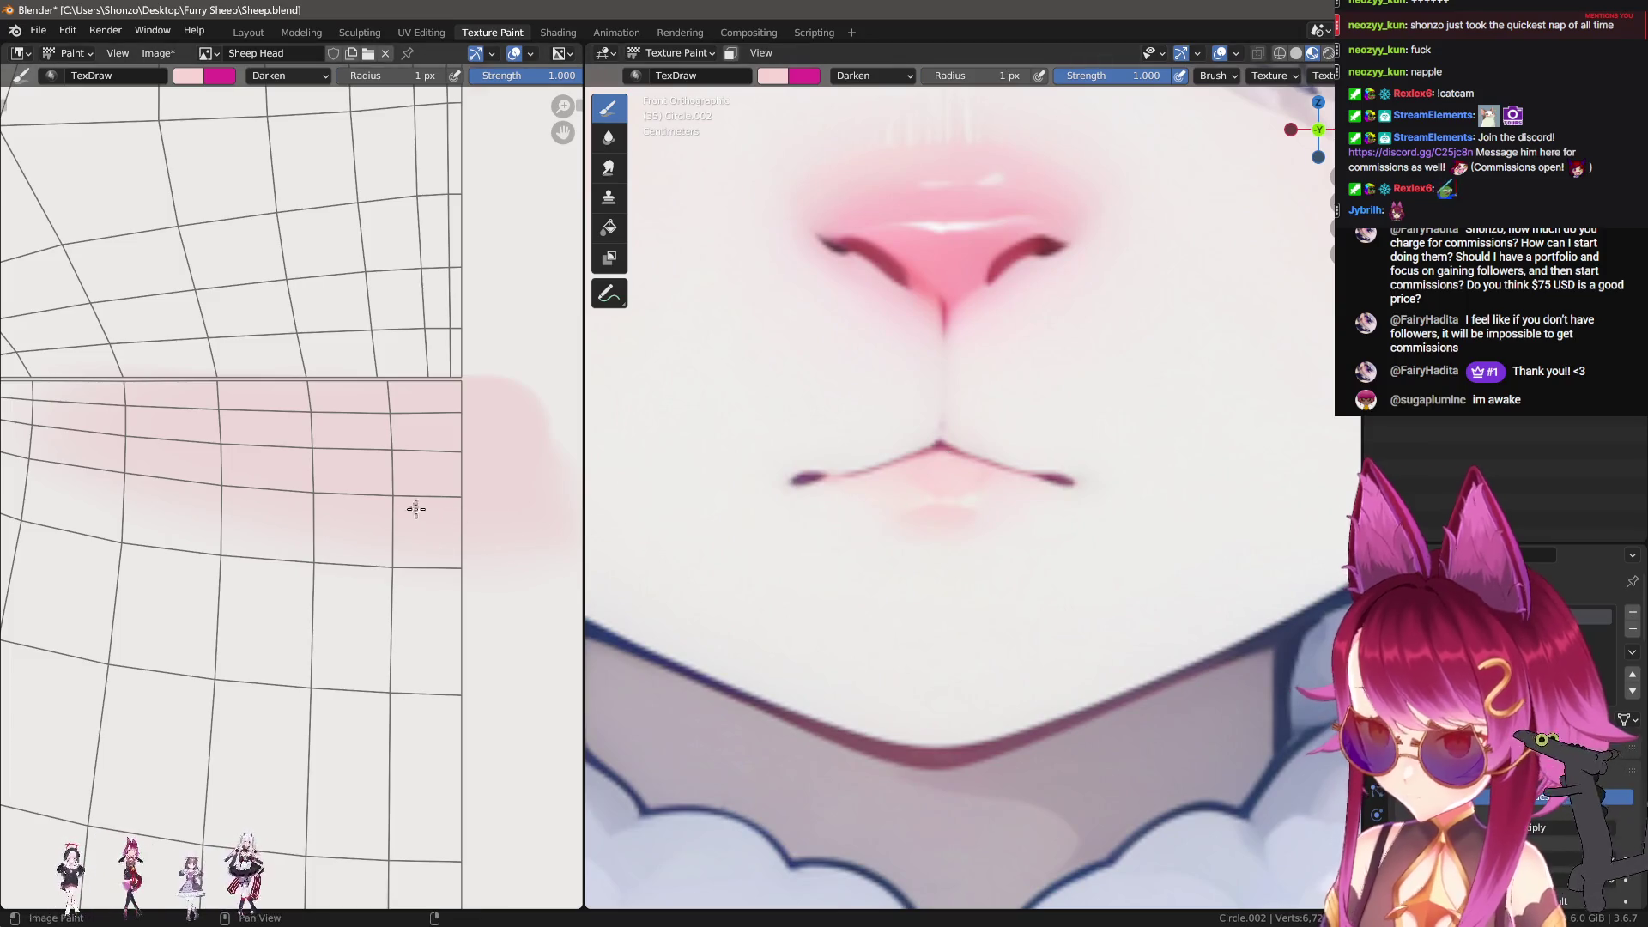
key("f")
left_click(344, 455)
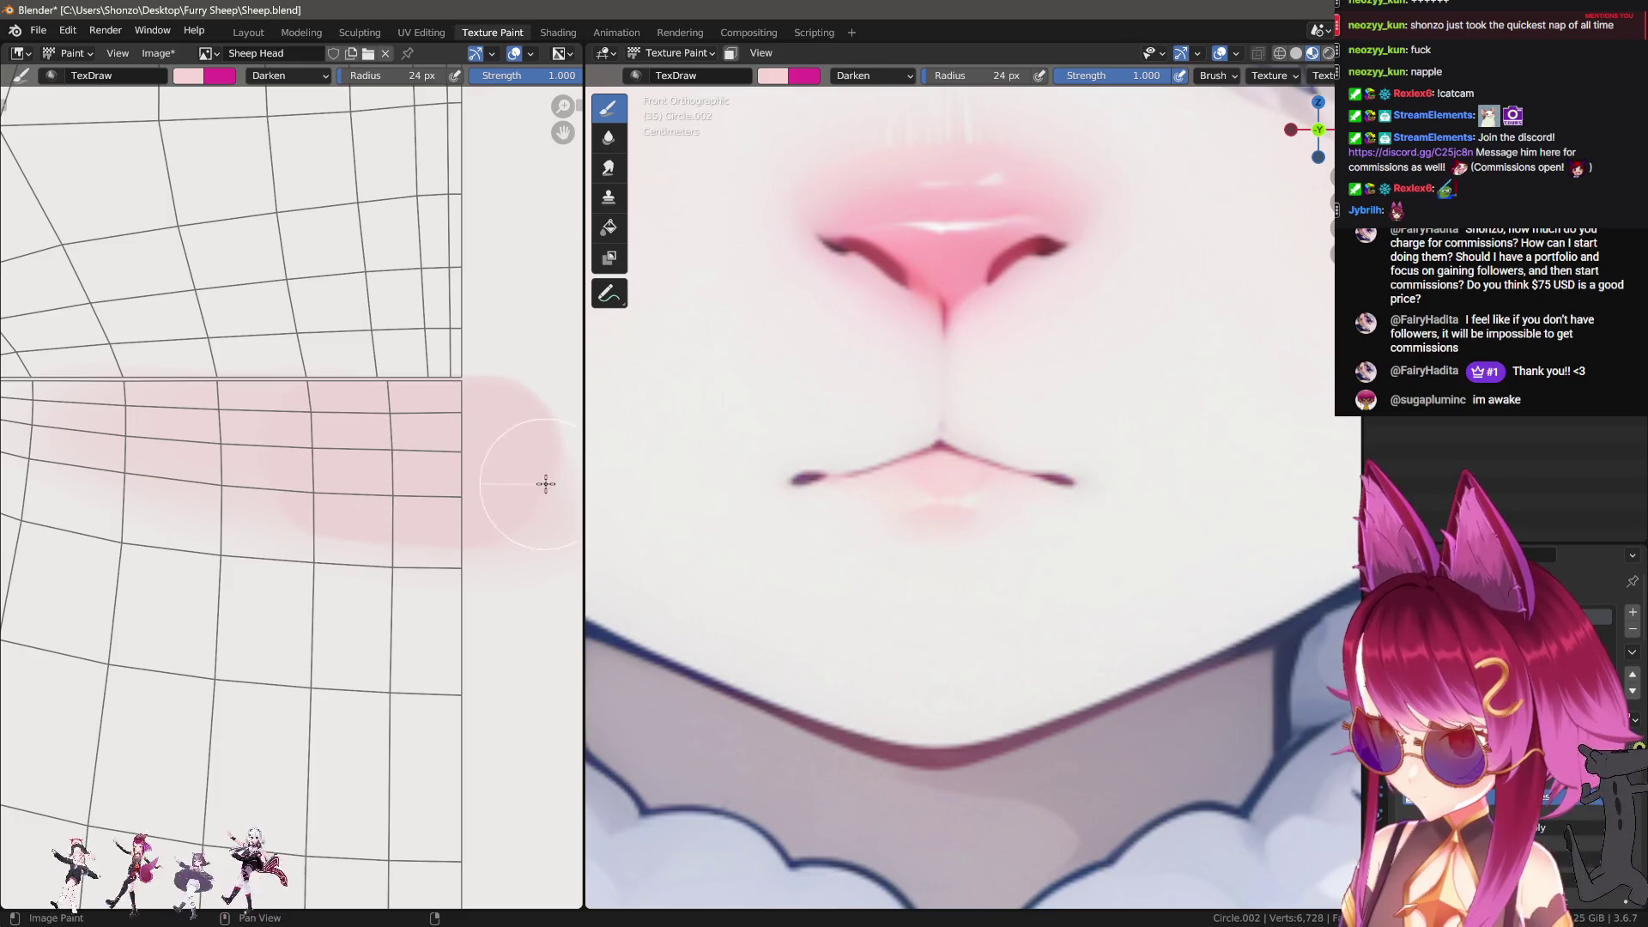
scroll(193, 509, "down", 2)
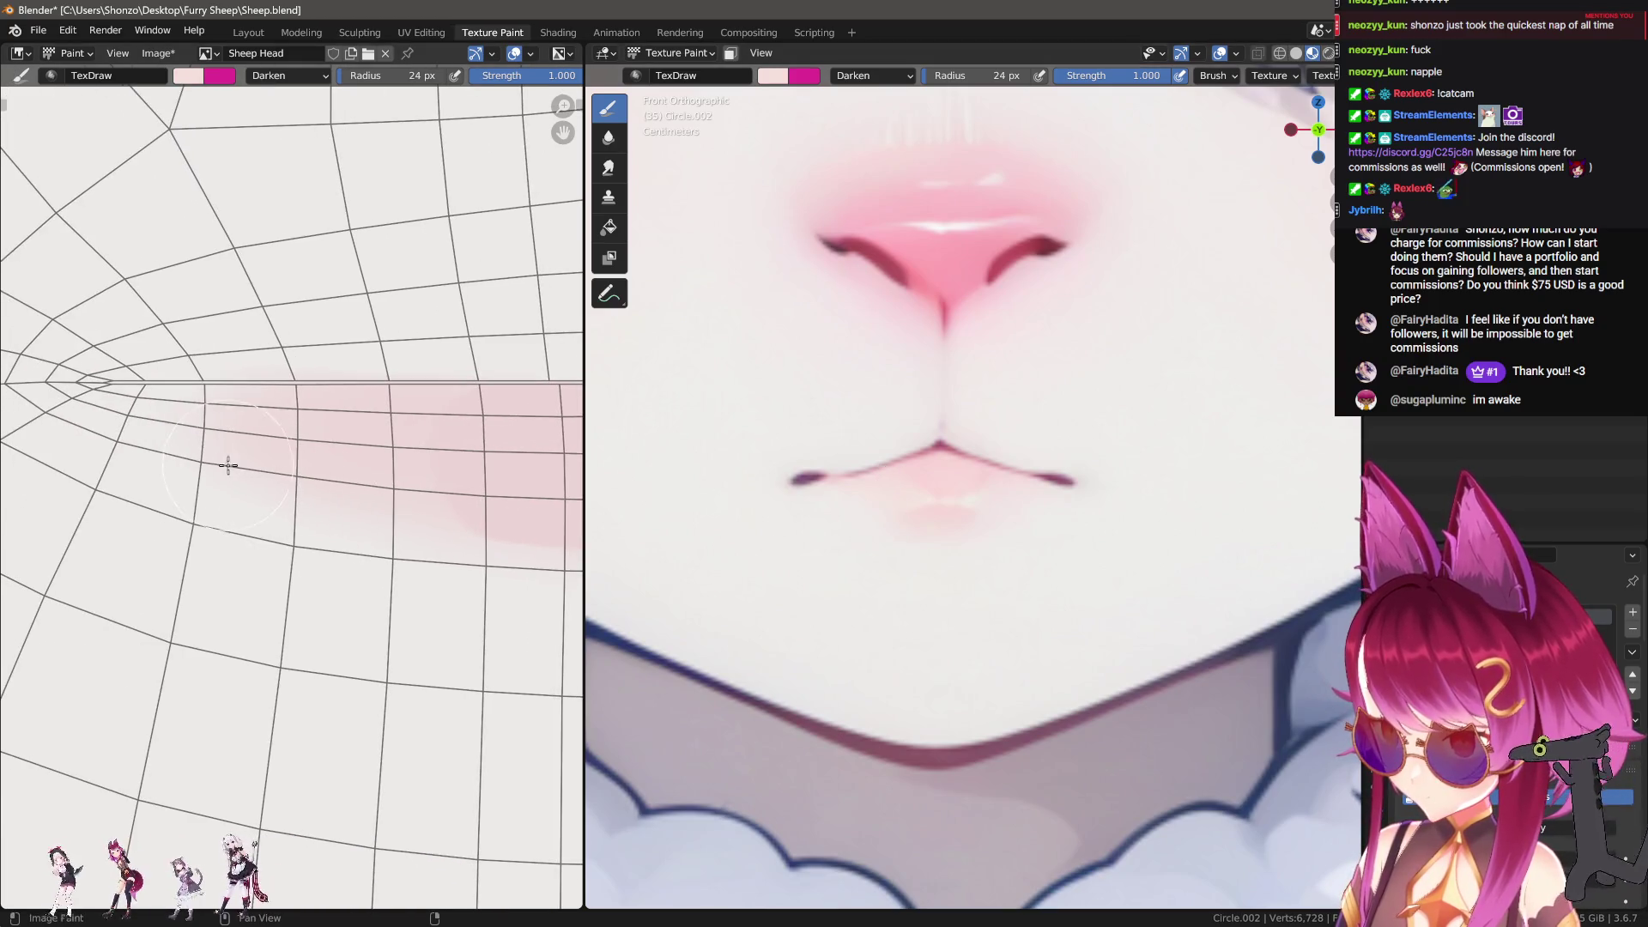
scroll(203, 483, "up", 2)
key("f")
left_click(148, 455)
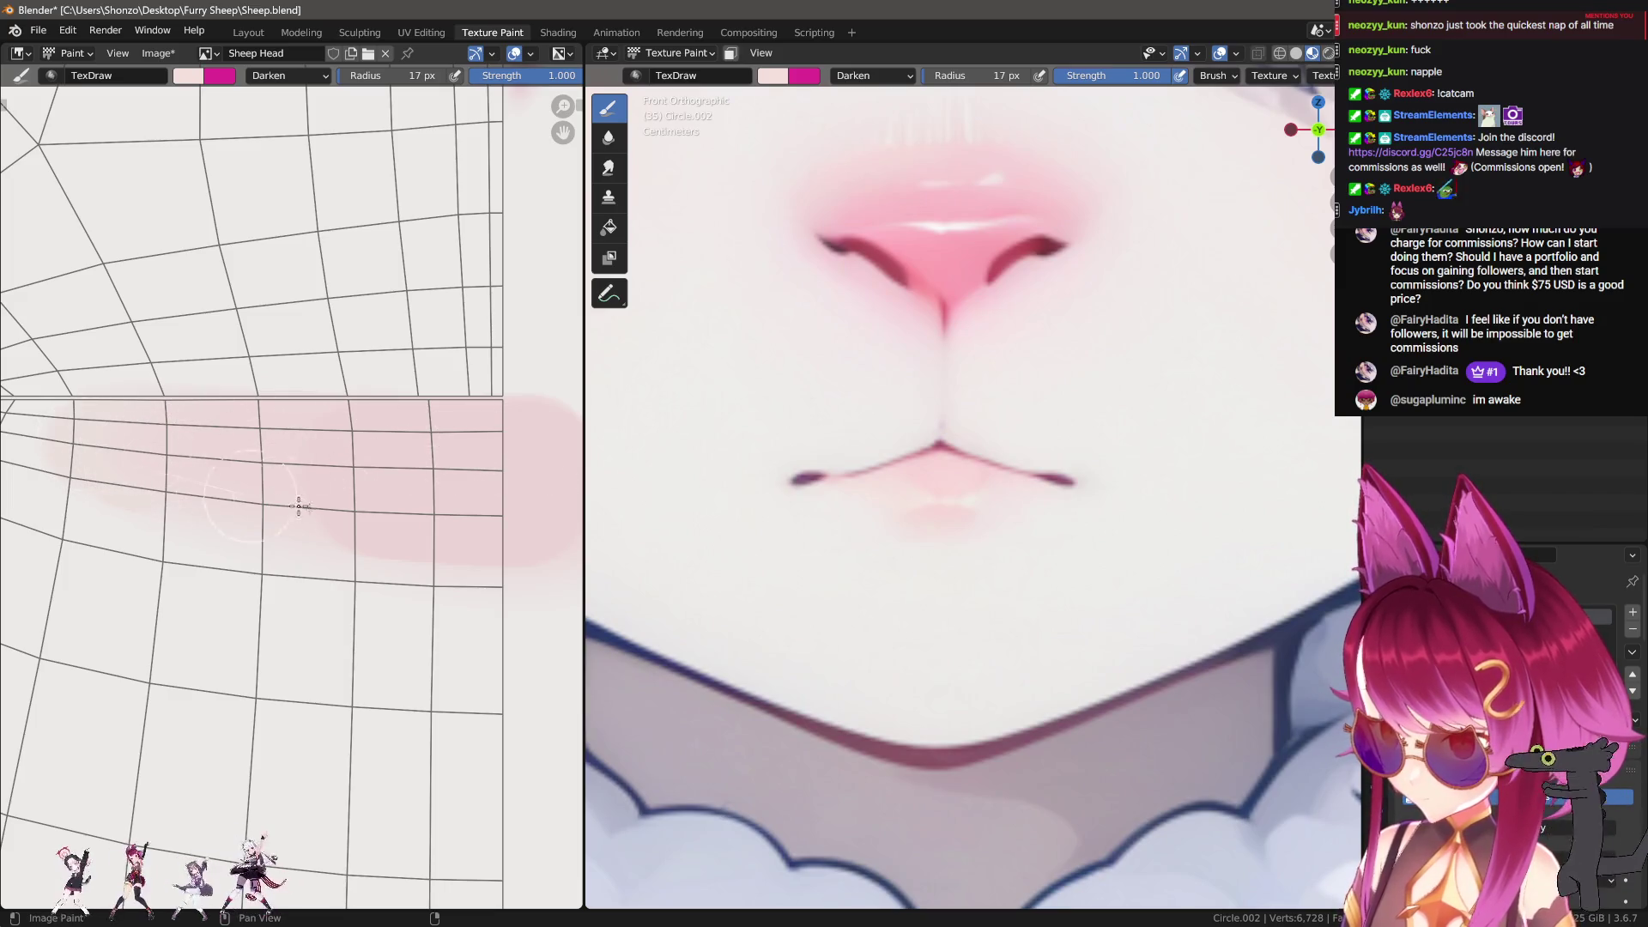
right_click(354, 479)
left_click(227, 433)
left_click(232, 453)
Step: Repaint pale pink across the band, undoing the last stroke
left_click_drag(120, 450, 327, 464)
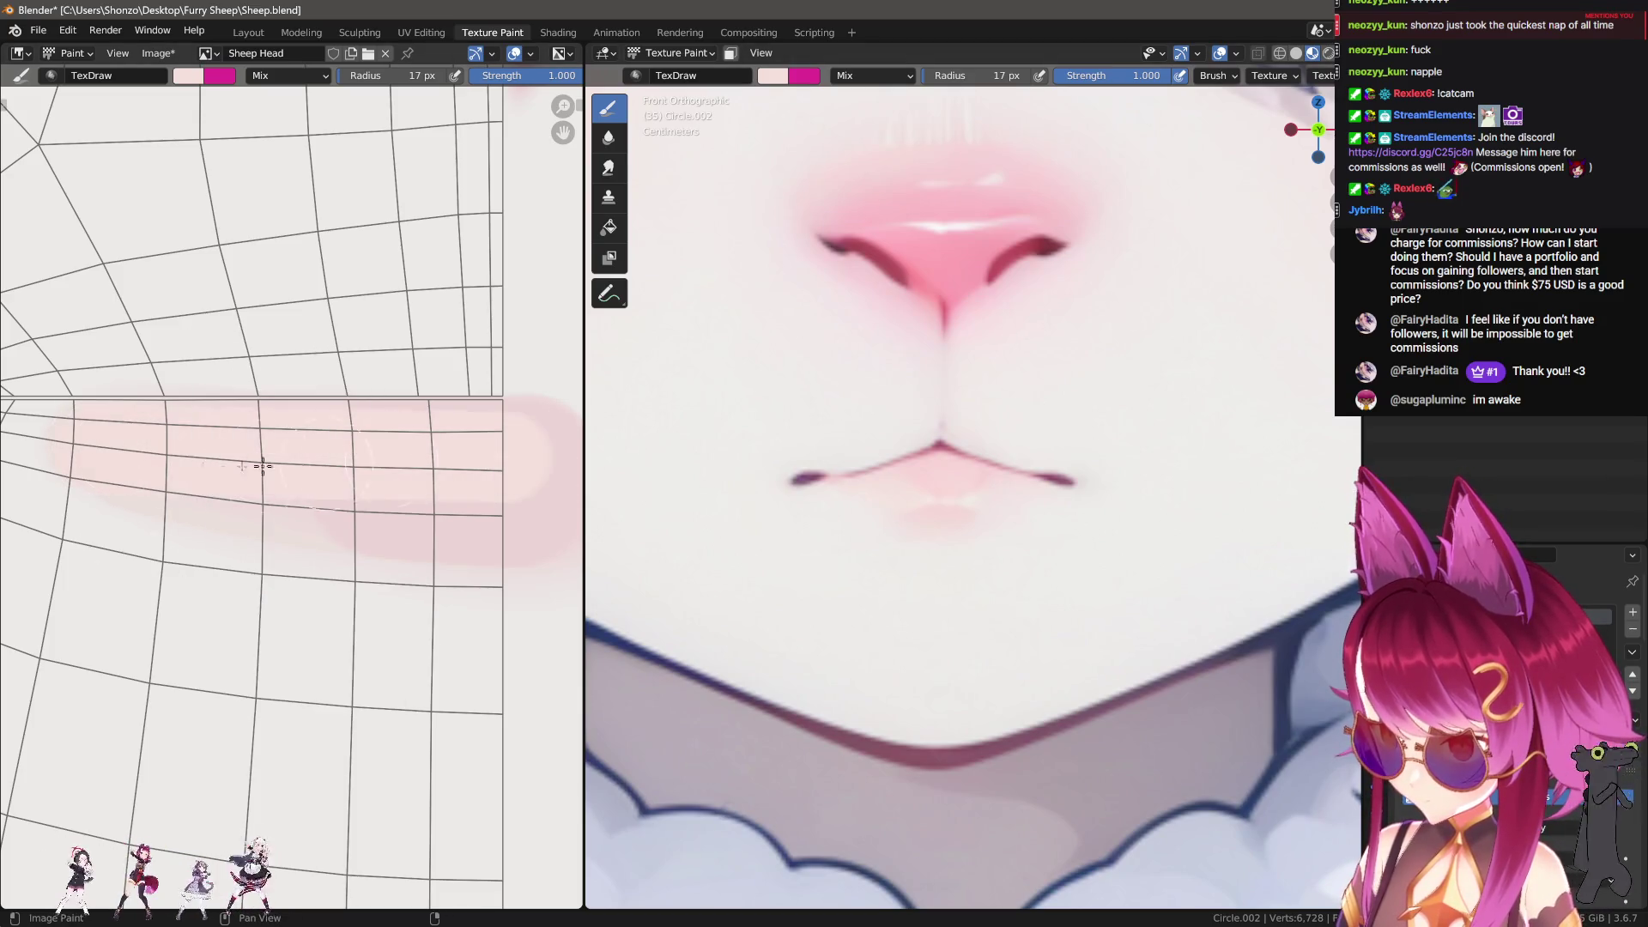
left_click_drag(149, 474, 591, 542)
left_click_drag(422, 440, 588, 434)
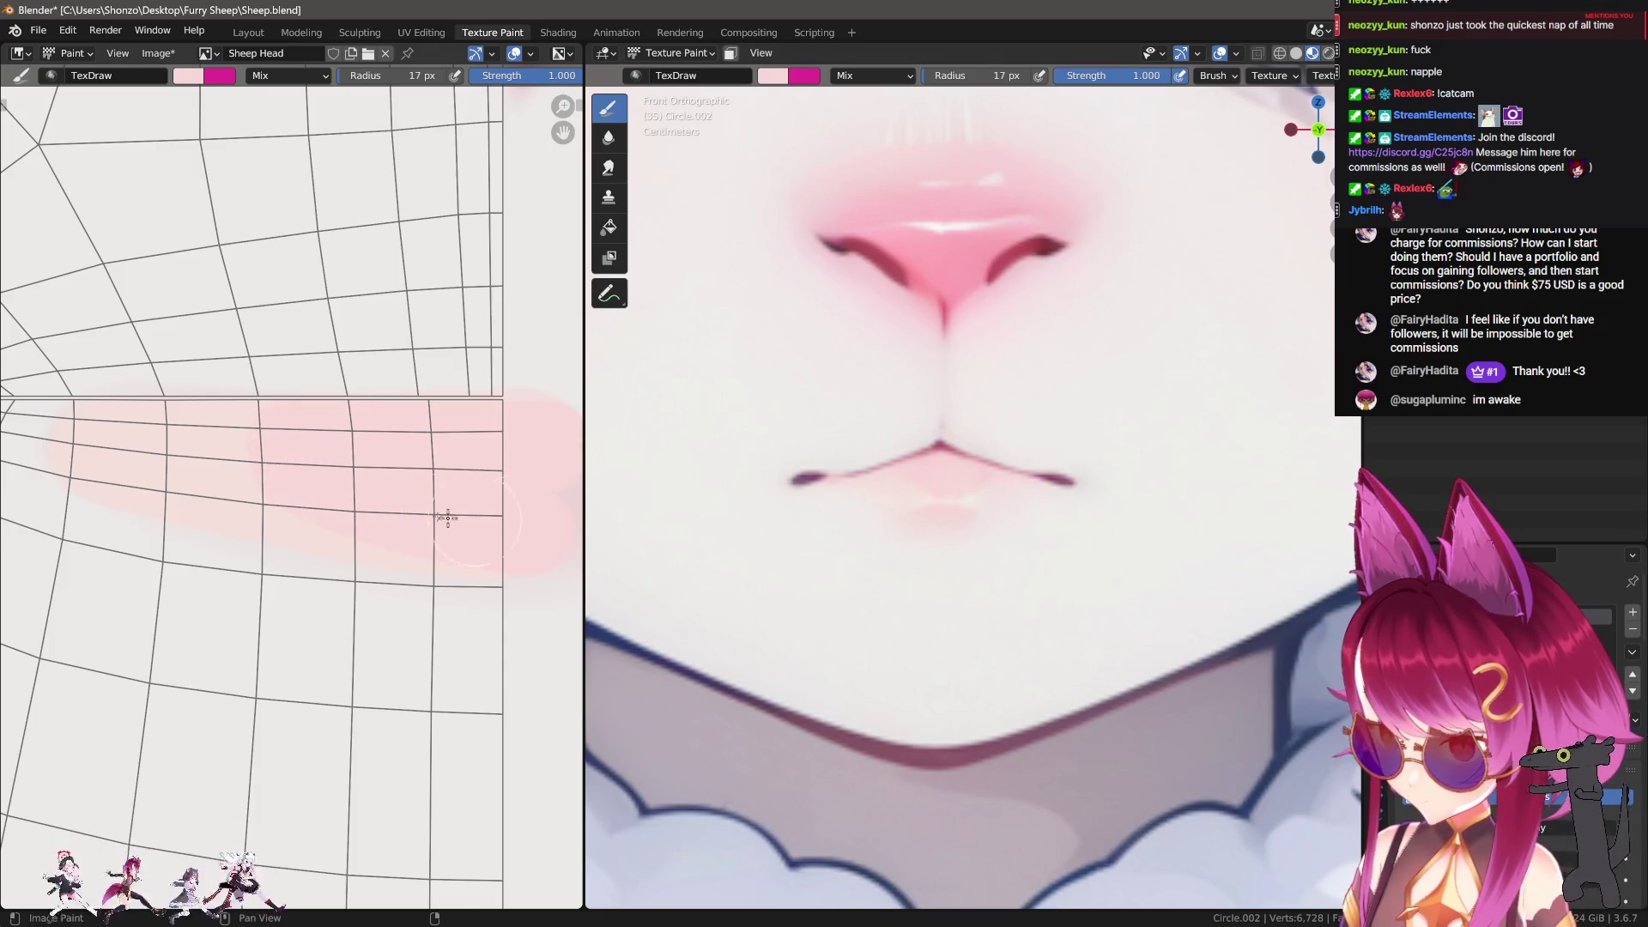
scroll(728, 468, "down", 5)
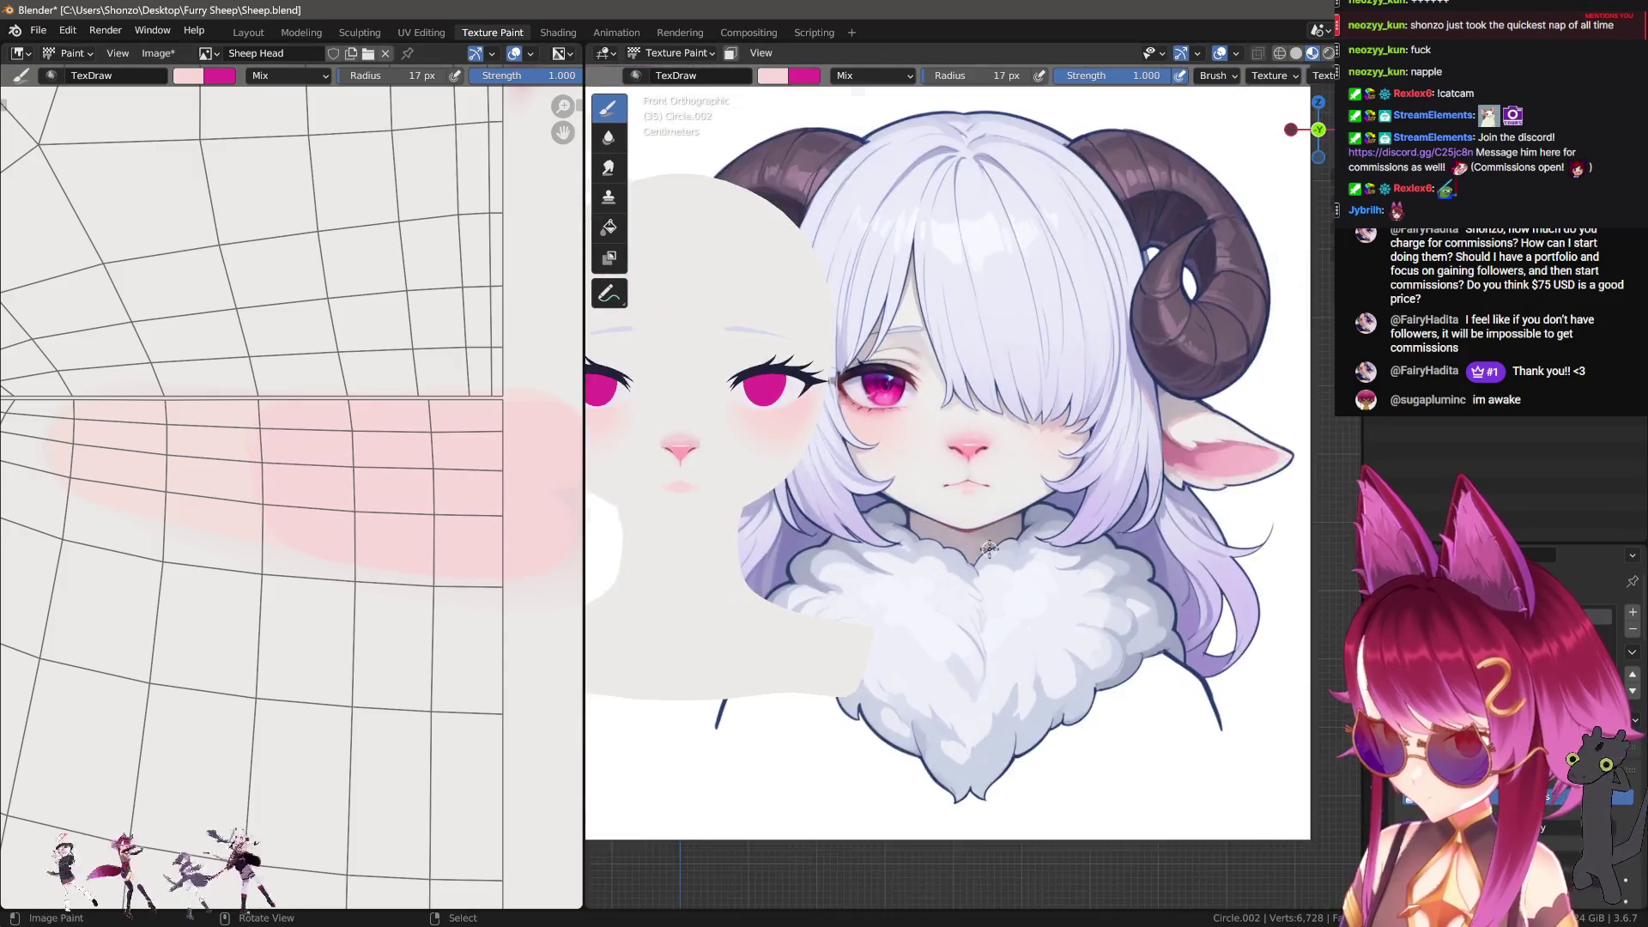
scroll(961, 633, "up", 6)
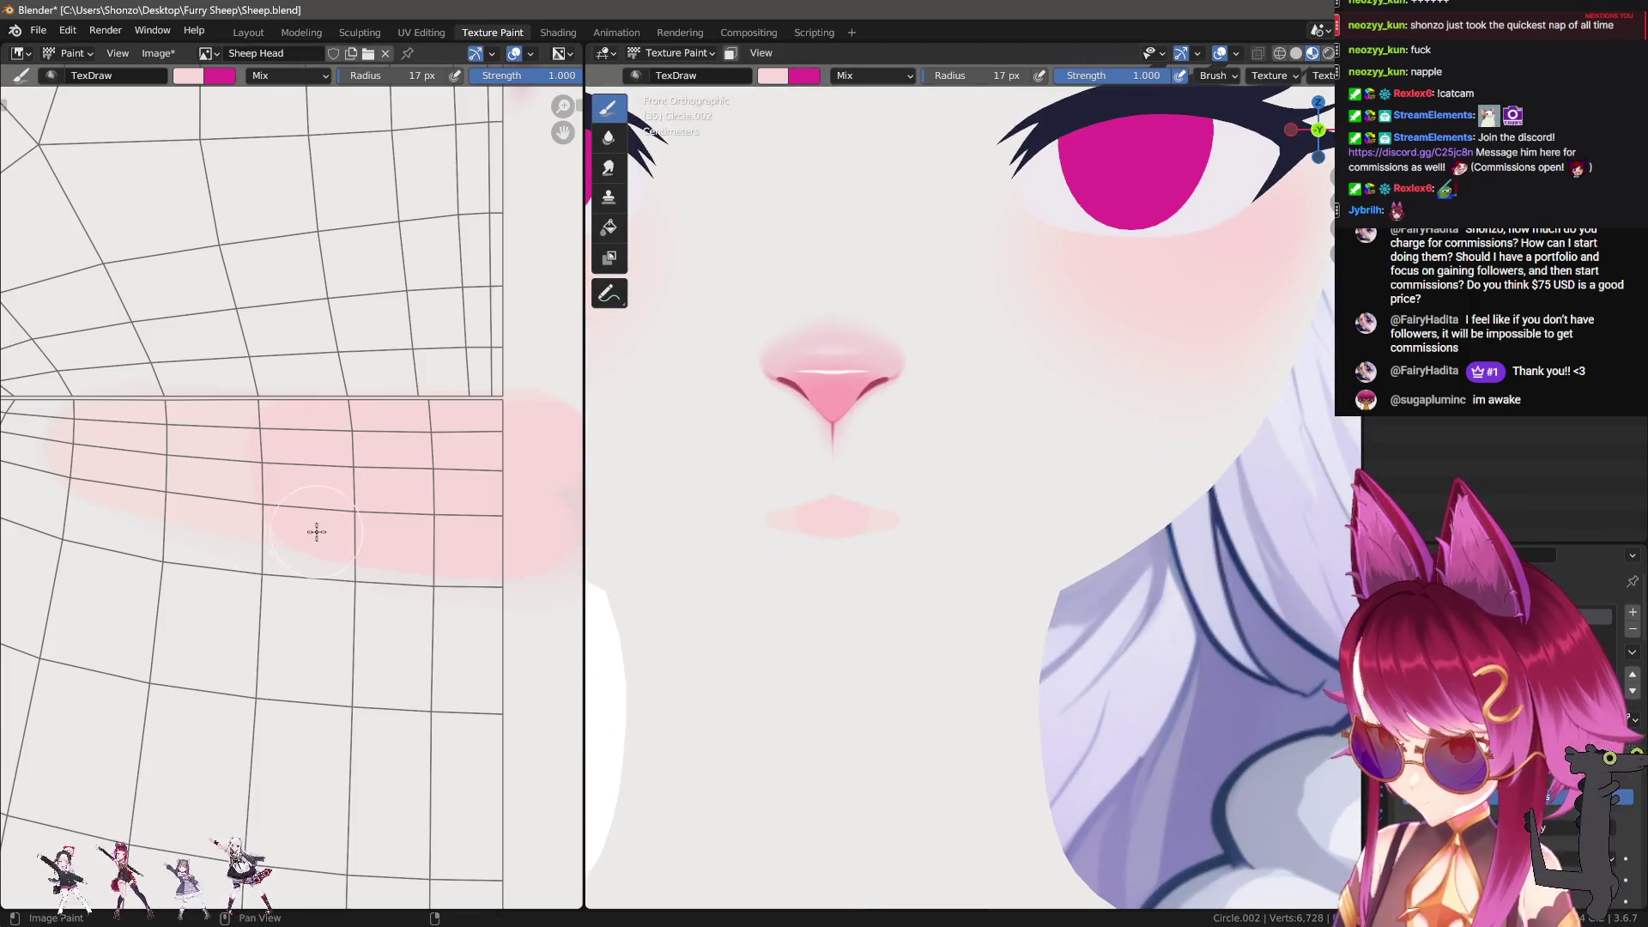
key("ctrl+z")
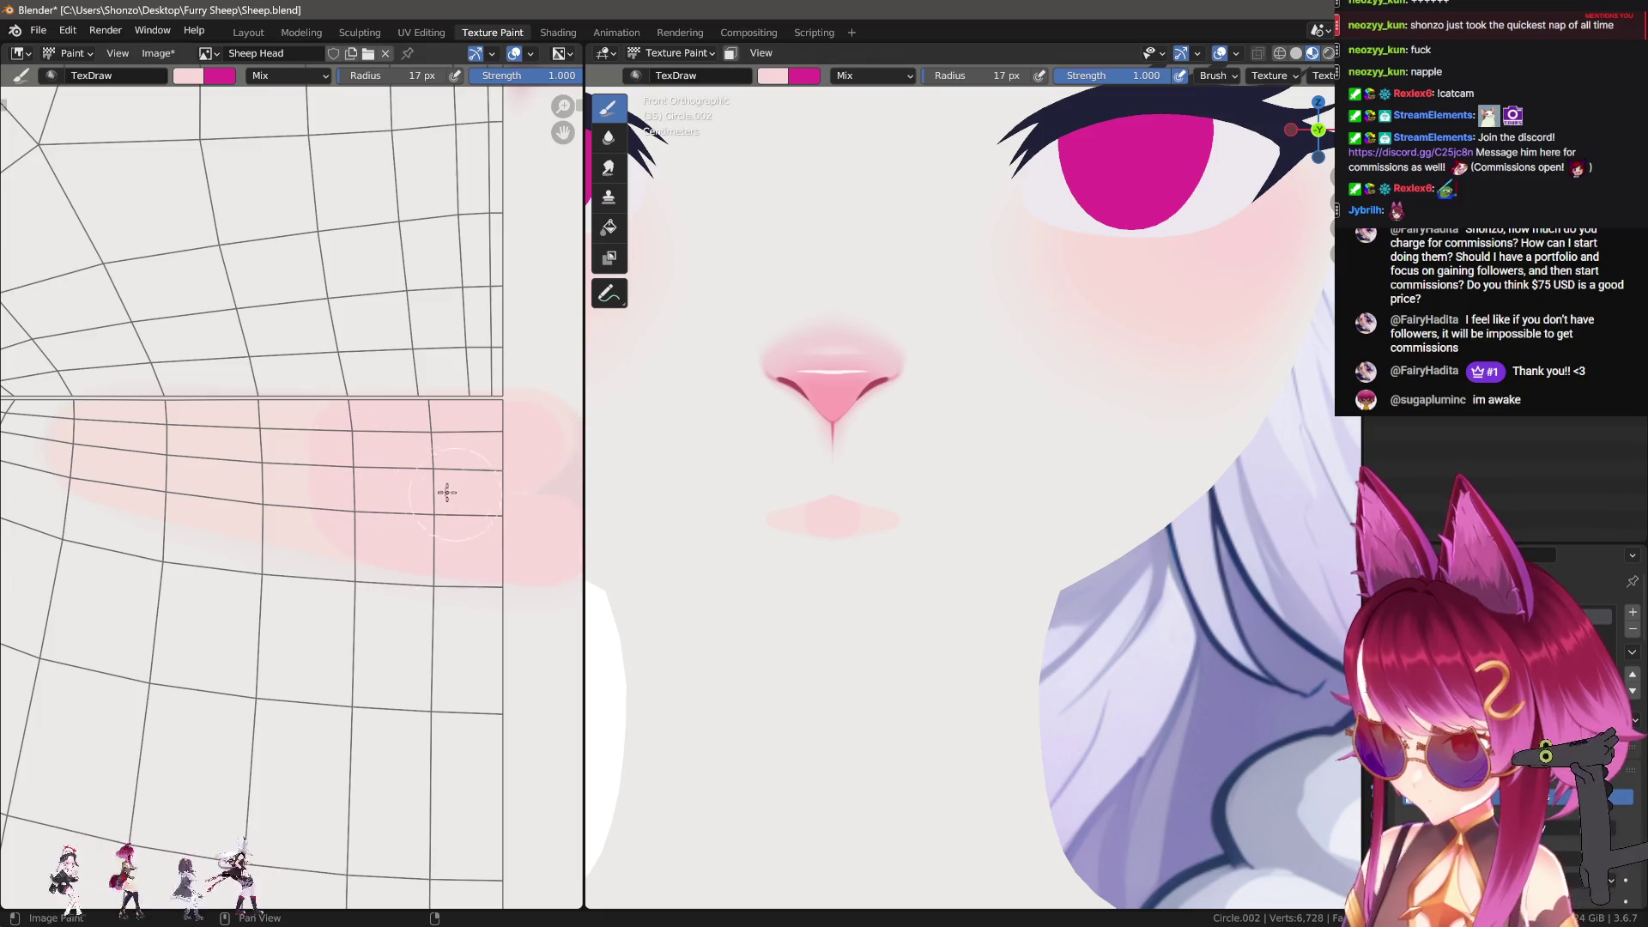
Step: Switch to the Smear brush and shift the texture view across the band
key("s")
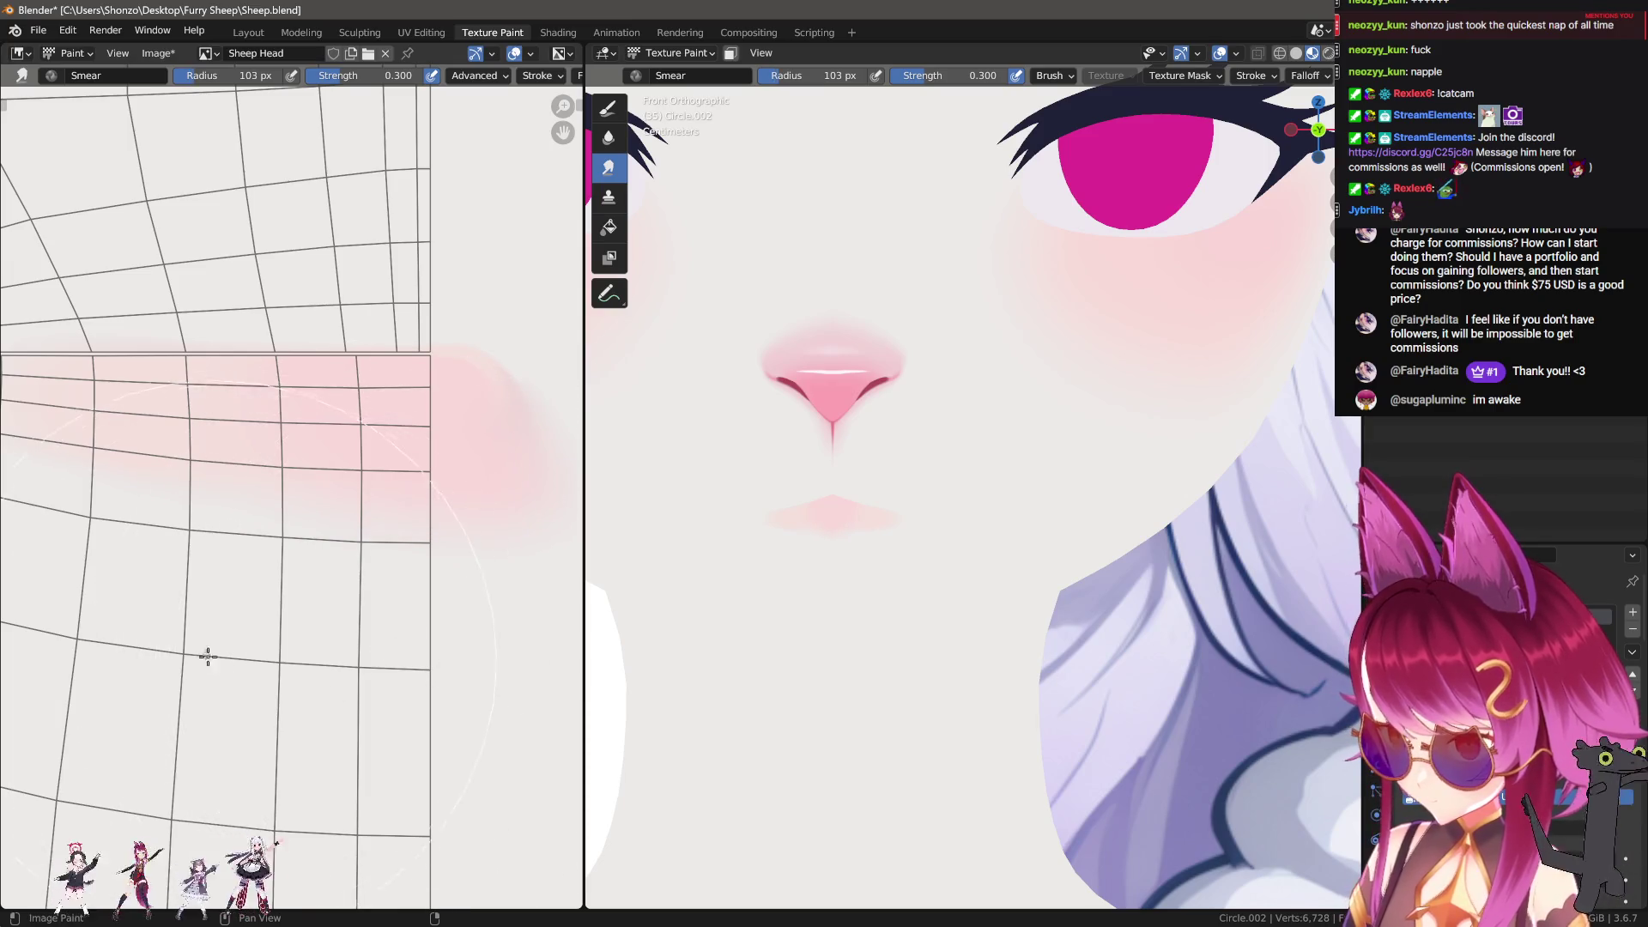
middle_click_drag(215, 660, 269, 648)
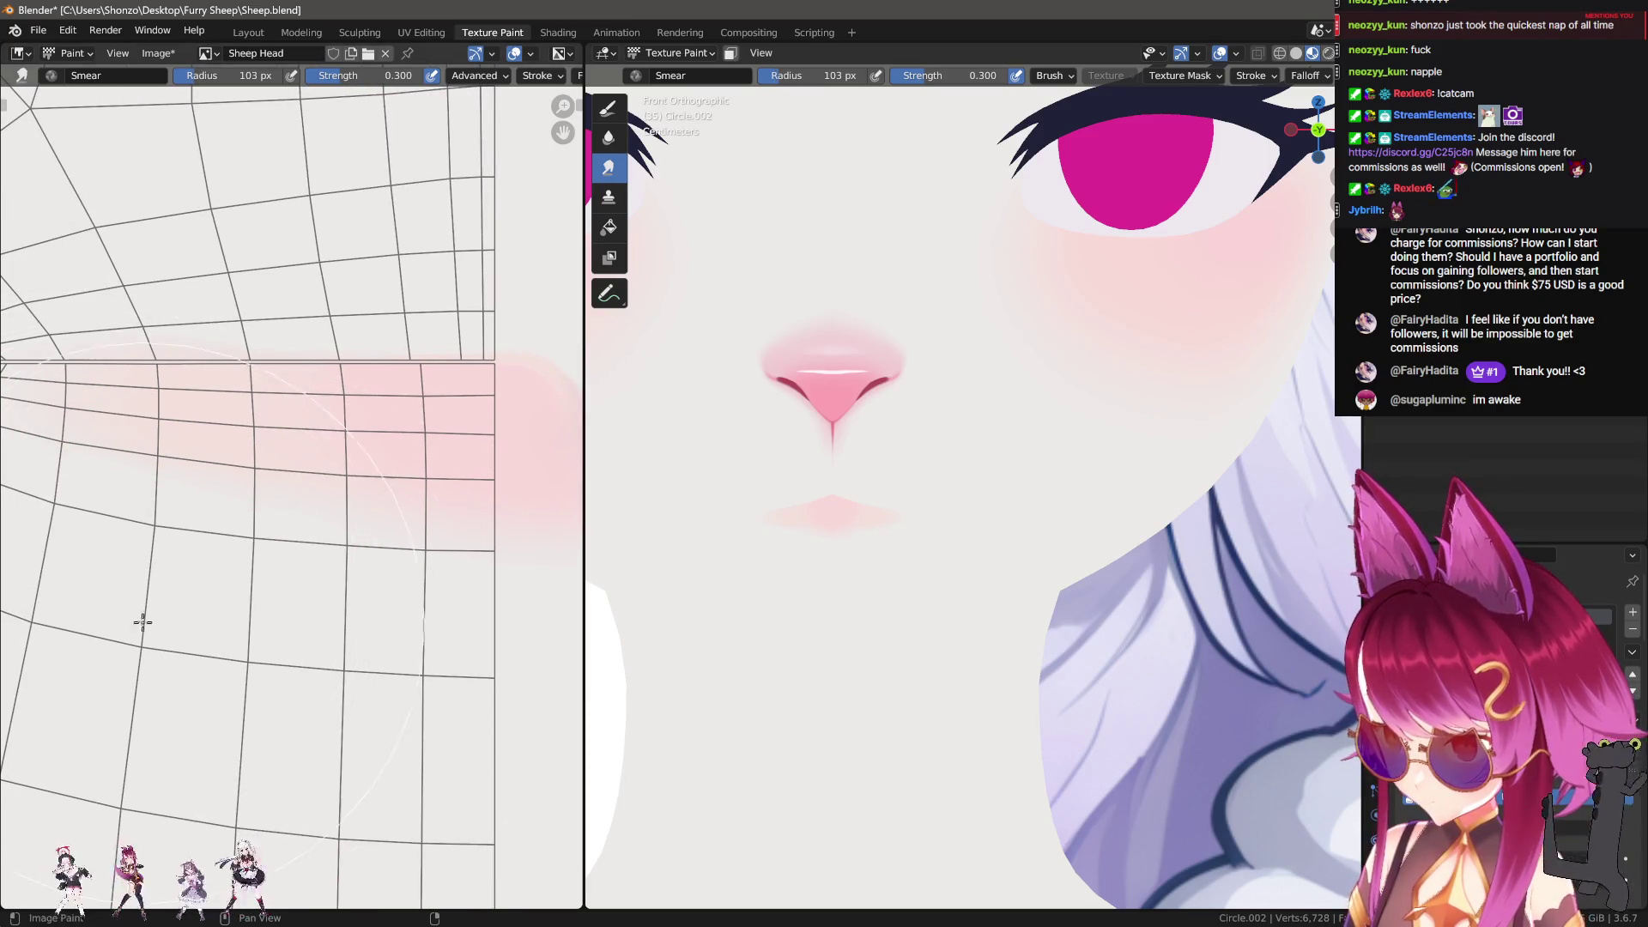
middle_click_drag(144, 623, 242, 604)
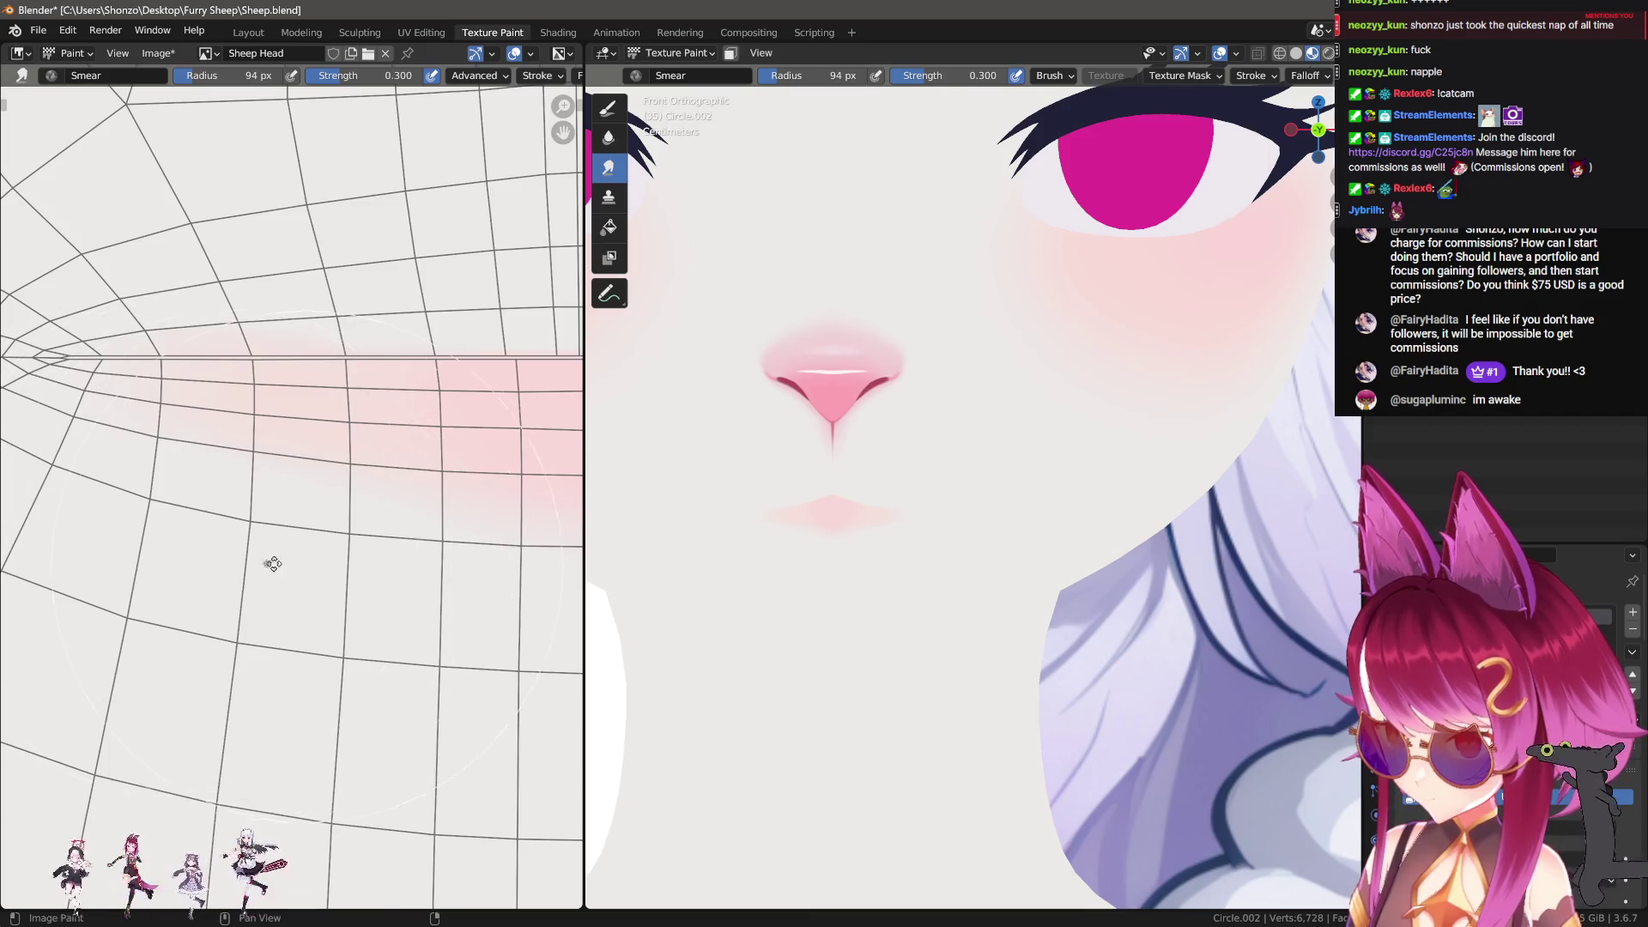
scroll(290, 533, "right", 2, "ctrl")
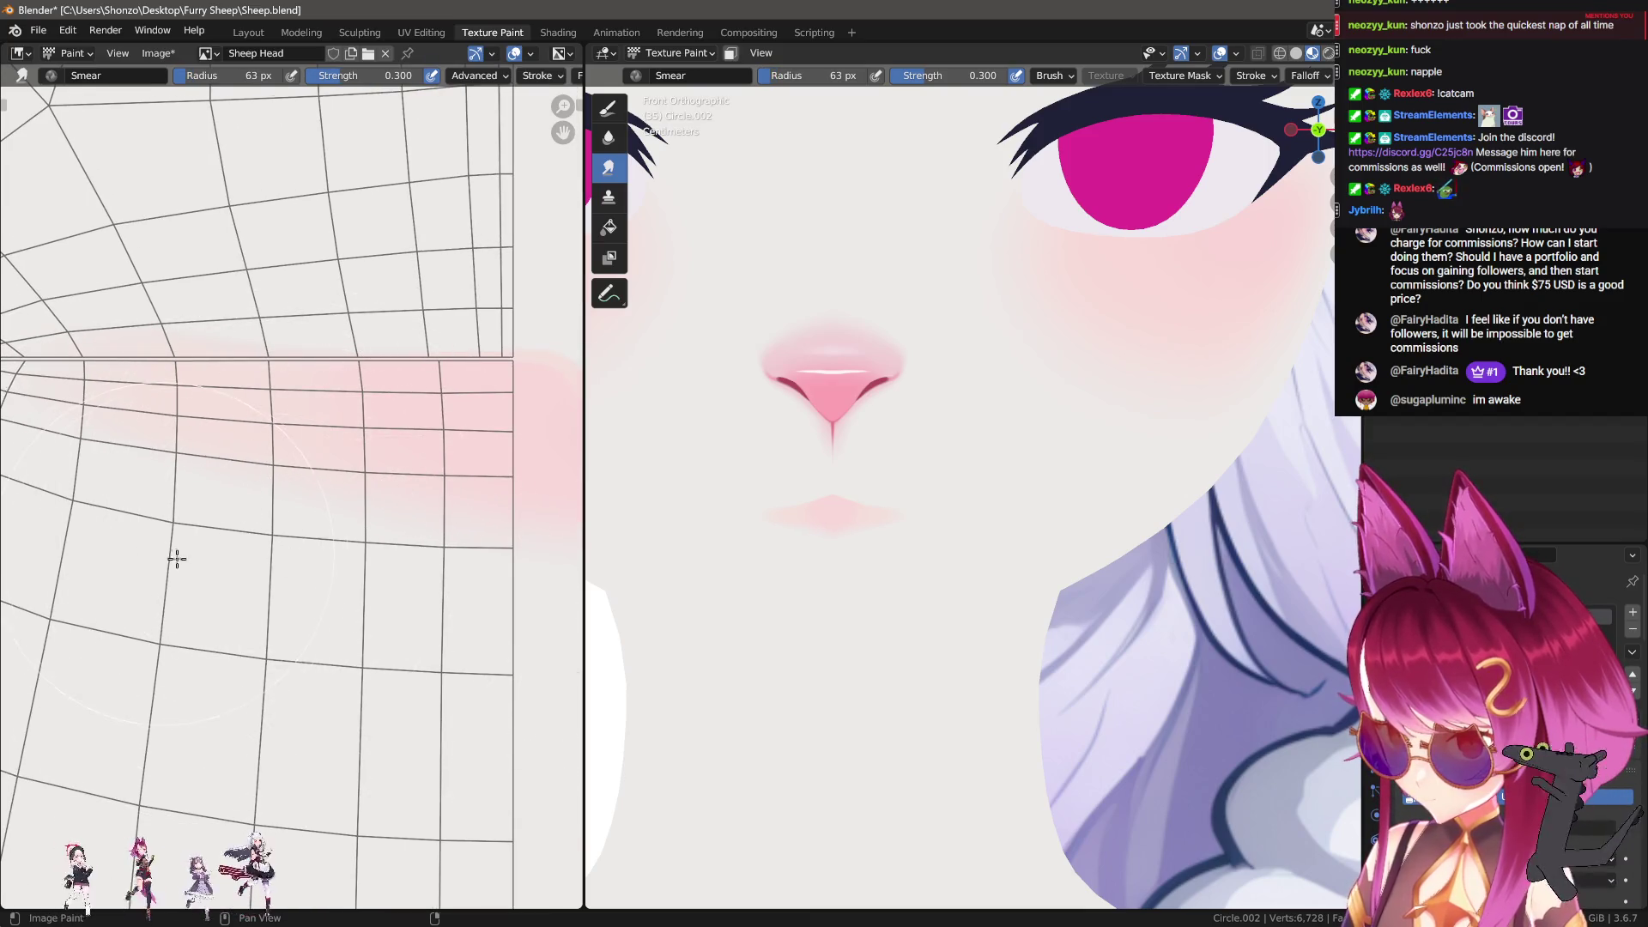
scroll(922, 493, "down", 5)
scroll(993, 425, "up", 4)
Step: Pick the Sheep Head Shadow texture as the paint slot with the draw brush active
key("1")
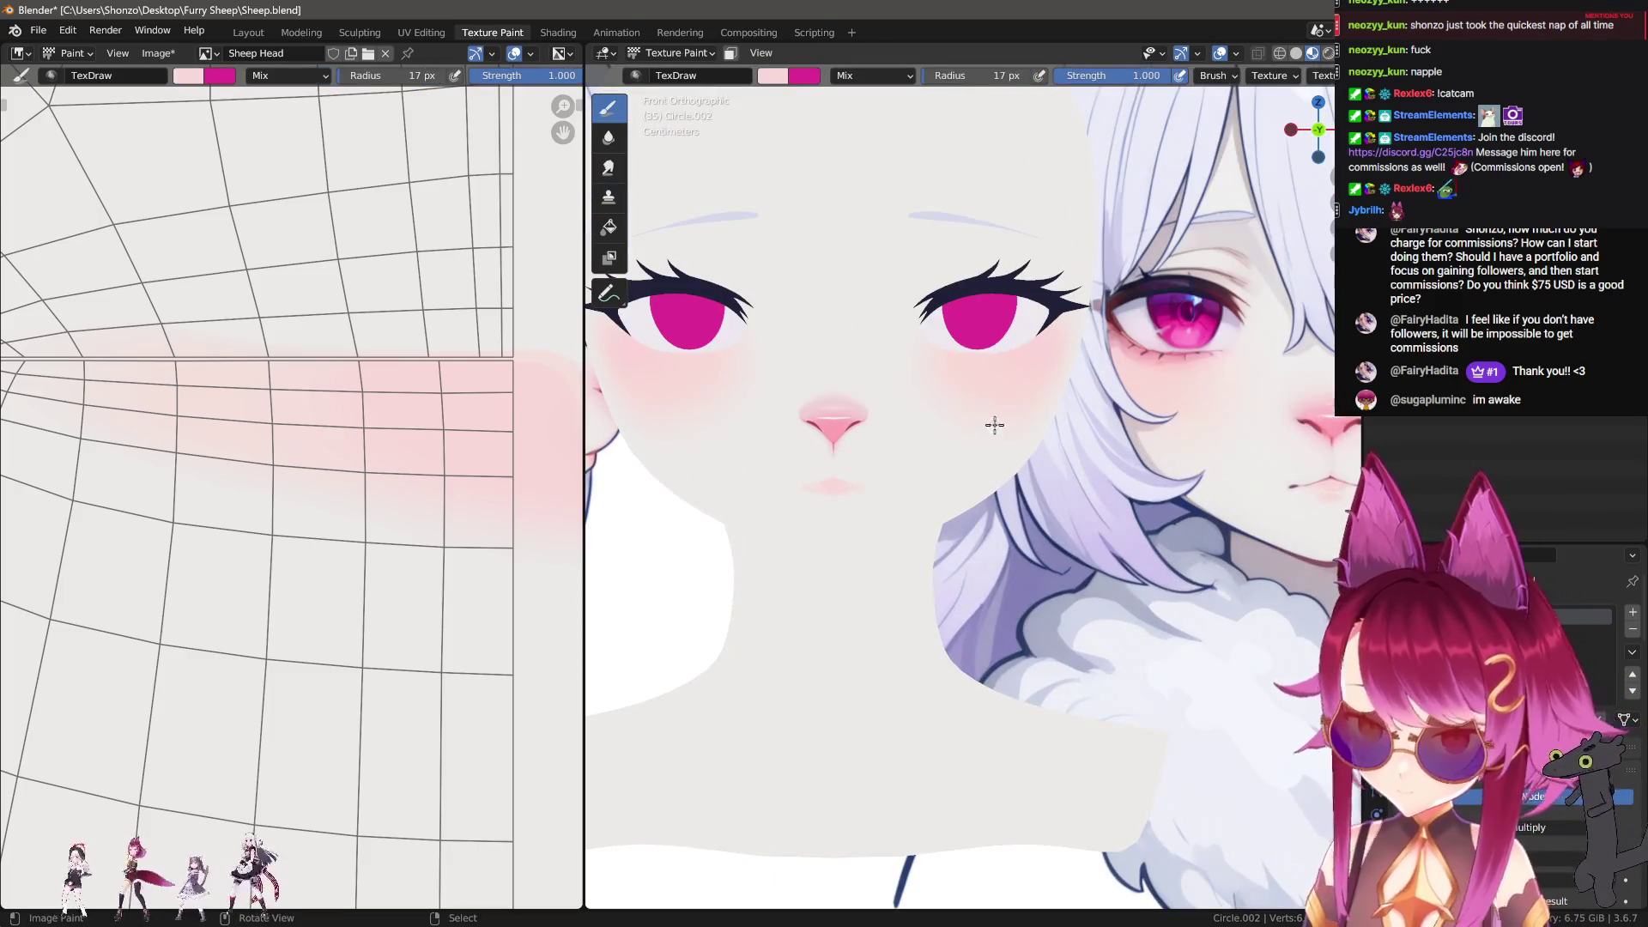
key("n")
left_click(1184, 294)
left_click(1191, 313)
key("n")
scroll(944, 481, "up", 5)
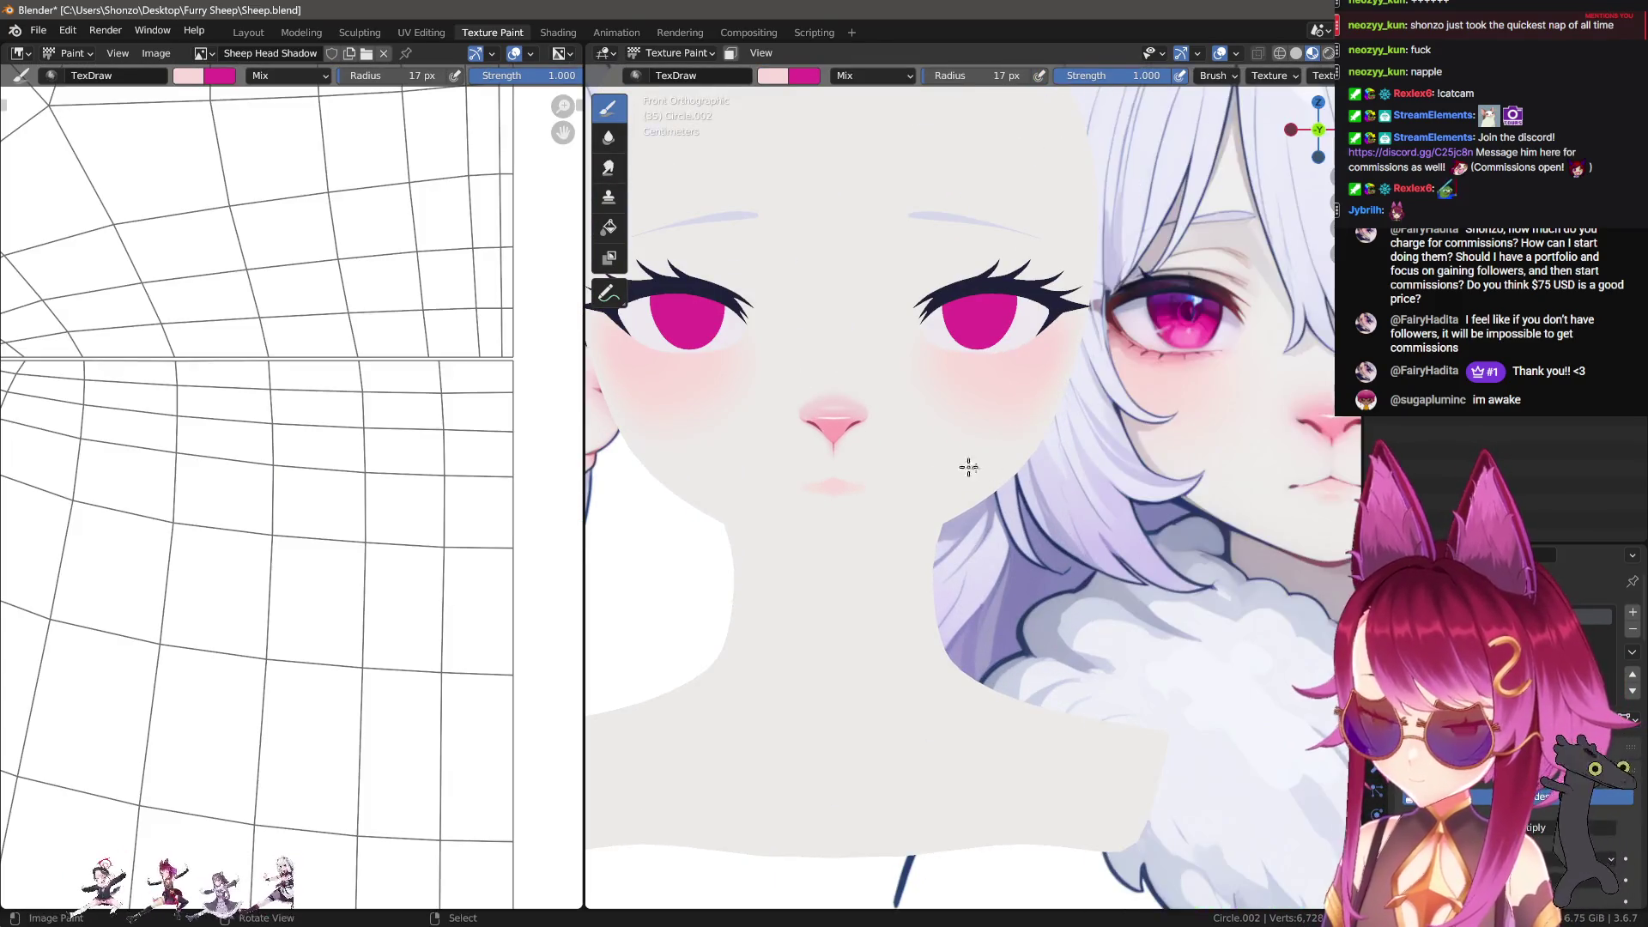
Step: Sample the dark mouth colour and draw a straight 5 px Line-stroke mouth line
scroll(975, 564, "up", 6)
key("s")
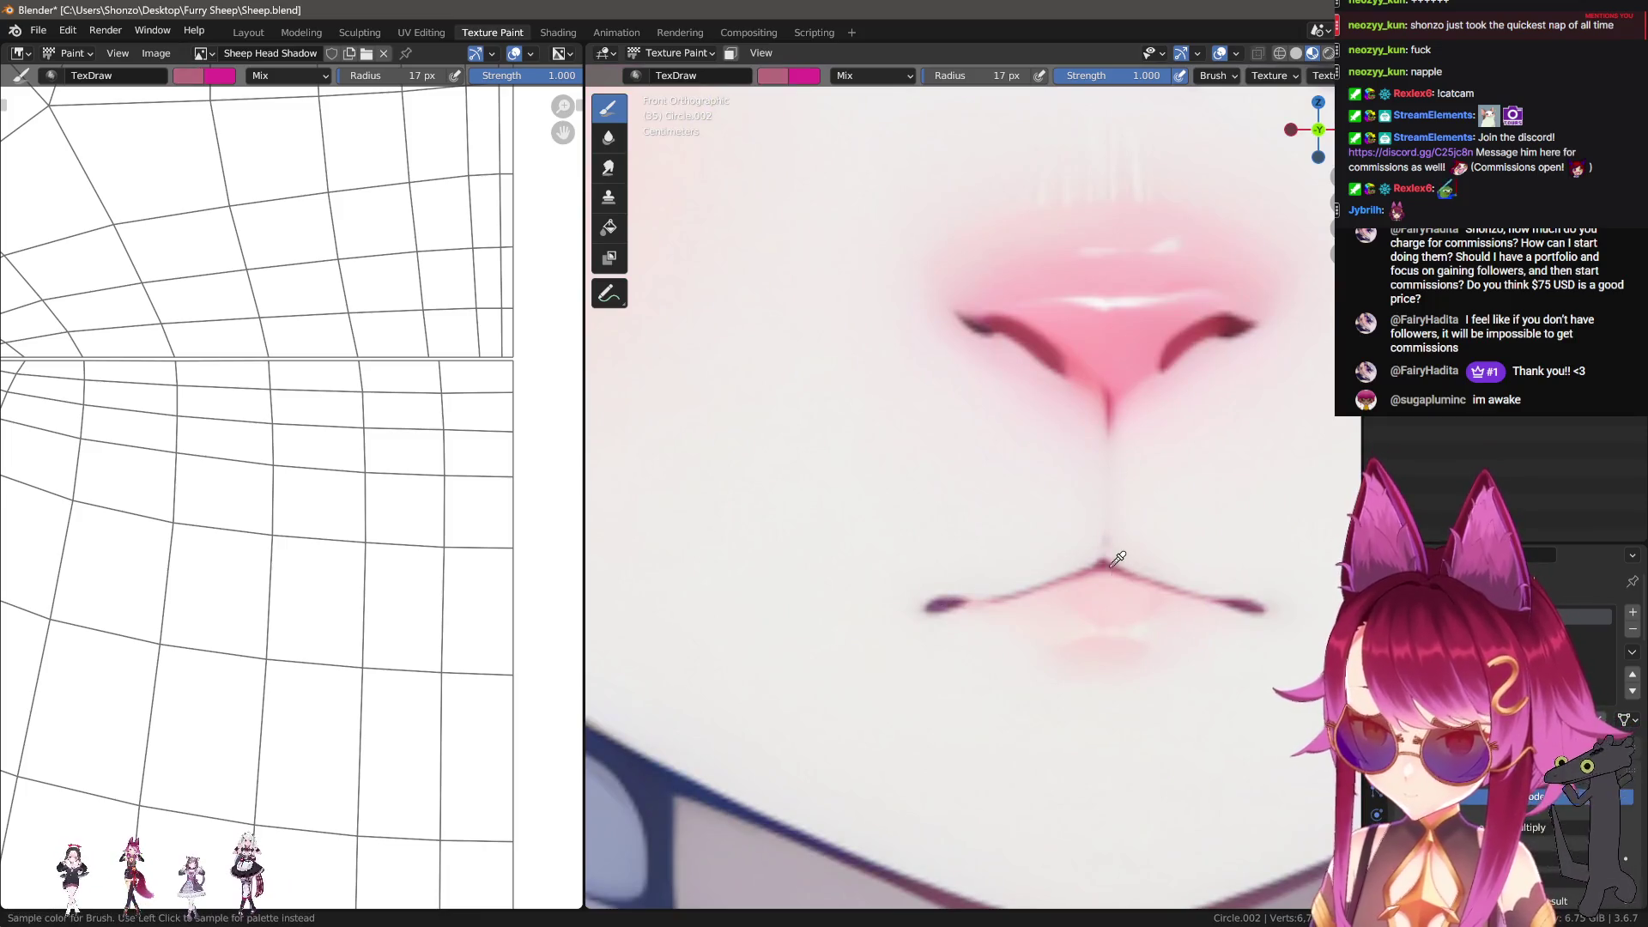
scroll(200, 421, "down", 2)
key("e")
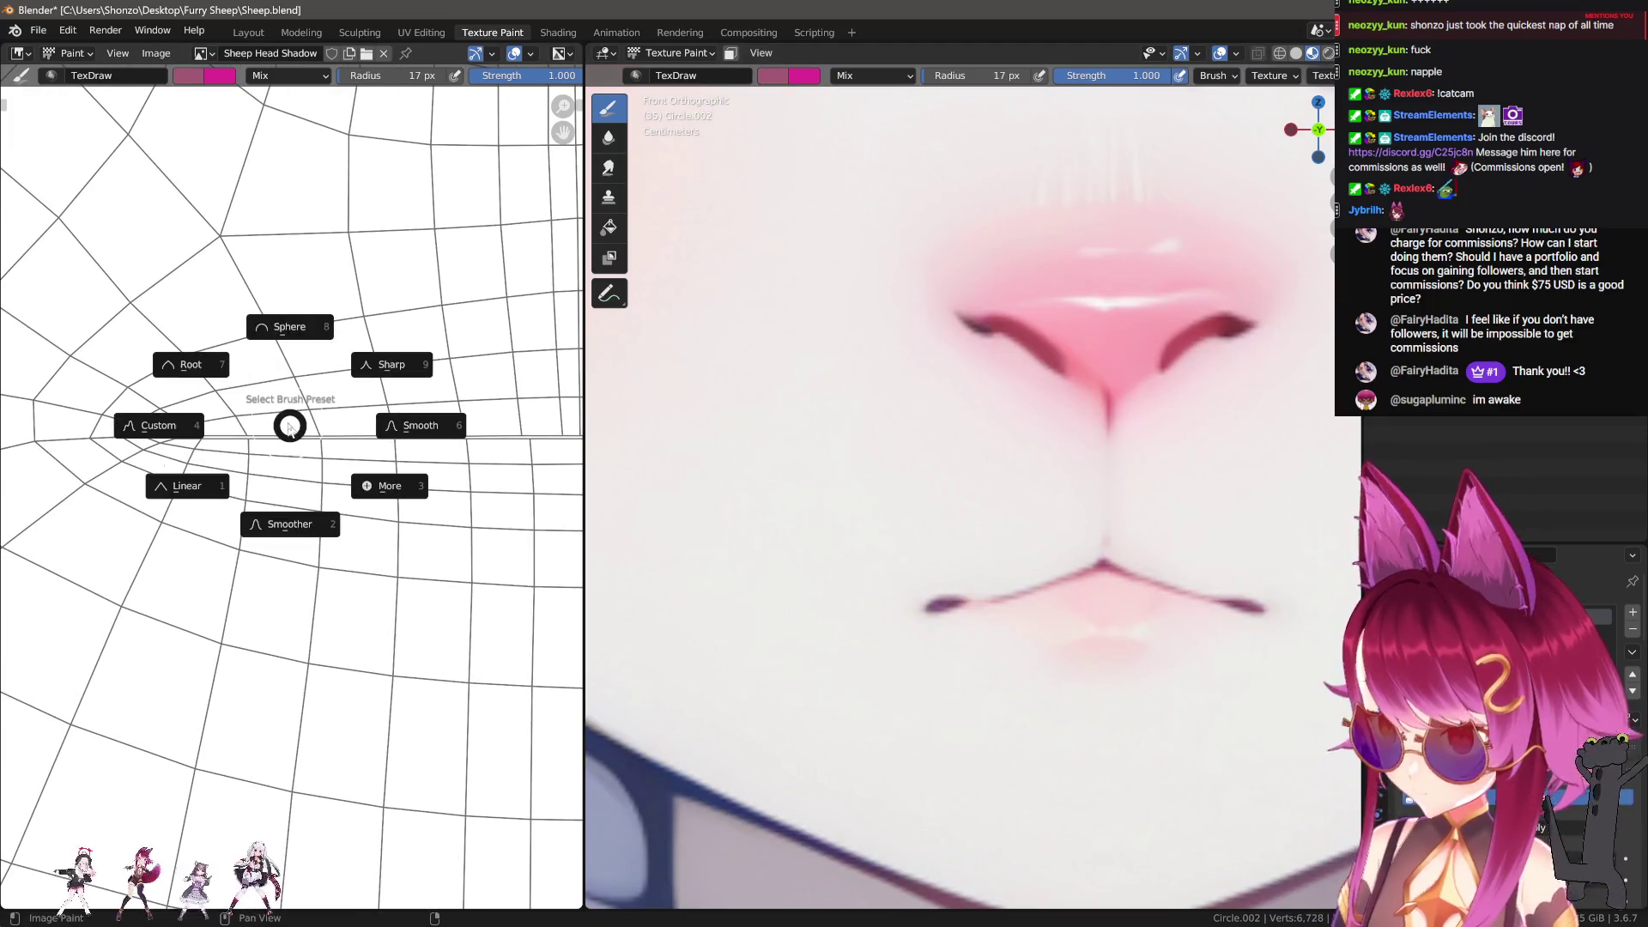
key("e")
left_click(243, 381)
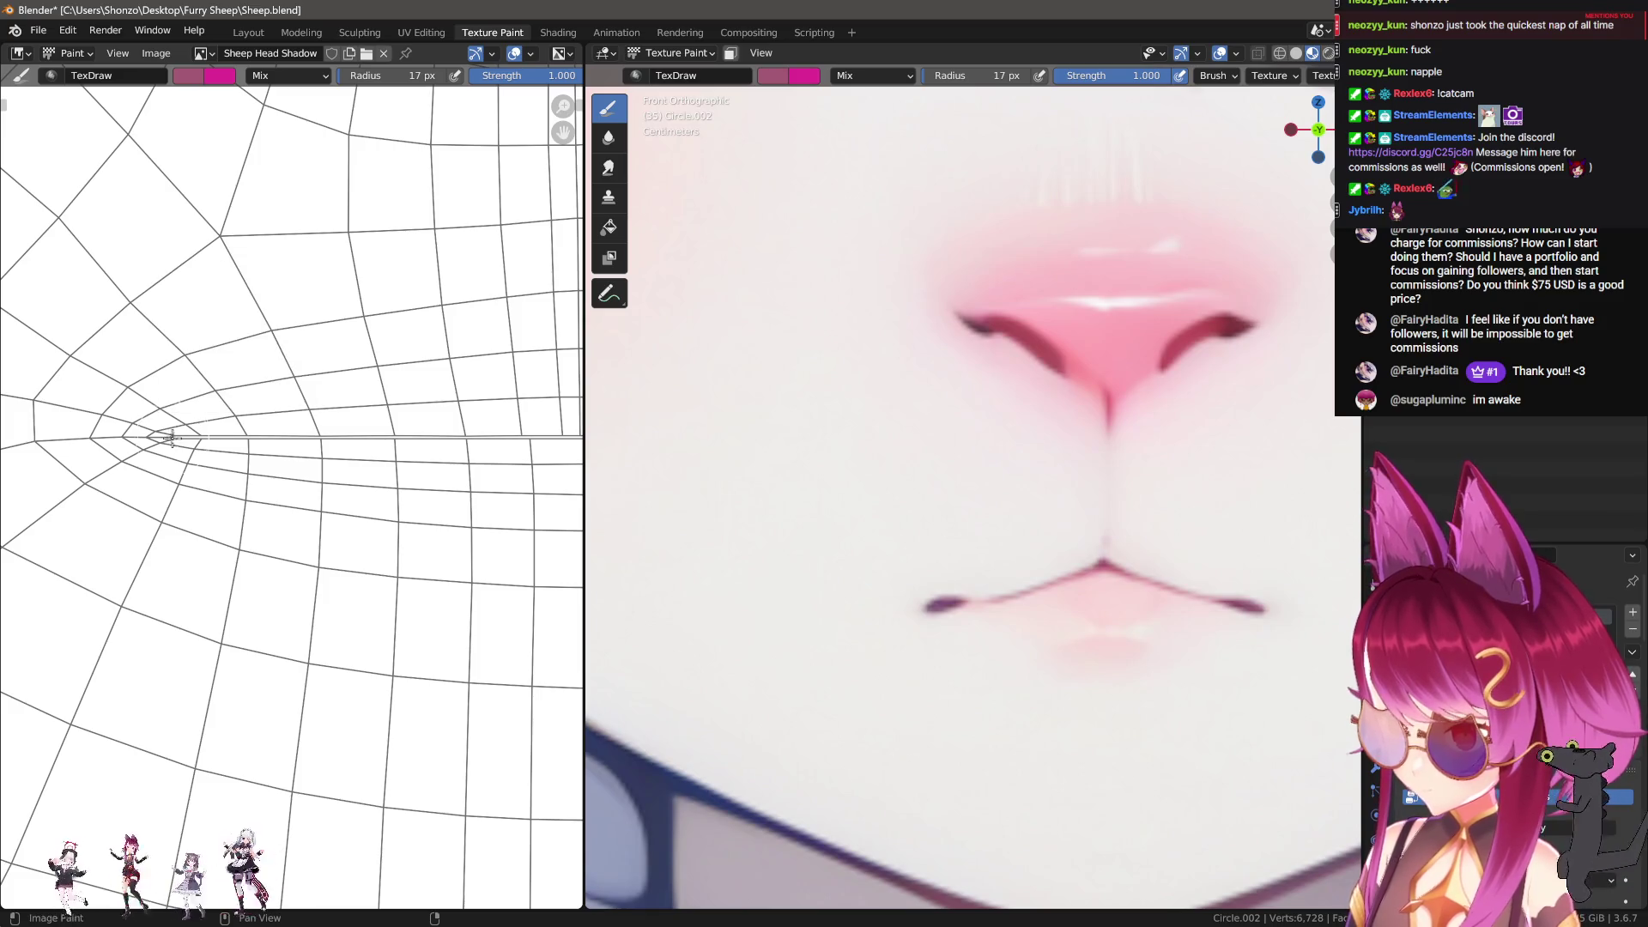
key("f")
left_click(172, 439)
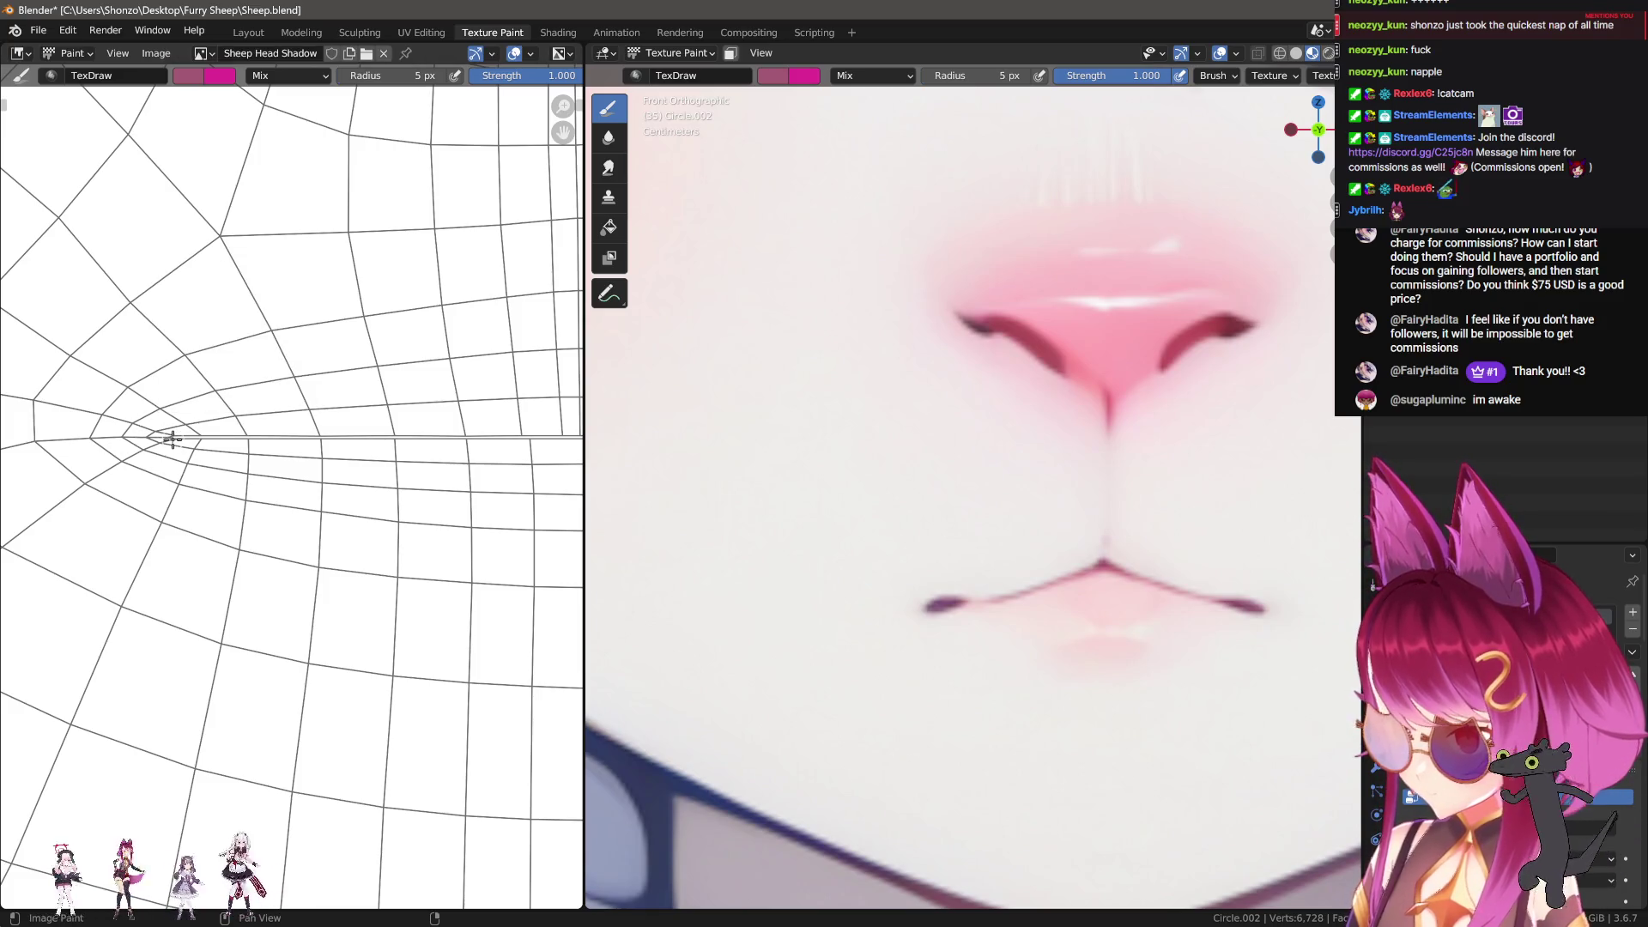
left_click_drag(168, 438, 684, 474)
Step: Undo and redraw the straight mouth line along the same row
scroll(835, 422, "down", 5)
scroll(1037, 600, "up", 8)
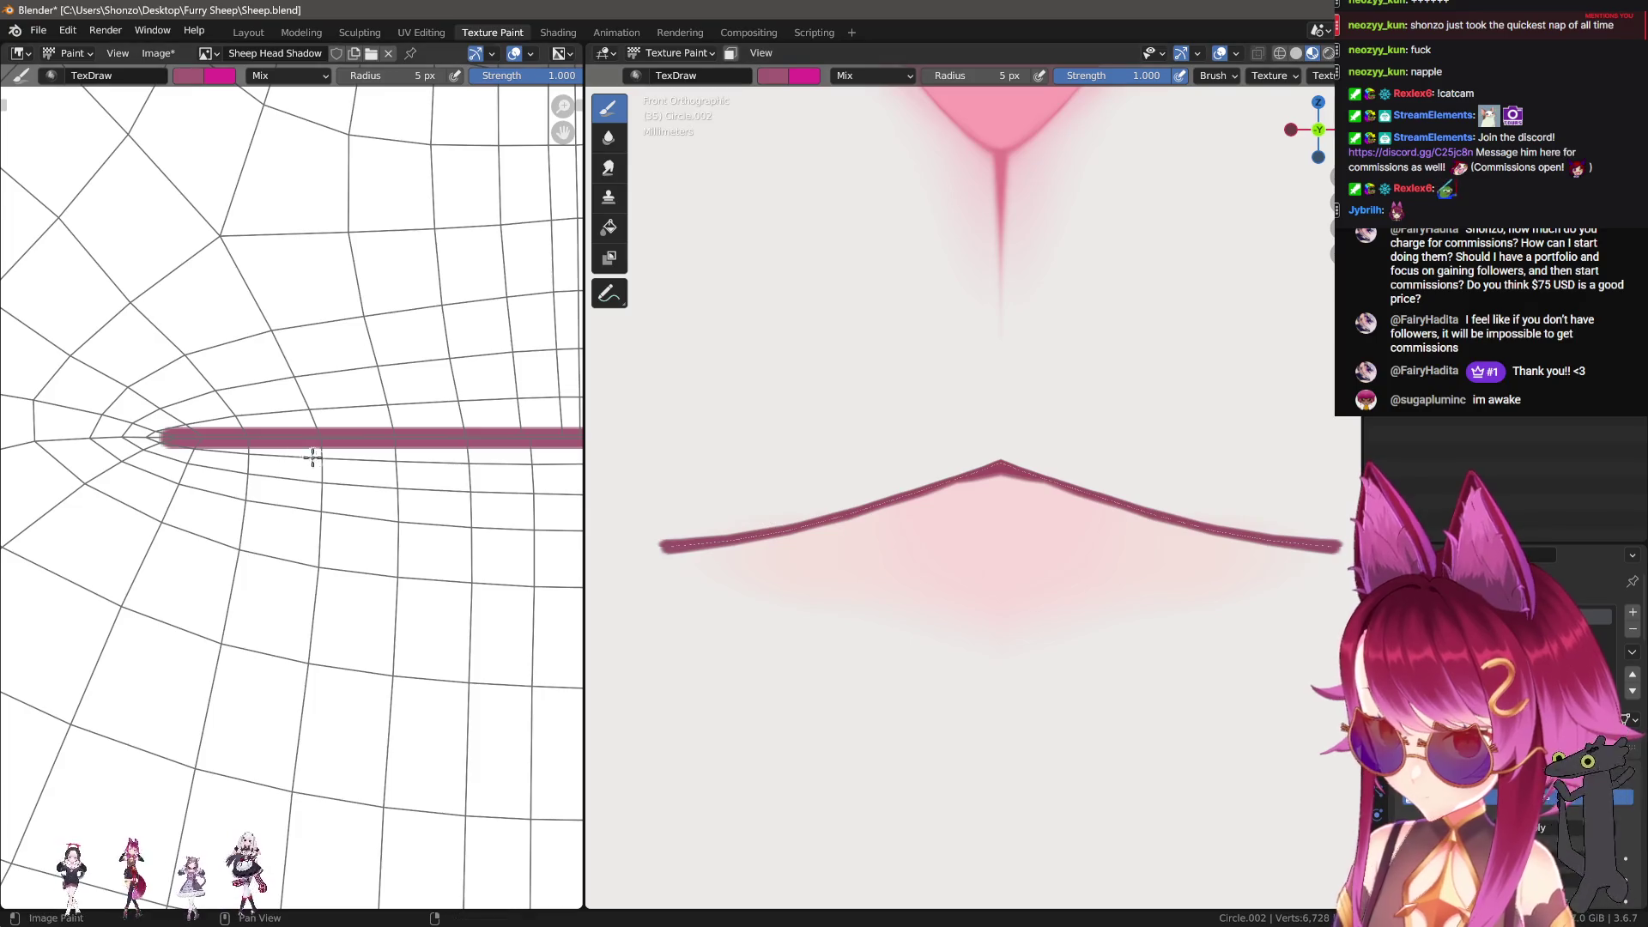
middle_click_drag(171, 444, 147, 441)
key("ctrl+z")
left_click_drag(143, 437, 584, 438)
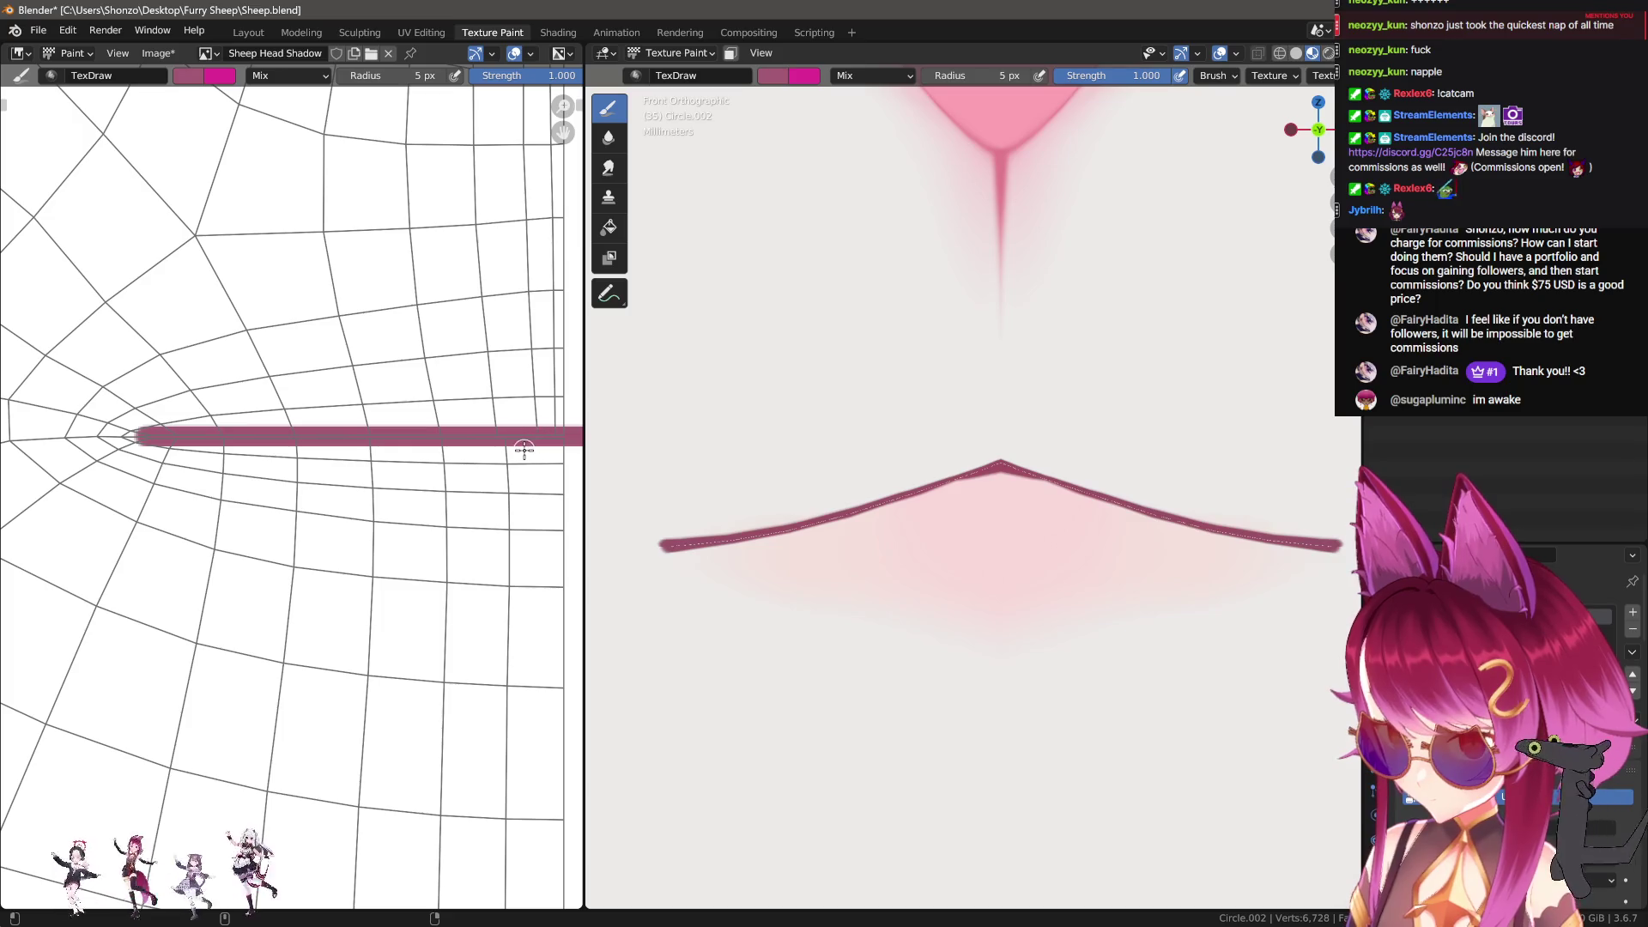
scroll(377, 470, "up", 5)
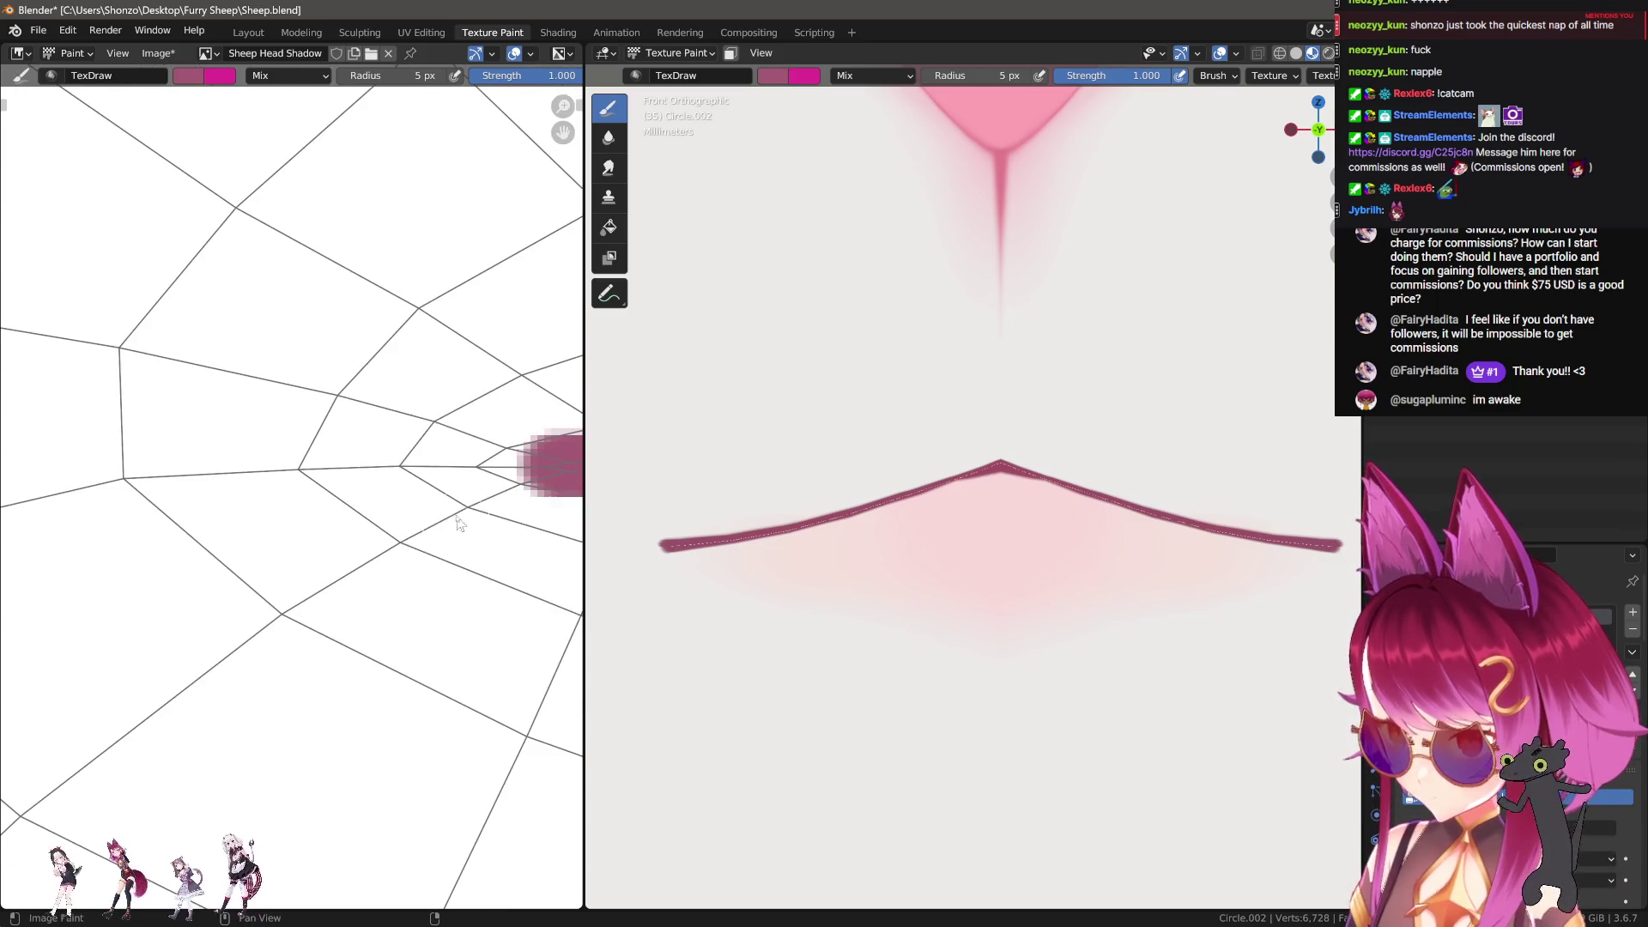
Step: Return to freehand strokes and round off the mouth line's left end
key("e")
left_click(422, 481)
middle_click_drag(423, 482, 236, 492)
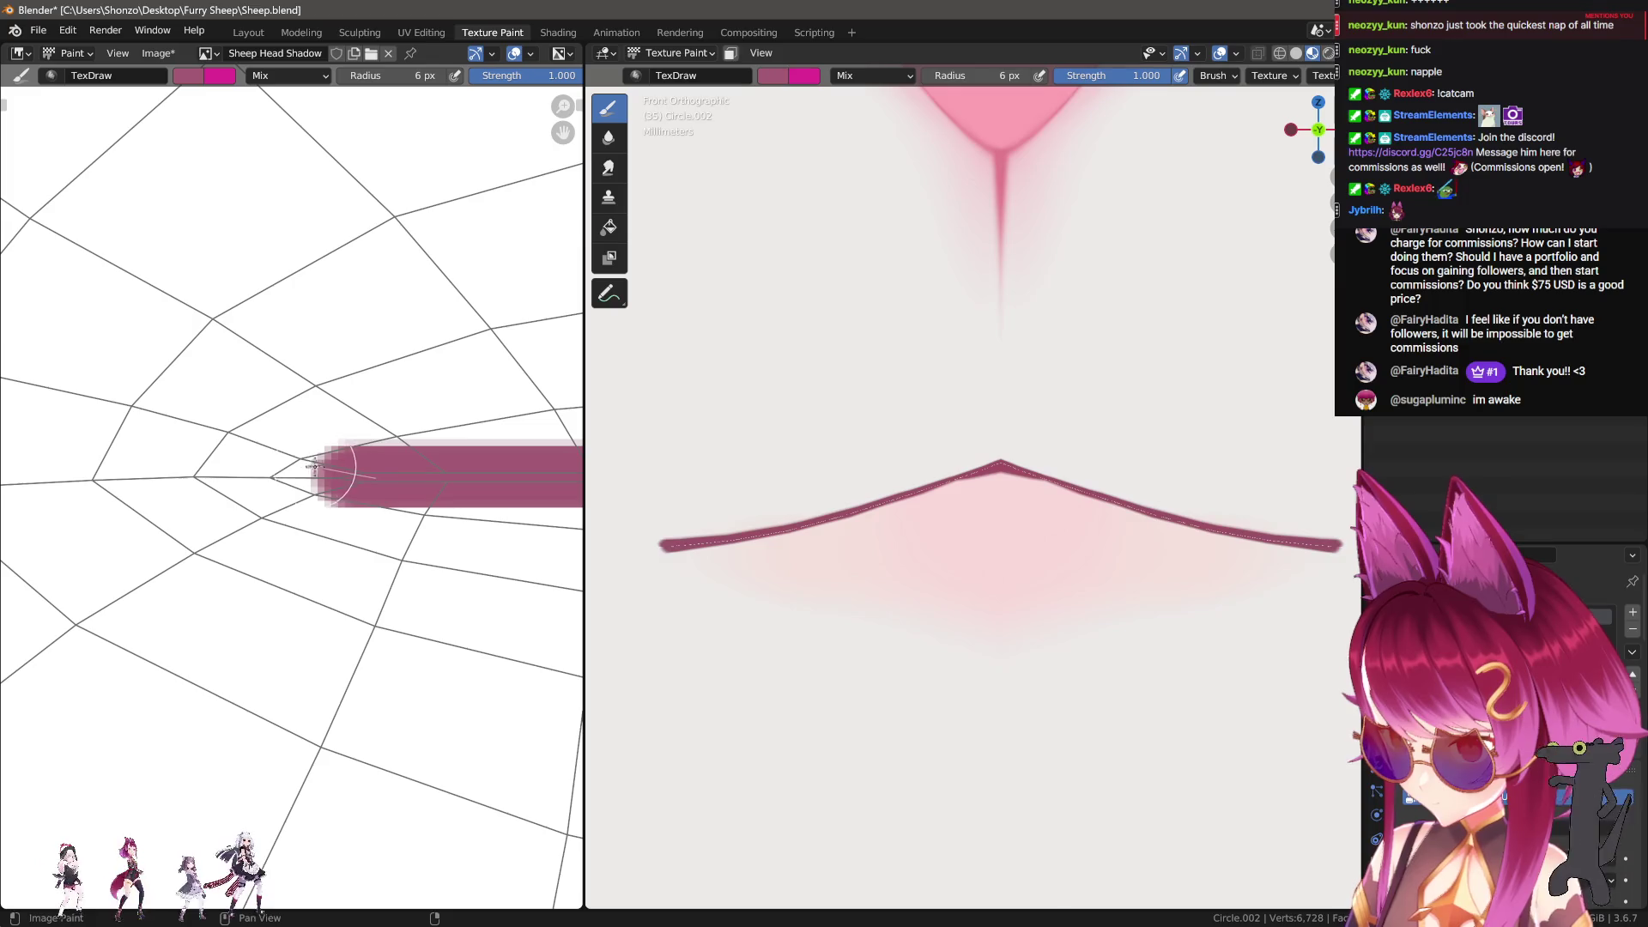
mouse_move(344, 479)
left_mouse_down()
mouse_move(306, 471)
mouse_move(293, 496)
mouse_move(323, 478)
mouse_move(295, 478)
mouse_move(326, 488)
left_mouse_up()
mouse_move(816, 455)
middle_mouse_down("ctrl")
mouse_move(817, 482)
mouse_move(884, 448)
mouse_move(835, 544)
mouse_move(1150, 455)
mouse_move(1090, 471)
middle_mouse_up("ctrl")
Step: Sample the white skin colour and set a Smooth-falloff brush at 59 px radius
key("s")
key("f")
left_click(1090, 449)
key("shift+f")
left_click(1240, 456)
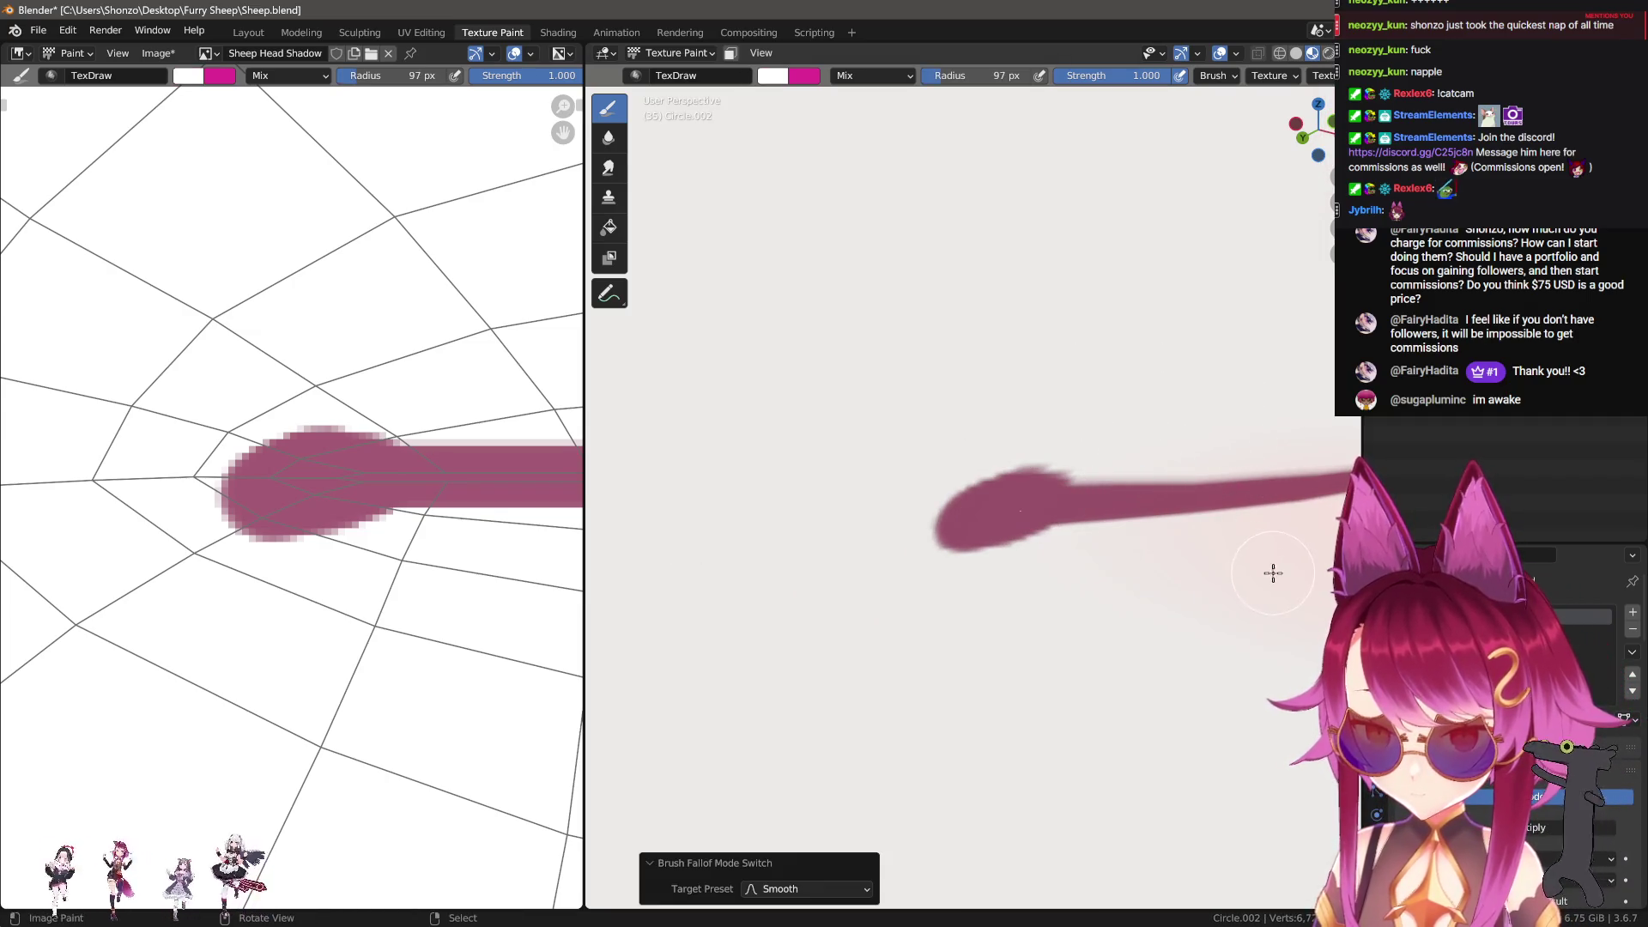
key("n")
scroll(1246, 610, "down", 5)
scroll(1246, 610, "down", 2)
key("n")
key("f")
left_click(1061, 459)
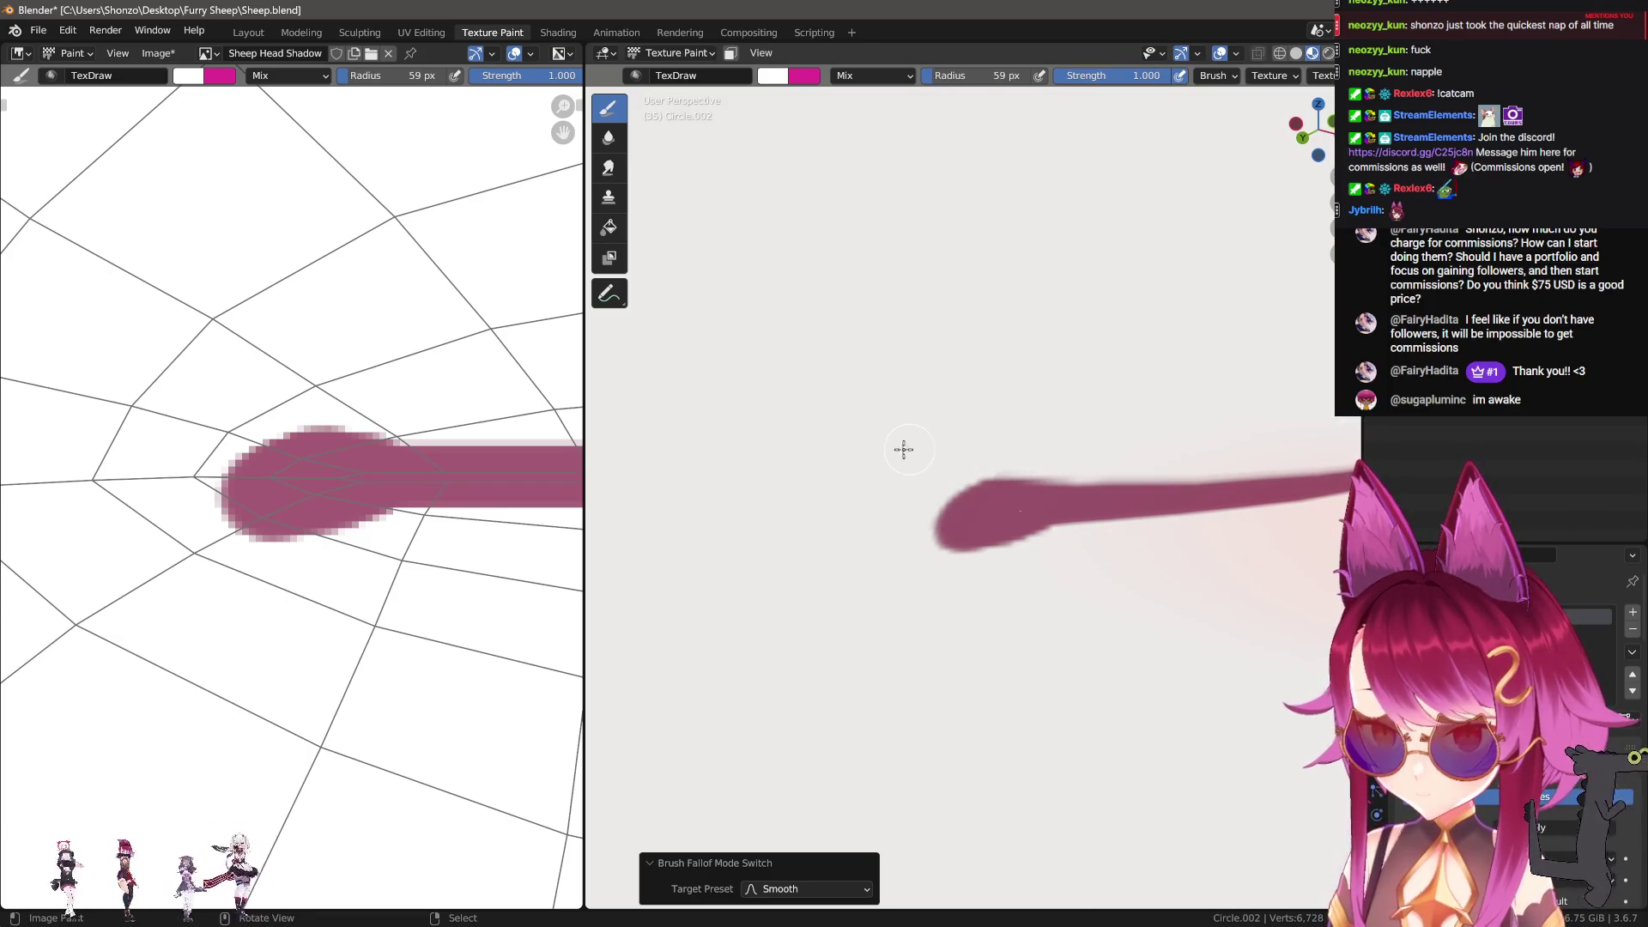
key("ctrl+z")
Step: Resample the line's pink at 29 px and darken the tip's lower-left edge
middle_click_drag(949, 574, 1027, 570)
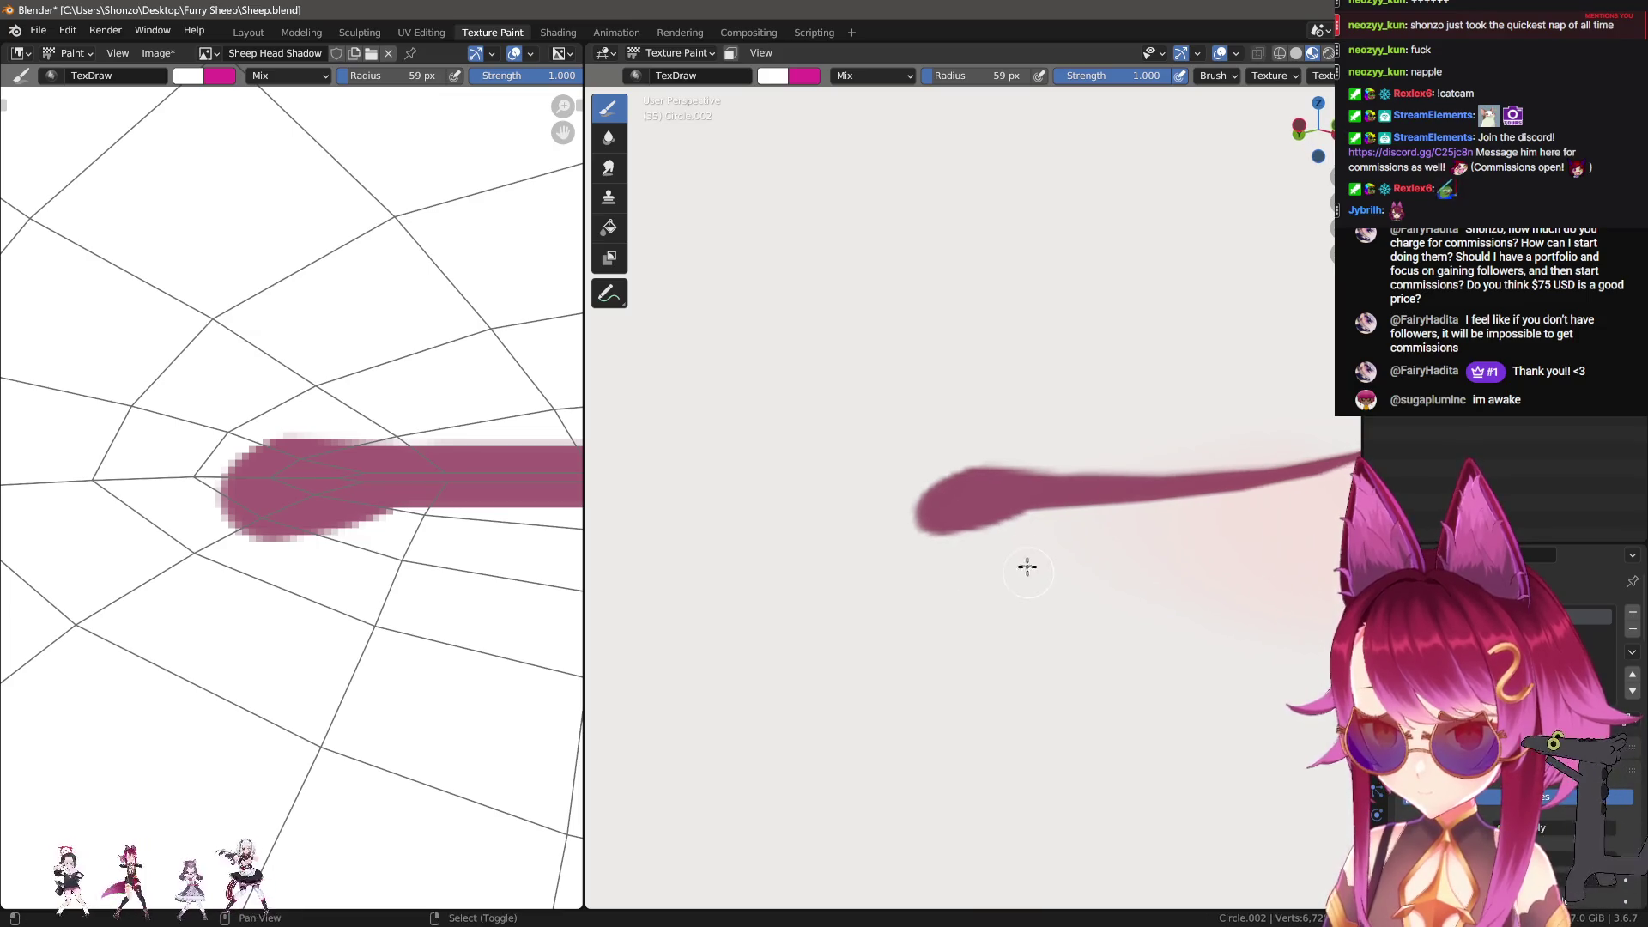
key("f")
left_click(864, 552)
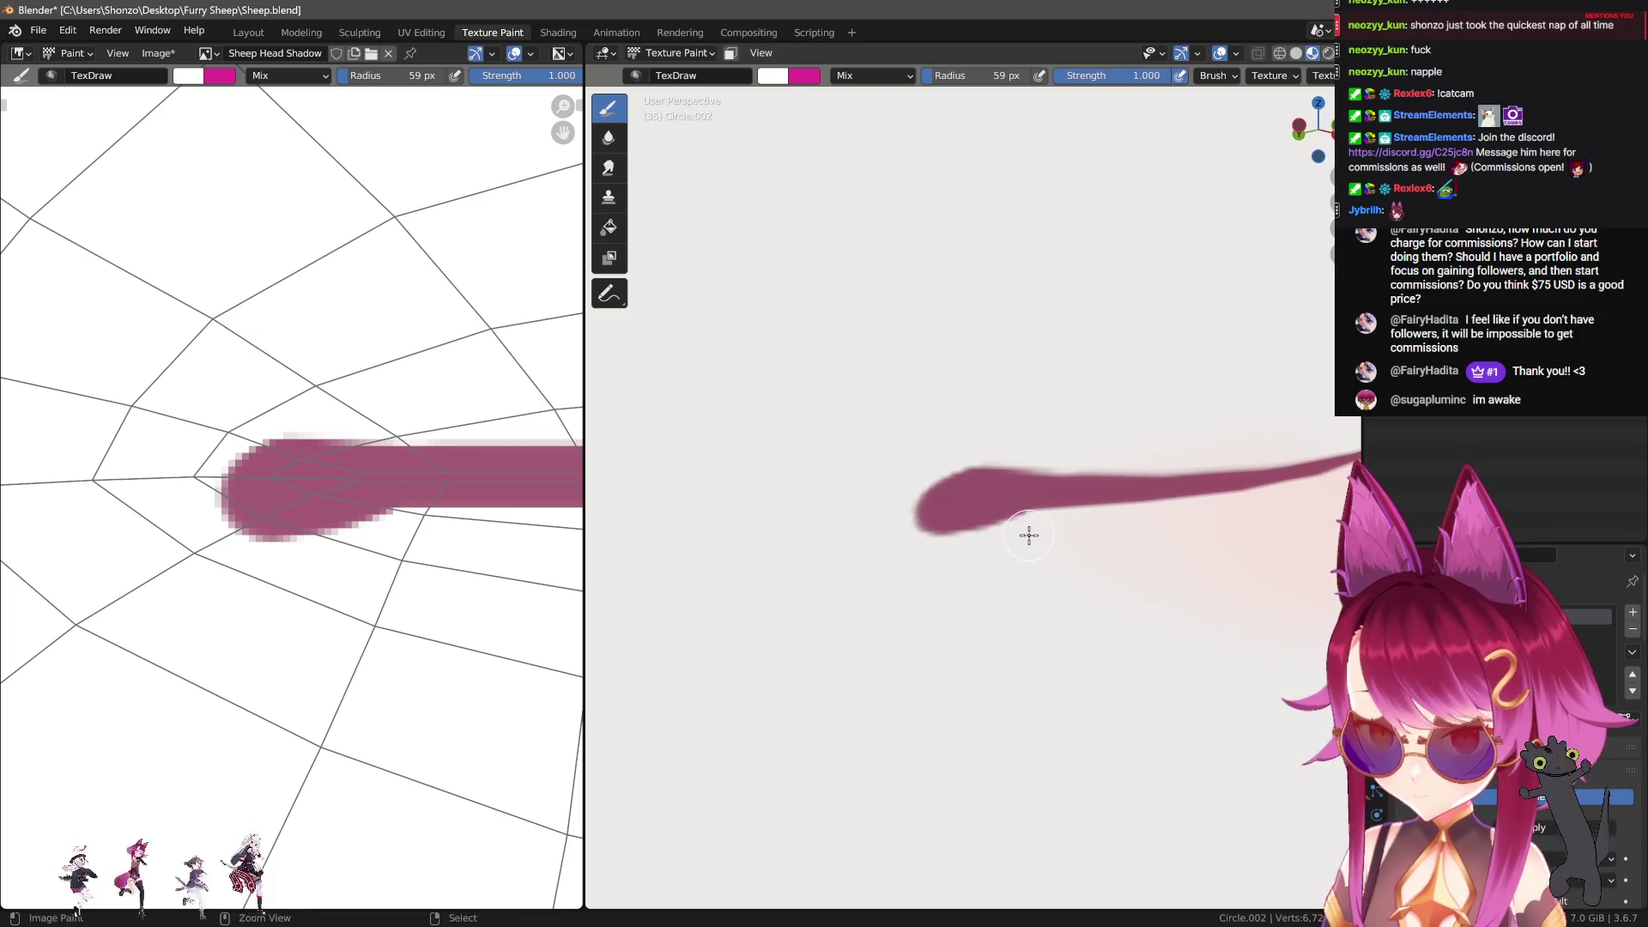
key("s")
key("f")
left_click(1067, 489)
left_click_drag(1049, 497, 943, 520)
mouse_move(1048, 497)
left_mouse_down()
mouse_move(964, 526)
mouse_move(925, 511)
left_mouse_up()
Step: Enlarge the pink blob at the line's end, undoing a stray leftward stroke
mouse_move(925, 511)
middle_mouse_down()
mouse_move(1067, 544)
mouse_move(1000, 577)
mouse_move(1045, 600)
mouse_move(950, 621)
mouse_move(850, 596)
mouse_move(942, 537)
mouse_move(952, 260)
middle_mouse_up()
mouse_move(970, 200)
left_mouse_down()
mouse_move(820, 221)
mouse_move(890, 214)
left_mouse_up()
key("ctrl+z")
scroll(890, 214, "down", 2)
mouse_move(890, 213)
middle_mouse_down("shift")
mouse_move(964, 301)
mouse_move(968, 416)
middle_mouse_up("shift")
mouse_move(990, 419)
left_mouse_down()
mouse_move(898, 456)
mouse_move(1000, 455)
left_mouse_up()
Step: Shape the rounded tip by trimming its edges with white and darkening its left end
key("s")
mouse_move(933, 395)
left_mouse_down()
mouse_move(1067, 372)
mouse_move(1170, 379)
left_mouse_up()
mouse_move(1170, 379)
middle_mouse_down()
mouse_move(1012, 434)
mouse_move(809, 472)
middle_mouse_up()
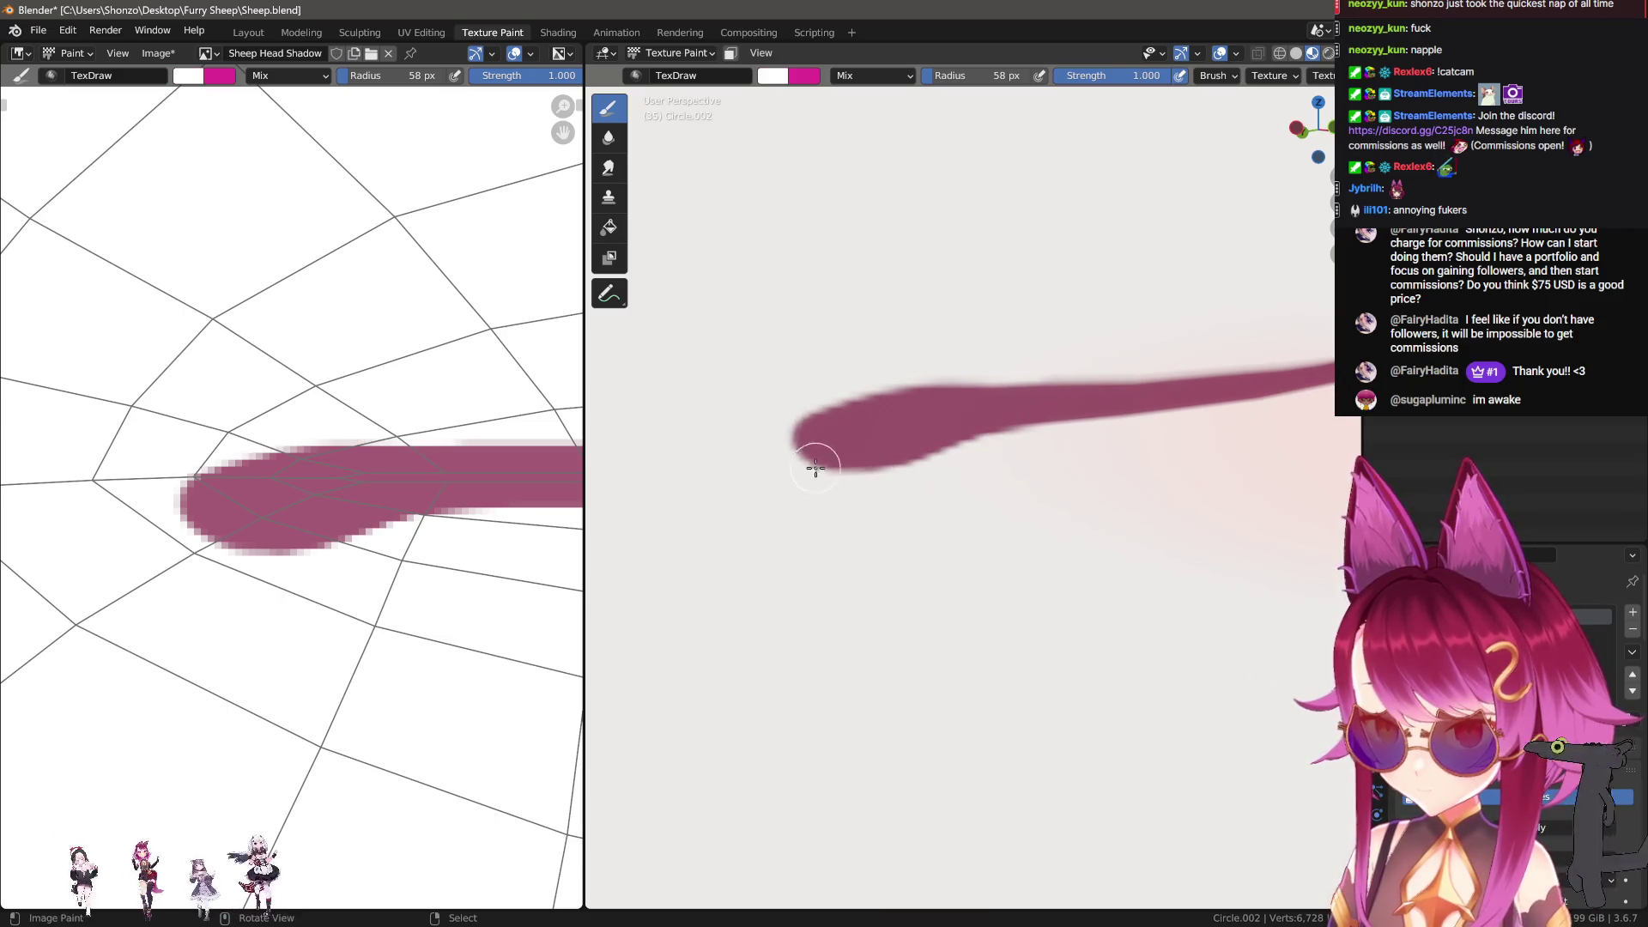
key("s")
mouse_move(920, 412)
left_mouse_down()
mouse_move(840, 412)
mouse_move(817, 442)
mouse_move(895, 420)
mouse_move(853, 412)
mouse_move(813, 441)
left_mouse_up()
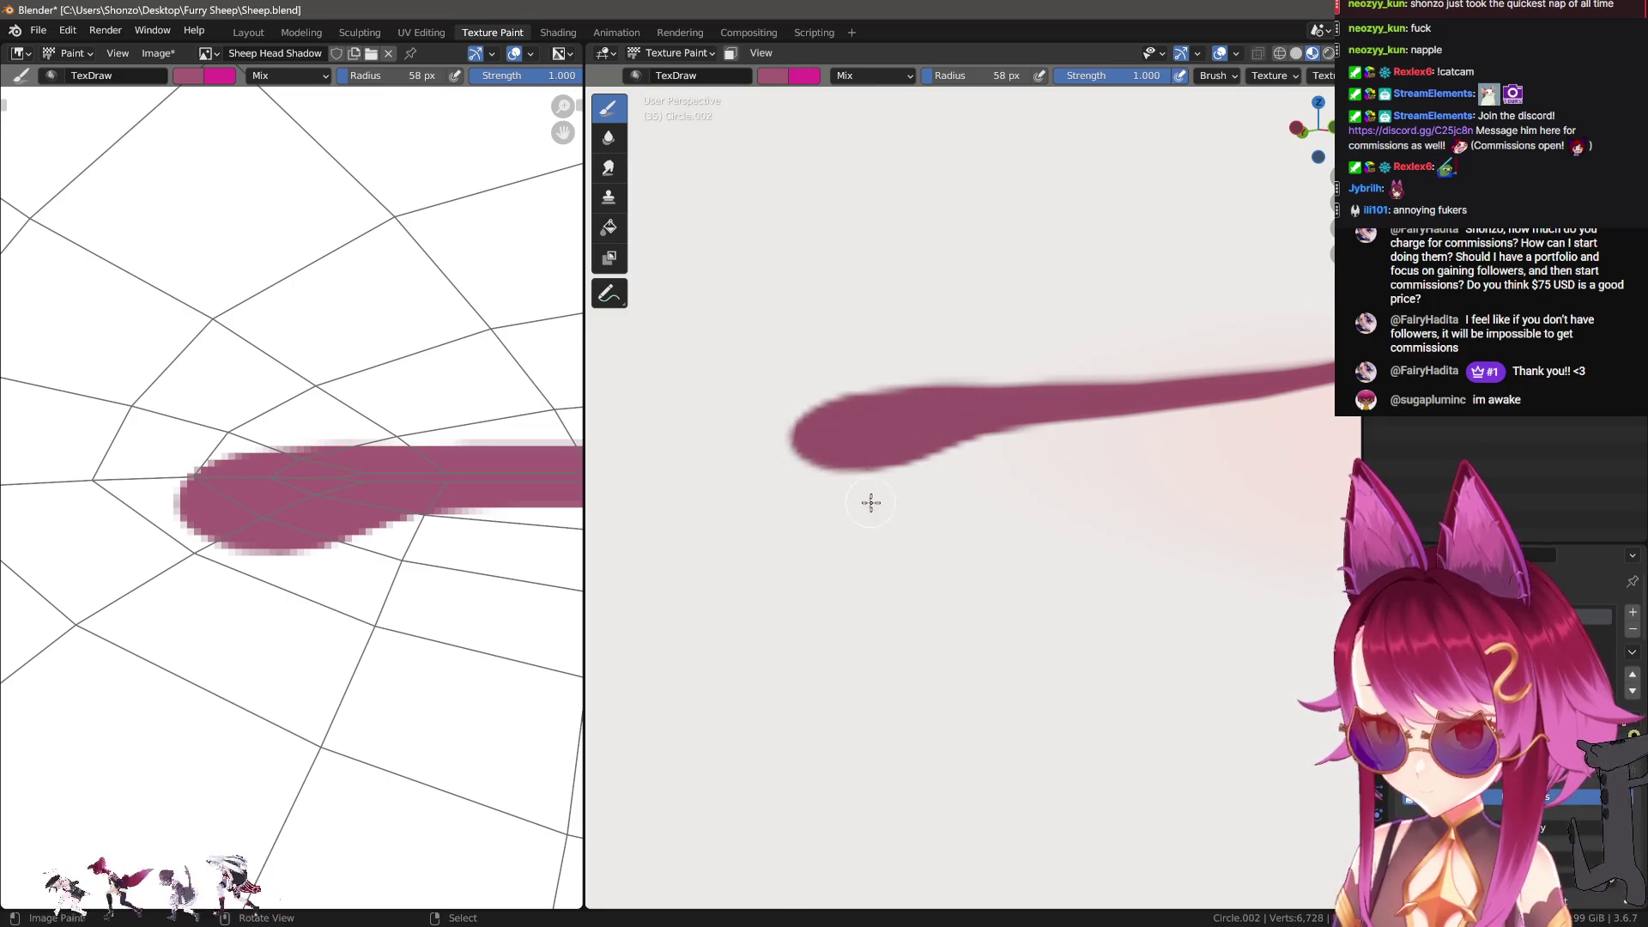
key("s")
left_click_drag(875, 489, 975, 471)
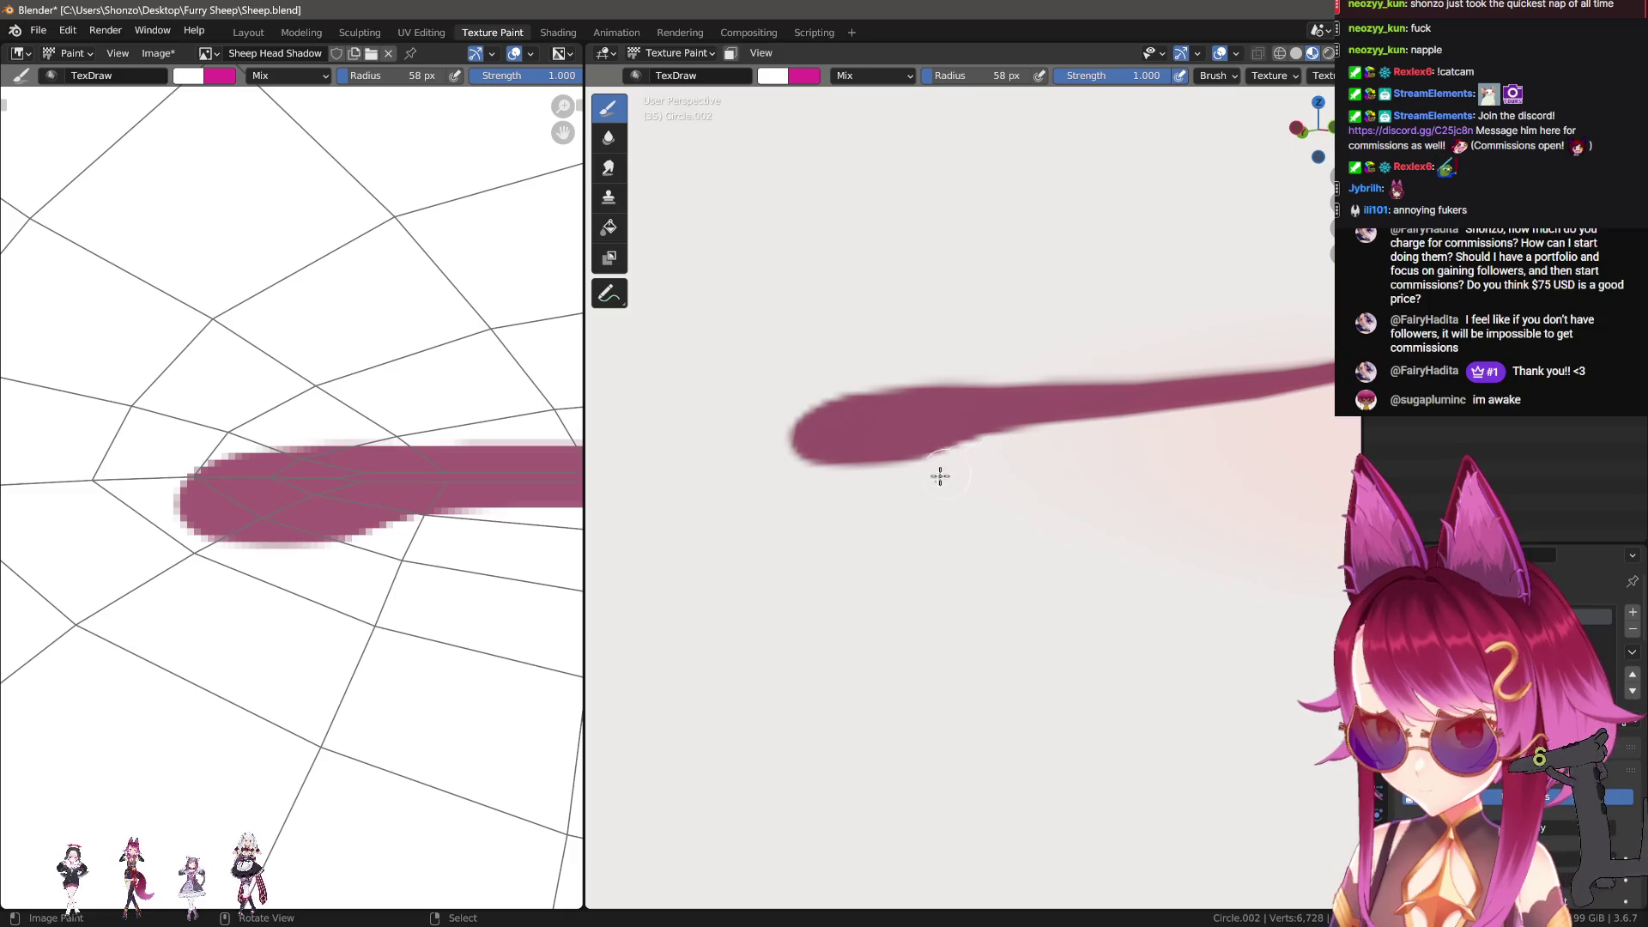
left_click_drag(840, 488, 1026, 456)
middle_click_drag(1078, 460, 1086, 592)
scroll(1188, 604, "down", 4)
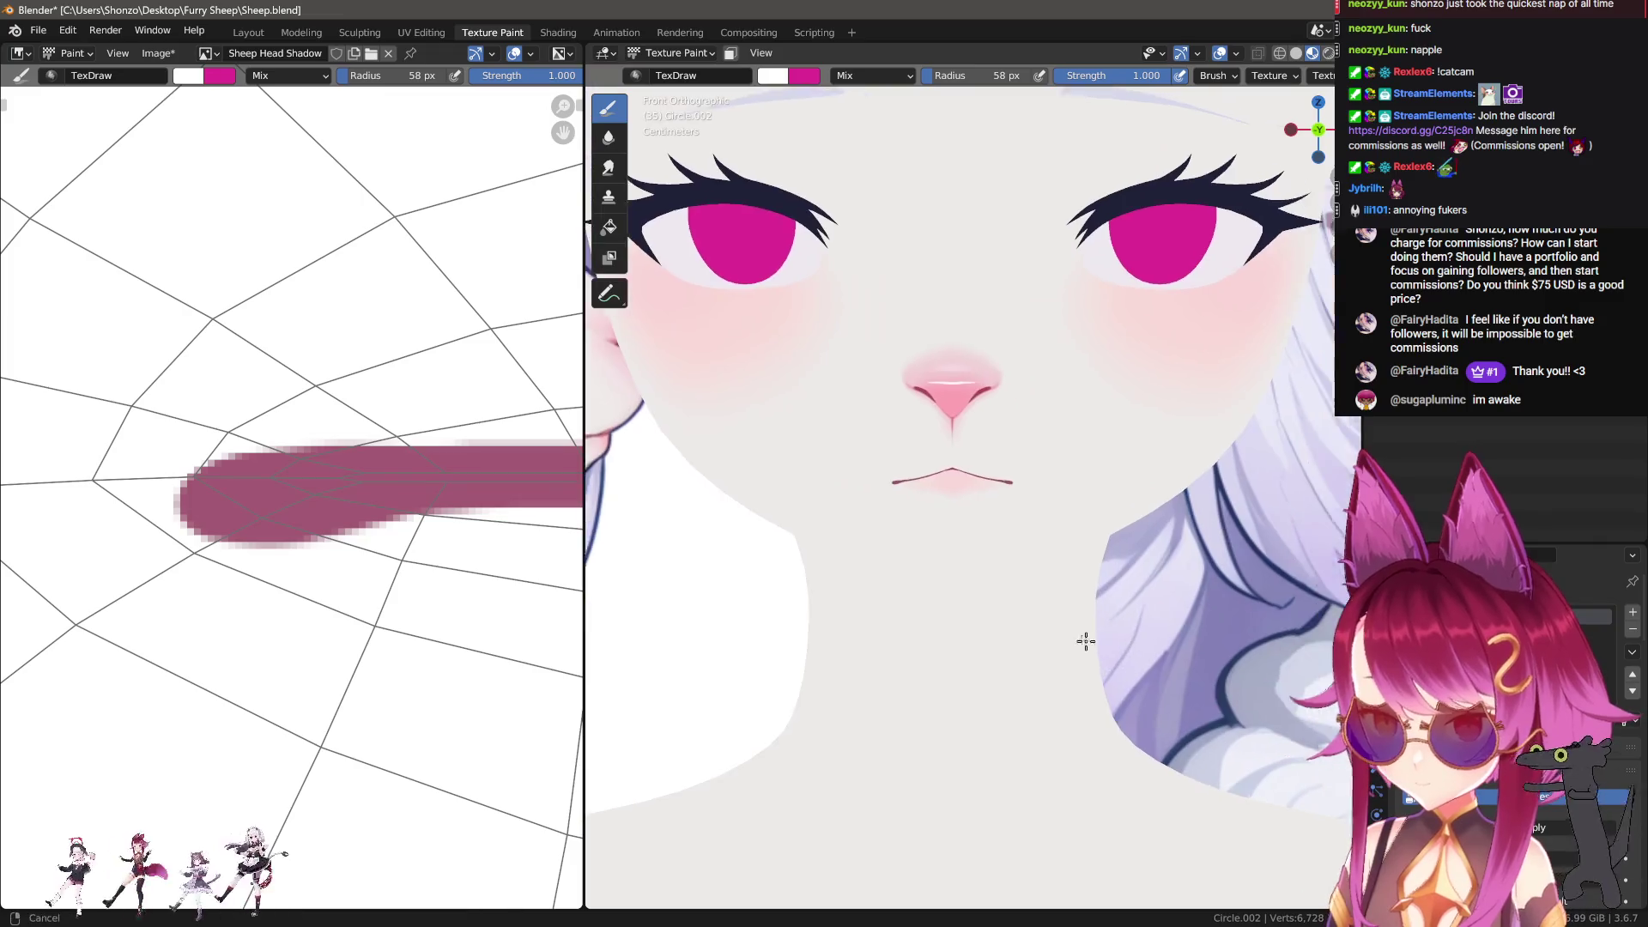
middle_click_drag(954, 628, 696, 598, "shift")
scroll(1053, 571, "up", 5)
Step: Sample the mouth line's pink and shrink the brush to a tiny size
key("s")
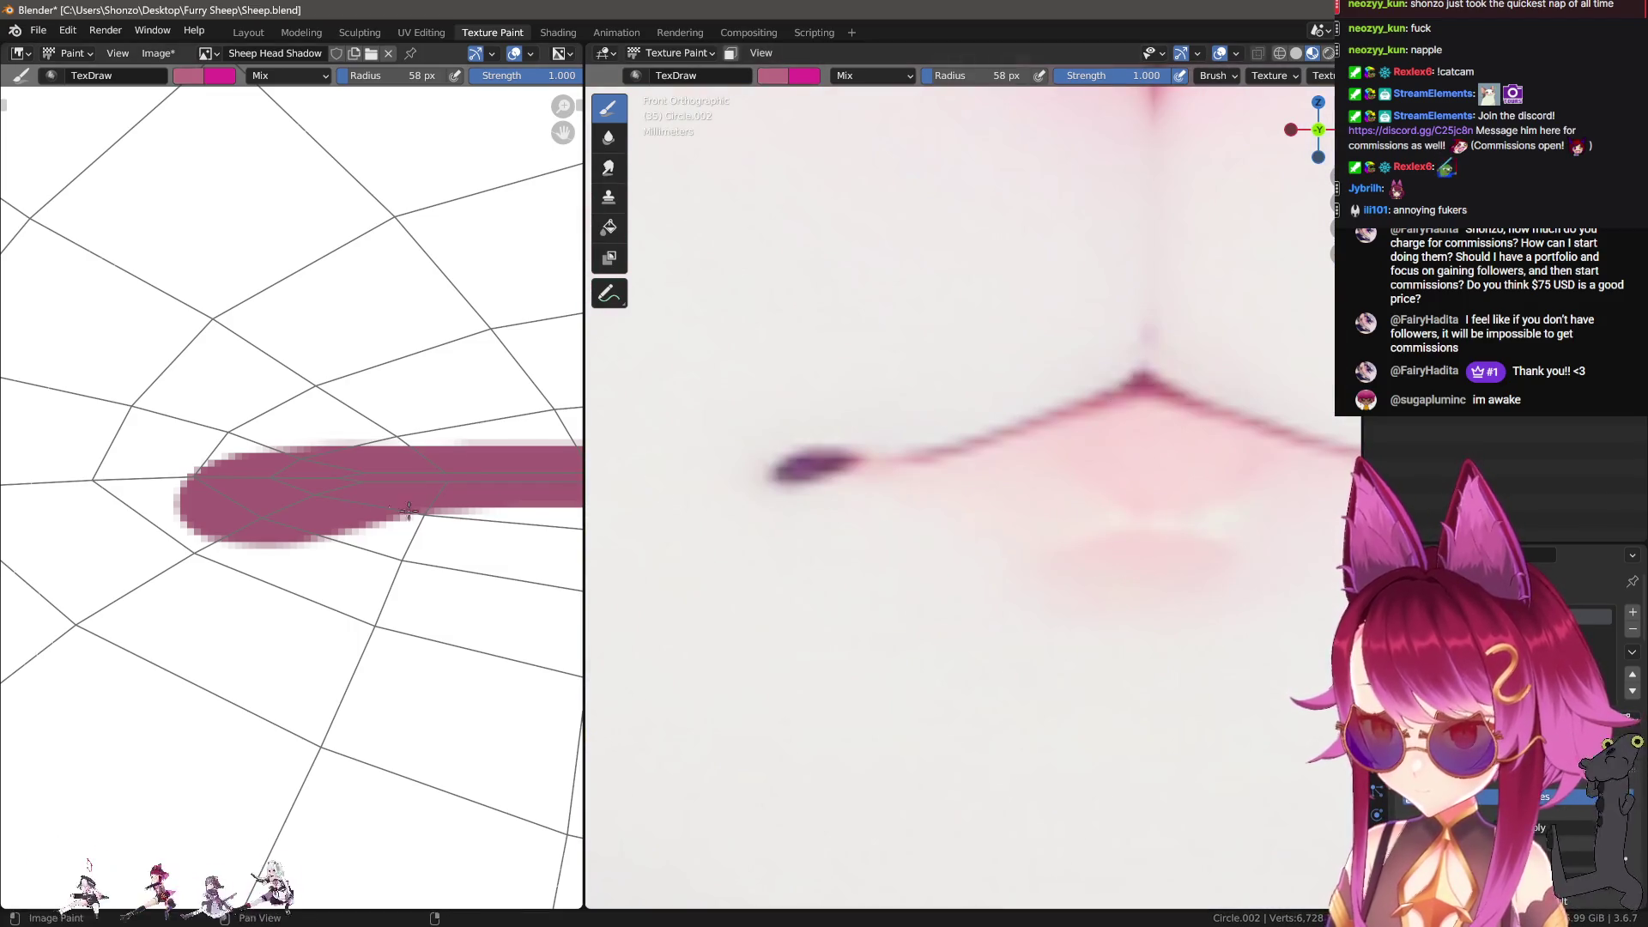
scroll(513, 476, "down", 3)
key("f")
left_click(278, 507)
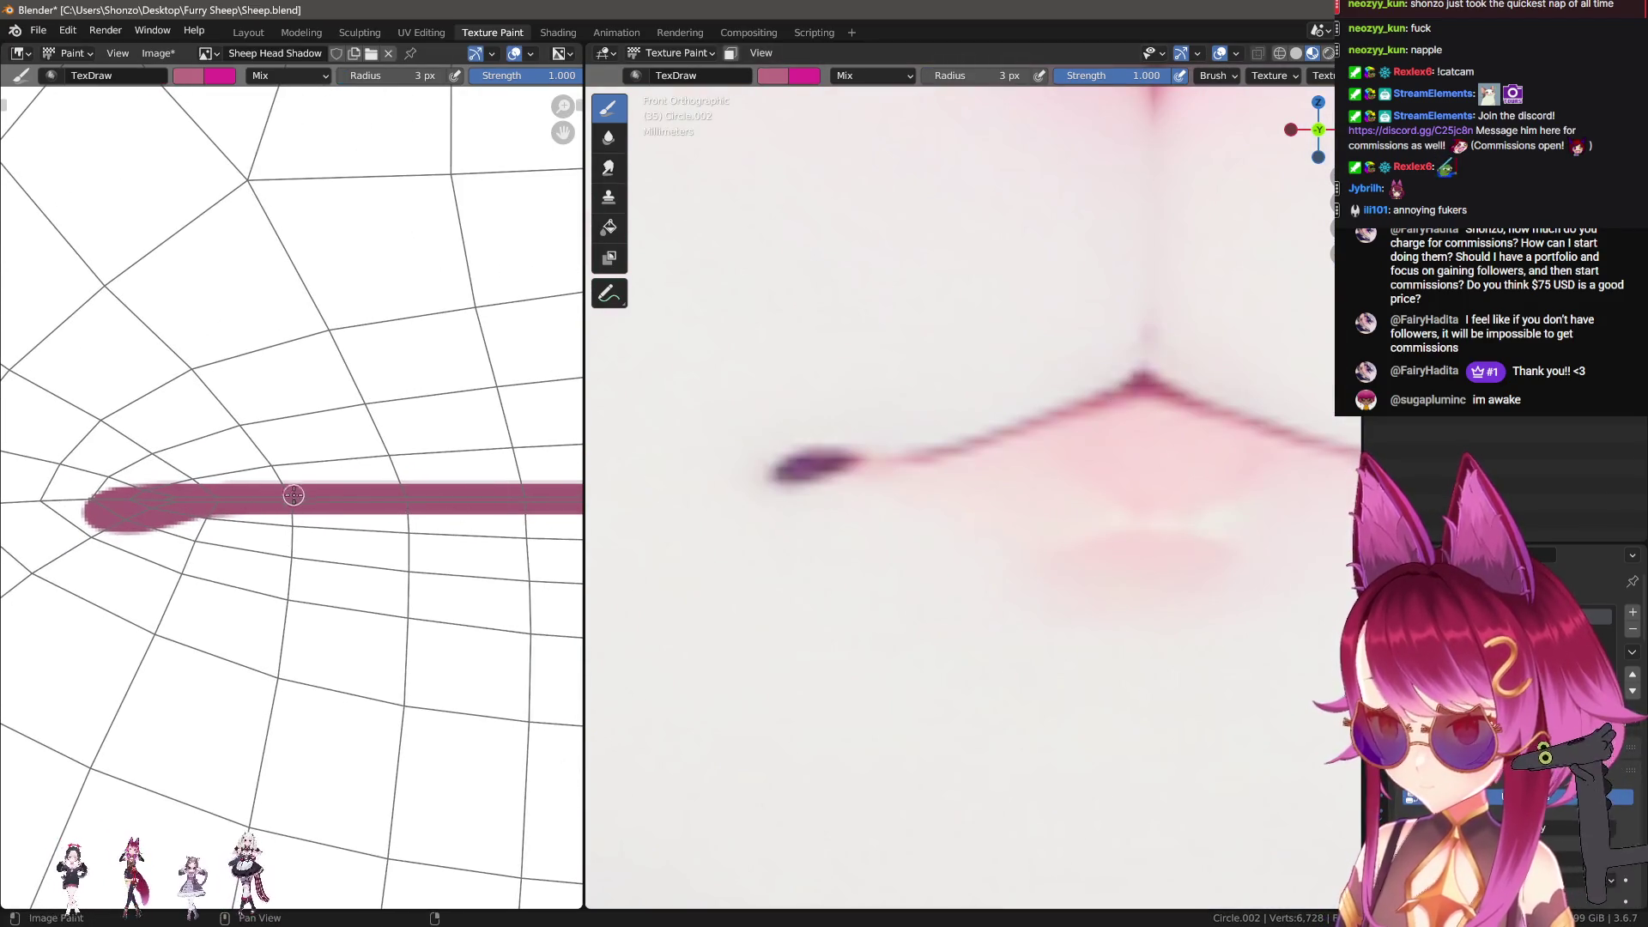
scroll(447, 506, "down", 3)
key("shift+ctrl+f")
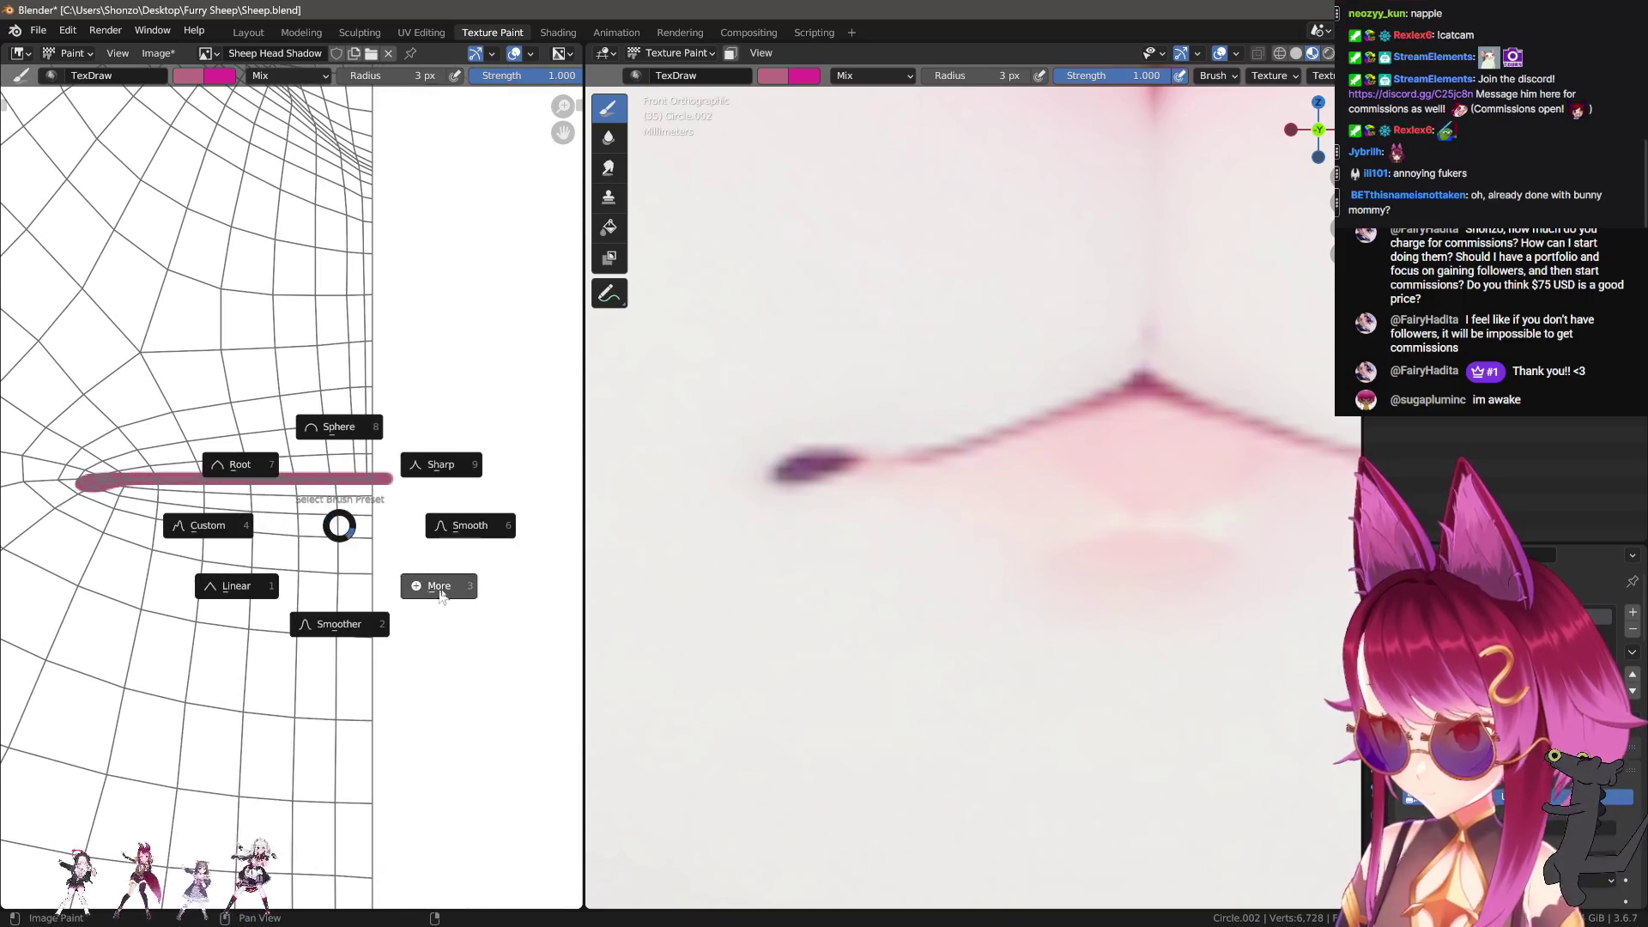
left_click(436, 592)
left_click(312, 540)
Step: Change the brush blending from Lighten to Screen and lighten the mouth line's pink
right_click(209, 470)
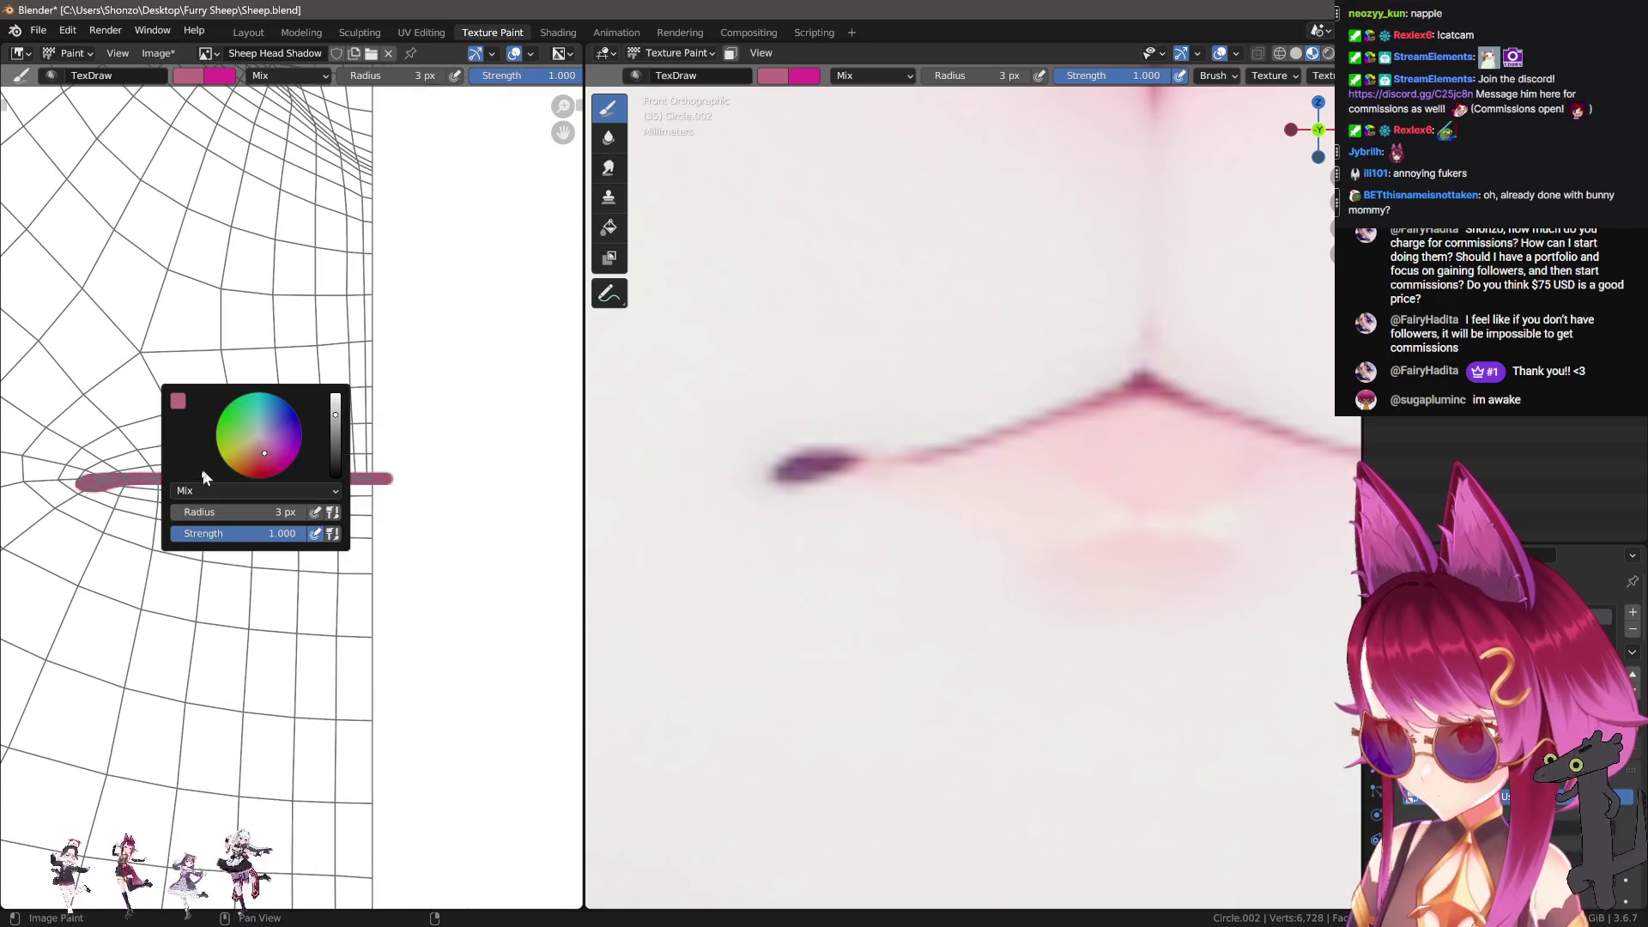
left_click(209, 490)
left_click(206, 623)
left_click(219, 490)
left_click(228, 640)
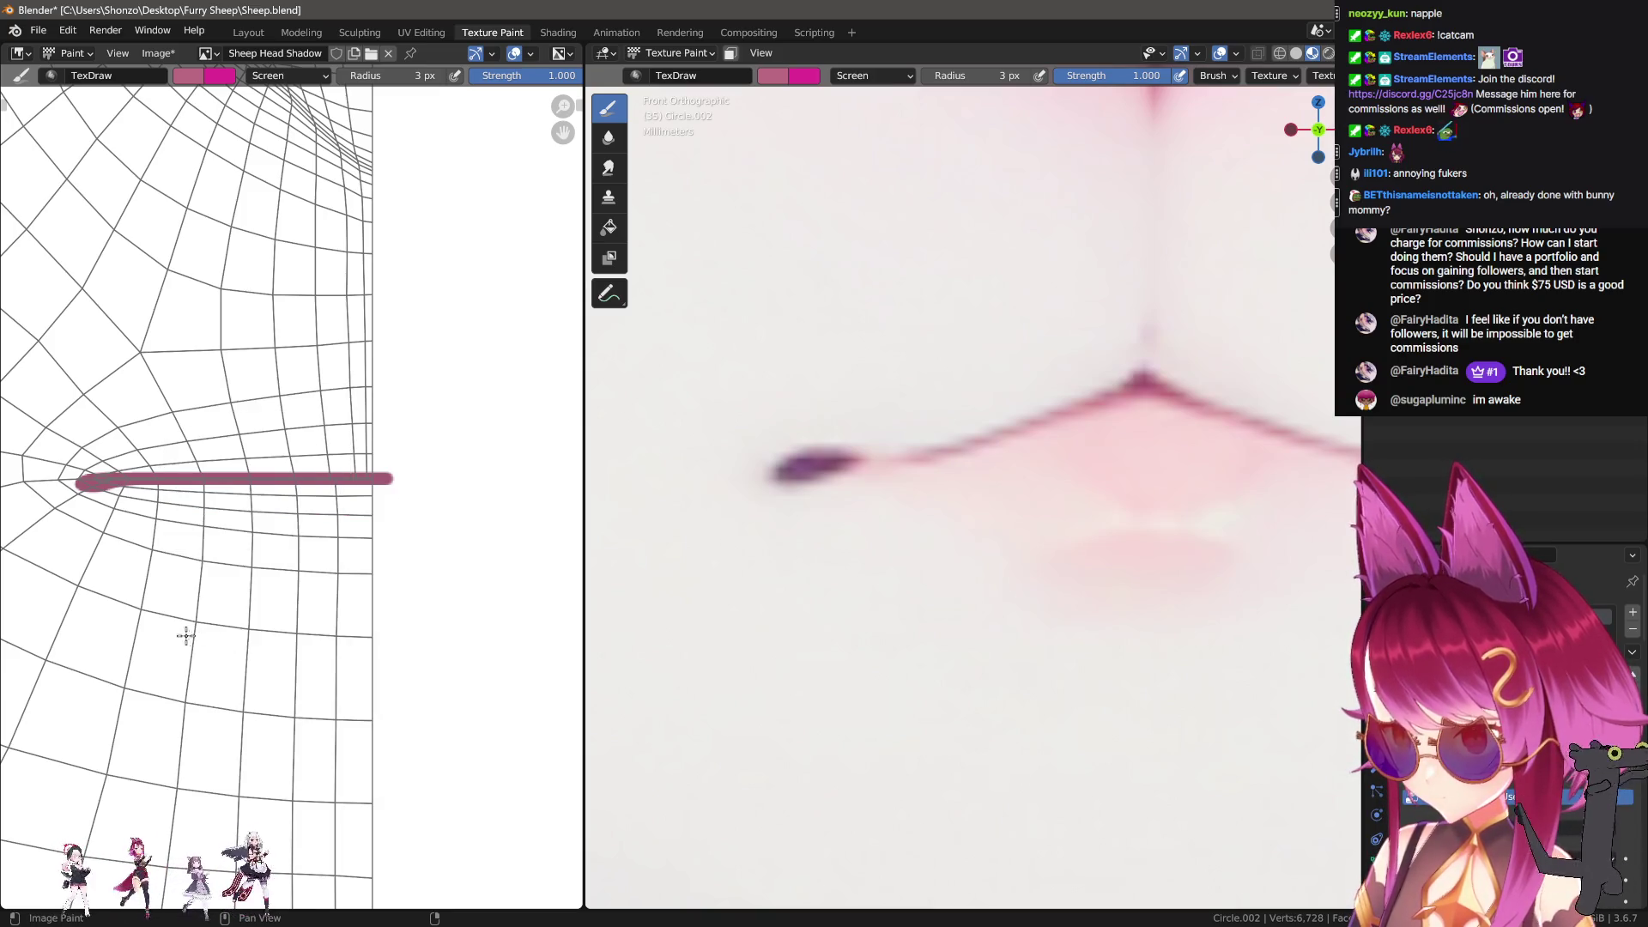
scroll(290, 515, "down", 3)
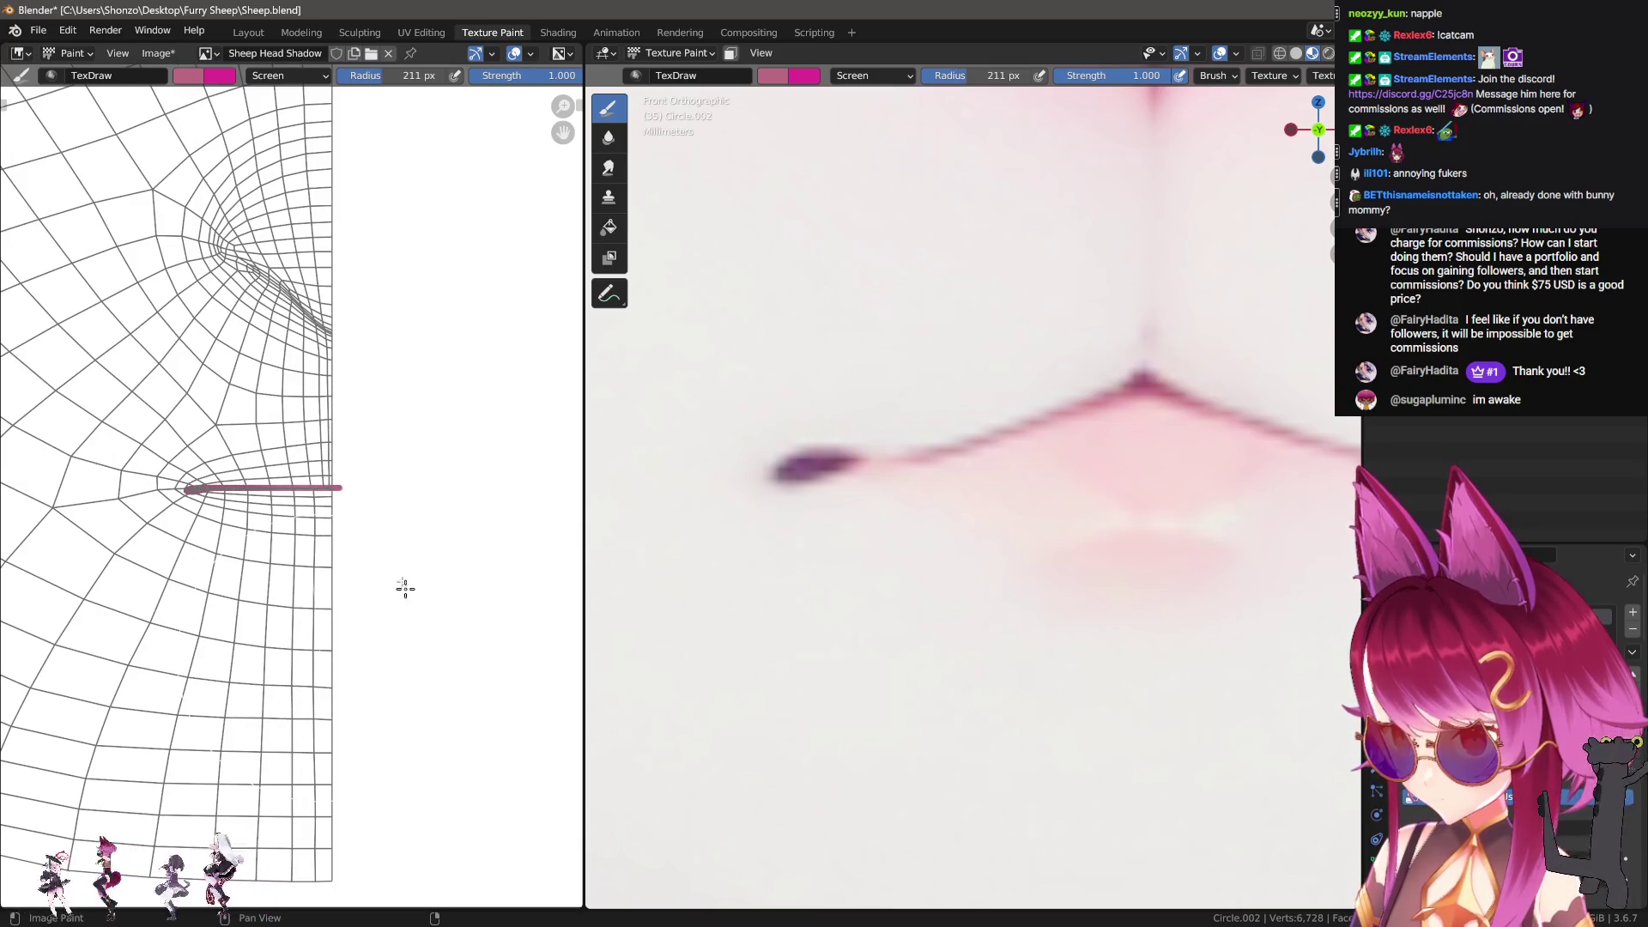
scroll(394, 599, "up", 4)
scroll(386, 593, "down", 2)
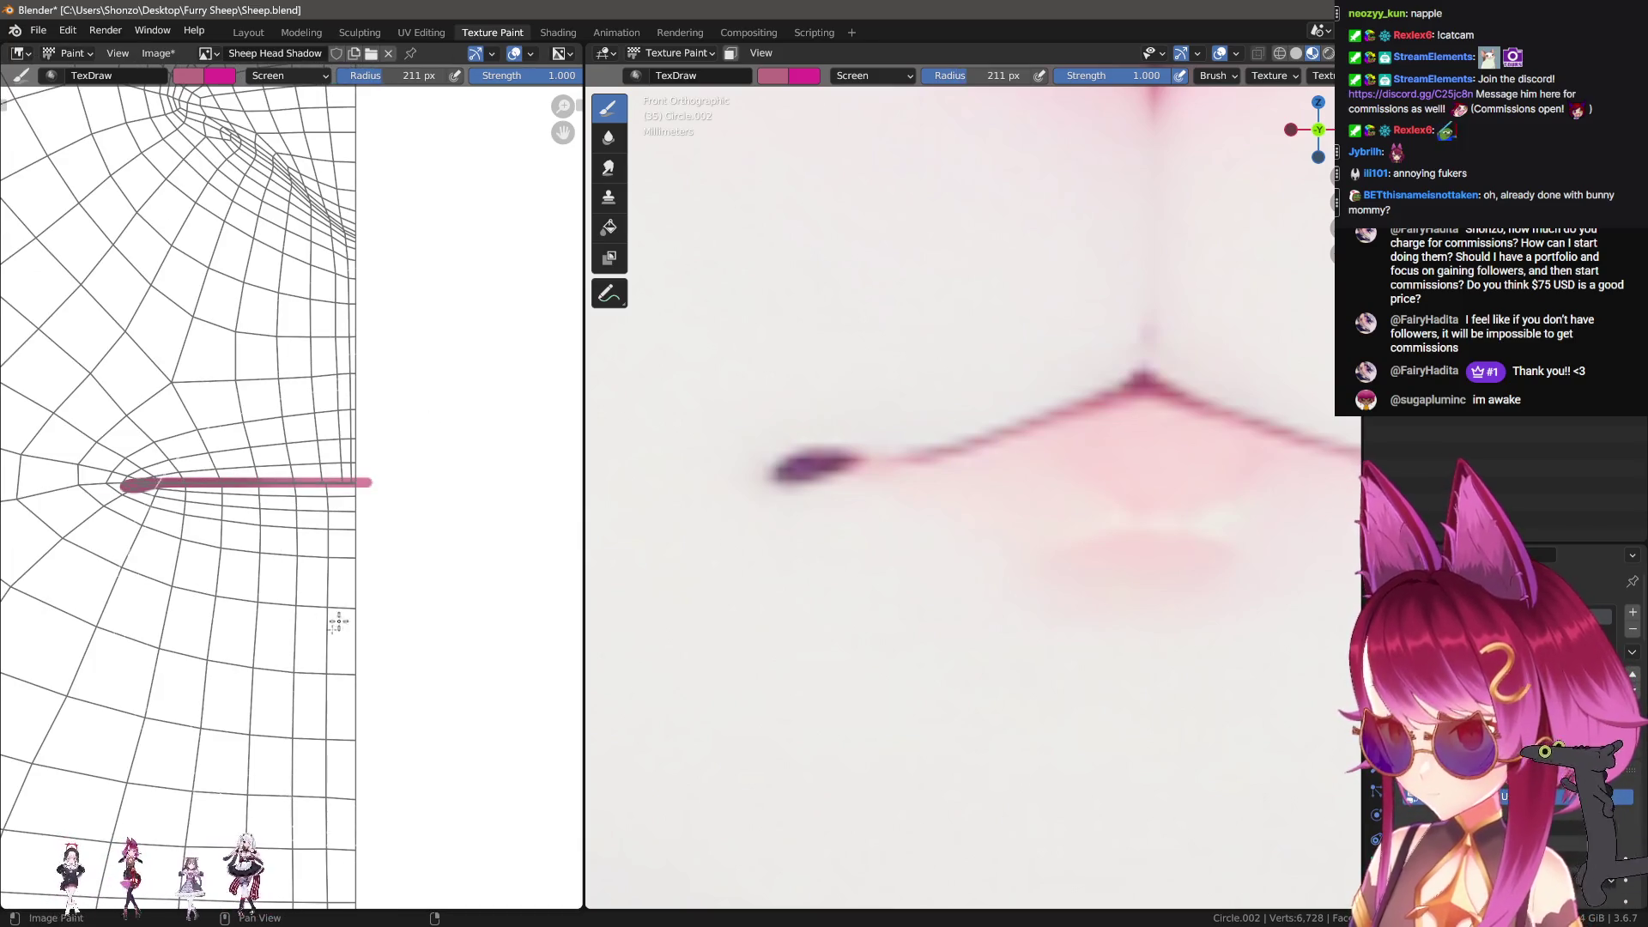
scroll(948, 460, "down", 6)
scroll(832, 589, "up", 4)
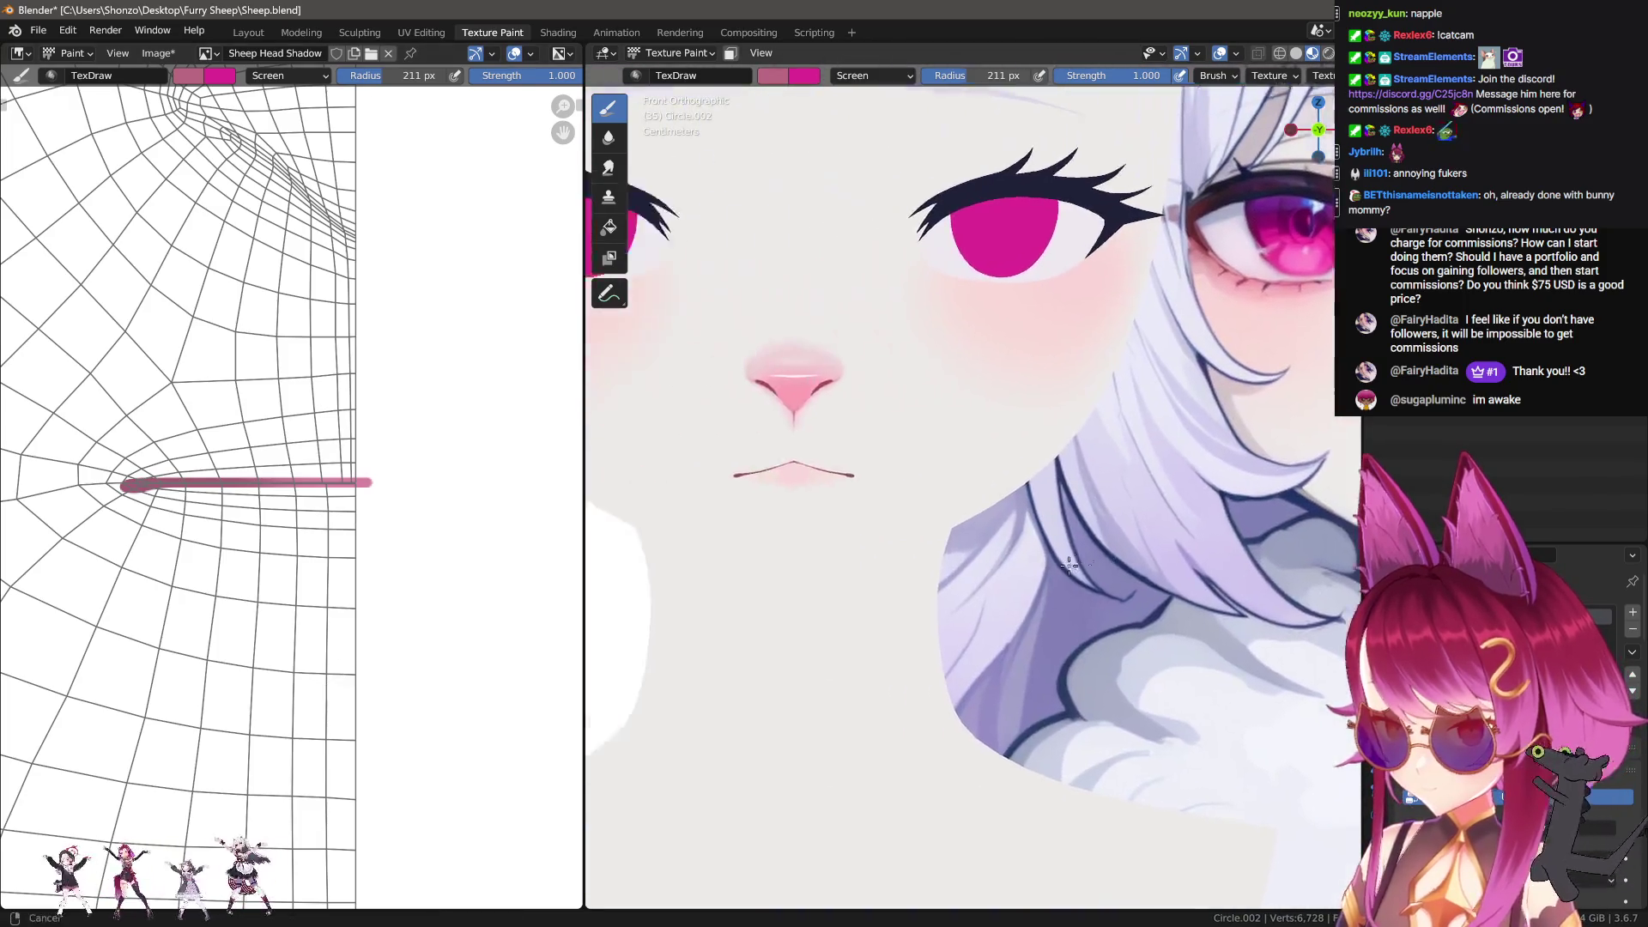
middle_click_drag(318, 599, 341, 561, "ctrl")
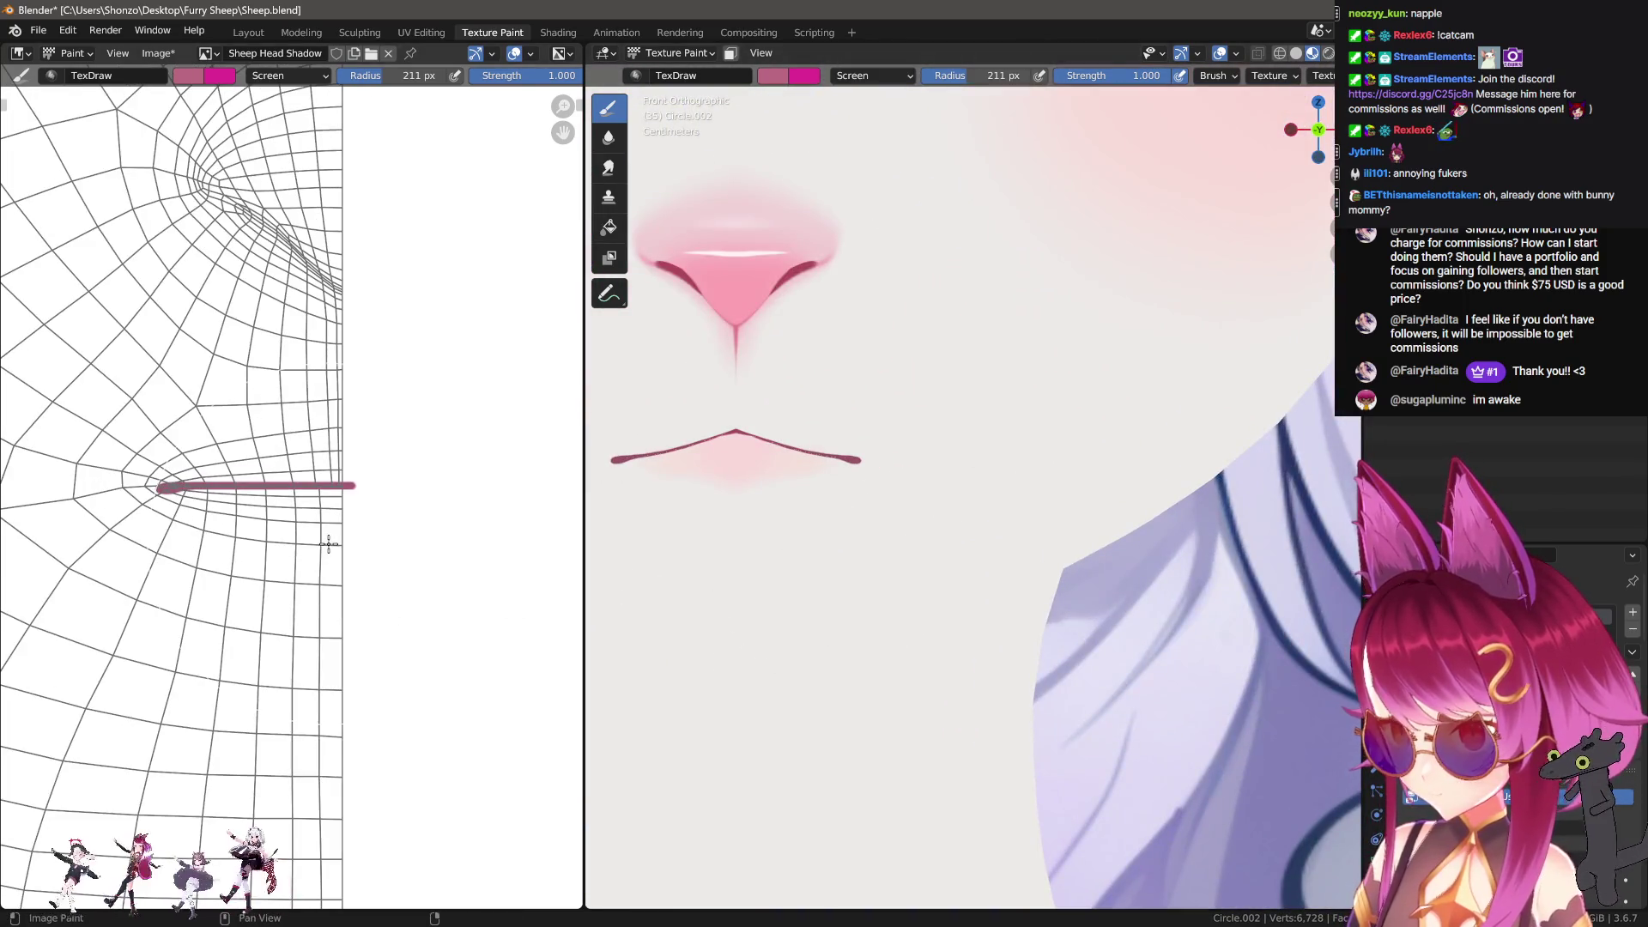
key("ctrl+z")
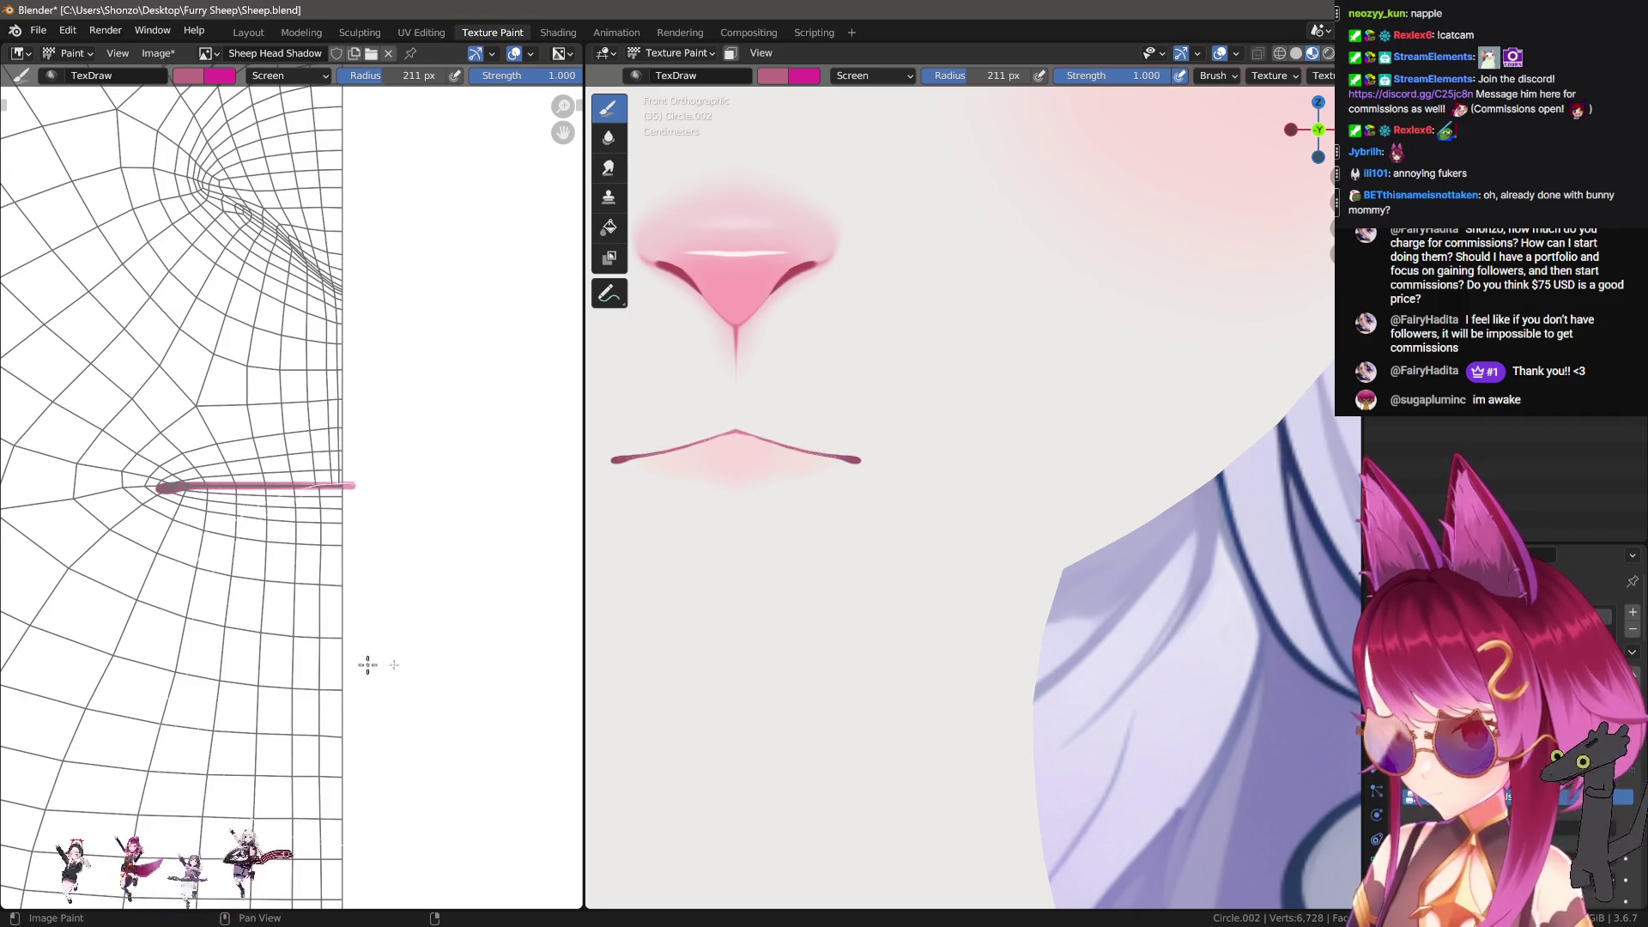
scroll(959, 621, "down", 6)
scroll(945, 621, "down", 2)
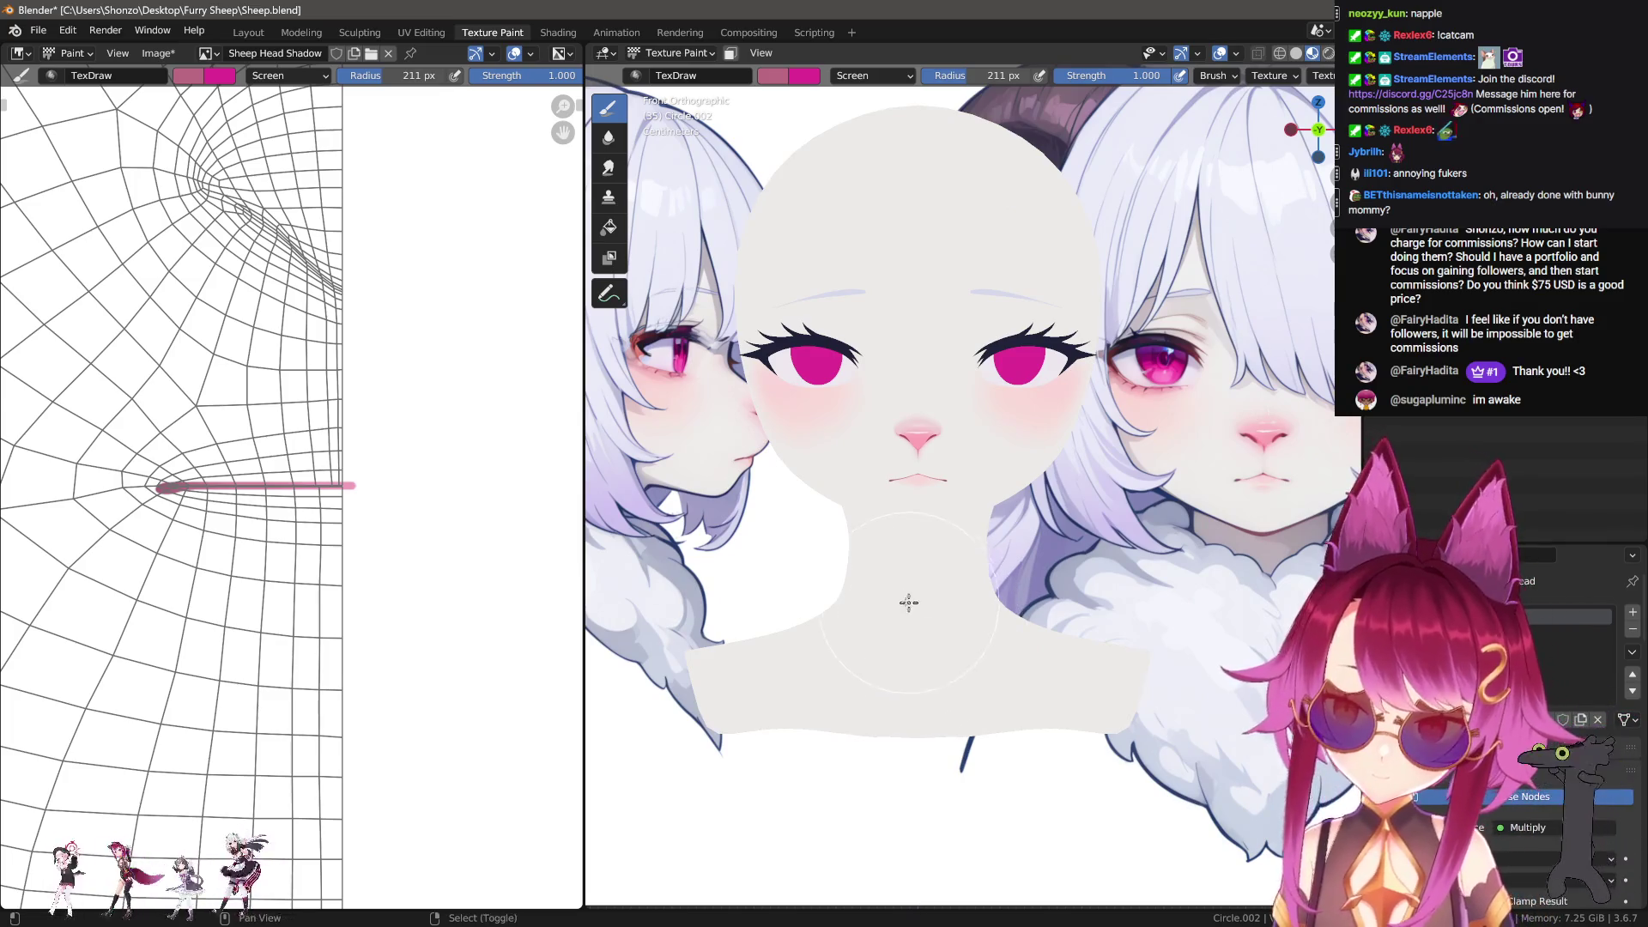
scroll(853, 596, "up", 3)
mouse_move(893, 618)
middle_mouse_down("shift")
mouse_move(793, 601)
mouse_move(877, 601)
middle_mouse_up("shift")
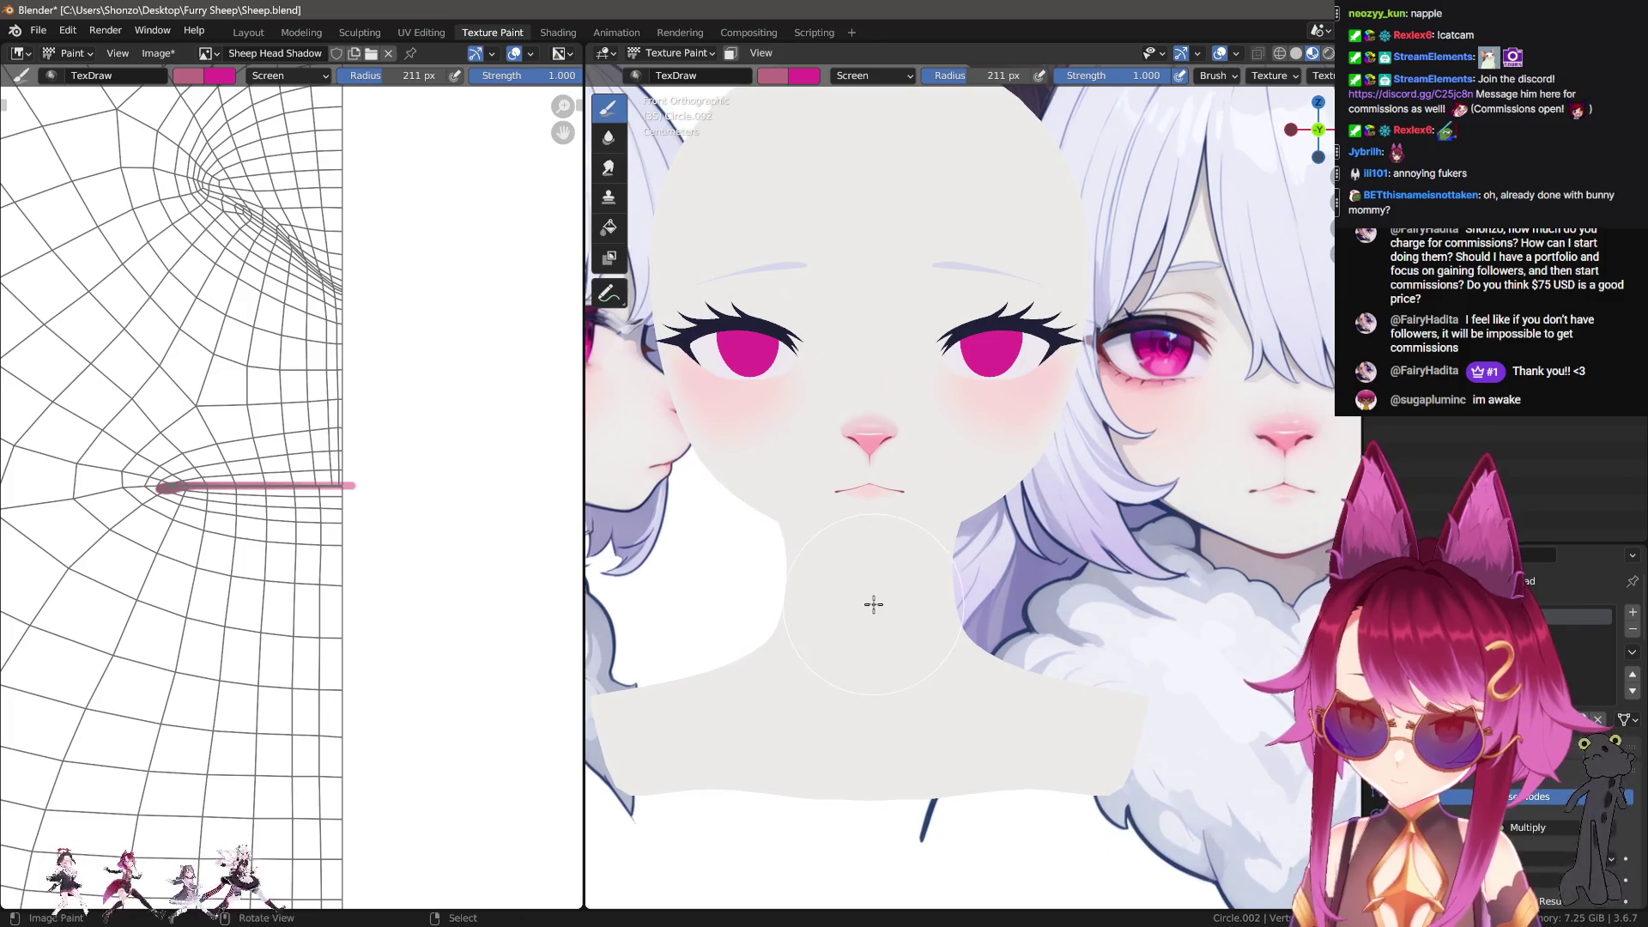
scroll(874, 604, "up", 1)
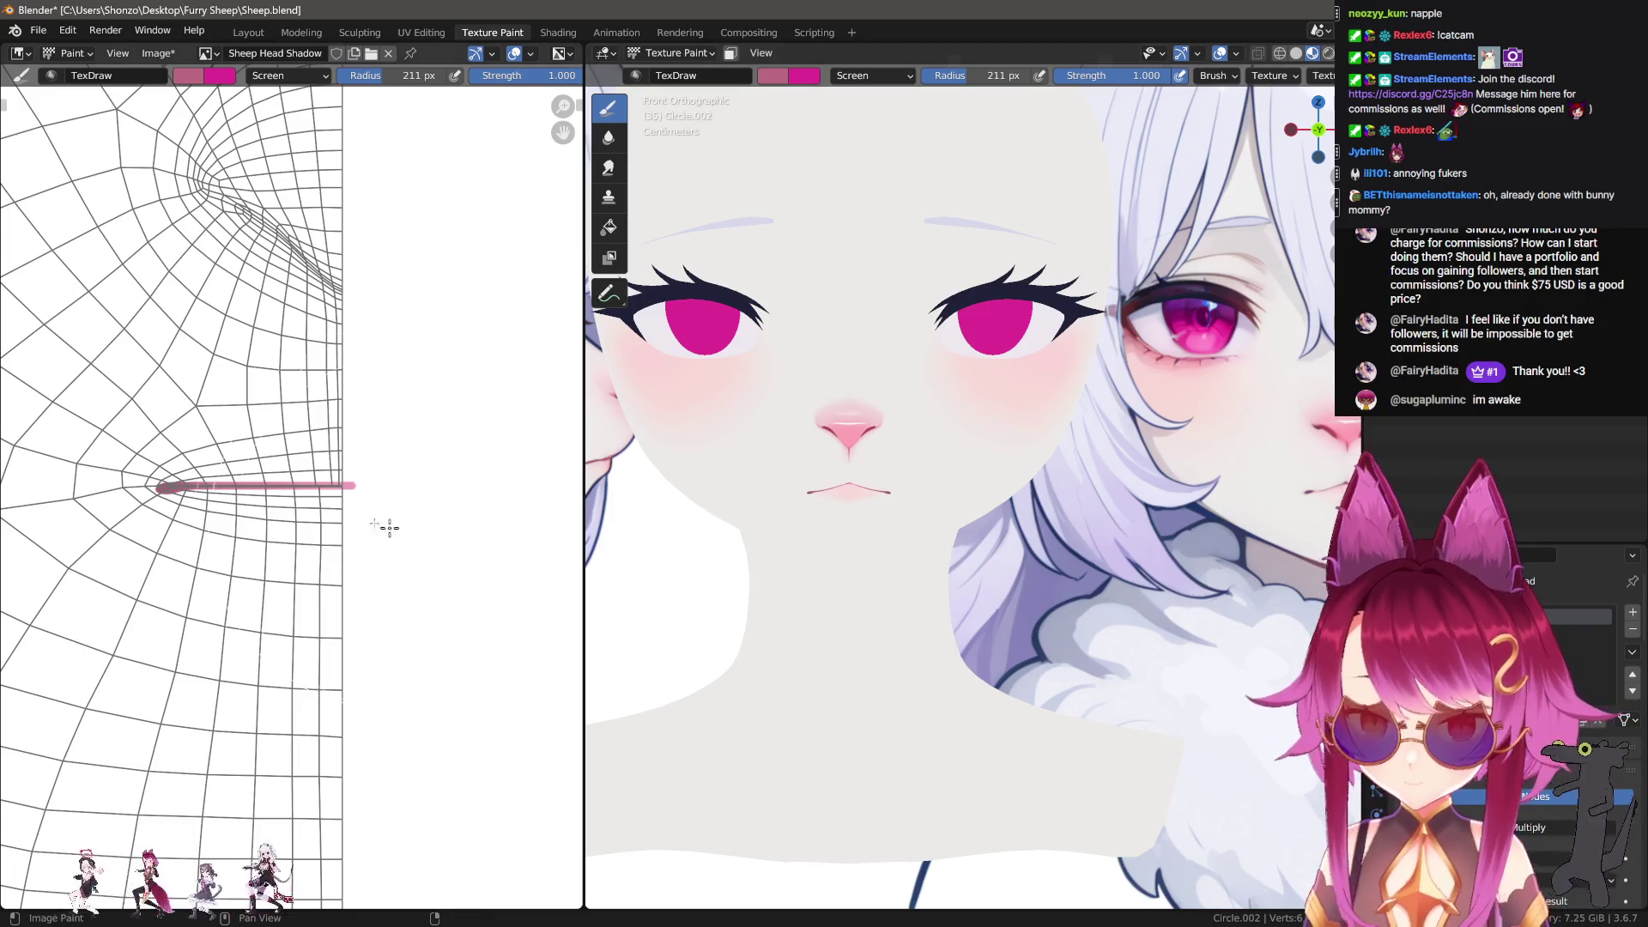
Step: Switch the paint target to the Sheep Head Light texture slot
scroll(310, 419, "up", 2)
left_click(157, 54)
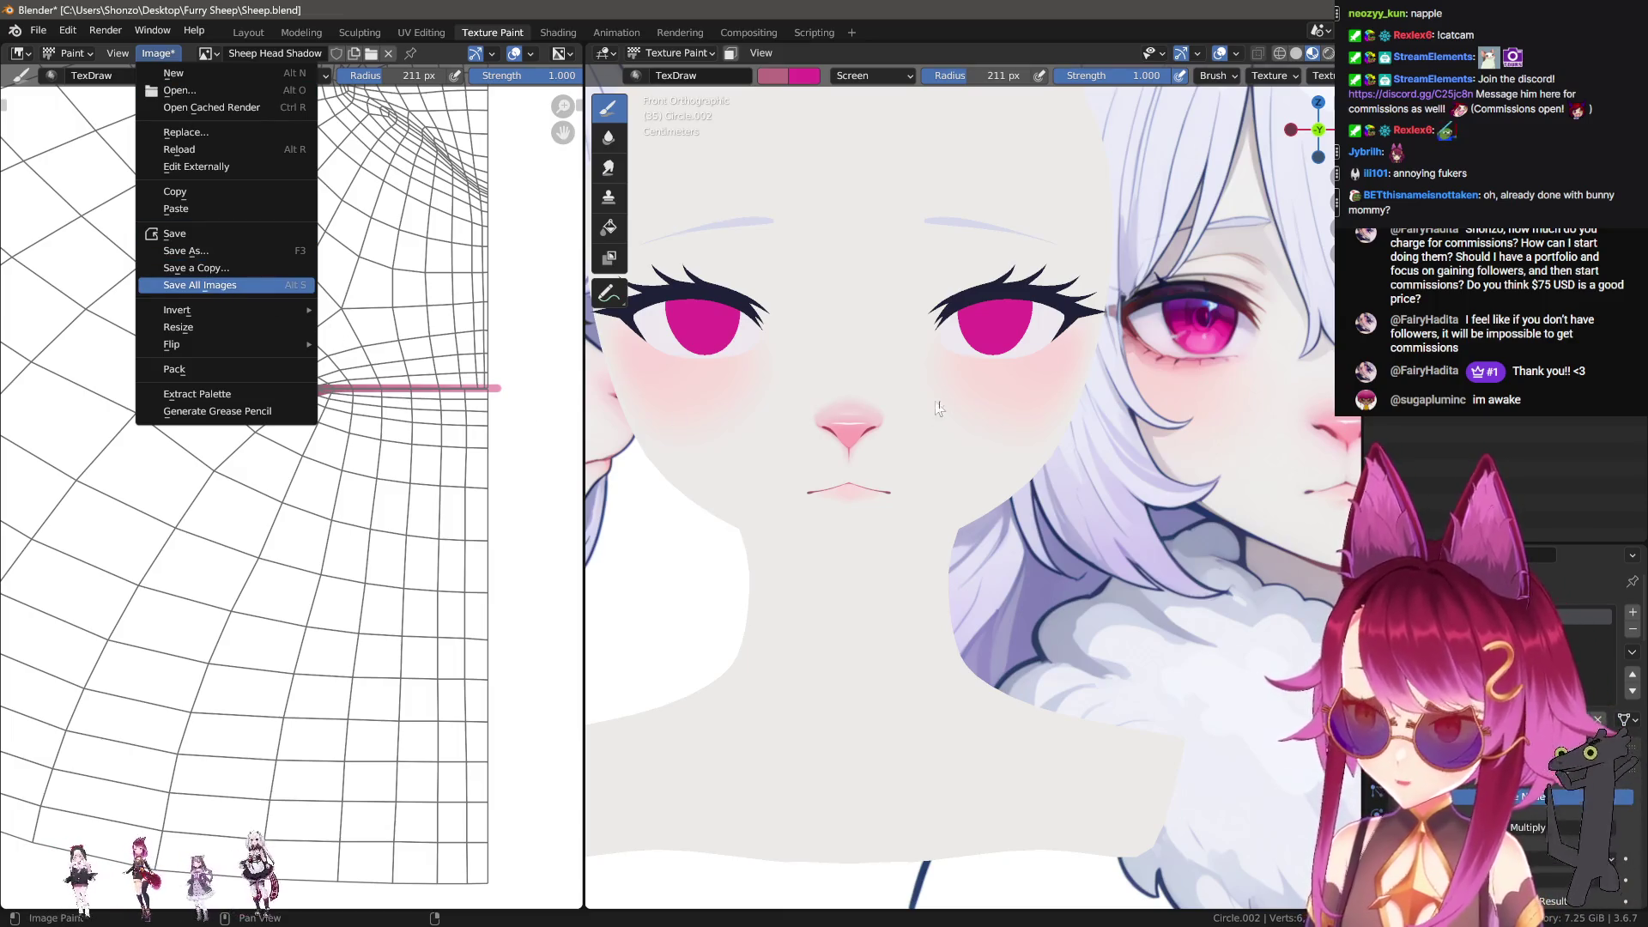
key("n")
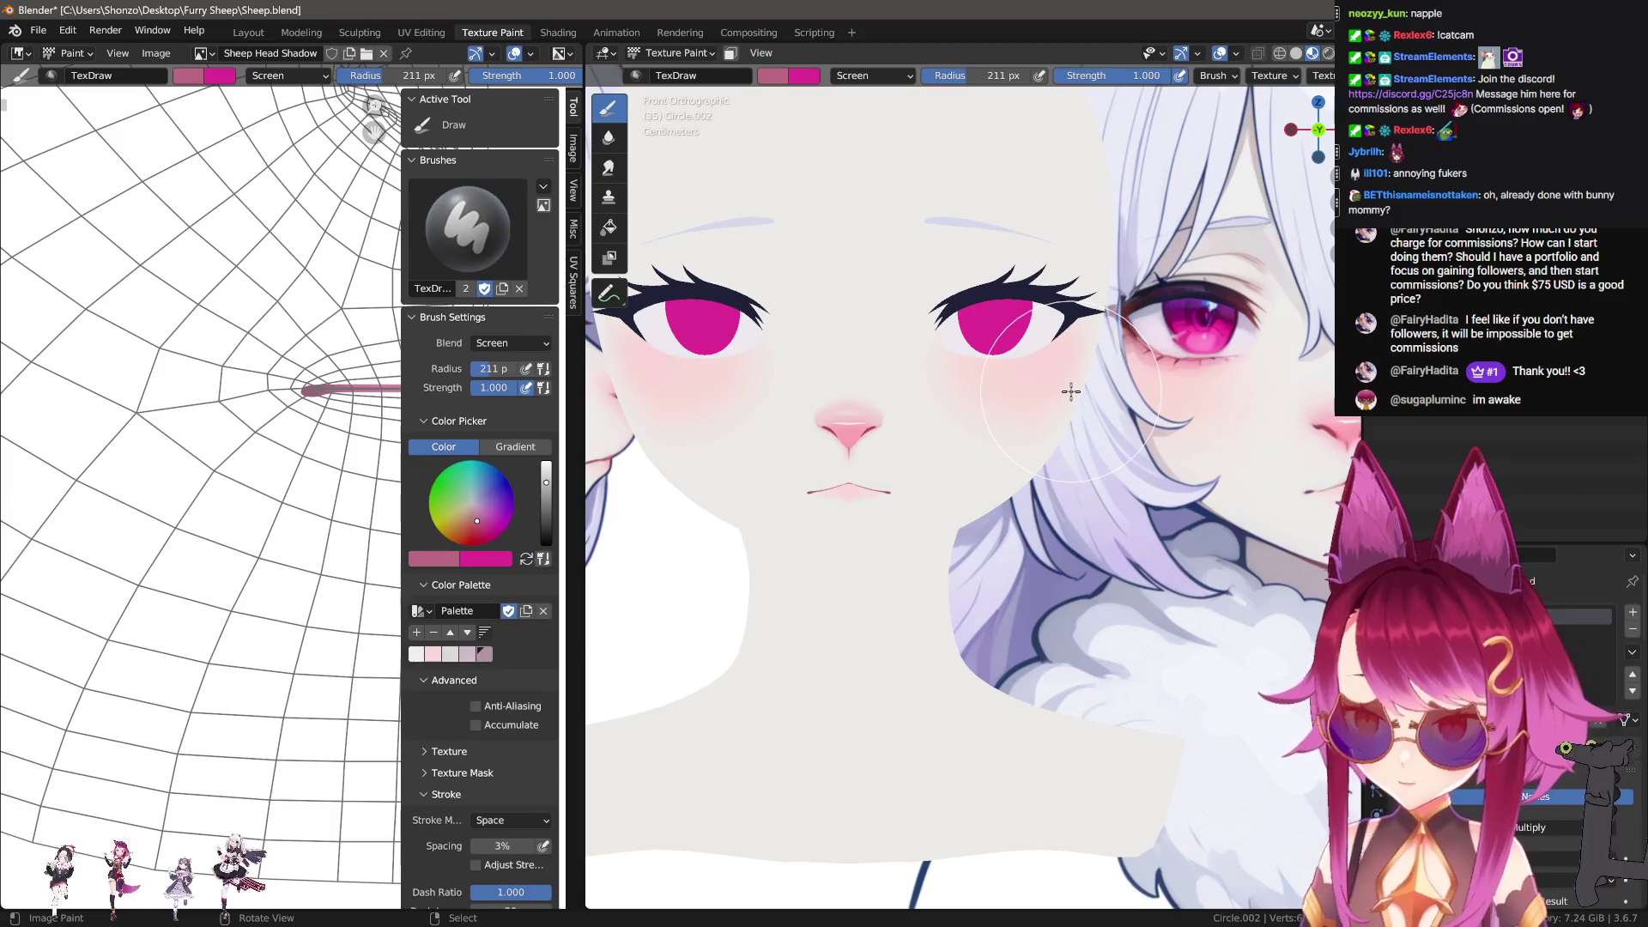
key("n")
scroll(1202, 395, "up", 10)
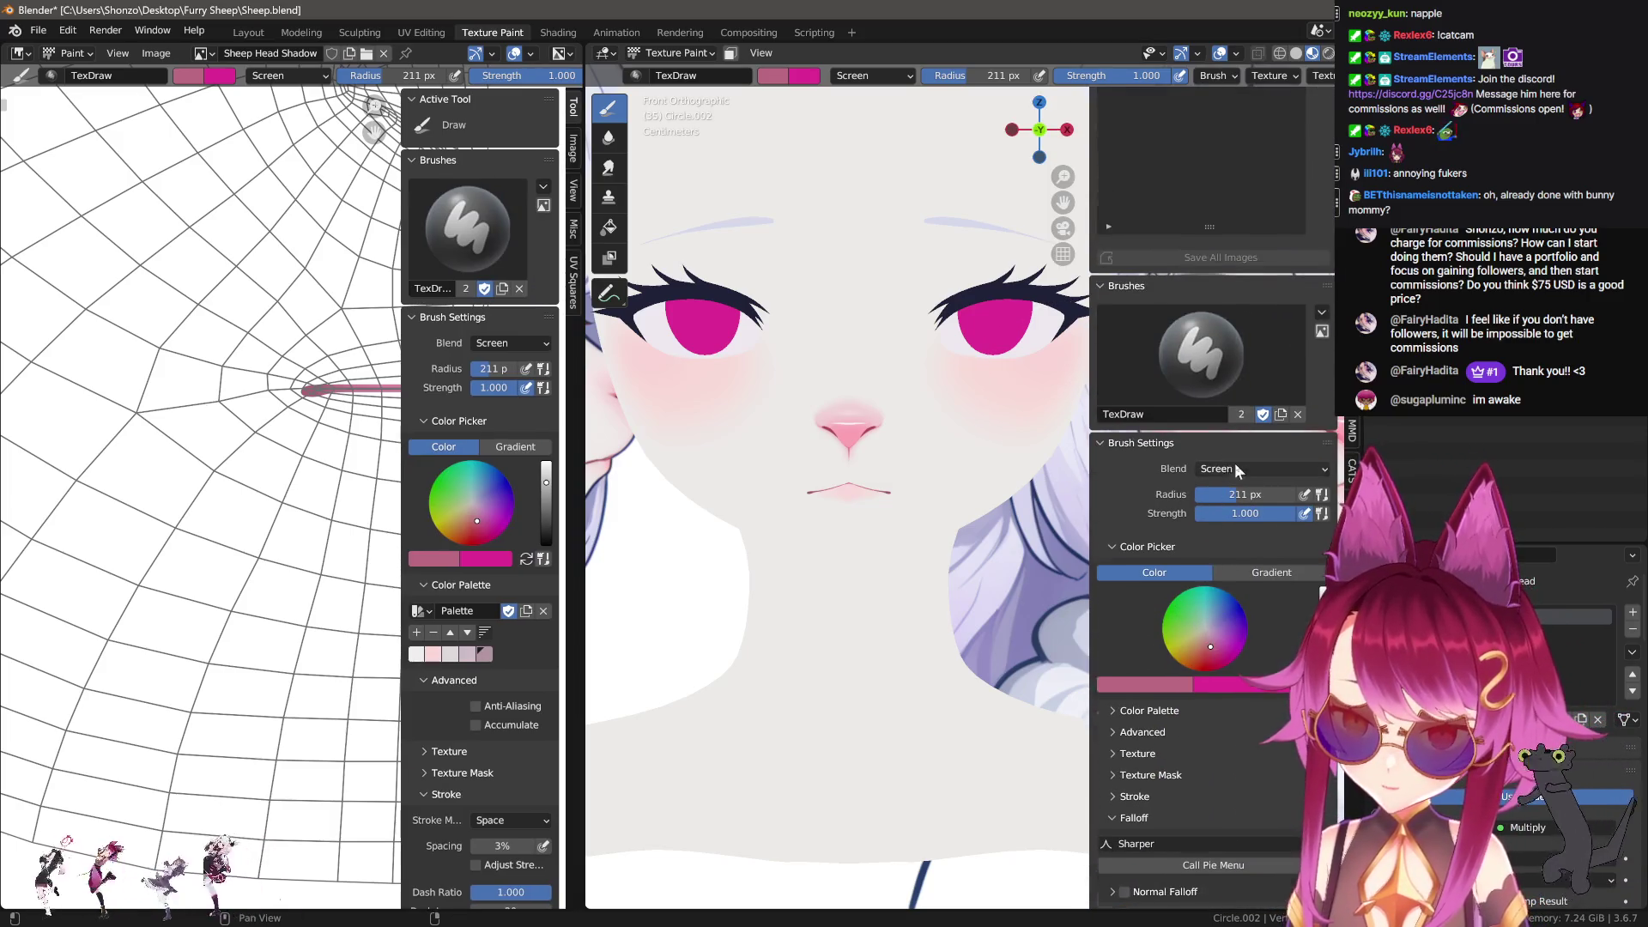
left_click(1225, 215)
key("n")
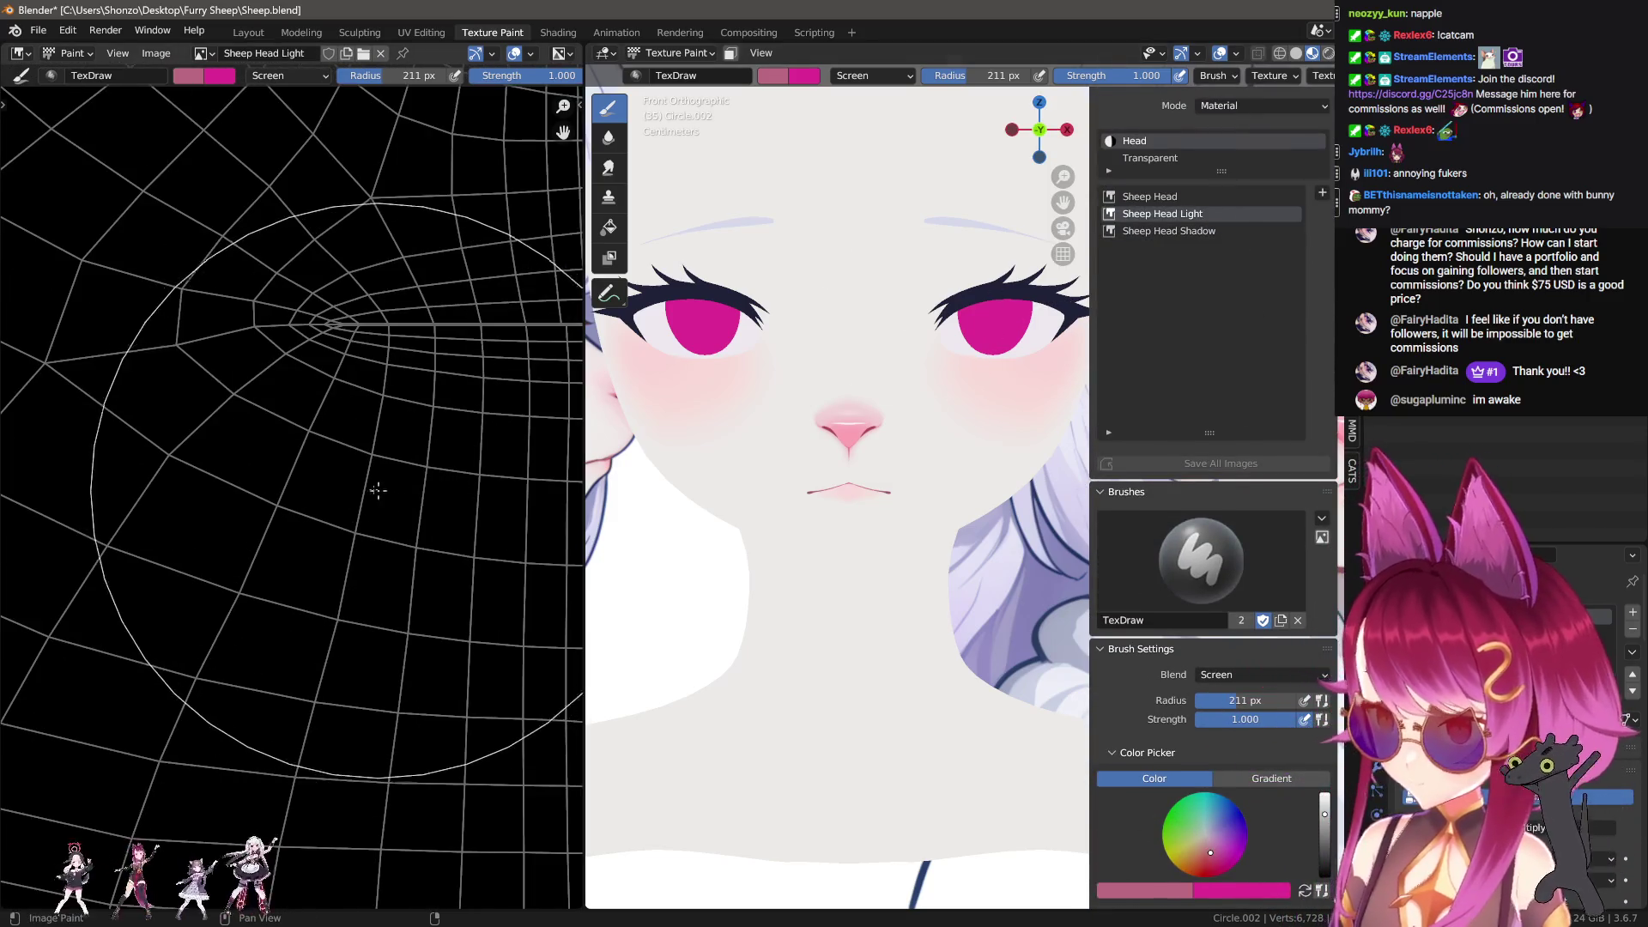
scroll(882, 528, "down", 2)
key("n")
scroll(882, 528, "up", 8)
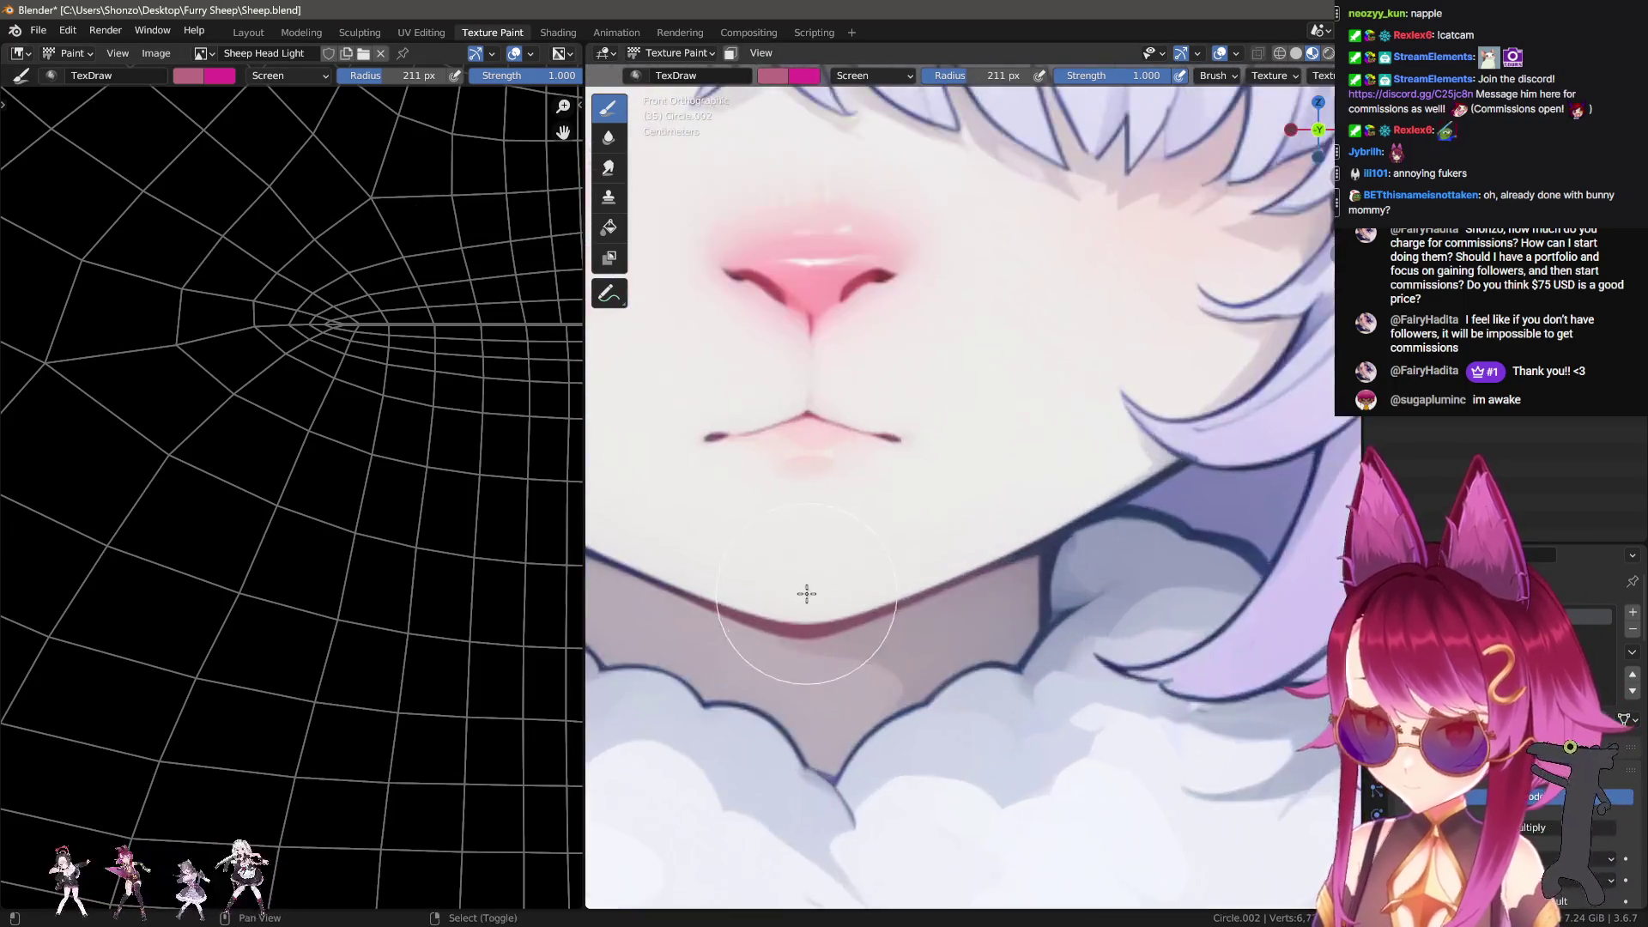
Step: Sample a near-white colour, shrink the brush to 12 px, and paint a white wedge under the lower lip
key("s")
left_click(904, 444)
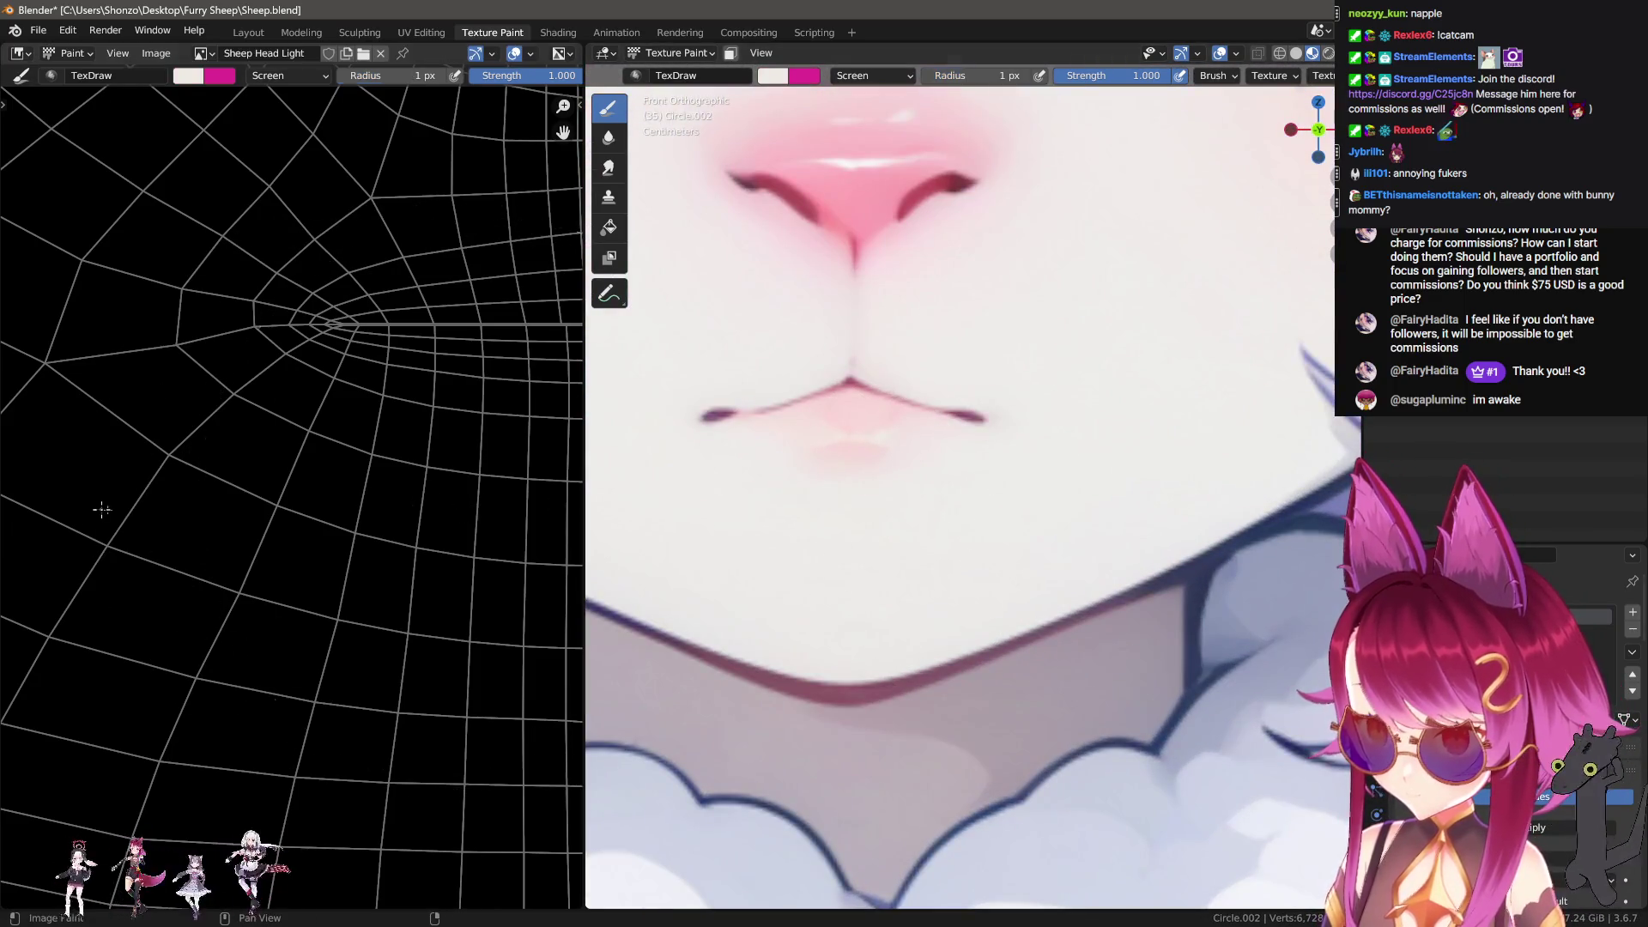
middle_click_drag(515, 390, 274, 417)
scroll(879, 478, "down", 5)
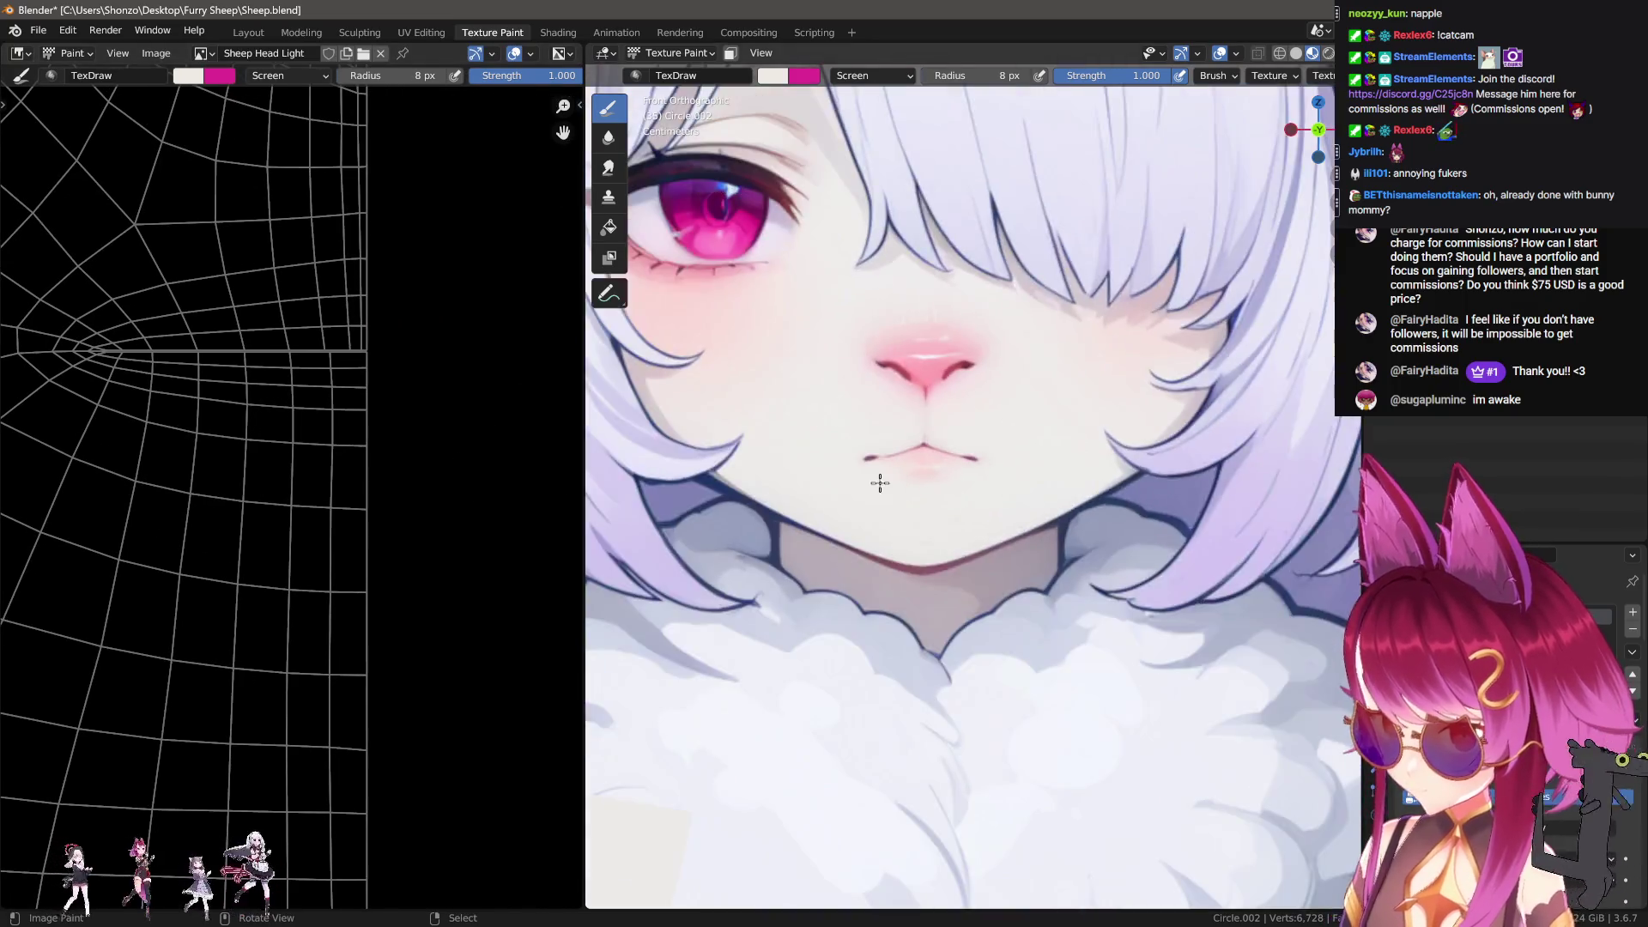
scroll(1038, 515, "up", 8)
scroll(841, 527, "up", 3)
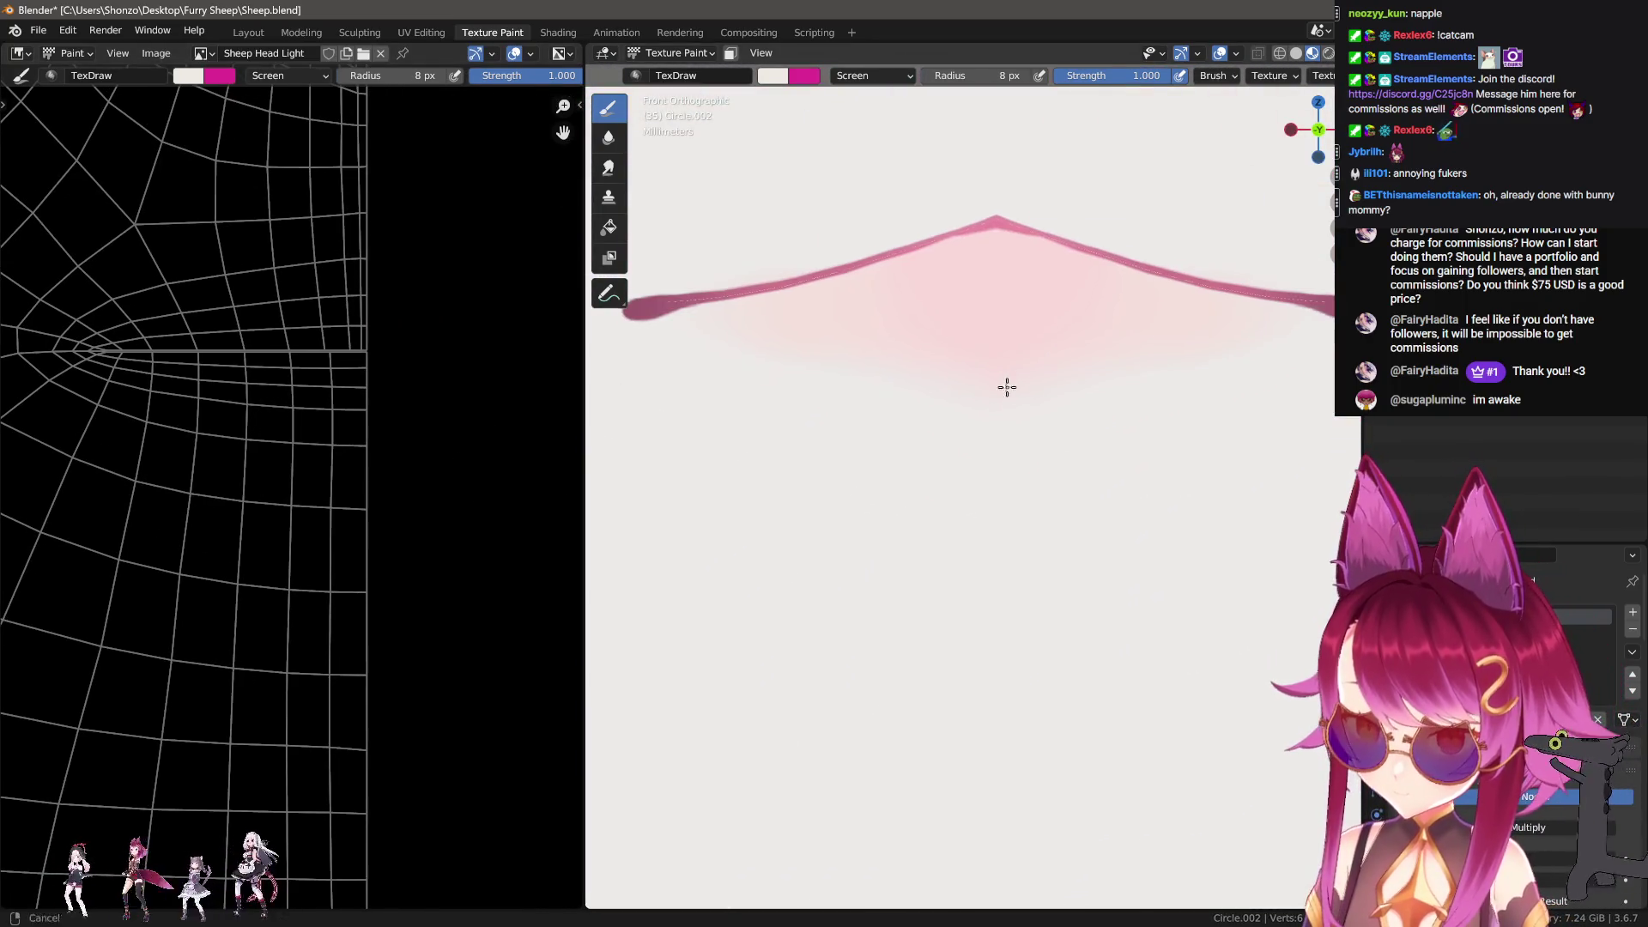
mouse_move(1006, 369)
left_mouse_down()
mouse_move(883, 335)
mouse_move(857, 349)
mouse_move(990, 367)
mouse_move(861, 342)
mouse_move(986, 369)
mouse_move(868, 372)
left_mouse_up()
scroll(1045, 406, "down", 6)
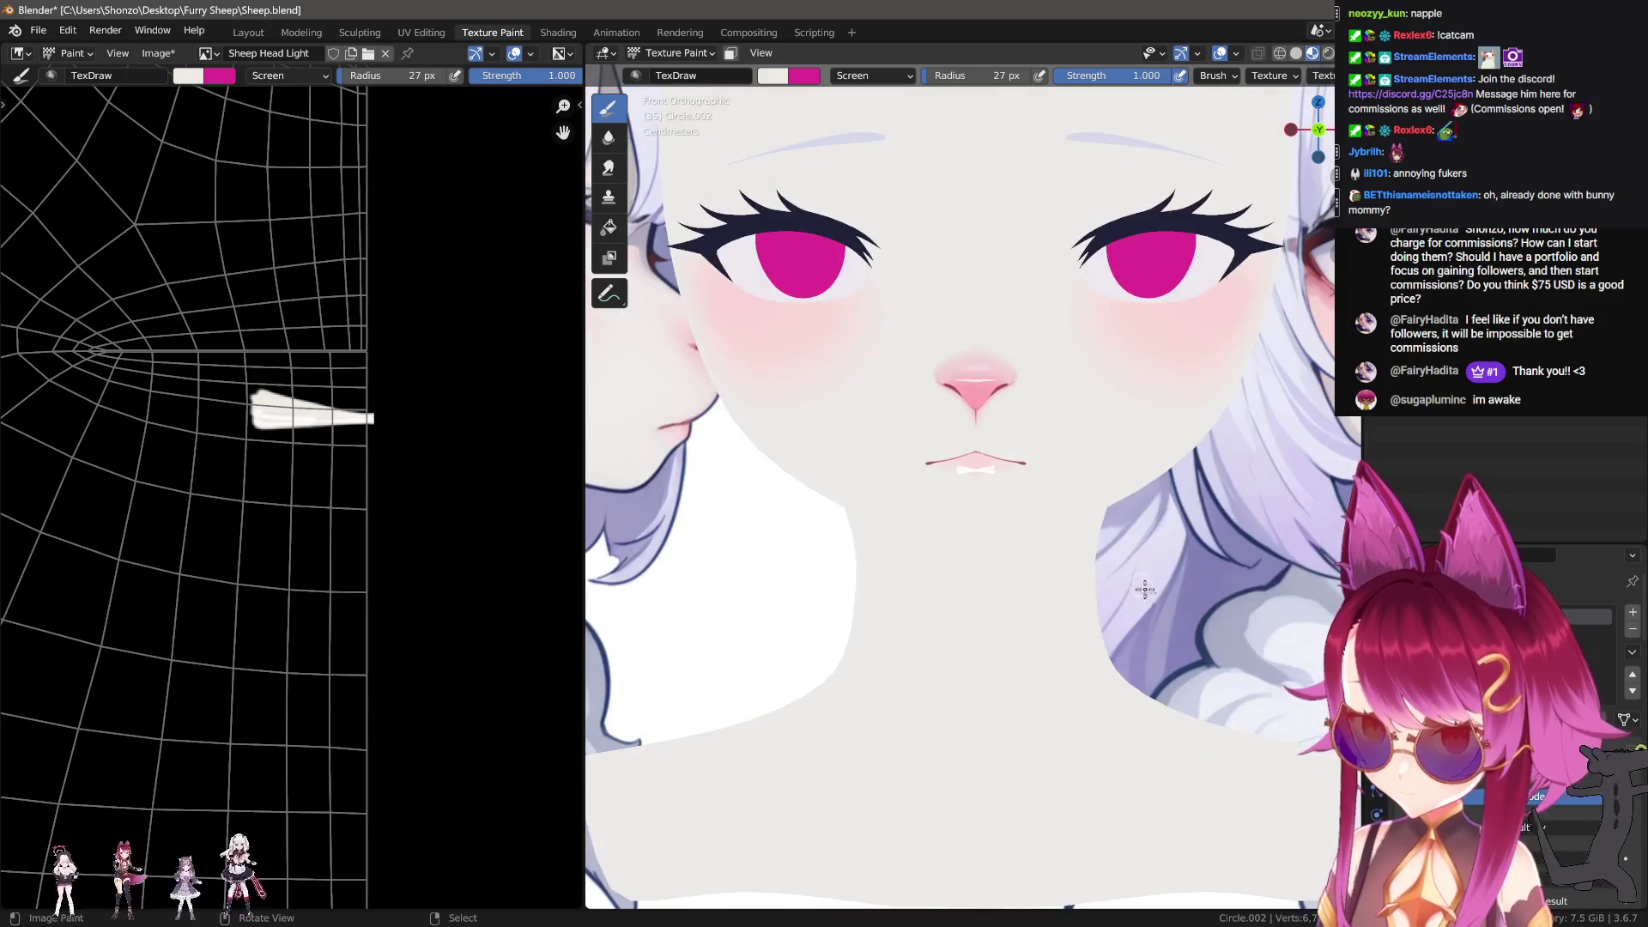
mouse_move(839, 568)
middle_mouse_down("shift")
mouse_move(846, 679)
mouse_move(953, 570)
middle_mouse_up("shift")
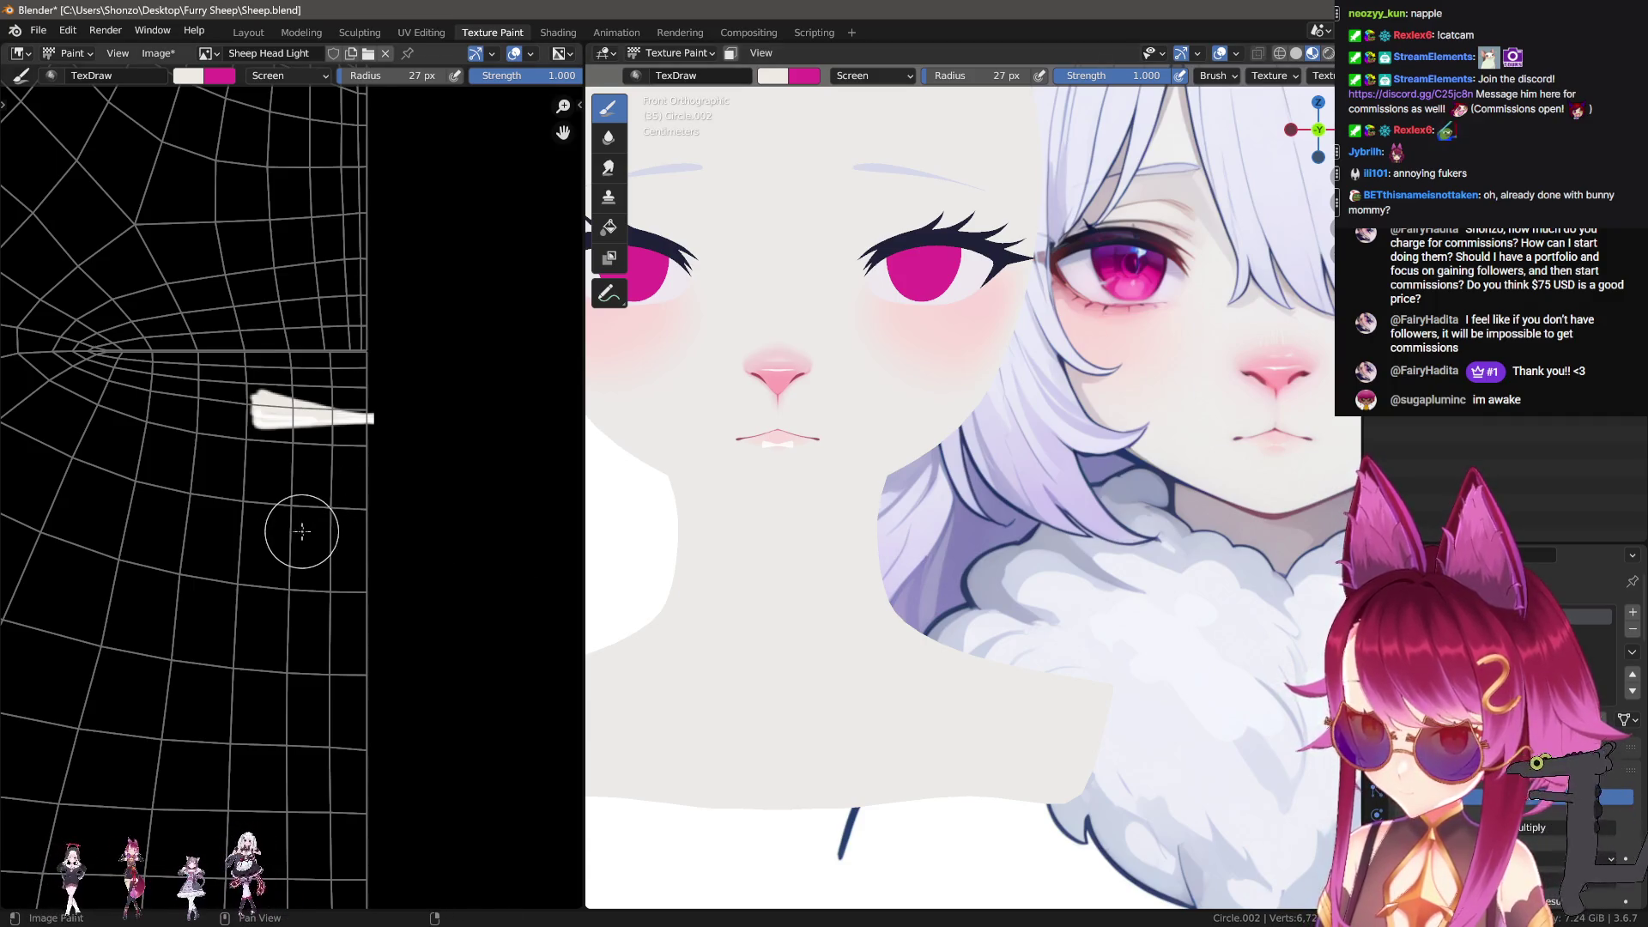
scroll(300, 534, "up", 3)
Step: Set the brush blend to Mix with a smaller radius and extend the white highlight stroke
key("f")
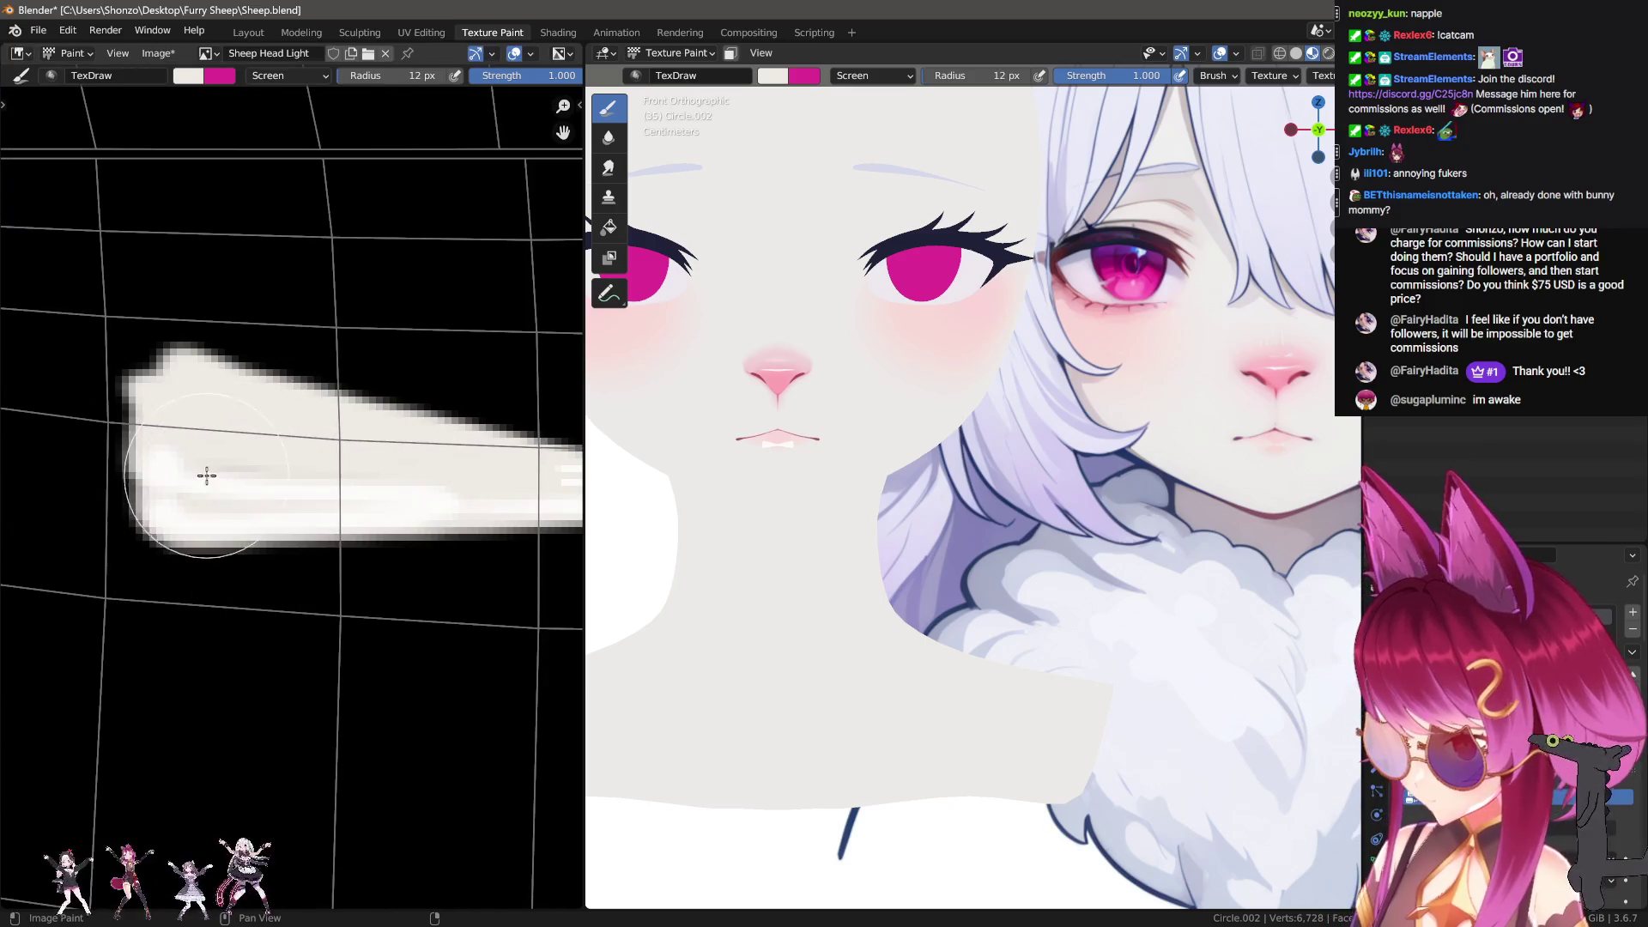
left_click(267, 466)
right_click(248, 452)
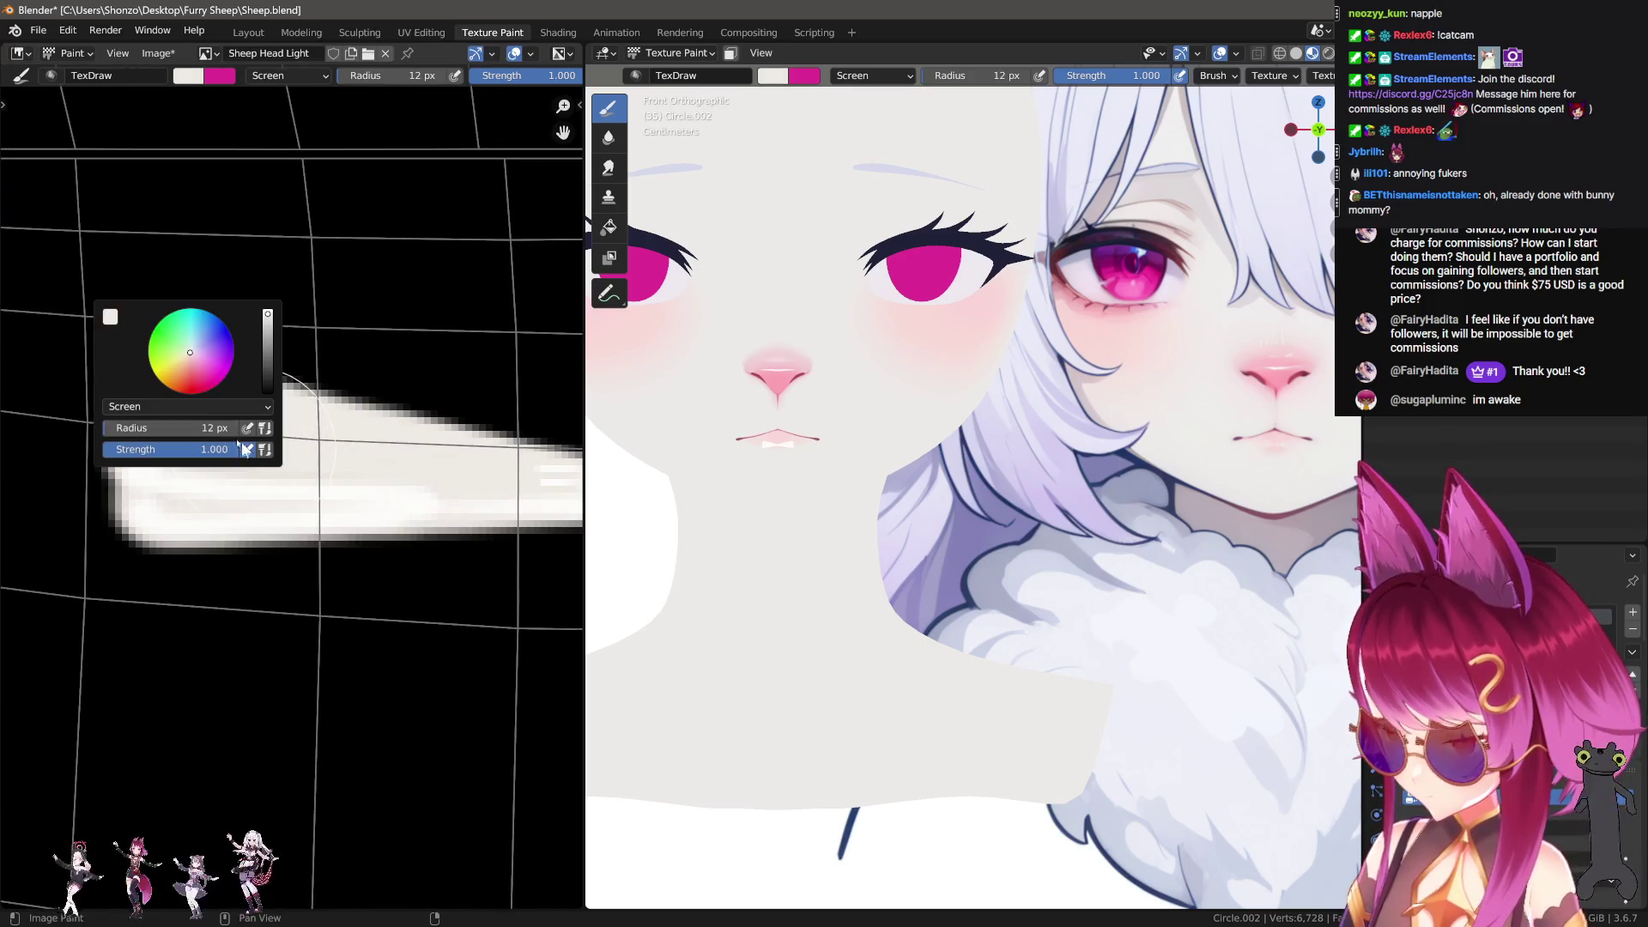
left_click(146, 415)
left_click(94, 393)
scroll(388, 486, "up", 2)
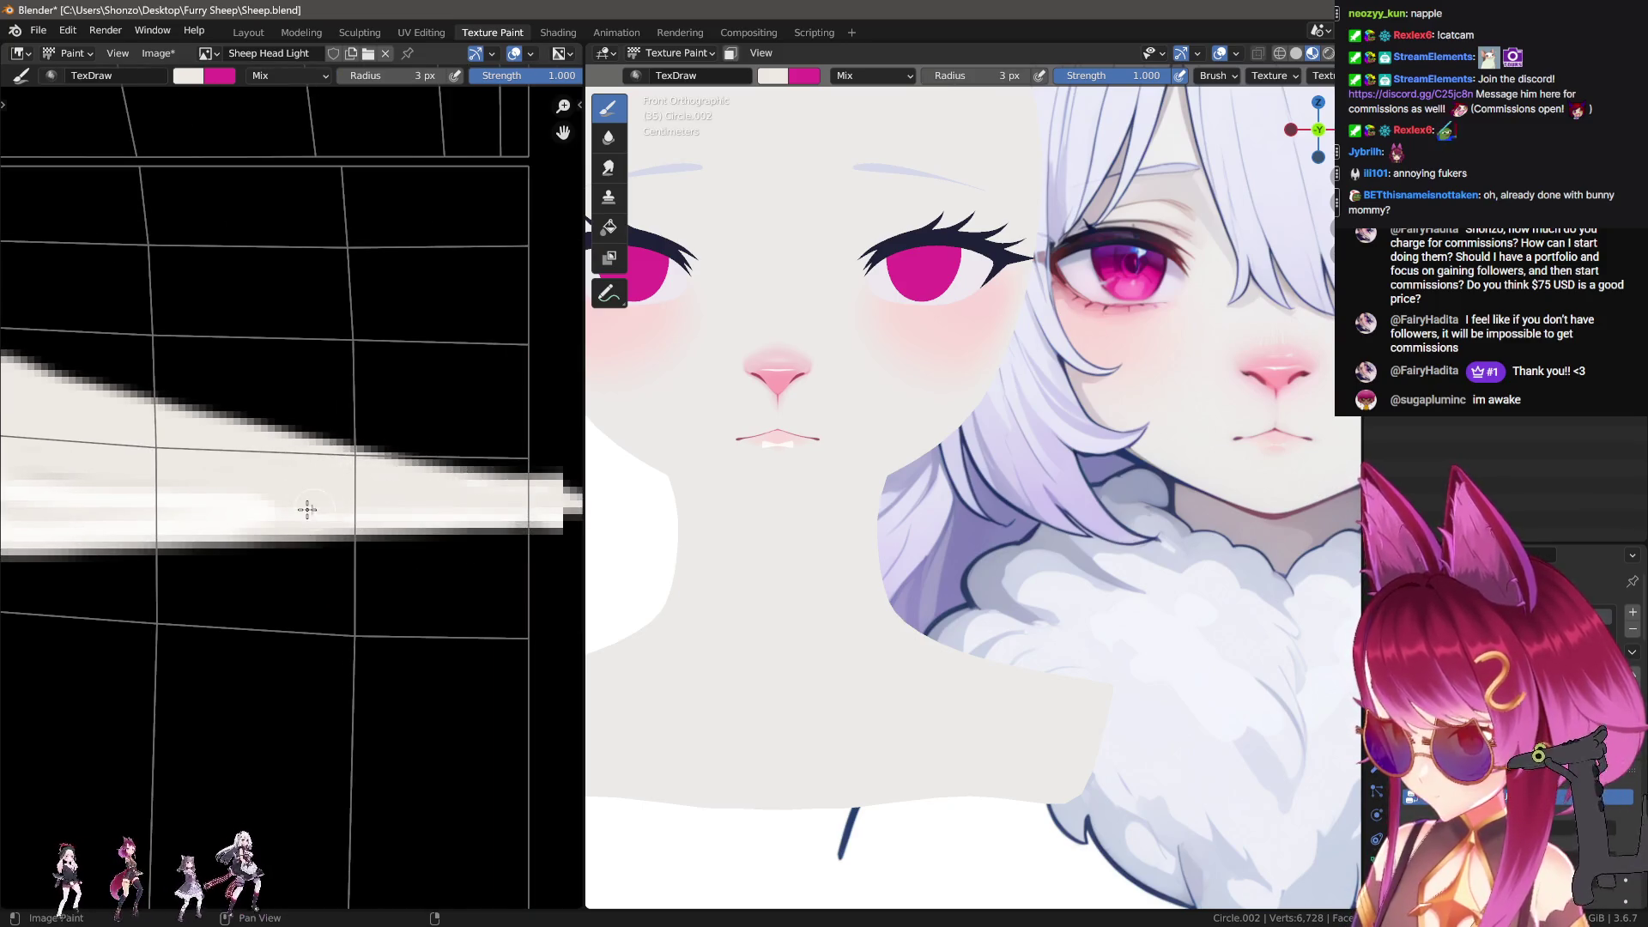
scroll(490, 495, "up", 1)
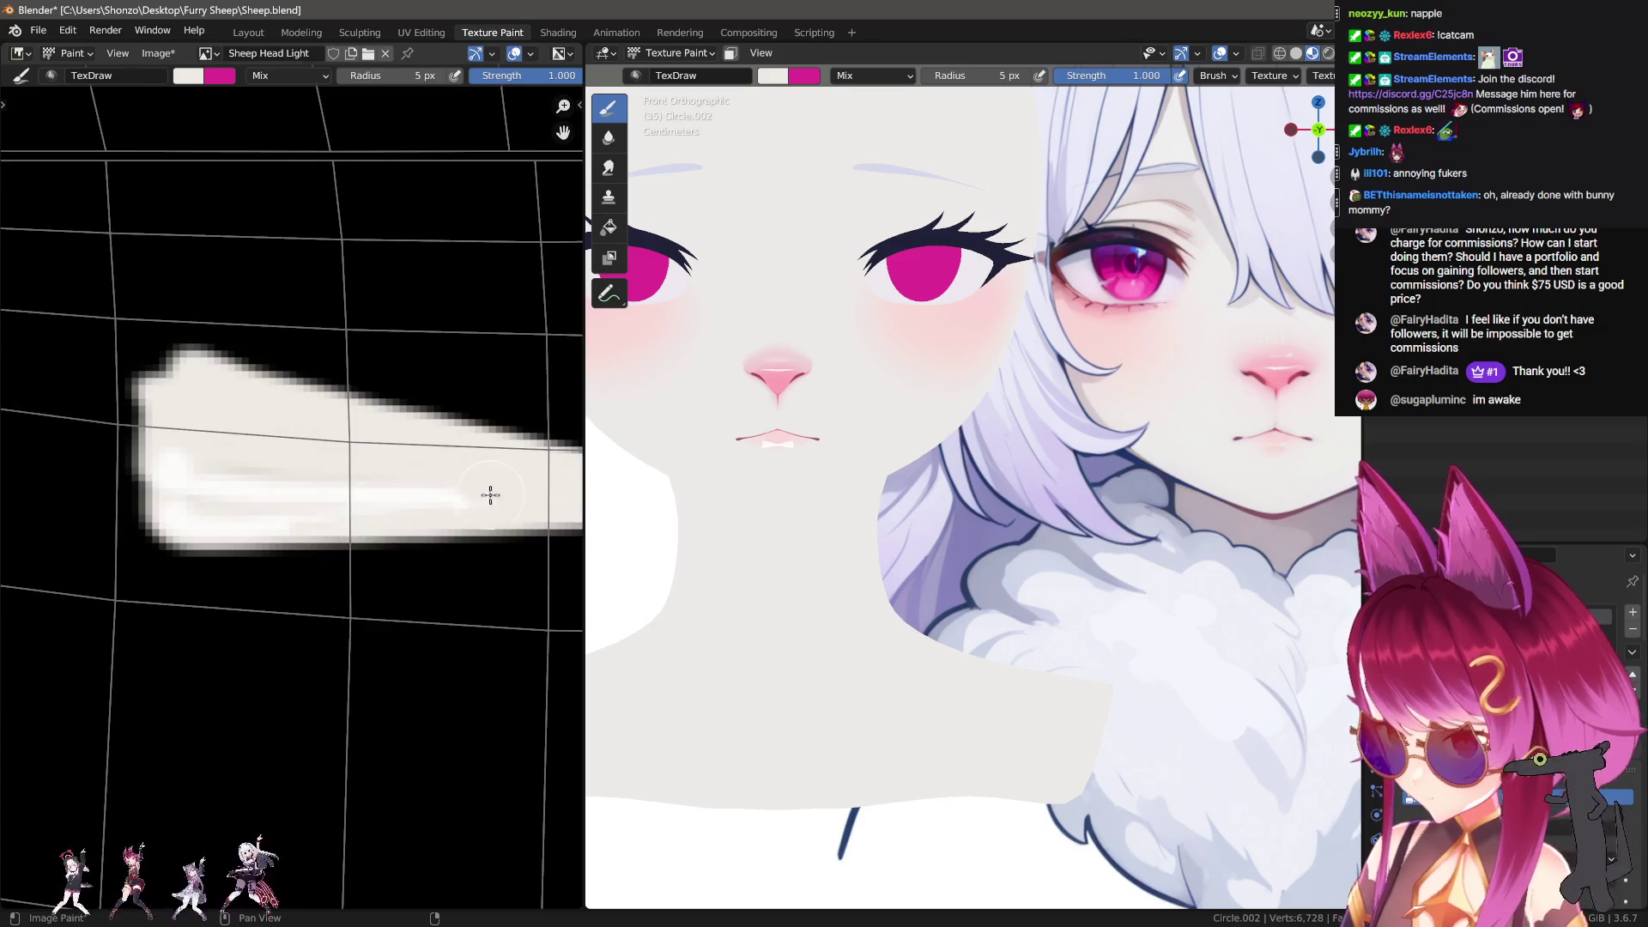
mouse_move(173, 491)
left_mouse_down()
mouse_move(128, 491)
mouse_move(243, 501)
left_mouse_up()
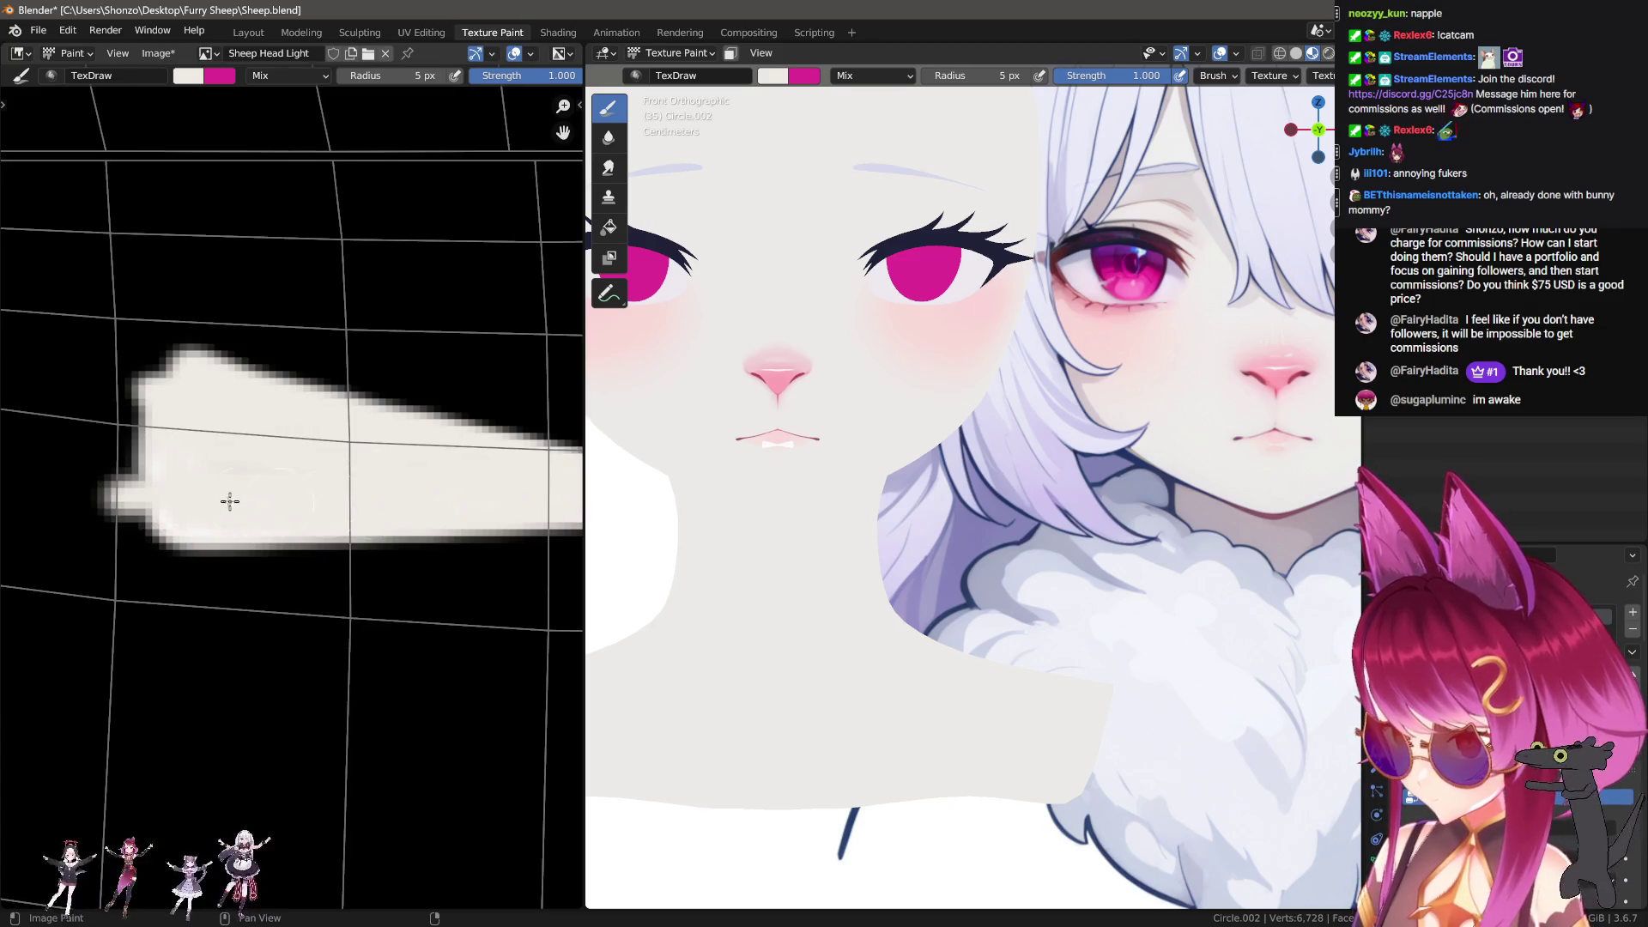
Step: Smear the highlight's left end, then smear it wider and softer with a larger brush
scroll(396, 515, "down", 2)
key("3")
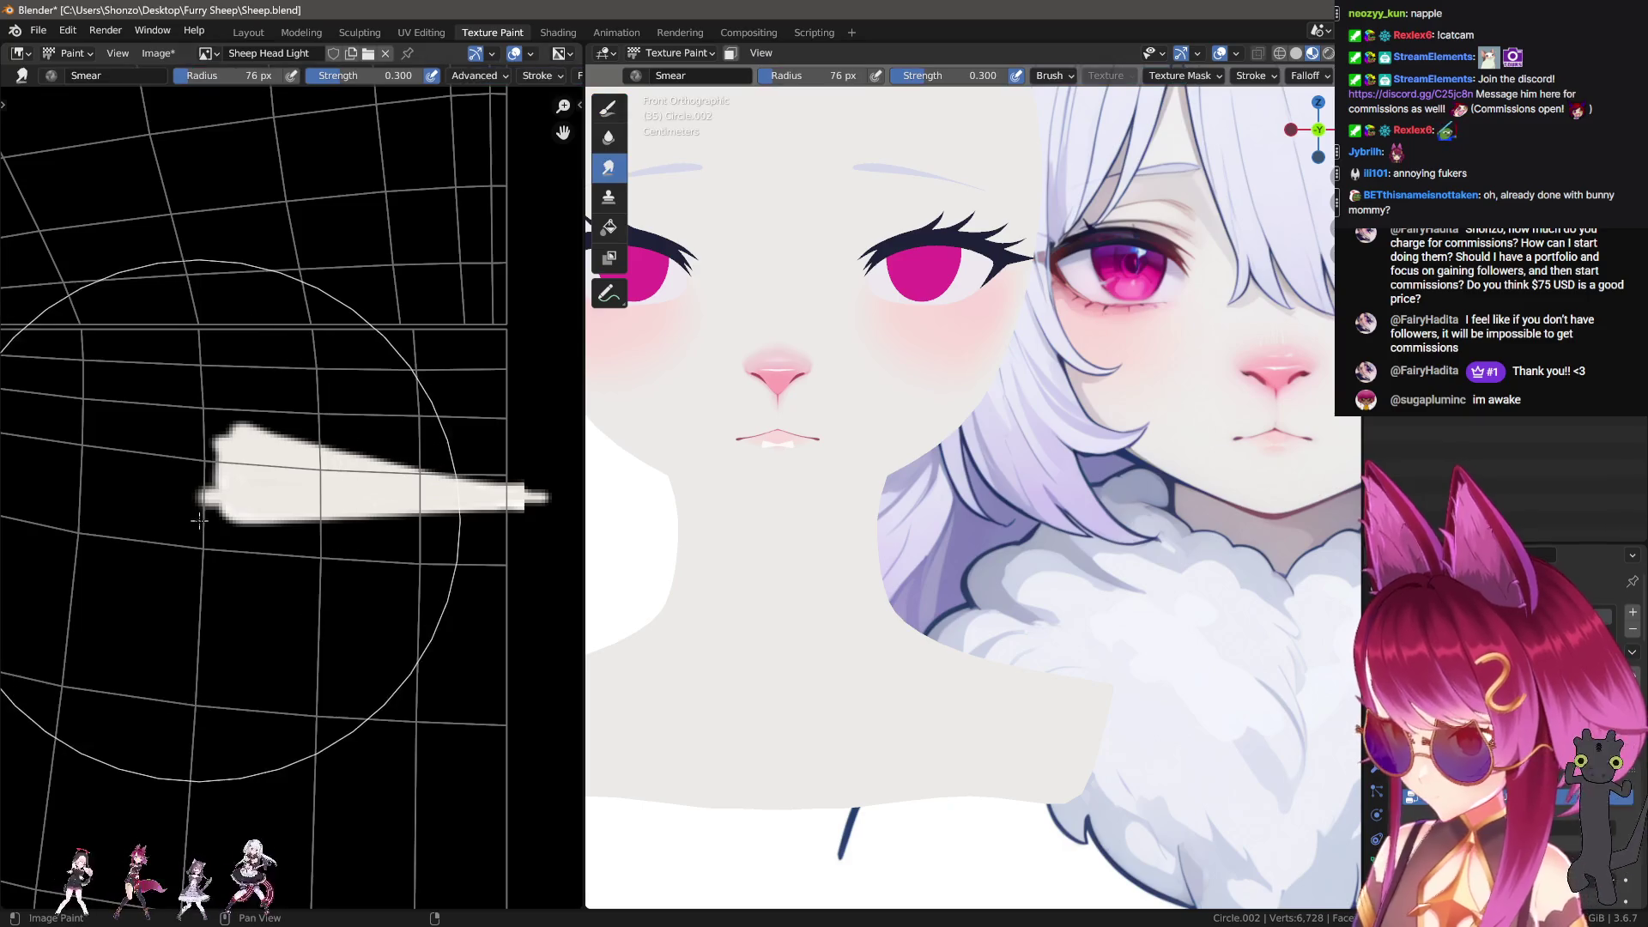
mouse_move(55, 504)
left_mouse_down()
mouse_move(490, 478)
mouse_move(489, 508)
mouse_move(258, 507)
left_mouse_up()
key("f")
left_click(350, 549)
left_click_drag(349, 550, 383, 564)
mouse_move(270, 570)
left_mouse_down()
mouse_move(378, 464)
mouse_move(202, 528)
left_mouse_up()
Step: Return to the draw brush and change its falloff type and radius
key("1")
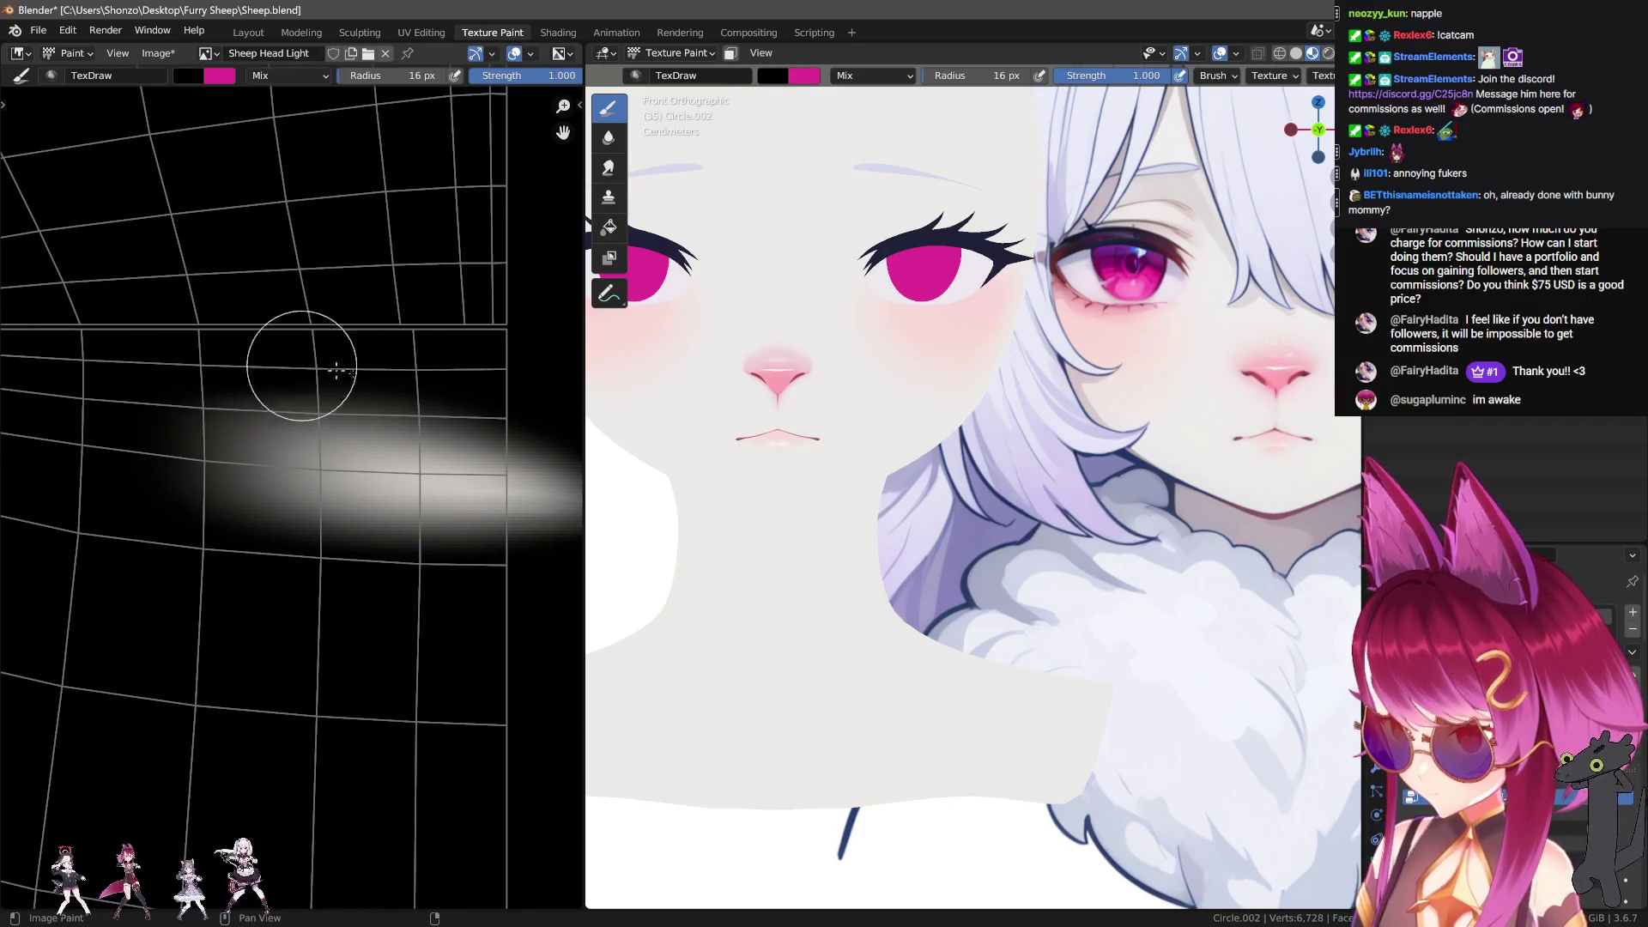
key("shift+f")
left_click(400, 404)
key("shift+f")
left_click(416, 404)
key("f")
left_click(294, 313)
Step: Trim the highlight's upper and lower edges with dark strokes so it tapers, undoing failed trims
left_click_drag(189, 596, 186, 738)
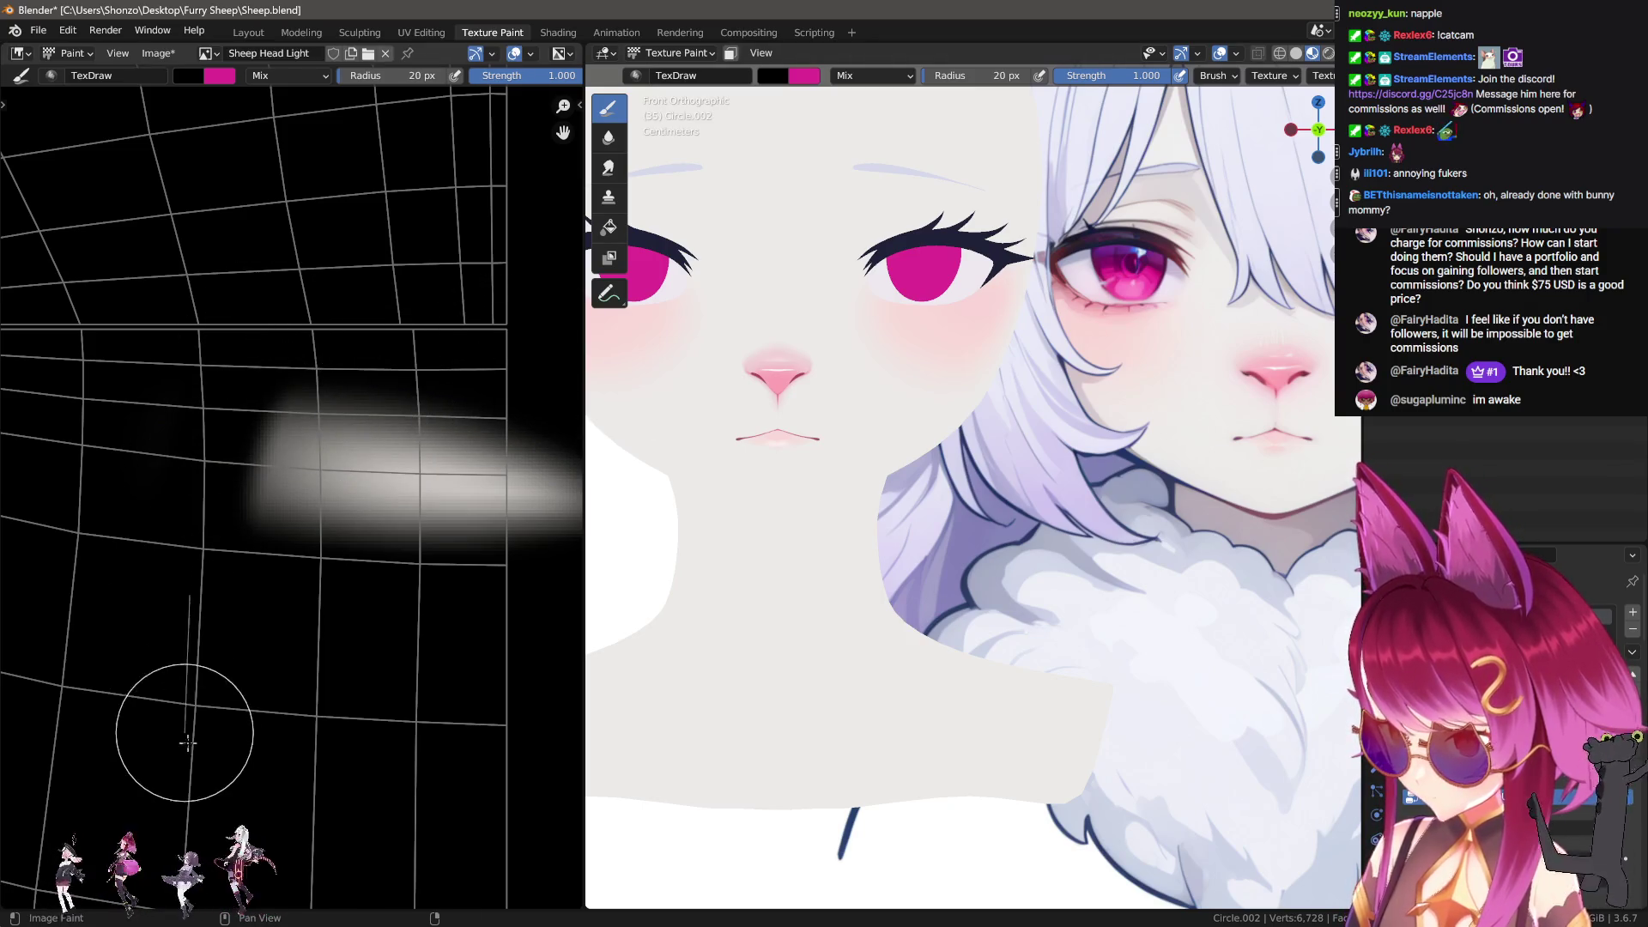
mouse_move(182, 395)
left_mouse_down()
mouse_move(334, 373)
mouse_move(532, 443)
mouse_move(652, 443)
left_mouse_up()
mouse_move(266, 530)
left_mouse_down()
mouse_move(211, 556)
mouse_move(580, 532)
left_mouse_up()
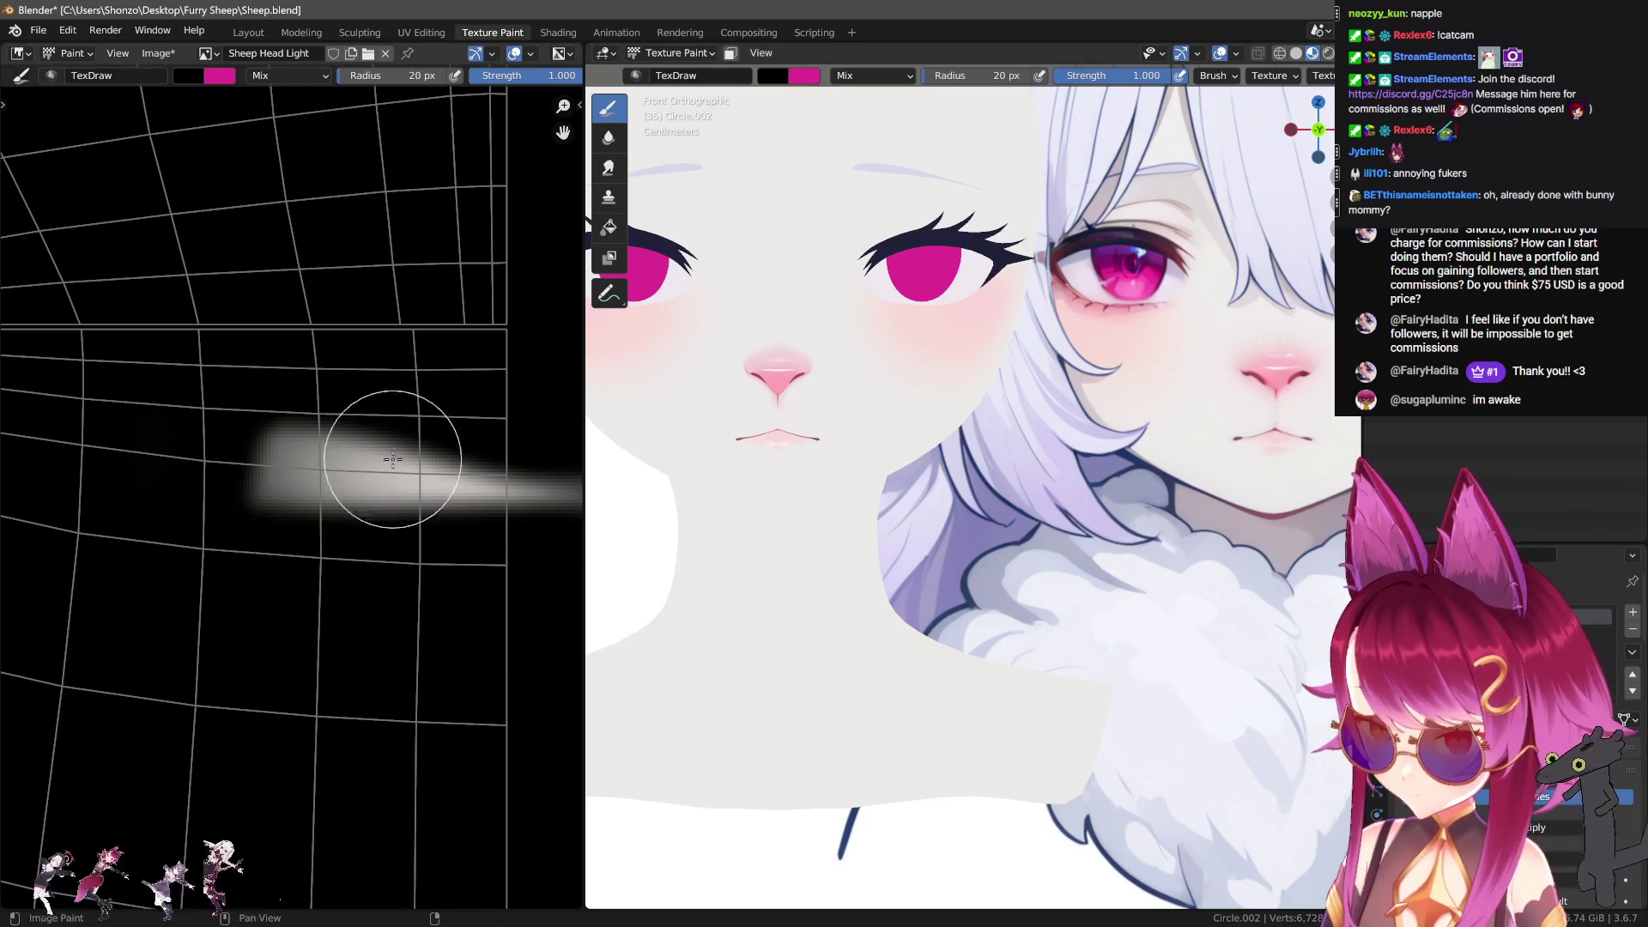
key("ctrl+z")
key("ctrl+z")
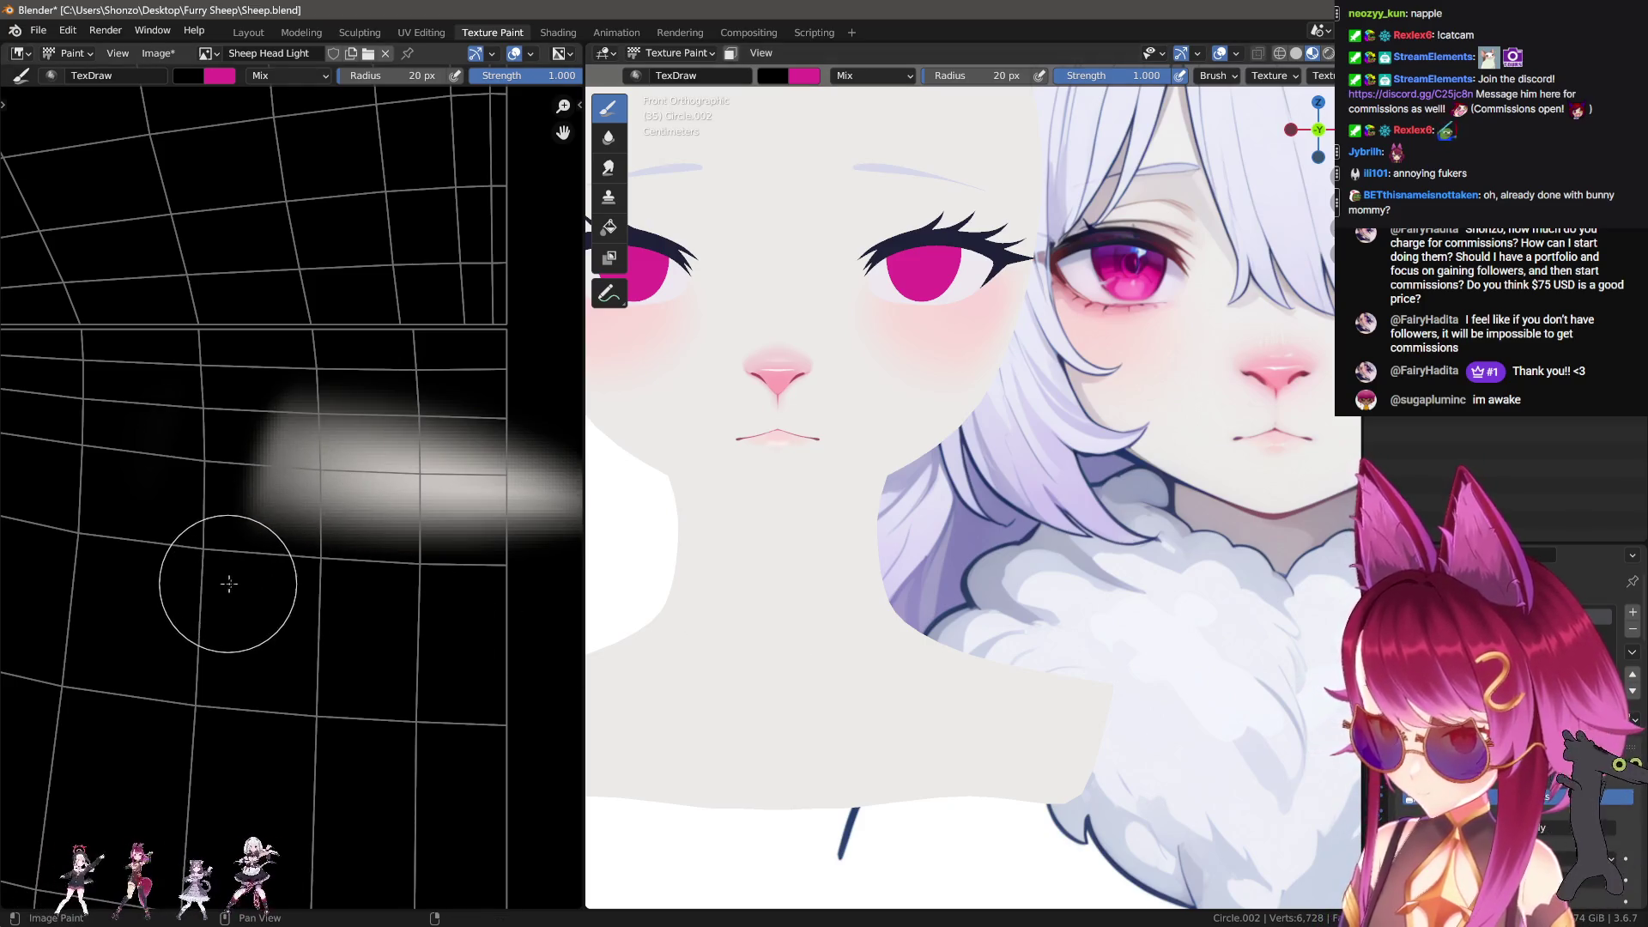
left_click_drag(249, 567, 596, 559)
mouse_move(283, 360)
left_mouse_down()
mouse_move(378, 360)
mouse_move(438, 433)
mouse_move(639, 461)
left_mouse_up()
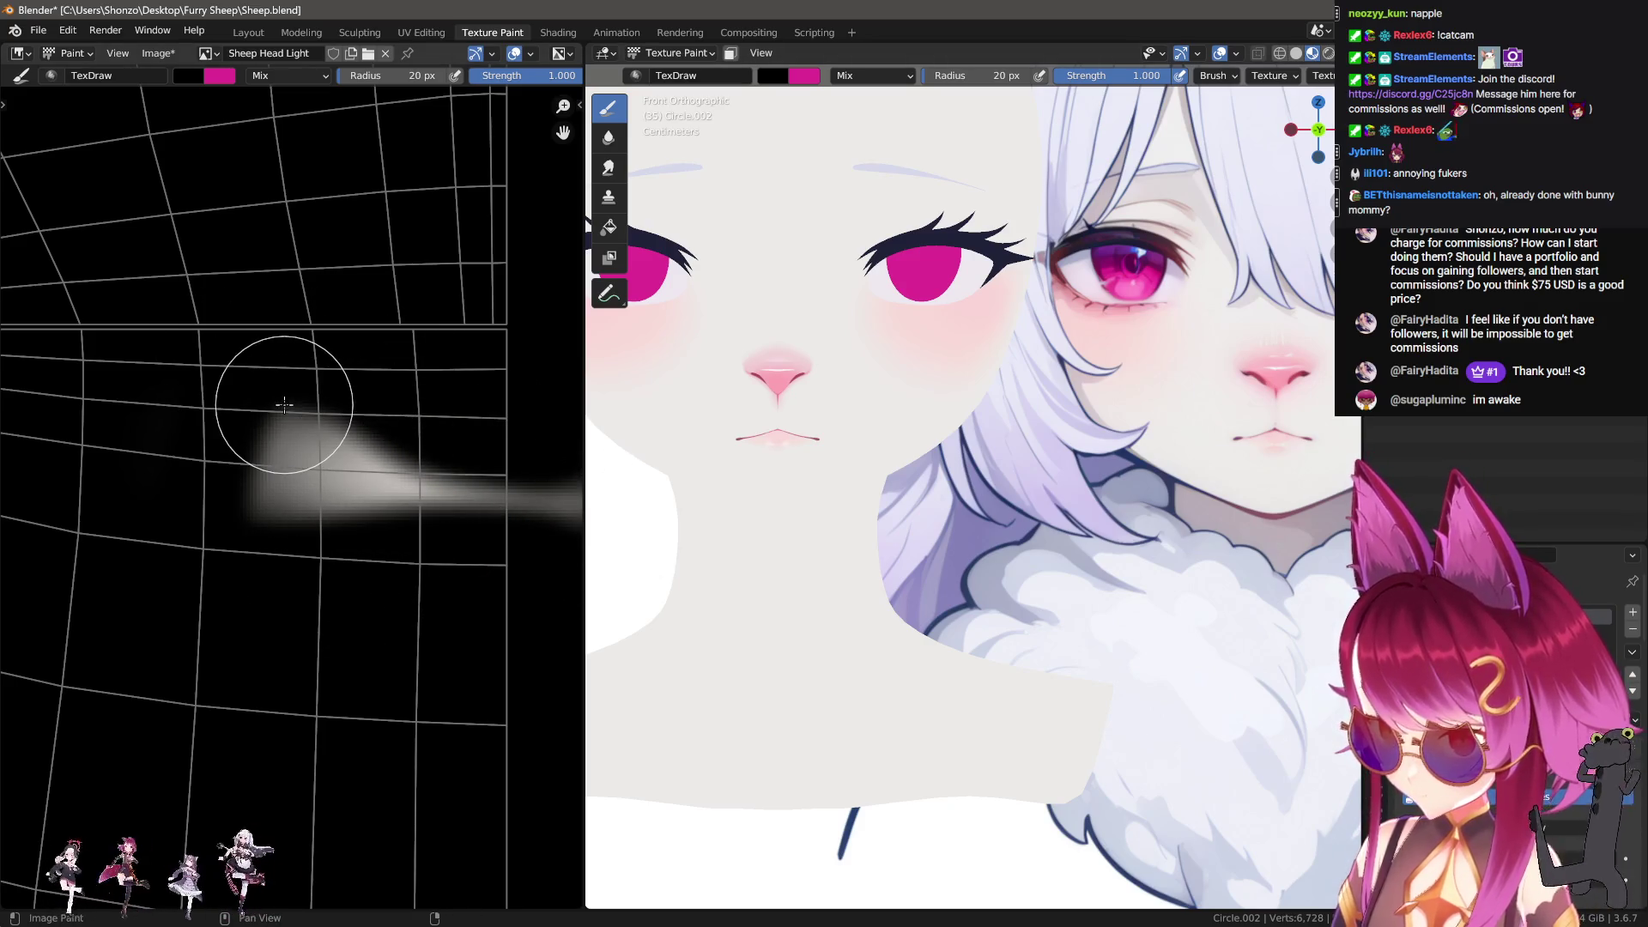
key("ctrl+z")
left_click_drag(340, 371, 618, 441)
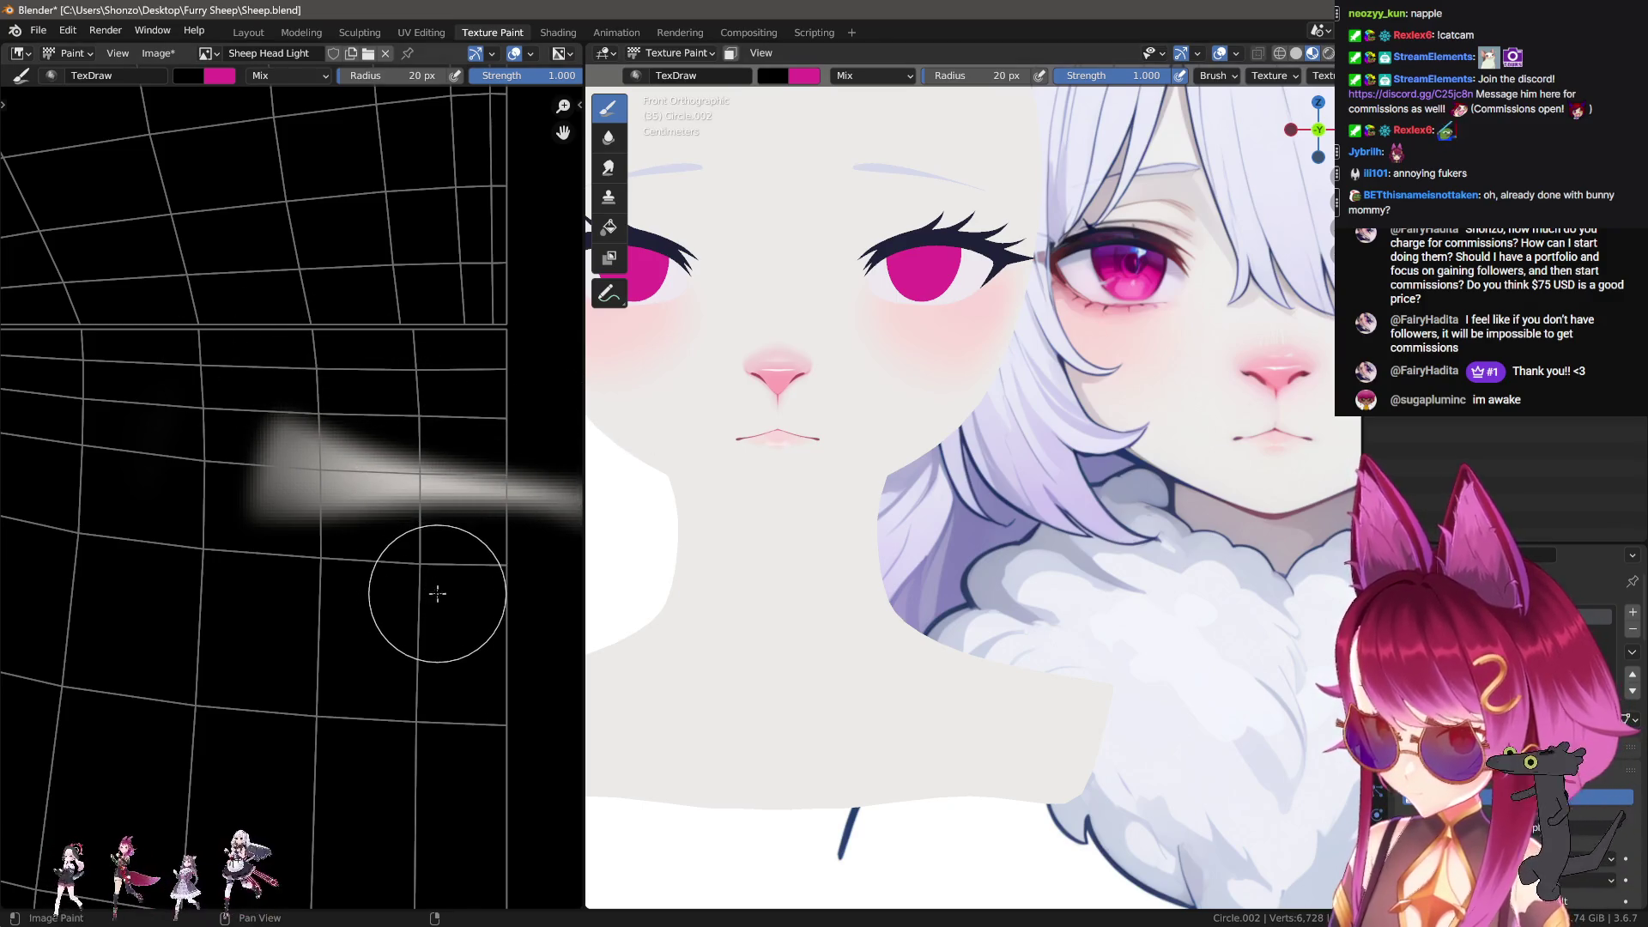
Step: Pull the white streak further left with a smaller smear brush
key("3")
key("f")
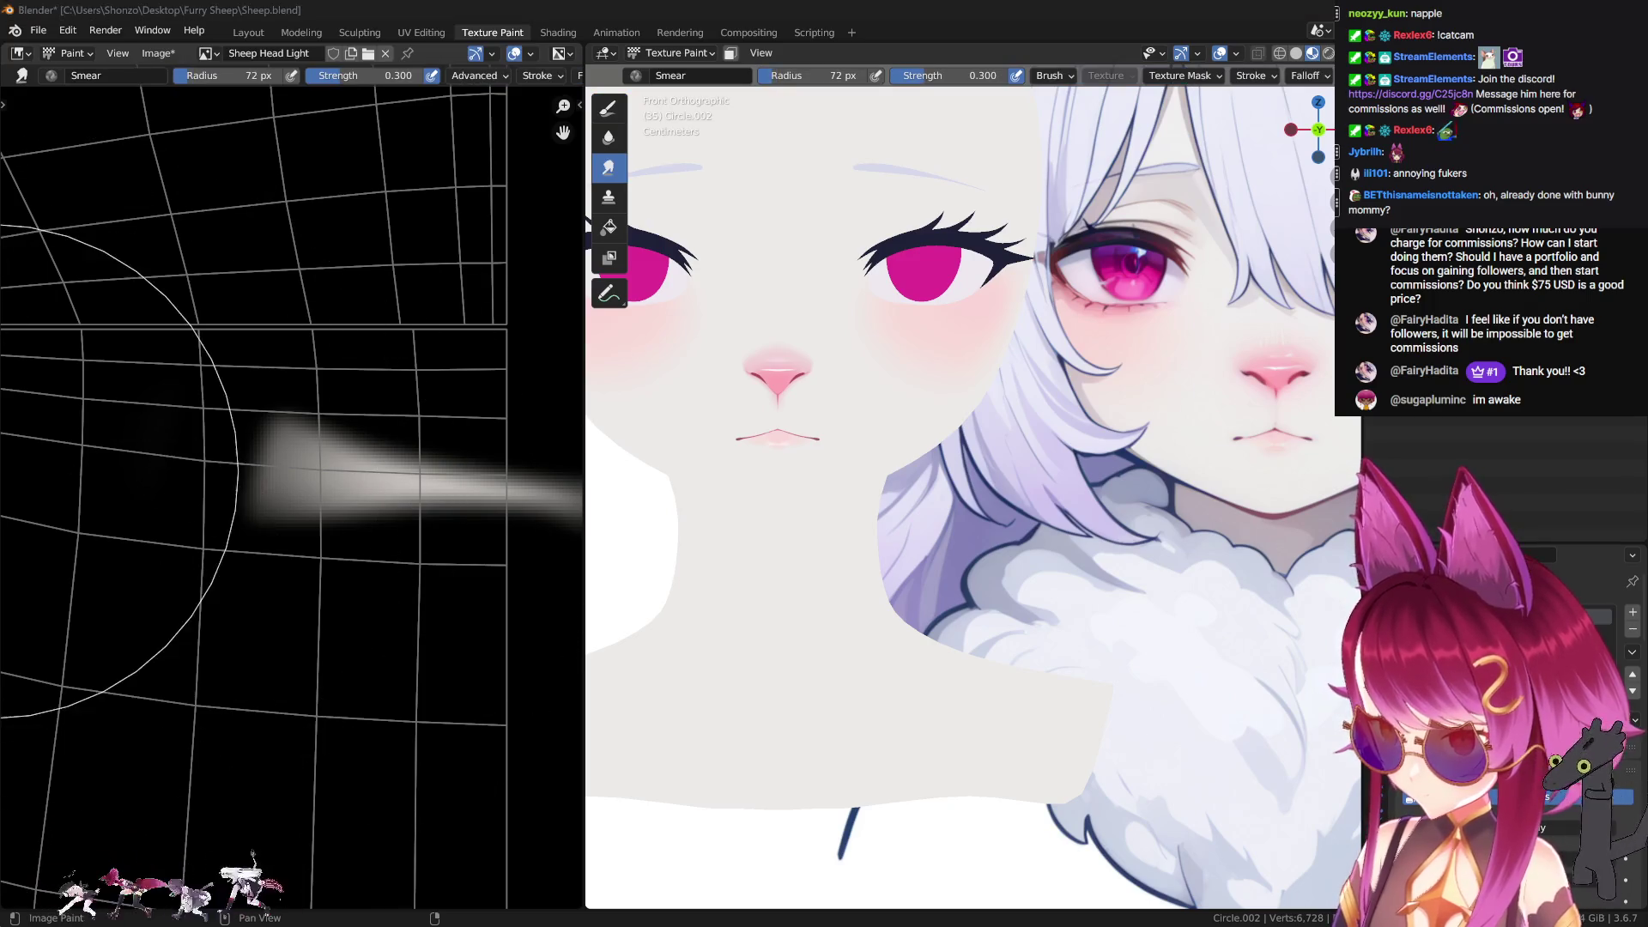
left_click(77, 472)
left_click_drag(284, 468, 112, 480)
scroll(117, 485, "down", 3)
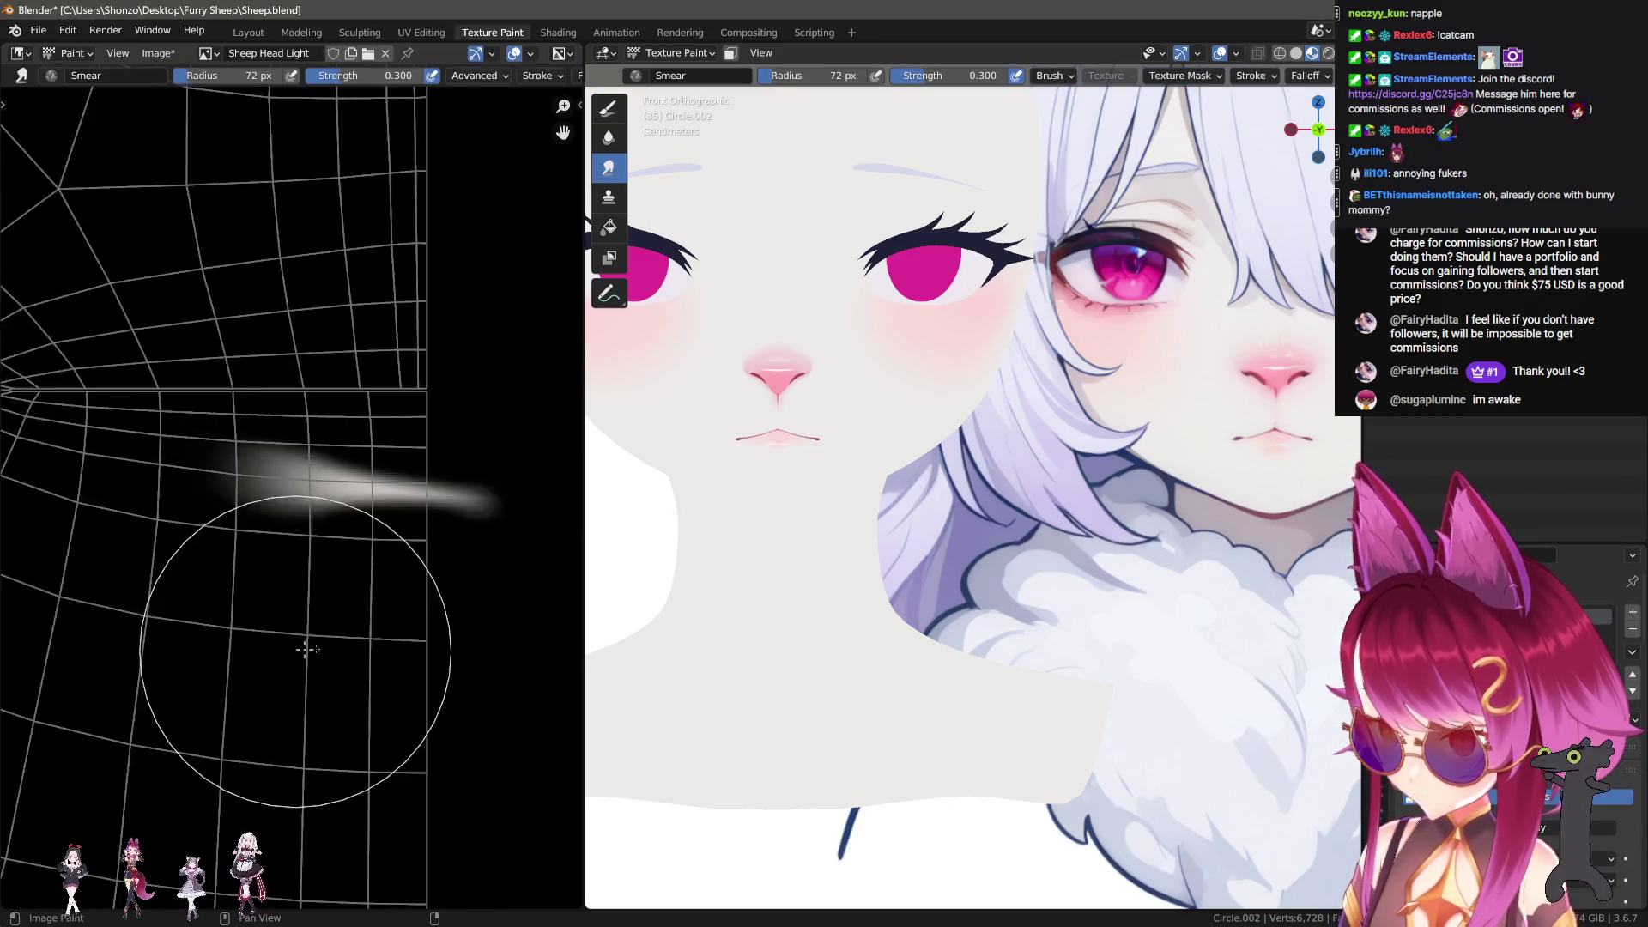
Step: Switch back to the draw brush, choose a falloff preset and enlarge the brush
key("1")
key("shift+f")
left_click(388, 723)
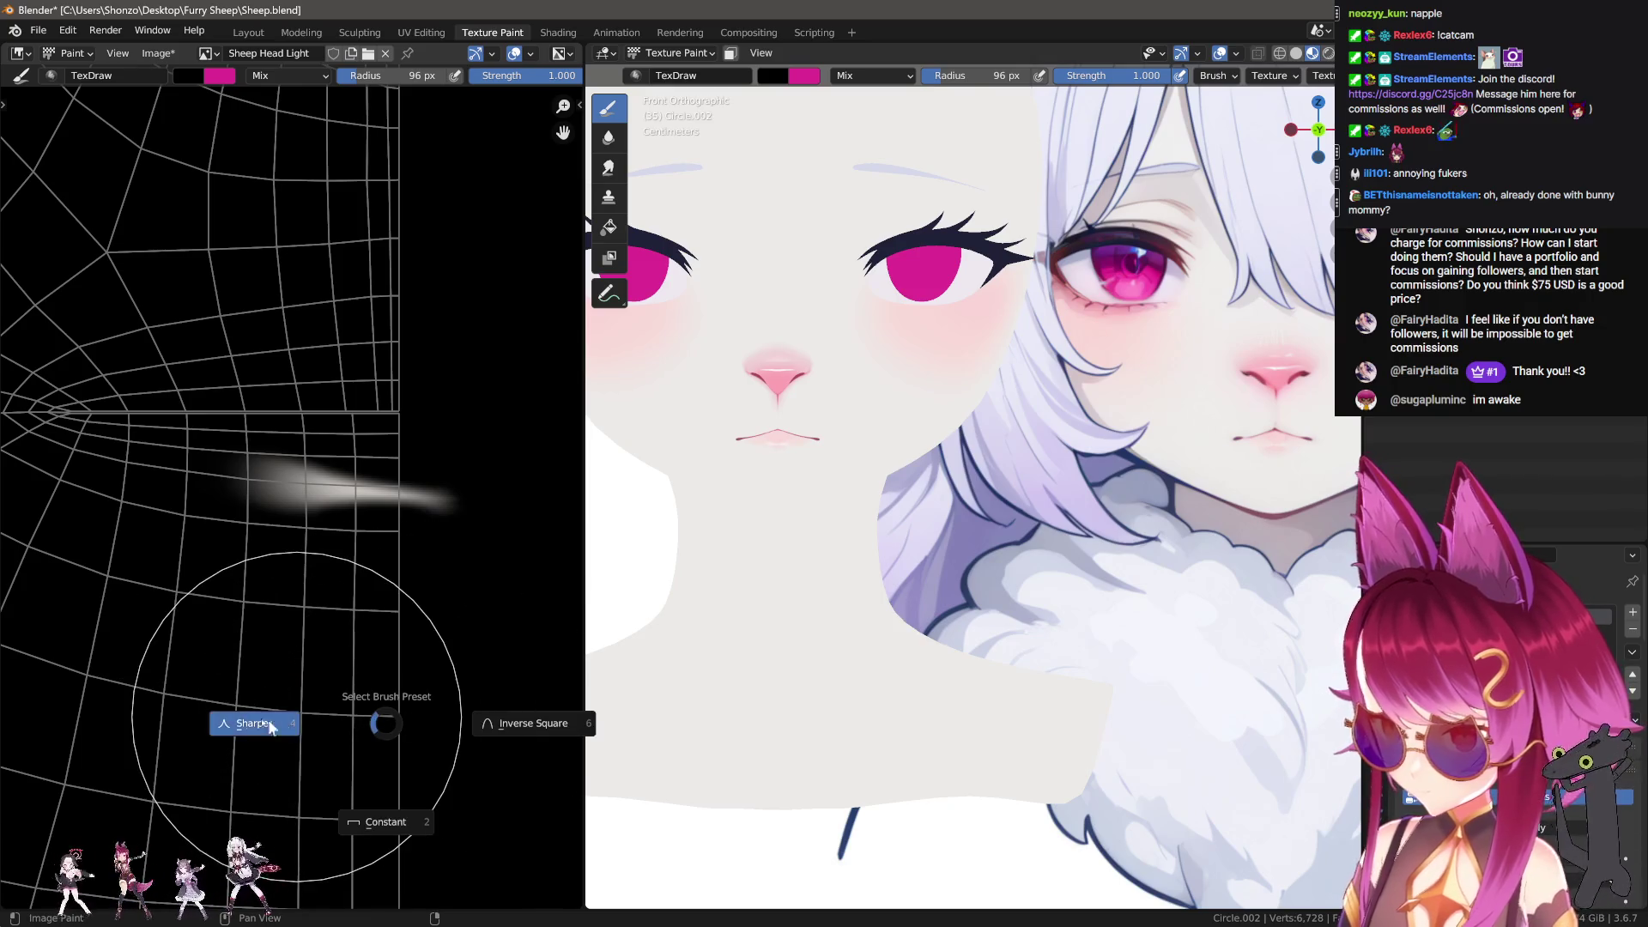
left_click(240, 721)
key("f")
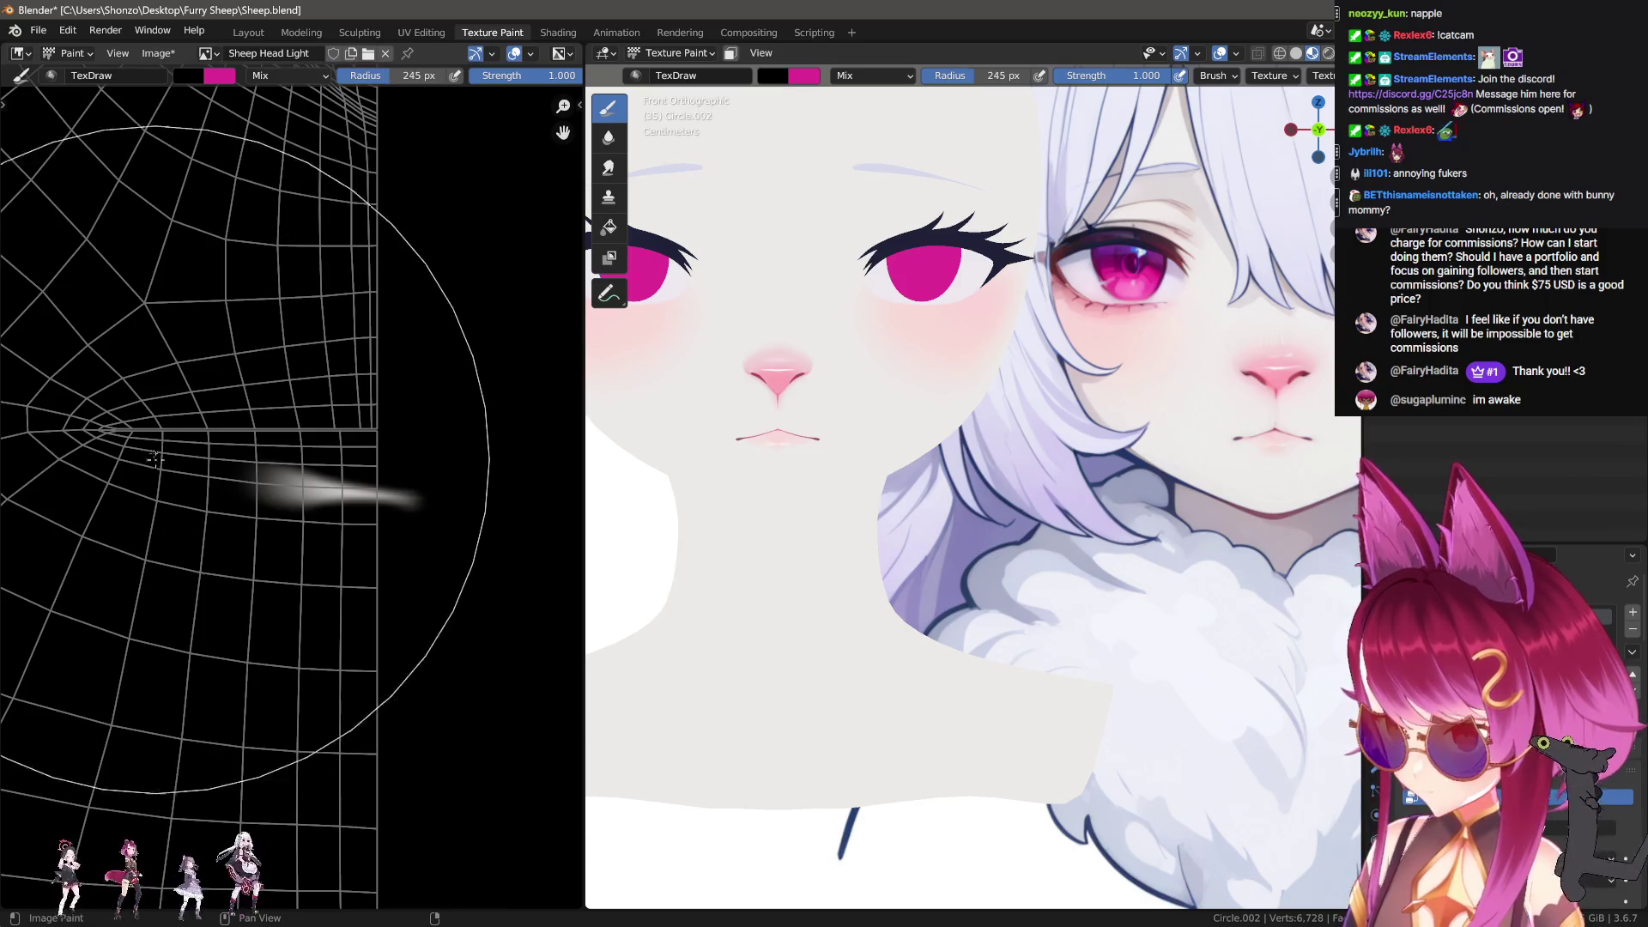
scroll(144, 492, "down", 1)
scroll(143, 492, "up", 2)
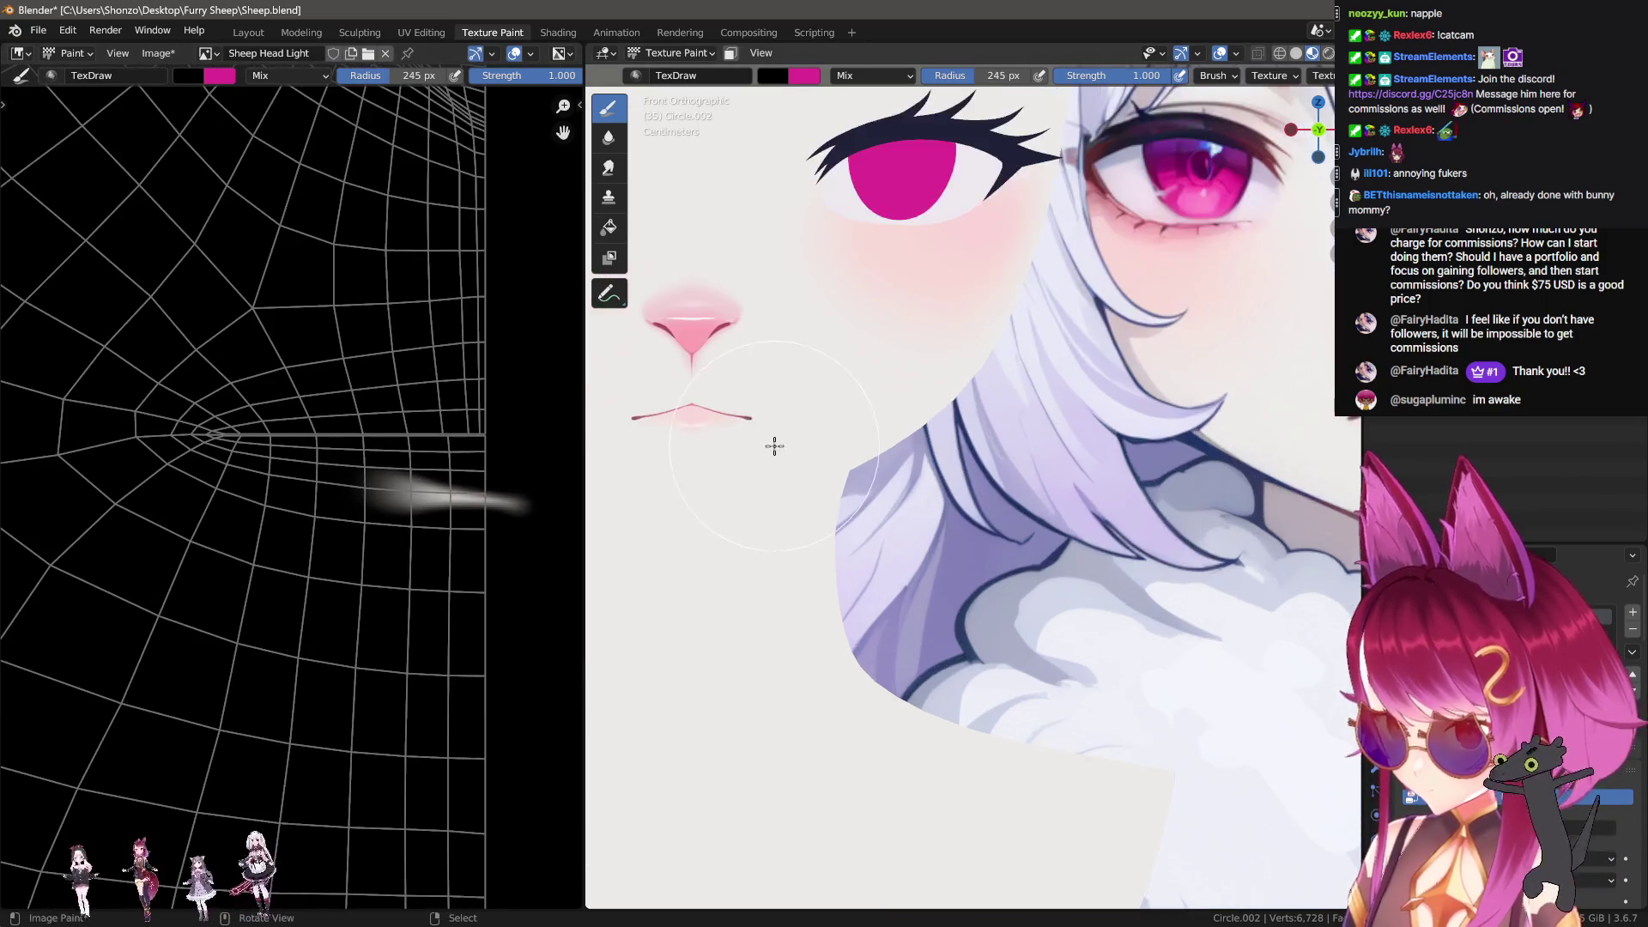
scroll(772, 445, "up", 5)
Step: Smear the streak further left and undo the last bad smear
key("s")
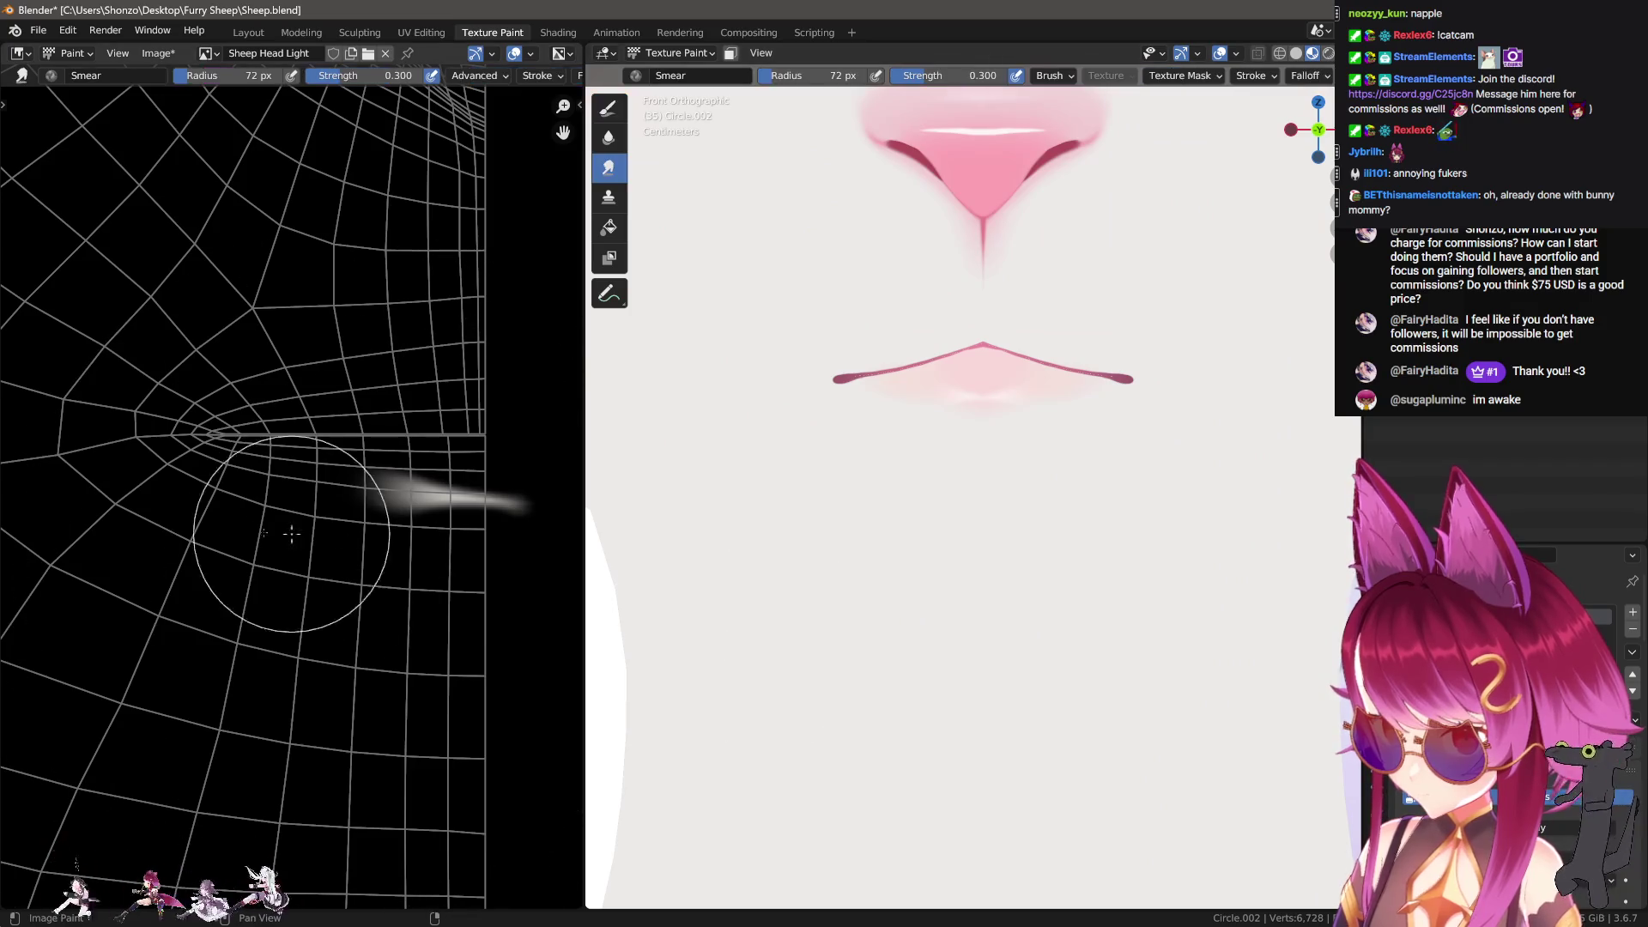
scroll(367, 521, "up", 1)
mouse_move(366, 521)
left_mouse_down()
mouse_move(387, 525)
mouse_move(379, 539)
left_mouse_up()
middle_click_drag(380, 539, 305, 521, "ctrl")
key("ctrl+z")
Step: Resize the smear brush to 86 px and switch the paint target to the Sheep Head texture
key("f")
left_click(300, 379)
key("f")
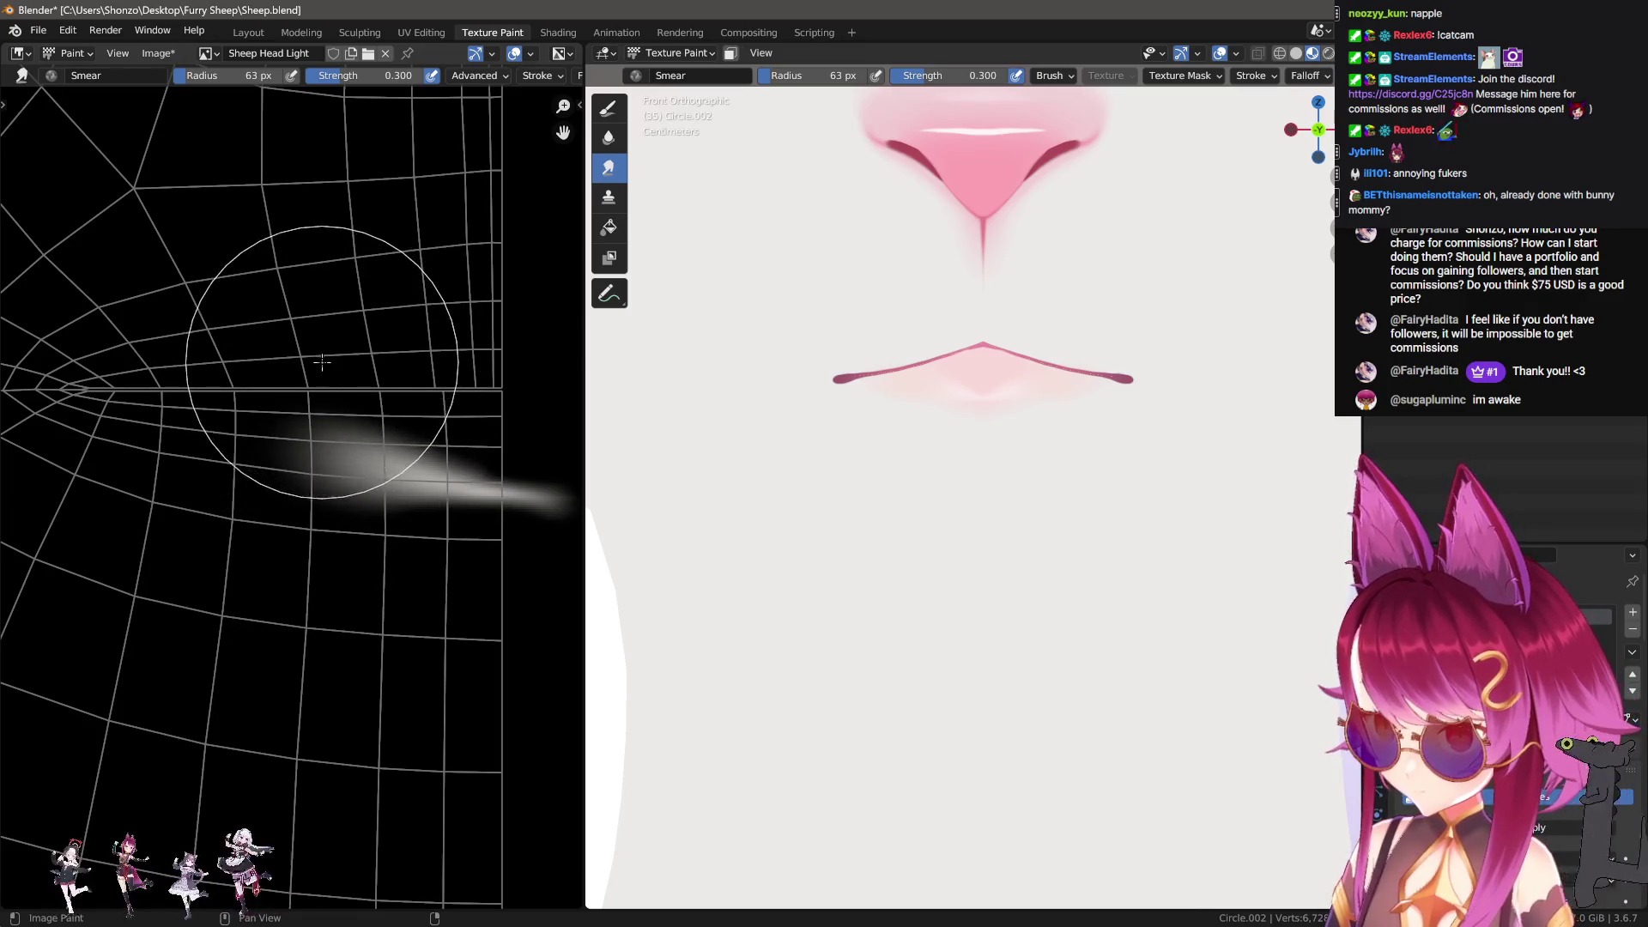
left_click(378, 412)
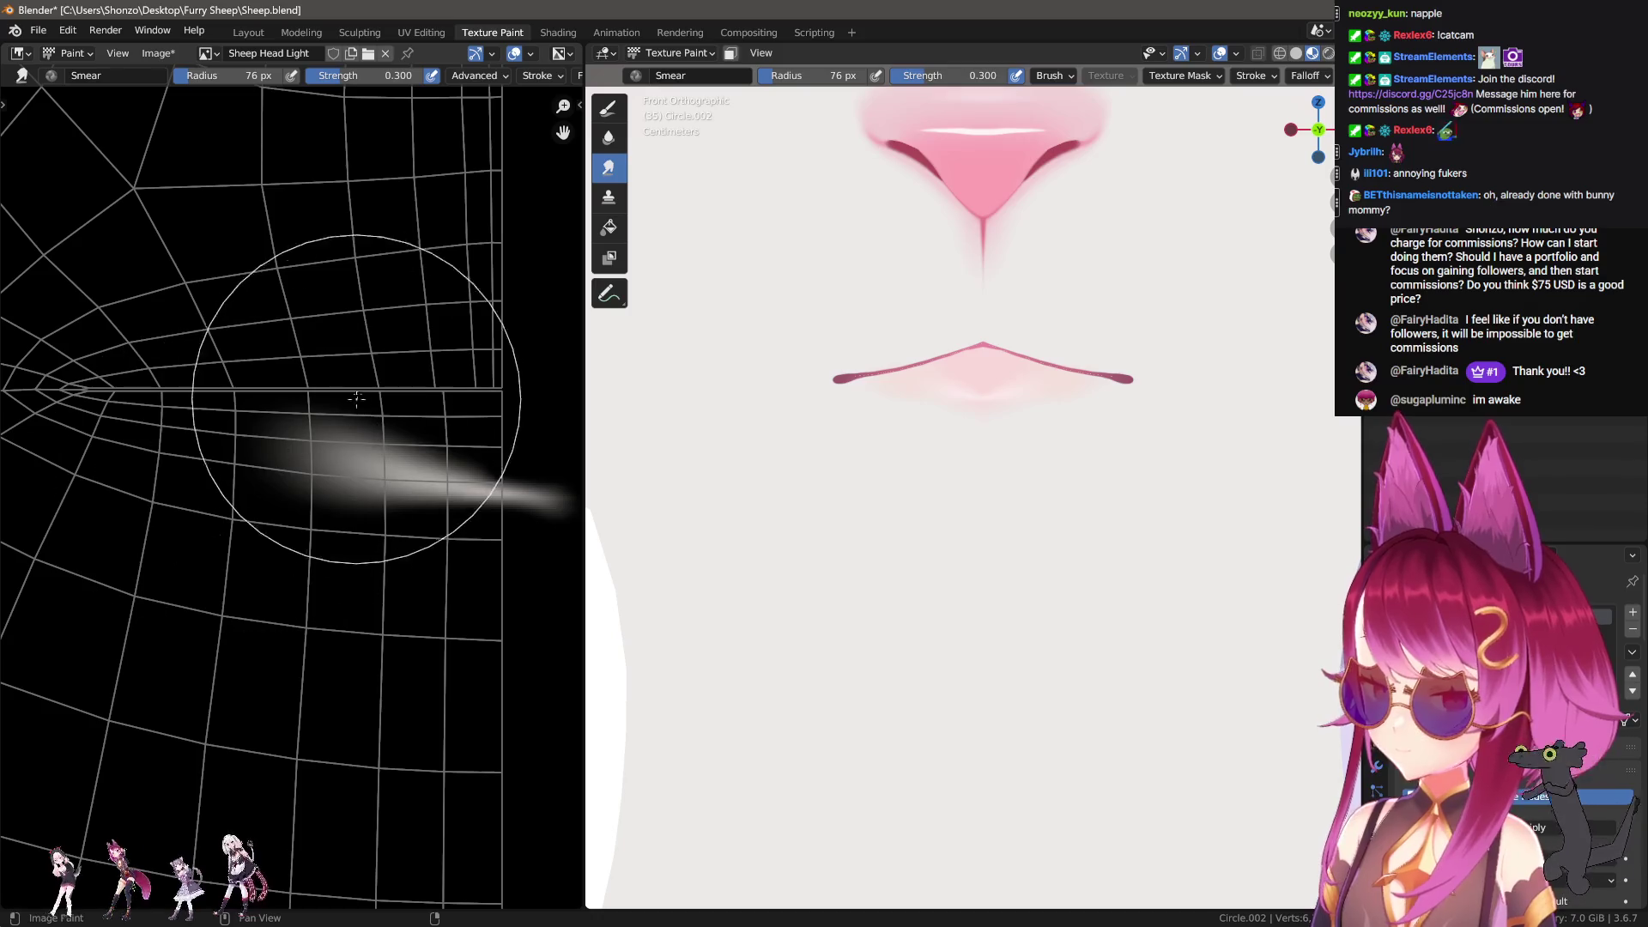
key("n")
left_click(1202, 197)
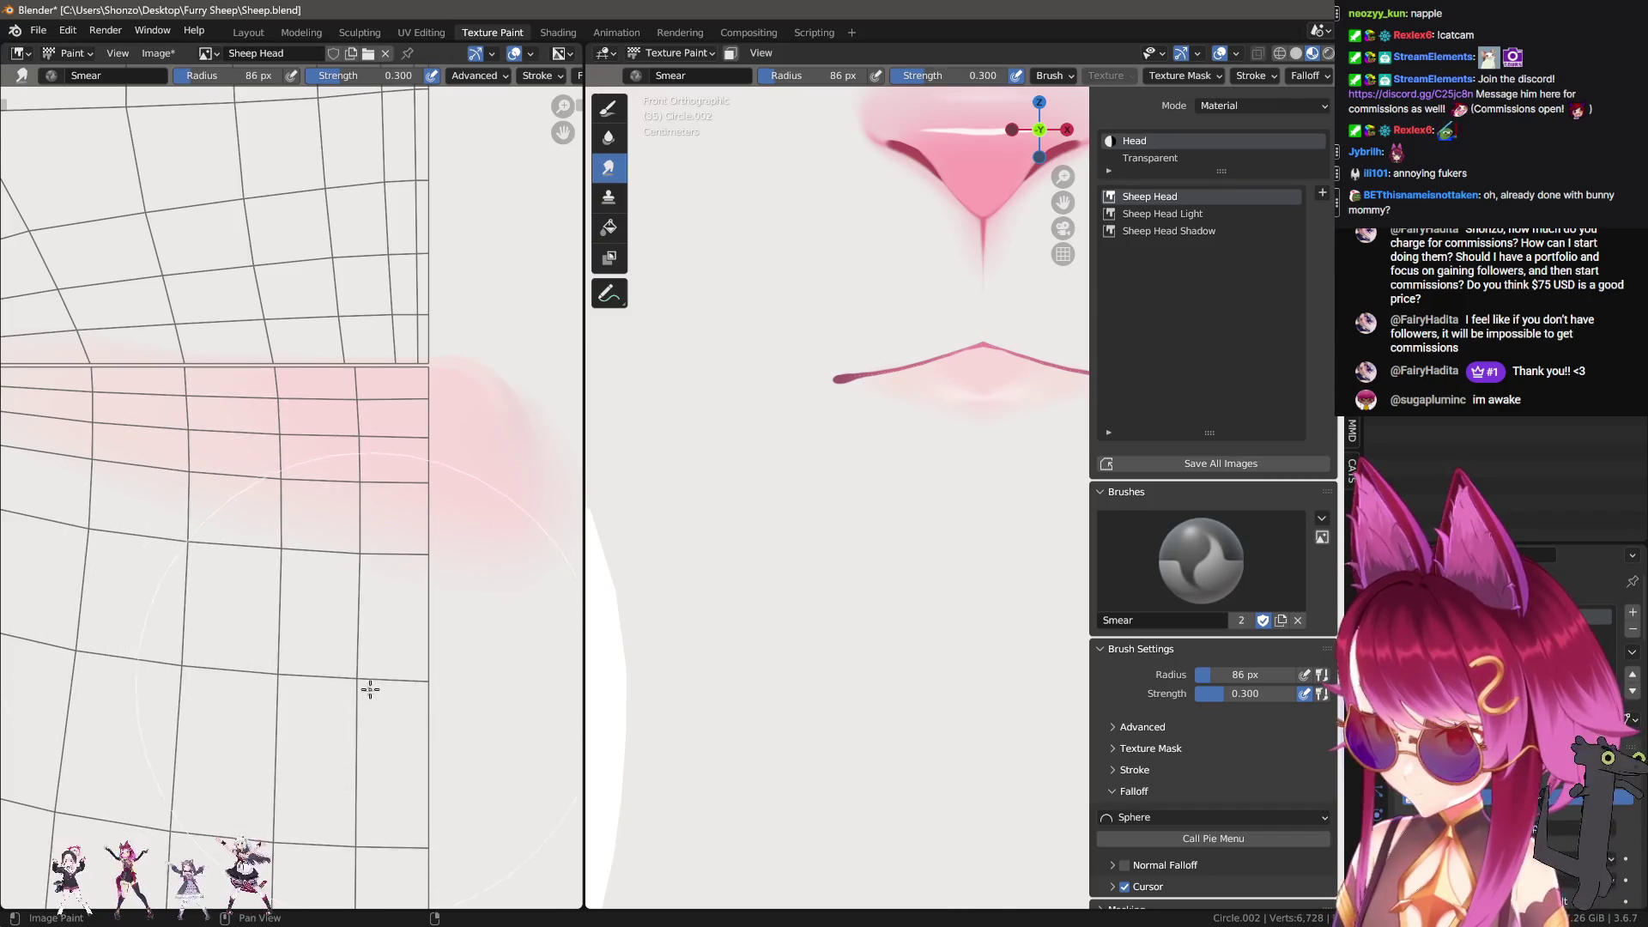
Step: Switch from the Soften brush to the Smear brush at 0.3 strength
scroll(155, 633, "down", 3)
key("shift+space")
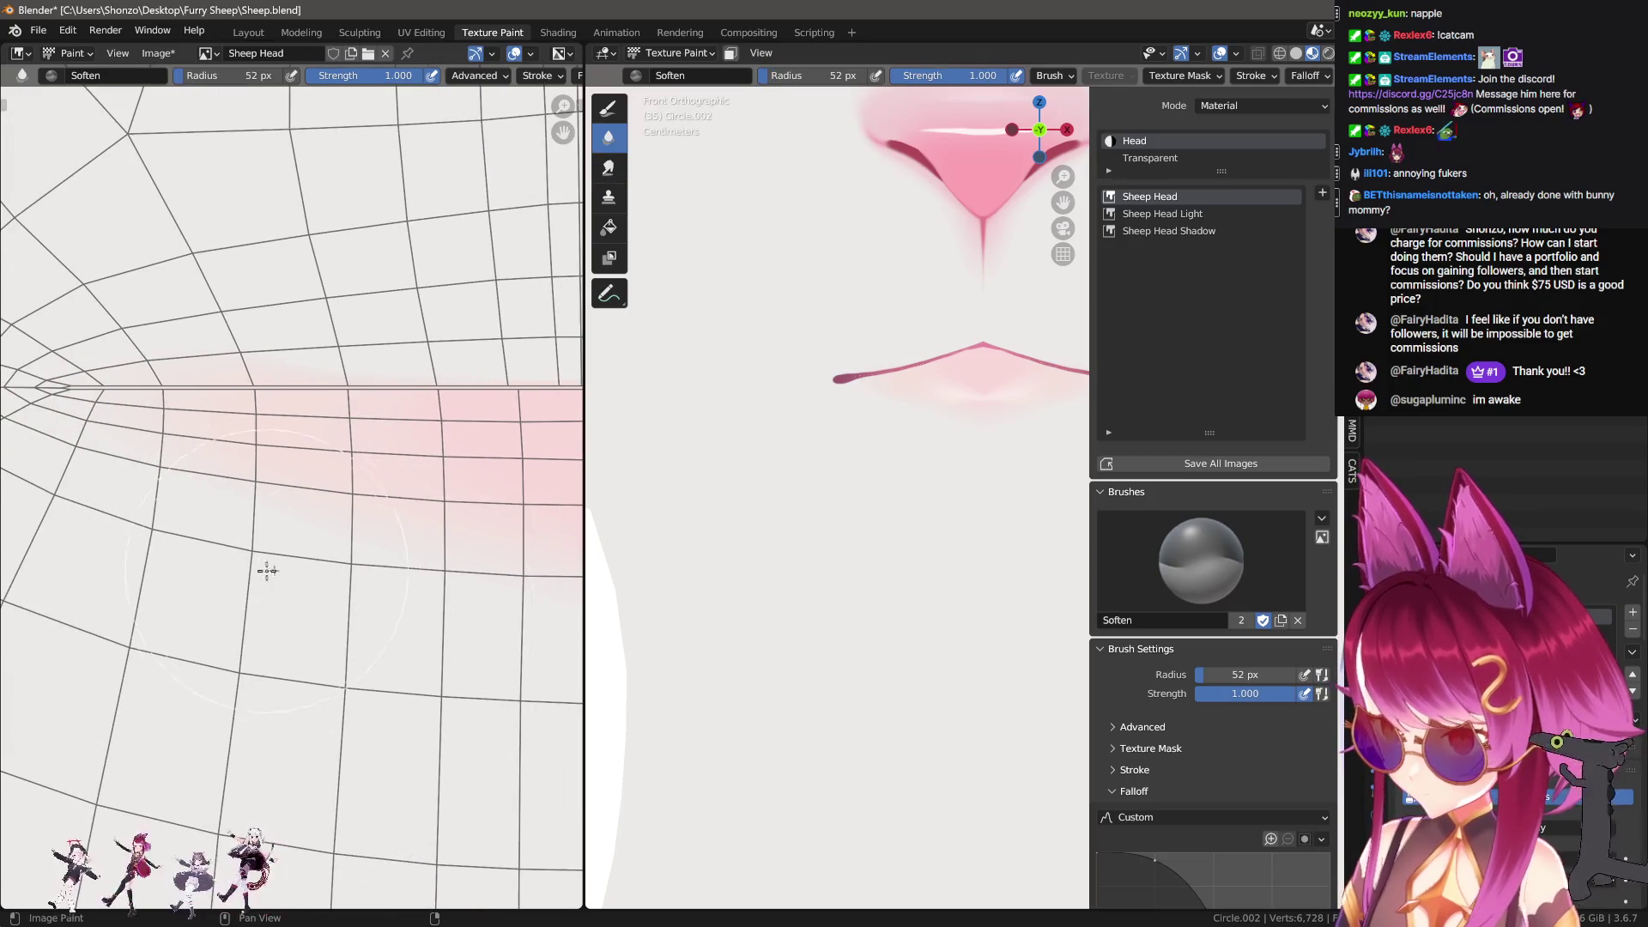
key("n")
key("n")
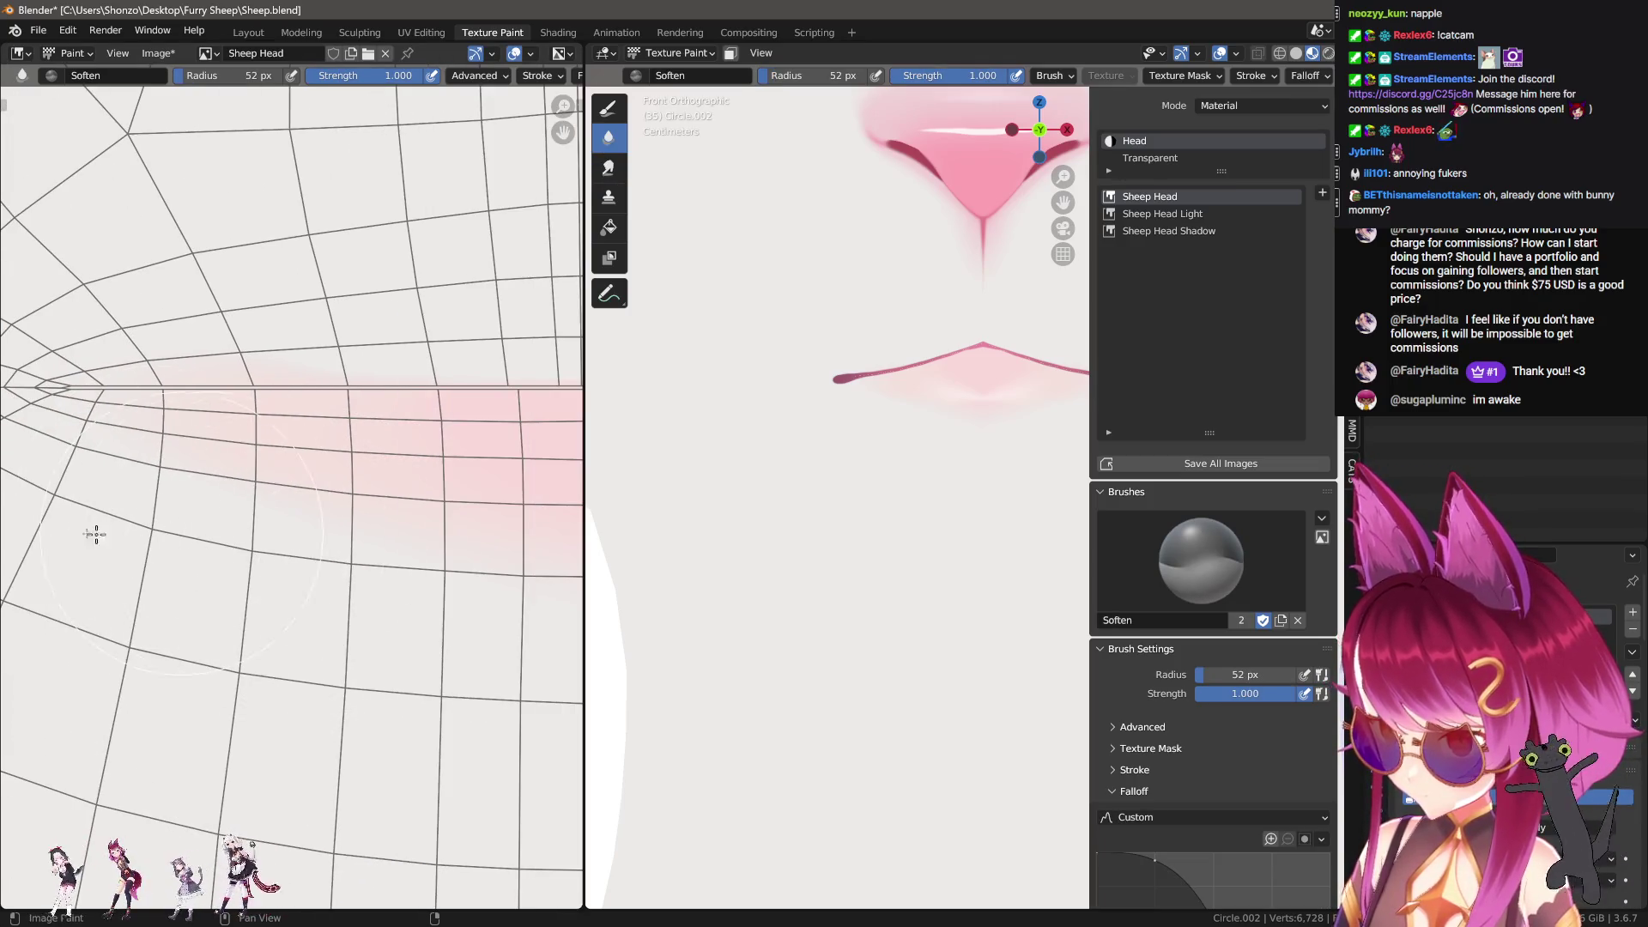
scroll(158, 692, "down", 2)
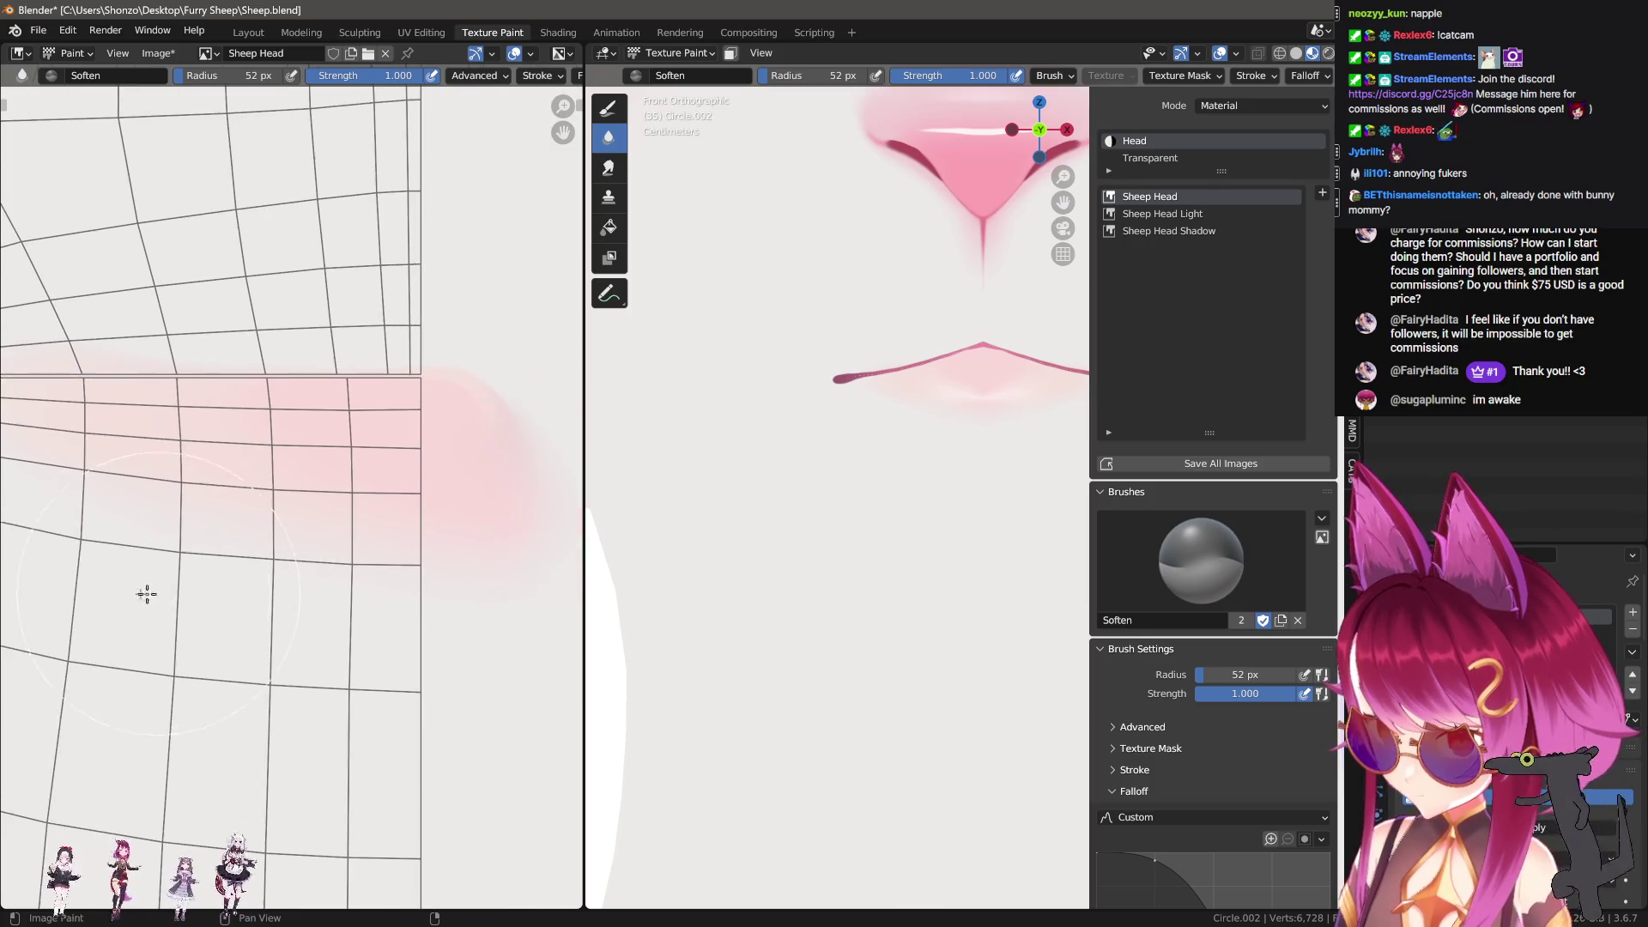
key("shift+space")
Step: Frame the sheep's nose and mouth and shrink the smear brush to 63 px
scroll(309, 600, "up", 2)
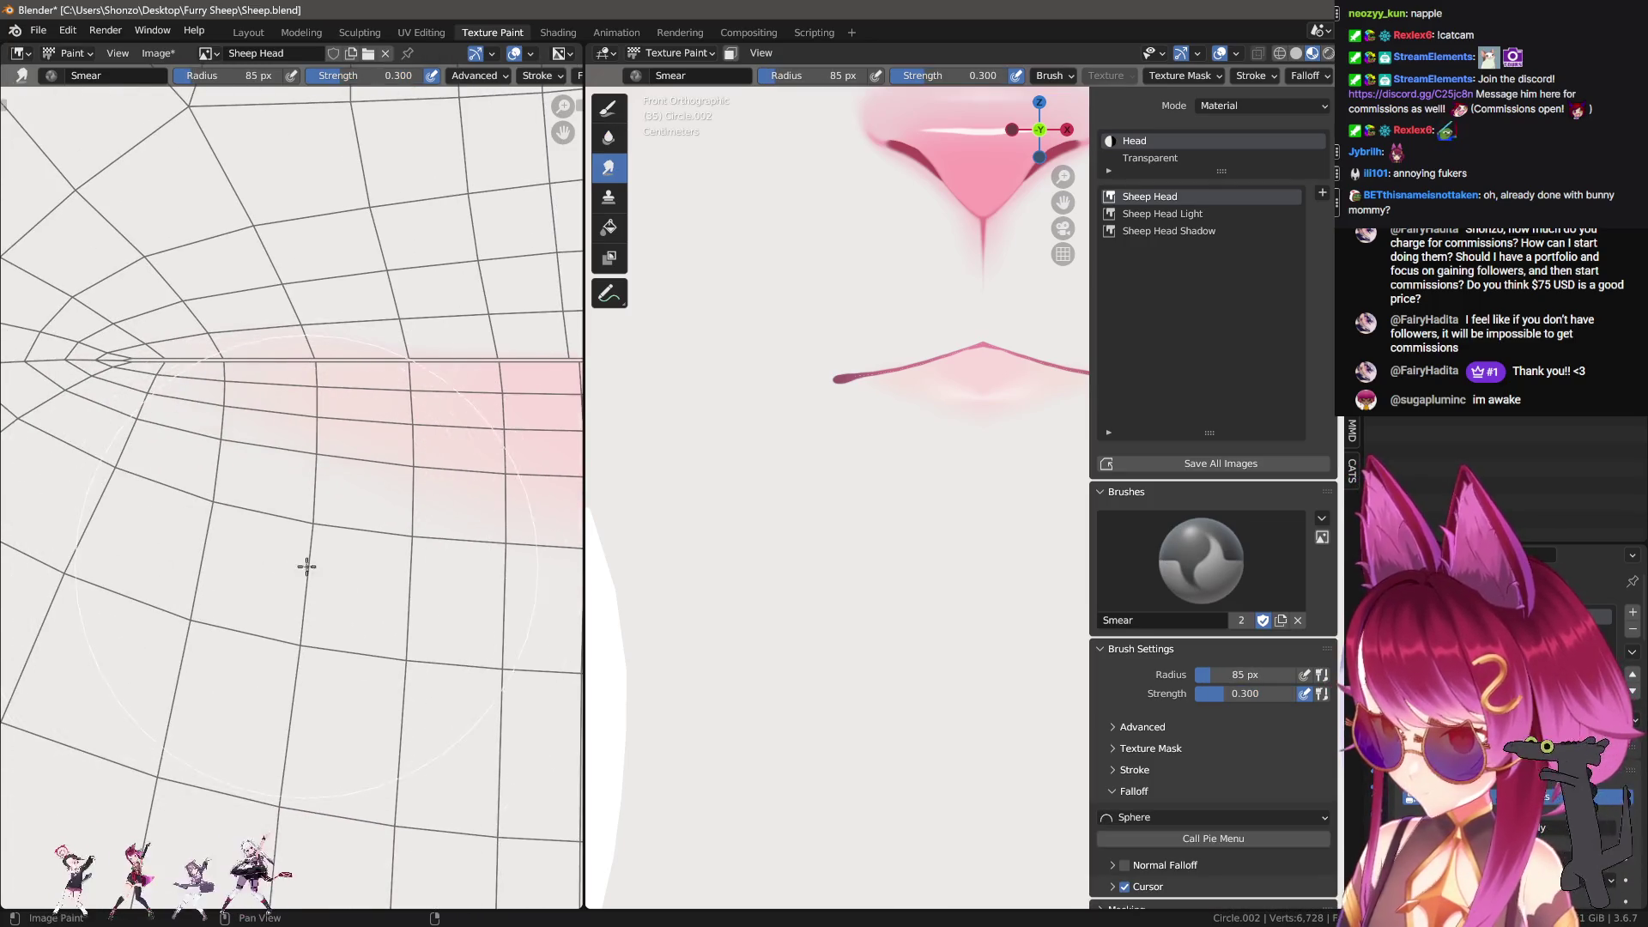
scroll(717, 607, "down", 2)
scroll(607, 607, "up", 3)
mouse_move(607, 606)
middle_mouse_down("shift")
mouse_move(681, 663)
mouse_move(829, 638)
middle_mouse_up("shift")
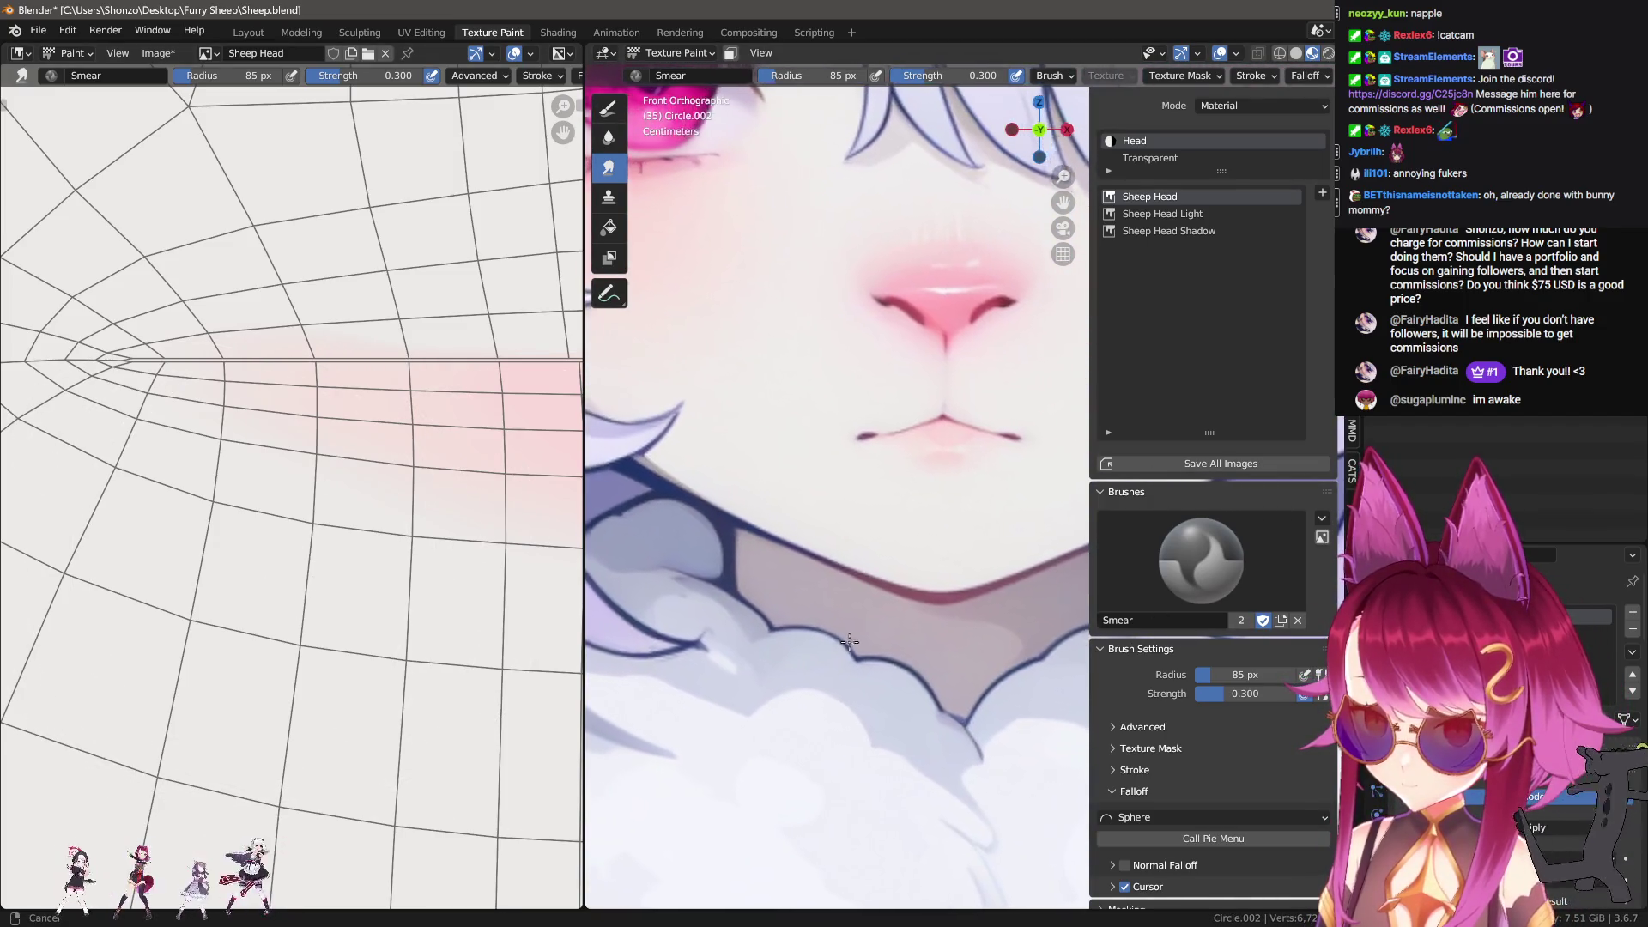
scroll(703, 636, "up", 3)
scroll(1034, 629, "down", 2)
scroll(909, 616, "up", 2)
middle_click_drag(857, 615, 879, 618, "shift")
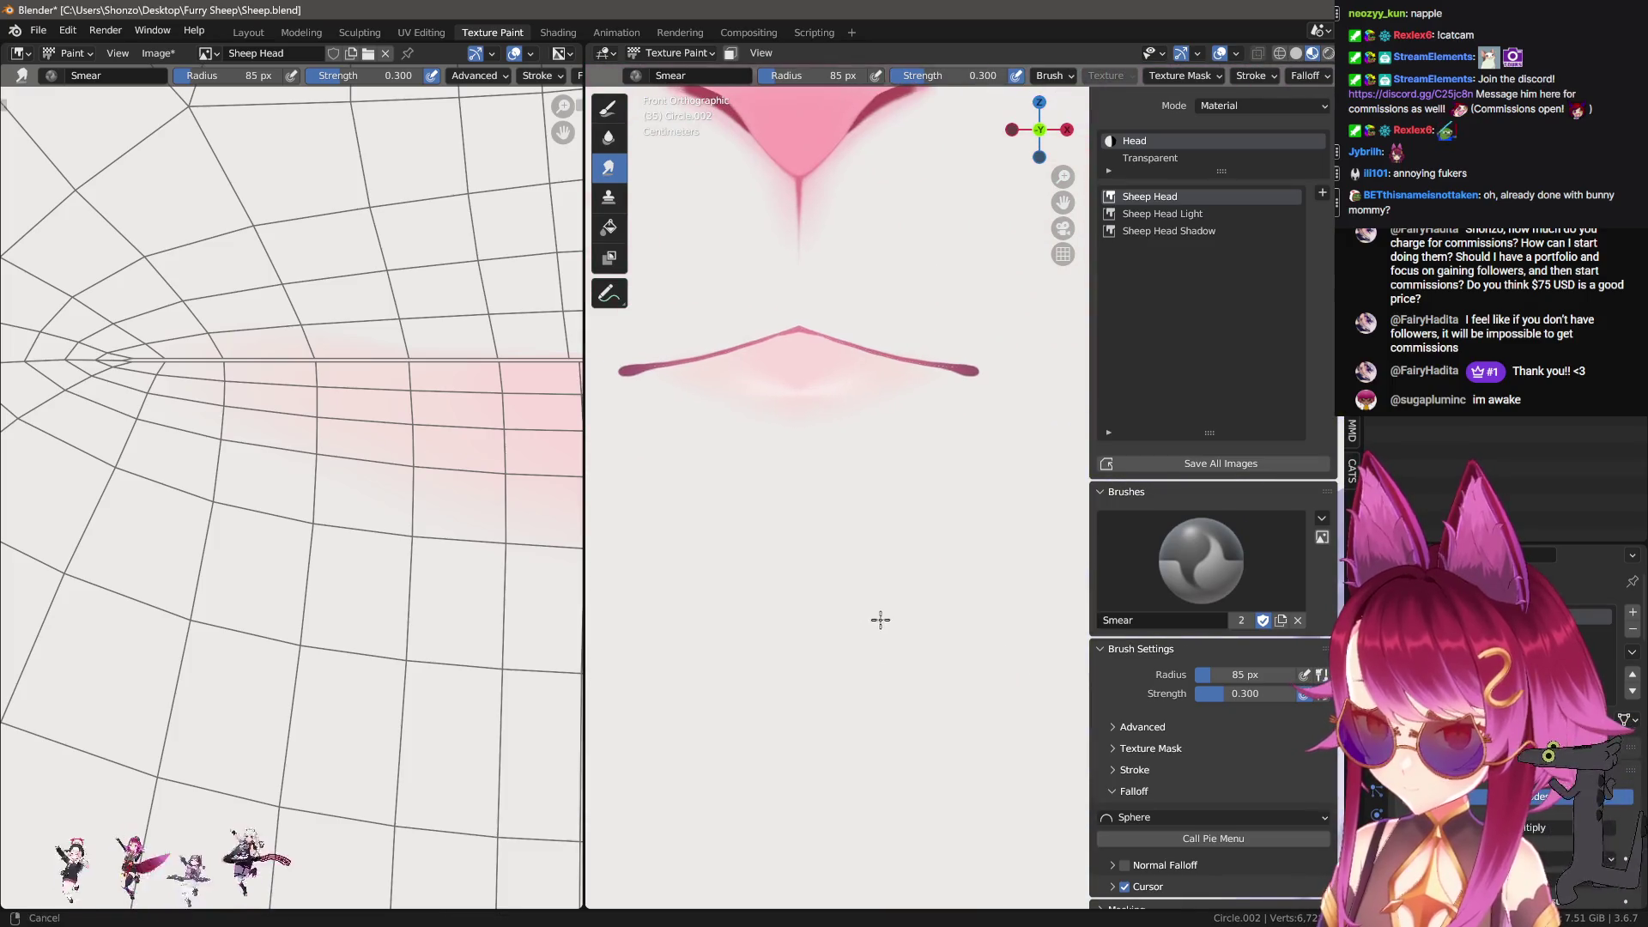
key("f")
left_click(276, 633)
Step: Switch the paint target to the Sheep Head Light texture slot
scroll(346, 622, "right", 2)
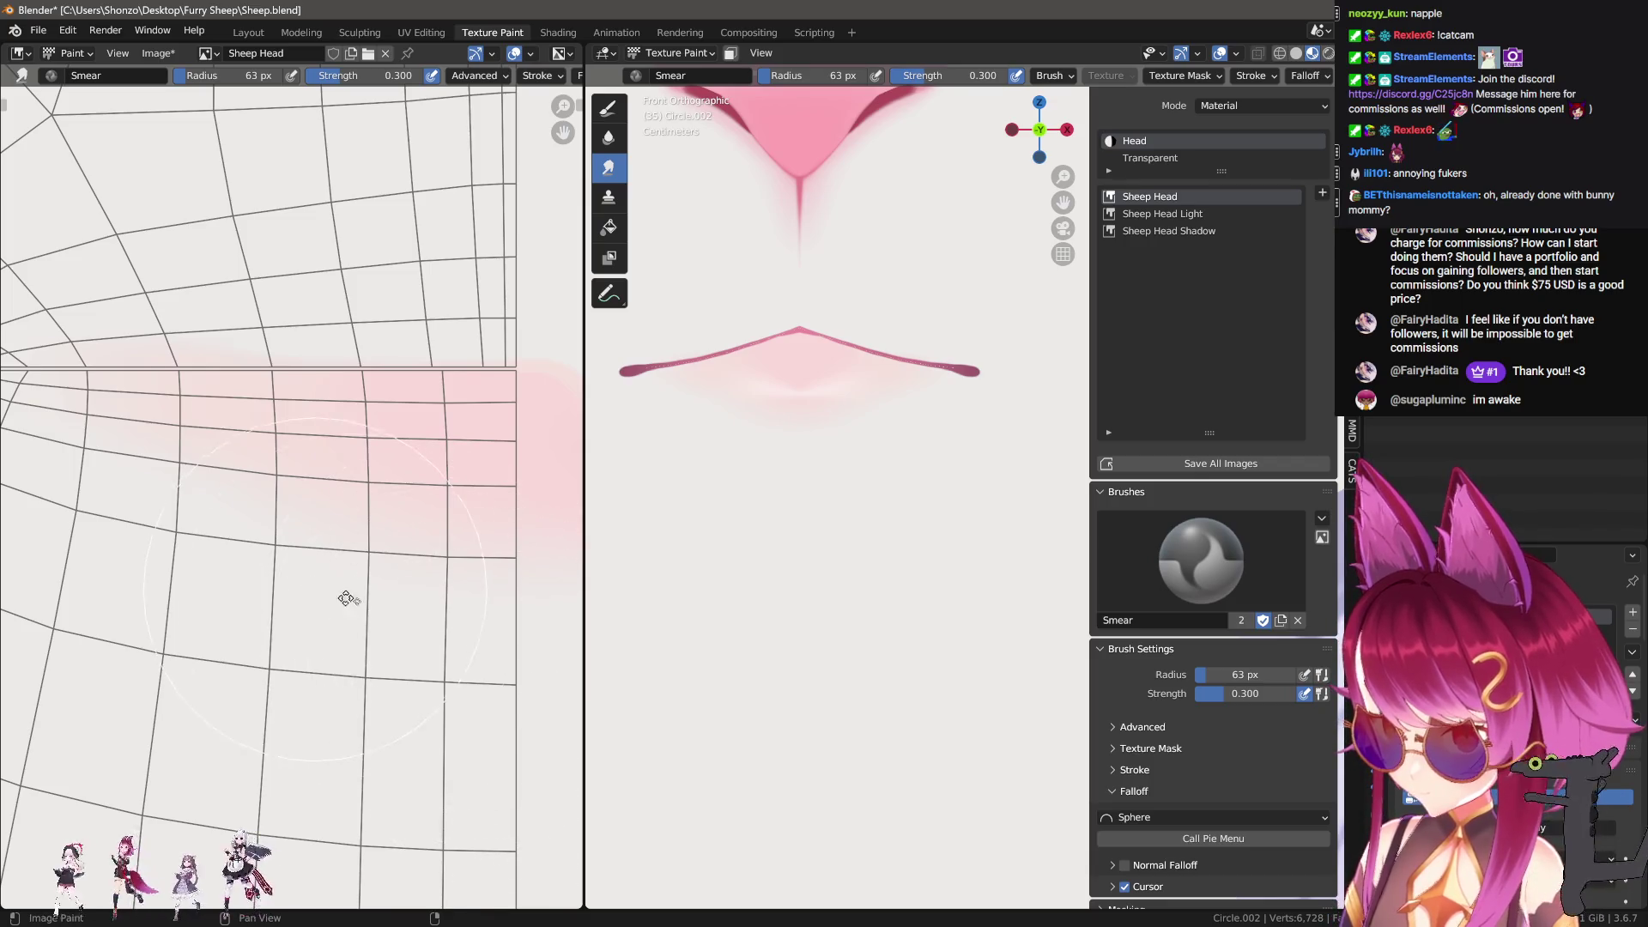
scroll(328, 594, "up", 1)
scroll(297, 562, "down", 2)
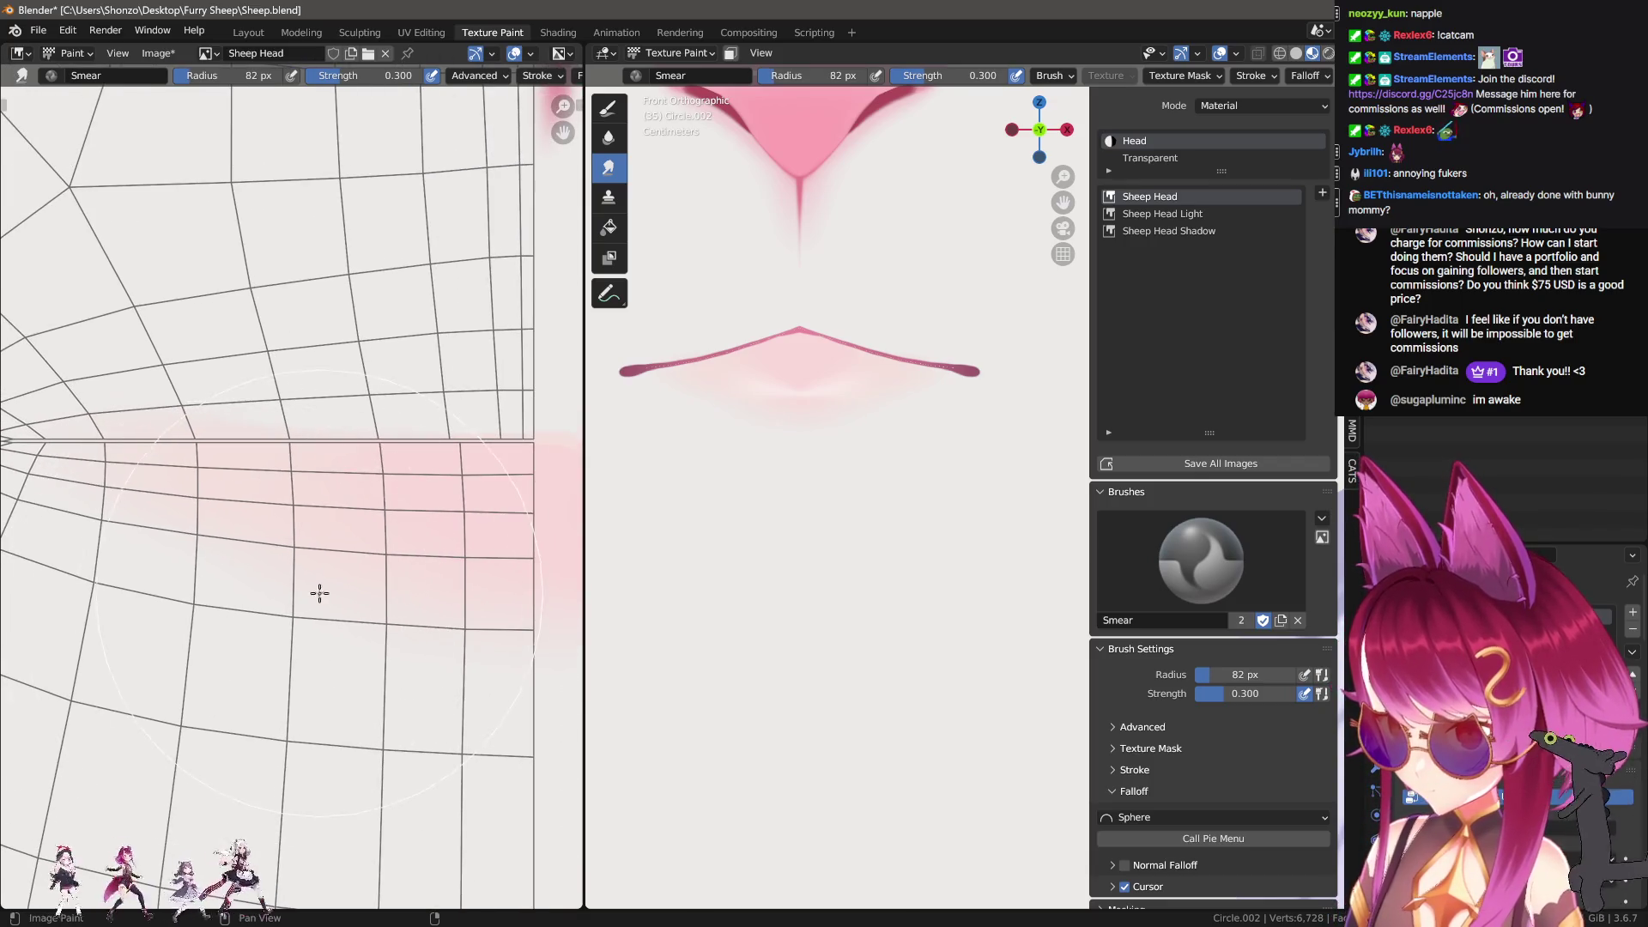
left_click(1193, 214)
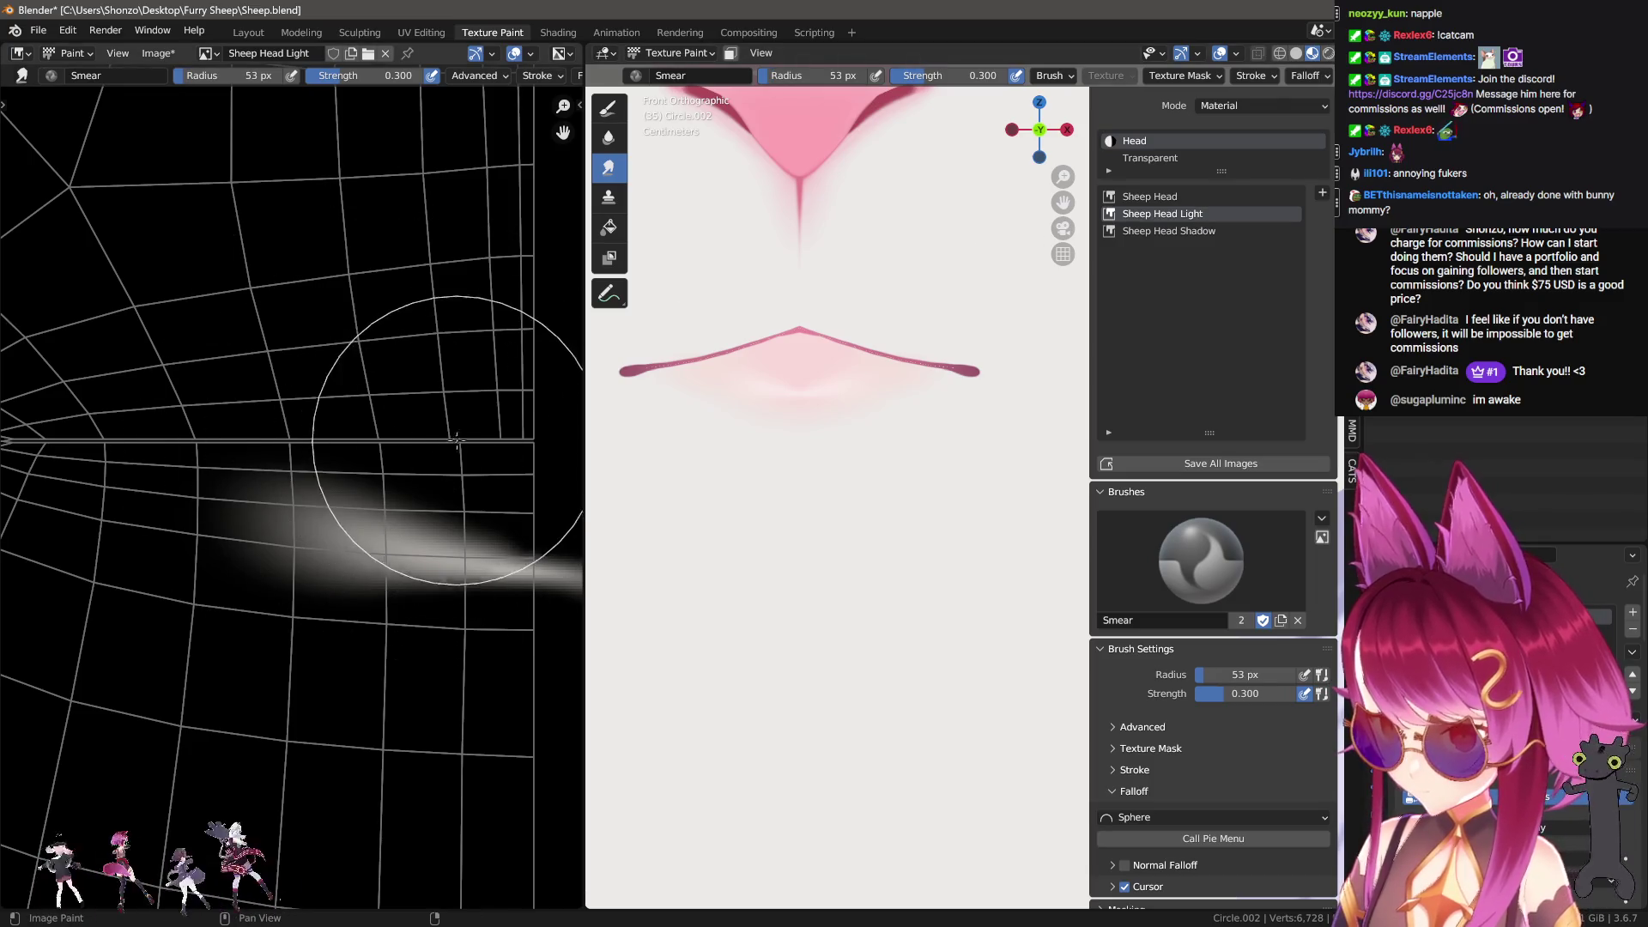
Step: Shrink the smear brush from 31 px to 22 px, then zoom out to see the face
key("bracketleft")
key("bracketleft")
key("bracketleft")
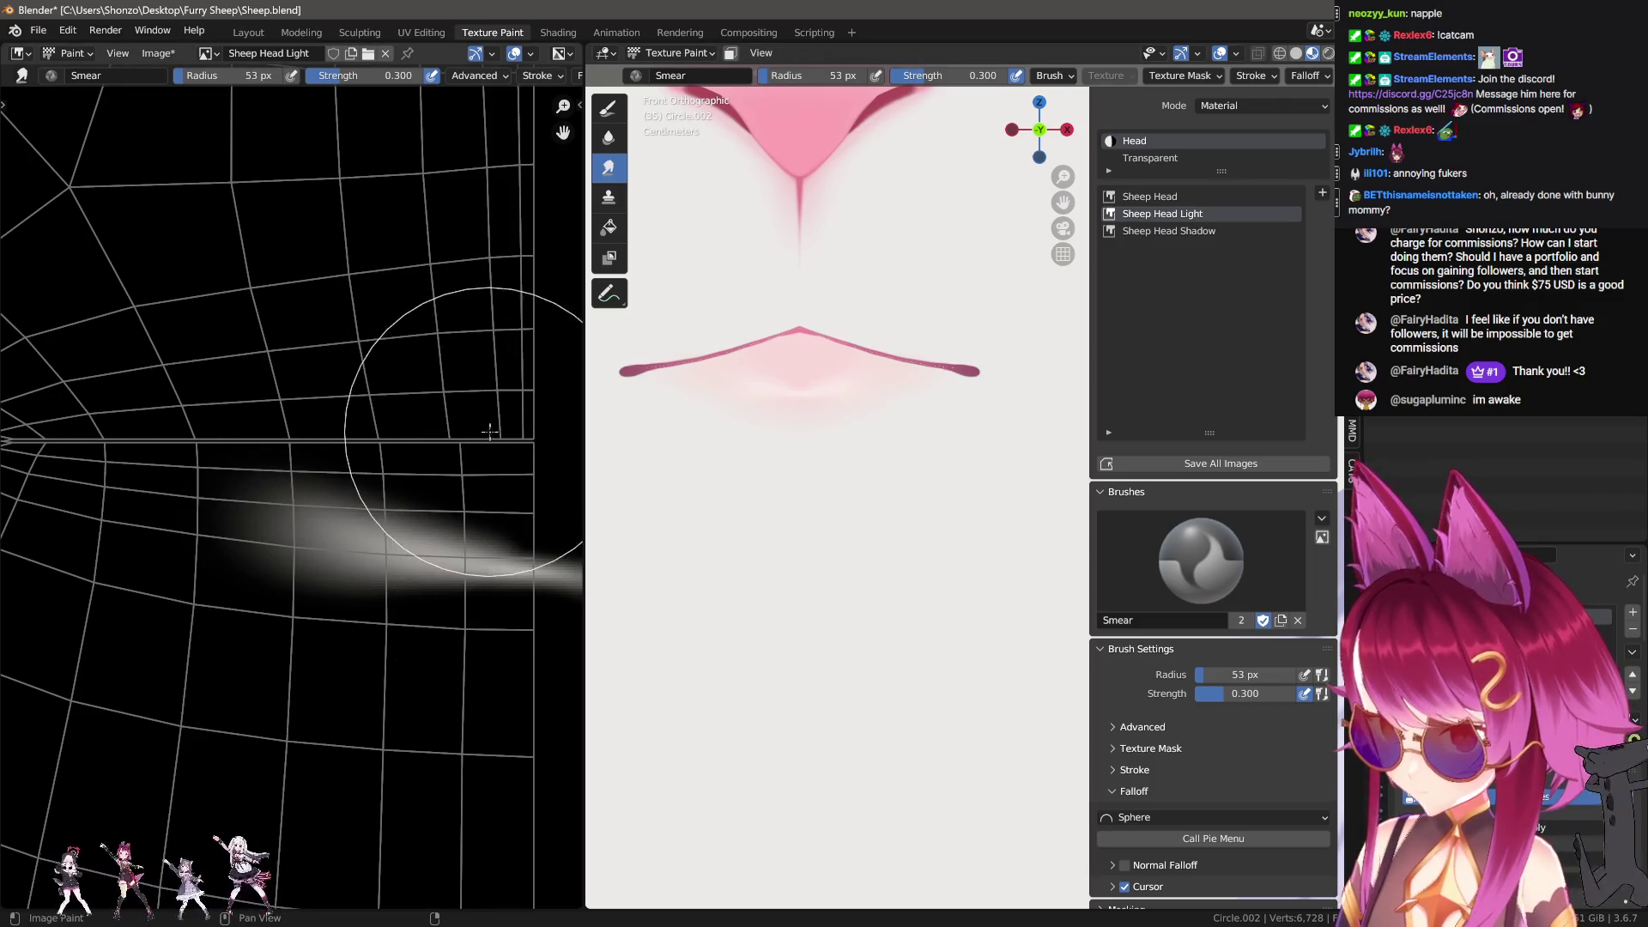
scroll(562, 511, "up", 2)
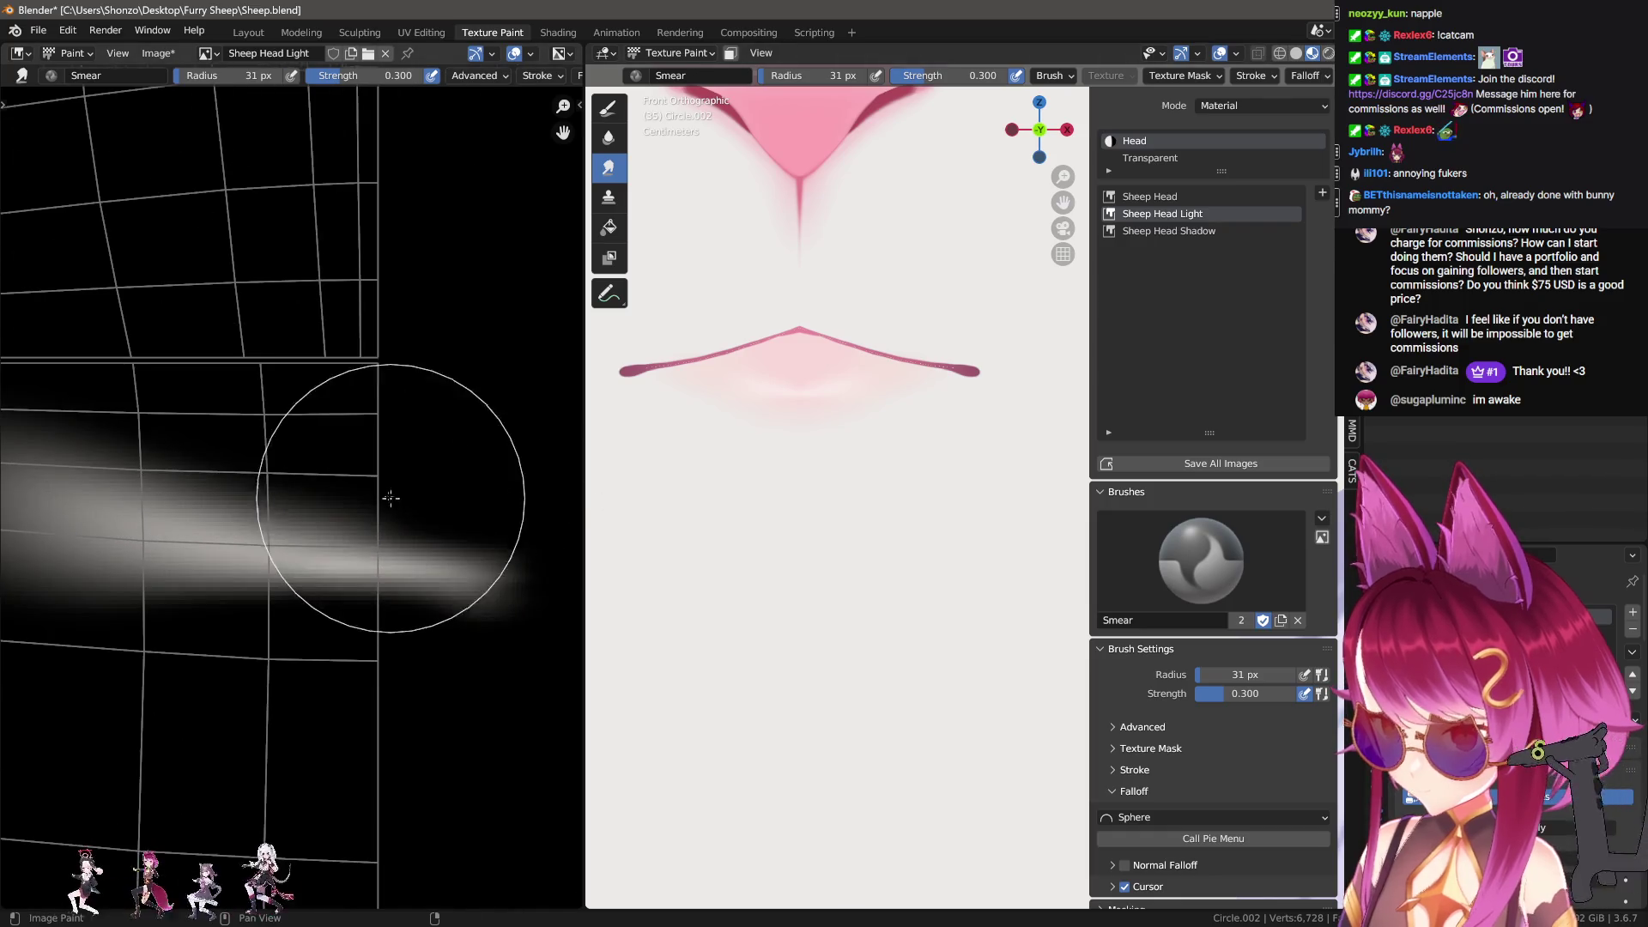
key("bracketleft")
key("bracketleft")
key("bracketleft")
scroll(971, 535, "down", 3)
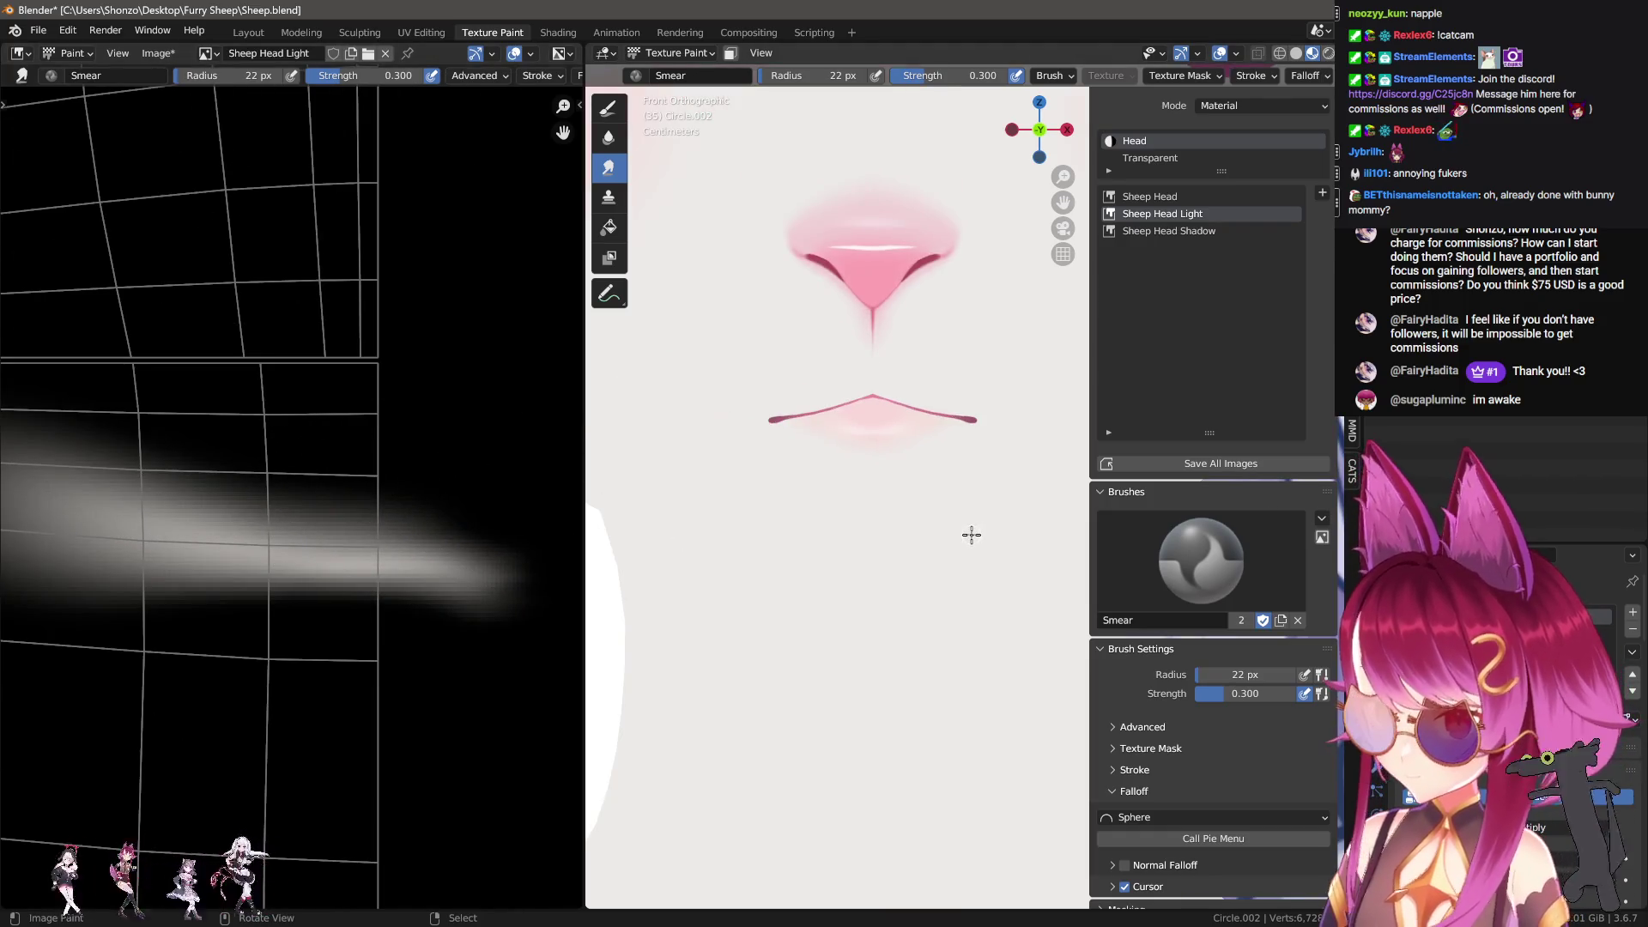
scroll(976, 539, "down", 5)
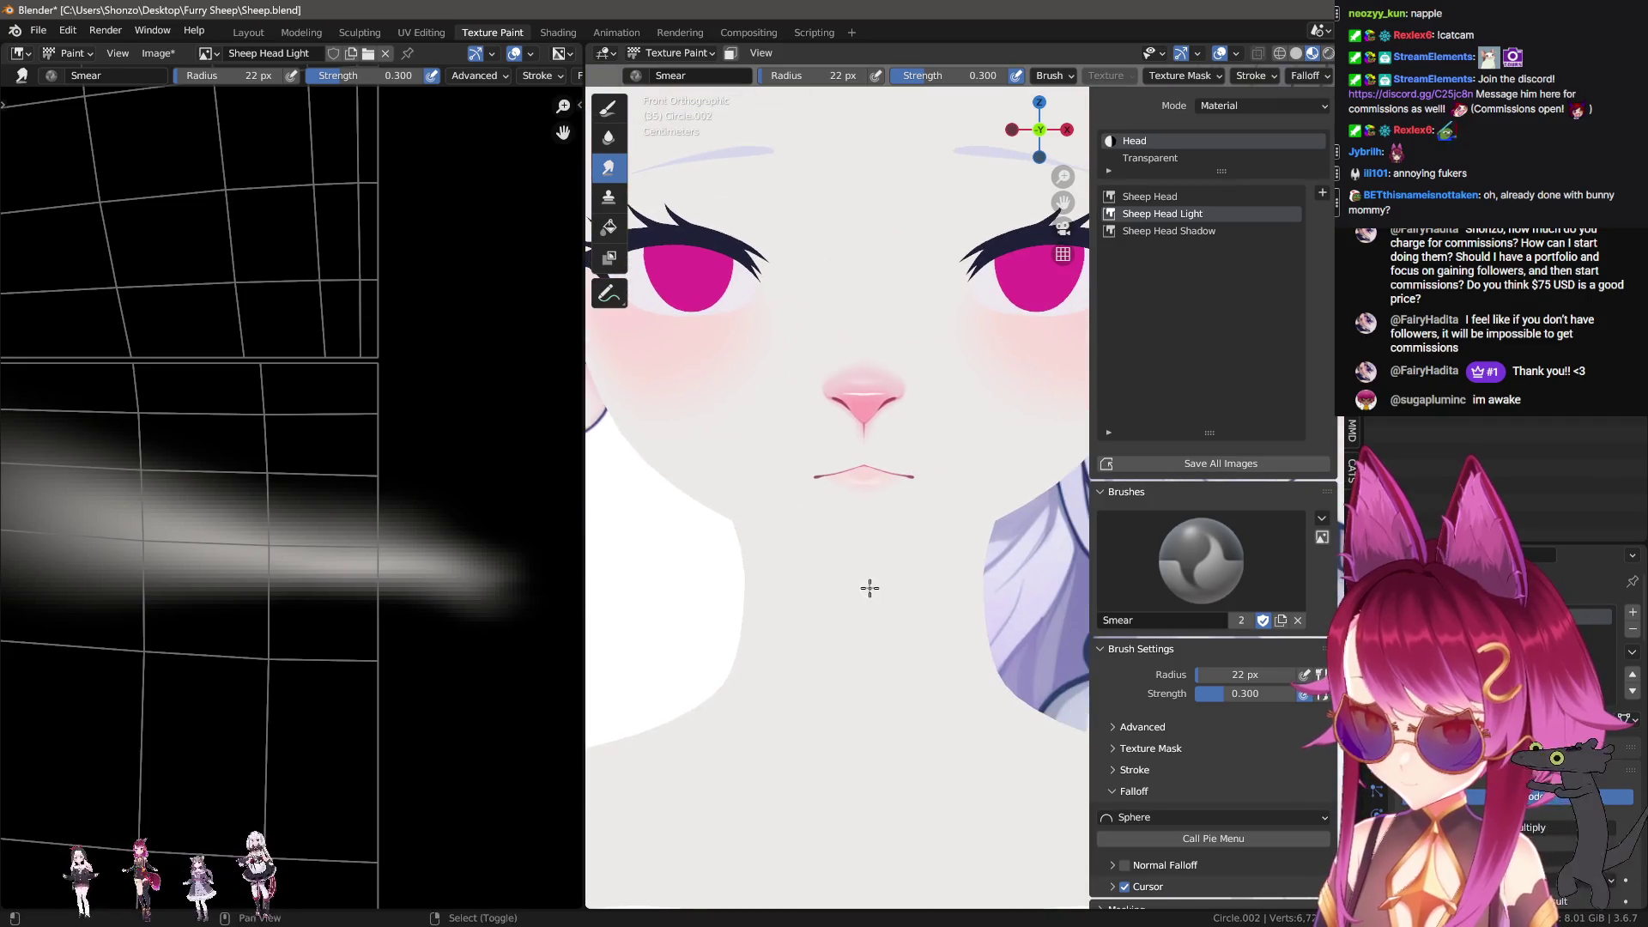
Step: Switch to the Draw brush and make the Sheep Head texture the paint target
key("n")
middle_click_drag(990, 596, 832, 589, "shift")
key("shift+space")
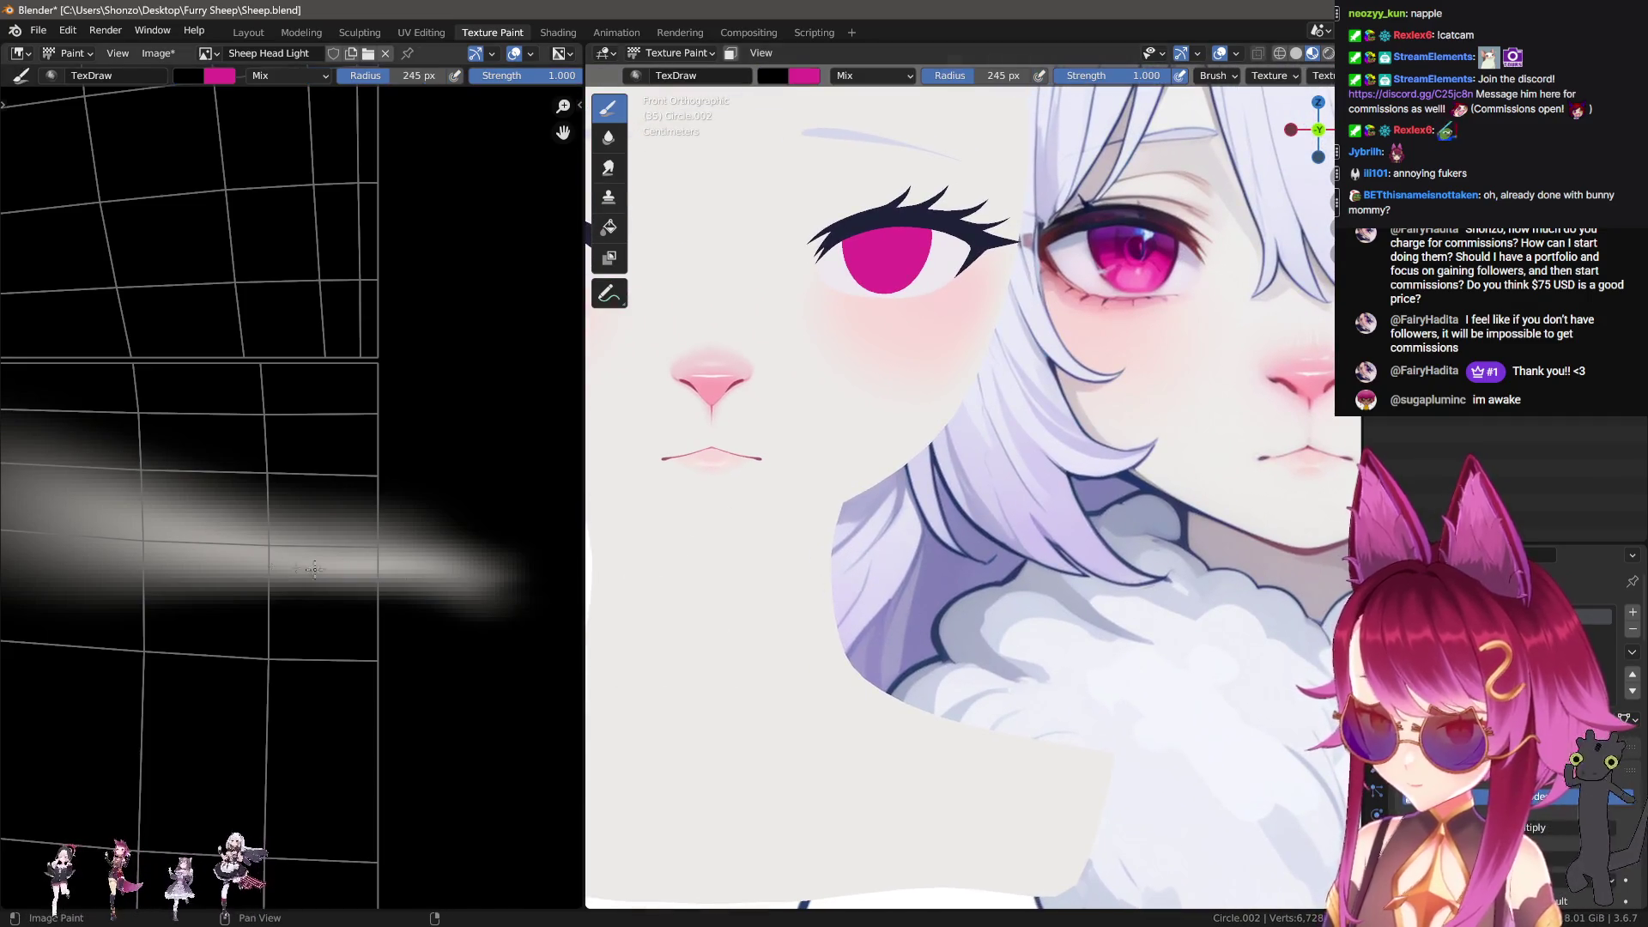
key("n")
scroll(384, 589, "down", 3)
key("n")
left_click(1142, 192)
key("n")
scroll(198, 176, "up", 3)
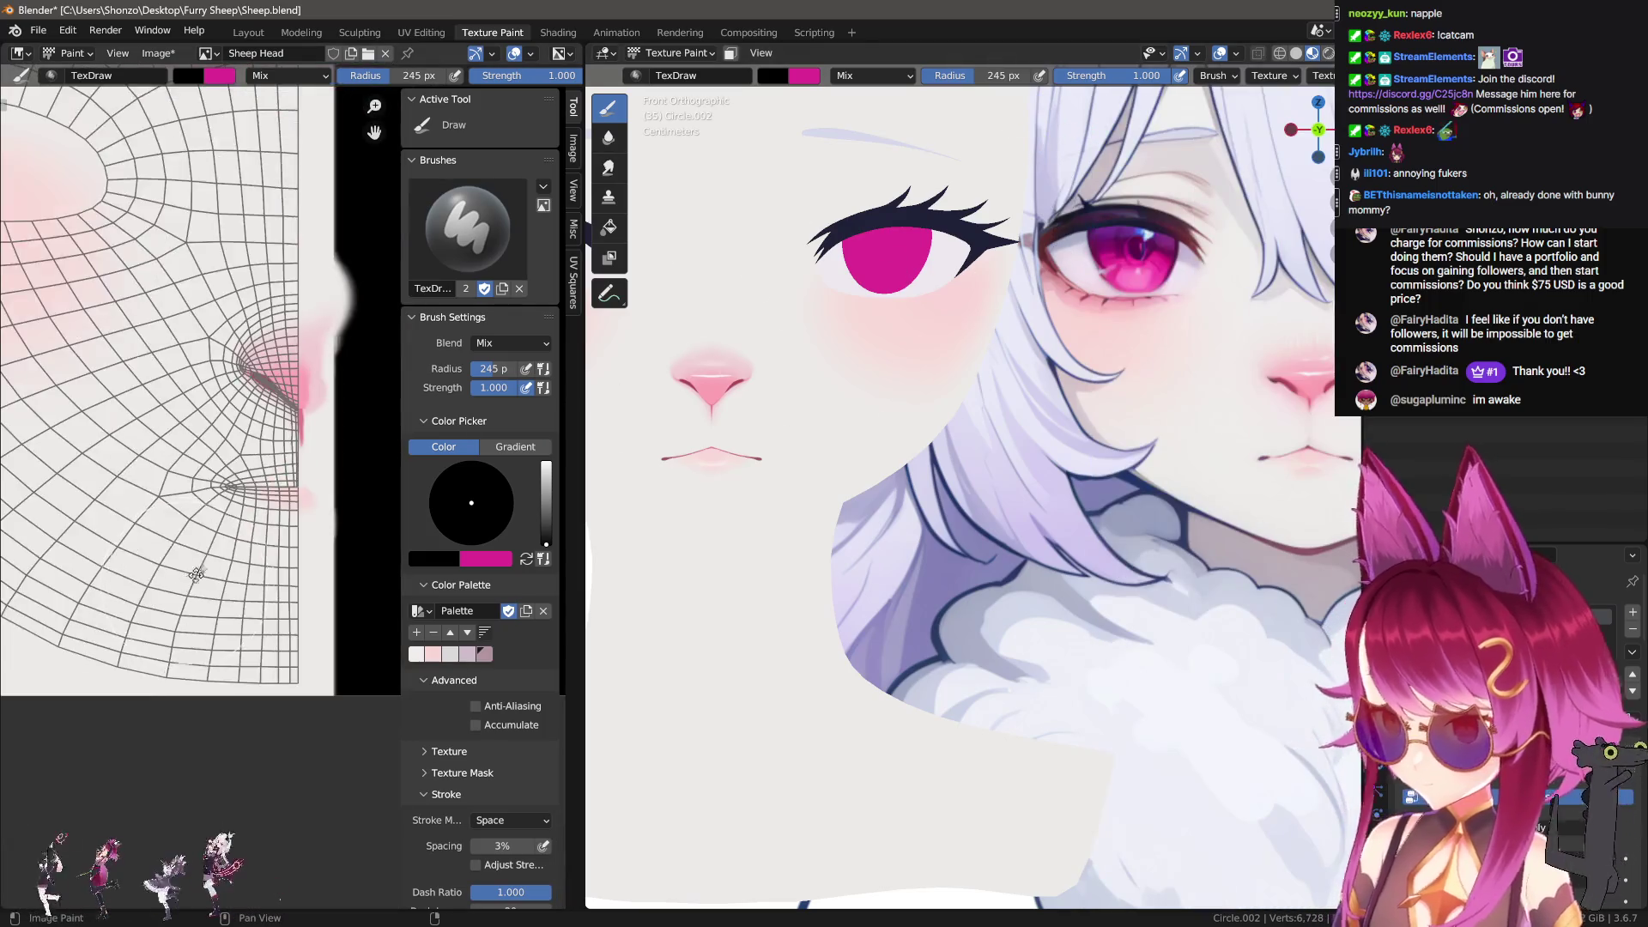
Step: Open the image file menu, then pan the UV layout and orbit to view the head's side
left_click(157, 52)
scroll(243, 543, "up", 1)
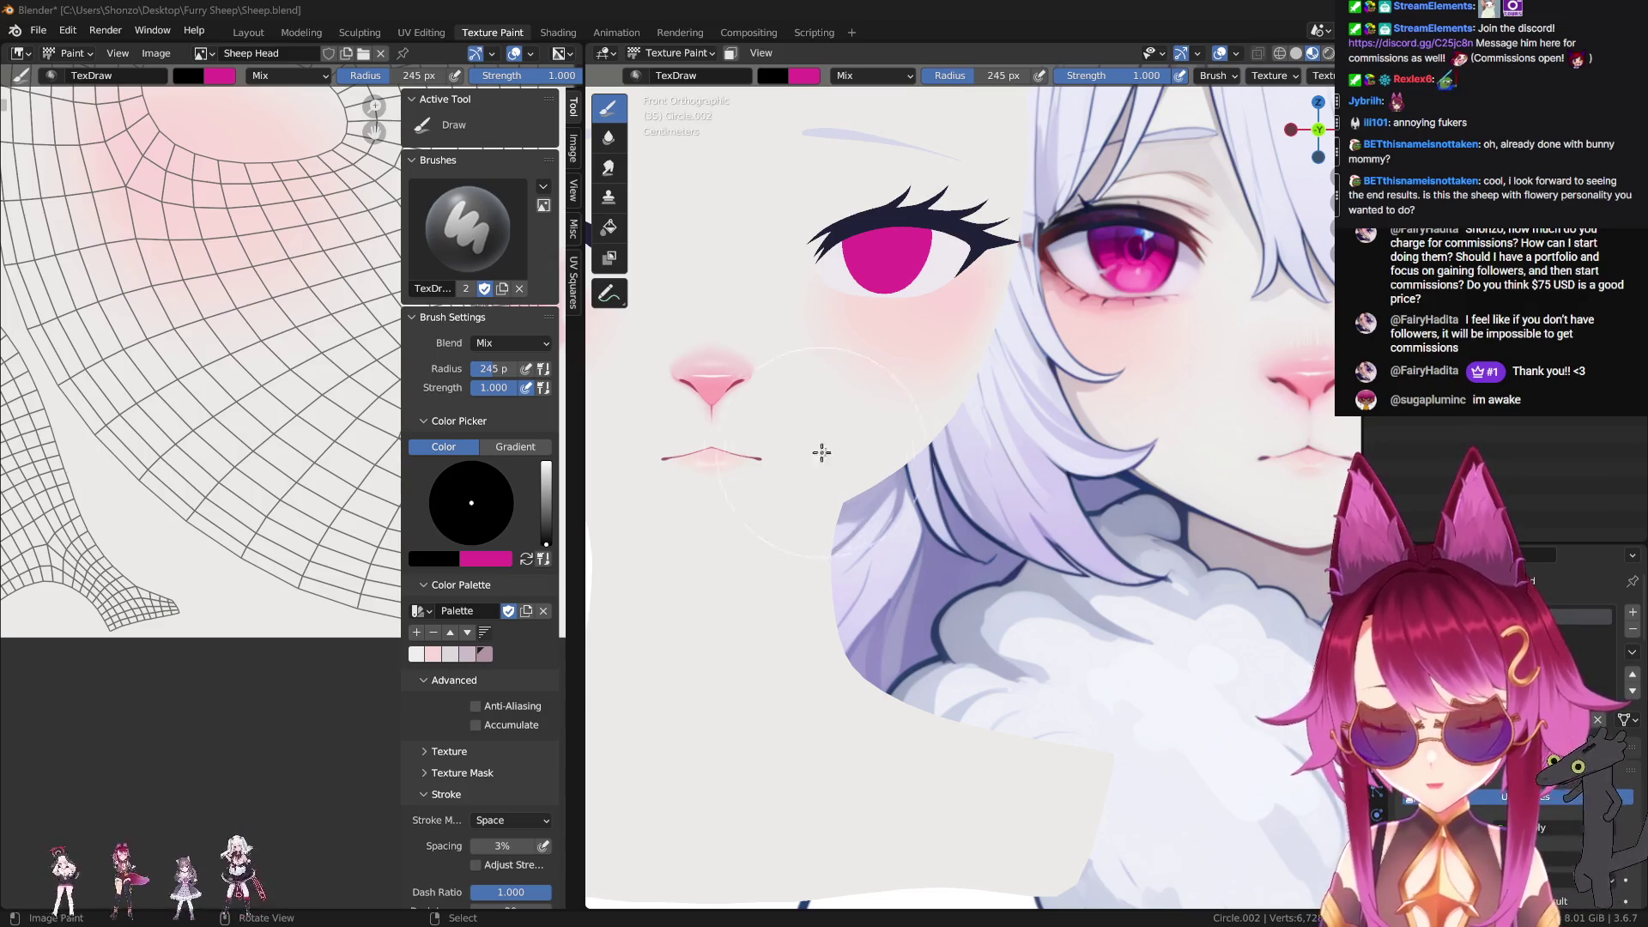
scroll(186, 562, "down", 2)
key("n")
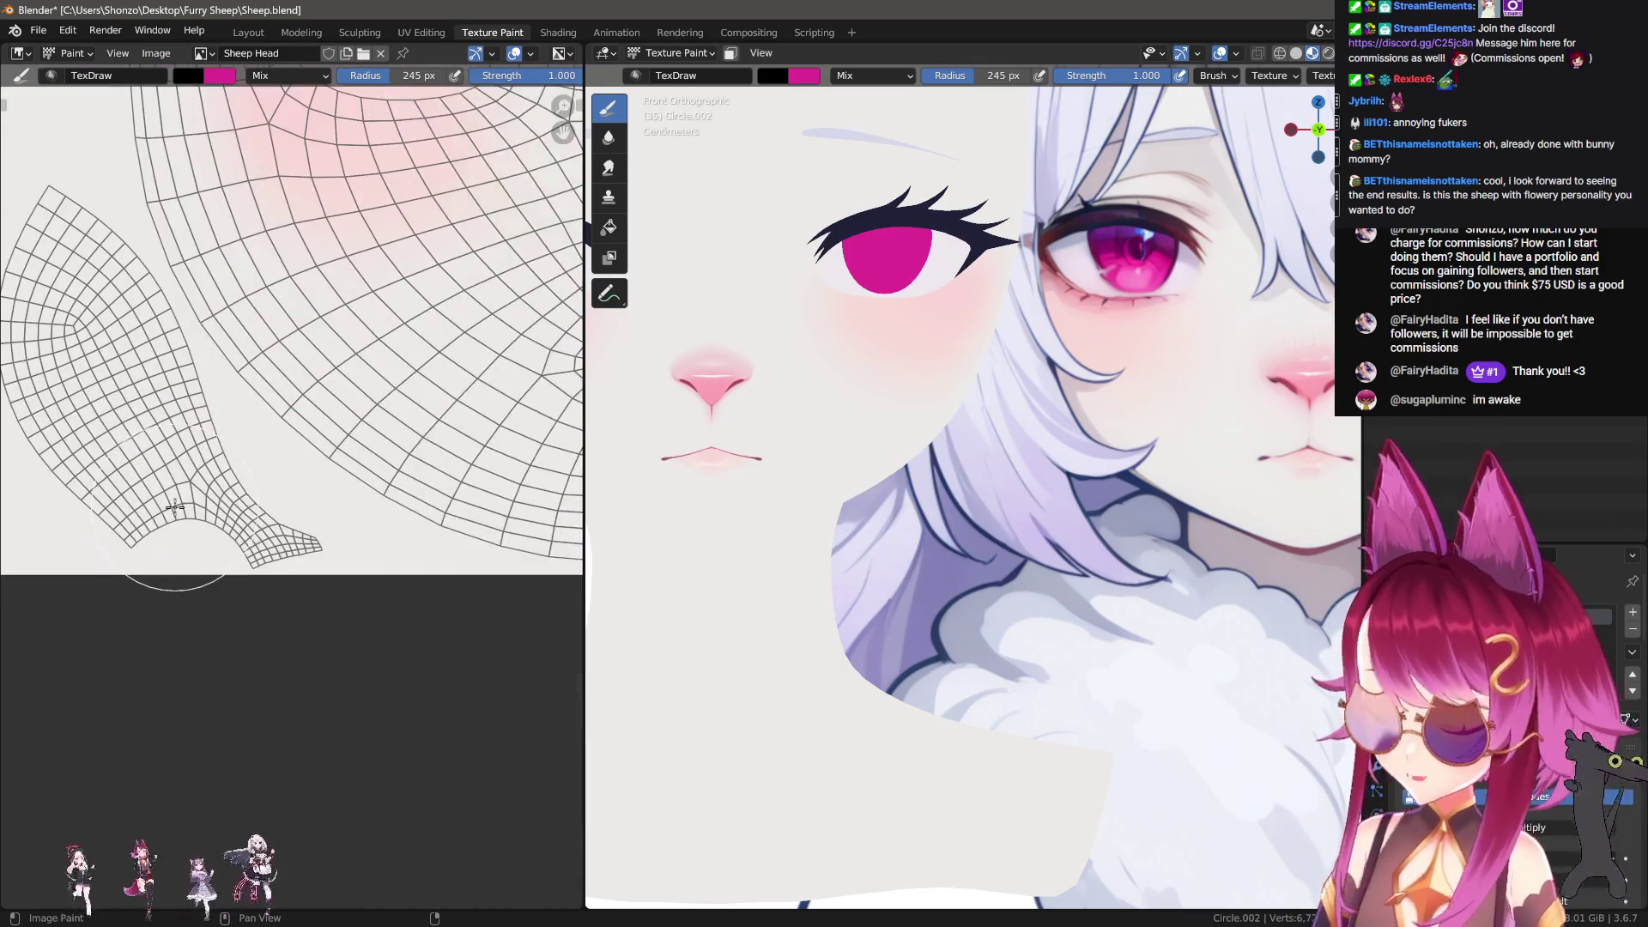
middle_click_drag(284, 467, 310, 525)
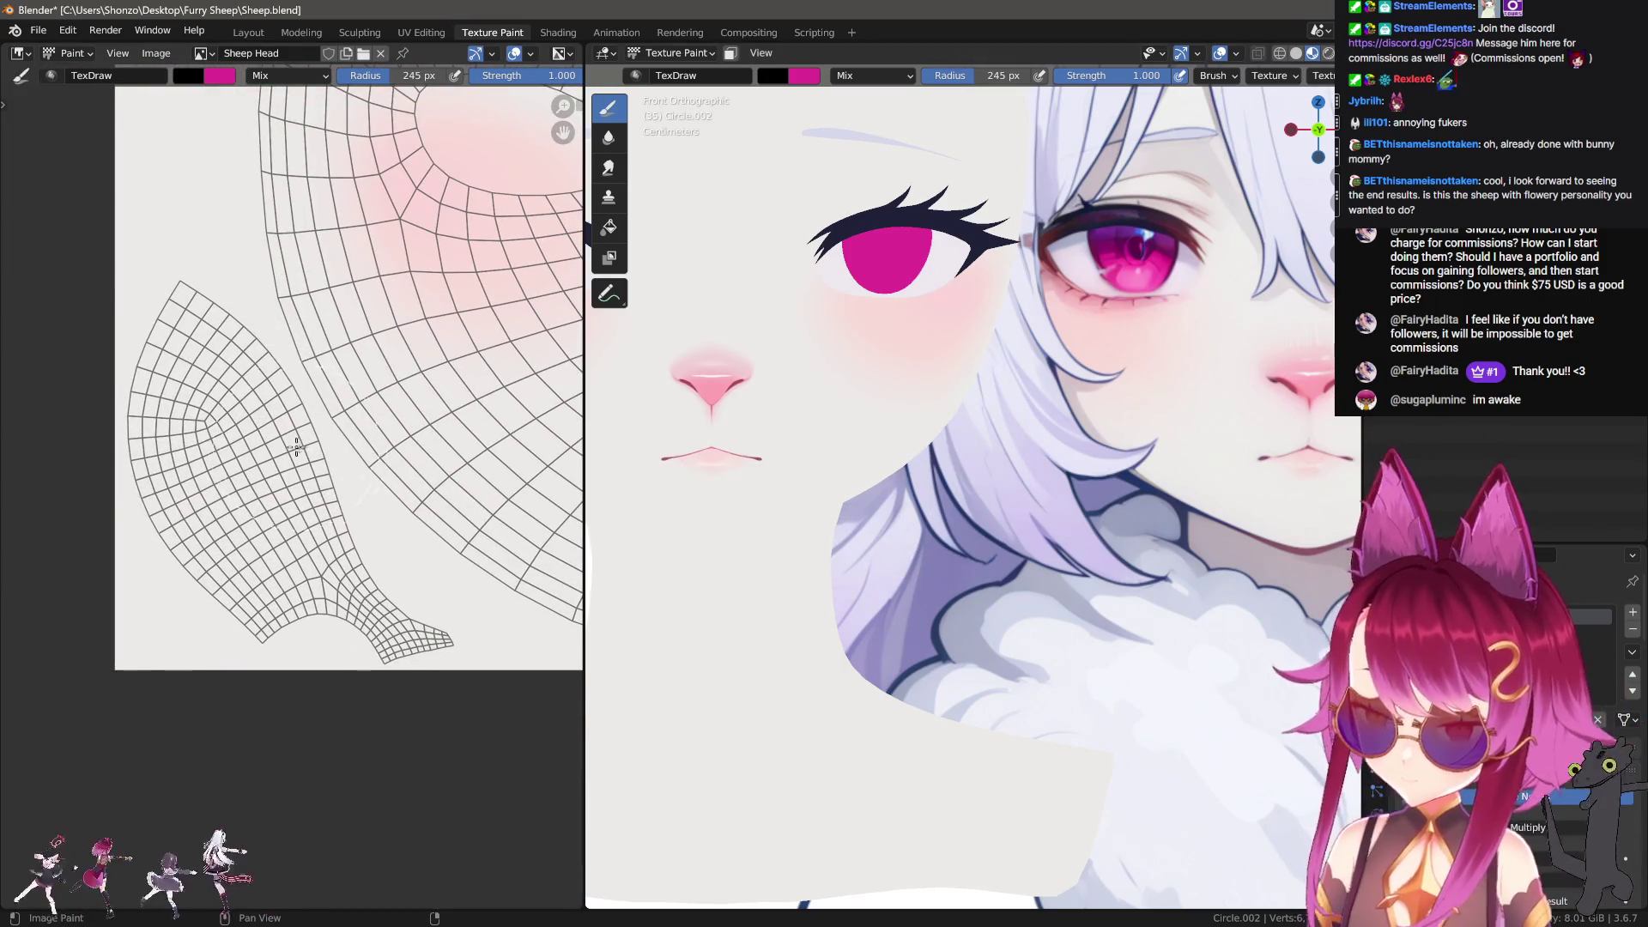
scroll(1022, 528, "up", 4)
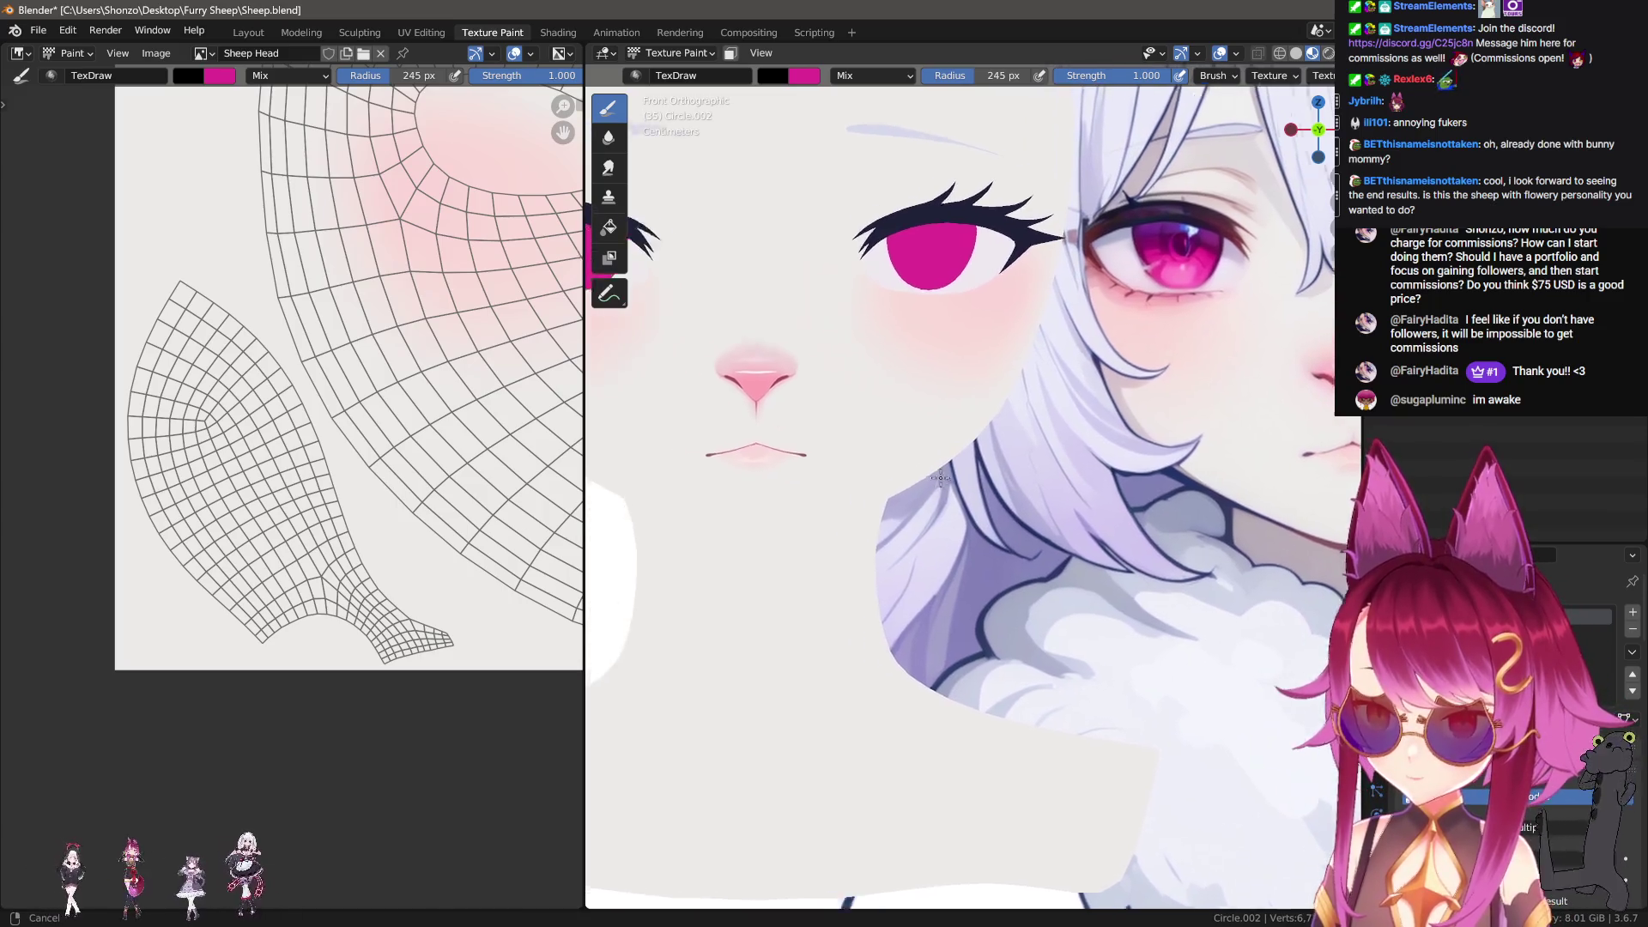
mouse_move(1023, 528)
middle_mouse_down()
mouse_move(1121, 453)
mouse_move(1045, 490)
mouse_move(902, 491)
mouse_move(1071, 507)
middle_mouse_up()
scroll(993, 538, "down", 8)
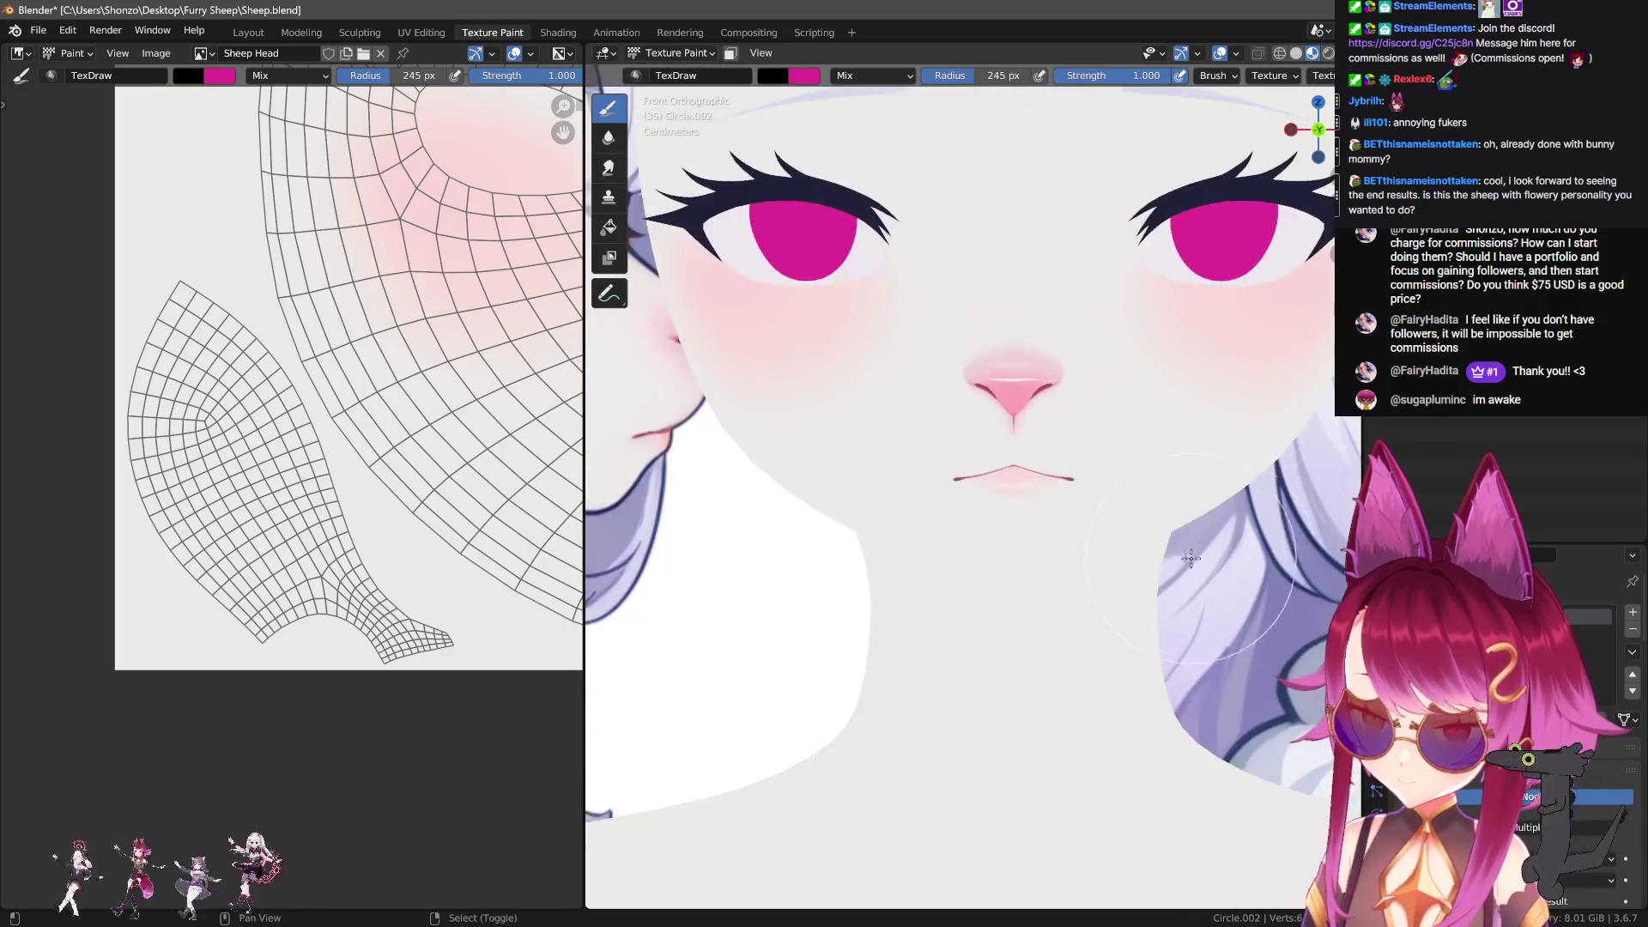
scroll(1133, 564, "up", 3)
middle_click_drag(1169, 573, 911, 569, "shift")
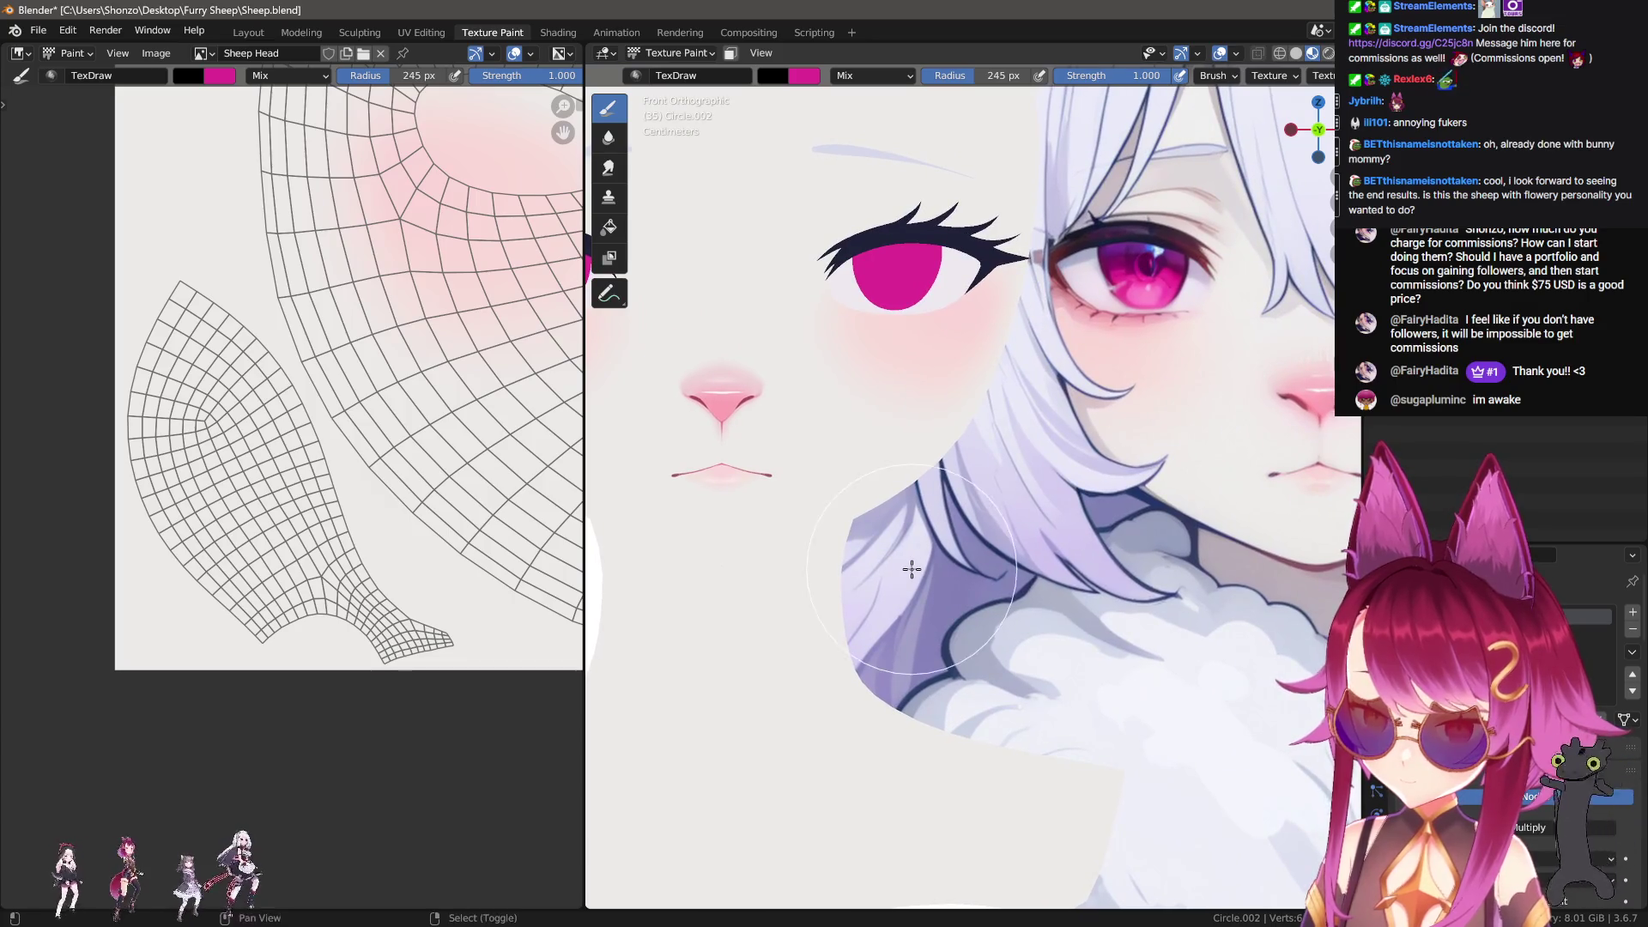
middle_click_drag(345, 539, 327, 542)
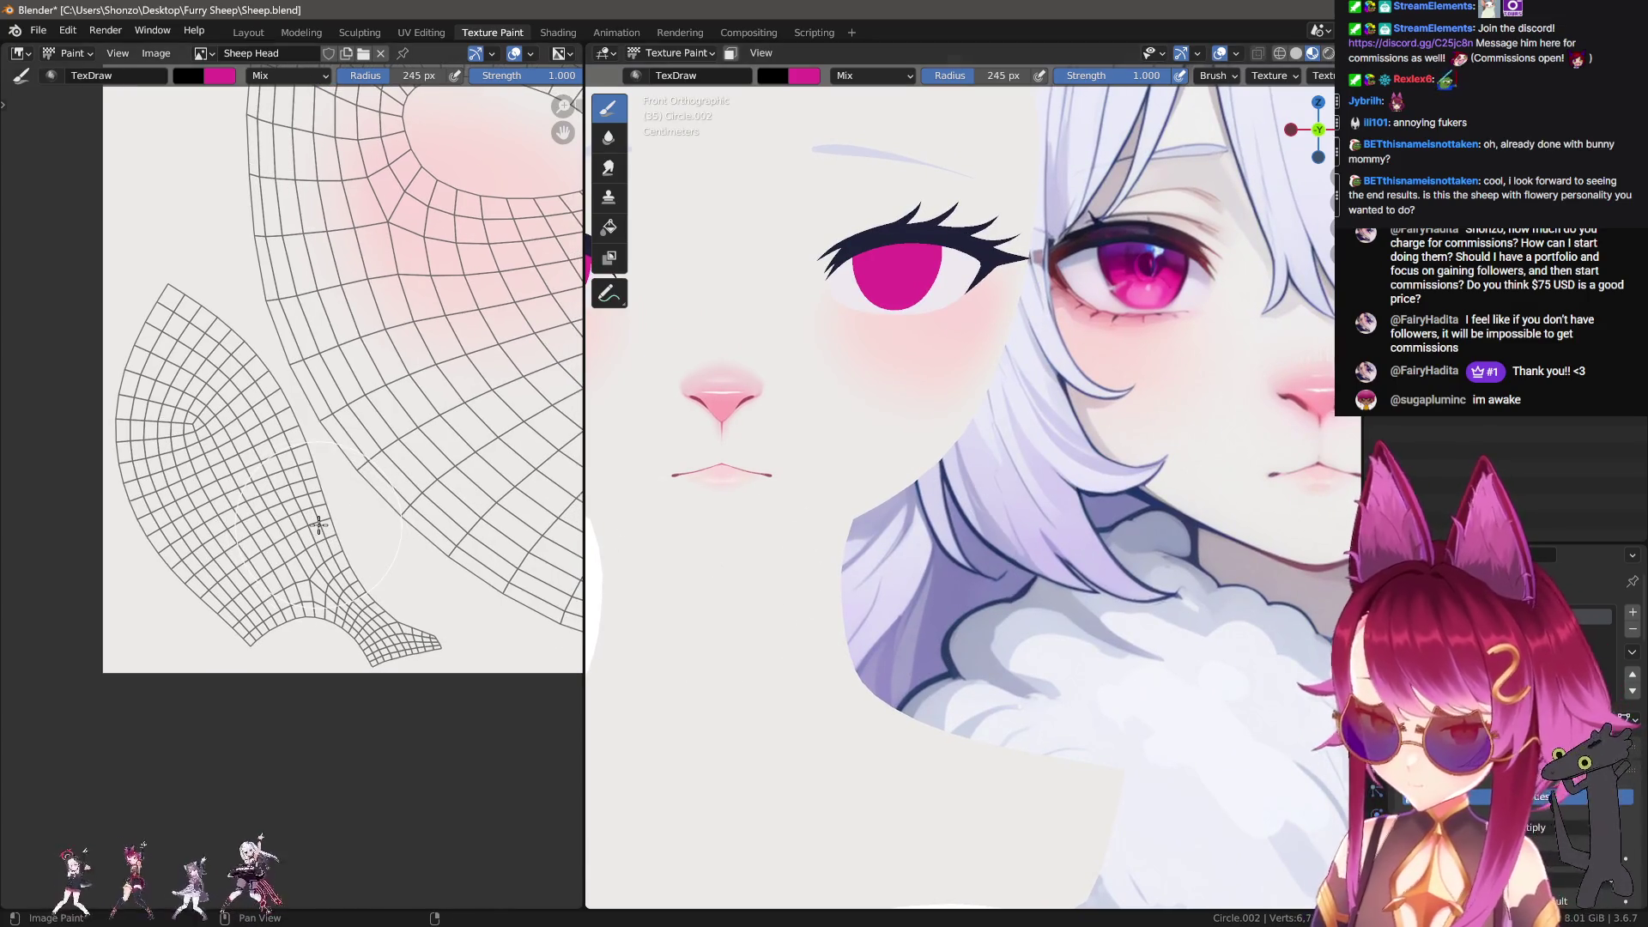
Step: Check the brush and colour settings, then pan the view across the sheep's white face
key("n")
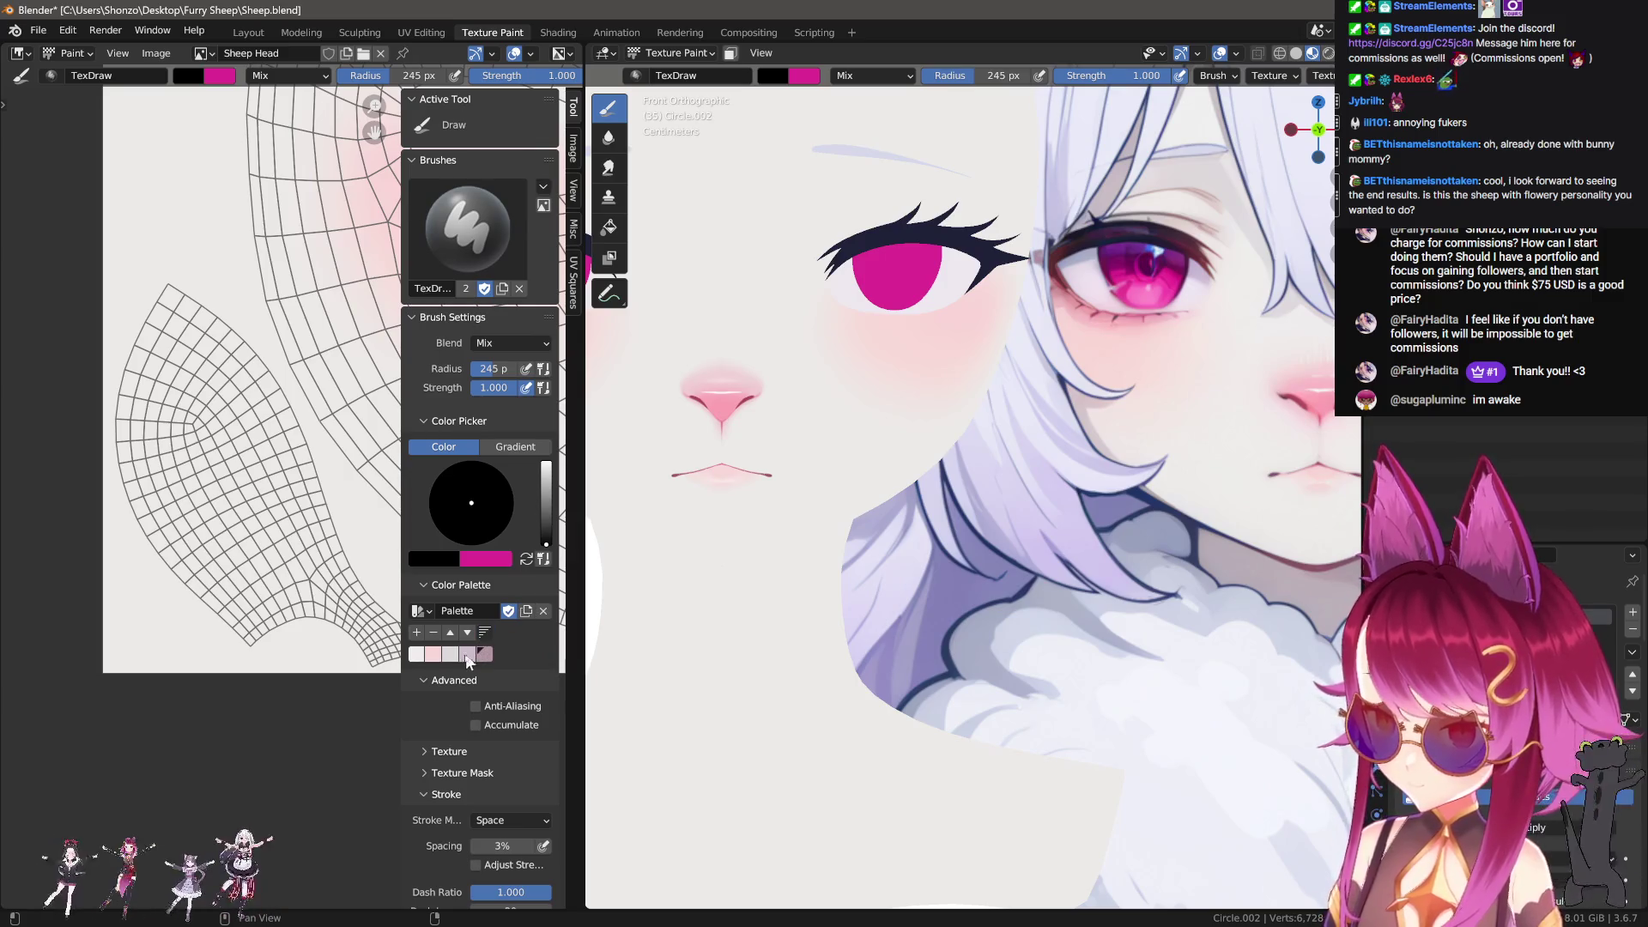
scroll(272, 580, "up", 3)
key("n")
scroll(929, 590, "down", 3)
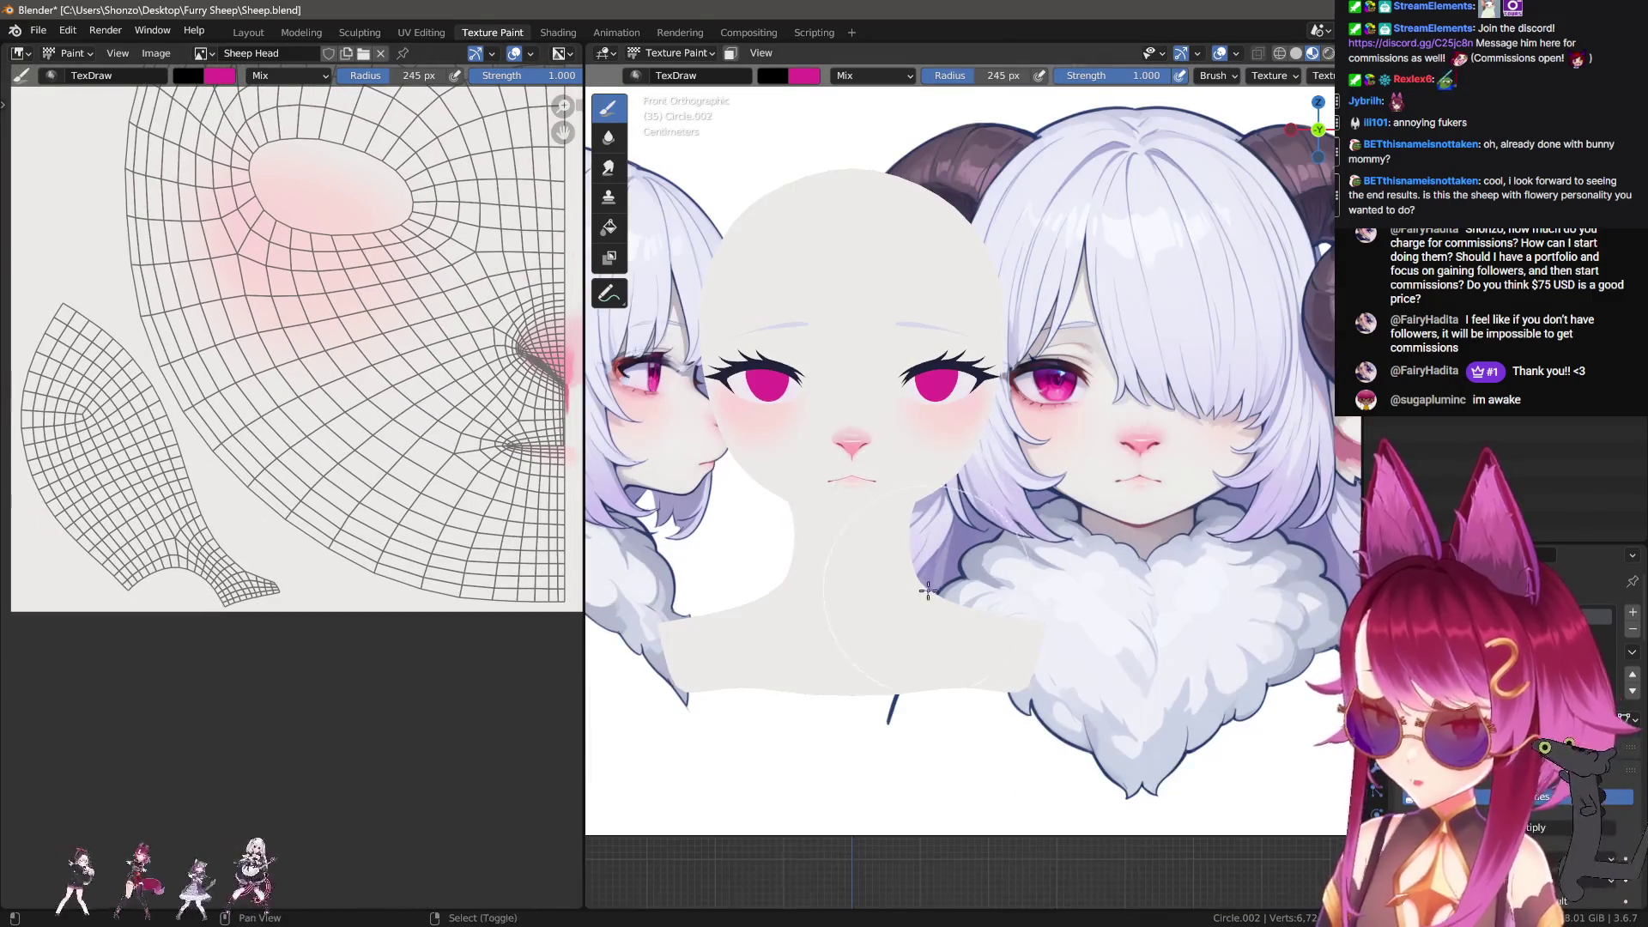
scroll(928, 591, "down", 5)
scroll(926, 524, "up", 4)
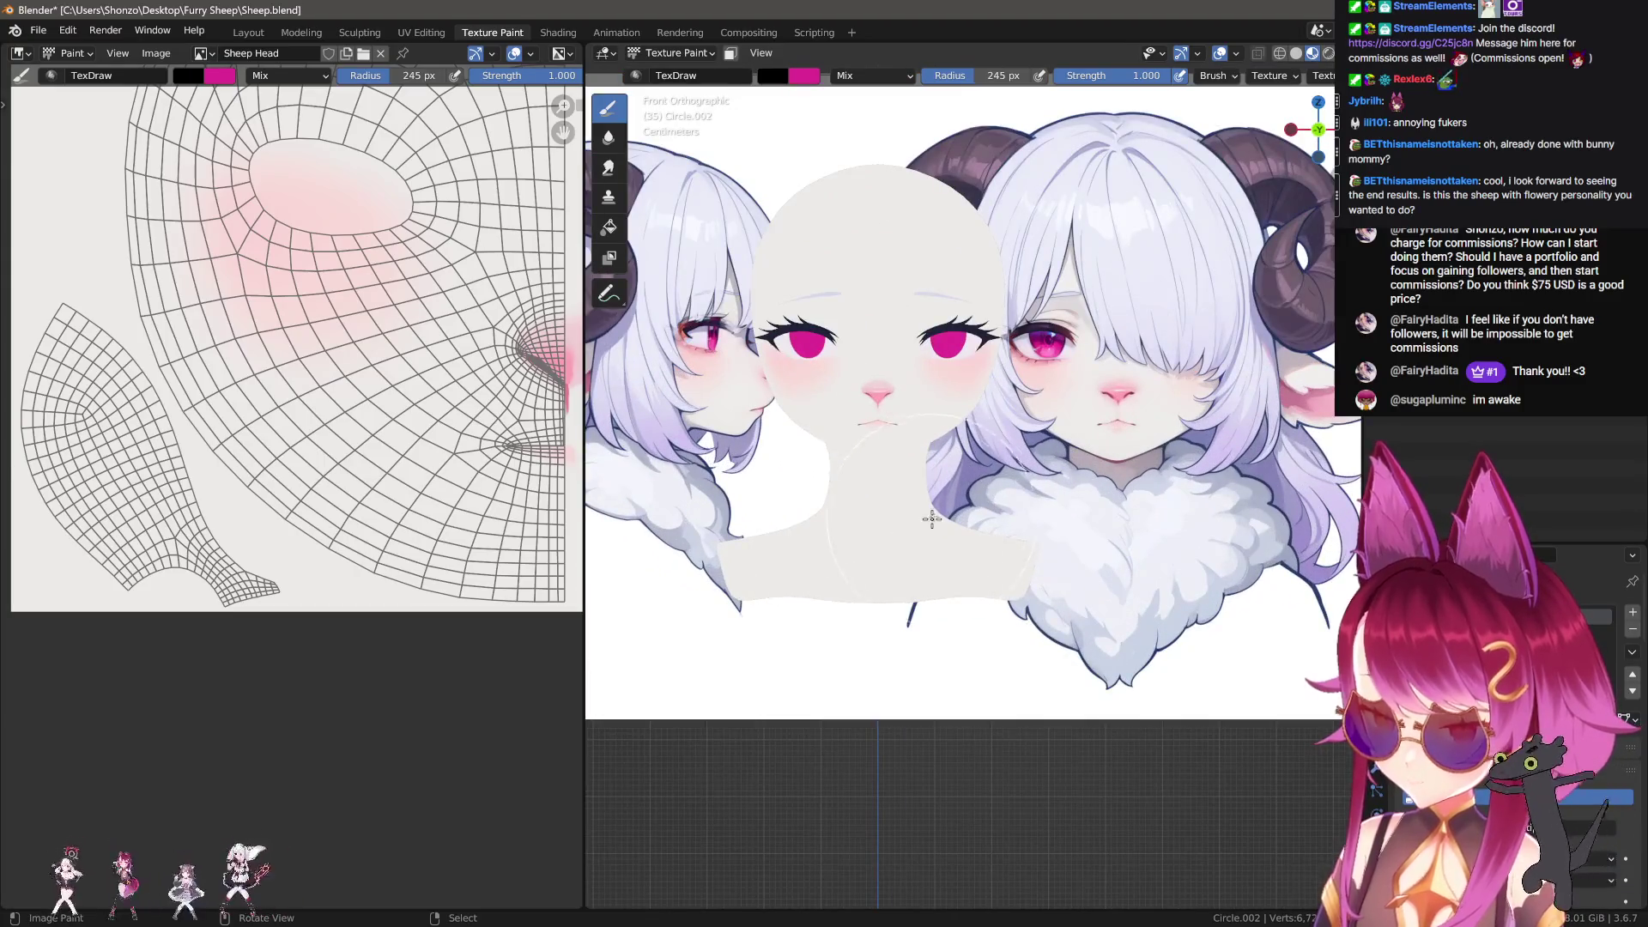
scroll(927, 524, "up", 3)
middle_click_drag(1020, 558, 1136, 562, "shift")
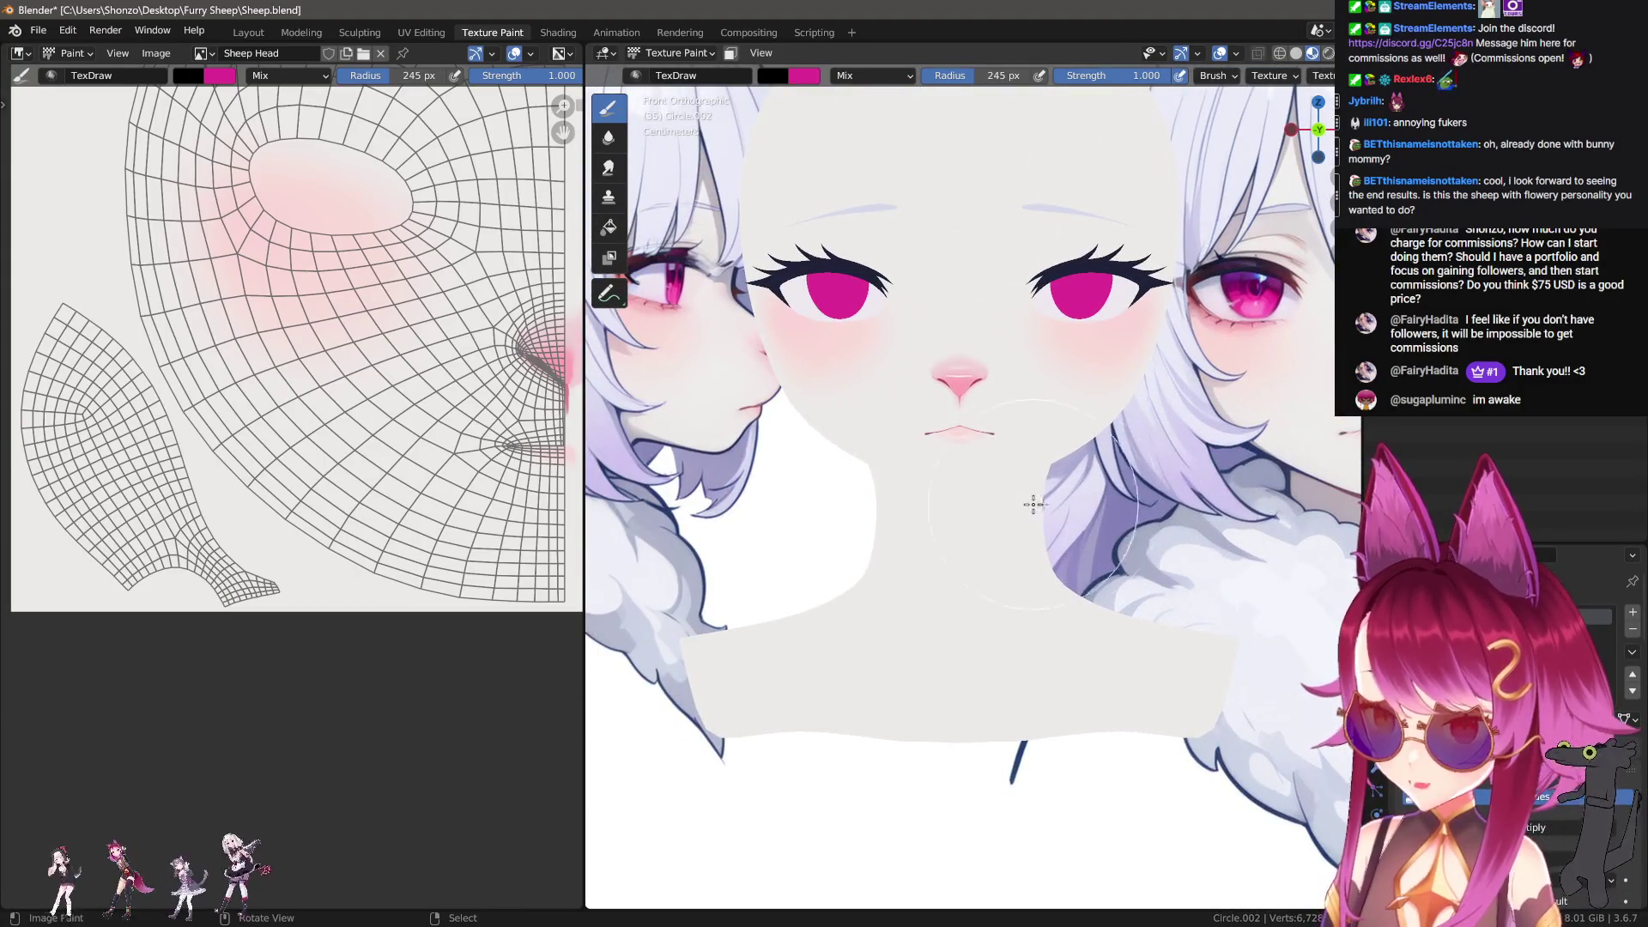
scroll(1012, 505, "up", 4)
Step: Sample the light mauve from the sheep's neck and paint the lower-left UV island, then undo the stroke
key("s")
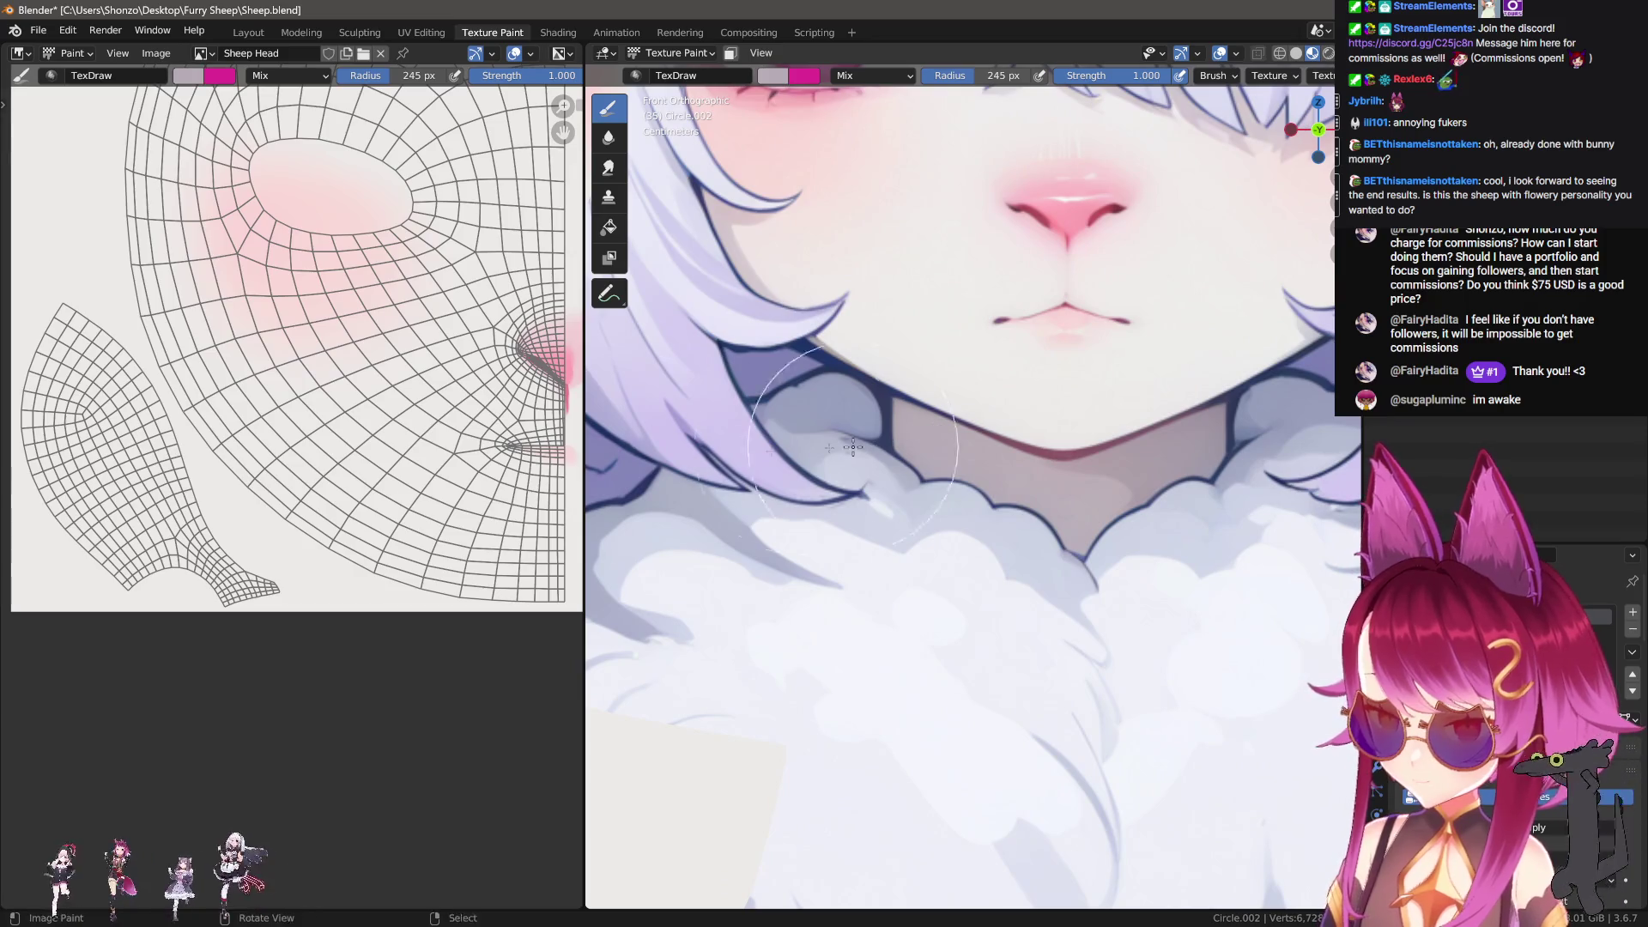
left_click(894, 436)
mouse_move(266, 652)
left_mouse_down()
mouse_move(86, 455)
mouse_move(29, 481)
mouse_move(128, 567)
mouse_move(60, 550)
mouse_move(34, 481)
mouse_move(78, 510)
left_mouse_up()
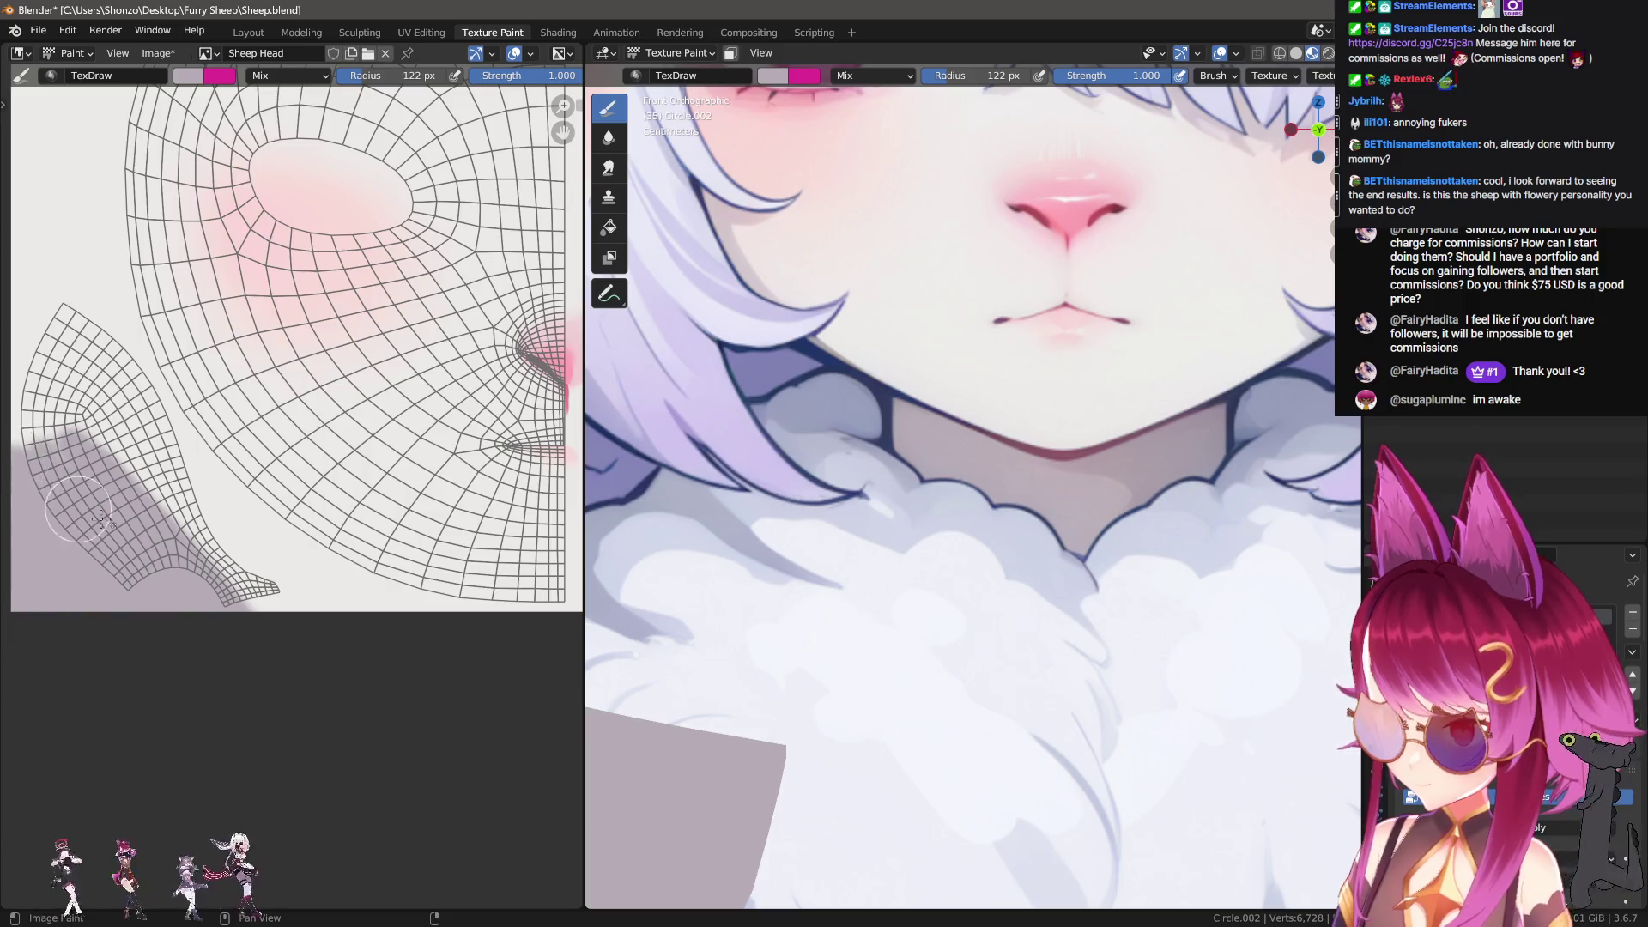
middle_click_drag(78, 510, 212, 565)
key("f")
left_click(234, 438)
mouse_move(184, 396)
left_mouse_down()
mouse_move(206, 399)
mouse_move(368, 671)
mouse_move(163, 416)
left_mouse_up()
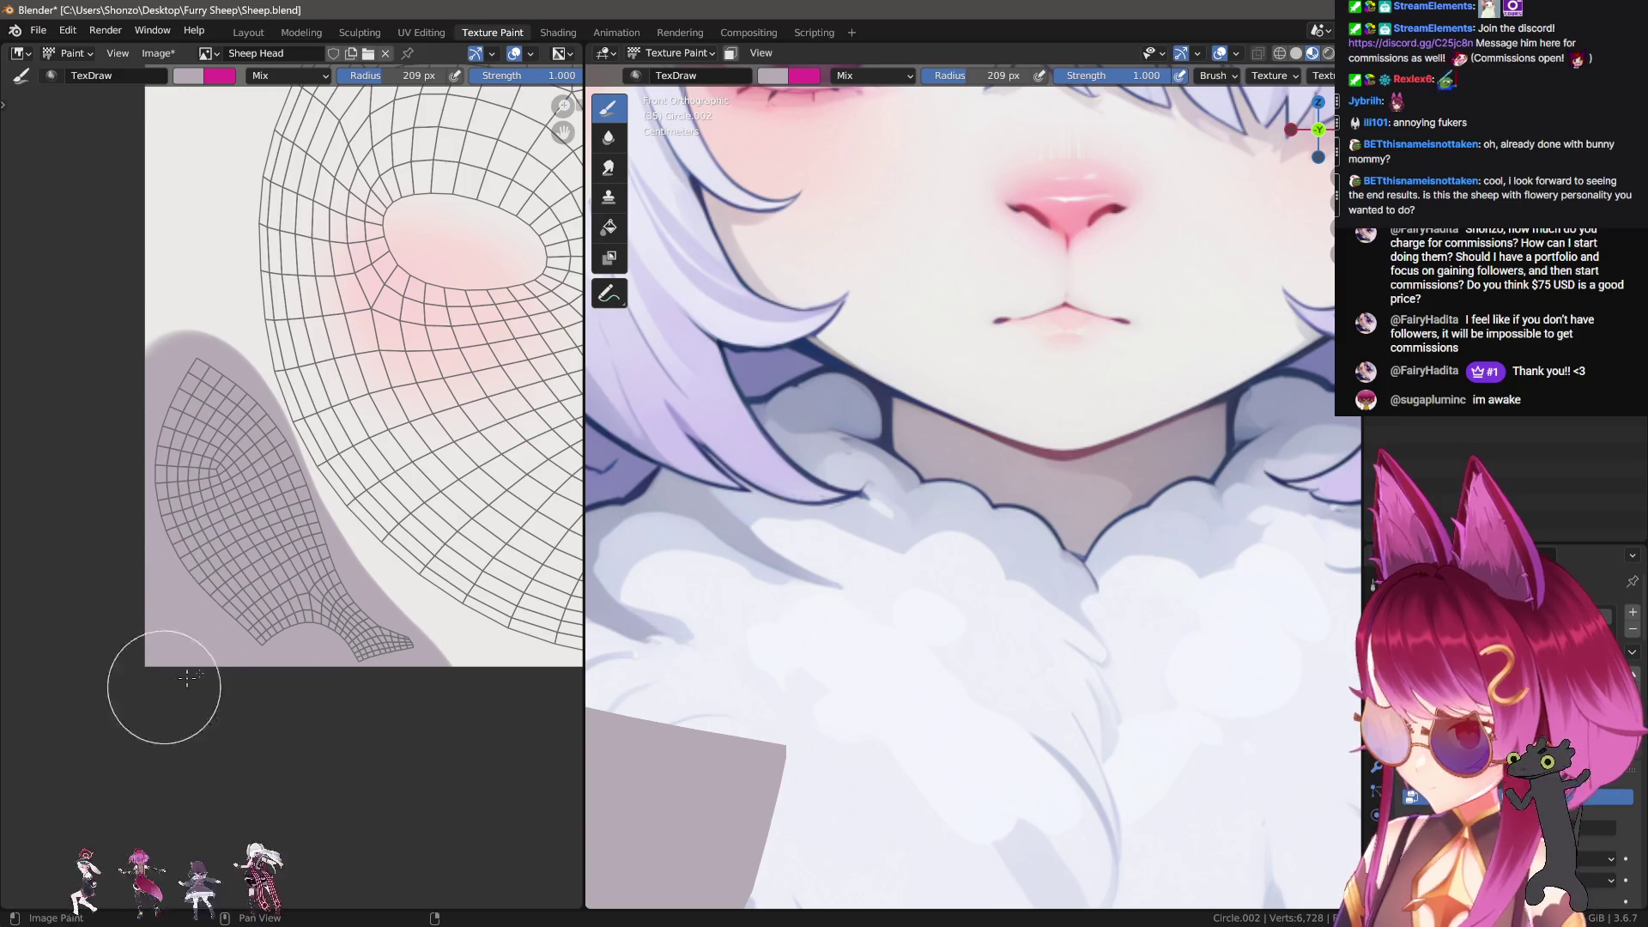
scroll(987, 601, "down", 6)
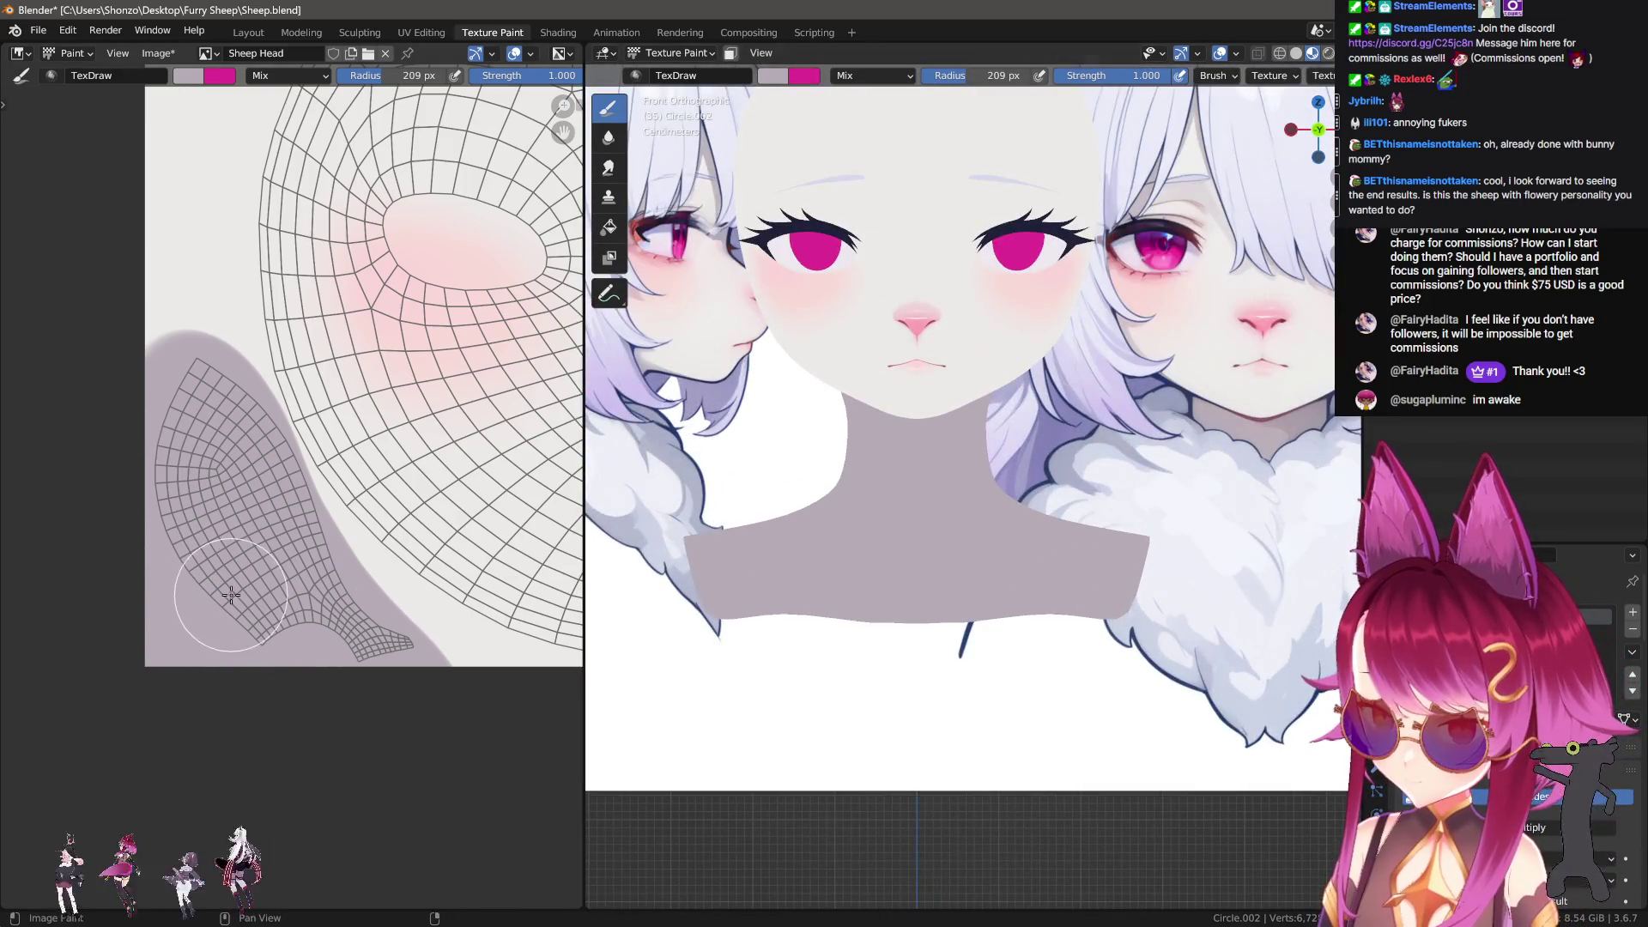
key("ctrl+z")
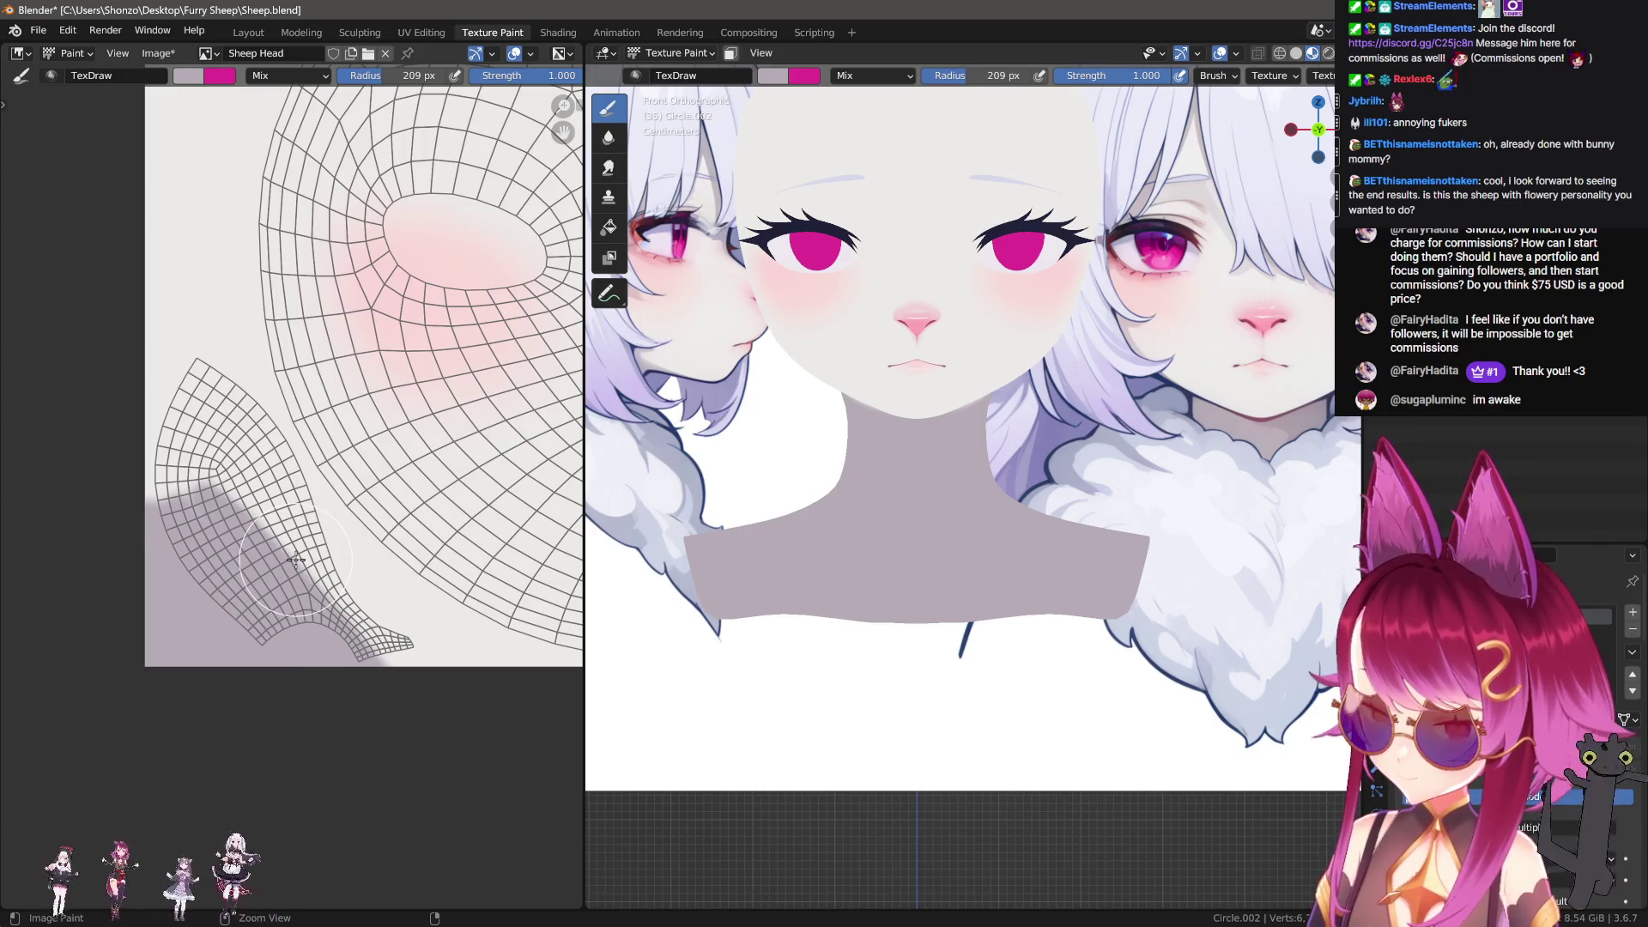
Step: Resample the reference face colour and repaint the lower-left and upper neck islands out to the tip
scroll(1115, 419, "up", 4)
key("s")
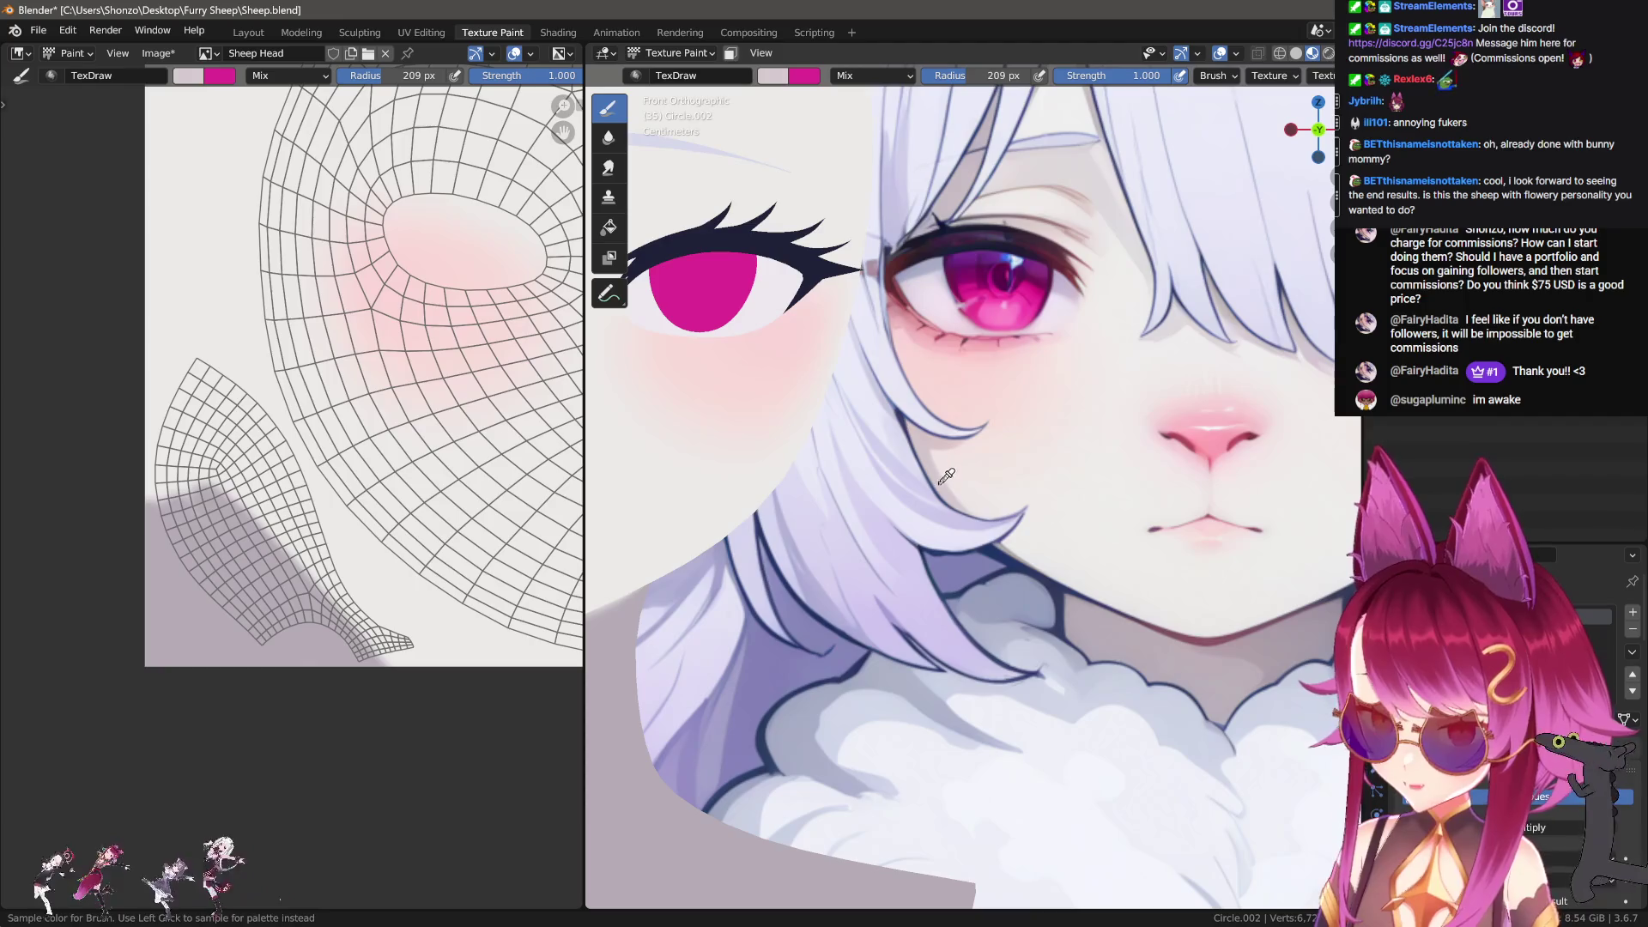
mouse_move(237, 582)
left_mouse_down()
mouse_move(215, 515)
mouse_move(356, 699)
mouse_move(135, 591)
left_mouse_up()
mouse_move(142, 469)
left_mouse_down()
mouse_move(176, 391)
mouse_move(228, 416)
mouse_move(364, 655)
left_mouse_up()
scroll(950, 626, "down", 8)
scroll(1061, 644, "up", 5)
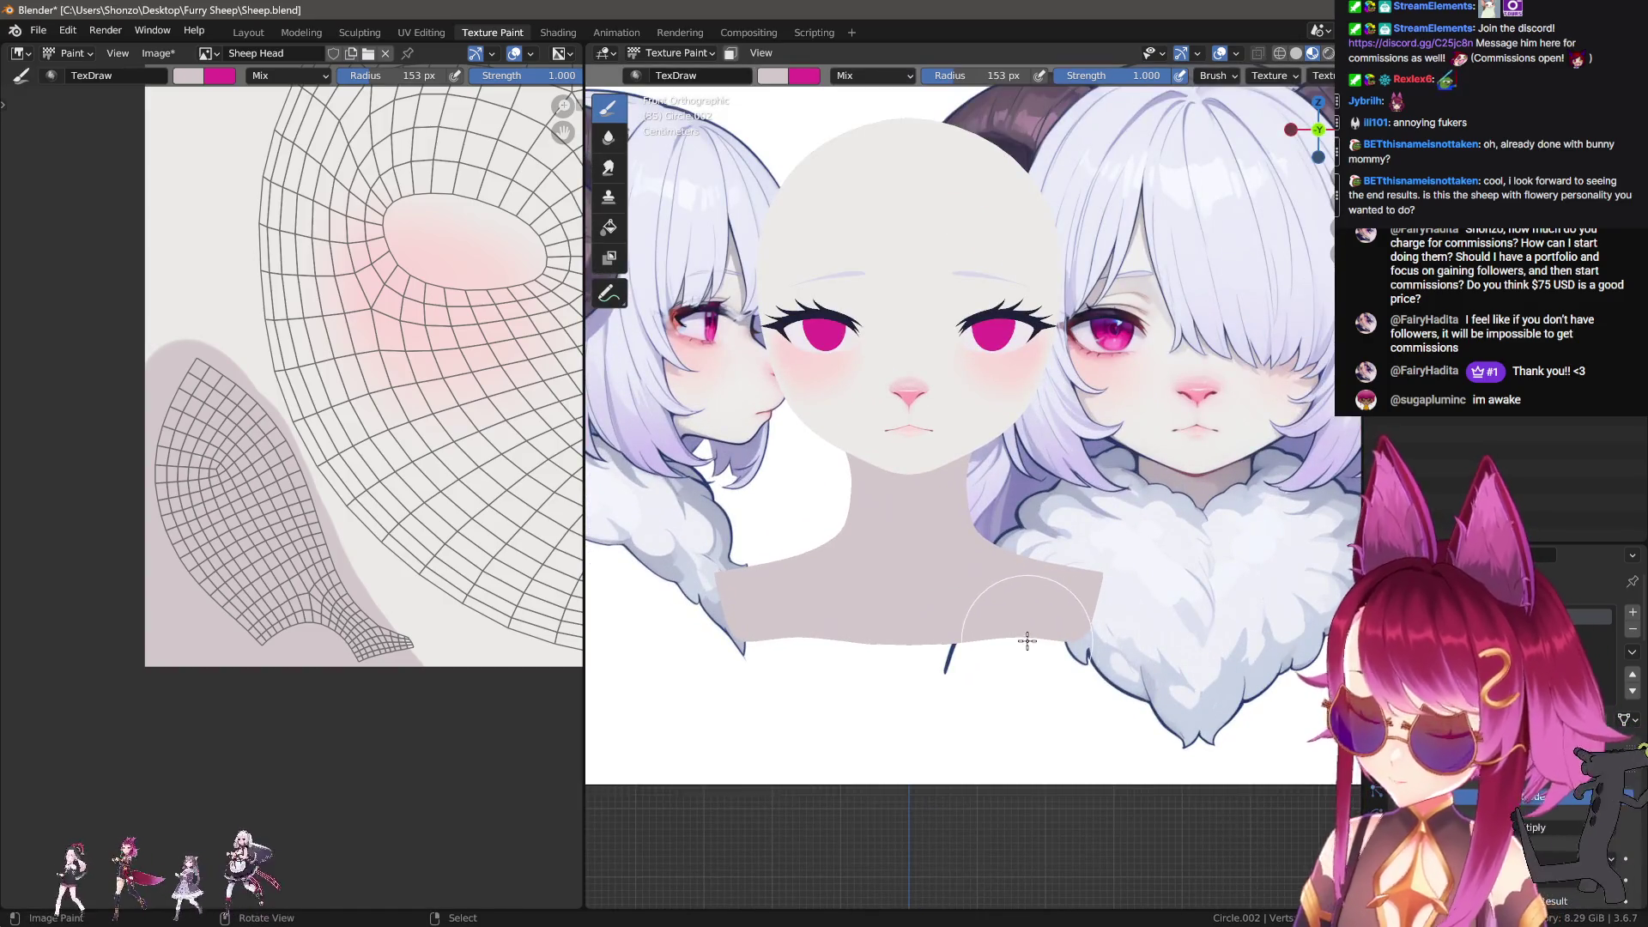
left_click_drag(346, 651, 399, 655)
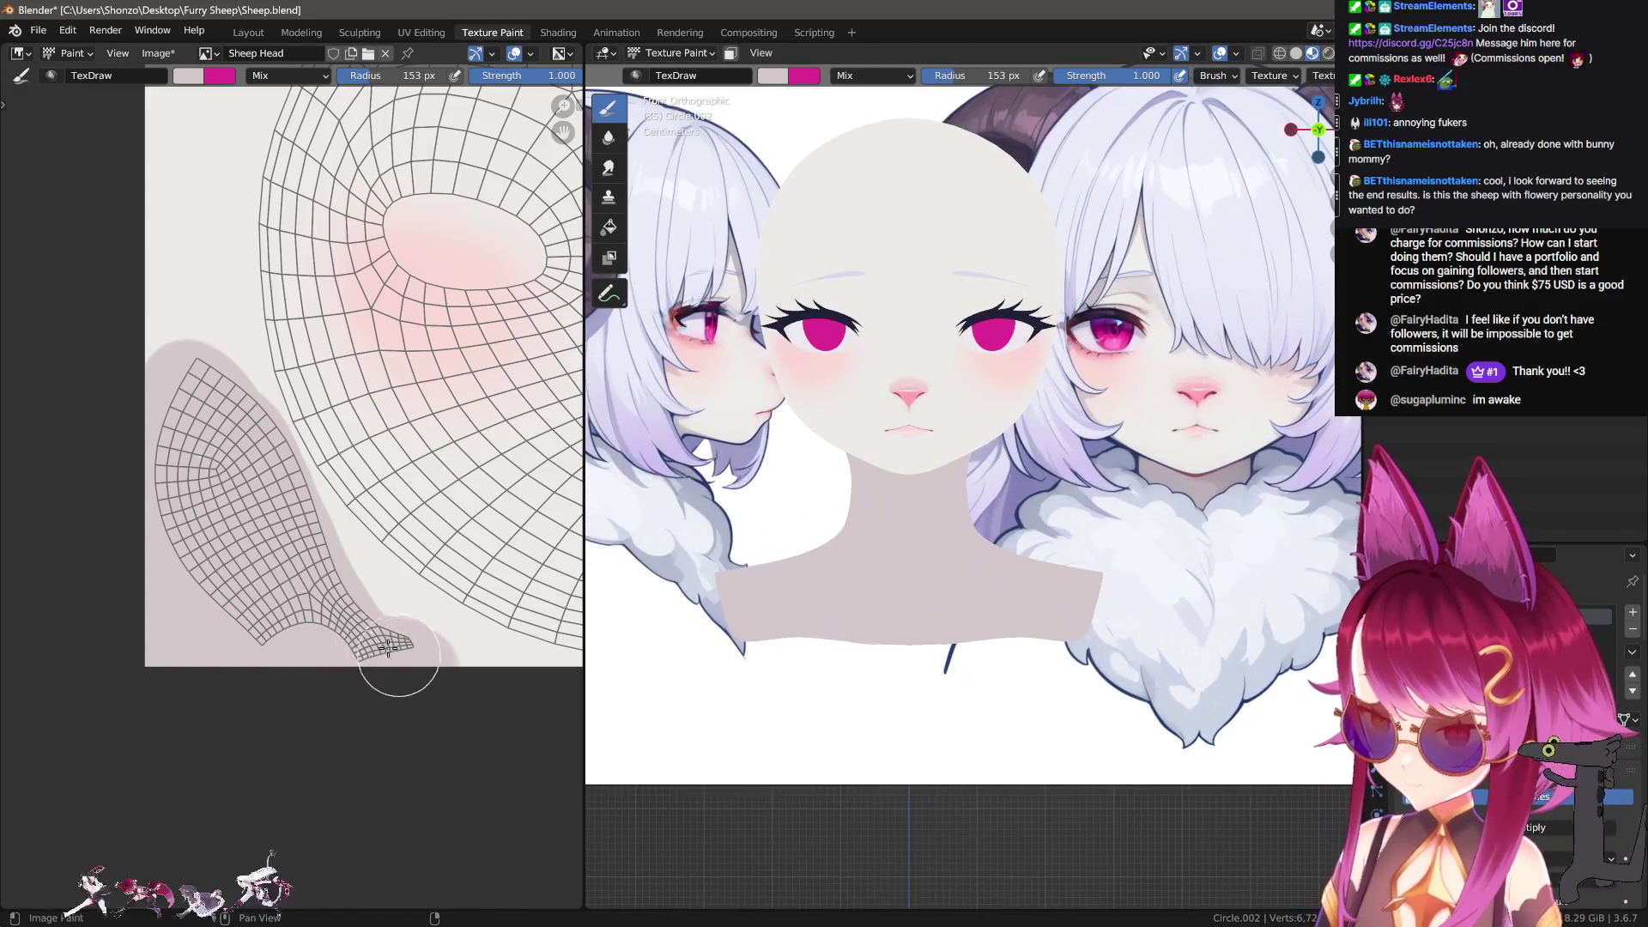
scroll(974, 595, "up", 3)
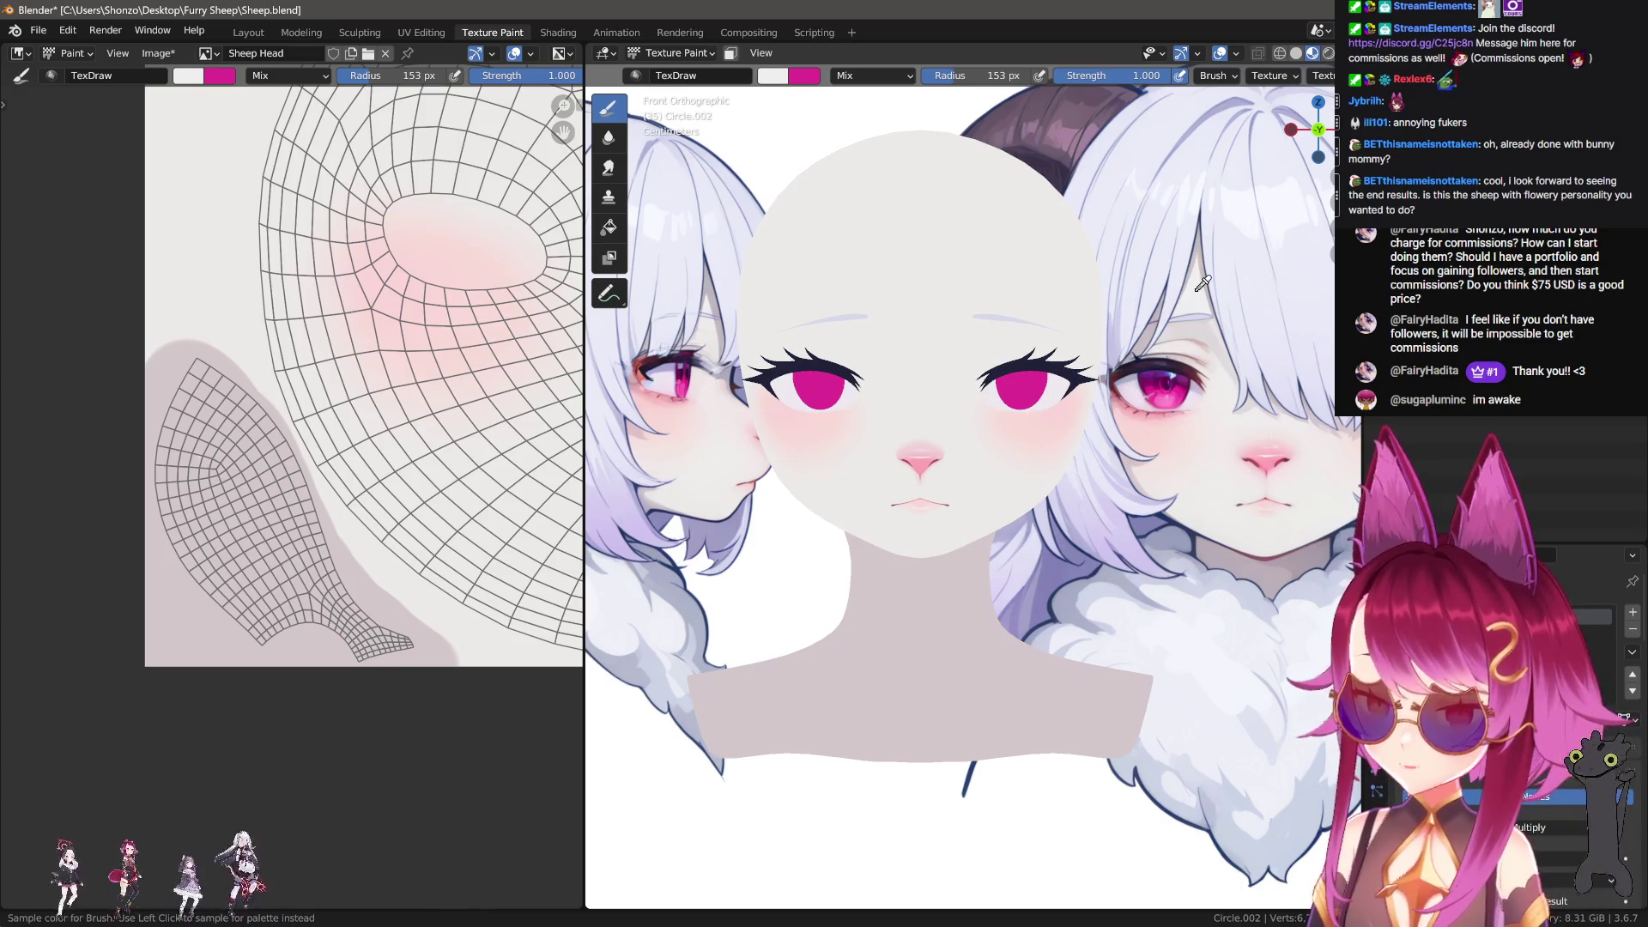
scroll(263, 504, "up", 6)
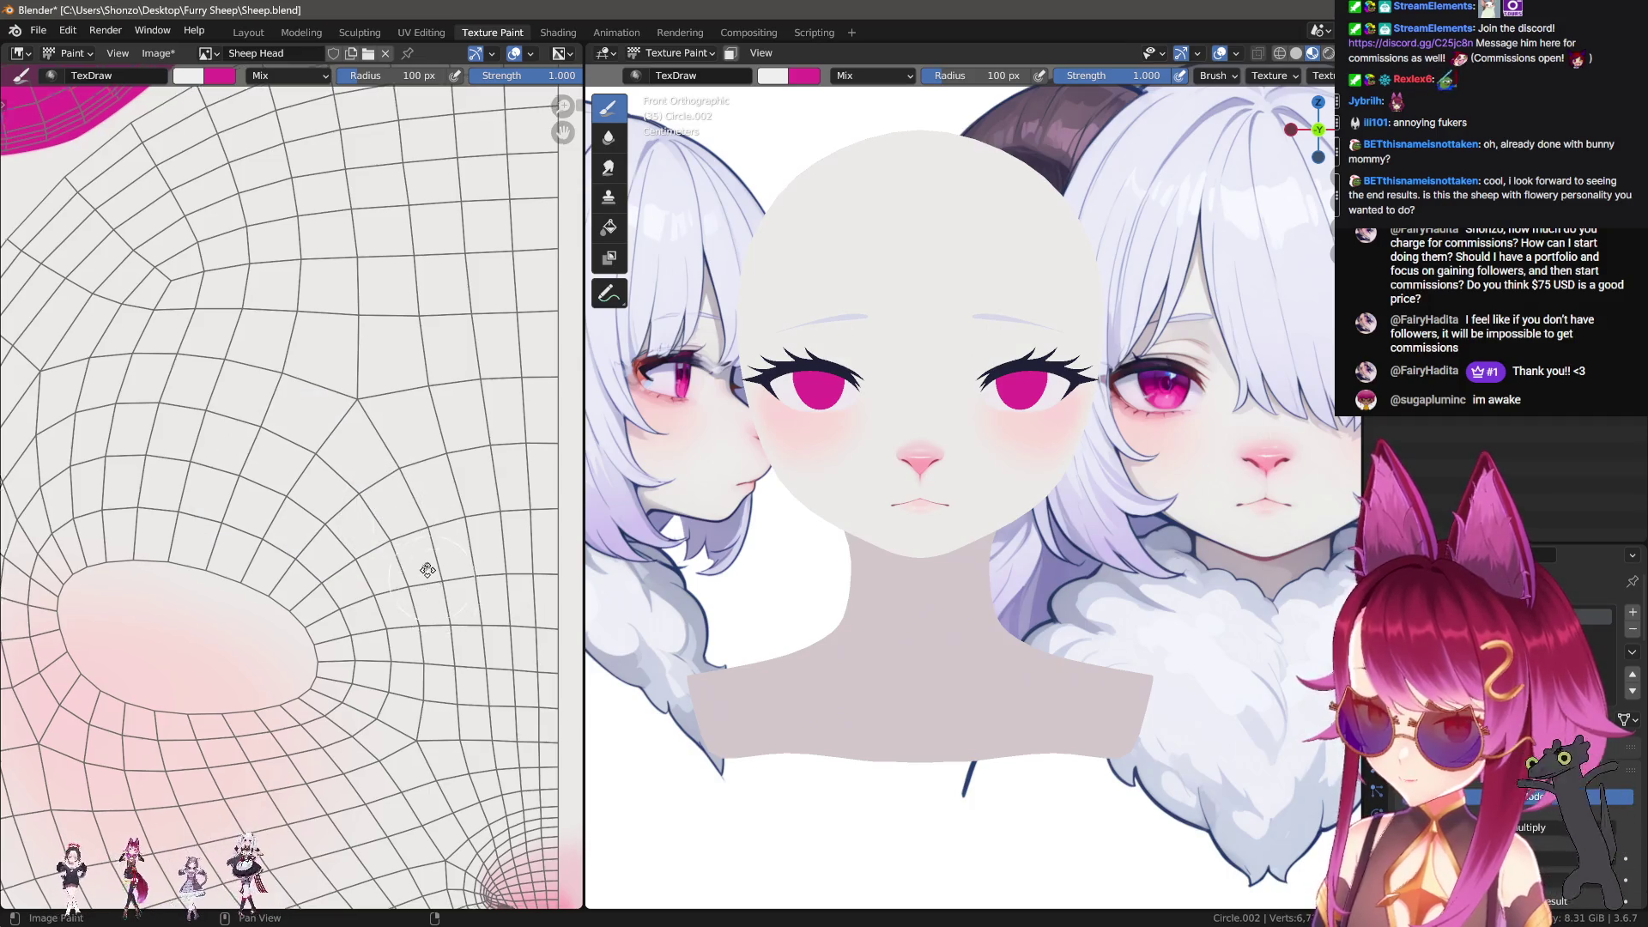
Step: Finish sampling the brush colour and enlarge the brush to 249 px
middle_click_drag(431, 580, 411, 505)
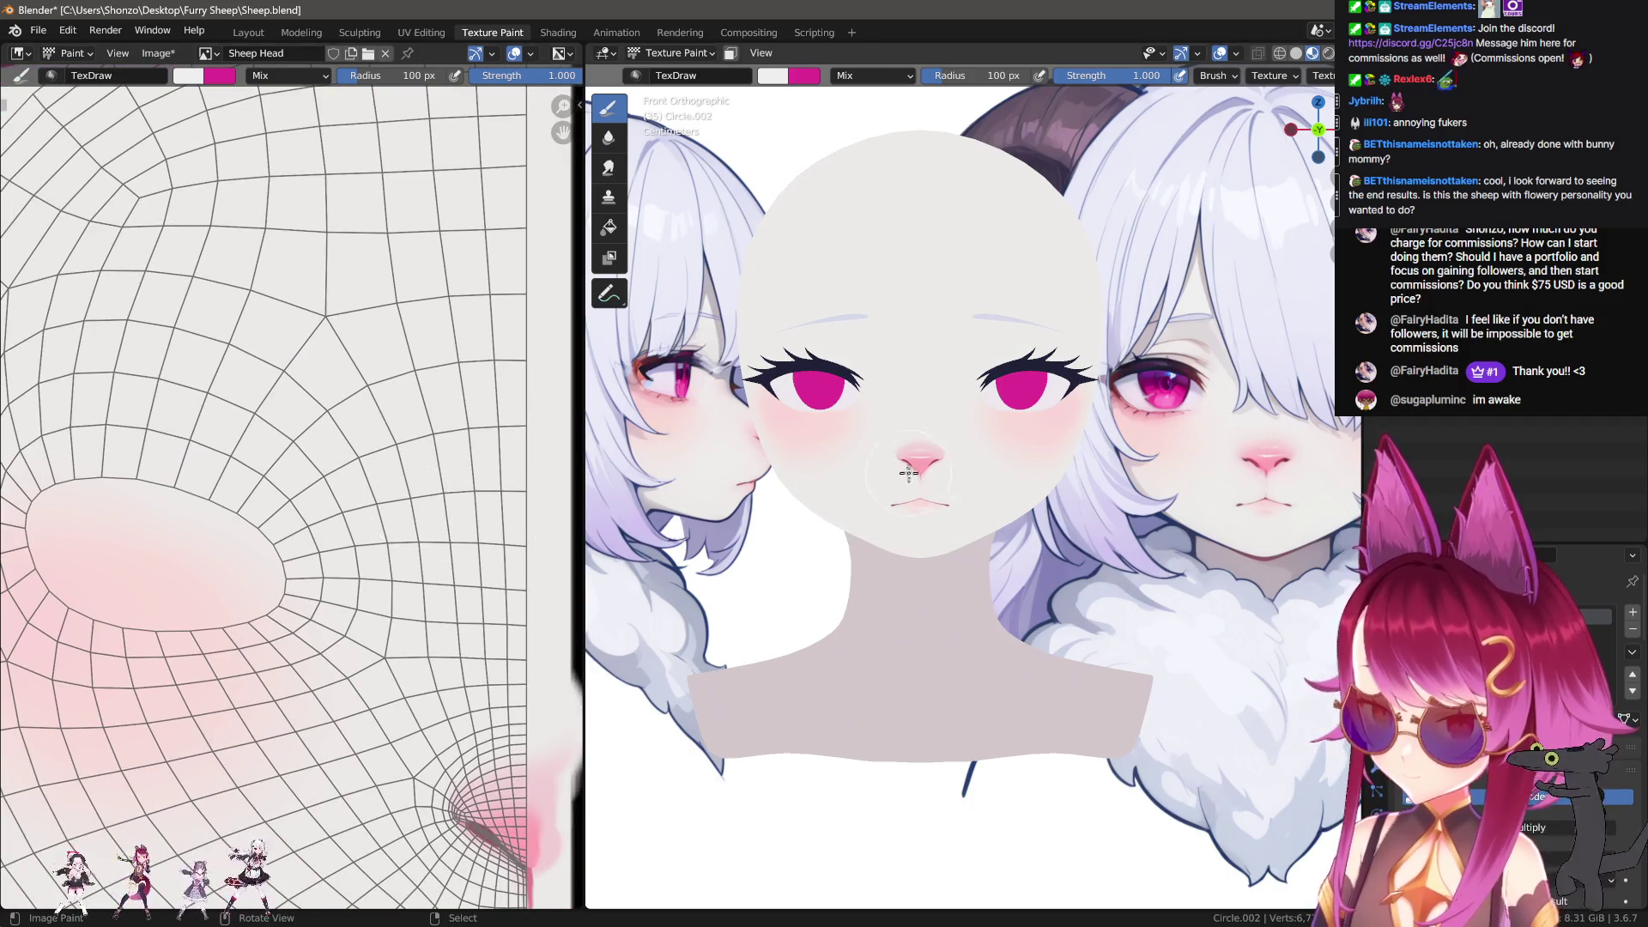
key("s")
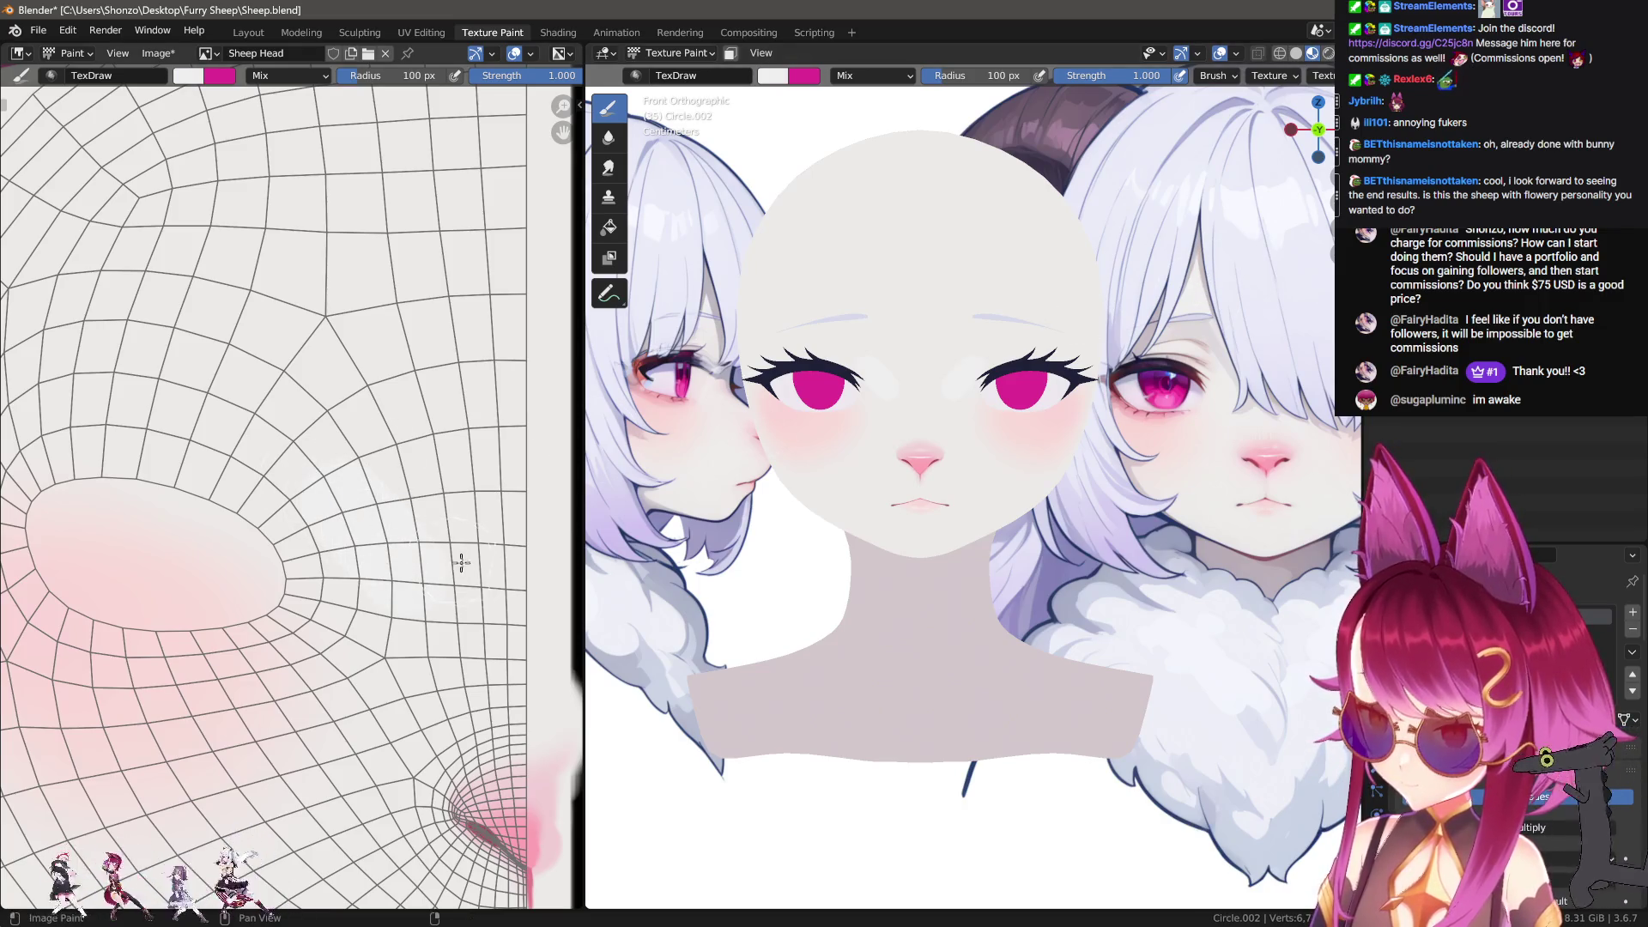
key("f")
left_click(470, 596)
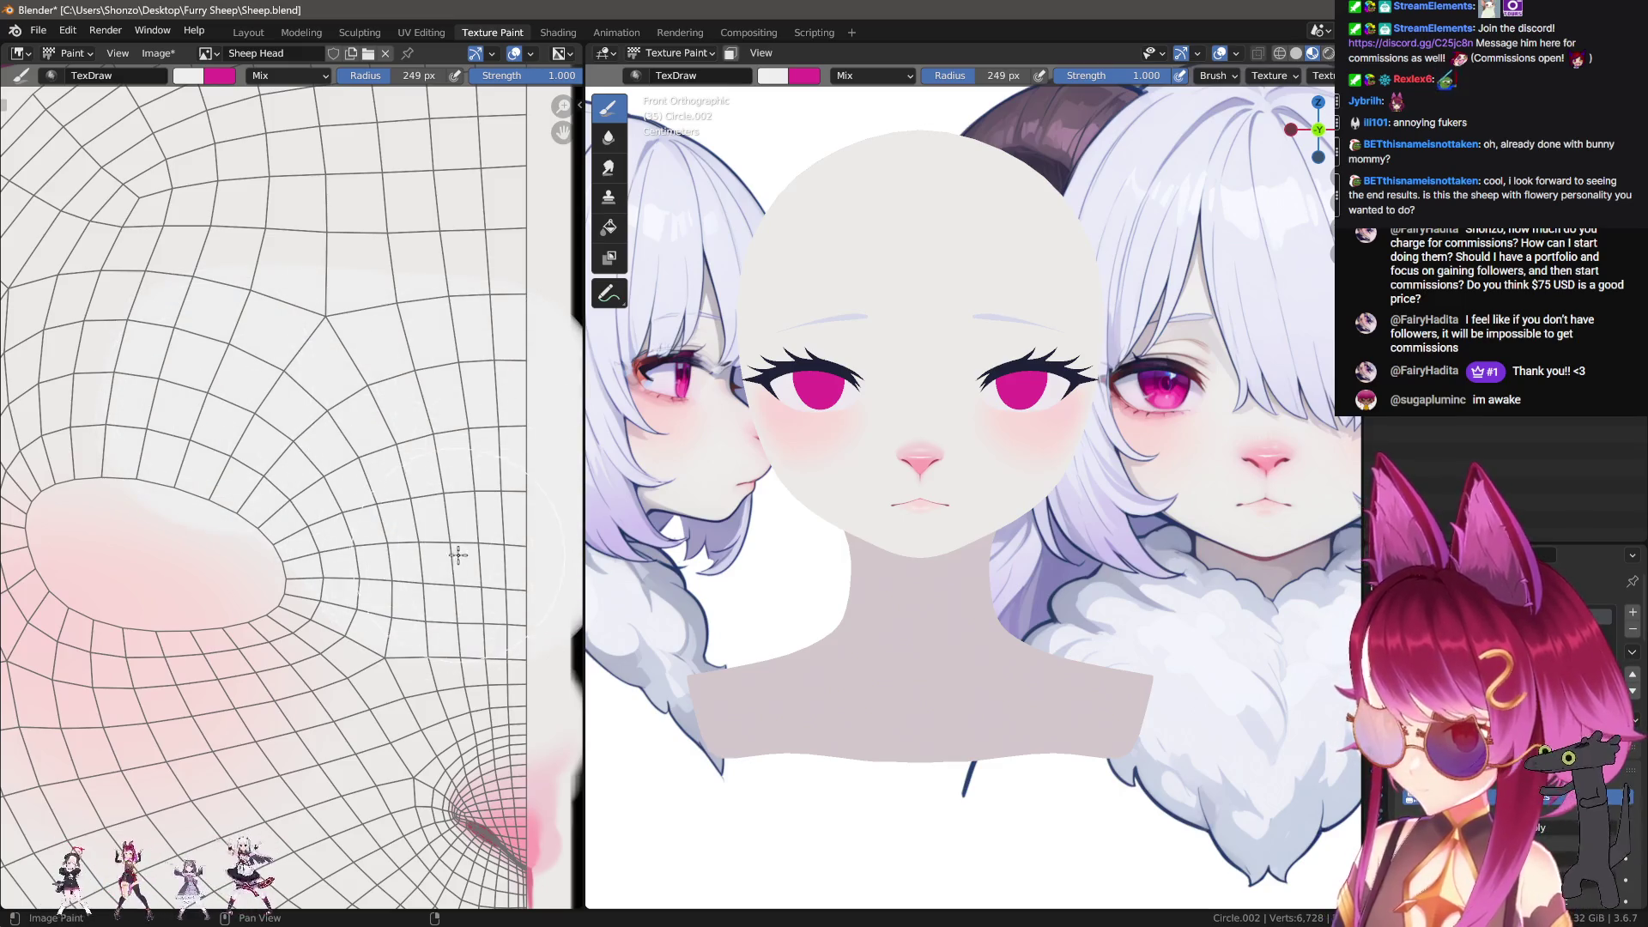
Step: With a large Smear brush, push the white face colour over the black edge strip, then restore the paint brush
key("s")
key("f")
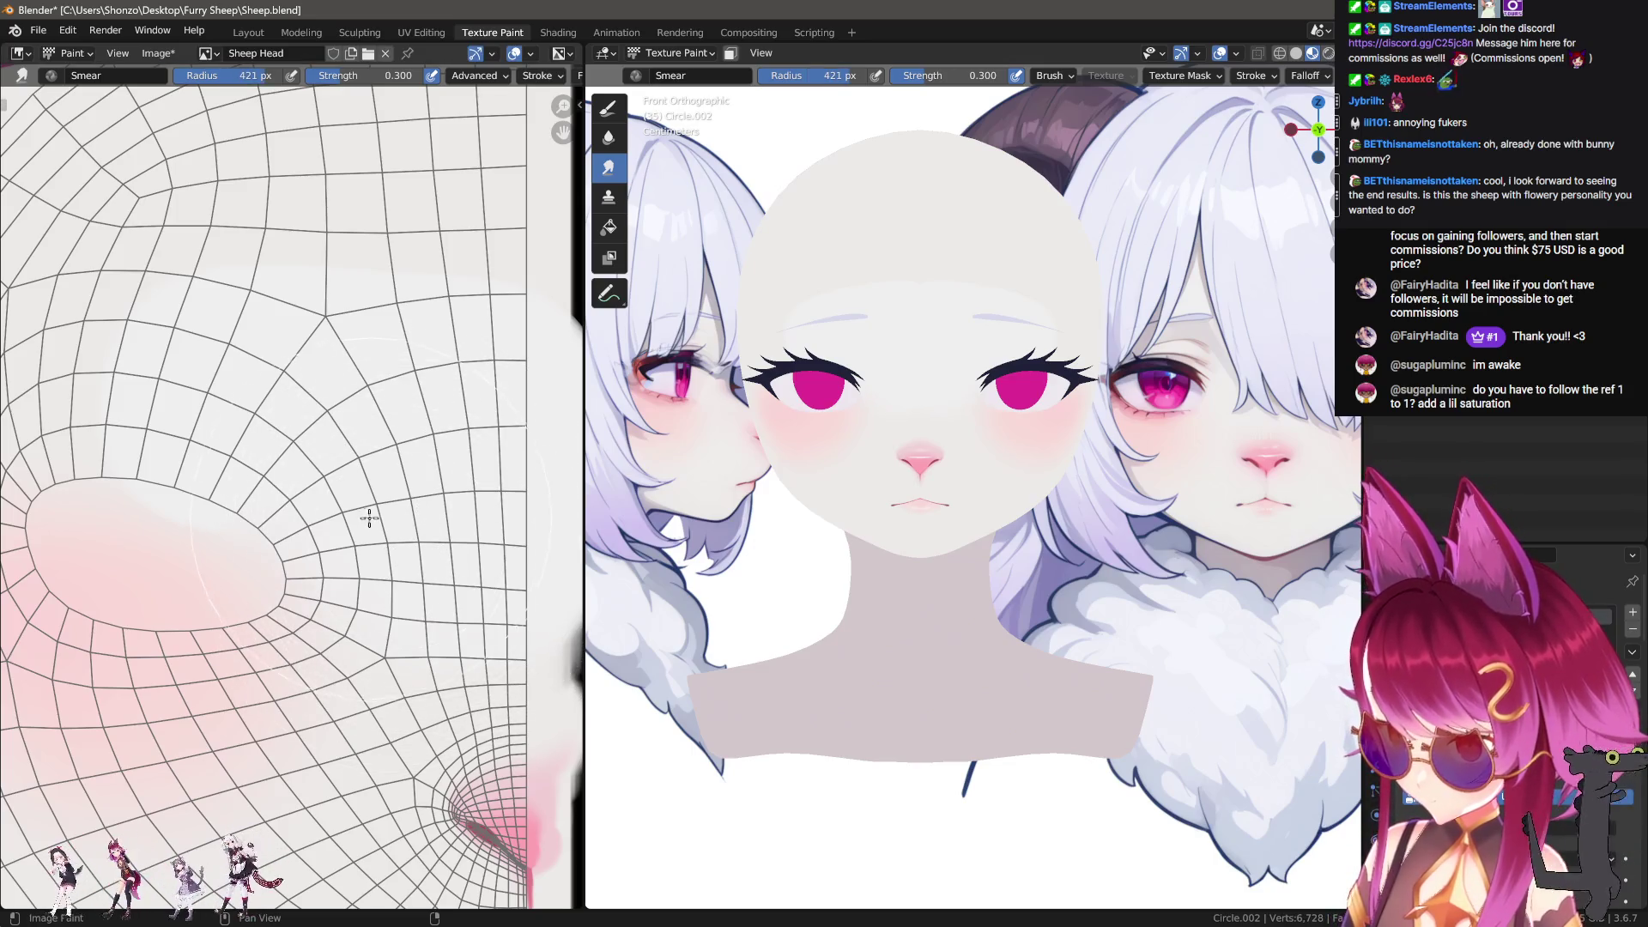
middle_click_drag(392, 528, 504, 605)
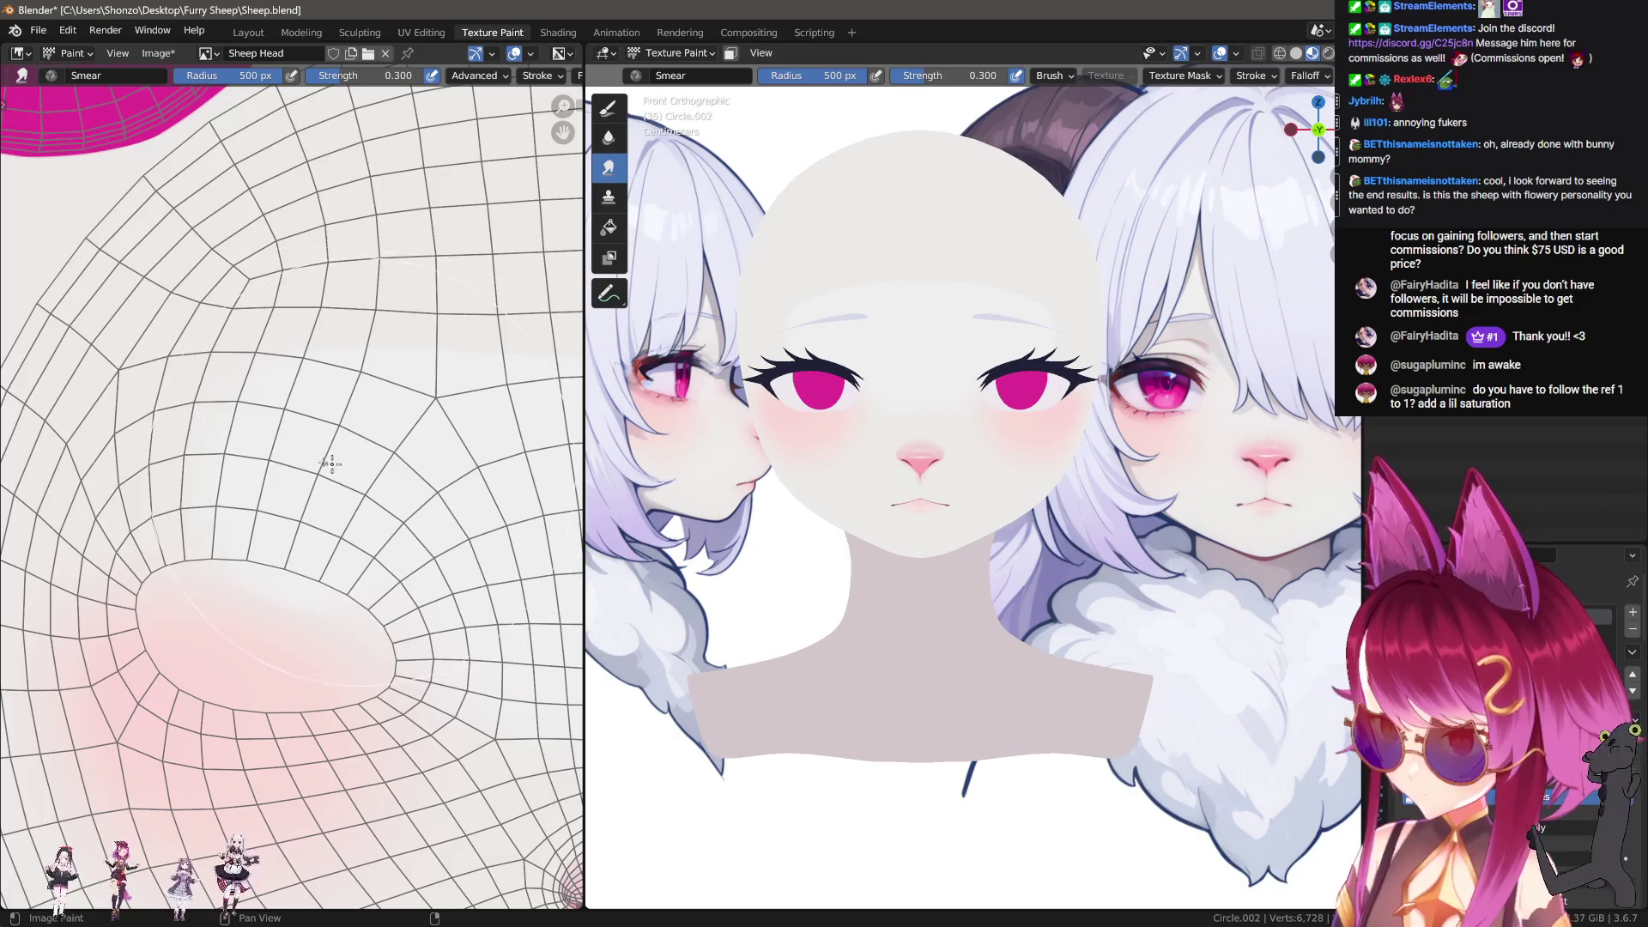
mouse_move(270, 451)
middle_mouse_down()
mouse_move(313, 481)
mouse_move(191, 343)
mouse_move(249, 456)
middle_mouse_up()
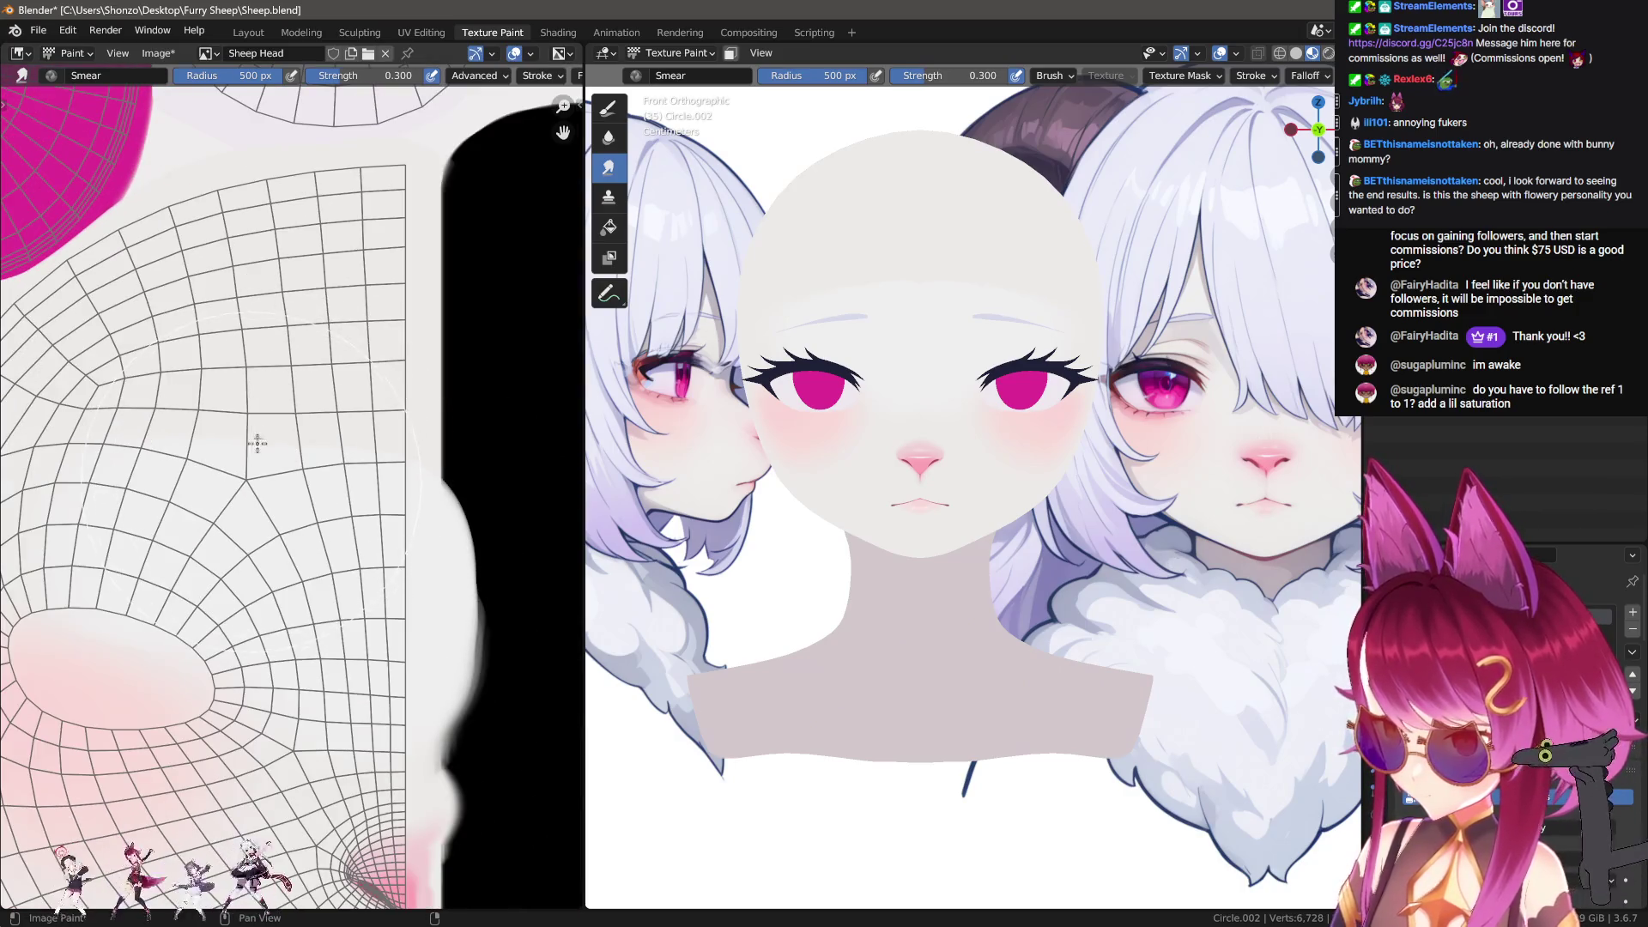
mouse_move(299, 513)
left_mouse_down()
mouse_move(389, 415)
mouse_move(230, 515)
left_mouse_up()
mouse_move(230, 453)
left_mouse_down()
mouse_move(350, 453)
mouse_move(267, 478)
left_mouse_up()
middle_click_drag(267, 478, 322, 491)
mouse_move(282, 438)
left_mouse_down()
mouse_move(490, 429)
mouse_move(428, 540)
left_mouse_up()
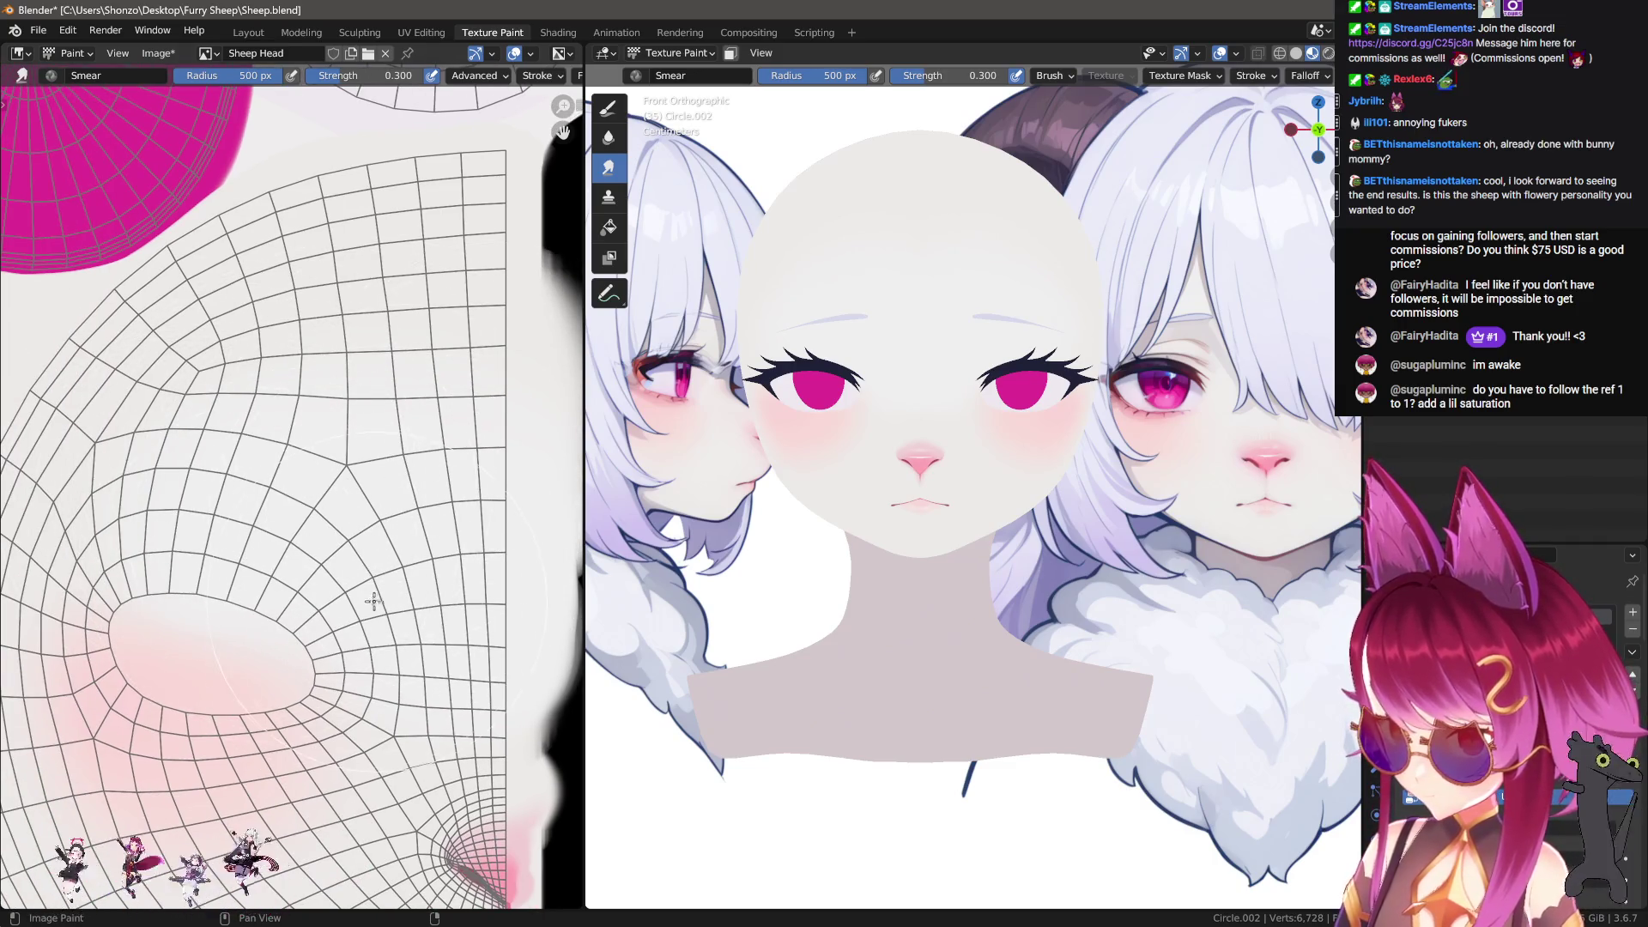
scroll(335, 644, "up", 3)
scroll(233, 514, "down", 1)
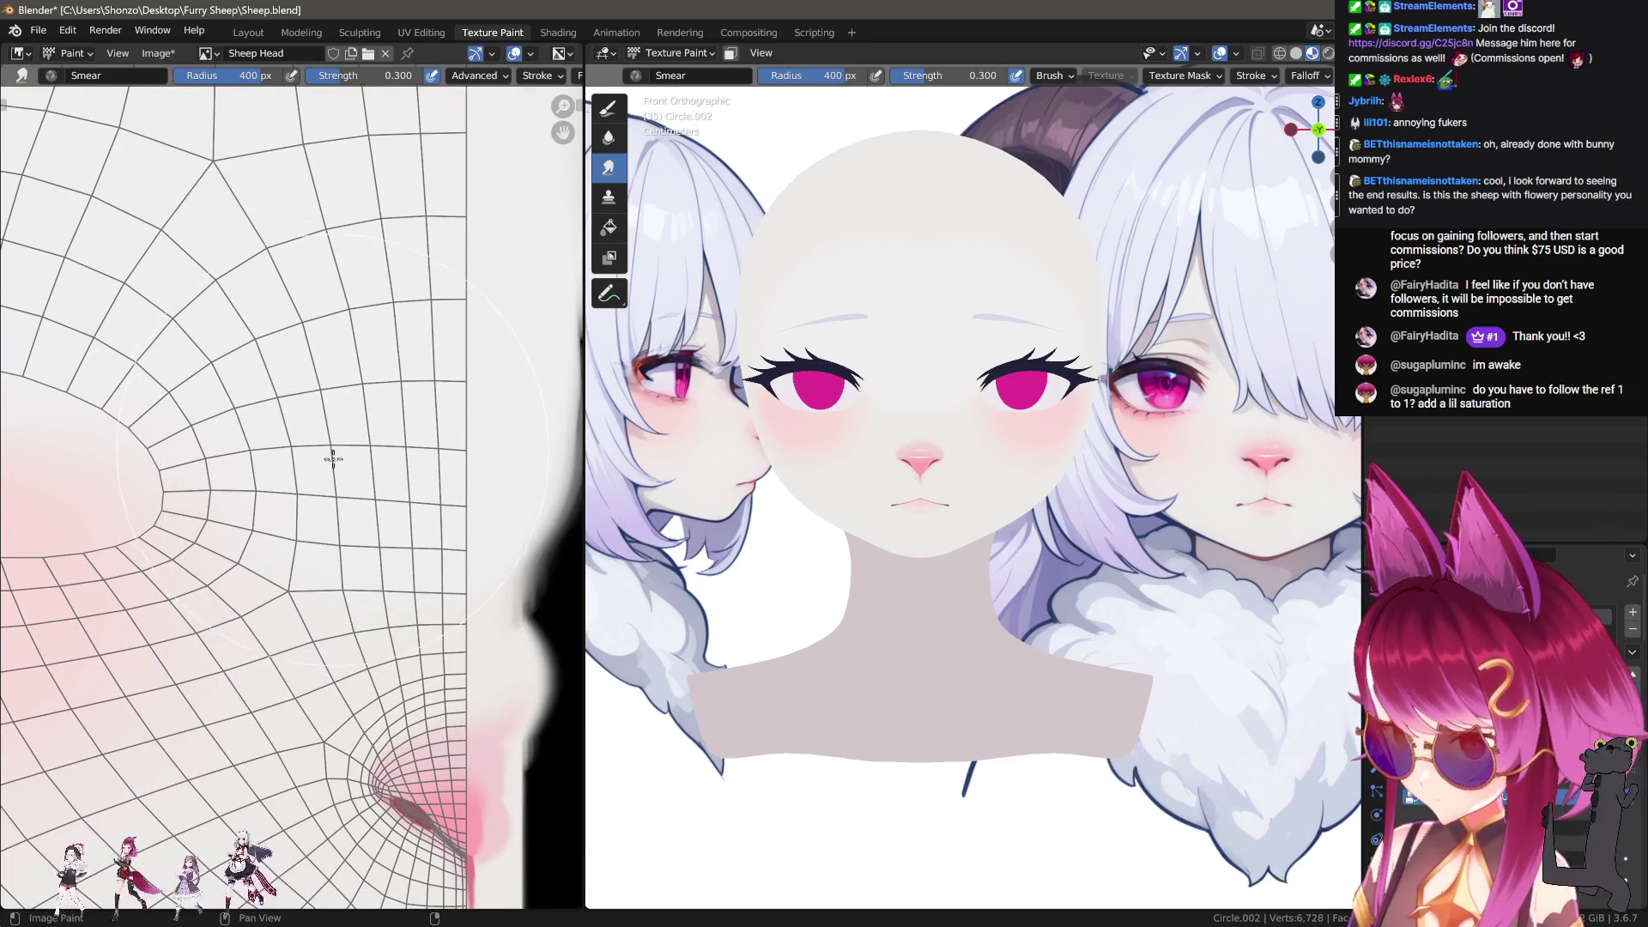
key("shift+space")
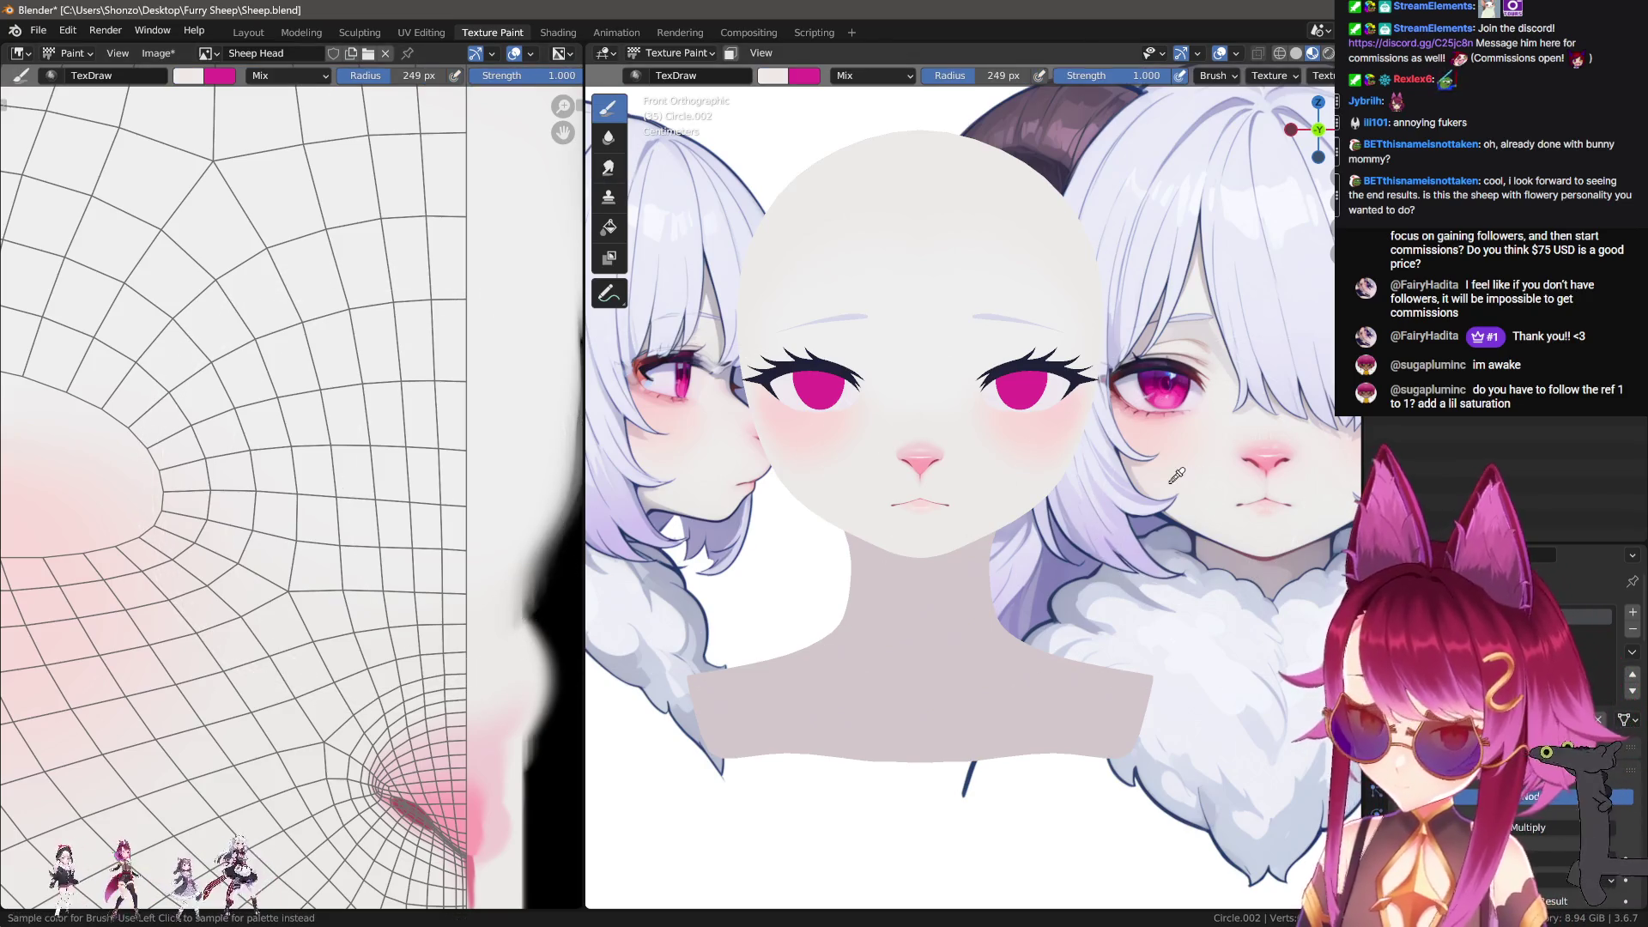
Step: Set the brush radius to 92 px and choose the Sharper falloff
scroll(220, 584, "down", 2)
scroll(219, 584, "up", 5)
key("f")
left_click(358, 679)
middle_click_drag(400, 710, 347, 685, "ctrl")
mouse_move(966, 604)
middle_mouse_down("ctrl")
mouse_move(898, 655)
mouse_move(824, 550)
middle_mouse_up("ctrl")
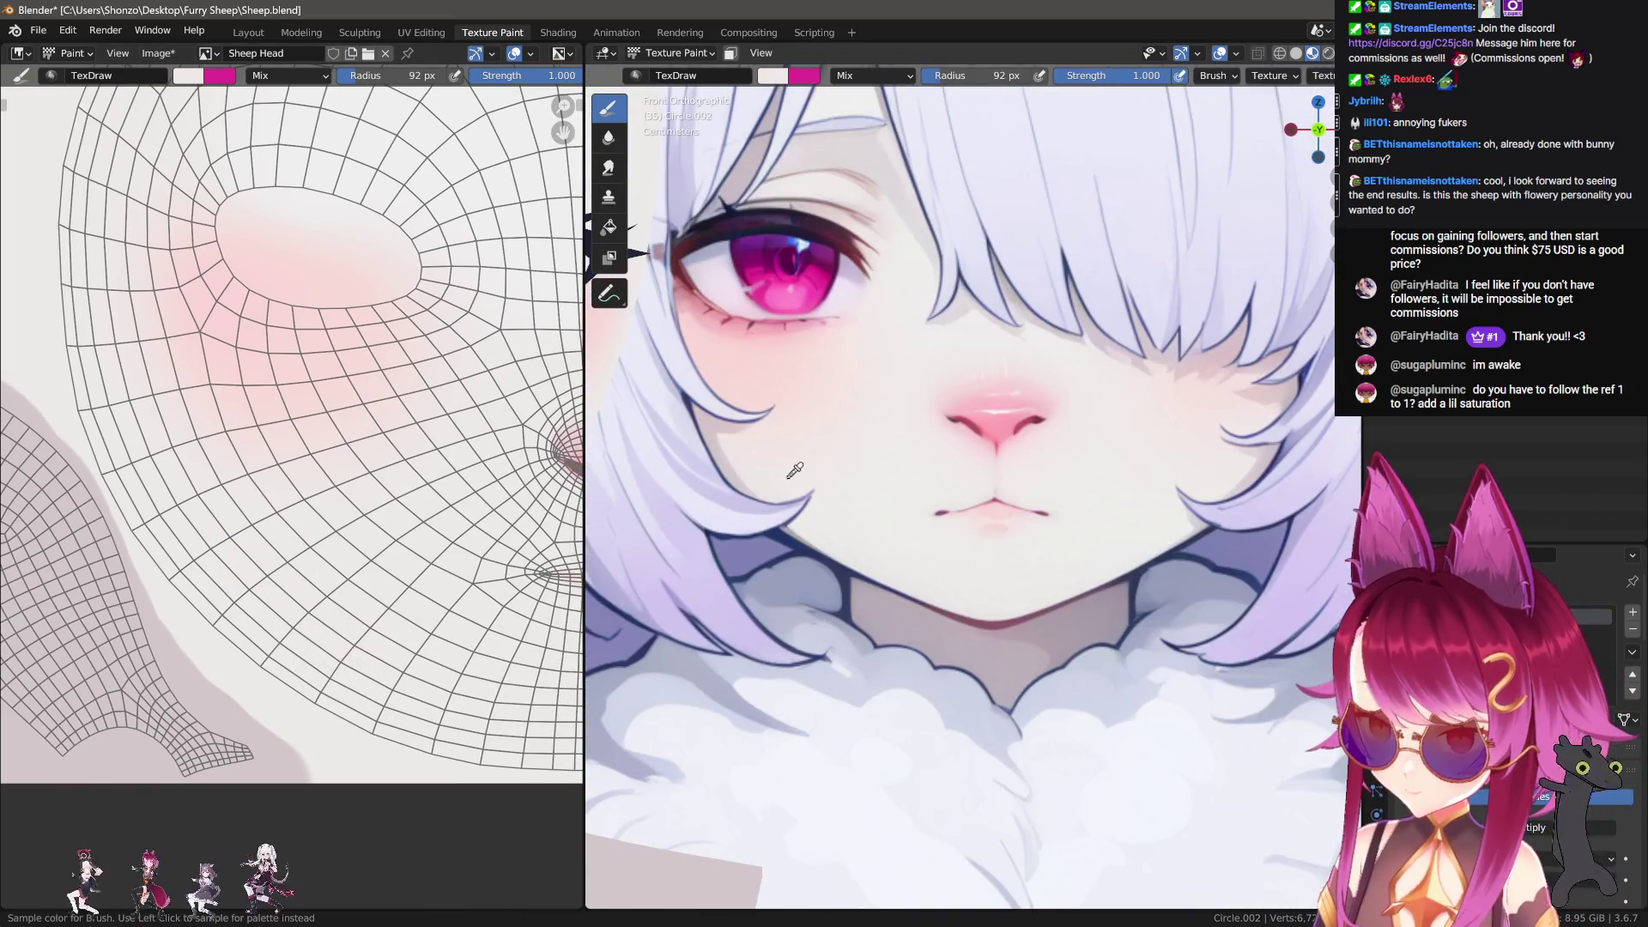
key("alt+f")
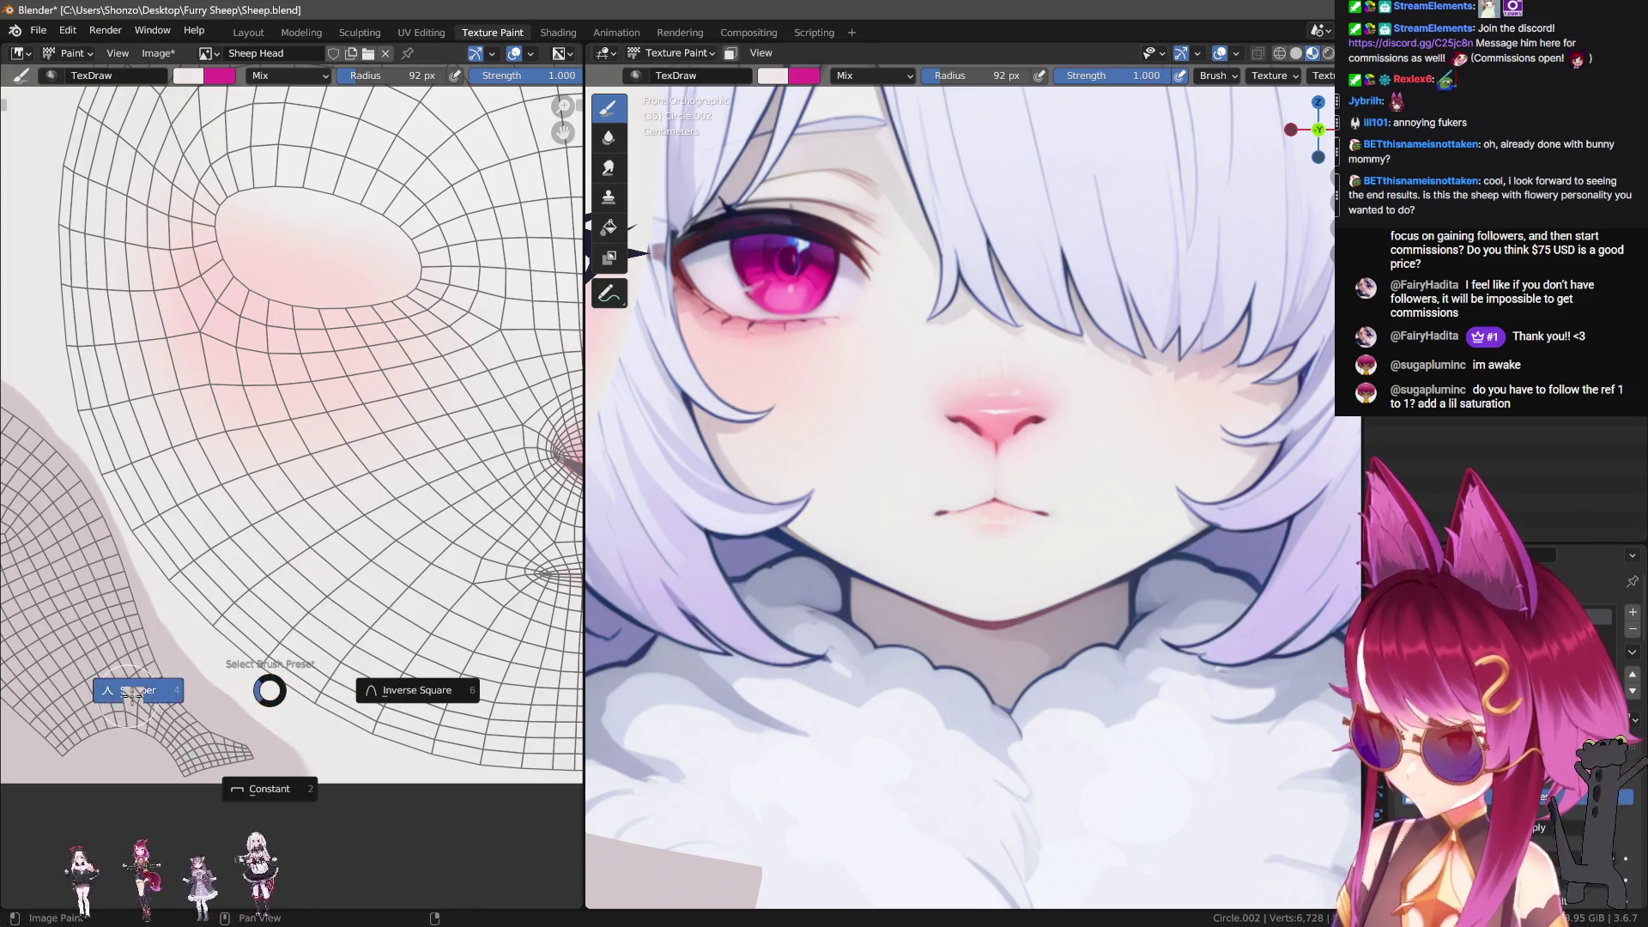
left_click(137, 690)
scroll(856, 466, "down", 5)
scroll(856, 466, "up", 1)
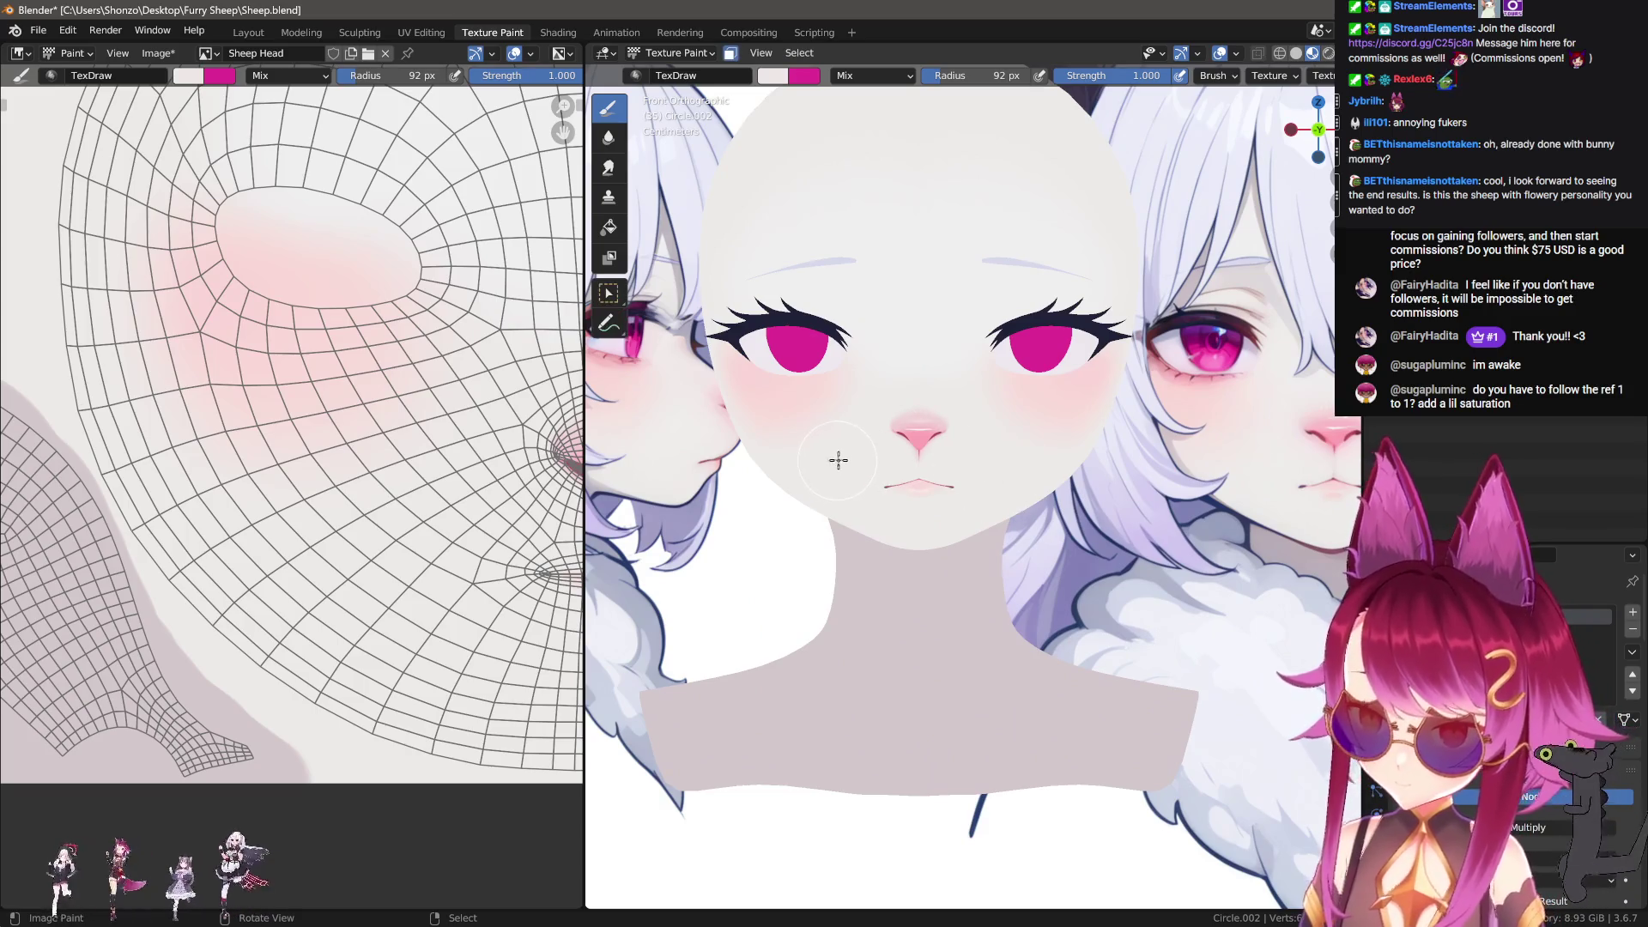
Step: Enable face-selection masking and enlarge the brush to about 341 px
key("m")
key("a")
key("f")
left_click(885, 456)
scroll(852, 551, "up", 3)
right_click(738, 521)
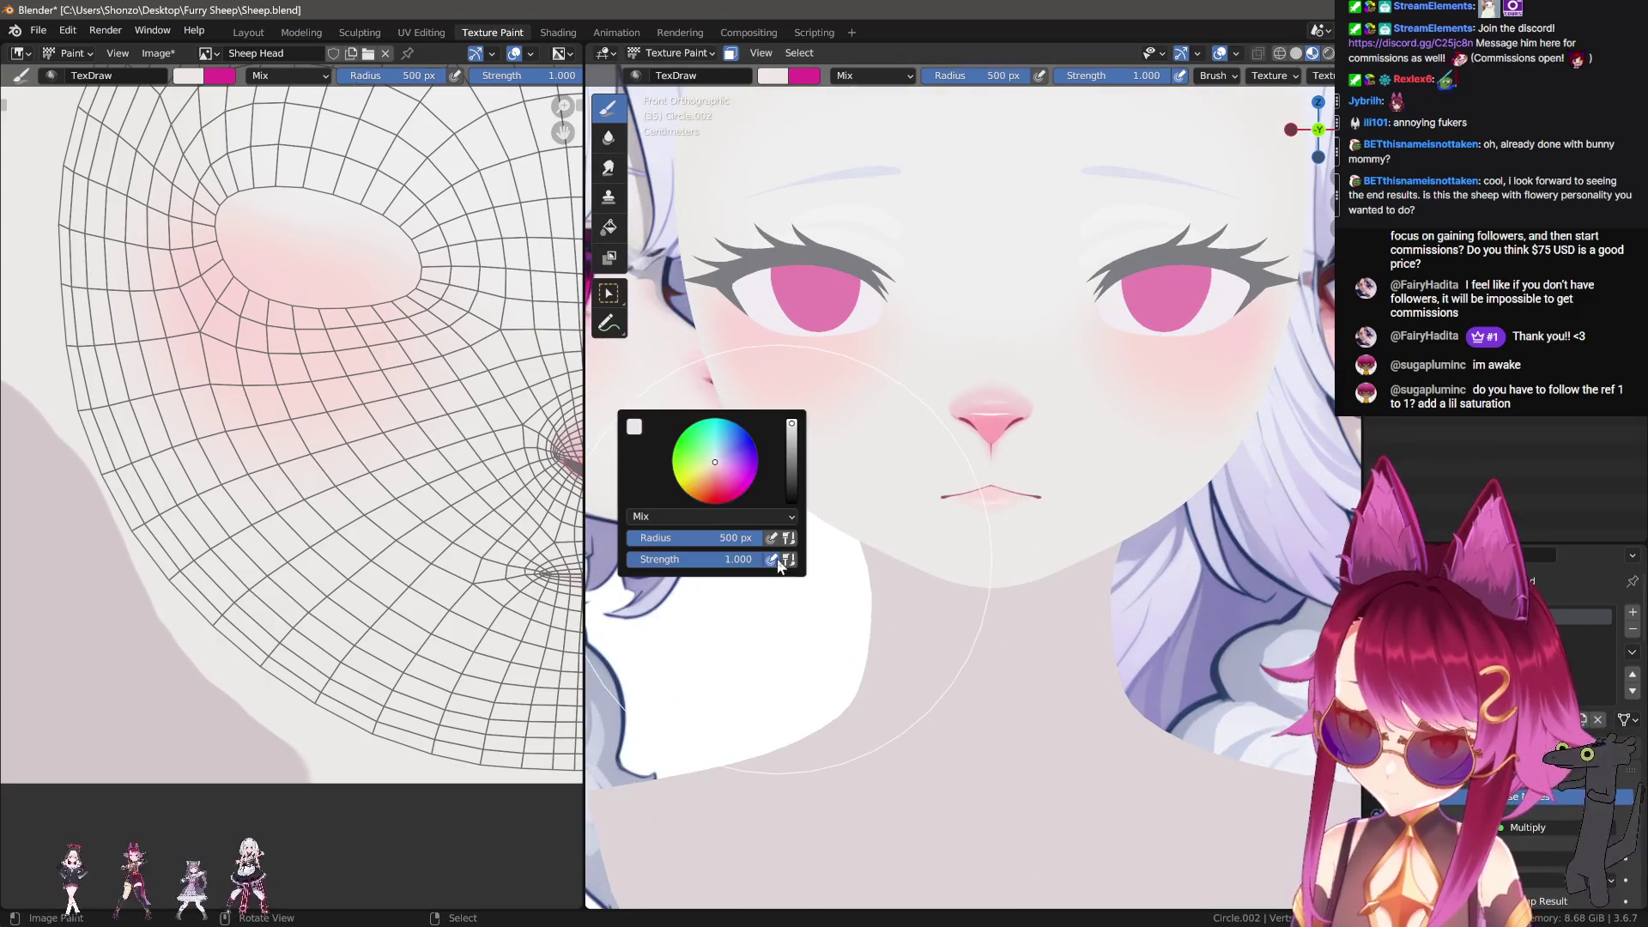
Step: Switch the brush blending mode to Darken
key("n")
scroll(1206, 781, "down", 8)
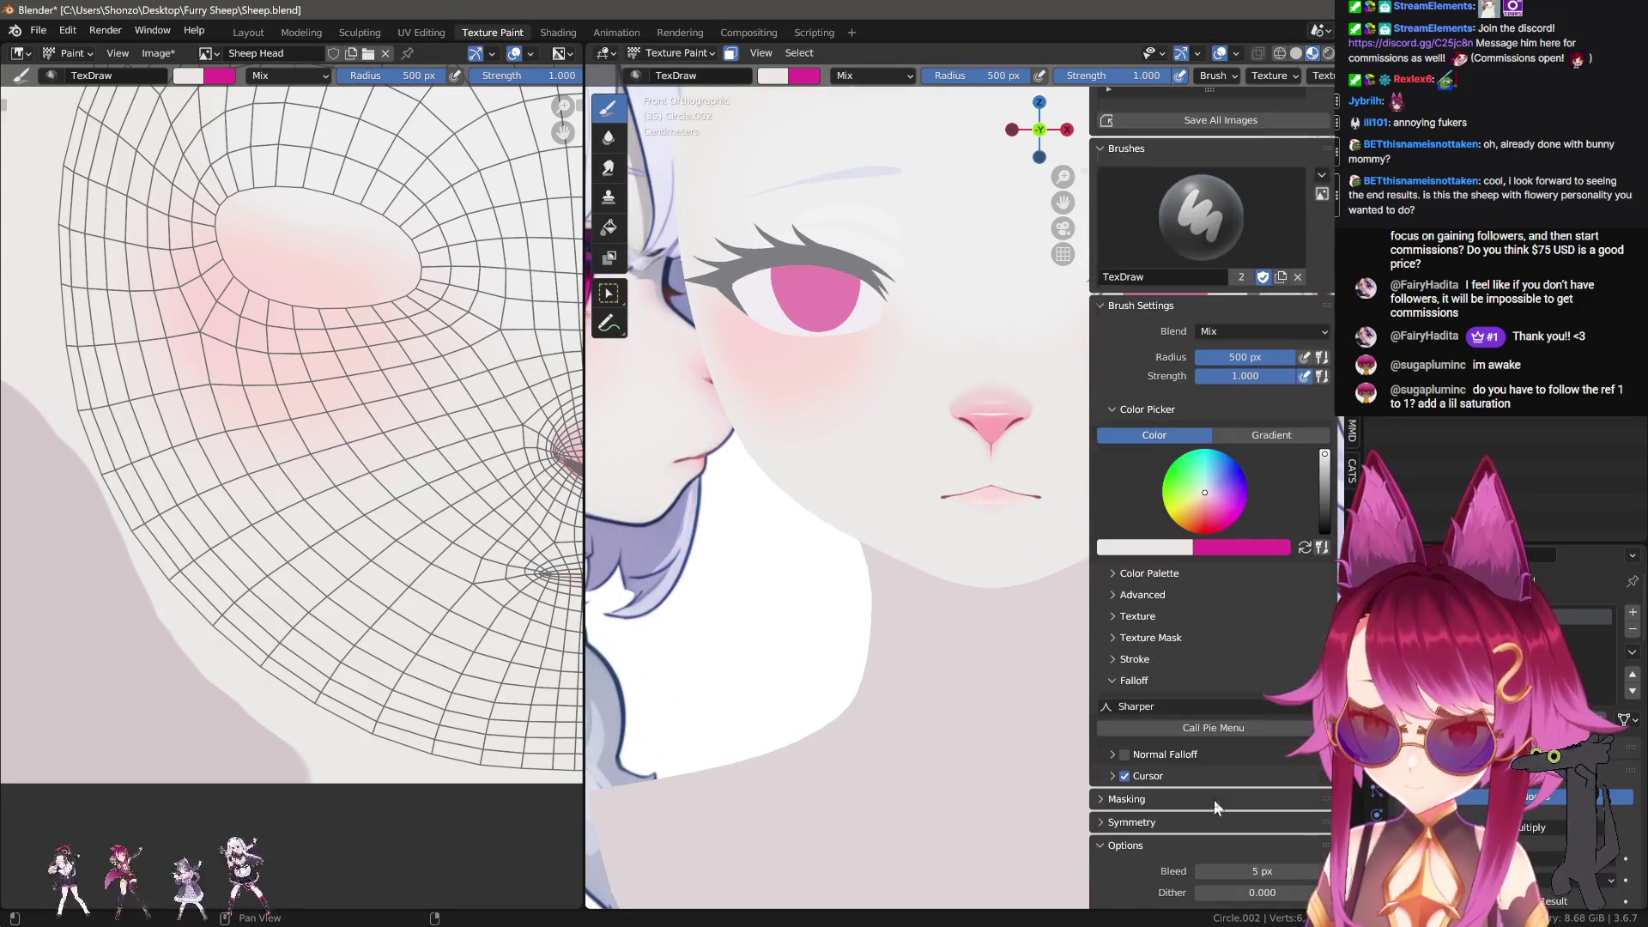
key("n")
right_click(823, 537)
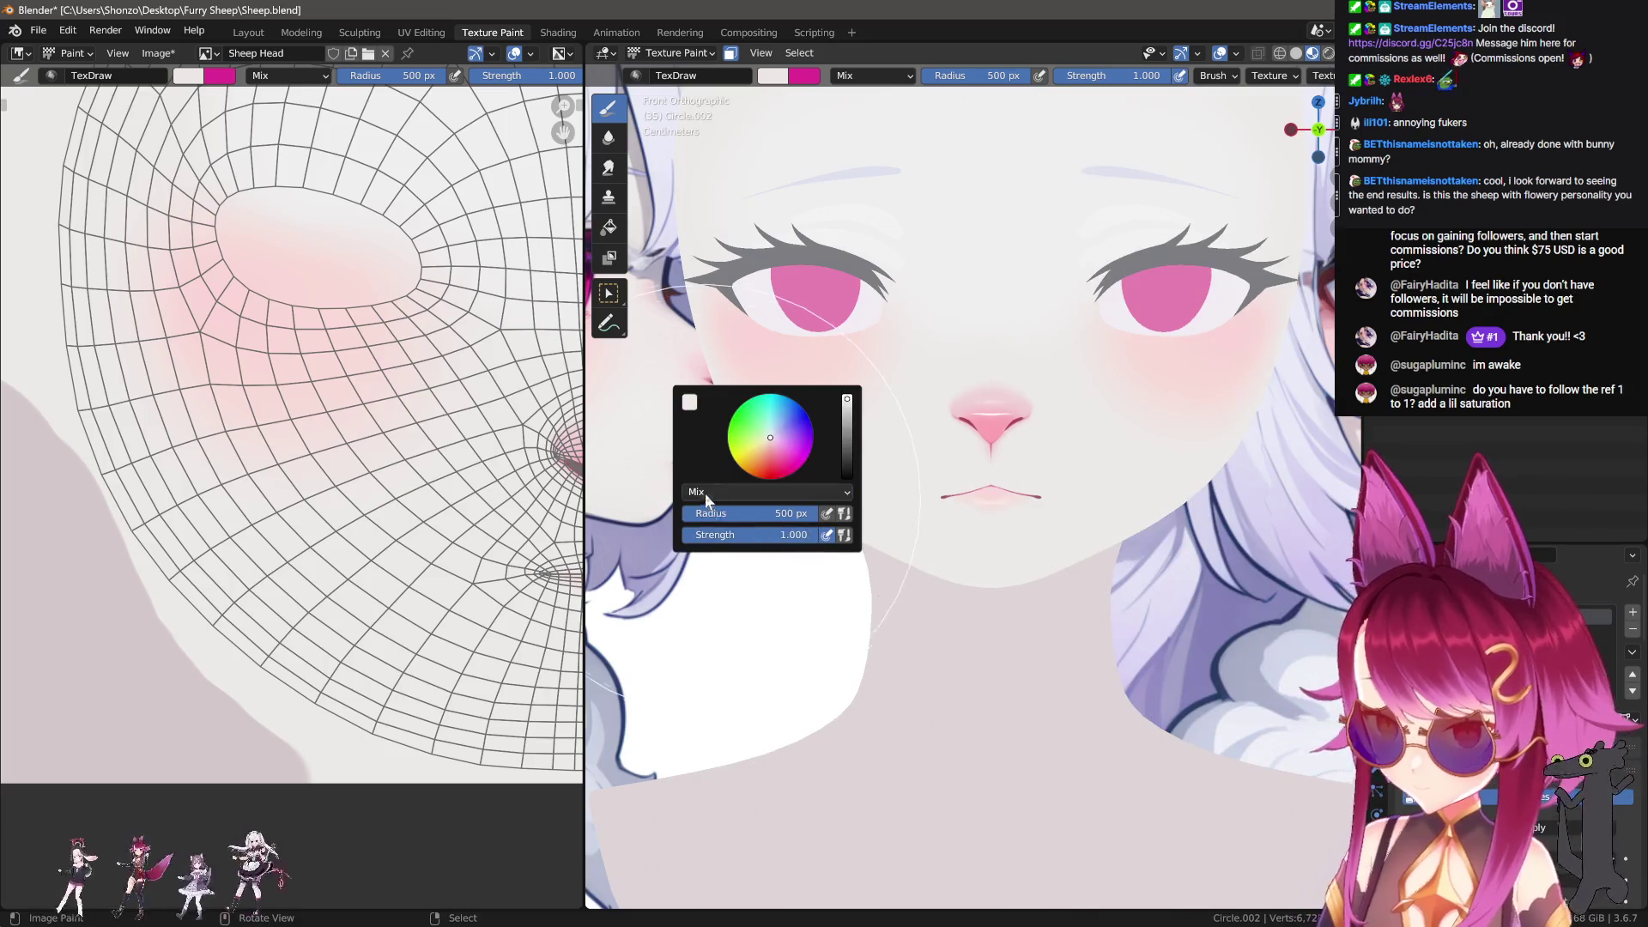
left_click(755, 492)
left_click(719, 539)
middle_click_drag(945, 633, 1005, 710, "shift")
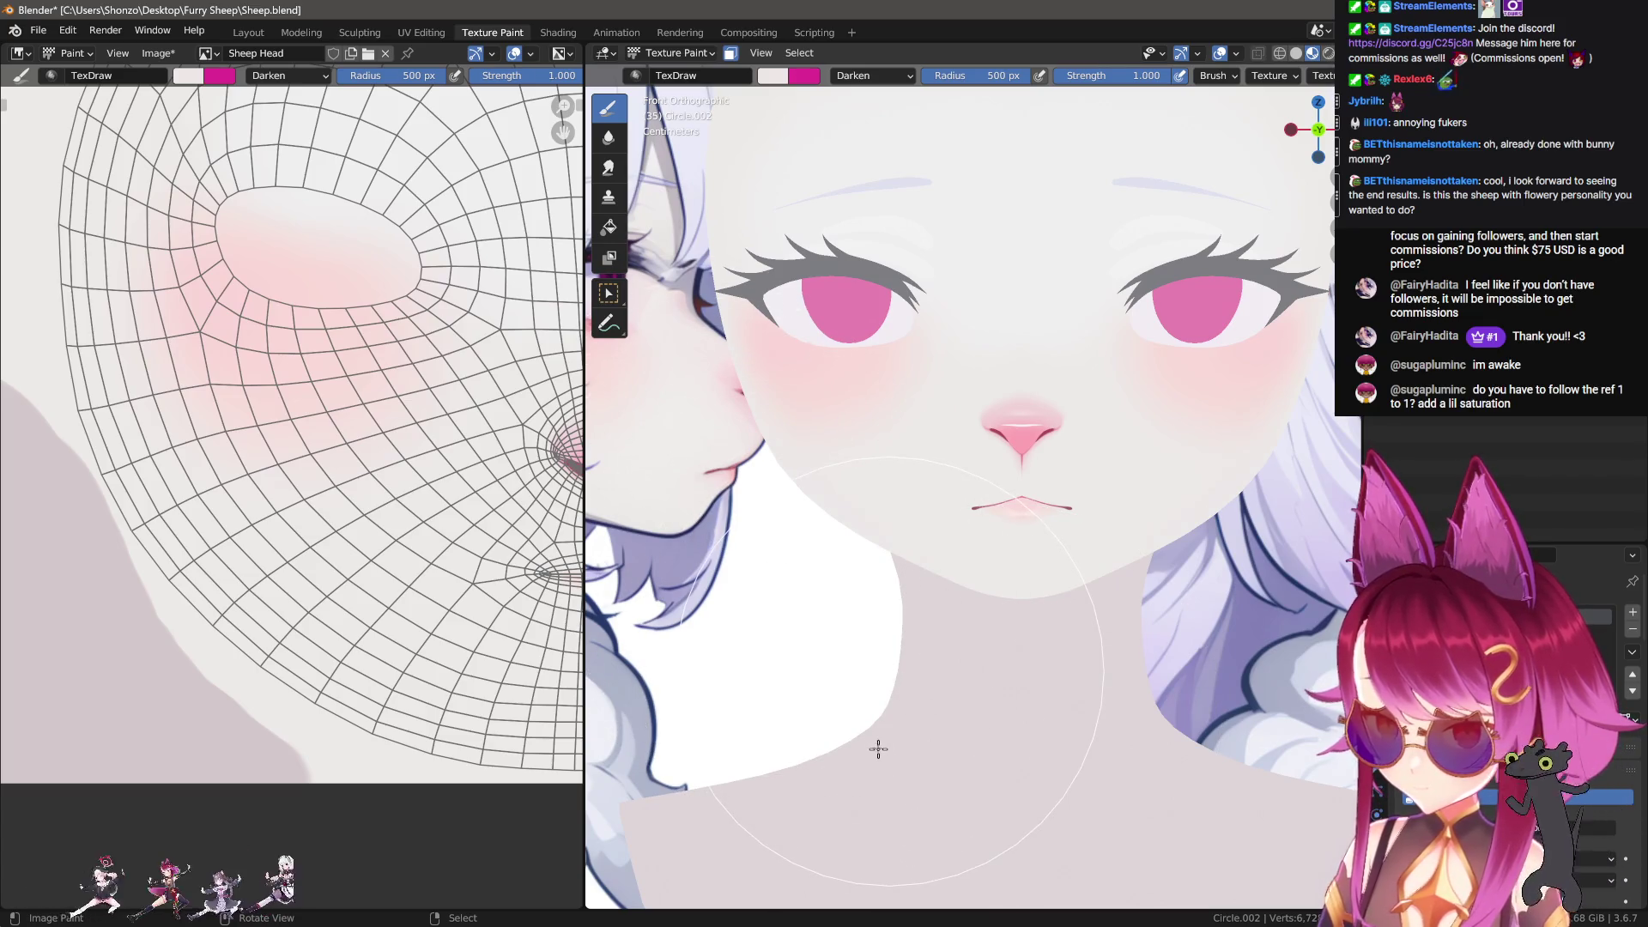
scroll(902, 687, "up", 4)
Step: Shrink the brush to 402 px, return blending to Mix, and soften the pink beside the jaw
key("f")
left_click(867, 581)
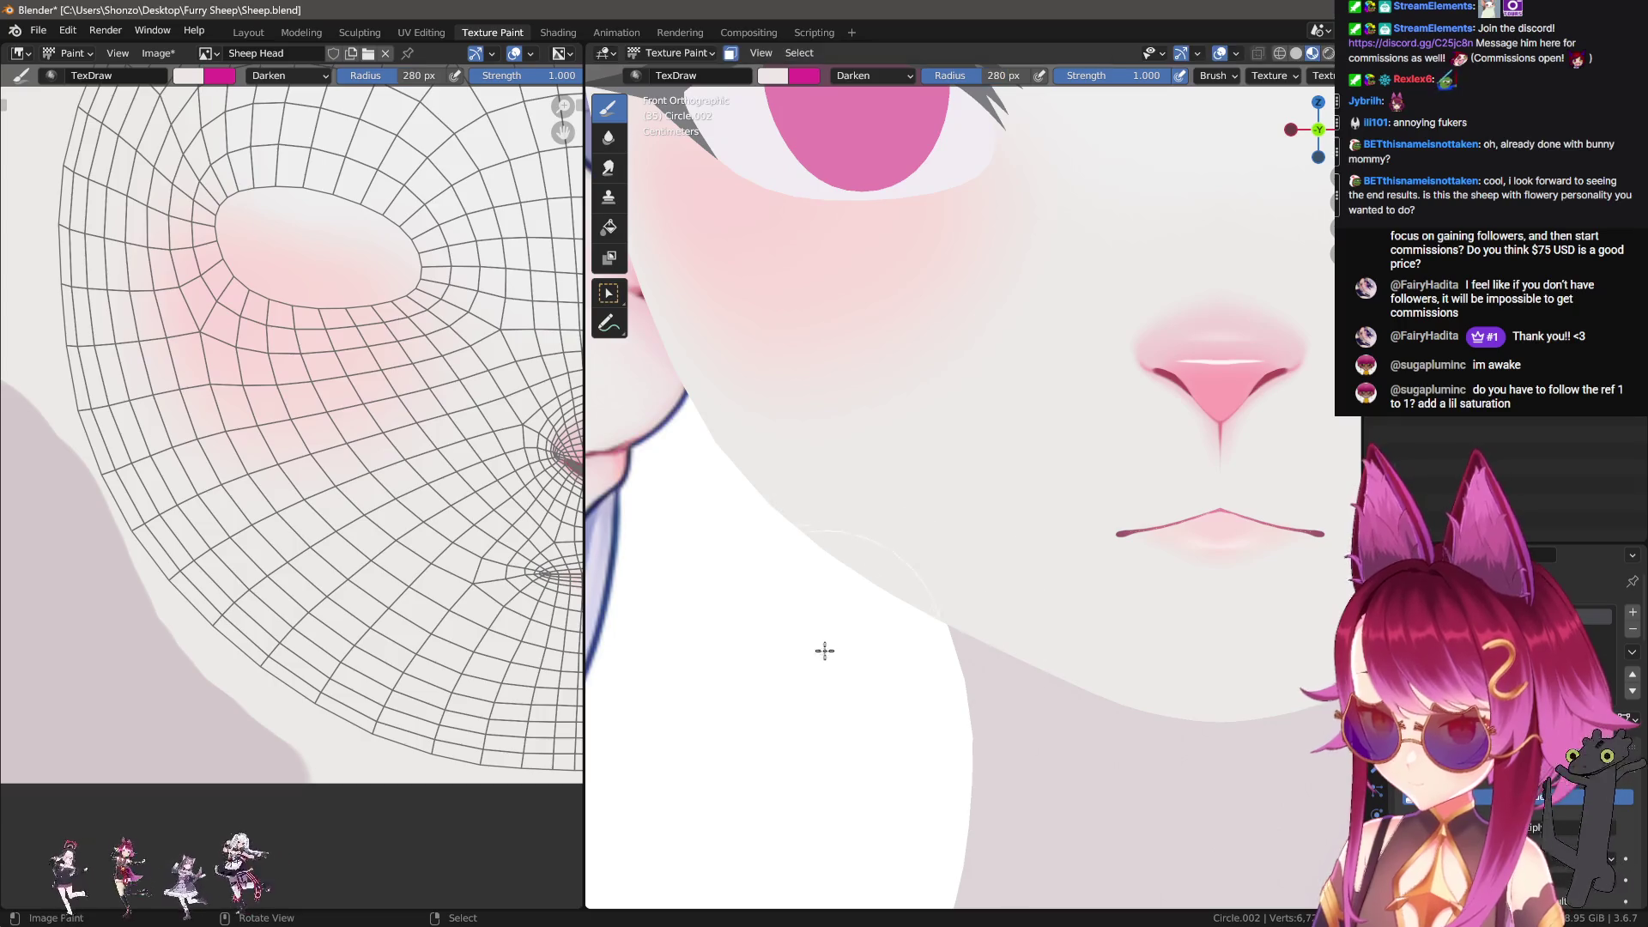
scroll(294, 633, "up", 3)
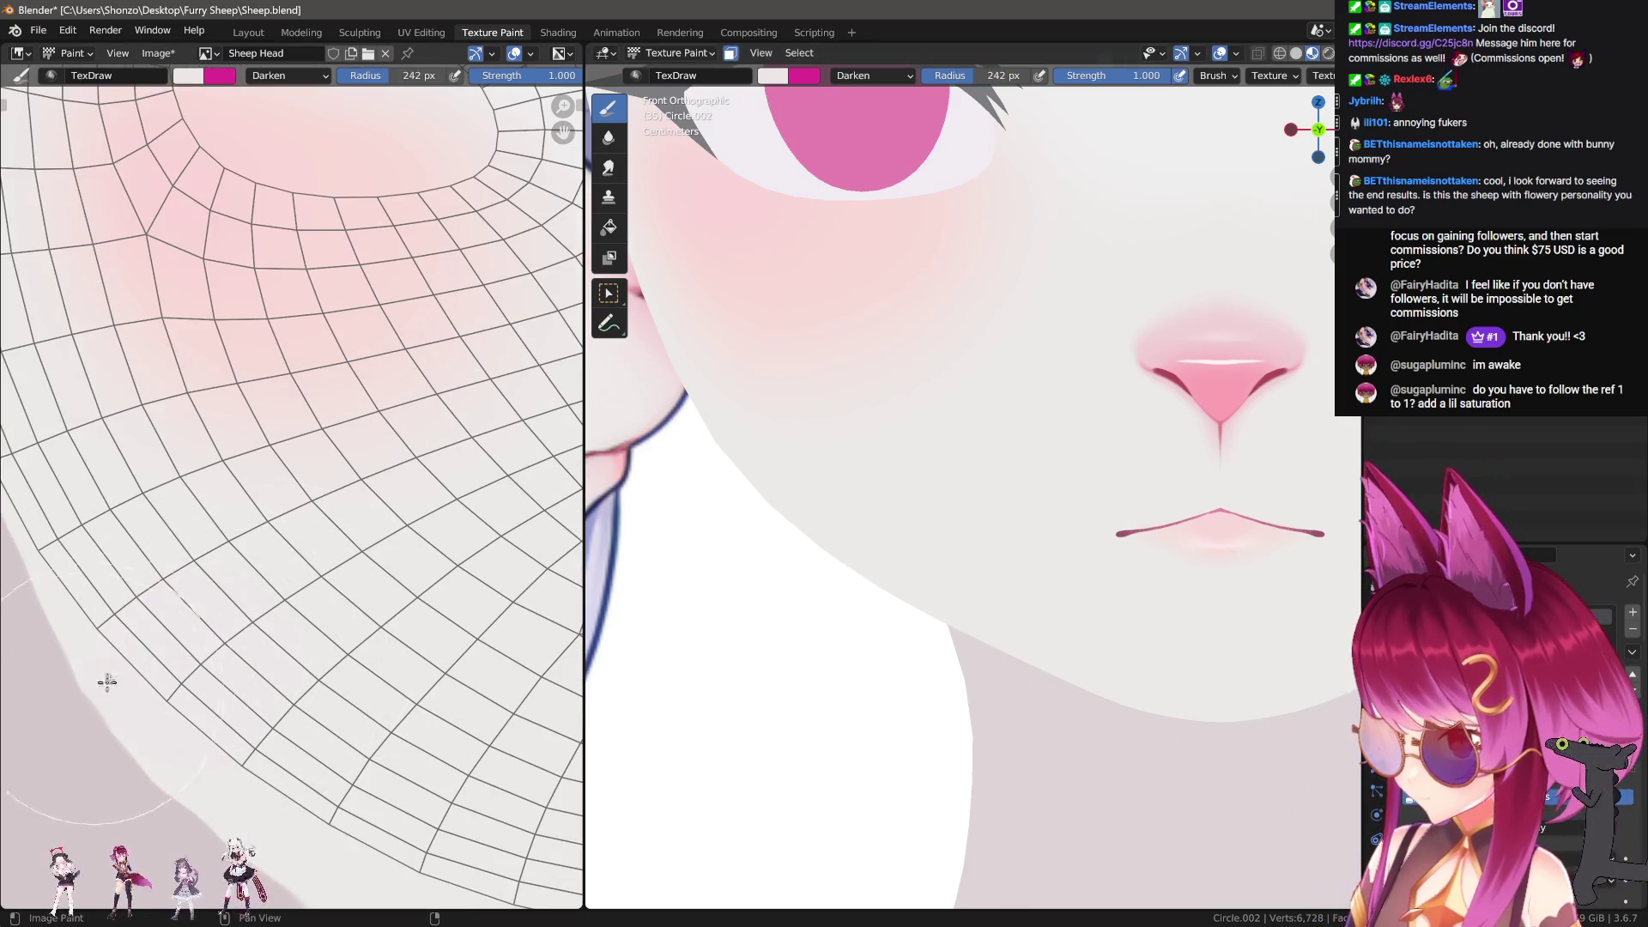
scroll(220, 673, "down", 3)
scroll(269, 604, "up", 3)
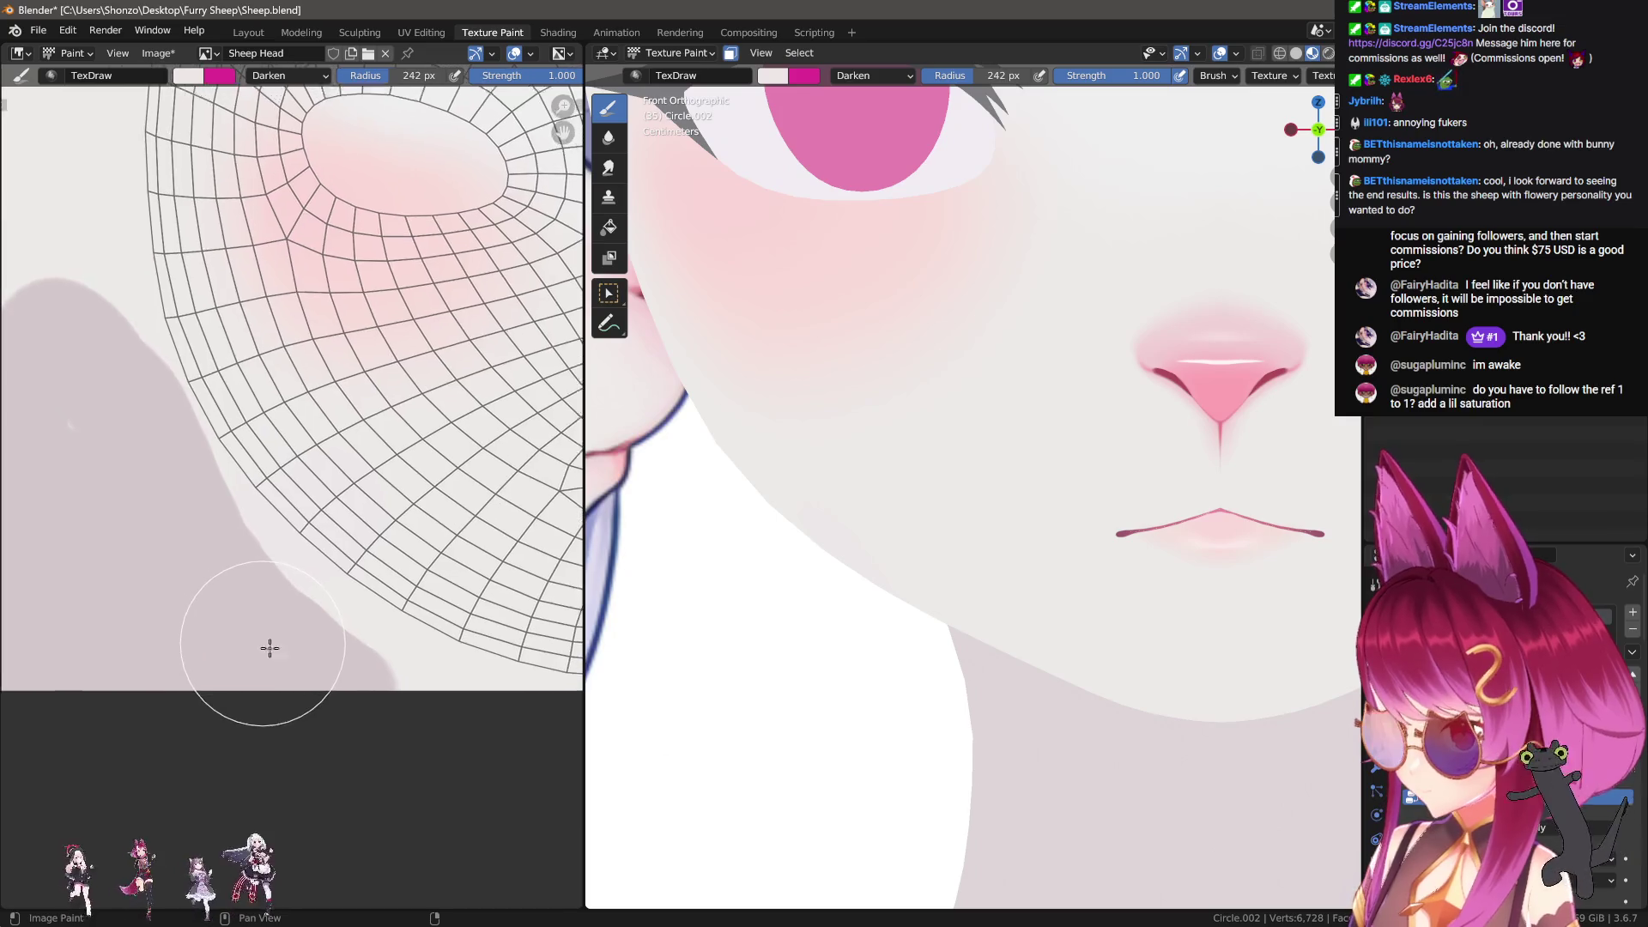
right_click(331, 649)
left_click(286, 587)
left_click(214, 580)
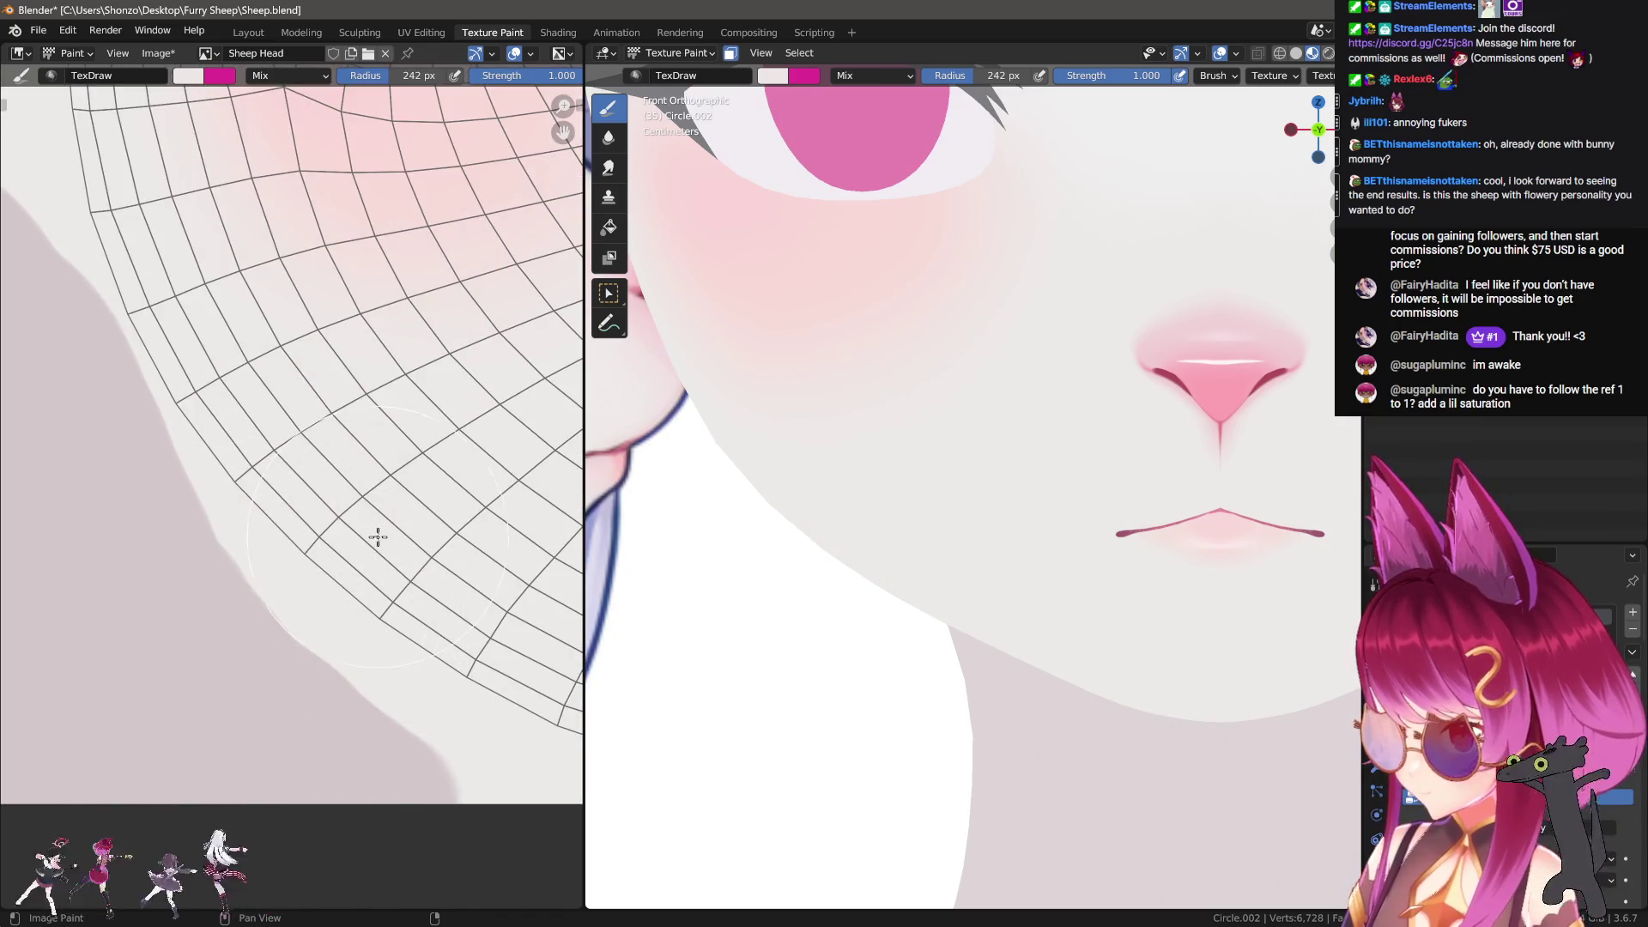
mouse_move(283, 540)
left_mouse_down()
mouse_move(257, 570)
mouse_move(250, 537)
left_mouse_up()
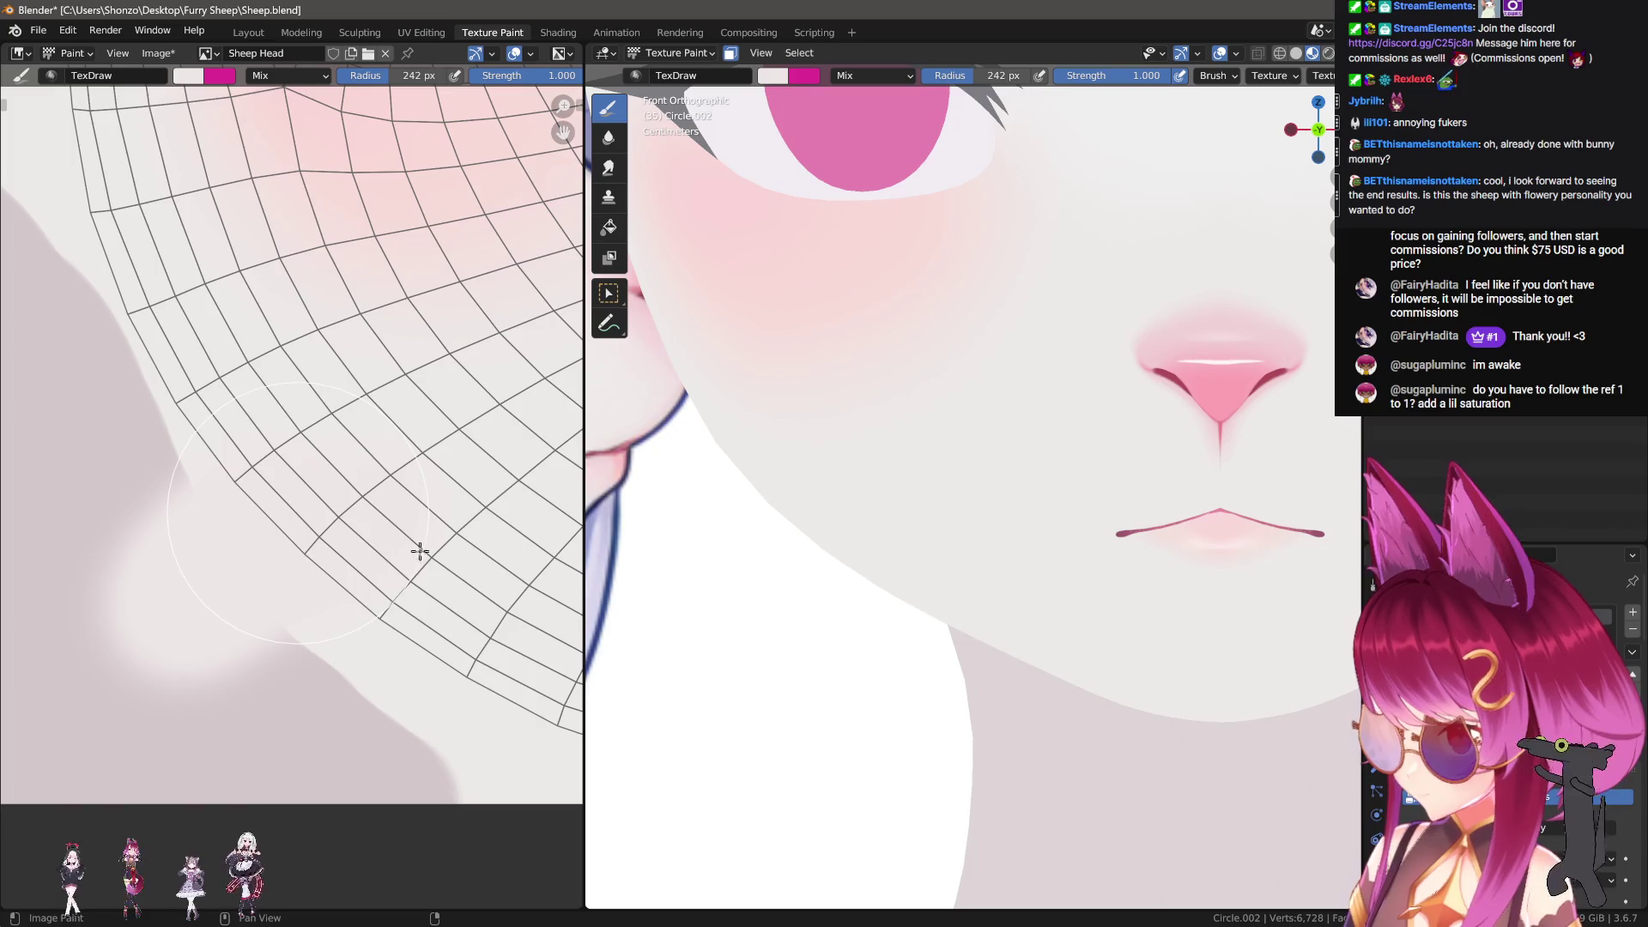
scroll(987, 592, "down", 5)
scroll(917, 520, "up", 6)
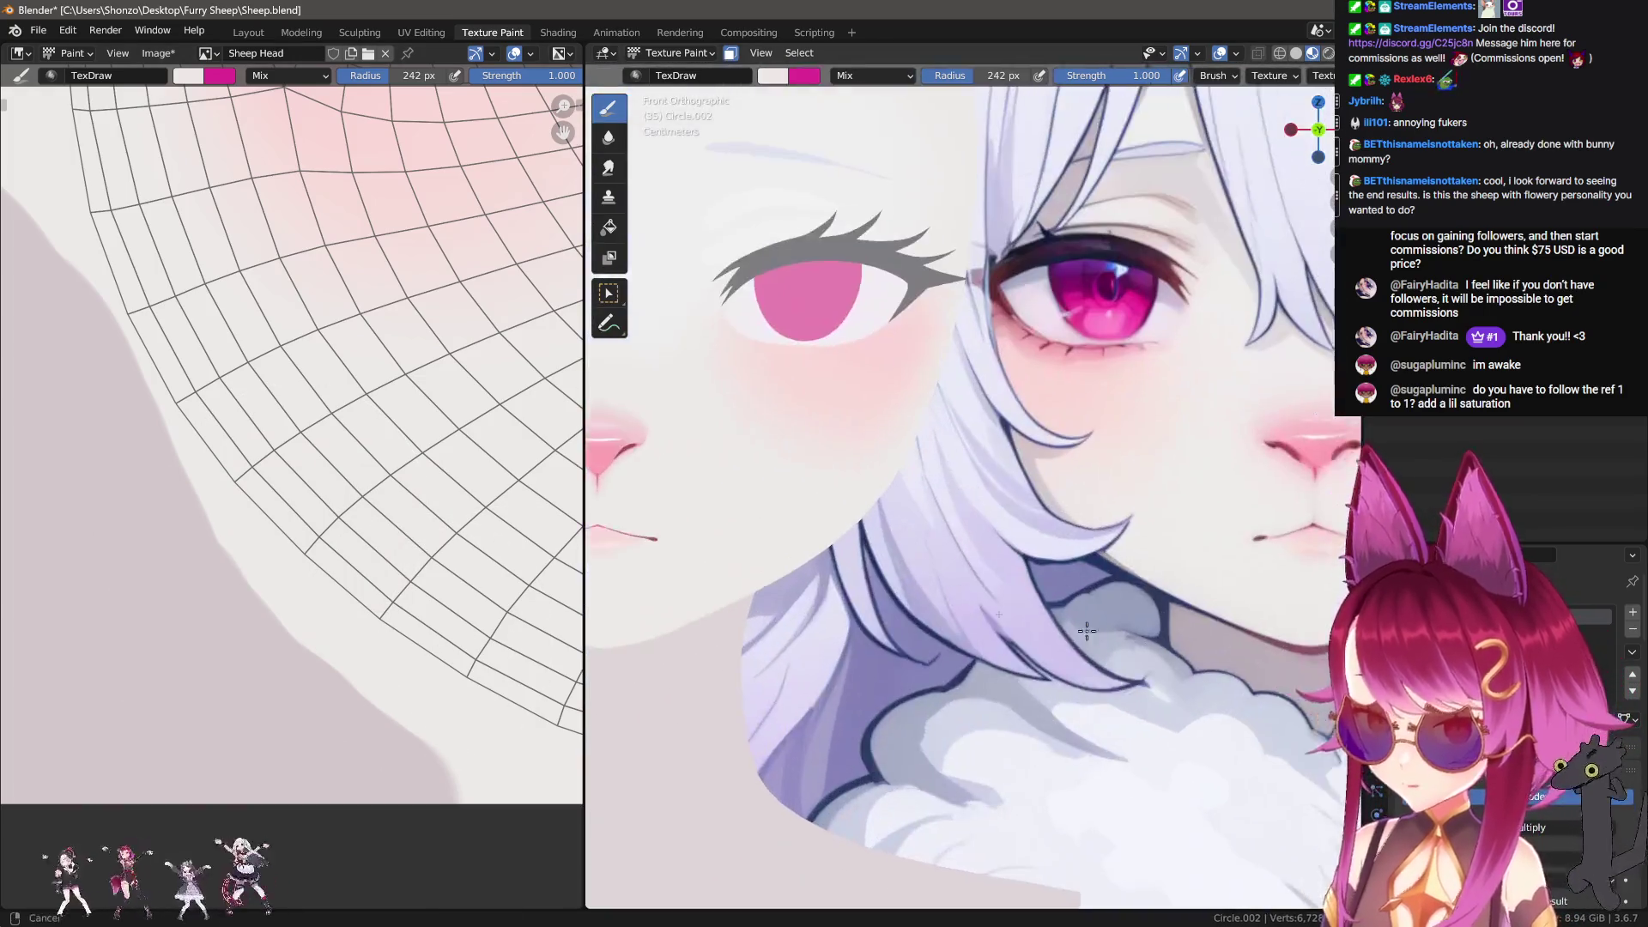
Step: Sample a reference colour, pick a different falloff curve, and set the radius to 500 px
key("s")
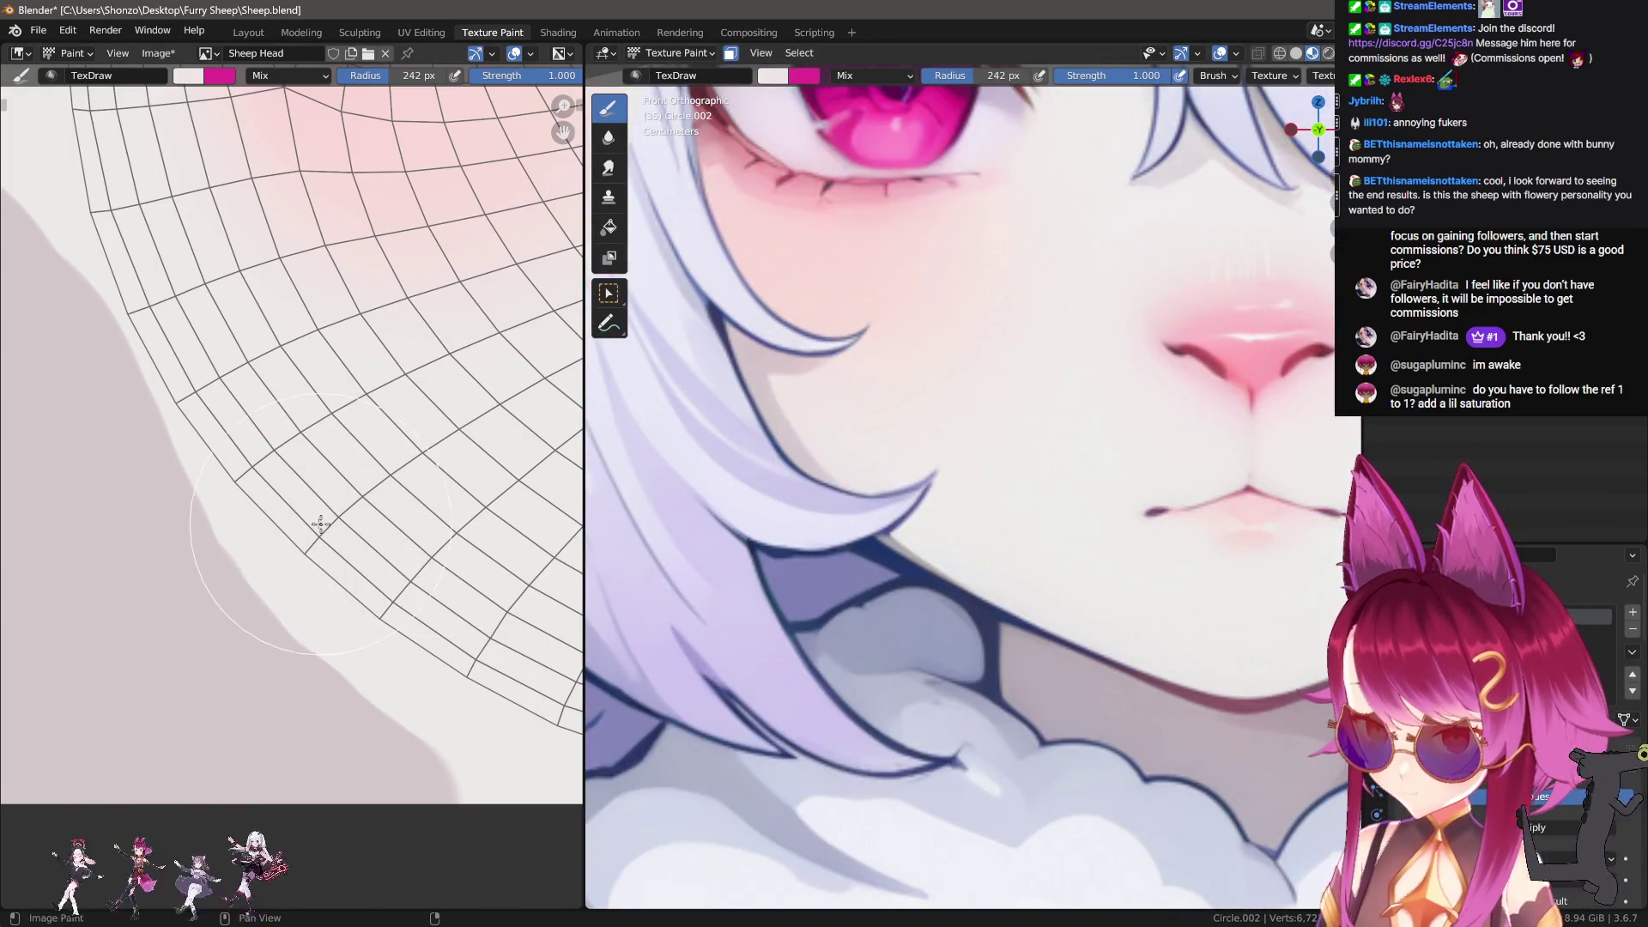
scroll(351, 518, "down", 5)
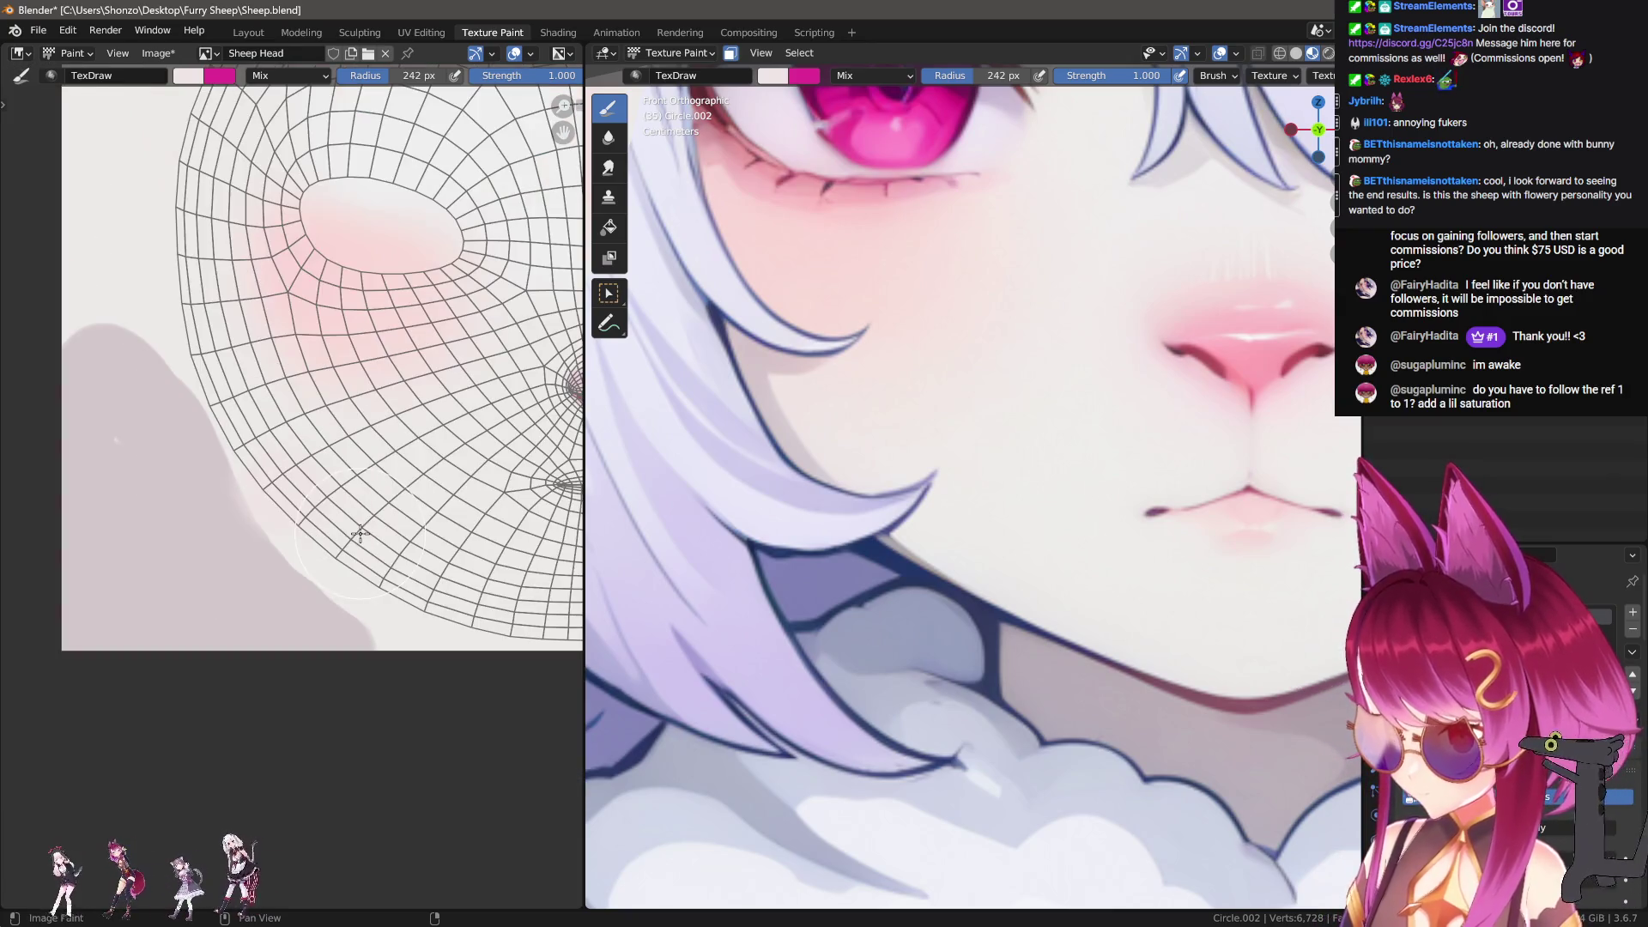
scroll(267, 546, "up", 1)
key("e")
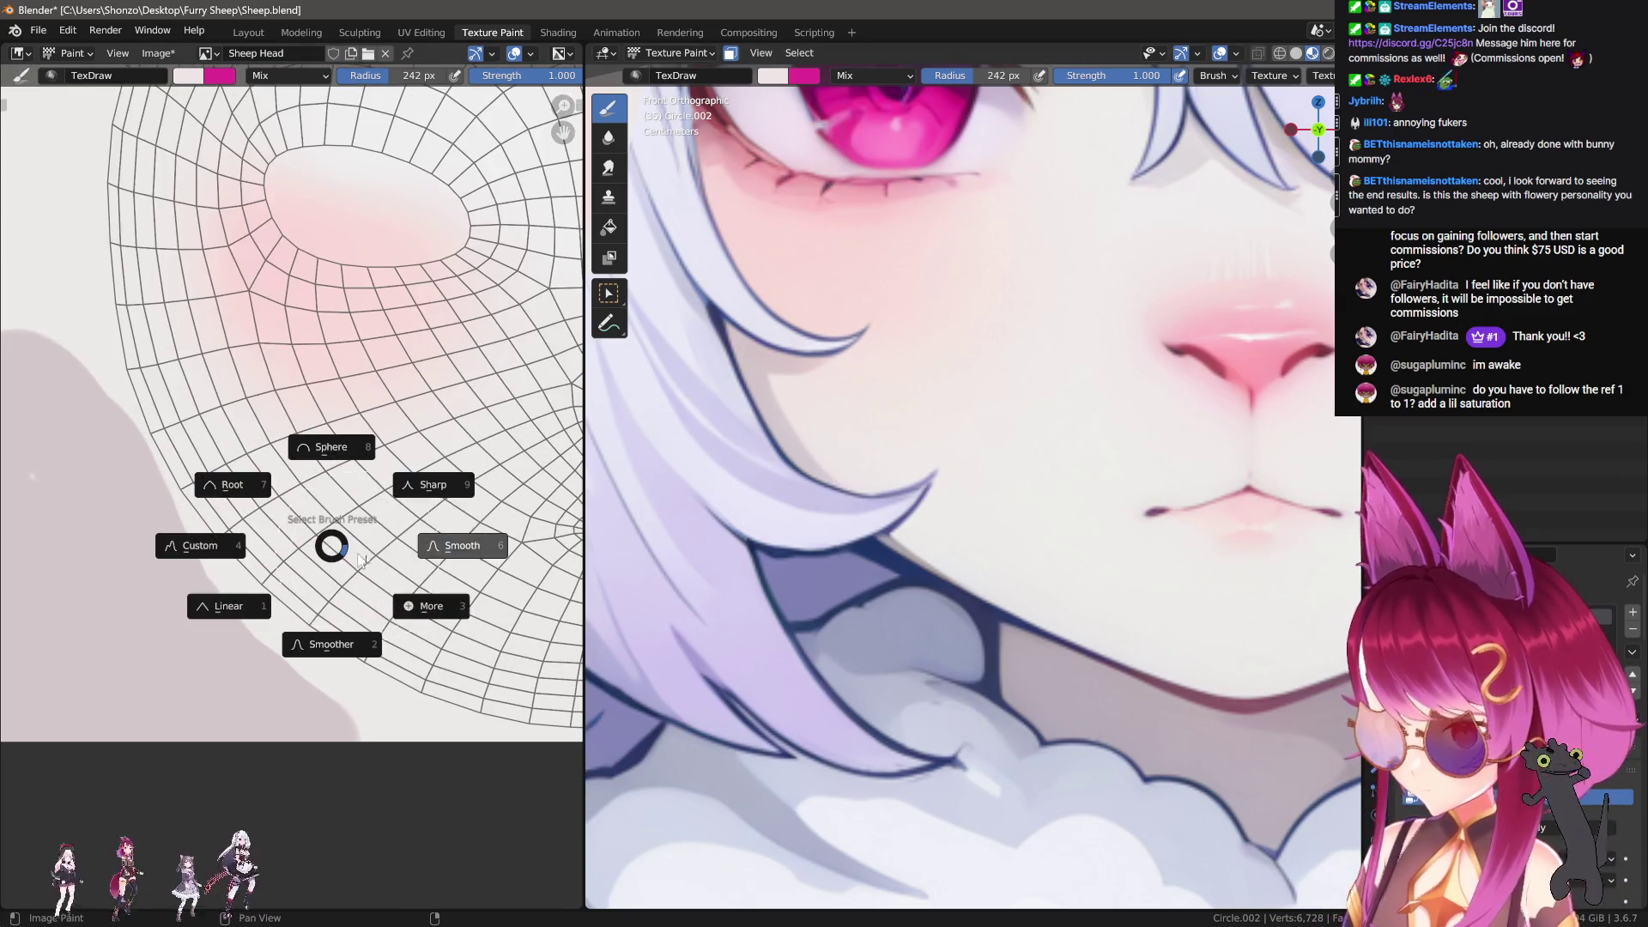
left_click(953, 488)
scroll(953, 487, "down", 5)
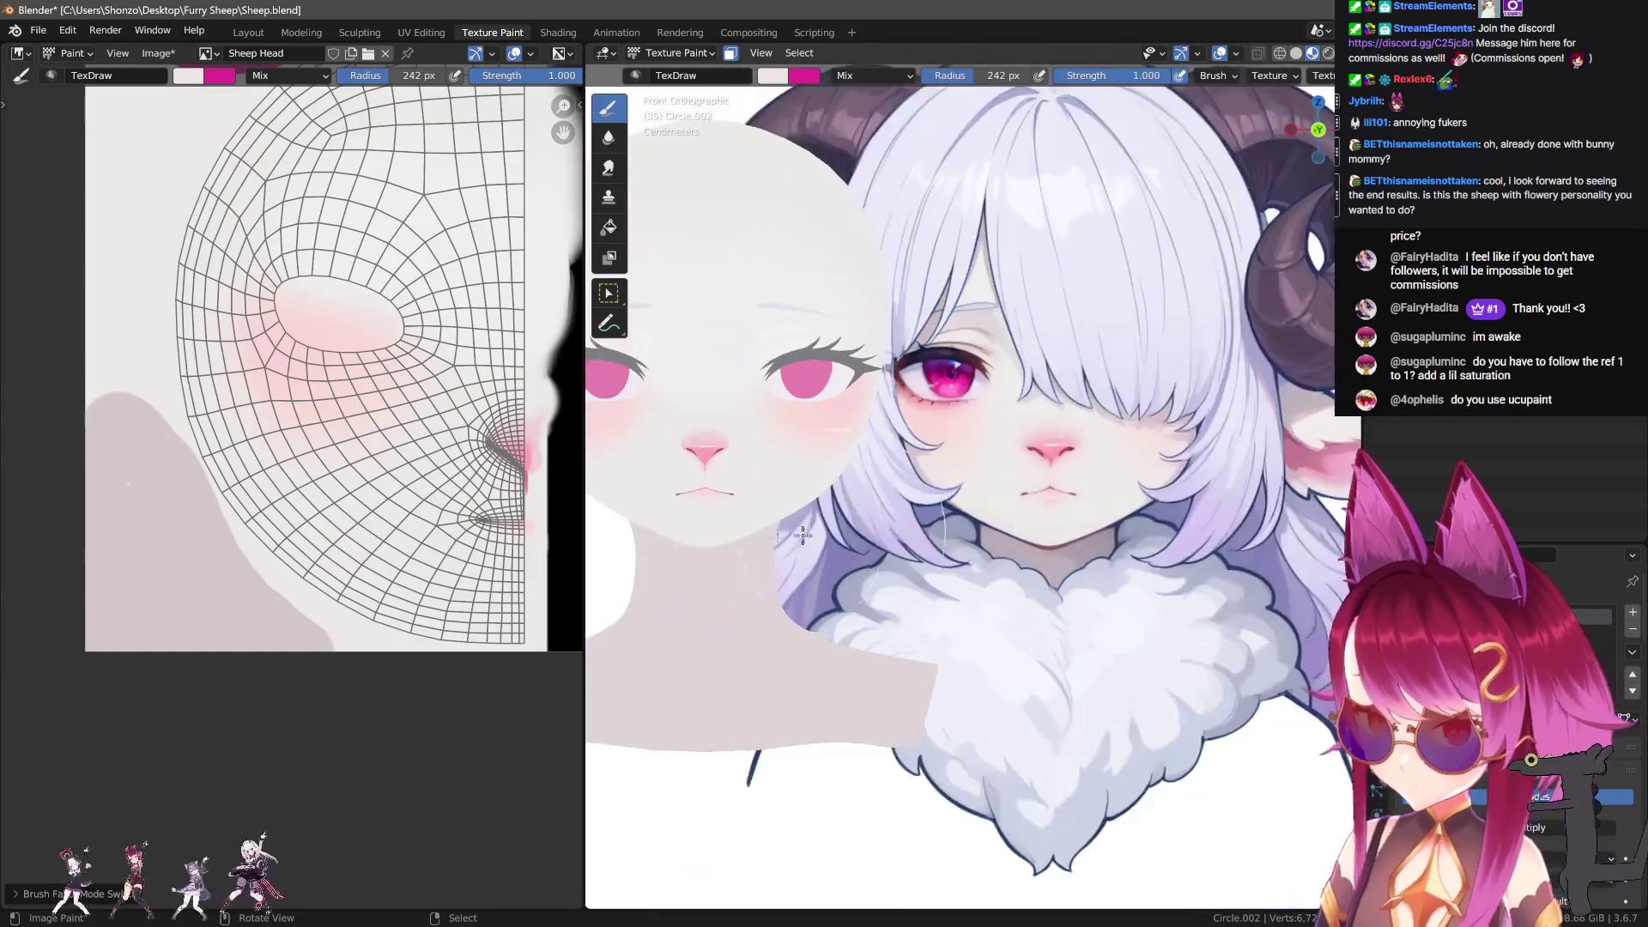
scroll(795, 442, "up", 5)
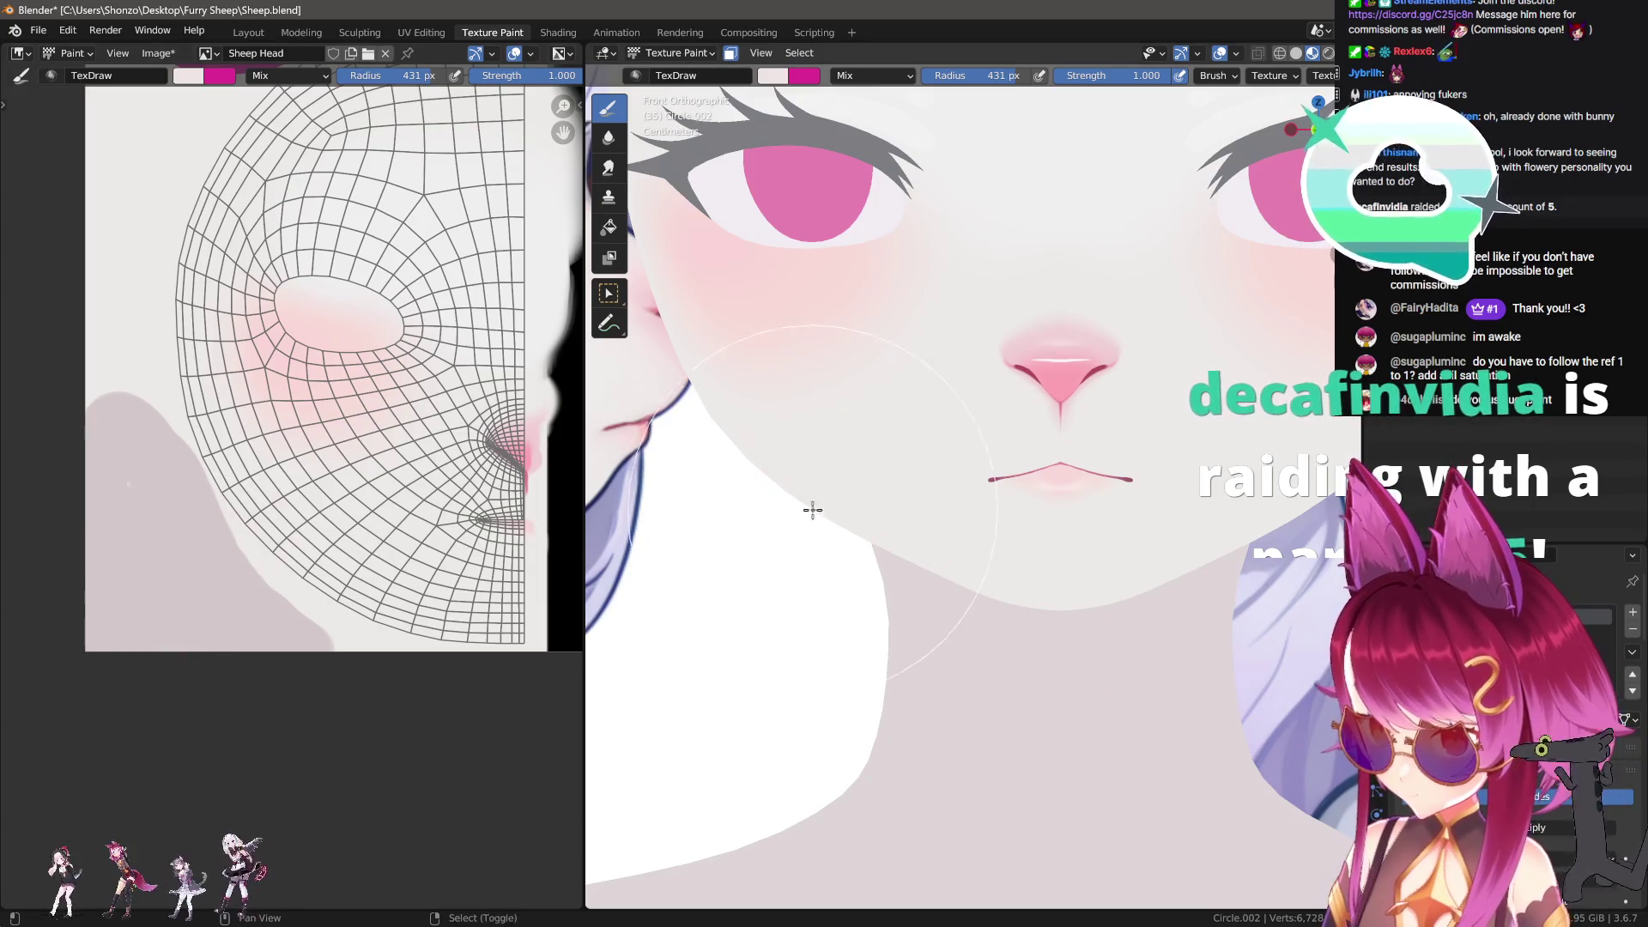
middle_click_drag(813, 507, 893, 570, "shift")
key("f")
left_click(876, 494)
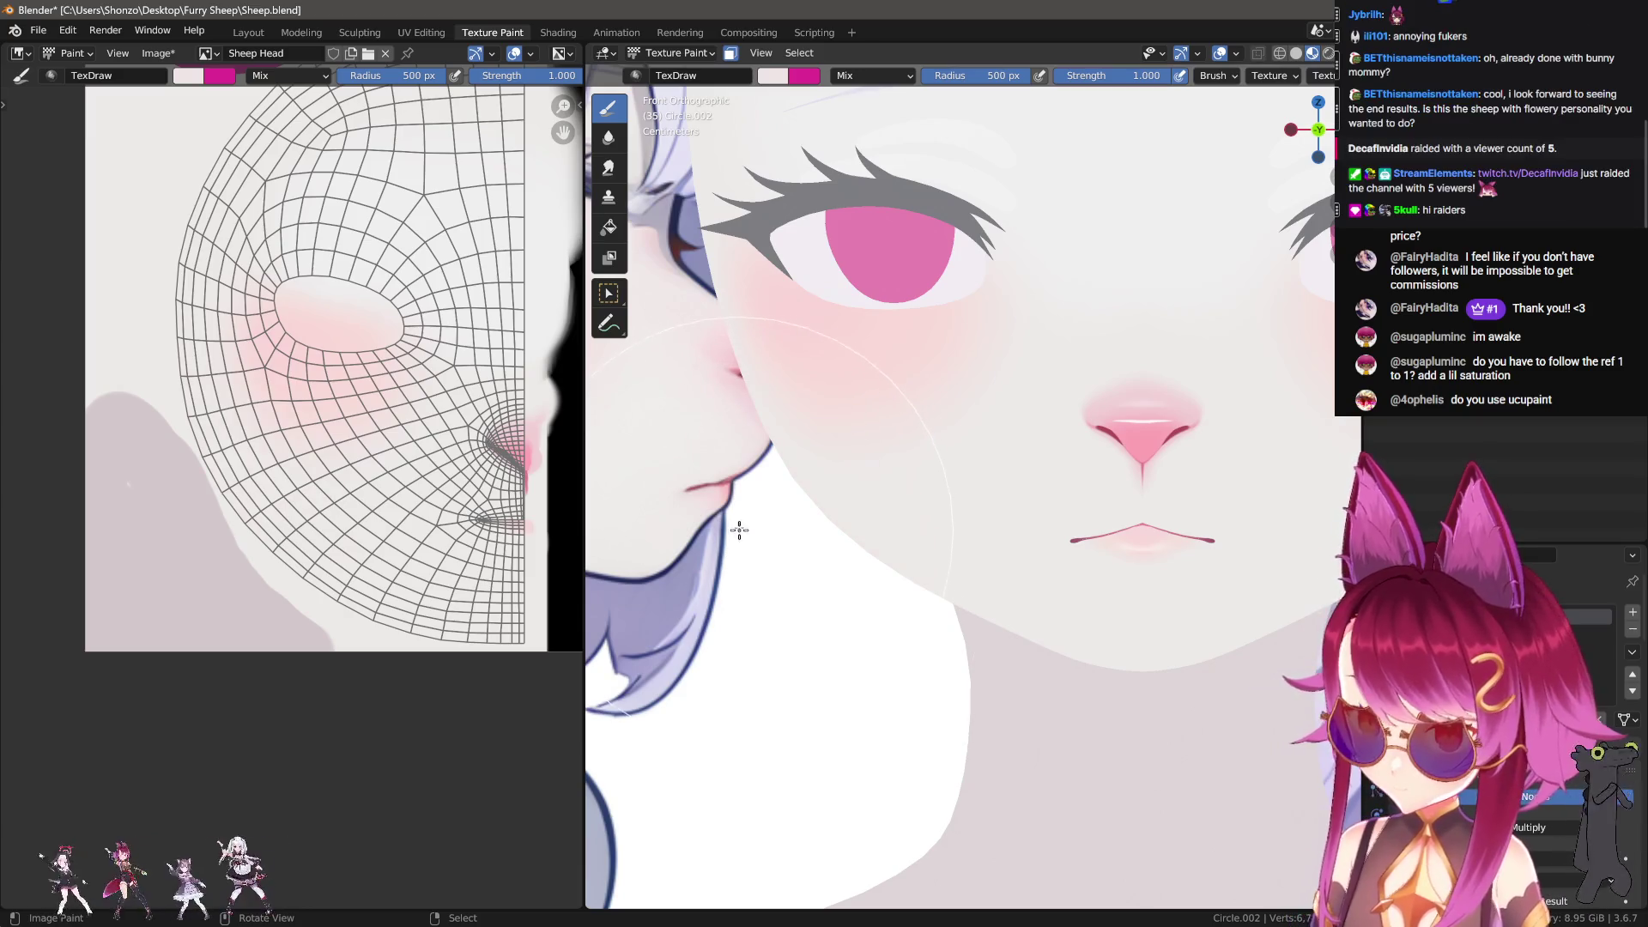
Step: Switch the 500 px brush to Darken blending and view the blushed face from the side
right_click(791, 562)
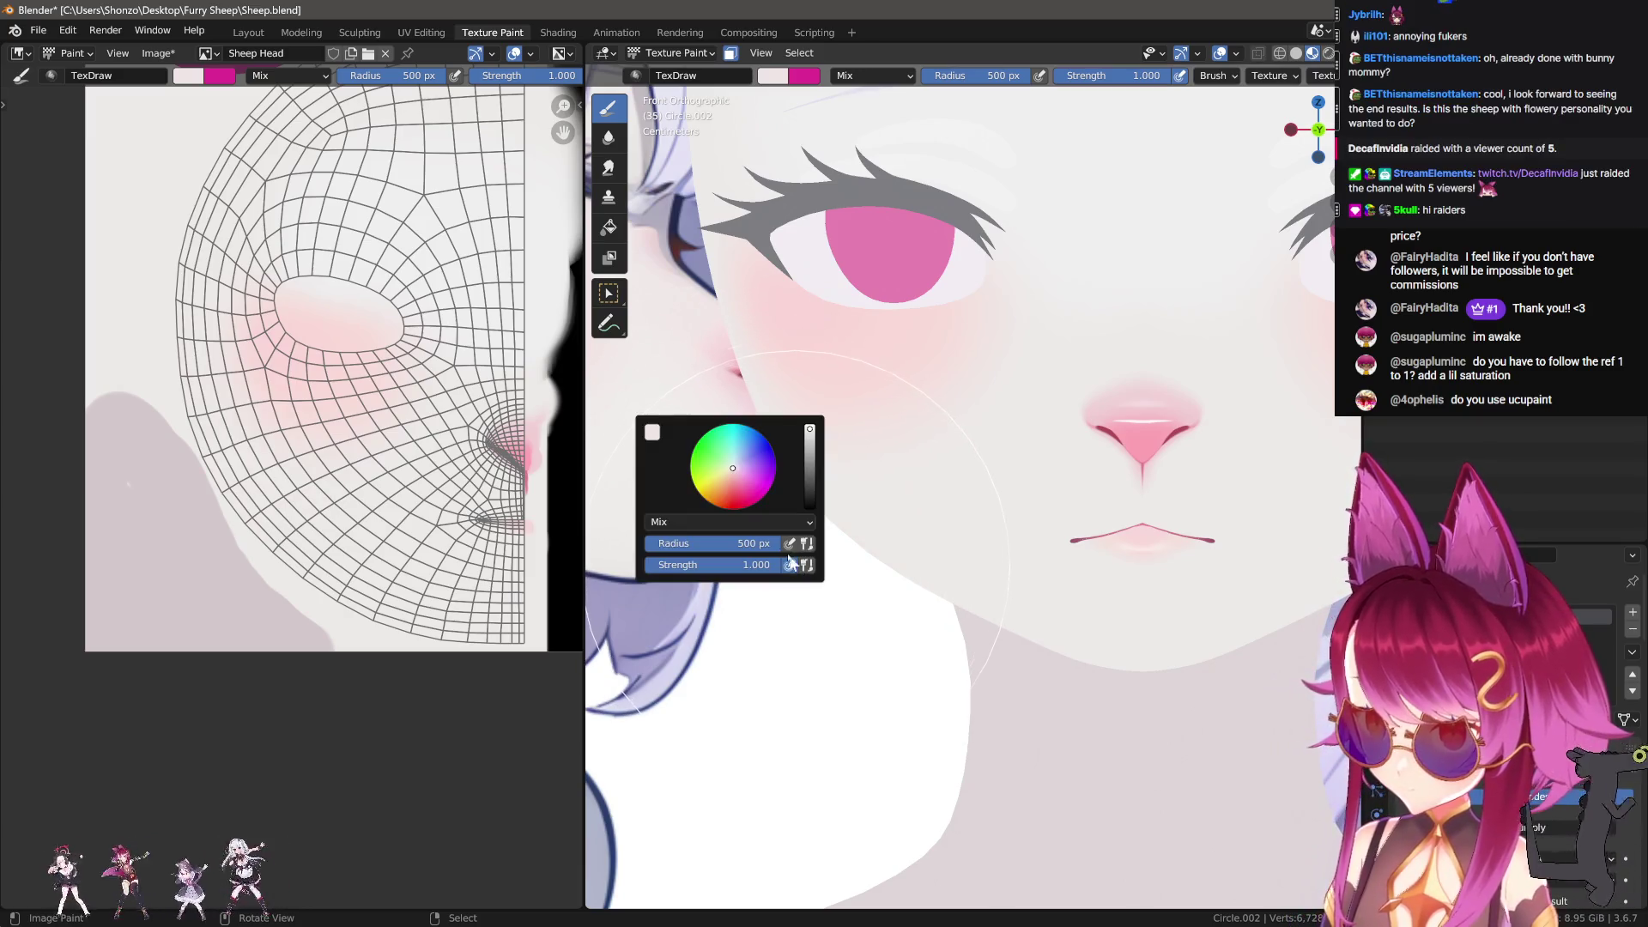
left_click(686, 526)
left_click(678, 547)
mouse_move(940, 554)
middle_mouse_down("ctrl")
mouse_move(1086, 567)
mouse_move(747, 552)
mouse_move(750, 570)
mouse_move(787, 559)
middle_mouse_up("ctrl")
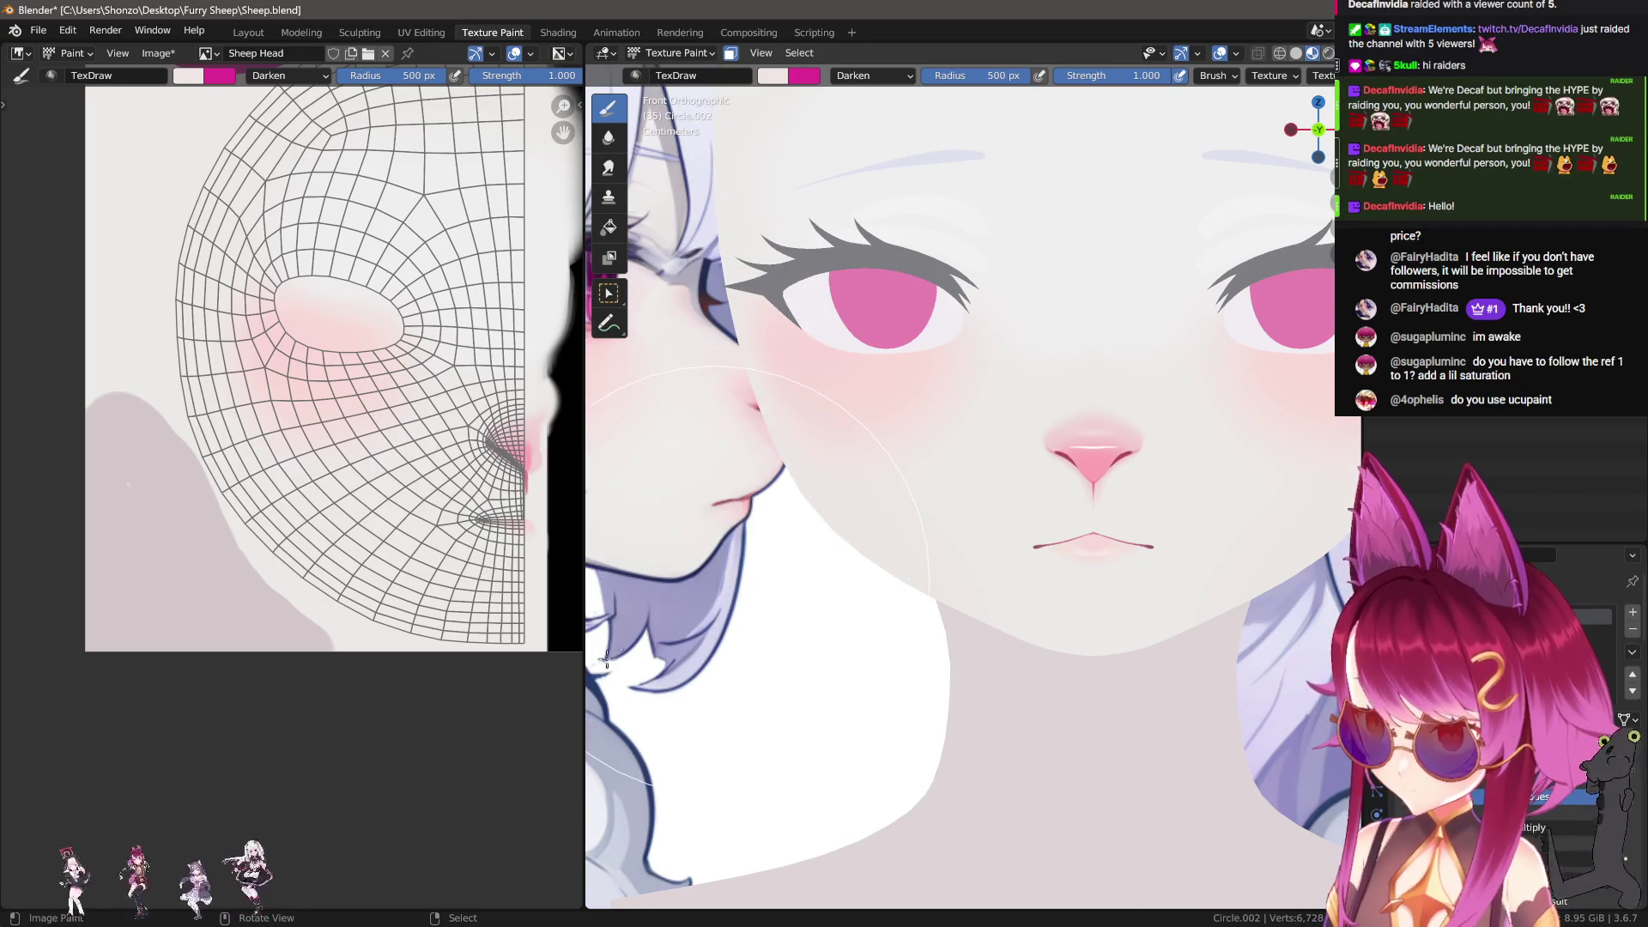
scroll(600, 666, "down", 5)
mouse_move(987, 448)
middle_mouse_down()
mouse_move(1056, 560)
mouse_move(677, 572)
mouse_move(925, 575)
middle_mouse_up()
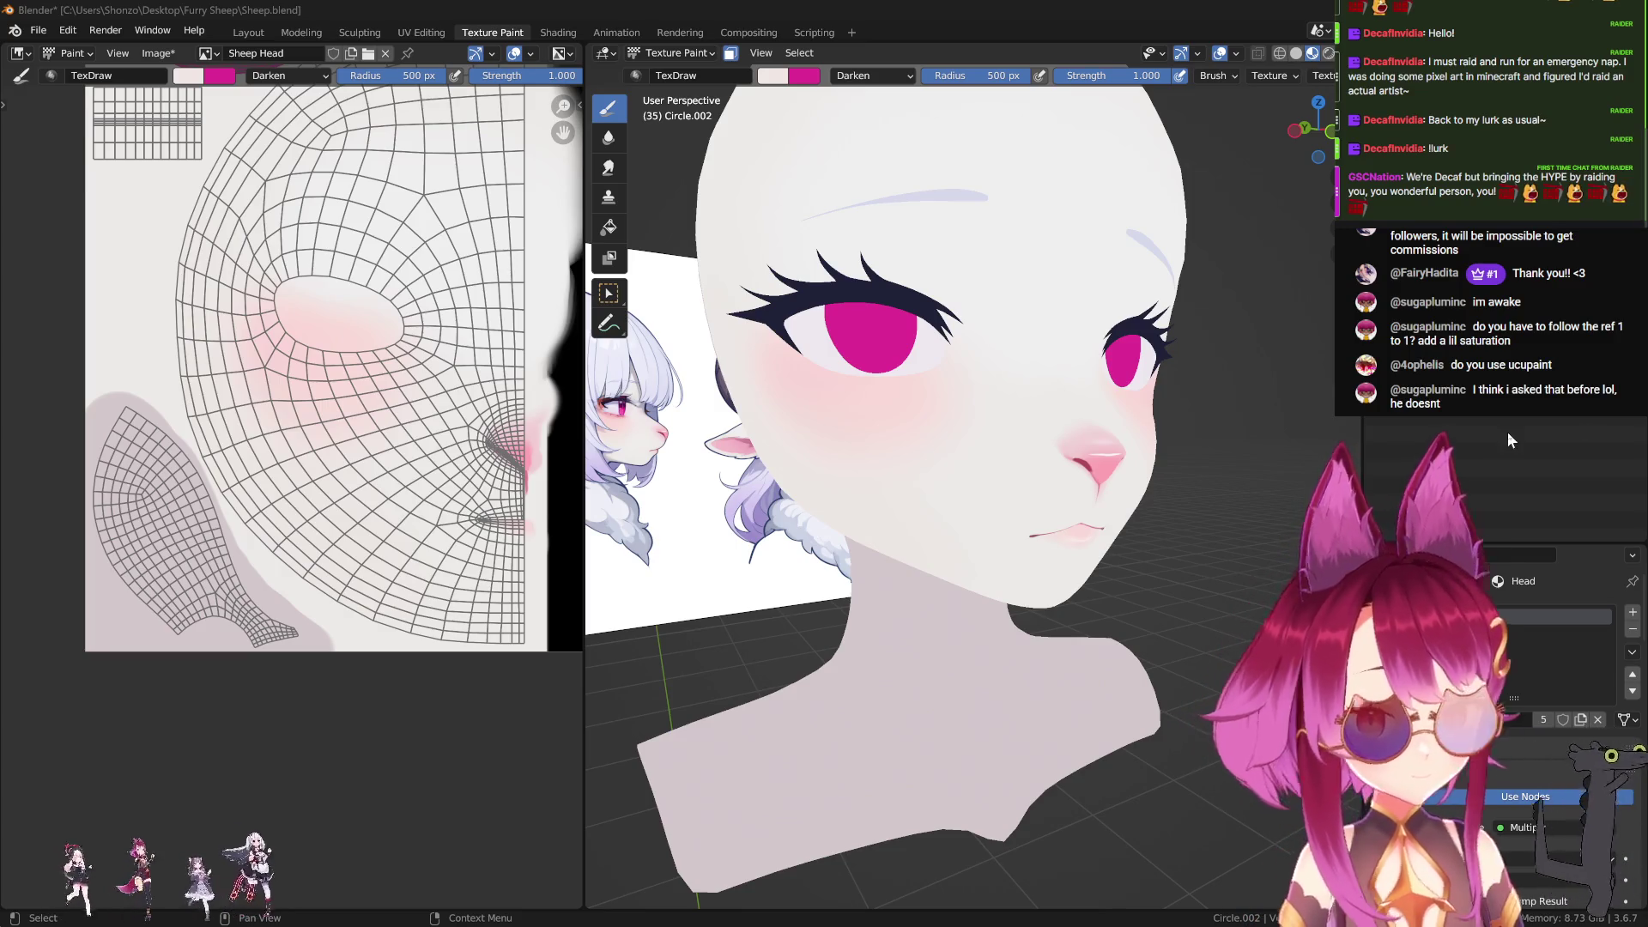
scroll(296, 497, "down", 2)
Step: Leave Texture Paint and switch the viewport to Object Mode
mouse_move(949, 453)
middle_mouse_down()
mouse_move(913, 473)
mouse_move(1012, 276)
mouse_move(1115, 515)
mouse_move(1086, 530)
middle_mouse_up()
scroll(1157, 533, "up", 3)
scroll(1157, 533, "down", 2)
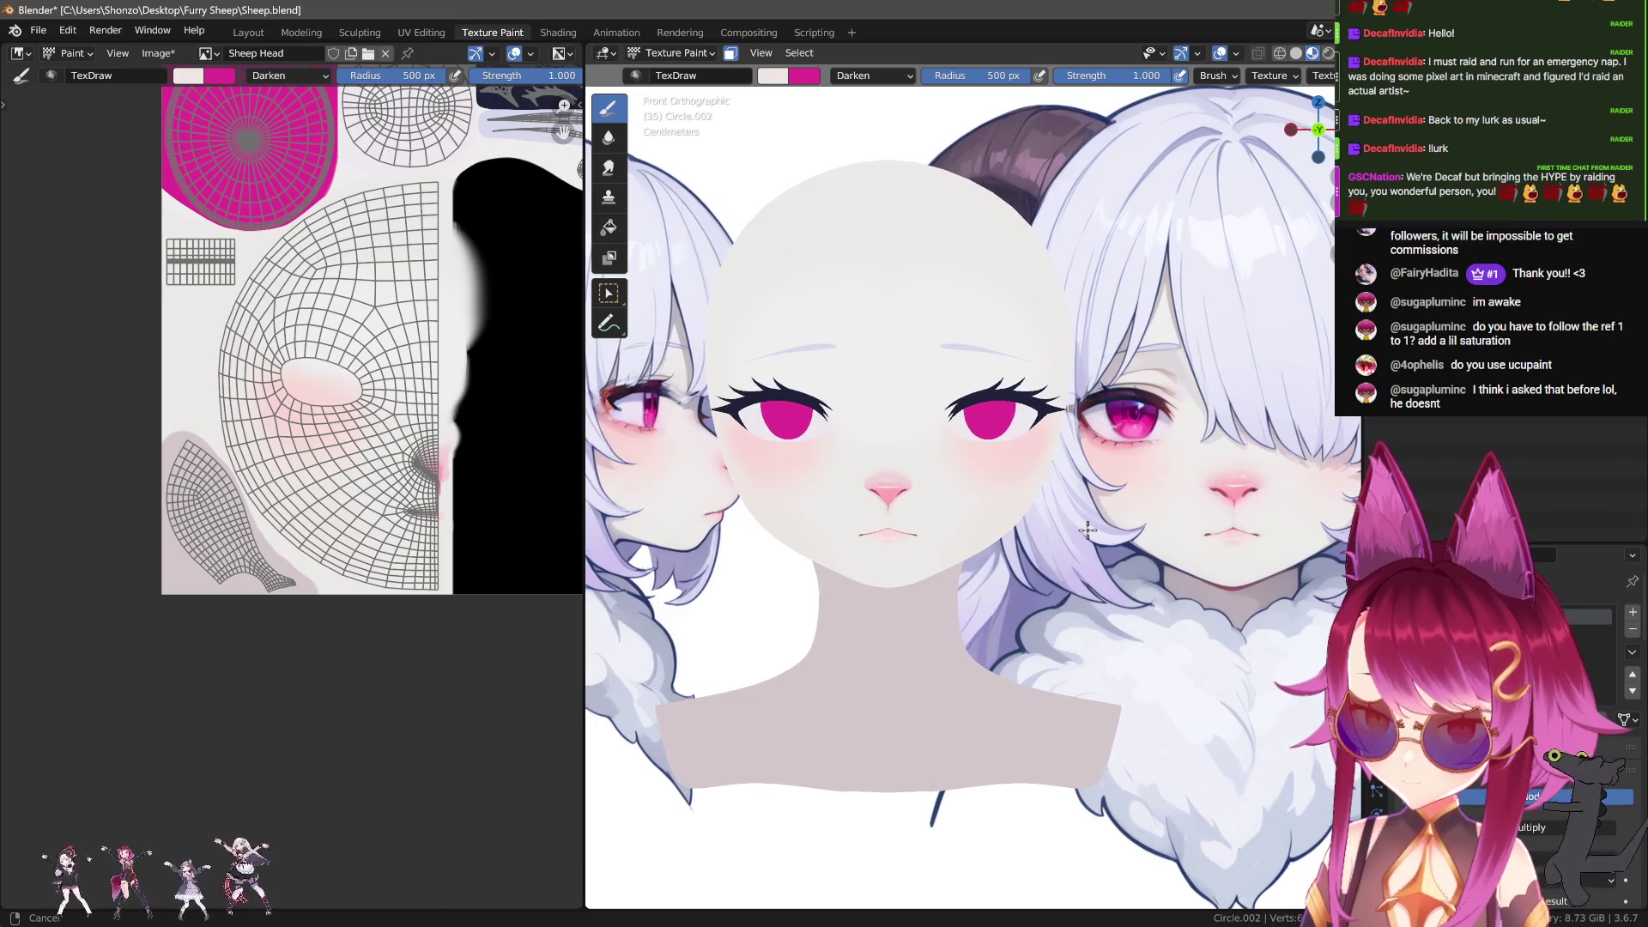
left_click(677, 53)
left_click(679, 73)
scroll(1152, 410, "down", 3)
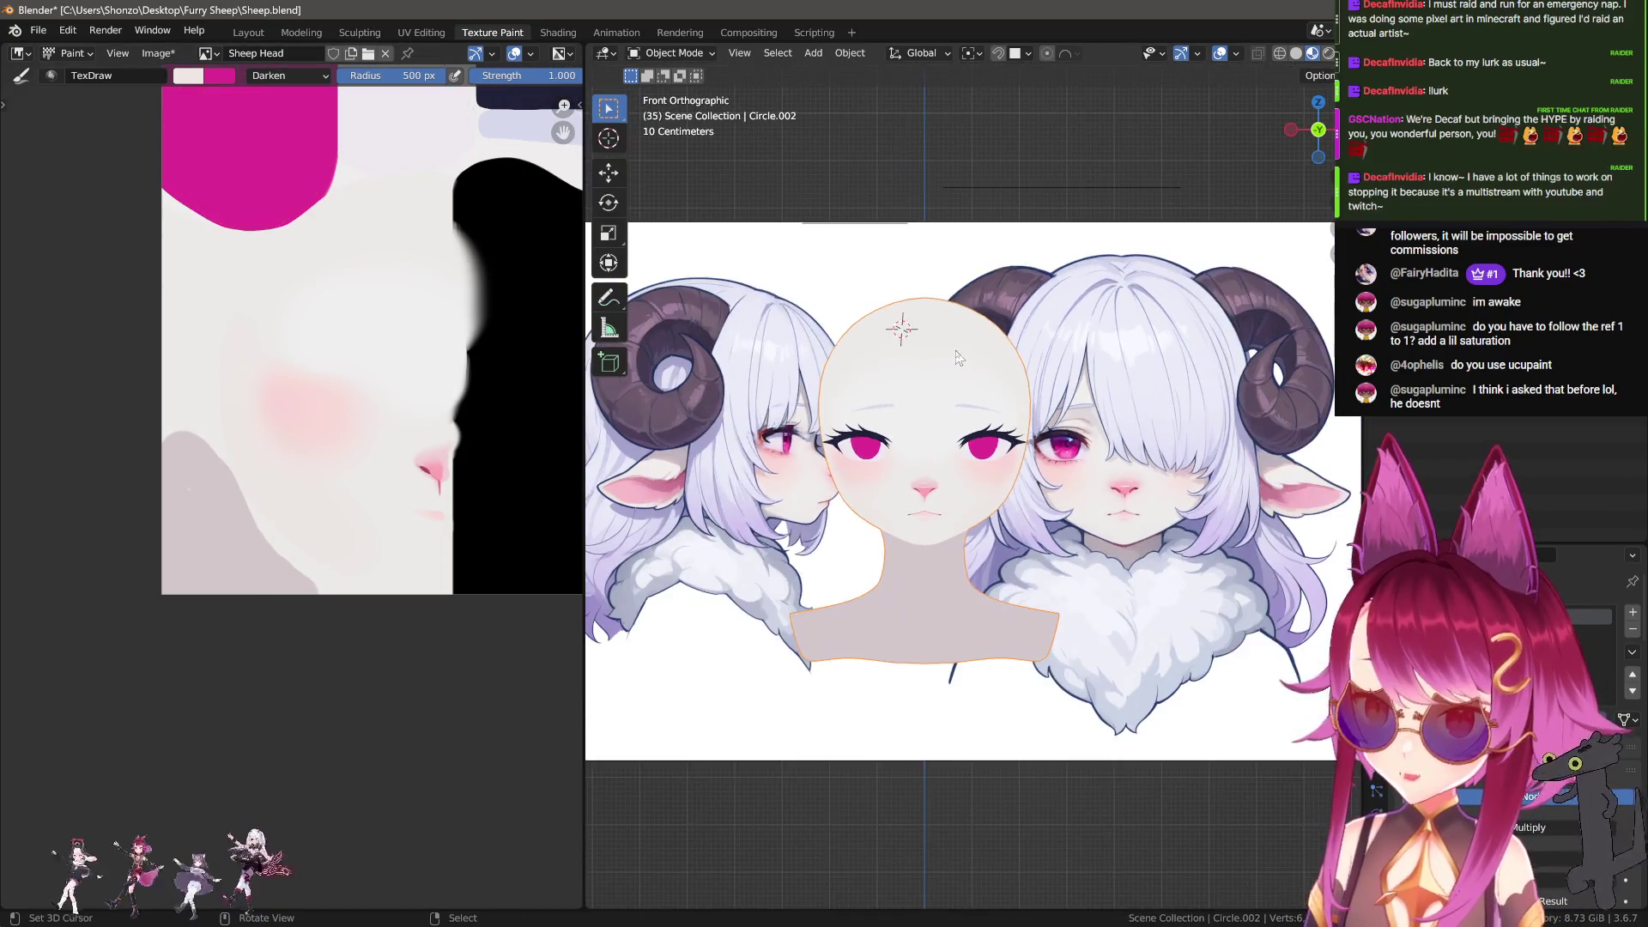
scroll(1151, 410, "up", 2)
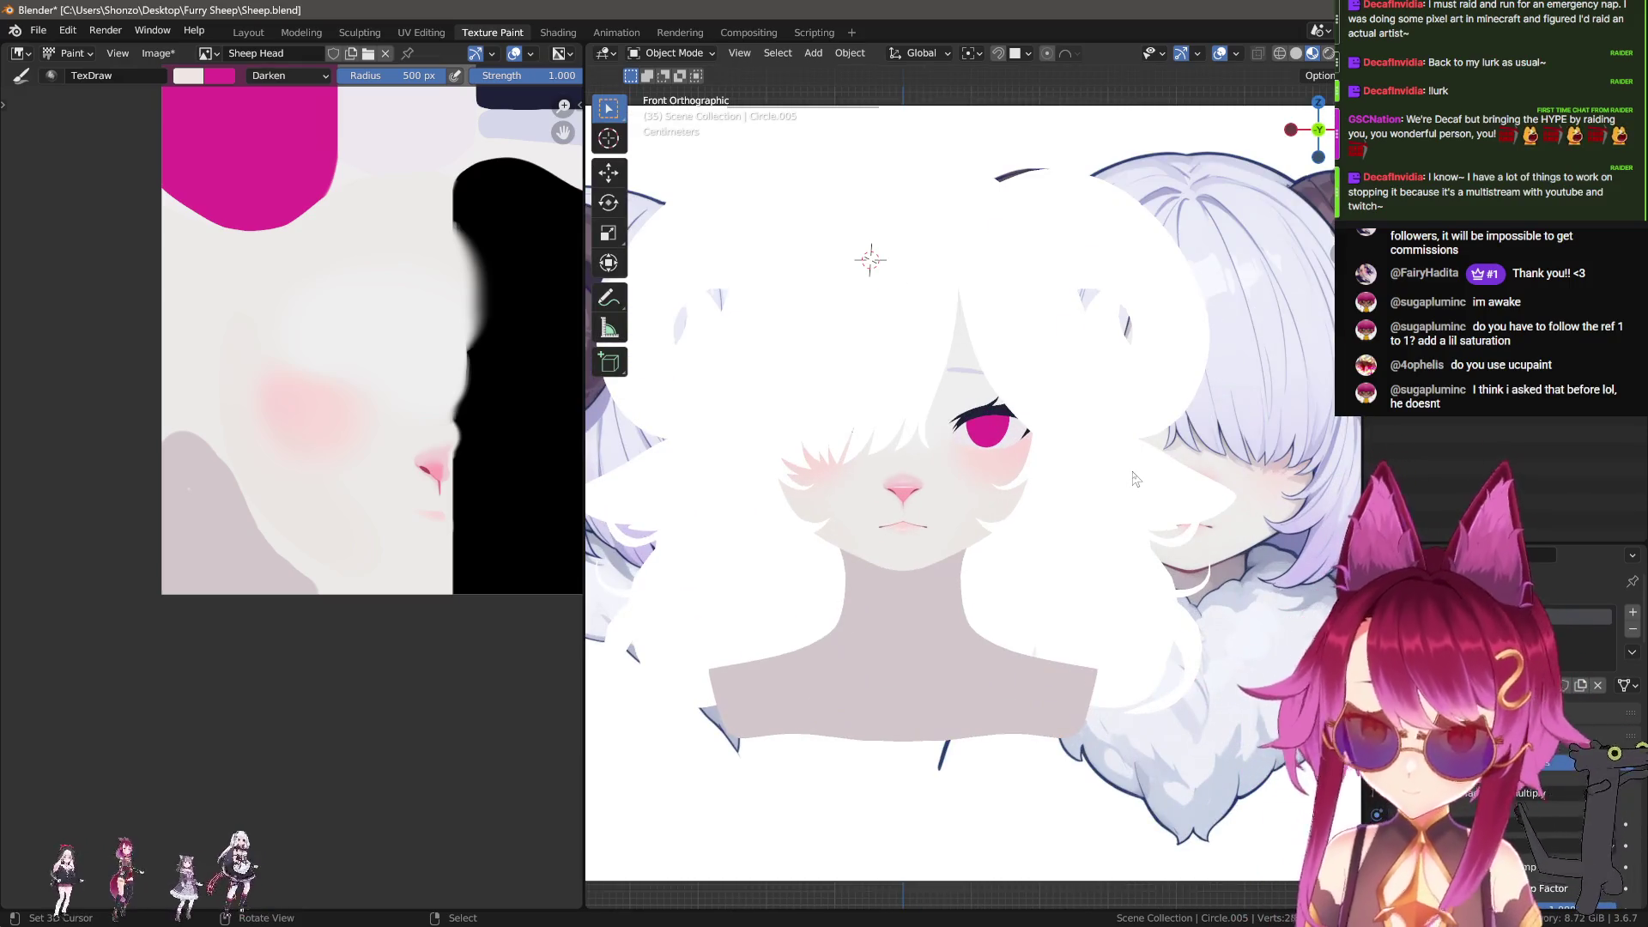
Step: Select the sheep's front hair mesh
mouse_move(1134, 478)
middle_mouse_down("ctrl")
mouse_move(1073, 454)
mouse_move(1013, 489)
mouse_move(955, 500)
mouse_move(955, 481)
mouse_move(831, 578)
mouse_move(953, 457)
mouse_move(963, 404)
mouse_move(988, 412)
mouse_move(945, 472)
mouse_move(1021, 395)
middle_mouse_up("ctrl")
scroll(967, 432, "down", 5)
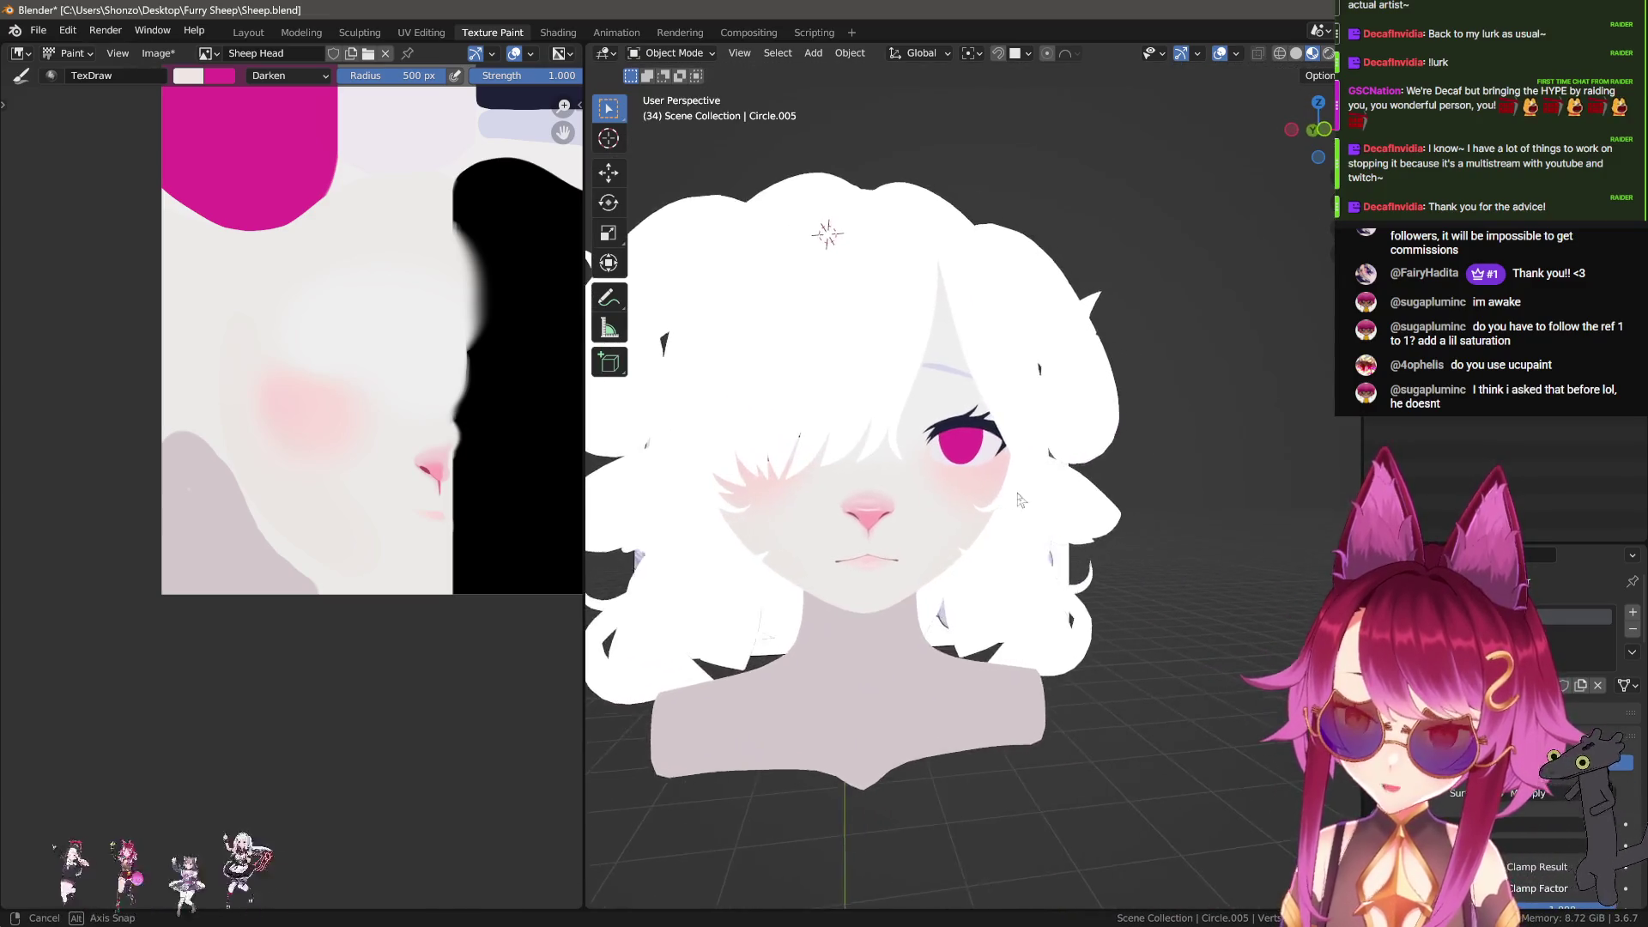
left_click(899, 345)
mouse_move(899, 345)
middle_mouse_down()
mouse_move(1027, 452)
mouse_move(1124, 392)
middle_mouse_up()
left_click(1072, 420)
Step: Put the hair into Texture Paint, sample the reference lavender, and set the brush to about 403 px
left_click(671, 54)
left_click(678, 158)
key("n")
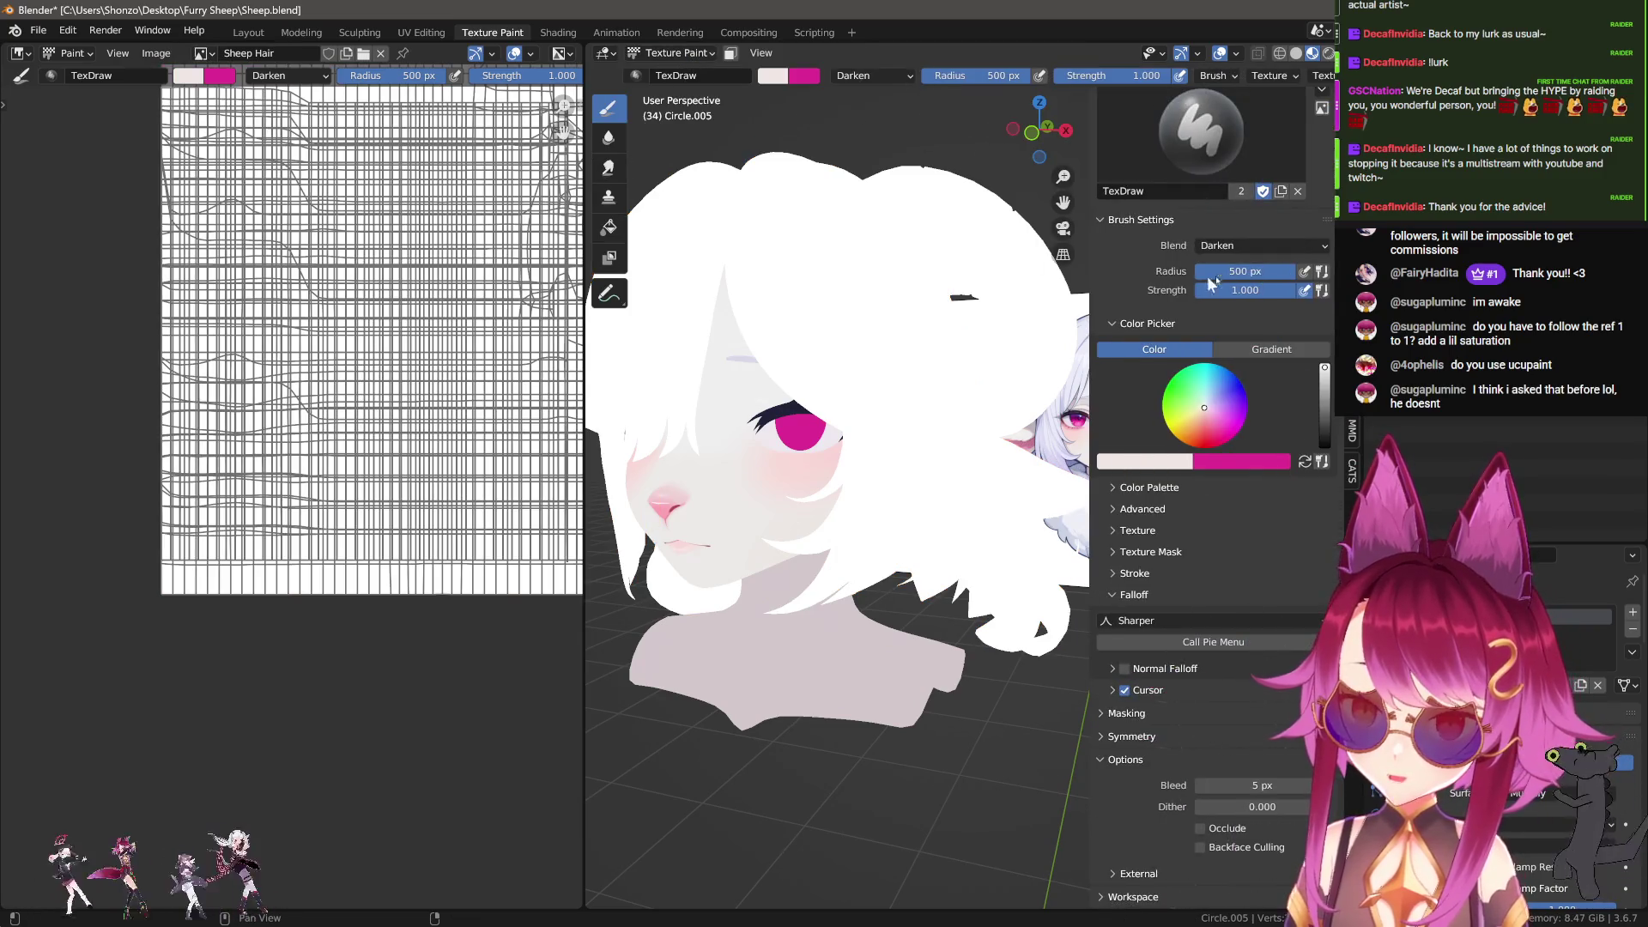
scroll(1204, 332, "up", 6)
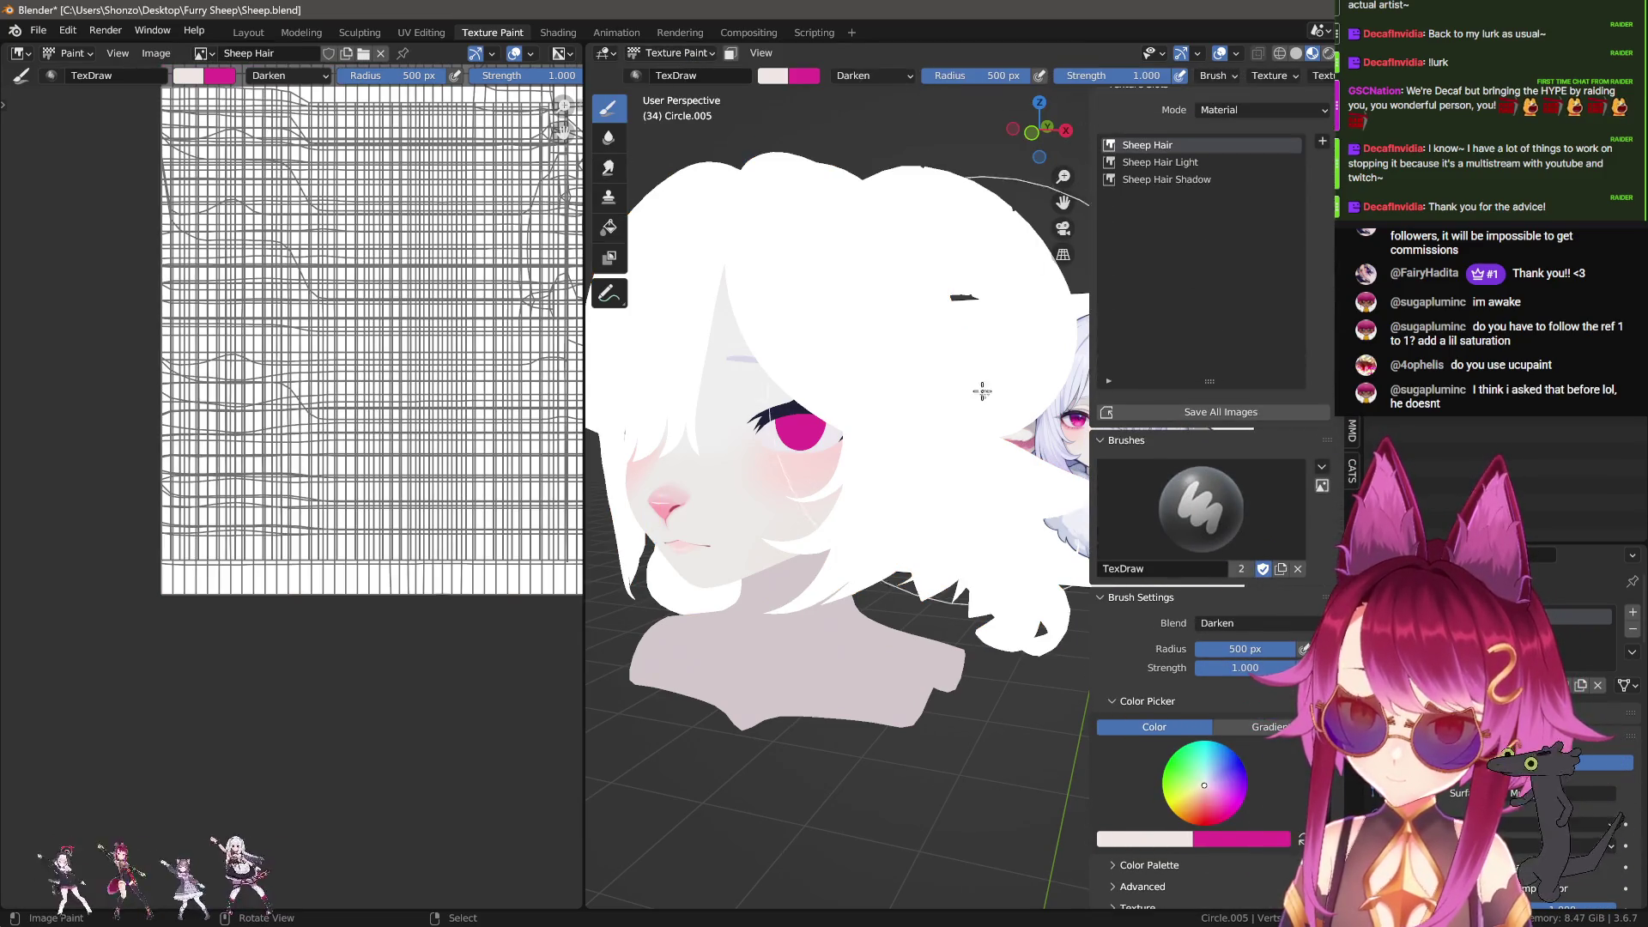
key("n")
key("s")
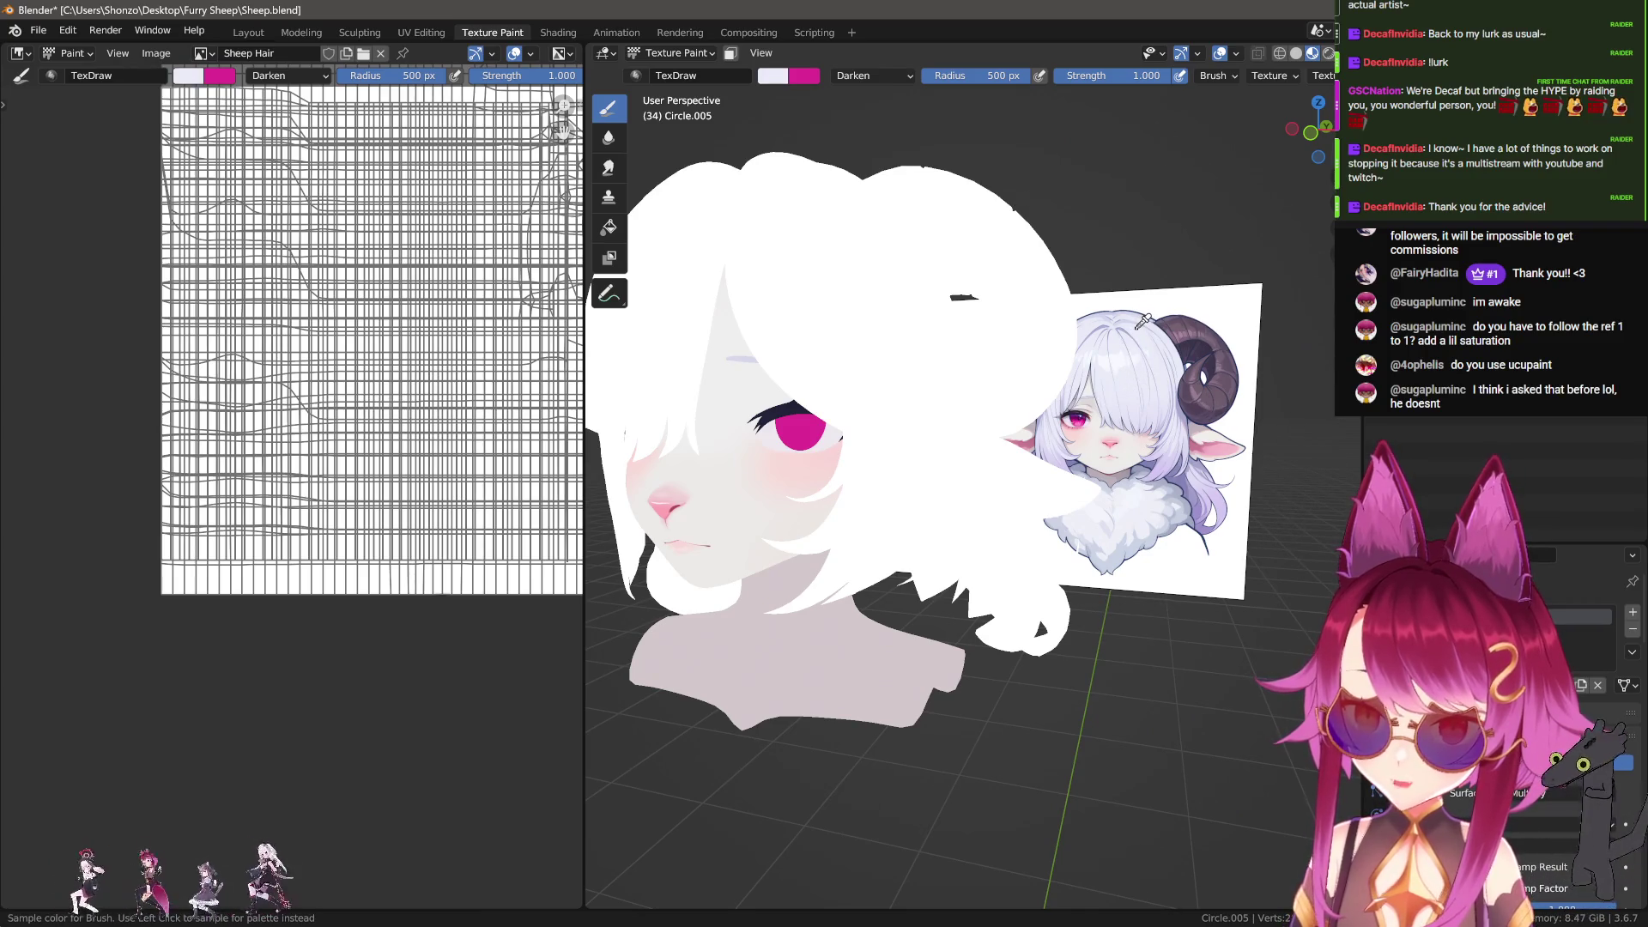
key("f")
left_click(1003, 366)
middle_click_drag(206, 562, 224, 519)
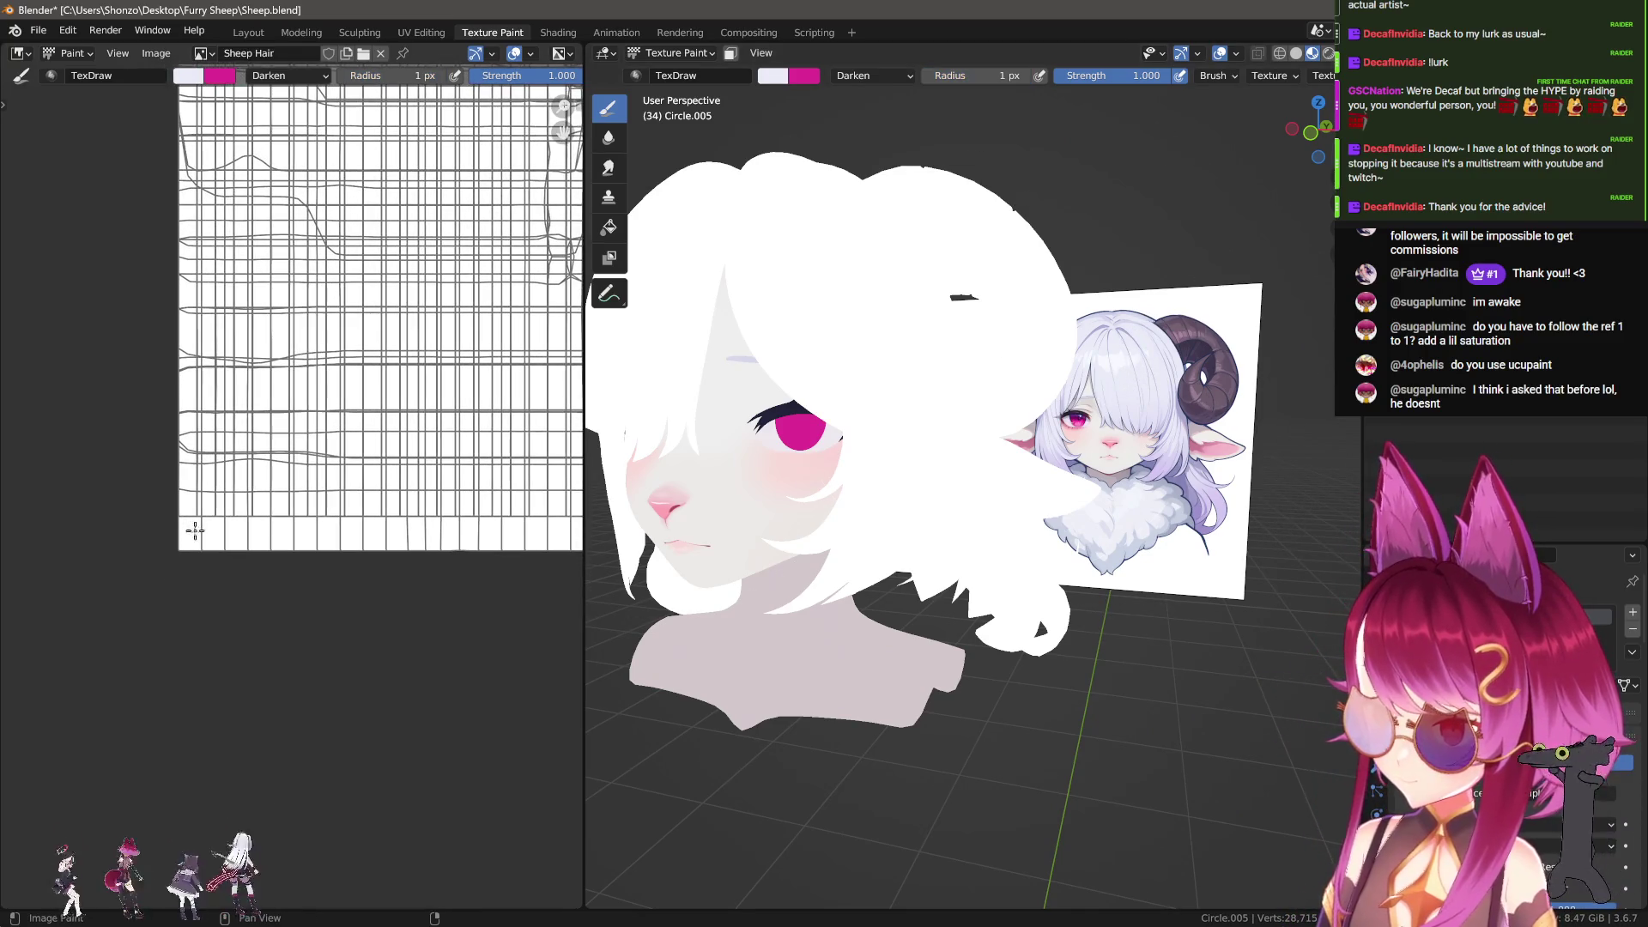
key("f")
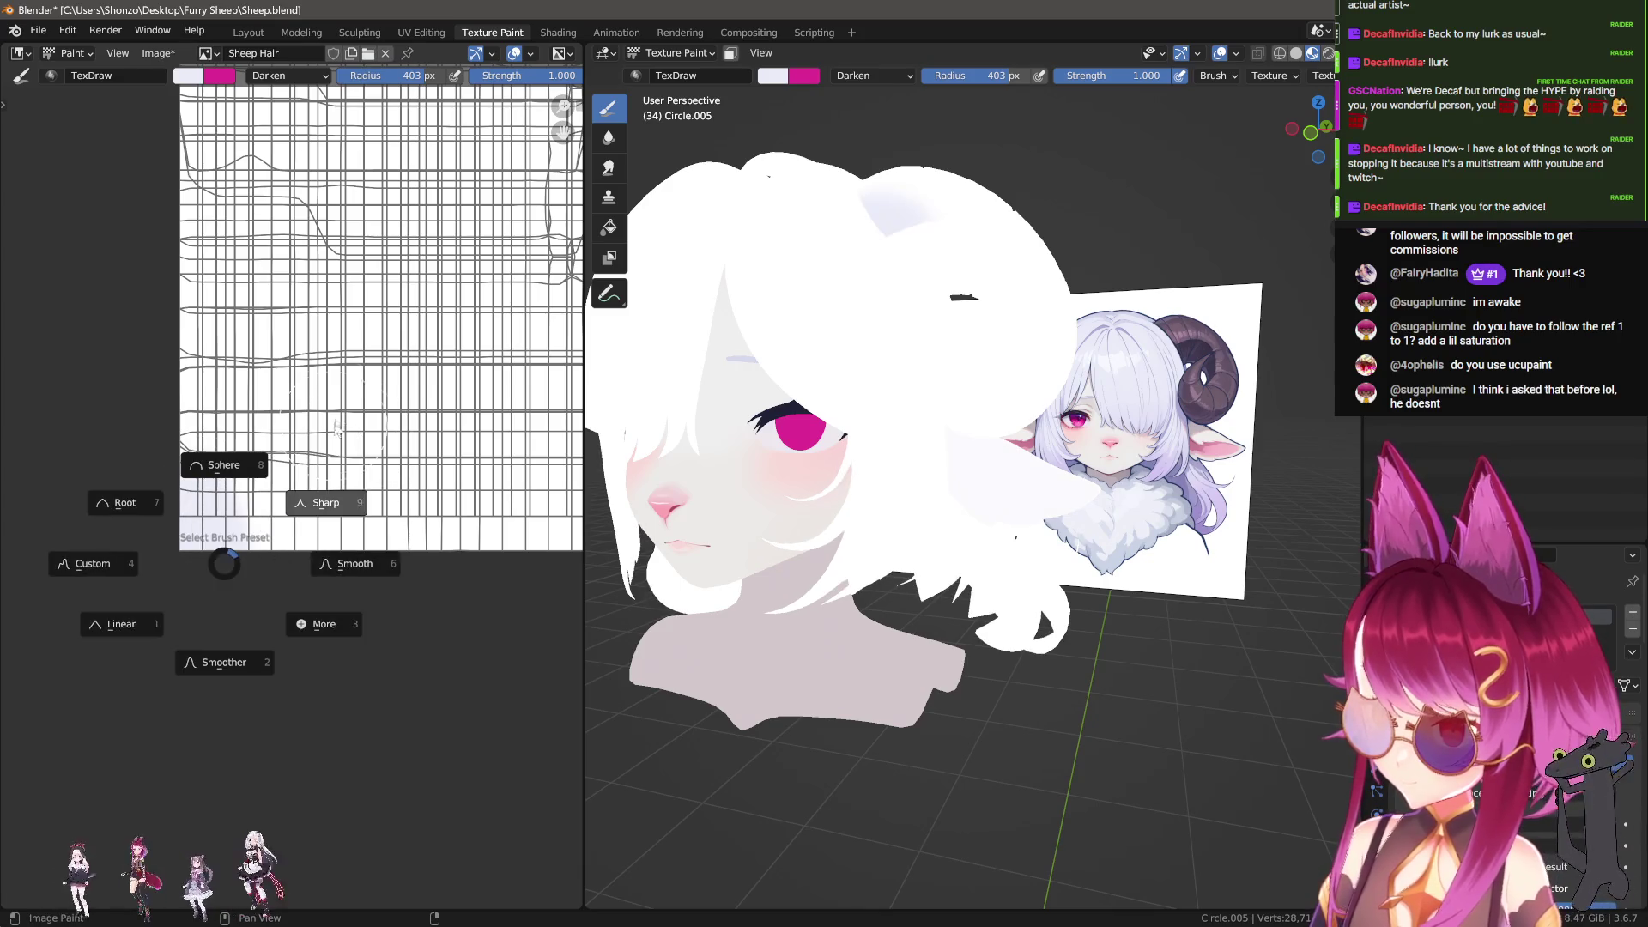
left_click(267, 518)
key("Home")
Step: Paint the Sheep Hair texture lavender, edges first and then a full fill
mouse_move(375, 516)
left_mouse_down()
mouse_move(514, 513)
mouse_move(502, 343)
mouse_move(437, 253)
mouse_move(242, 275)
mouse_move(268, 494)
left_mouse_up()
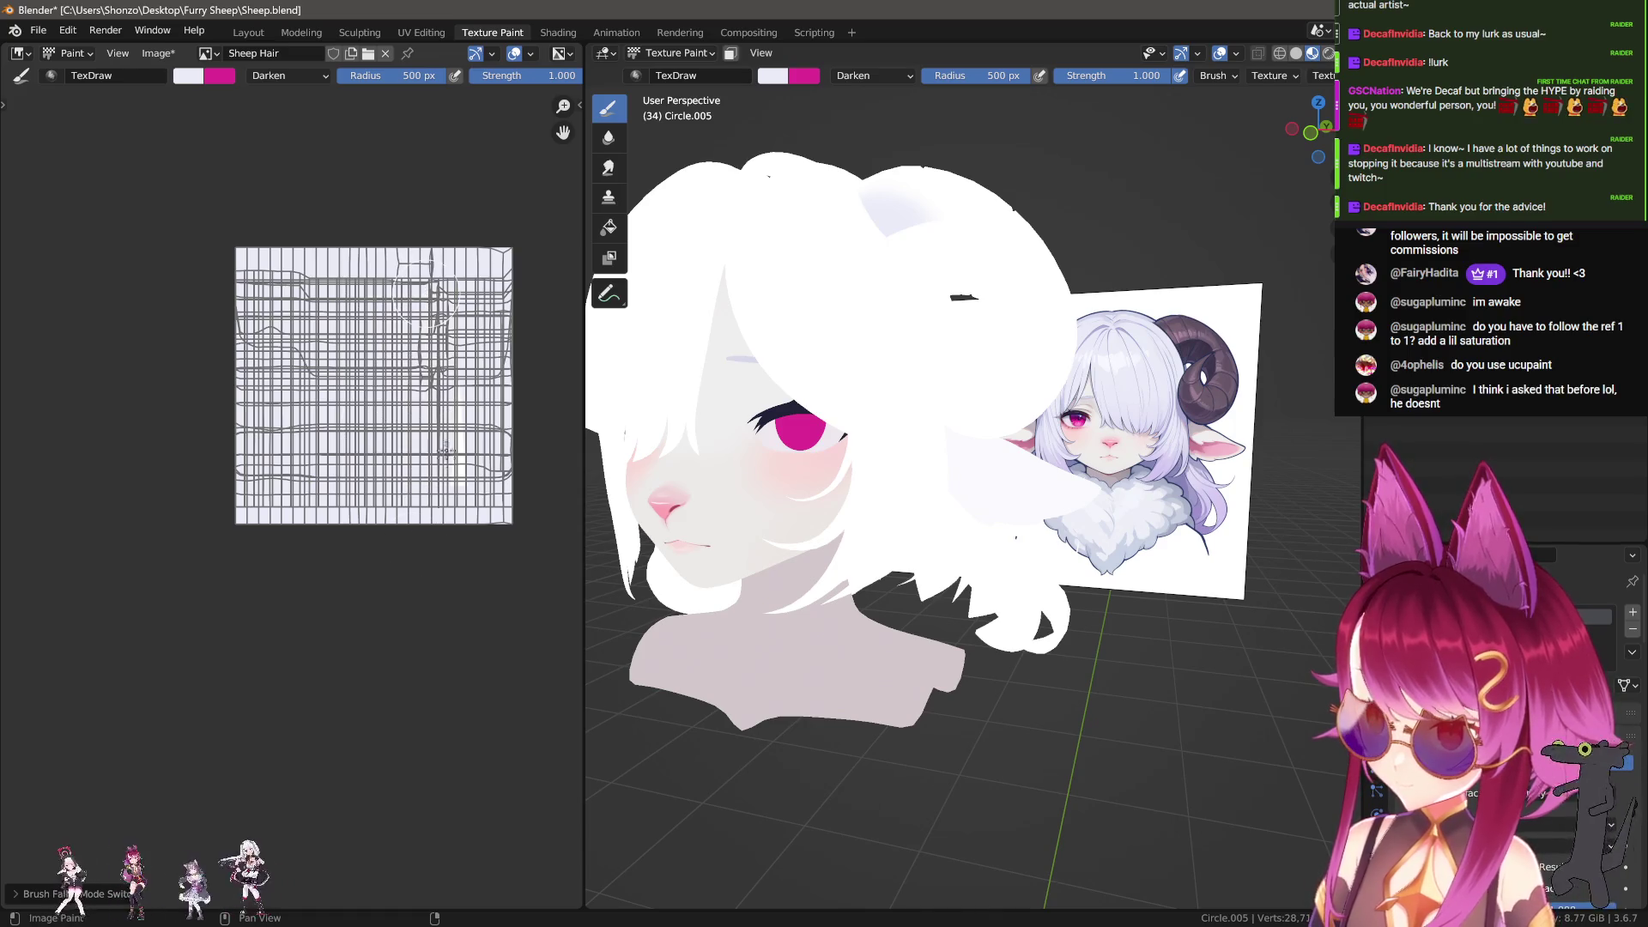
mouse_move(945, 480)
middle_mouse_down()
mouse_move(1108, 481)
mouse_move(883, 533)
mouse_move(905, 583)
mouse_move(1024, 566)
middle_mouse_up()
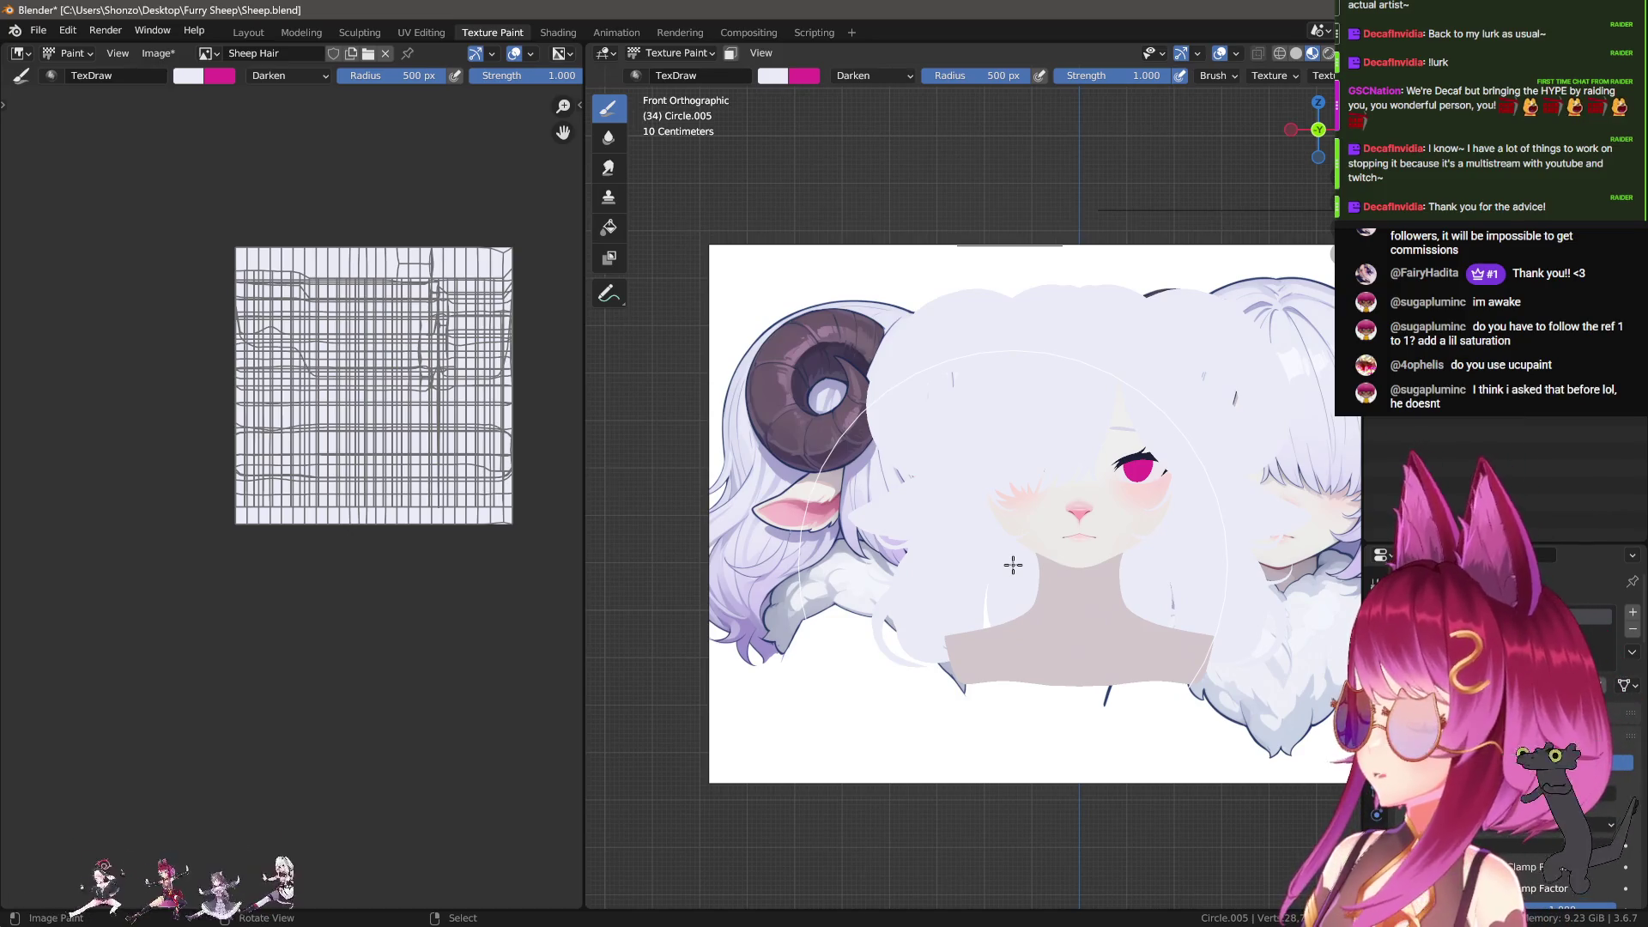
scroll(961, 601, "up", 5)
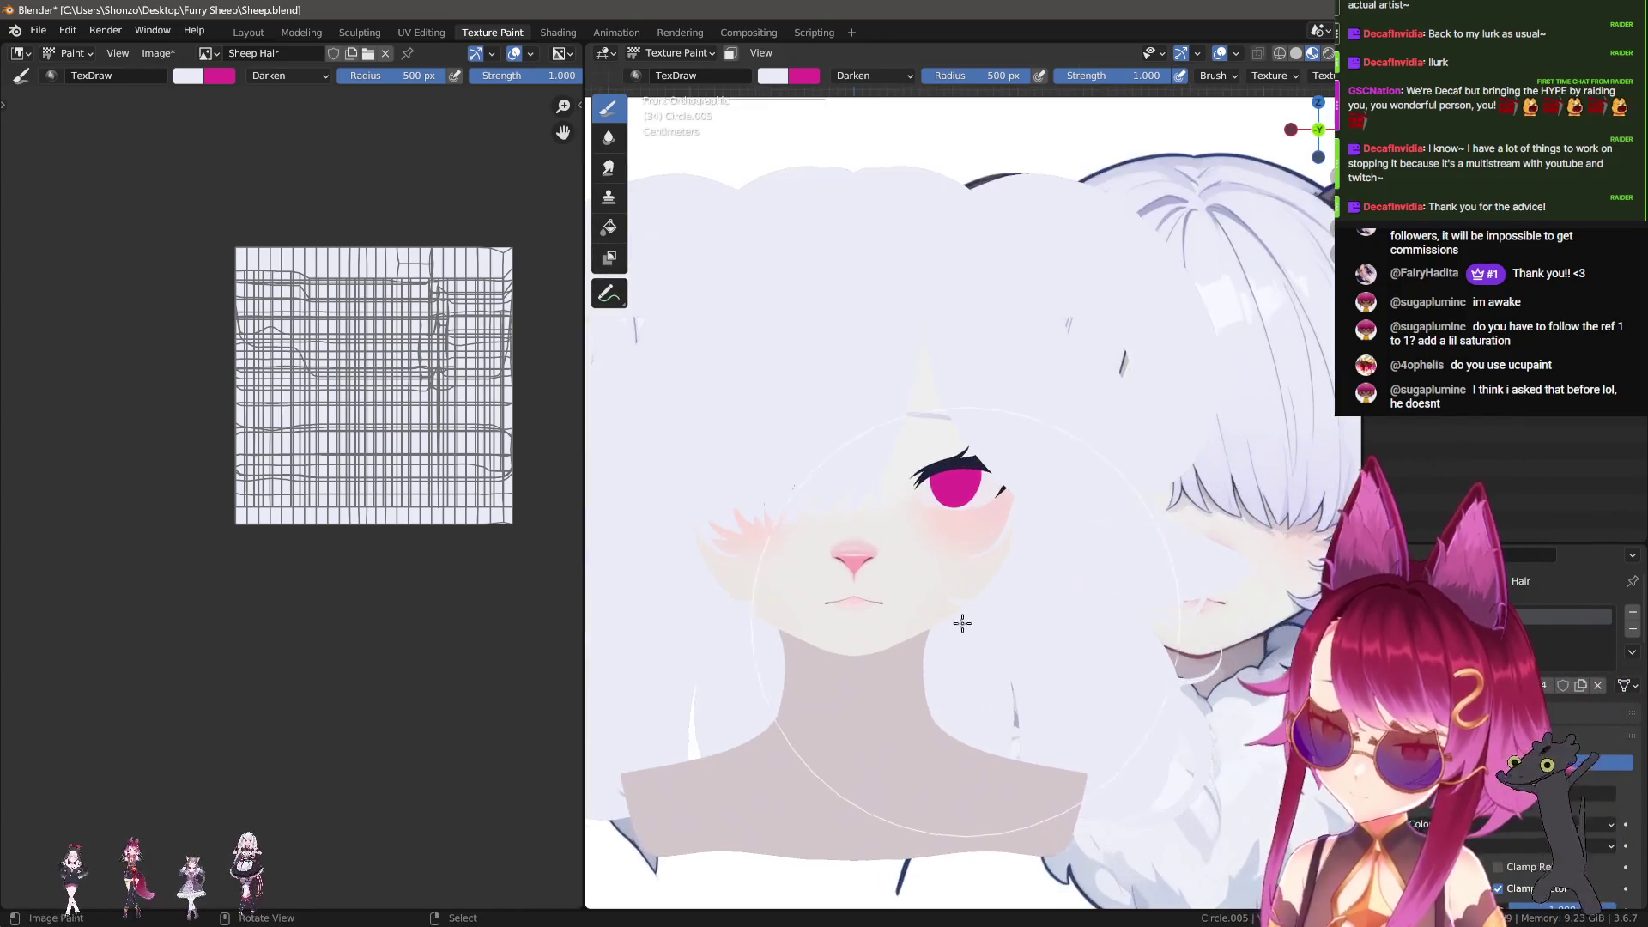
middle_click_drag(960, 635, 948, 593, "shift")
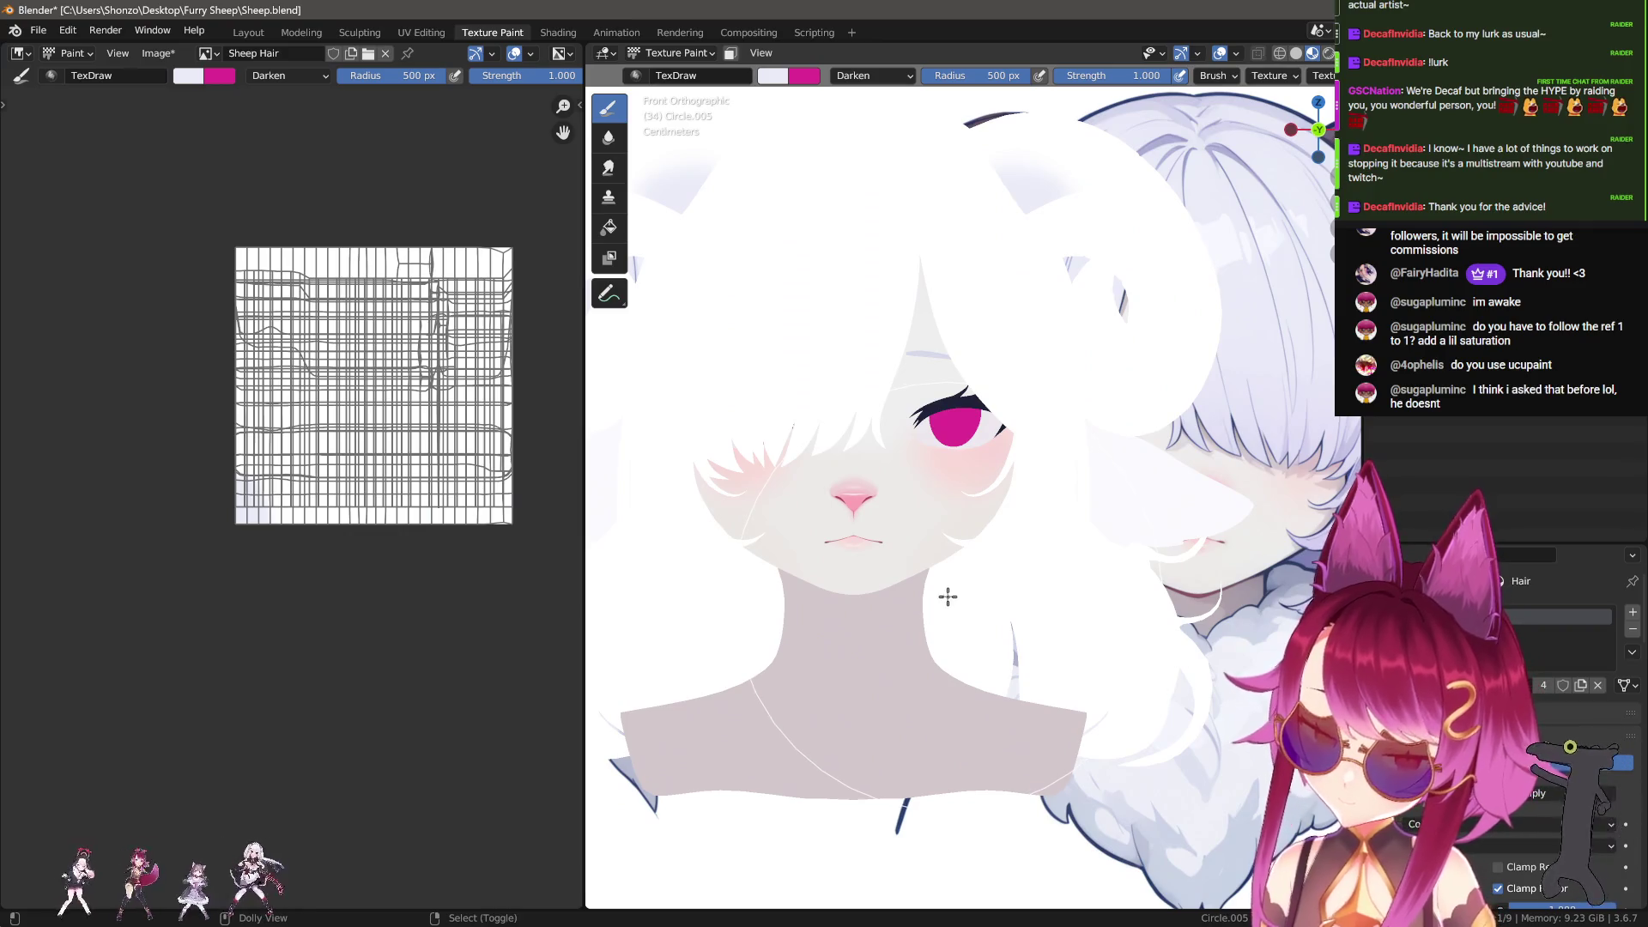
left_click(947, 597)
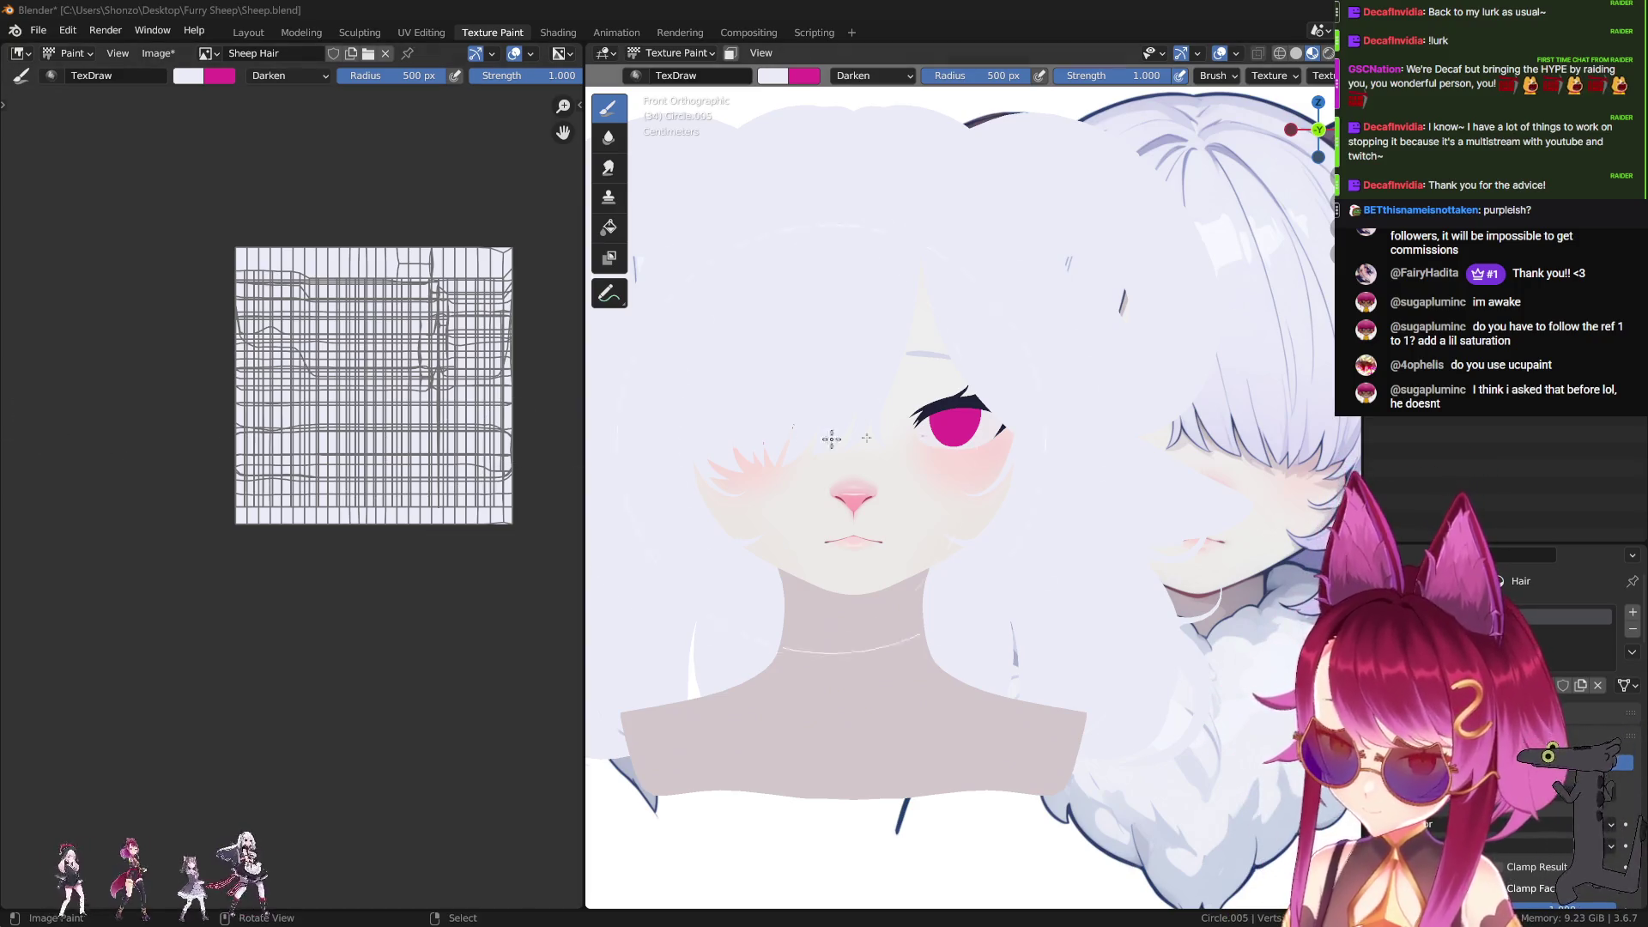
scroll(763, 440, "down", 5)
scroll(868, 491, "up", 4)
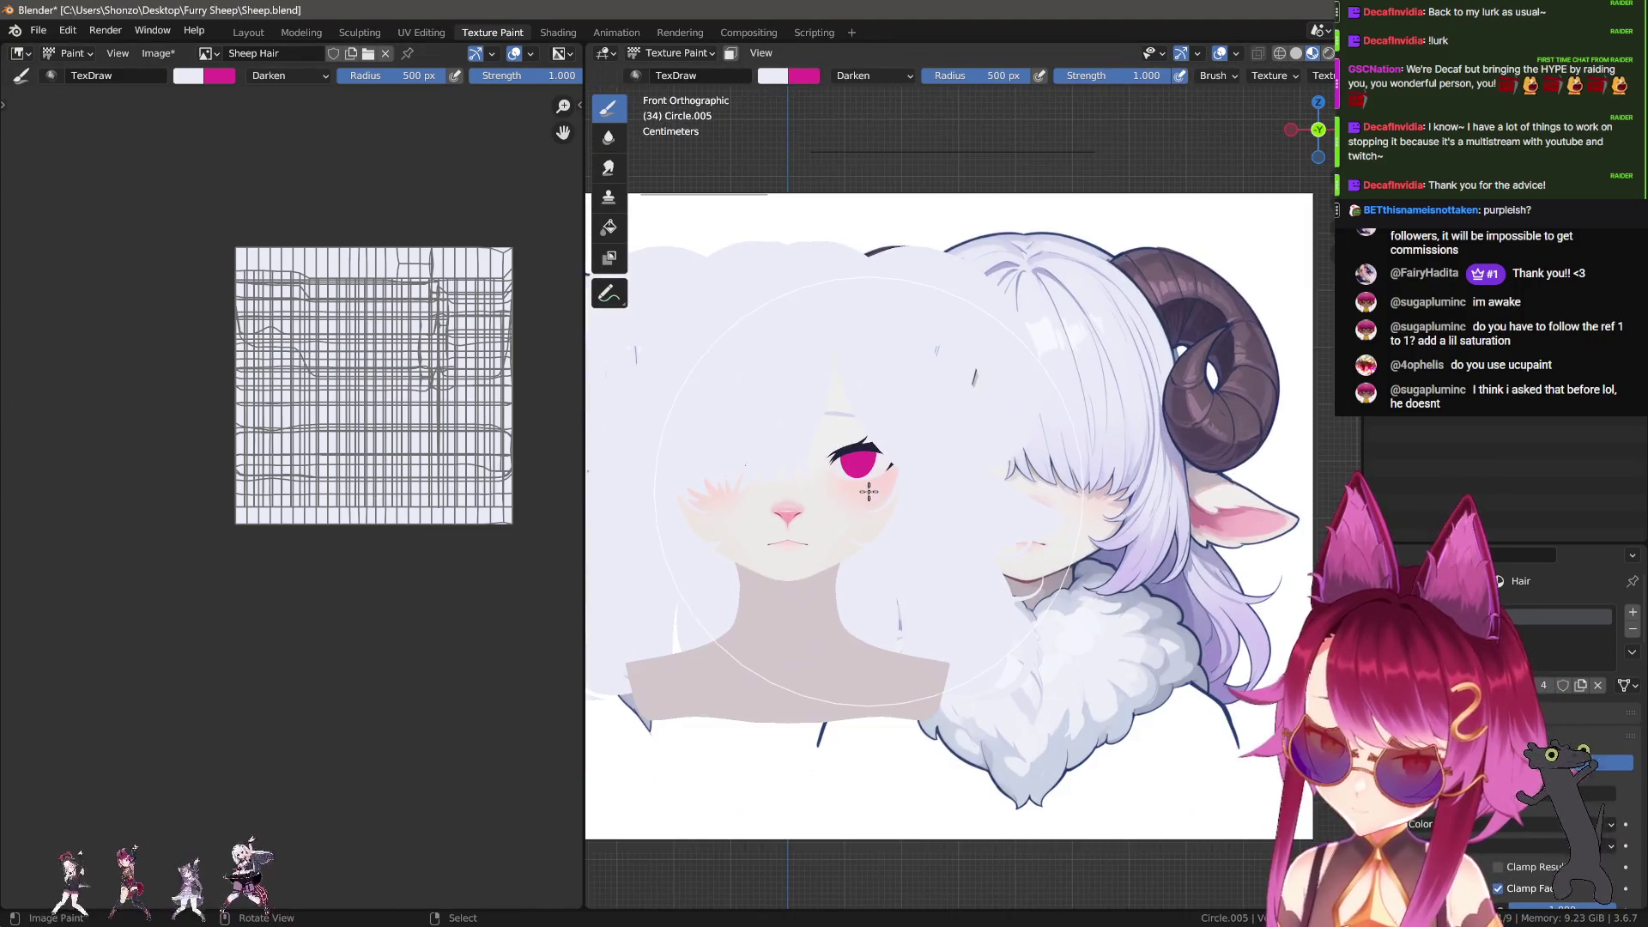
mouse_move(854, 491)
middle_mouse_down()
mouse_move(850, 545)
mouse_move(770, 515)
mouse_move(705, 136)
middle_mouse_up()
left_click(668, 56)
Step: Return to Object Mode, select the head, and snap the Texture Paint workspace to front view
left_click(678, 73)
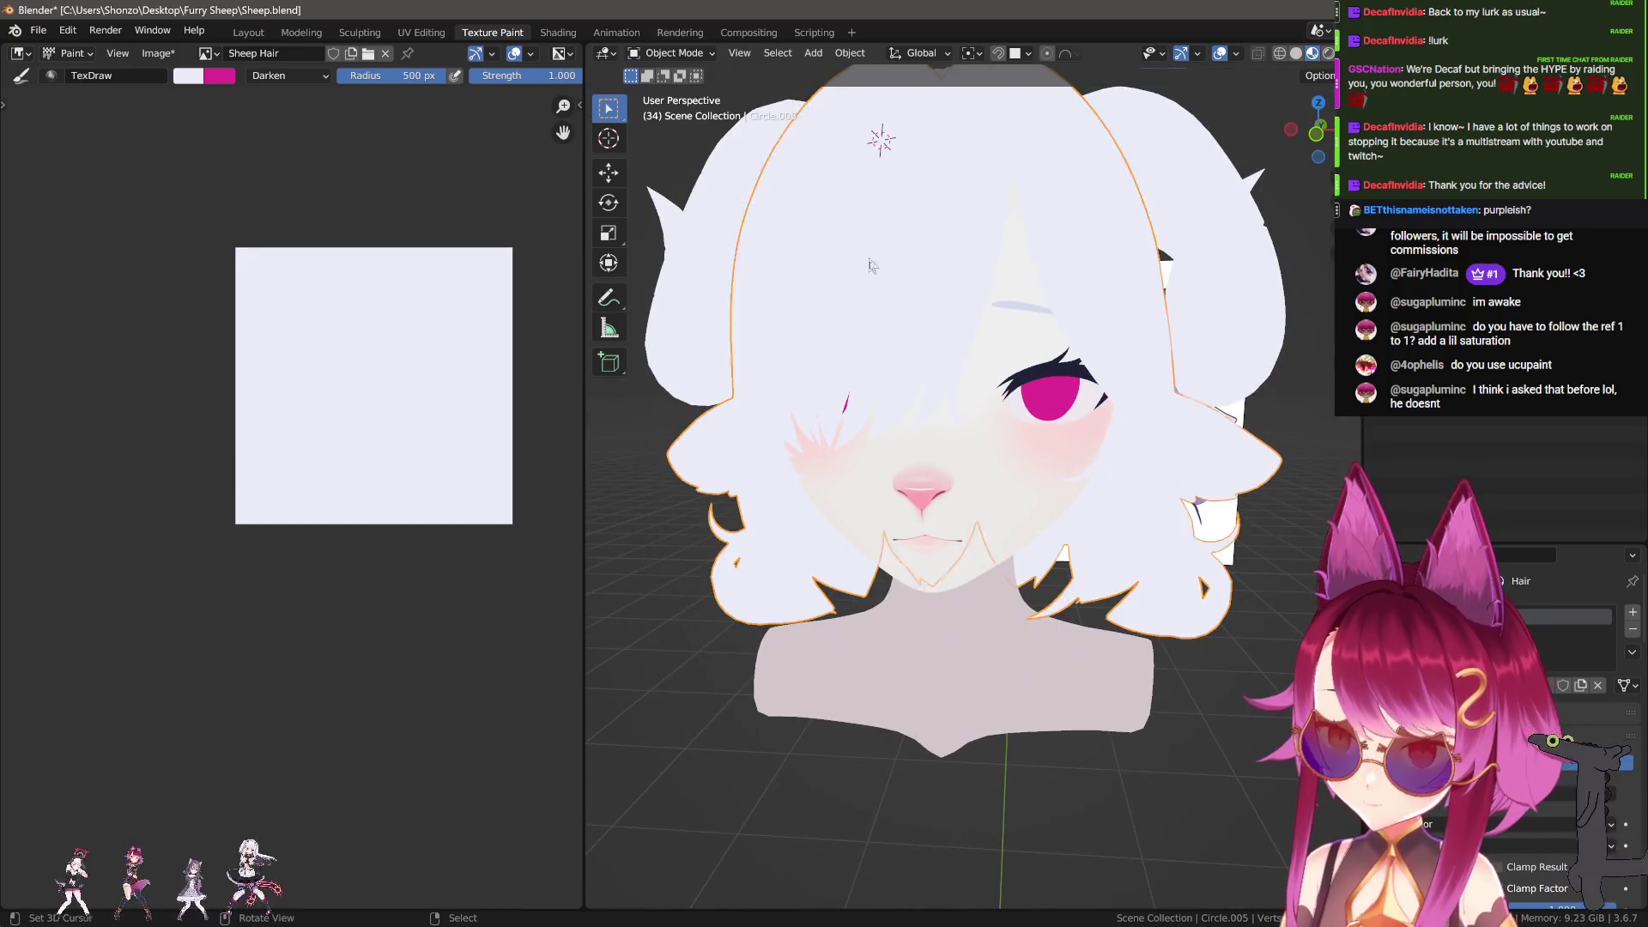
left_click(720, 309)
key("ctrl+z")
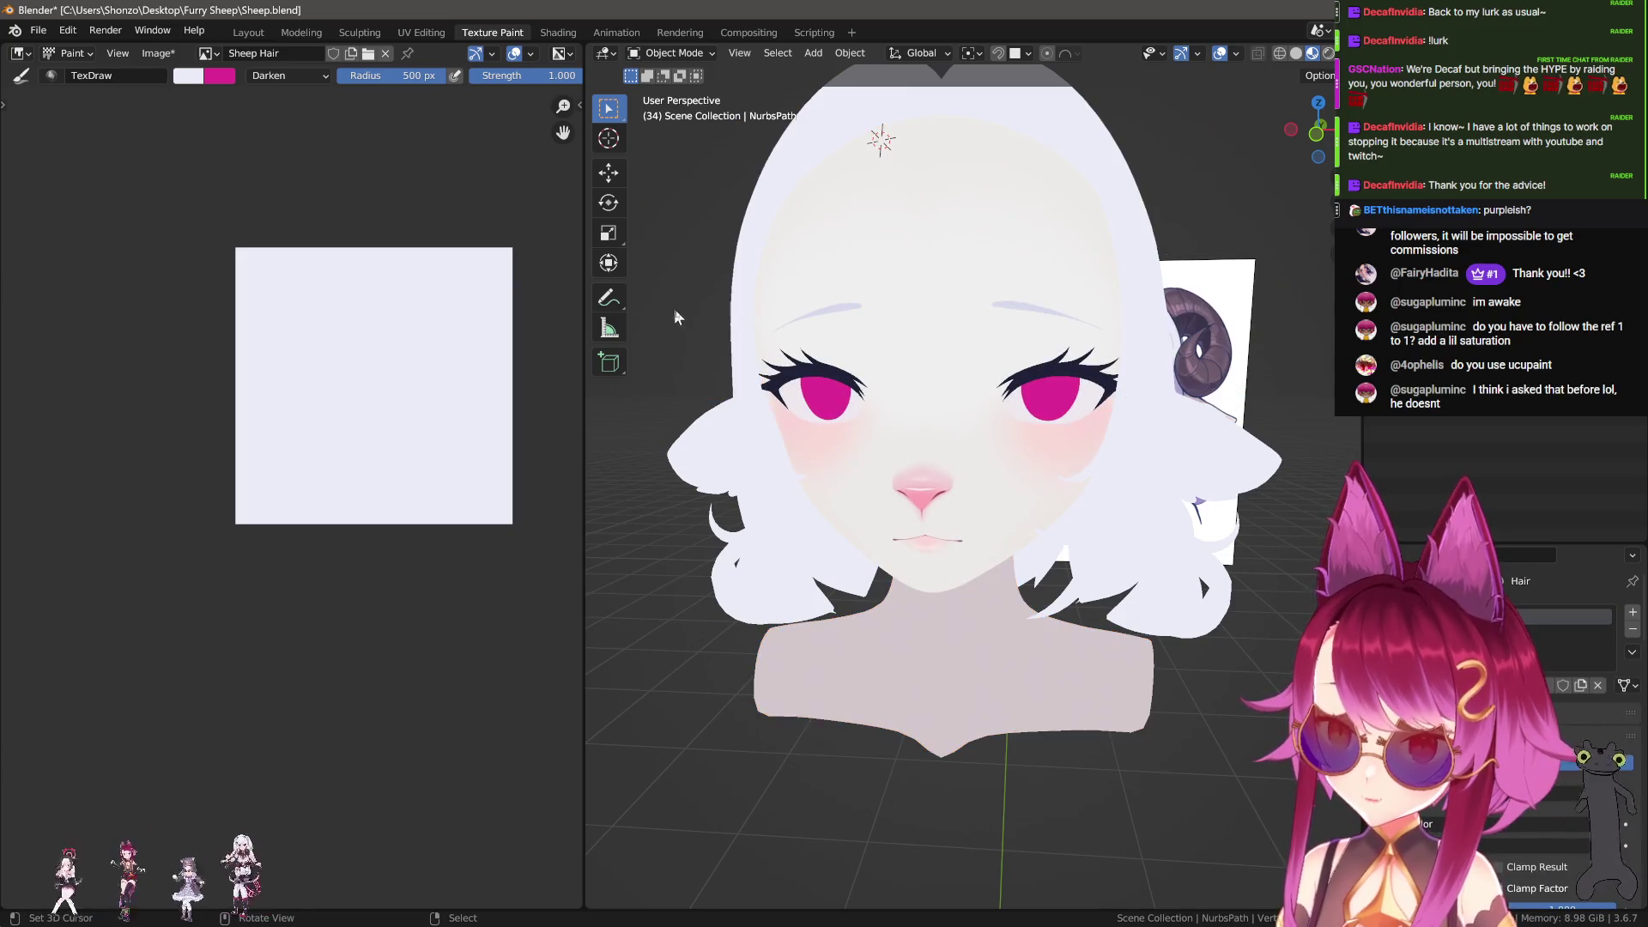
key("ctrl+z")
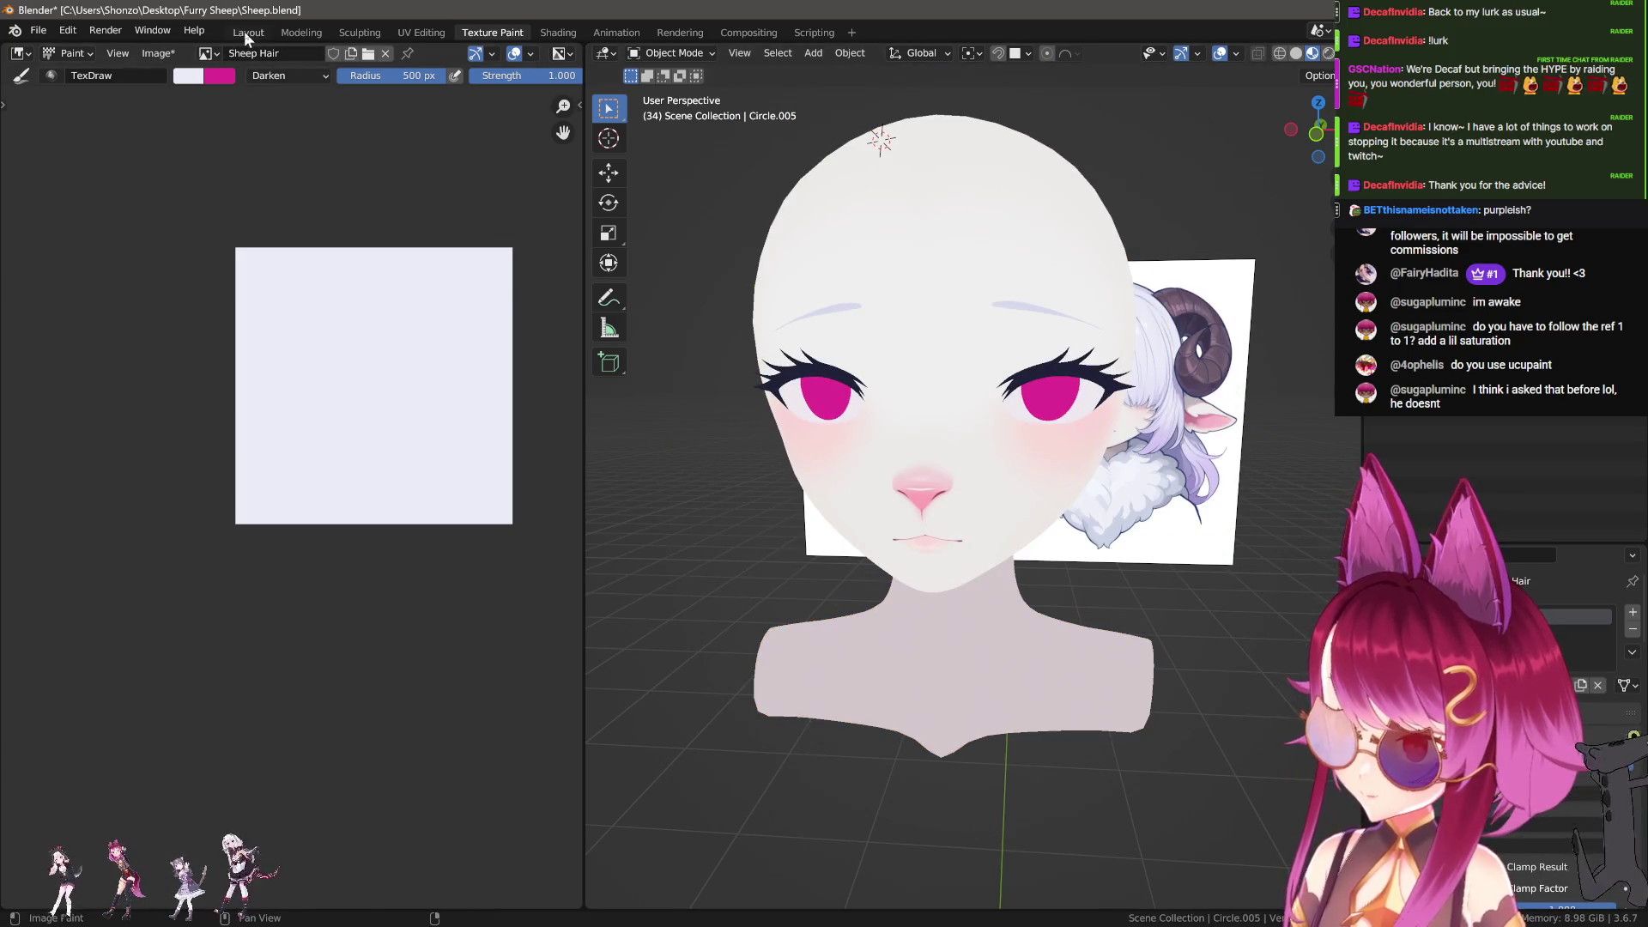
left_click(244, 31)
mouse_move(600, 343)
middle_mouse_down()
mouse_move(527, 383)
mouse_move(935, 398)
mouse_move(792, 418)
mouse_move(1018, 421)
mouse_move(1000, 421)
middle_mouse_up()
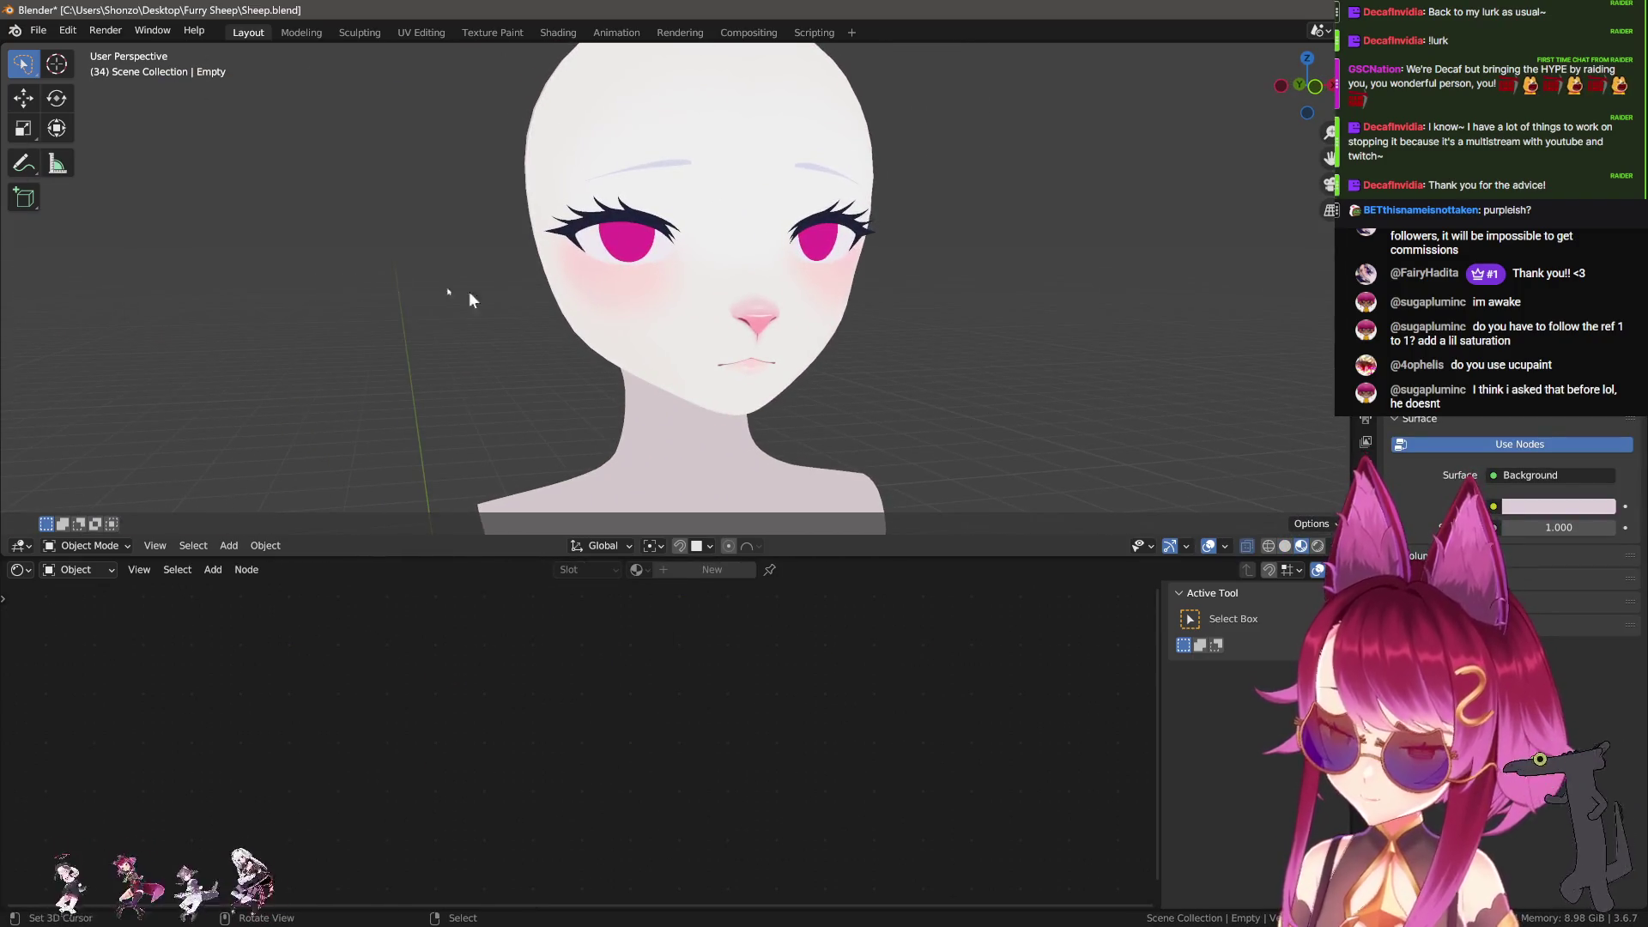
left_click(487, 32)
key("KP_1")
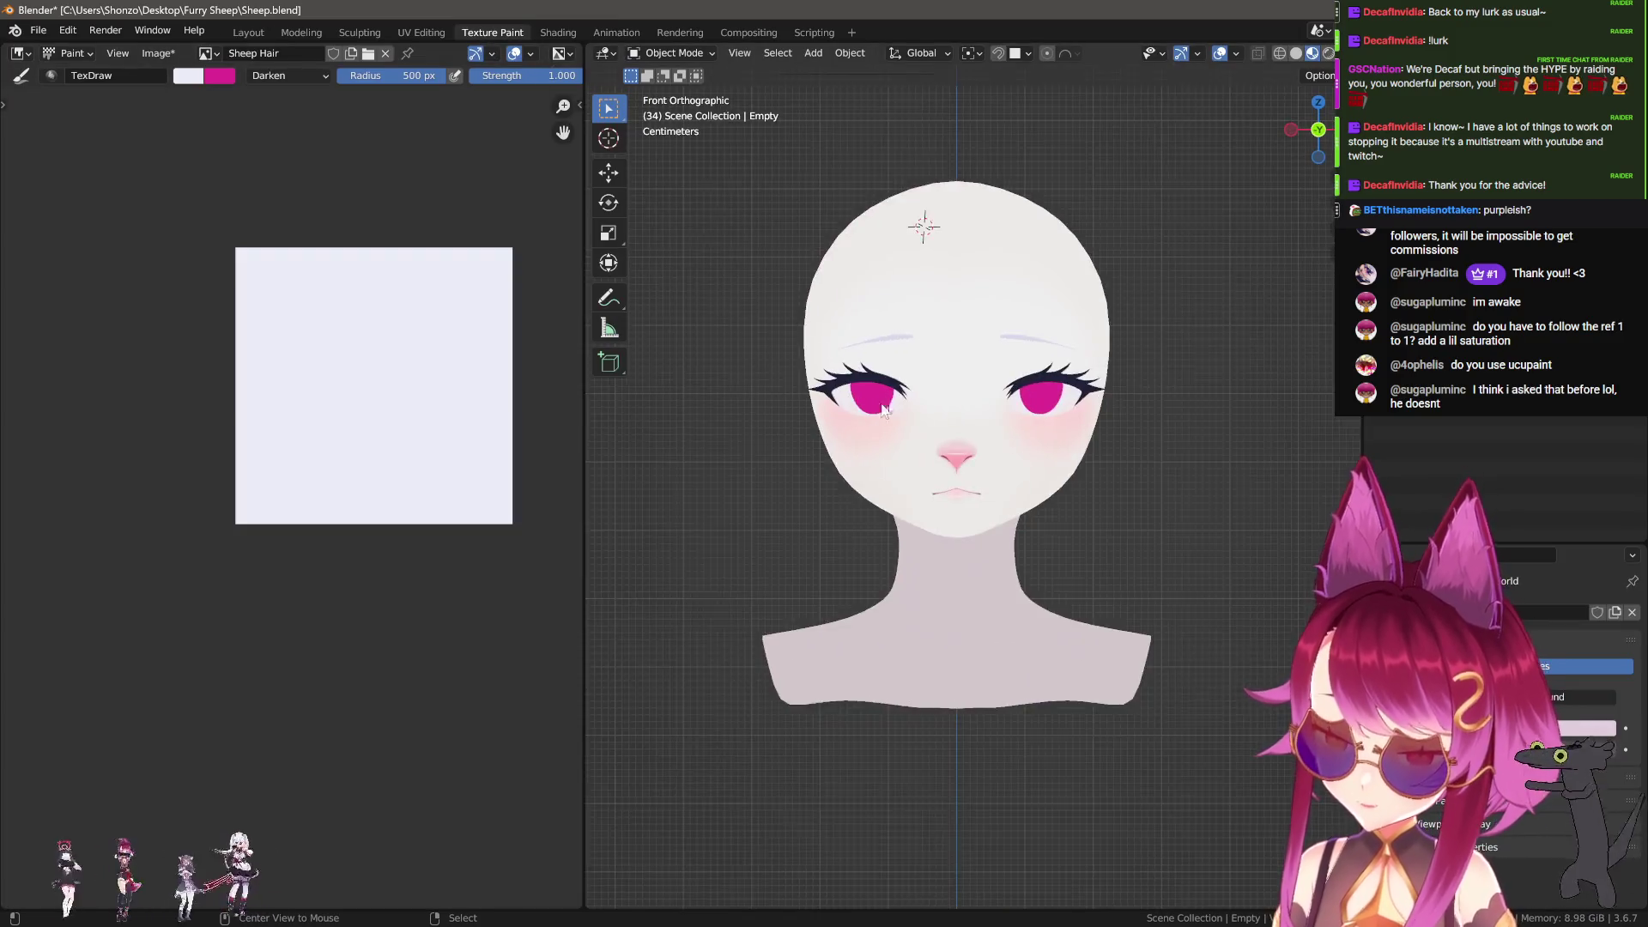
scroll(842, 354, "up", 3)
Step: Hide the front hair and hair path objects, then put the head mesh into Texture Paint
key("alt+h")
scroll(1088, 598, "up", 2)
left_click(1089, 598)
key("h")
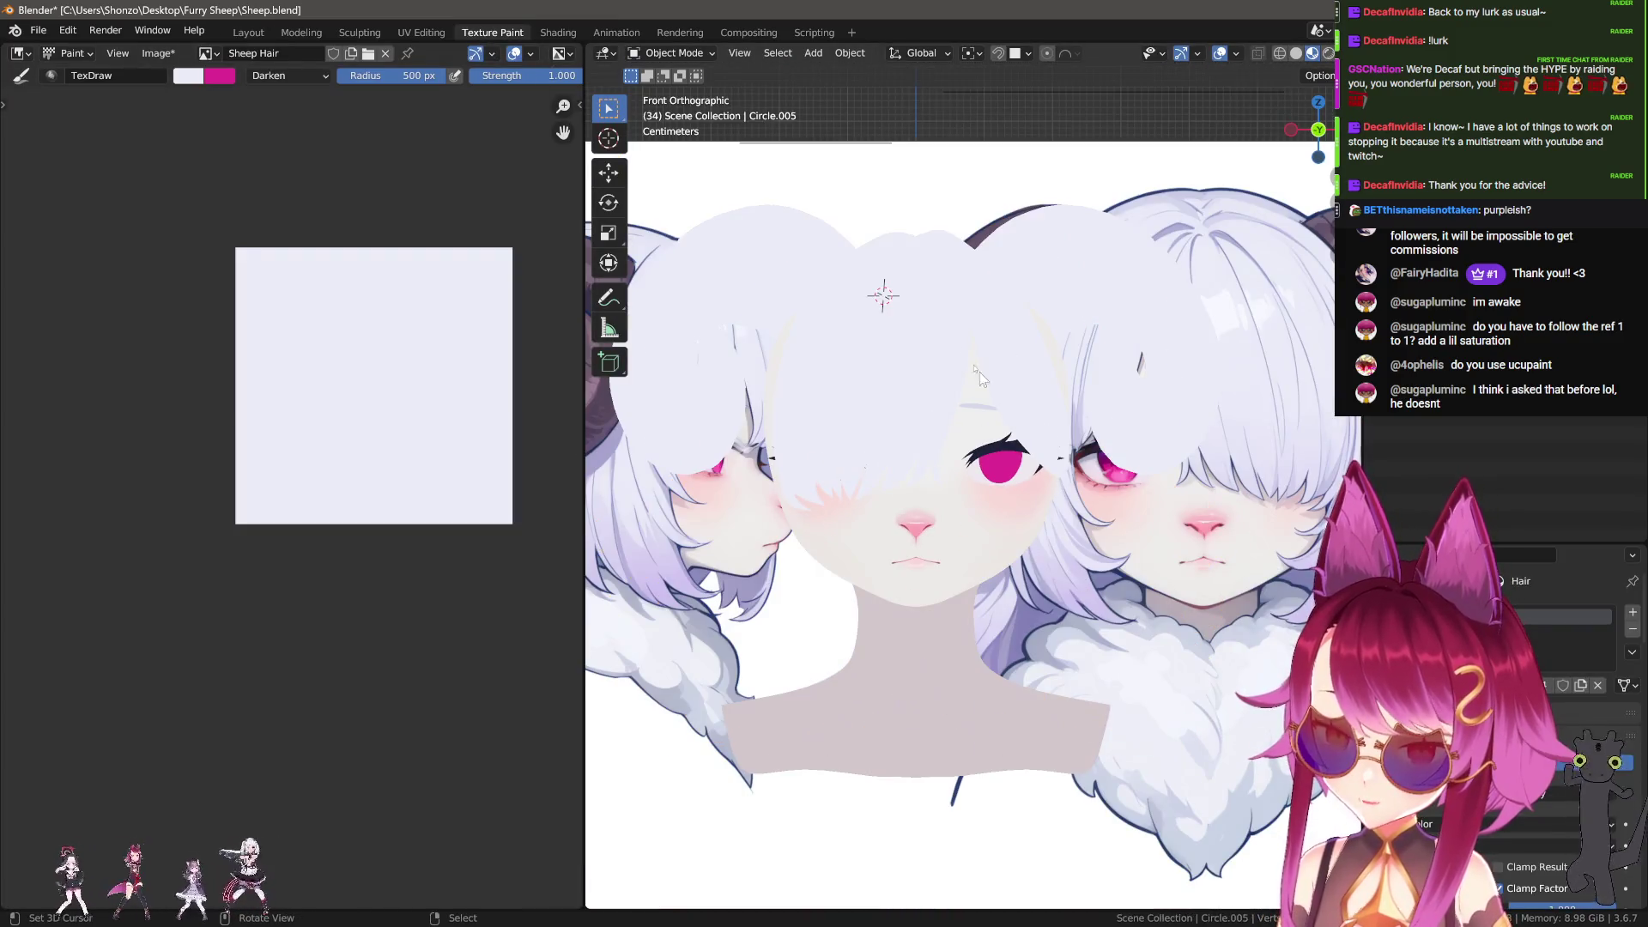
key("h")
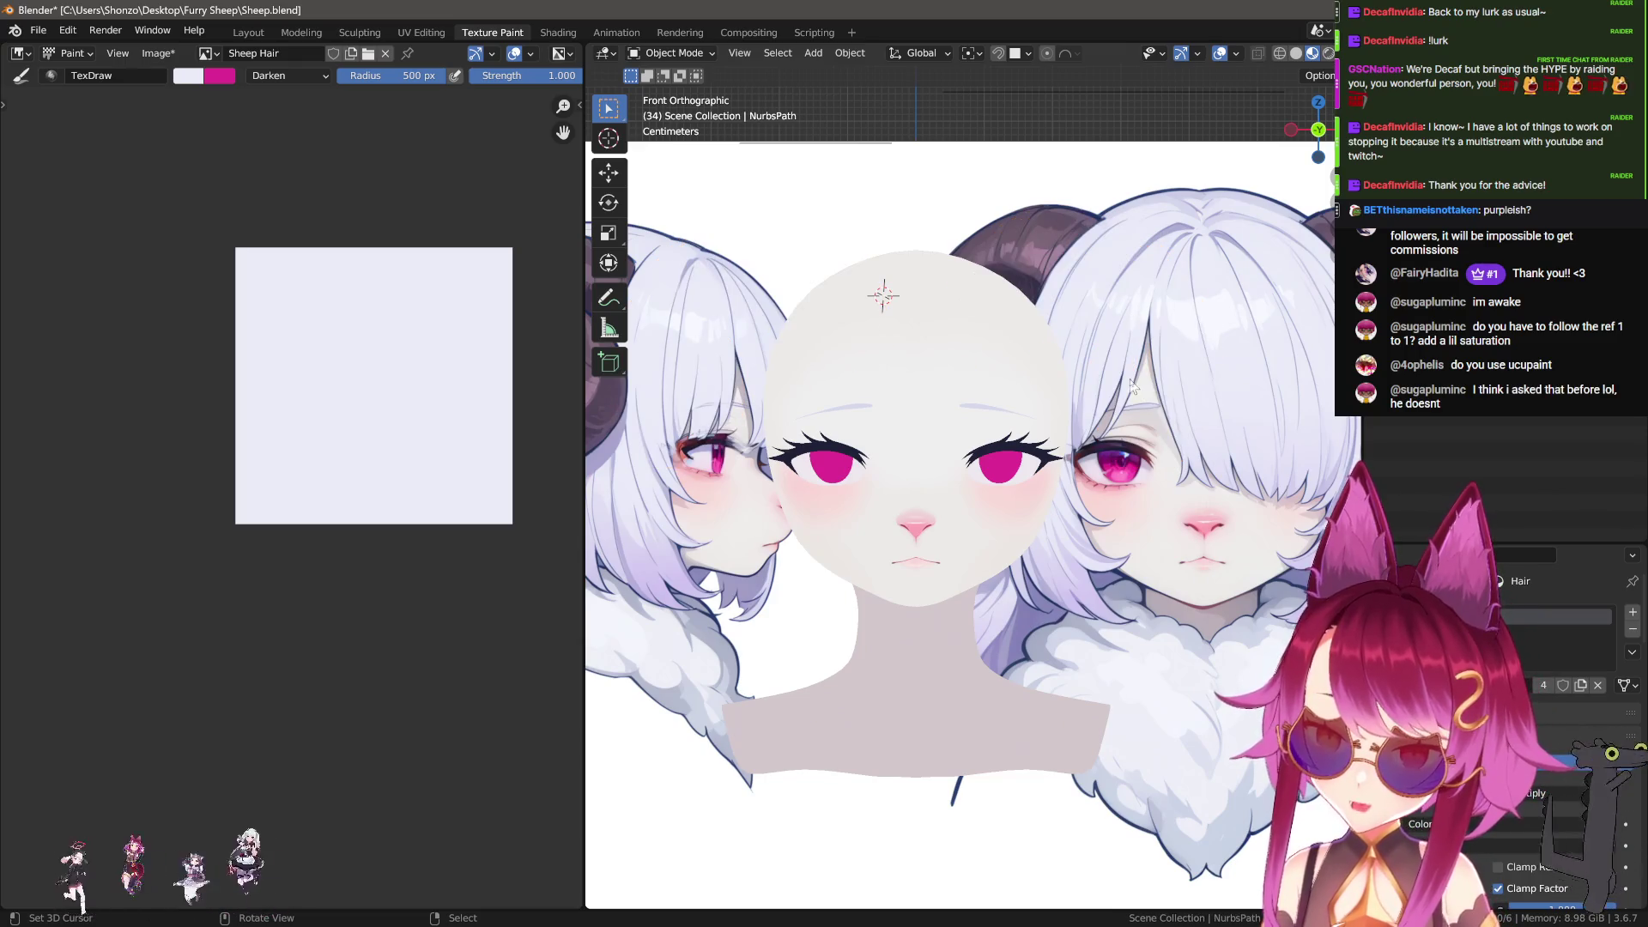
scroll(1132, 384, "up", 2)
left_click(818, 454)
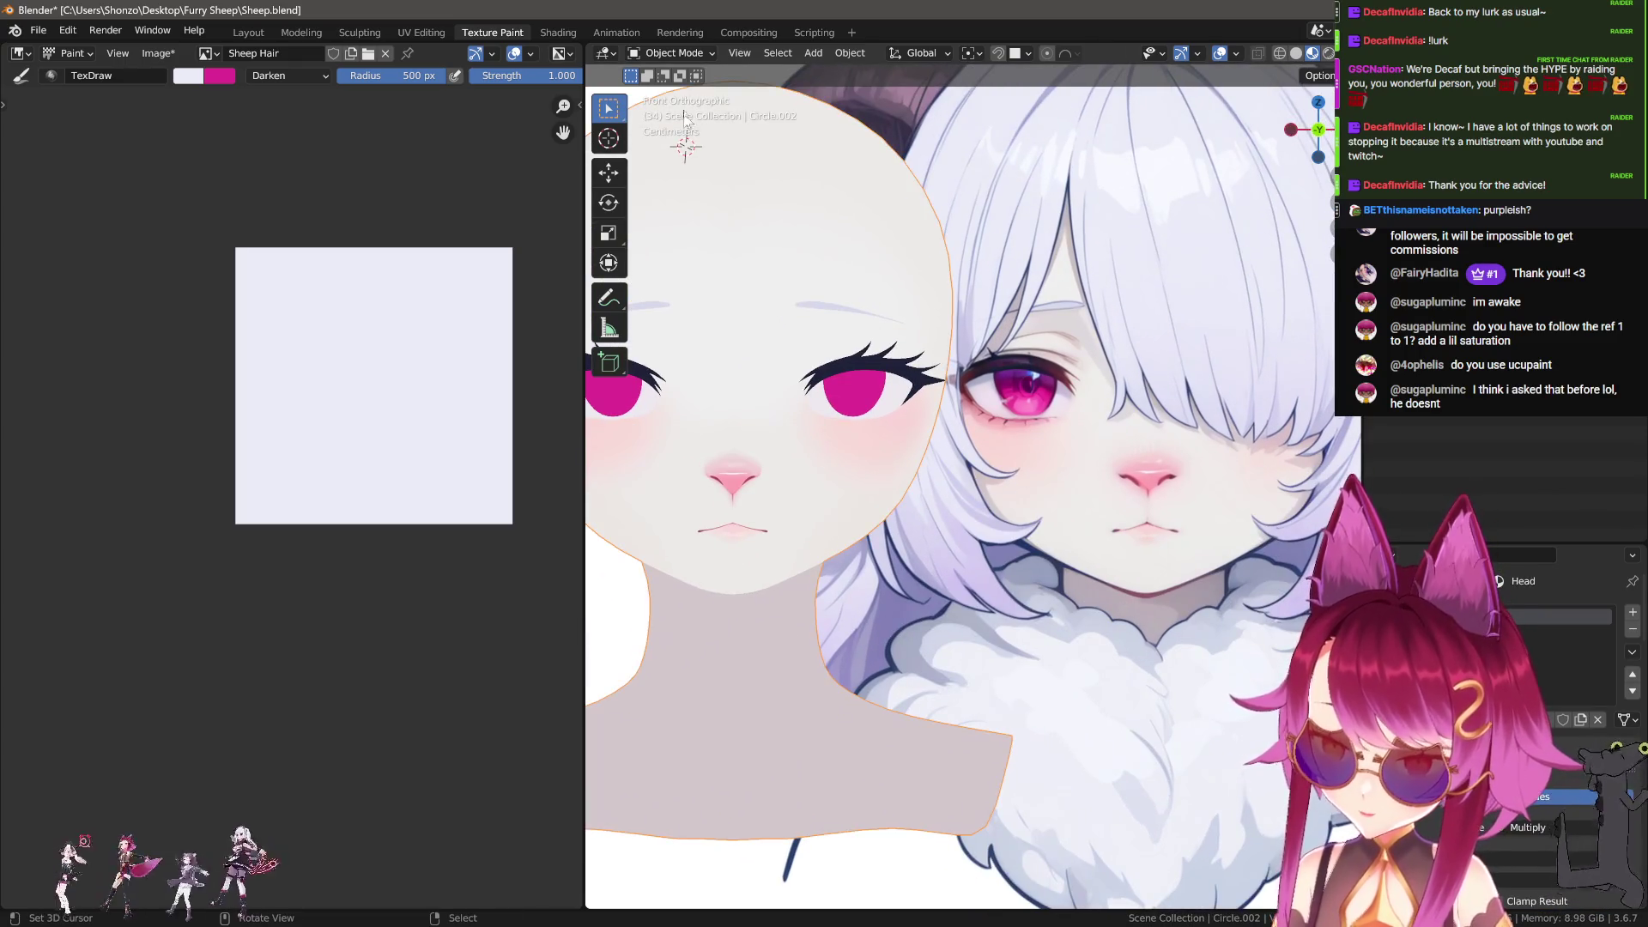
left_click(673, 52)
left_click(678, 158)
scroll(920, 484, "up", 2)
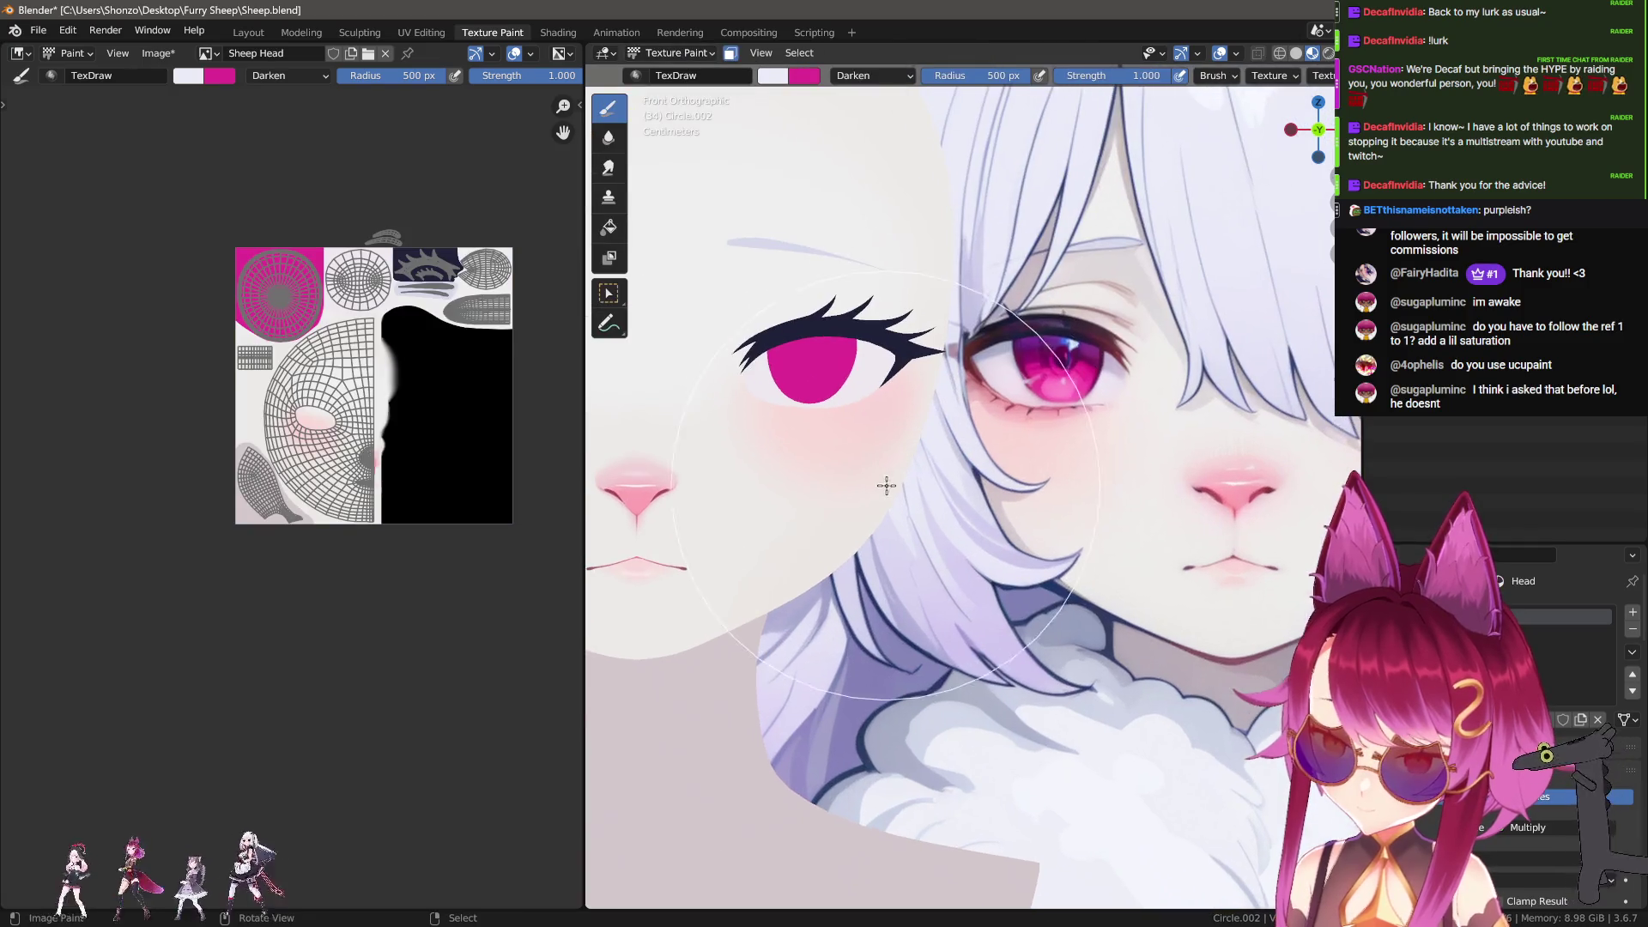
Step: Enter Texture Paint, frame the eye area on the texture, and set the brush to 60 px
middle_click_drag(986, 493, 1037, 505, "shift")
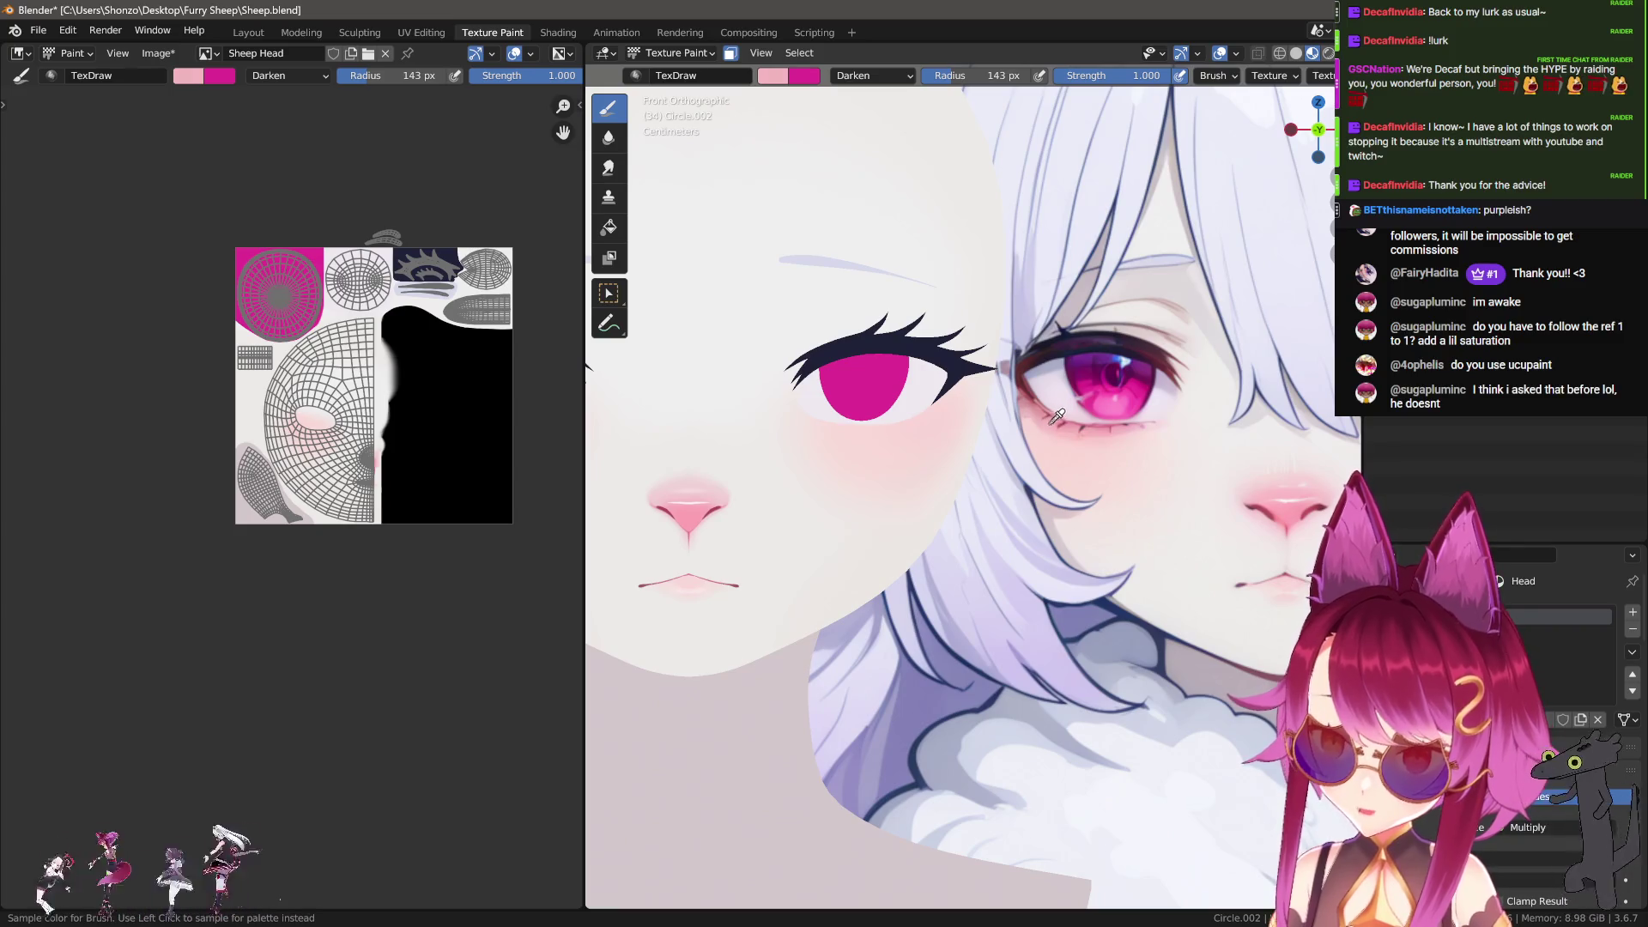
scroll(290, 533, "up", 10)
key("grave")
left_click(197, 313)
left_click(317, 346)
key("f")
left_click(171, 399)
Step: Paint a thick pink band curving around the eye and extend it upward along the curve
mouse_move(137, 339)
left_mouse_down()
mouse_move(197, 420)
mouse_move(313, 460)
left_mouse_up()
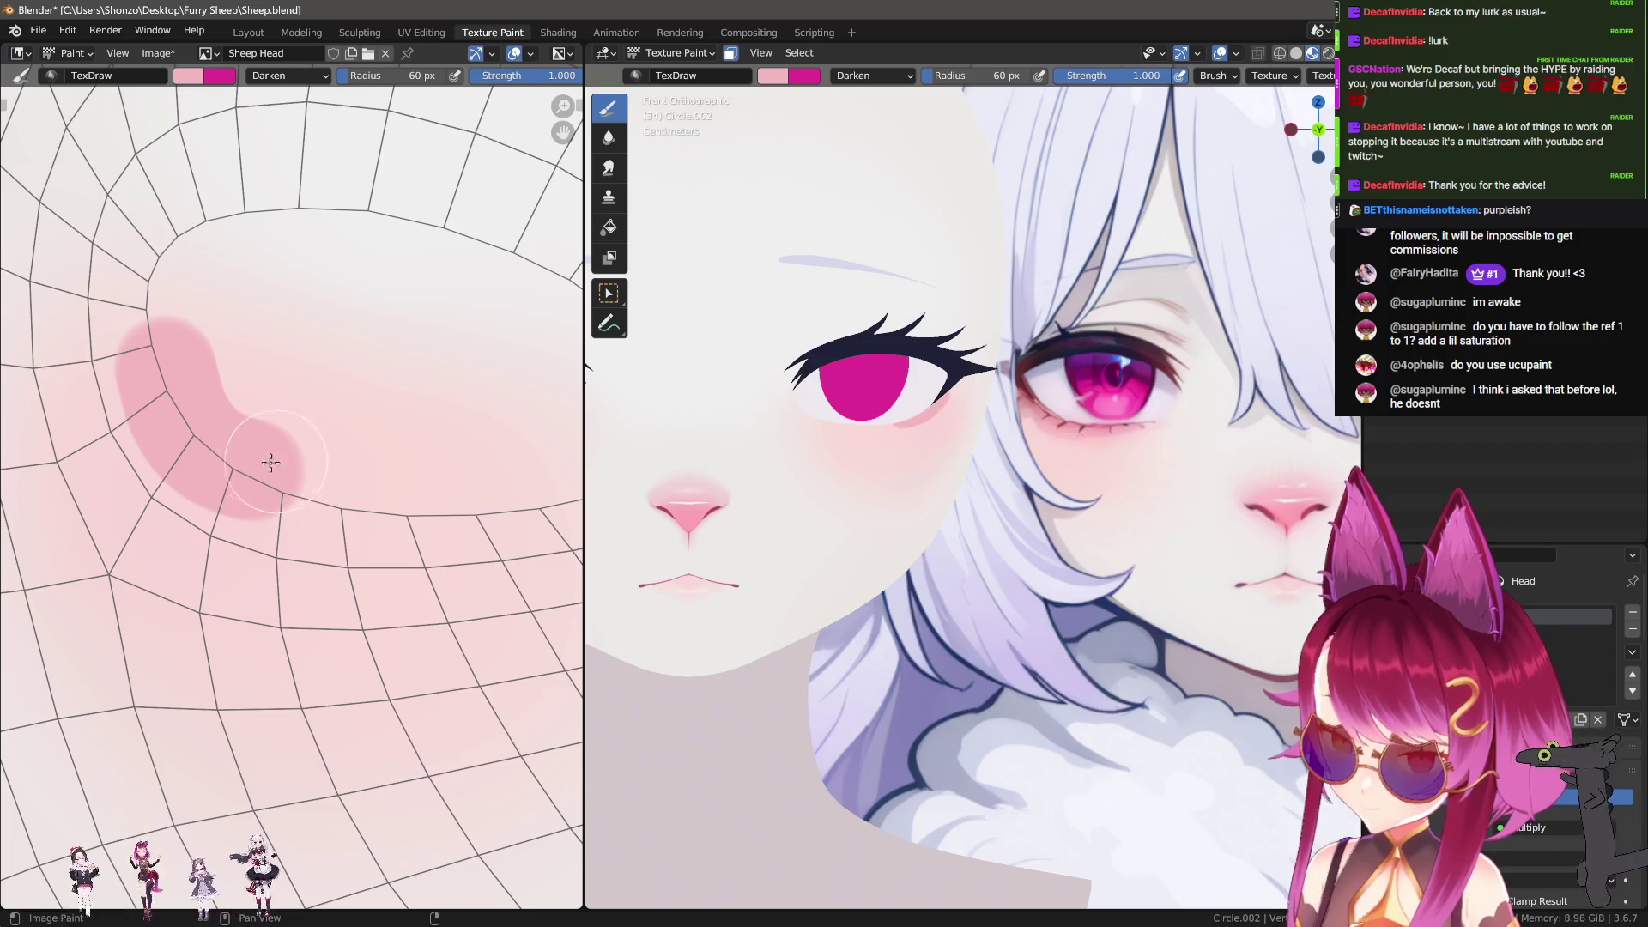
middle_click_drag(276, 461, 291, 423)
key("ctrl+z")
mouse_move(193, 325)
left_mouse_down()
mouse_move(220, 394)
mouse_move(258, 425)
mouse_move(375, 449)
mouse_move(530, 442)
mouse_move(606, 373)
left_mouse_up()
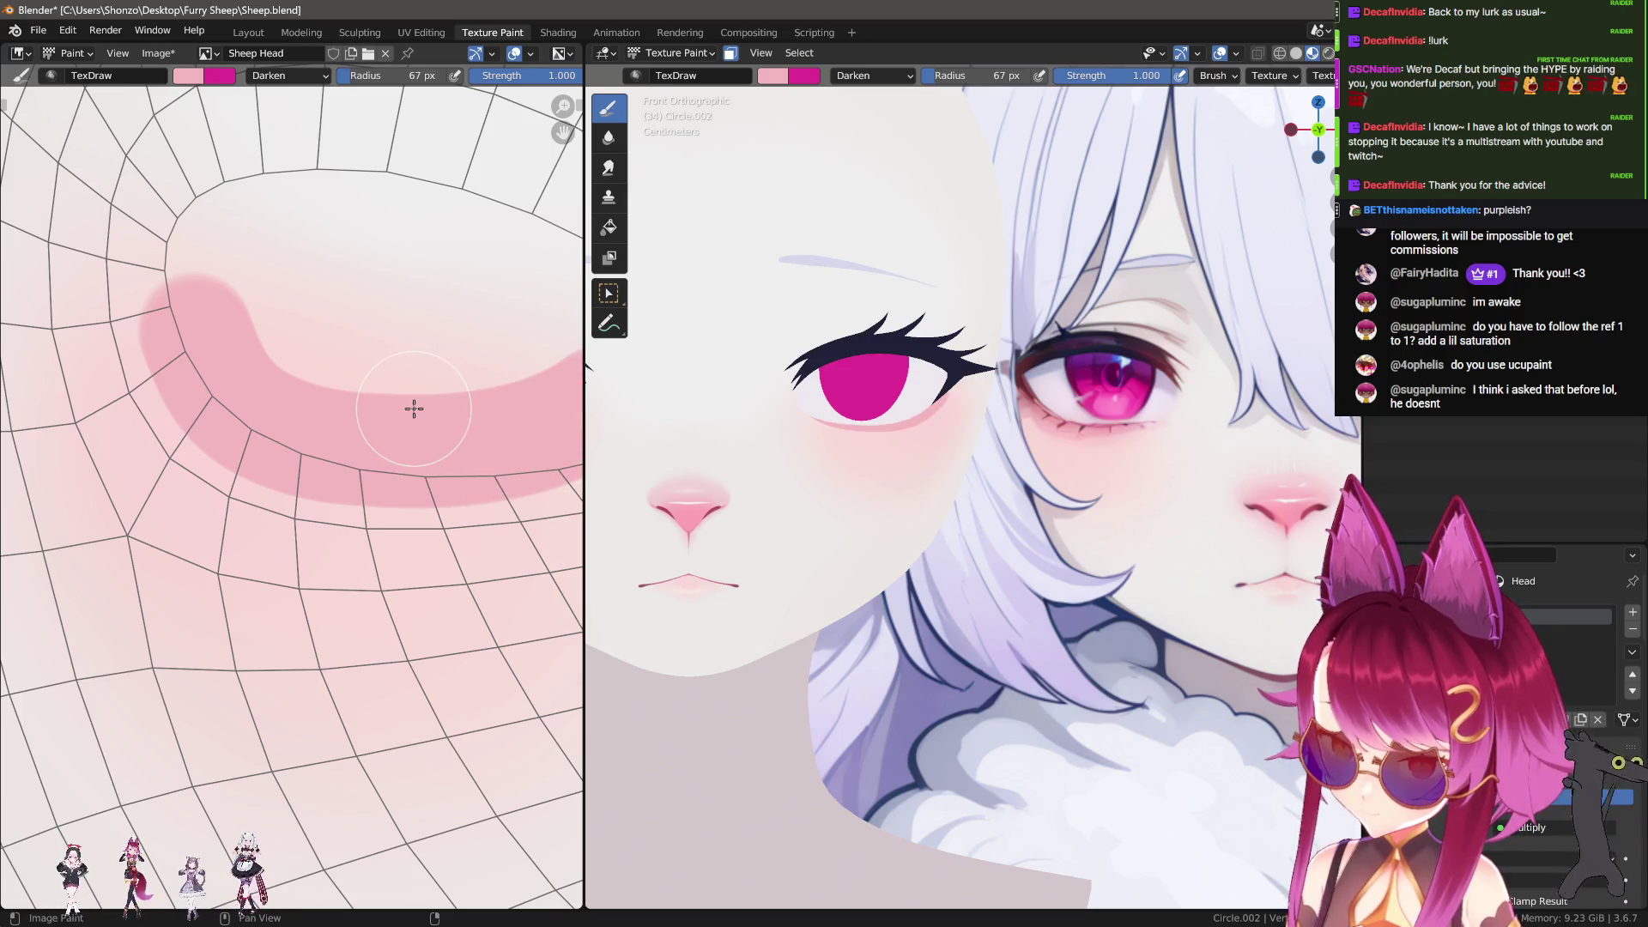
middle_click_drag(309, 413, 266, 390)
key("ctrl+z")
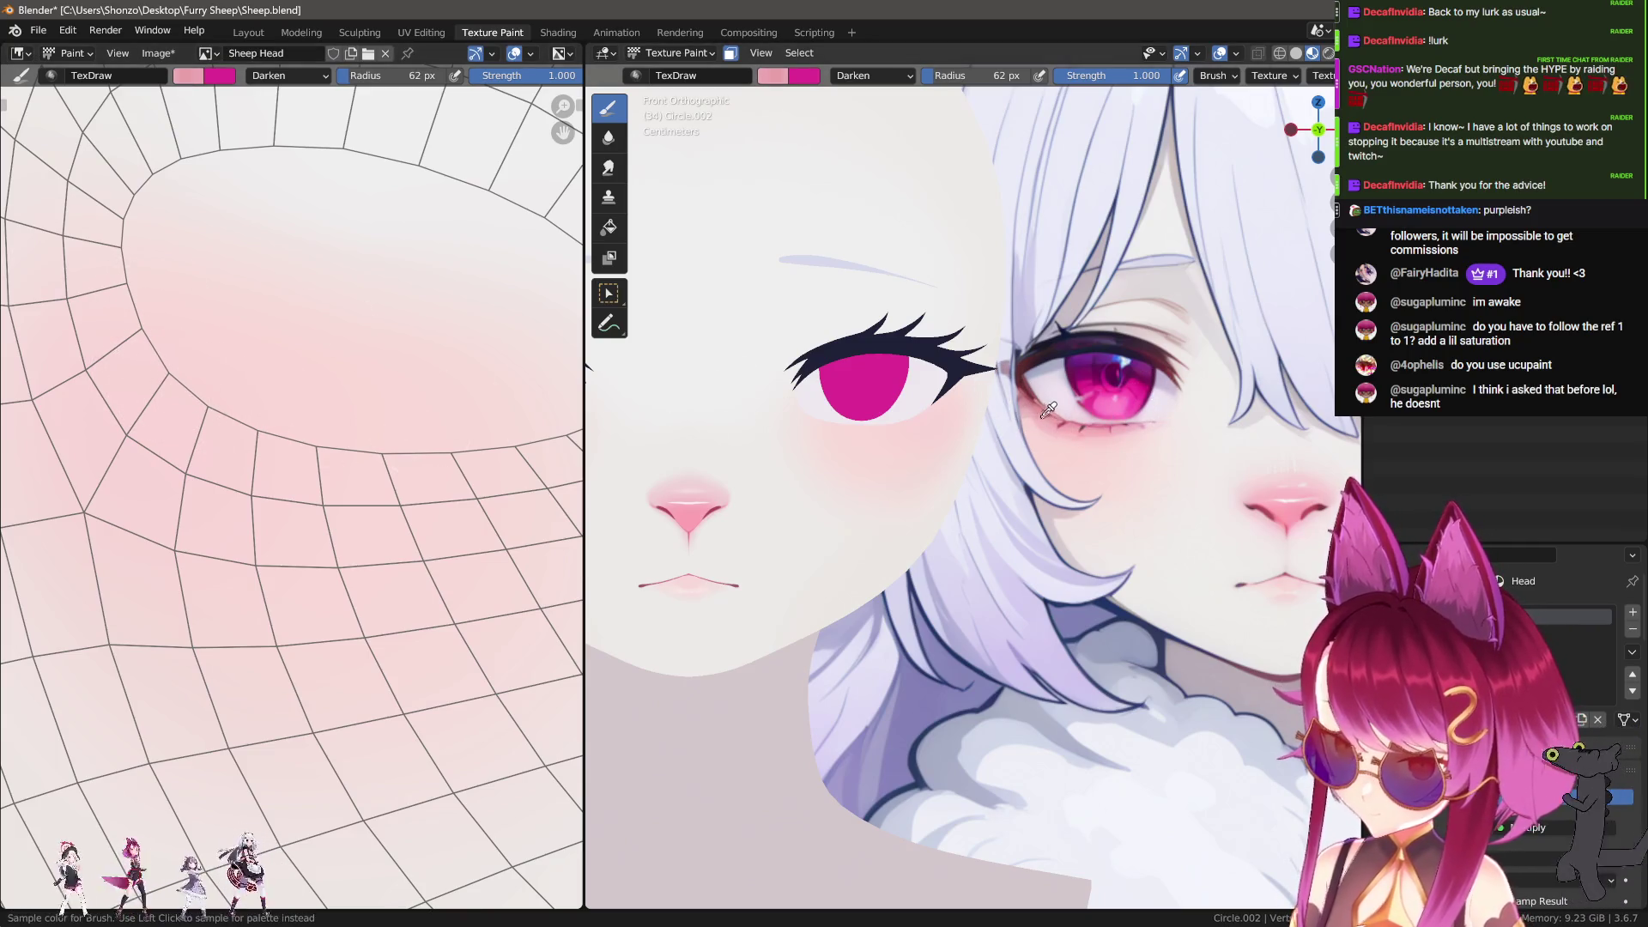
mouse_move(146, 345)
left_mouse_down()
mouse_move(194, 402)
mouse_move(317, 448)
mouse_move(555, 423)
left_mouse_up()
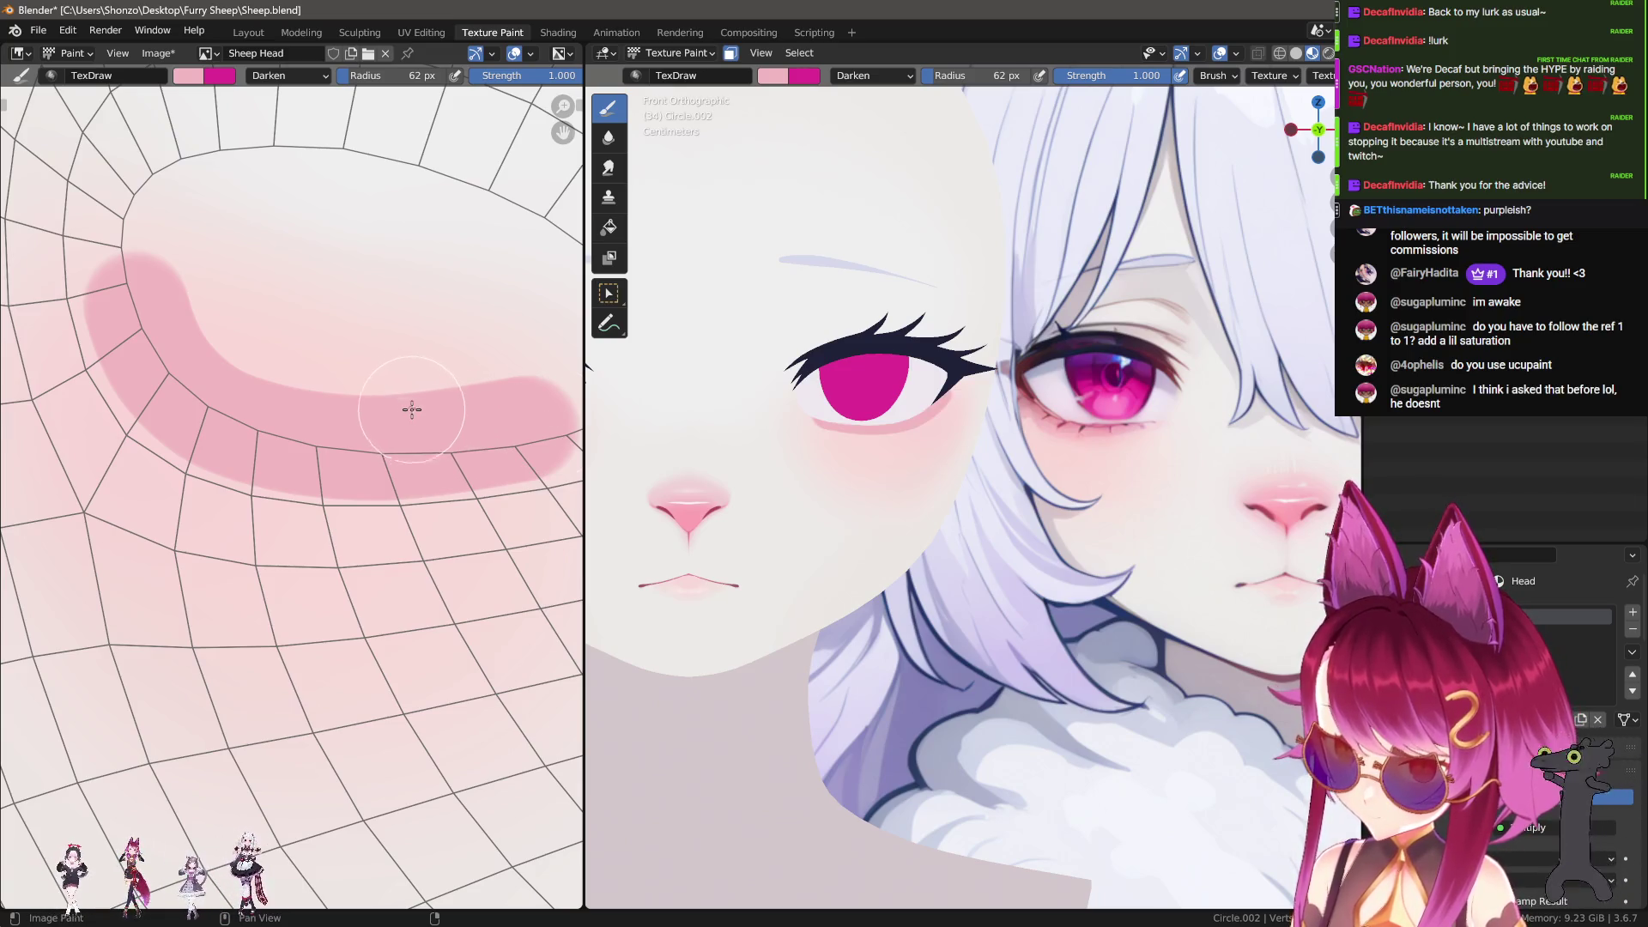
middle_click_drag(135, 309, 145, 296)
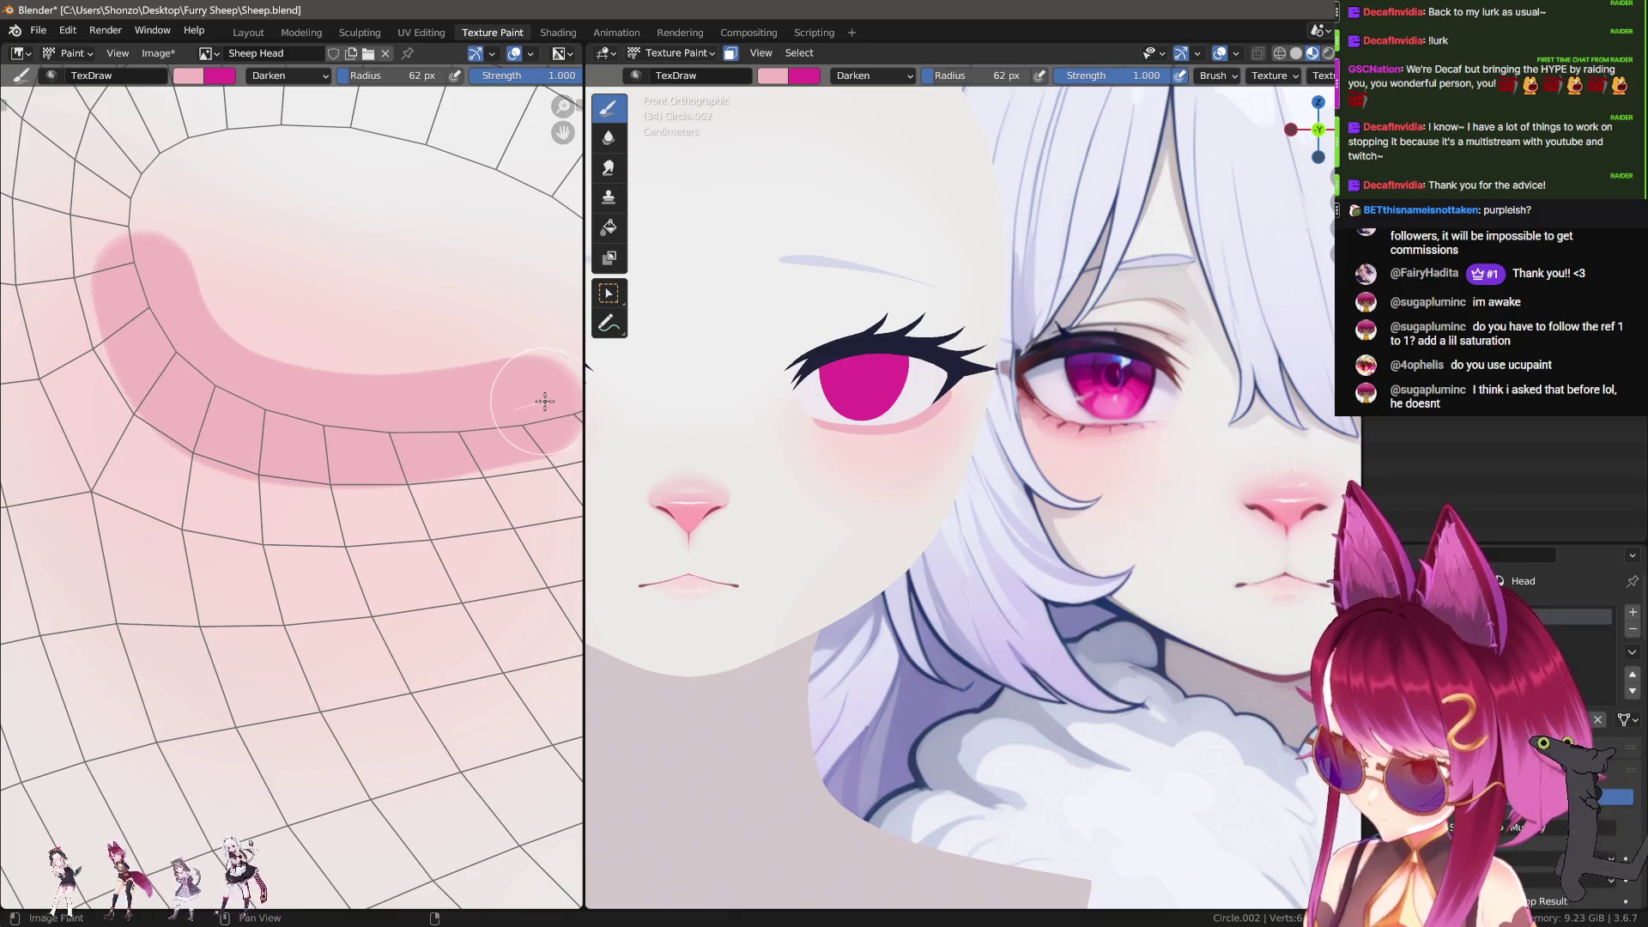
middle_click_drag(464, 389, 402, 403)
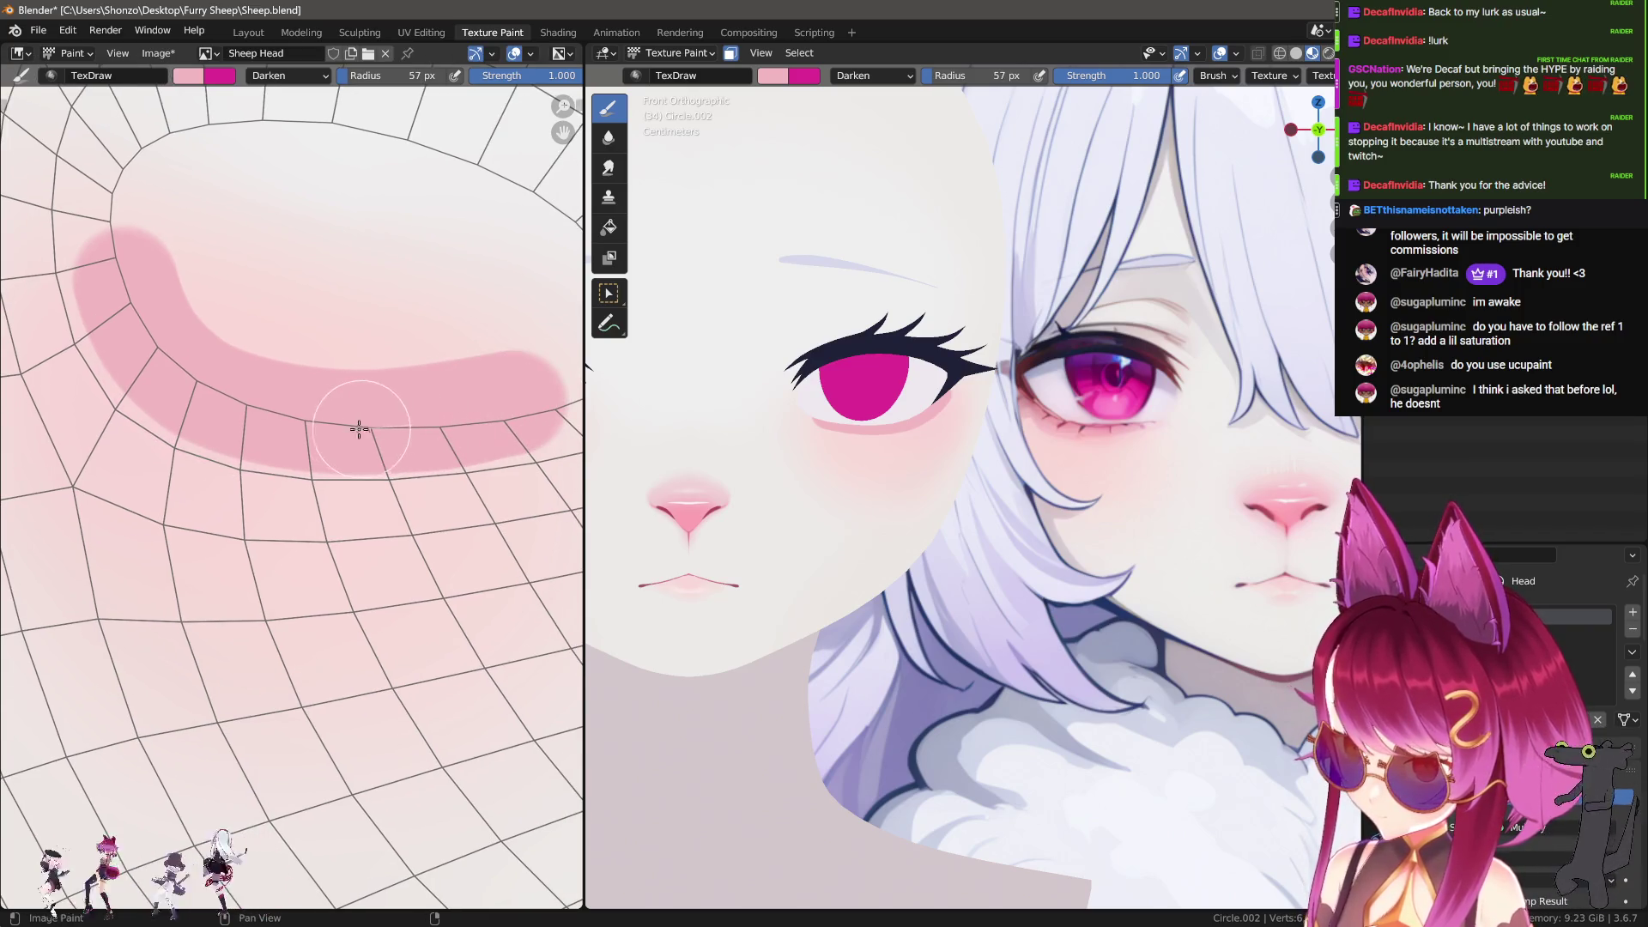
left_click_drag(112, 275, 133, 187)
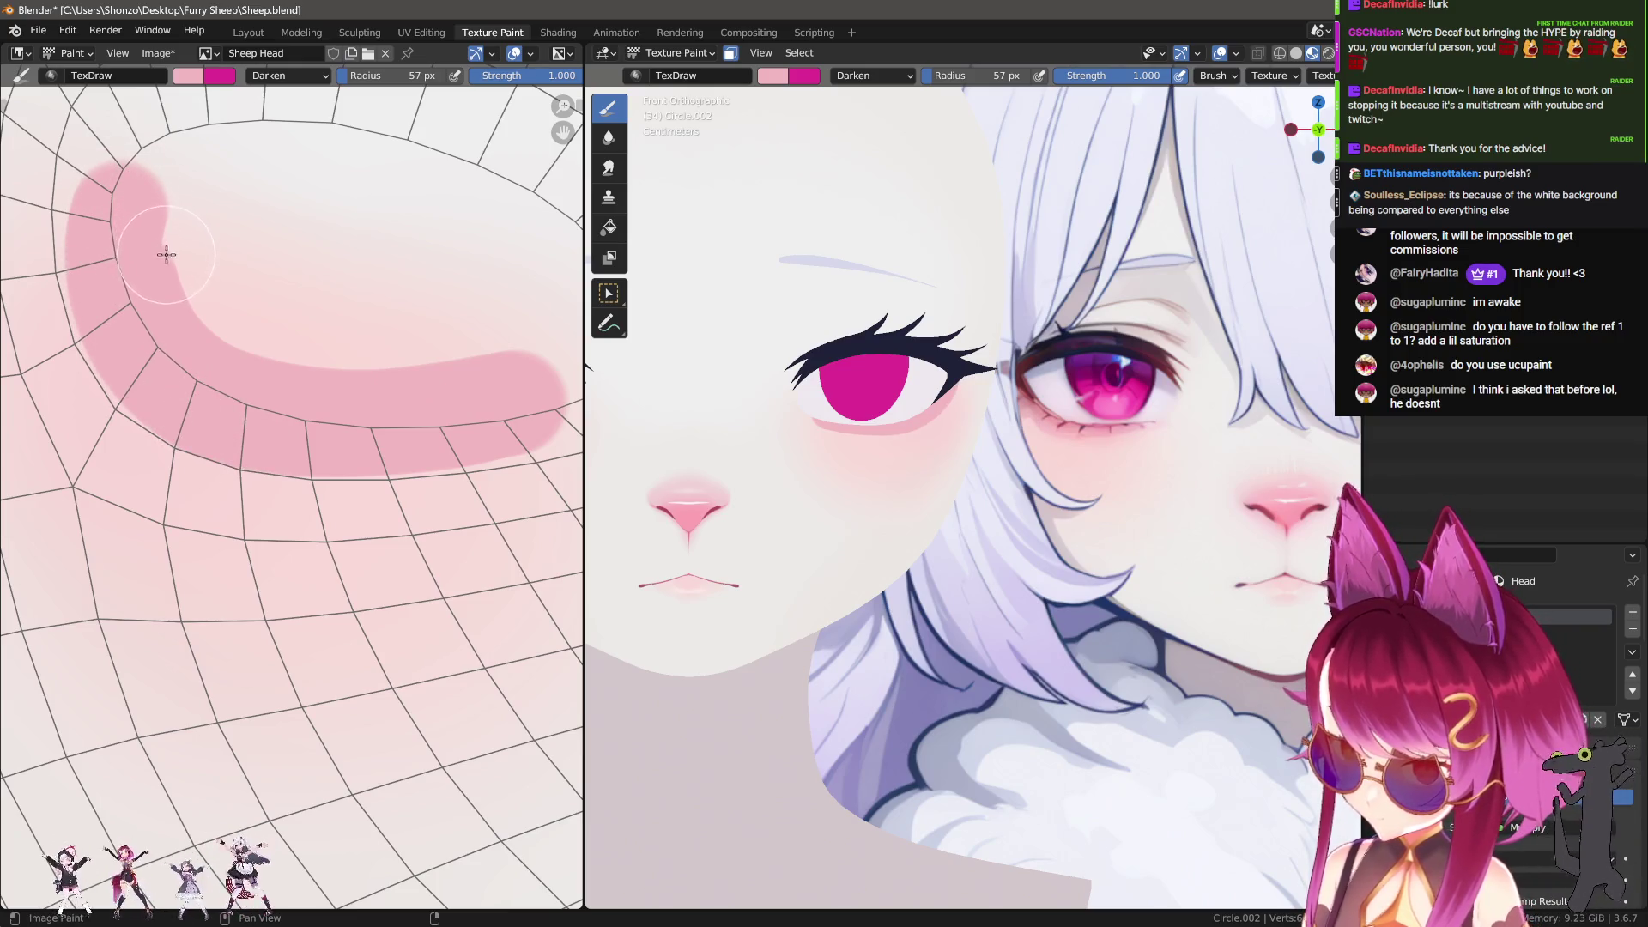
Step: Switch to the Smear brush and size it to 97 px
scroll(342, 378, "up", 4)
key("shift+space")
scroll(380, 356, "down", 5)
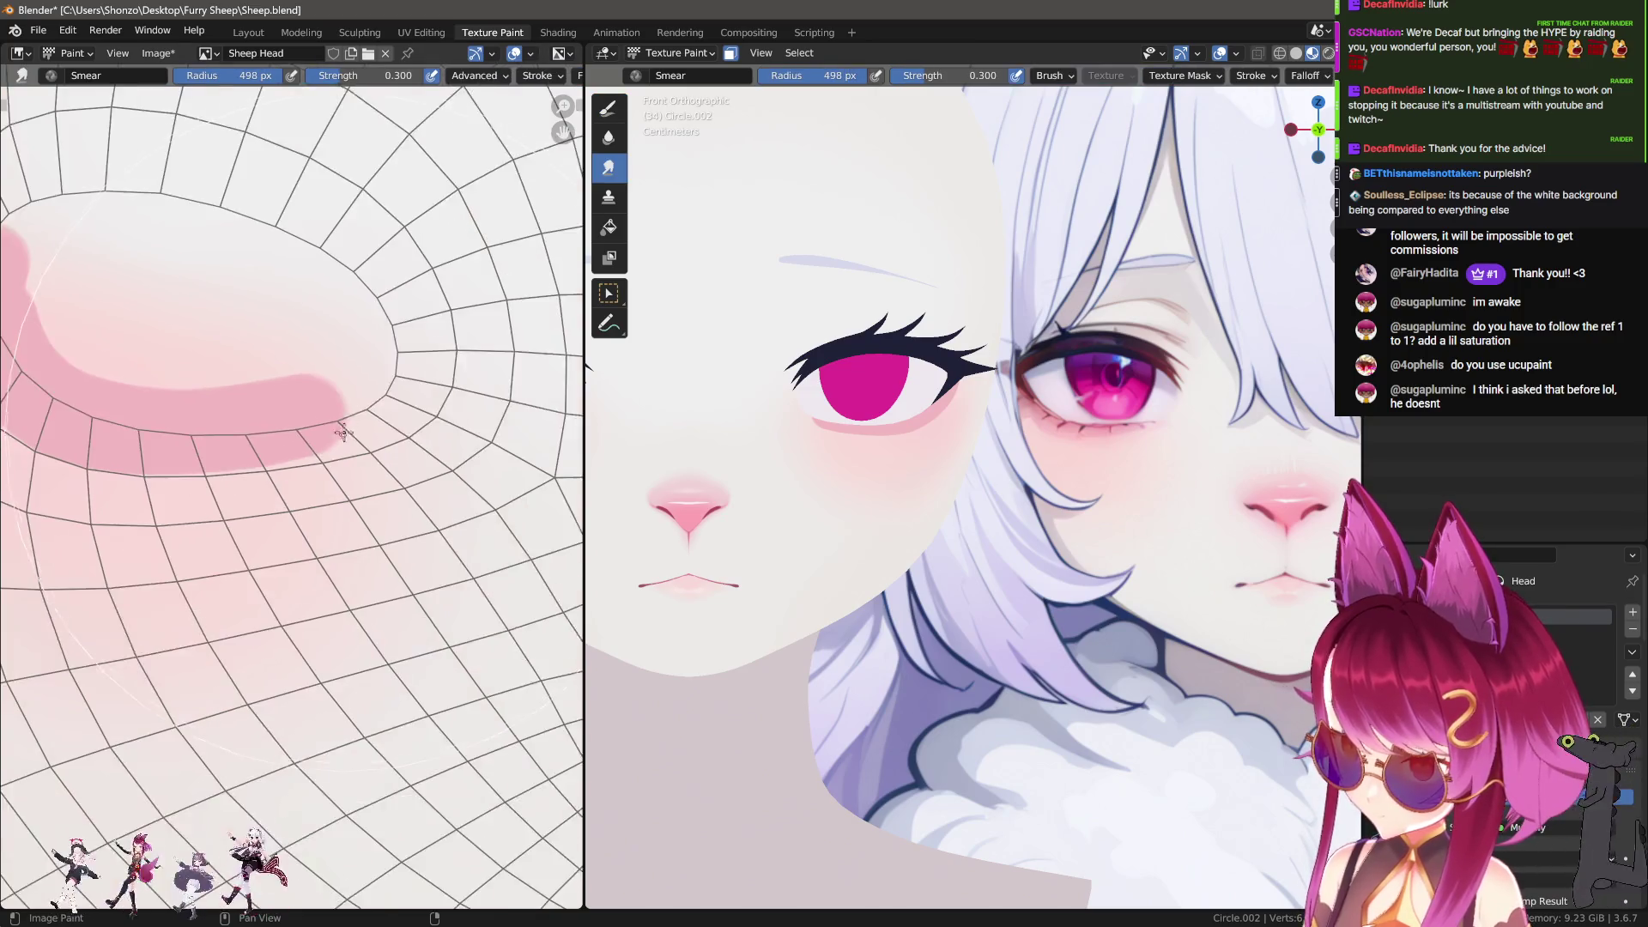
scroll(323, 452, "up", 3)
scroll(331, 449, "up", 2)
key("f")
left_click(295, 478)
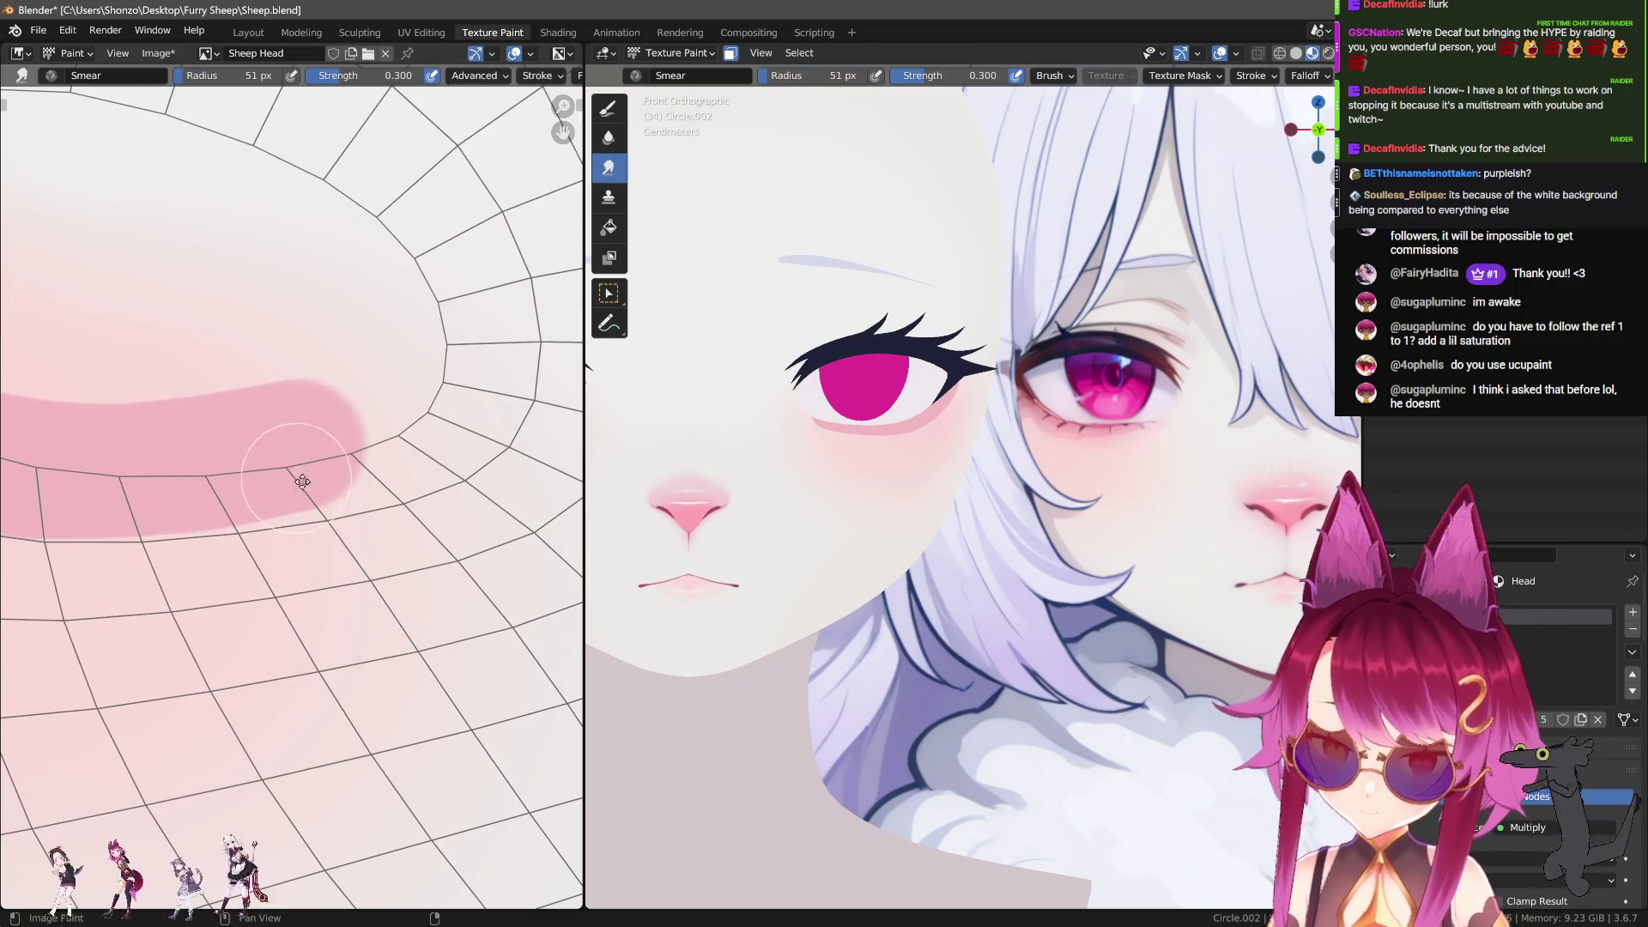
scroll(324, 478, "up", 2)
scroll(317, 472, "down", 1)
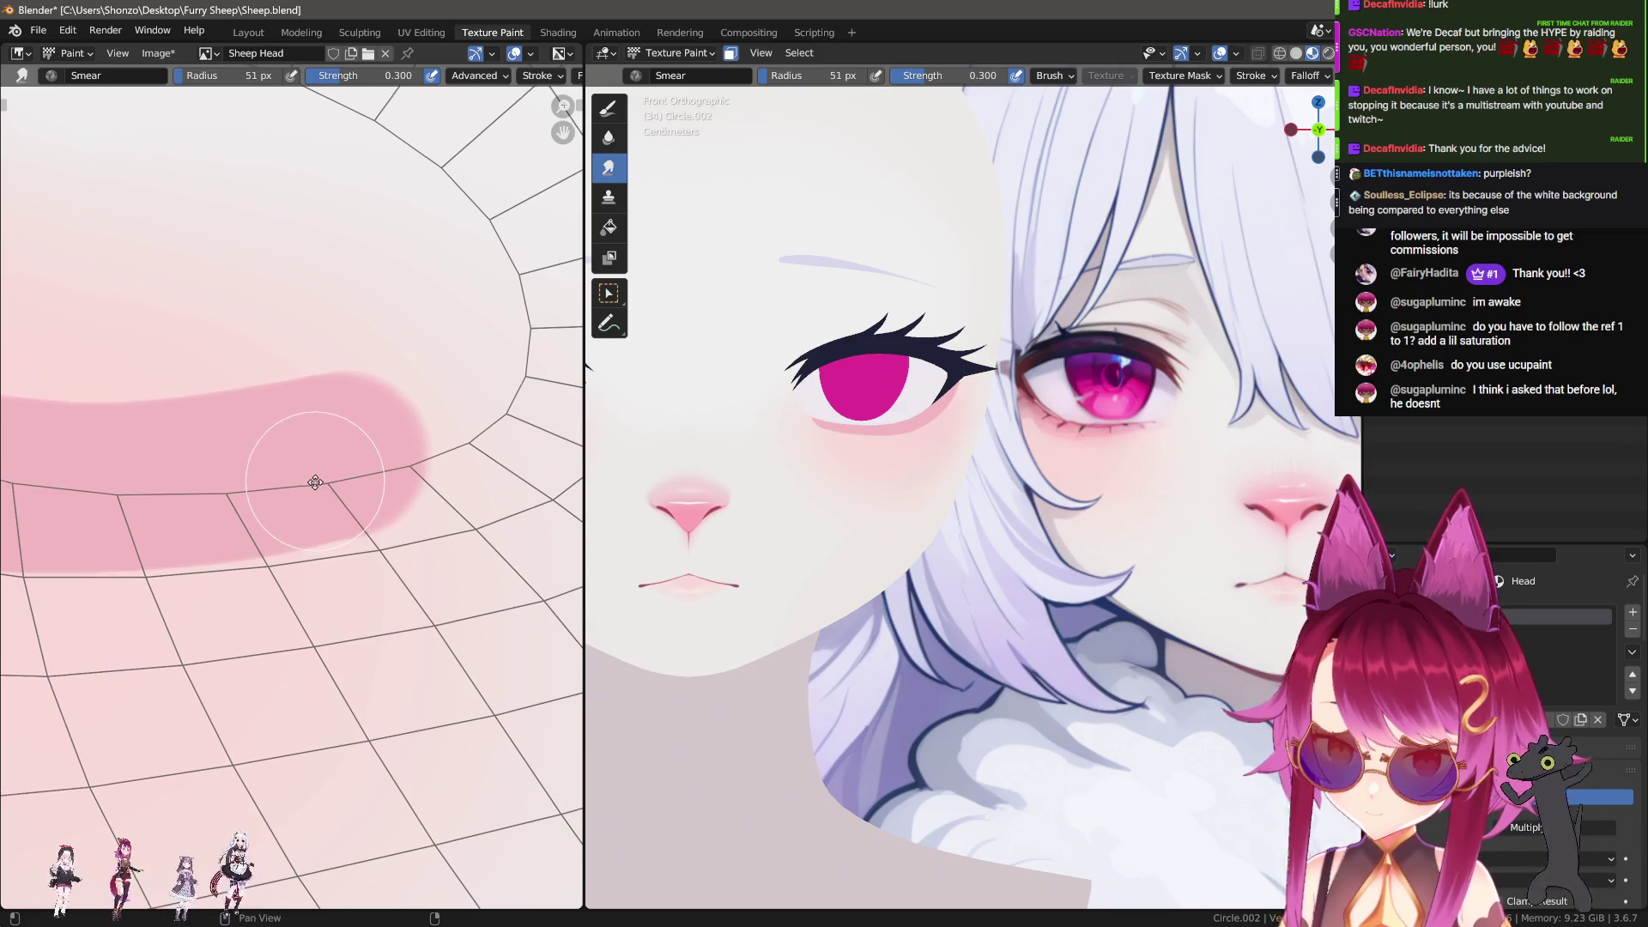
scroll(314, 484, "up", 1)
middle_click_drag(314, 488, 294, 497)
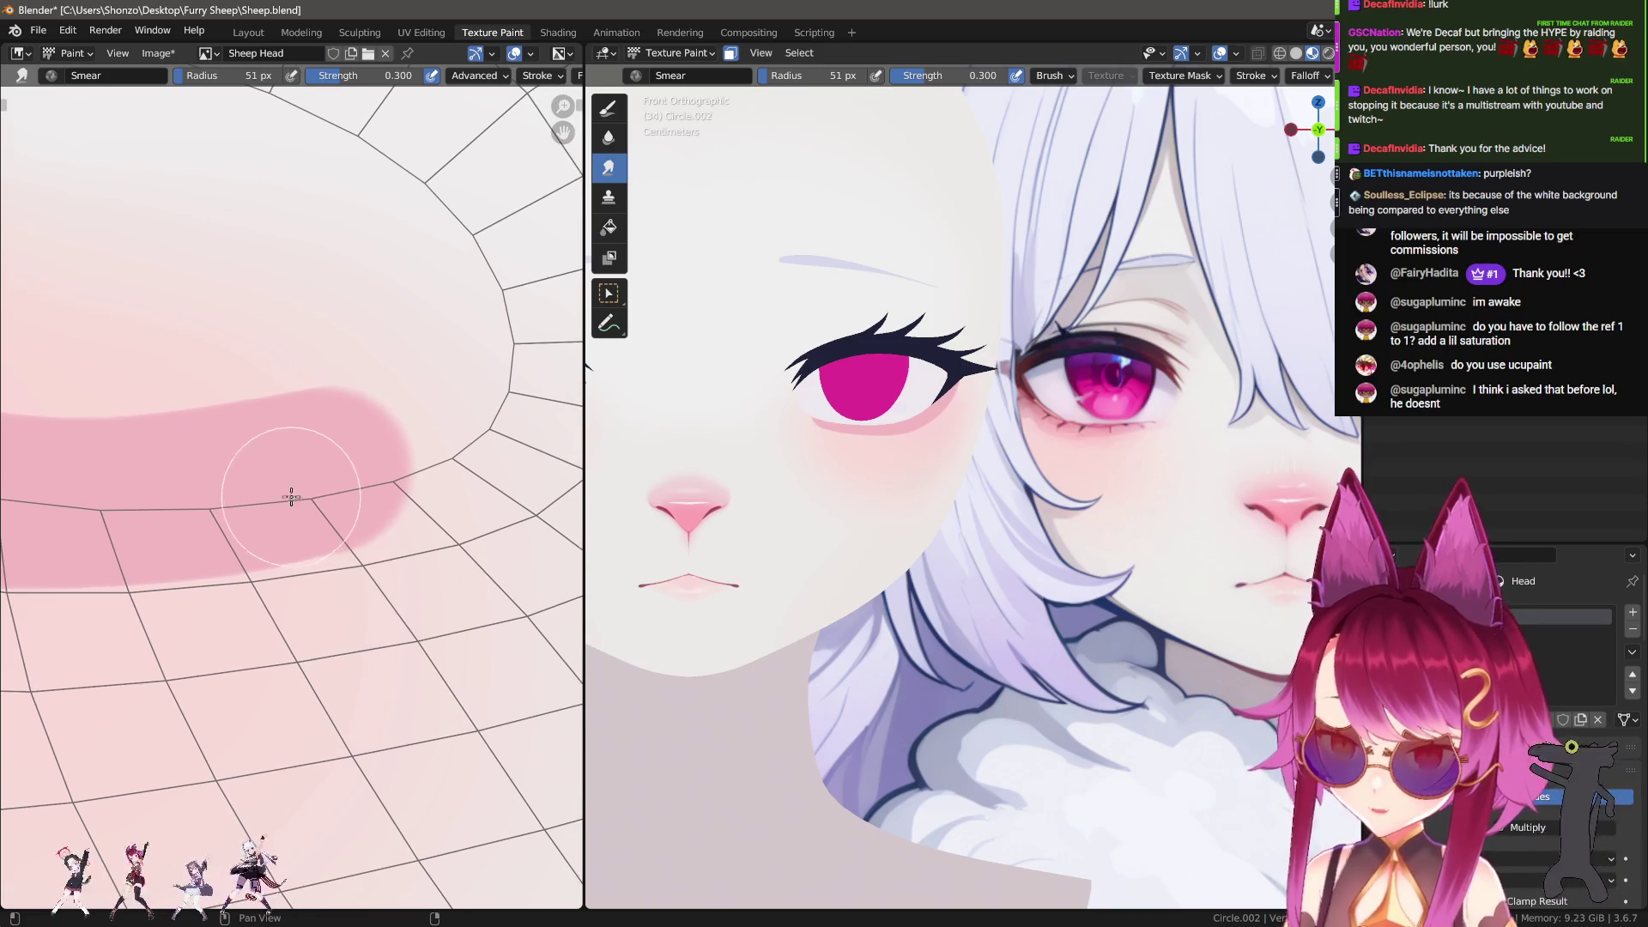
key("f")
left_click(467, 450)
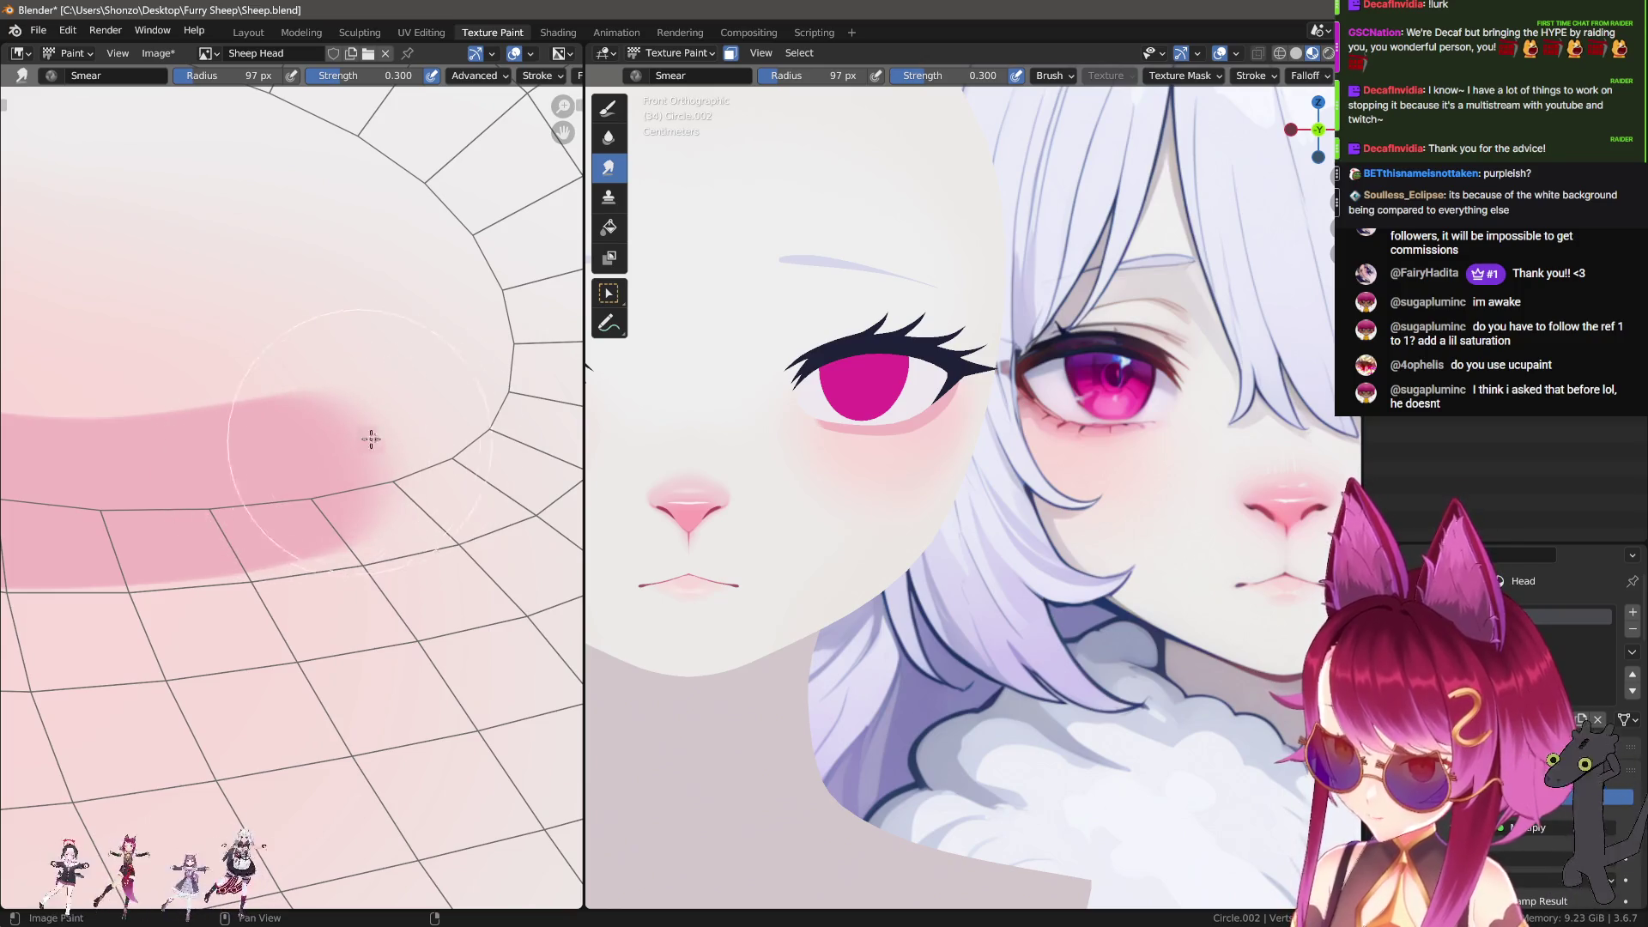
Step: Smear the pink band's tip so it fades, adjusting the brush between 100 and 128 px
left_click_drag(357, 332, 272, 456)
key("f")
left_click(297, 449)
key("f")
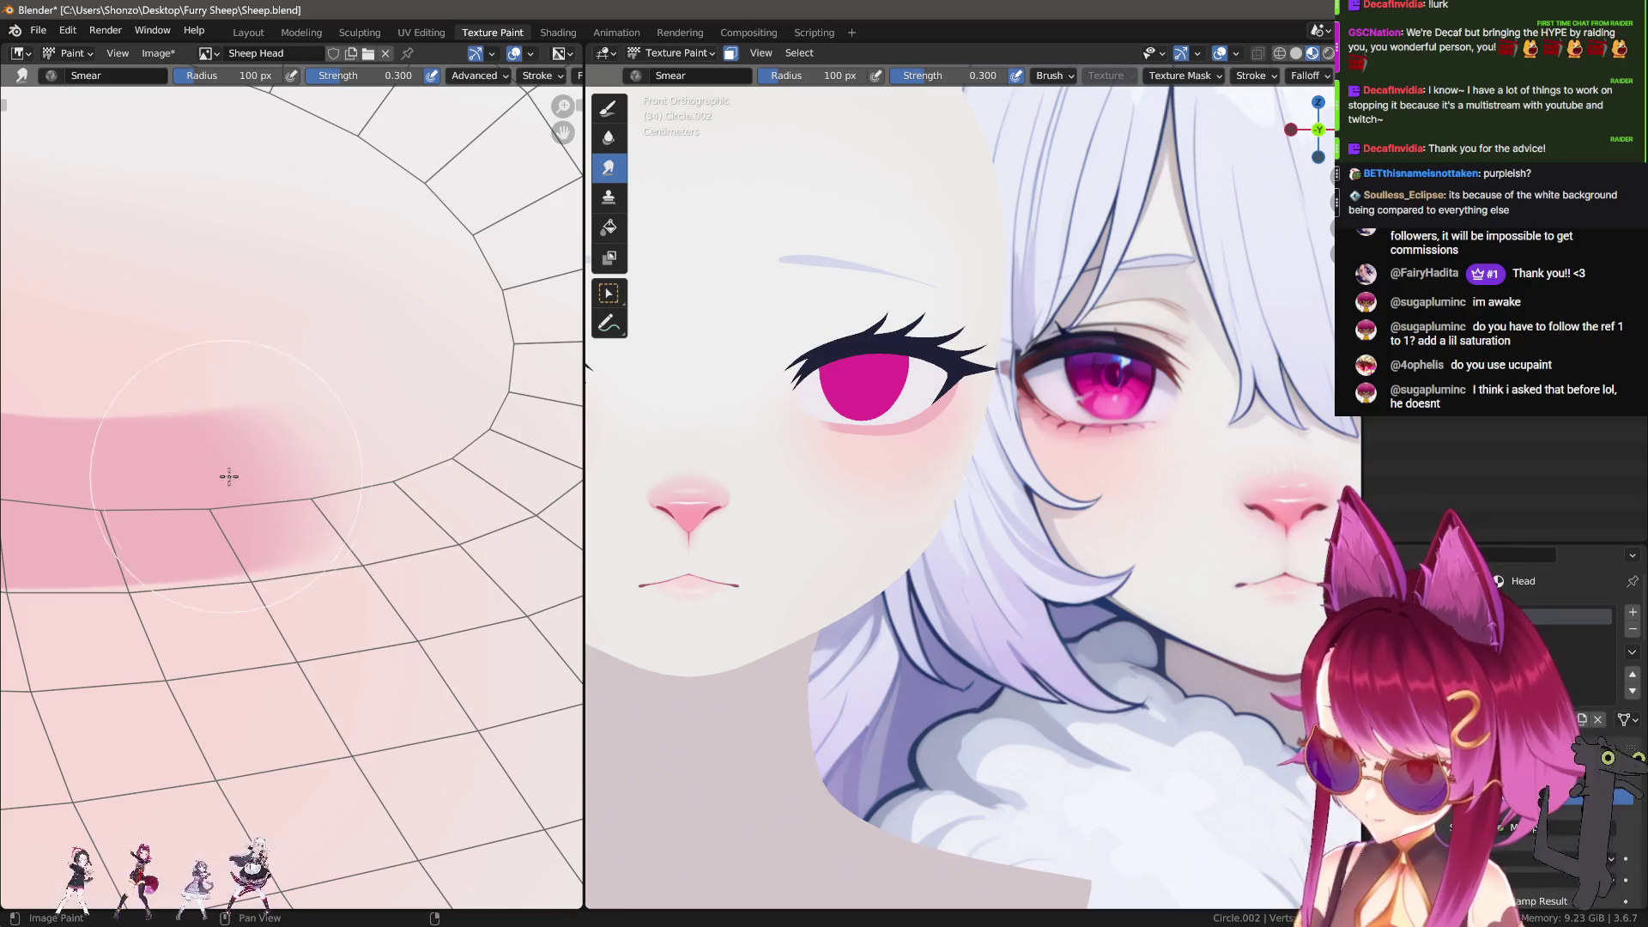
left_click(257, 459)
key("f")
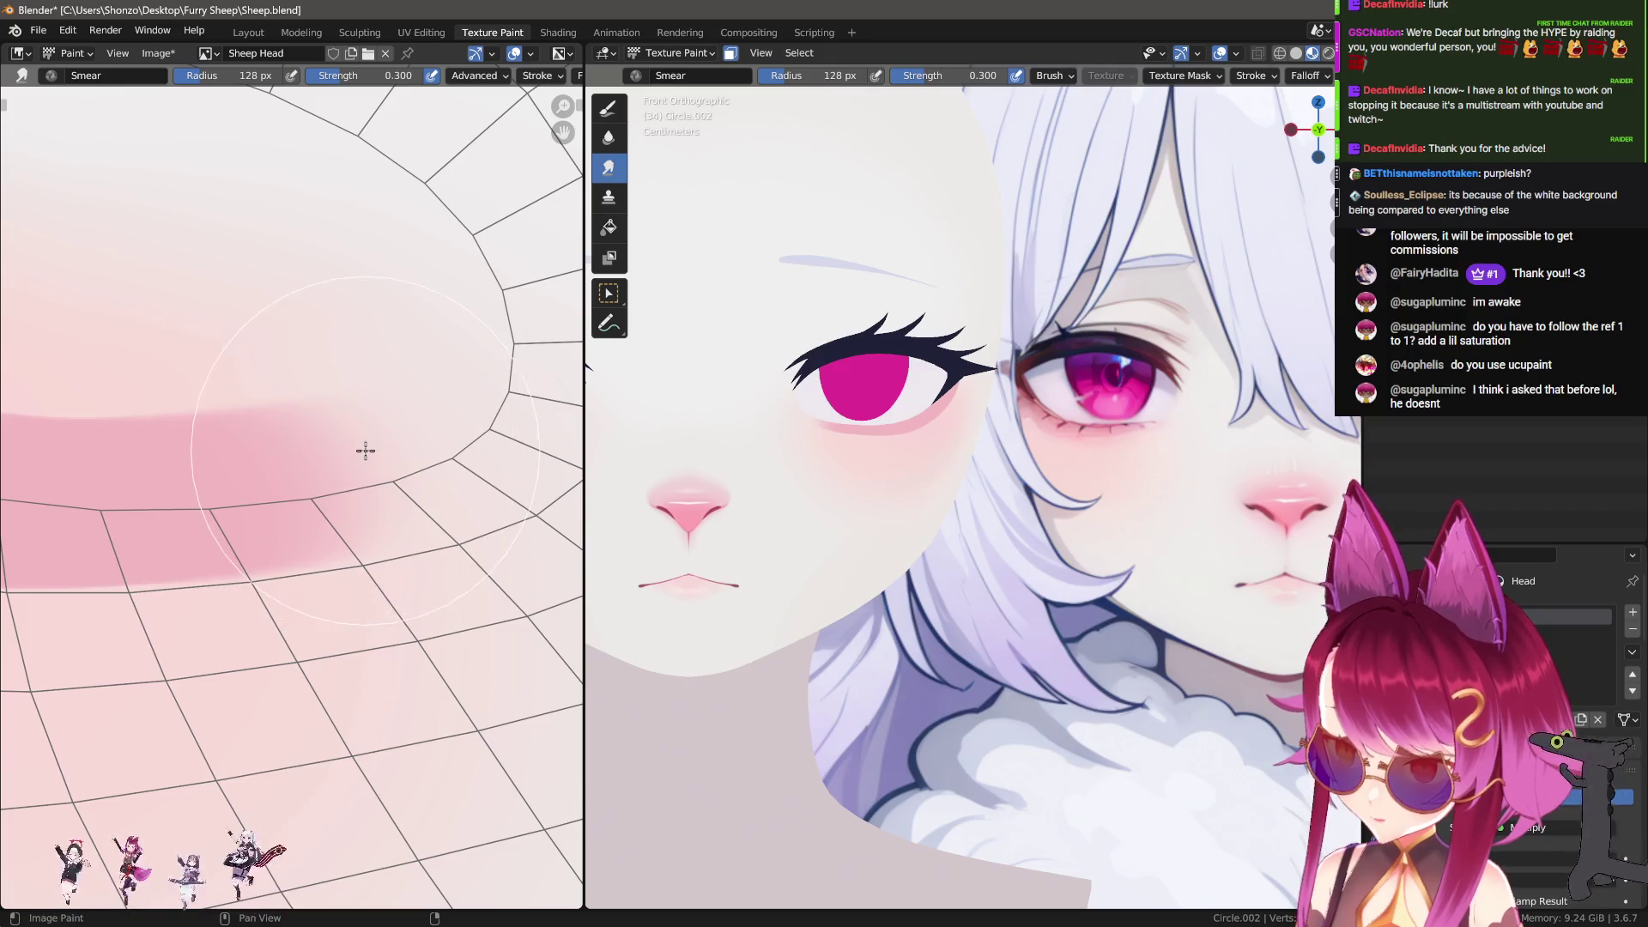
left_click(306, 452)
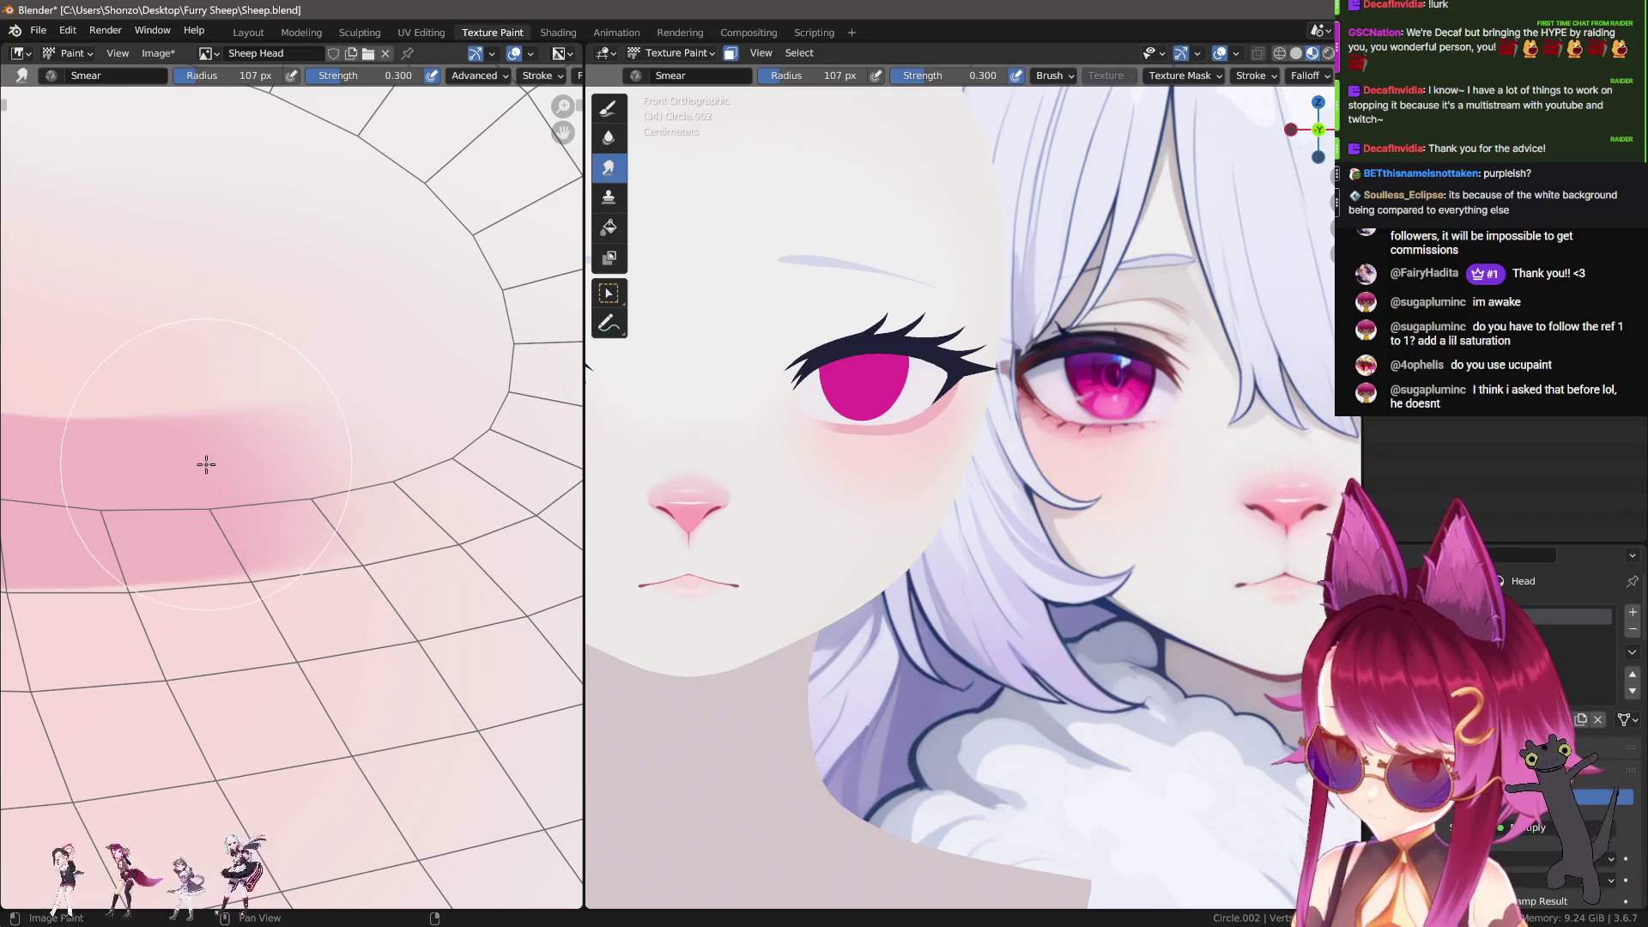
key("f")
left_click(203, 462)
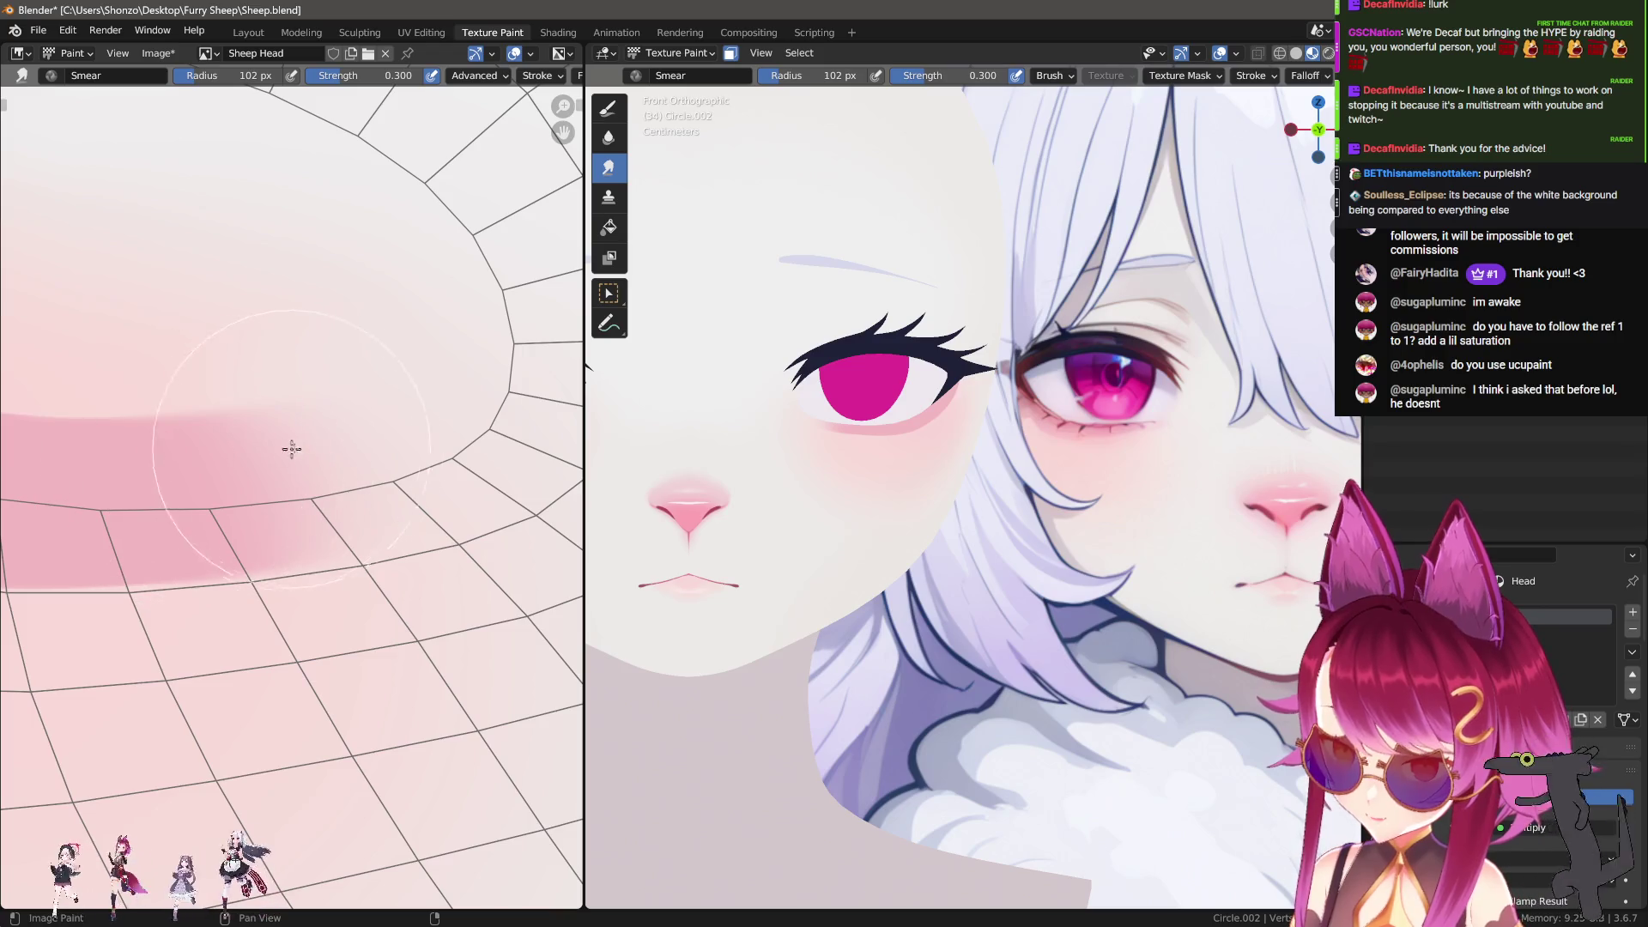
scroll(249, 471, "up", 1)
key("f")
left_click(424, 455)
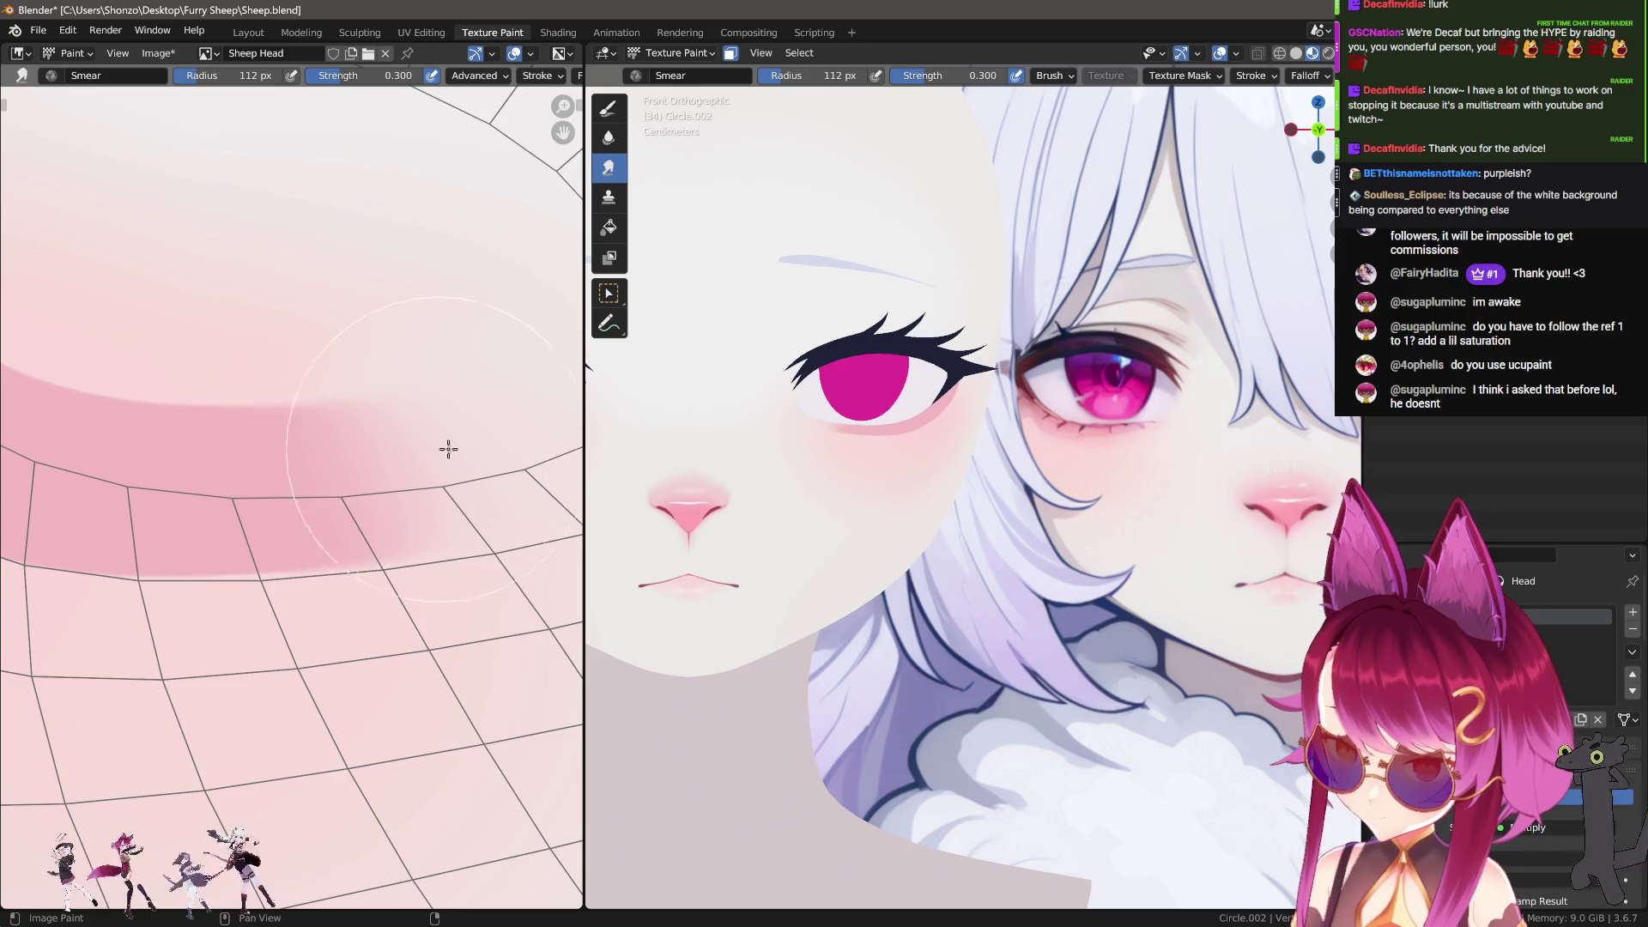
middle_click_drag(158, 515, 415, 527)
scroll(415, 526, "up", 1)
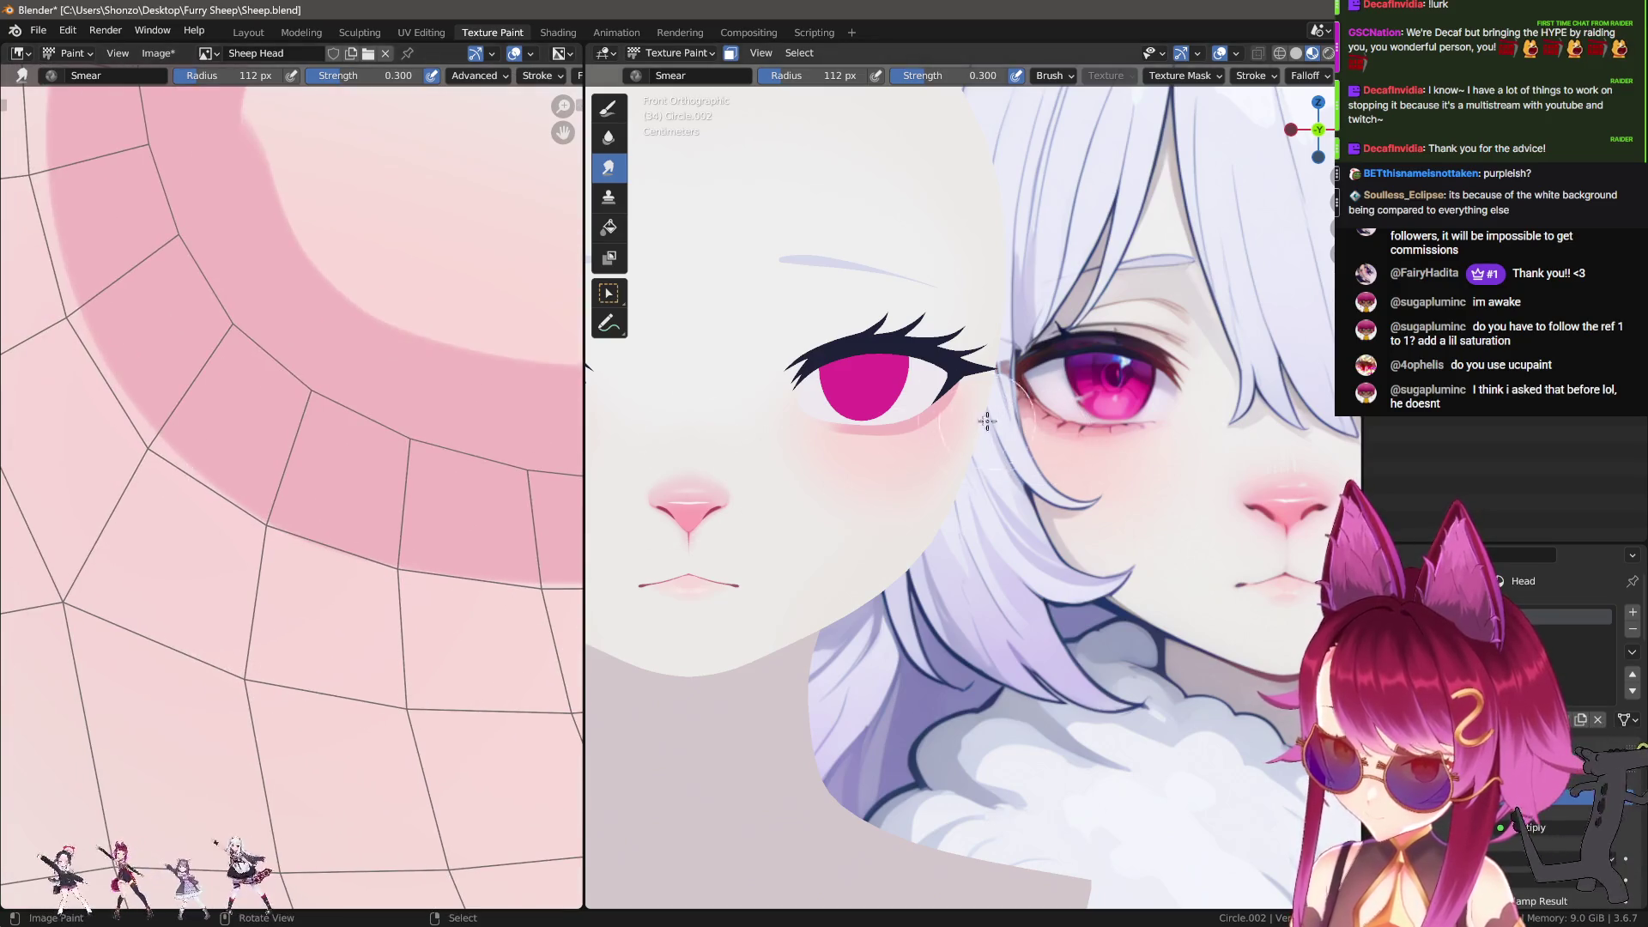
scroll(979, 556, "up", 5)
scroll(1041, 518, "up", 5)
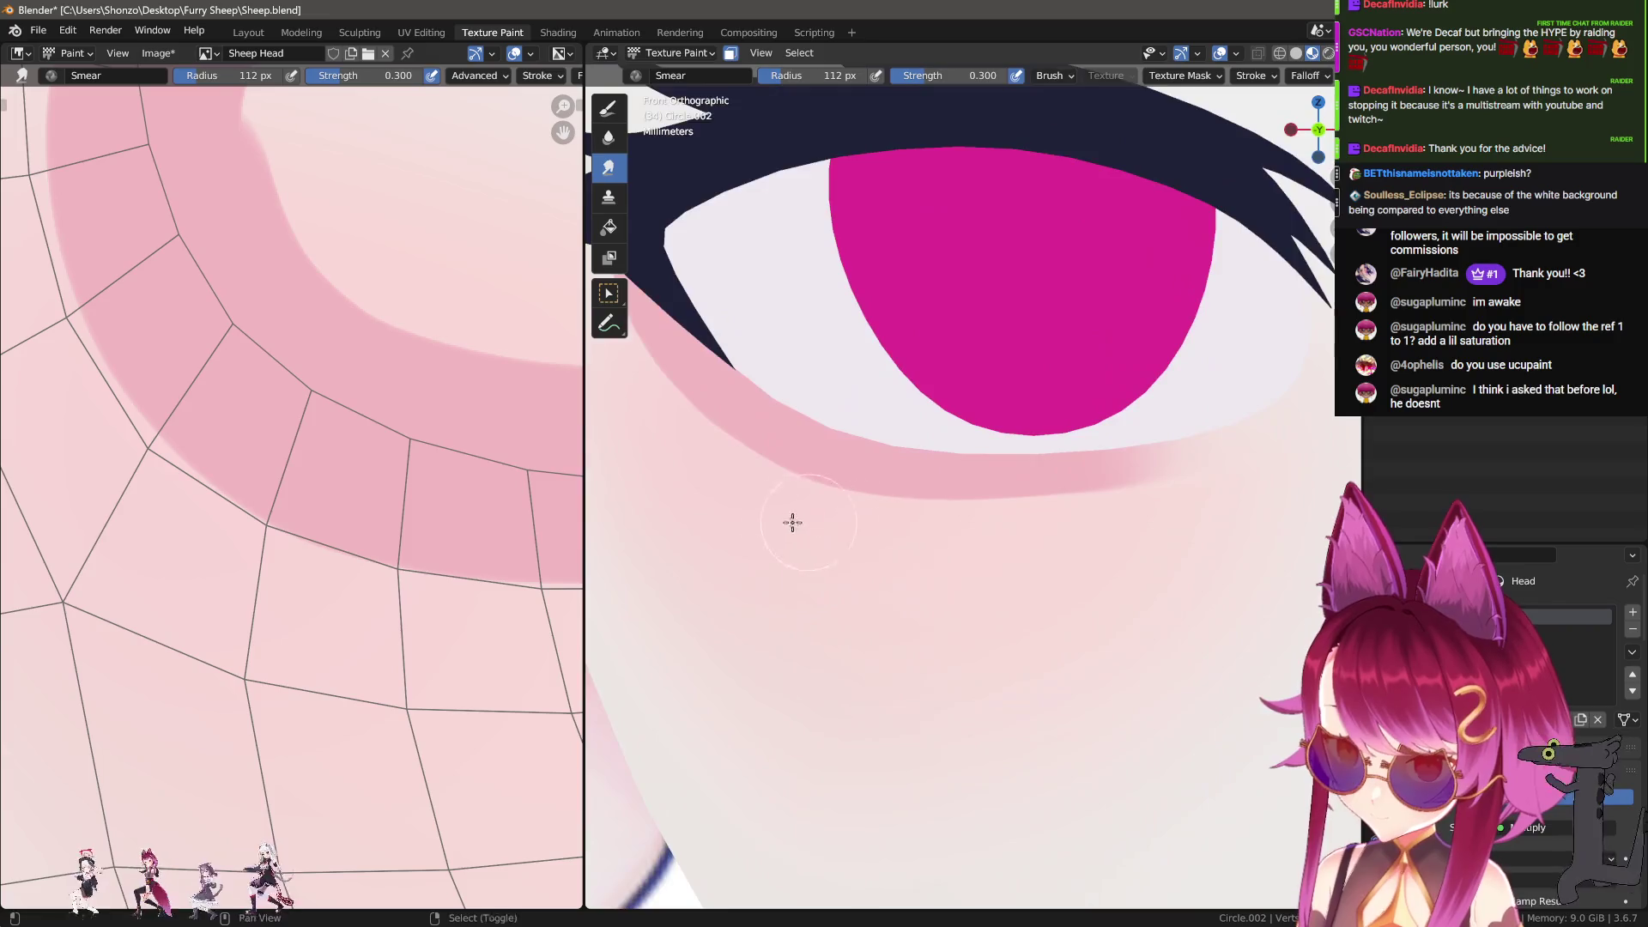
Step: Return to the draw brush at 57 px with Smooth falloff
key("d")
key("f")
left_click(710, 300)
key("alt+f")
left_click(930, 352)
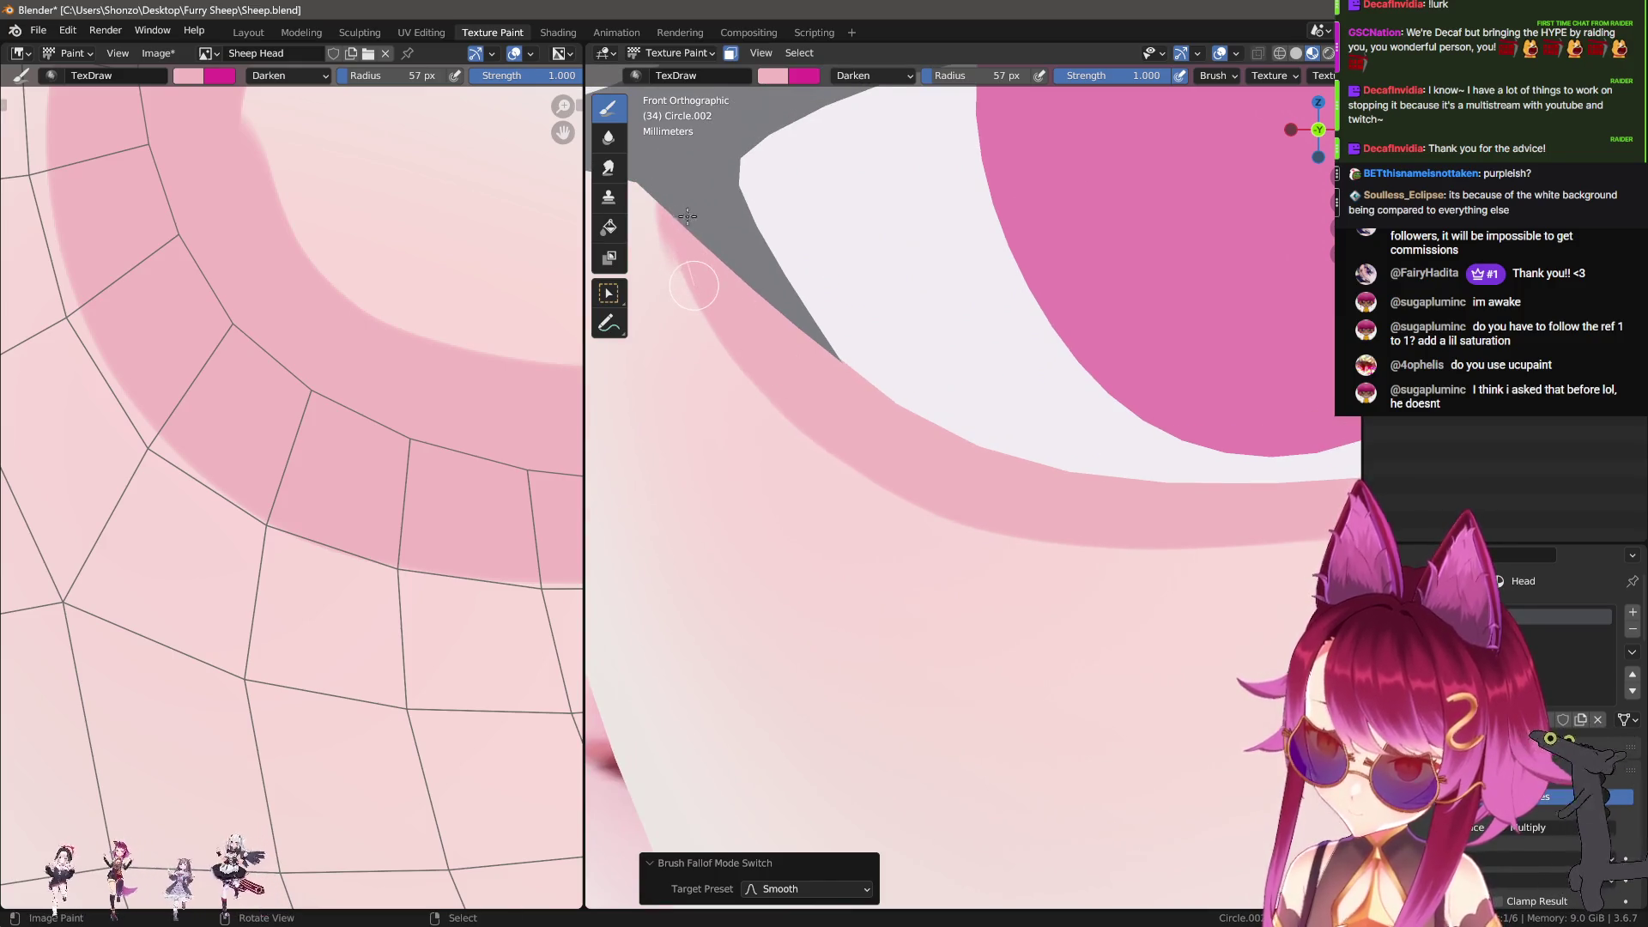
left_click(683, 197)
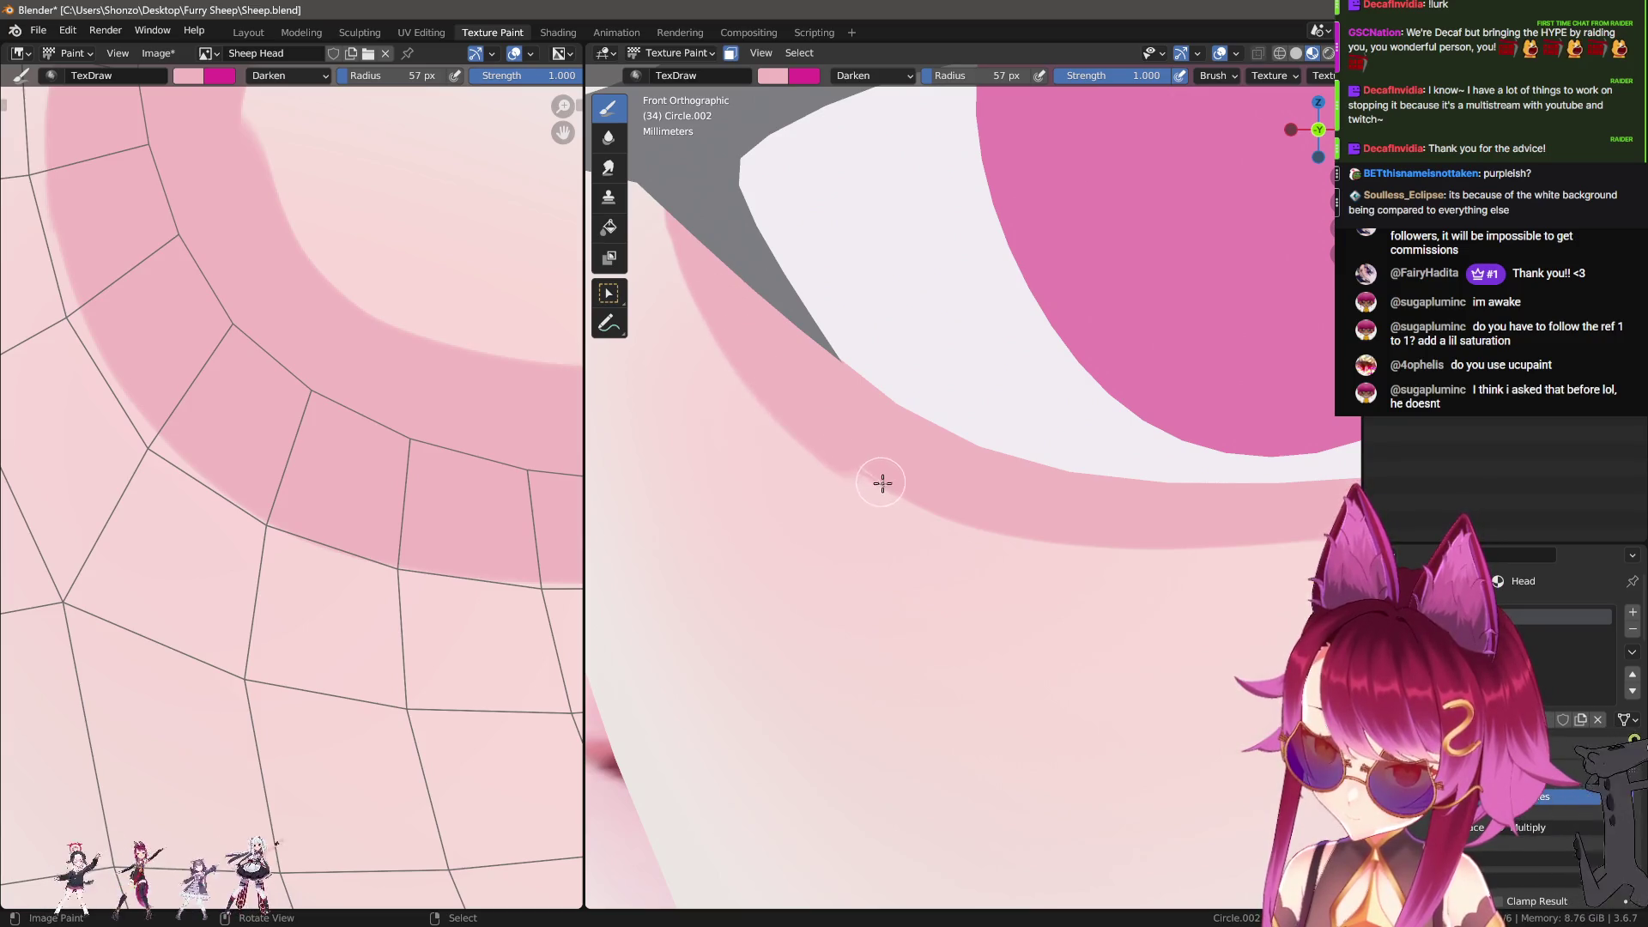
Step: Paint along the pink band's lower edge to deepen and widen it
left_click_drag(976, 510, 1094, 525)
mouse_move(1216, 524)
left_mouse_down()
mouse_move(901, 486)
mouse_move(1037, 524)
mouse_move(1254, 526)
left_mouse_up()
mouse_move(1254, 526)
middle_mouse_down("ctrl")
mouse_move(1099, 533)
mouse_move(1048, 565)
mouse_move(916, 518)
mouse_move(977, 539)
middle_mouse_up("ctrl")
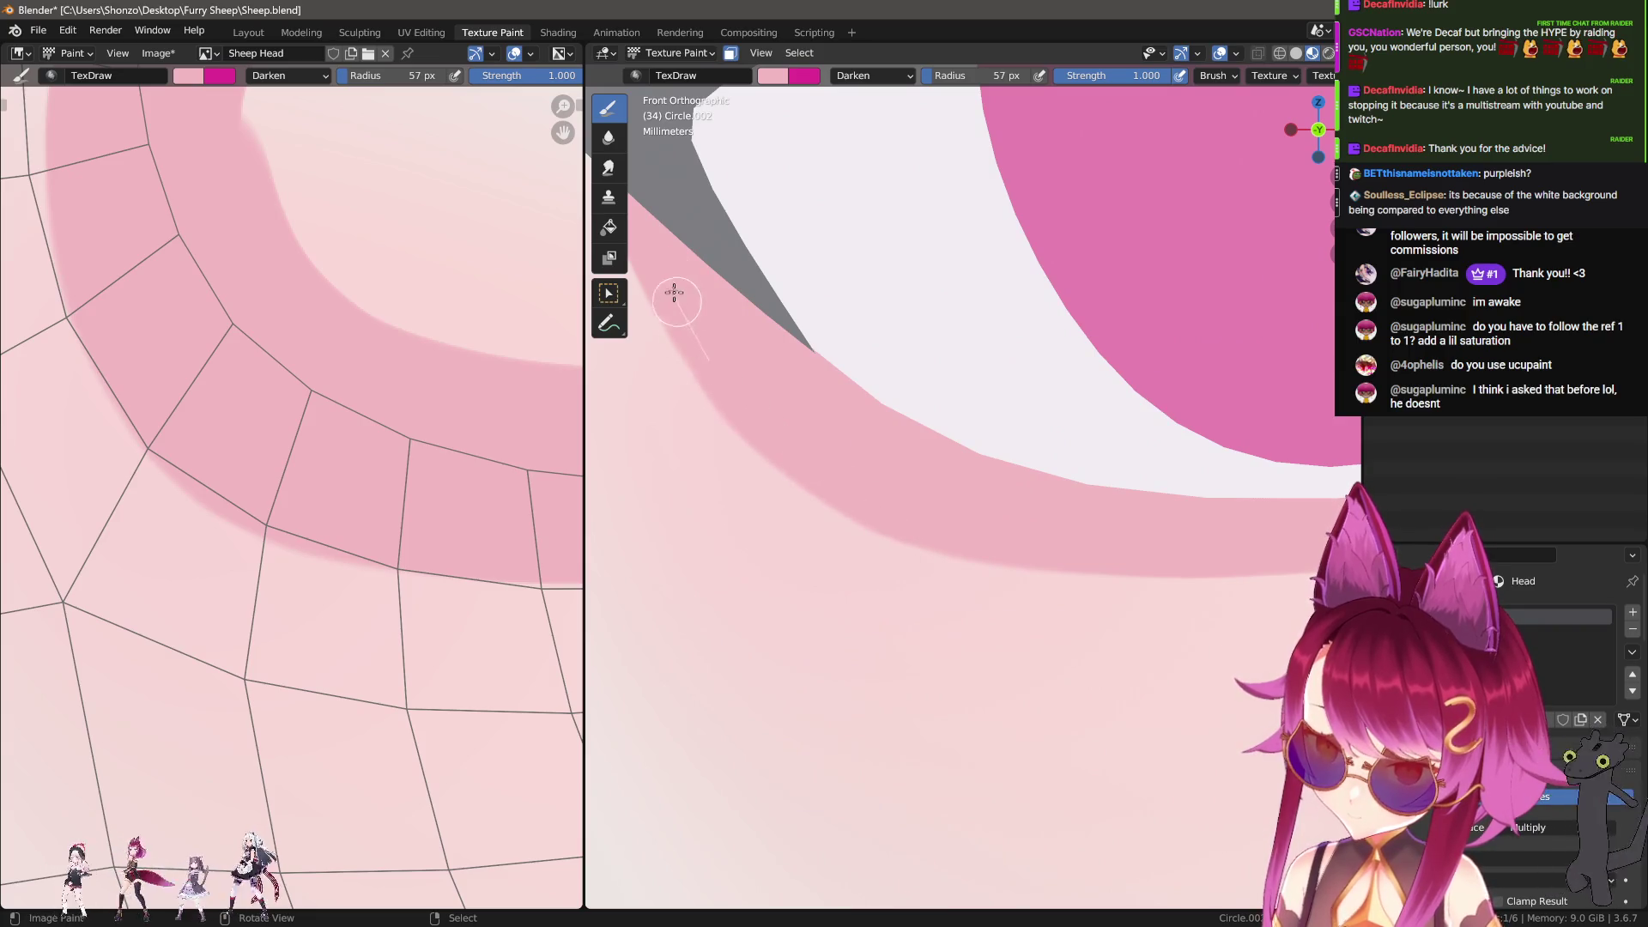
middle_click_drag(688, 298, 813, 367, "shift")
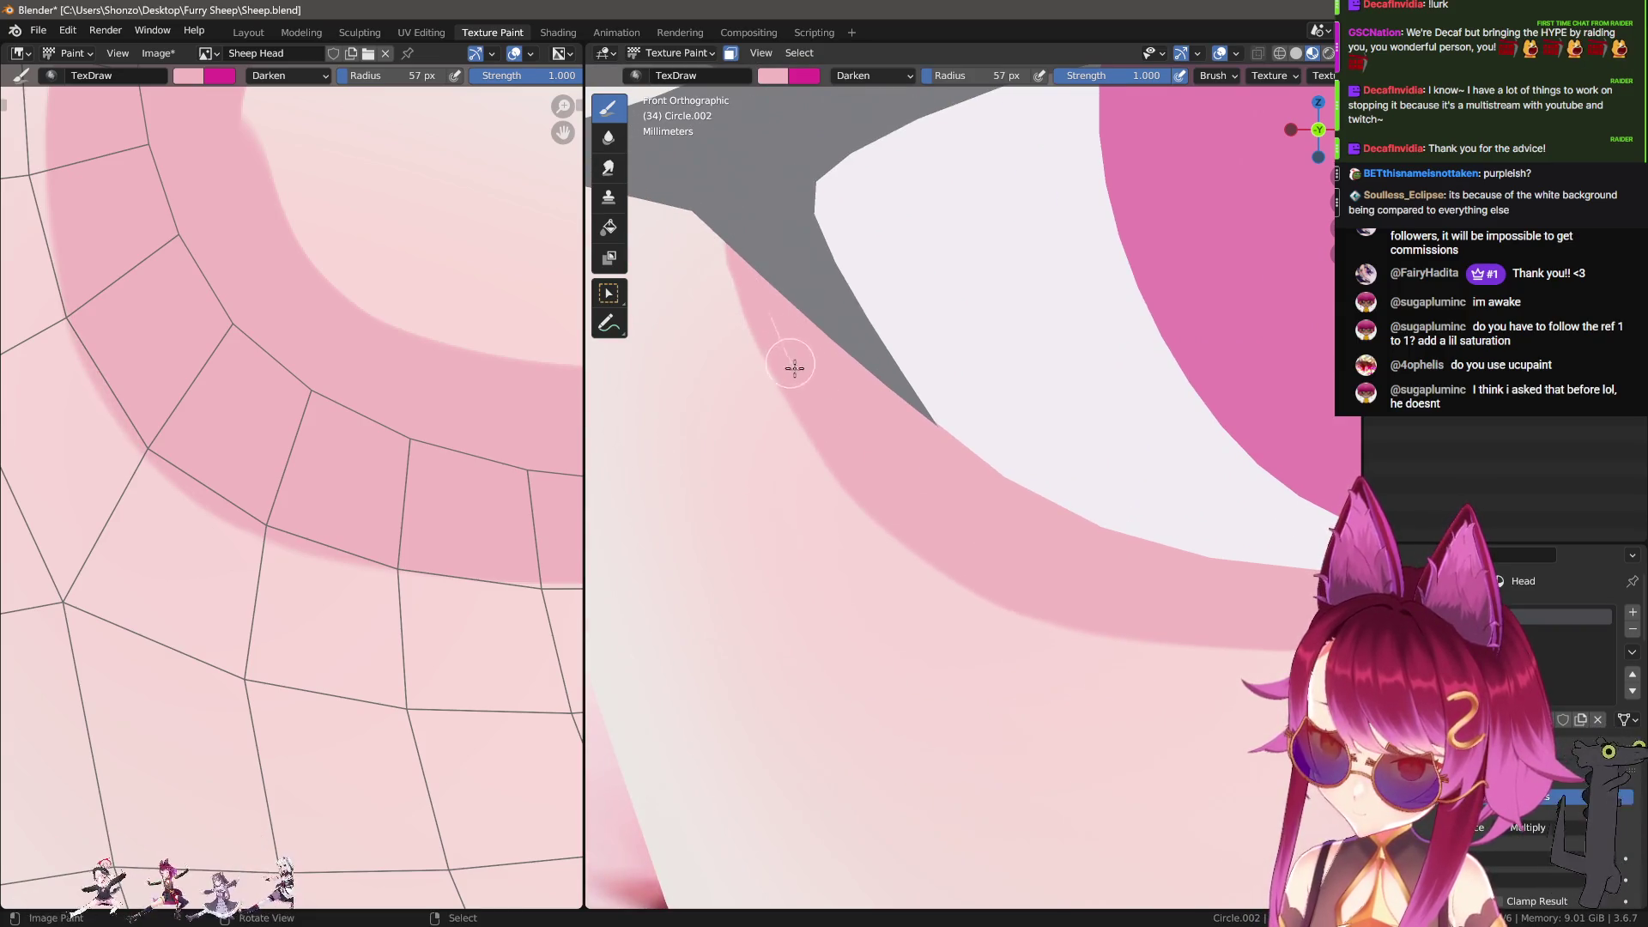
mouse_move(1124, 583)
middle_mouse_down("ctrl")
mouse_move(1250, 593)
mouse_move(987, 555)
middle_mouse_up("ctrl")
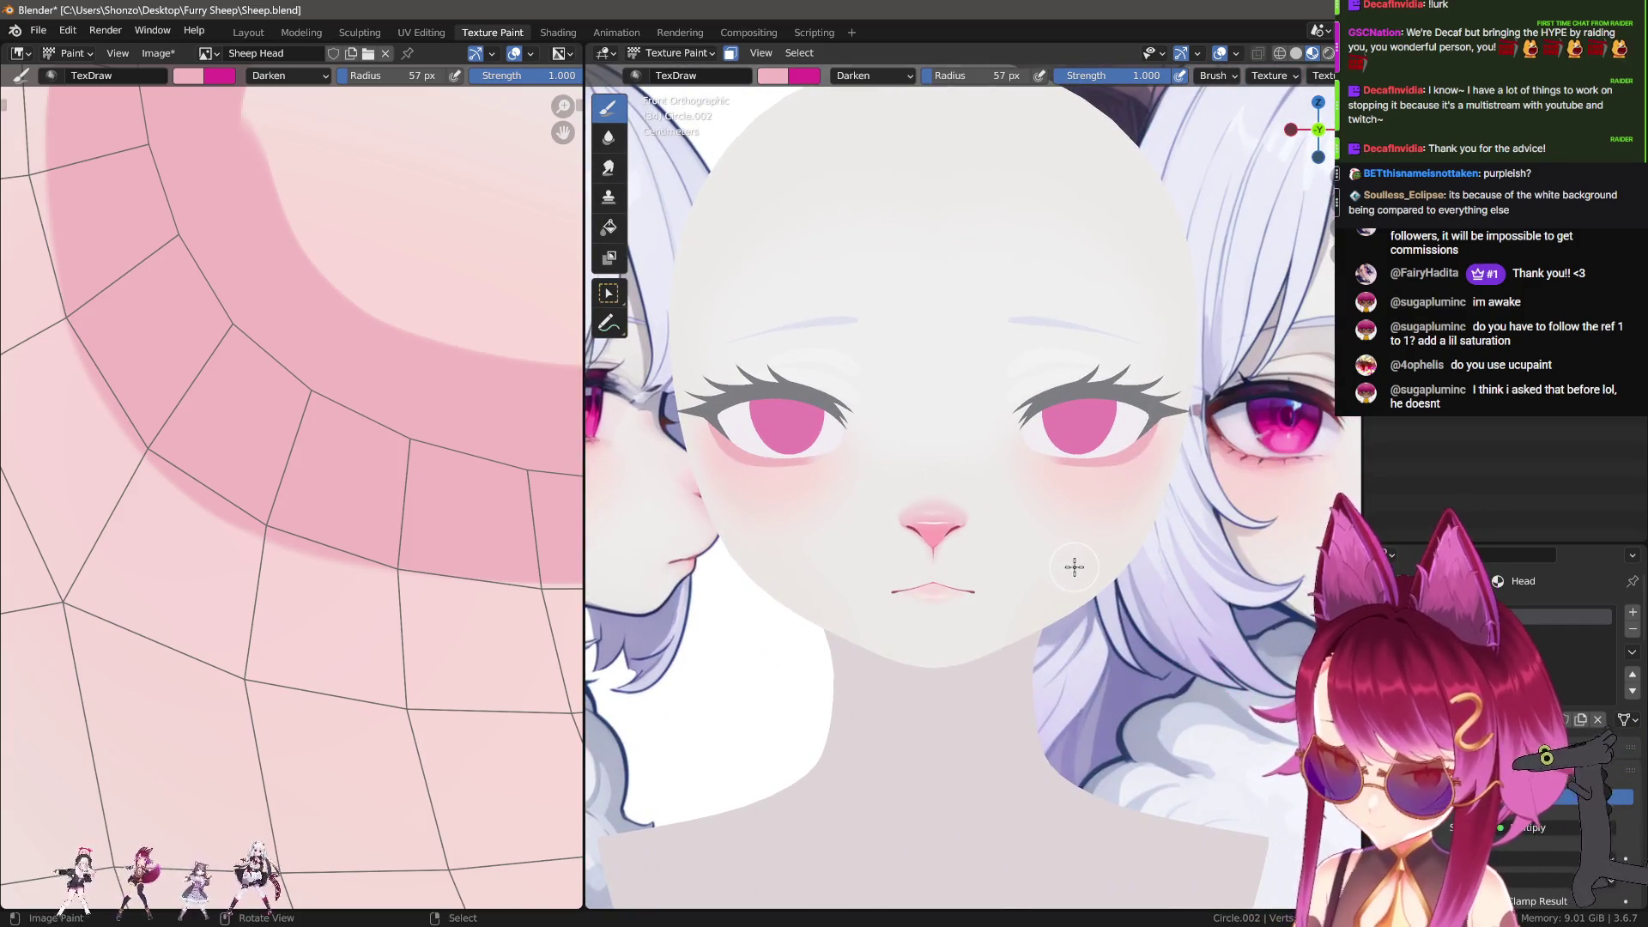
mouse_move(815, 507)
middle_mouse_down("ctrl")
mouse_move(931, 526)
mouse_move(875, 460)
middle_mouse_up("ctrl")
Step: Enlarge the brush to 74 px, switch blending from Darken to Mix, and paint light pink along the band's edge
key("f")
left_click(920, 450)
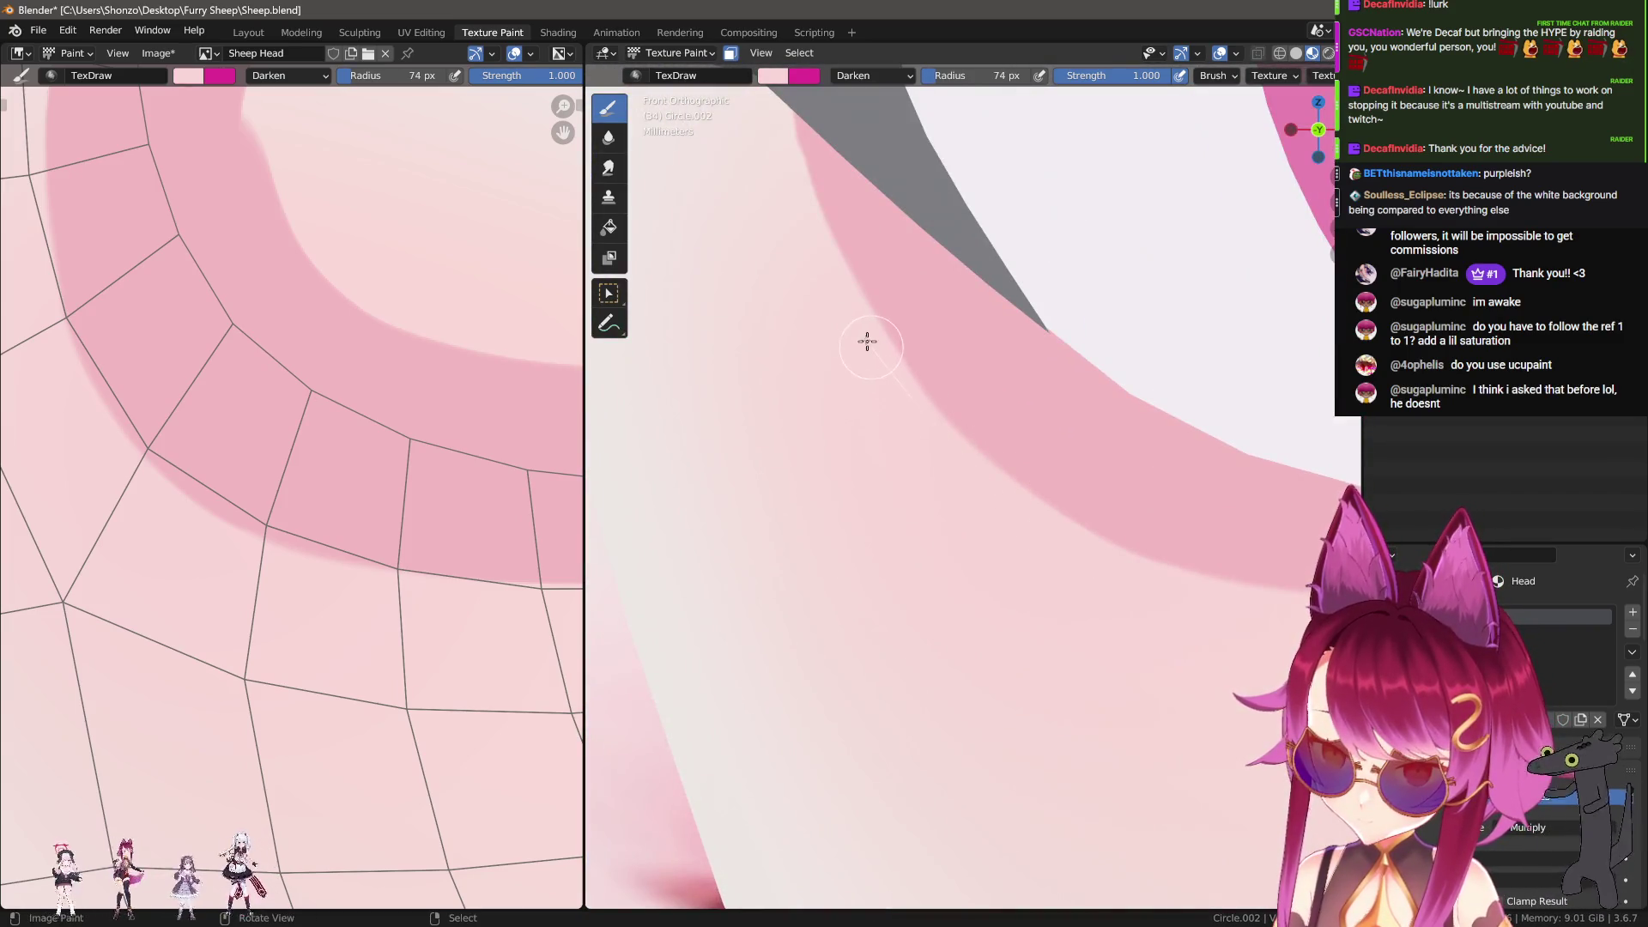
right_click(871, 438)
left_click(744, 368)
left_click(738, 360)
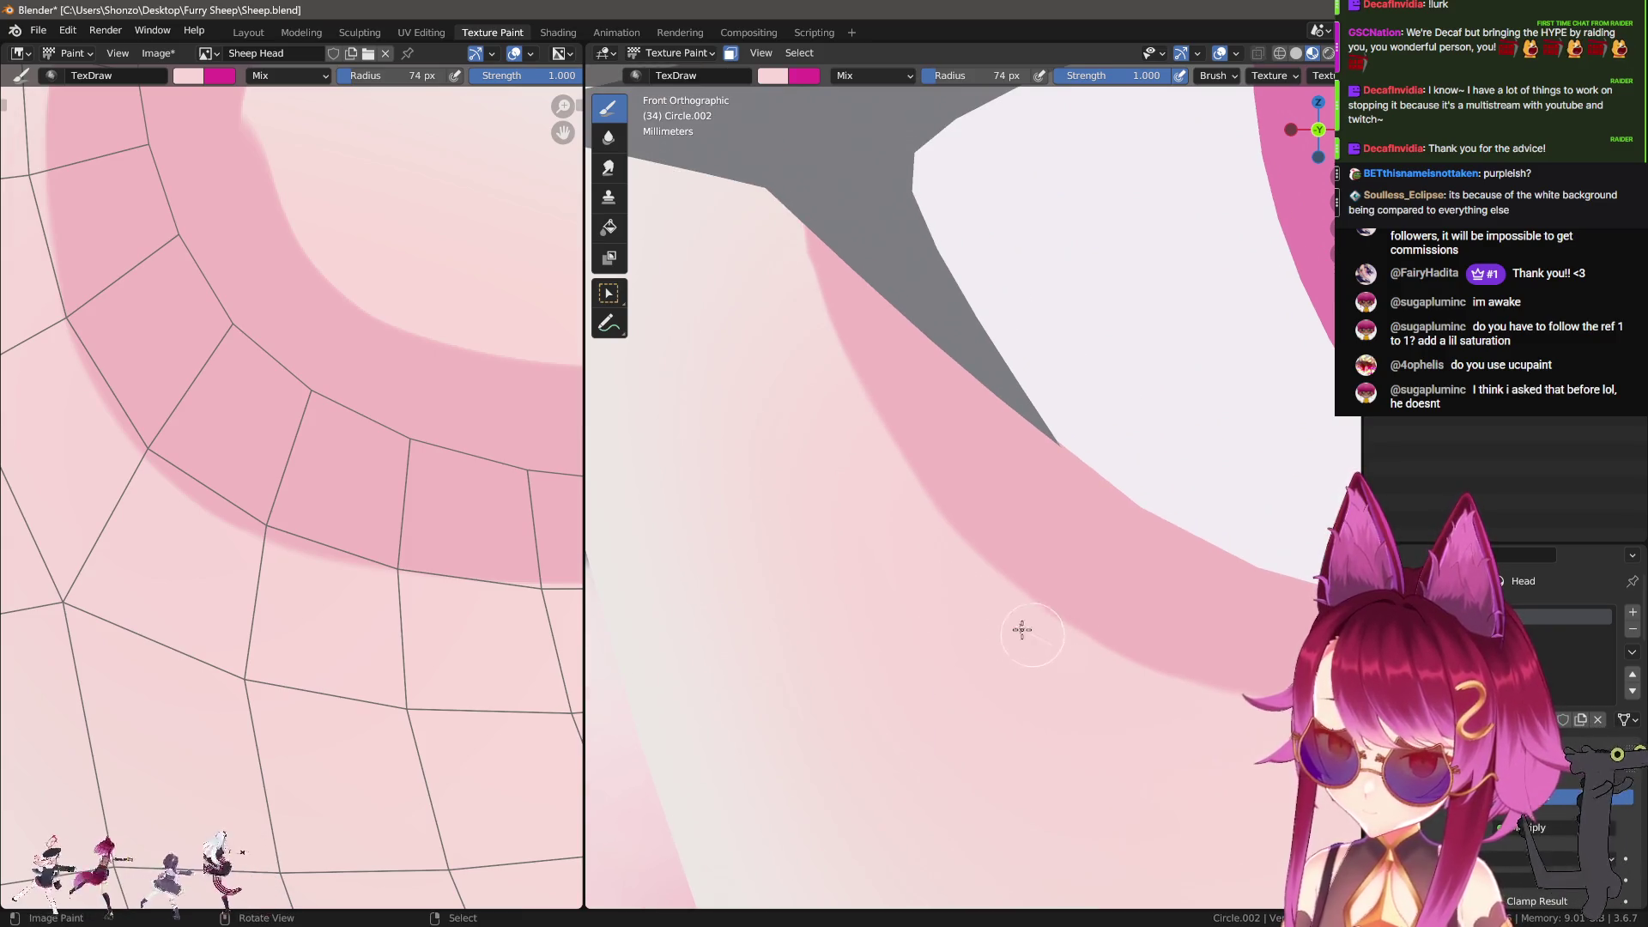
left_click_drag(879, 452, 802, 209)
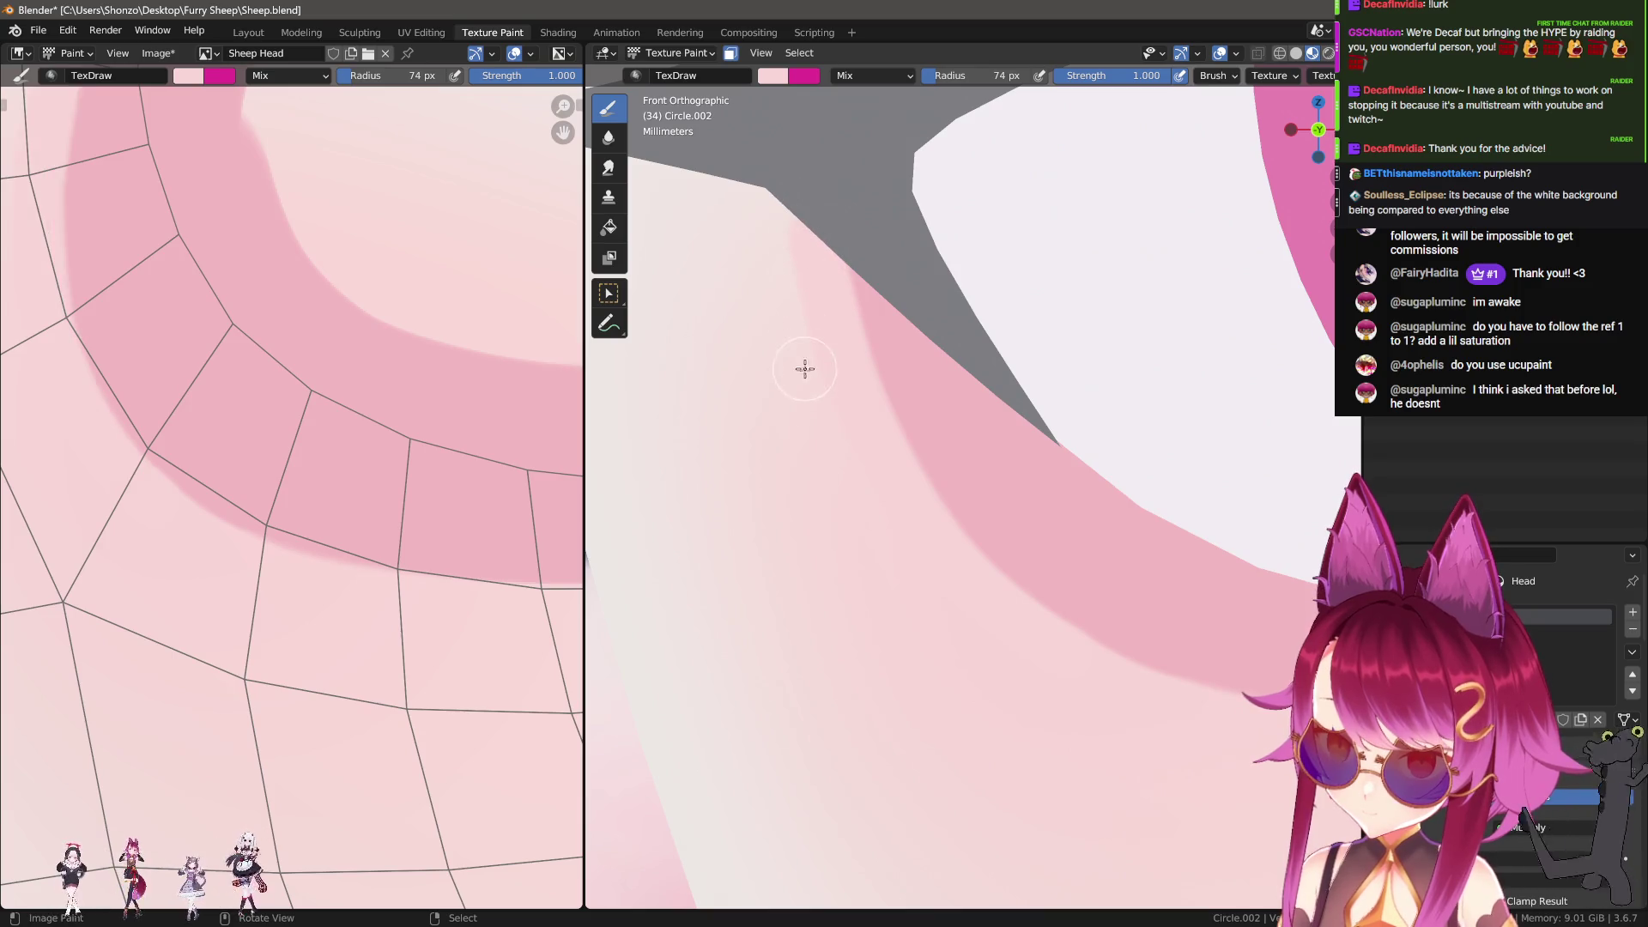
scroll(162, 321, "down", 3)
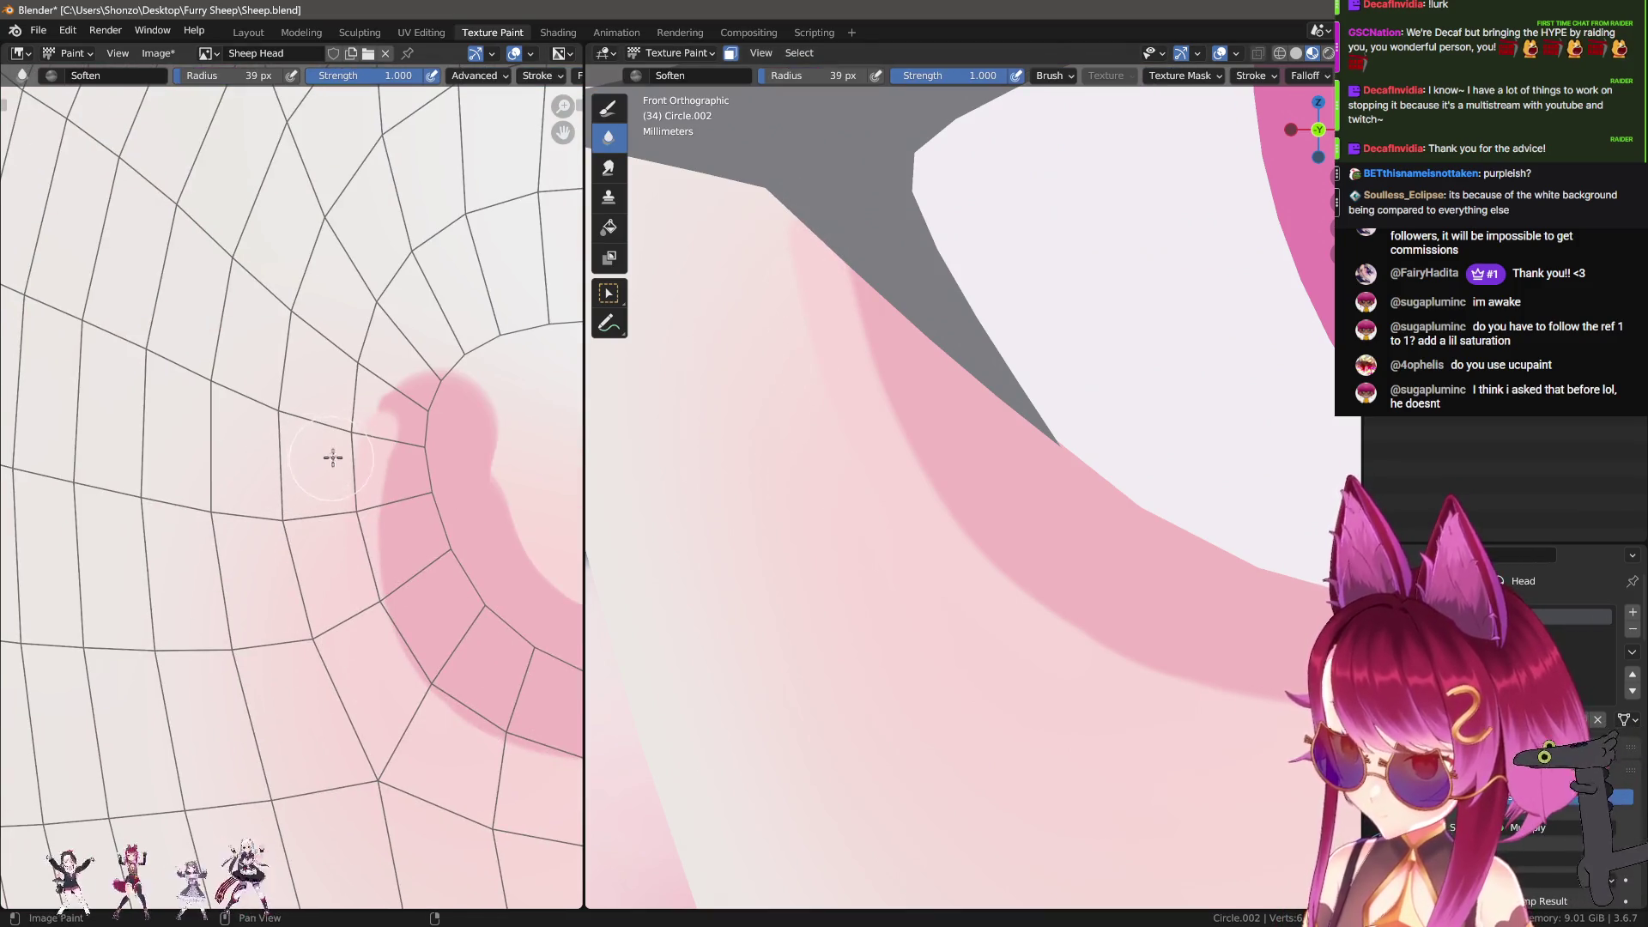
Step: Select the Soften brush and apply a falloff preset to it
key("s")
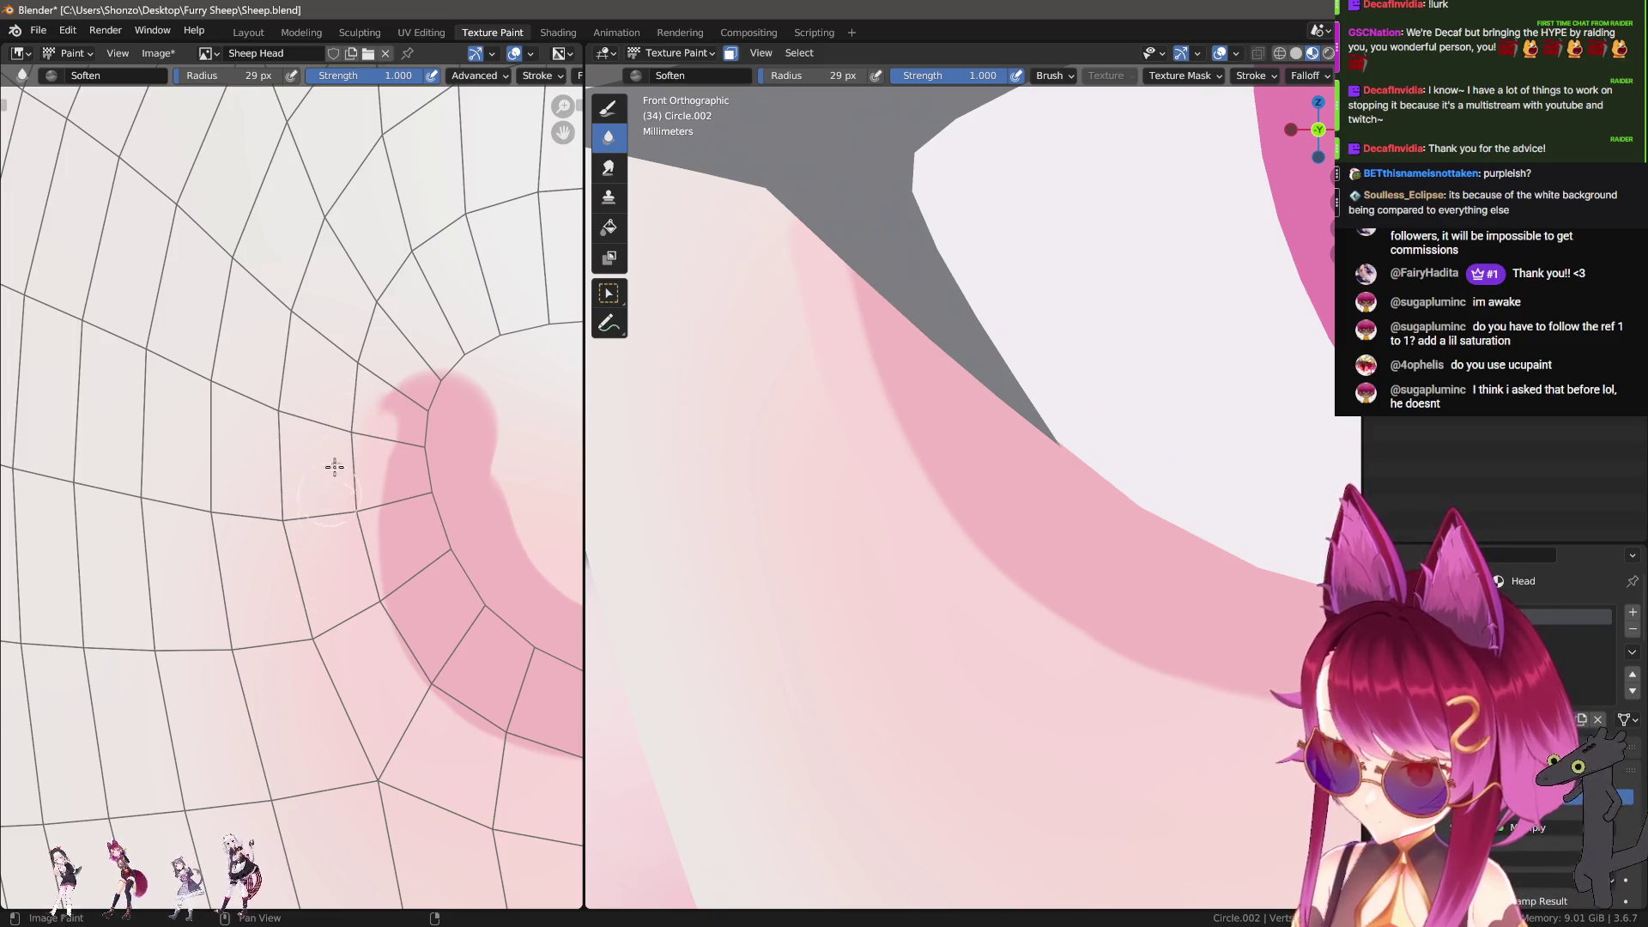
key("shift+s")
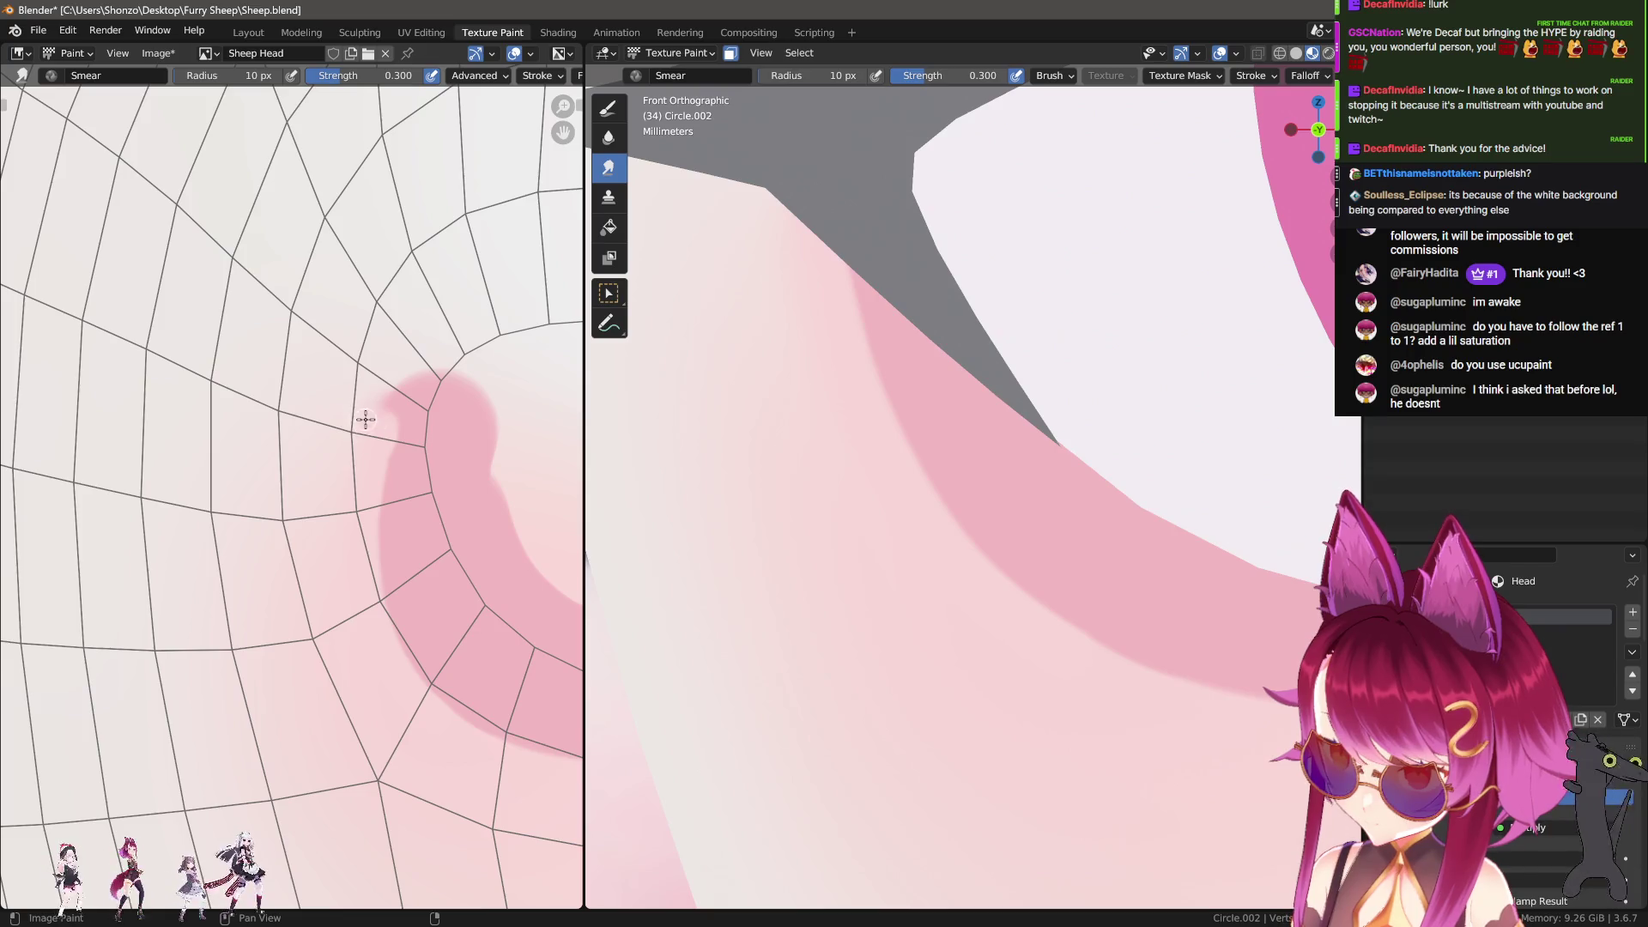
key("s")
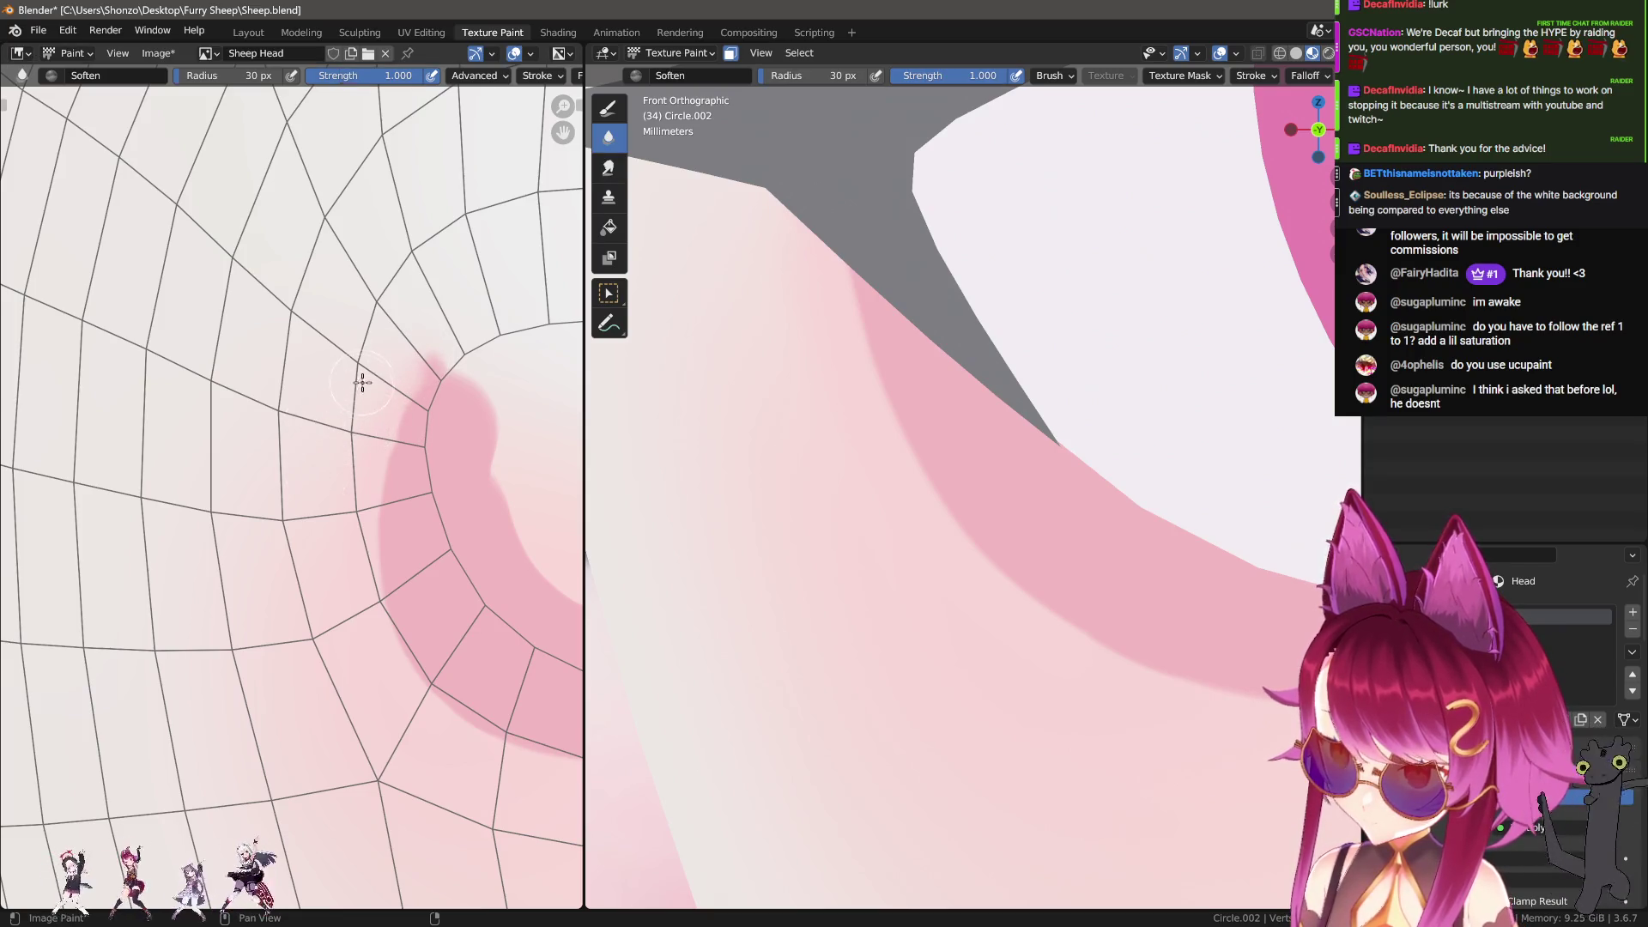
key("n")
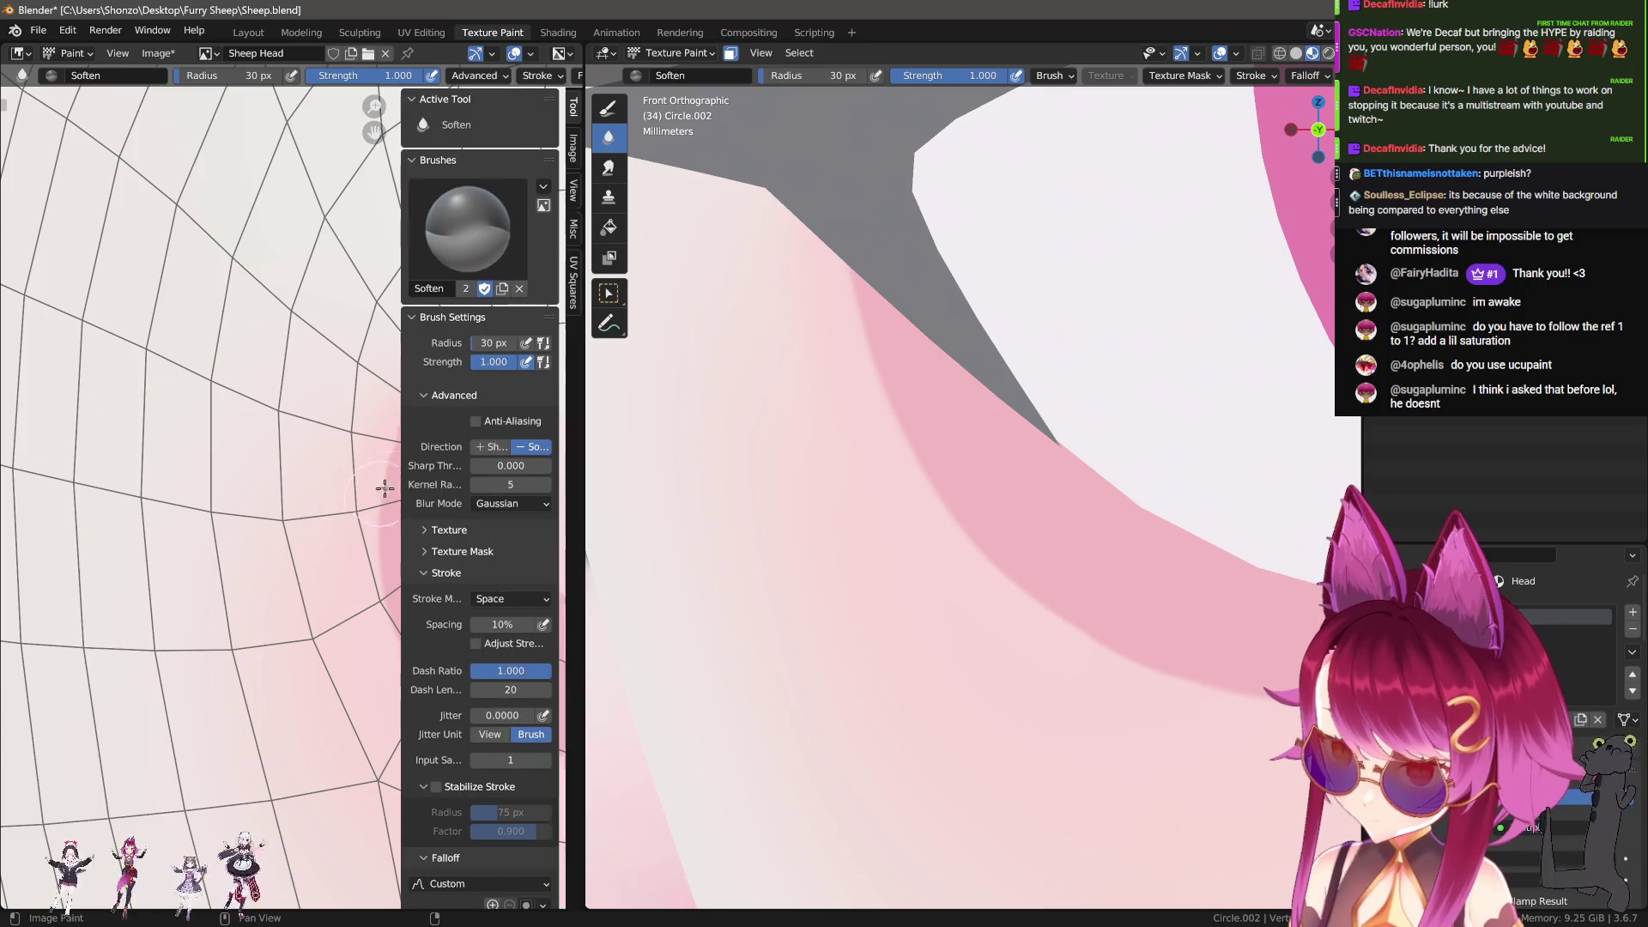
key("n")
key("shift+f")
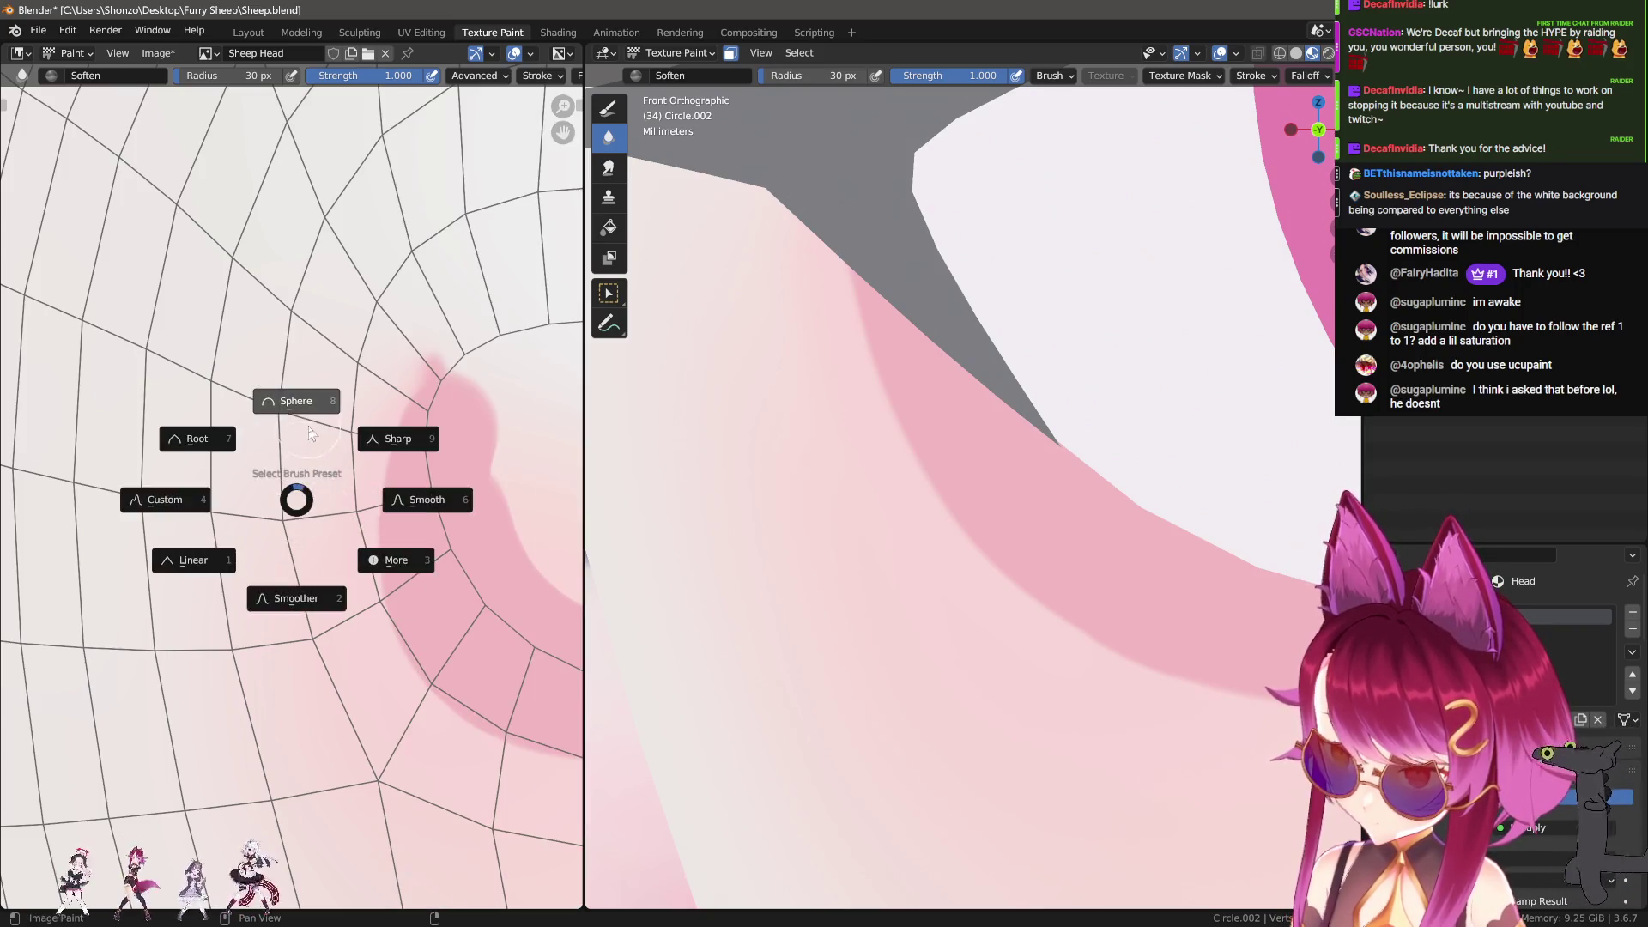
left_click(309, 468)
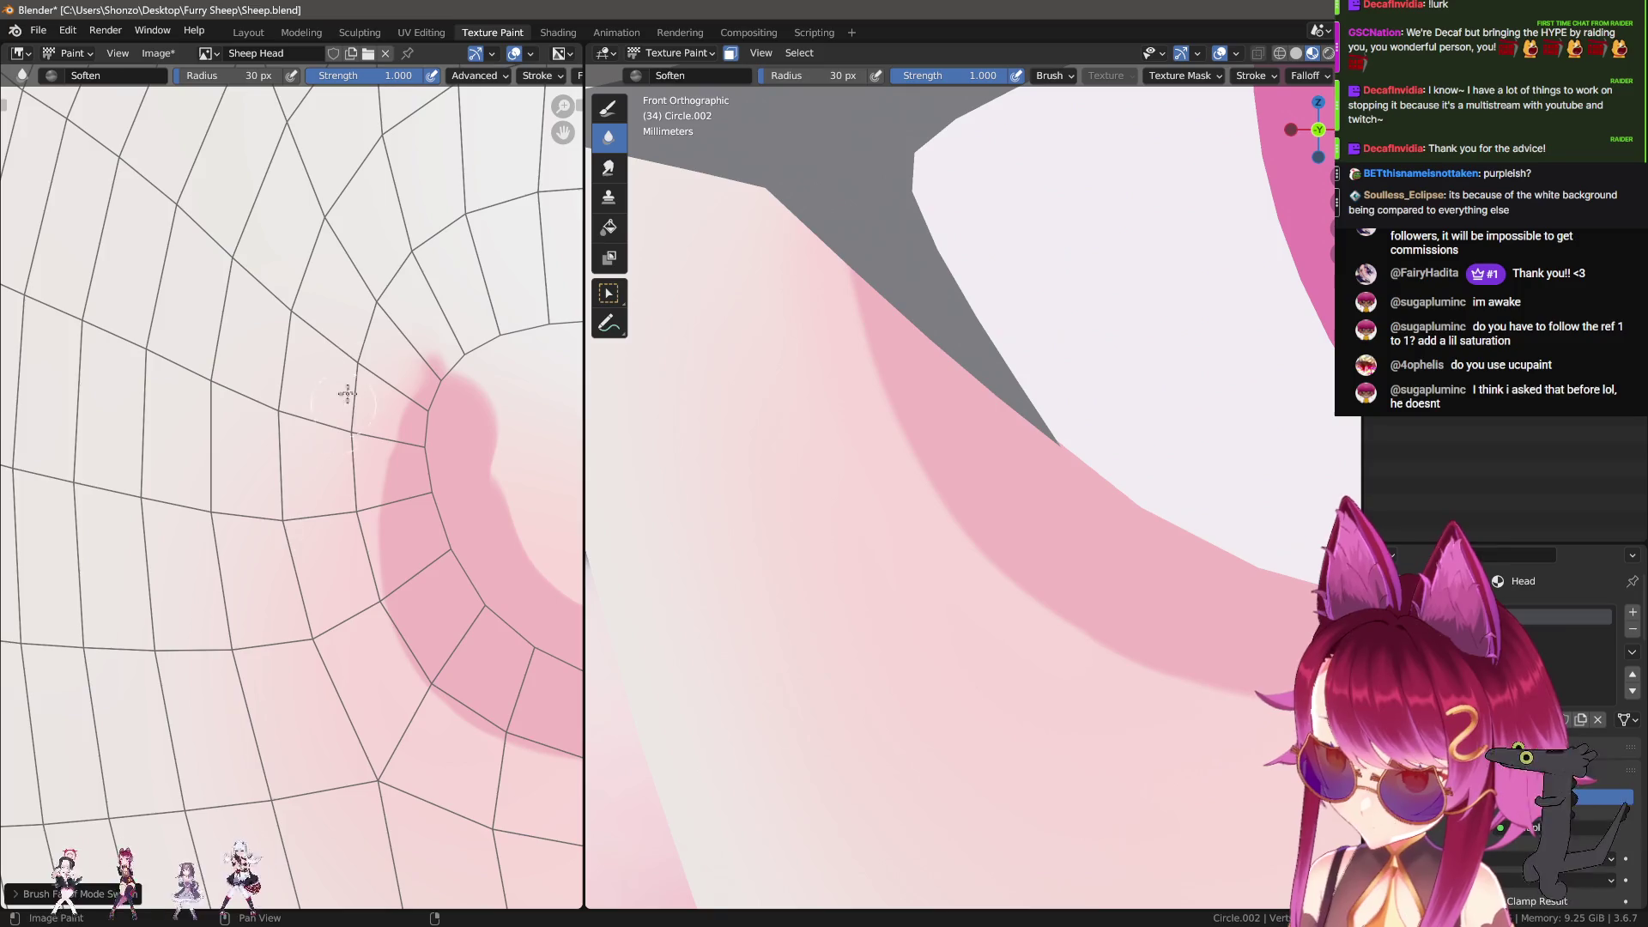
Step: Smear the pink band's lower edge leftward with a 50 px brush
scroll(967, 555, "down", 5)
mouse_move(967, 555)
middle_mouse_down("shift")
mouse_move(700, 546)
mouse_move(1307, 550)
mouse_move(1066, 563)
middle_mouse_up("shift")
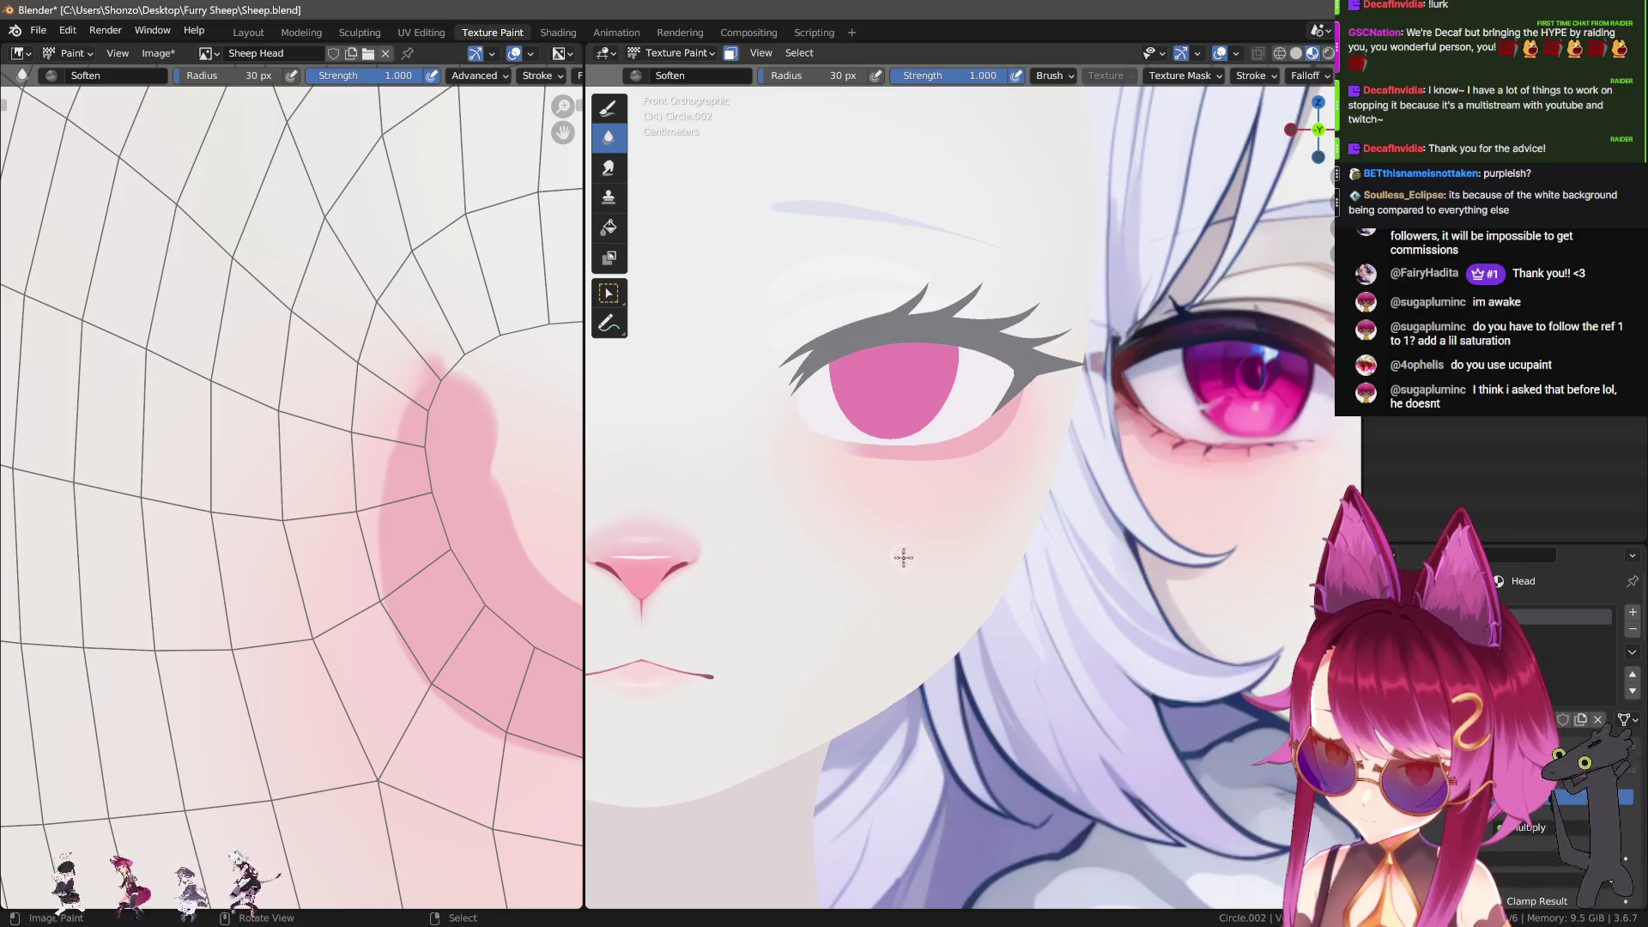
middle_click_drag(254, 651, 239, 618, "shift")
scroll(214, 589, "up", 6)
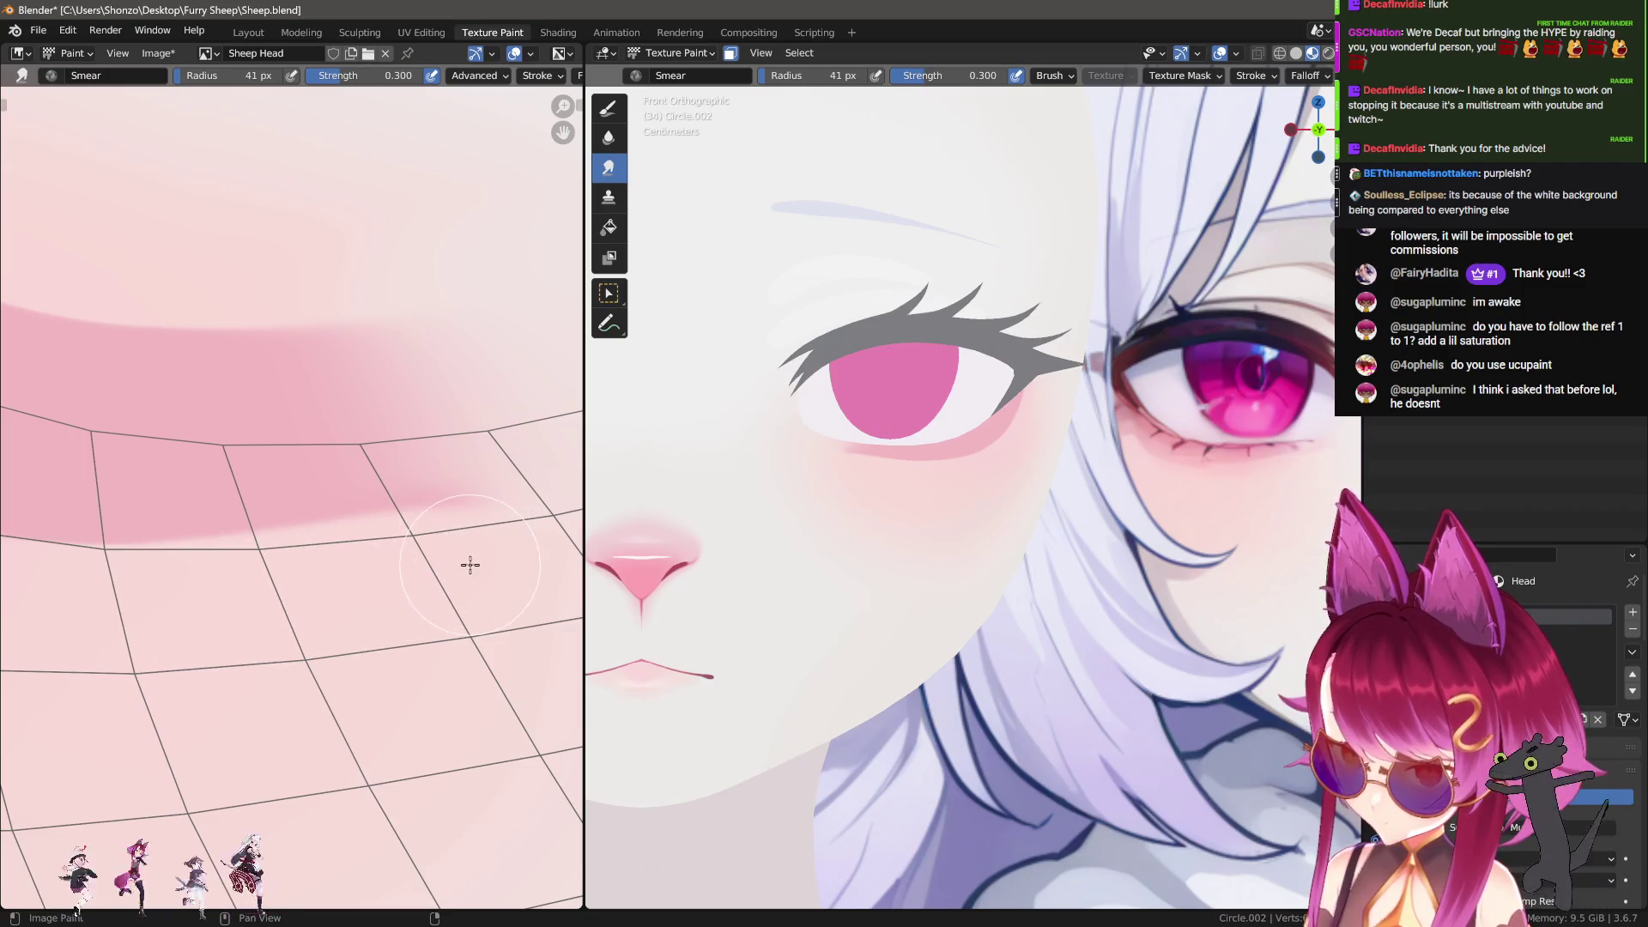
left_click_drag(343, 607, 258, 614)
key("f")
left_click(205, 624)
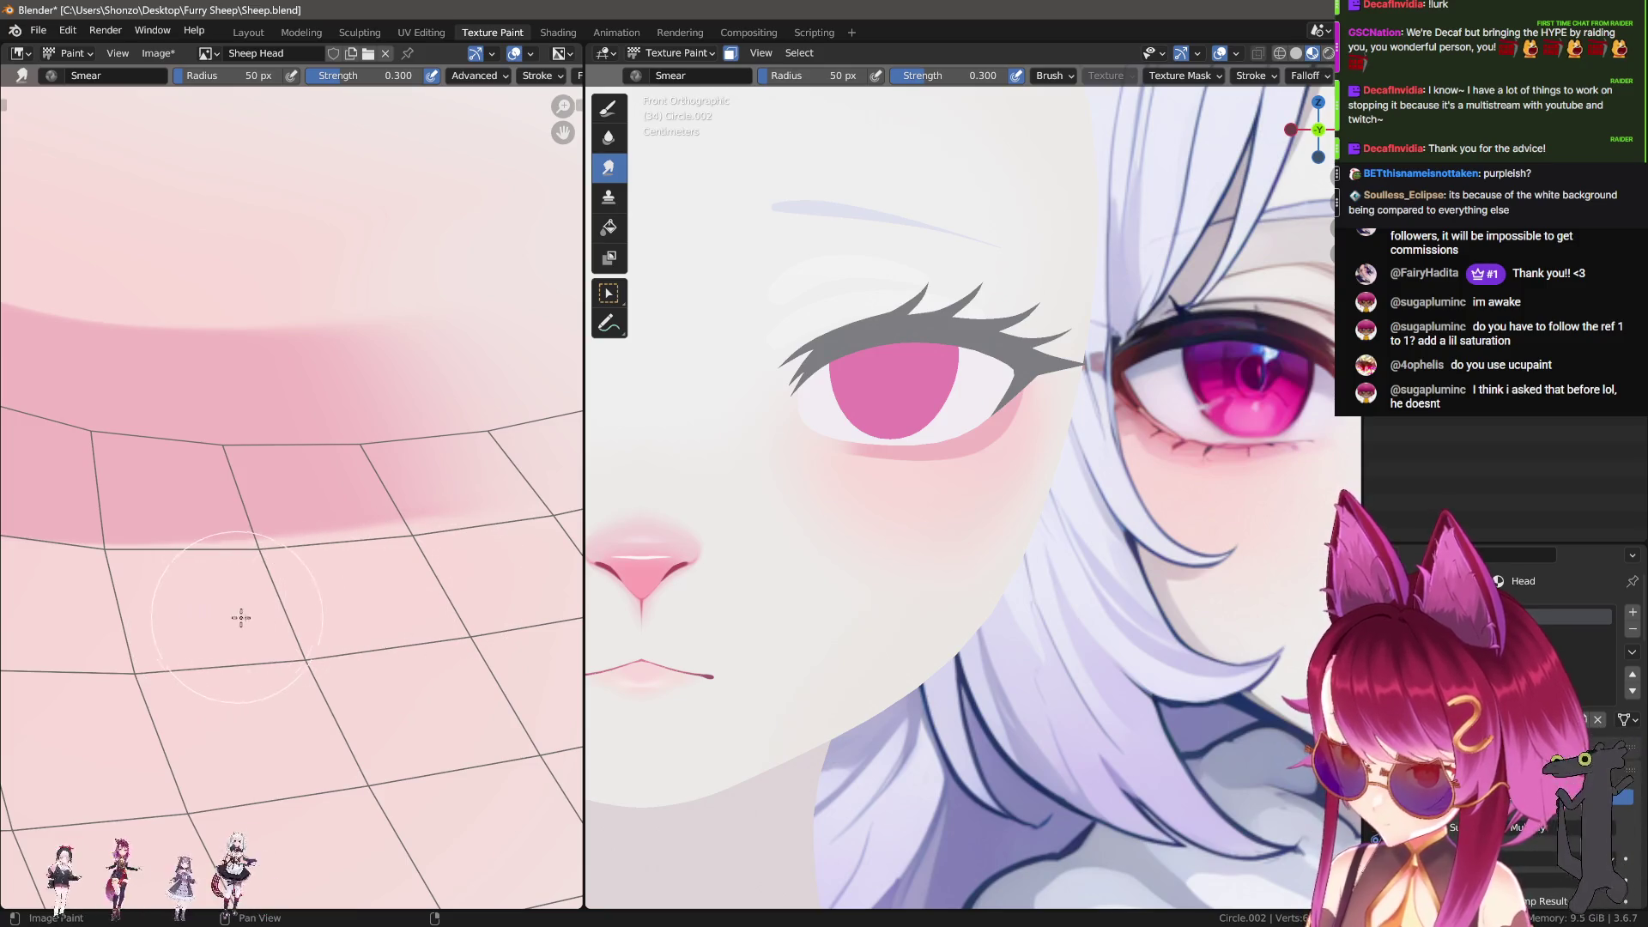
middle_click_drag(210, 640, 379, 611)
mouse_move(279, 616)
middle_mouse_down()
mouse_move(264, 617)
mouse_move(379, 597)
mouse_move(403, 574)
middle_mouse_up()
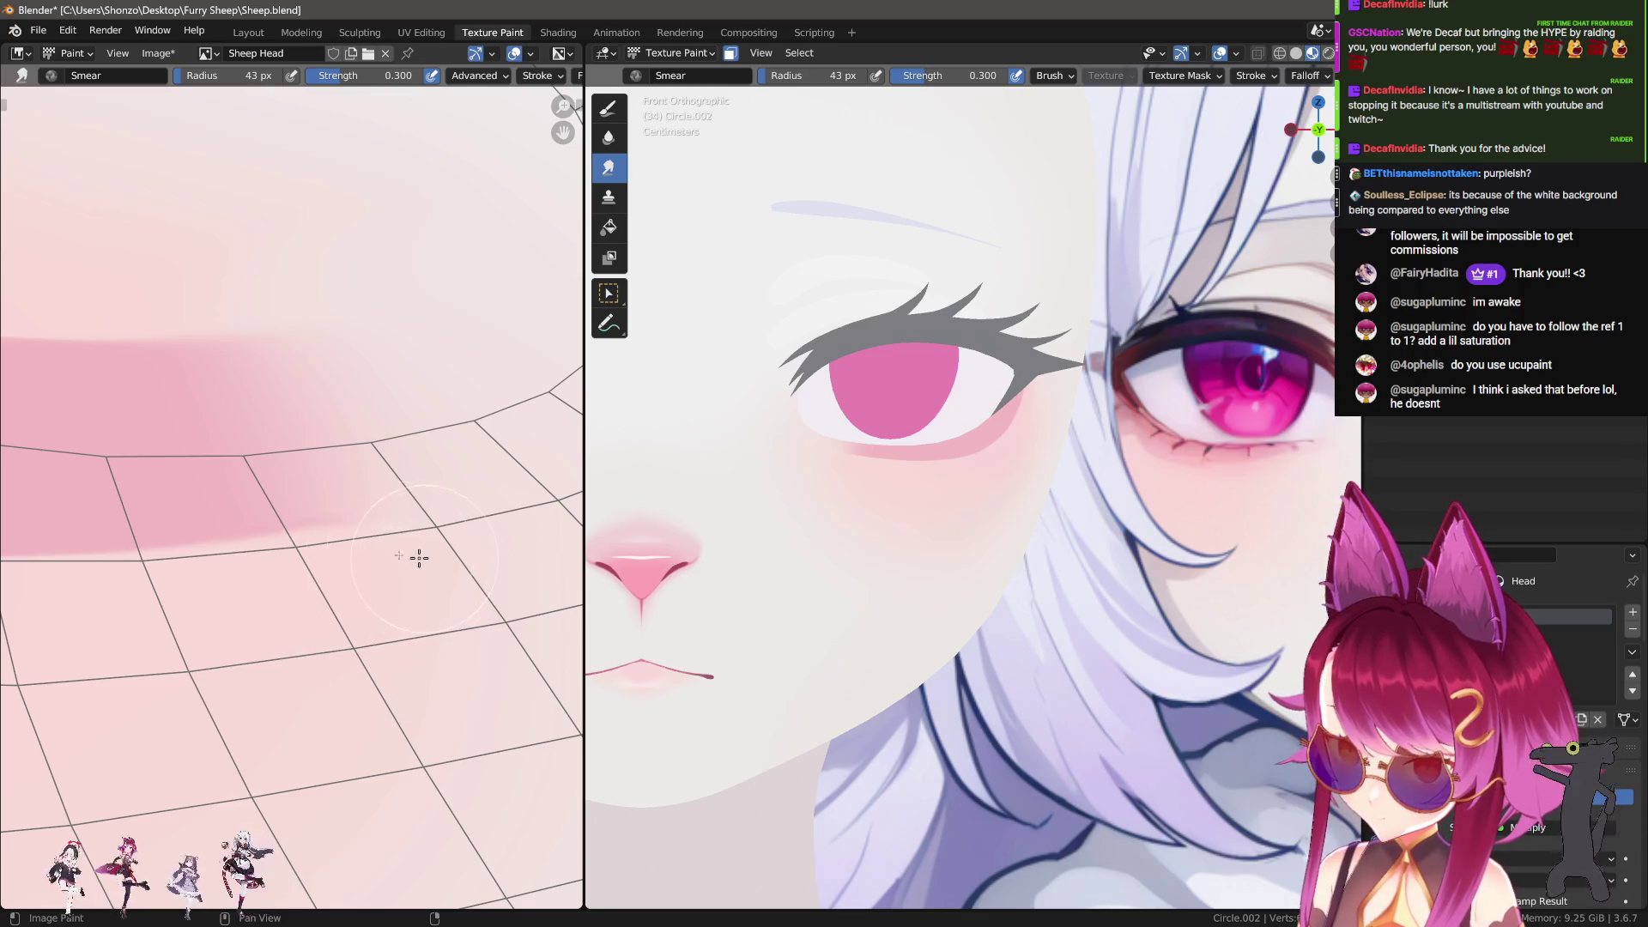
key("s")
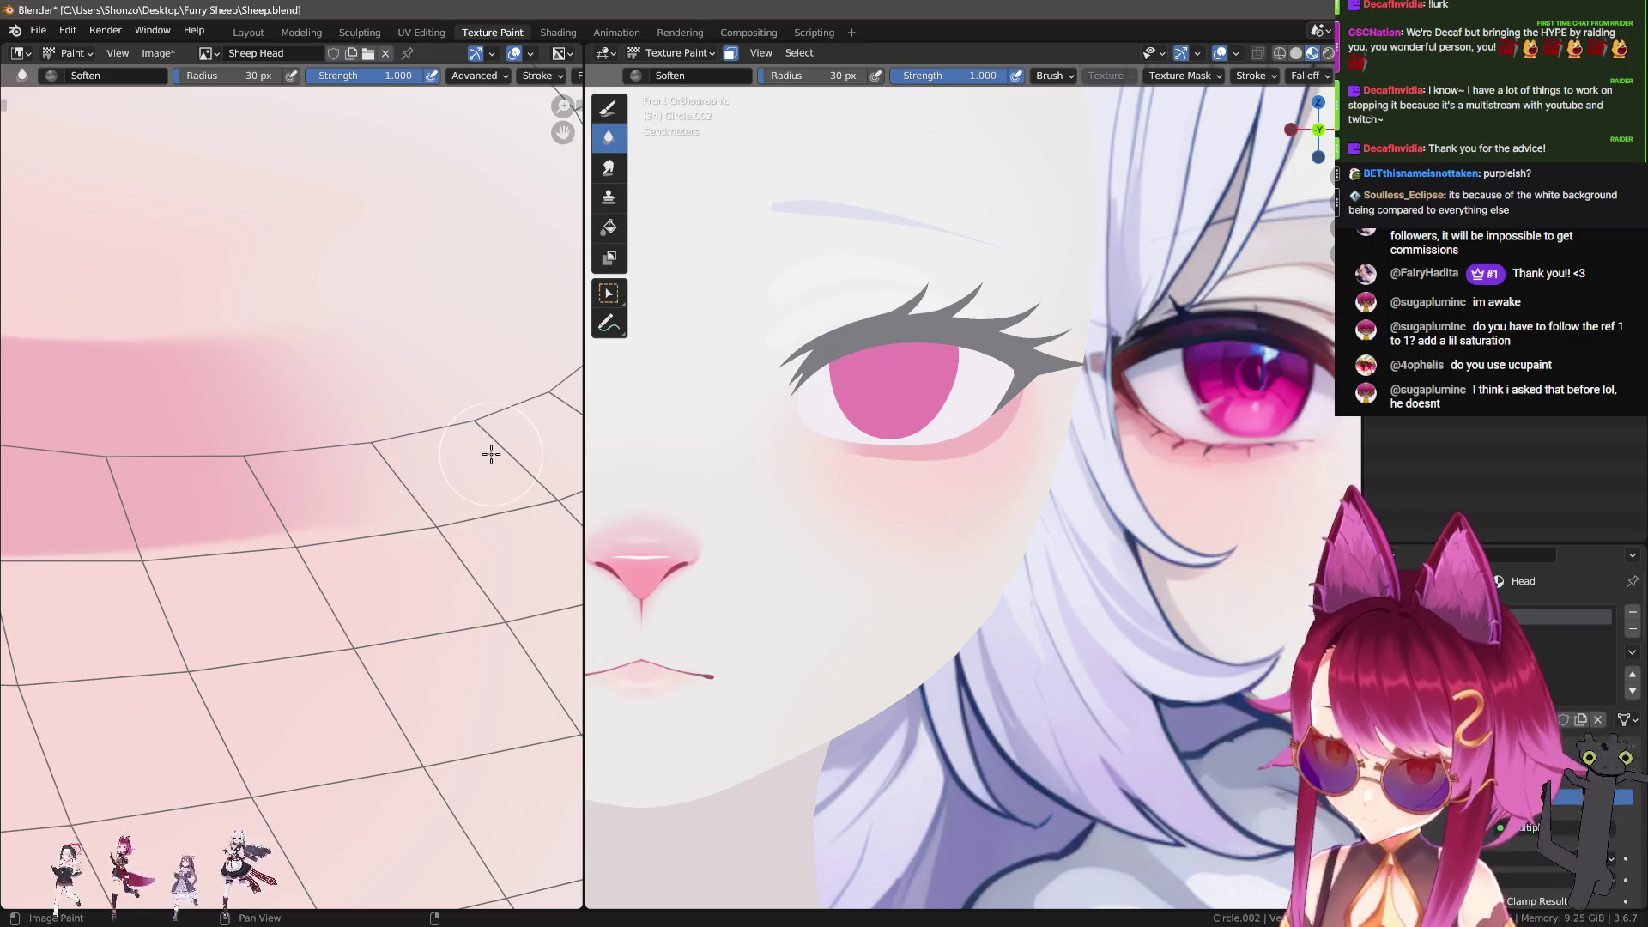
Step: Return to the draw brush, sample a pink colour, and set the brush to 65 px
key("d")
key("s")
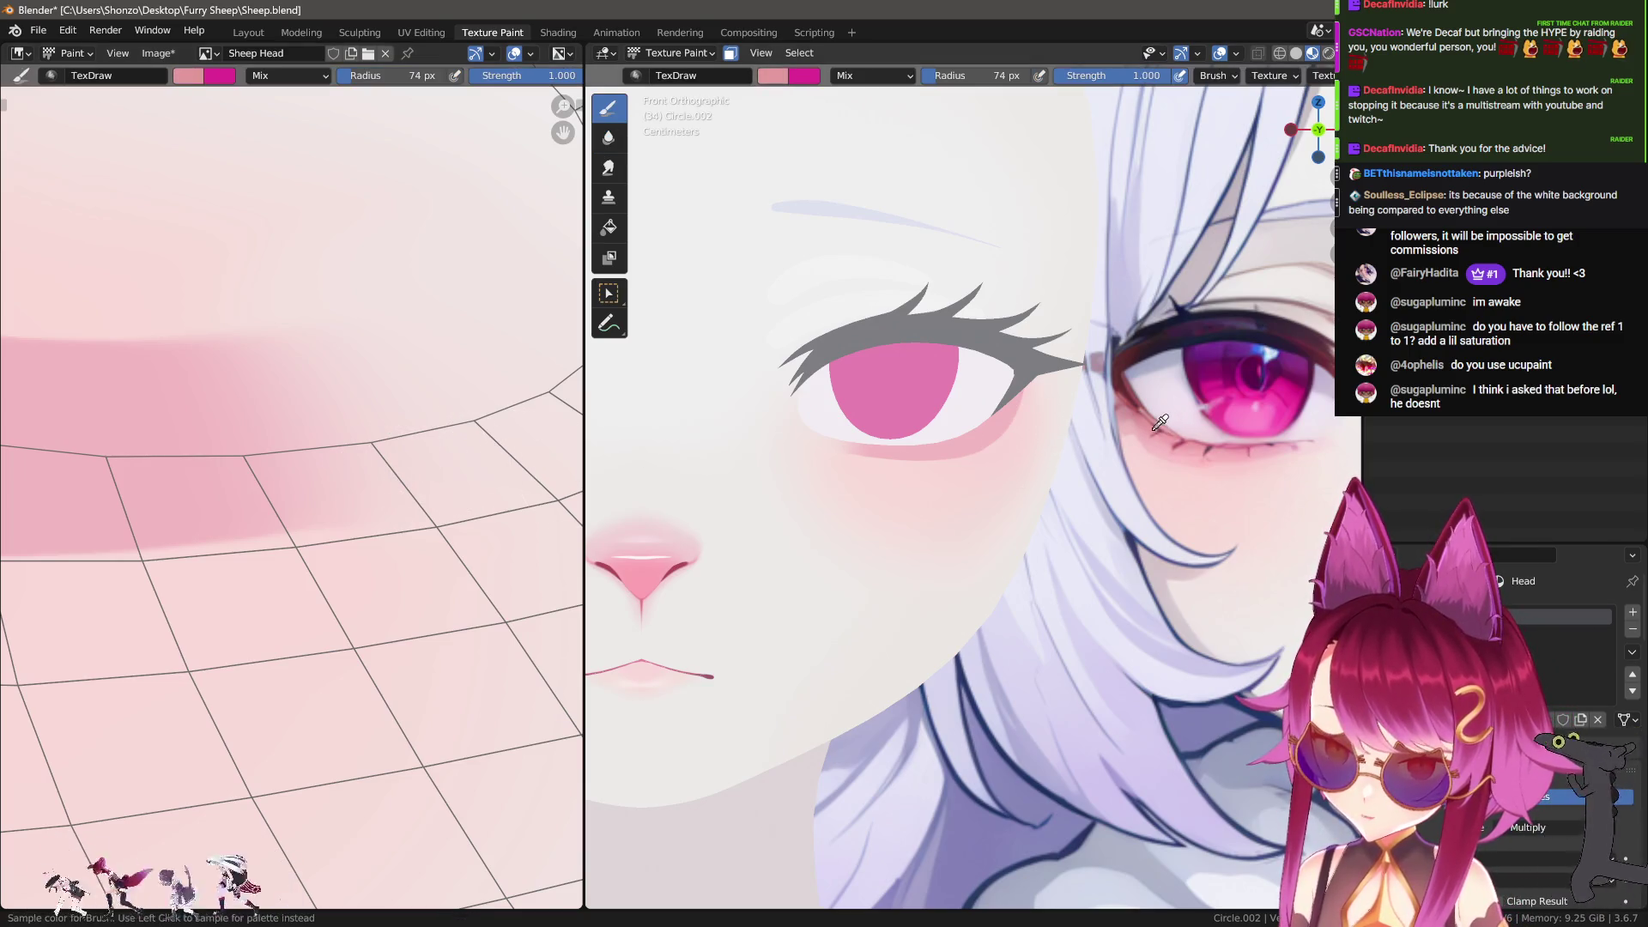
scroll(292, 429, "down", 2)
scroll(257, 386, "up", 2)
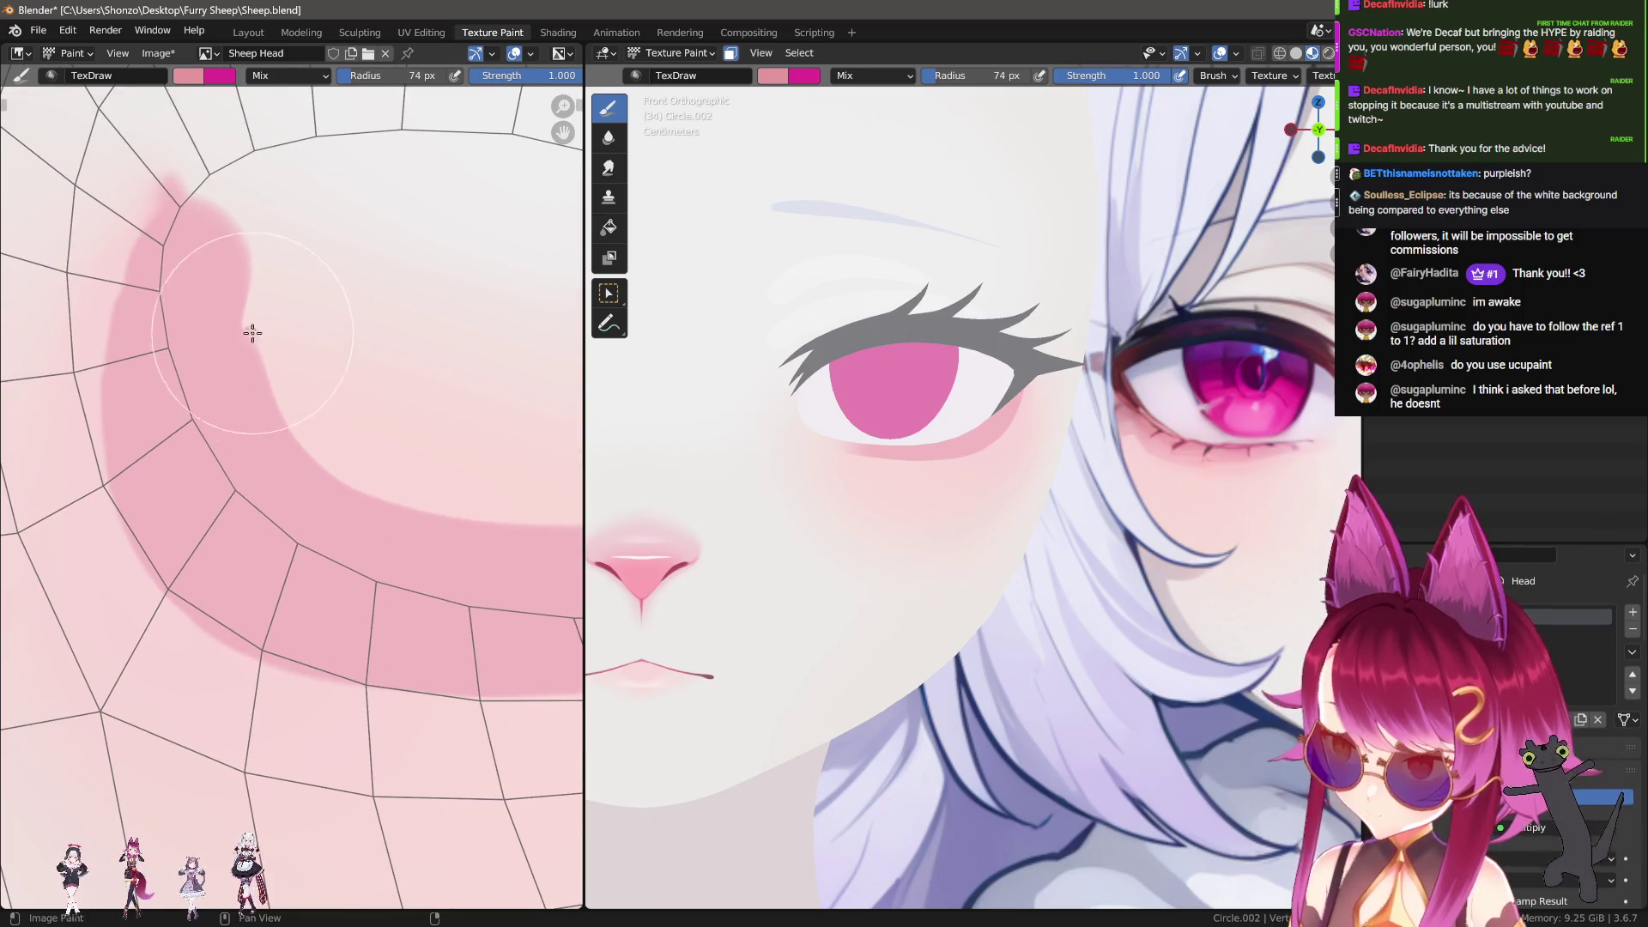
left_click_drag(245, 360, 254, 491)
key("ctrl+z")
key("alt+f")
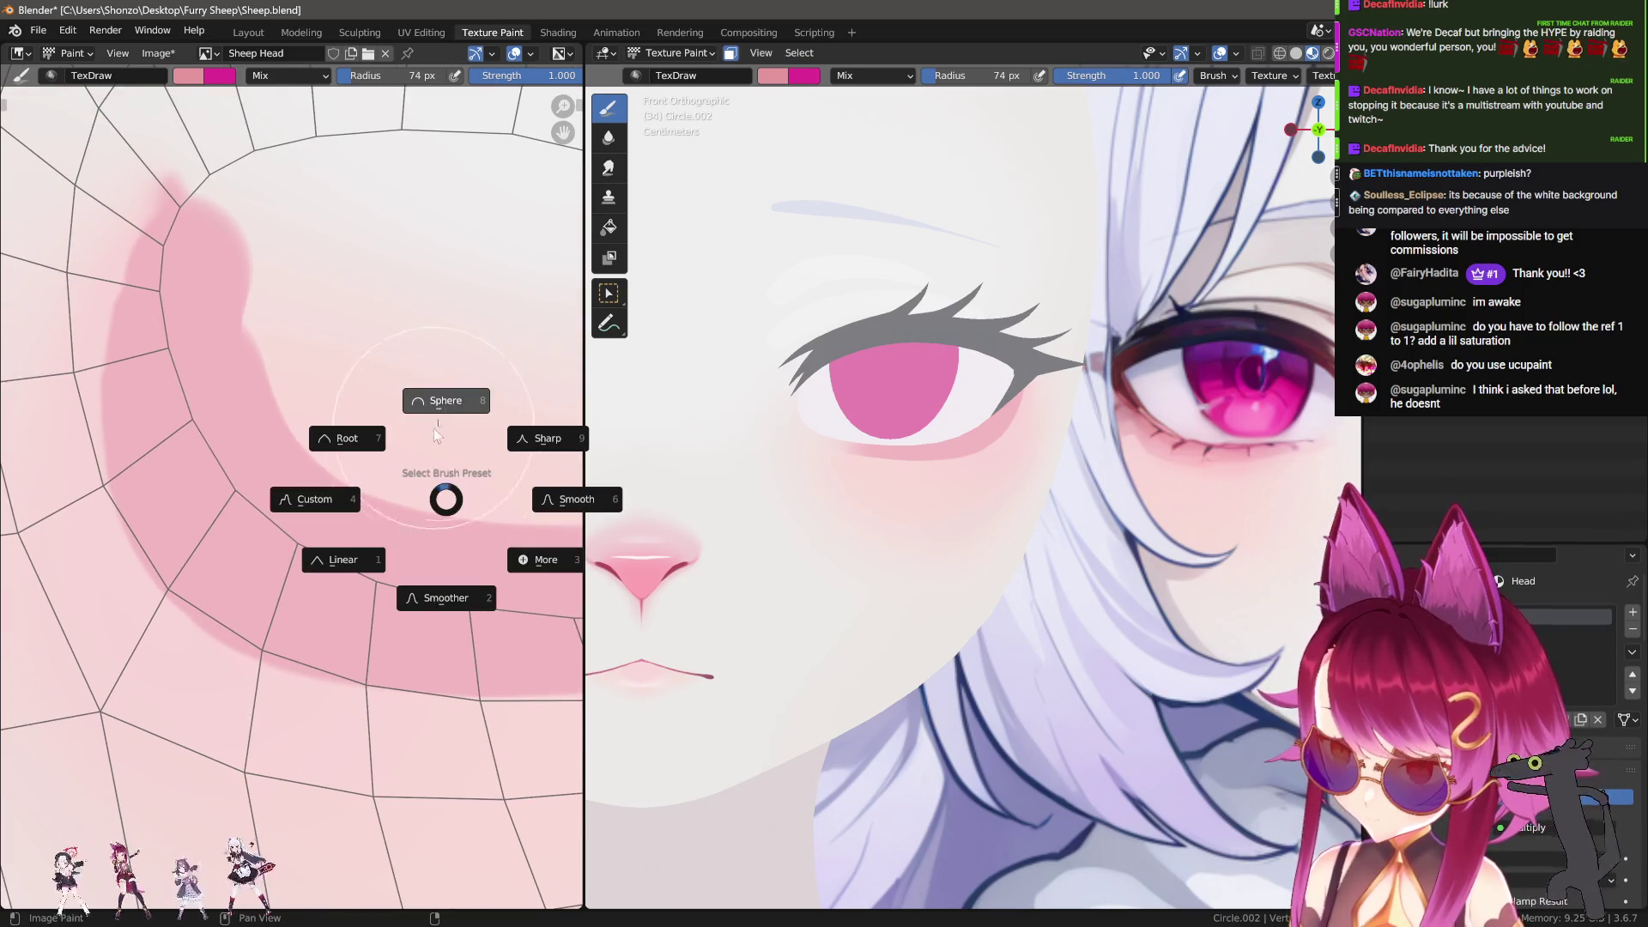
key("f")
left_click(367, 418)
Step: Paint darker pink over the band's rounded left end, redoing strokes until it looks right
mouse_move(223, 258)
left_mouse_down()
mouse_move(201, 344)
mouse_move(236, 489)
mouse_move(343, 562)
mouse_move(544, 570)
mouse_move(549, 539)
left_mouse_up()
mouse_move(437, 531)
middle_mouse_down()
mouse_move(379, 595)
mouse_move(336, 493)
middle_mouse_up()
key("ctrl+z")
key("ctrl+z")
key("ctrl+z")
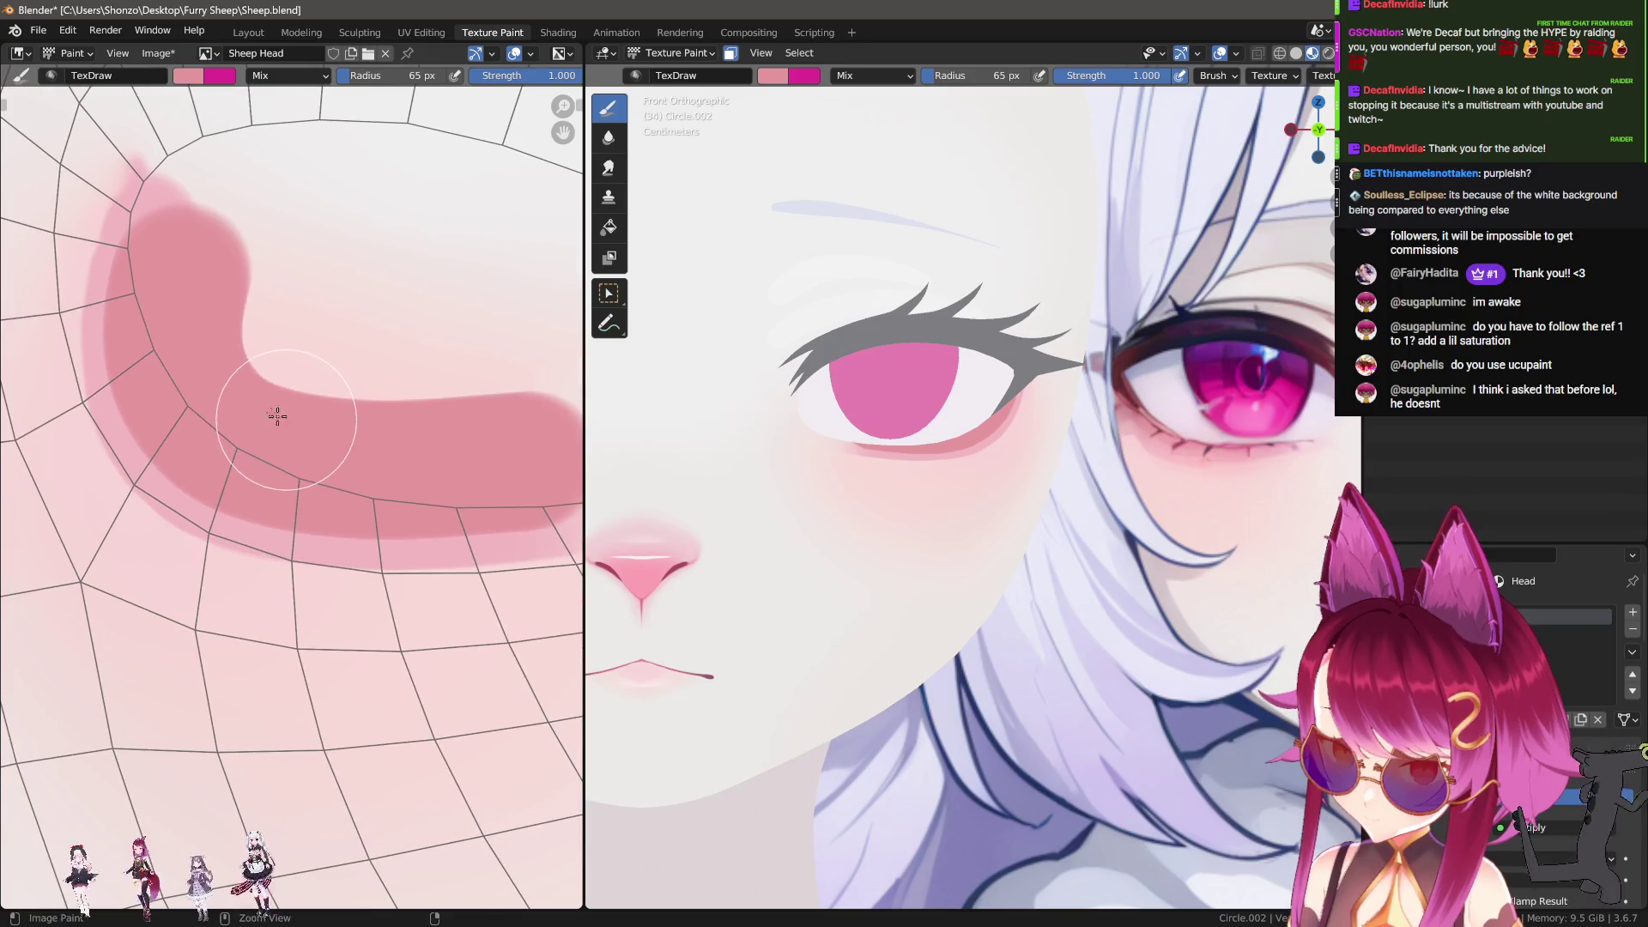
mouse_move(199, 260)
left_mouse_down()
mouse_move(182, 296)
mouse_move(190, 360)
mouse_move(225, 436)
mouse_move(284, 471)
mouse_move(474, 464)
left_mouse_up()
left_click_drag(292, 464, 477, 477)
mouse_move(405, 471)
middle_mouse_down()
mouse_move(370, 438)
mouse_move(229, 457)
mouse_move(257, 429)
middle_mouse_up()
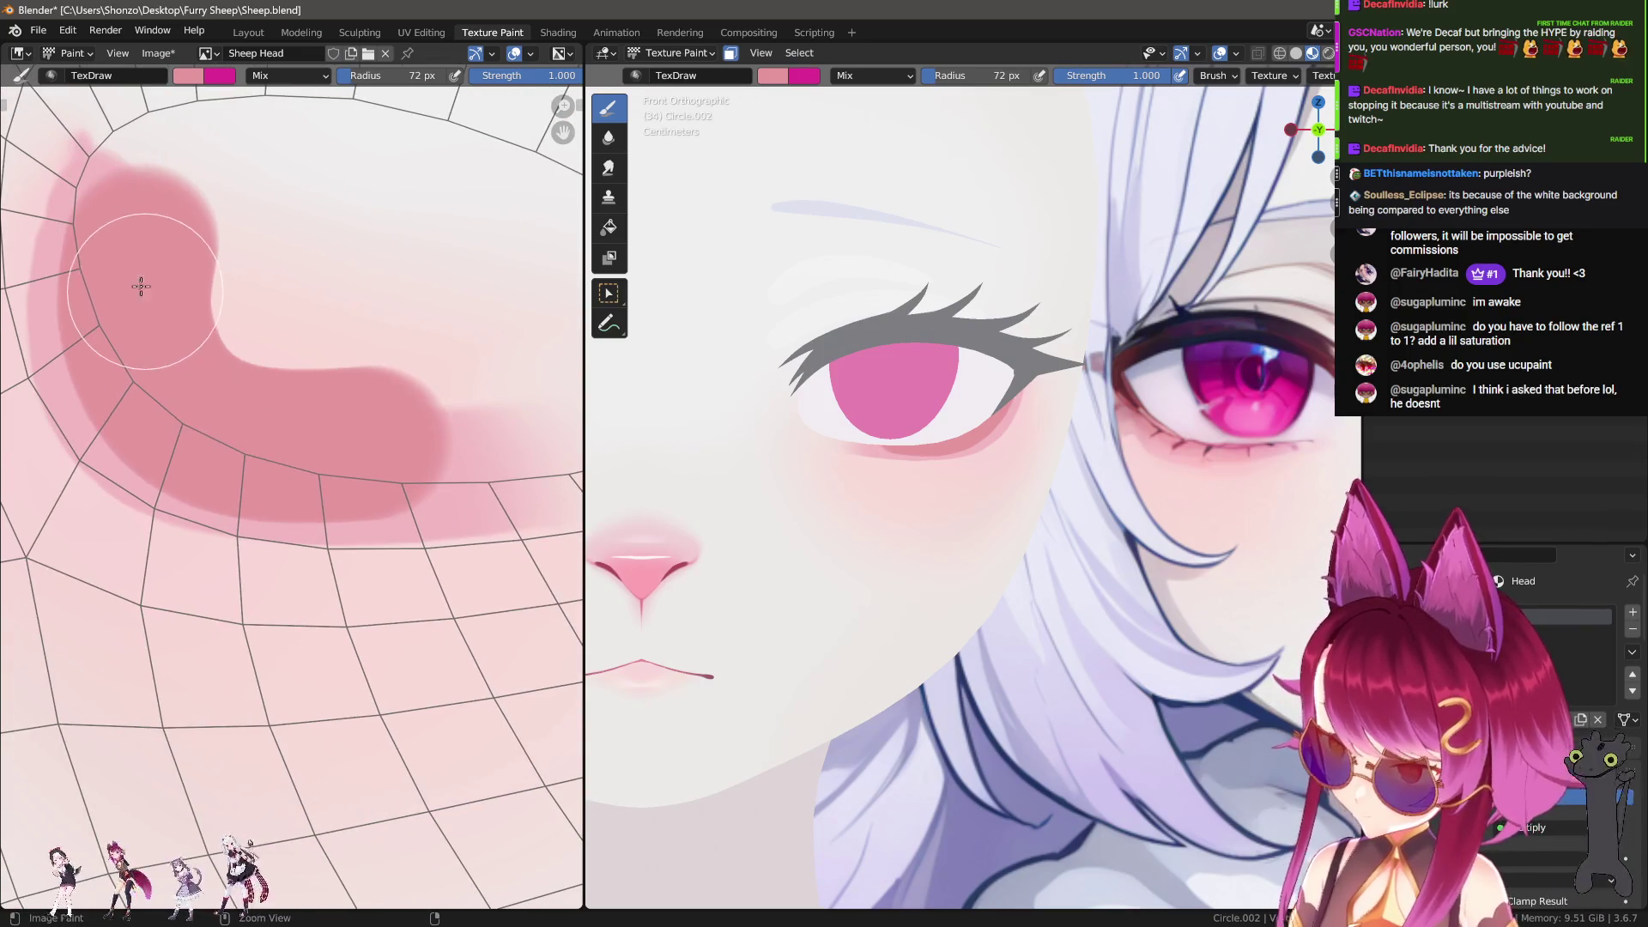
key("ctrl+z")
mouse_move(116, 230)
left_mouse_down()
mouse_move(112, 291)
mouse_move(137, 369)
mouse_move(185, 412)
mouse_move(301, 433)
left_mouse_up()
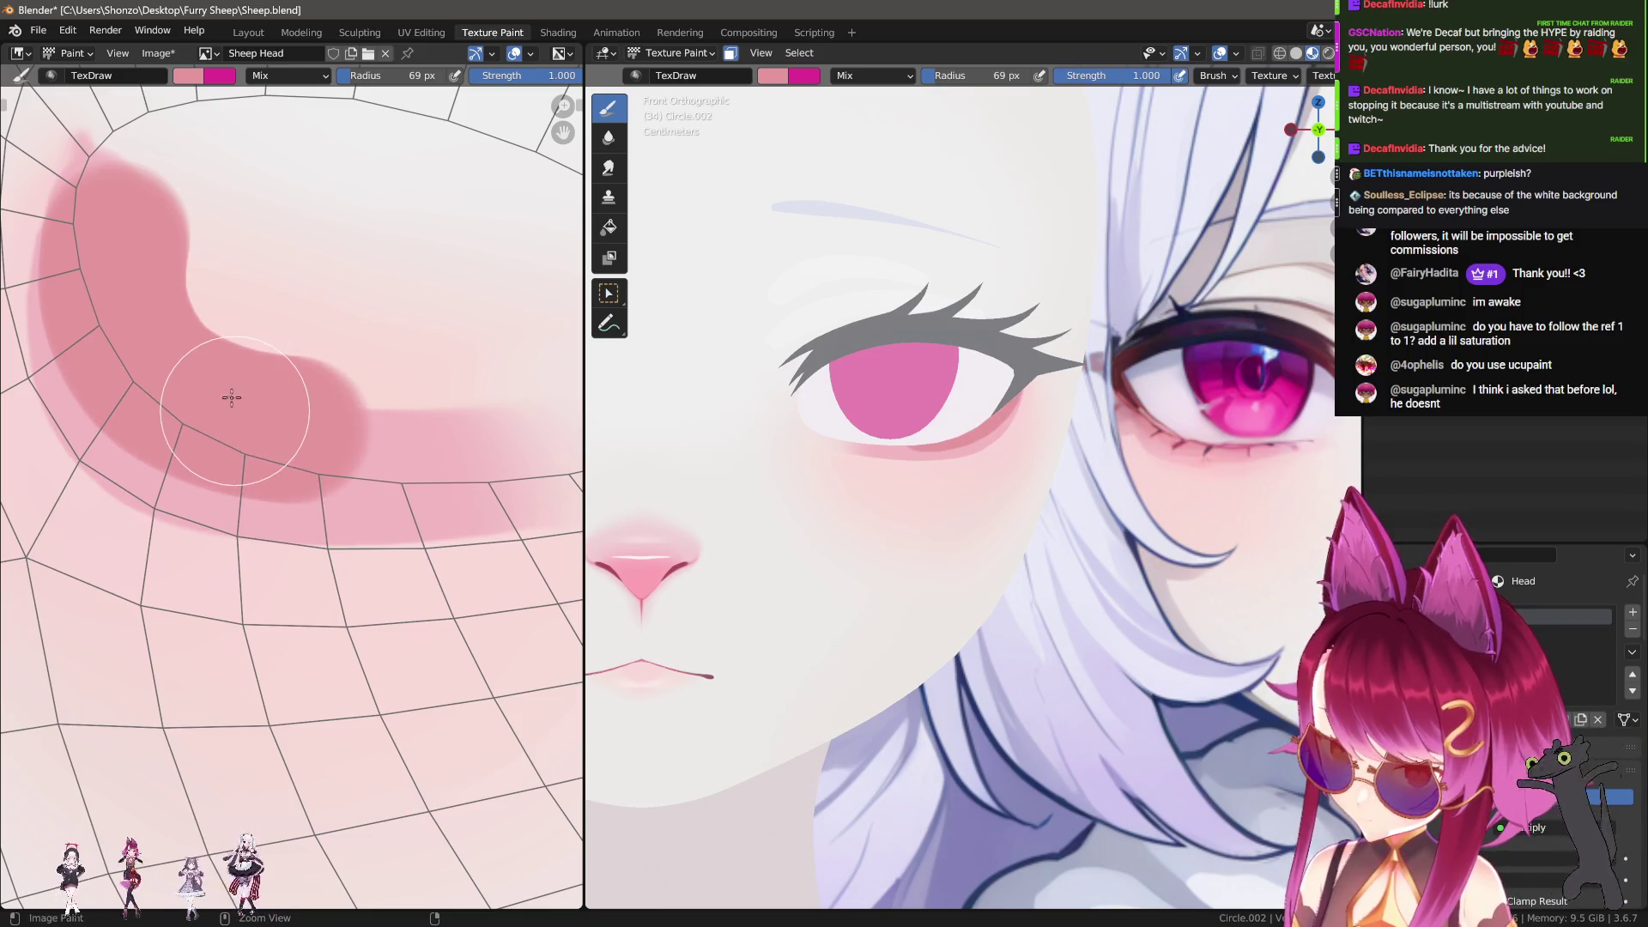
key("ctrl+z")
mouse_move(134, 261)
left_mouse_down()
mouse_move(144, 244)
mouse_move(173, 367)
left_mouse_up()
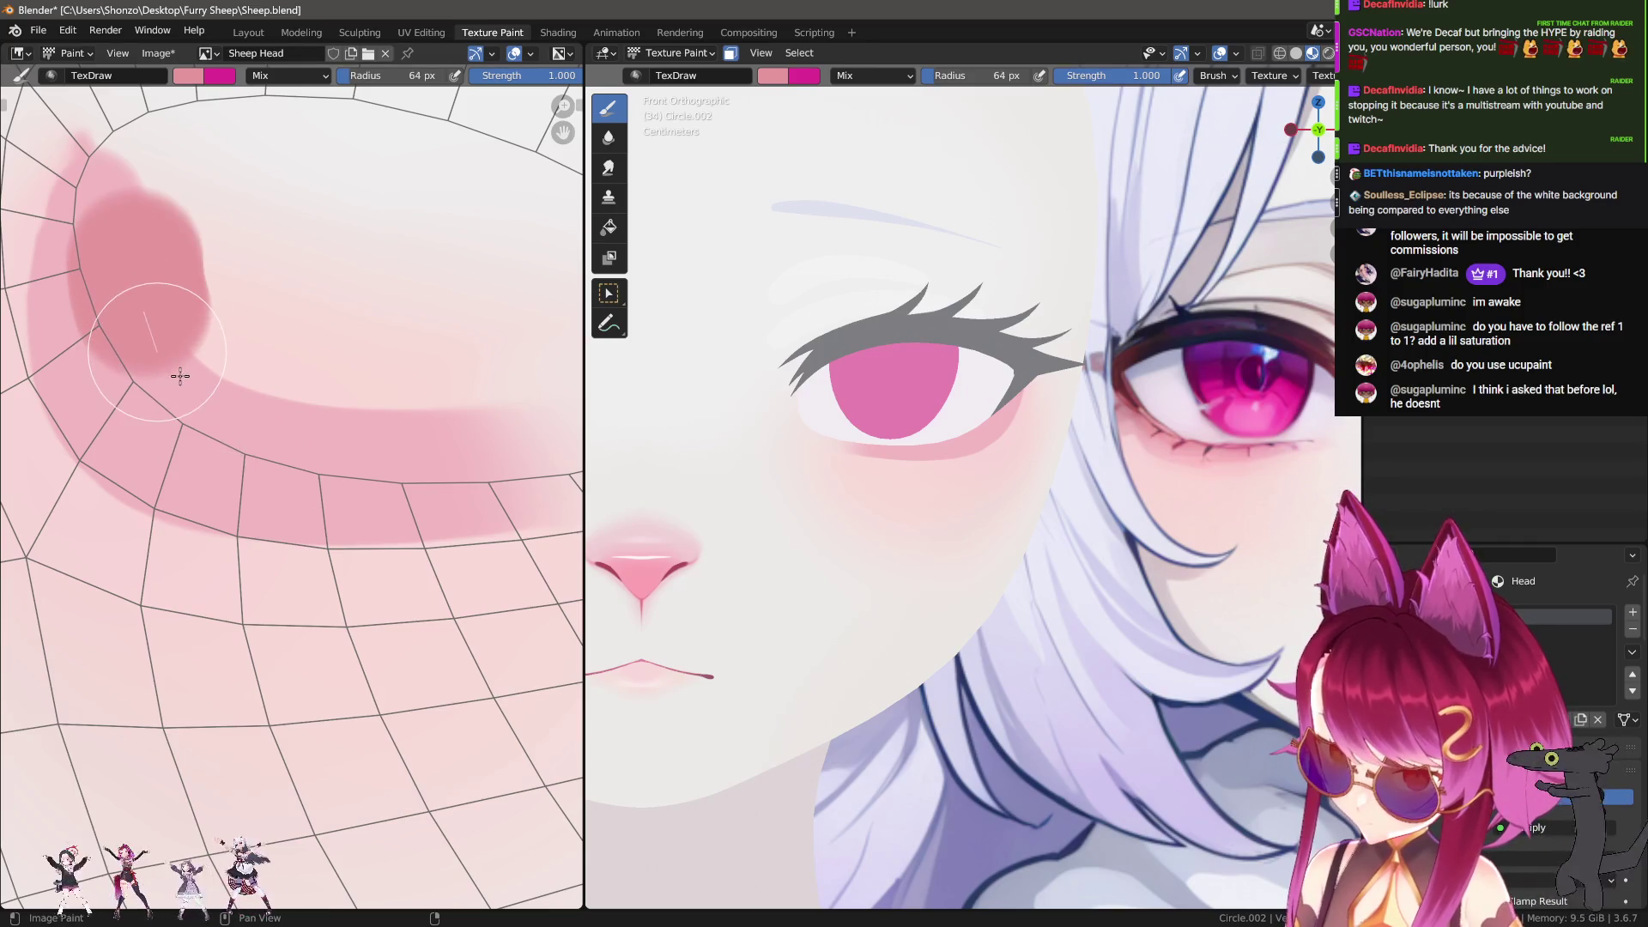
key("ctrl+z")
mouse_move(140, 250)
left_mouse_down()
mouse_move(146, 343)
mouse_move(137, 274)
left_mouse_up()
Step: Shrink the brush to about 35 px and darken the band along its lower curve
left_click(135, 304)
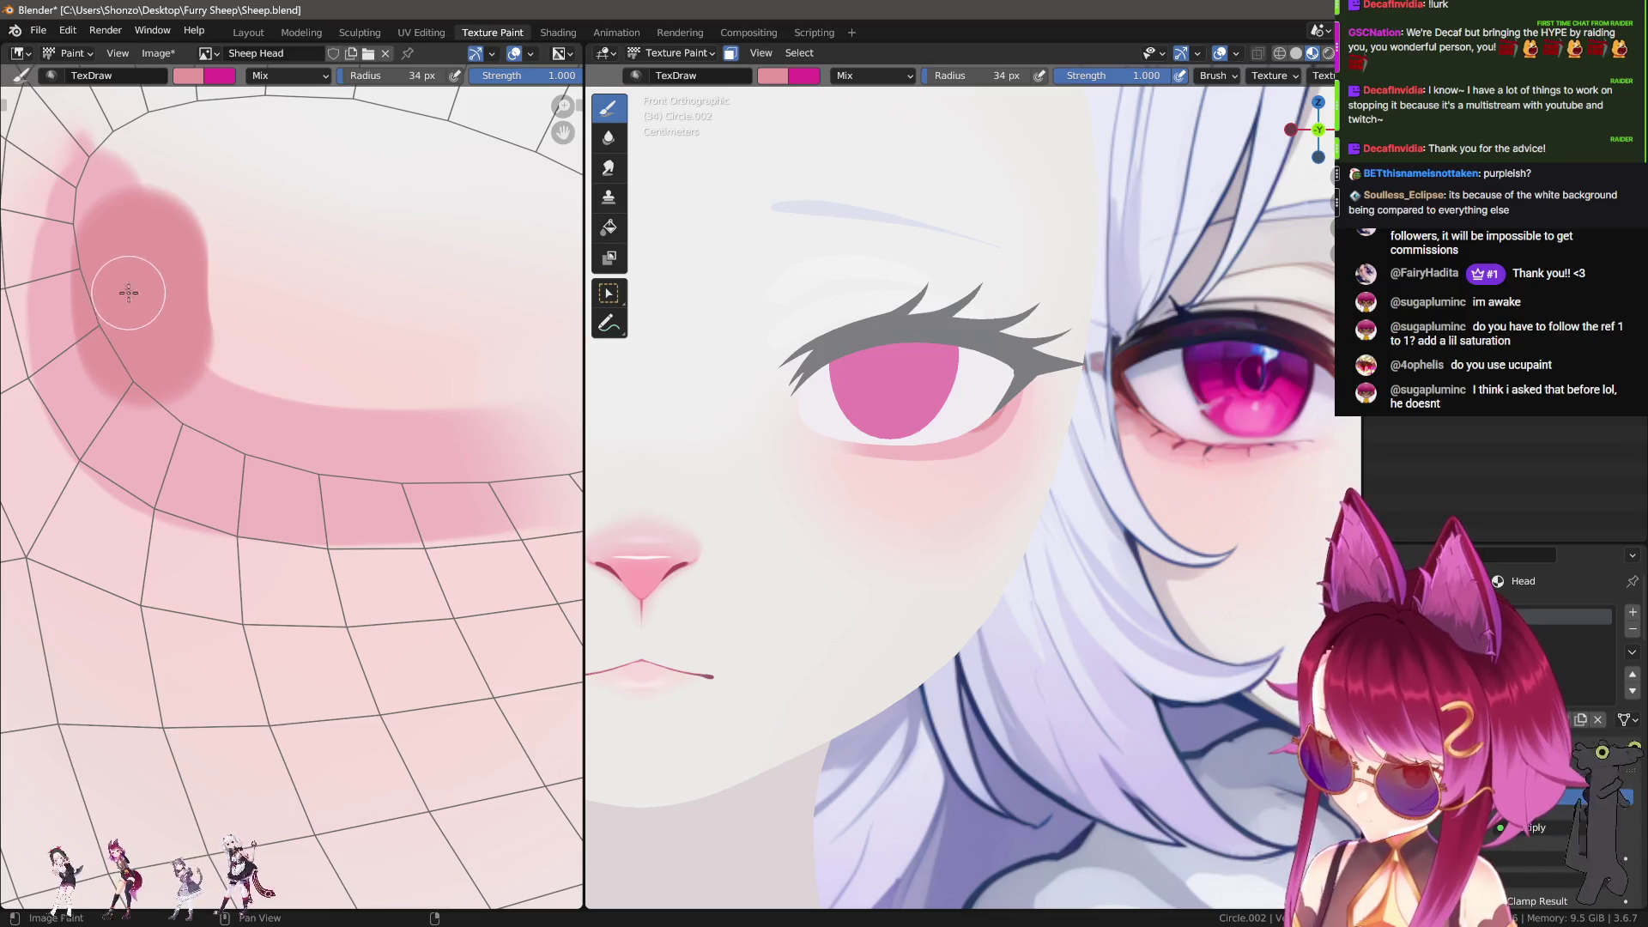
mouse_move(120, 371)
left_mouse_down()
mouse_move(188, 427)
mouse_move(314, 442)
left_mouse_up()
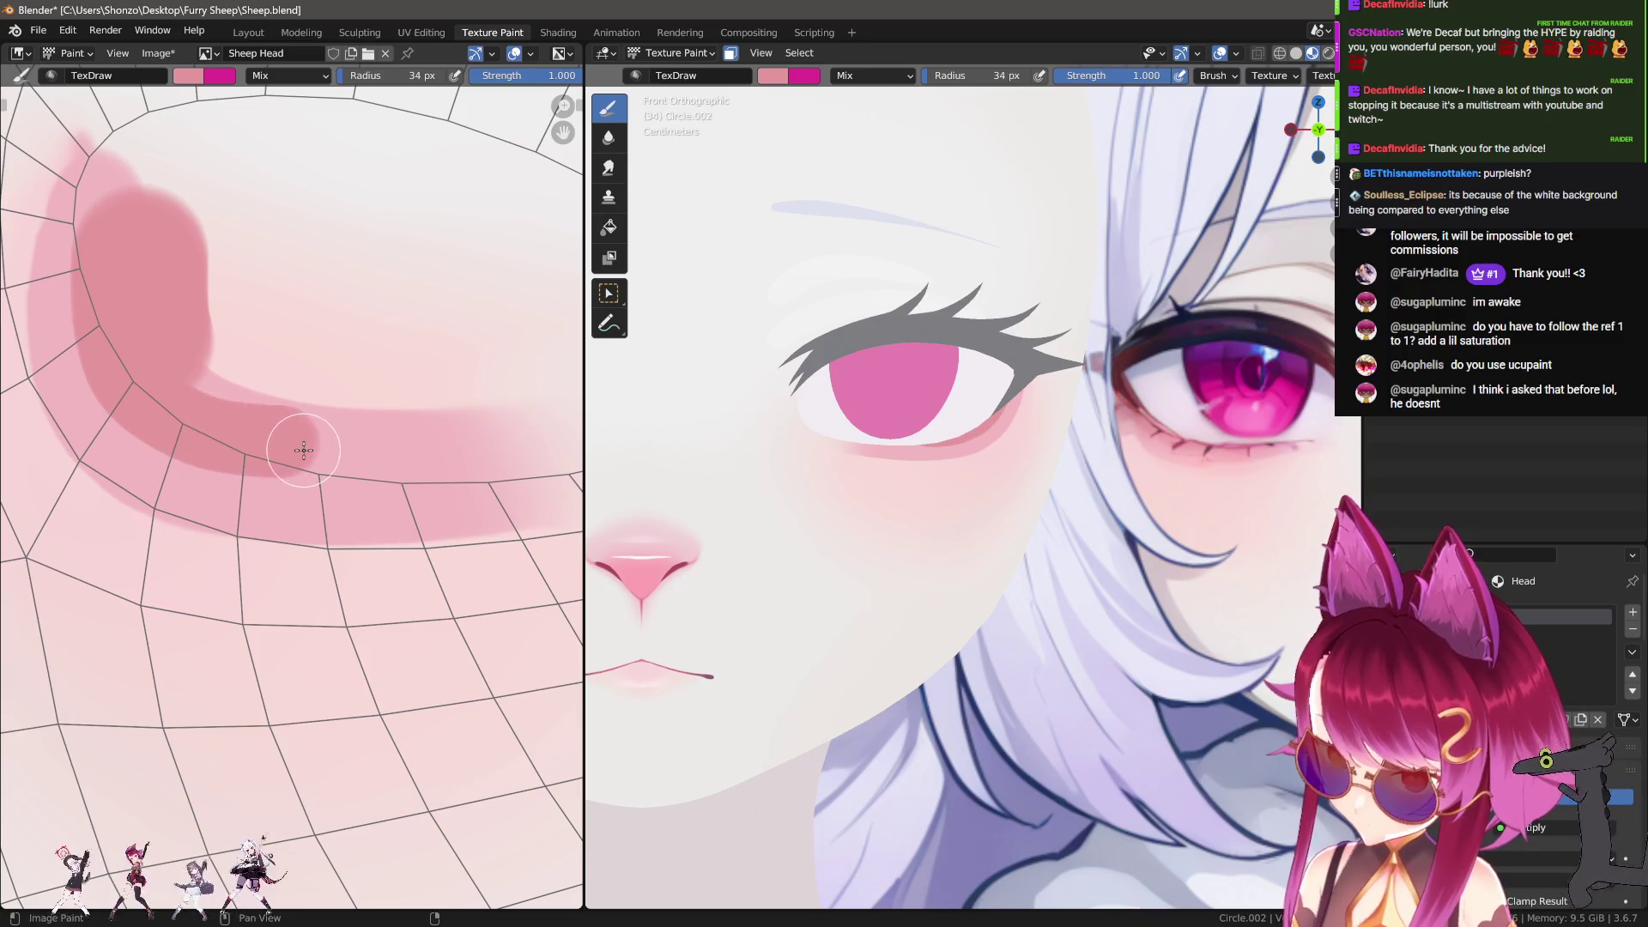
left_click_drag(161, 407, 294, 448)
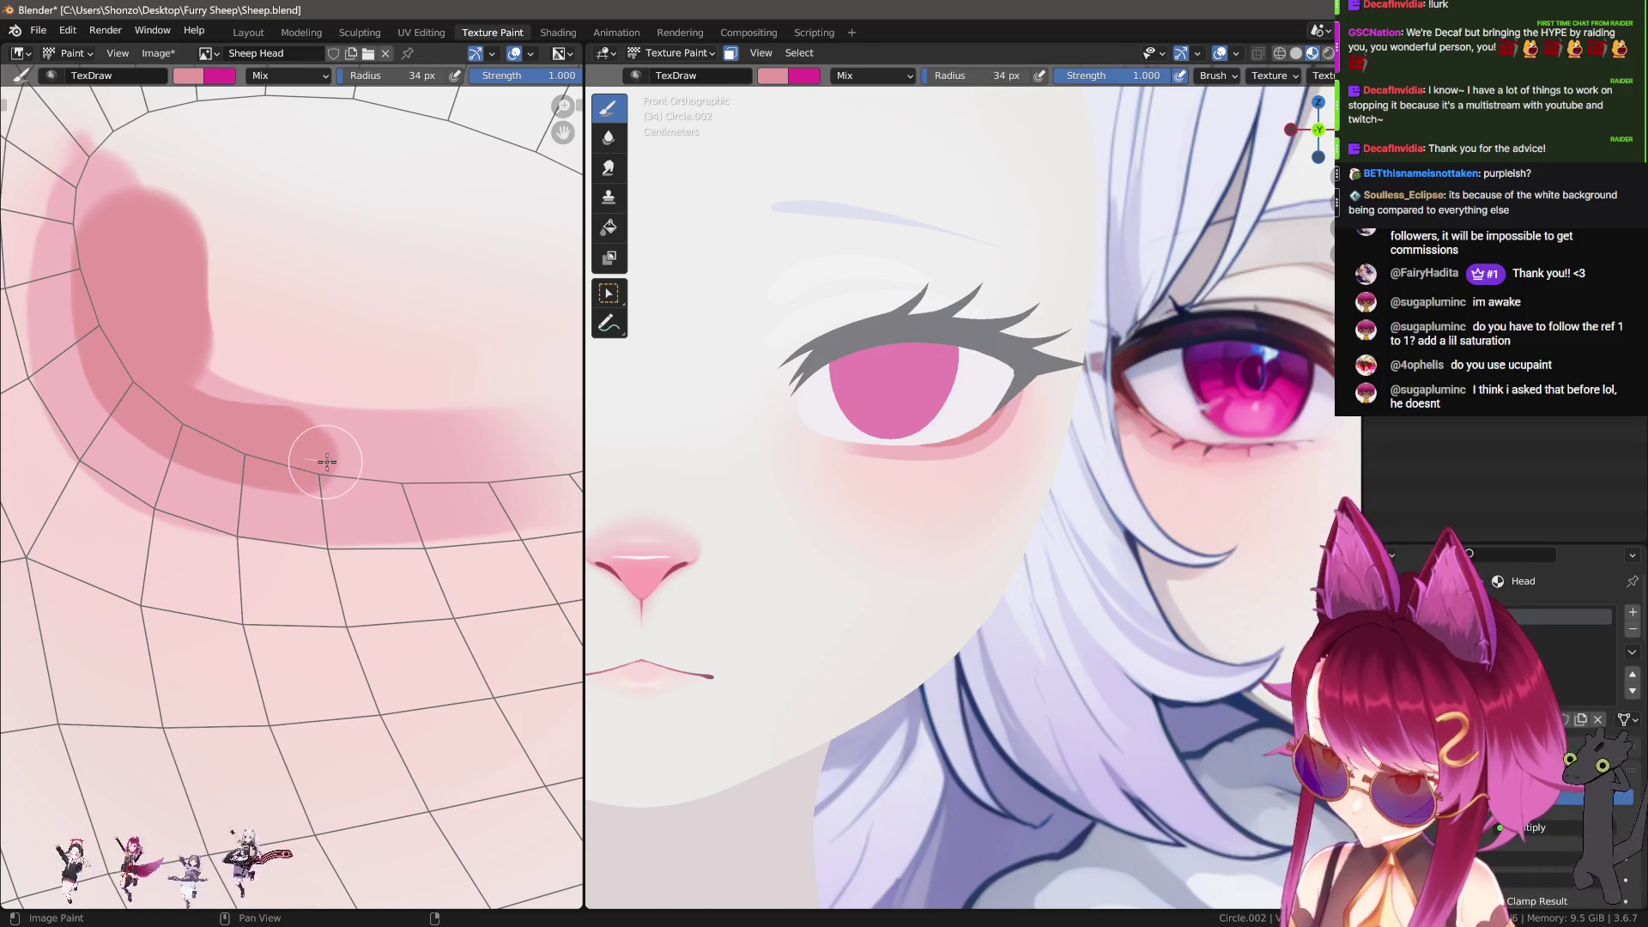
scroll(339, 468, "up", 1)
key("shift+space")
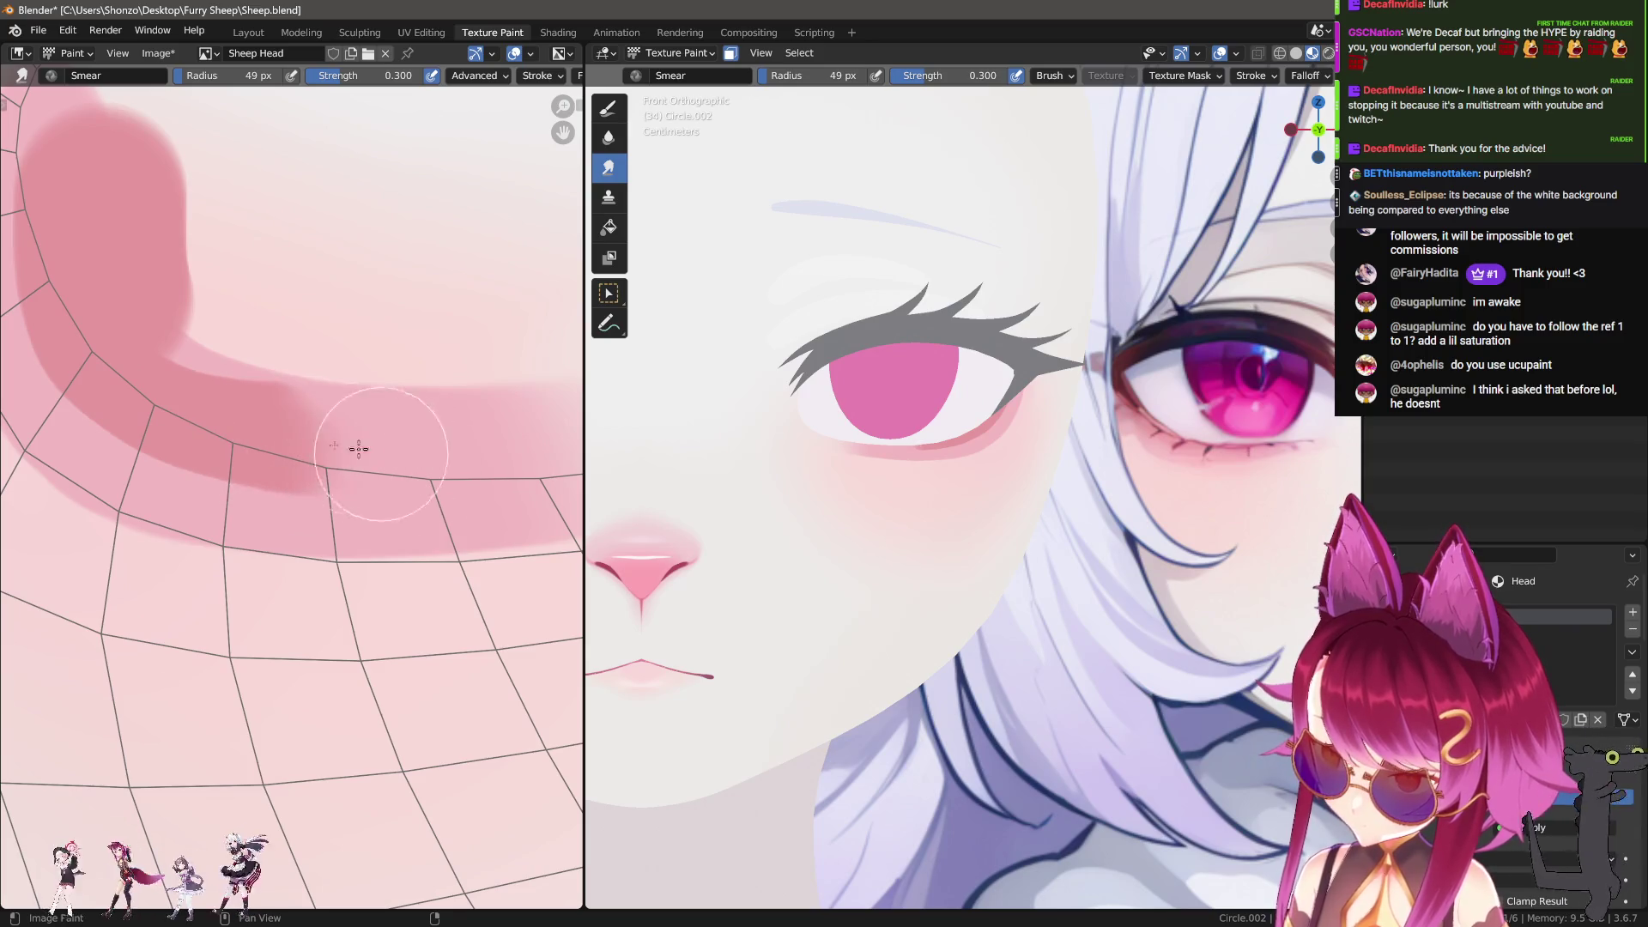